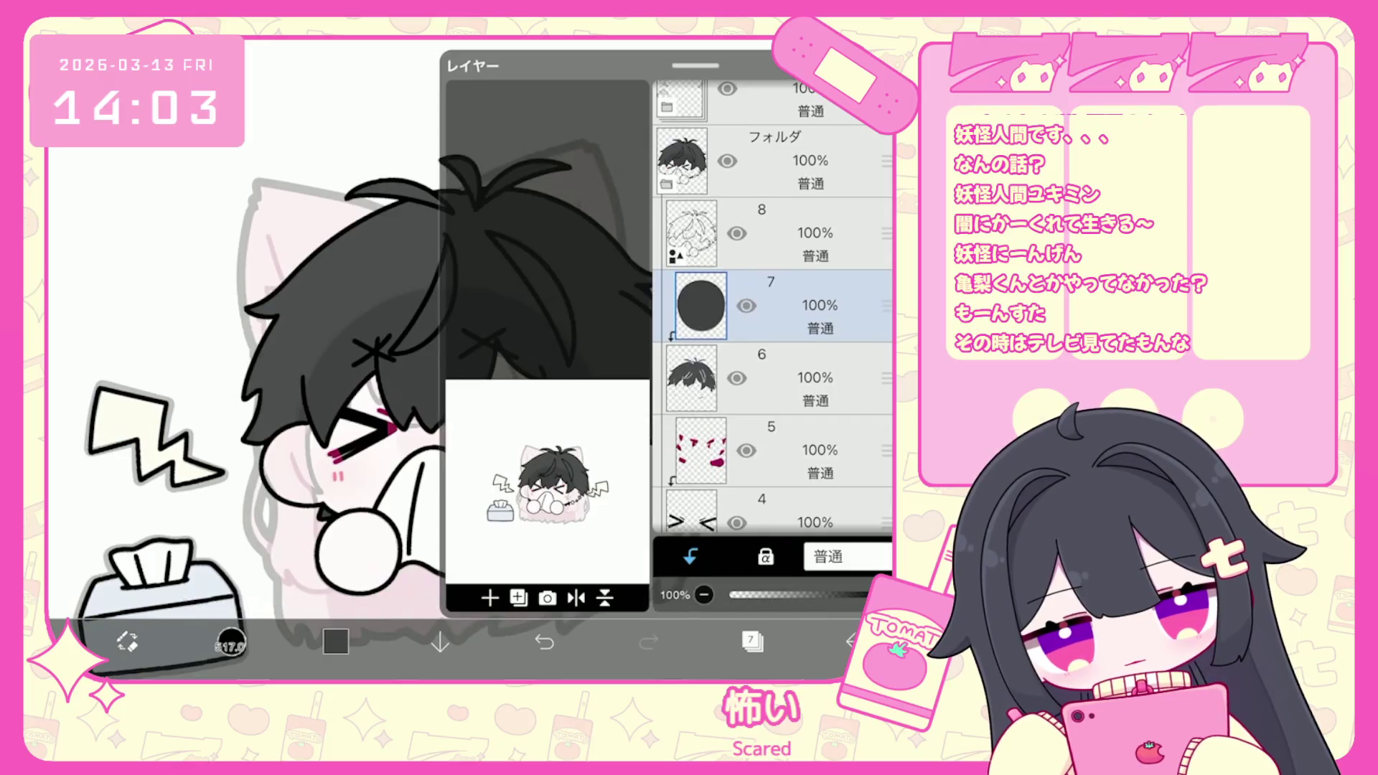
Add a new blank layer above the circle and pick a pale peach colour.
{"action": "left_click", "coordinate": [490, 598]}
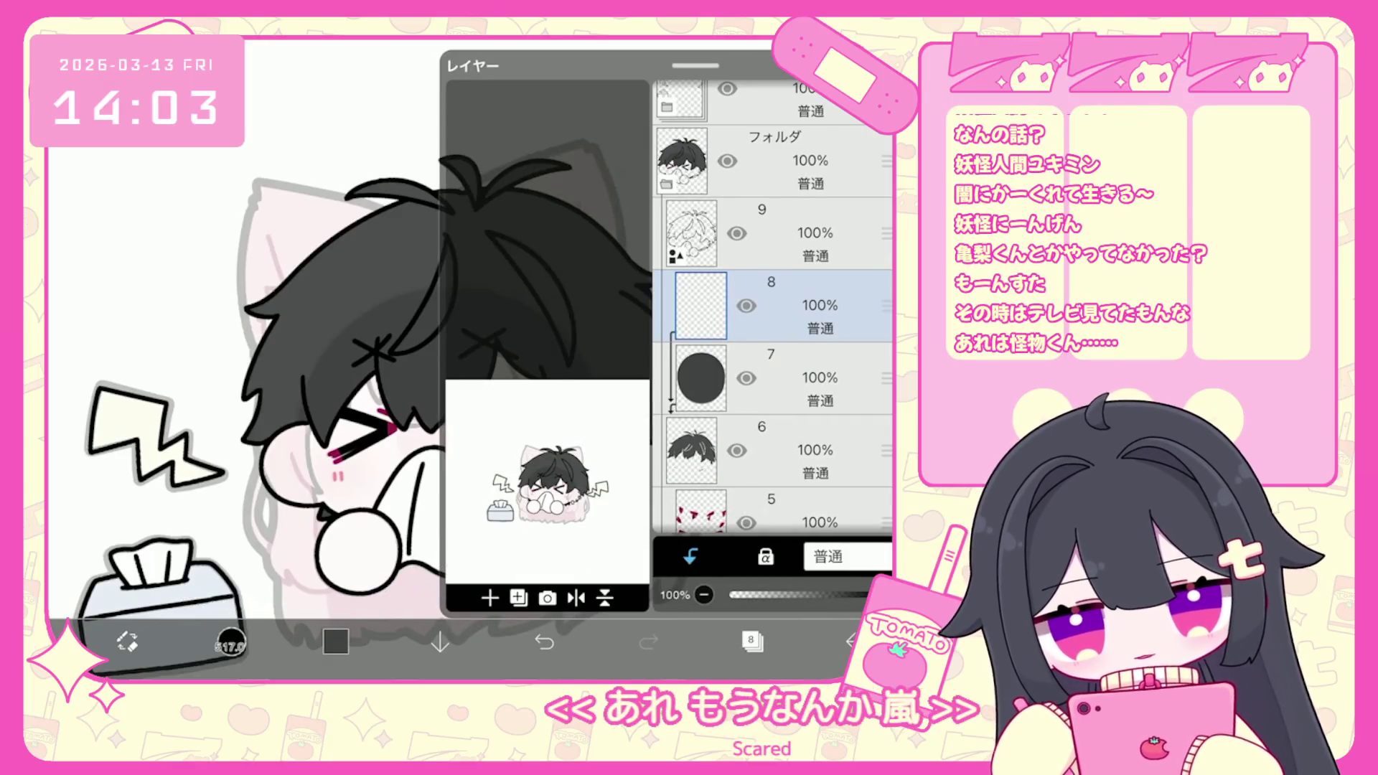
{"action": "left_click", "coordinate": [335, 641]}
{"action": "left_click", "coordinate": [129, 408]}
{"action": "left_click", "coordinate": [321, 534]}
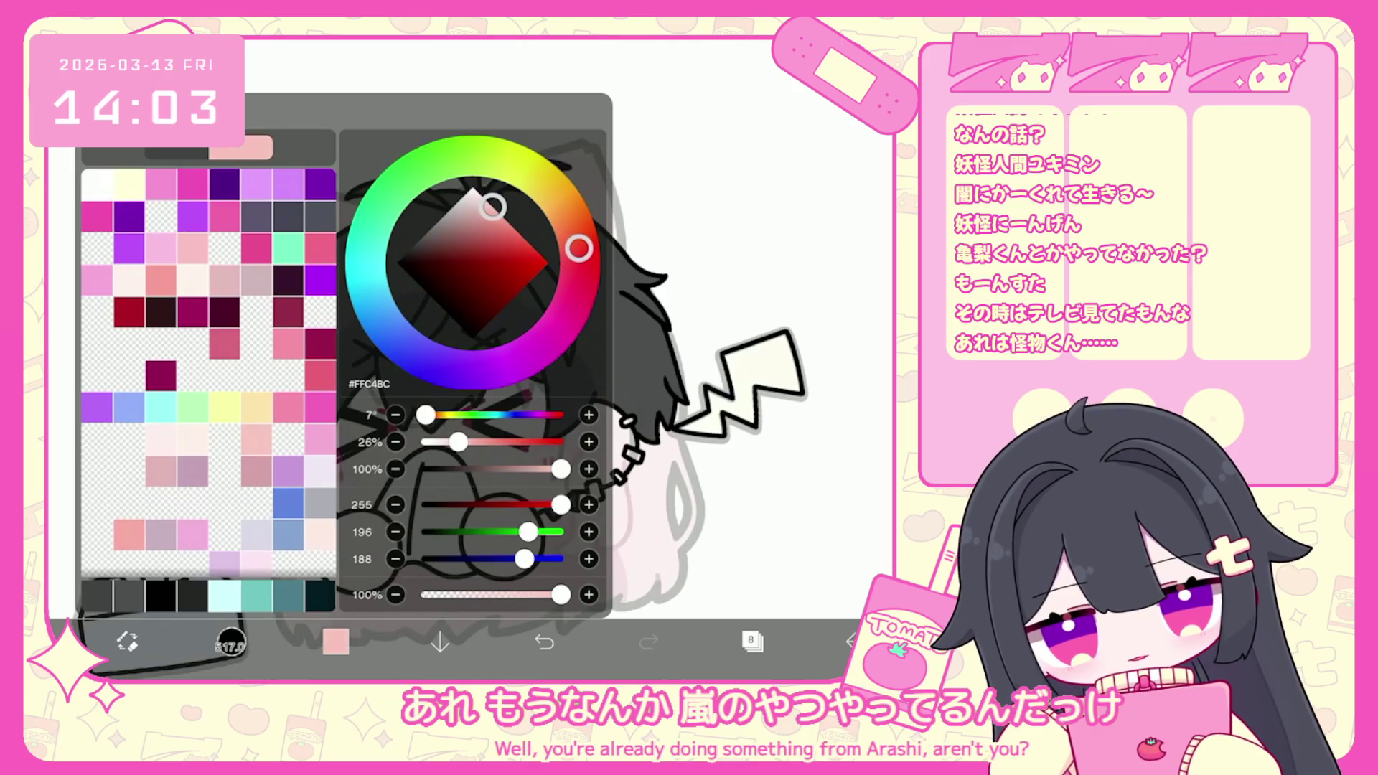
Airbrush soft pale peach shading between the eyes with a 555px soft airbrush, redoing one stroke.
{"action": "left_click", "coordinate": [230, 641]}
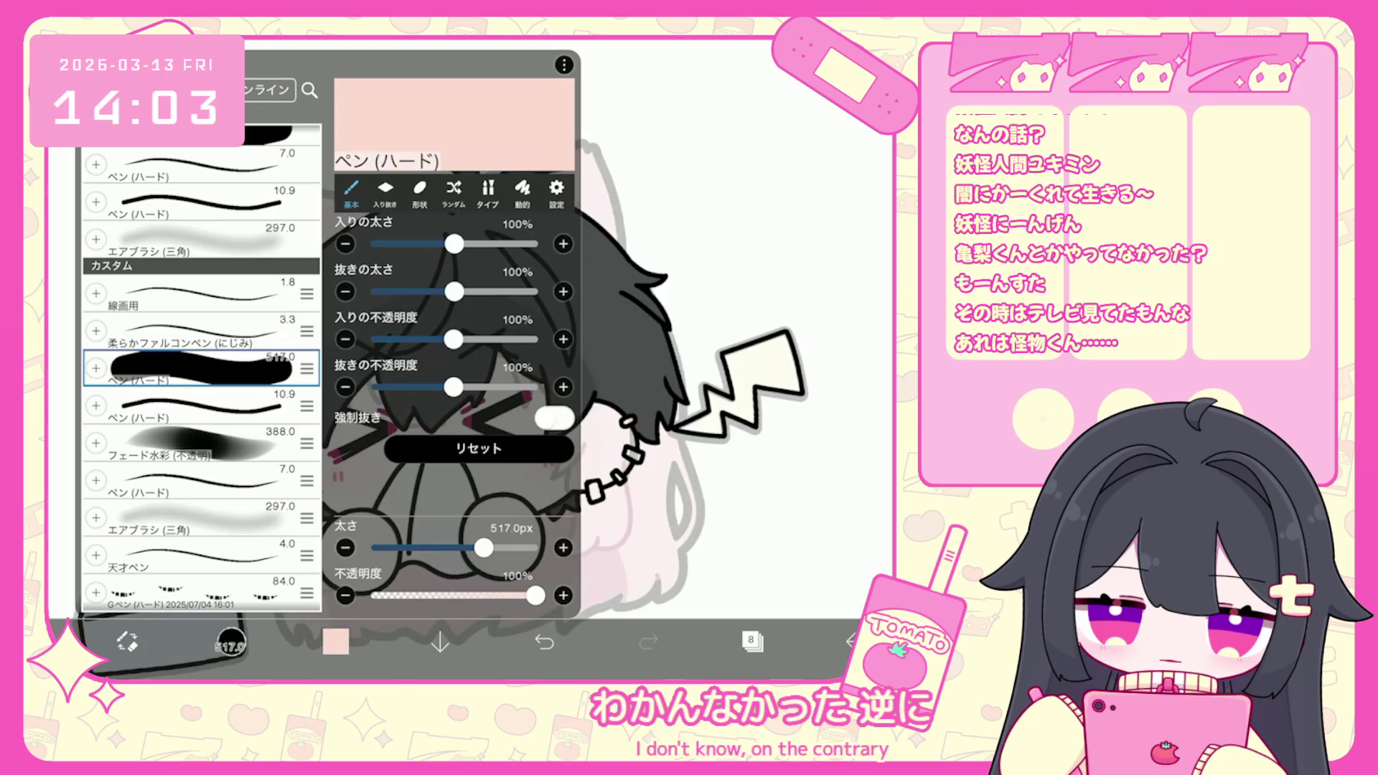
{"action": "left_click", "coordinate": [201, 237]}
{"action": "left_click", "coordinate": [229, 641]}
{"action": "left_click_drag", "start_coordinate": [359, 602], "coordinate": [366, 601]}
{"action": "key", "text": "ctrl+z"}
{"action": "left_click", "coordinate": [439, 387]}
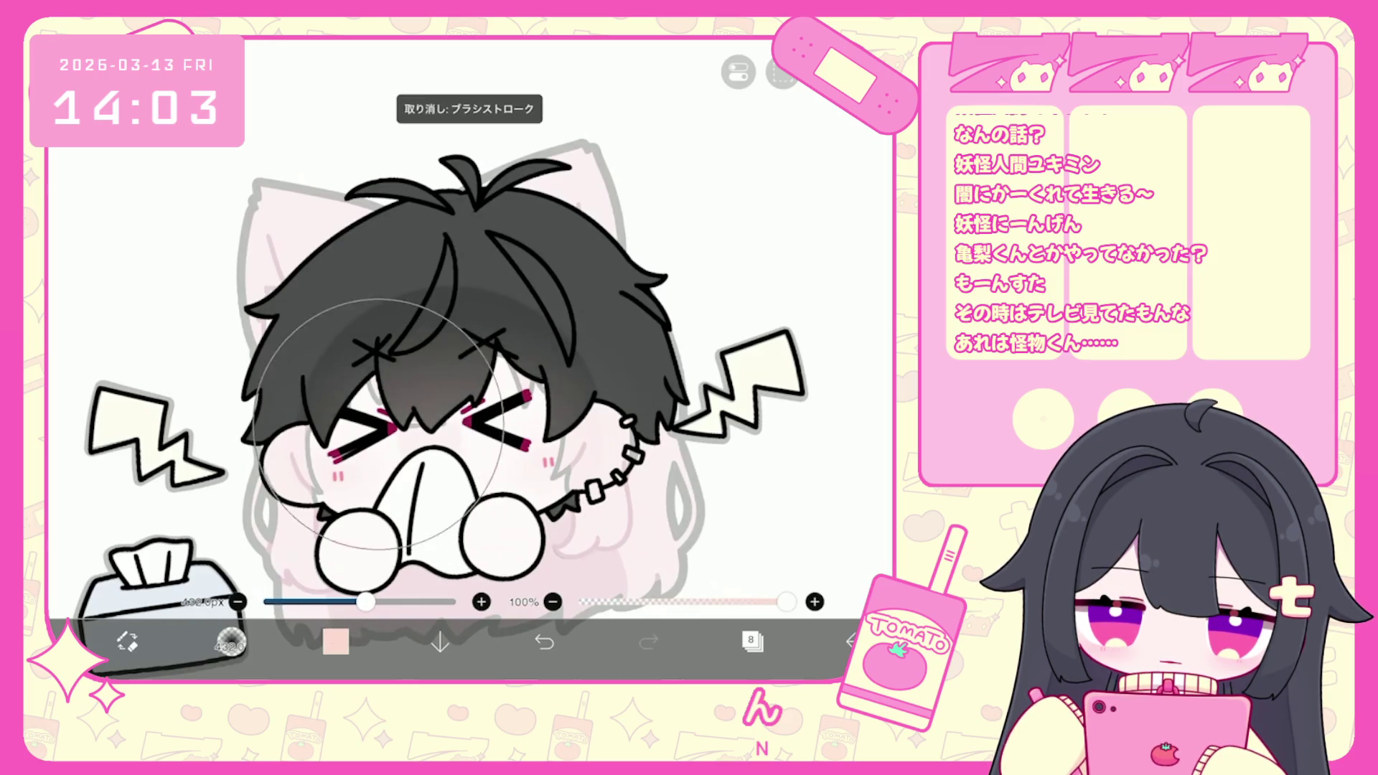
Add another empty layer above layer 8 and clip it to the layer below.
{"action": "left_click", "coordinate": [752, 641]}
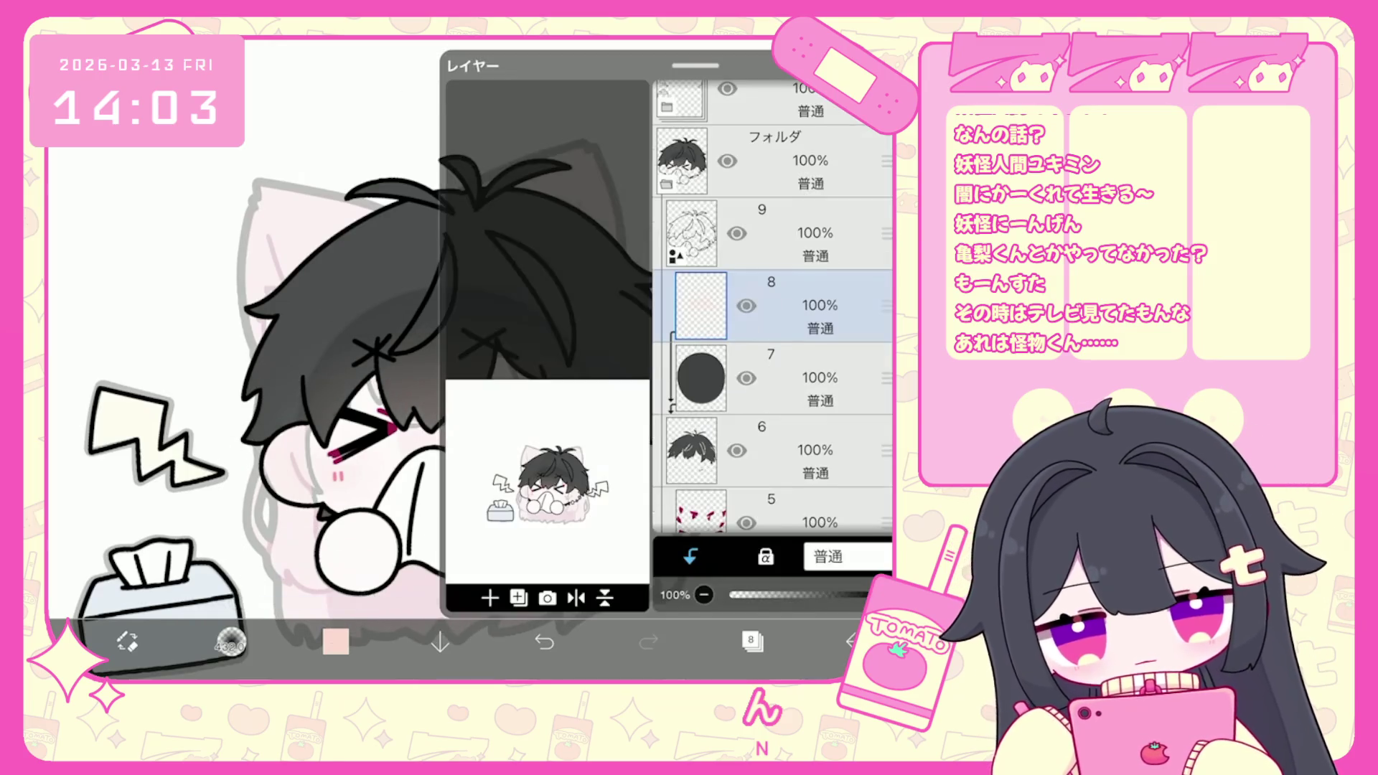
{"action": "left_click", "coordinate": [490, 598]}
{"action": "left_click", "coordinate": [691, 557]}
Pick dark grey #6D7076 and switch to the hard G-pen brush.
{"action": "left_click", "coordinate": [751, 641]}
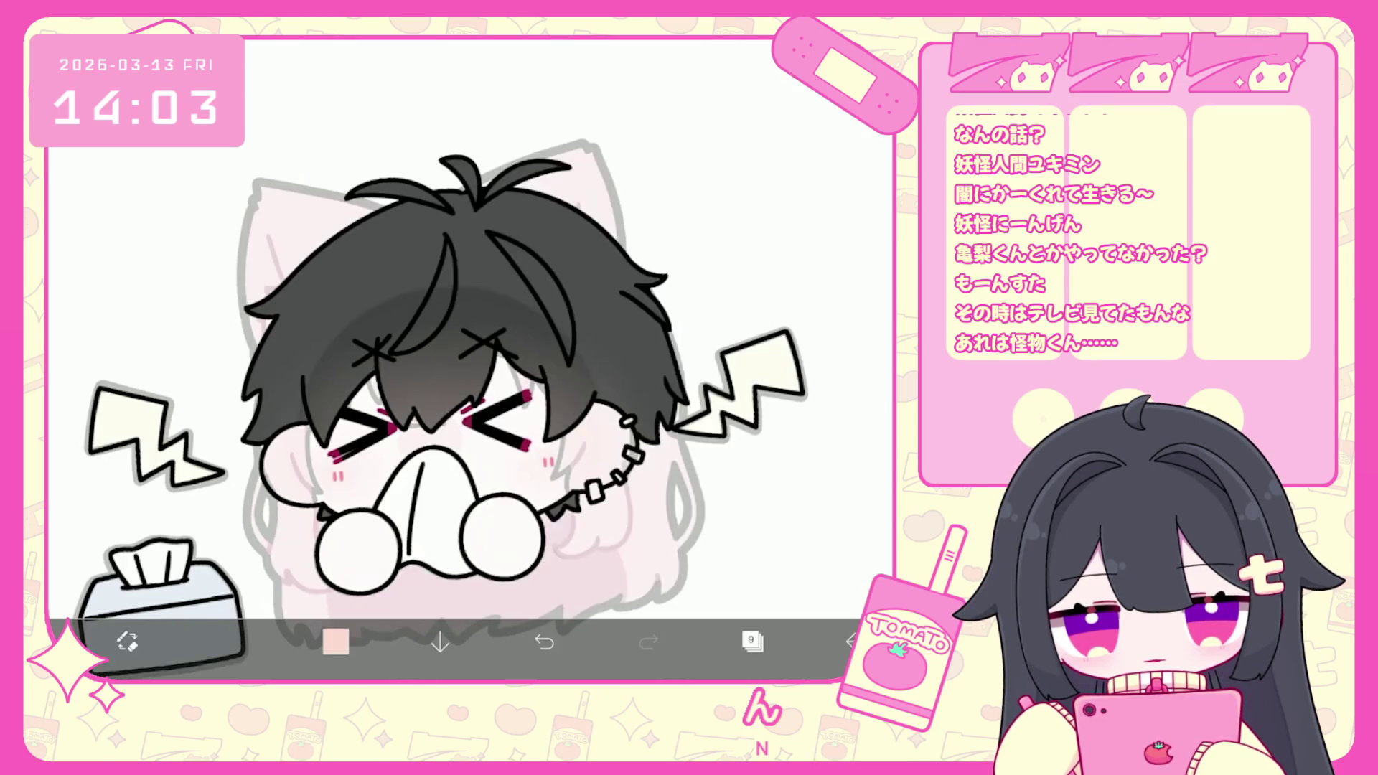
{"action": "left_click", "coordinate": [335, 641]}
{"action": "left_click_drag", "start_coordinate": [424, 243], "coordinate": [437, 233]}
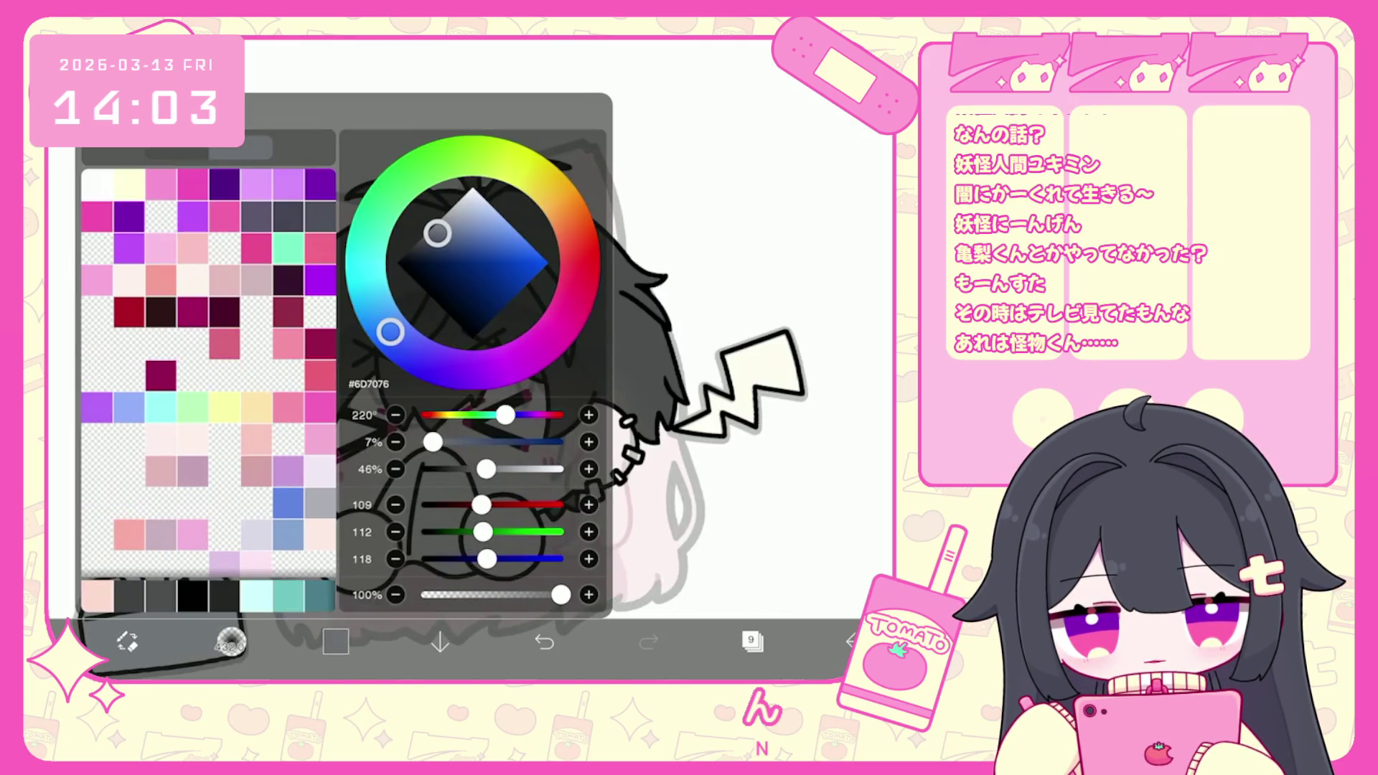
{"action": "left_click", "coordinate": [231, 641]}
{"action": "scroll", "coordinate": [201, 359], "scroll_direction": "down", "scroll_amount": 3}
{"action": "left_click", "coordinate": [201, 523]}
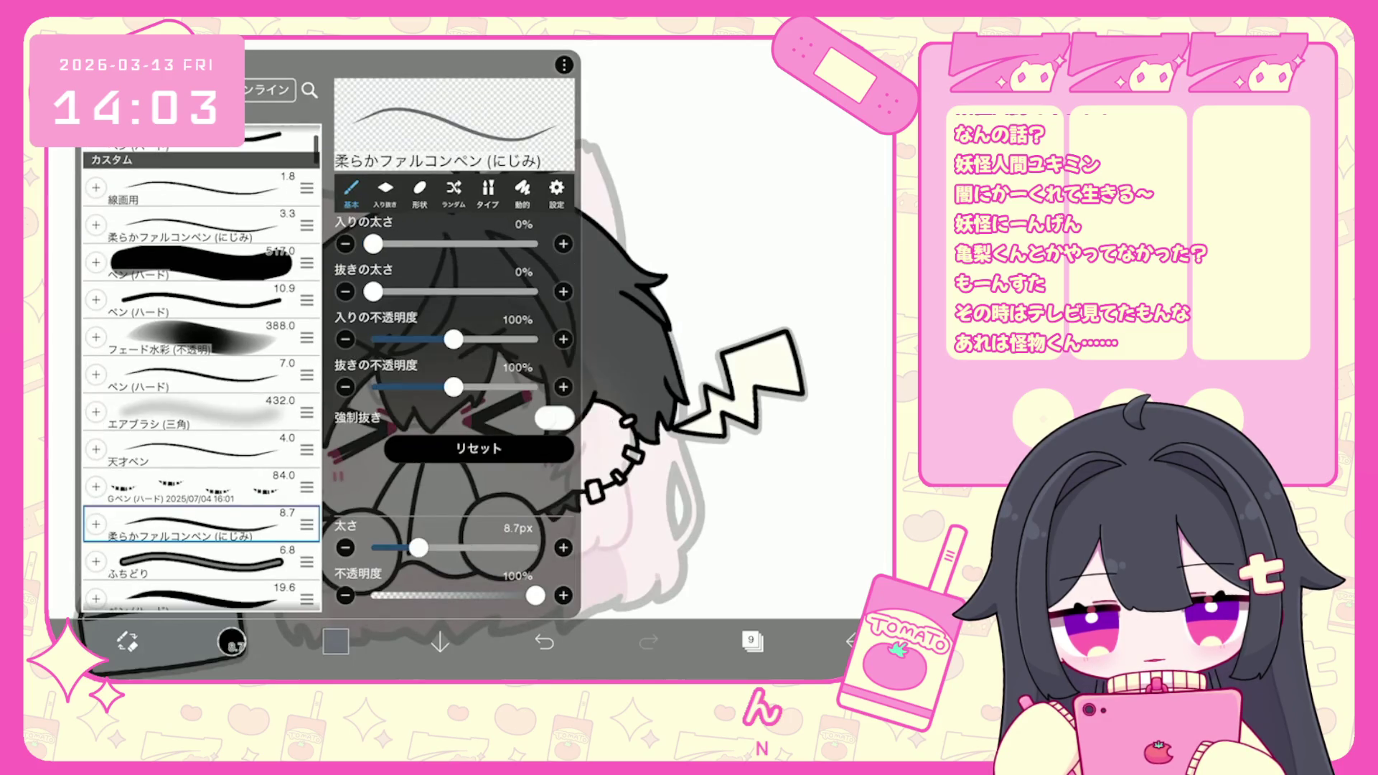
{"action": "left_click", "coordinate": [201, 486]}
{"action": "left_click", "coordinate": [231, 641]}
Draw a dashed line shape on a new vector layer, undoing and redoing it once.
{"action": "left_click", "coordinate": [738, 72]}
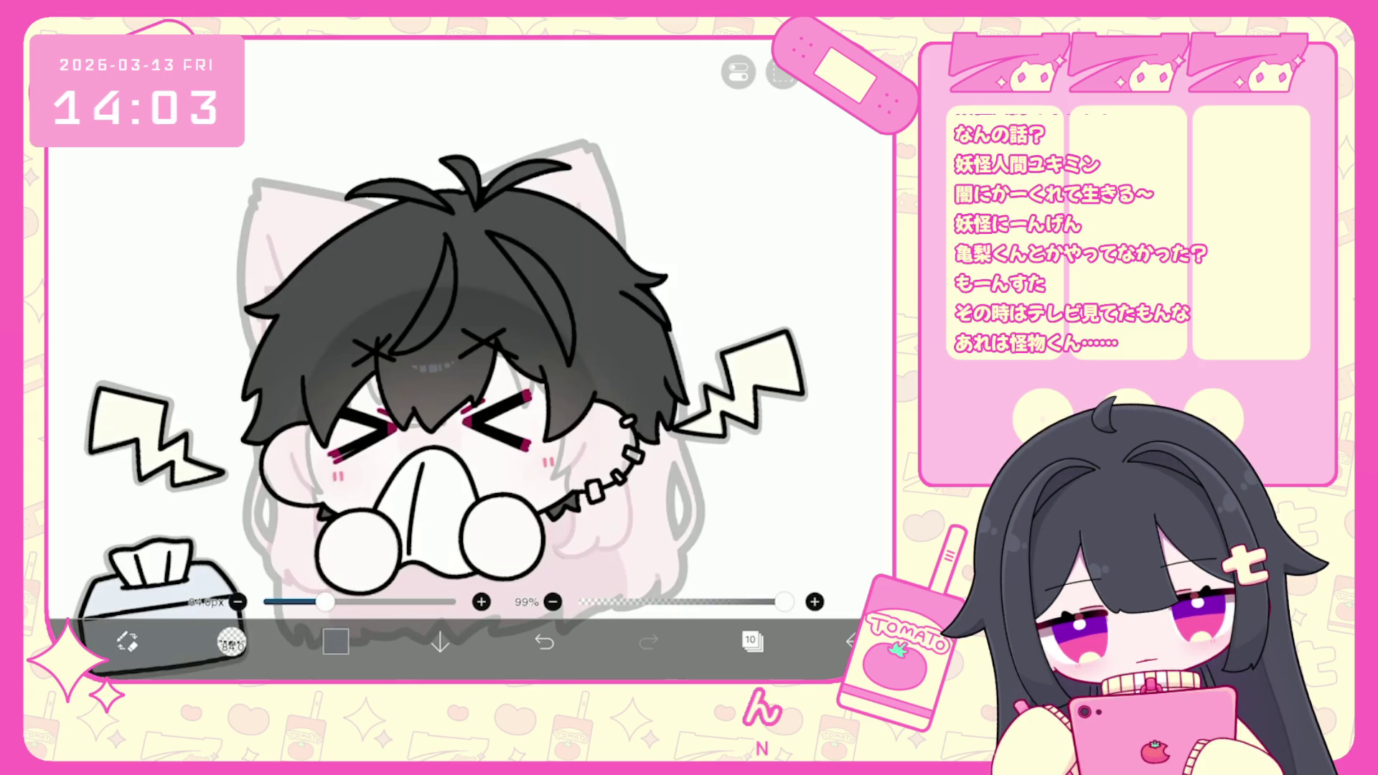
{"action": "scroll", "coordinate": [466, 359], "scroll_direction": "up", "scroll_amount": 3}
{"action": "left_click", "coordinate": [544, 641]}
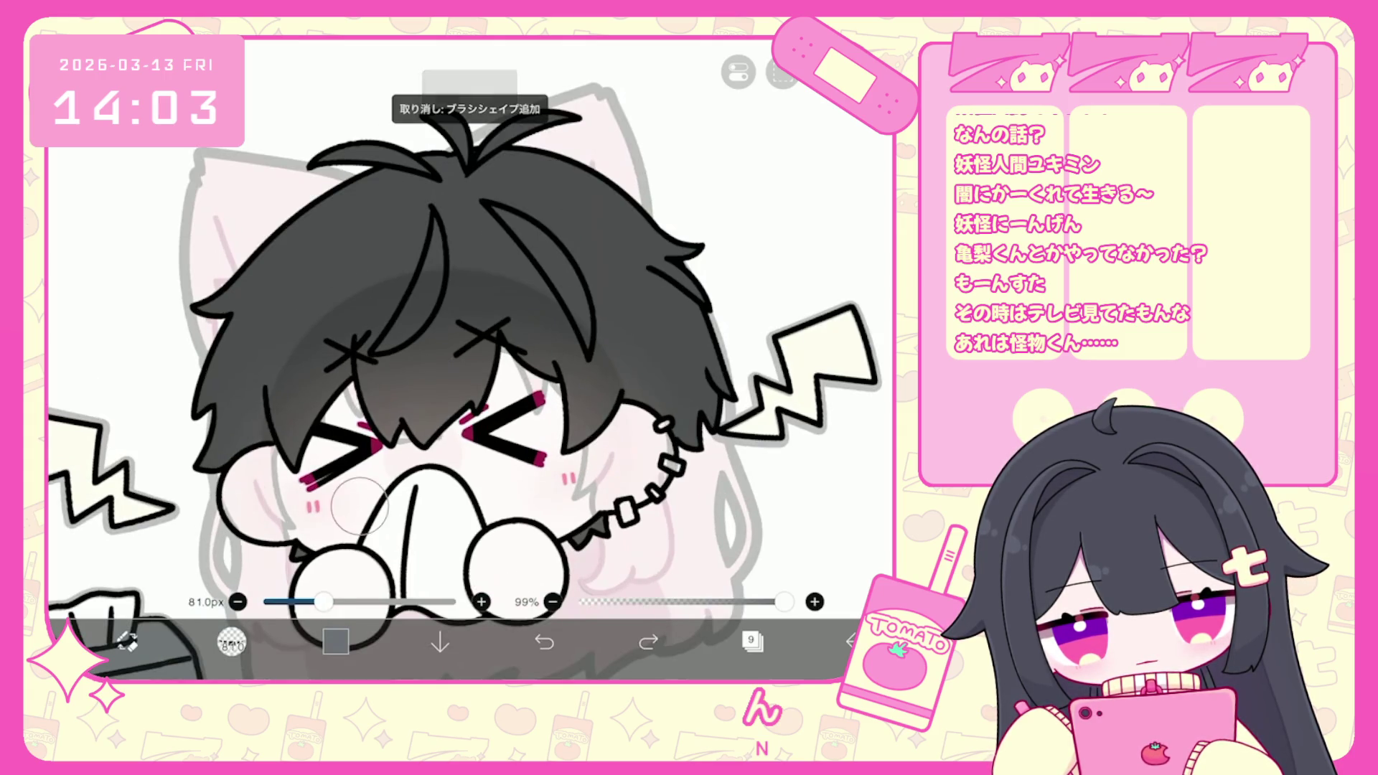
{"action": "left_click", "coordinate": [648, 641]}
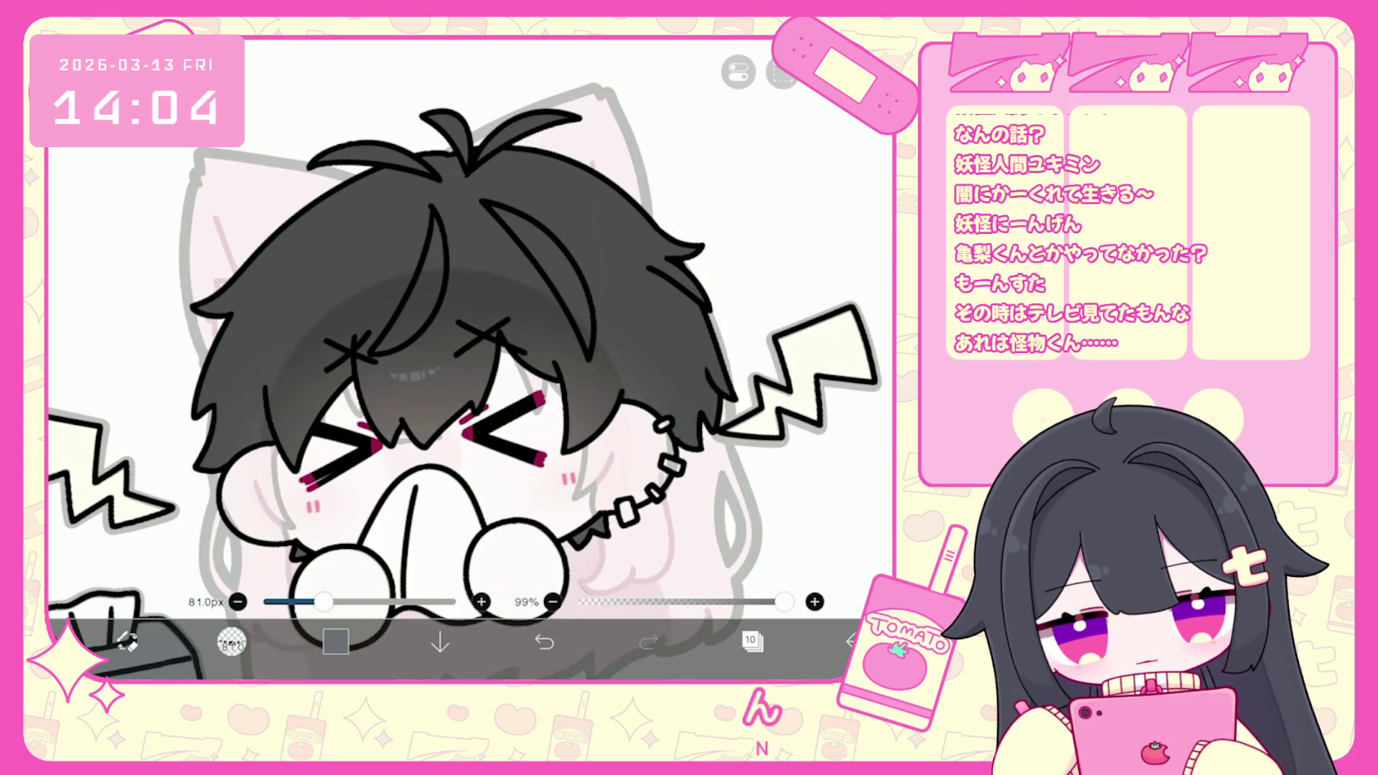
Clip dashed-line layer 10 and move it down to sit above the circle layer.
{"action": "key", "text": "ctrl+t"}
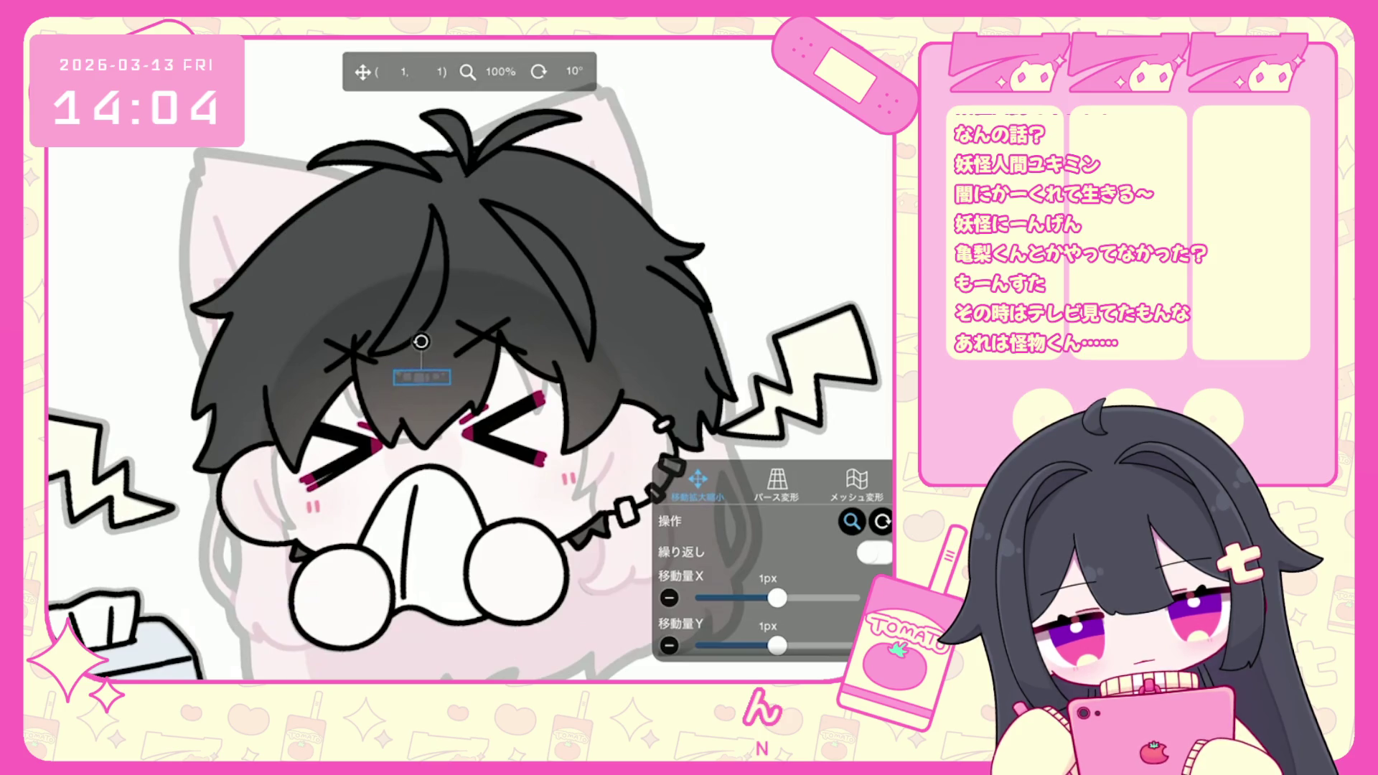
{"action": "key", "text": "Return"}
{"action": "left_click", "coordinate": [751, 641]}
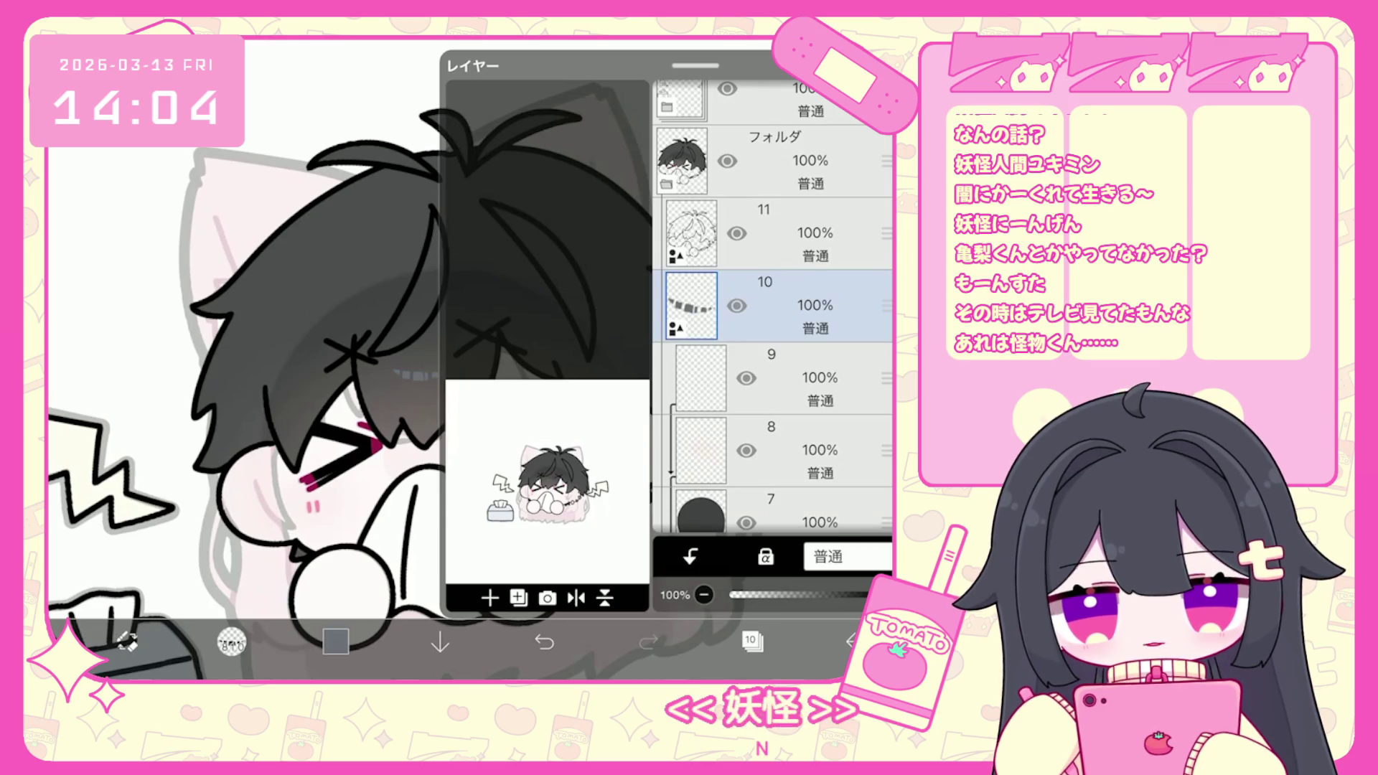
{"action": "left_click", "coordinate": [690, 556]}
{"action": "left_click_drag", "start_coordinate": [887, 305], "coordinate": [887, 450]}
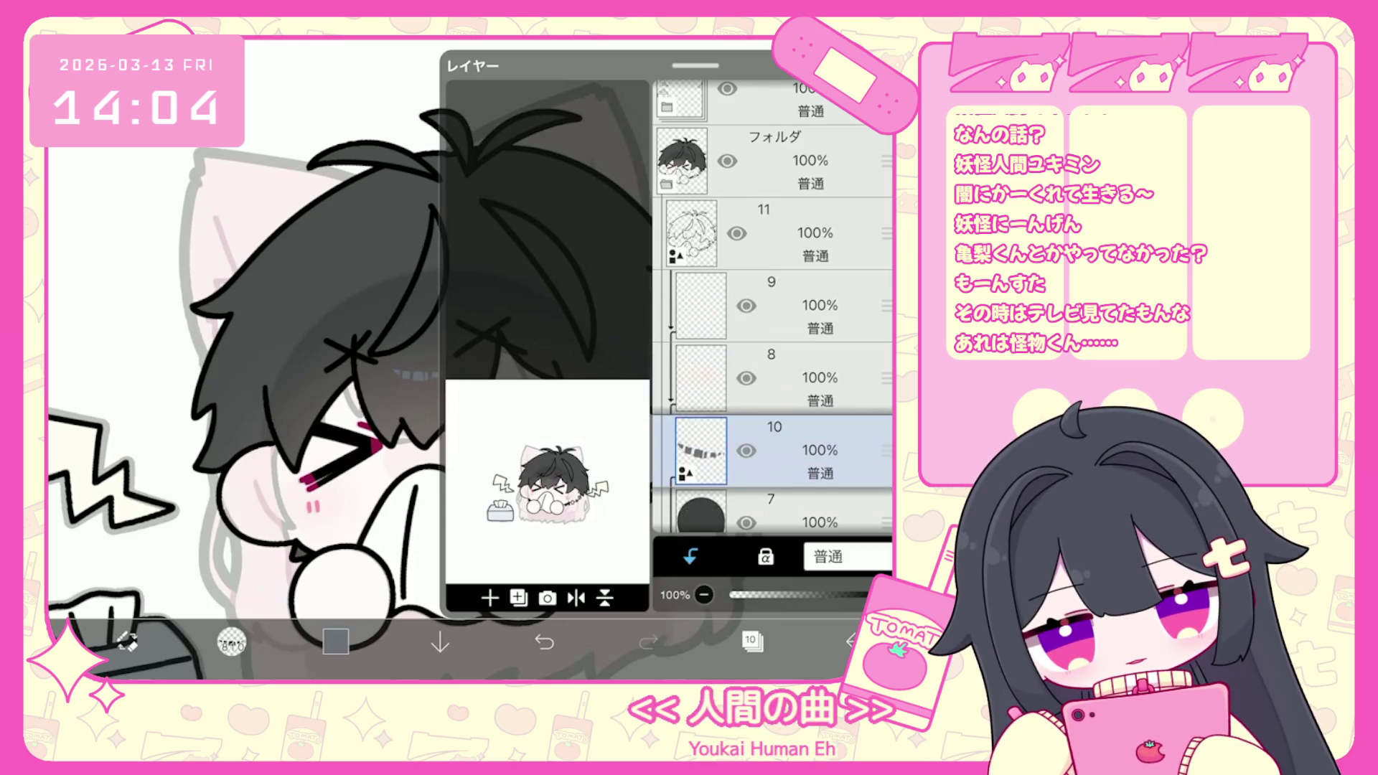
Nudge the dashed lines 3px/2px into place with Transform and confirm.
{"action": "left_click", "coordinate": [775, 305]}
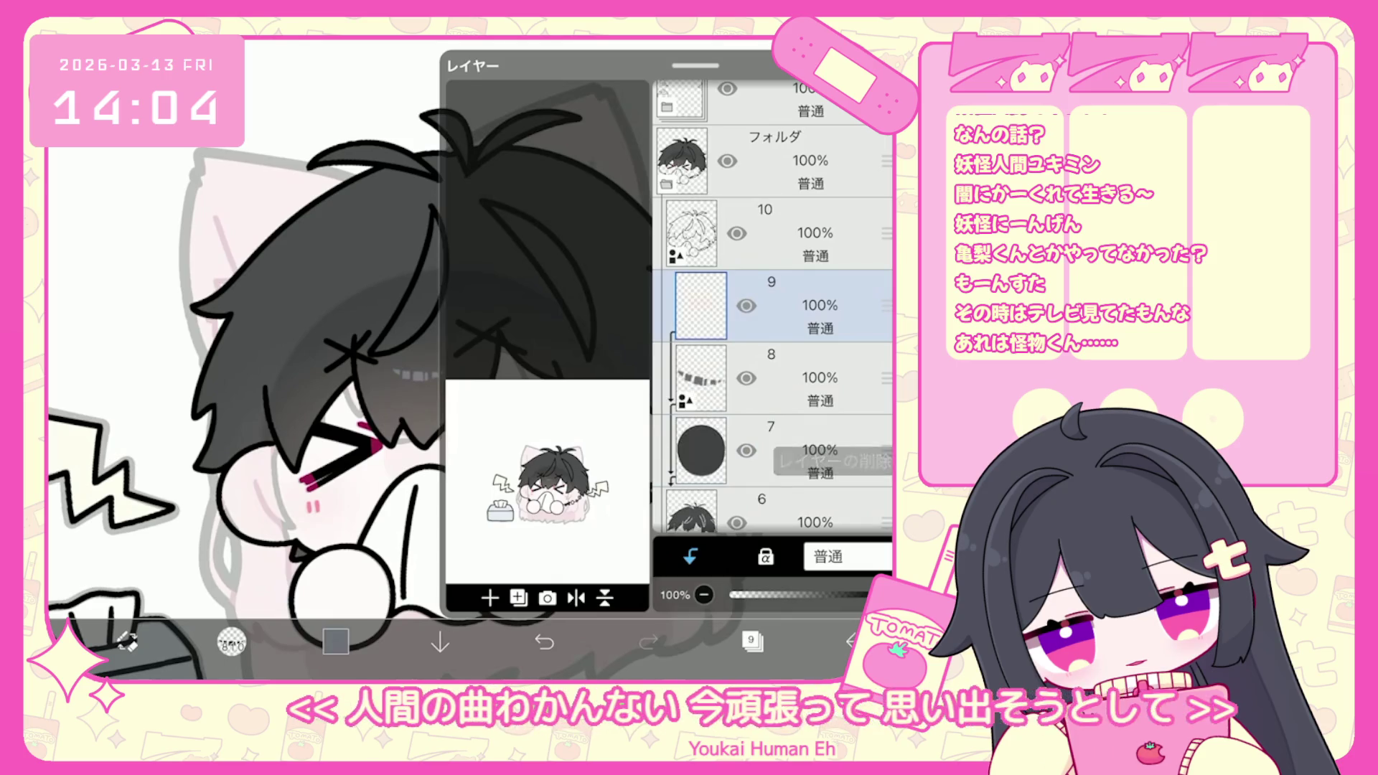
{"action": "left_click", "coordinate": [775, 378]}
{"action": "key", "text": "ctrl+t"}
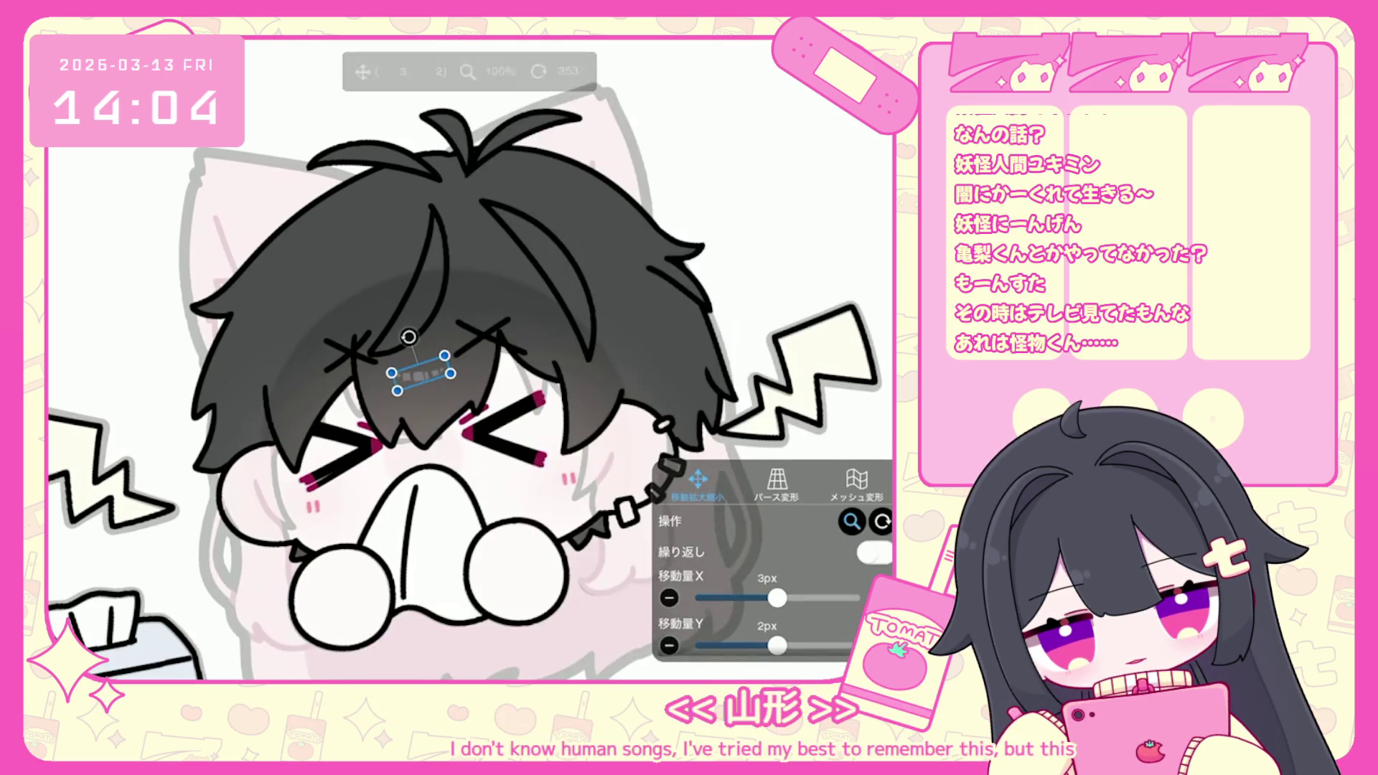
{"action": "key", "text": "Return"}
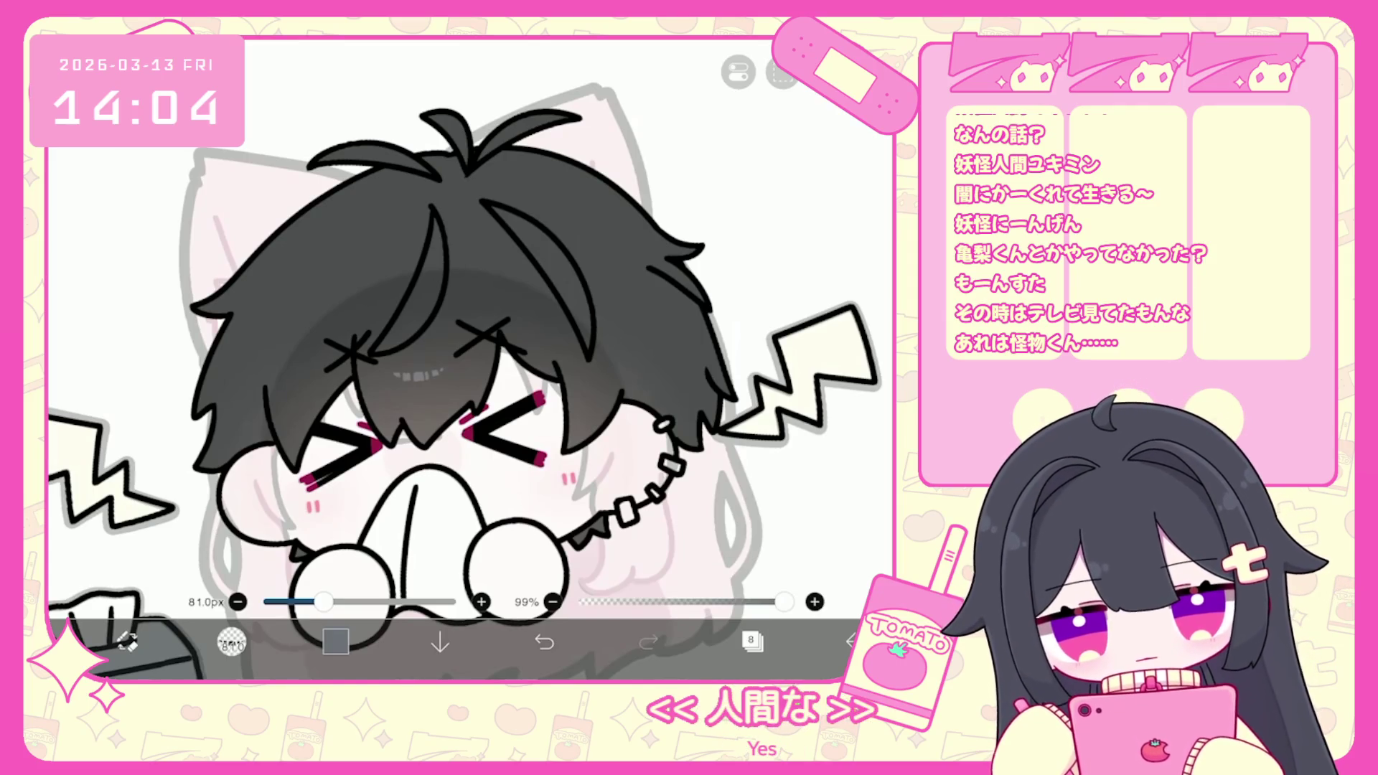
{"action": "scroll", "coordinate": [466, 359], "scroll_direction": "down", "scroll_amount": 5}
{"action": "scroll", "coordinate": [503, 394], "scroll_direction": "down", "scroll_amount": 3}
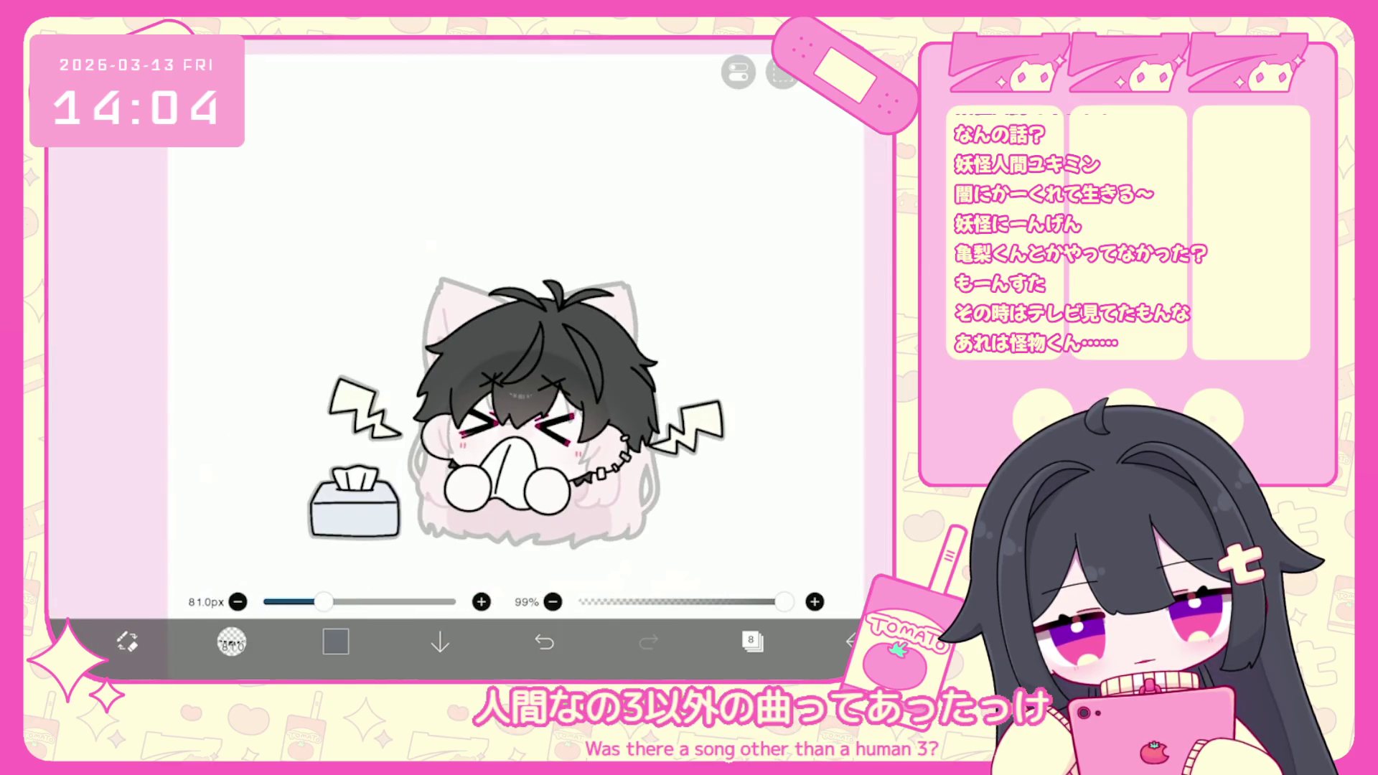
{"action": "left_click", "coordinate": [752, 641]}
Select hair layer 6 and set the colour to darker grey #3E3F42.
{"action": "left_click", "coordinate": [790, 450]}
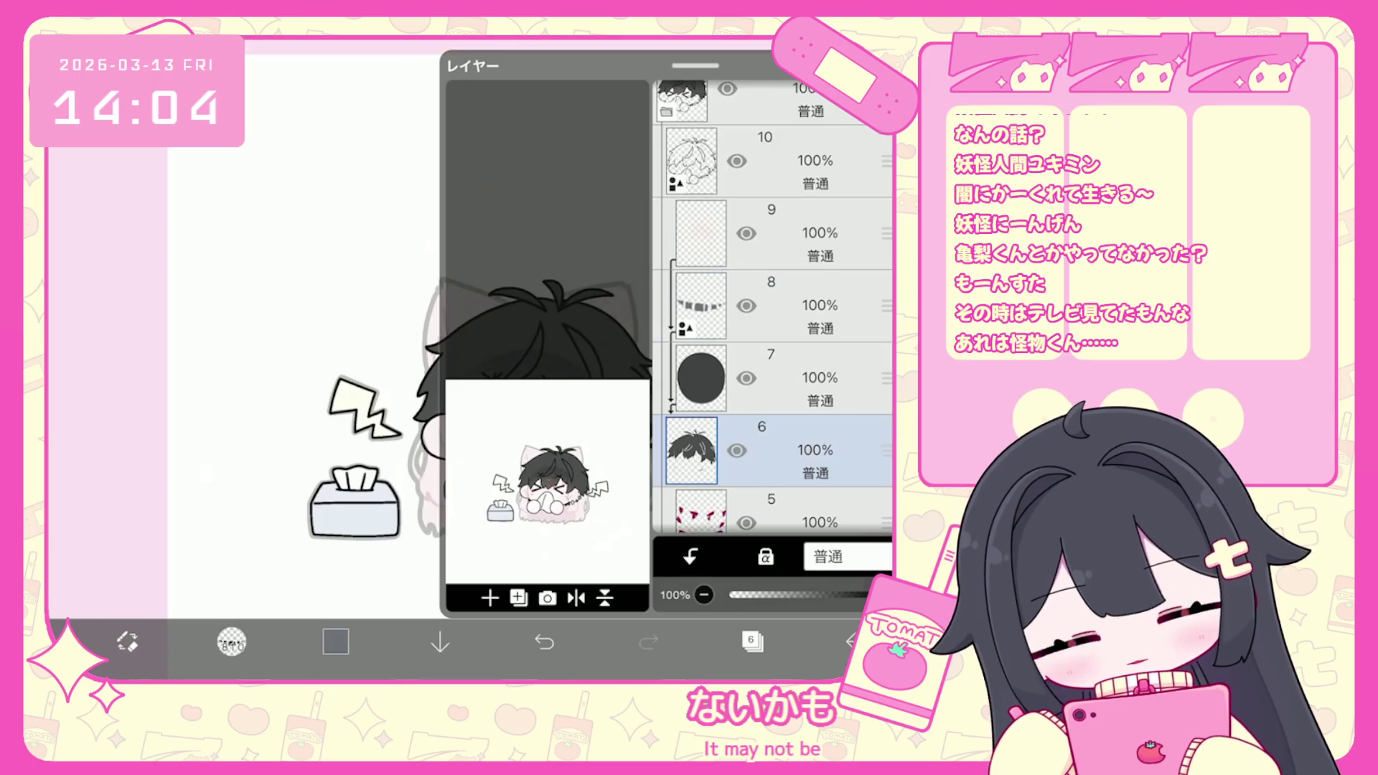
{"action": "left_click", "coordinate": [752, 641]}
{"action": "left_click", "coordinate": [336, 641]}
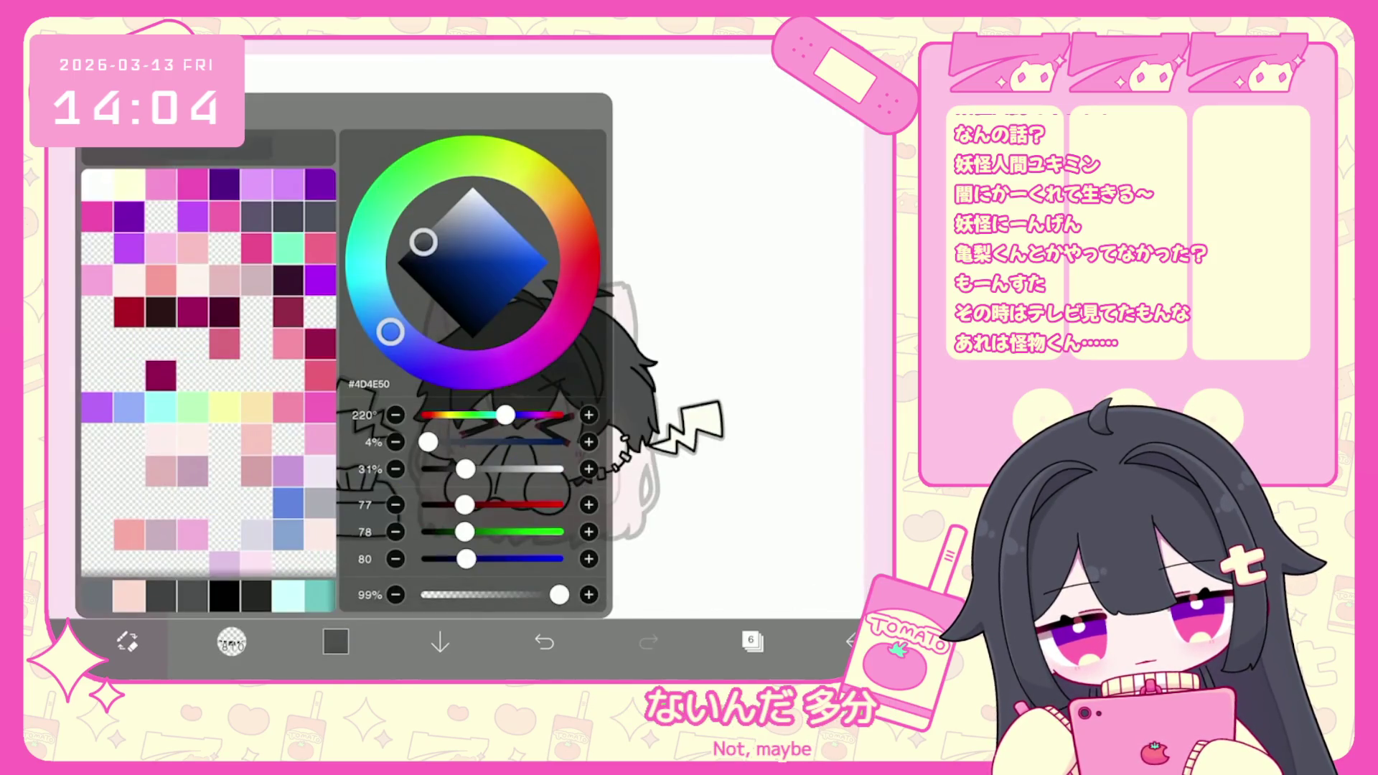
{"action": "left_click", "coordinate": [335, 641]}
{"action": "left_click", "coordinate": [752, 641]}
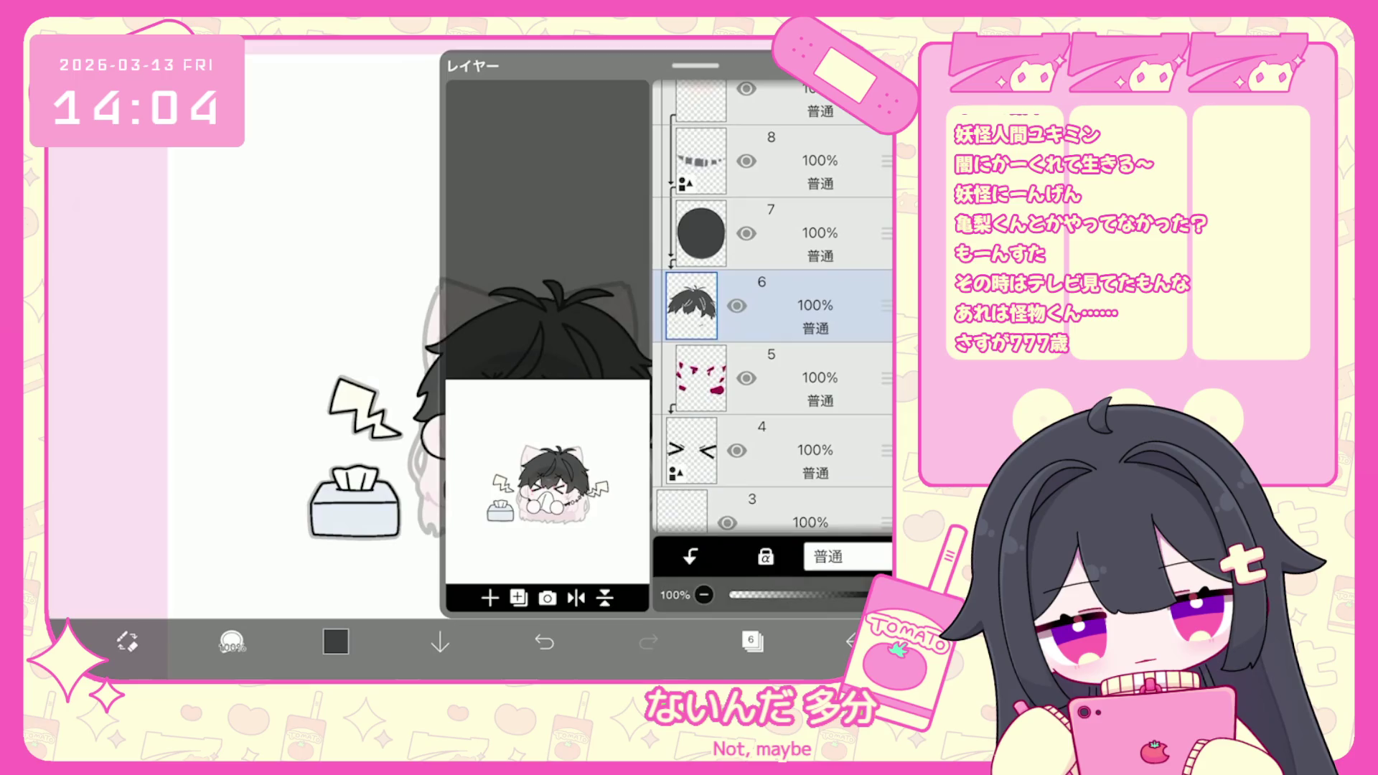
{"action": "left_click", "coordinate": [752, 640]}
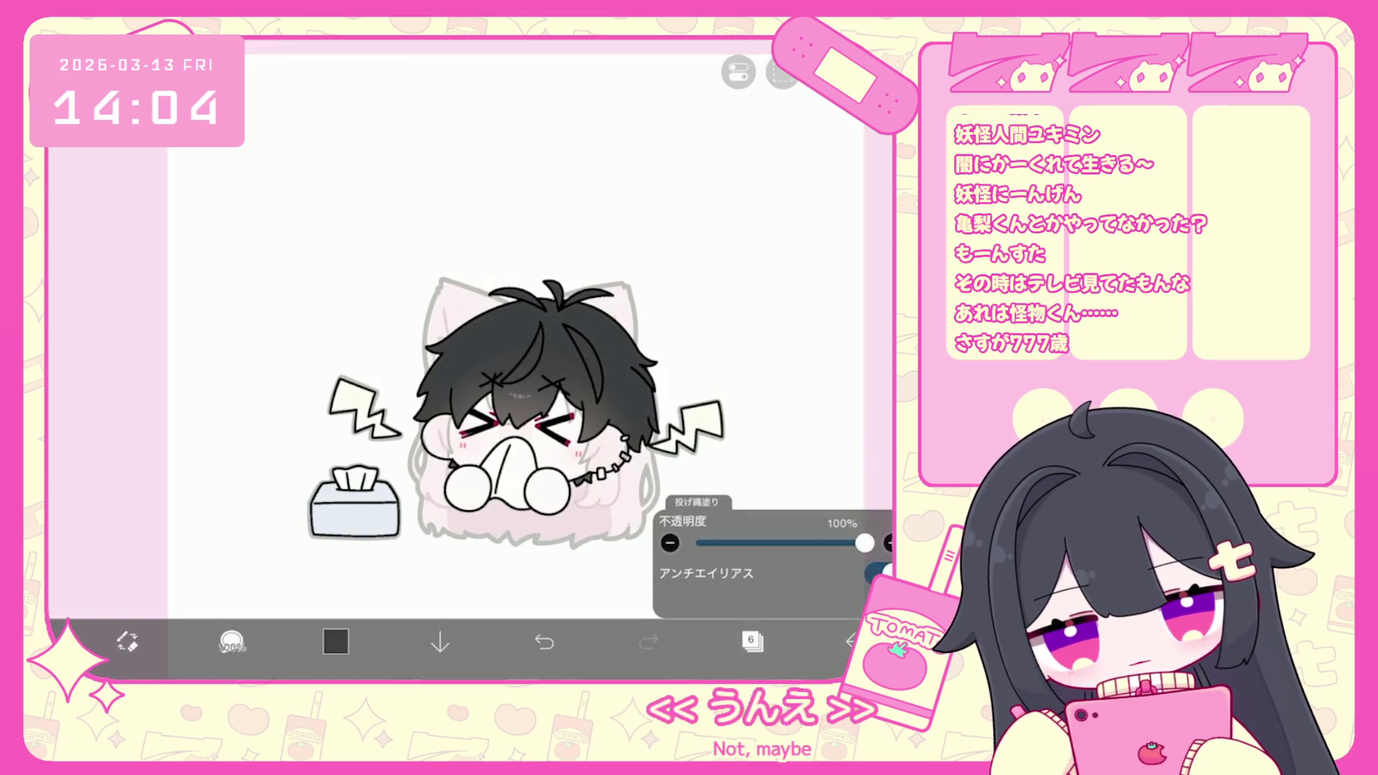
Choose lasso fill on layer 7, then return to hair layer 6 and zoom in.
{"action": "left_click", "coordinate": [753, 641]}
{"action": "left_click", "coordinate": [790, 234]}
{"action": "left_click", "coordinate": [335, 641]}
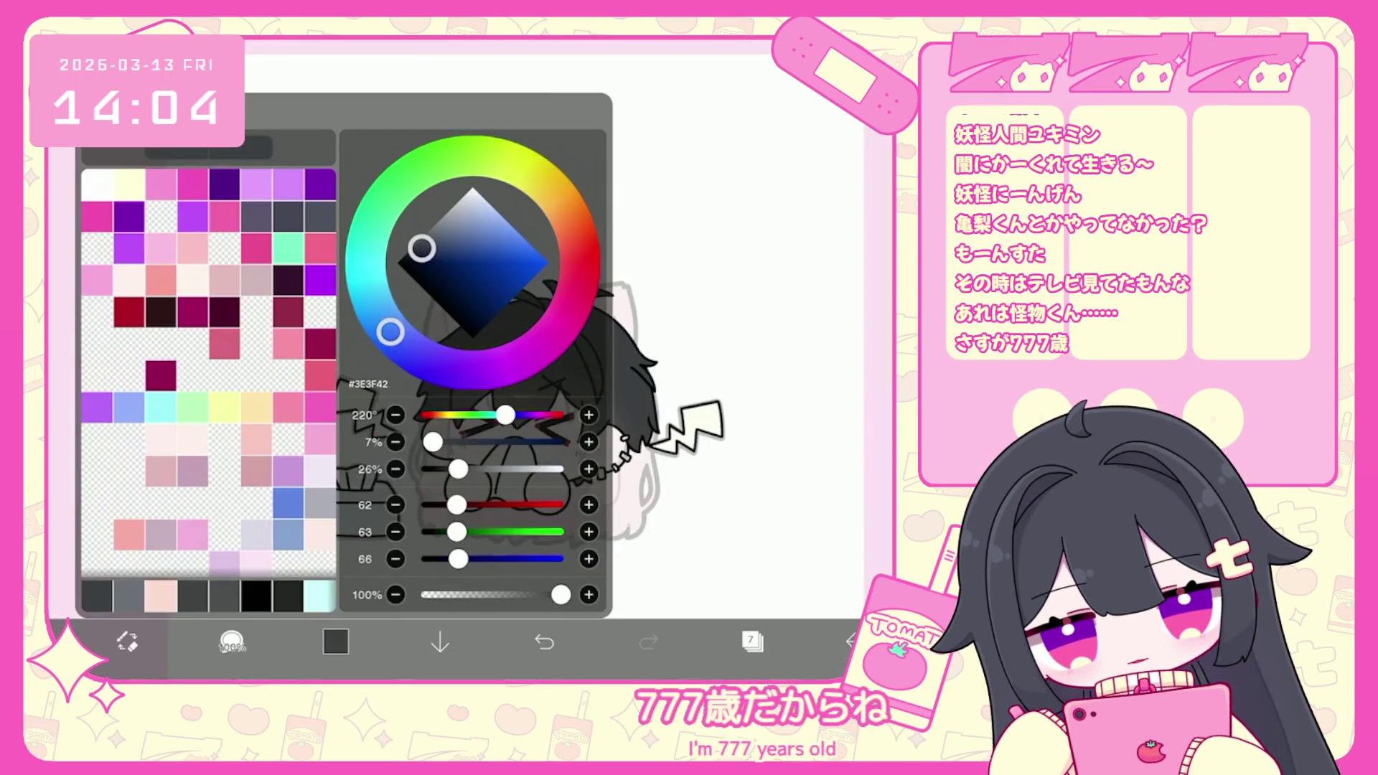
{"action": "left_click", "coordinate": [335, 640]}
{"action": "scroll", "coordinate": [503, 430], "scroll_direction": "down", "scroll_amount": 1}
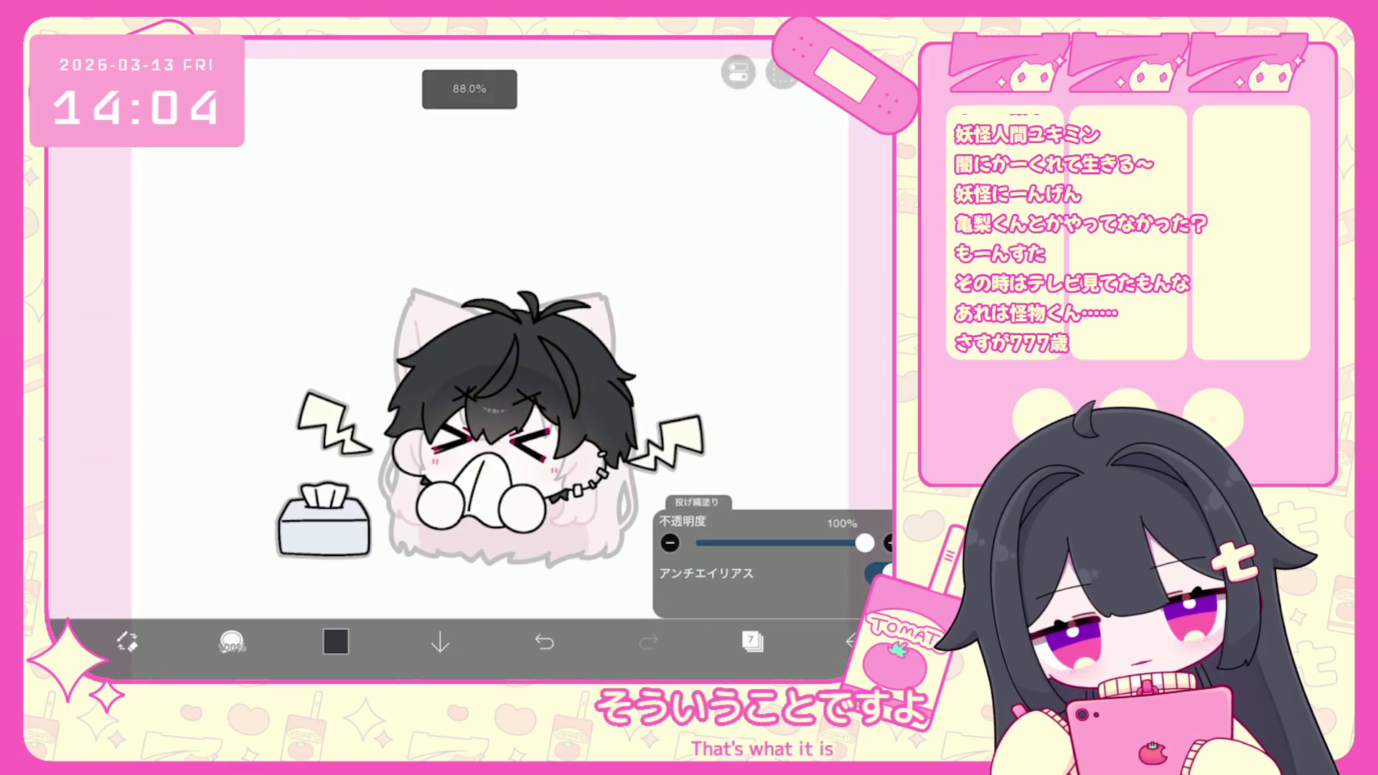
{"action": "left_click", "coordinate": [752, 641]}
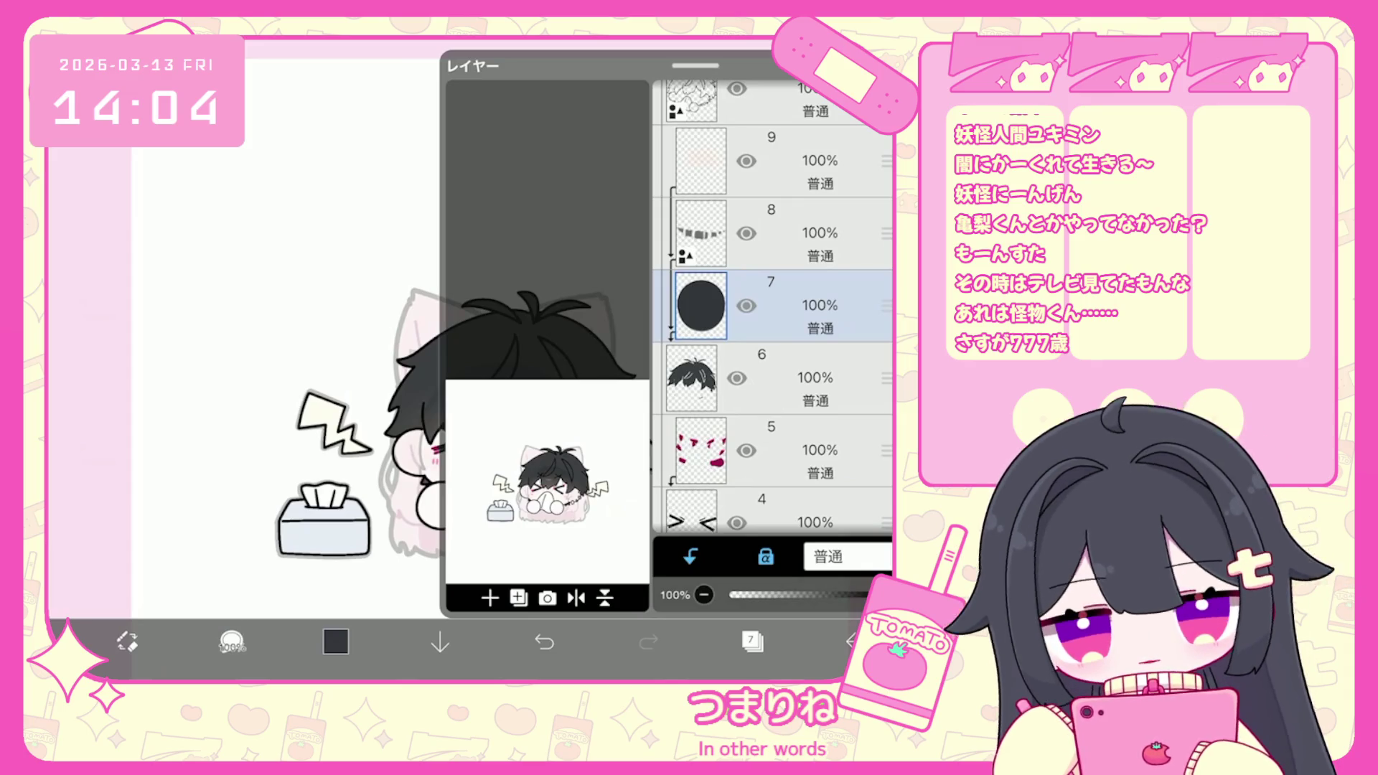
{"action": "left_click", "coordinate": [771, 378]}
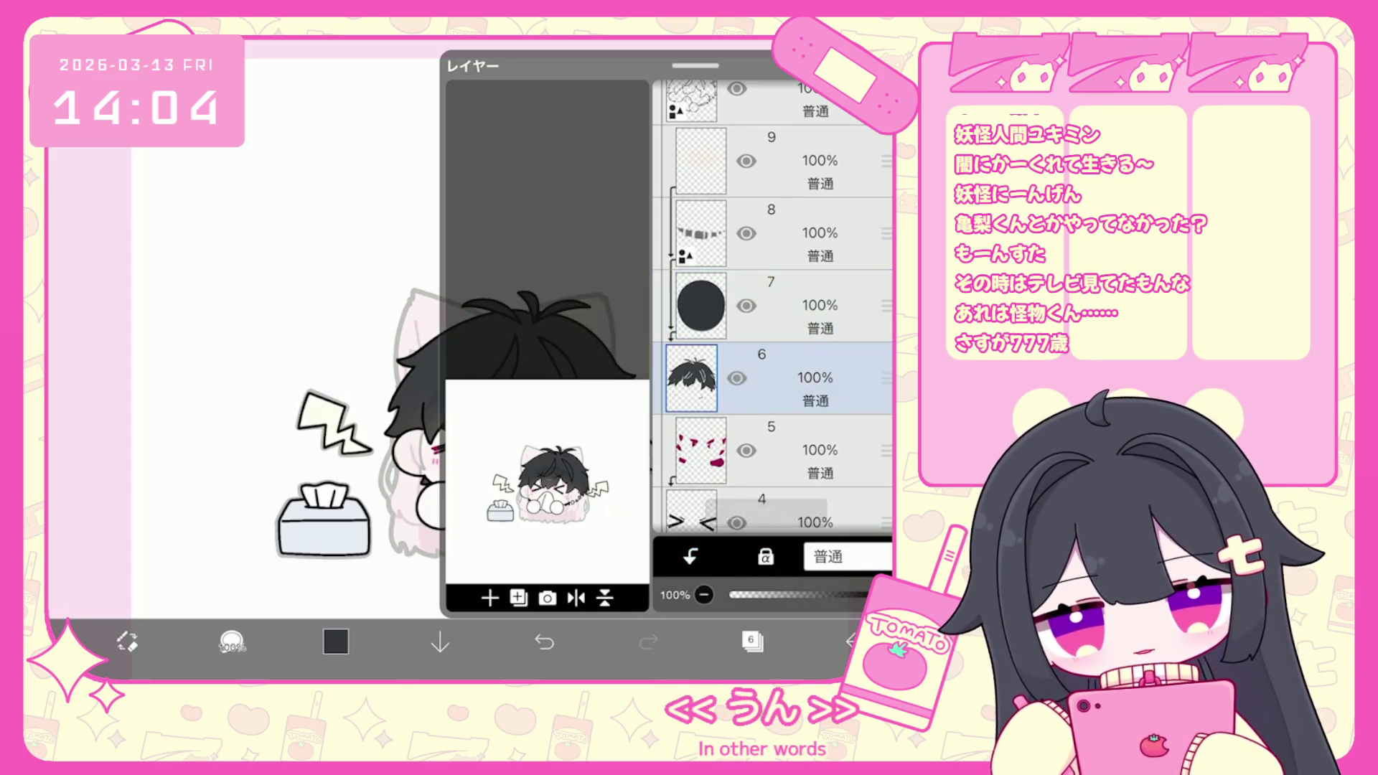
{"action": "left_click", "coordinate": [752, 641]}
{"action": "scroll", "coordinate": [431, 323], "scroll_direction": "up", "scroll_amount": 5}
{"action": "scroll", "coordinate": [588, 481], "scroll_direction": "up", "scroll_amount": 3}
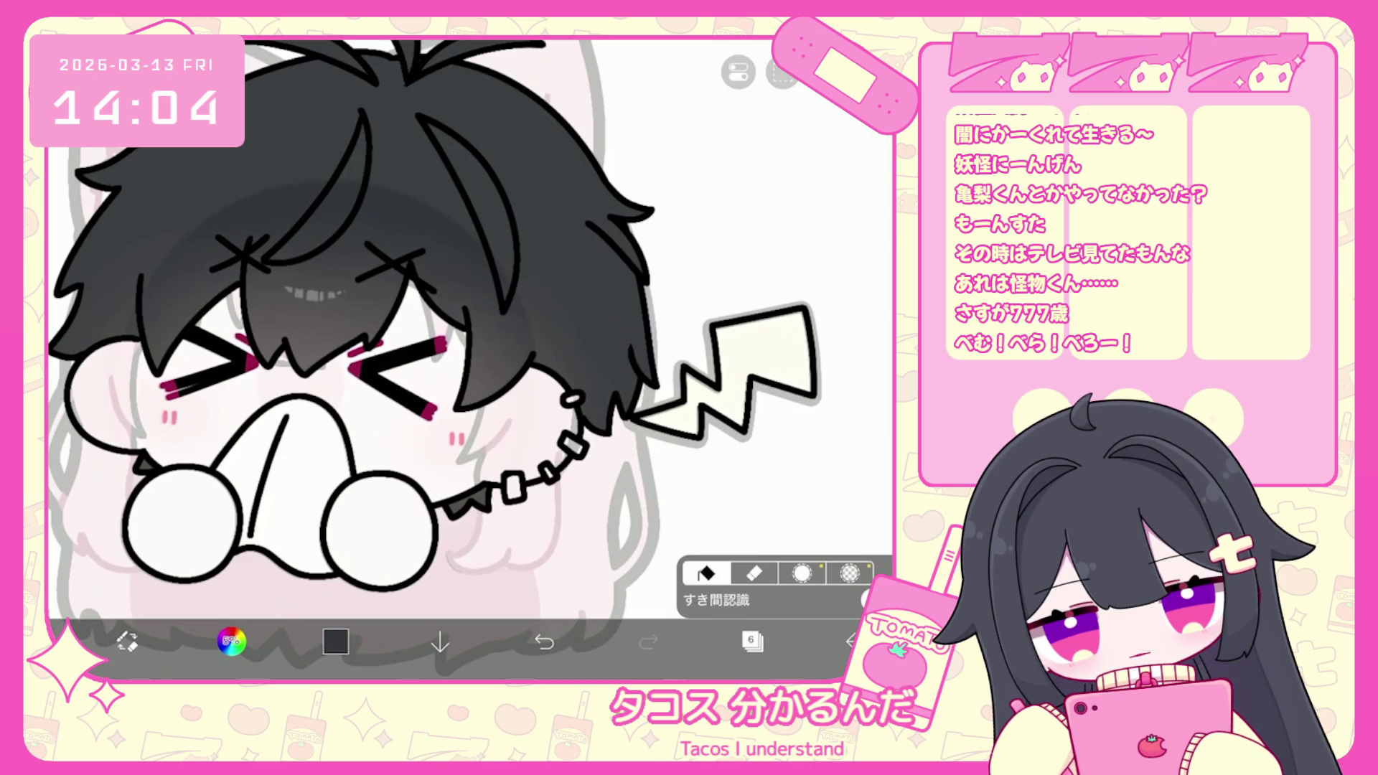
Zoom out to see the whole chibi drawing, then open the Layers panel to review the stack.
{"action": "scroll", "coordinate": [586, 482], "scroll_direction": "up", "scroll_amount": 5}
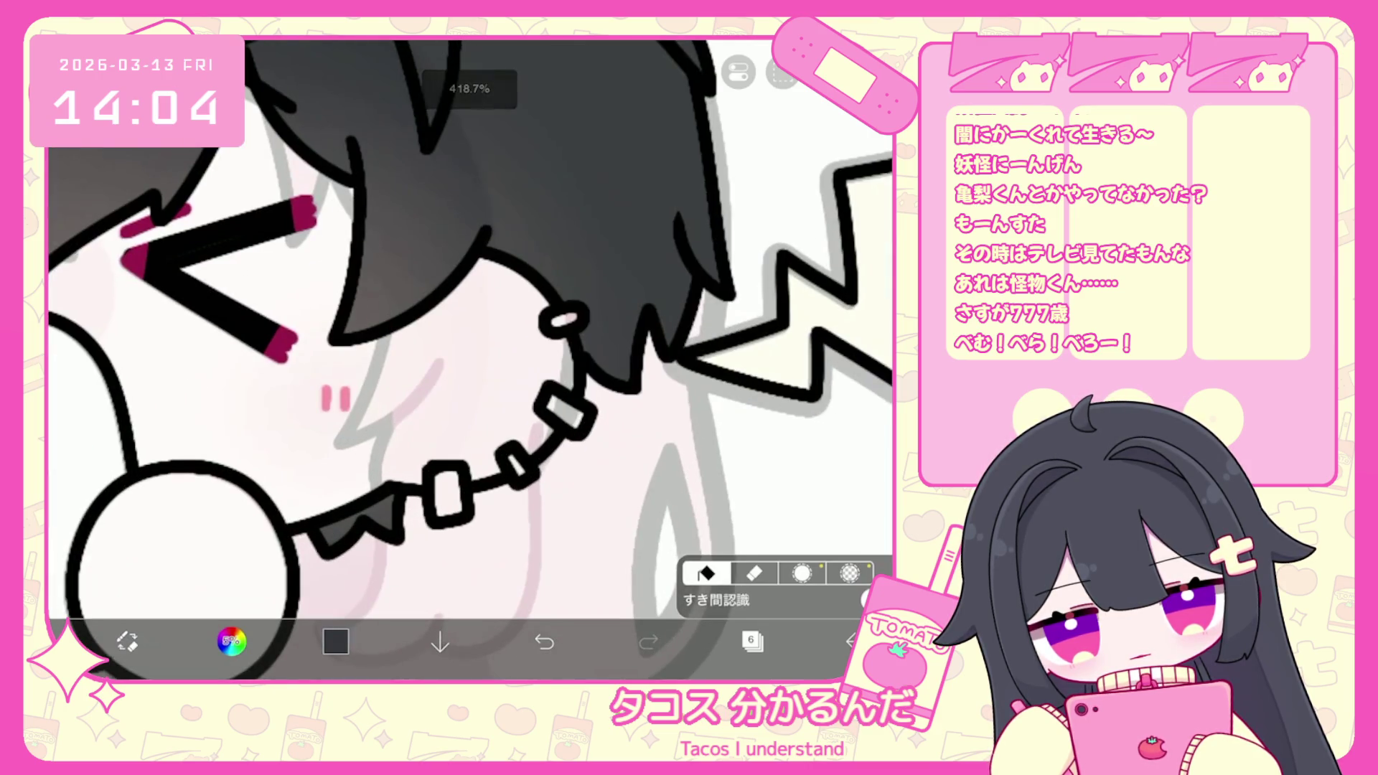
{"action": "left_click", "coordinate": [335, 641]}
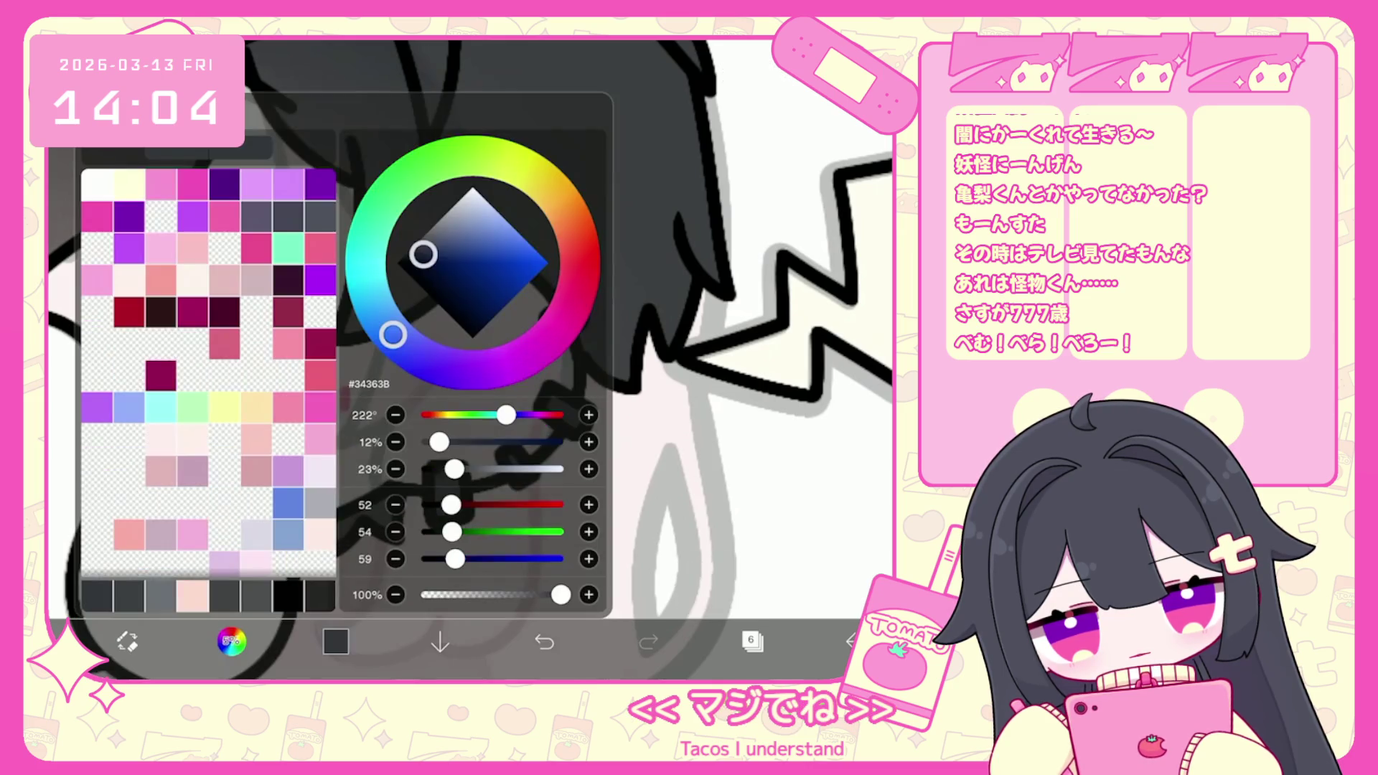
{"action": "left_click", "coordinate": [335, 641]}
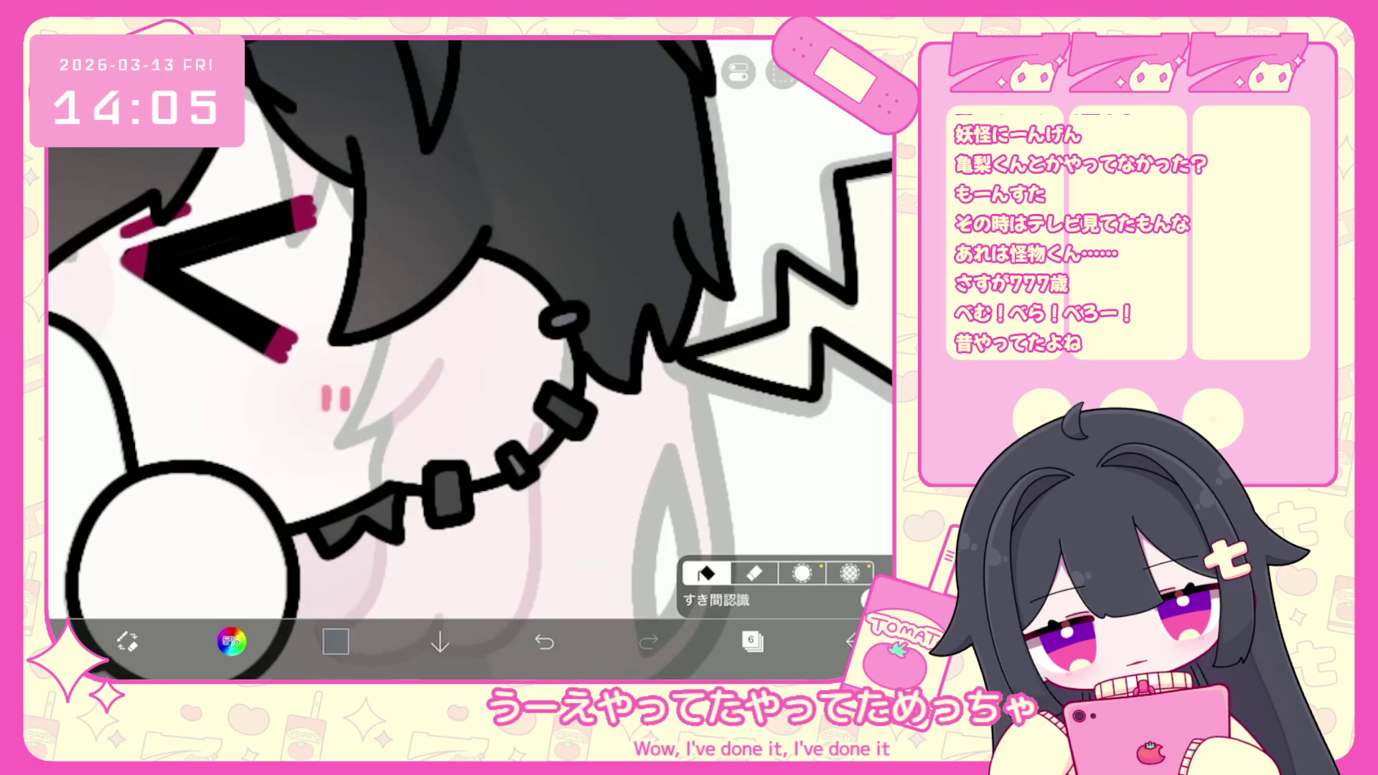
{"action": "scroll", "coordinate": [431, 323], "scroll_direction": "down", "scroll_amount": 5}
{"action": "left_click", "coordinate": [752, 641]}
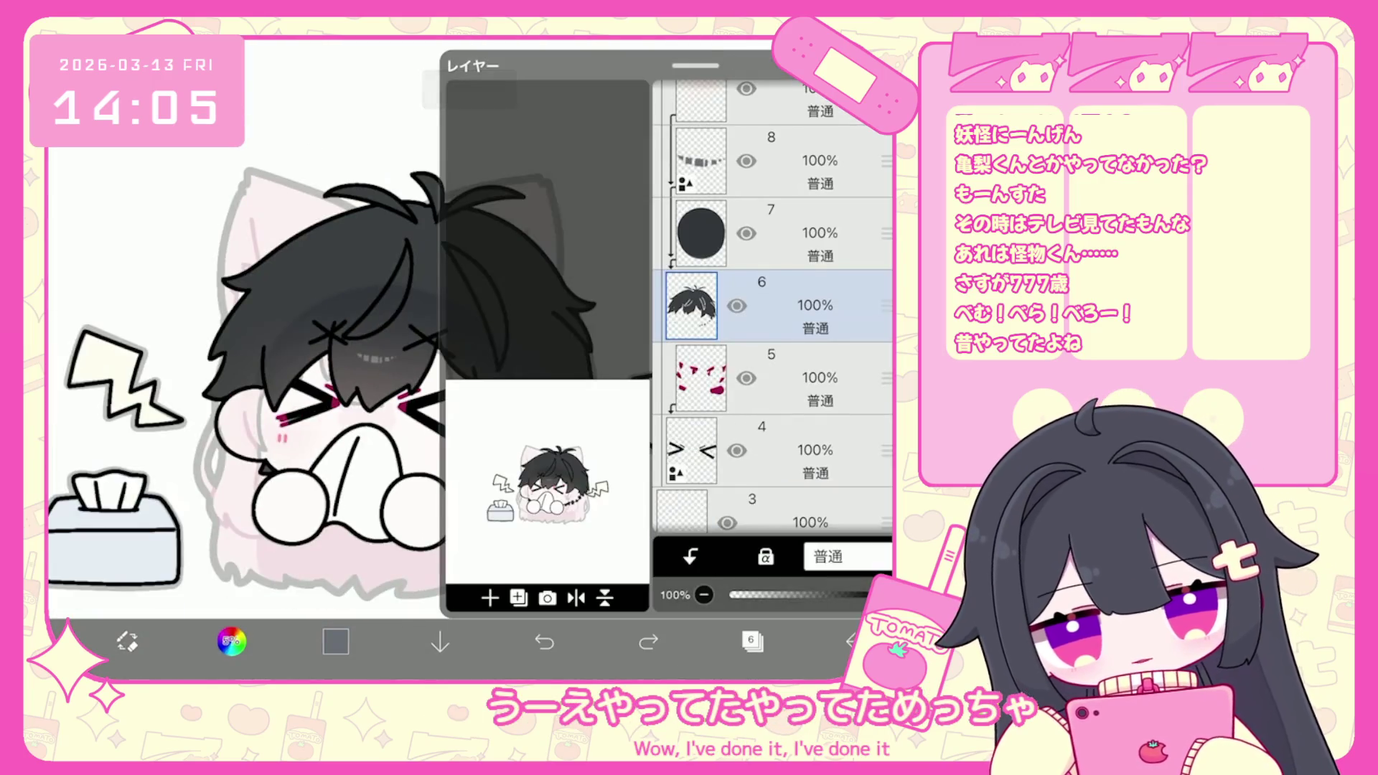
Add a new layer above layer 3 and pick the very light pink #FEEFEF.
{"action": "scroll", "coordinate": [772, 309], "scroll_direction": "down", "scroll_amount": 3}
{"action": "left_click", "coordinate": [789, 308]}
{"action": "left_click", "coordinate": [490, 597]}
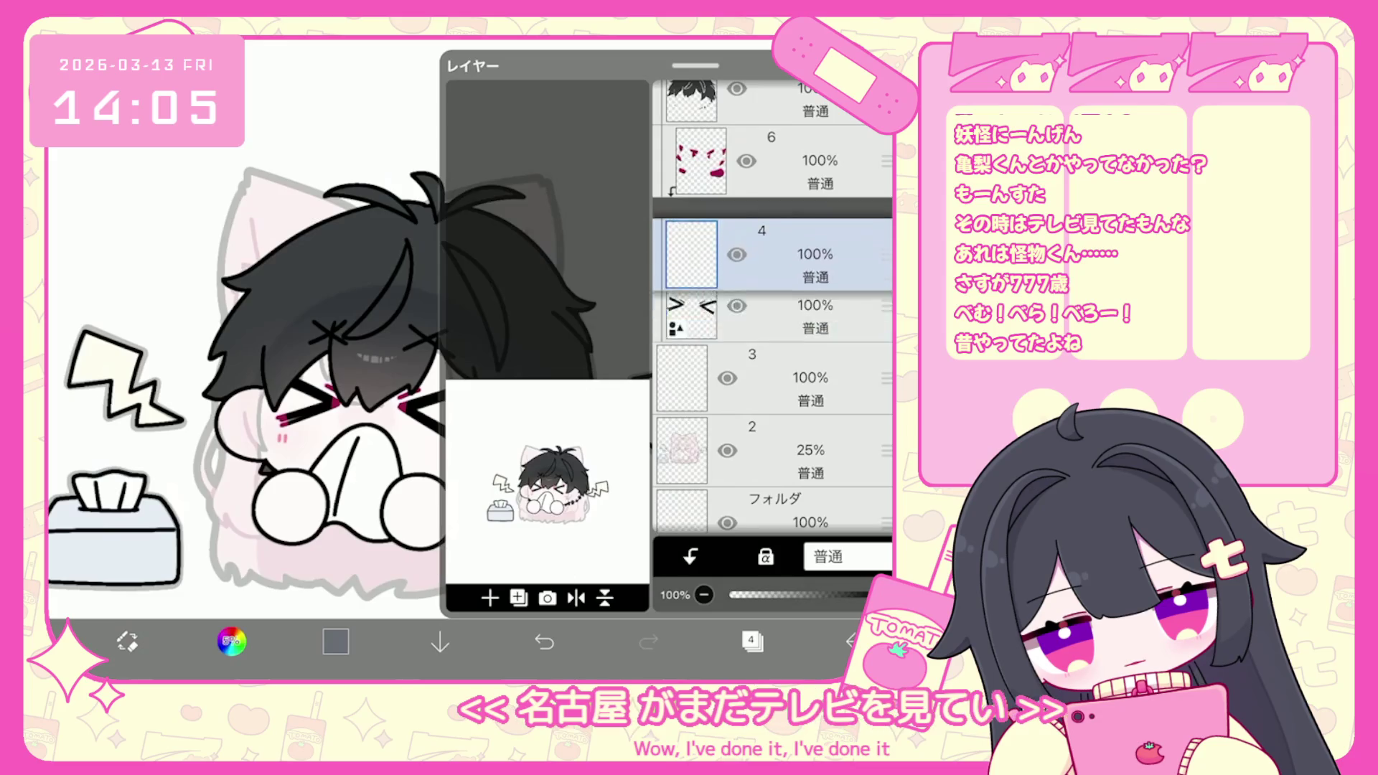
{"action": "left_click", "coordinate": [752, 640]}
{"action": "left_click", "coordinate": [231, 641]}
{"action": "left_click", "coordinate": [161, 440]}
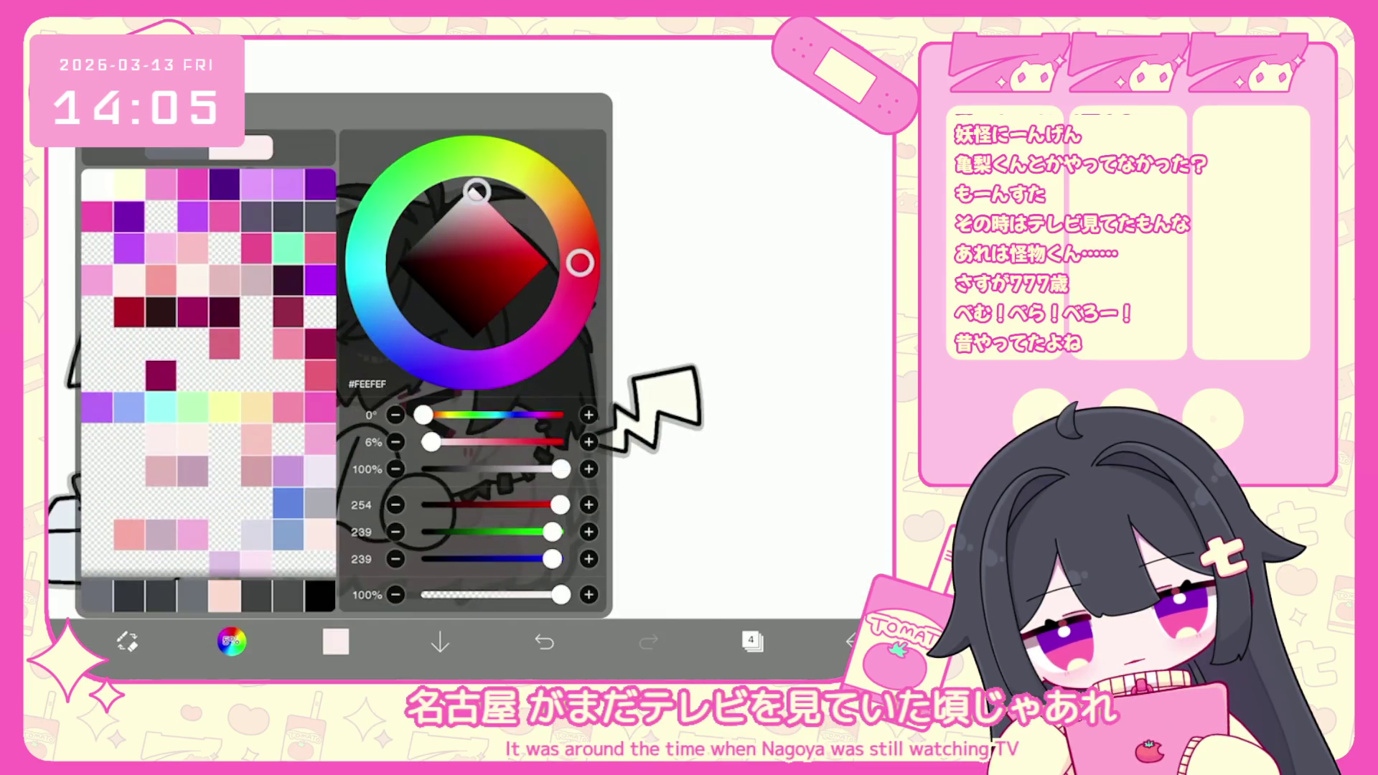
{"action": "left_click", "coordinate": [231, 641]}
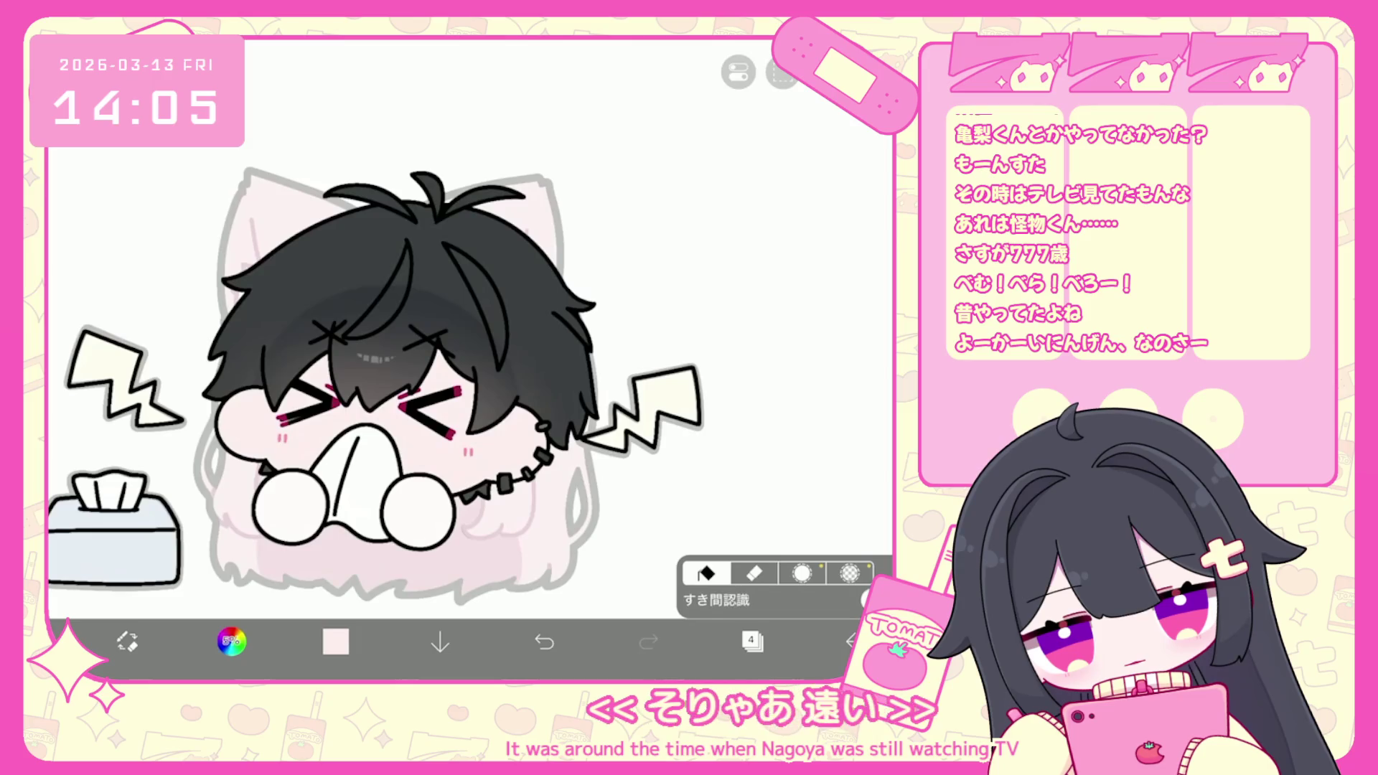
Fill the character's round paws with the light pink, then switch the colour to white.
{"action": "left_click", "coordinate": [418, 511]}
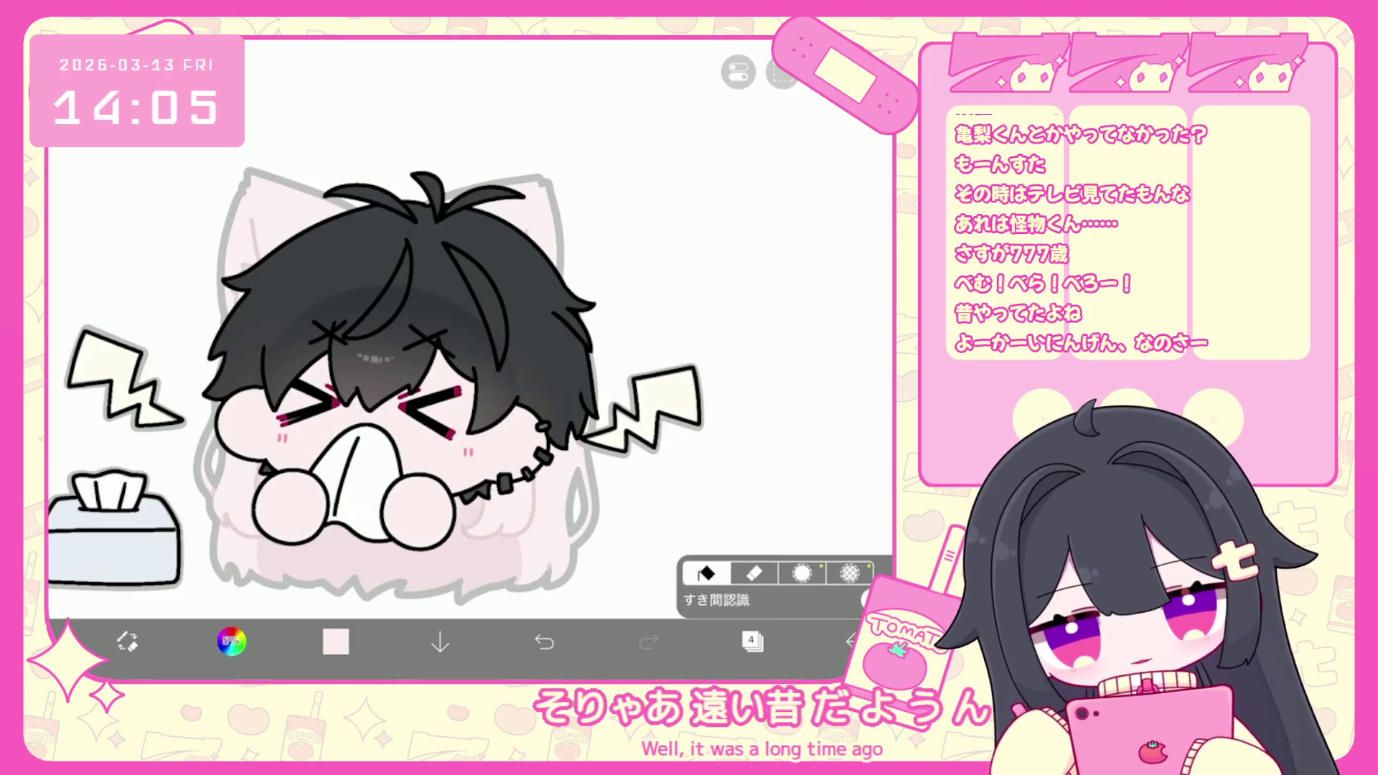
{"action": "left_click", "coordinate": [752, 641]}
{"action": "left_click", "coordinate": [231, 641]}
{"action": "left_click", "coordinate": [231, 641]}
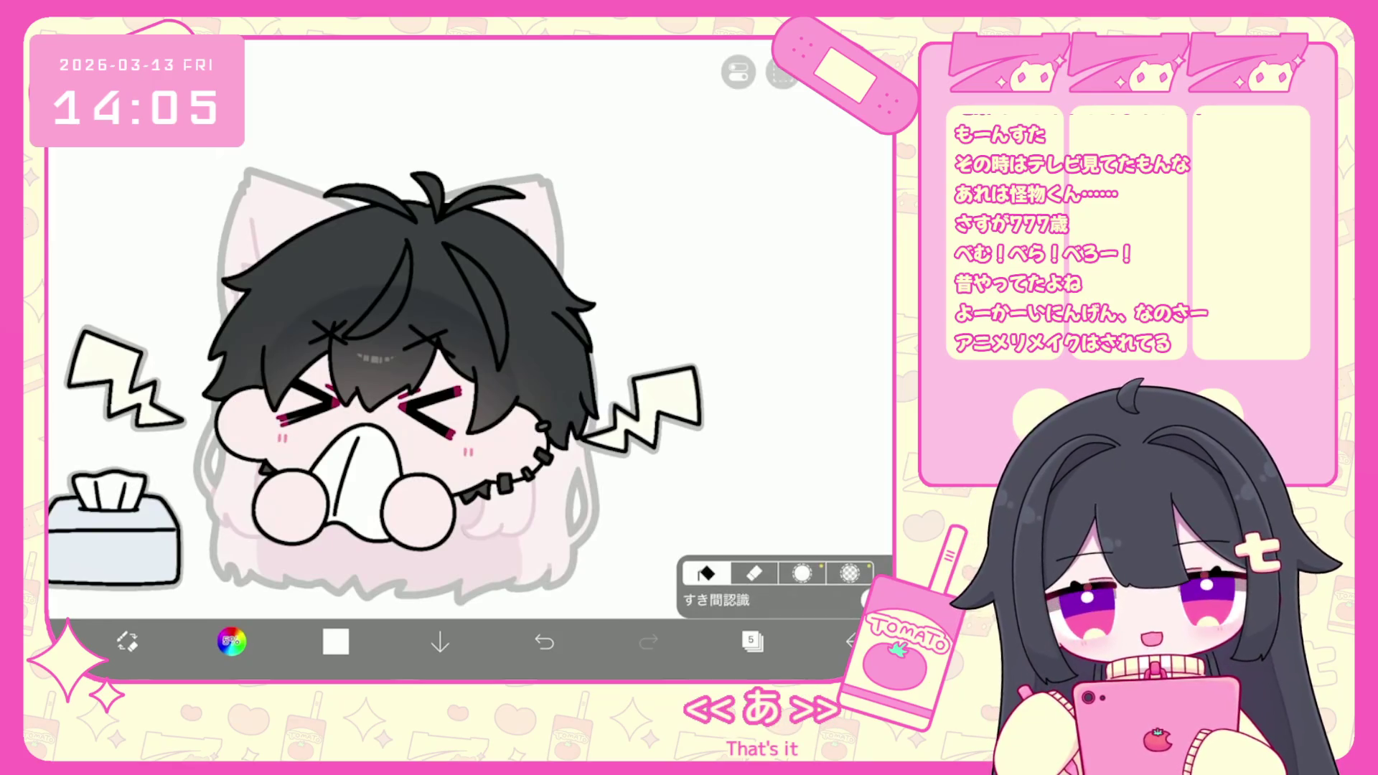
{"action": "left_click", "coordinate": [752, 641]}
Duplicate the line-art layer and select the copy on layer 4.
{"action": "scroll", "coordinate": [771, 308], "scroll_direction": "up", "scroll_amount": 5}
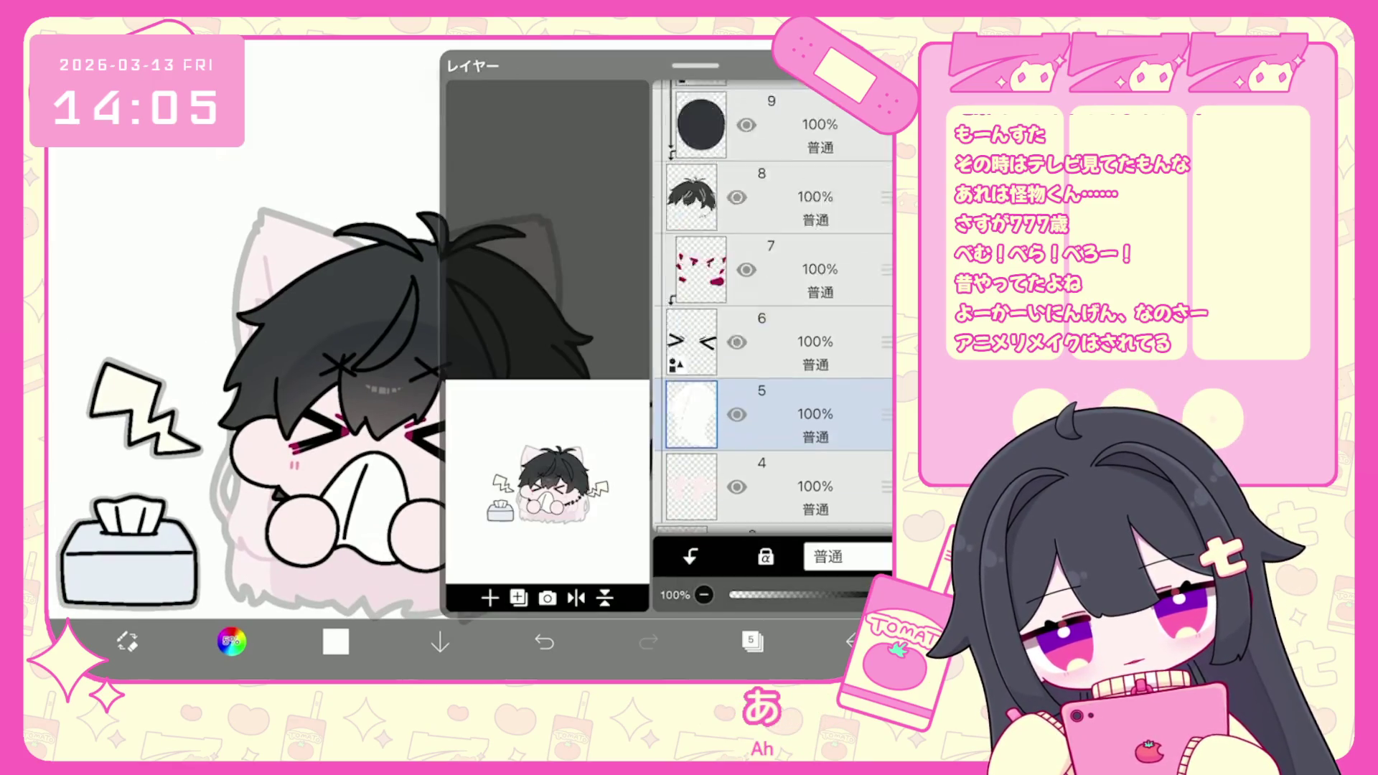
{"action": "left_click", "coordinate": [789, 361]}
{"action": "left_click", "coordinate": [490, 598]}
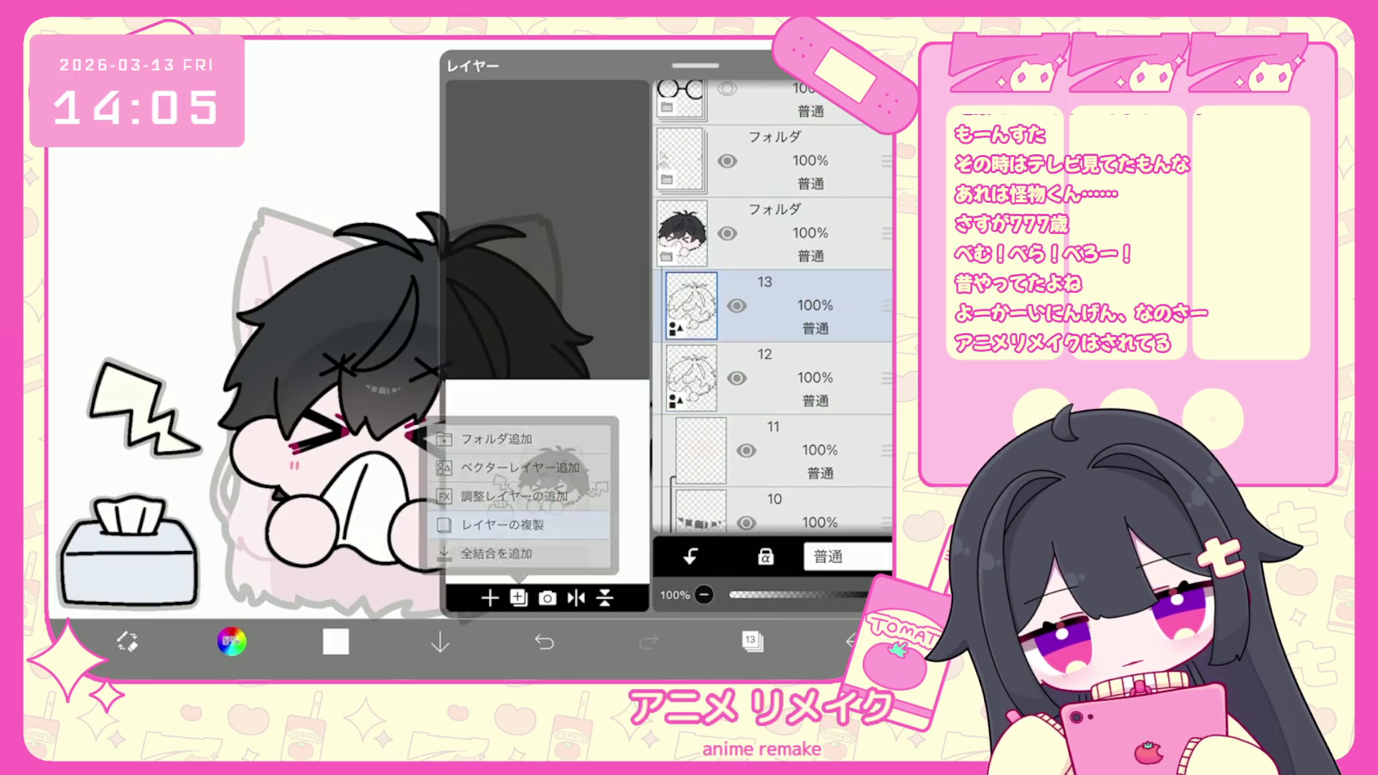
{"action": "left_click", "coordinate": [488, 529]}
{"action": "scroll", "coordinate": [771, 308], "scroll_direction": "down", "scroll_amount": 5}
{"action": "left_click", "coordinate": [790, 198]}
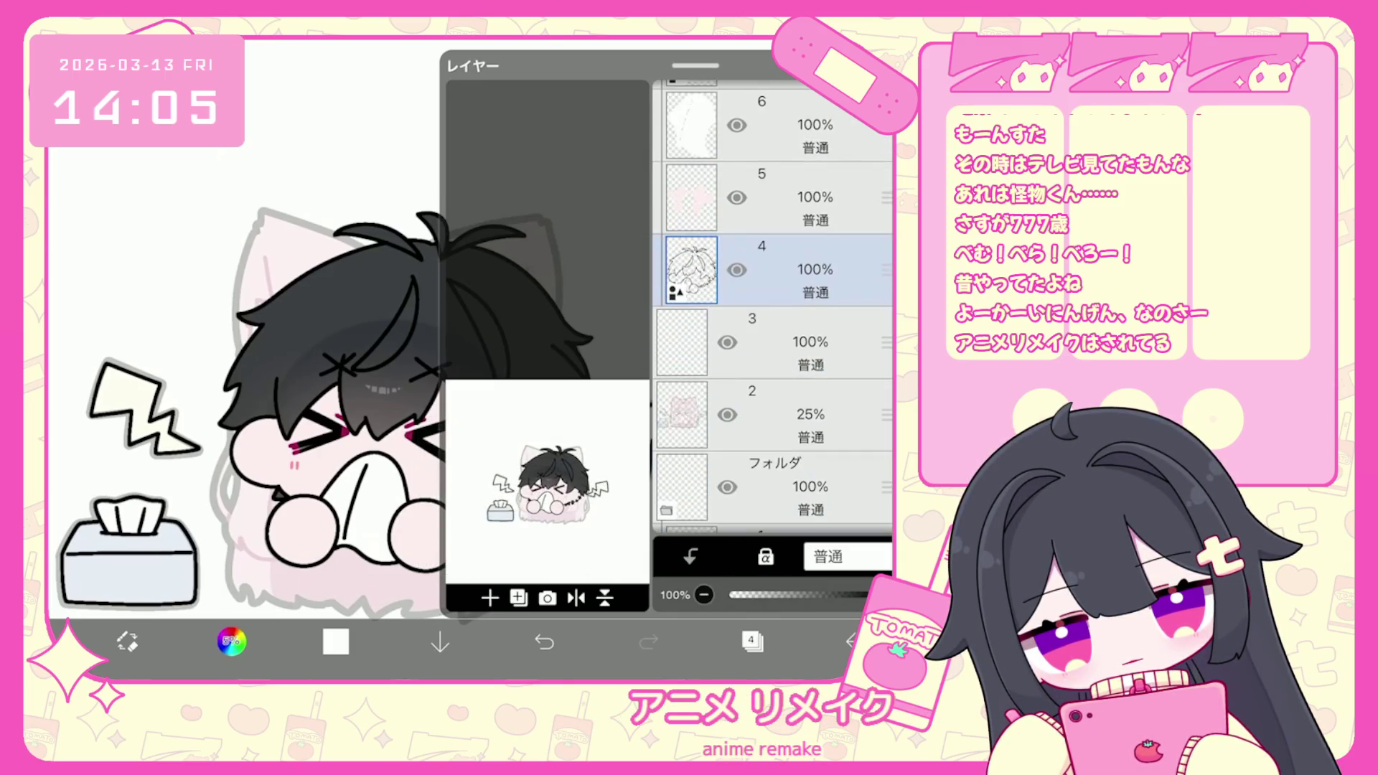
{"action": "left_click", "coordinate": [752, 641]}
Select all the copy's strokes and thicken them from 14.3 px to 18.6 px.
{"action": "scroll", "coordinate": [466, 359], "scroll_direction": "down", "scroll_amount": 3}
{"action": "left_click", "coordinate": [502, 373]}
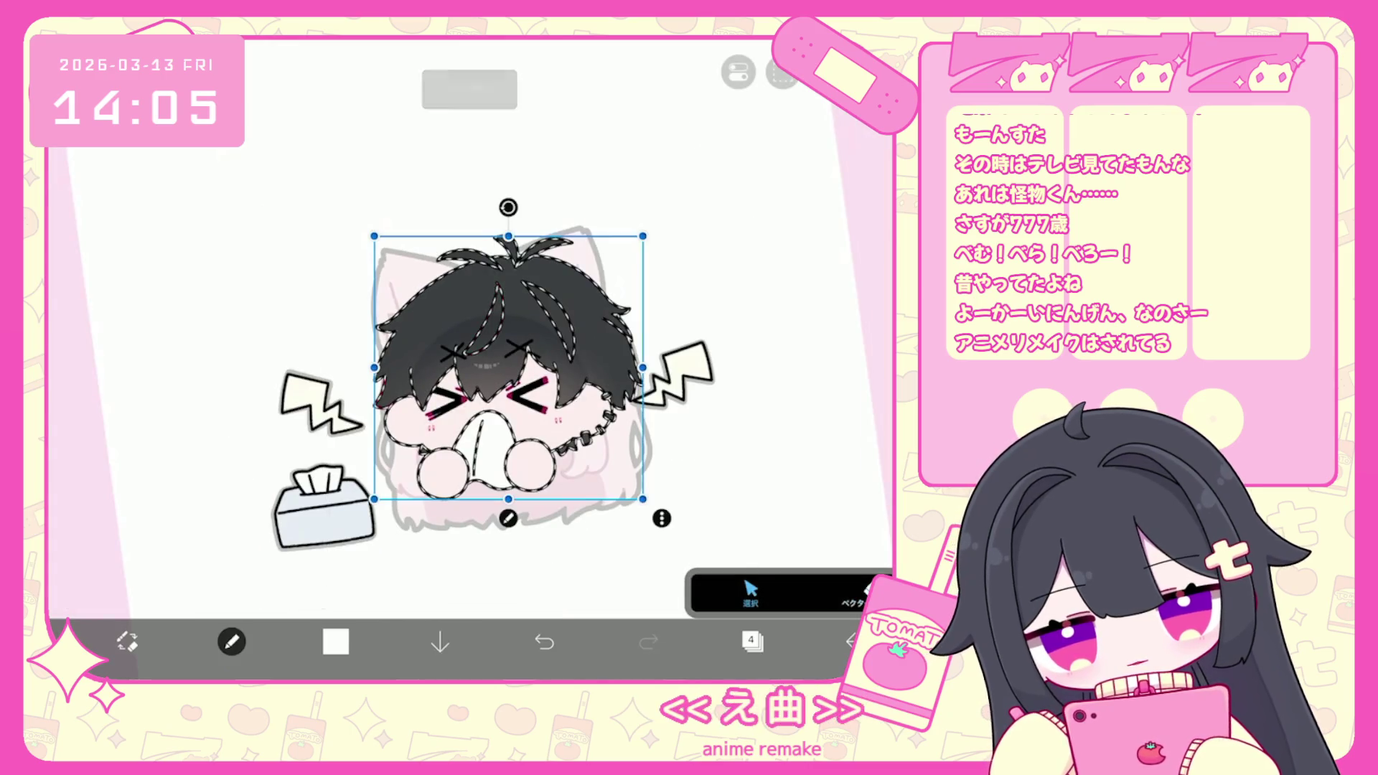
{"action": "left_click_drag", "start_coordinate": [743, 562], "coordinate": [747, 562]}
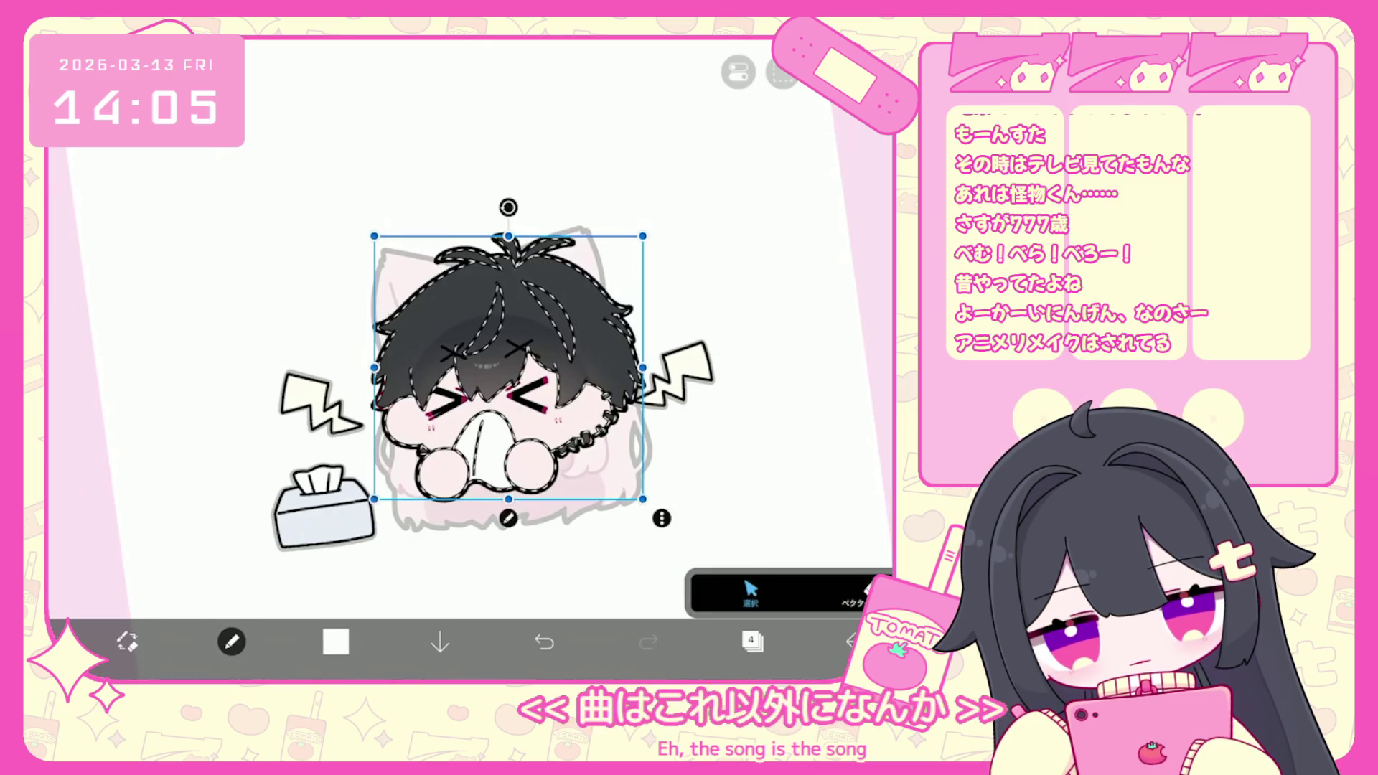
{"action": "left_click", "coordinate": [752, 641]}
{"action": "scroll", "coordinate": [773, 302], "scroll_direction": "up", "scroll_amount": 2}
{"action": "left_click", "coordinate": [775, 321]}
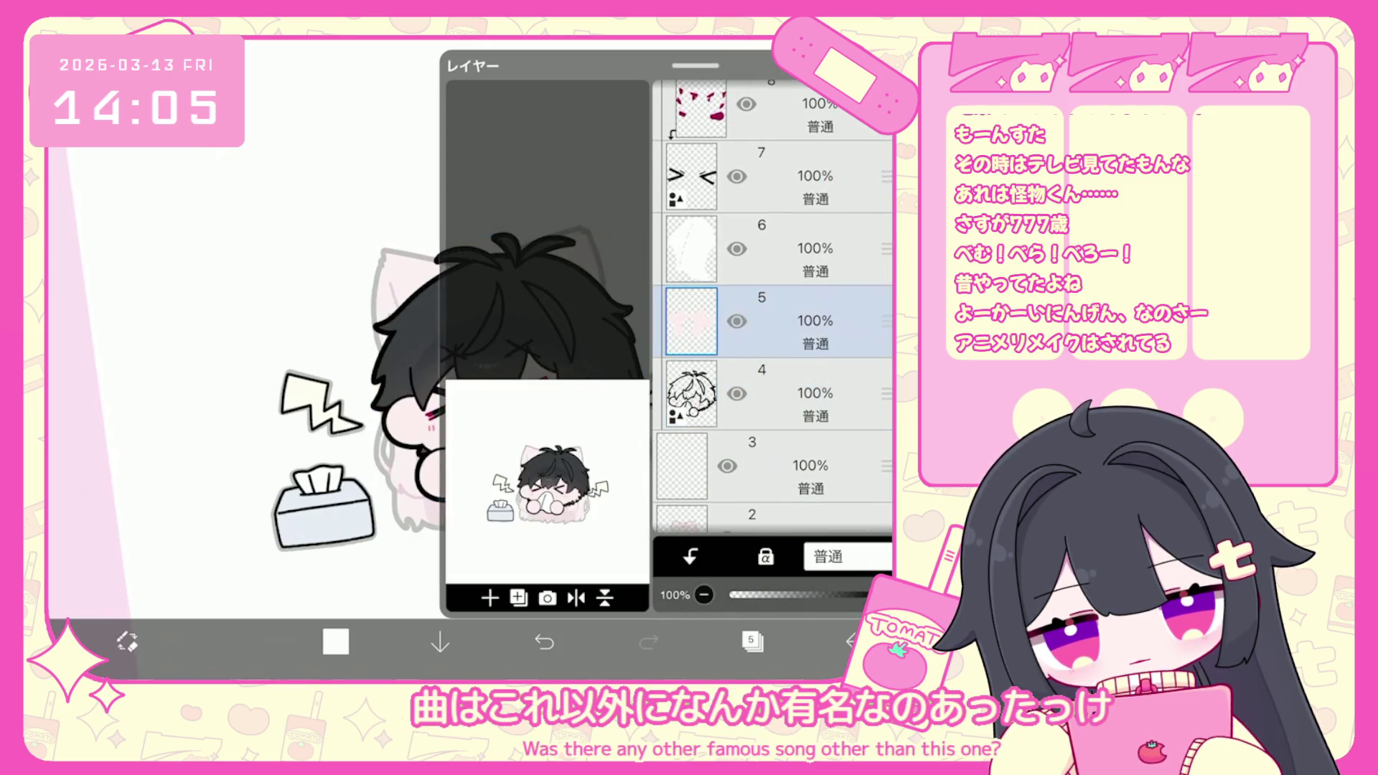
Turn on the glasses folder's visibility so the round glasses show on the character.
{"action": "left_click", "coordinate": [753, 641]}
{"action": "scroll", "coordinate": [473, 359], "scroll_direction": "up", "scroll_amount": 1}
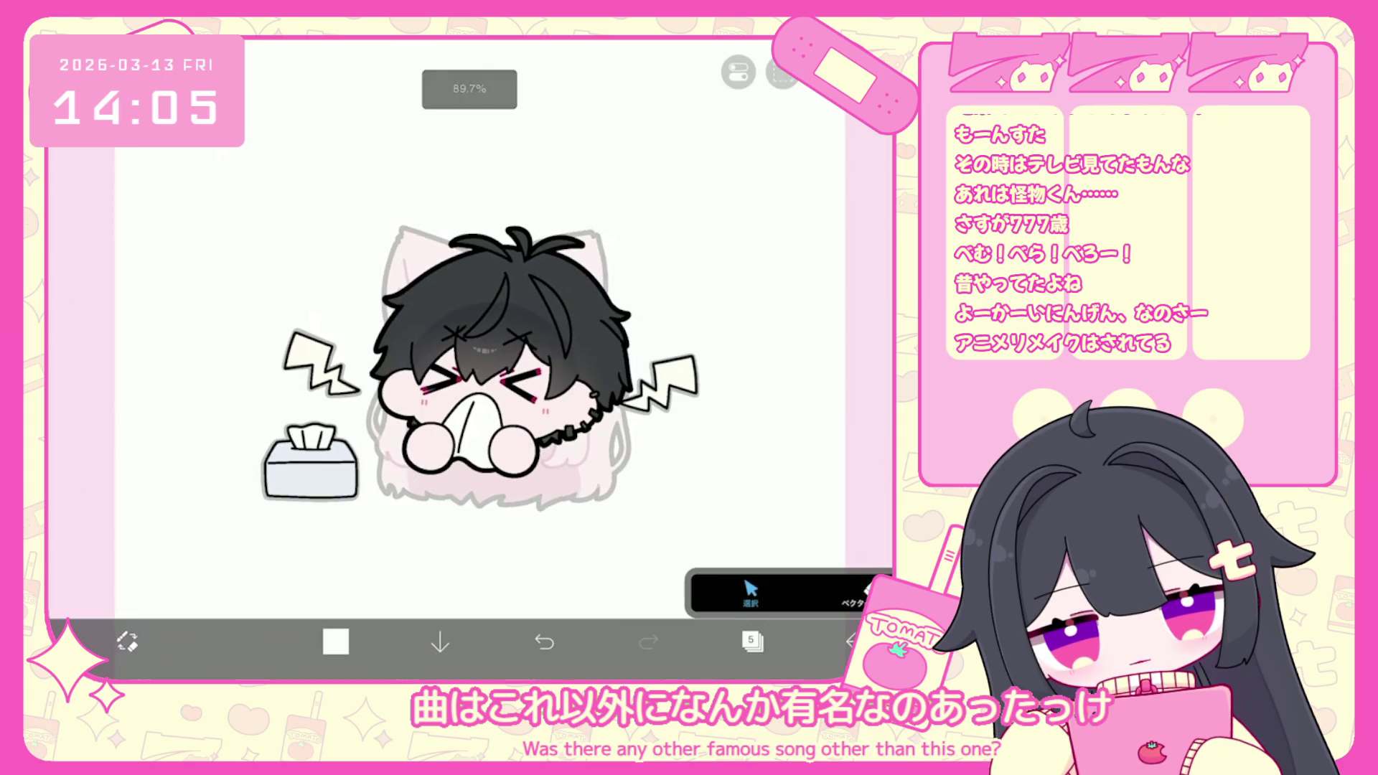
{"action": "left_click", "coordinate": [752, 641]}
{"action": "scroll", "coordinate": [773, 302], "scroll_direction": "up", "scroll_amount": 5}
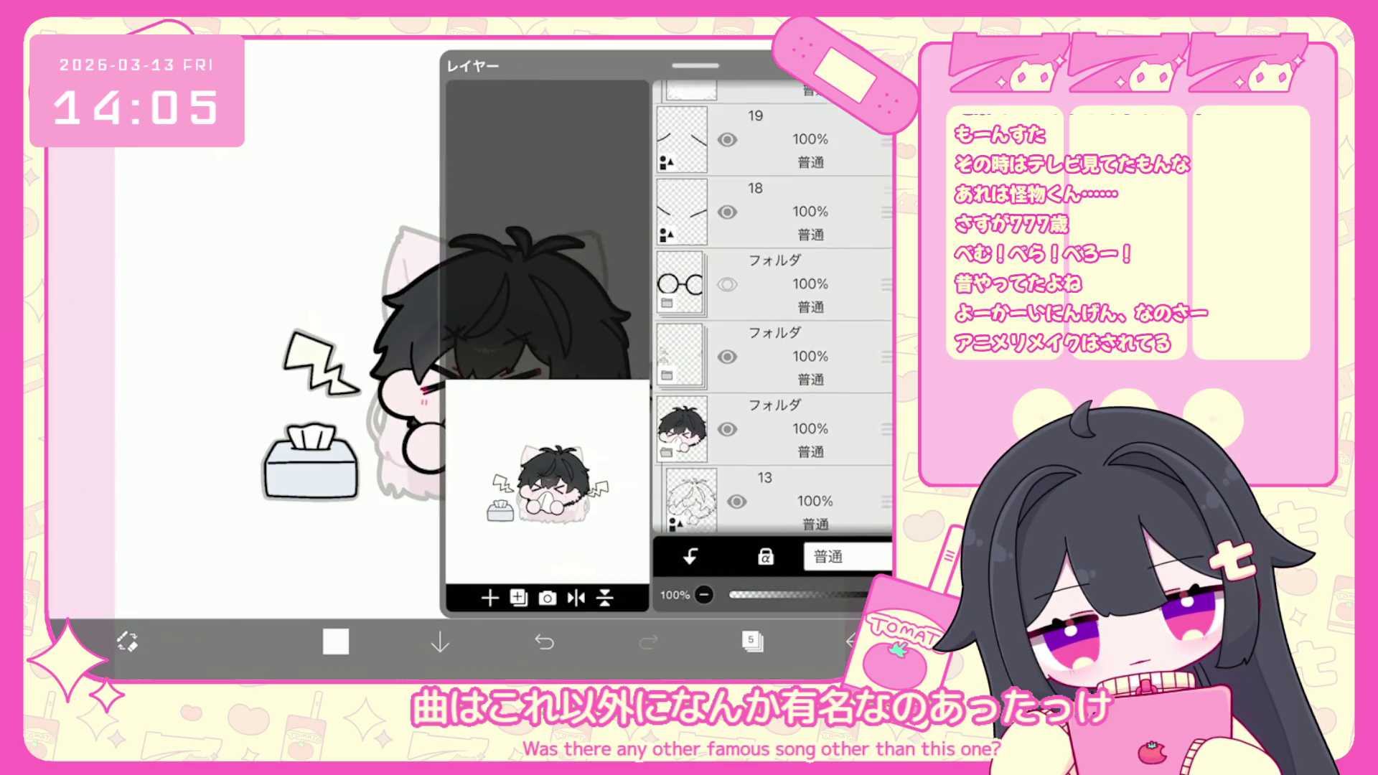
{"action": "left_click", "coordinate": [789, 287]}
{"action": "left_click", "coordinate": [727, 296]}
{"action": "left_click", "coordinate": [752, 641]}
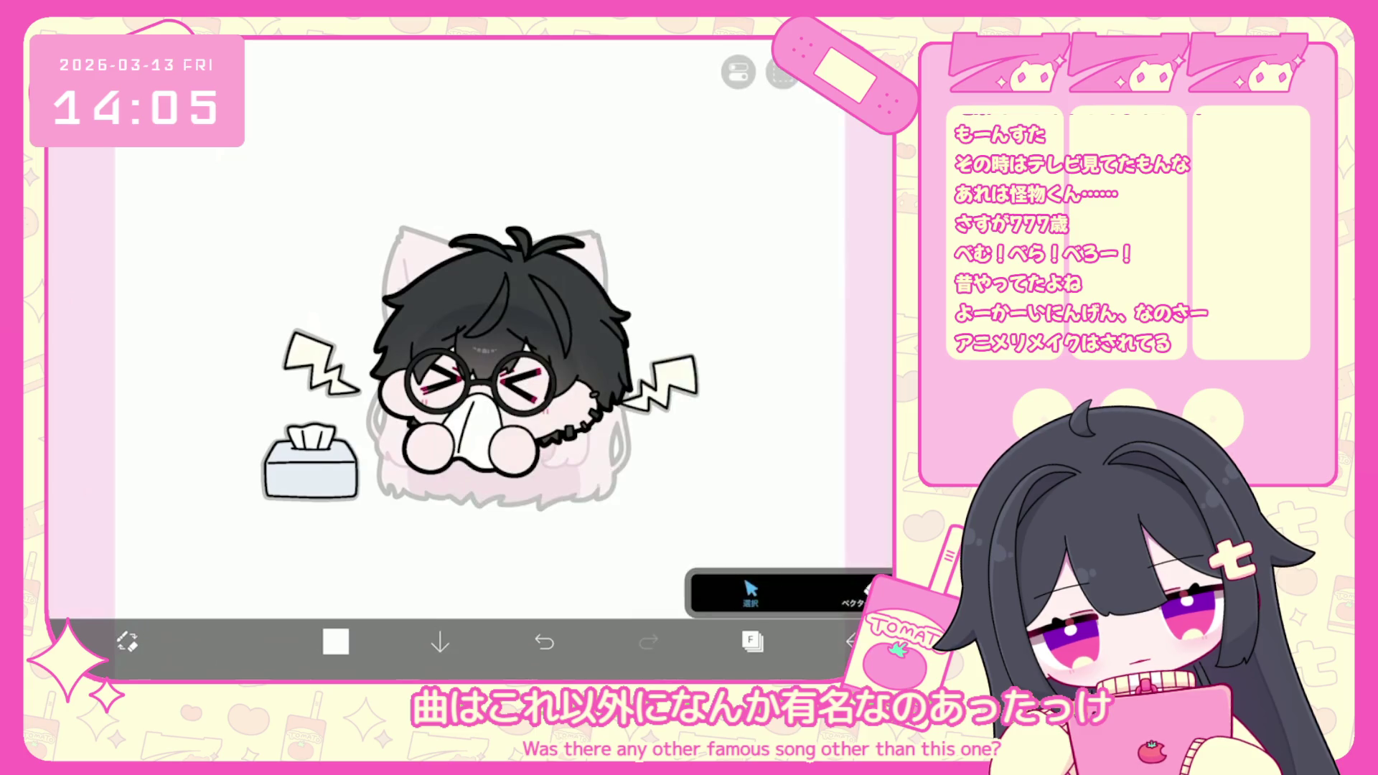
Make the ice-bag layer visible so the ice bag sits on the character's head.
{"action": "scroll", "coordinate": [445, 359], "scroll_direction": "down", "scroll_amount": 1}
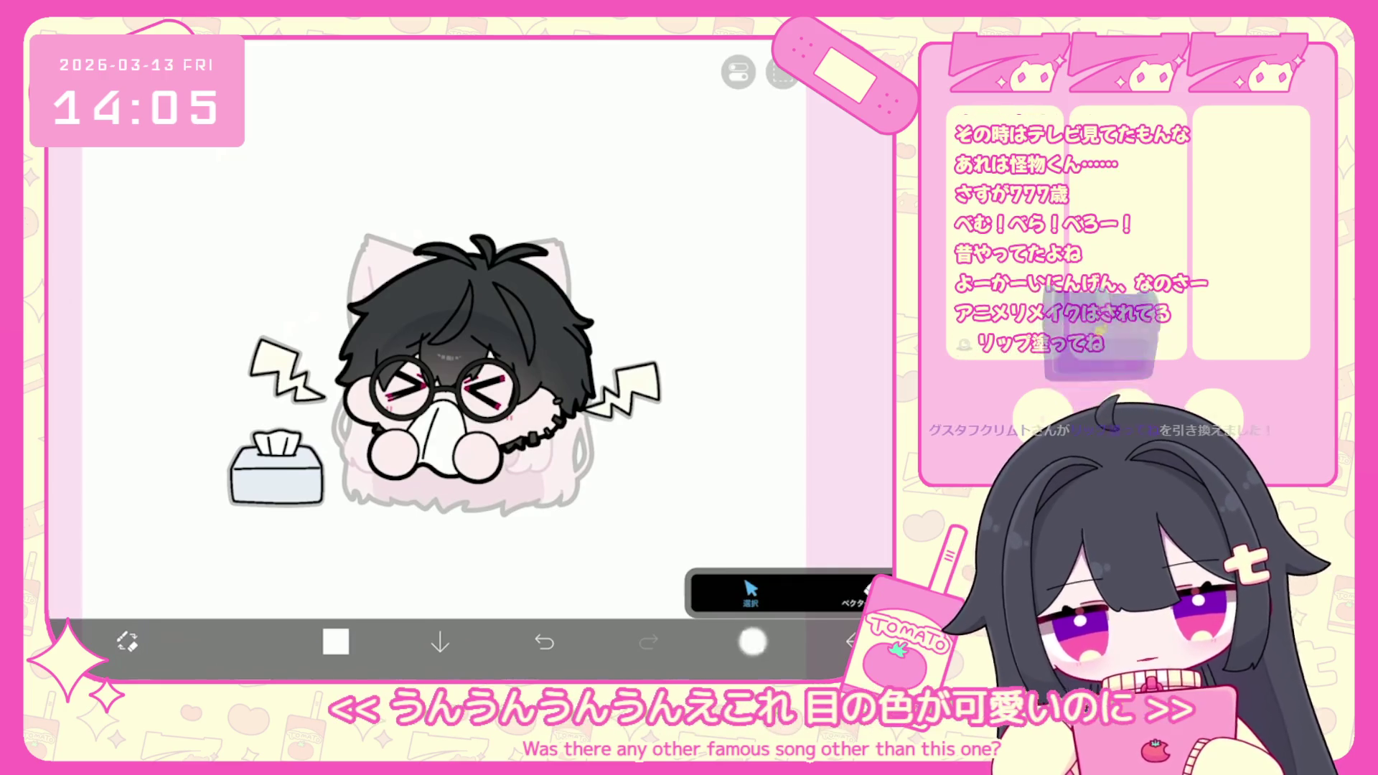
{"action": "left_click", "coordinate": [752, 641]}
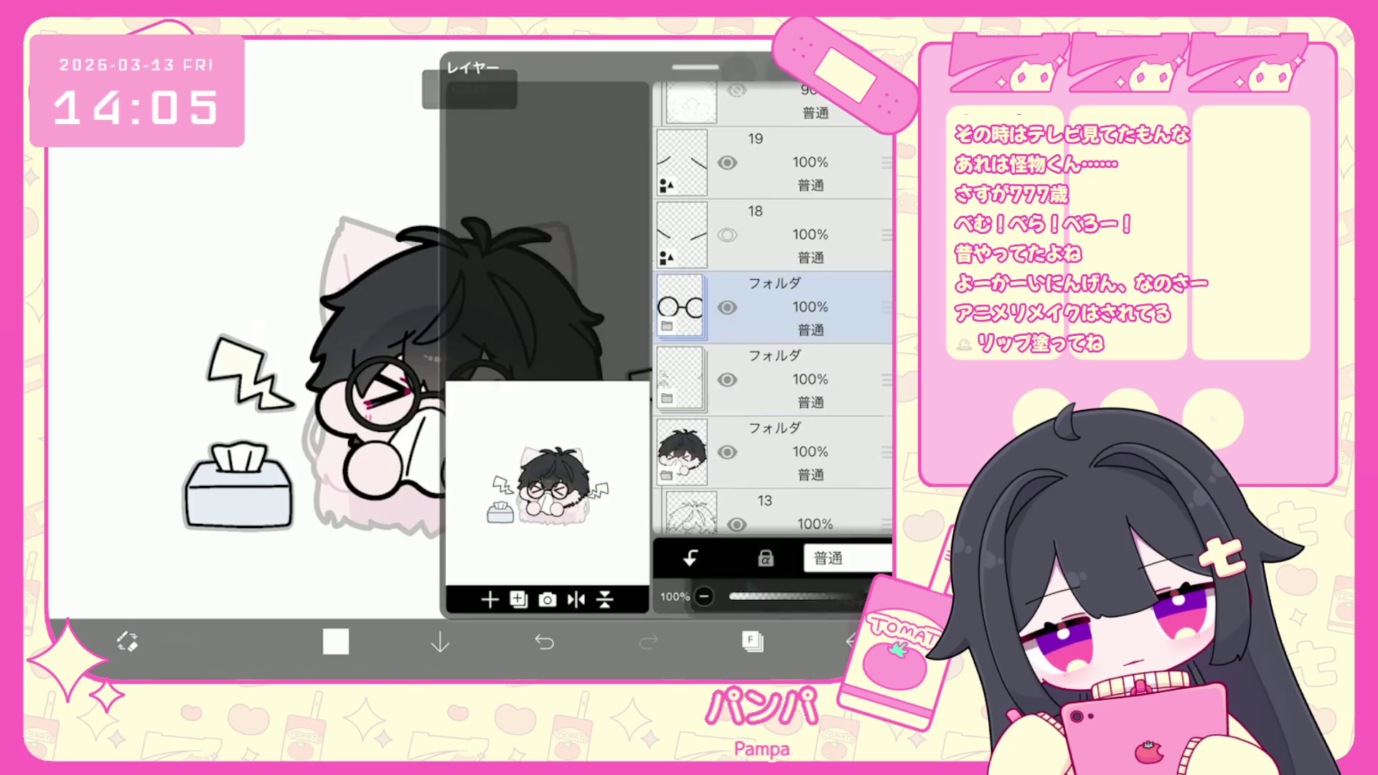
{"action": "scroll", "coordinate": [773, 309], "scroll_direction": "up", "scroll_amount": 5}
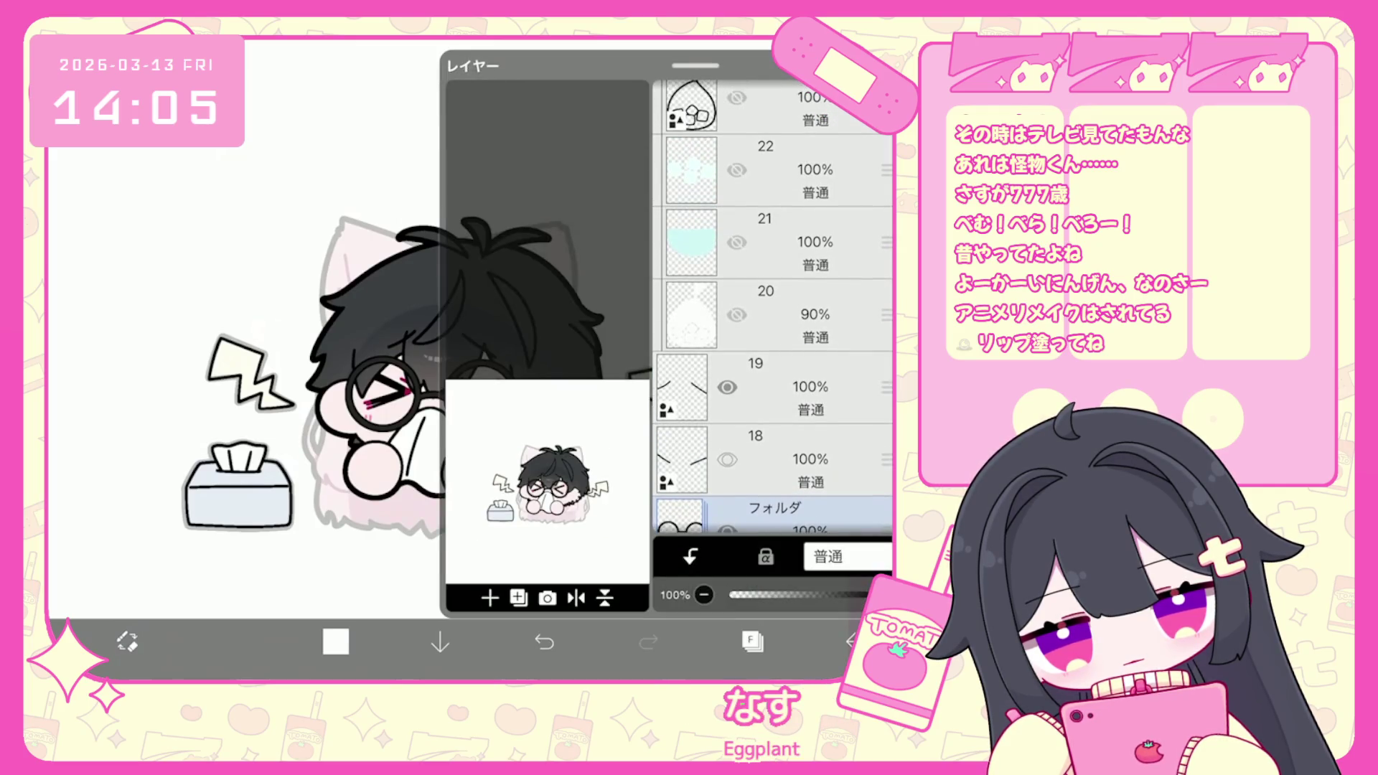
{"action": "scroll", "coordinate": [773, 309], "scroll_direction": "up", "scroll_amount": 5}
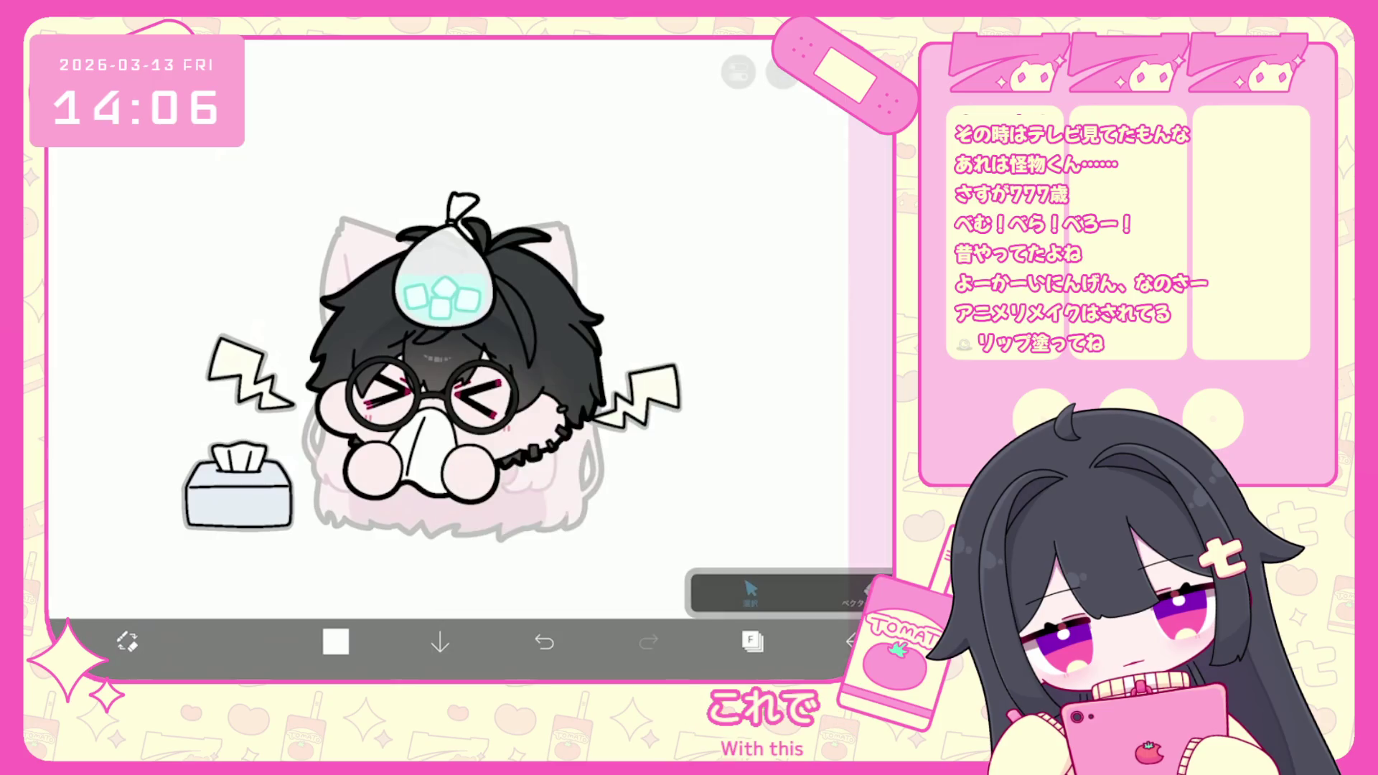
{"action": "left_click", "coordinate": [752, 641]}
{"action": "scroll", "coordinate": [773, 309], "scroll_direction": "down", "scroll_amount": 5}
Add a new layer above layer 13 and pick a light grey-blue, #BBCAD3.
{"action": "left_click", "coordinate": [773, 336]}
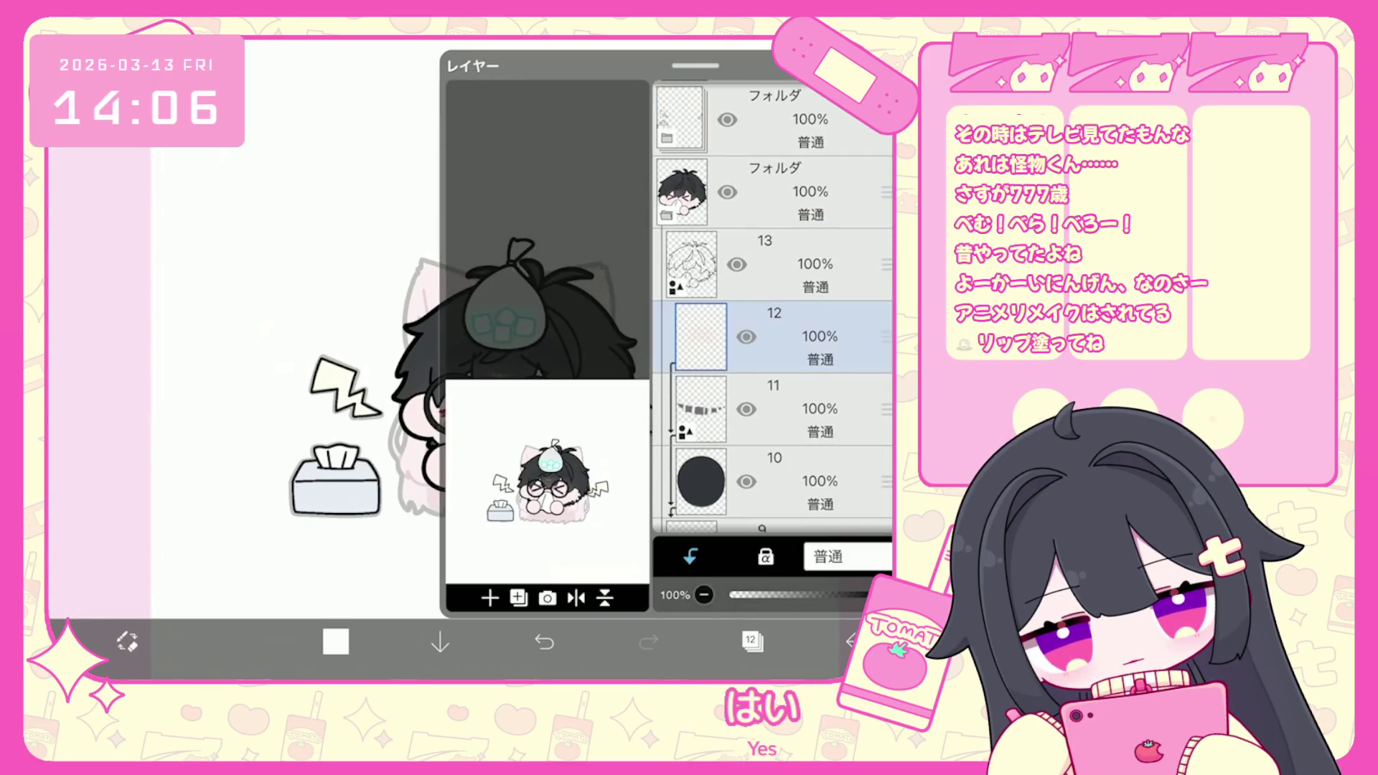
{"action": "left_click", "coordinate": [490, 597]}
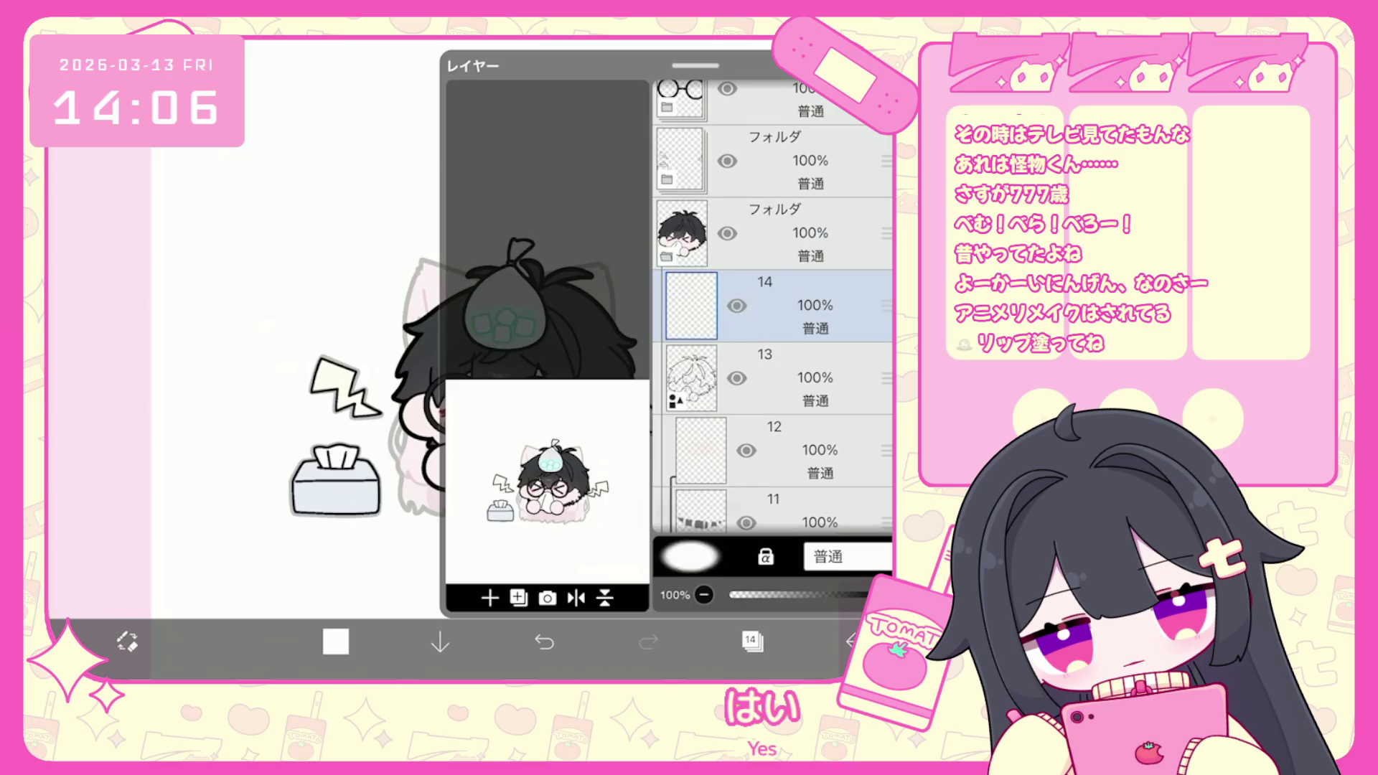
{"action": "left_click", "coordinate": [335, 641]}
{"action": "left_click", "coordinate": [374, 307]}
{"action": "left_click", "coordinate": [463, 215]}
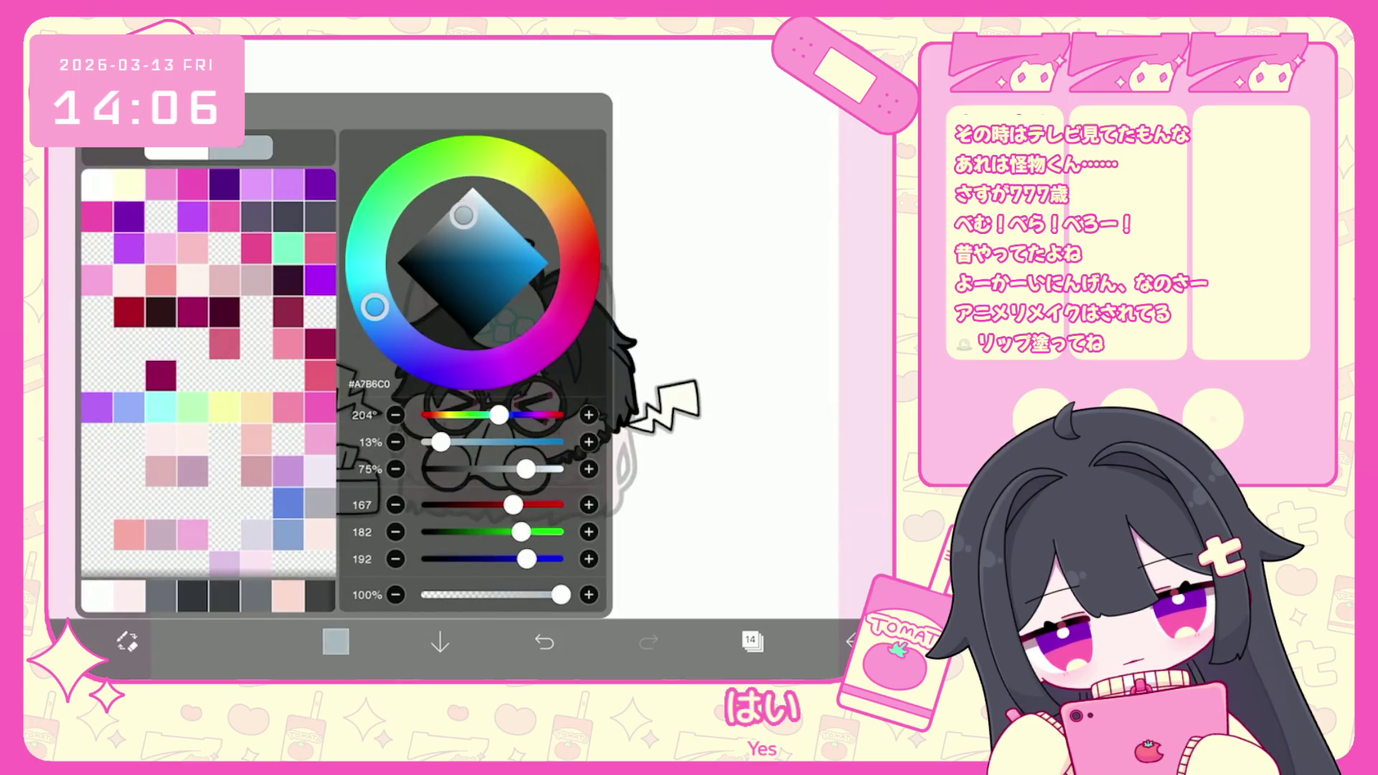
{"action": "left_click", "coordinate": [468, 208]}
{"action": "scroll", "coordinate": [491, 463], "scroll_direction": "up", "scroll_amount": 5}
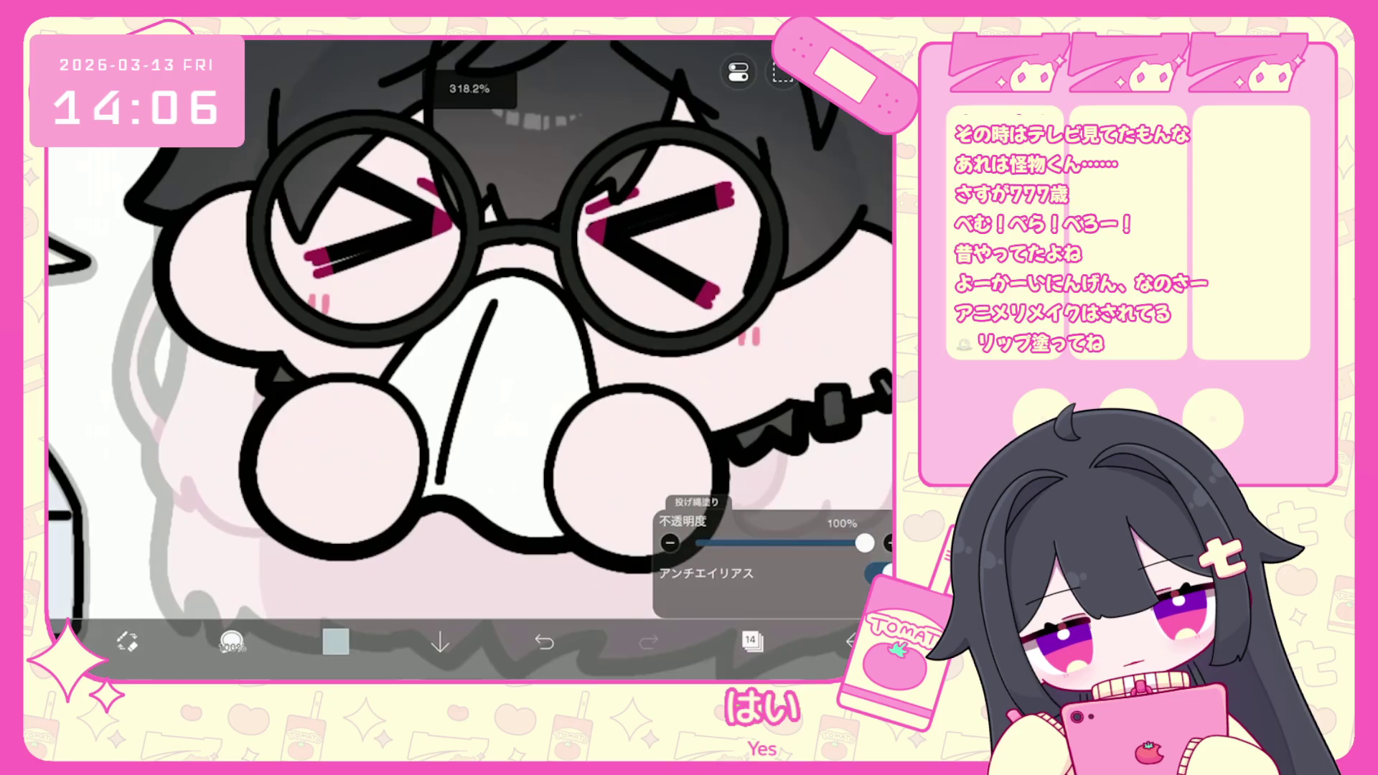
{"action": "scroll", "coordinate": [470, 322], "scroll_direction": "down", "scroll_amount": 2}
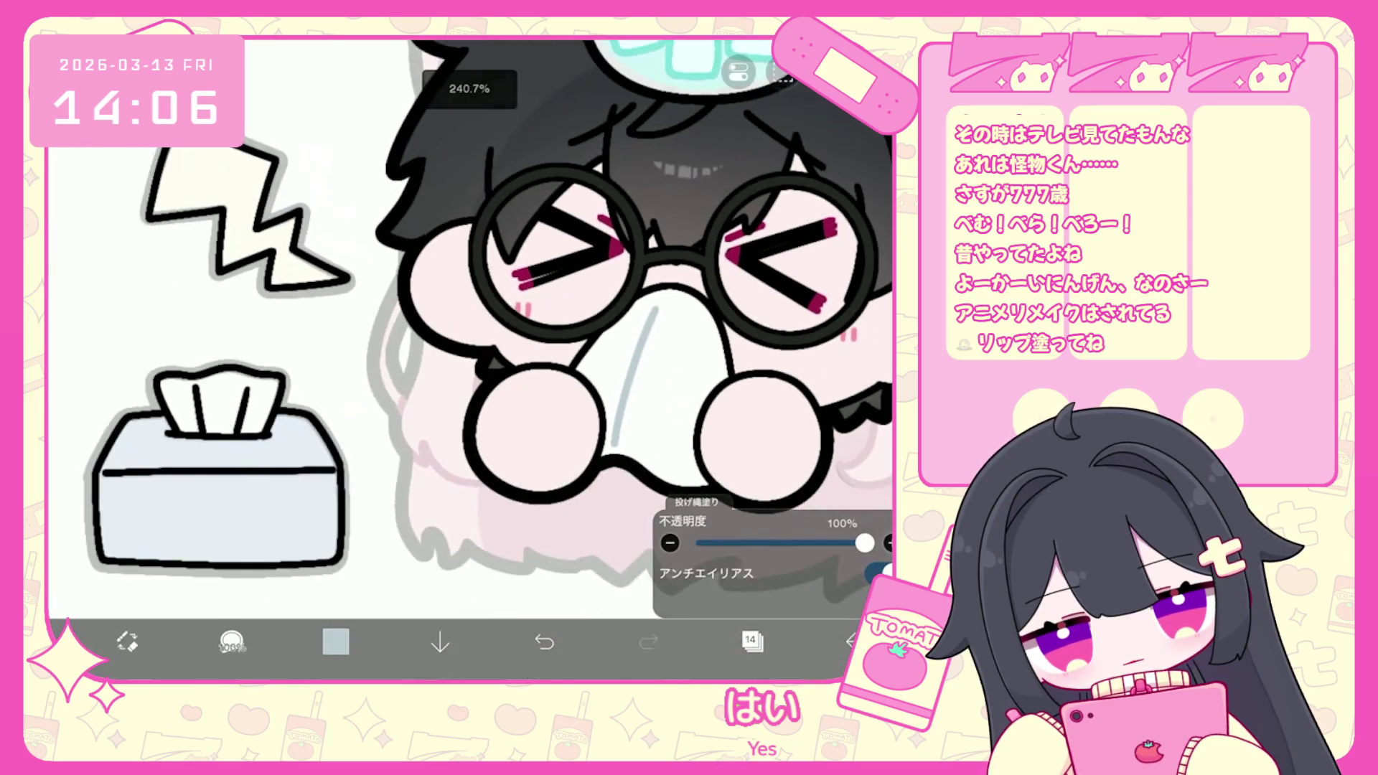
{"action": "scroll", "coordinate": [331, 375], "scroll_direction": "up", "scroll_amount": 4}
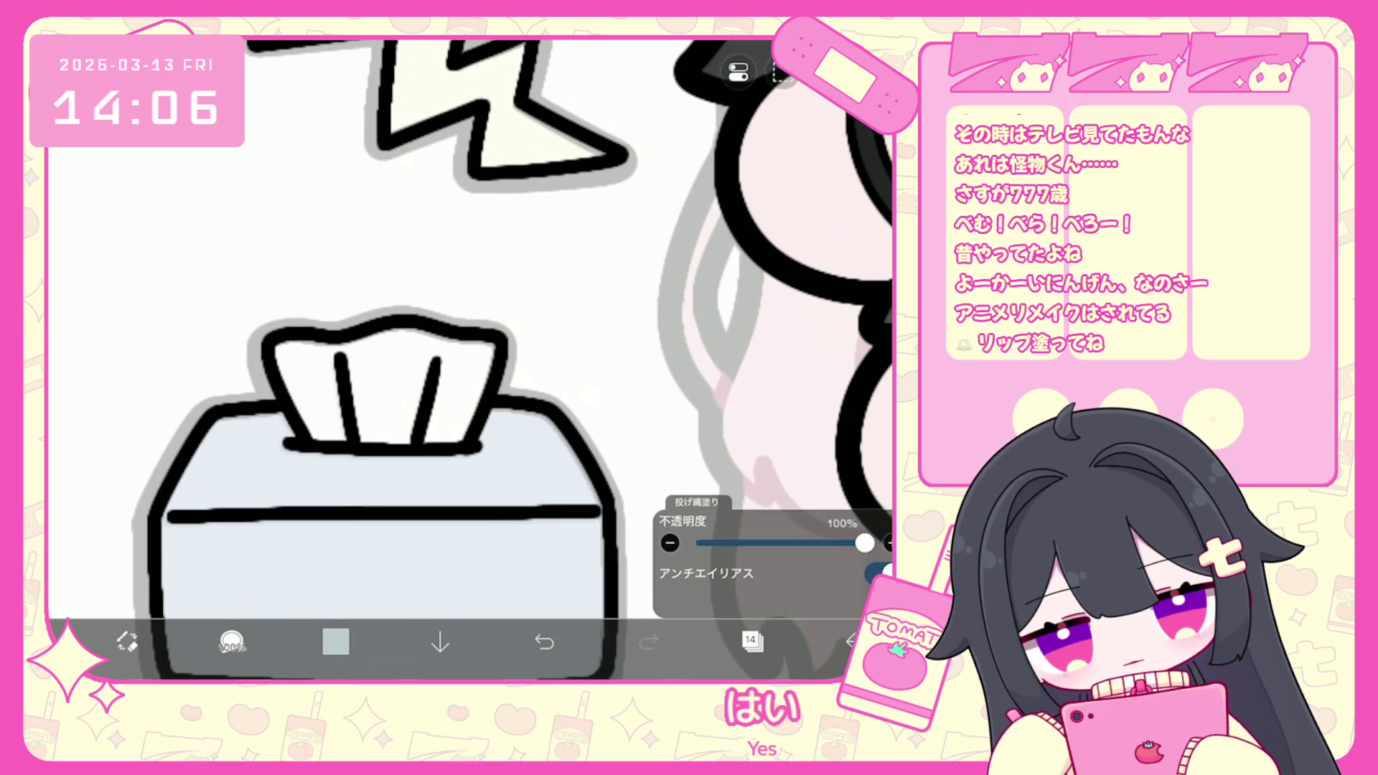
Undo the last lasso fill and, on a new layer, tint the tissue's crease lines grey-blue.
{"action": "left_click", "coordinate": [751, 641]}
{"action": "key", "text": "ctrl+z"}
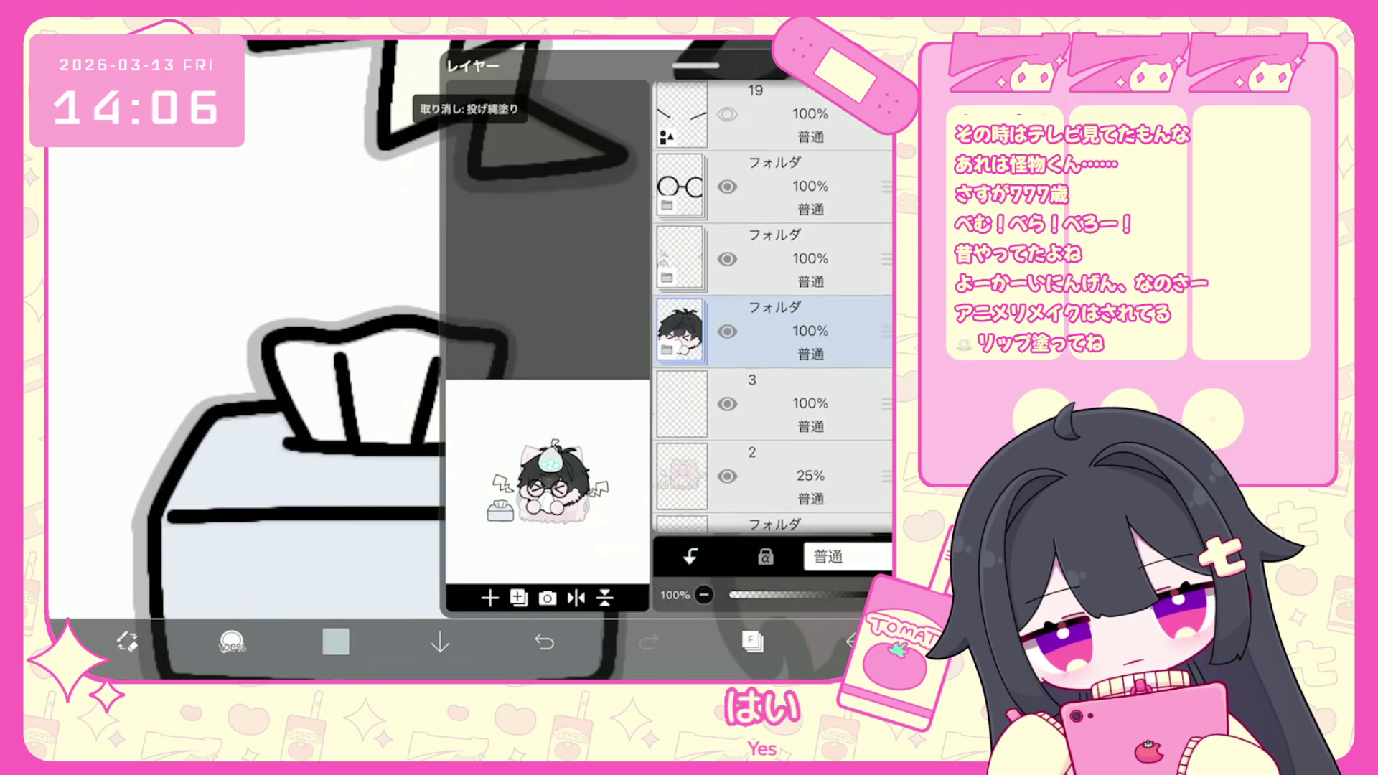
{"action": "left_click", "coordinate": [489, 598]}
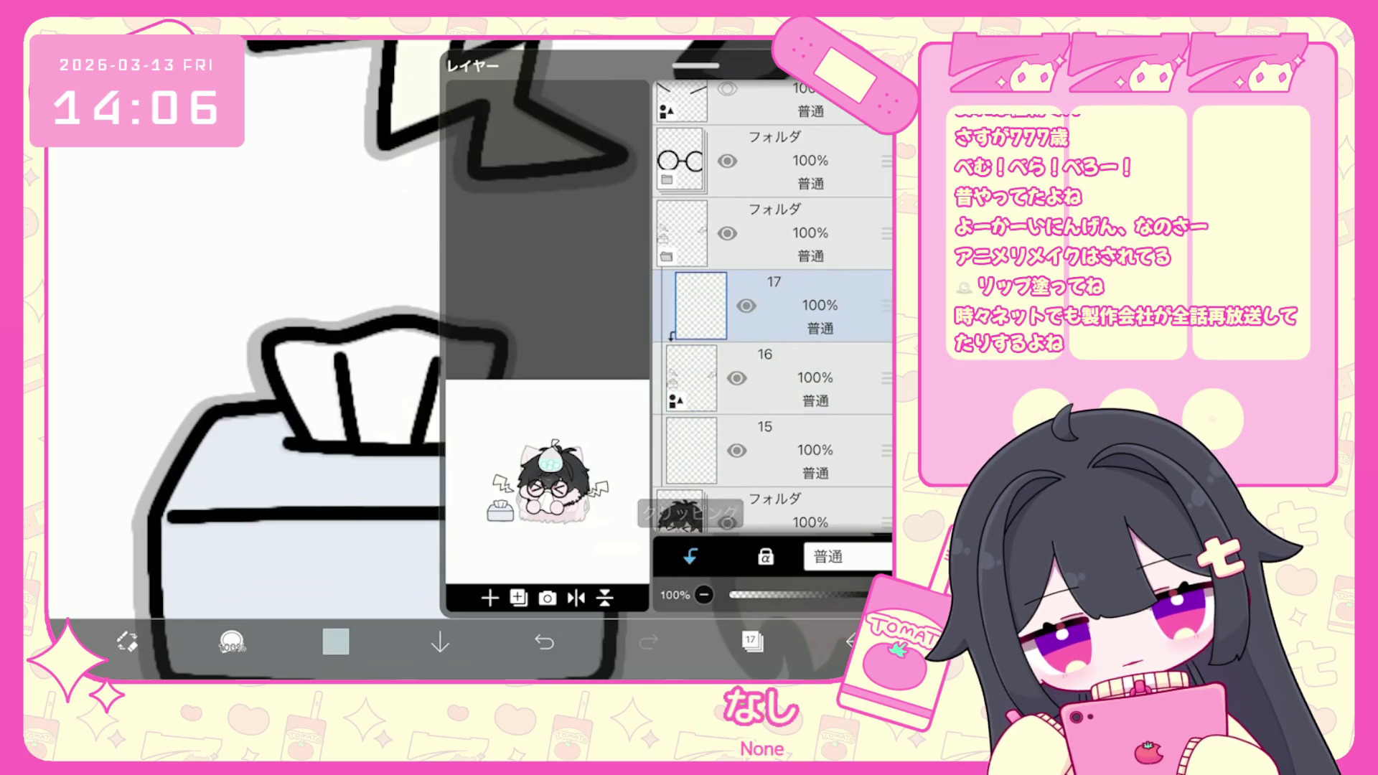
{"action": "left_click", "coordinate": [751, 641]}
{"action": "scroll", "coordinate": [431, 359], "scroll_direction": "up", "scroll_amount": 1}
{"action": "scroll", "coordinate": [460, 431], "scroll_direction": "up", "scroll_amount": 1}
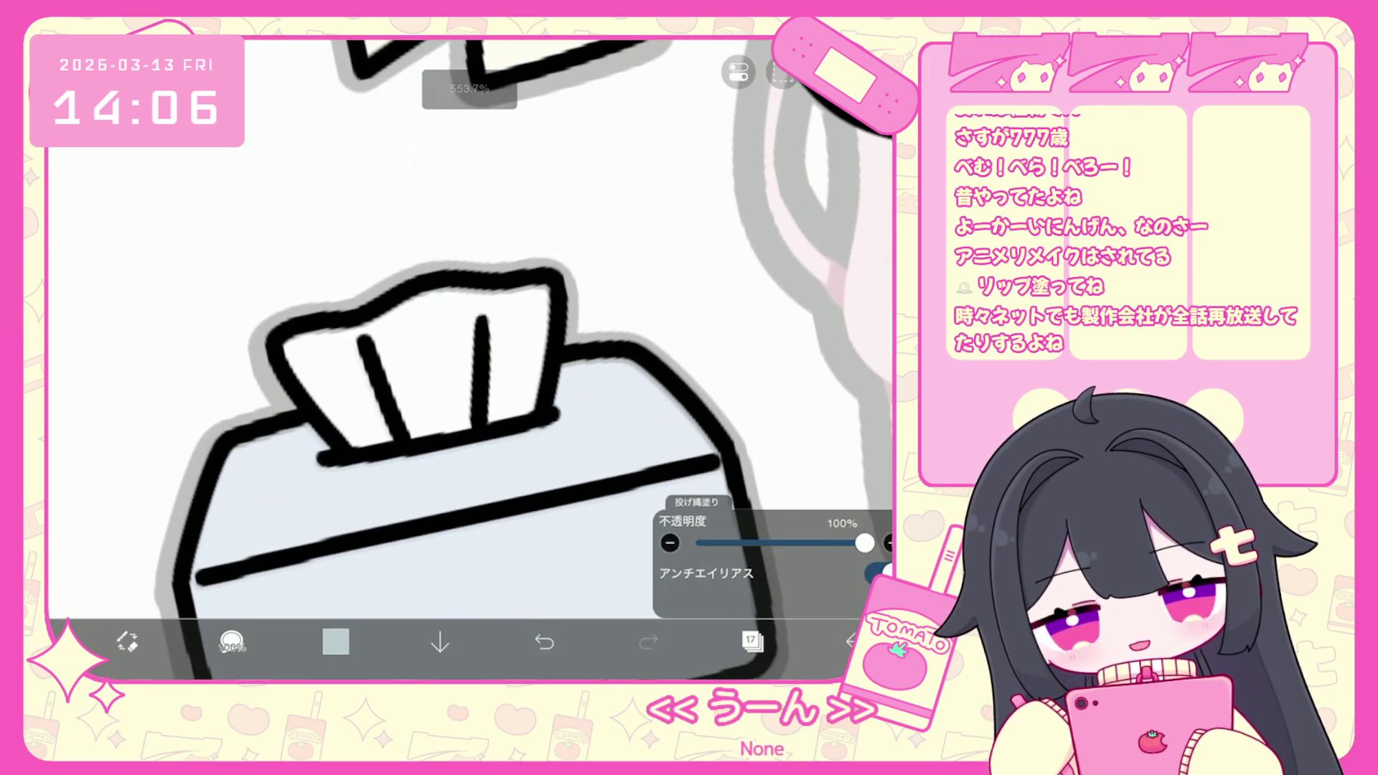
{"action": "mouse_move", "coordinate": [481, 315]}
{"action": "left_mouse_down"}
{"action": "mouse_move", "coordinate": [480, 423]}
{"action": "mouse_move", "coordinate": [370, 355]}
{"action": "left_mouse_up"}
{"action": "scroll", "coordinate": [459, 359], "scroll_direction": "down", "scroll_amount": 2}
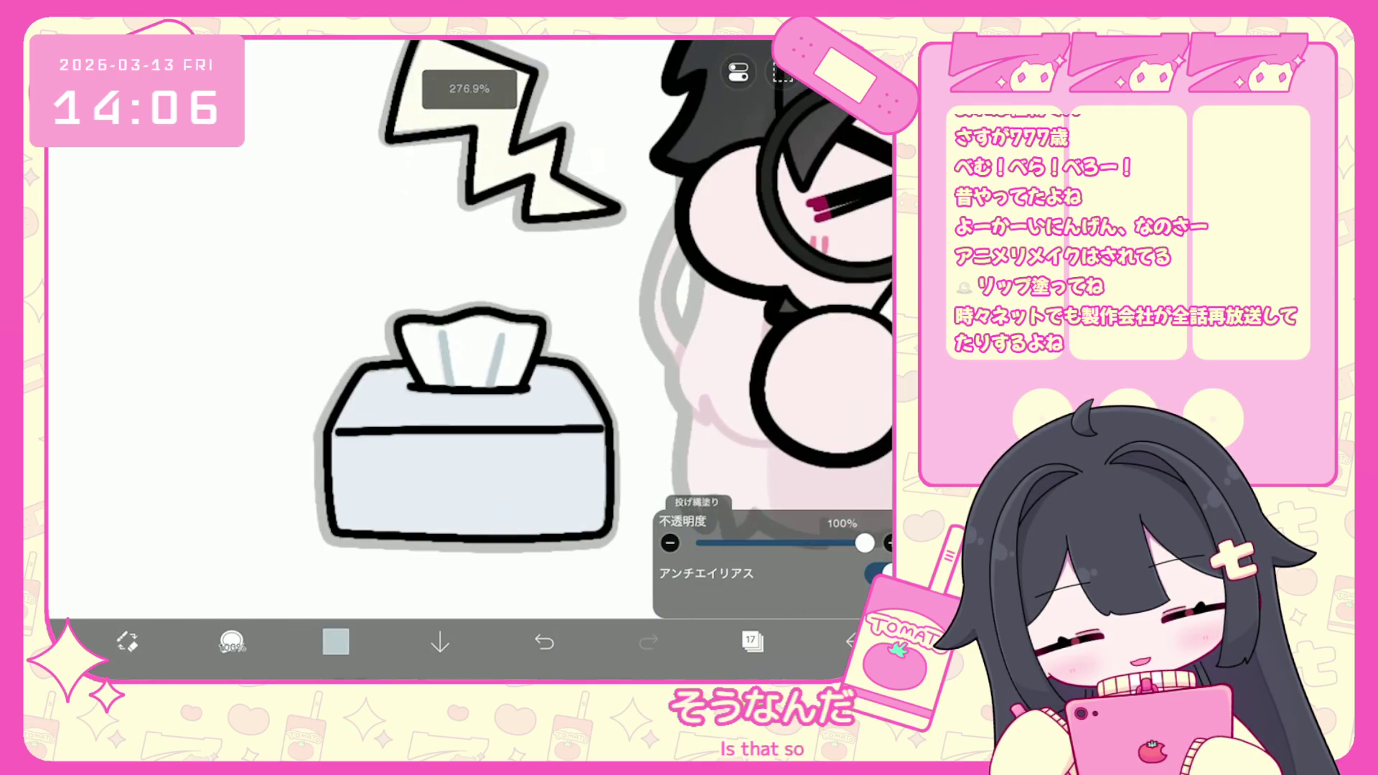
Expand the character's folder and select layer 15 to work on.
{"action": "left_click", "coordinate": [750, 641]}
{"action": "left_click", "coordinate": [775, 305]}
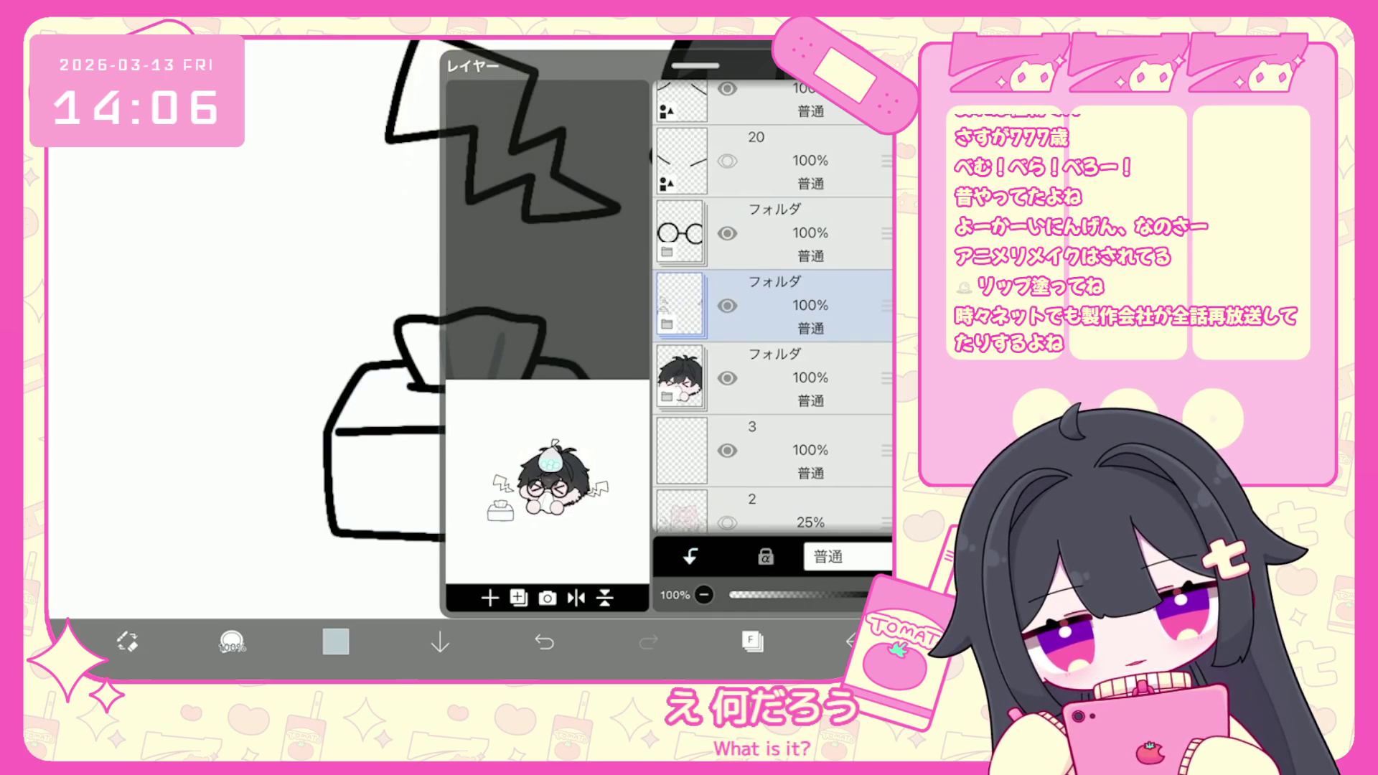
{"action": "left_click", "coordinate": [666, 325]}
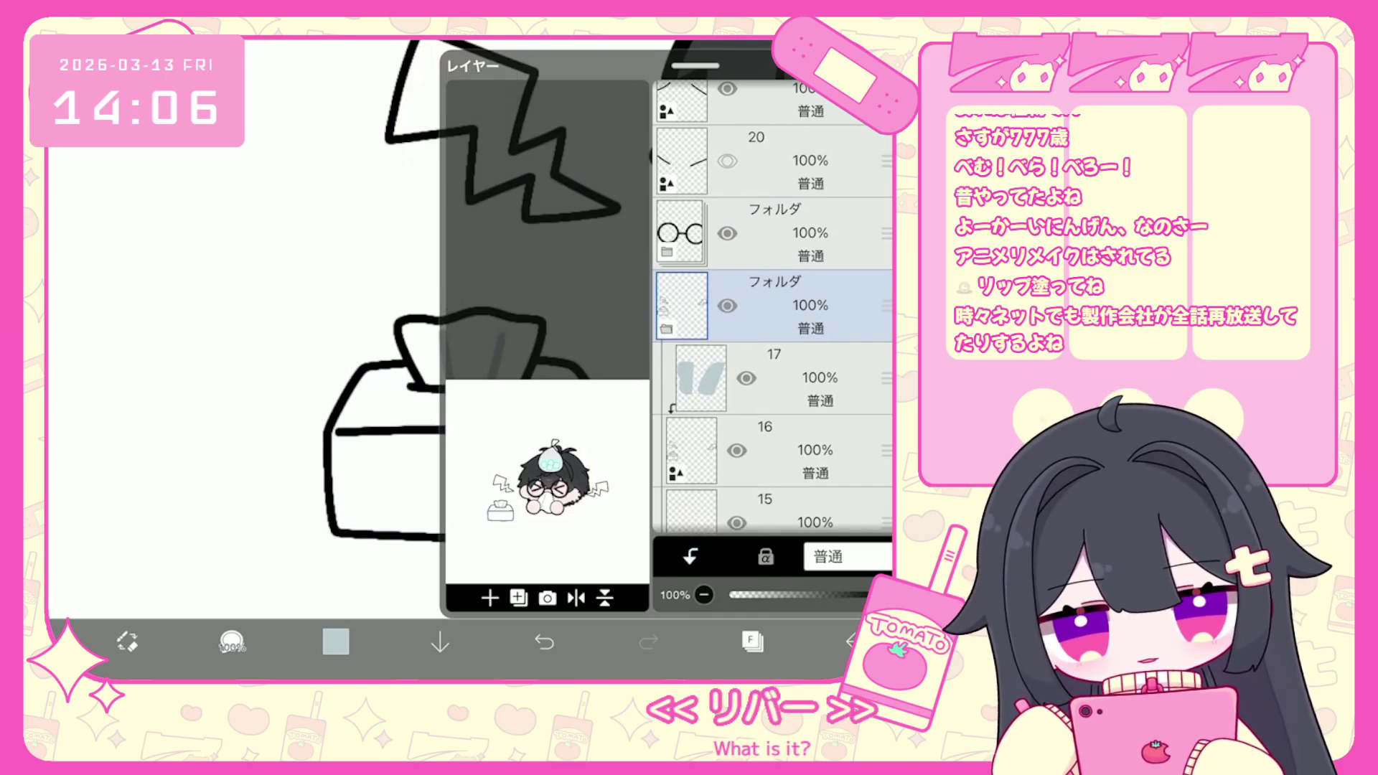
{"action": "scroll", "coordinate": [773, 287], "scroll_direction": "down", "scroll_amount": 2}
{"action": "left_click", "coordinate": [775, 352]}
{"action": "left_click", "coordinate": [775, 424]}
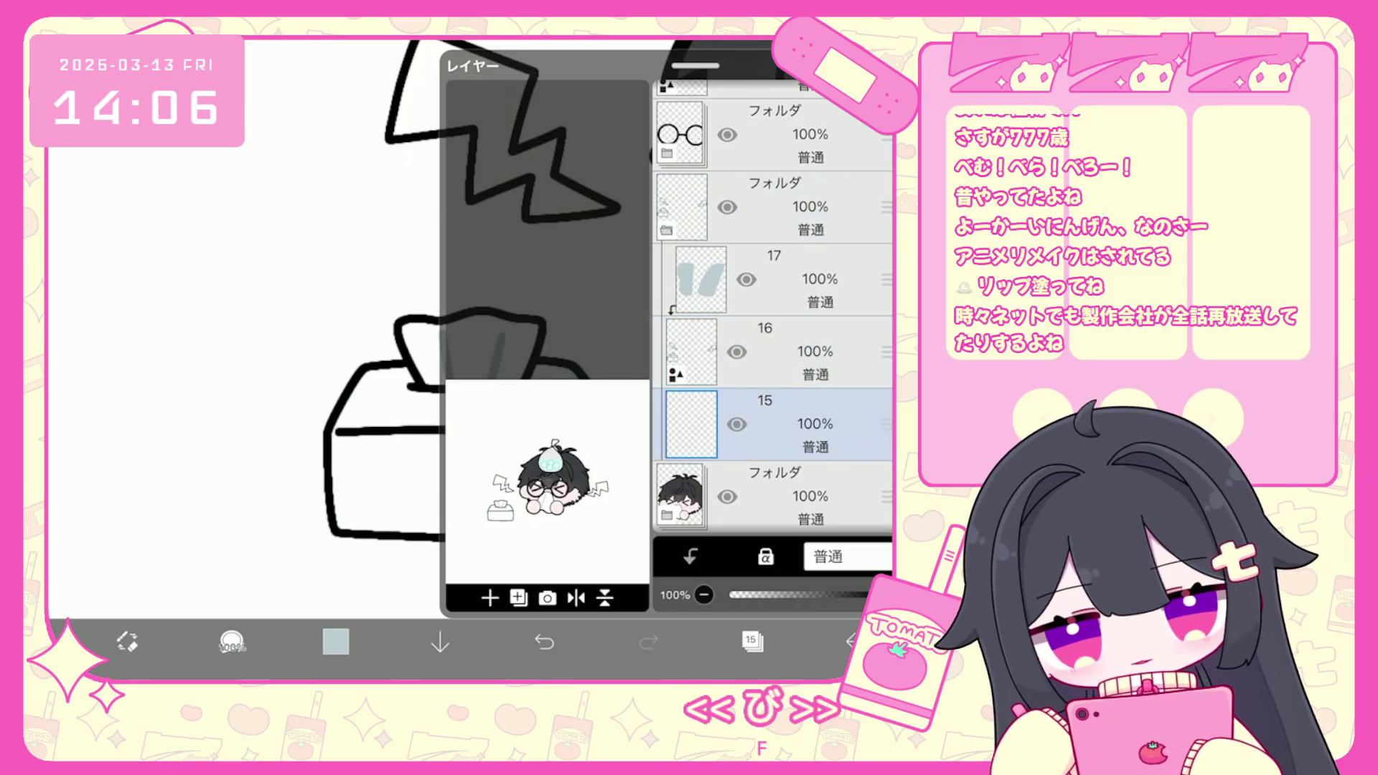
{"action": "left_click", "coordinate": [751, 641]}
{"action": "scroll", "coordinate": [545, 323], "scroll_direction": "up", "scroll_amount": 3}
Sample the ice bag's cyan and adjust it to a pale aqua blue, #A1CEDF.
{"action": "scroll", "coordinate": [621, 304], "scroll_direction": "up", "scroll_amount": 1}
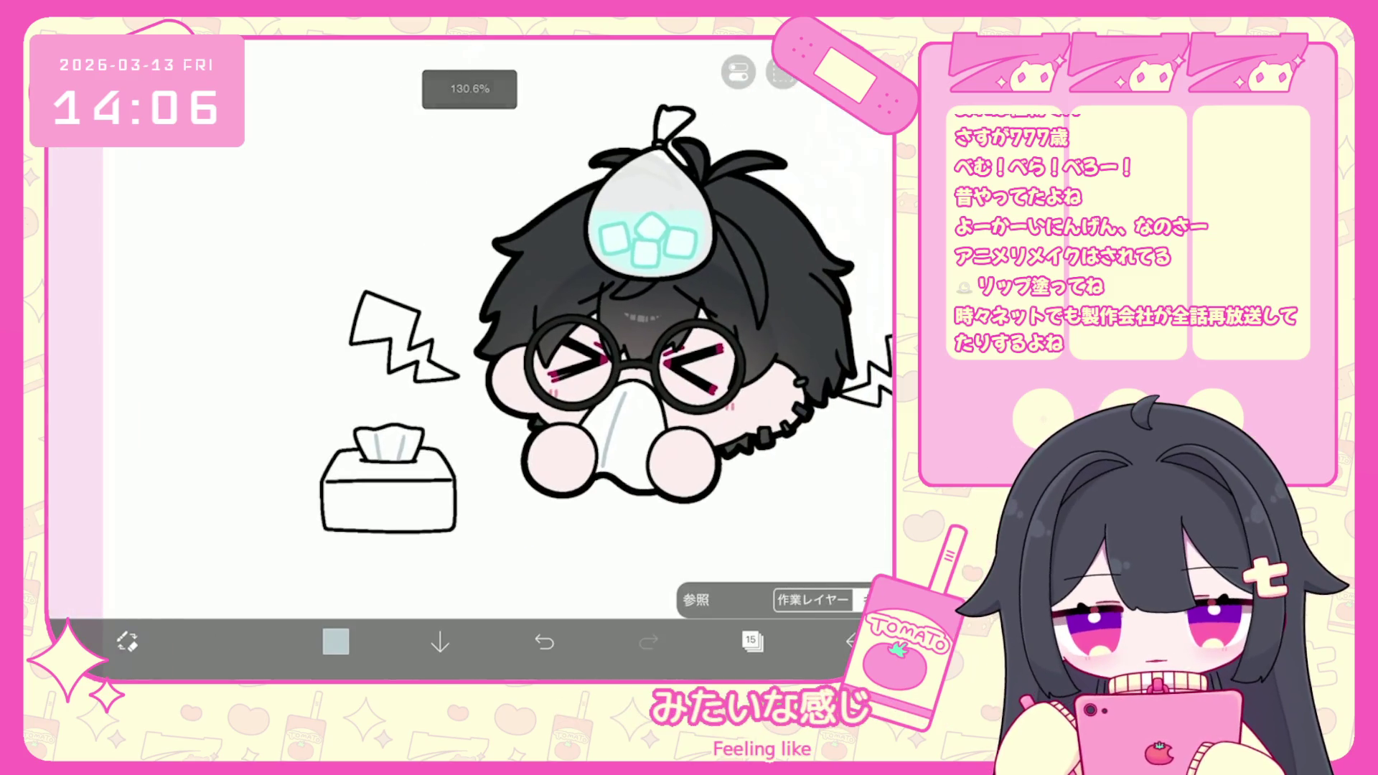
{"action": "left_click", "coordinate": [631, 229]}
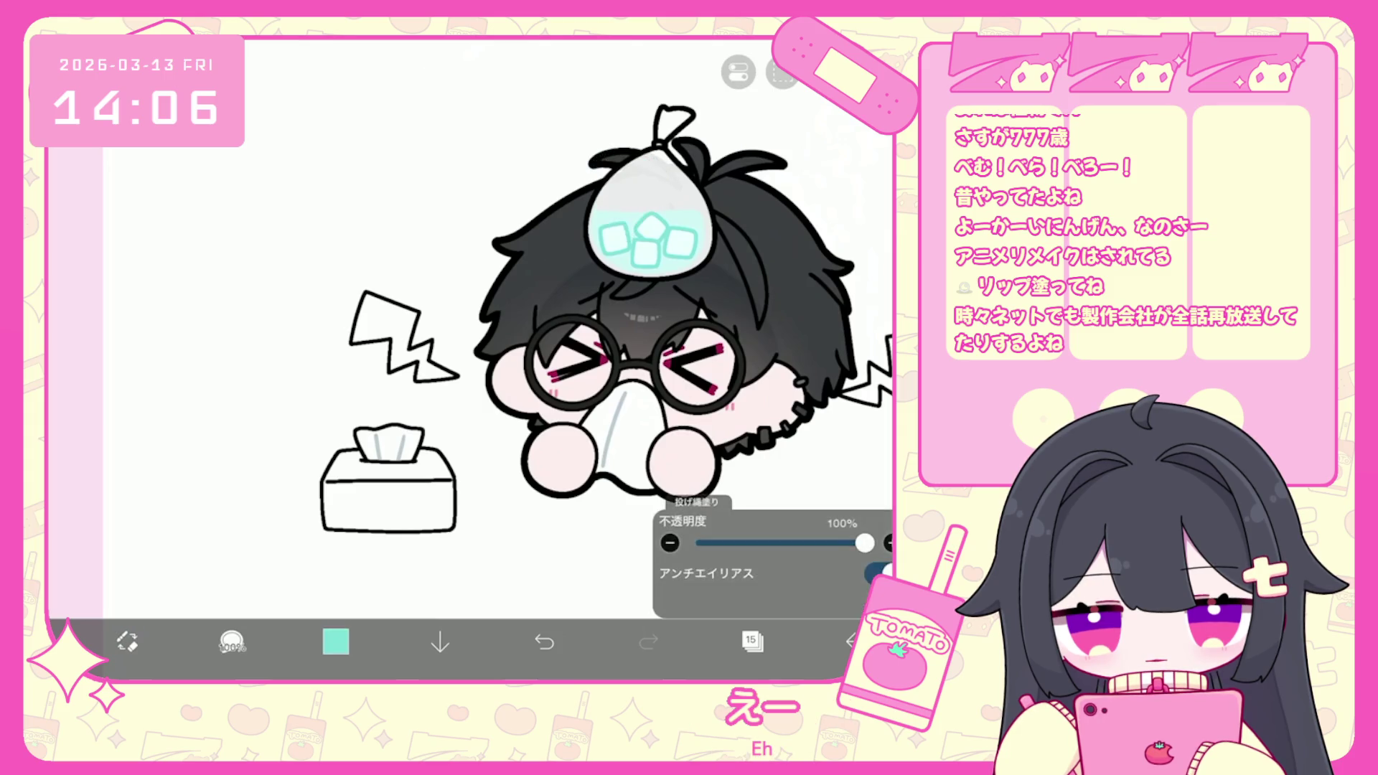
{"action": "left_click", "coordinate": [336, 640]}
{"action": "left_click_drag", "start_coordinate": [365, 268], "coordinate": [365, 260]}
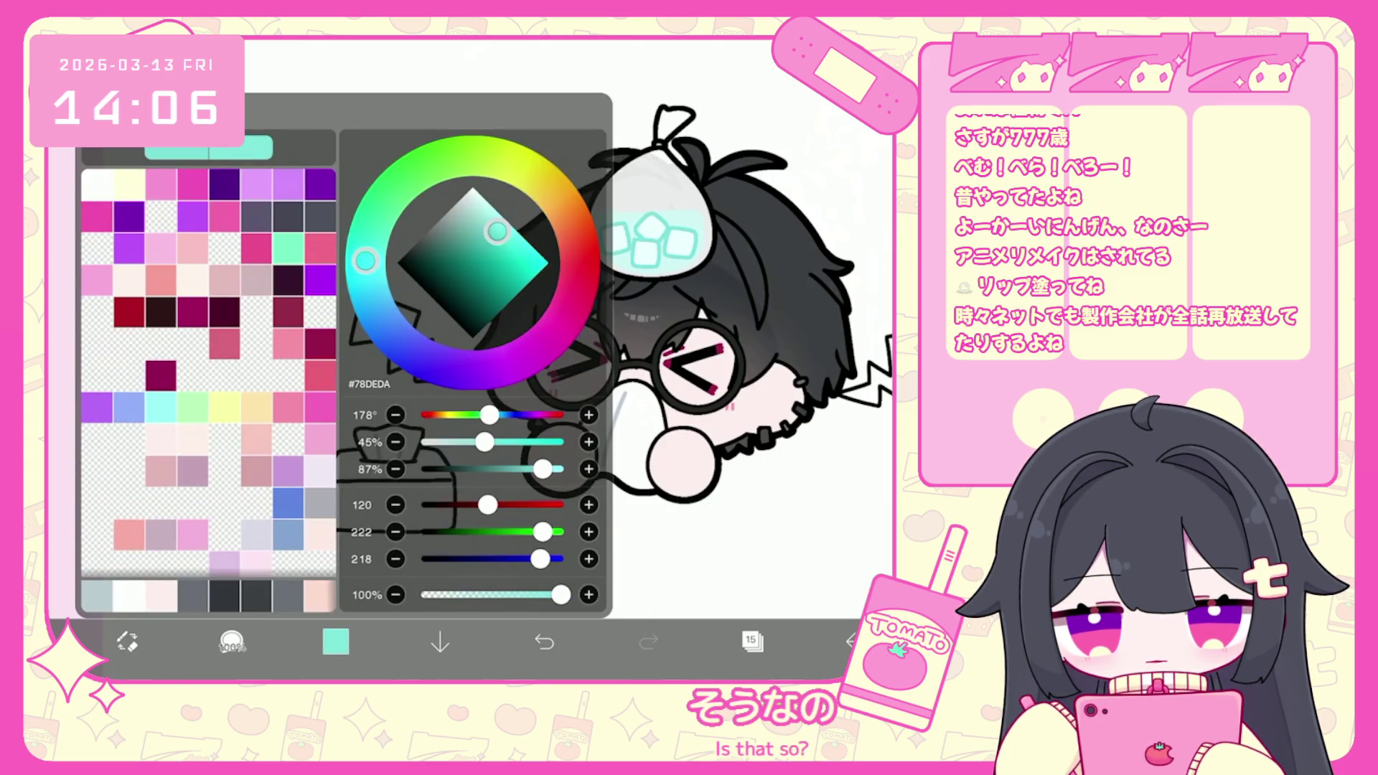
{"action": "left_click_drag", "start_coordinate": [497, 231], "coordinate": [488, 217]}
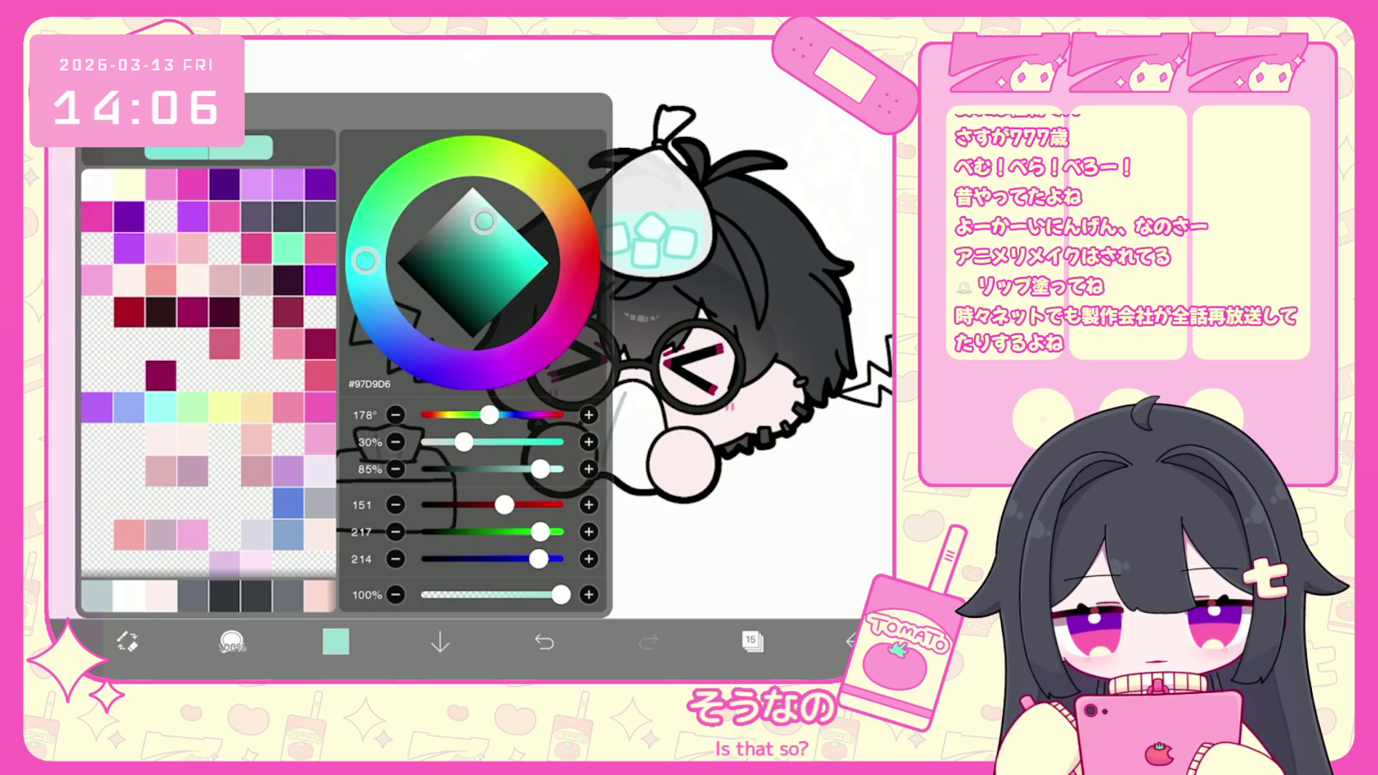
{"action": "left_click_drag", "start_coordinate": [484, 221], "coordinate": [485, 213]}
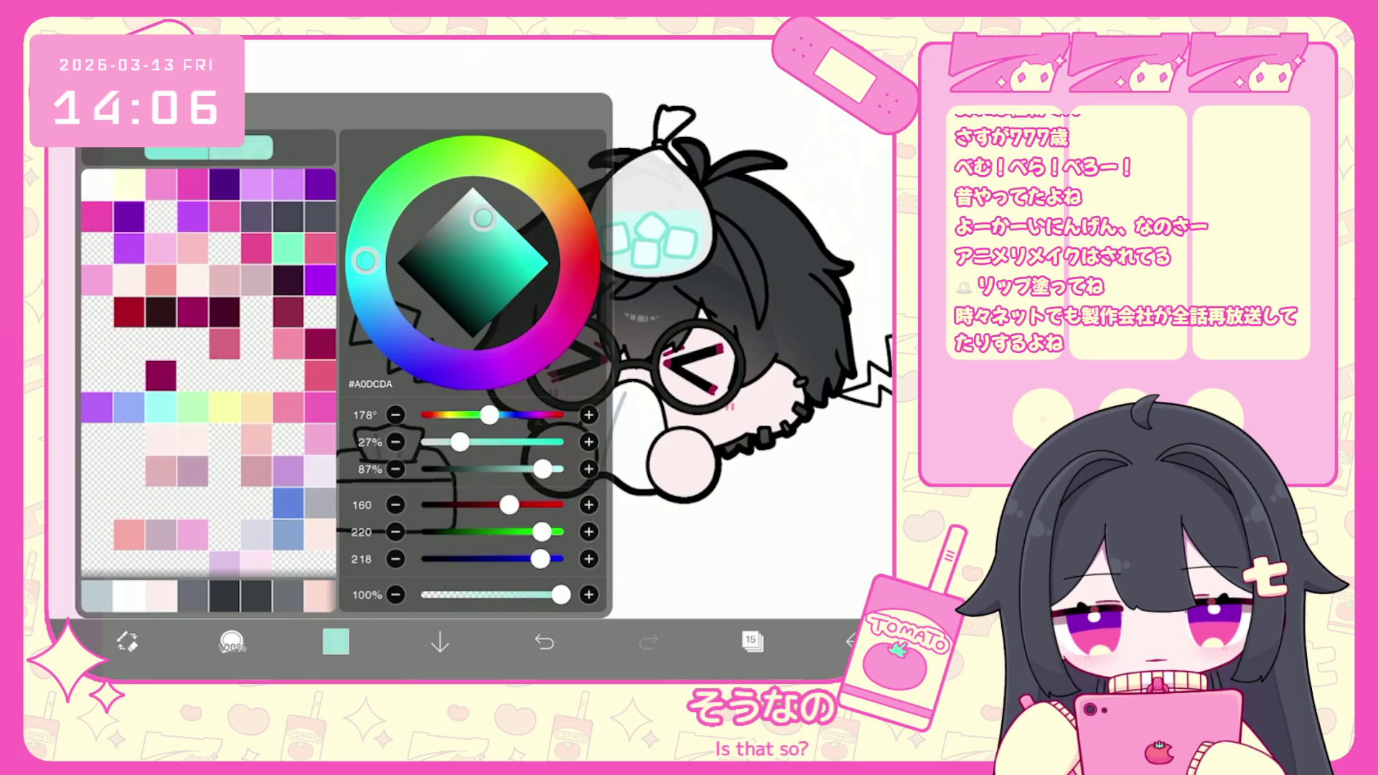
{"action": "left_click_drag", "start_coordinate": [366, 260], "coordinate": [370, 295]}
{"action": "left_click_drag", "start_coordinate": [486, 219], "coordinate": [480, 214]}
{"action": "left_click", "coordinate": [231, 641]}
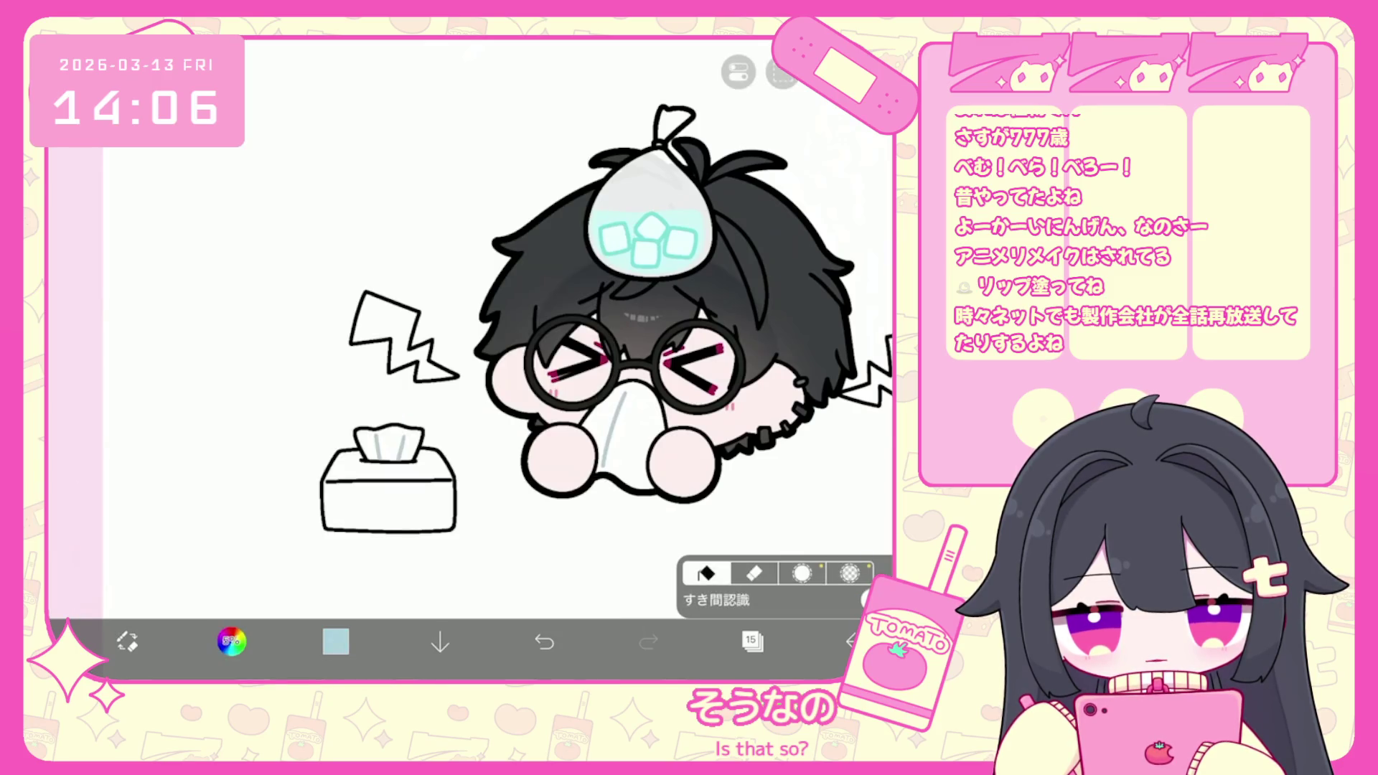
Bucket-fill the tissue box body with the light blue, undoing an accidental background fill.
{"action": "left_click", "coordinate": [752, 641]}
{"action": "left_click", "coordinate": [752, 641]}
{"action": "left_click", "coordinate": [252, 216]}
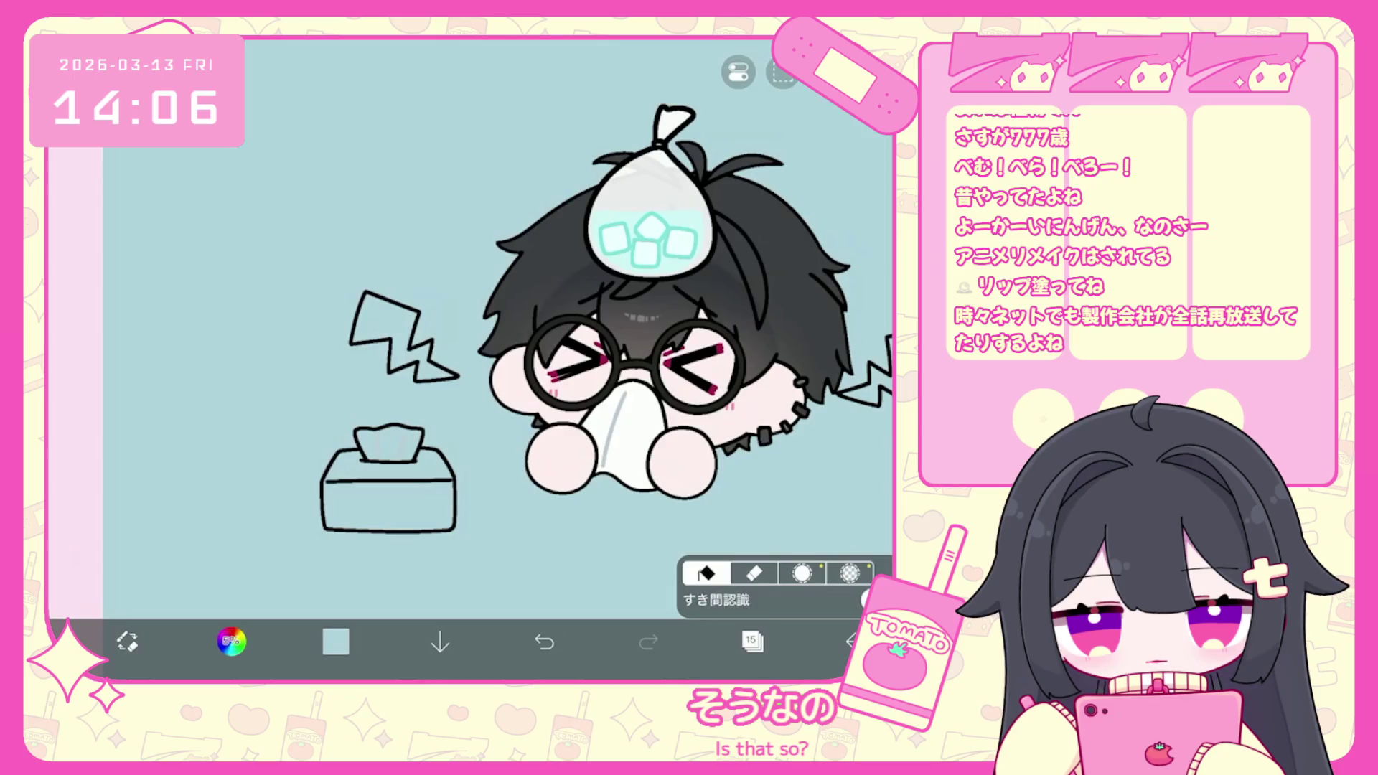
{"action": "left_click", "coordinate": [544, 641]}
{"action": "left_click", "coordinate": [714, 600]}
{"action": "left_click", "coordinate": [387, 495]}
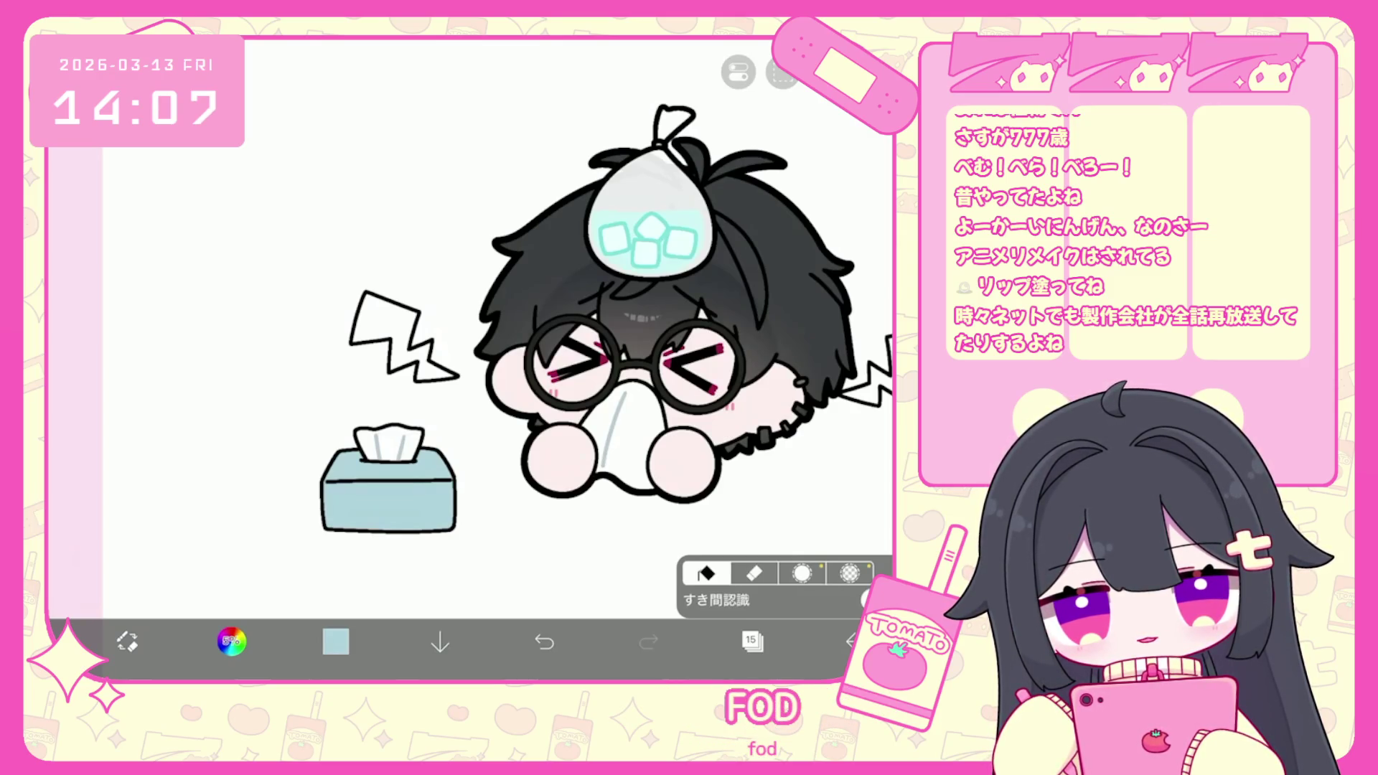
{"action": "left_click", "coordinate": [752, 641]}
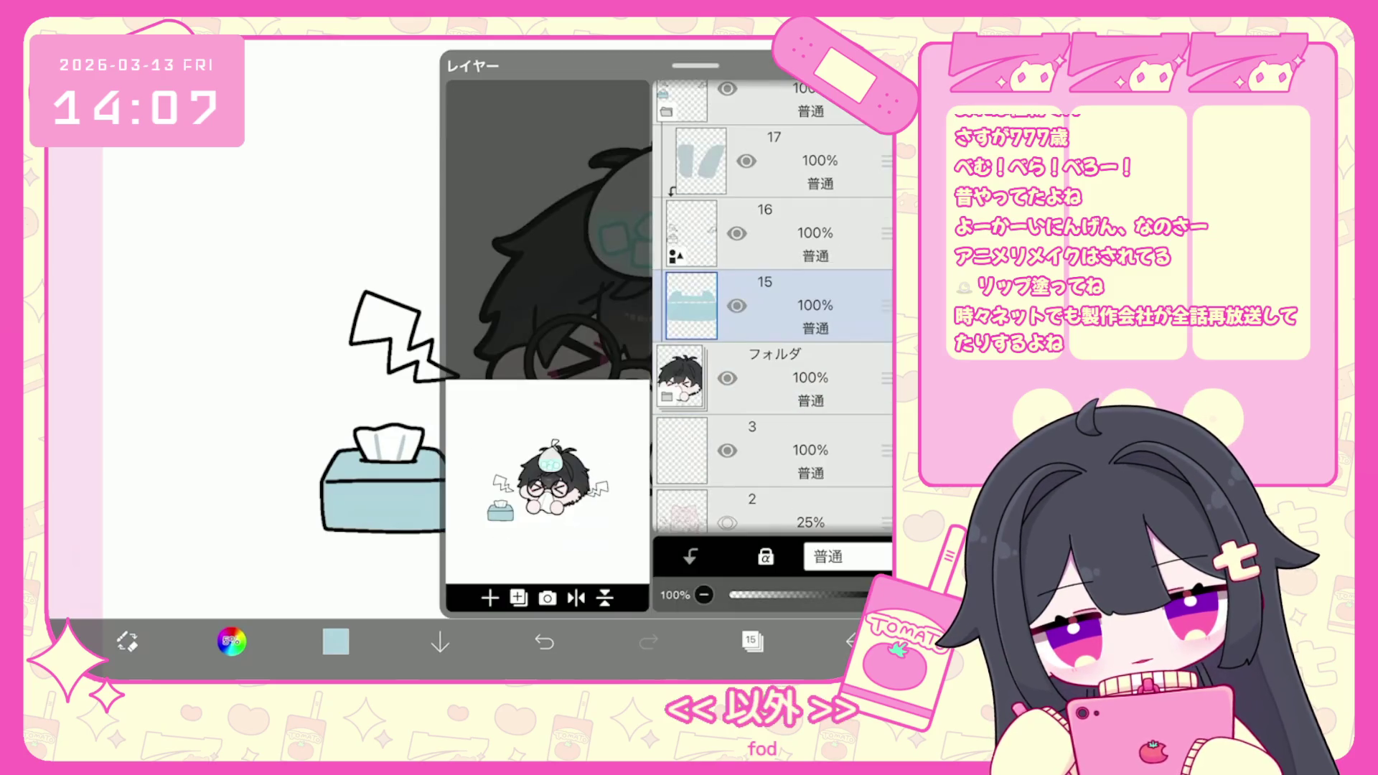
Switch to layer 17 above the box colour and pick a darker teal.
{"action": "left_click", "coordinate": [768, 154]}
{"action": "left_click", "coordinate": [231, 641]}
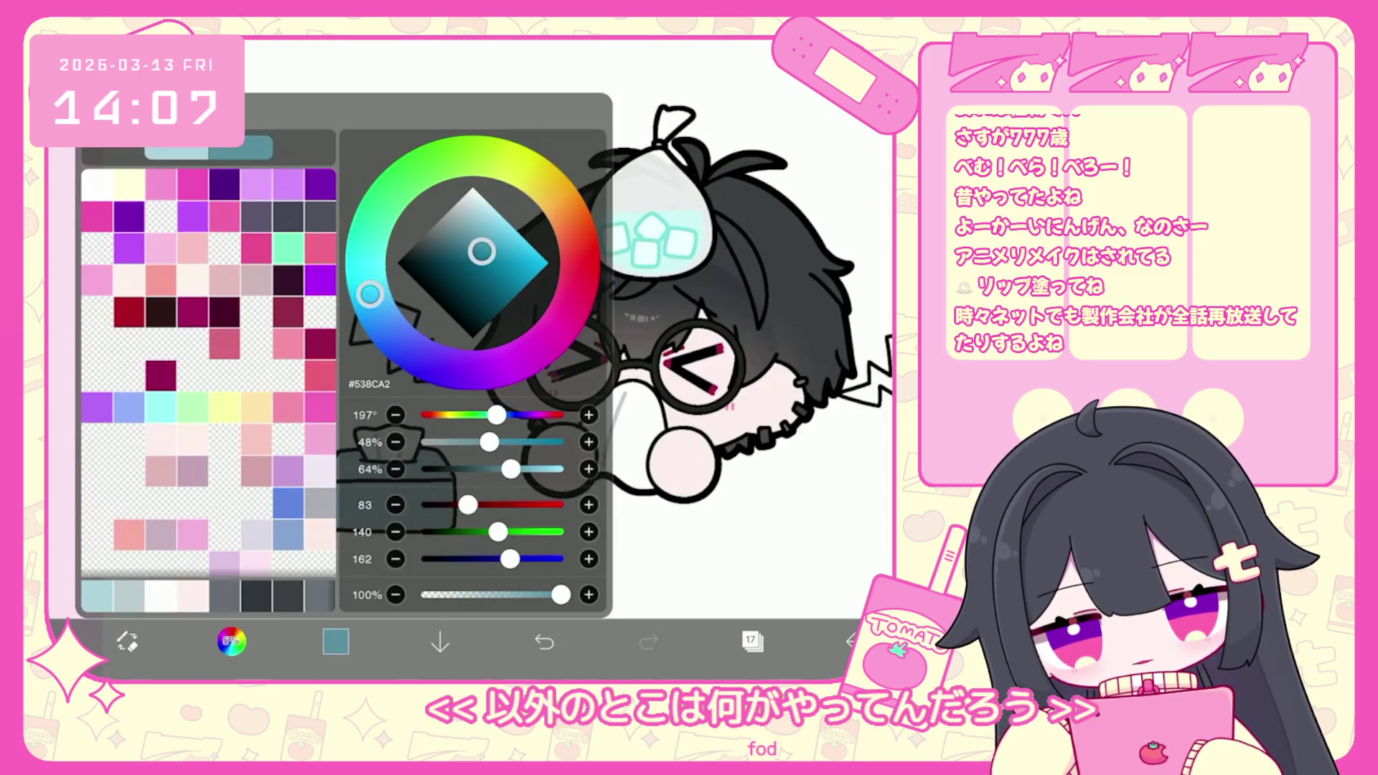
{"action": "left_click", "coordinate": [335, 641]}
{"action": "scroll", "coordinate": [495, 430], "scroll_direction": "up", "scroll_amount": 5}
{"action": "scroll", "coordinate": [495, 431], "scroll_direction": "up", "scroll_amount": 3}
Lasso-fill teal shading across the box's middle and along its tissue opening, undoing one fill.
{"action": "left_click_drag", "start_coordinate": [729, 473], "coordinate": [276, 474]}
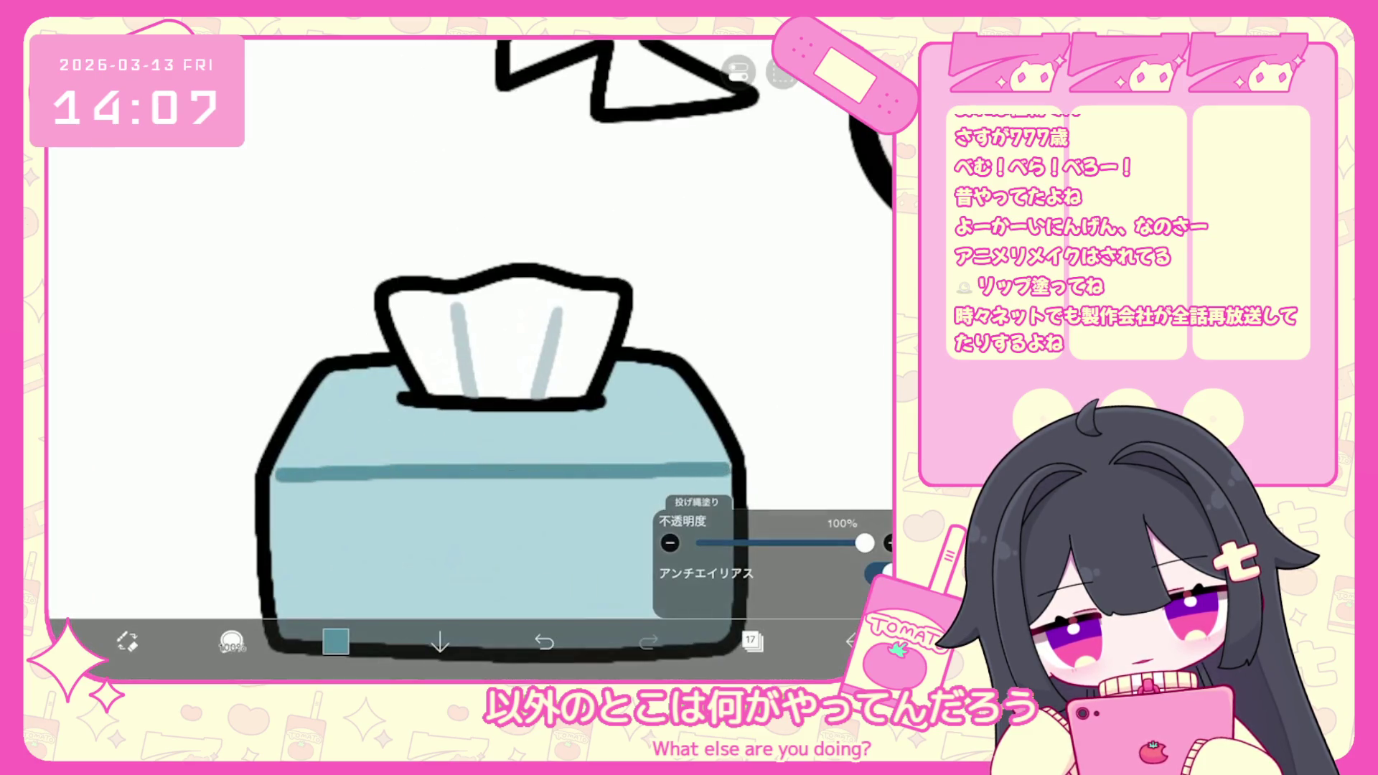
{"action": "left_click_drag", "start_coordinate": [605, 402], "coordinate": [399, 396]}
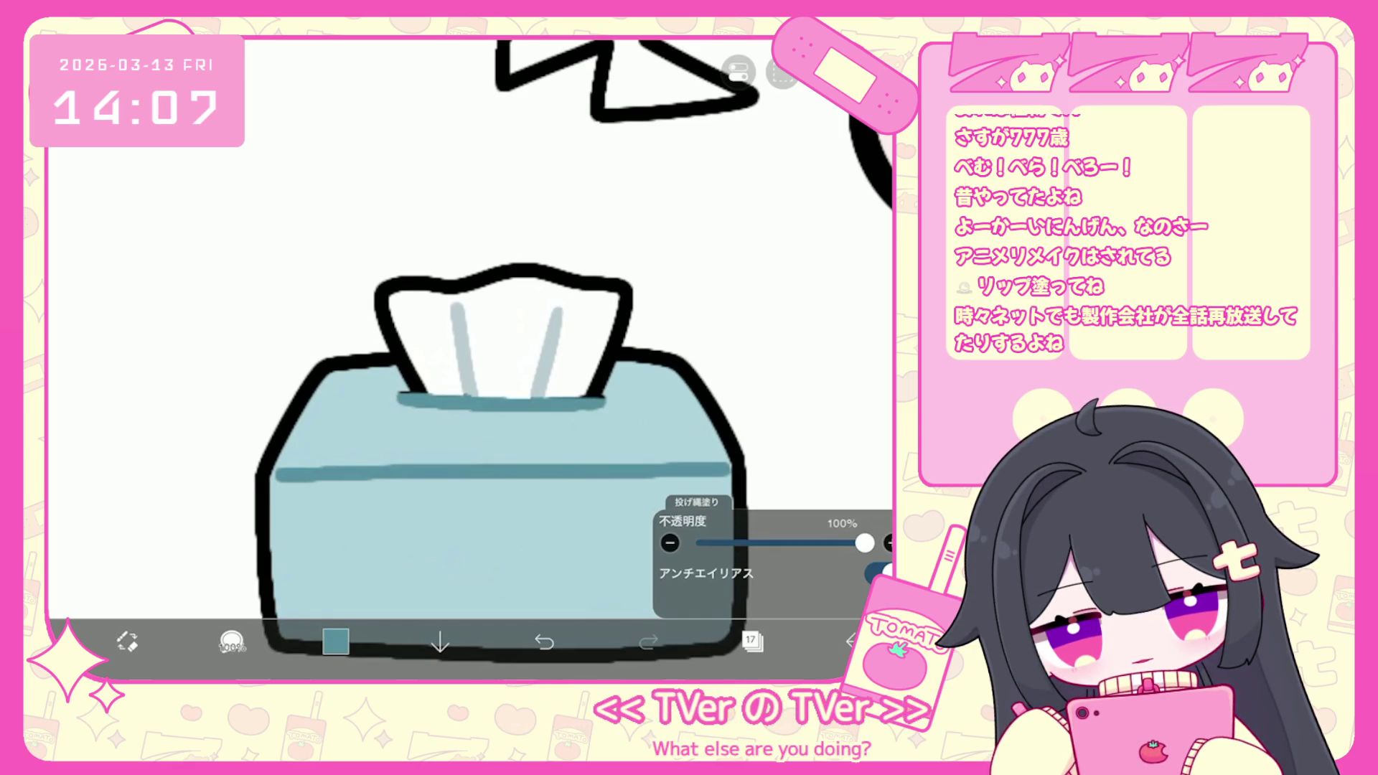
{"action": "left_click", "coordinate": [544, 641]}
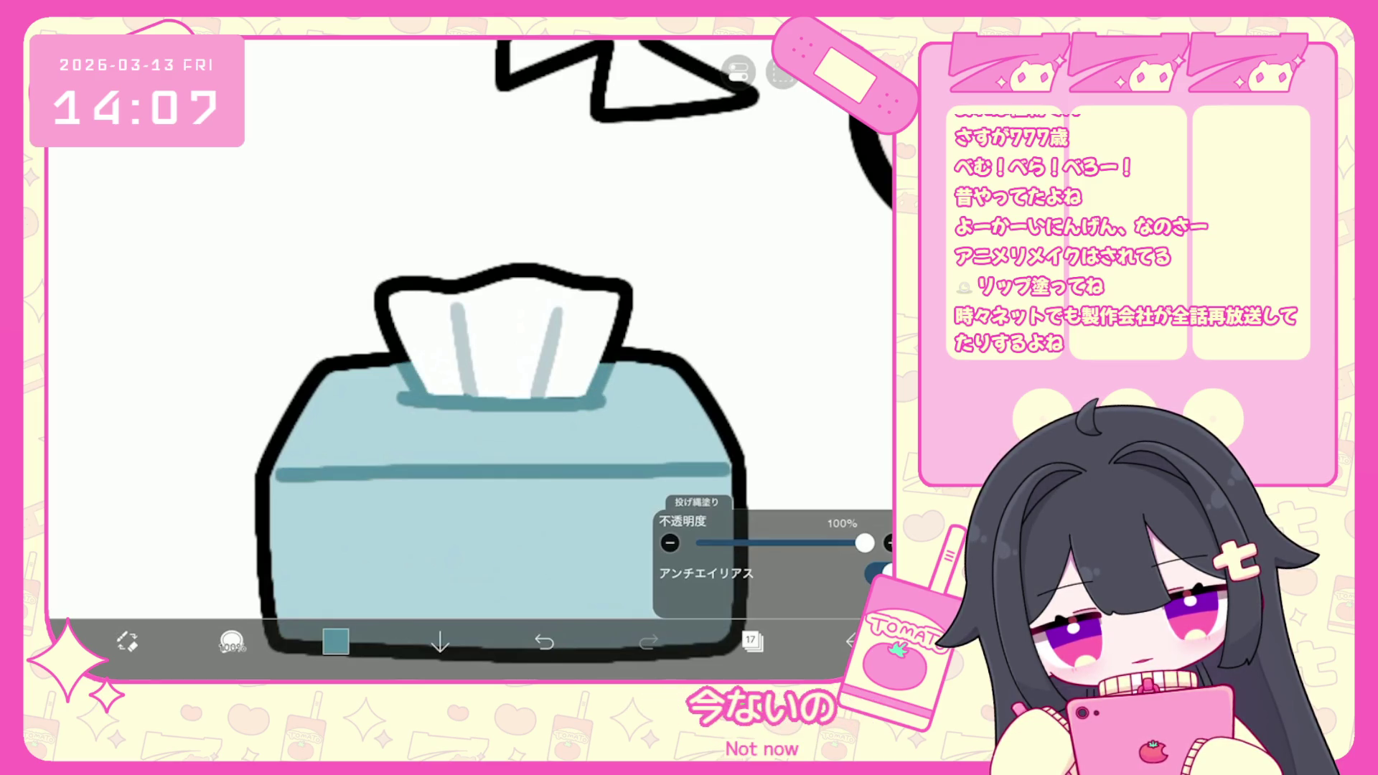
{"action": "scroll", "coordinate": [503, 359], "scroll_direction": "down", "scroll_amount": 5}
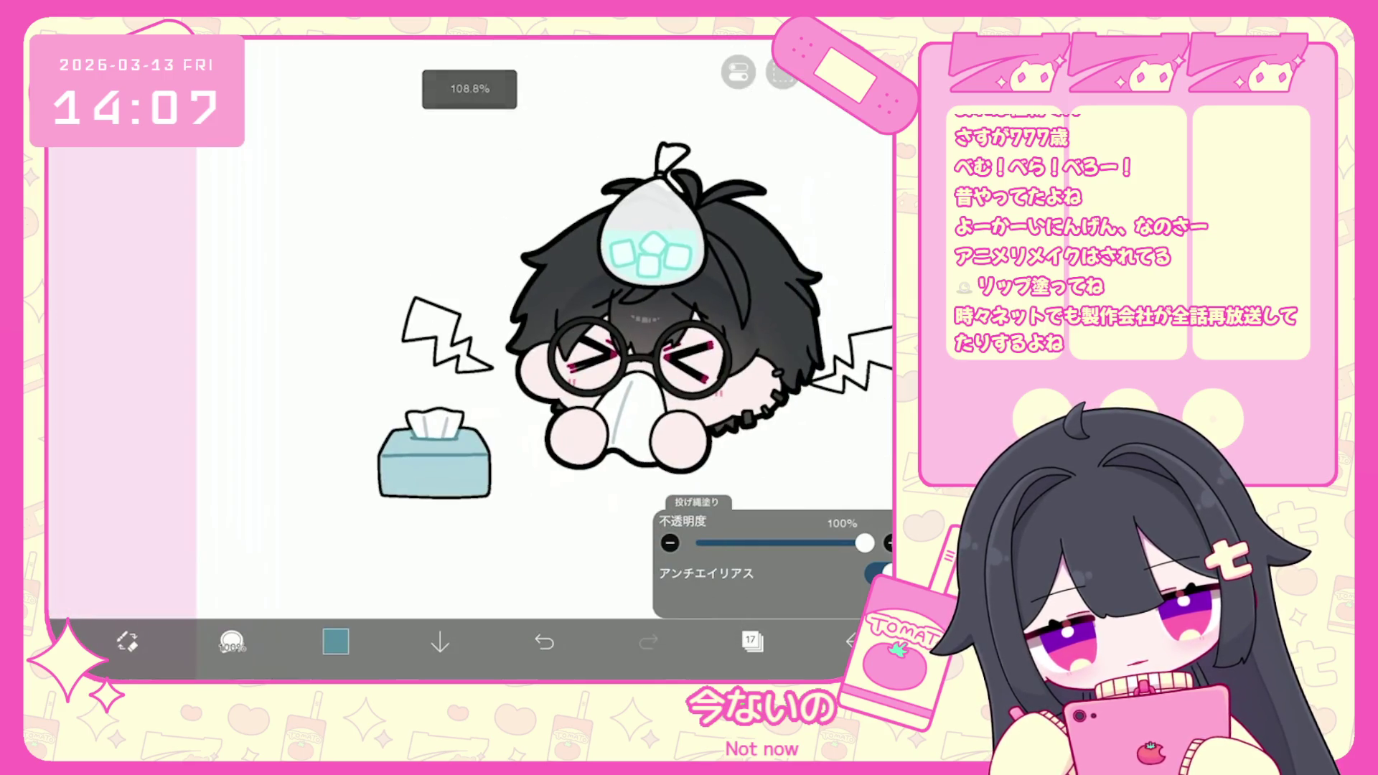
{"action": "left_click", "coordinate": [752, 641]}
{"action": "scroll", "coordinate": [773, 309], "scroll_direction": "up", "scroll_amount": 1}
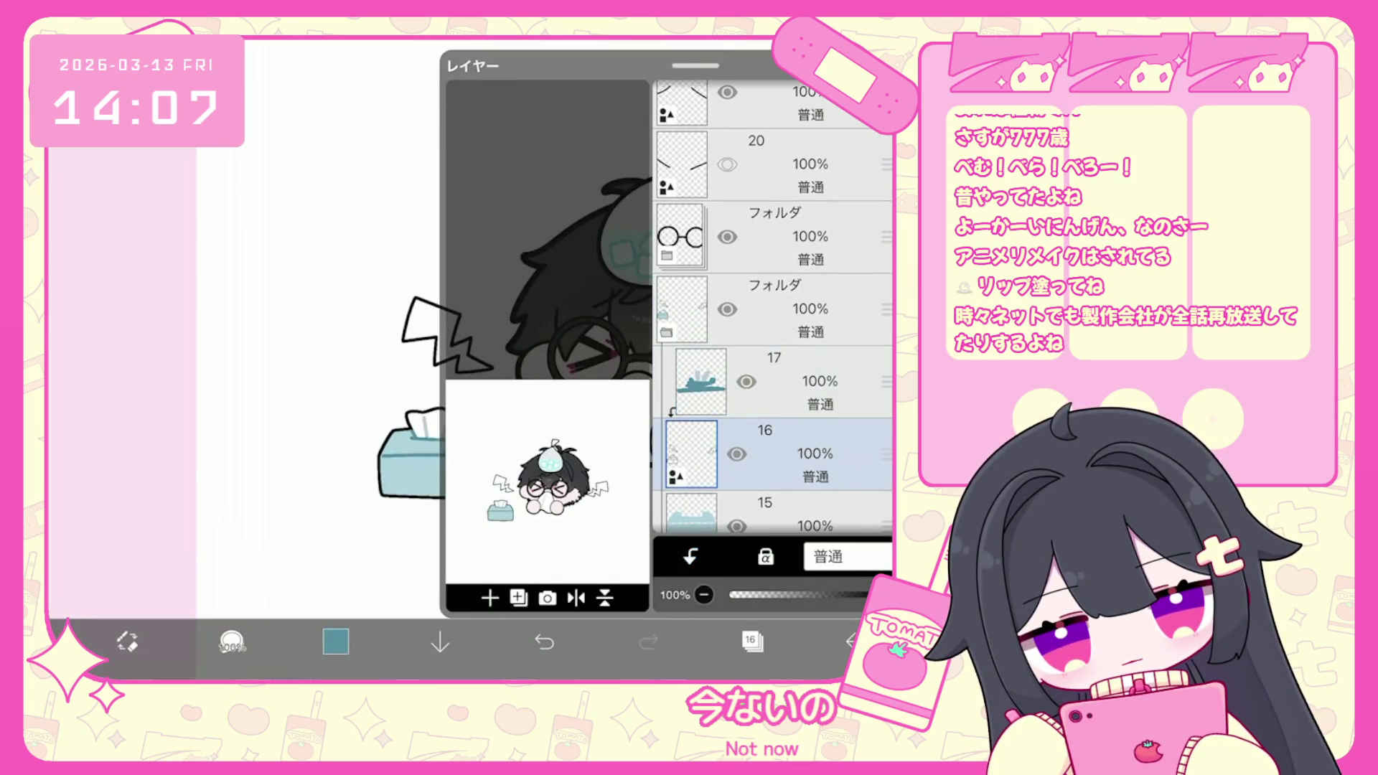
On layer 15, bucket-fill the lightning bolts with pale yellow #F9FFAD.
{"action": "left_click", "coordinate": [790, 495]}
{"action": "left_click", "coordinate": [336, 641]}
{"action": "left_click", "coordinate": [225, 407]}
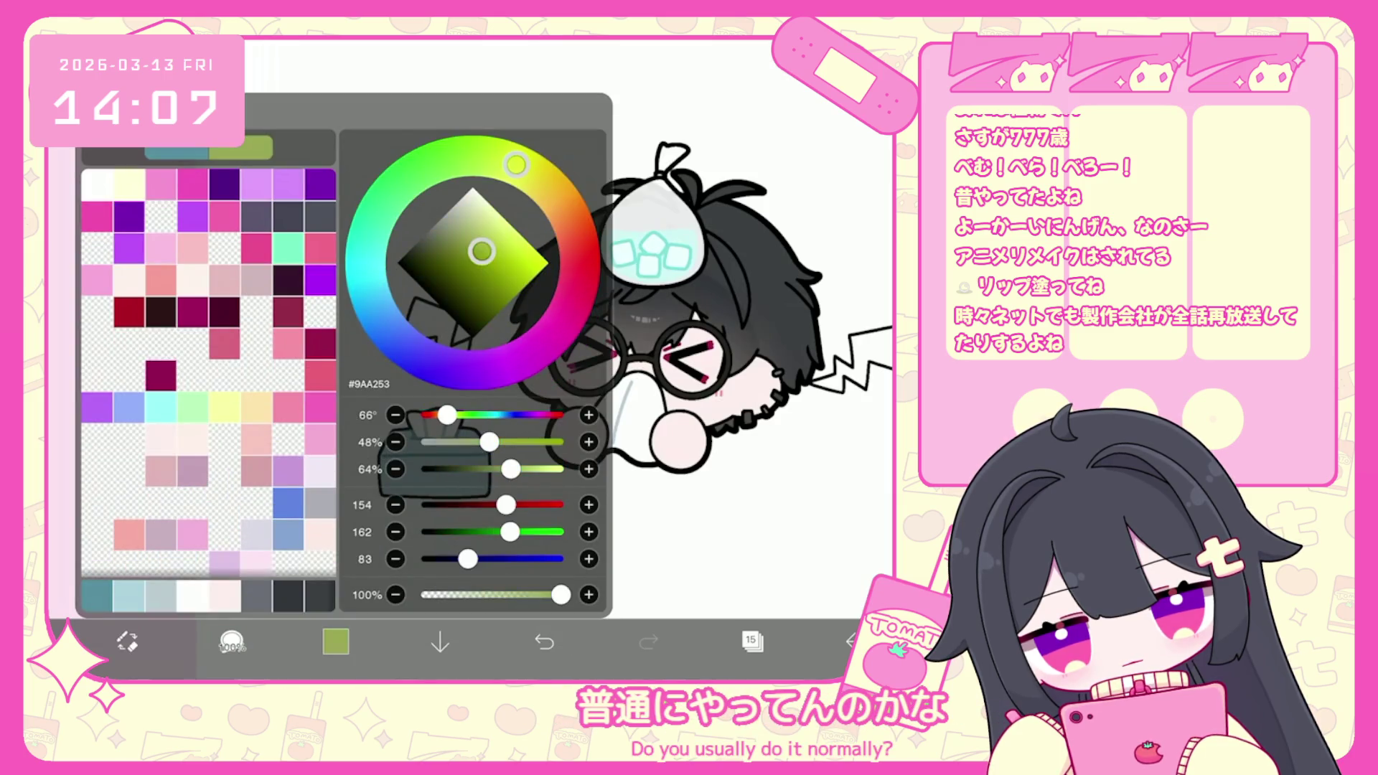
{"action": "left_click", "coordinate": [445, 337]}
{"action": "left_click", "coordinate": [445, 337]}
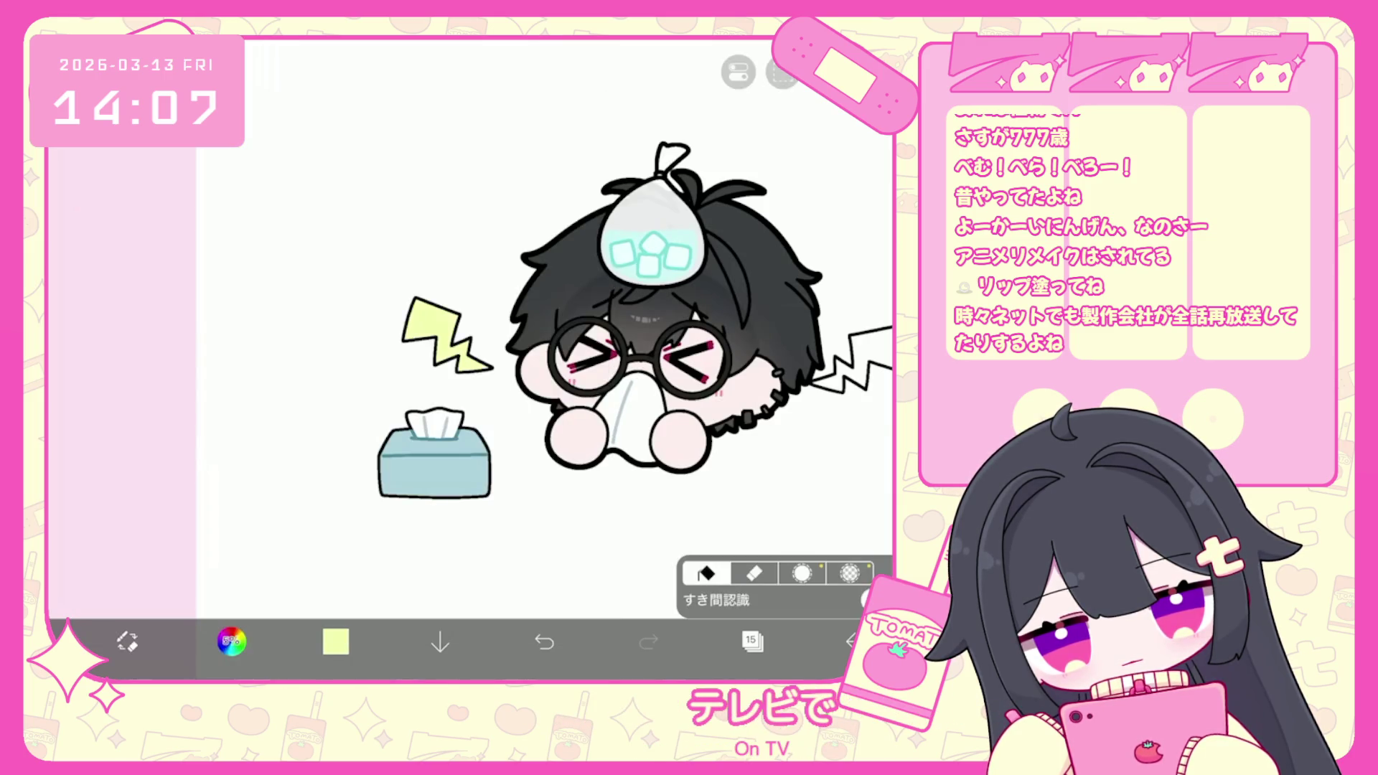
{"action": "left_click", "coordinate": [335, 641]}
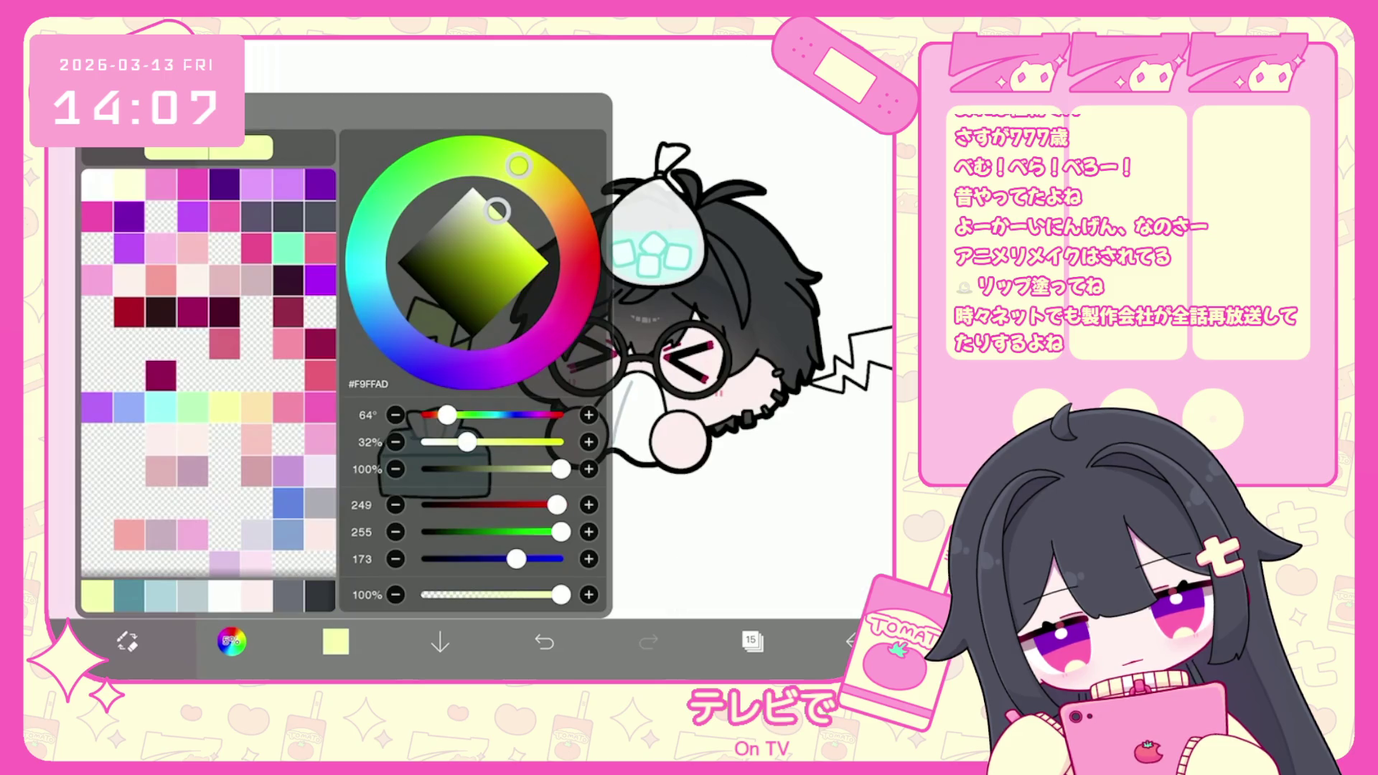
{"action": "left_click", "coordinate": [445, 338]}
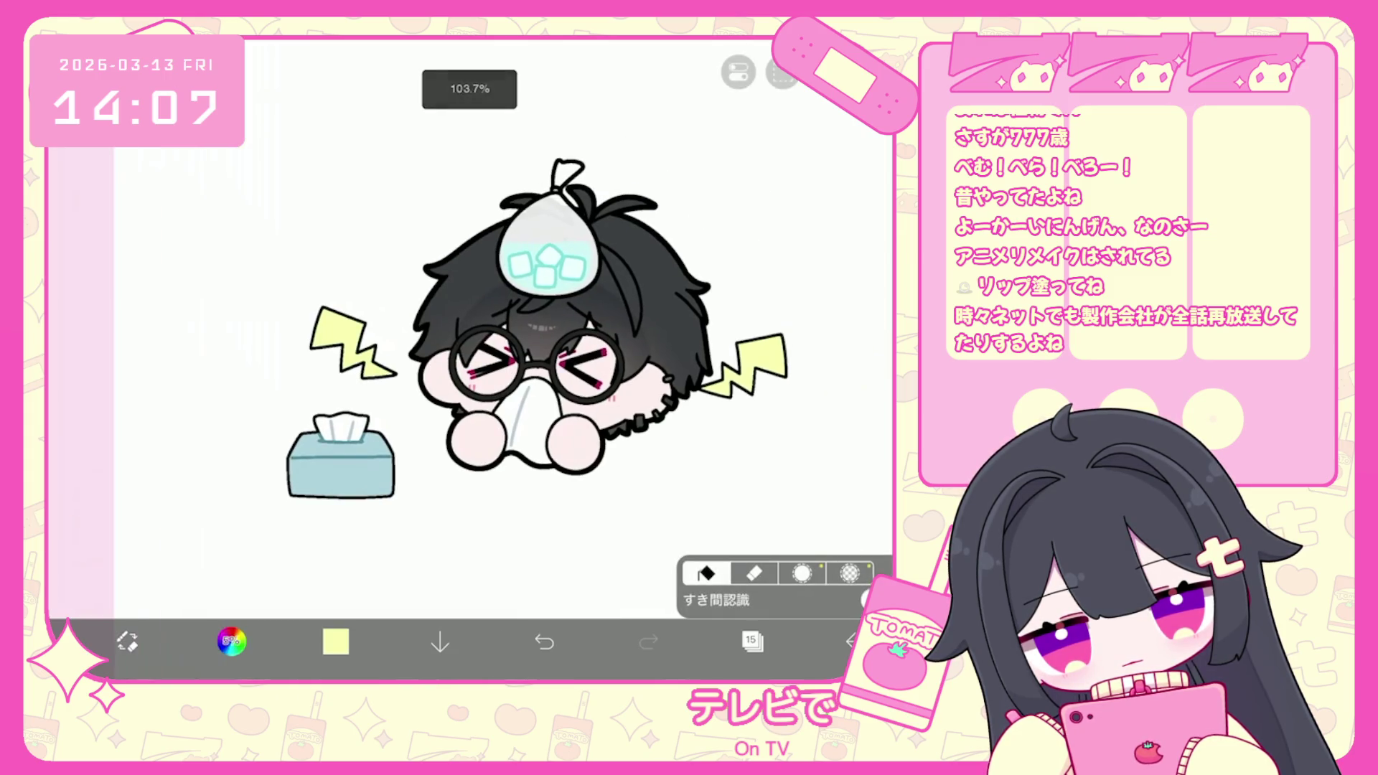
Add a new blank layer above layer 16, then return to layer 15.
{"action": "left_click", "coordinate": [752, 641]}
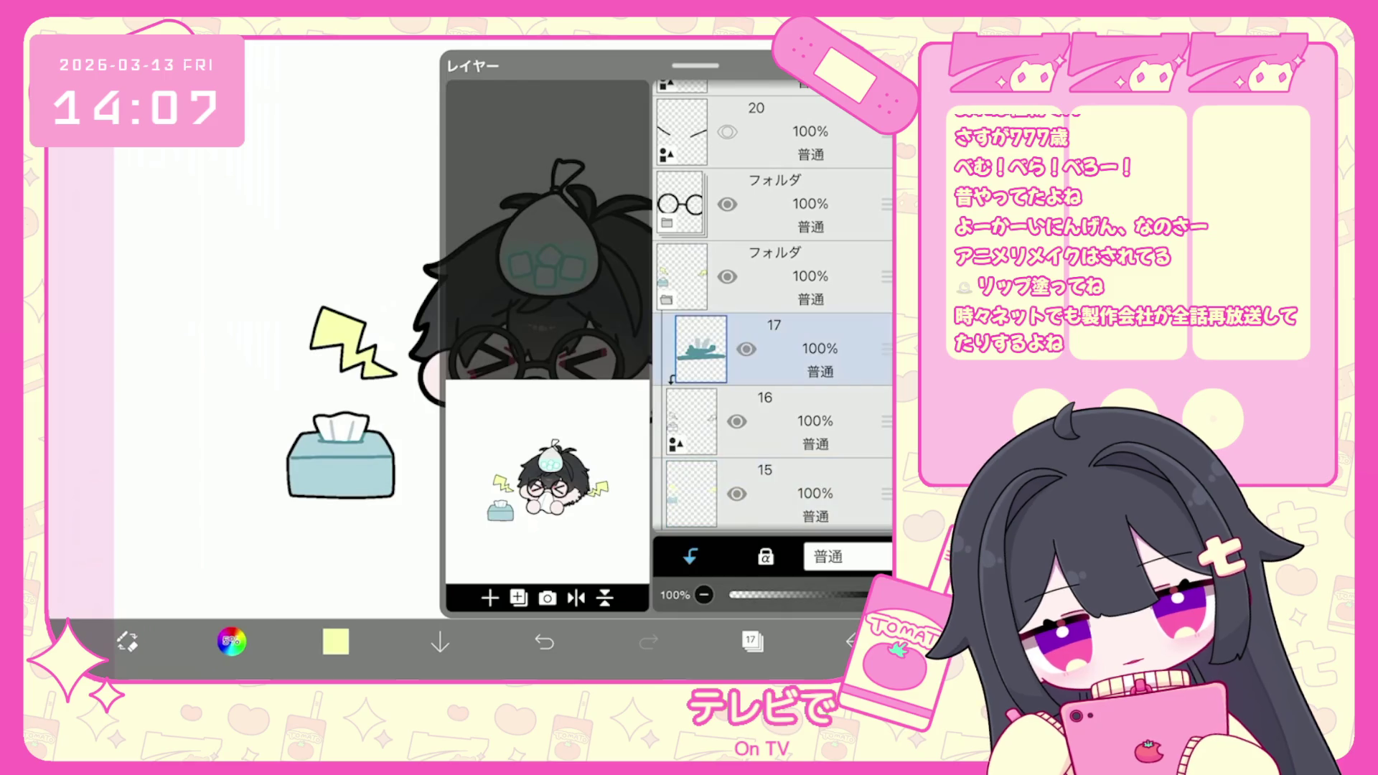
{"action": "left_click", "coordinate": [789, 422]}
{"action": "left_click", "coordinate": [489, 598]}
{"action": "left_click", "coordinate": [538, 557]}
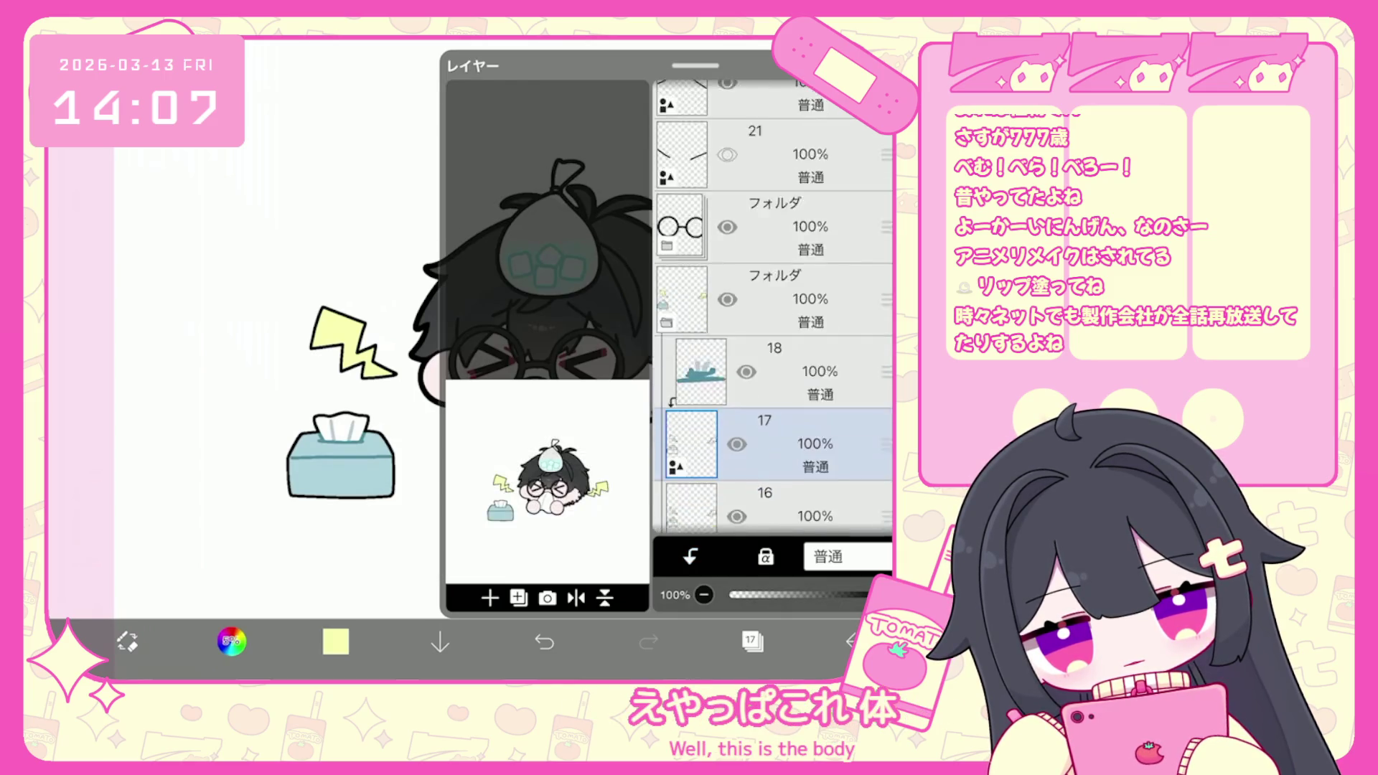
{"action": "scroll", "coordinate": [775, 359], "scroll_direction": "down", "scroll_amount": 2}
{"action": "left_click", "coordinate": [790, 453]}
{"action": "left_click", "coordinate": [752, 641]}
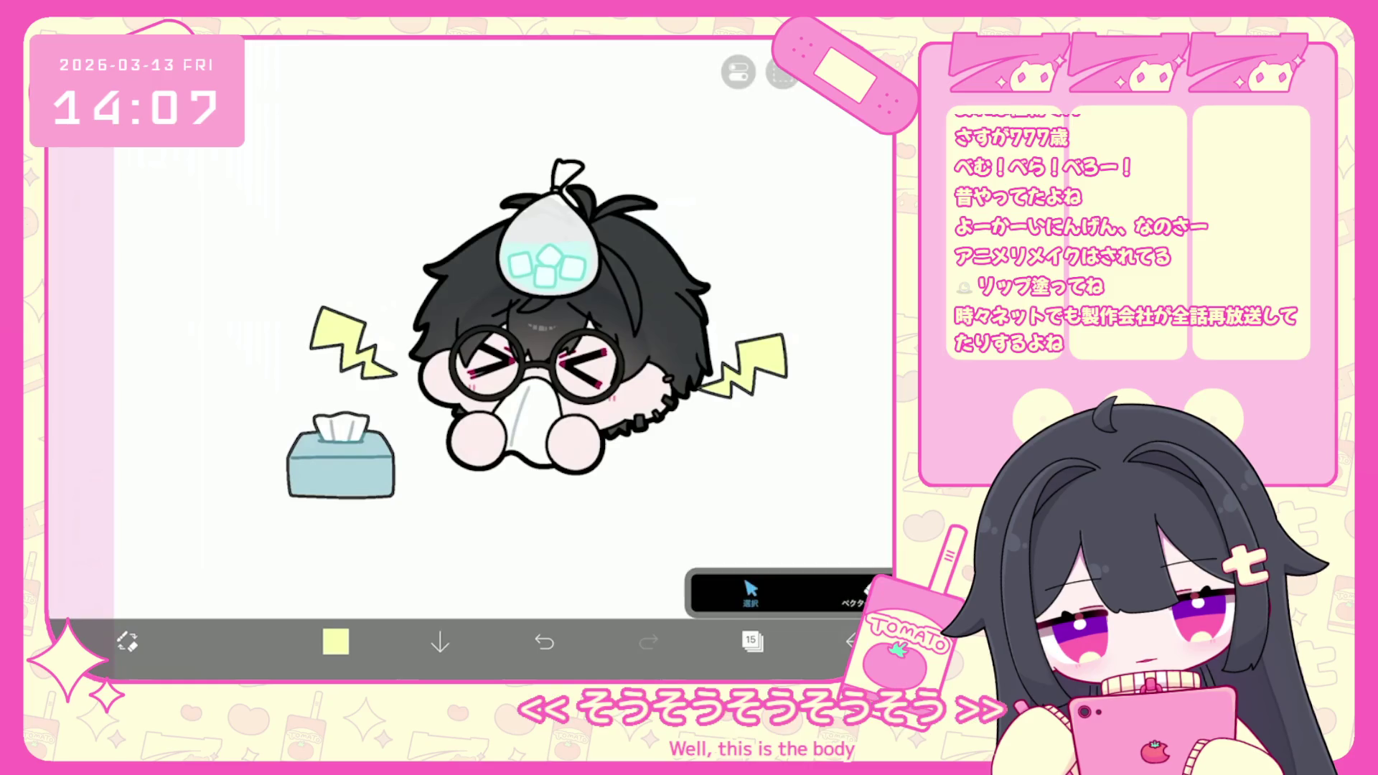
Select the bolt and tissue box vector outlines and thicken the tissue box line.
{"action": "left_click", "coordinate": [750, 592]}
{"action": "left_click", "coordinate": [841, 538]}
{"action": "left_click_drag", "start_coordinate": [732, 562], "coordinate": [748, 562]}
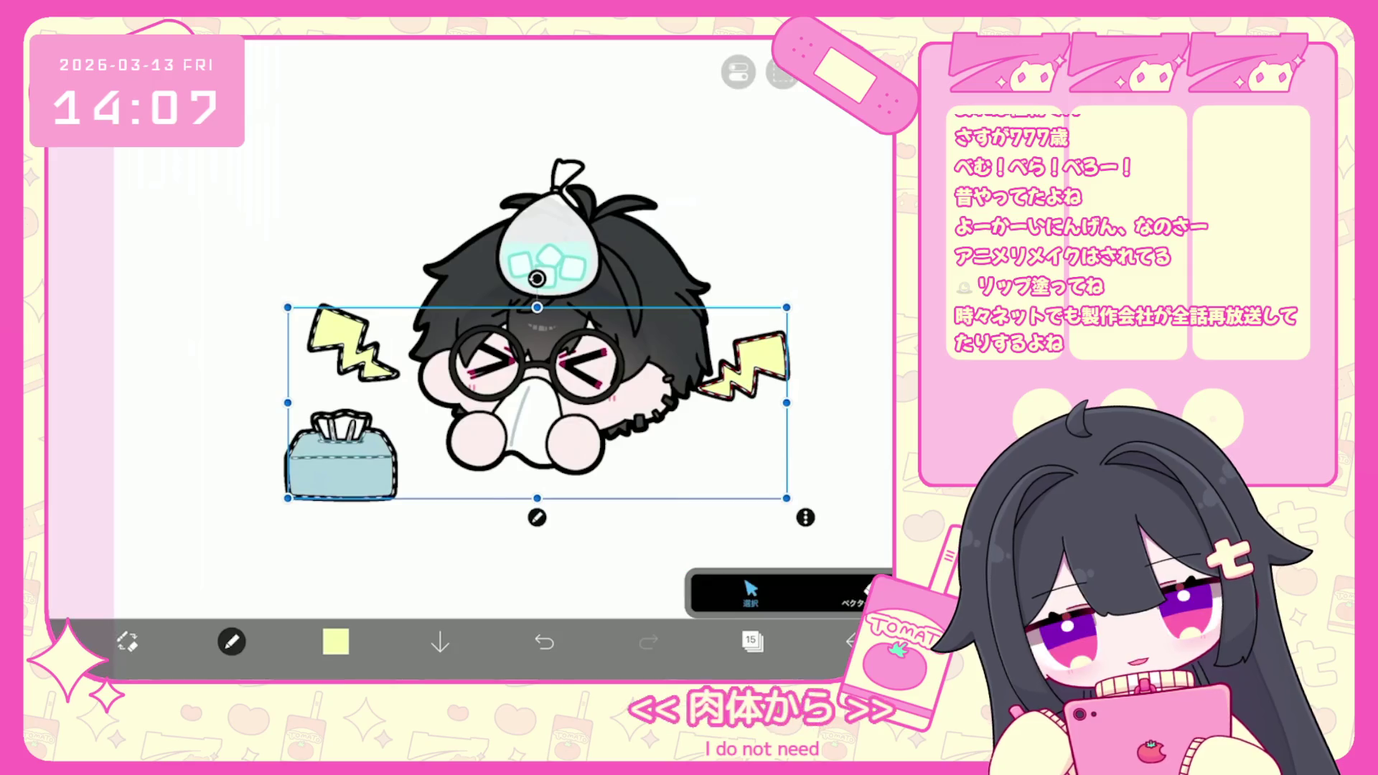
Switch to layer 16 and choose white as the colour.
{"action": "left_click", "coordinate": [752, 641]}
{"action": "left_click", "coordinate": [789, 233]}
{"action": "left_click", "coordinate": [335, 641]}
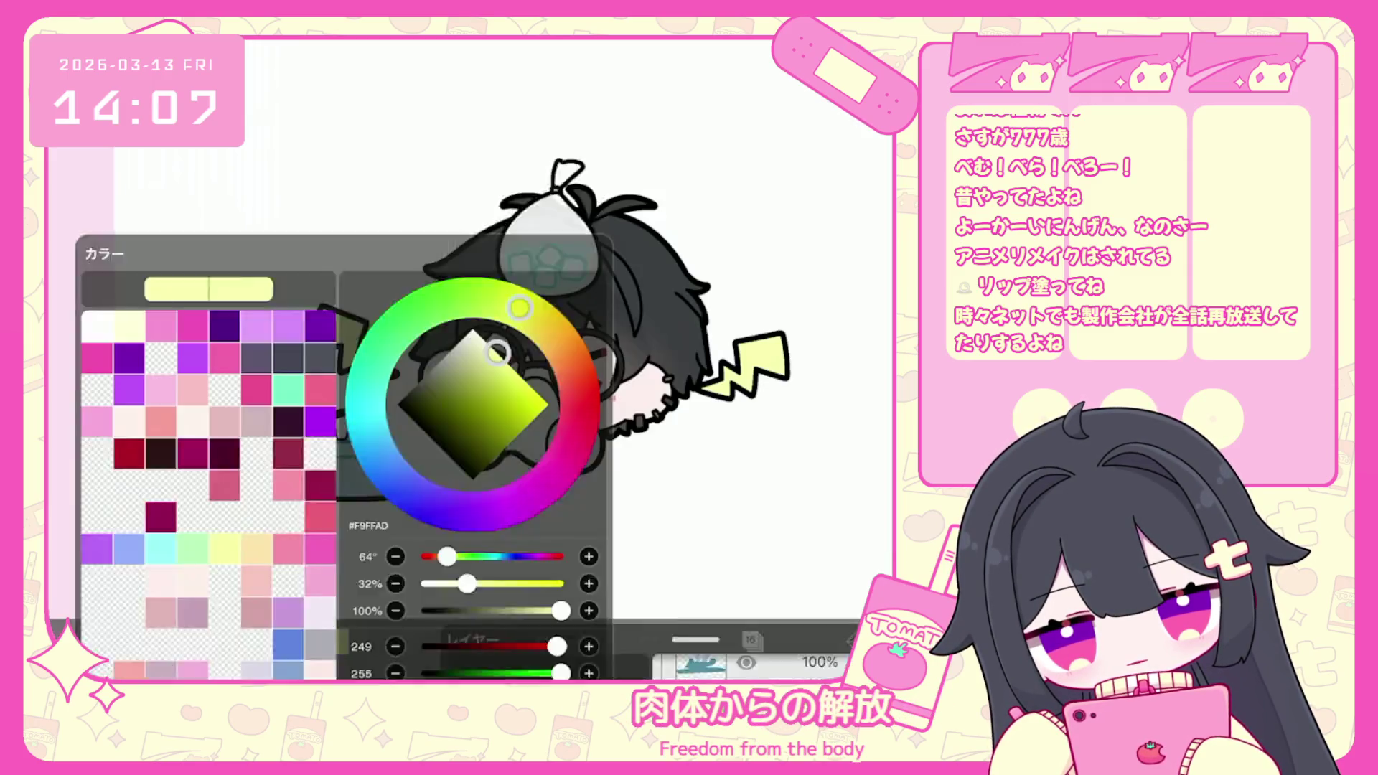
{"action": "left_click", "coordinate": [115, 216]}
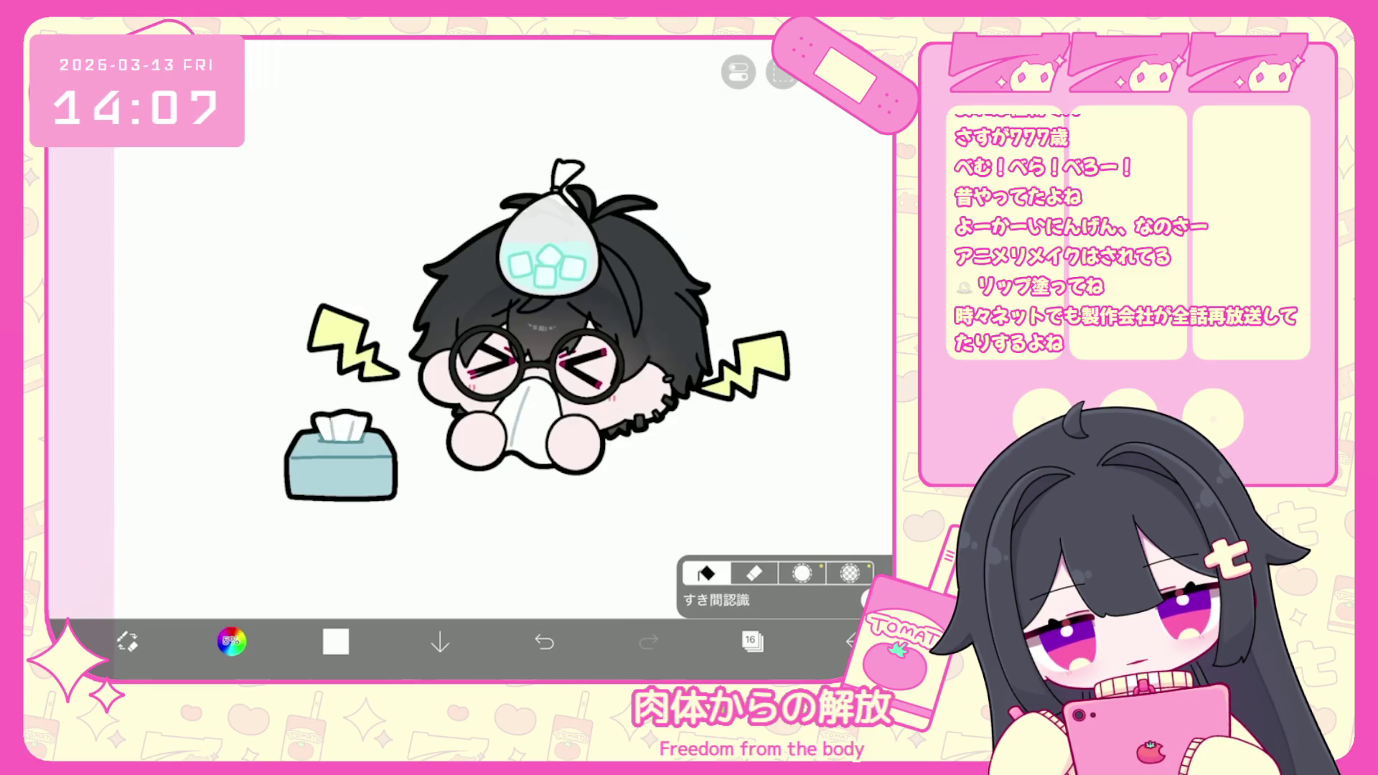
Move the tissue box on the folder layer up and to the right, and apply the transform.
{"action": "left_click", "coordinate": [753, 641]}
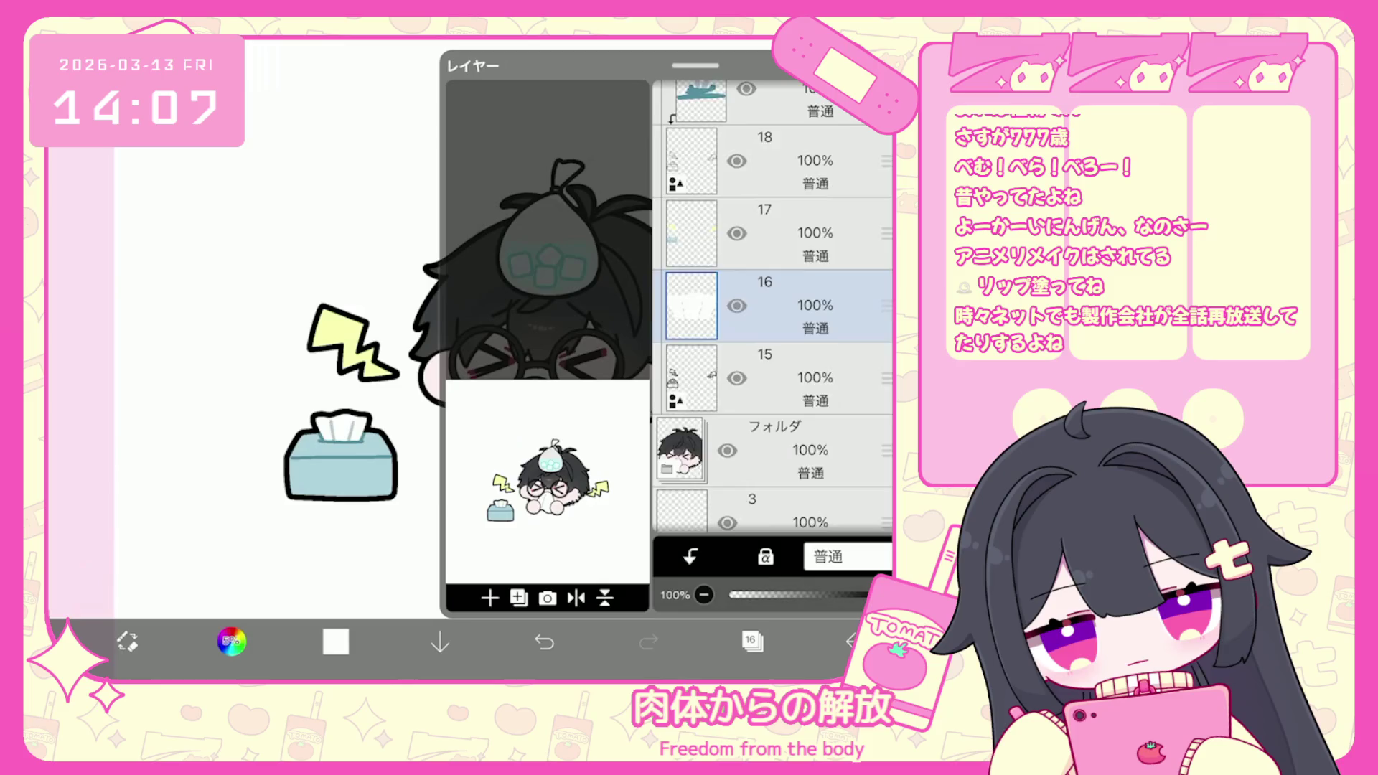
{"action": "scroll", "coordinate": [771, 308], "scroll_direction": "down", "scroll_amount": 3}
{"action": "left_click", "coordinate": [775, 269]}
{"action": "left_click", "coordinate": [752, 641]}
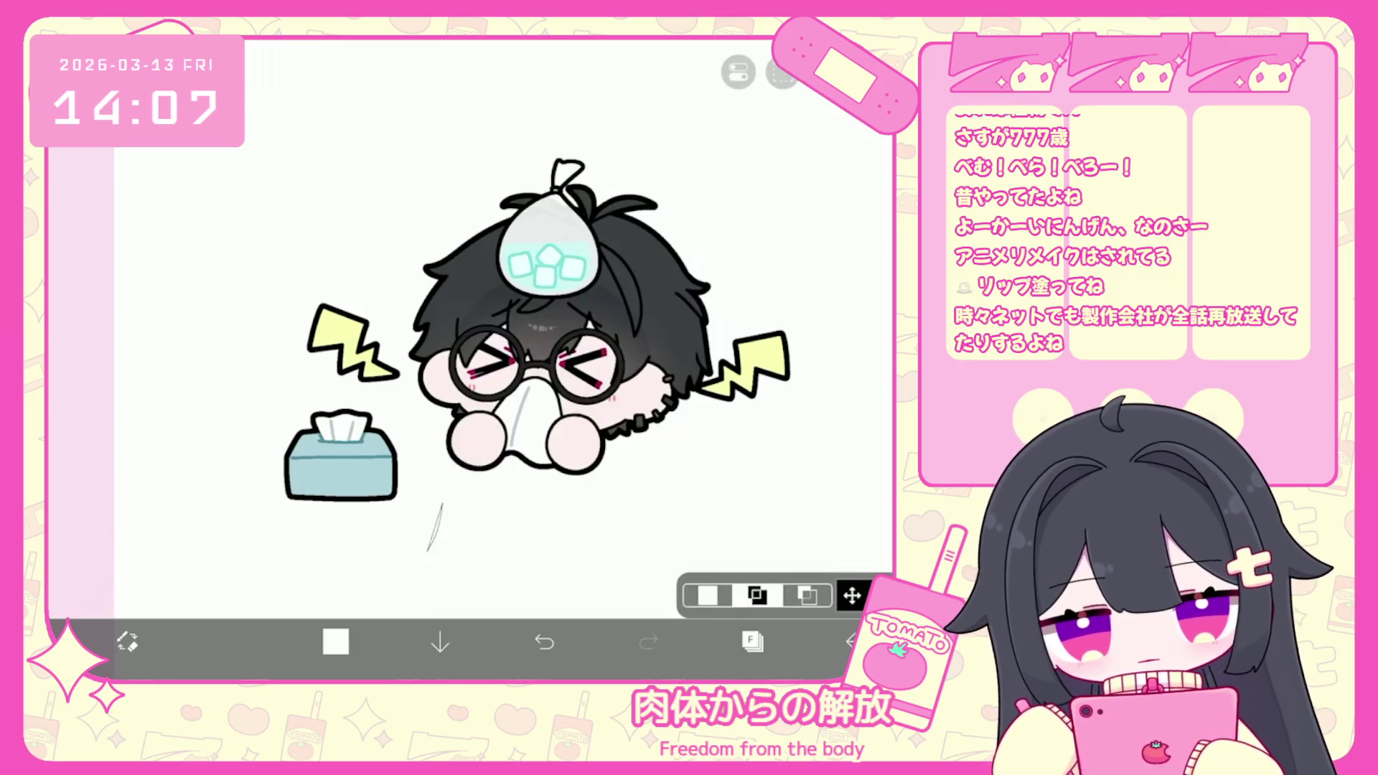
{"action": "left_click", "coordinate": [852, 595]}
{"action": "left_click_drag", "start_coordinate": [339, 359], "coordinate": [368, 347]}
{"action": "left_click", "coordinate": [852, 641]}
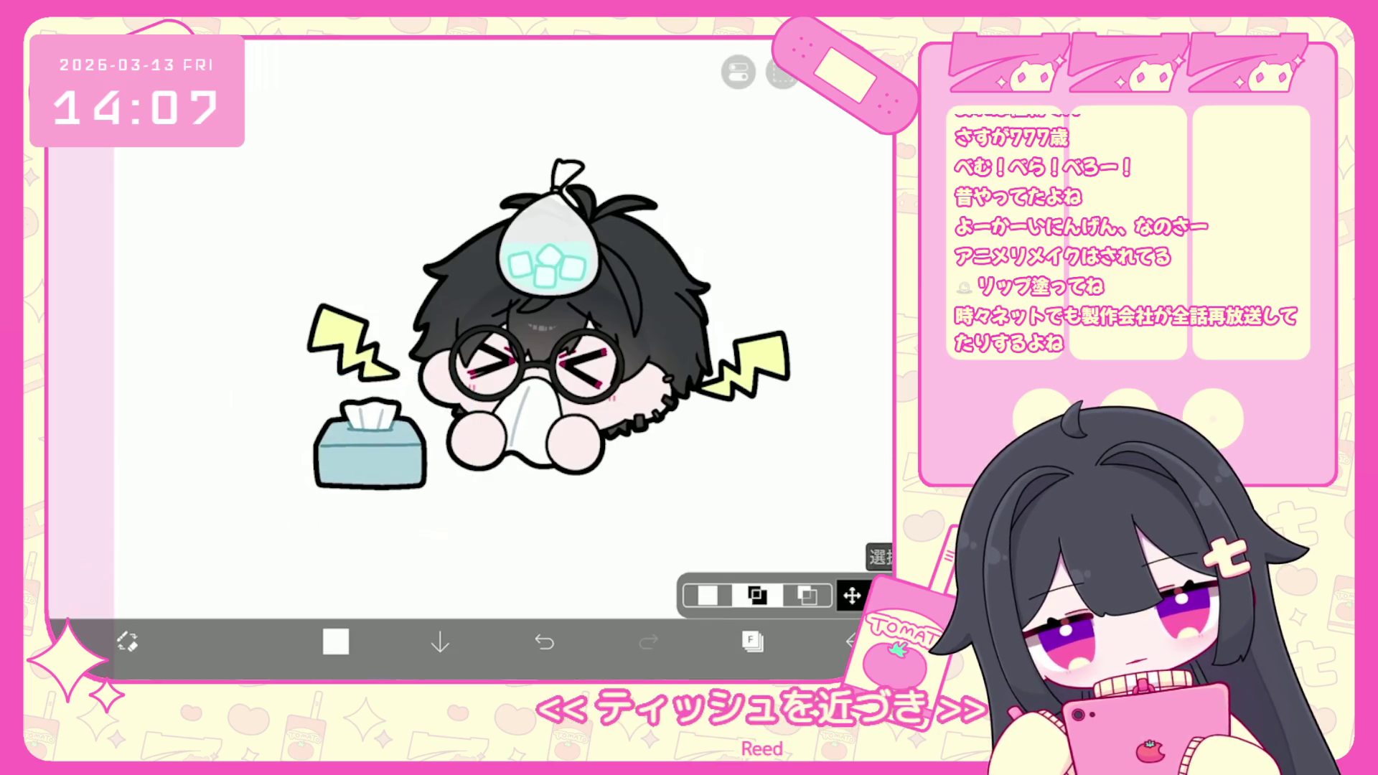
Recentre the drawing in view and bring up the options for leaving the canvas.
{"action": "scroll", "coordinate": [502, 344], "scroll_direction": "down", "scroll_amount": 3}
{"action": "left_click_drag", "start_coordinate": [560, 359], "coordinate": [514, 379]}
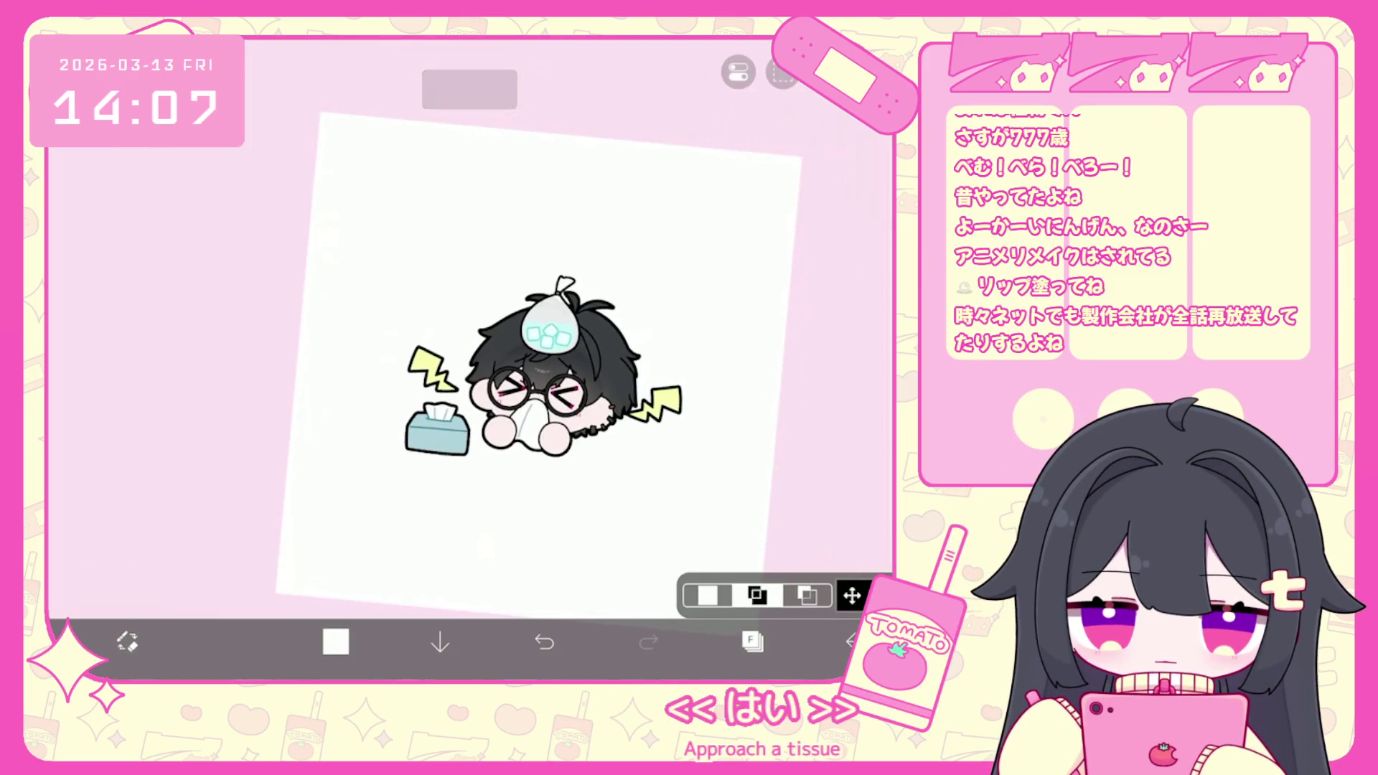
{"action": "scroll", "coordinate": [495, 344], "scroll_direction": "up", "scroll_amount": 3}
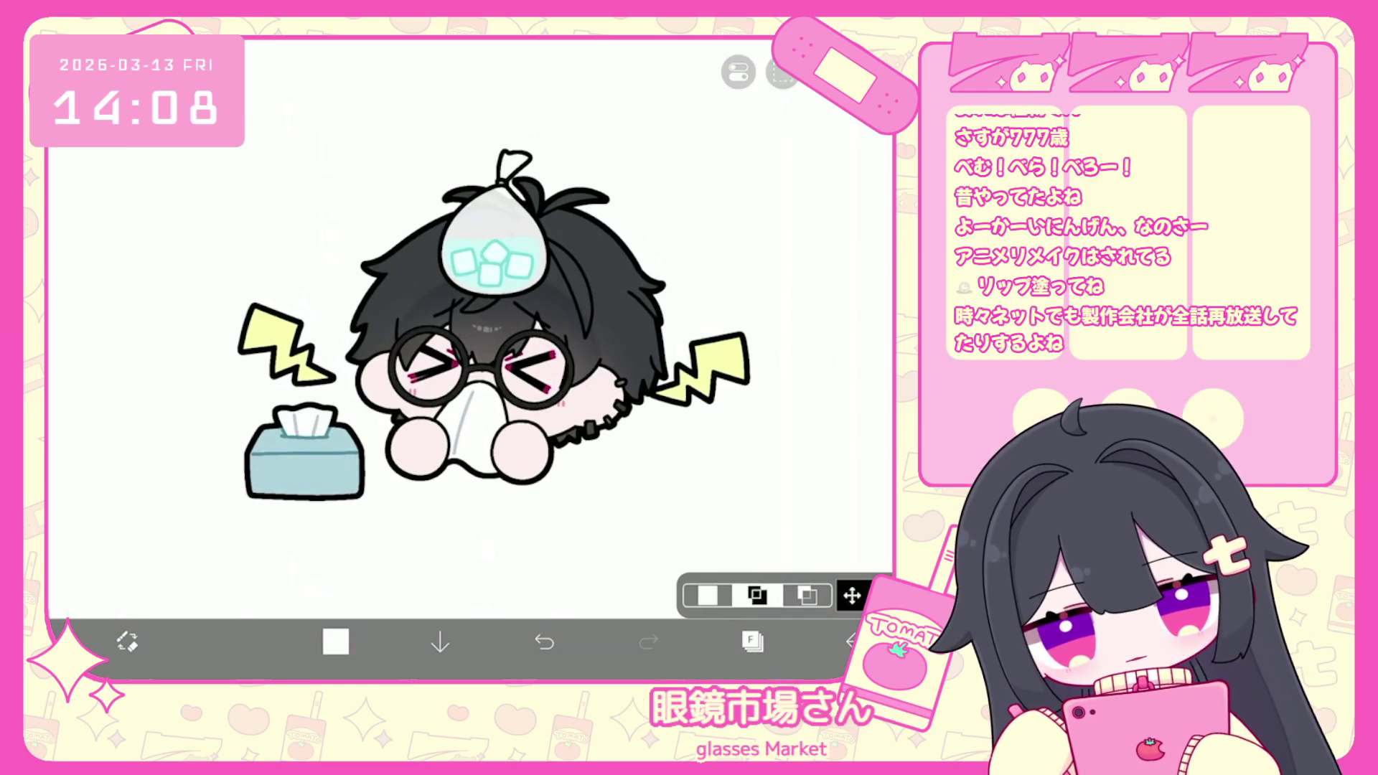
{"action": "scroll", "coordinate": [503, 323], "scroll_direction": "down", "scroll_amount": 2}
{"action": "left_click", "coordinate": [852, 641]}
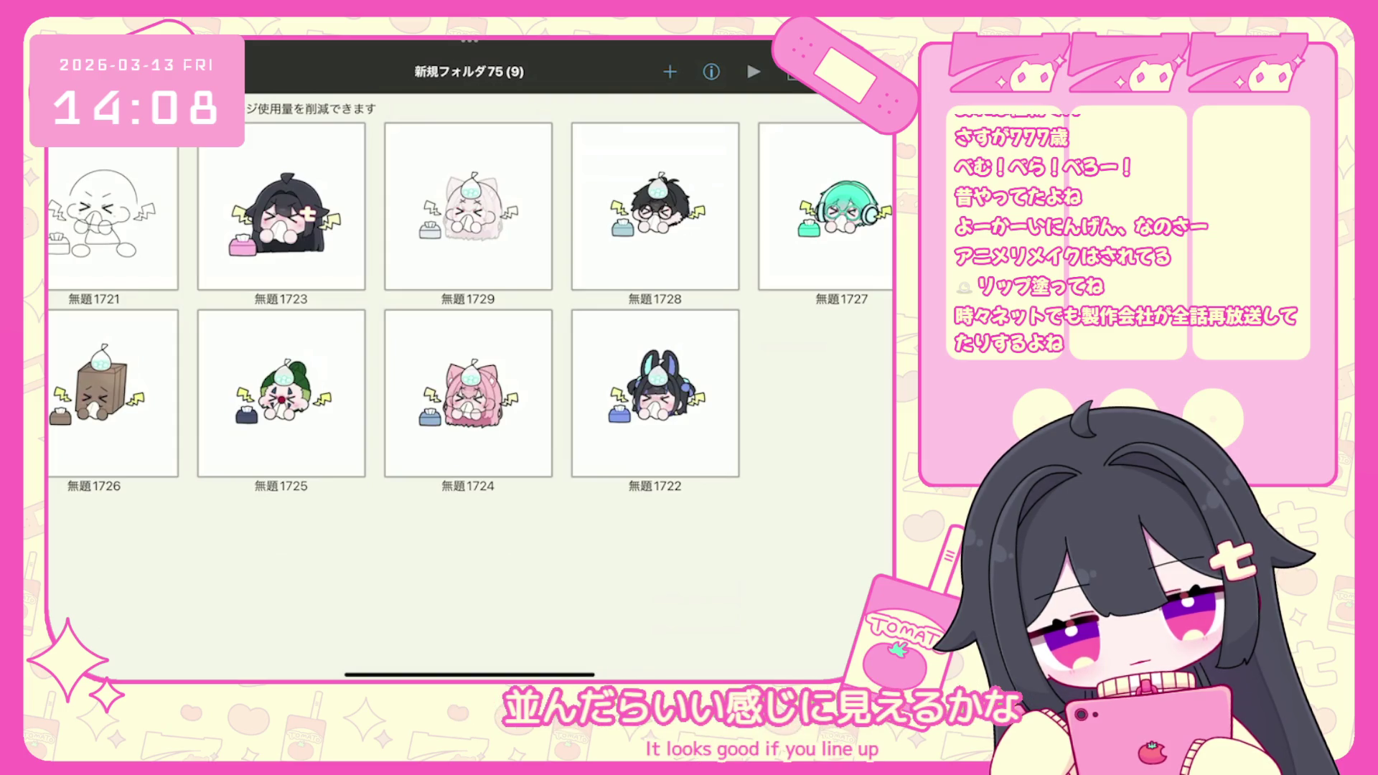
Open the pink cat artwork 無題1724, check its layers, then save and return to the folder.
{"action": "left_click", "coordinate": [468, 394]}
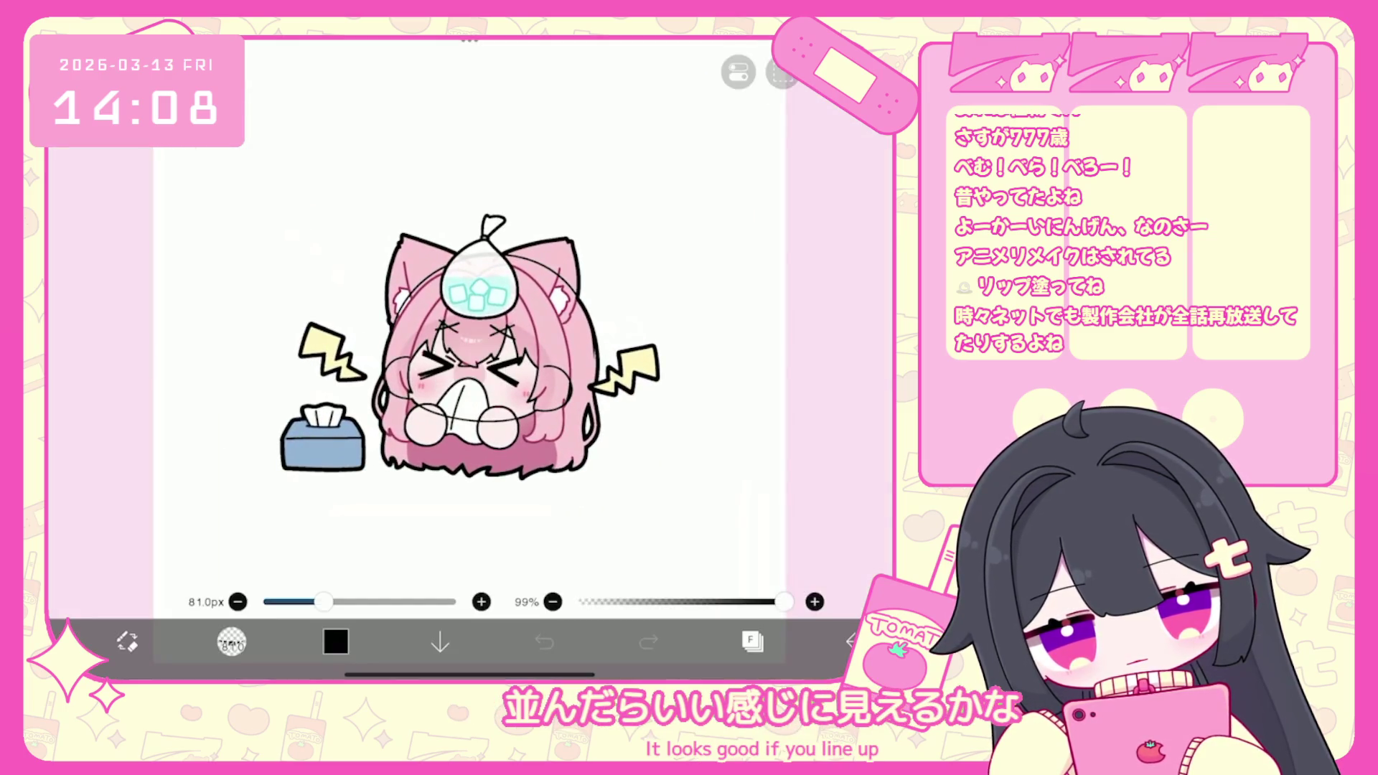
{"action": "left_click", "coordinate": [752, 641]}
{"action": "left_click", "coordinate": [851, 641]}
{"action": "left_click", "coordinate": [811, 585]}
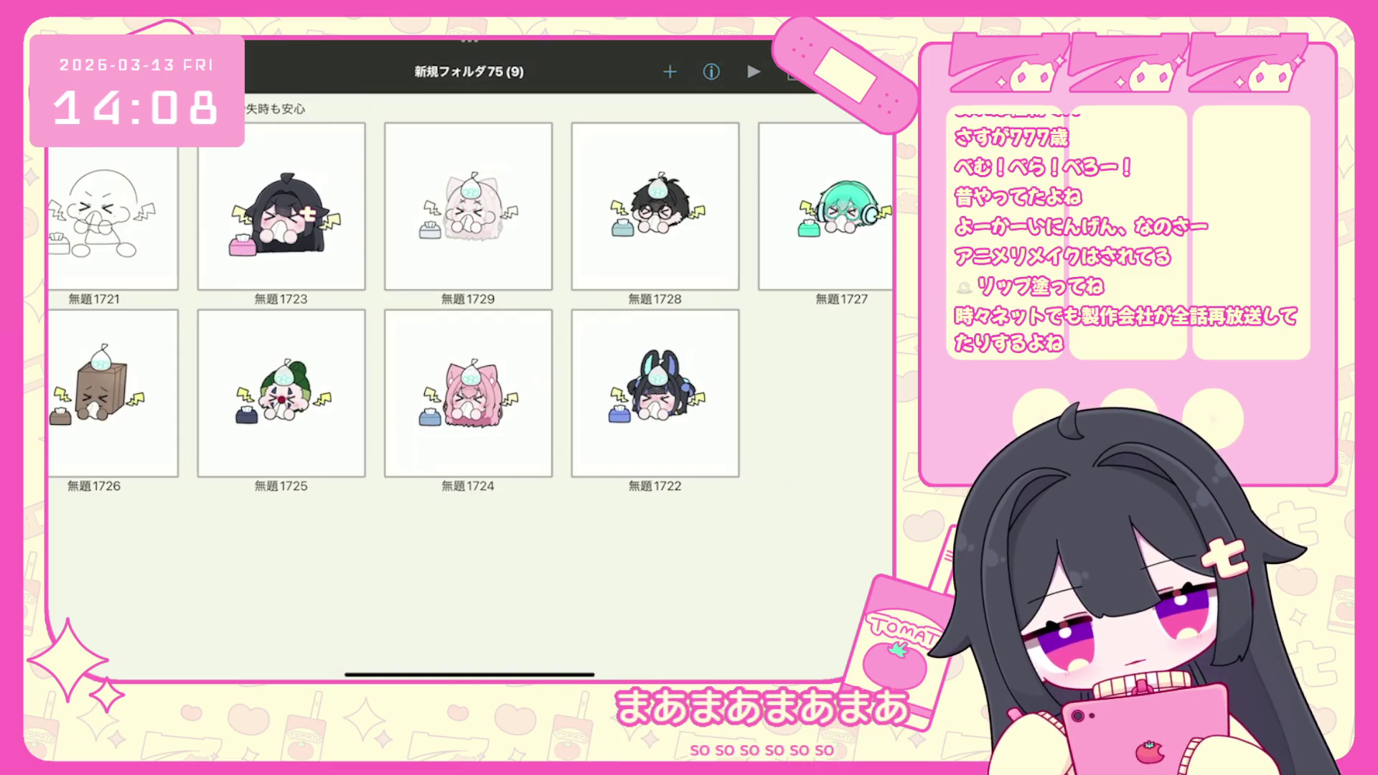
Flip through the artworks, including 無題1728 and 無題1725, in full-screen preview before returning to the grid.
{"action": "left_click", "coordinate": [468, 208]}
{"action": "left_click_drag", "start_coordinate": [610, 359], "coordinate": [323, 359]}
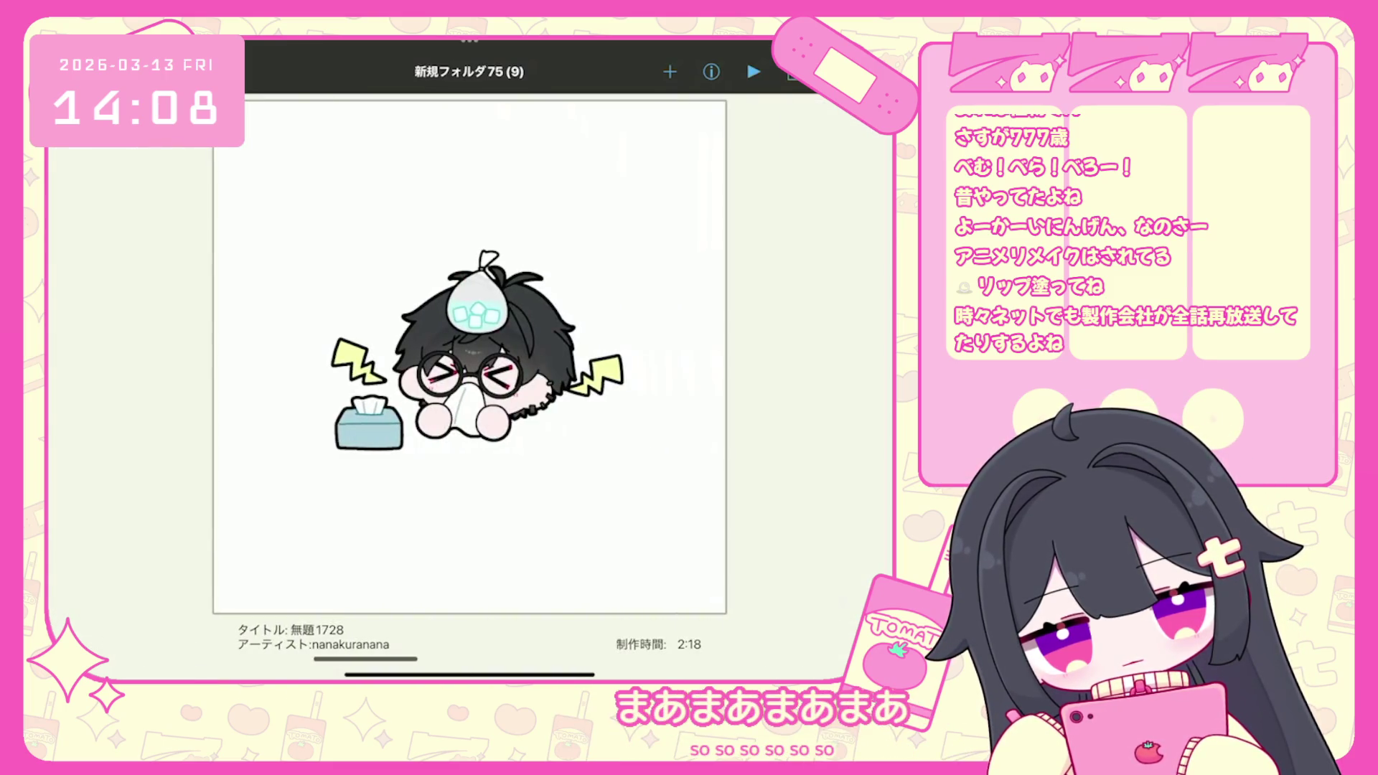
{"action": "left_click_drag", "start_coordinate": [610, 359], "coordinate": [323, 359]}
{"action": "left_click_drag", "start_coordinate": [610, 358], "coordinate": [323, 359]}
{"action": "left_click", "coordinate": [468, 359]}
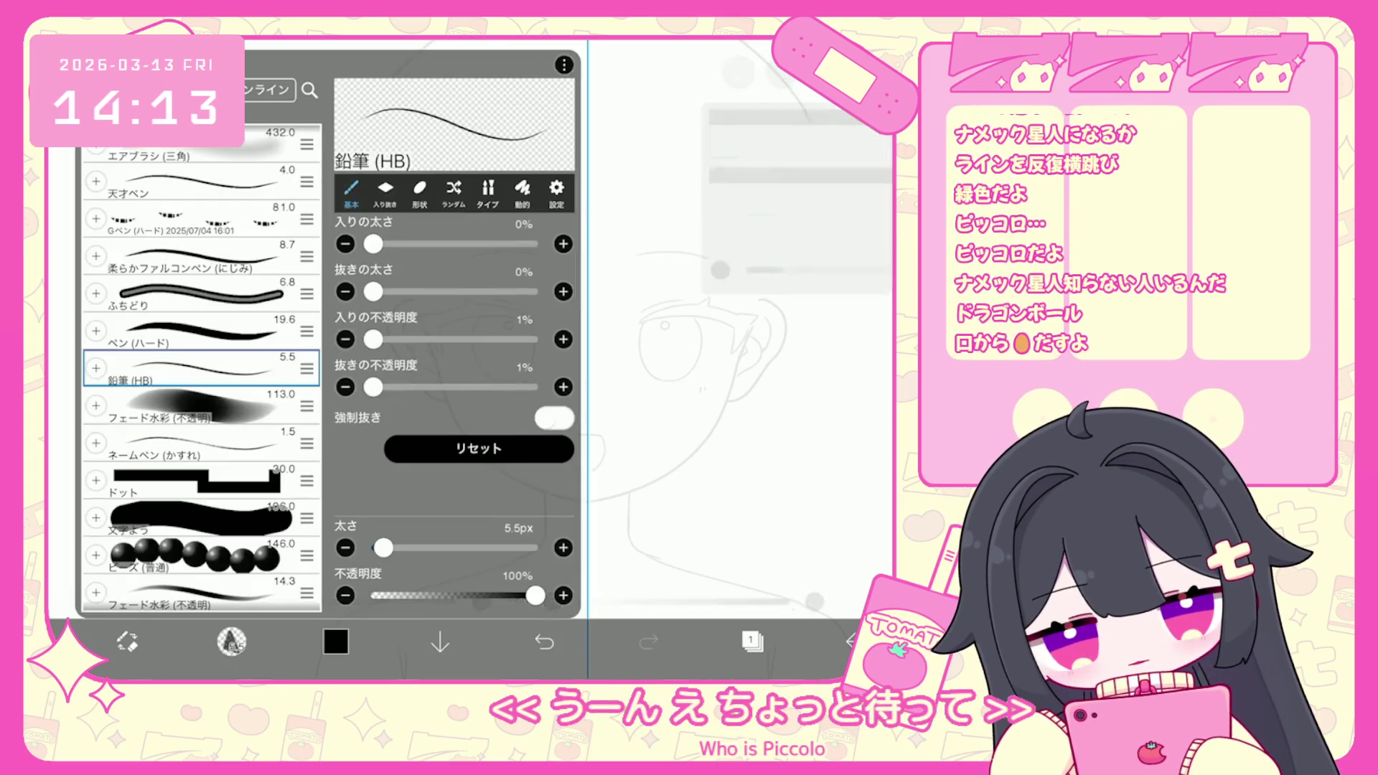
Ink the mirrored jawline down to the chin, undoing and retrying the cheek and jaw strokes.
{"action": "left_click_drag", "start_coordinate": [428, 341], "coordinate": [442, 389]}
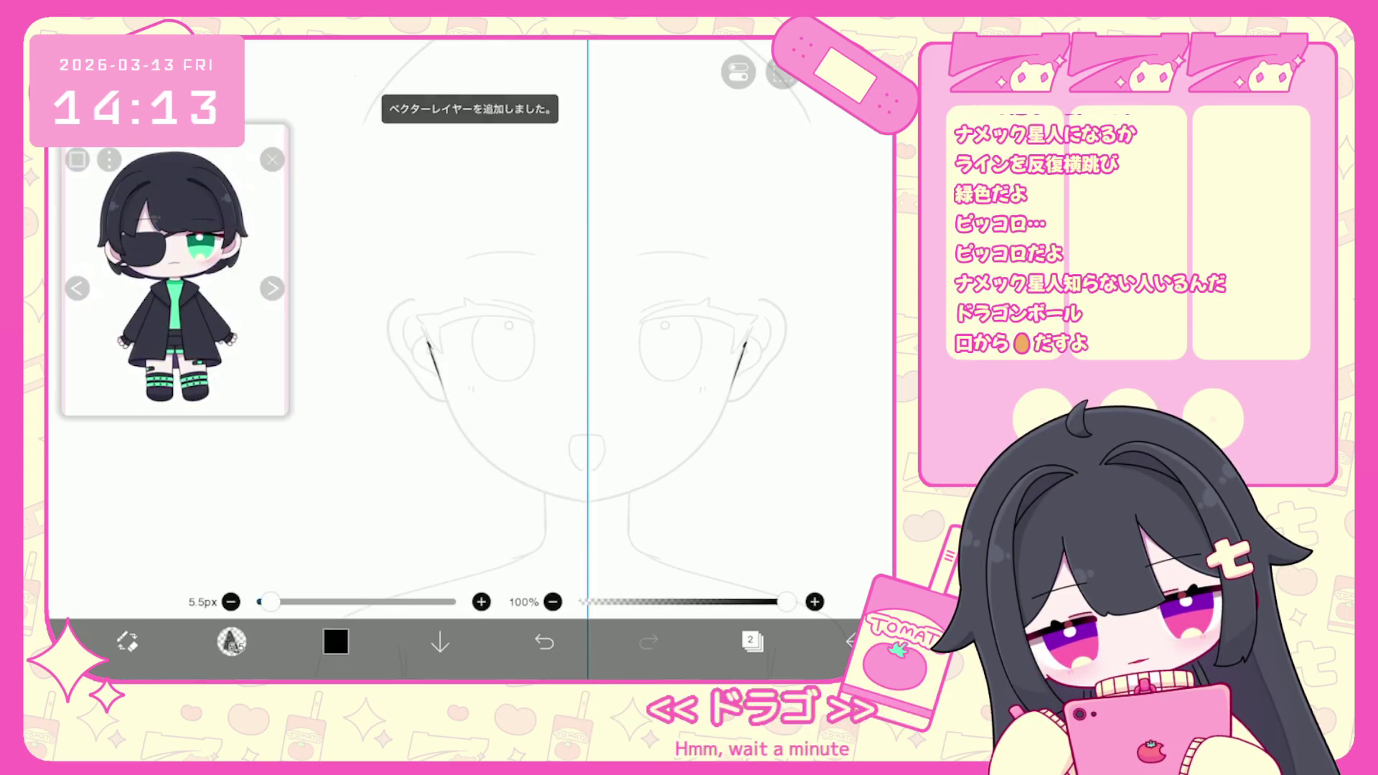
{"action": "left_click", "coordinate": [544, 641]}
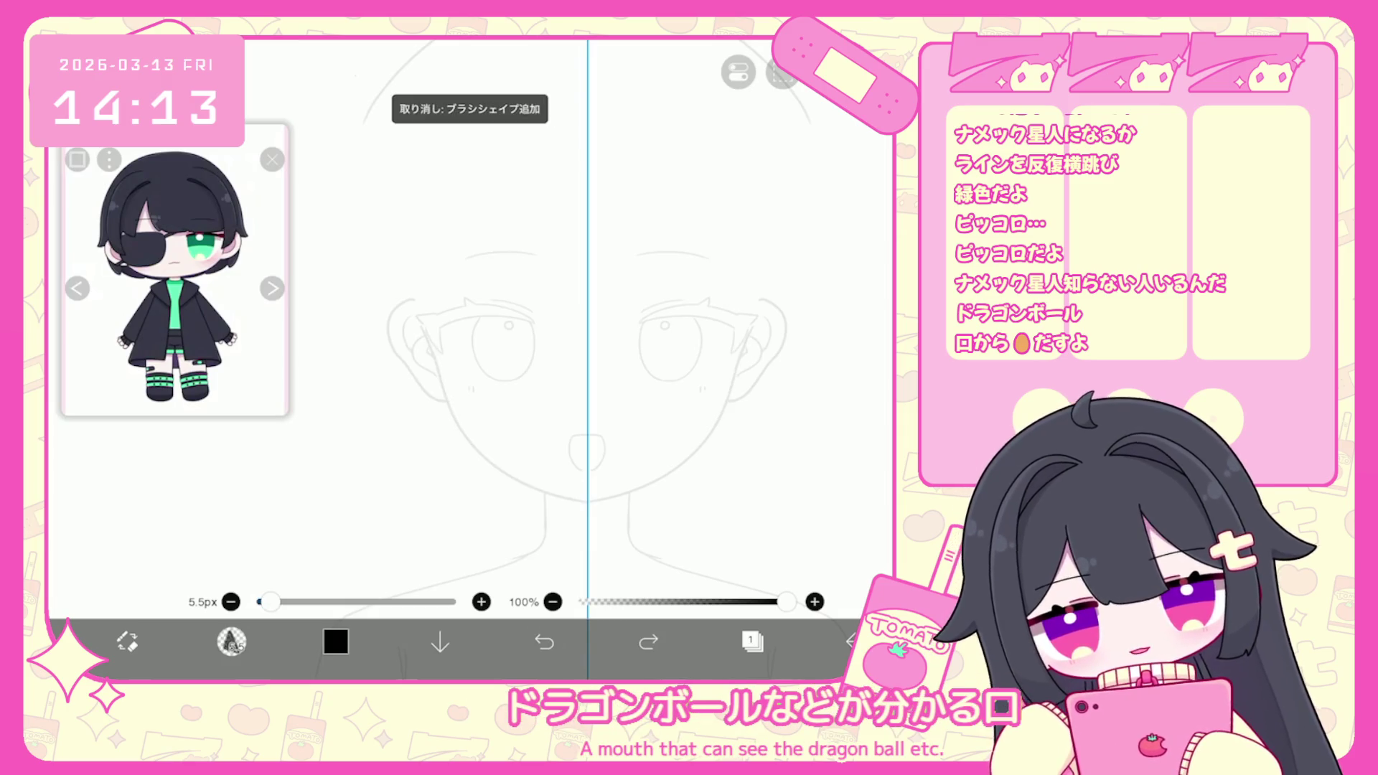
{"action": "scroll", "coordinate": [589, 345], "scroll_direction": "up", "scroll_amount": 2}
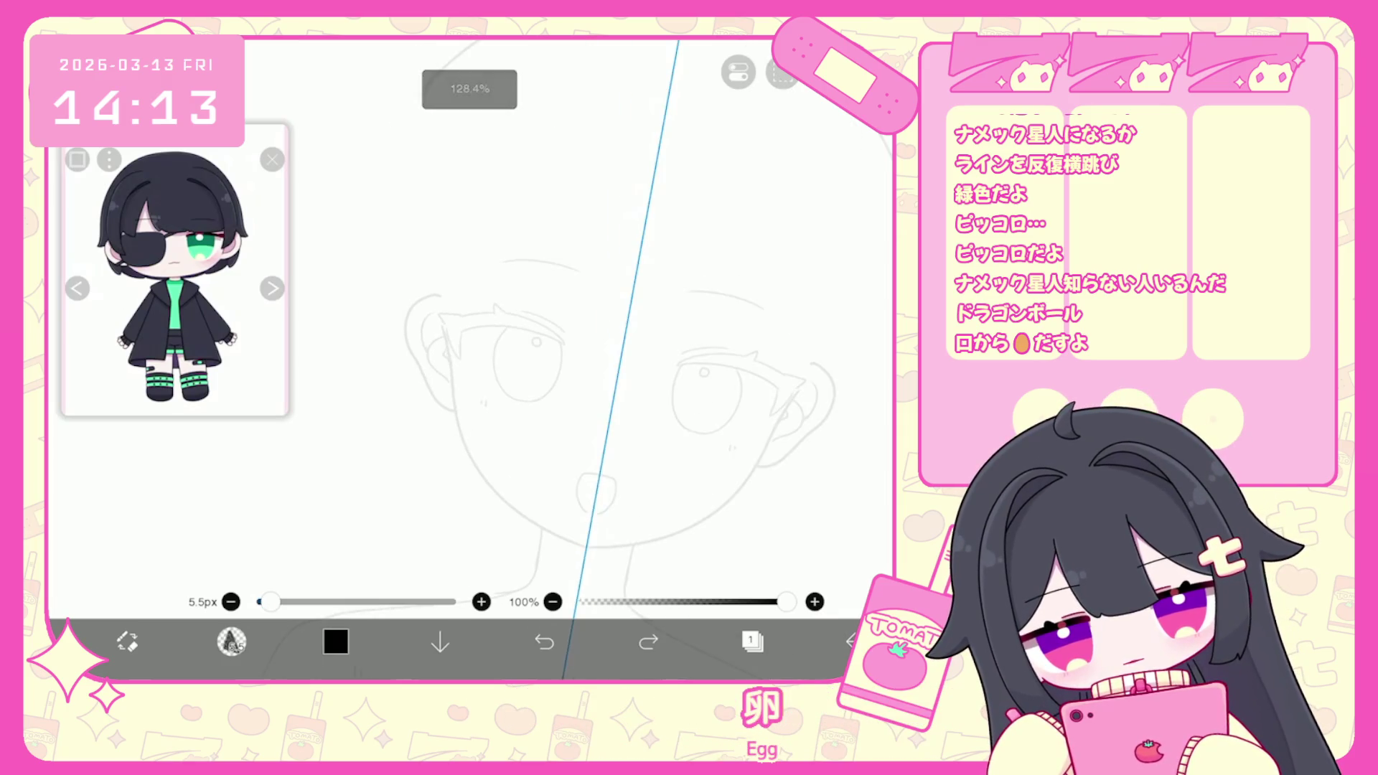
{"action": "mouse_move", "coordinate": [445, 334]}
{"action": "left_mouse_down"}
{"action": "mouse_move", "coordinate": [453, 392]}
{"action": "mouse_move", "coordinate": [511, 508]}
{"action": "left_mouse_up"}
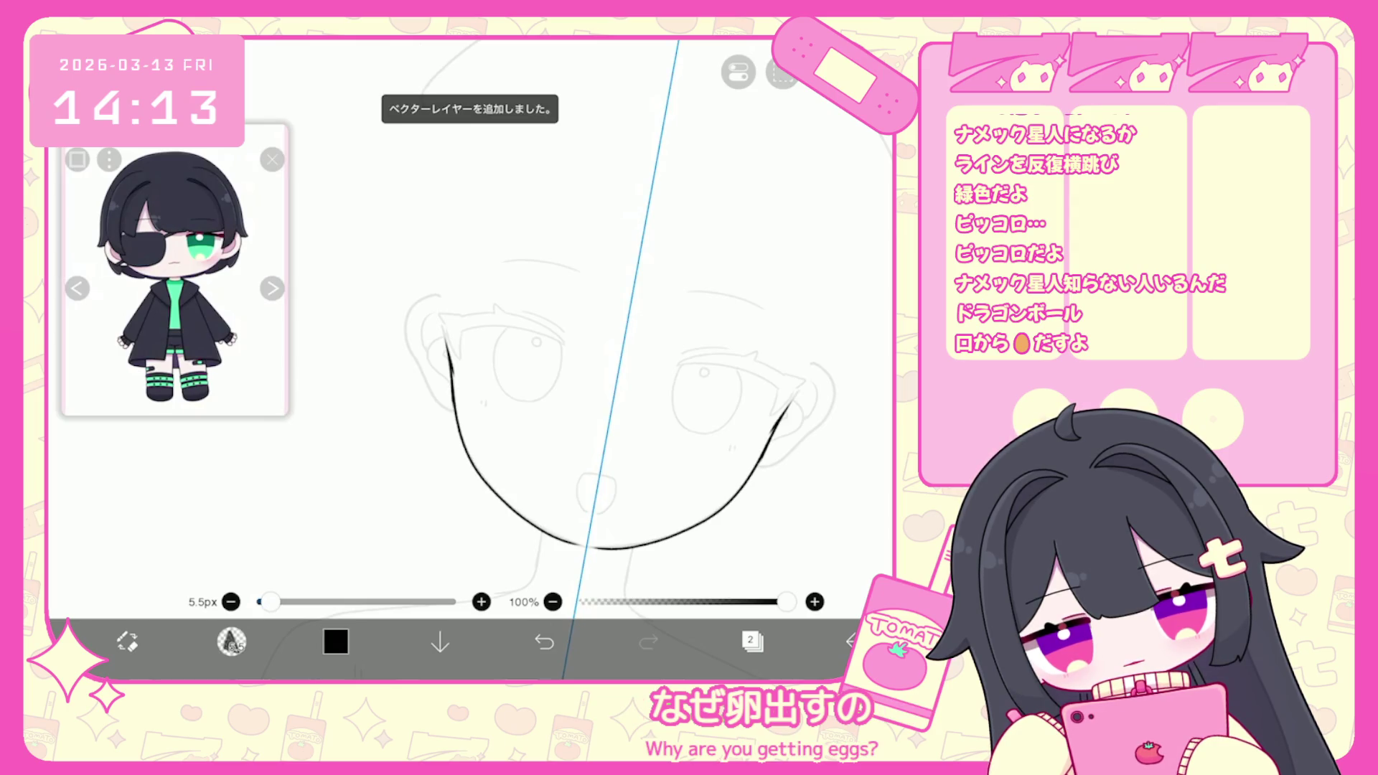
{"action": "left_click", "coordinate": [544, 641]}
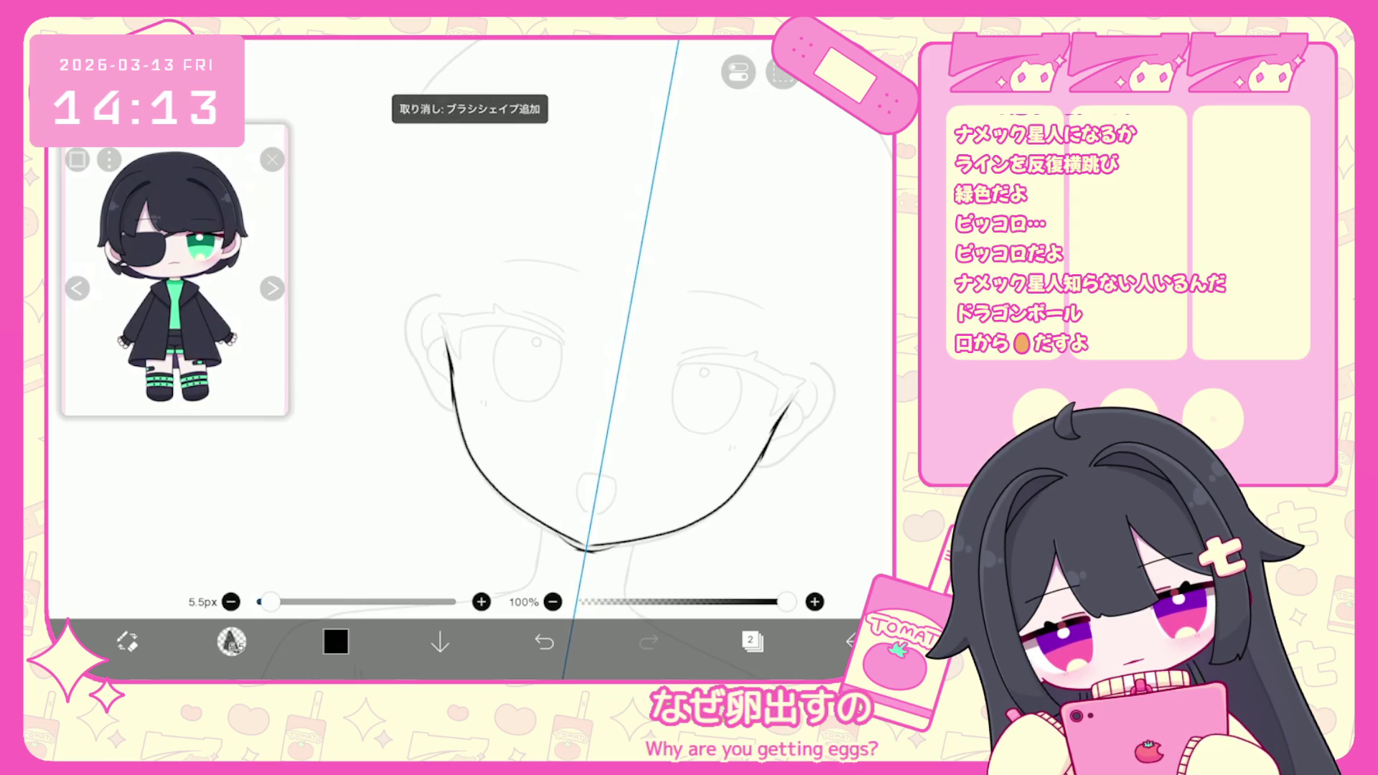
{"action": "scroll", "coordinate": [588, 344], "scroll_direction": "up", "scroll_amount": 1}
{"action": "left_click_drag", "start_coordinate": [495, 475], "coordinate": [646, 544]}
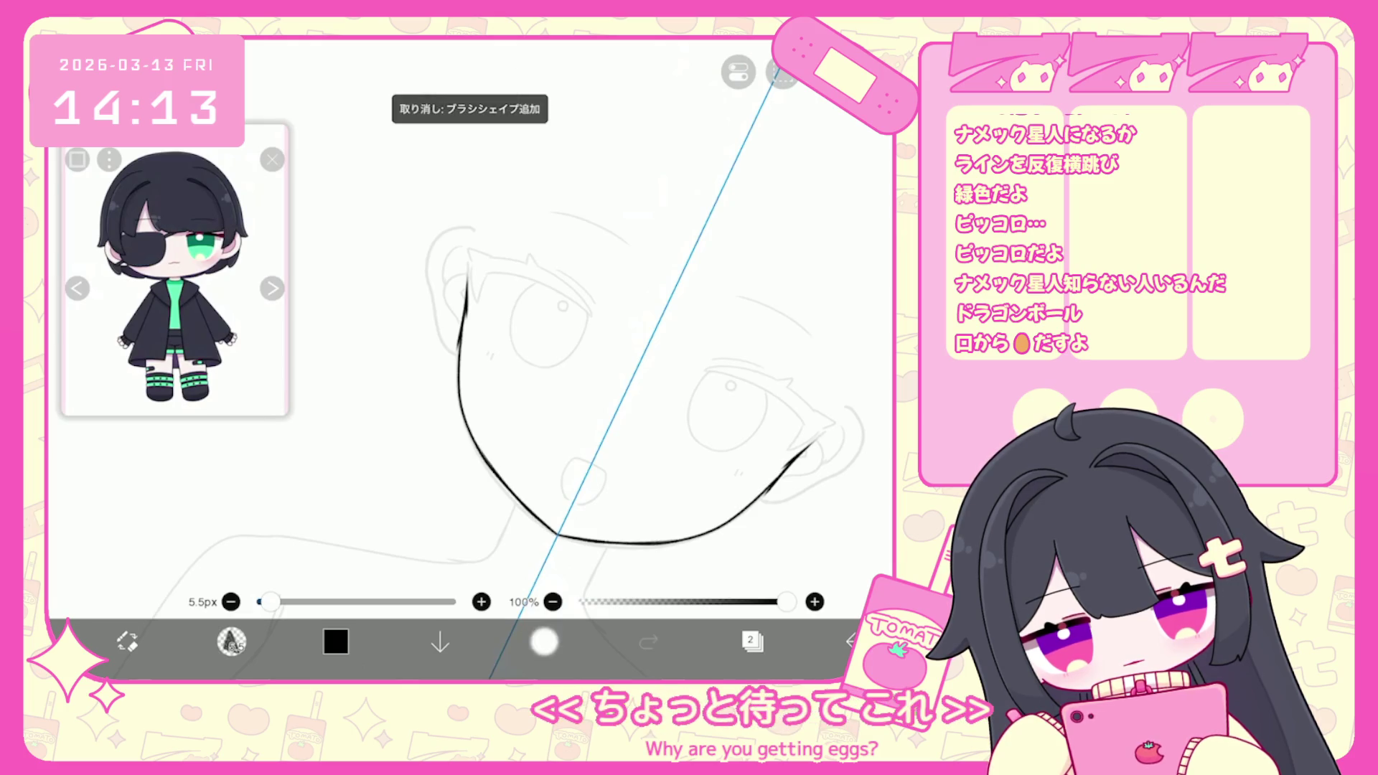
{"action": "mouse_move", "coordinate": [495, 475]}
{"action": "left_mouse_down"}
{"action": "mouse_move", "coordinate": [524, 506]}
{"action": "mouse_move", "coordinate": [642, 546]}
{"action": "left_mouse_up"}
{"action": "scroll", "coordinate": [589, 345], "scroll_direction": "down", "scroll_amount": 2}
{"action": "scroll", "coordinate": [588, 344], "scroll_direction": "up", "scroll_amount": 3}
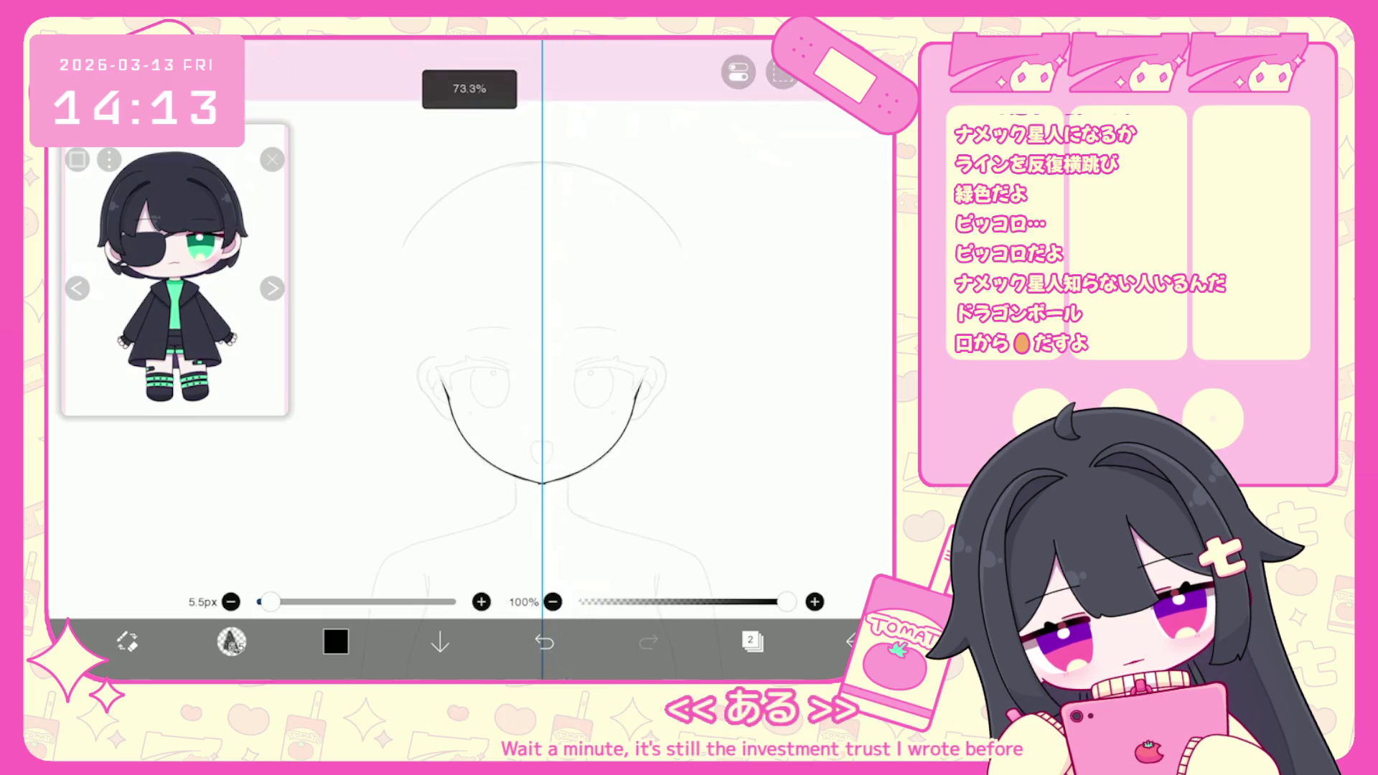
Add a short ear line, then try an eyelid stroke and undo it.
{"action": "mouse_move", "coordinate": [630, 359]}
{"action": "left_mouse_down"}
{"action": "mouse_move", "coordinate": [658, 389]}
{"action": "mouse_move", "coordinate": [629, 437]}
{"action": "mouse_move", "coordinate": [583, 463]}
{"action": "left_mouse_up"}
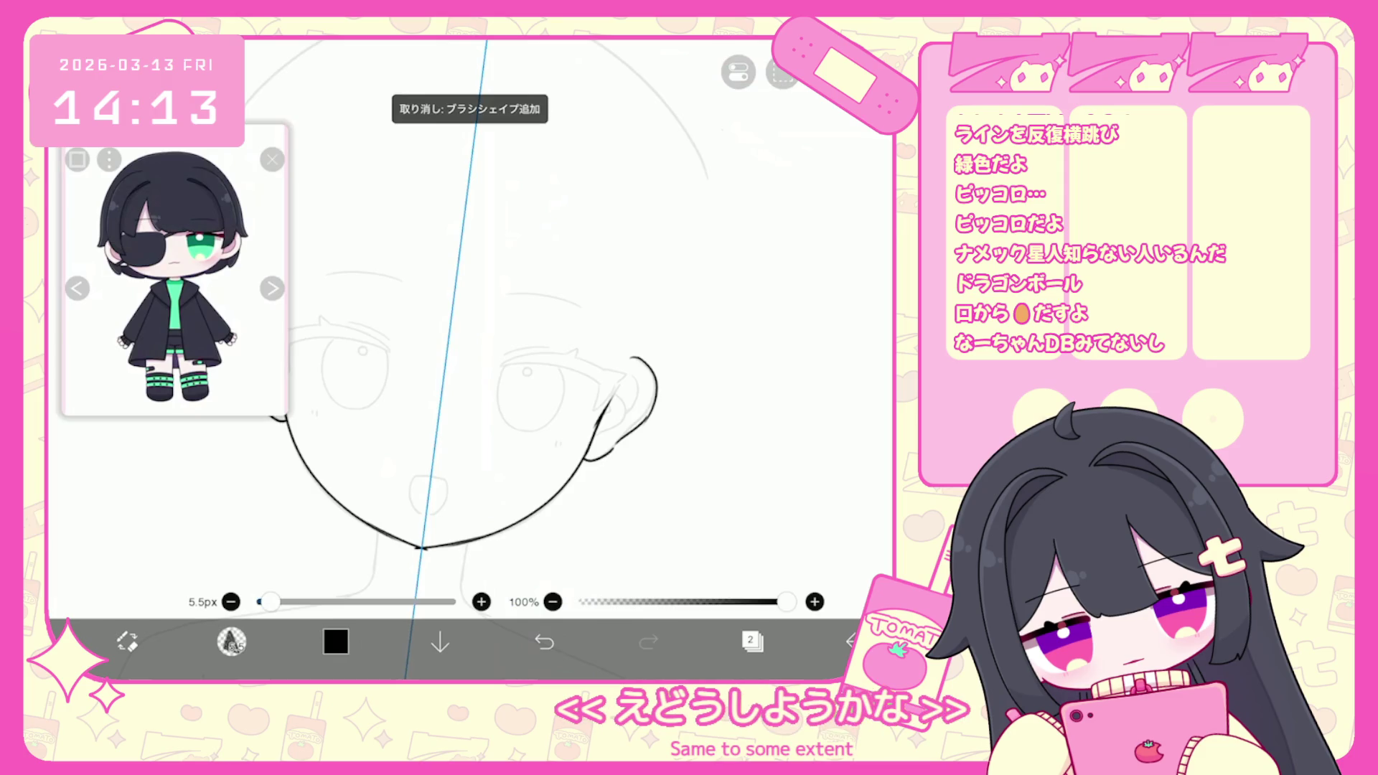
{"action": "scroll", "coordinate": [534, 344], "scroll_direction": "down", "scroll_amount": 2}
{"action": "scroll", "coordinate": [535, 344], "scroll_direction": "up", "scroll_amount": 4}
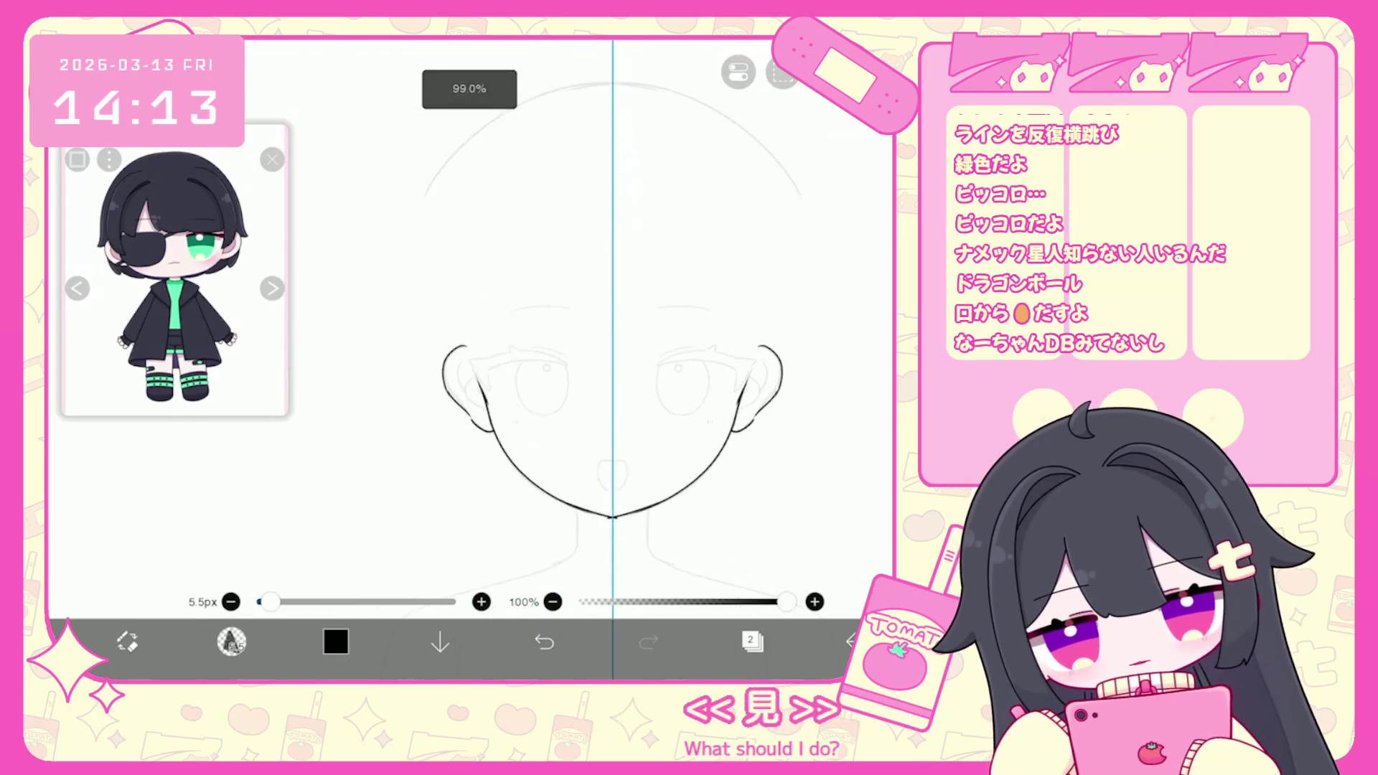
{"action": "left_click_drag", "start_coordinate": [612, 396], "coordinate": [723, 387]}
{"action": "left_click", "coordinate": [544, 641]}
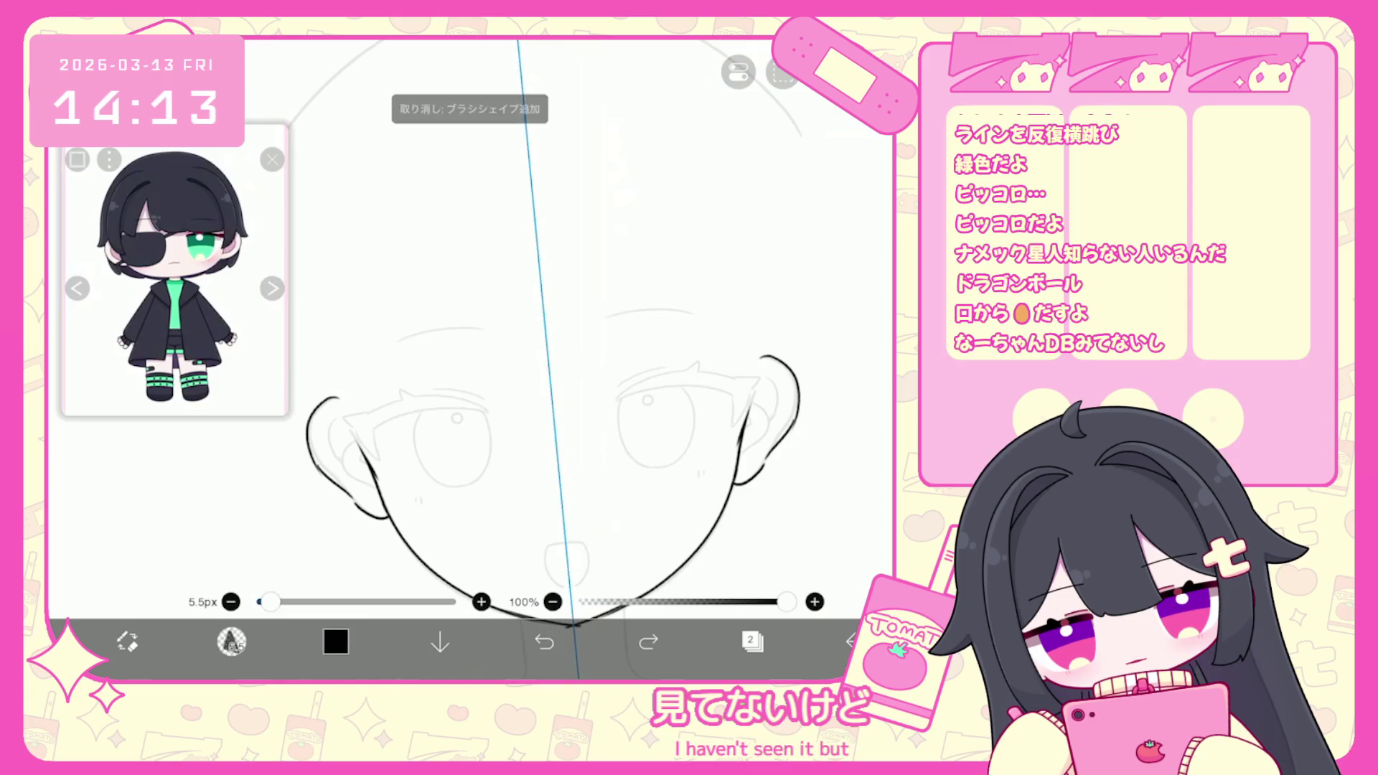
Fade sketch layer 1 to 6% opacity and return to lineart layer 2.
{"action": "left_click", "coordinate": [752, 641]}
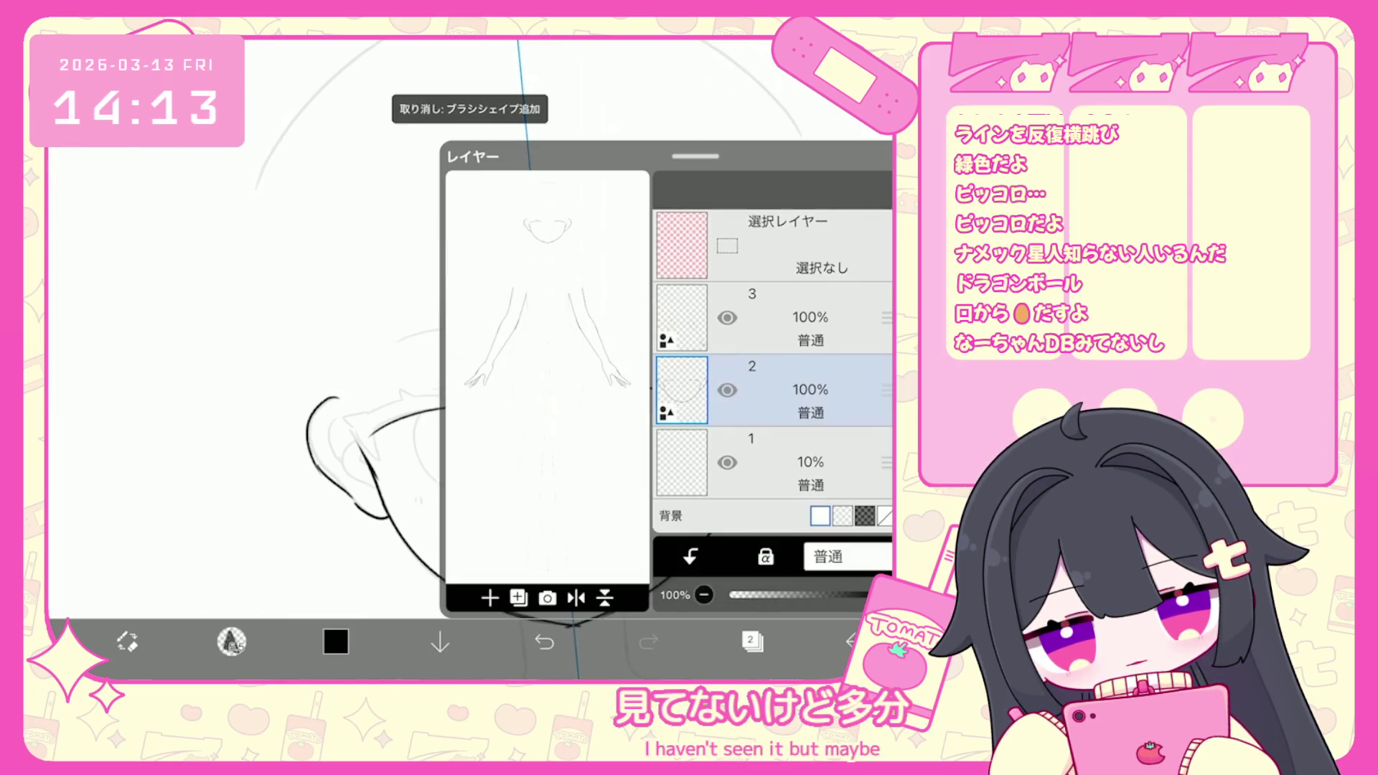
{"action": "left_click", "coordinate": [775, 461]}
{"action": "left_click_drag", "start_coordinate": [750, 594], "coordinate": [737, 594]}
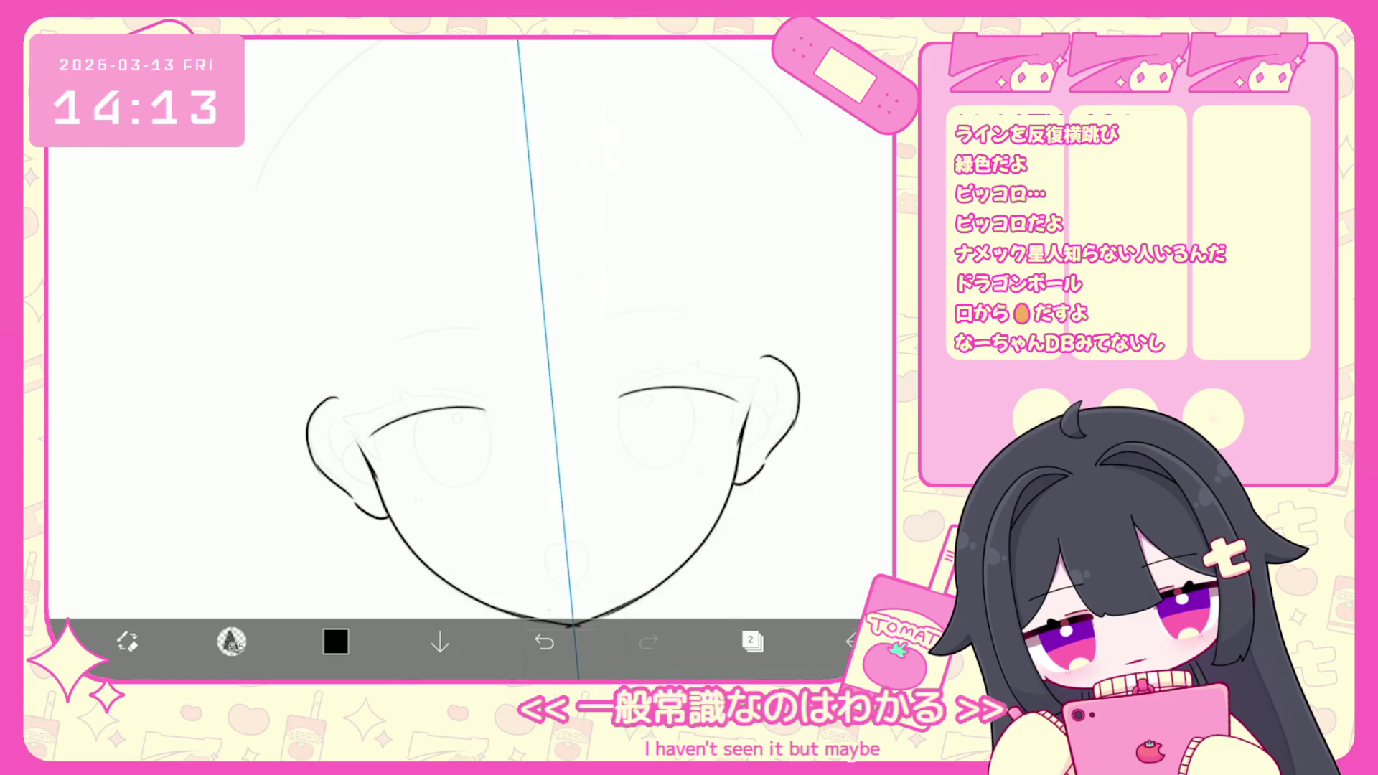
{"action": "key", "text": "ctrl+z"}
{"action": "scroll", "coordinate": [470, 358], "scroll_direction": "up", "scroll_amount": 2}
{"action": "key", "text": "ctrl+z"}
{"action": "key", "text": "ctrl+z"}
{"action": "key", "text": "ctrl+z"}
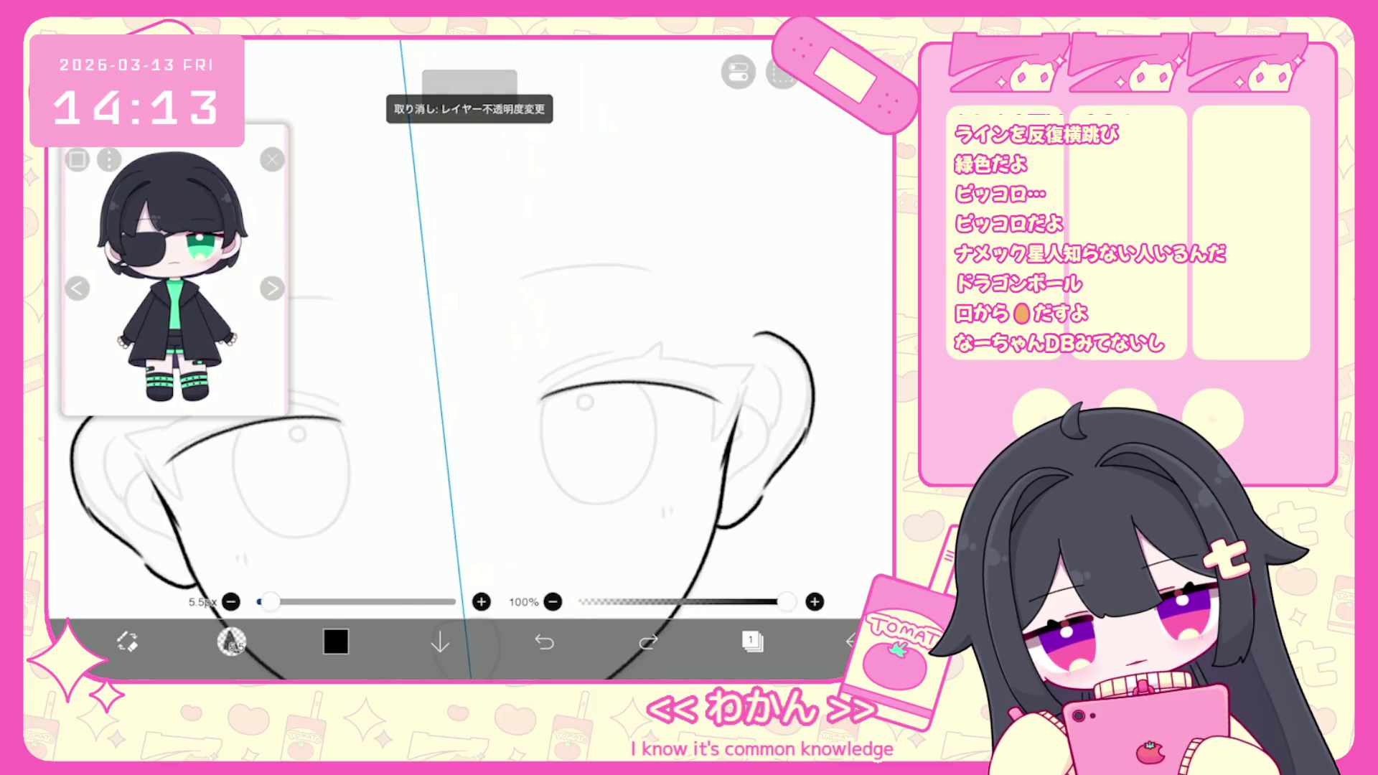
{"action": "left_click", "coordinate": [752, 641]}
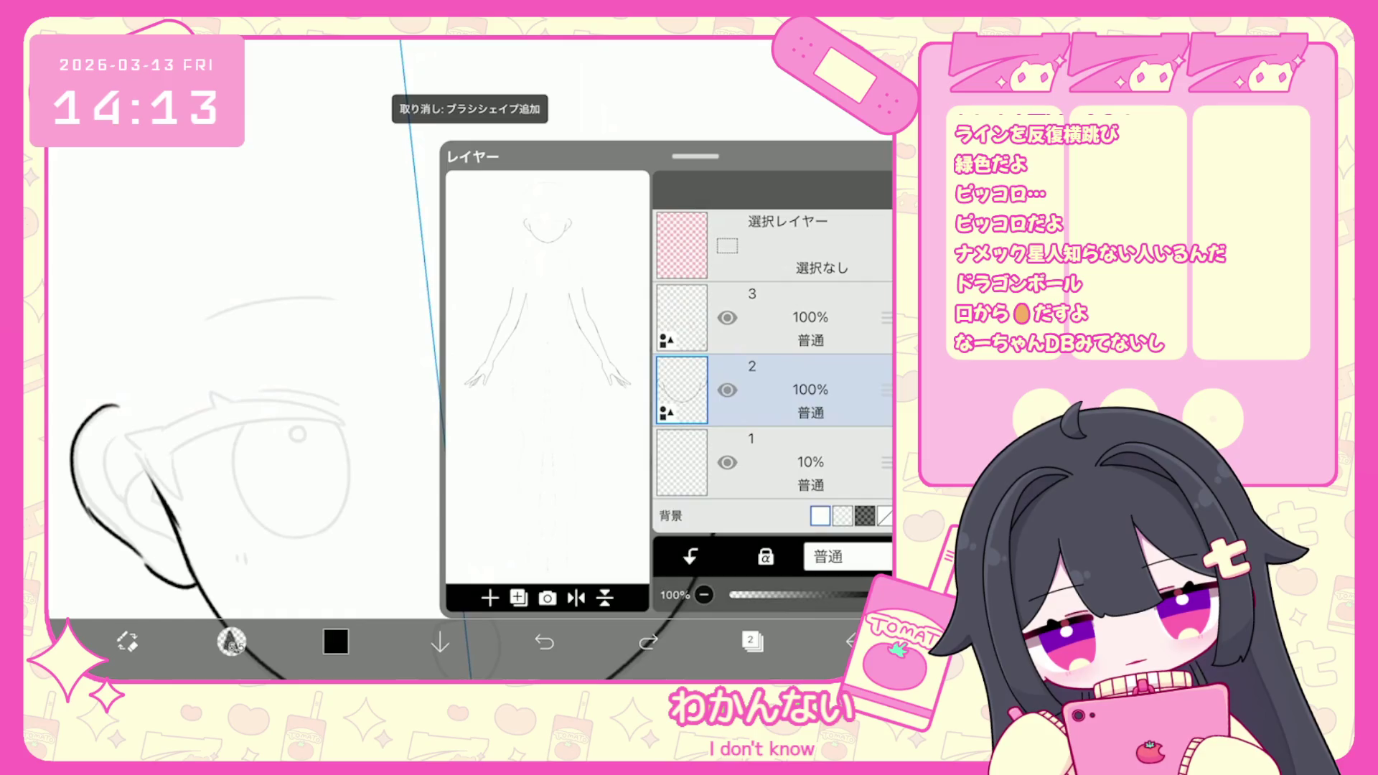
{"action": "left_click", "coordinate": [775, 461]}
{"action": "left_click_drag", "start_coordinate": [747, 595], "coordinate": [739, 594]}
{"action": "left_click", "coordinate": [775, 389]}
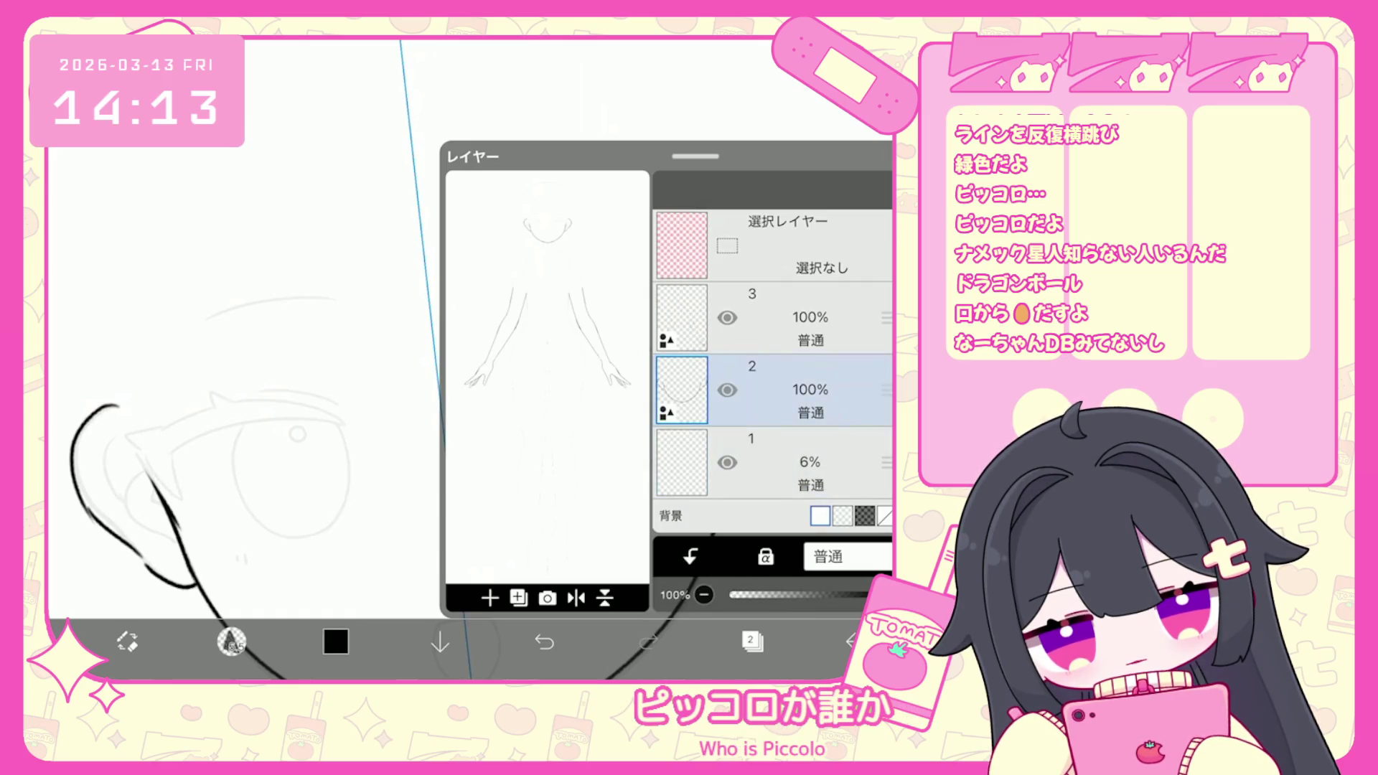
{"action": "left_click", "coordinate": [752, 641]}
Try eyebrow strokes over both eyes, then undo them.
{"action": "scroll", "coordinate": [466, 359], "scroll_direction": "up", "scroll_amount": 2}
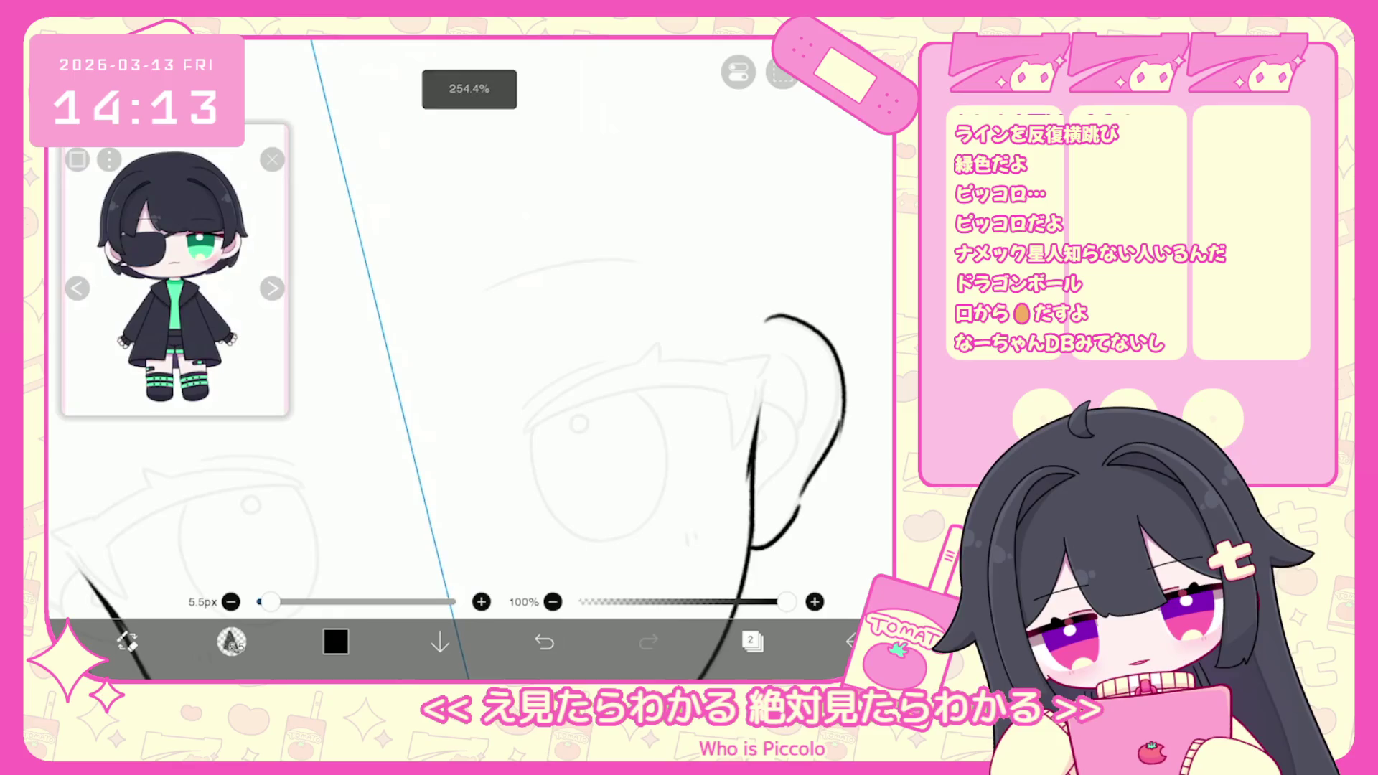
{"action": "left_click_drag", "start_coordinate": [191, 491], "coordinate": [309, 478]}
{"action": "left_click_drag", "start_coordinate": [518, 429], "coordinate": [628, 384]}
{"action": "left_click", "coordinate": [544, 641]}
Add a new vector layer 4 above top layer 3.
{"action": "left_click", "coordinate": [752, 641]}
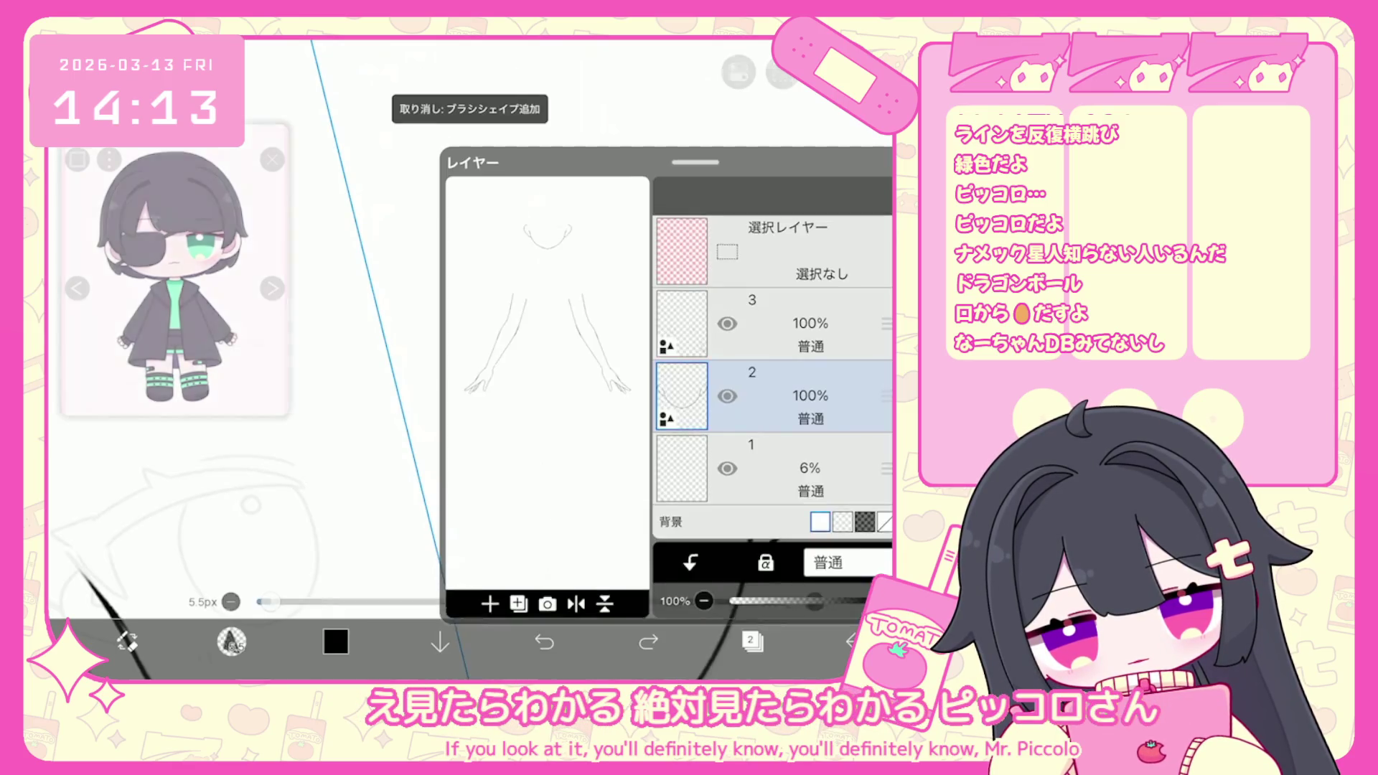
{"action": "left_click", "coordinate": [775, 318]}
{"action": "left_click", "coordinate": [490, 598]}
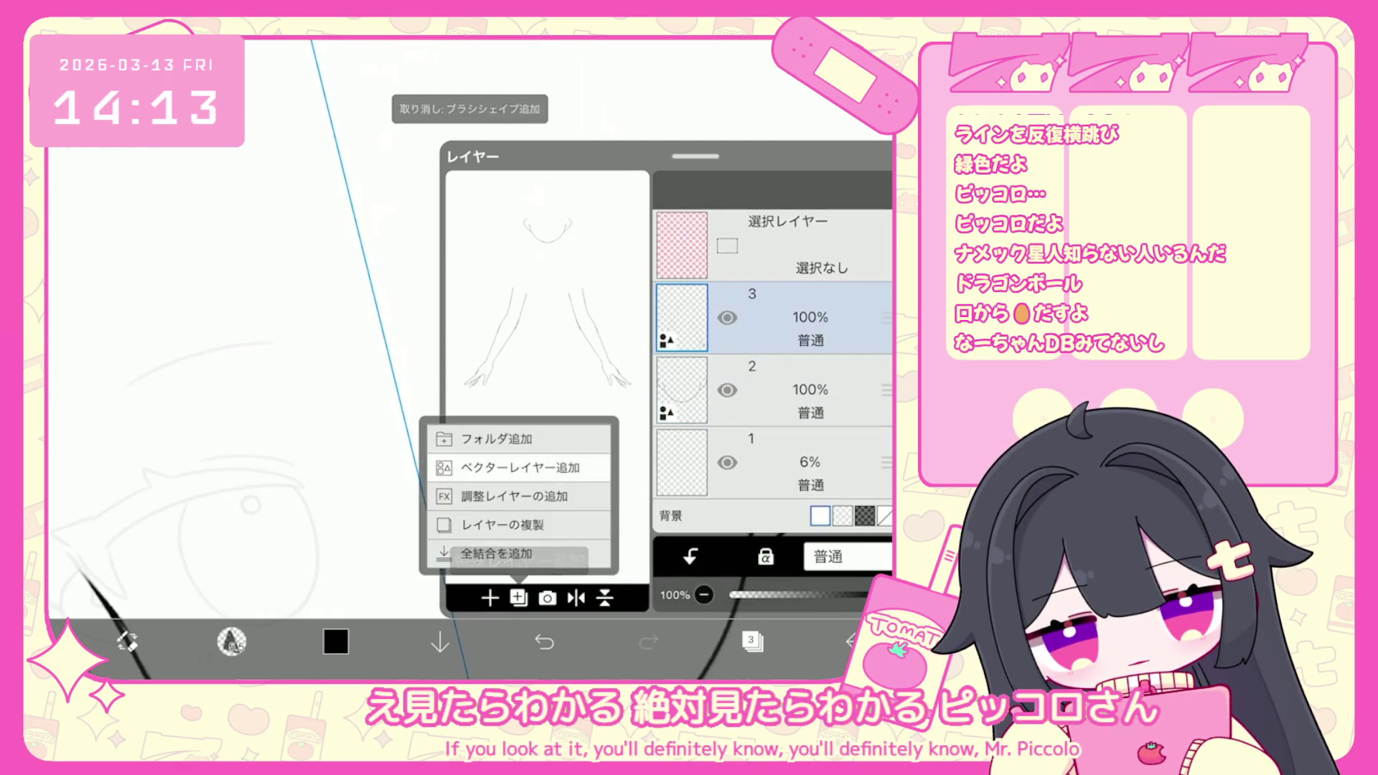
{"action": "left_click", "coordinate": [522, 557]}
{"action": "left_click", "coordinate": [752, 641]}
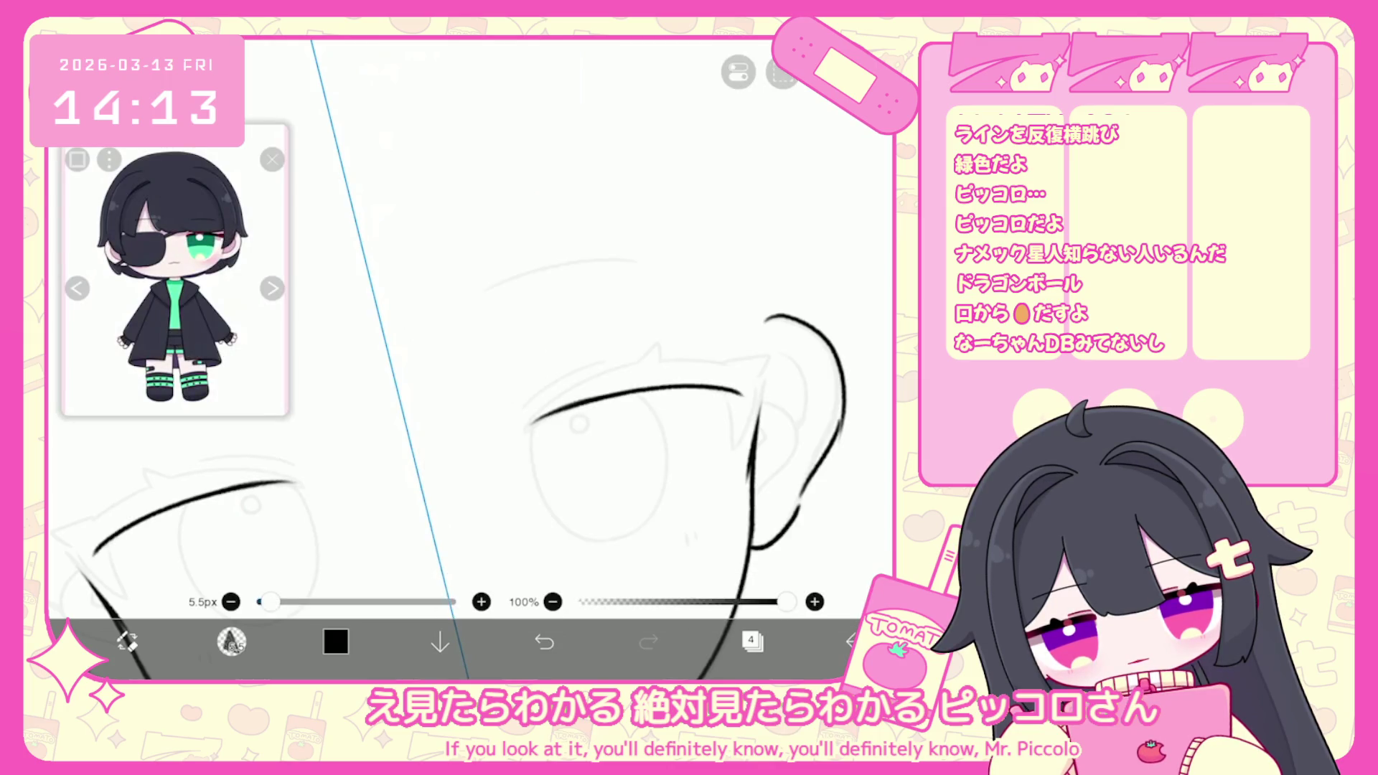
Draw the bold upper eyelid line with hooked tips at both ends, redrawing the last stroke.
{"action": "scroll", "coordinate": [466, 359], "scroll_direction": "up", "scroll_amount": 1}
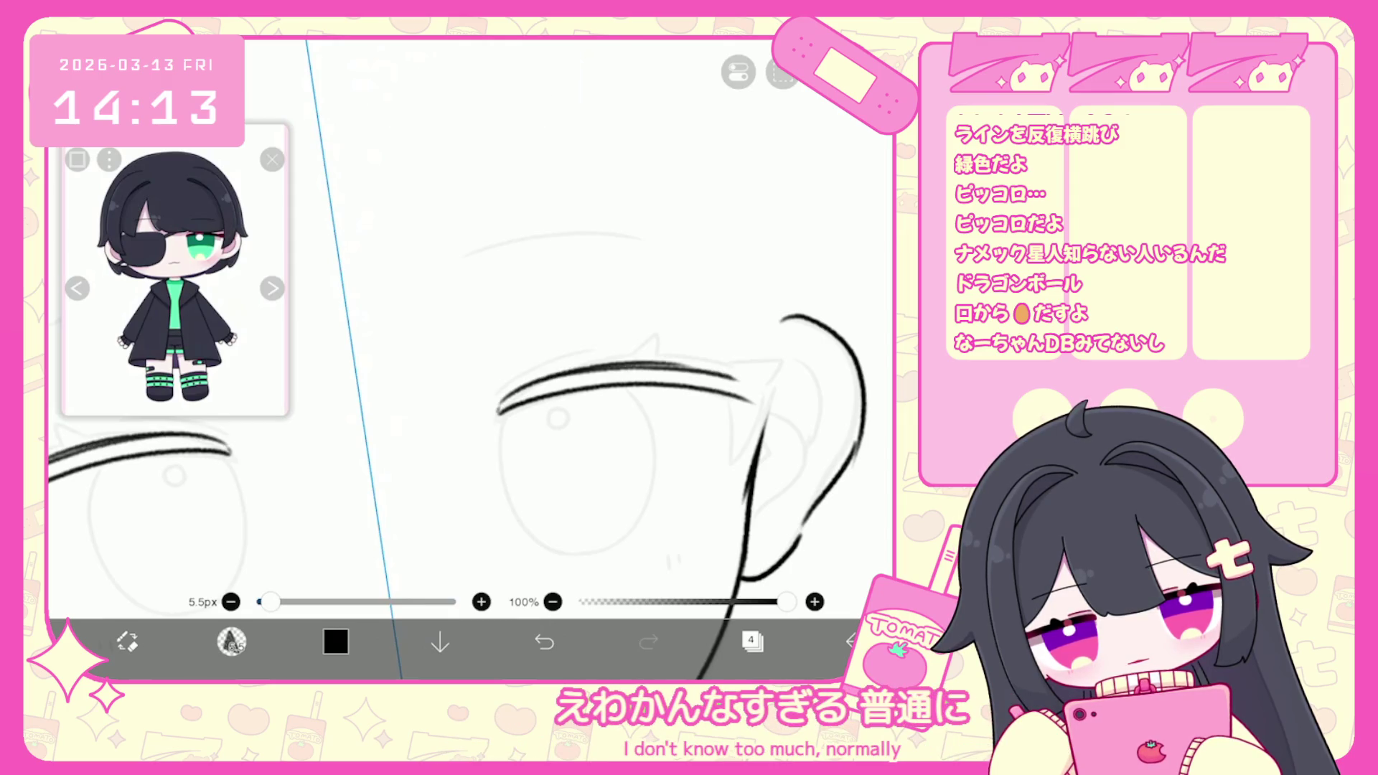
{"action": "scroll", "coordinate": [467, 358], "scroll_direction": "up", "scroll_amount": 1}
{"action": "mouse_move", "coordinate": [726, 374]}
{"action": "left_mouse_down"}
{"action": "mouse_move", "coordinate": [748, 403]}
{"action": "mouse_move", "coordinate": [762, 371]}
{"action": "mouse_move", "coordinate": [753, 405]}
{"action": "left_mouse_up"}
{"action": "scroll", "coordinate": [610, 431], "scroll_direction": "right", "scroll_amount": 1}
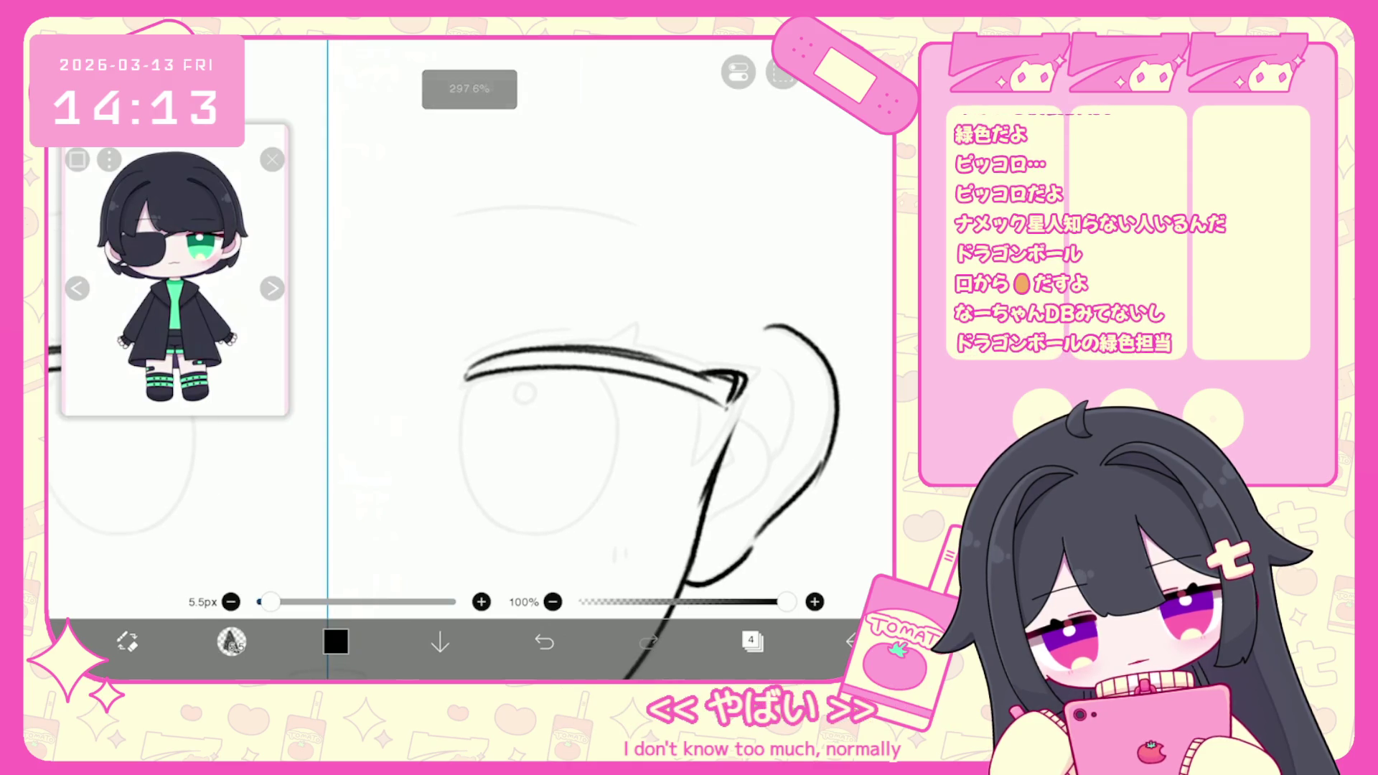
{"action": "scroll", "coordinate": [646, 431], "scroll_direction": "up", "scroll_amount": 1}
{"action": "left_click_drag", "start_coordinate": [460, 414], "coordinate": [535, 362]}
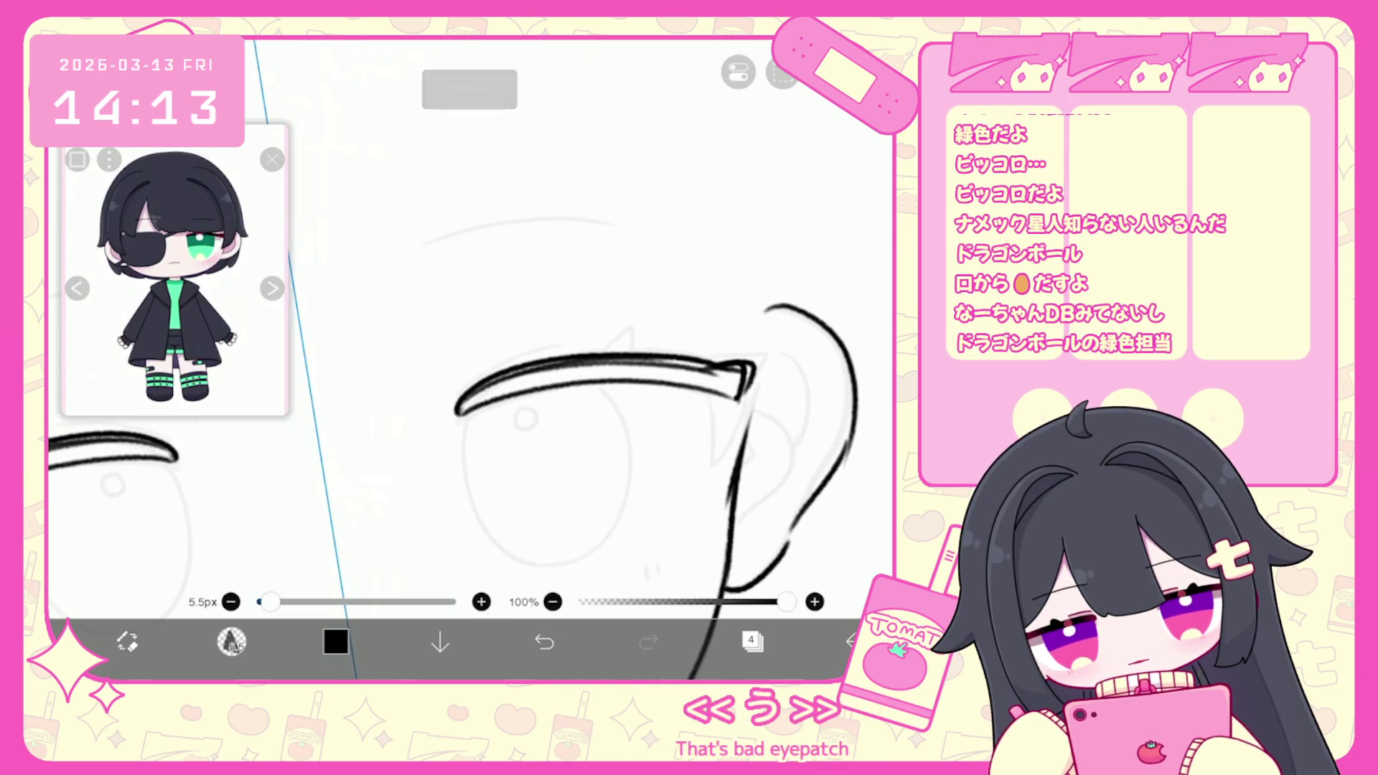
{"action": "scroll", "coordinate": [646, 430], "scroll_direction": "up", "scroll_amount": 1}
{"action": "key", "text": "ctrl+z"}
{"action": "mouse_move", "coordinate": [471, 420]}
{"action": "left_mouse_down"}
{"action": "mouse_move", "coordinate": [441, 474]}
{"action": "mouse_move", "coordinate": [704, 339]}
{"action": "left_mouse_up"}
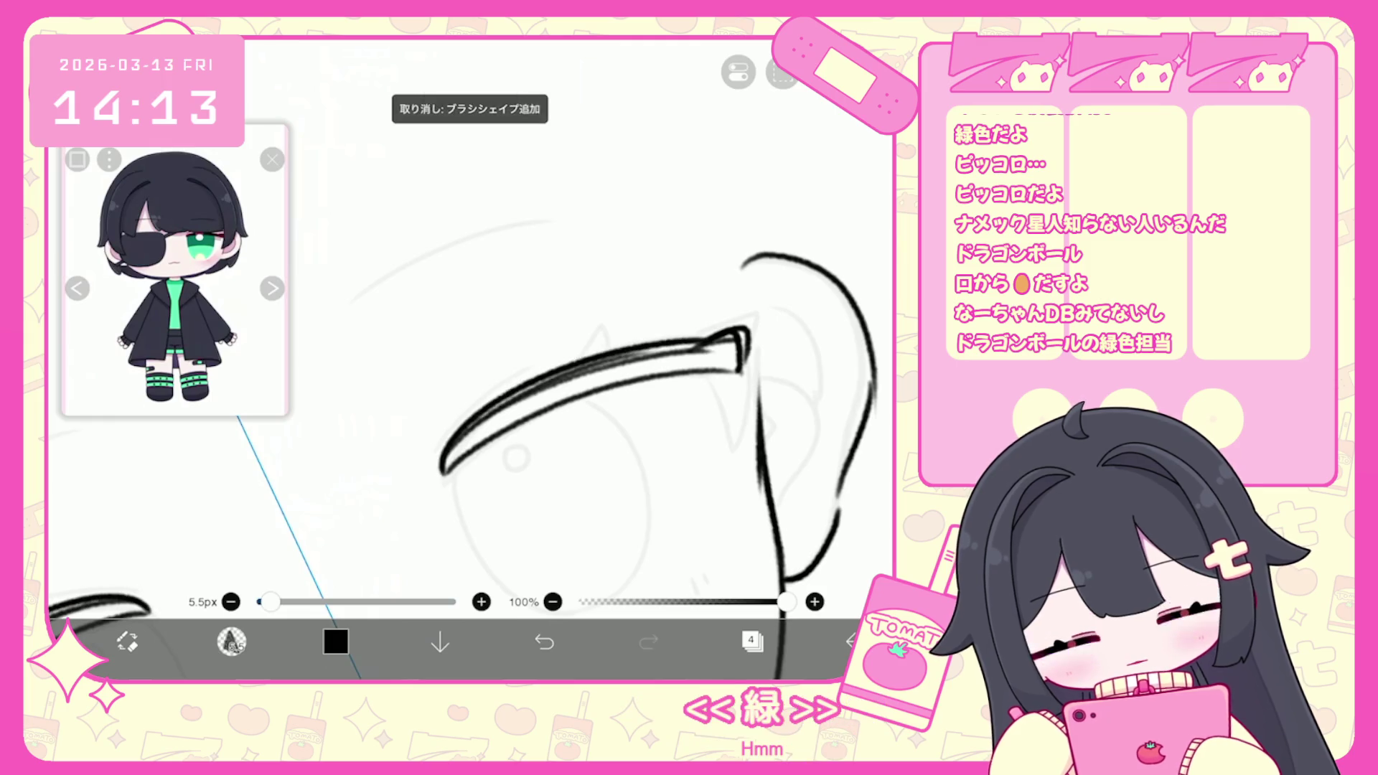
Use the Vector Eraser to trim overlapping lines at both eyelid ends, then return to the brush.
{"action": "left_click", "coordinate": [231, 641]}
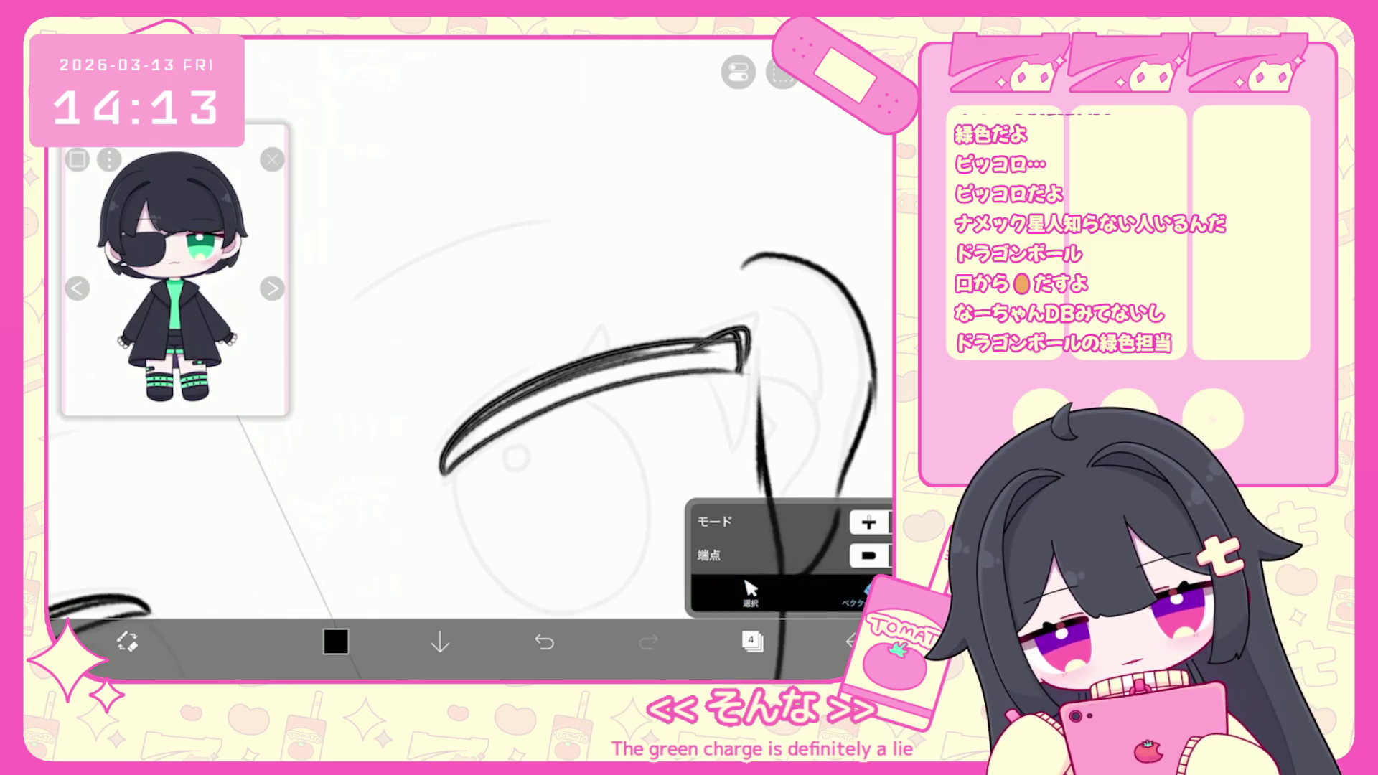
{"action": "left_click_drag", "start_coordinate": [502, 430], "coordinate": [574, 359]}
{"action": "key", "text": "ctrl+z"}
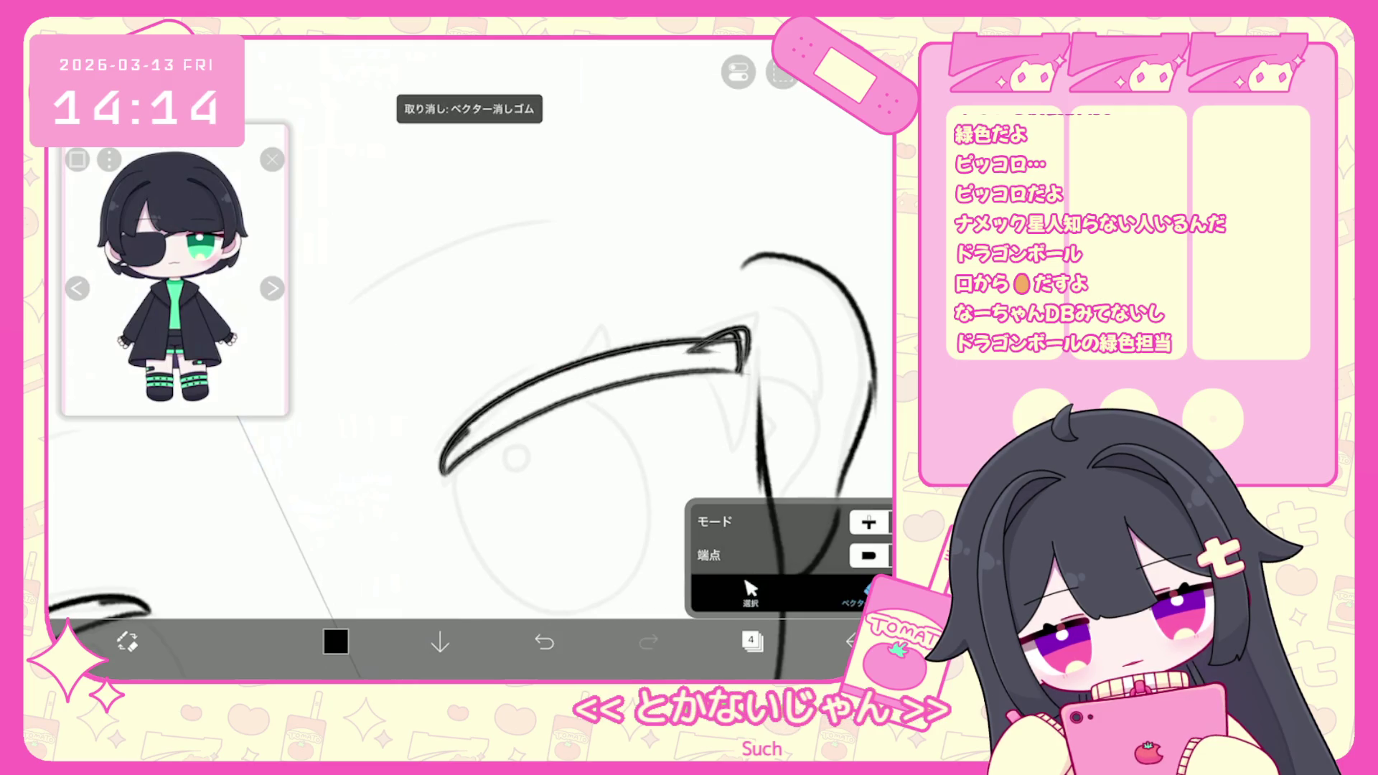
{"action": "left_click_drag", "start_coordinate": [445, 463], "coordinate": [465, 434]}
{"action": "left_click_drag", "start_coordinate": [721, 350], "coordinate": [687, 351]}
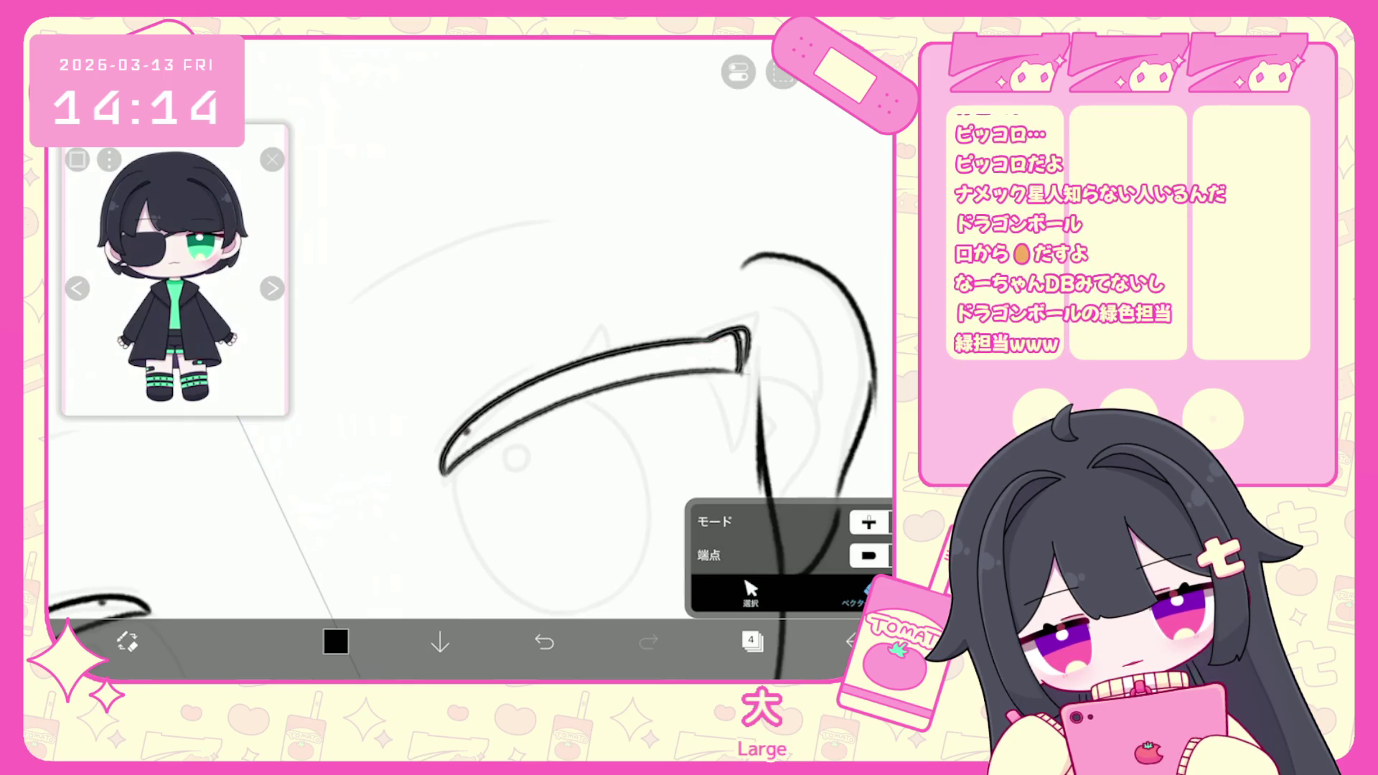
{"action": "left_click_drag", "start_coordinate": [470, 431], "coordinate": [464, 436]}
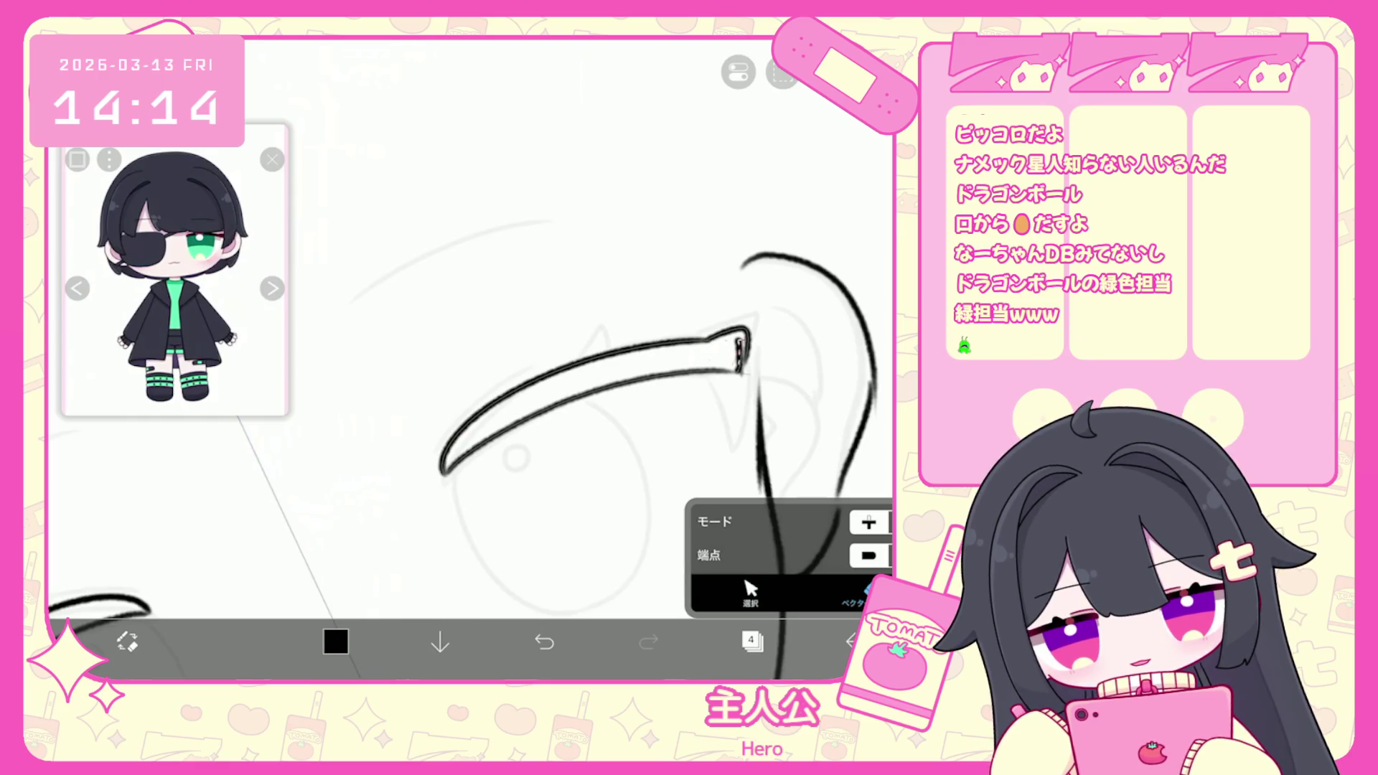
{"action": "left_click_drag", "start_coordinate": [739, 351], "coordinate": [738, 353]}
{"action": "key", "text": "b"}
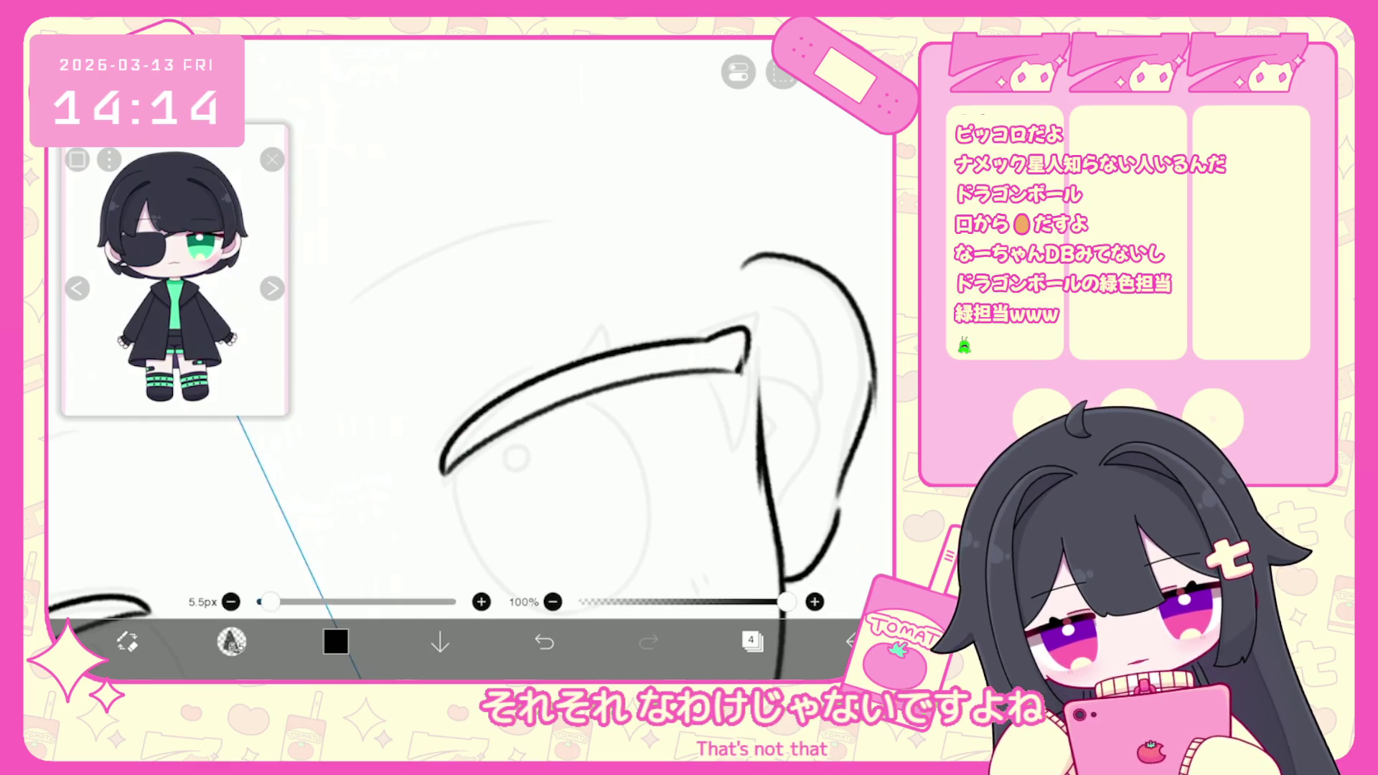
{"action": "scroll", "coordinate": [637, 425], "scroll_direction": "up", "scroll_amount": 2}
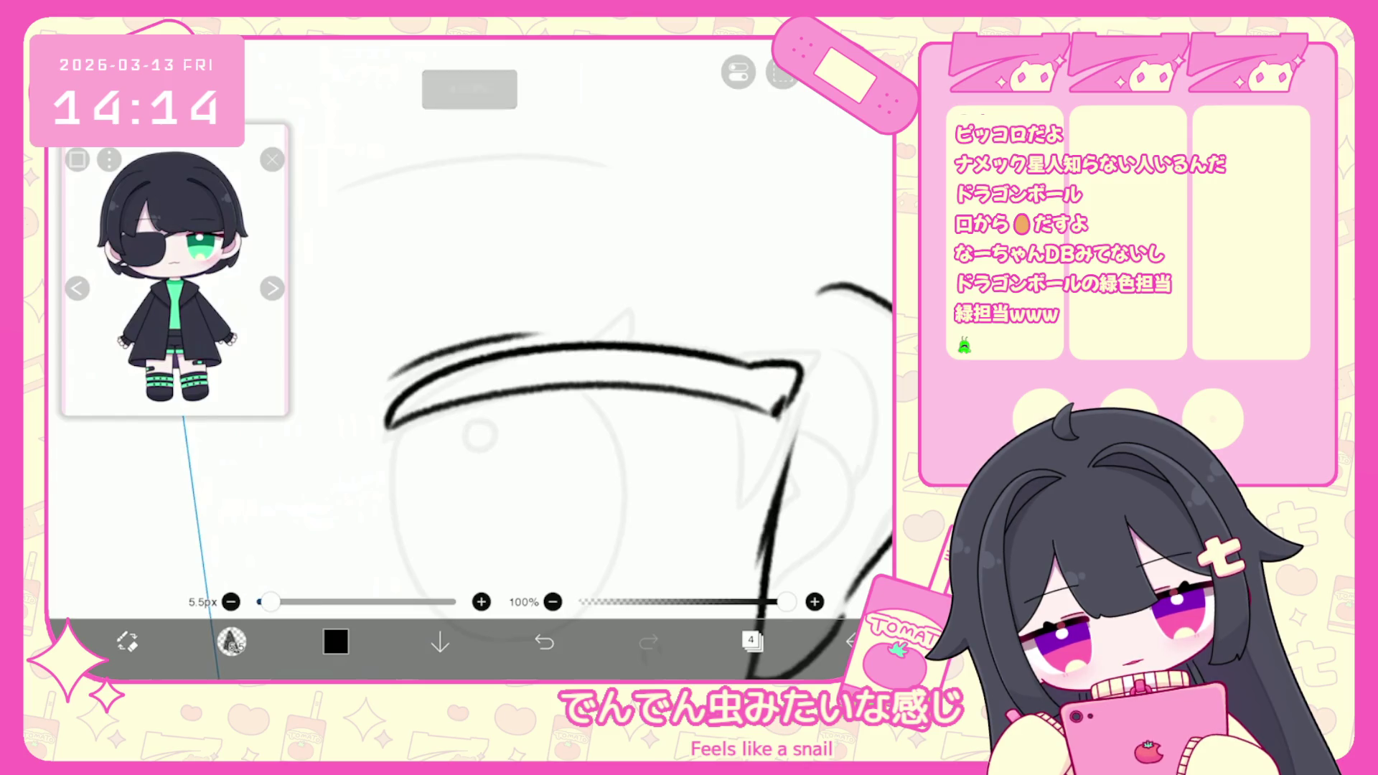
Ink the eye outline's left, bottom and right edges, retrying one stroke.
{"action": "scroll", "coordinate": [466, 359], "scroll_direction": "down", "scroll_amount": 2}
{"action": "key", "text": "ctrl+z"}
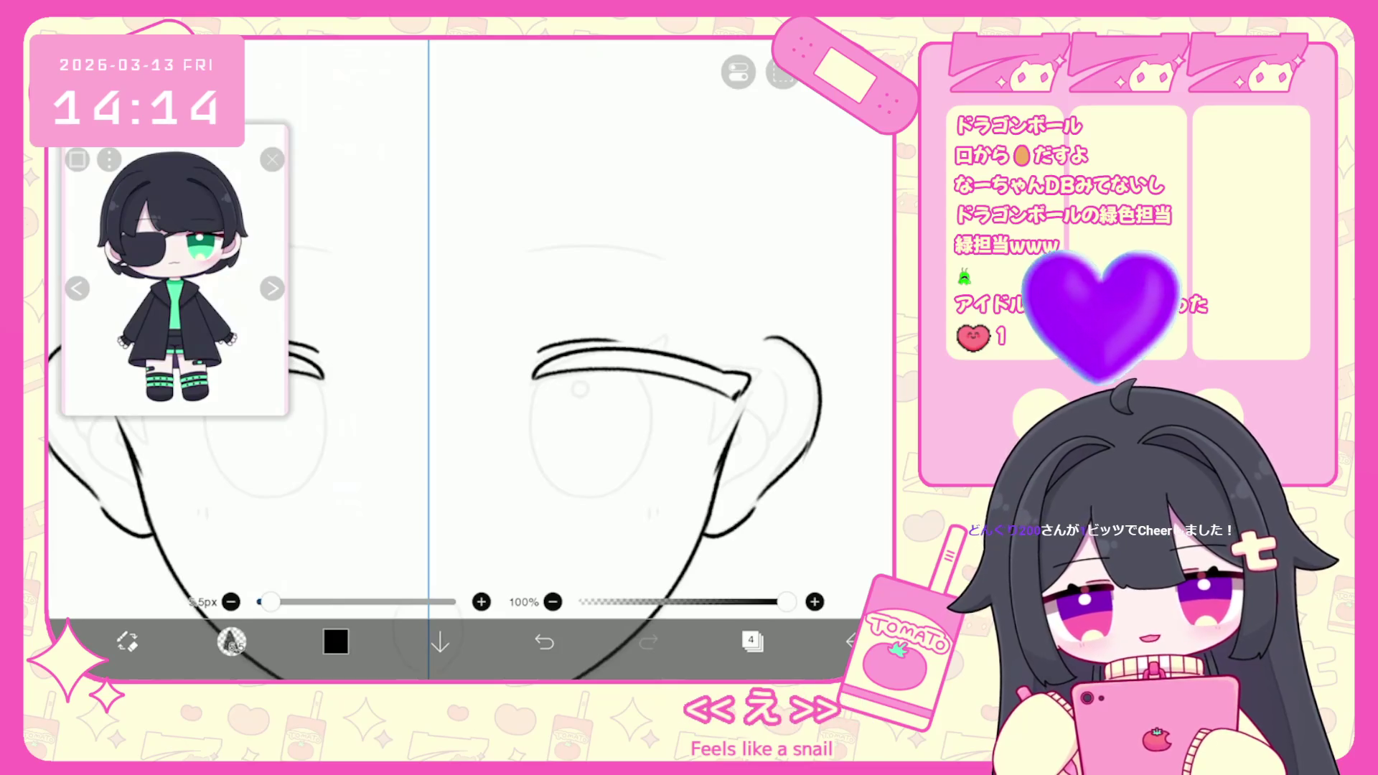
{"action": "scroll", "coordinate": [675, 459], "scroll_direction": "up", "scroll_amount": 2}
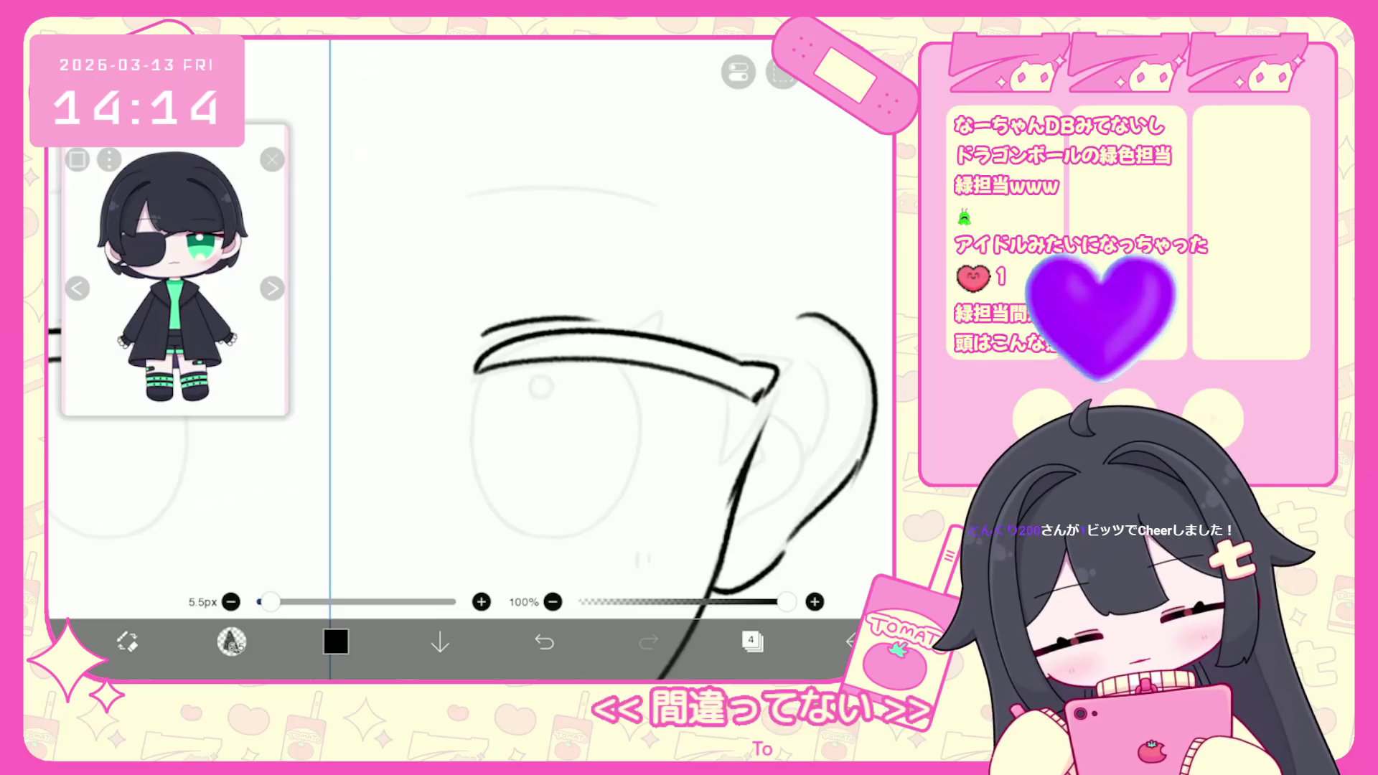
{"action": "left_click_drag", "start_coordinate": [185, 420], "coordinate": [57, 530]}
{"action": "mouse_move", "coordinate": [477, 370]}
{"action": "left_mouse_down"}
{"action": "mouse_move", "coordinate": [482, 502]}
{"action": "mouse_move", "coordinate": [596, 530]}
{"action": "left_mouse_up"}
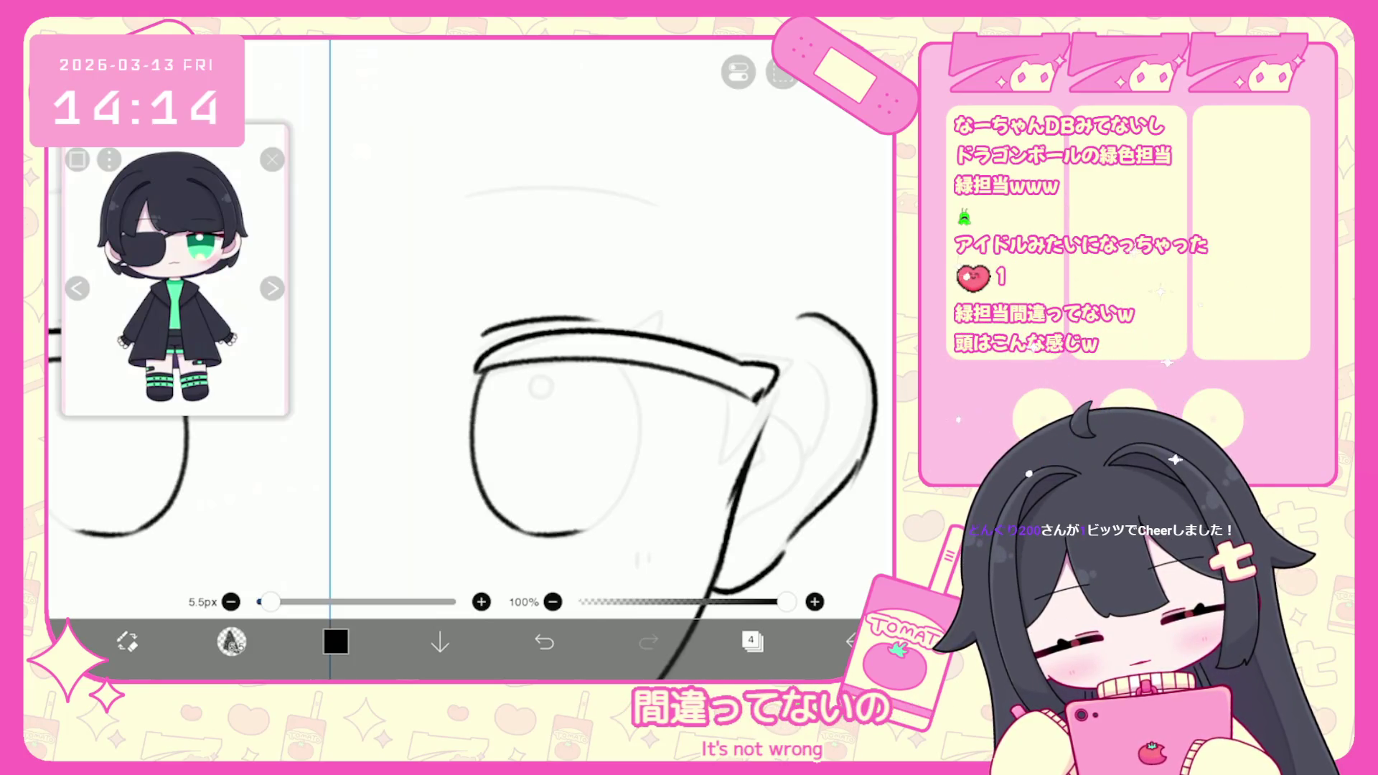
{"action": "scroll", "coordinate": [646, 431], "scroll_direction": "down", "scroll_amount": 2}
{"action": "key", "text": "ctrl+z"}
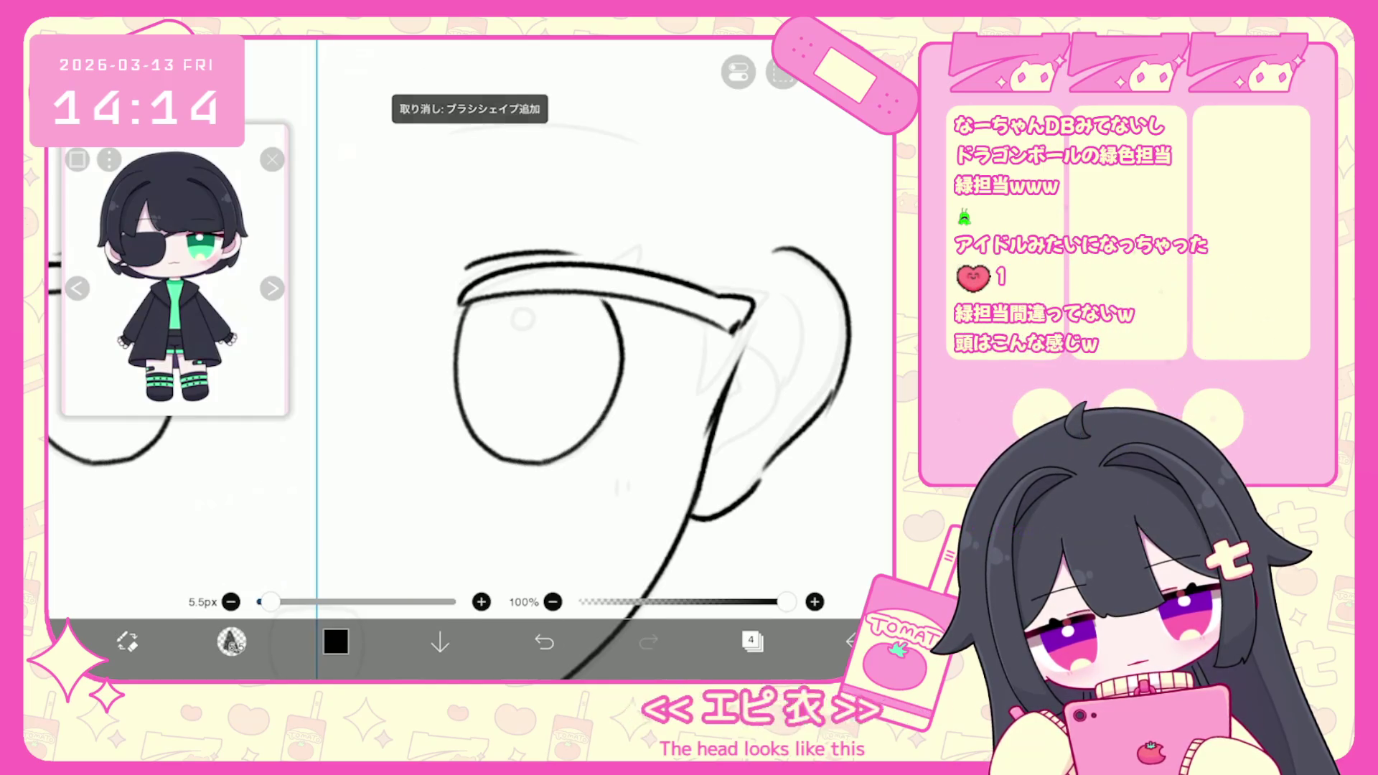
{"action": "left_click_drag", "start_coordinate": [537, 465], "coordinate": [595, 300]}
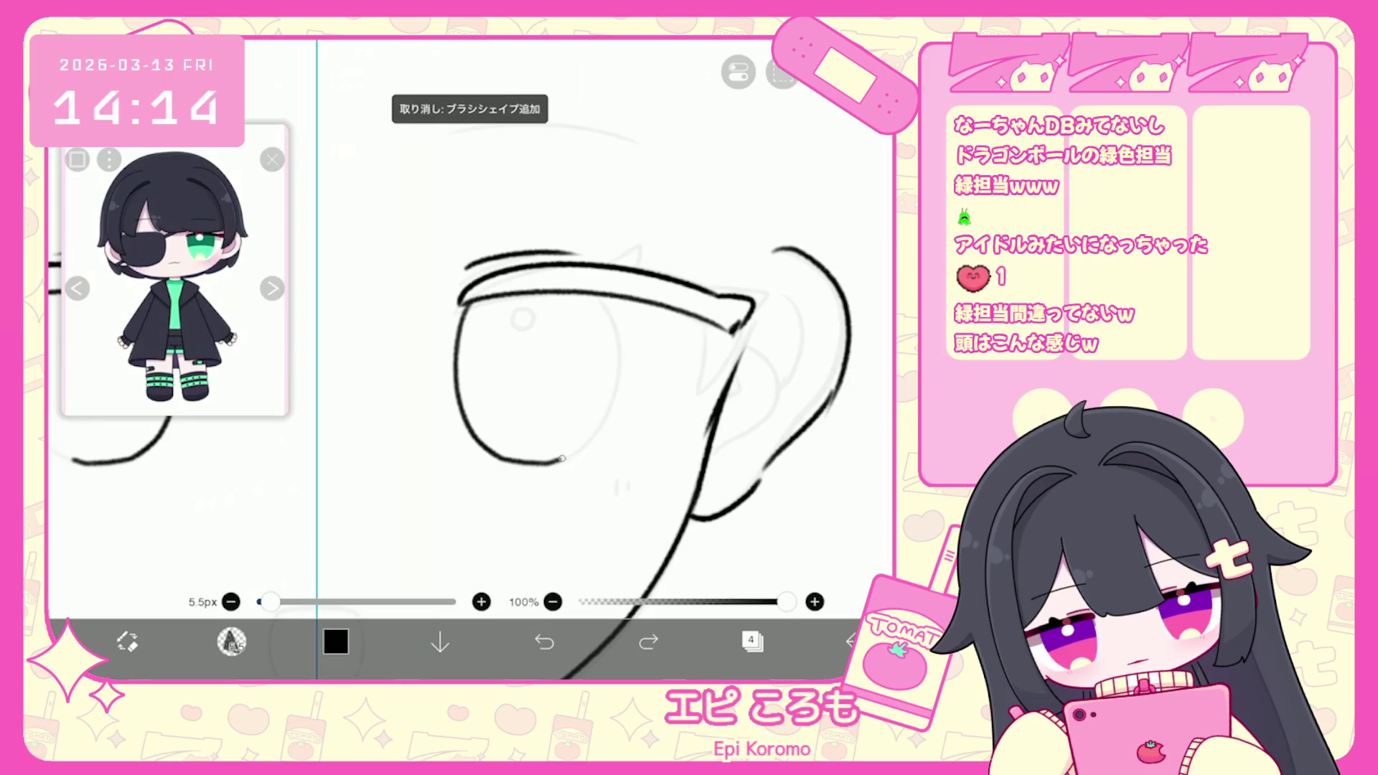
Undo the unwanted bold mouth strokes and zoom back out to the whole face.
{"action": "scroll", "coordinate": [553, 323], "scroll_direction": "down", "scroll_amount": 5}
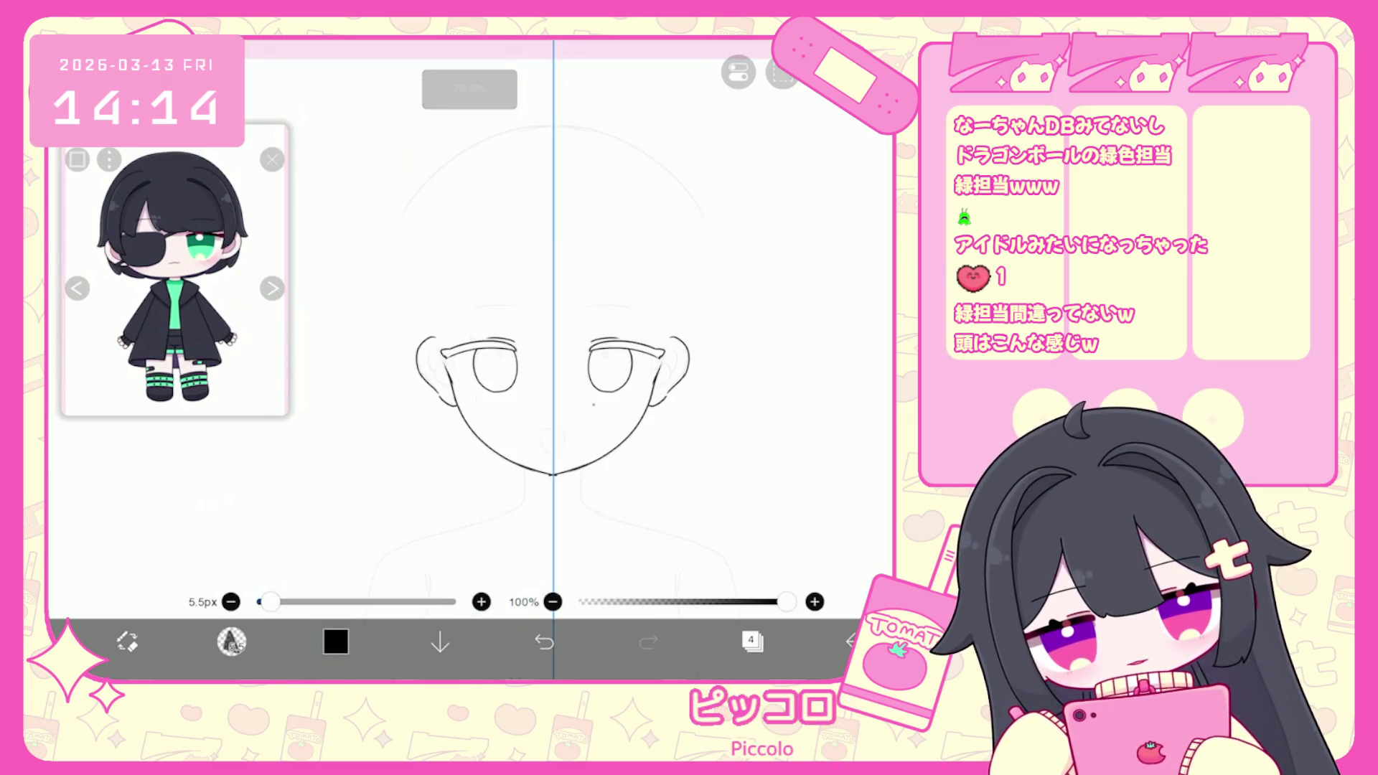
{"action": "scroll", "coordinate": [552, 323], "scroll_direction": "up", "scroll_amount": 2}
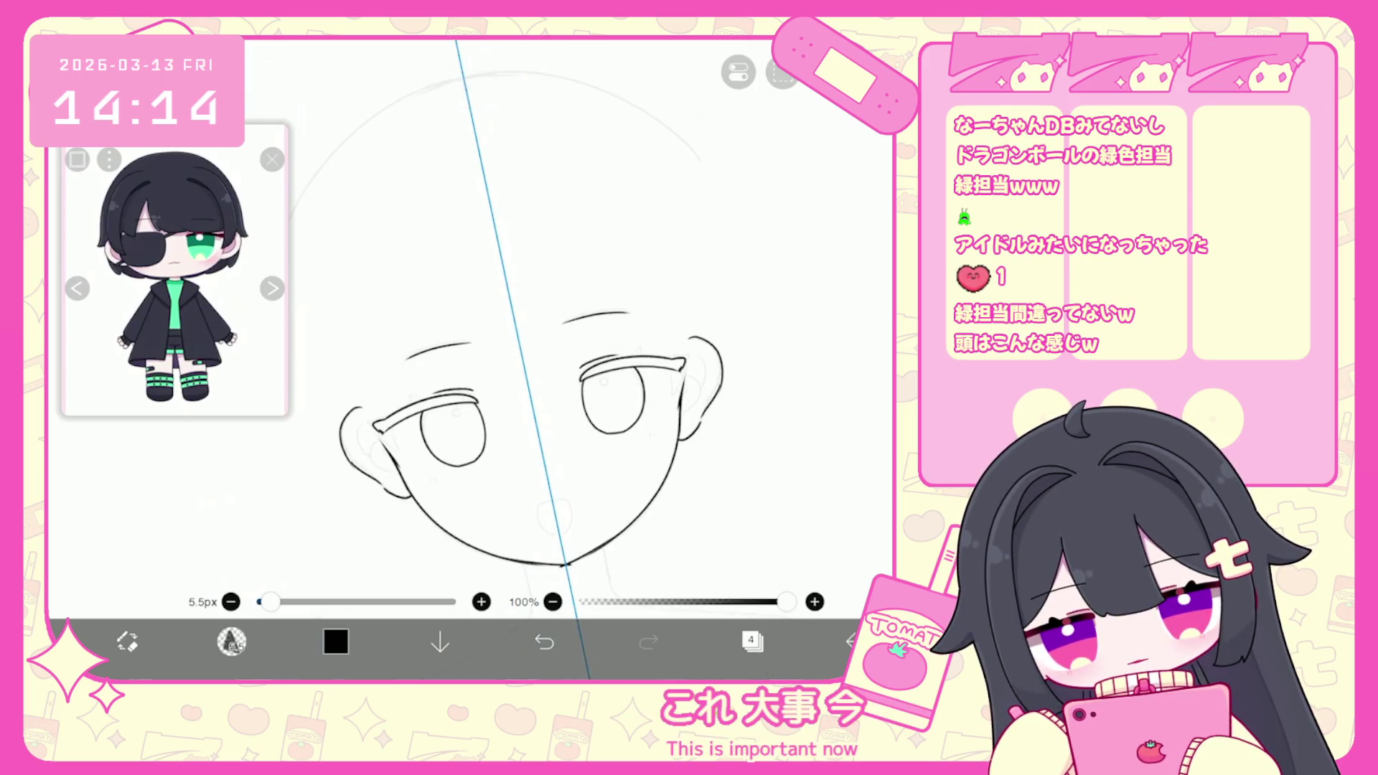
{"action": "scroll", "coordinate": [535, 359], "scroll_direction": "up", "scroll_amount": 2}
{"action": "left_click", "coordinate": [544, 642]}
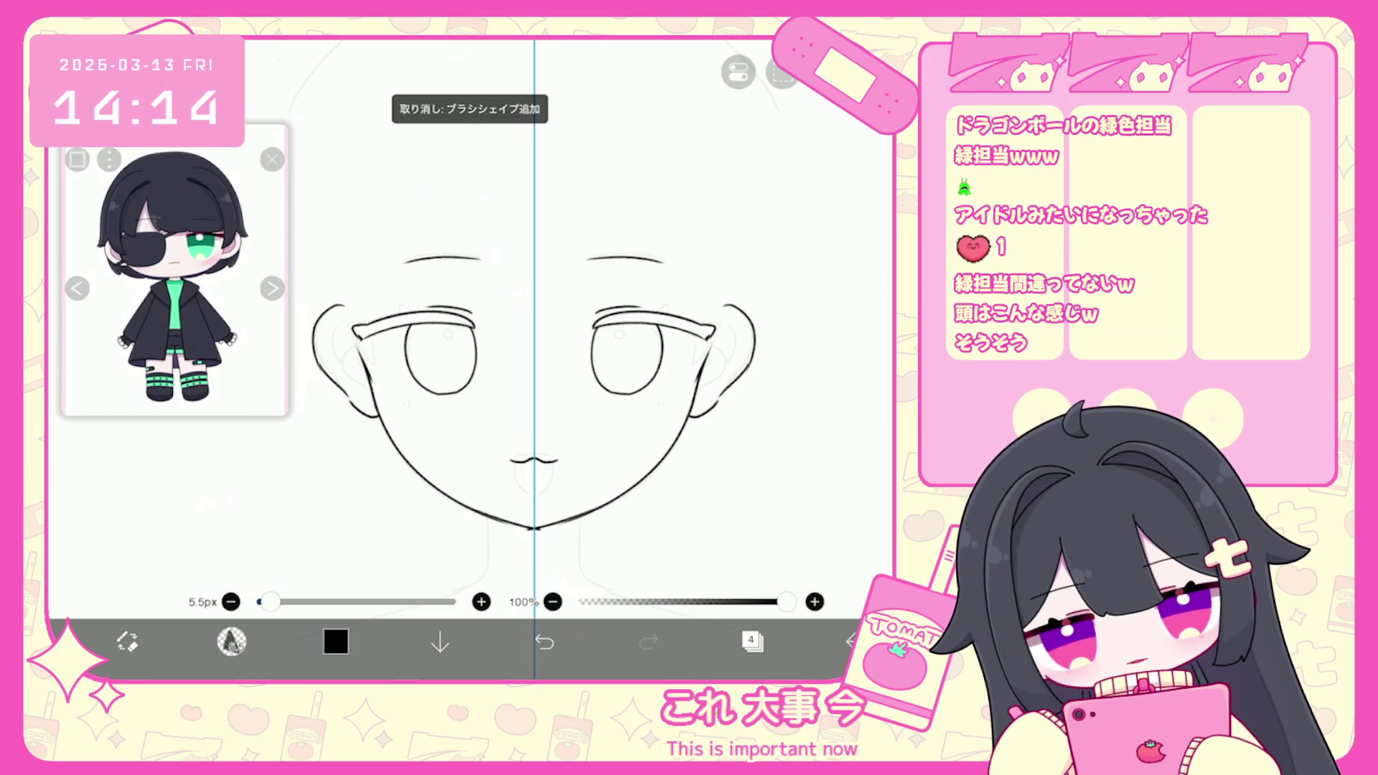
{"action": "key", "text": "ctrl+z"}
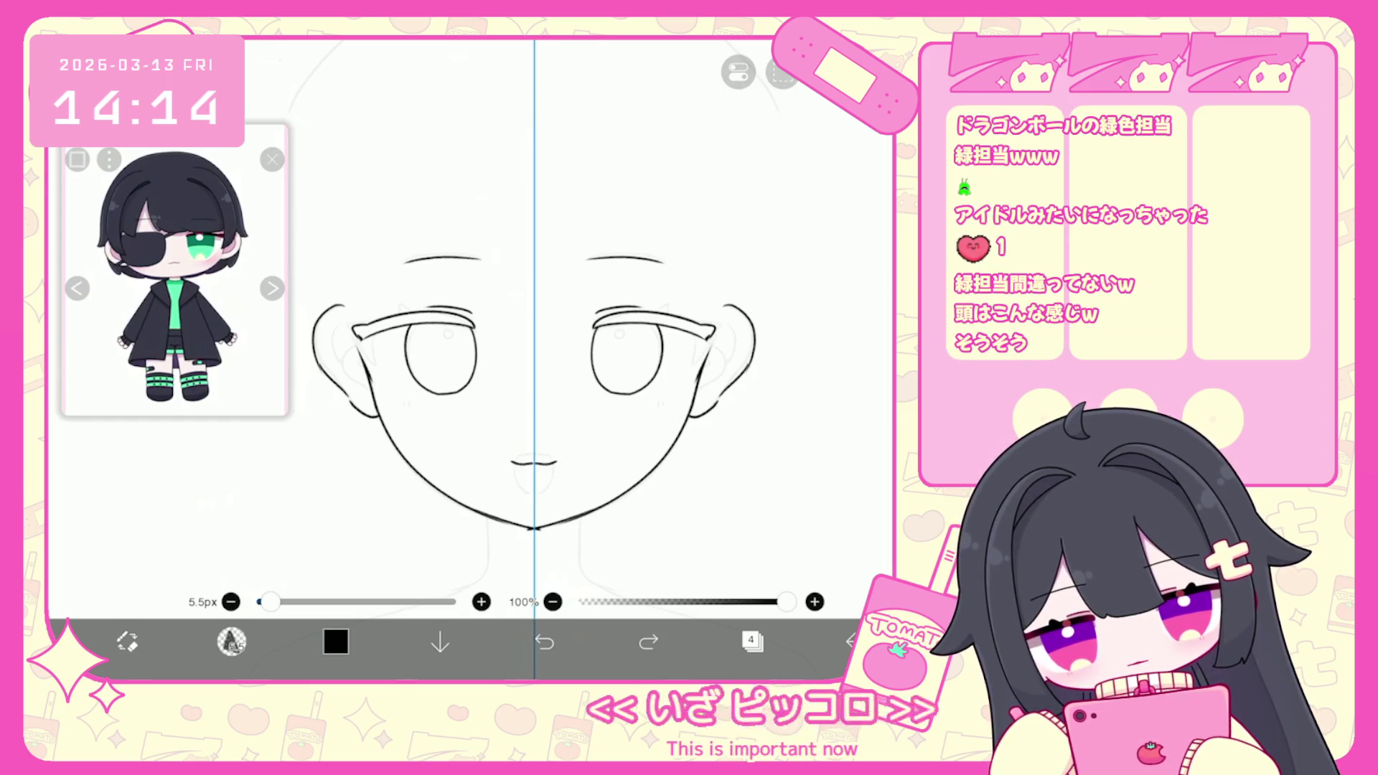
{"action": "key", "text": "ctrl+z"}
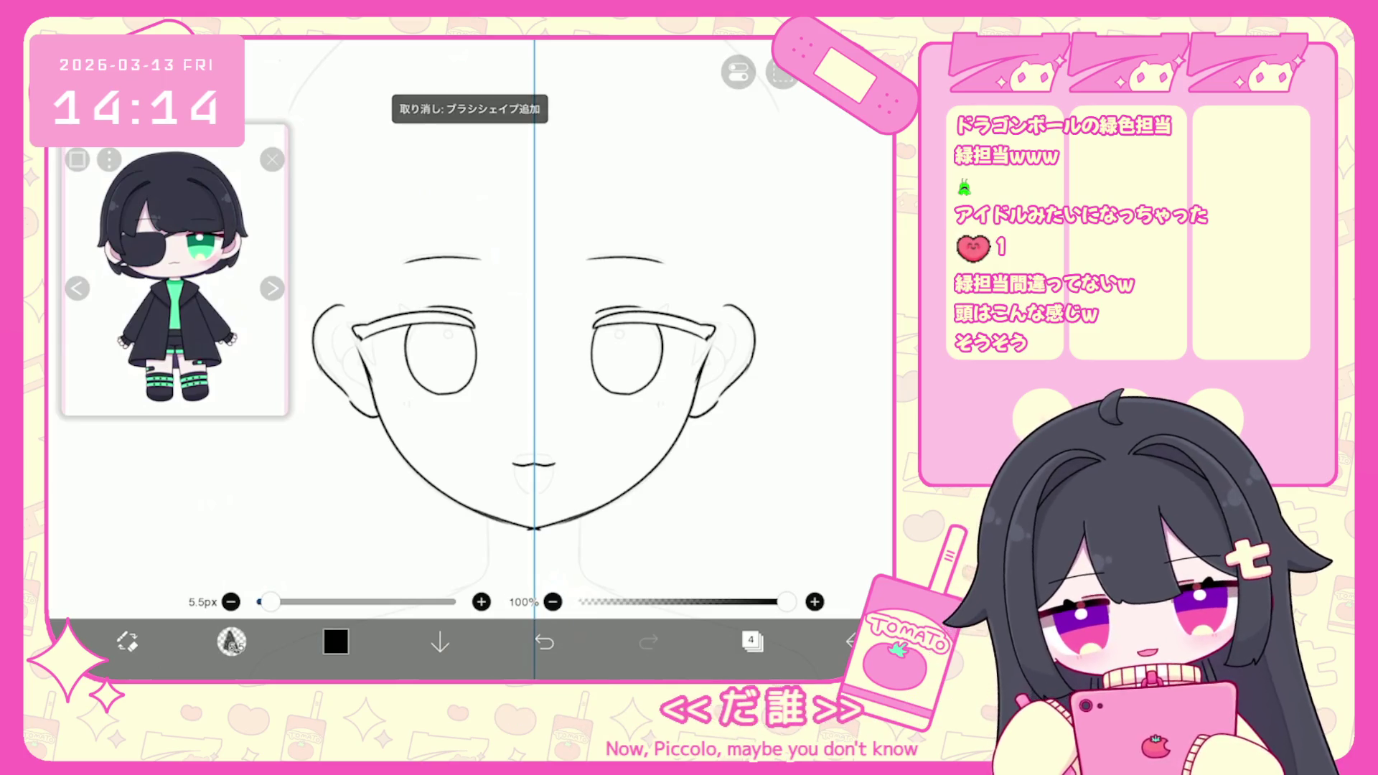
{"action": "scroll", "coordinate": [535, 359], "scroll_direction": "down", "scroll_amount": 3}
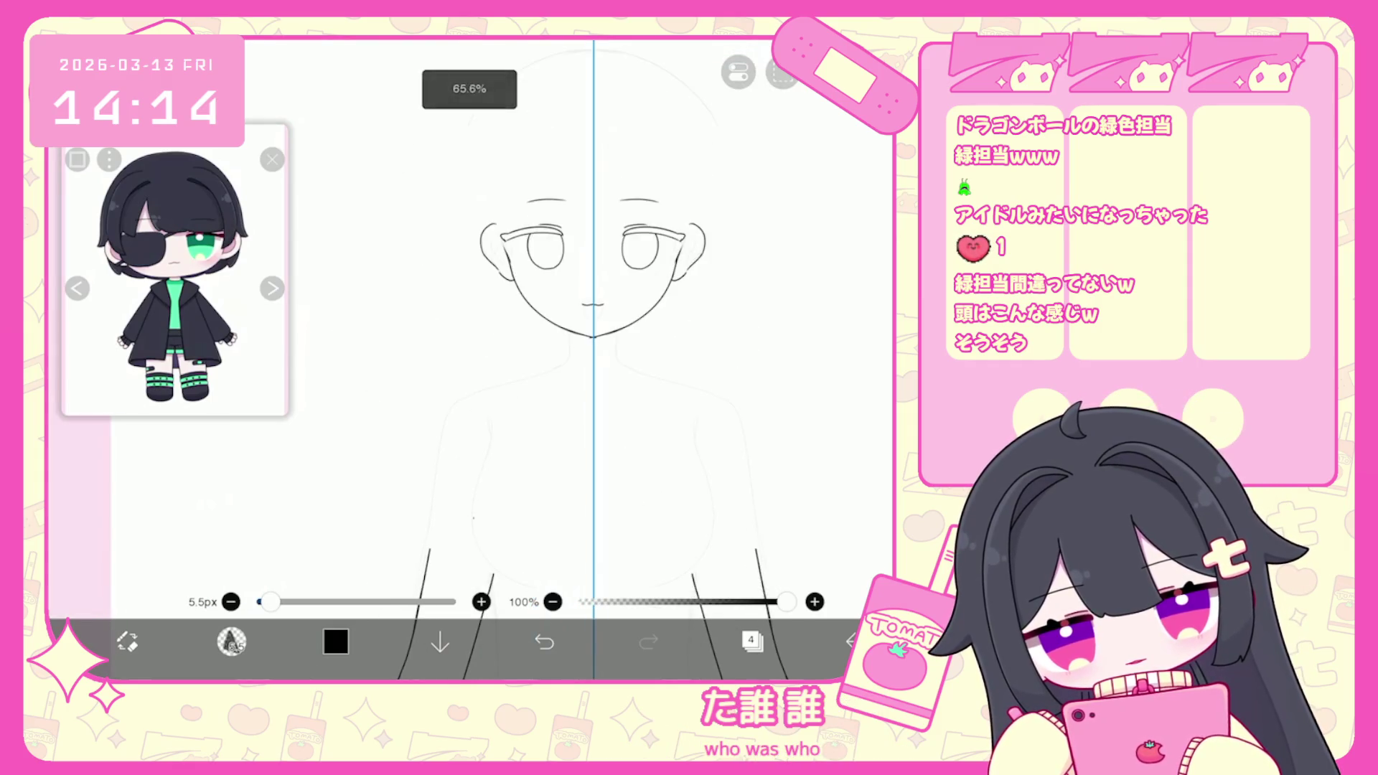
Remove the unwanted neck strokes and bottom collar curve to redraw them.
{"action": "left_click", "coordinate": [752, 641]}
{"action": "left_click", "coordinate": [752, 641]}
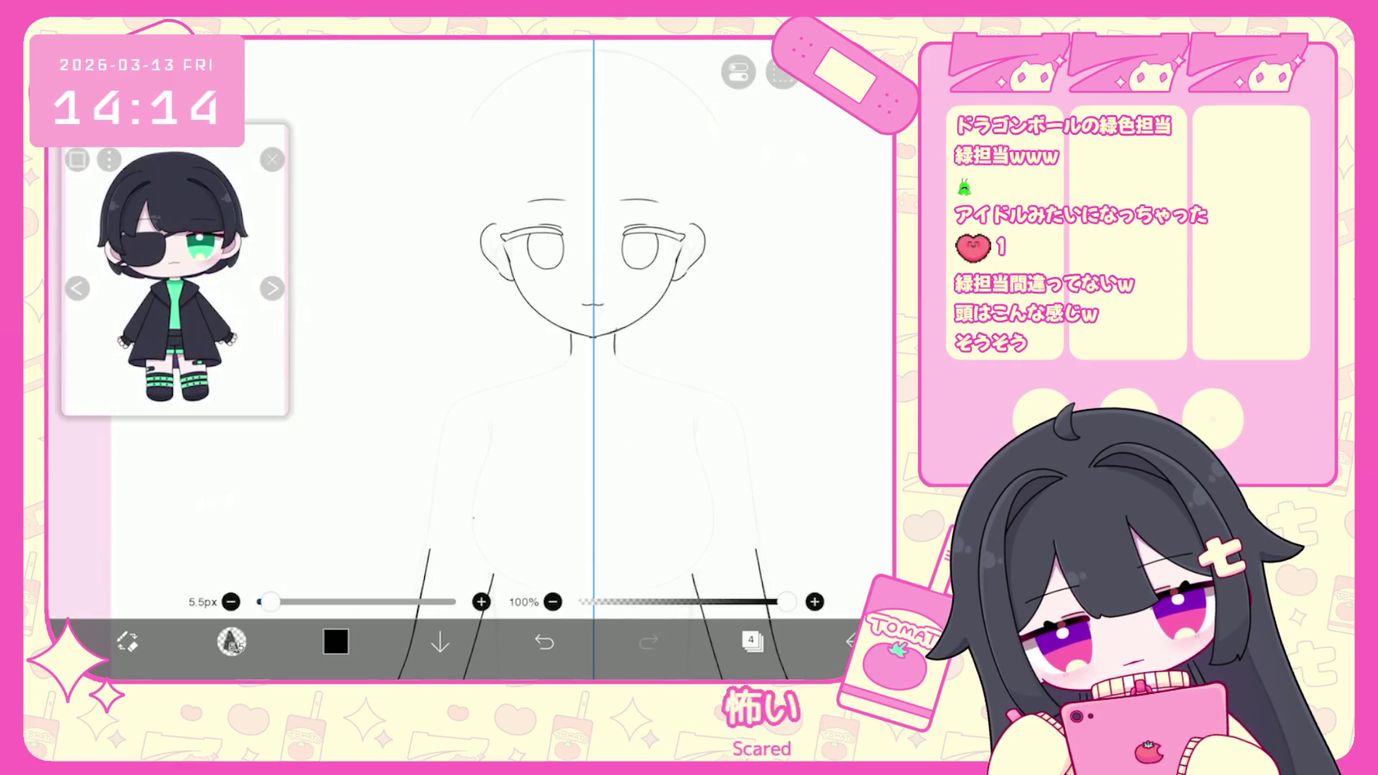
{"action": "key", "text": "ctrl+z"}
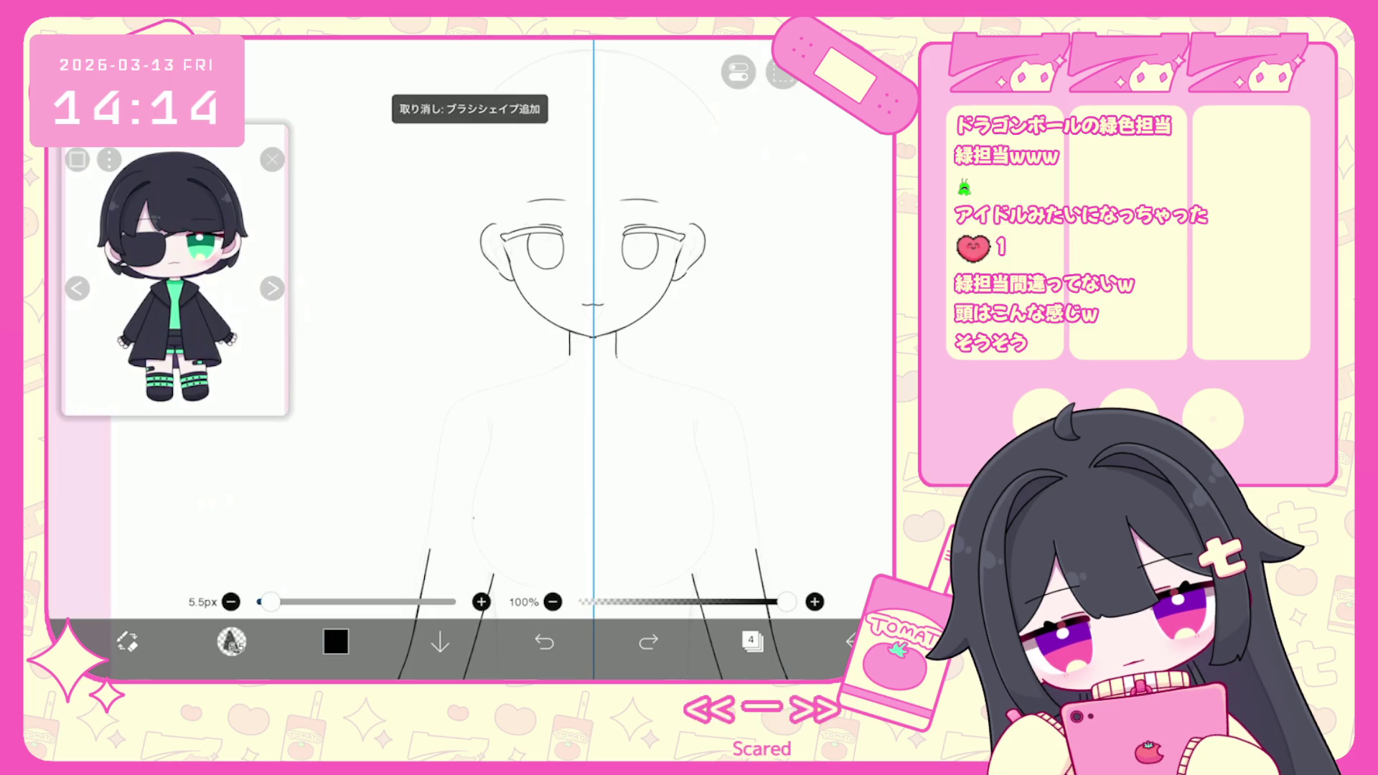
{"action": "left_click", "coordinate": [544, 641]}
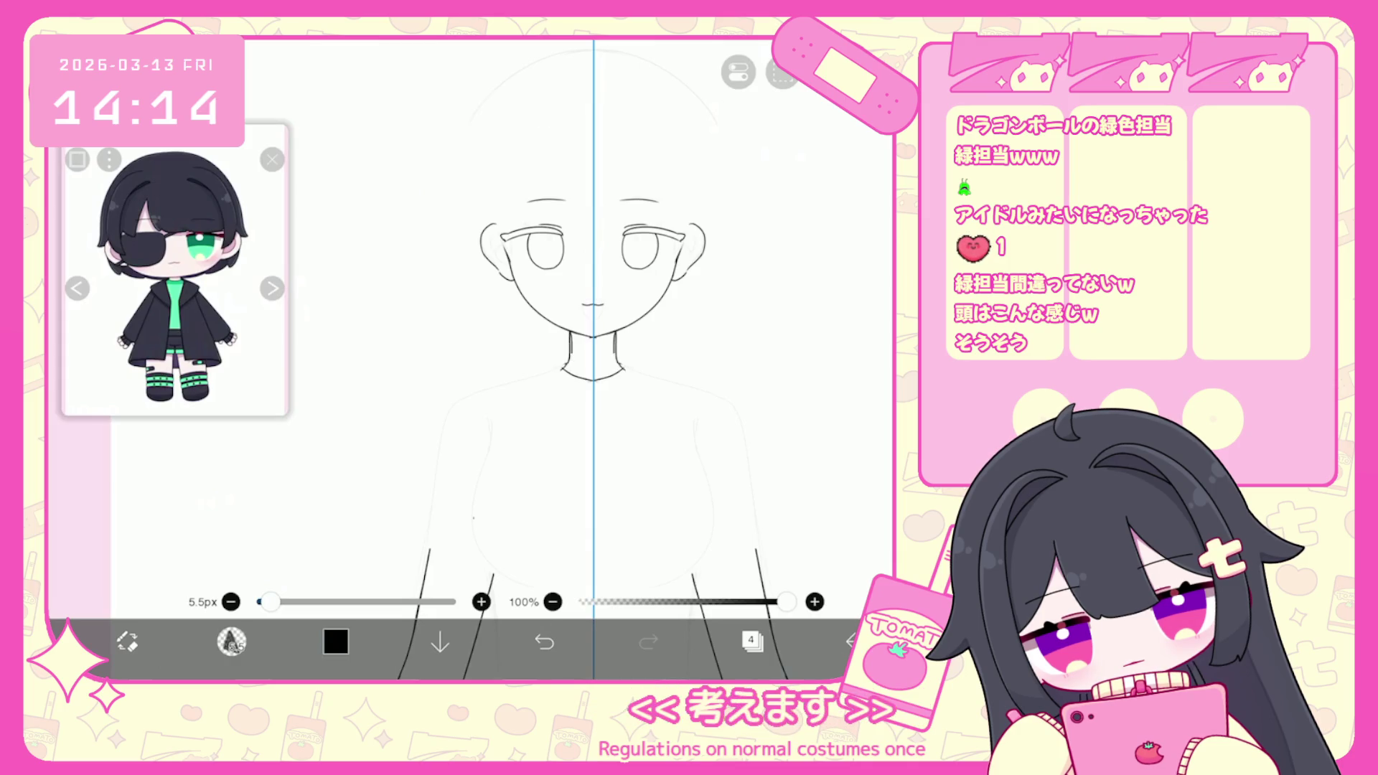
{"action": "left_click", "coordinate": [544, 641]}
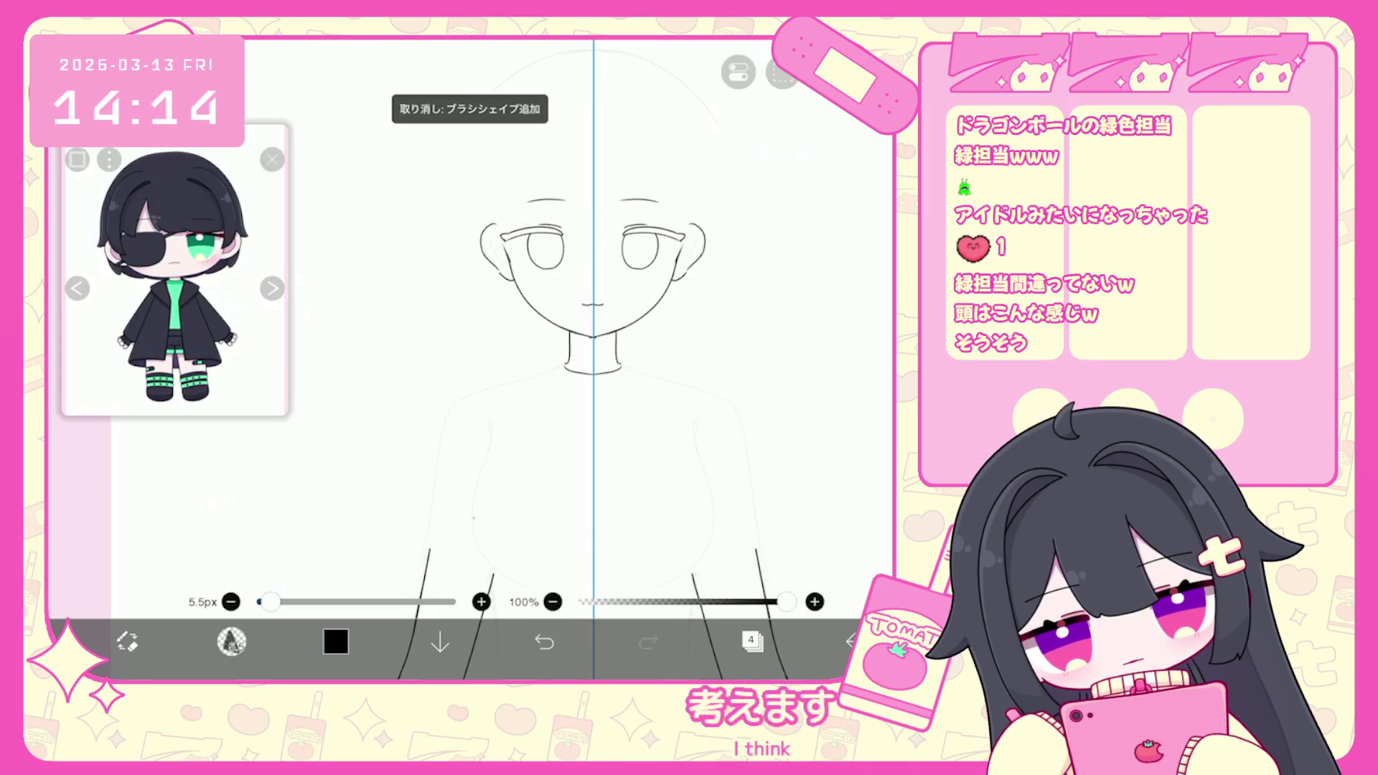
{"action": "left_click", "coordinate": [544, 641]}
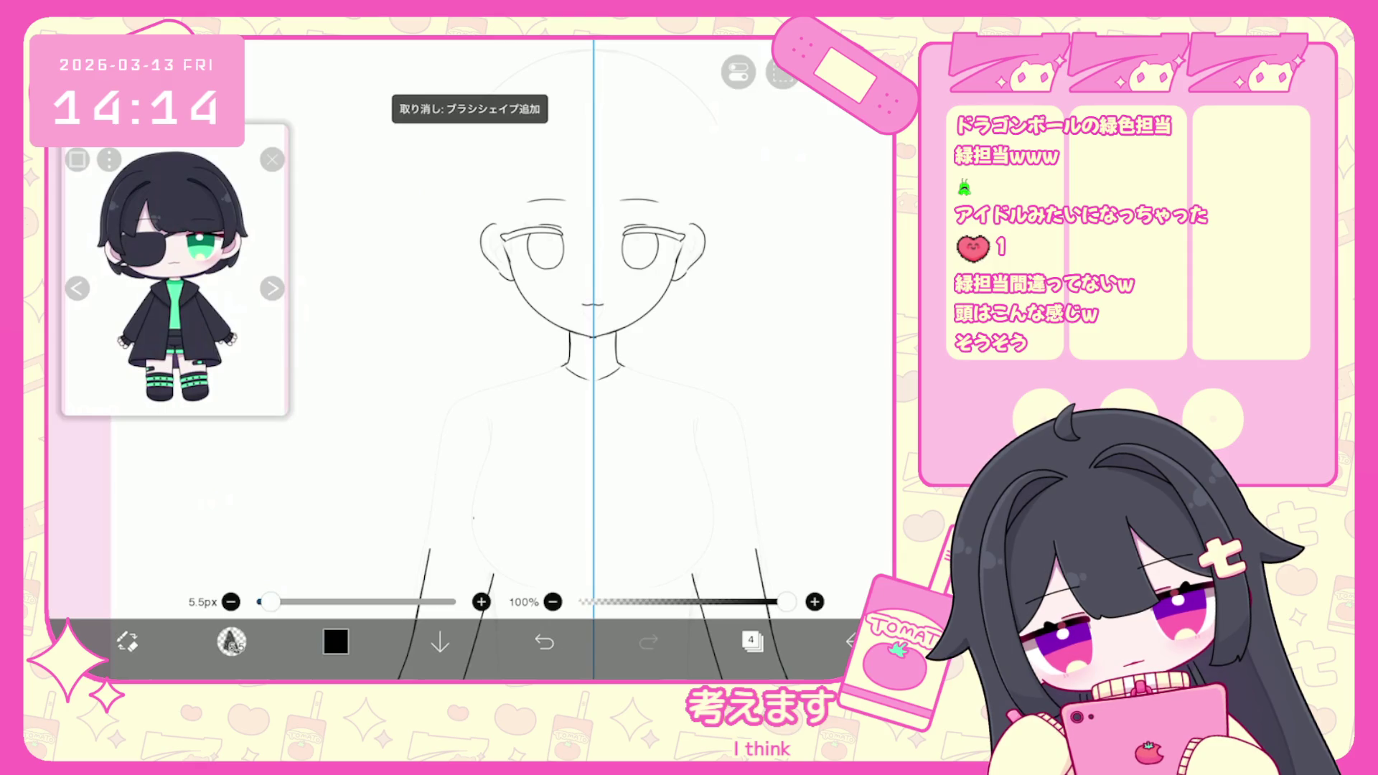
{"action": "scroll", "coordinate": [589, 323], "scroll_direction": "down", "scroll_amount": 1}
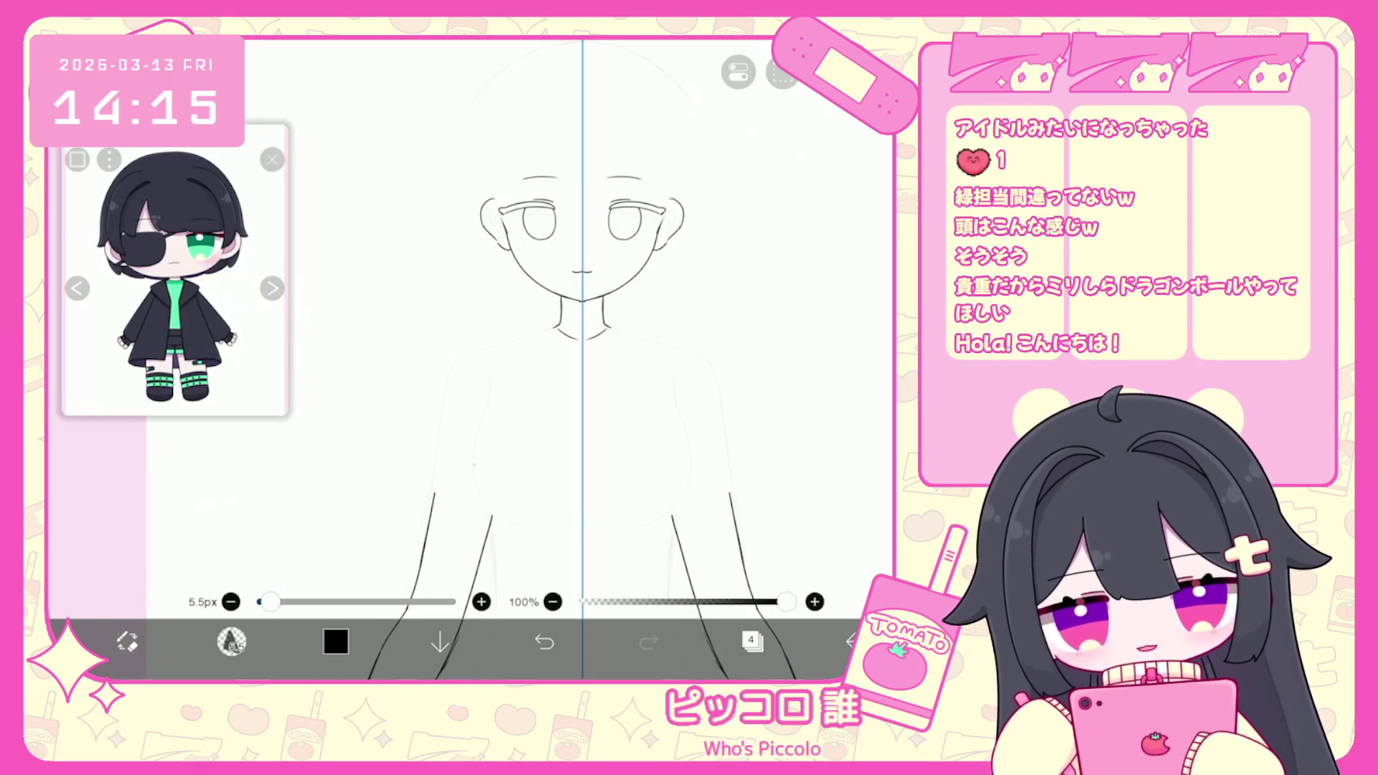
{"action": "scroll", "coordinate": [560, 323], "scroll_direction": "up", "scroll_amount": 1}
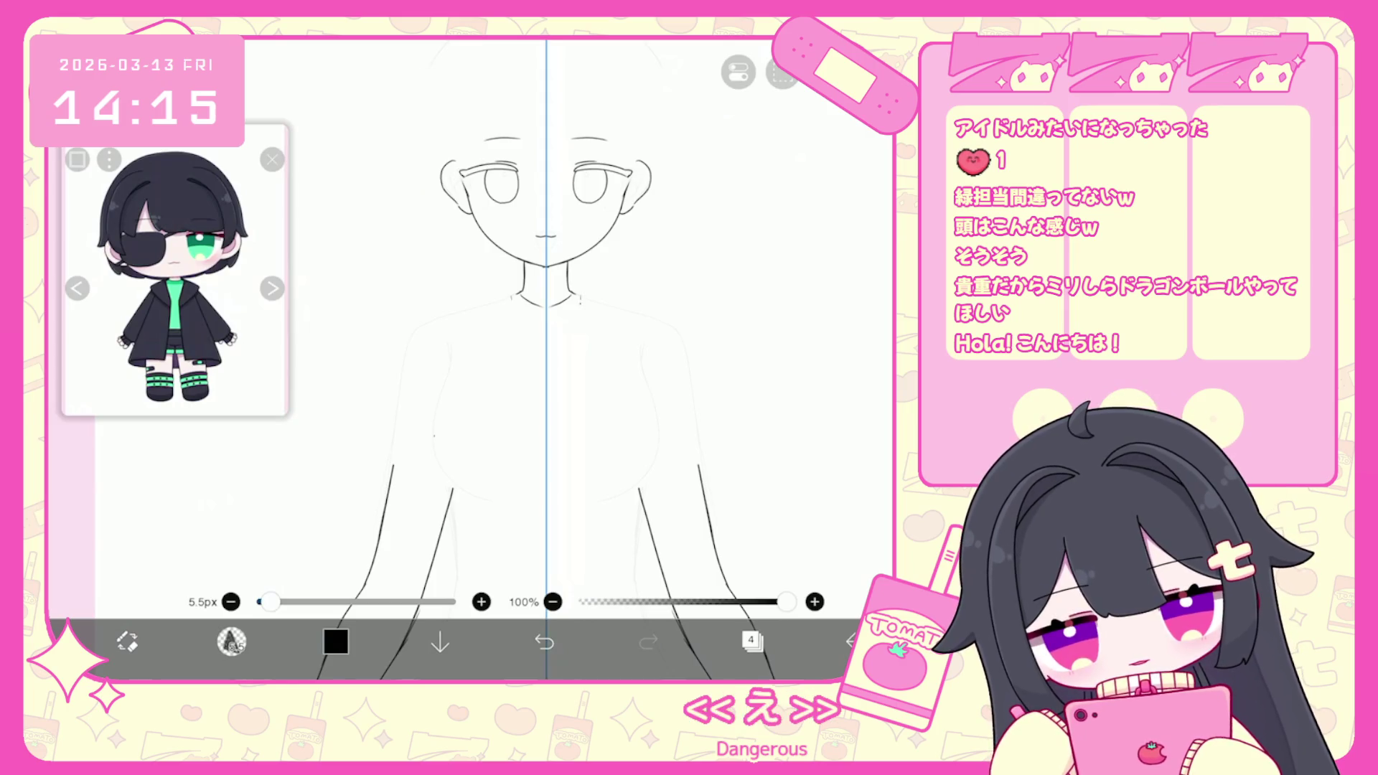
Draw the left and right vertical coat lines, redoing the right, and remove stray shoulder and lapel strokes.
{"action": "left_click_drag", "start_coordinate": [506, 300], "coordinate": [518, 445]}
{"action": "left_click_drag", "start_coordinate": [580, 299], "coordinate": [562, 445]}
{"action": "left_click", "coordinate": [544, 641]}
{"action": "left_click_drag", "start_coordinate": [588, 298], "coordinate": [574, 442]}
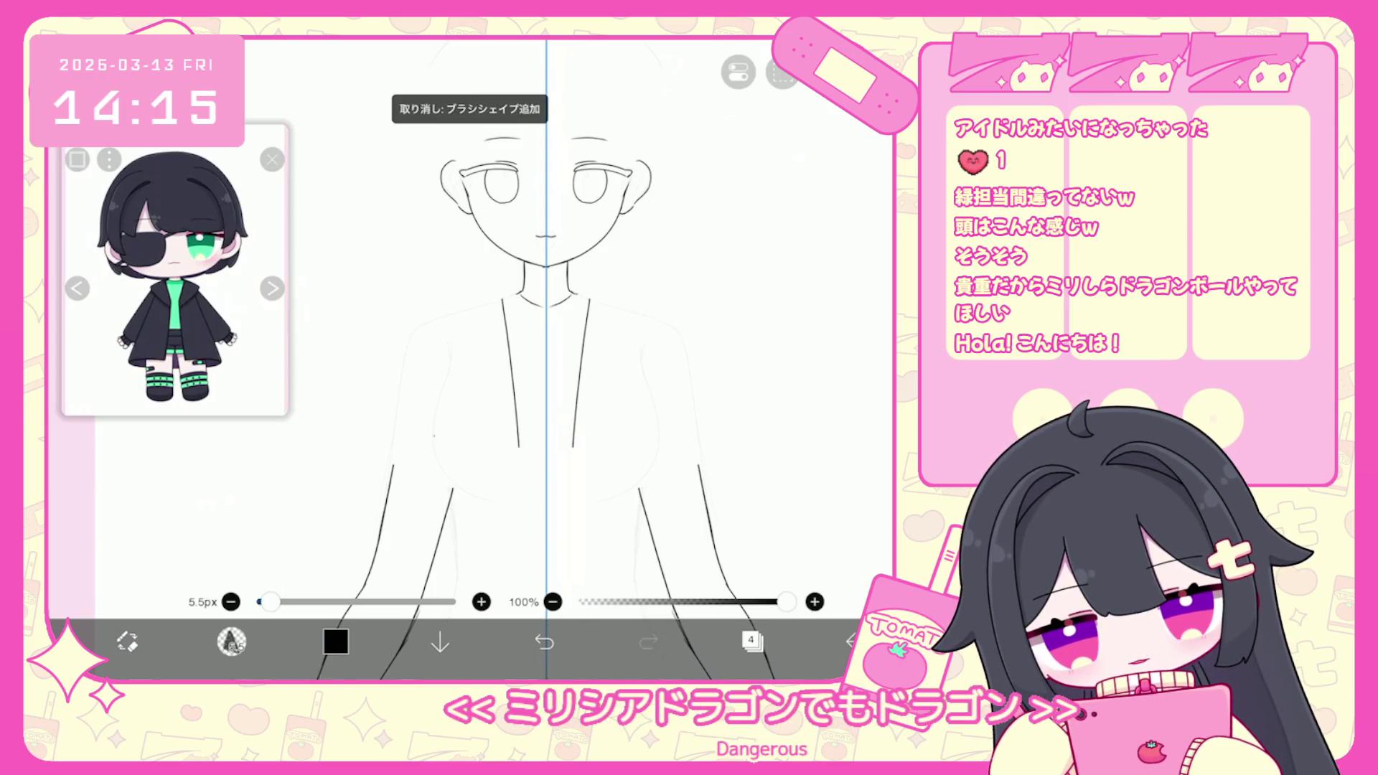
{"action": "scroll", "coordinate": [531, 323], "scroll_direction": "up", "scroll_amount": 1}
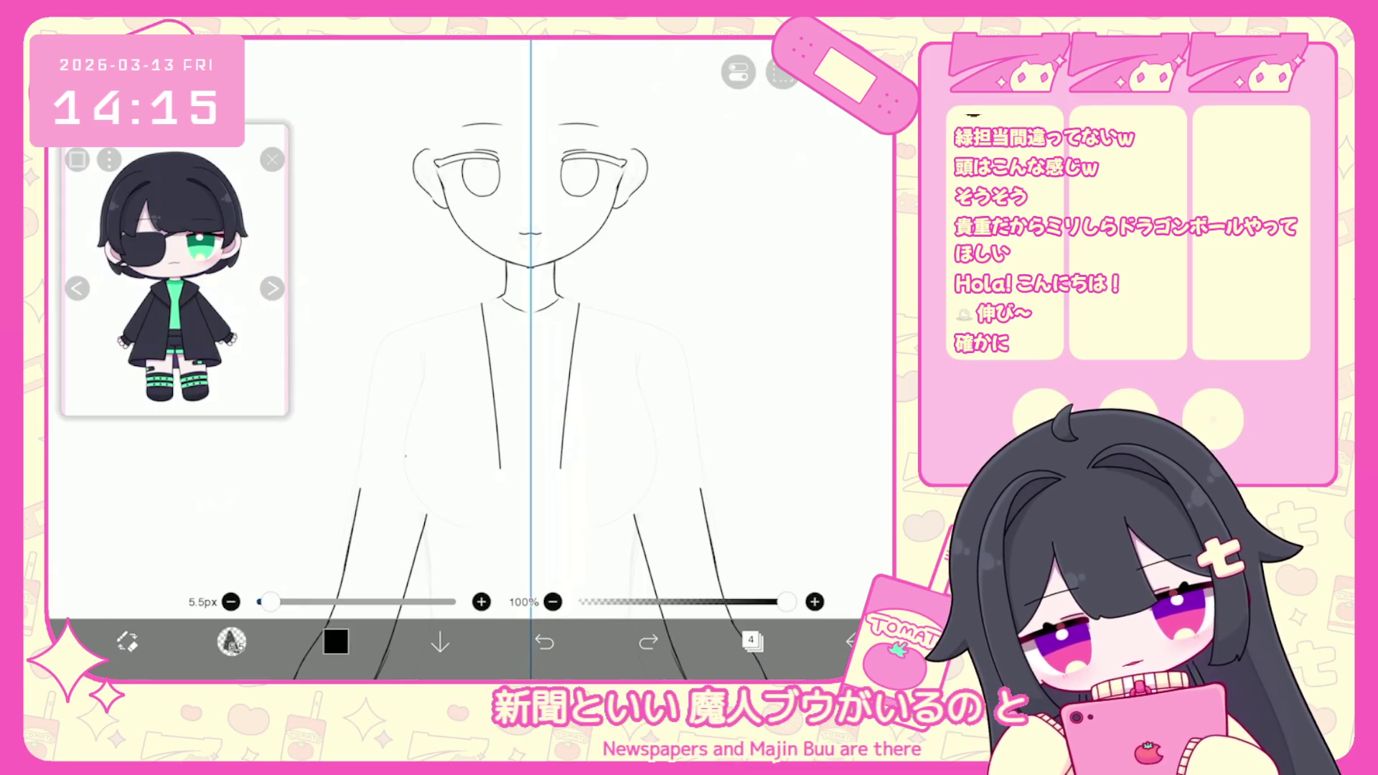
{"action": "left_click", "coordinate": [544, 641]}
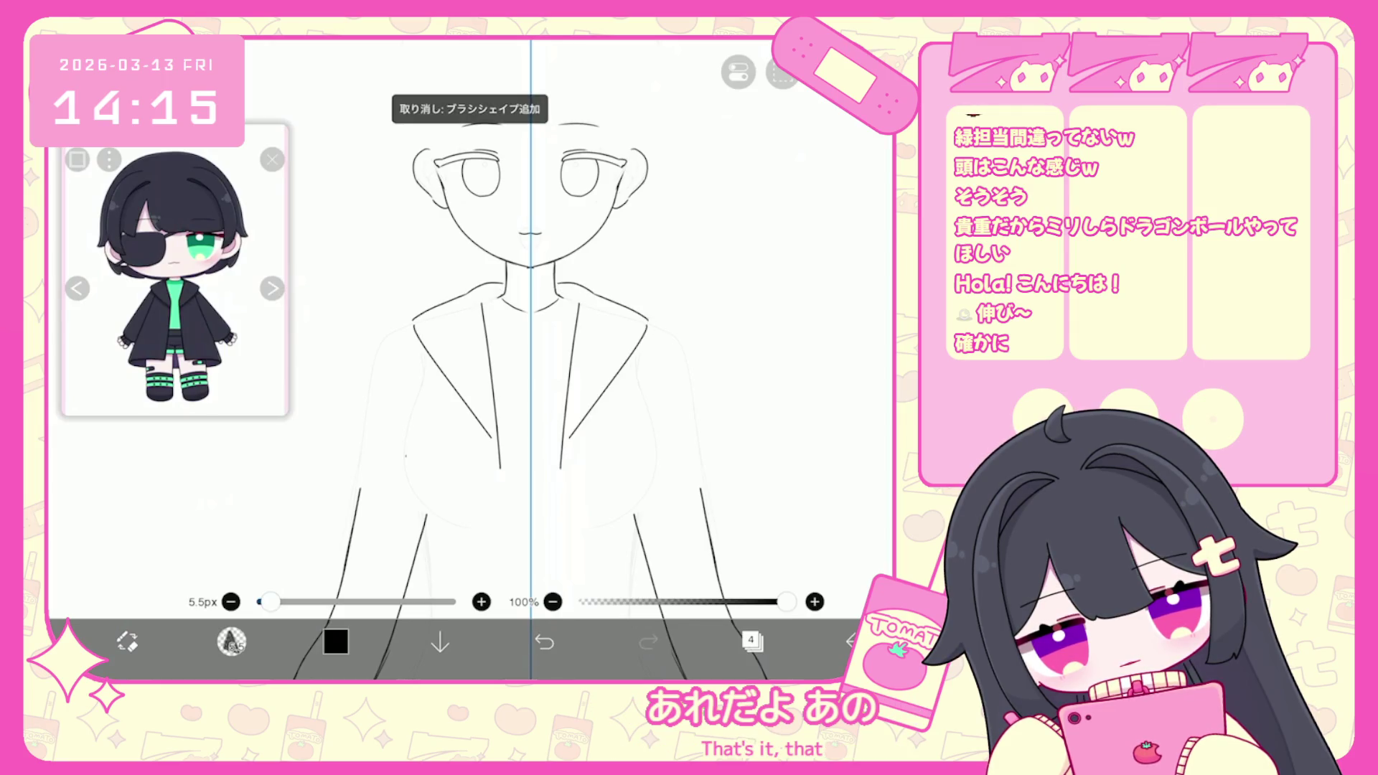
{"action": "left_click", "coordinate": [544, 641]}
{"action": "left_click", "coordinate": [544, 641]}
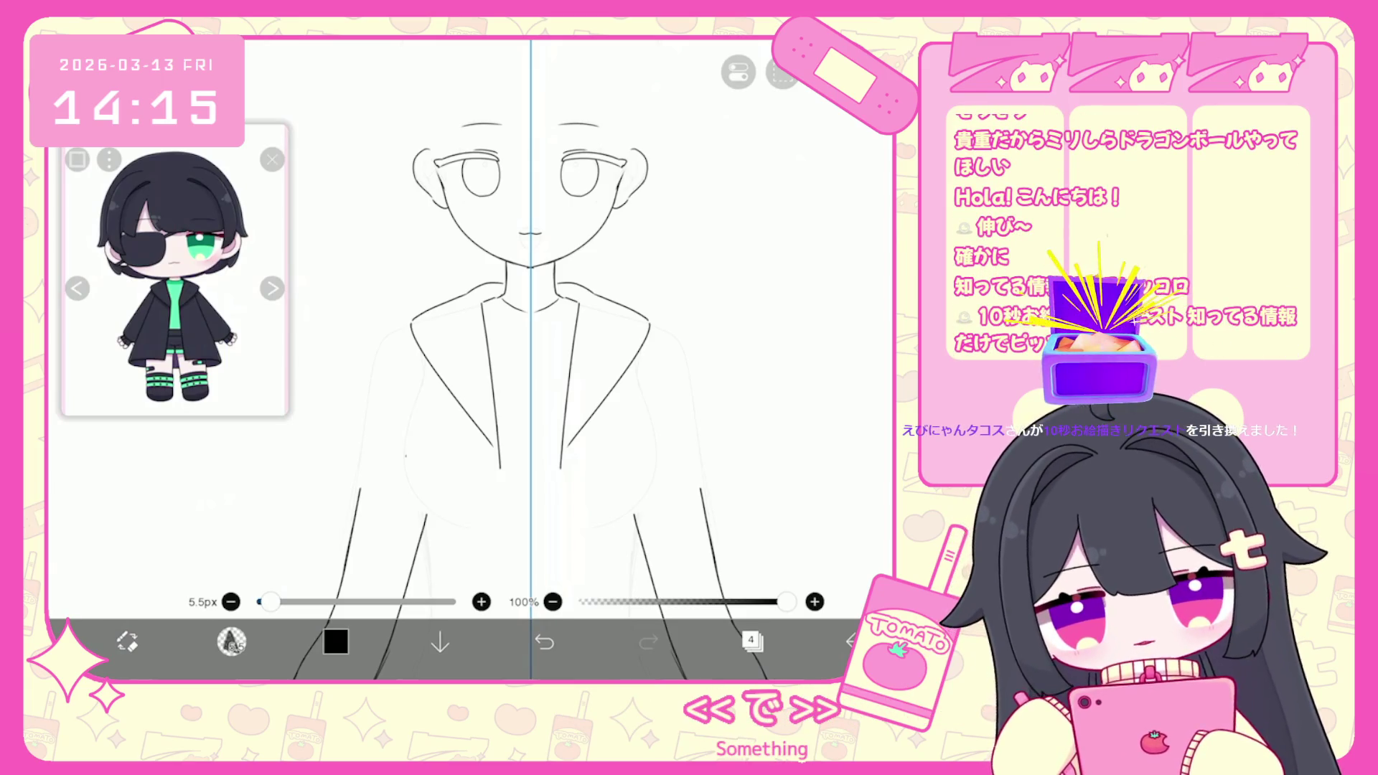
{"action": "scroll", "coordinate": [466, 323], "scroll_direction": "up", "scroll_amount": 3}
Sketch a small hooked blob doodle on an empty part of the canvas.
{"action": "left_click_drag", "start_coordinate": [466, 323], "coordinate": [331, 359]}
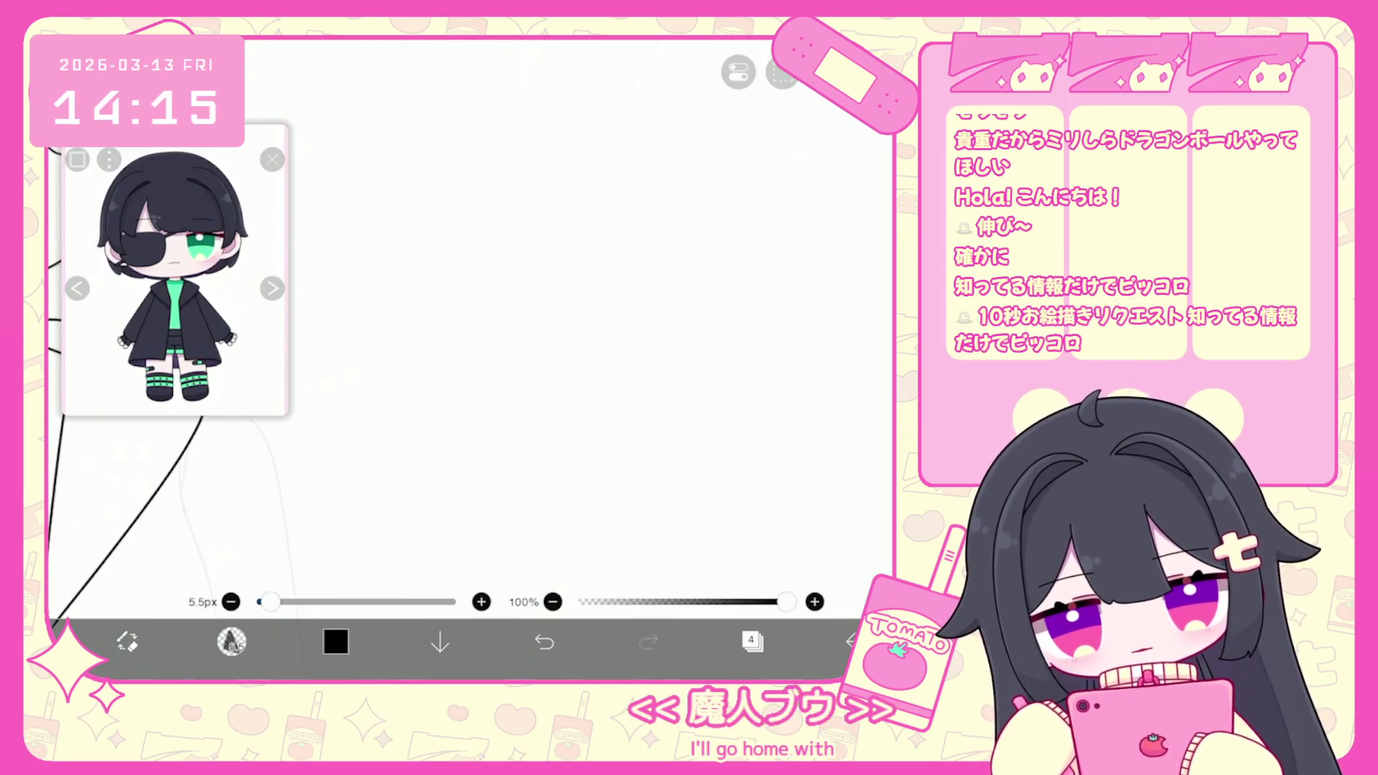
{"action": "left_click_drag", "start_coordinate": [610, 328], "coordinate": [646, 275]}
{"action": "mouse_move", "coordinate": [610, 328]}
{"action": "left_mouse_down"}
{"action": "mouse_move", "coordinate": [564, 391]}
{"action": "mouse_move", "coordinate": [652, 328]}
{"action": "left_mouse_up"}
{"action": "left_click_drag", "start_coordinate": [583, 376], "coordinate": [598, 380]}
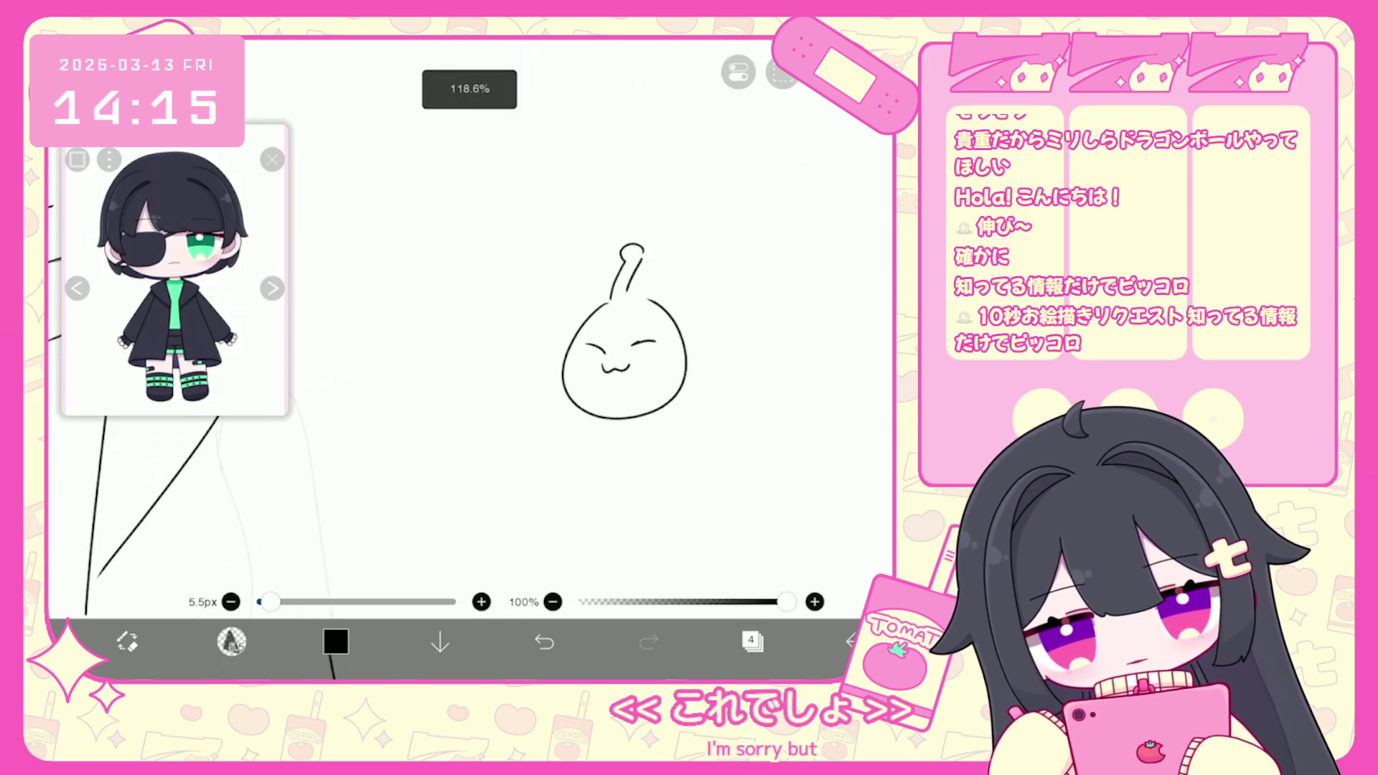
{"action": "left_click_drag", "start_coordinate": [625, 362], "coordinate": [625, 331]}
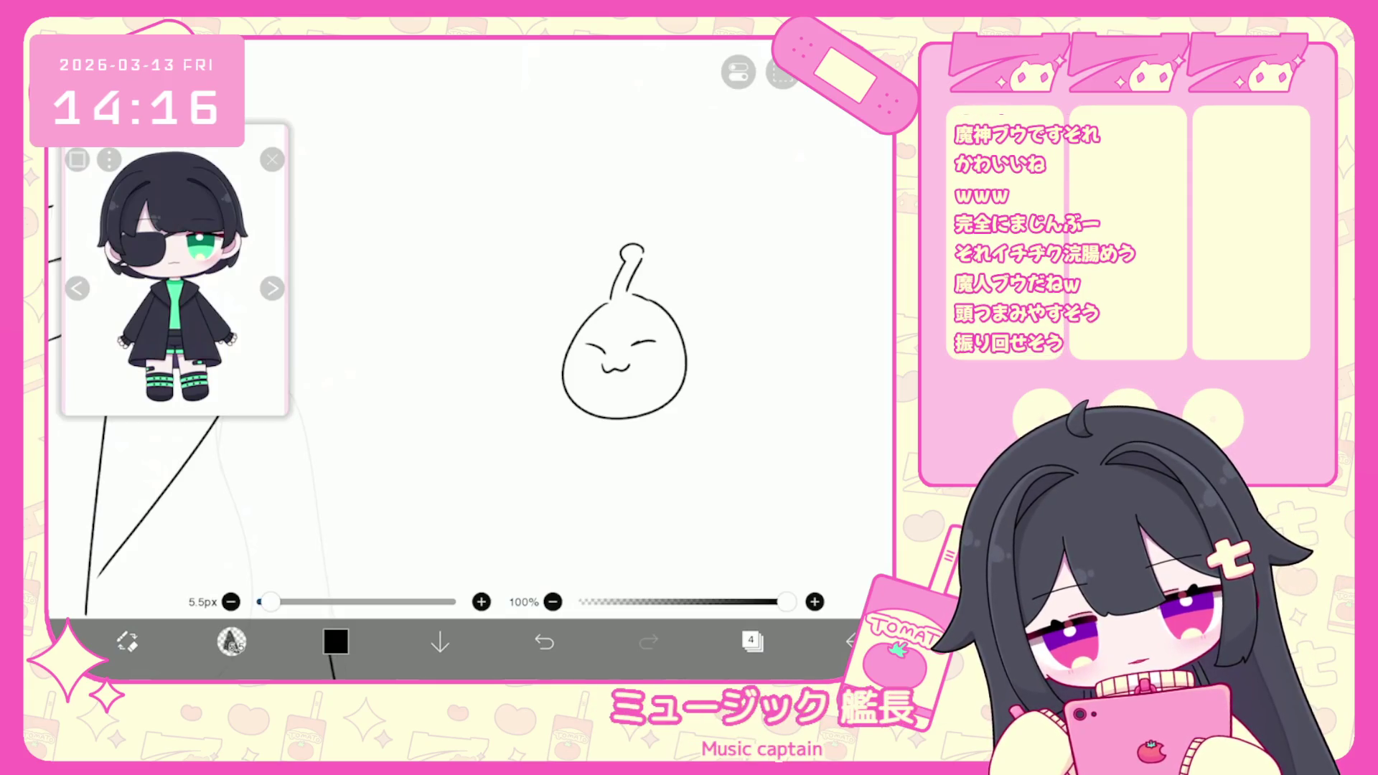
Delete the blob doodle with the vector selection tool and zoom back to the coat.
{"action": "left_click", "coordinate": [231, 641]}
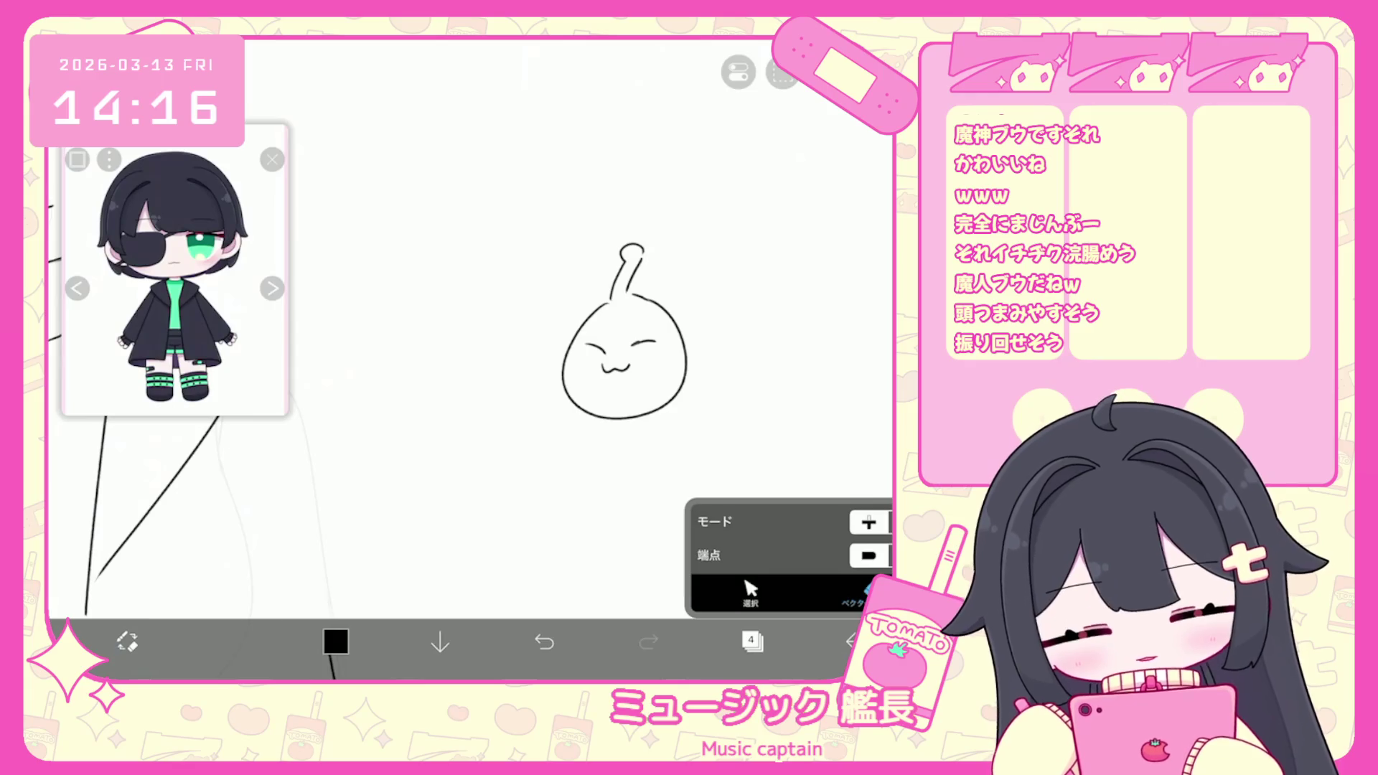
{"action": "left_click", "coordinate": [624, 330]}
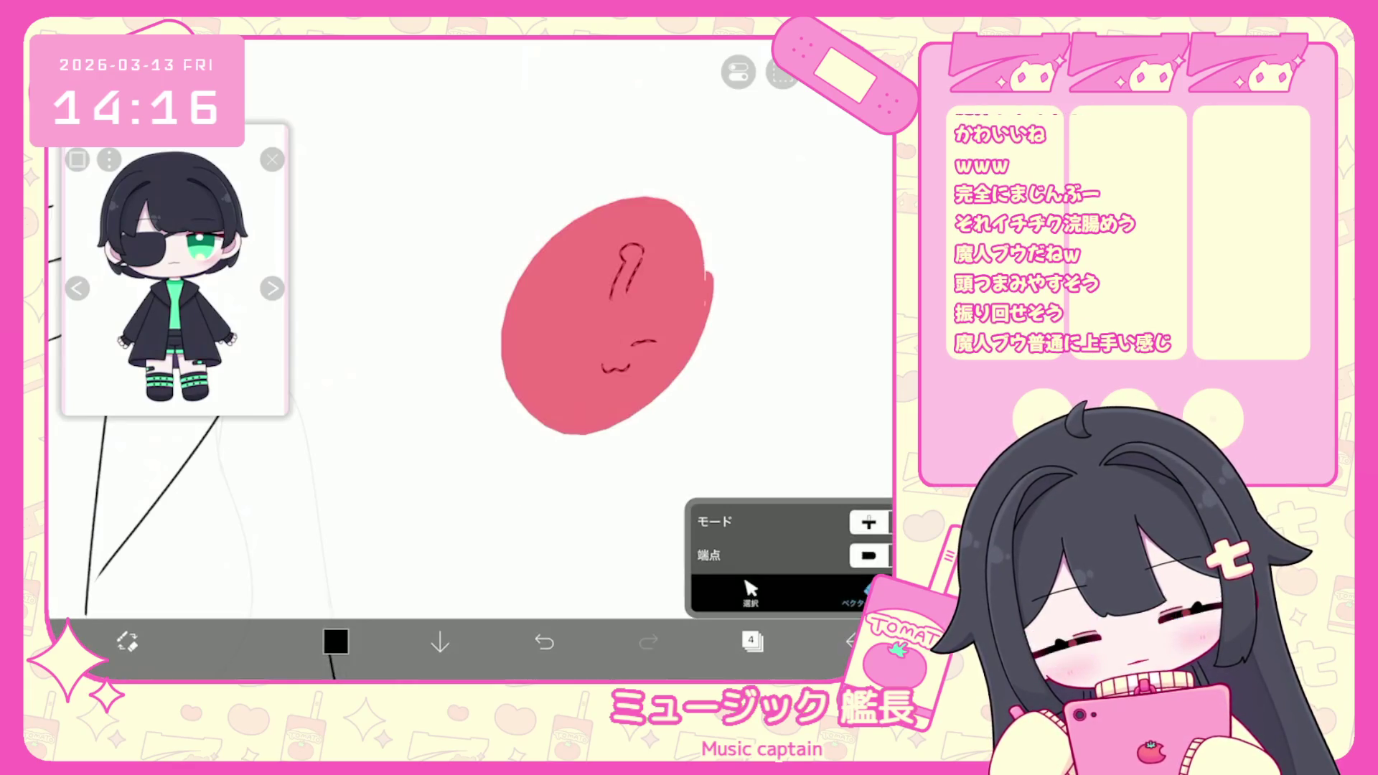
{"action": "left_click", "coordinate": [231, 641]}
{"action": "left_click", "coordinate": [574, 359]}
{"action": "scroll", "coordinate": [459, 323], "scroll_direction": "down", "scroll_amount": 3}
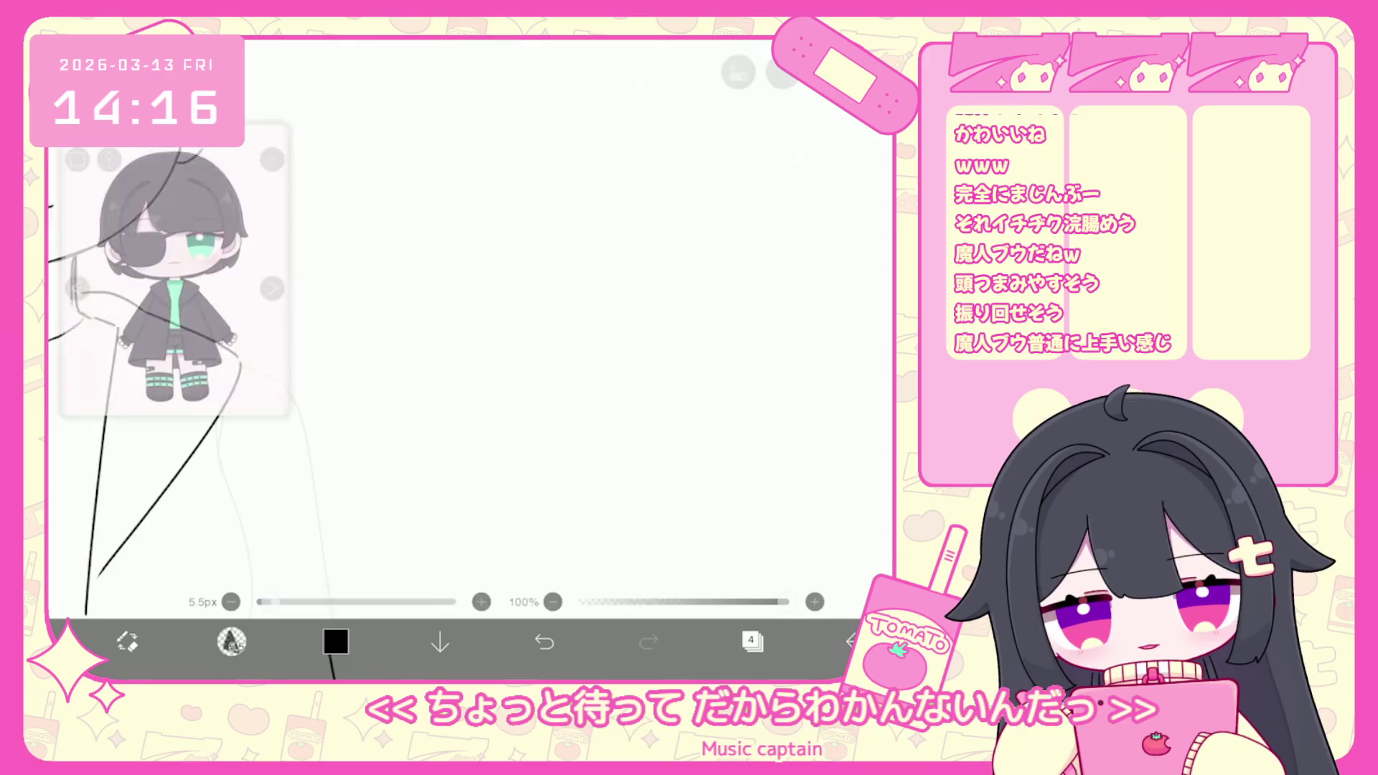
{"action": "scroll", "coordinate": [466, 323], "scroll_direction": "down", "scroll_amount": 2}
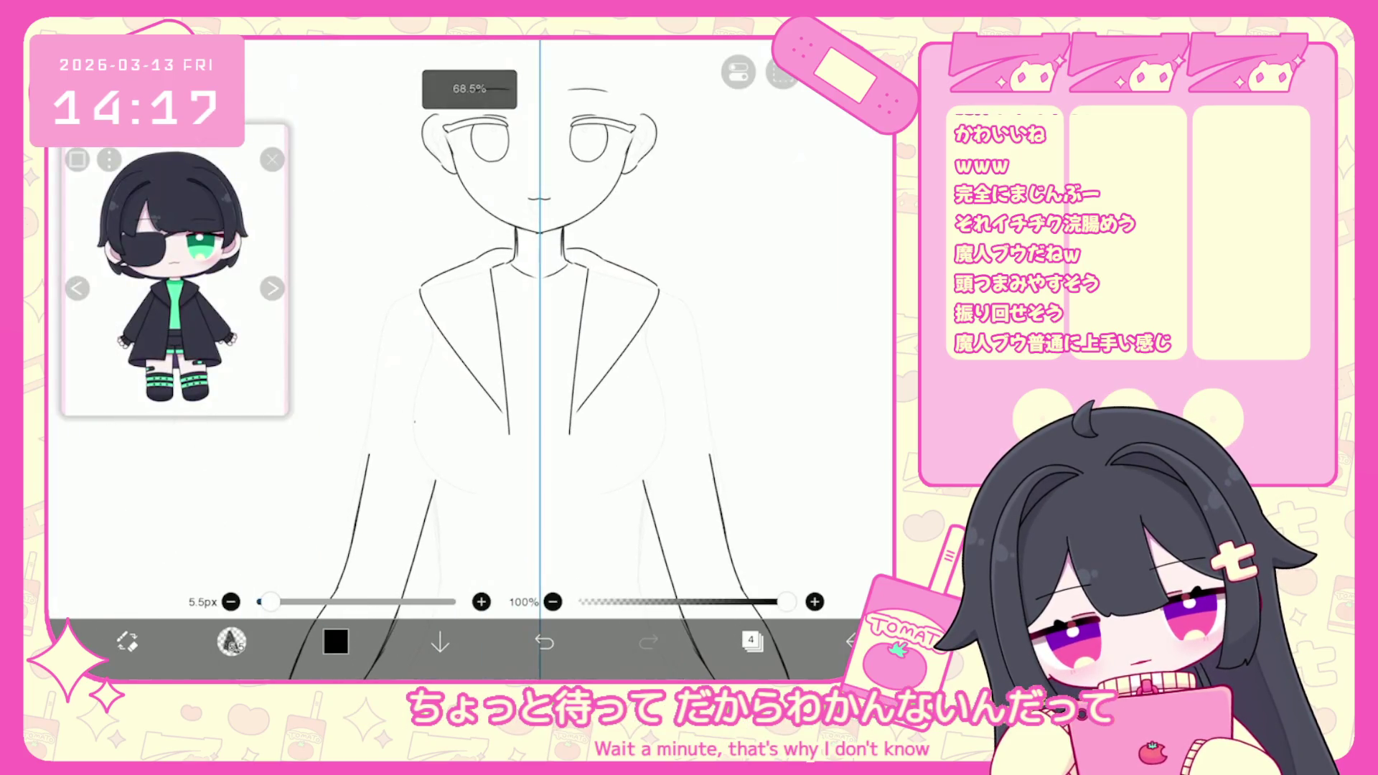
Undo three stray strokes around the chest and coat.
{"action": "key", "text": "ctrl+z"}
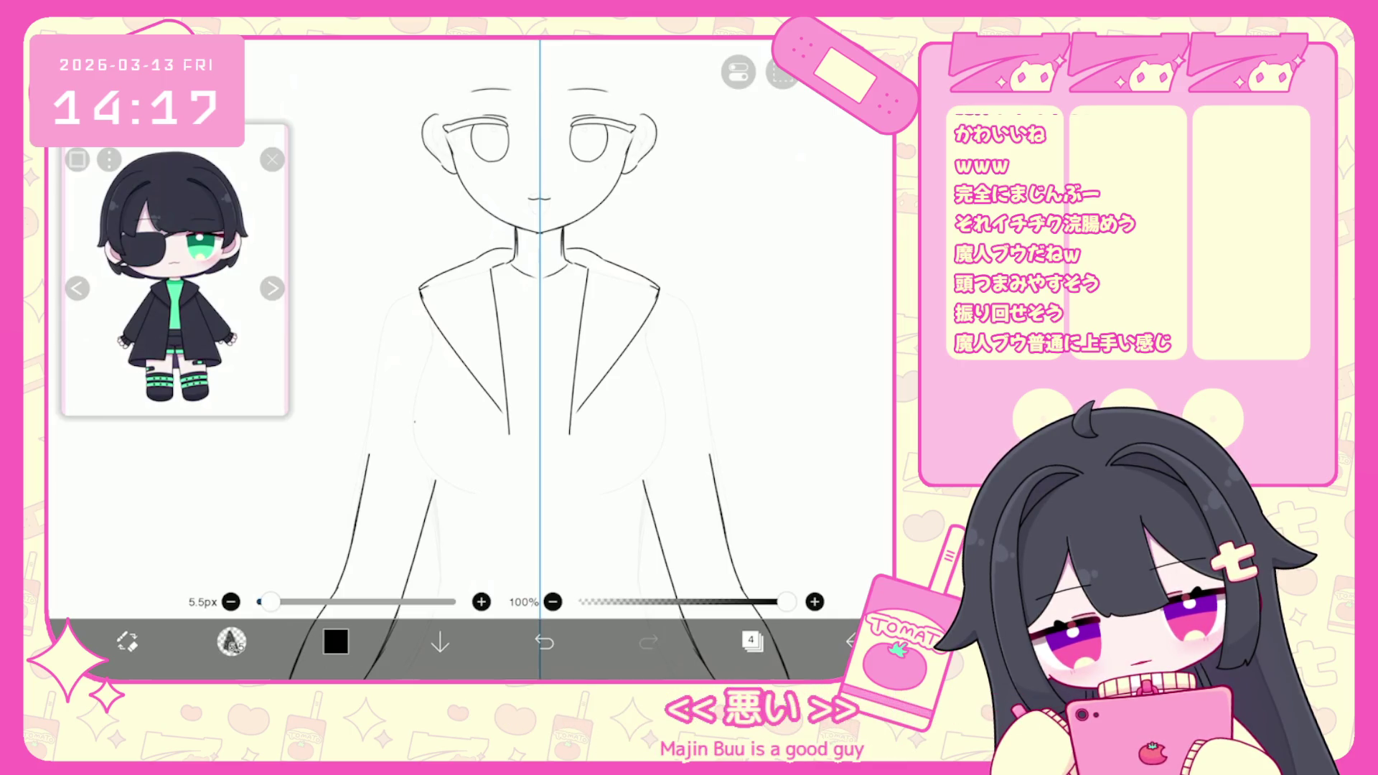
{"action": "scroll", "coordinate": [539, 359], "scroll_direction": "down", "scroll_amount": 2}
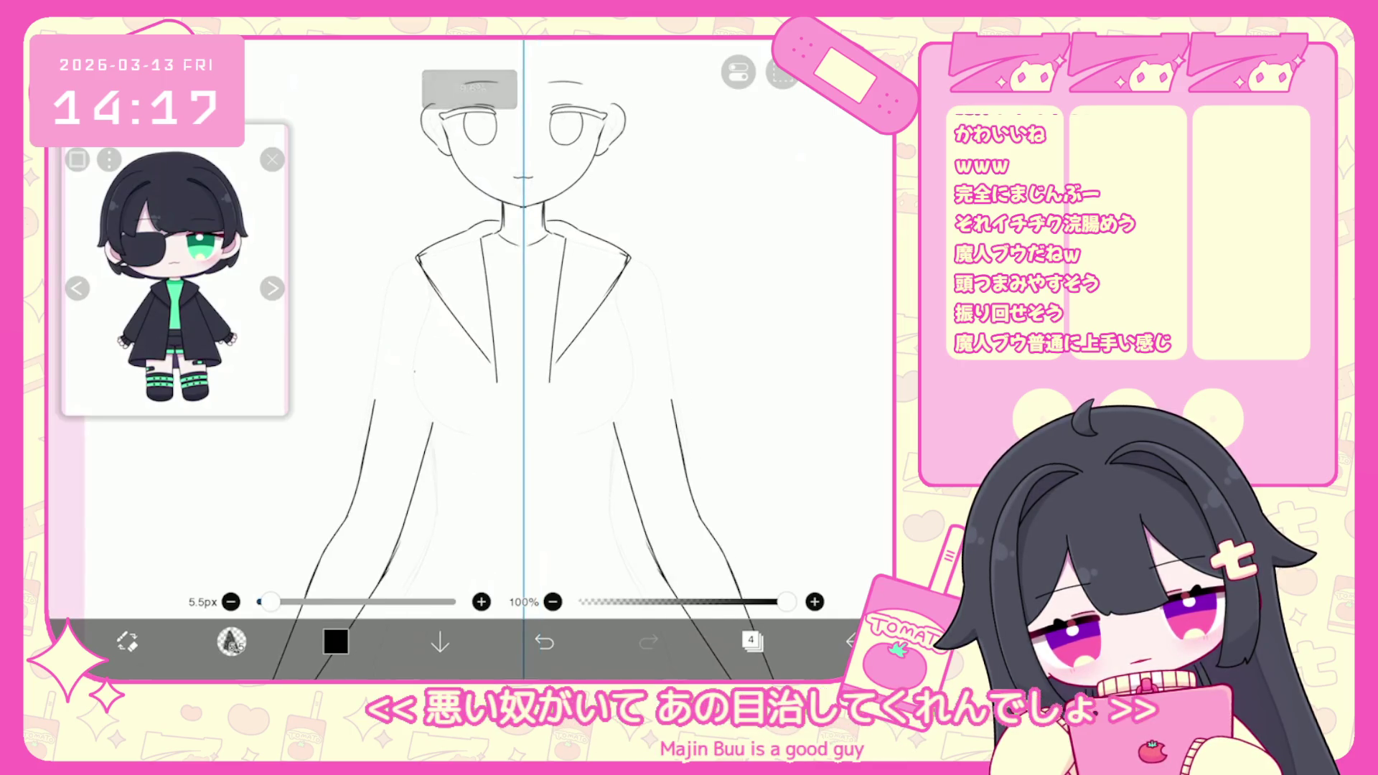
{"action": "scroll", "coordinate": [539, 359], "scroll_direction": "down", "scroll_amount": 2}
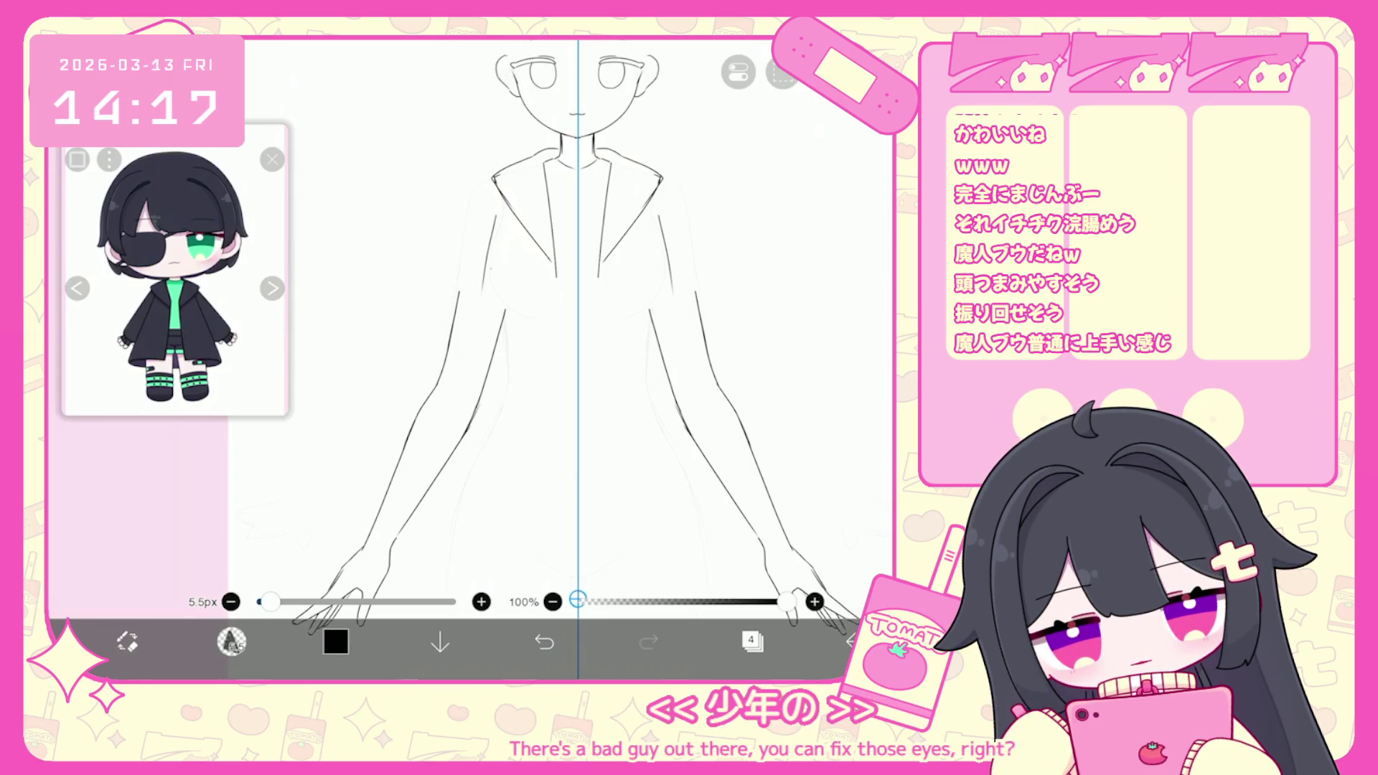
{"action": "key", "text": "ctrl+z"}
{"action": "scroll", "coordinate": [588, 358], "scroll_direction": "down", "scroll_amount": 1}
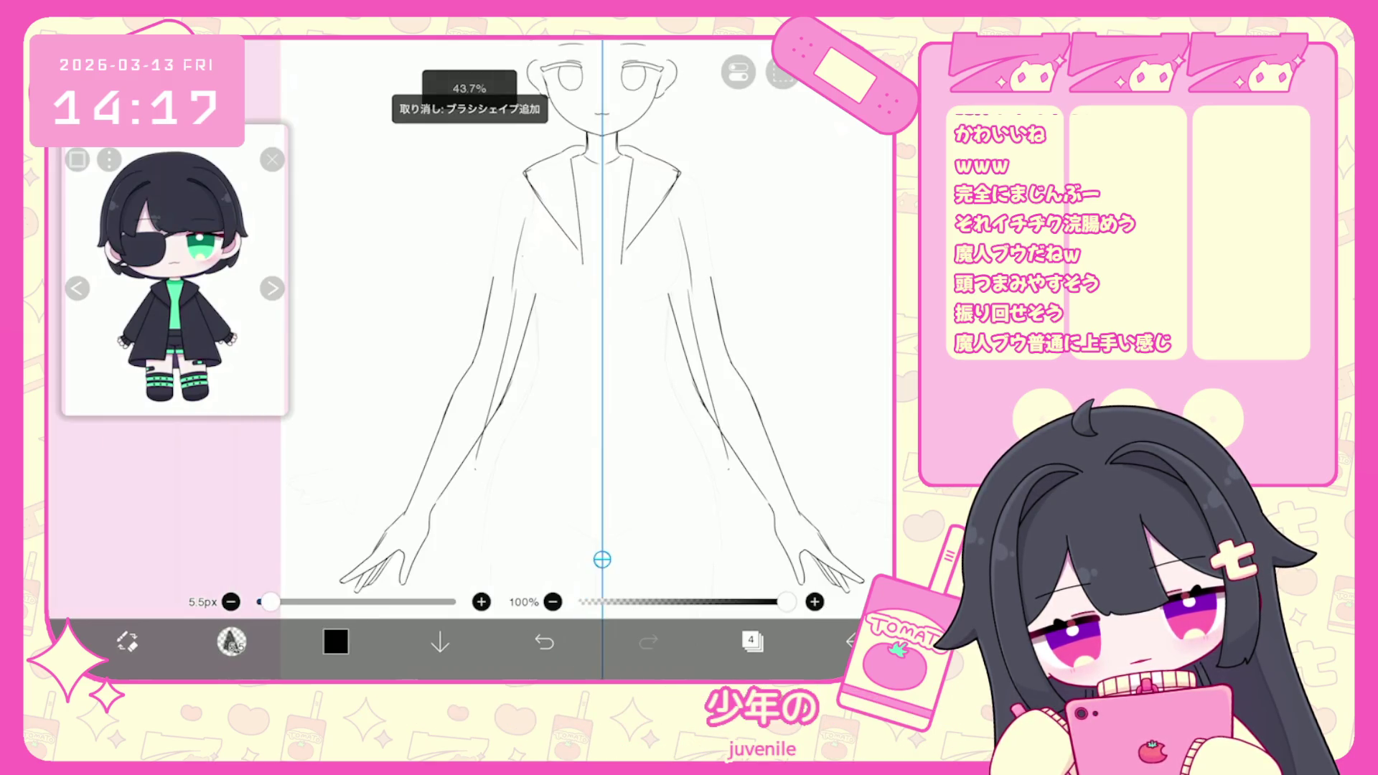
{"action": "scroll", "coordinate": [610, 323], "scroll_direction": "up", "scroll_amount": 1}
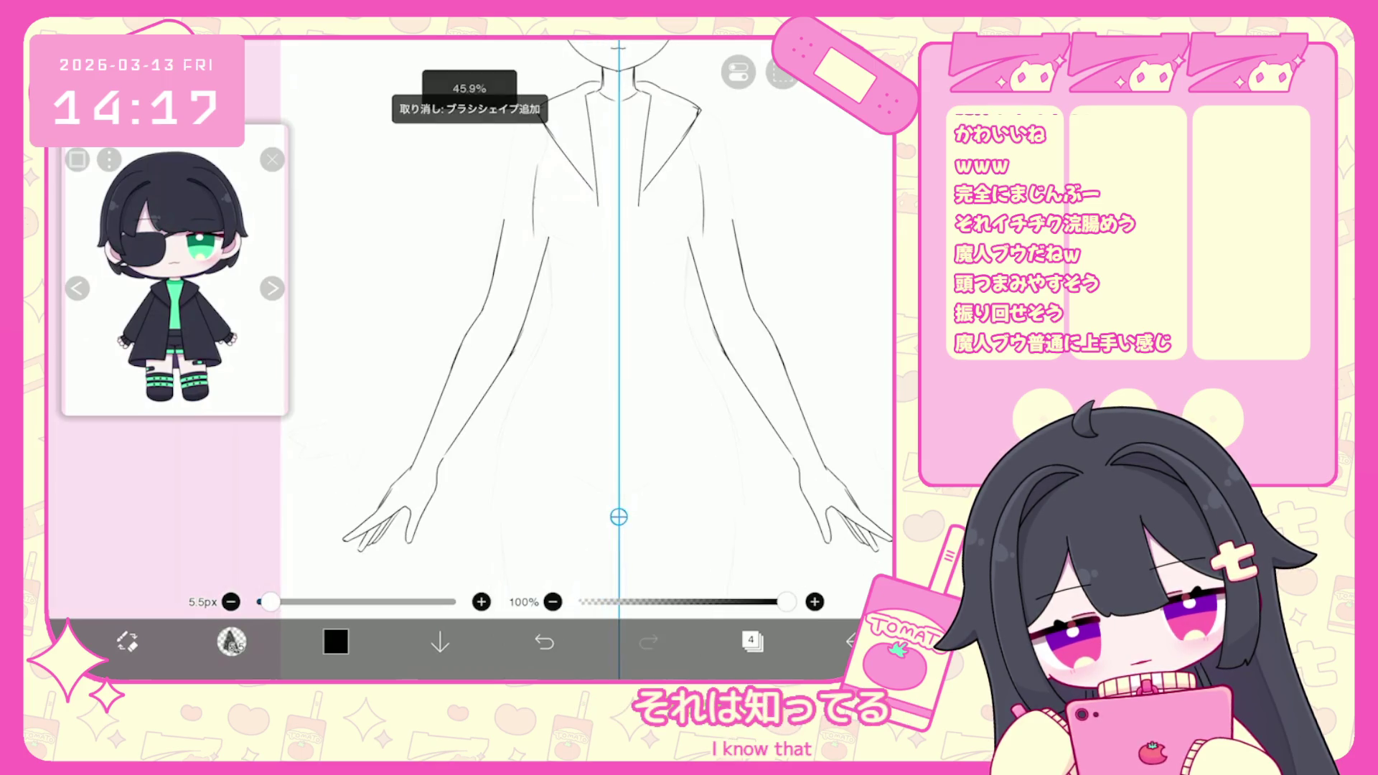
{"action": "scroll", "coordinate": [617, 323], "scroll_direction": "down", "scroll_amount": 2}
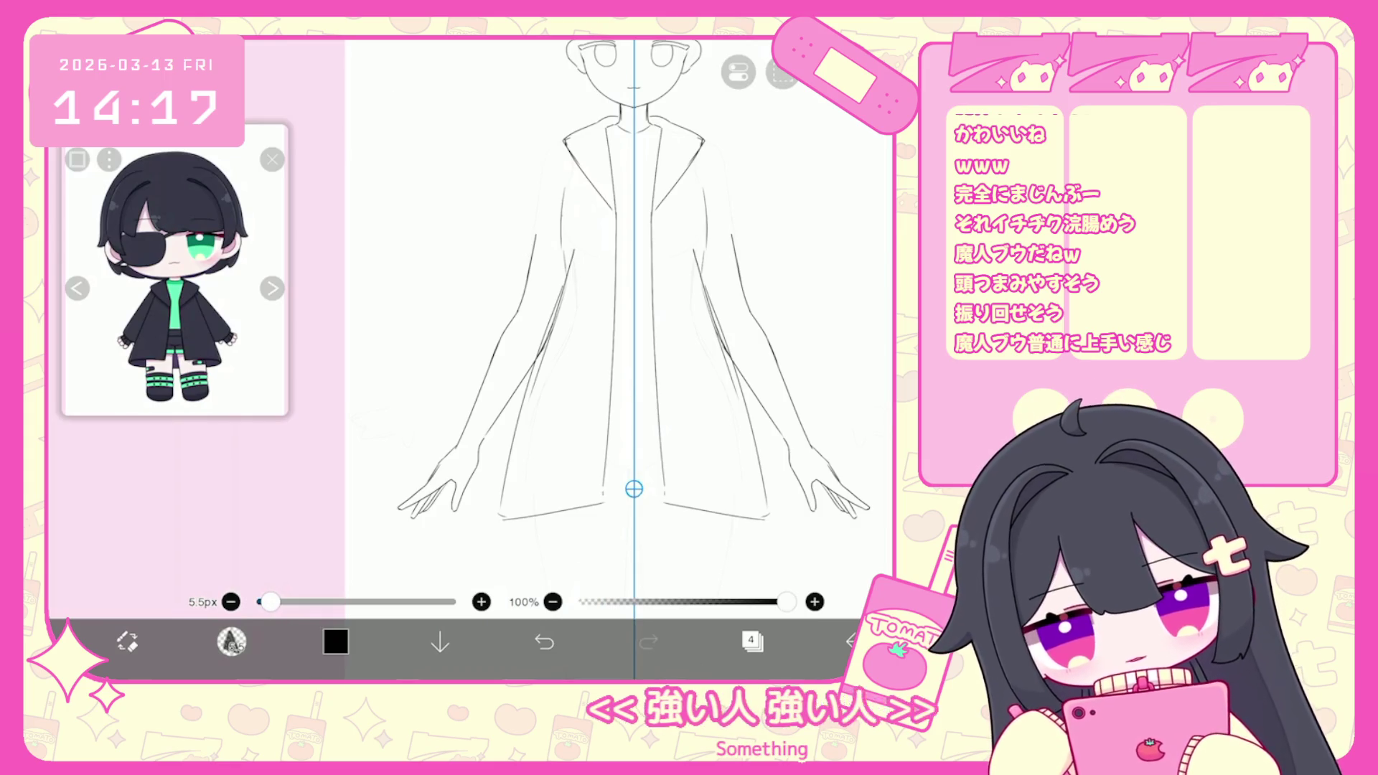
{"action": "scroll", "coordinate": [617, 323], "scroll_direction": "up", "scroll_amount": 2}
{"action": "scroll", "coordinate": [617, 323], "scroll_direction": "up", "scroll_amount": 1}
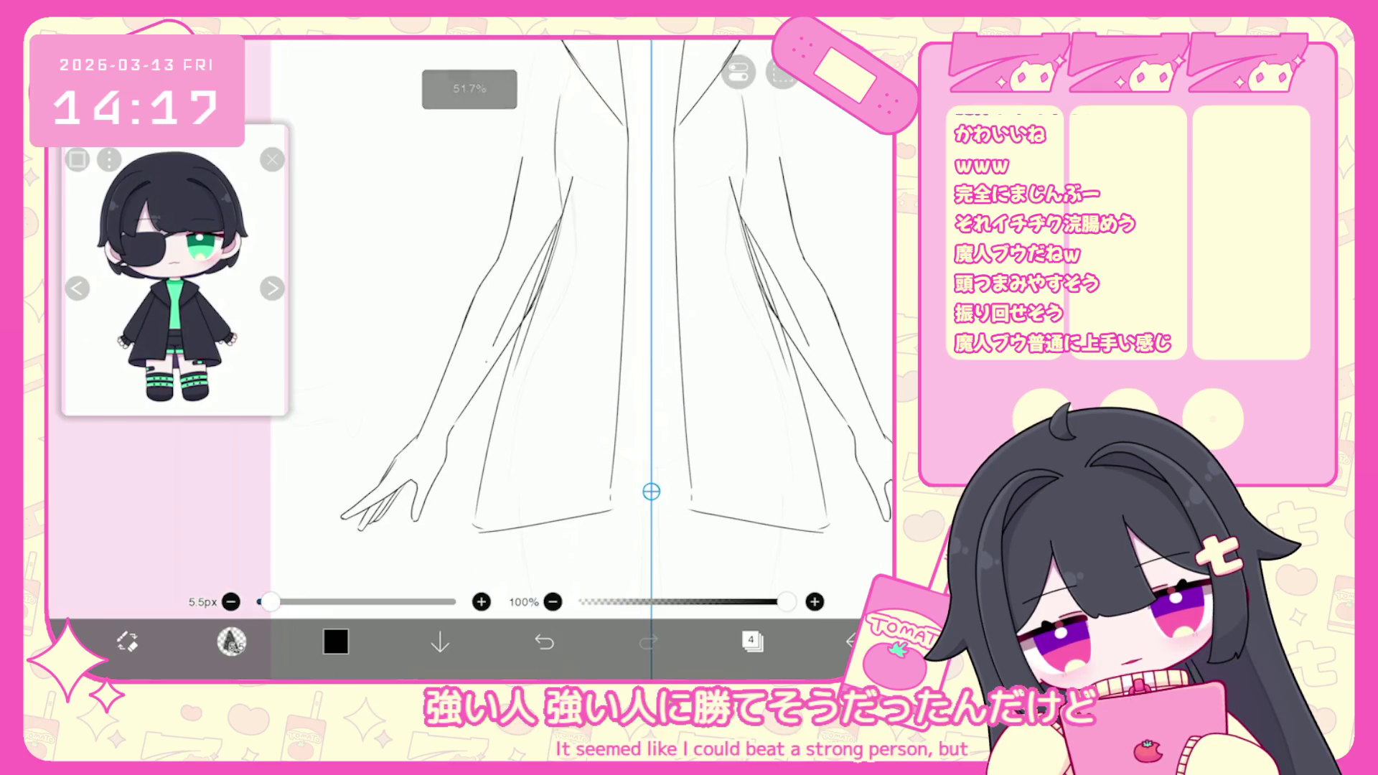
{"action": "key", "text": "ctrl+z"}
Draw a long line down the arm, delete the stray stroke beside it, then undo once.
{"action": "left_click_drag", "start_coordinate": [544, 168], "coordinate": [503, 514]}
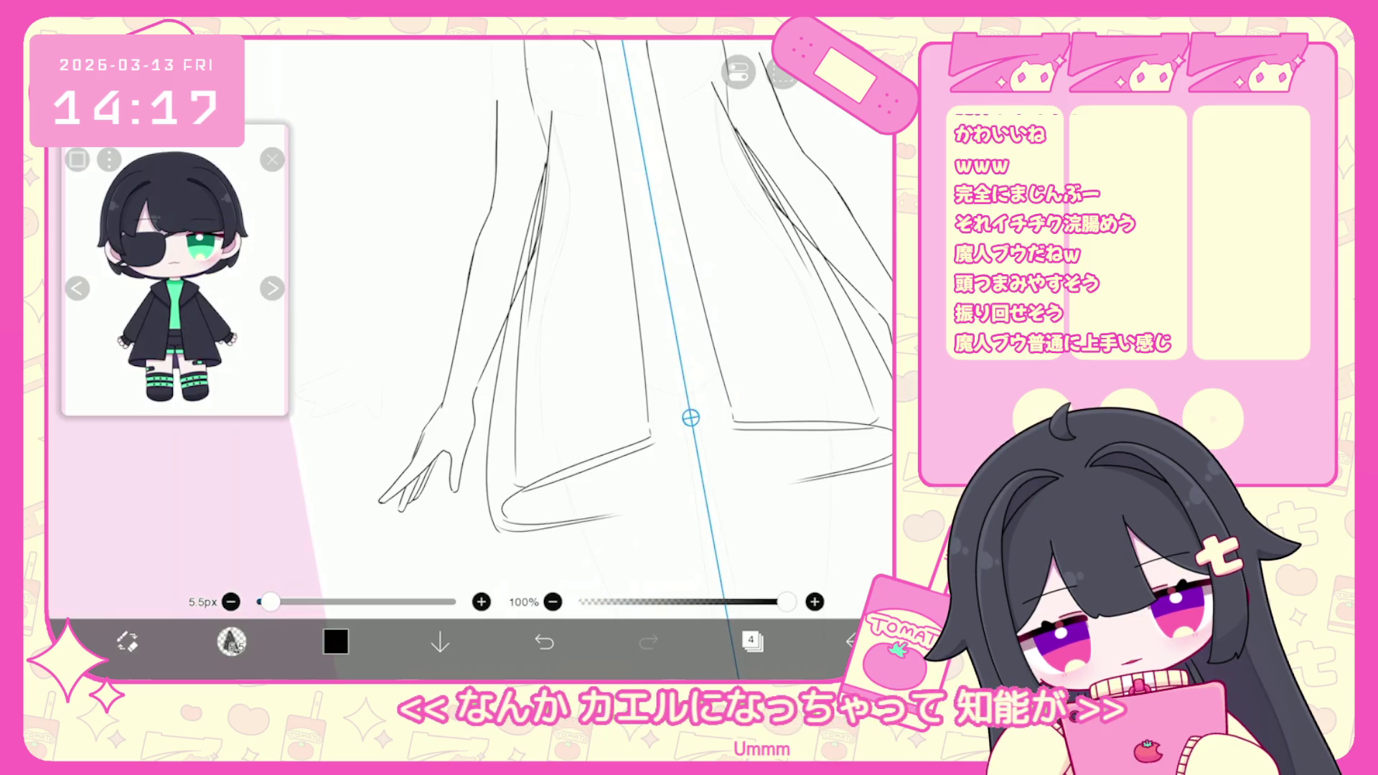
{"action": "scroll", "coordinate": [617, 323], "scroll_direction": "down", "scroll_amount": 3}
{"action": "left_click", "coordinate": [231, 641]}
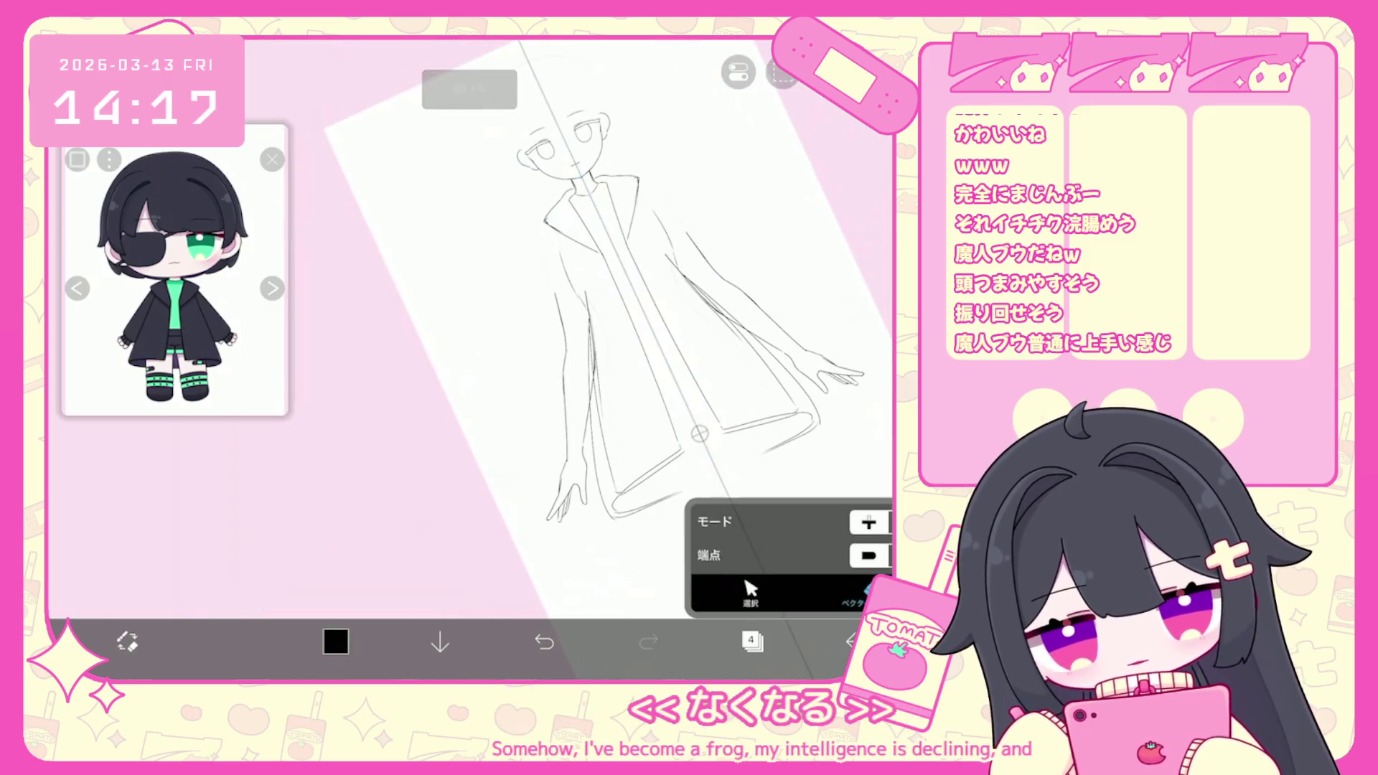
{"action": "left_click", "coordinate": [603, 380]}
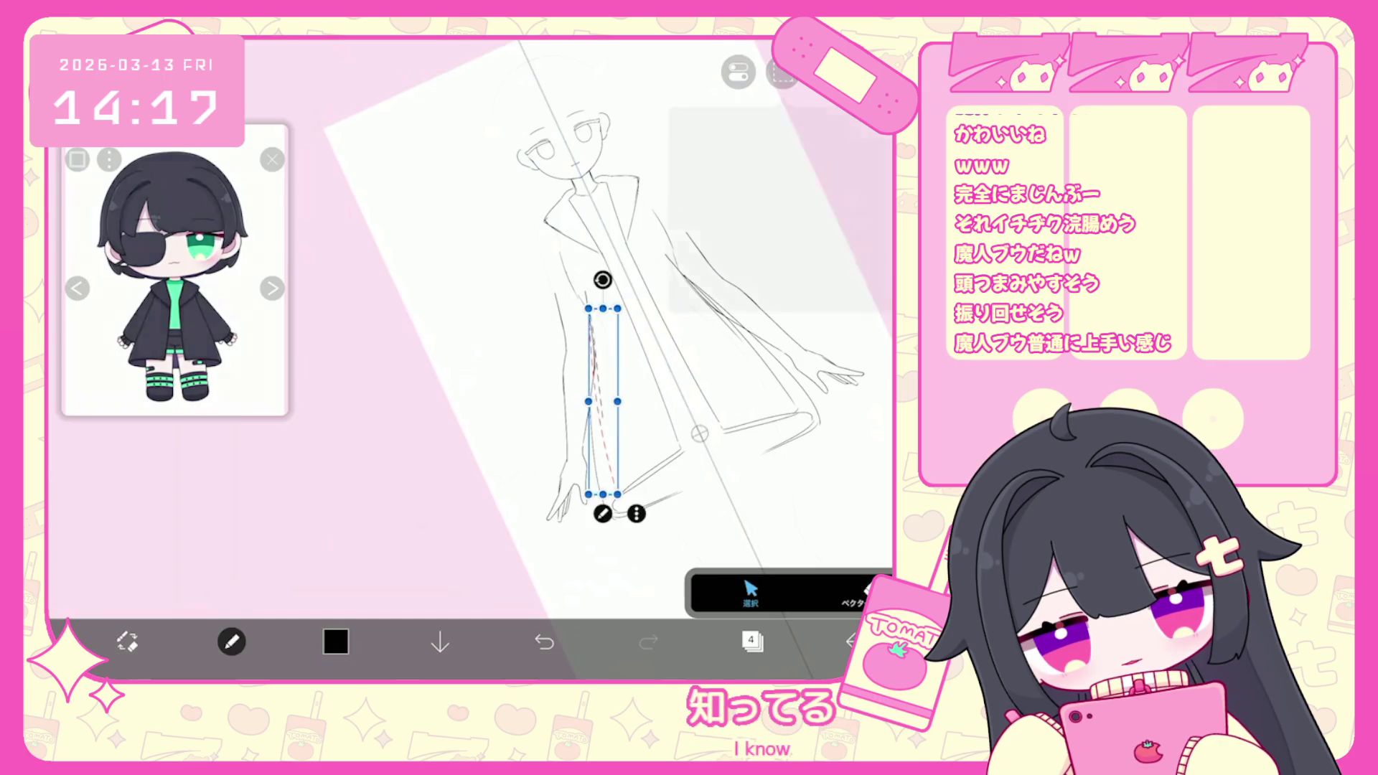
{"action": "left_click", "coordinate": [605, 510]}
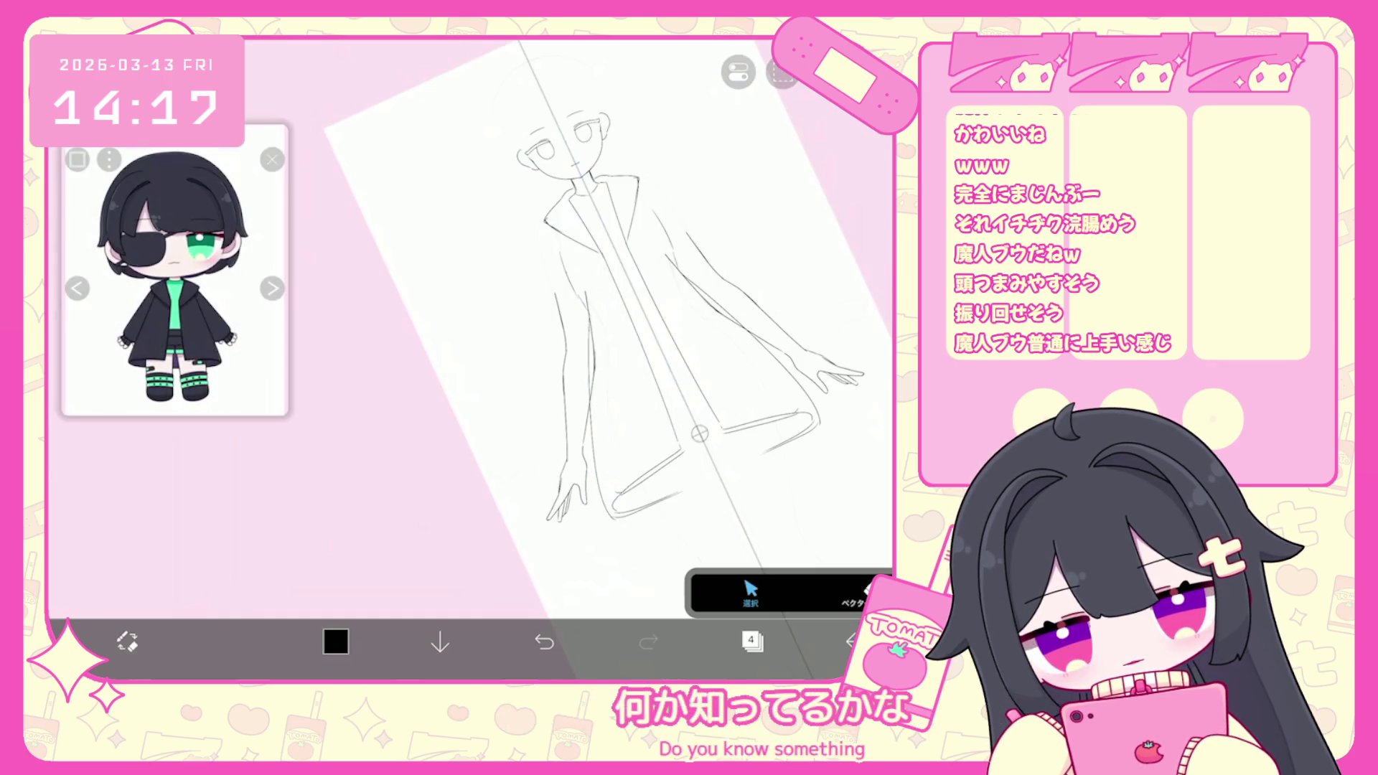
{"action": "left_click", "coordinate": [231, 641]}
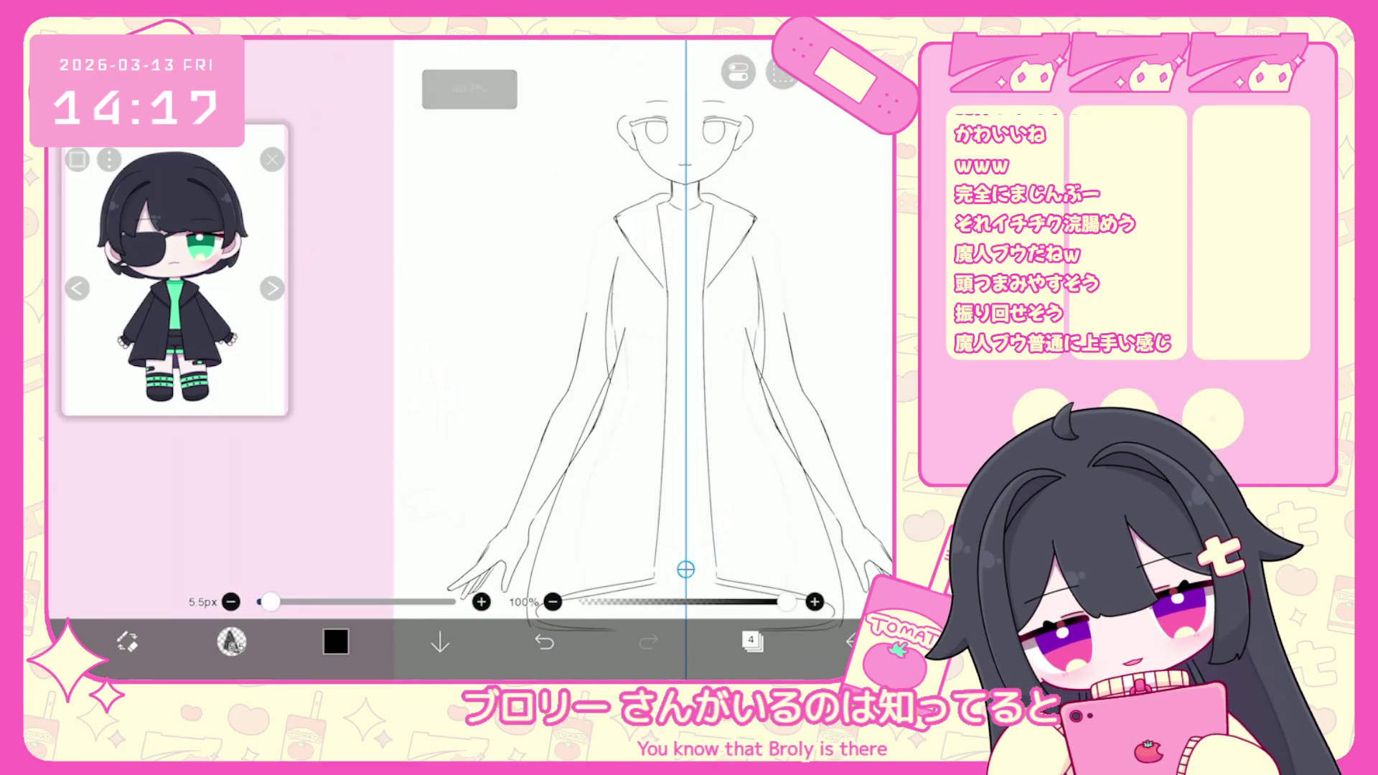
{"action": "key", "text": "ctrl+z"}
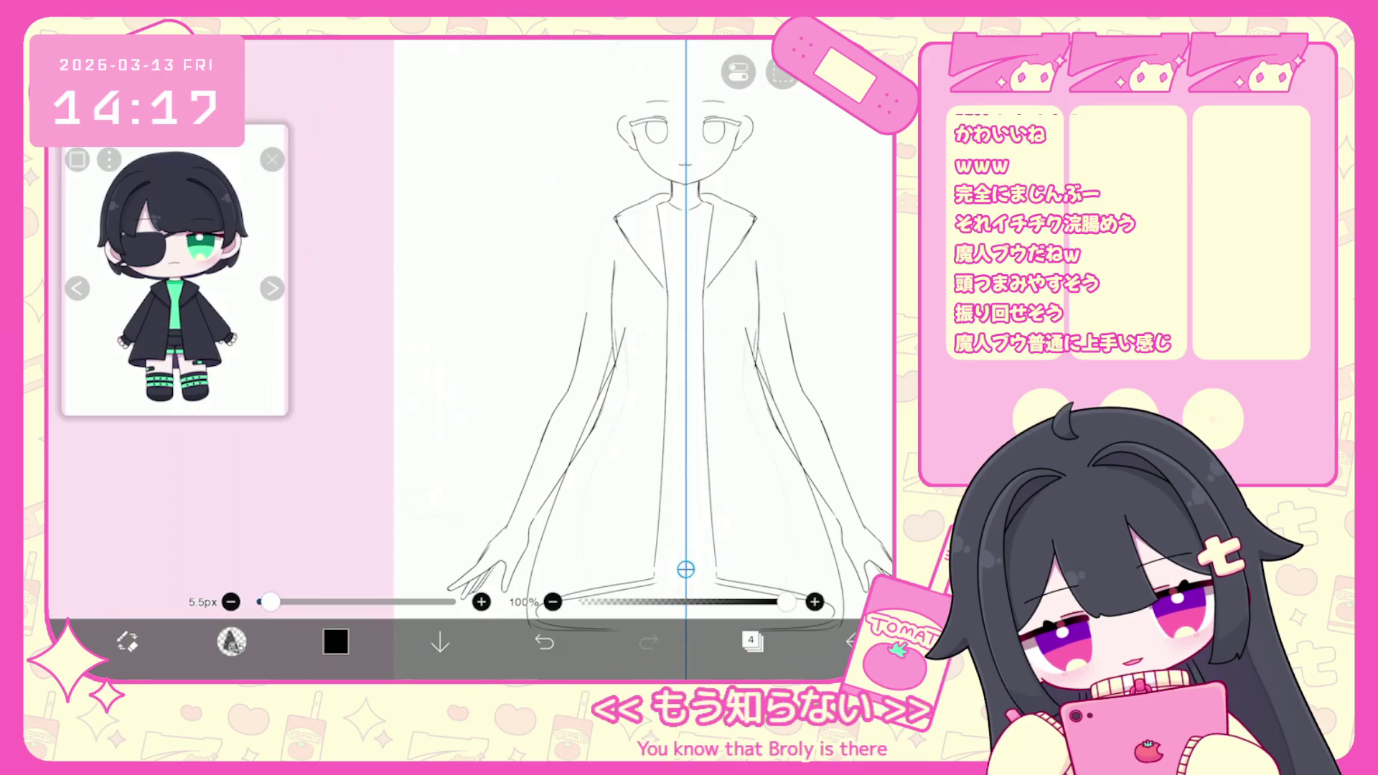
{"action": "scroll", "coordinate": [574, 344], "scroll_direction": "up", "scroll_amount": 2}
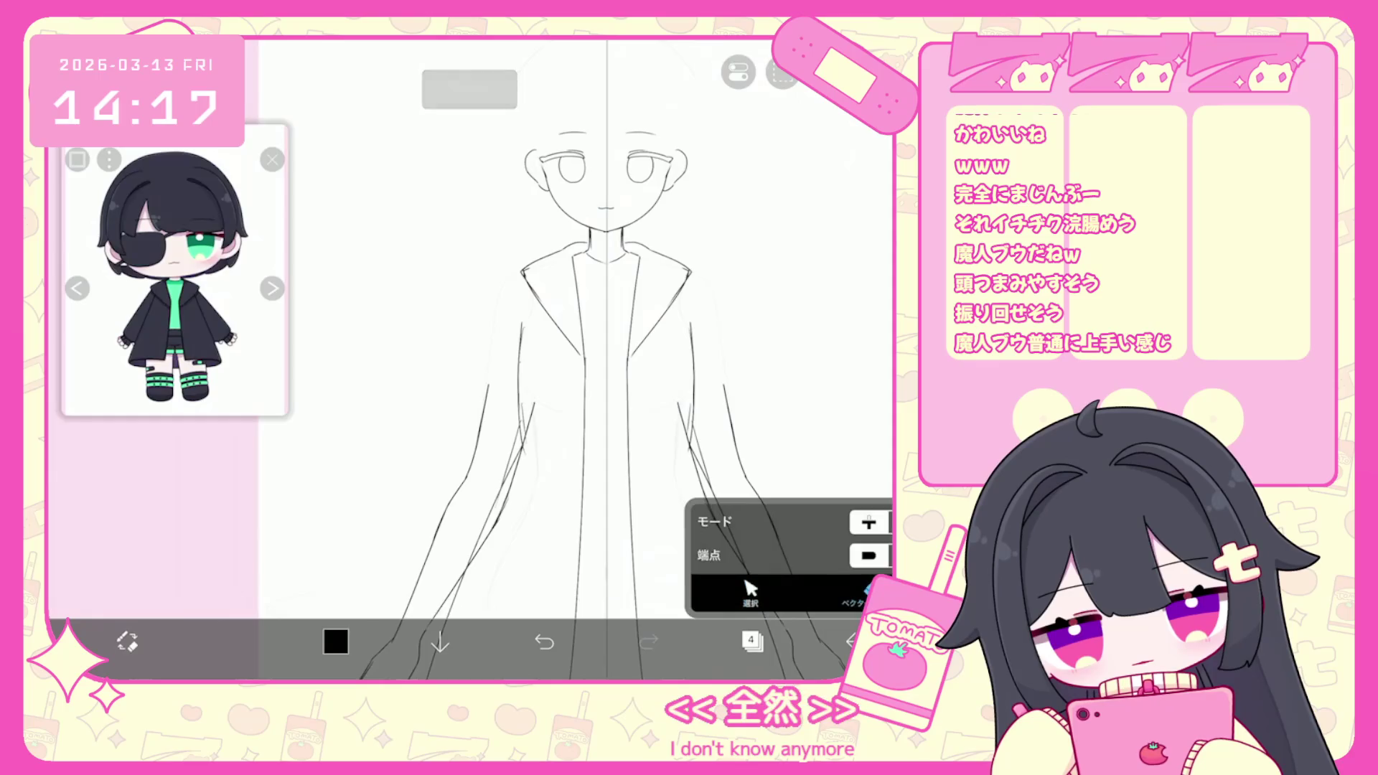
{"action": "left_click_drag", "start_coordinate": [536, 395], "coordinate": [526, 473]}
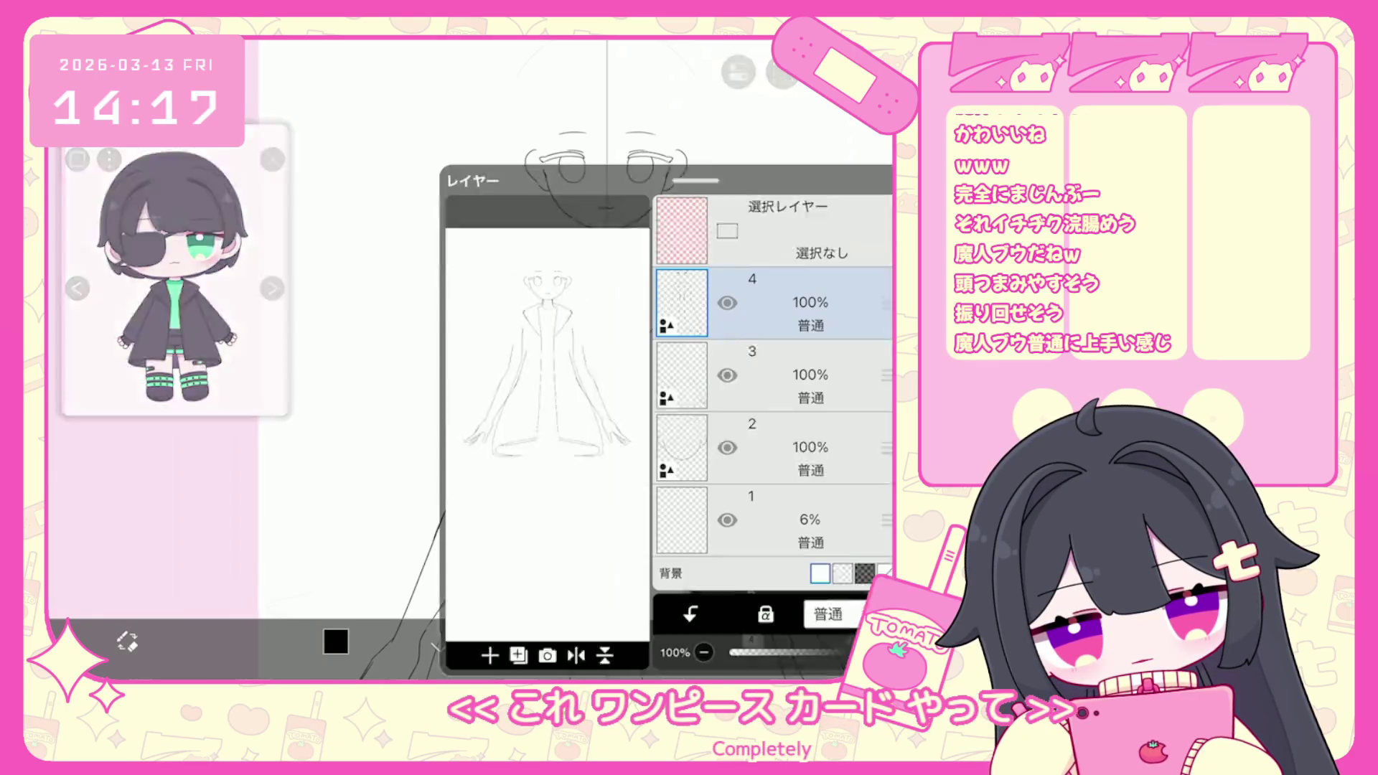
{"action": "left_click", "coordinate": [751, 641]}
{"action": "left_click", "coordinate": [727, 317]}
{"action": "left_click", "coordinate": [789, 317]}
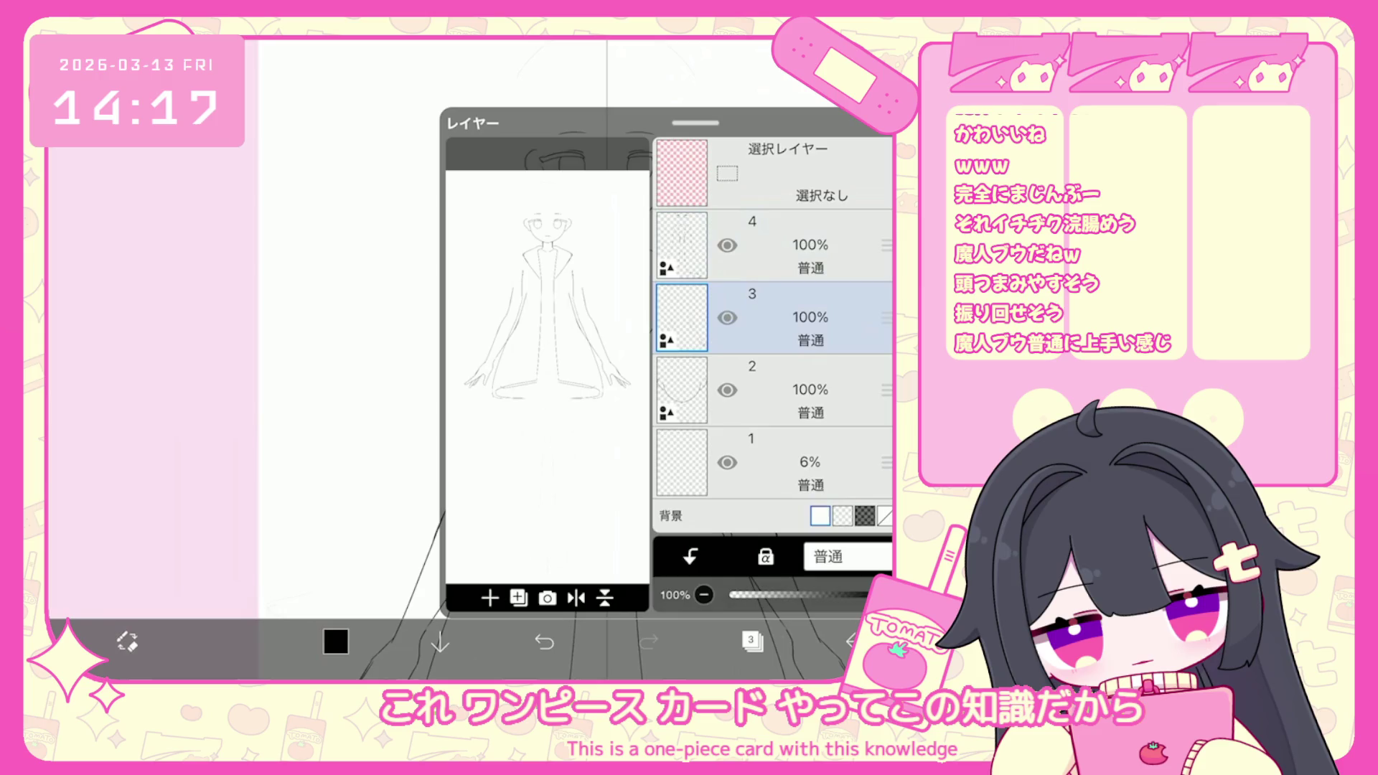
{"action": "left_click", "coordinate": [789, 245]}
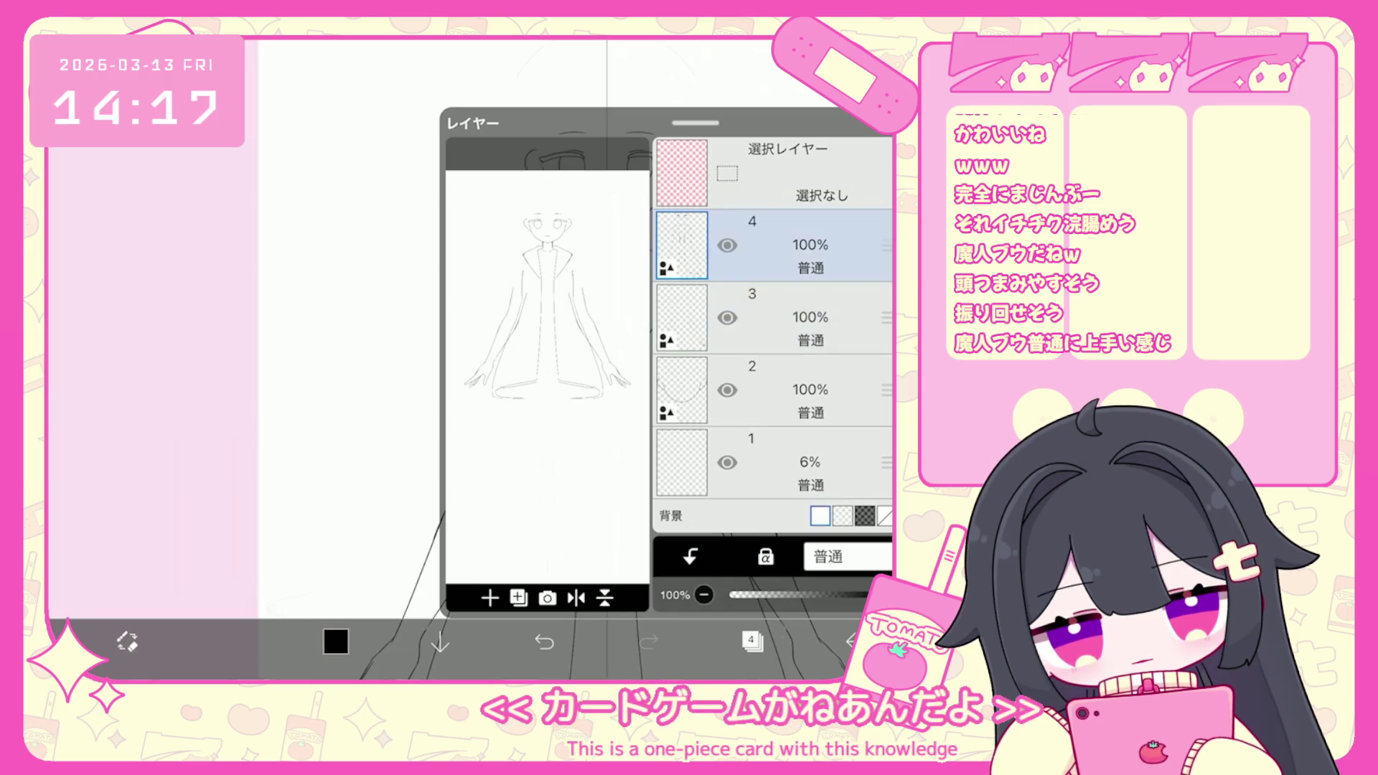
{"action": "left_click_drag", "start_coordinate": [696, 123], "coordinate": [695, 498]}
{"action": "left_click", "coordinate": [752, 641]}
Undo the last five sleeve strokes near the elbows.
{"action": "left_click", "coordinate": [751, 641]}
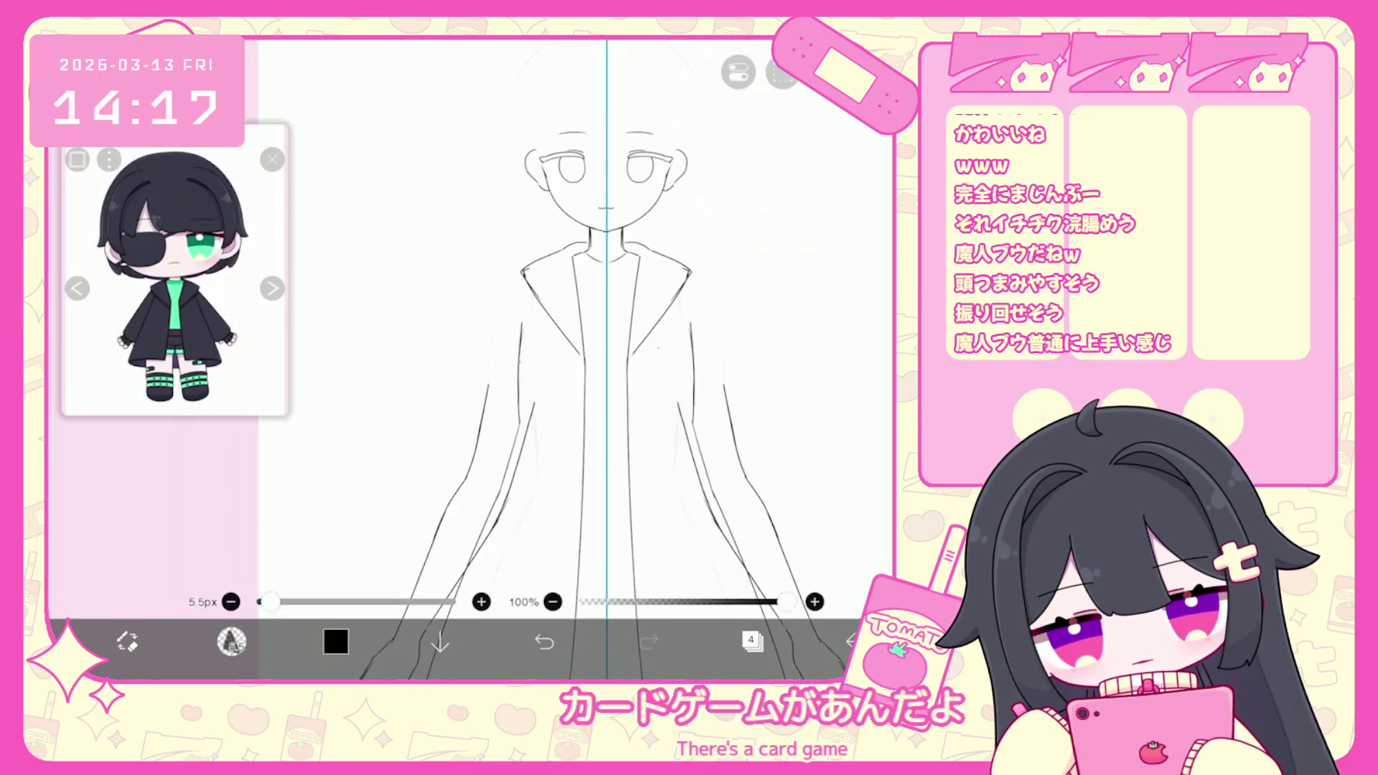
{"action": "scroll", "coordinate": [651, 323], "scroll_direction": "down", "scroll_amount": 2}
{"action": "left_click", "coordinate": [544, 641]}
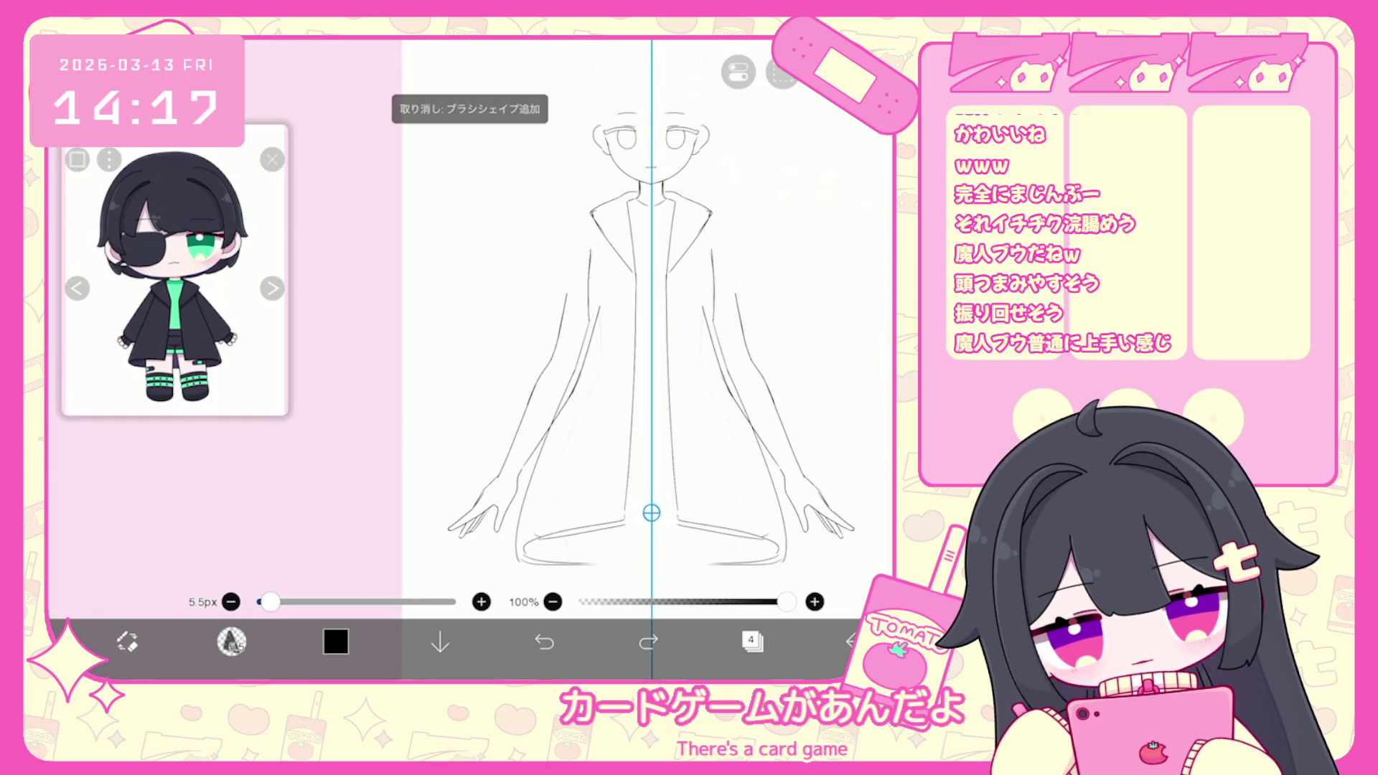
{"action": "left_click", "coordinate": [544, 641]}
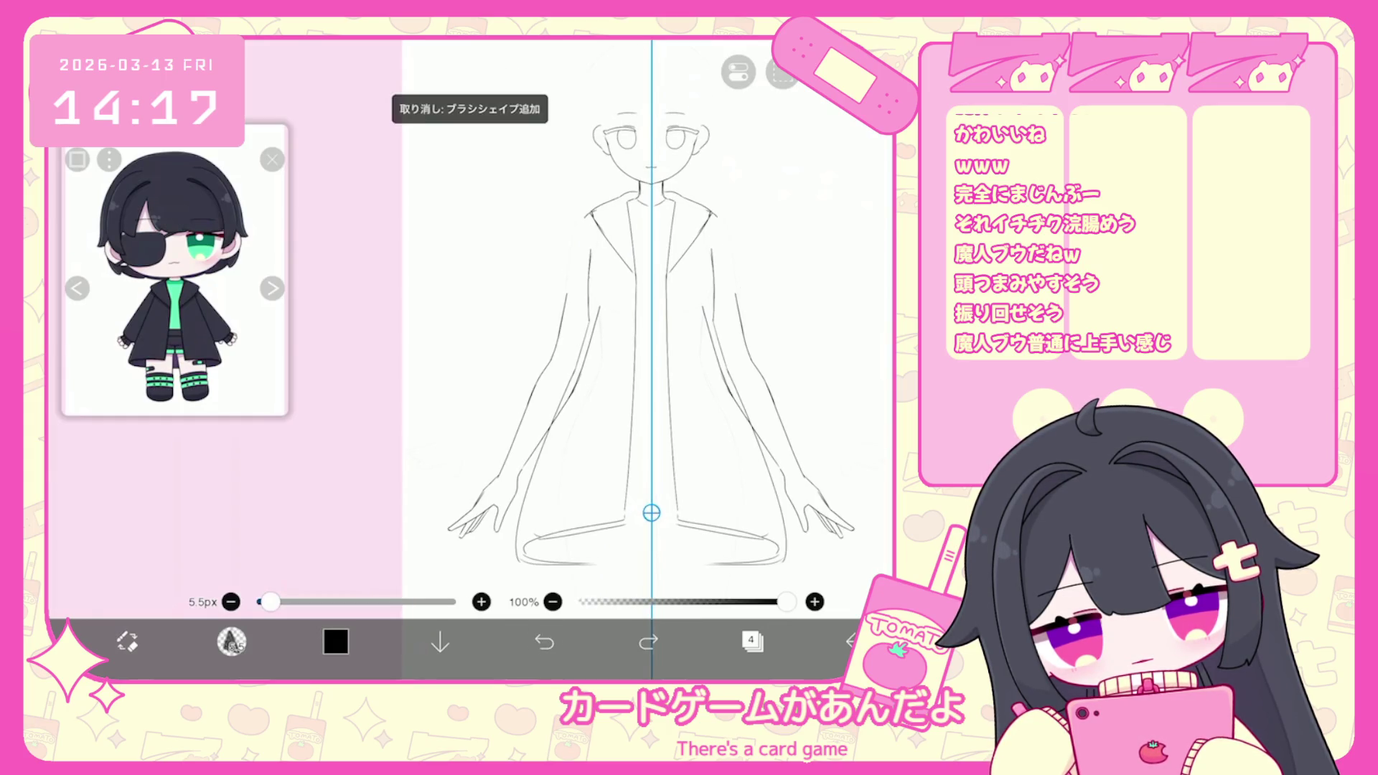
{"action": "left_click", "coordinate": [544, 640]}
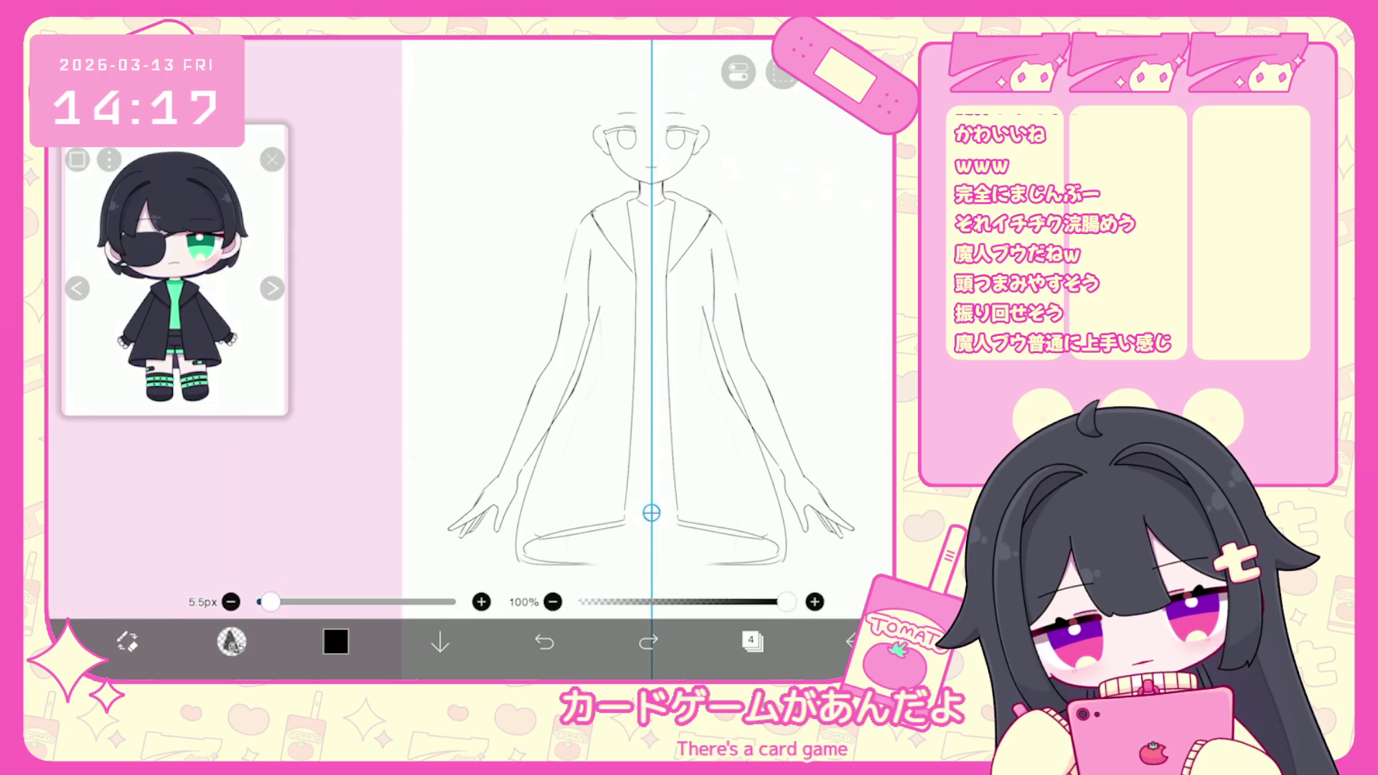
{"action": "left_click", "coordinate": [544, 641]}
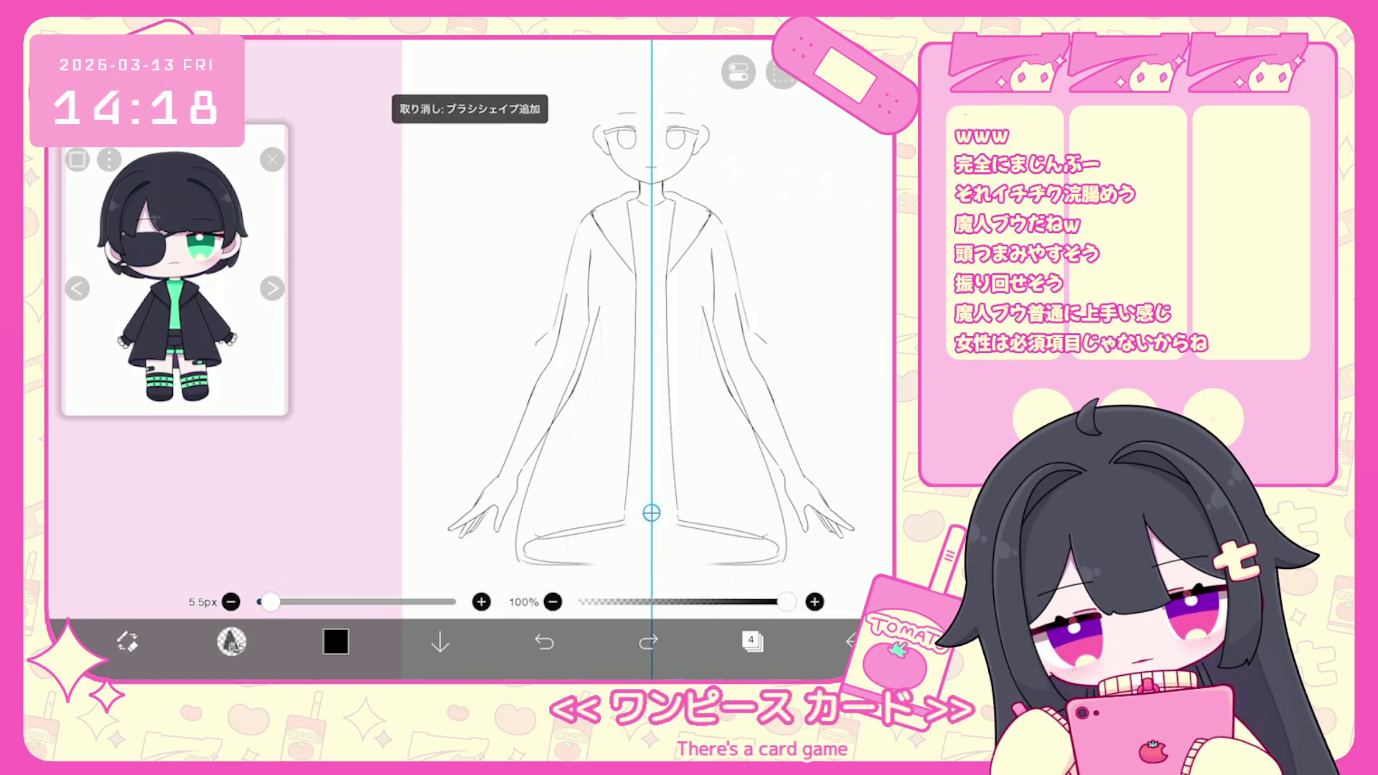
{"action": "scroll", "coordinate": [646, 323], "scroll_direction": "up", "scroll_amount": 1}
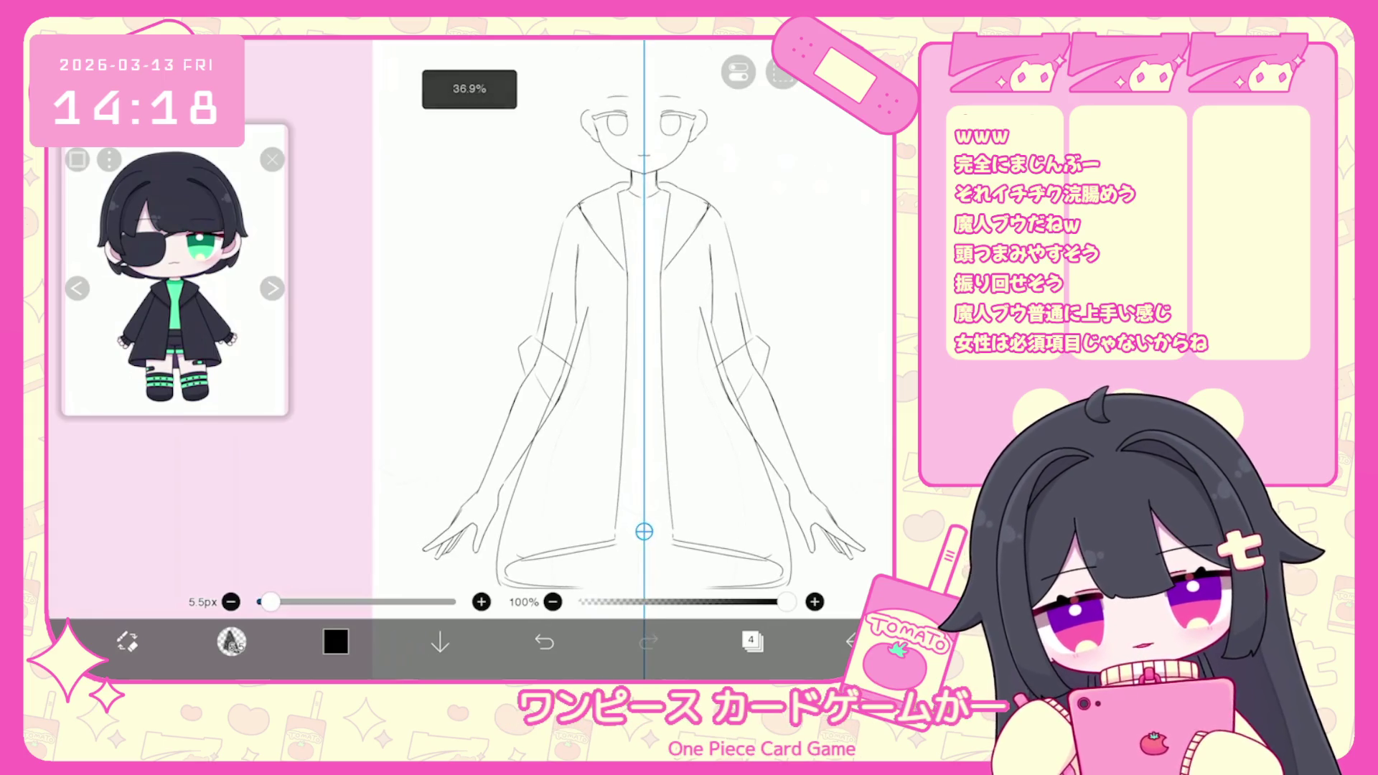
{"action": "left_click", "coordinate": [544, 641]}
Redraw mirrored outer and upper sleeve lines and cuffs, then undo the cuff strokes at the hands.
{"action": "left_click_drag", "start_coordinate": [733, 341], "coordinate": [840, 484]}
{"action": "left_click", "coordinate": [544, 641]}
{"action": "left_click_drag", "start_coordinate": [520, 361], "coordinate": [445, 494]}
{"action": "left_click_drag", "start_coordinate": [518, 366], "coordinate": [491, 404]}
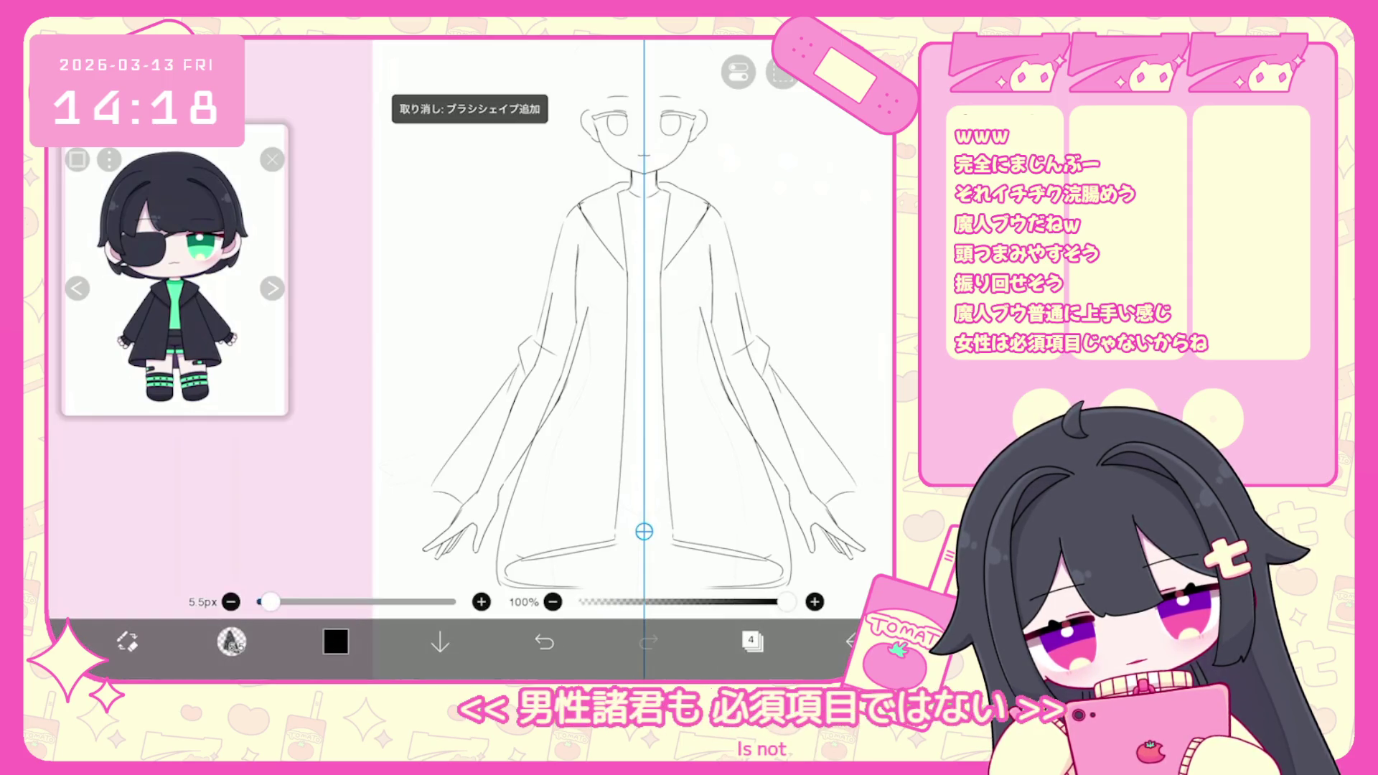
{"action": "left_click_drag", "start_coordinate": [495, 509], "coordinate": [463, 528]}
{"action": "left_click", "coordinate": [544, 641]}
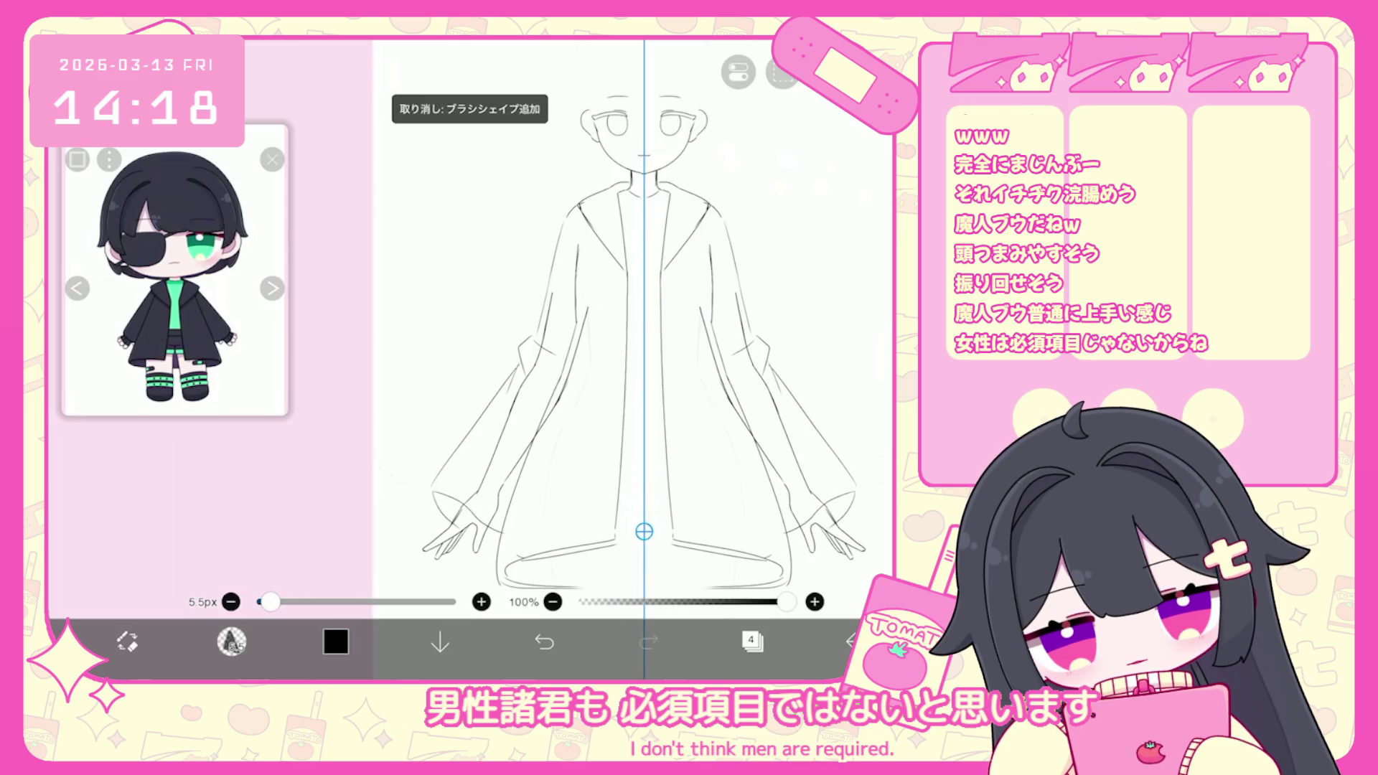
{"action": "left_click", "coordinate": [544, 641]}
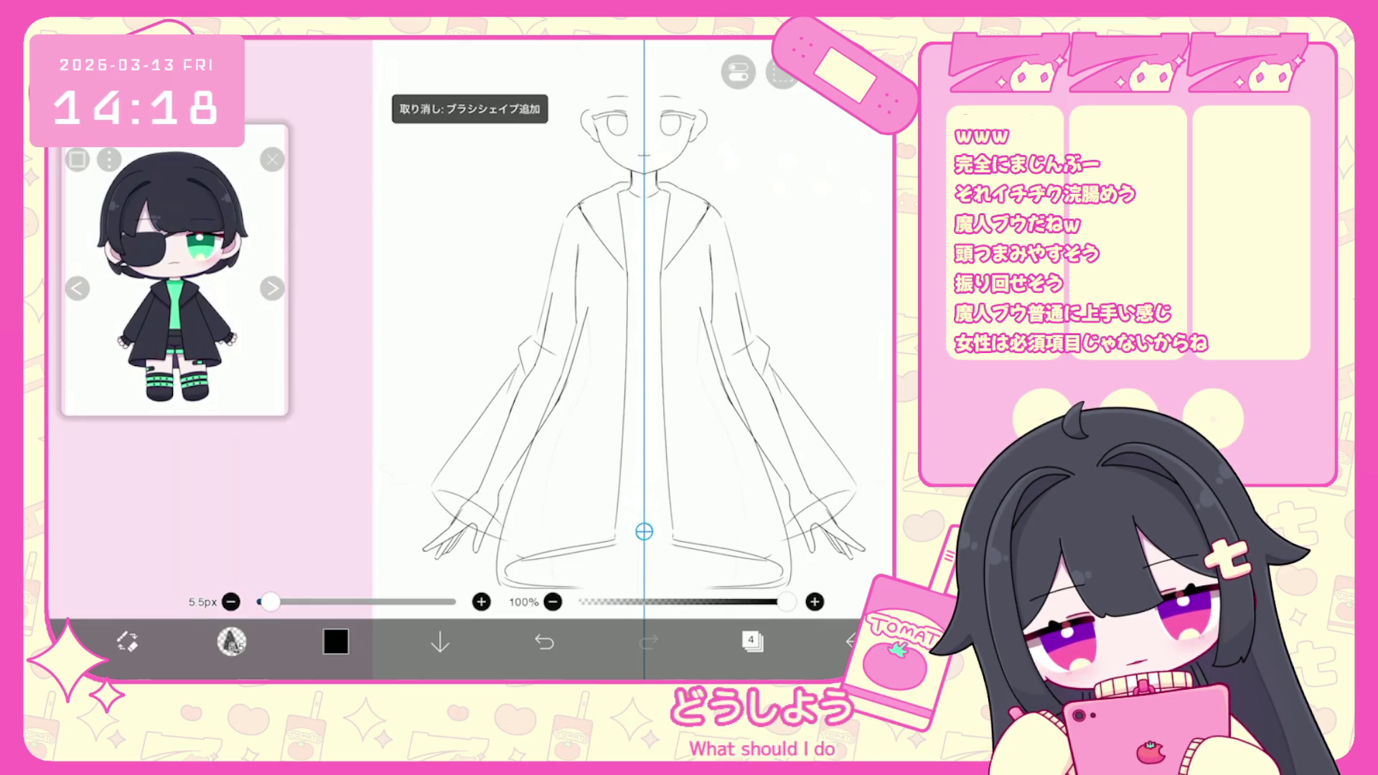
{"action": "left_click", "coordinate": [544, 641]}
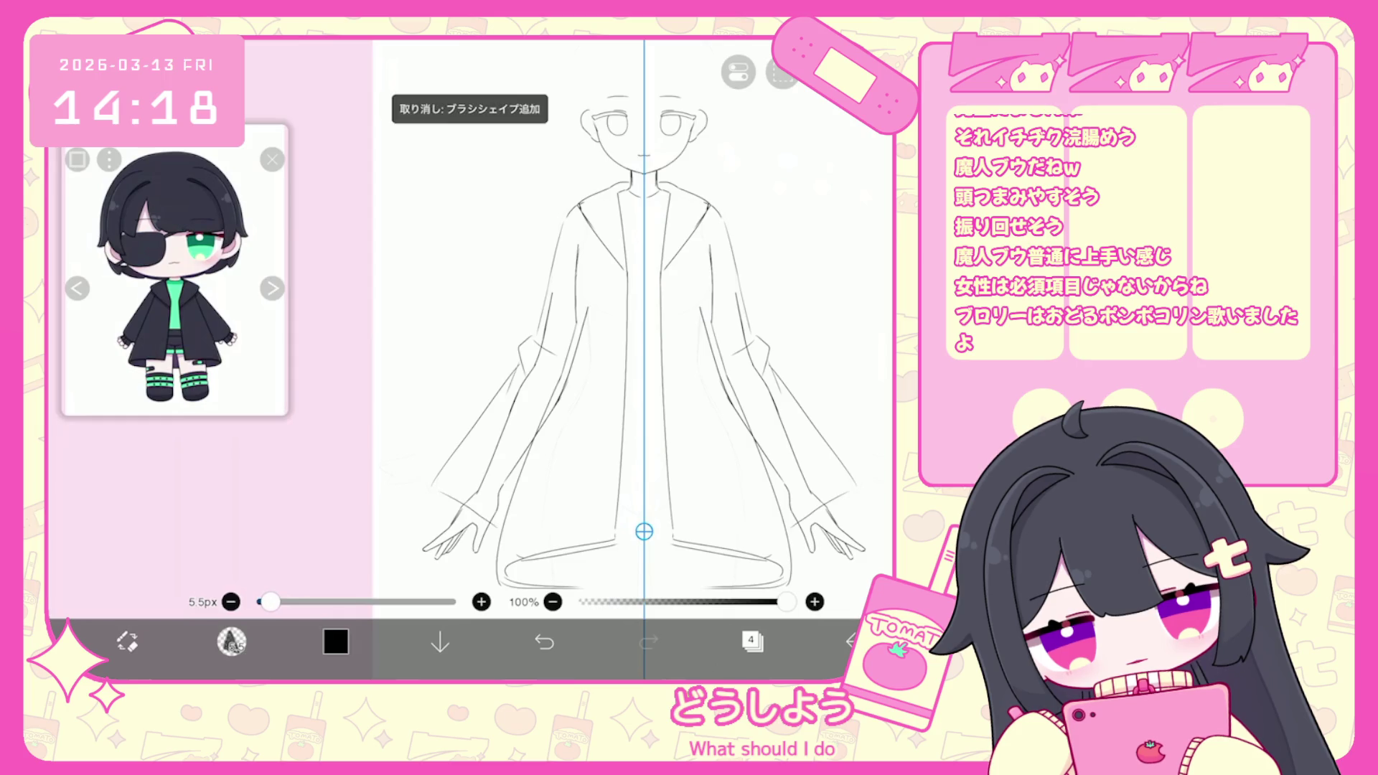
Rotate the canvas and restore a short stroke on the right-side hand.
{"action": "left_click_drag", "start_coordinate": [643, 431], "coordinate": [664, 323]}
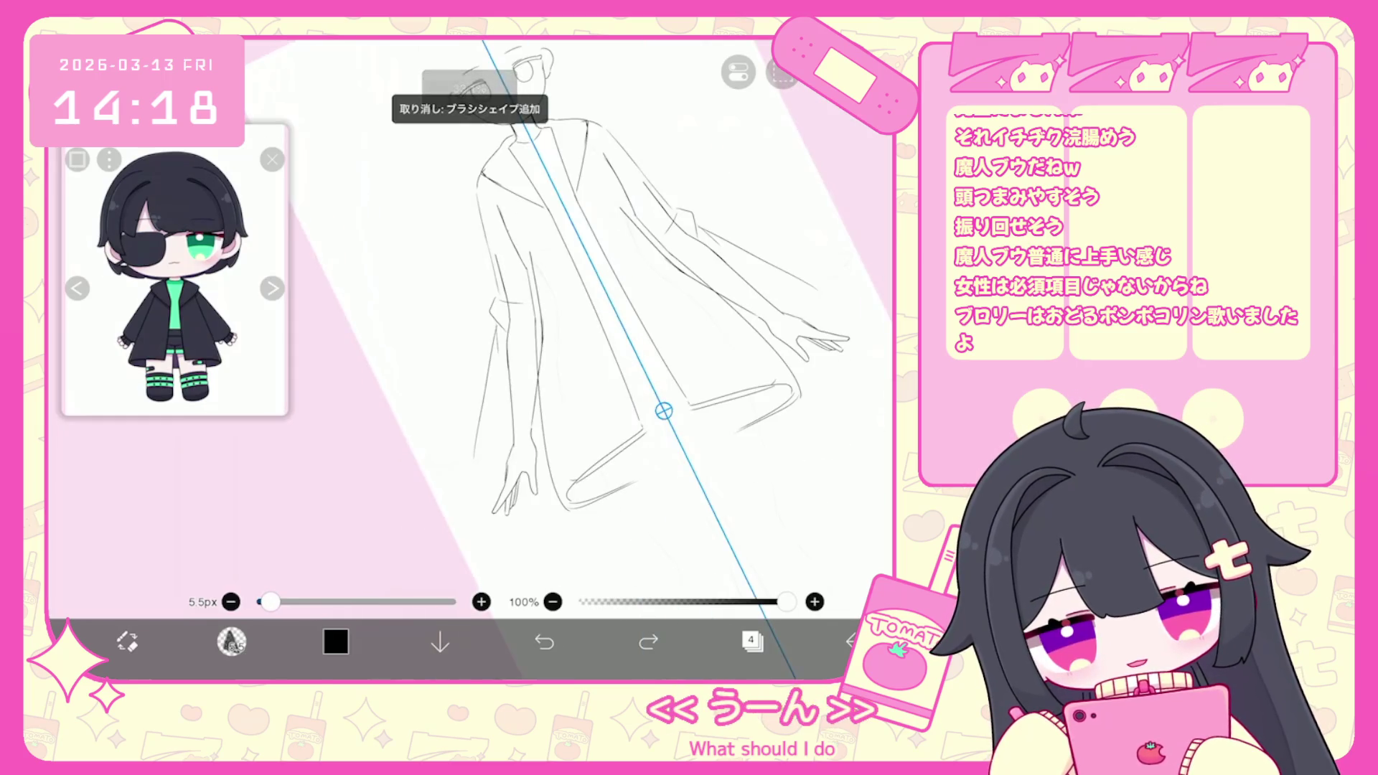
{"action": "left_click_drag", "start_coordinate": [797, 305], "coordinate": [772, 338]}
{"action": "left_click", "coordinate": [544, 641]}
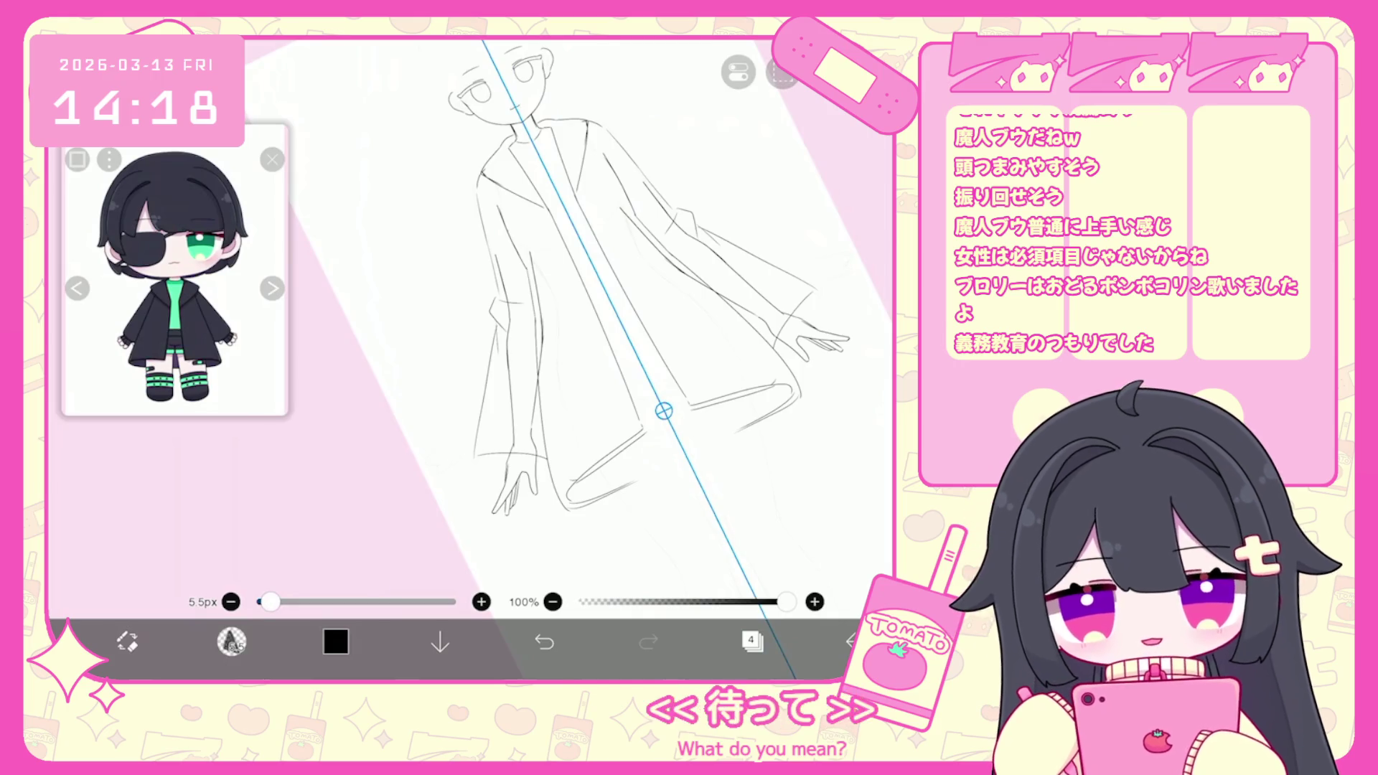
{"action": "left_click_drag", "start_coordinate": [814, 294], "coordinate": [781, 347]}
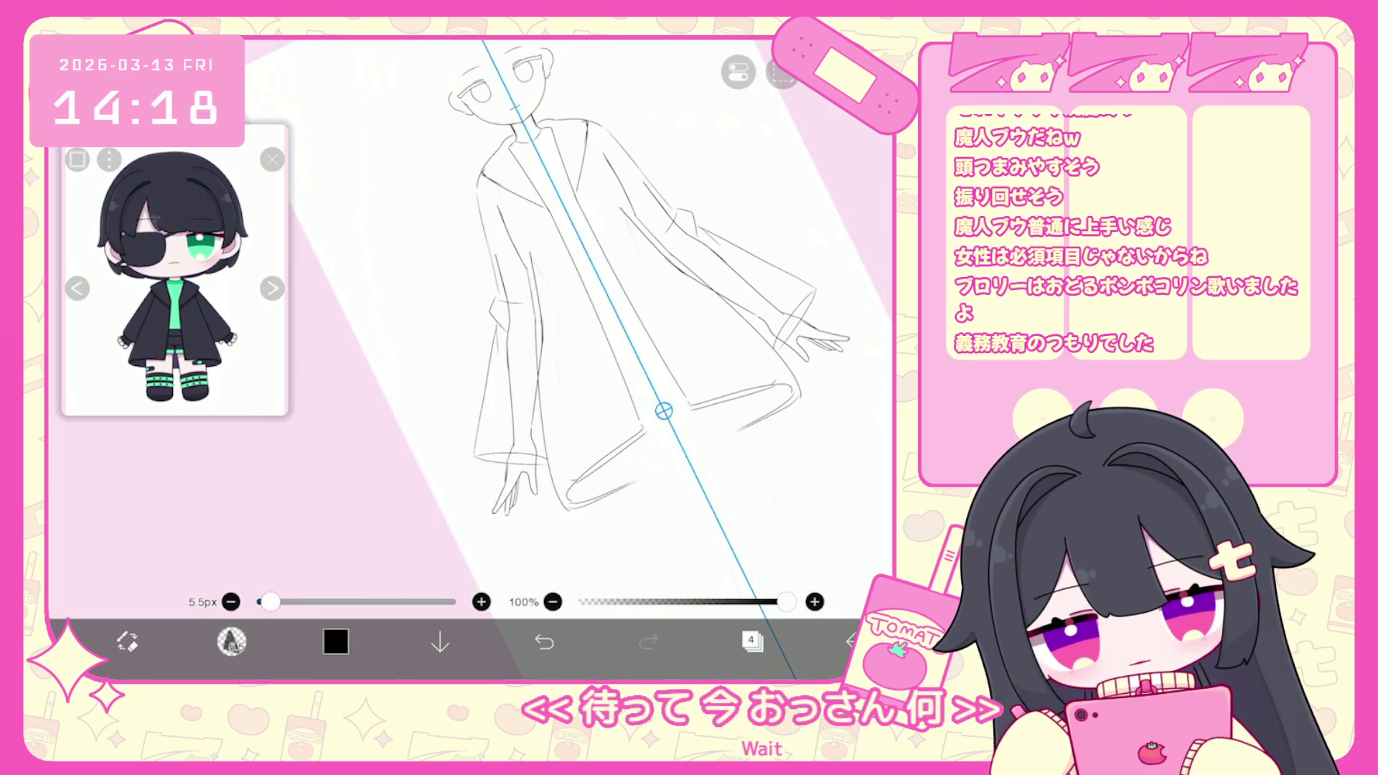
{"action": "left_click", "coordinate": [544, 641]}
{"action": "left_click", "coordinate": [648, 641]}
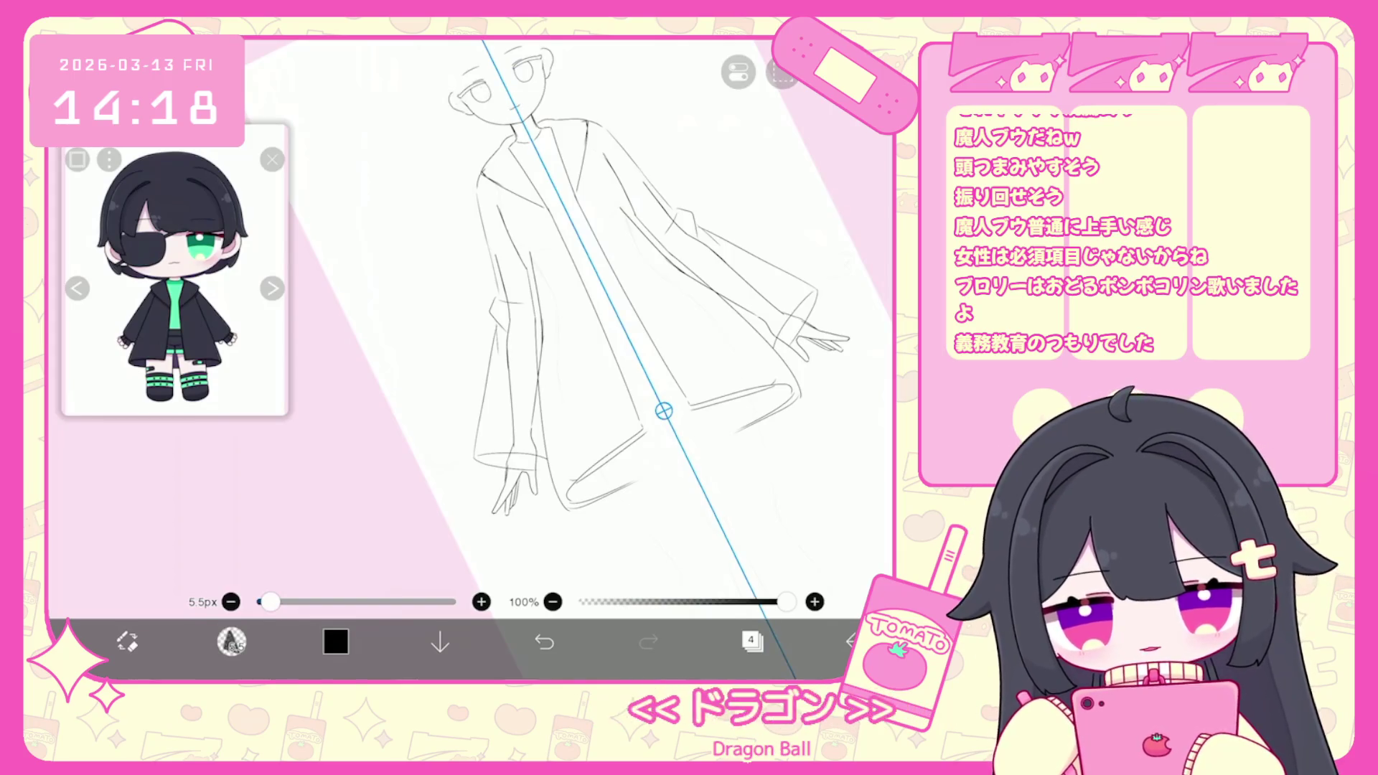
{"action": "scroll", "coordinate": [646, 287], "scroll_direction": "up", "scroll_amount": 1}
{"action": "scroll", "coordinate": [574, 322], "scroll_direction": "down", "scroll_amount": 2}
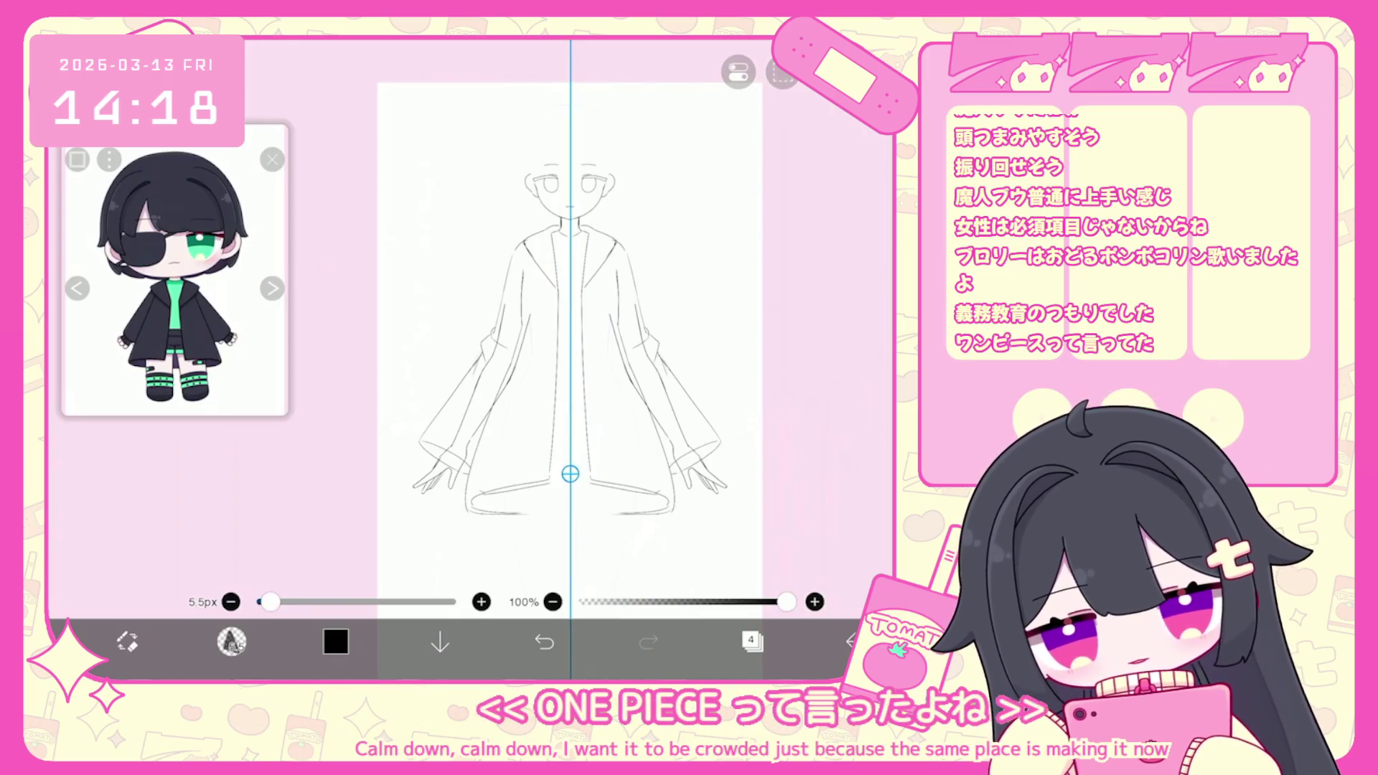
Undo the last two strokes near the collar.
{"action": "scroll", "coordinate": [561, 359], "scroll_direction": "up", "scroll_amount": 1}
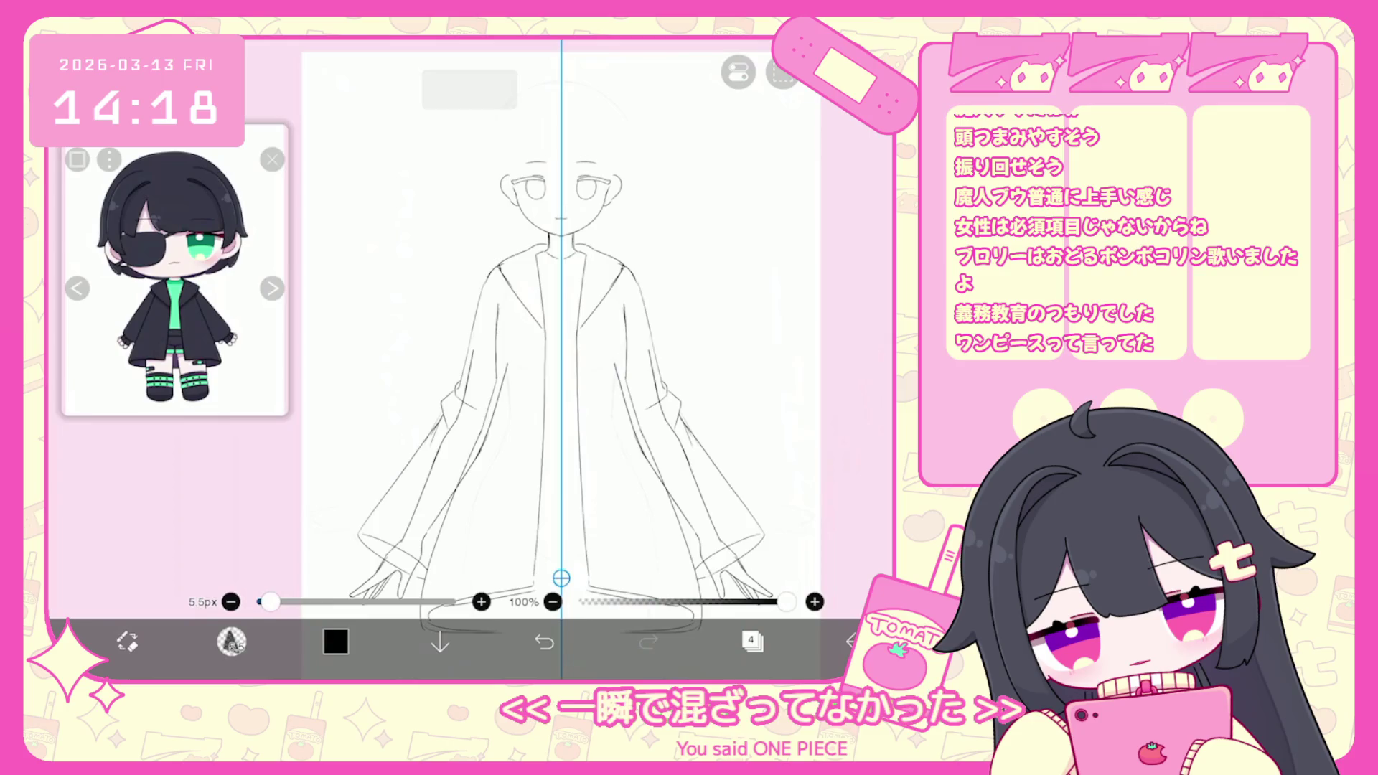
{"action": "key", "text": "ctrl+z"}
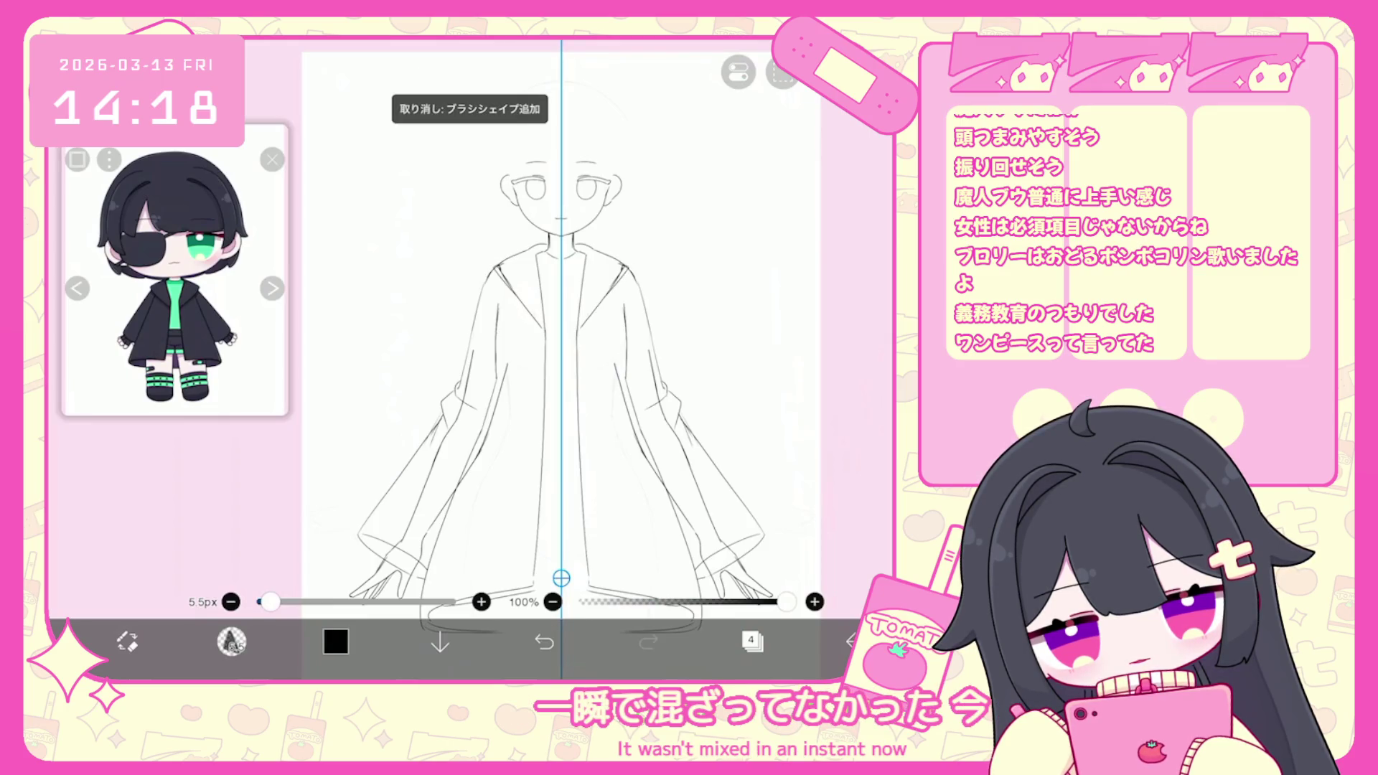
{"action": "key", "text": "ctrl+z"}
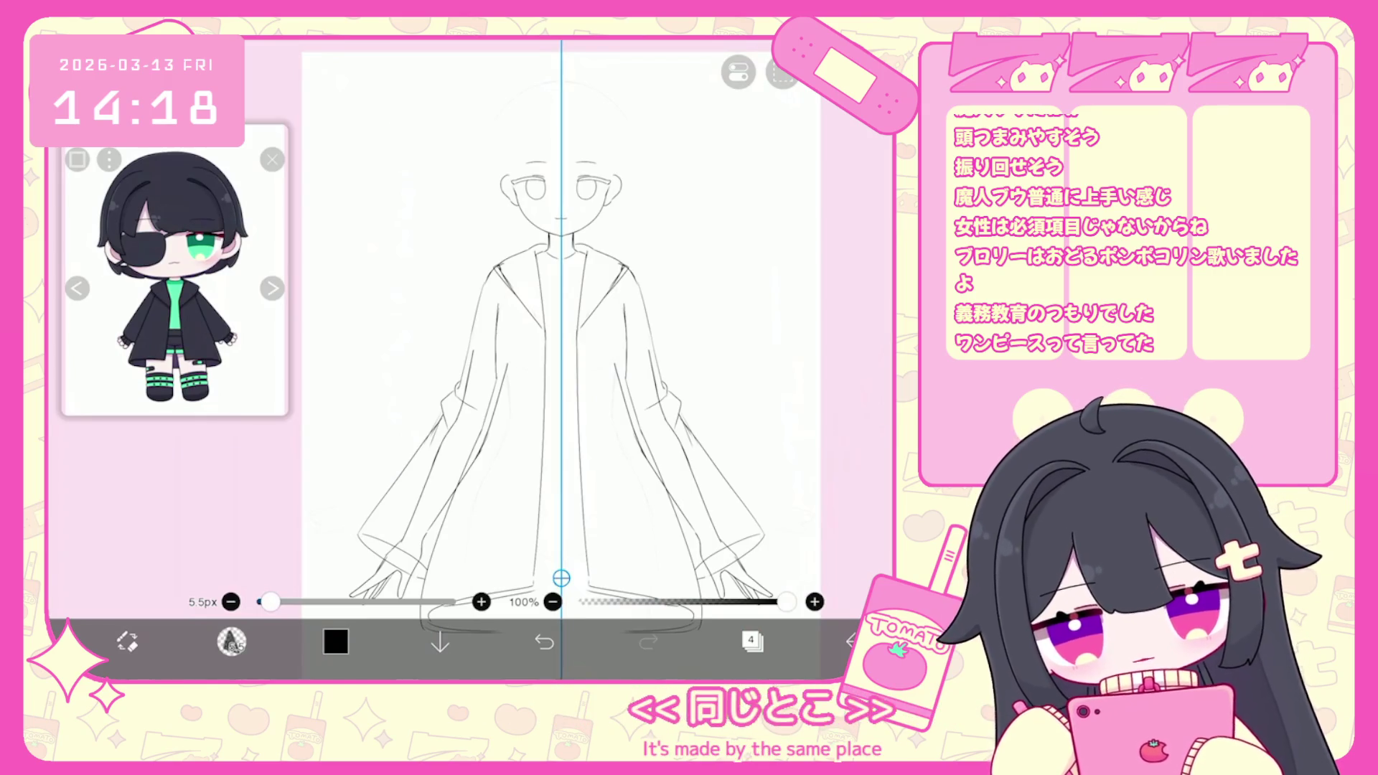
{"action": "scroll", "coordinate": [561, 323], "scroll_direction": "down", "scroll_amount": 5}
Lower layer 3's opacity to 30% and return to drawing on layer 4.
{"action": "left_click", "coordinate": [751, 640]}
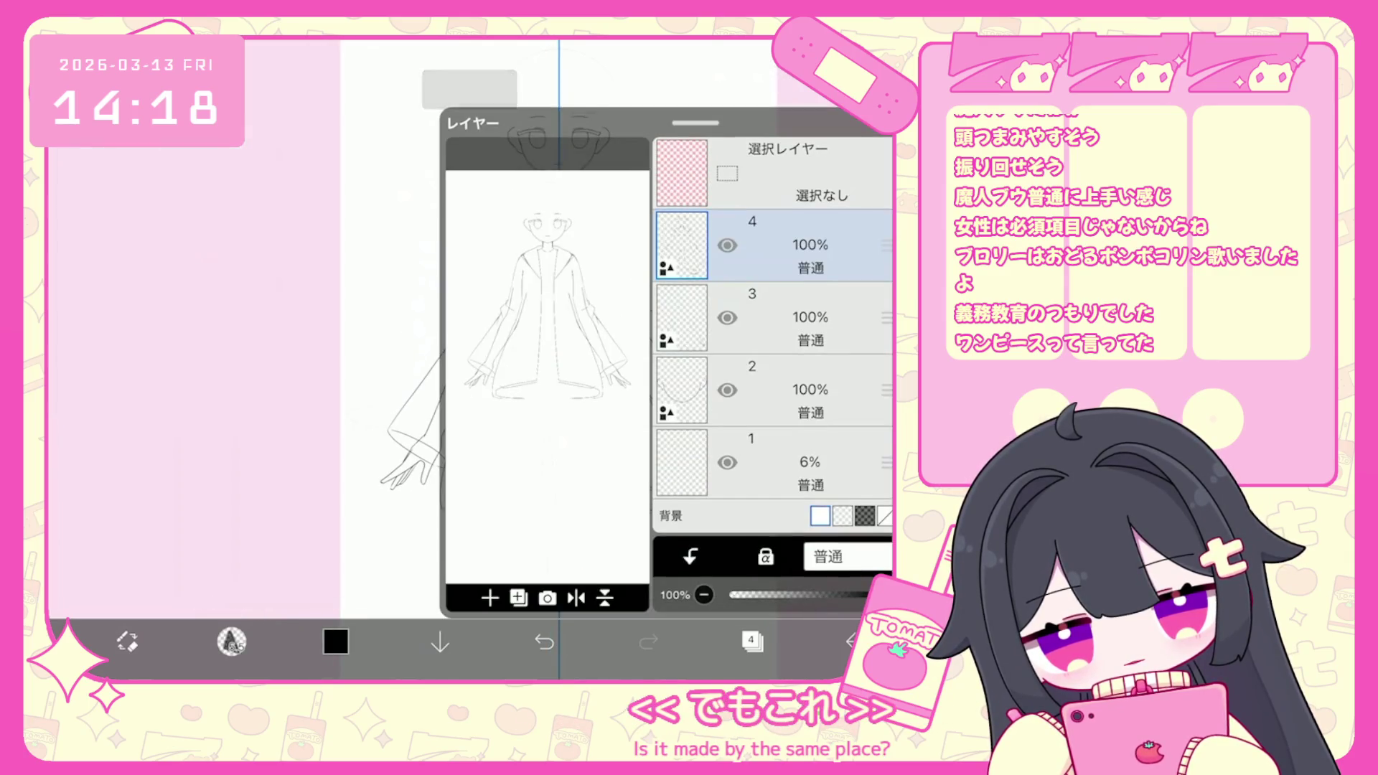
{"action": "left_click", "coordinate": [789, 315]}
{"action": "left_click_drag", "start_coordinate": [890, 595], "coordinate": [778, 595]}
{"action": "left_click", "coordinate": [789, 244]}
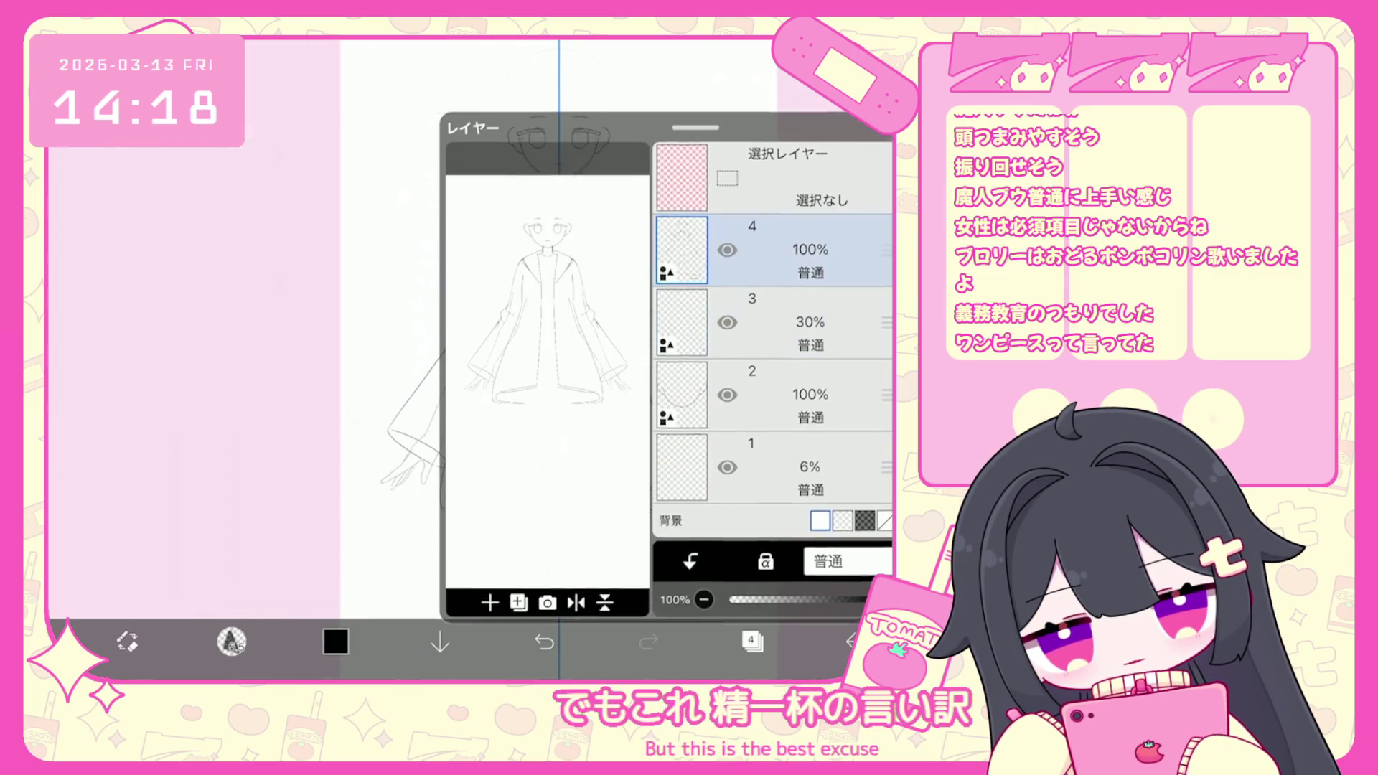
{"action": "left_click", "coordinate": [752, 641]}
{"action": "scroll", "coordinate": [574, 323], "scroll_direction": "up", "scroll_amount": 5}
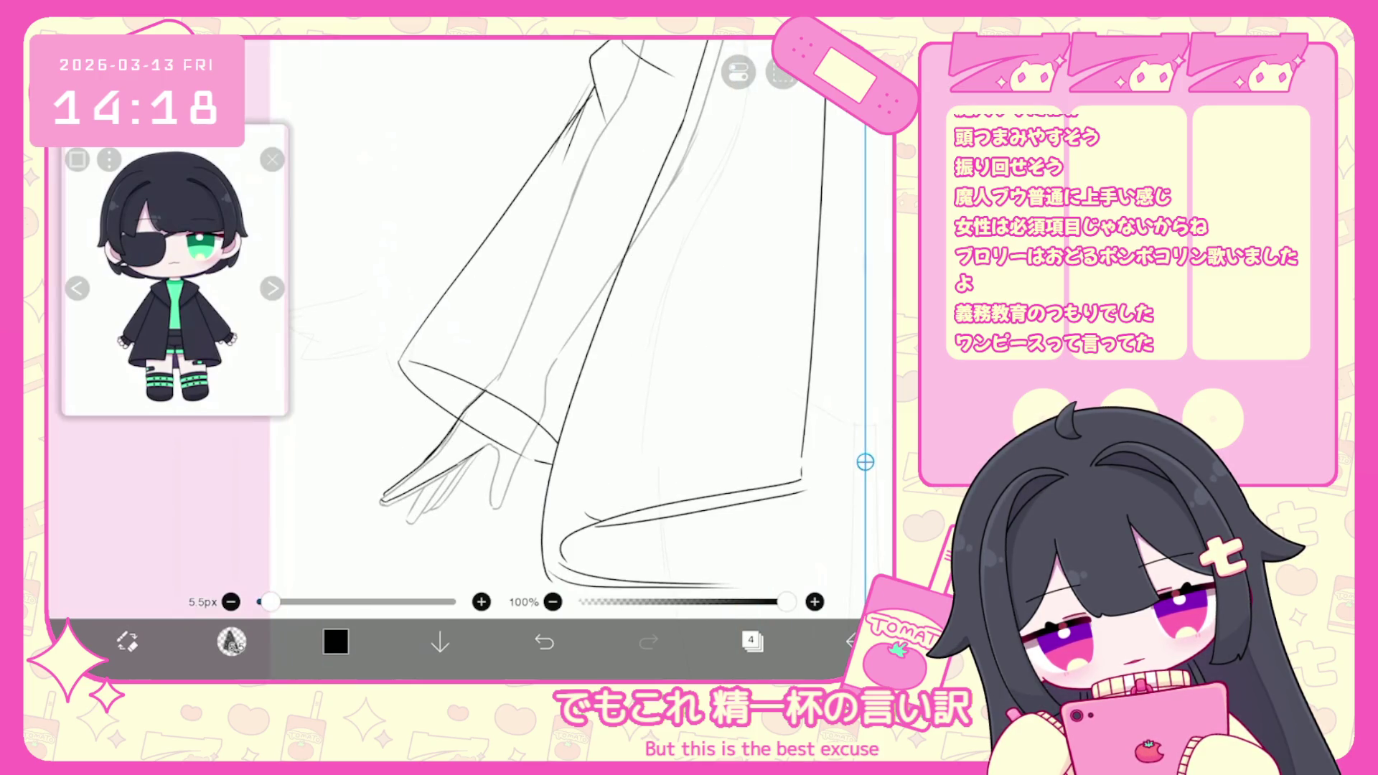
Ink short finger and cuff lines on the left hand, leaving brush opacity unchanged.
{"action": "key", "text": "ctrl+z"}
{"action": "left_click", "coordinate": [382, 500]}
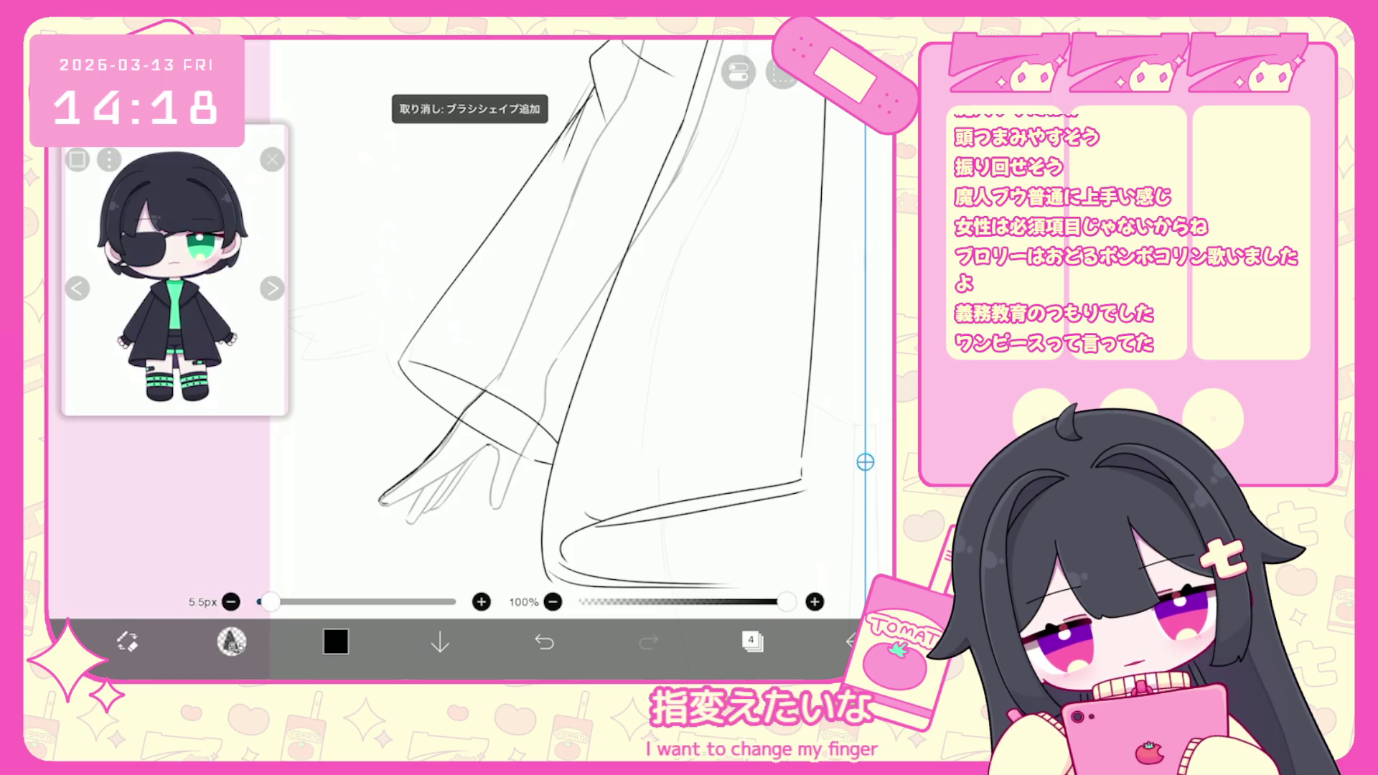
{"action": "left_click", "coordinate": [524, 602]}
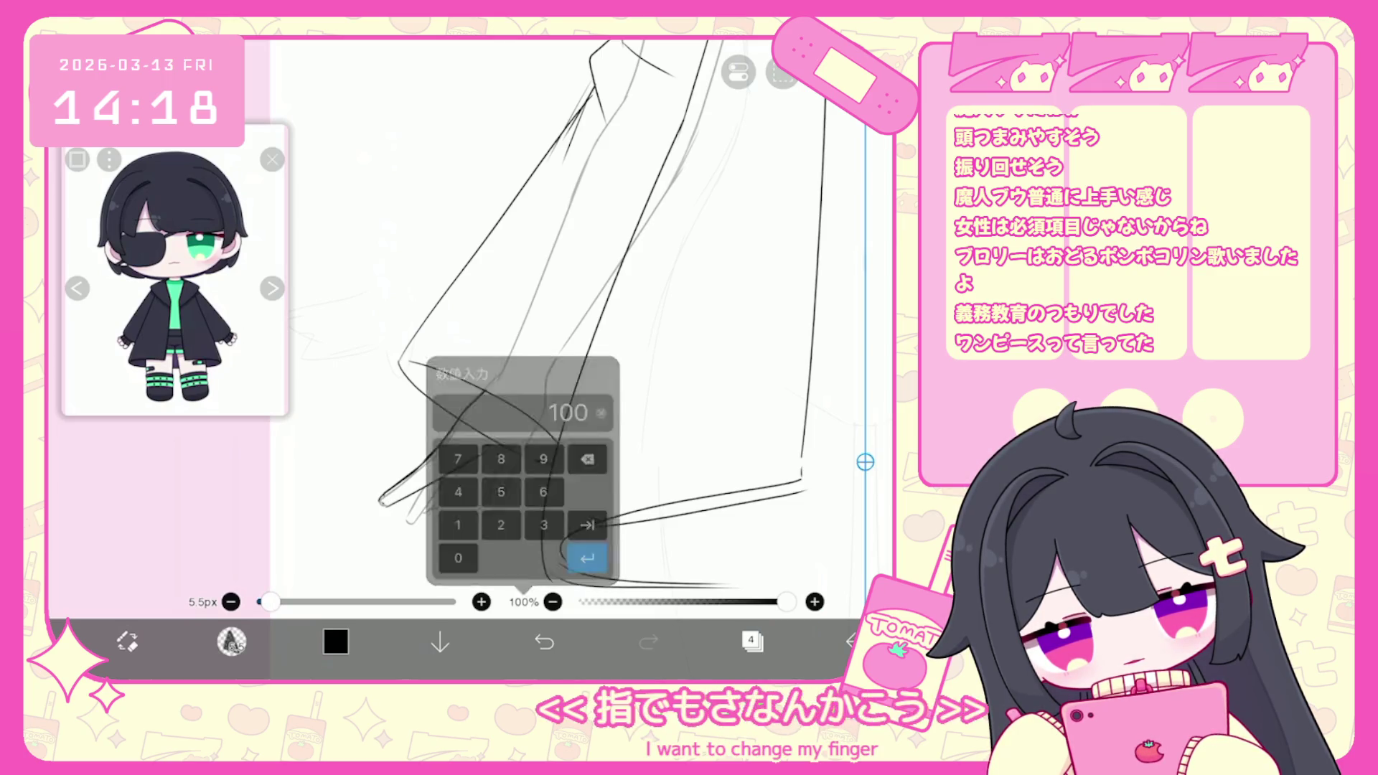
{"action": "left_click", "coordinate": [544, 641]}
{"action": "left_click_drag", "start_coordinate": [413, 502], "coordinate": [495, 477]}
{"action": "left_click", "coordinate": [545, 641]}
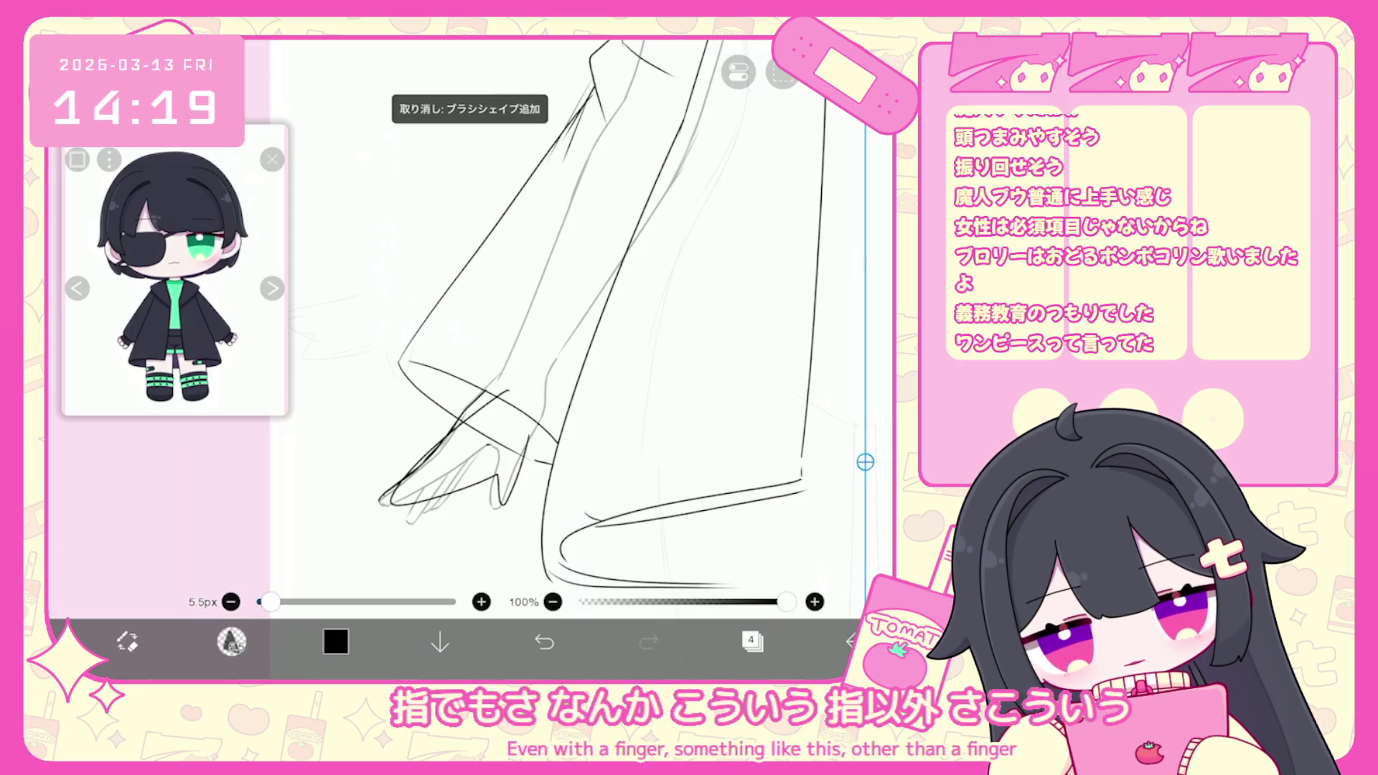
{"action": "left_click_drag", "start_coordinate": [396, 501], "coordinate": [479, 456]}
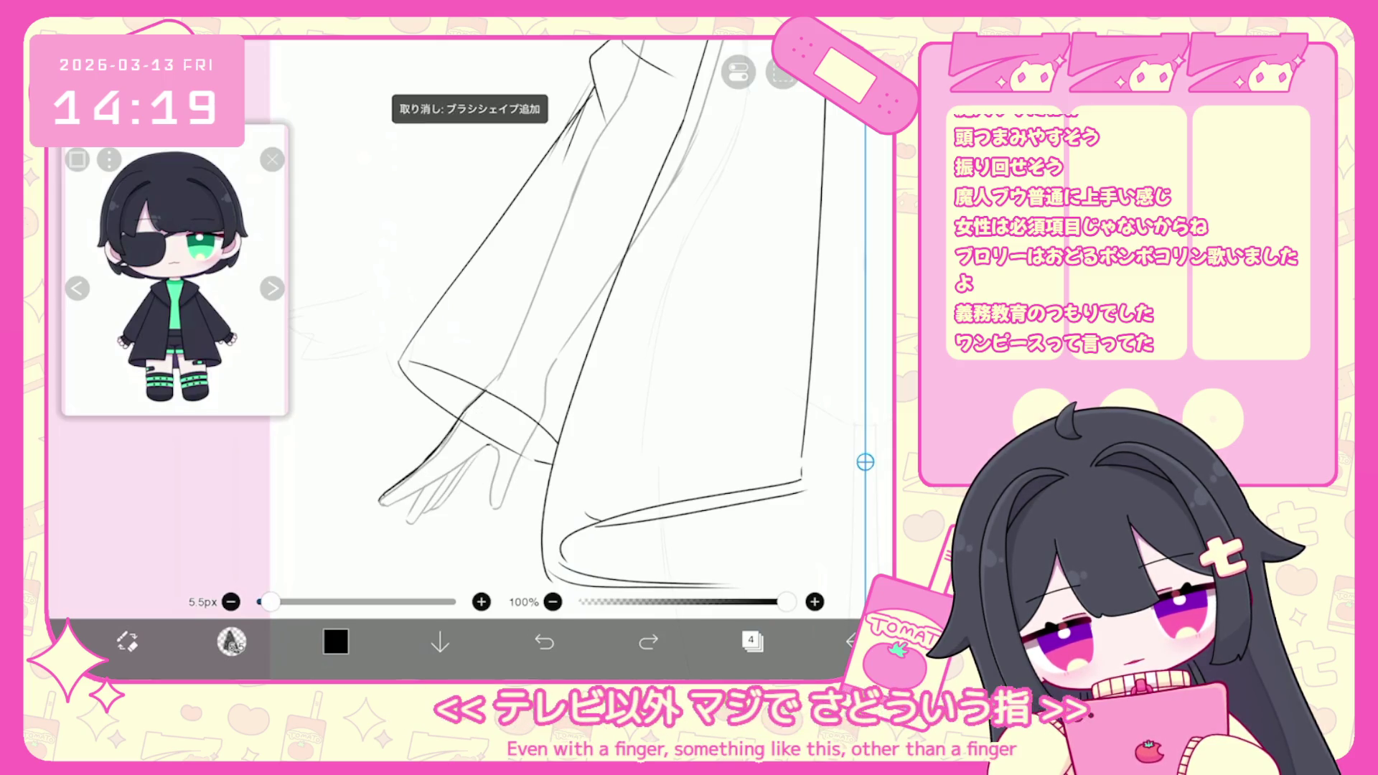
{"action": "left_click_drag", "start_coordinate": [392, 502], "coordinate": [477, 454]}
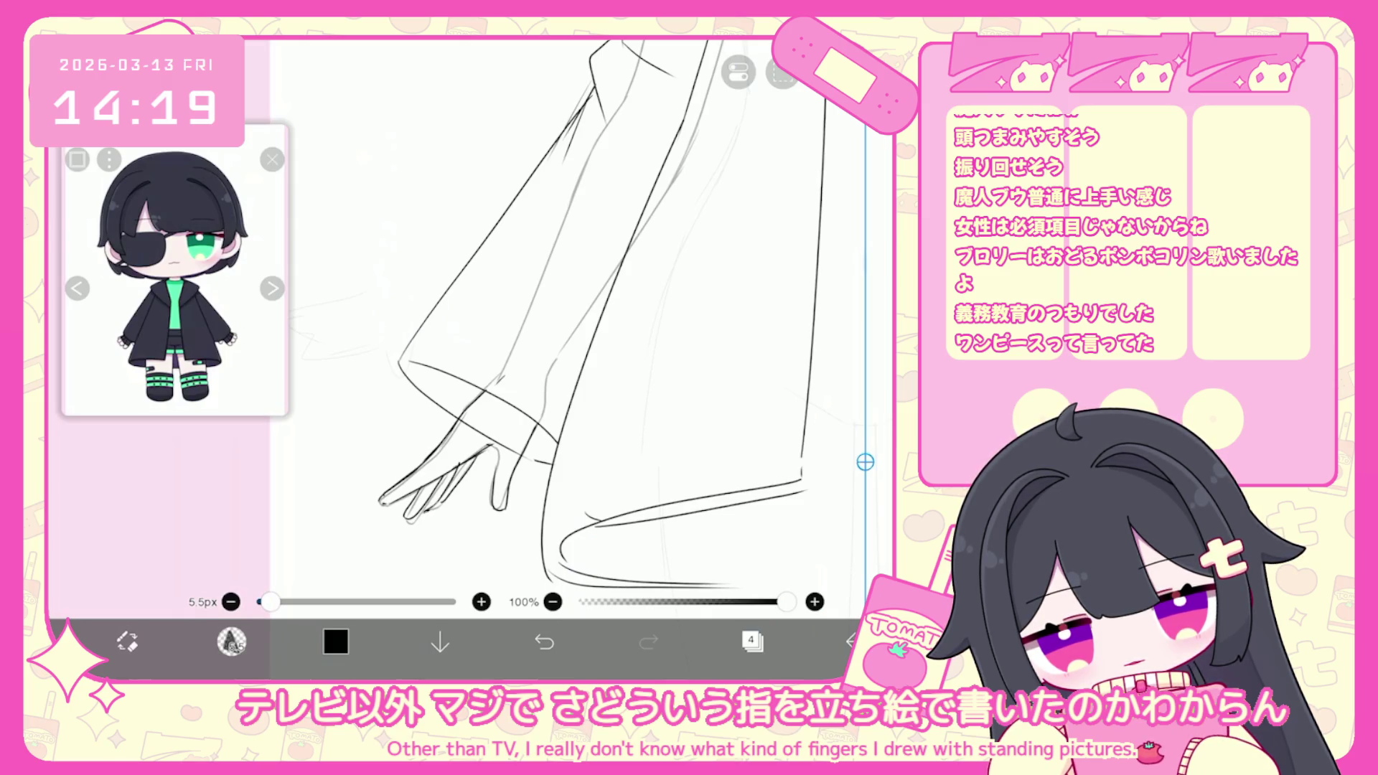
{"action": "scroll", "coordinate": [635, 323], "scroll_direction": "down", "scroll_amount": 5}
Check the layers, then undo and restore the stroke at the coat's waist.
{"action": "left_click", "coordinate": [752, 641]}
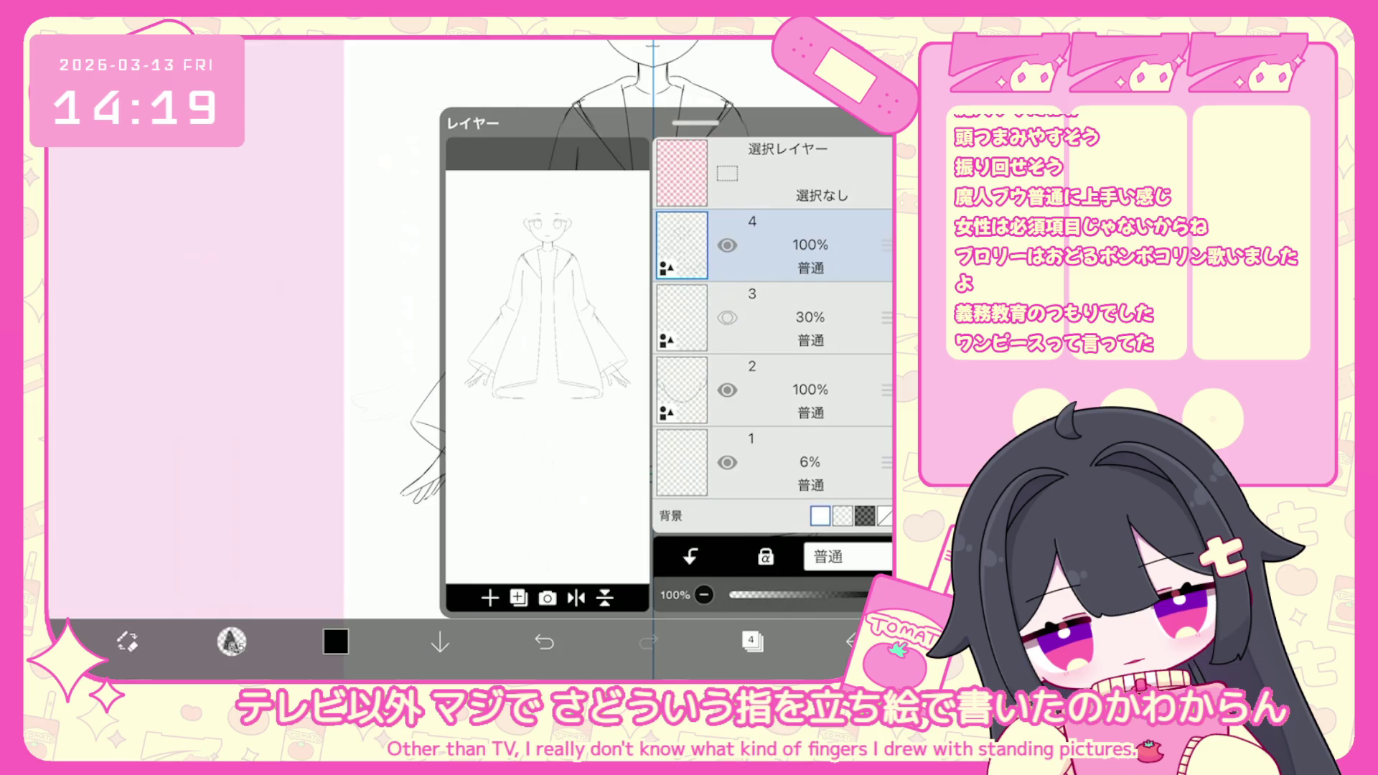
{"action": "left_click", "coordinate": [753, 641]}
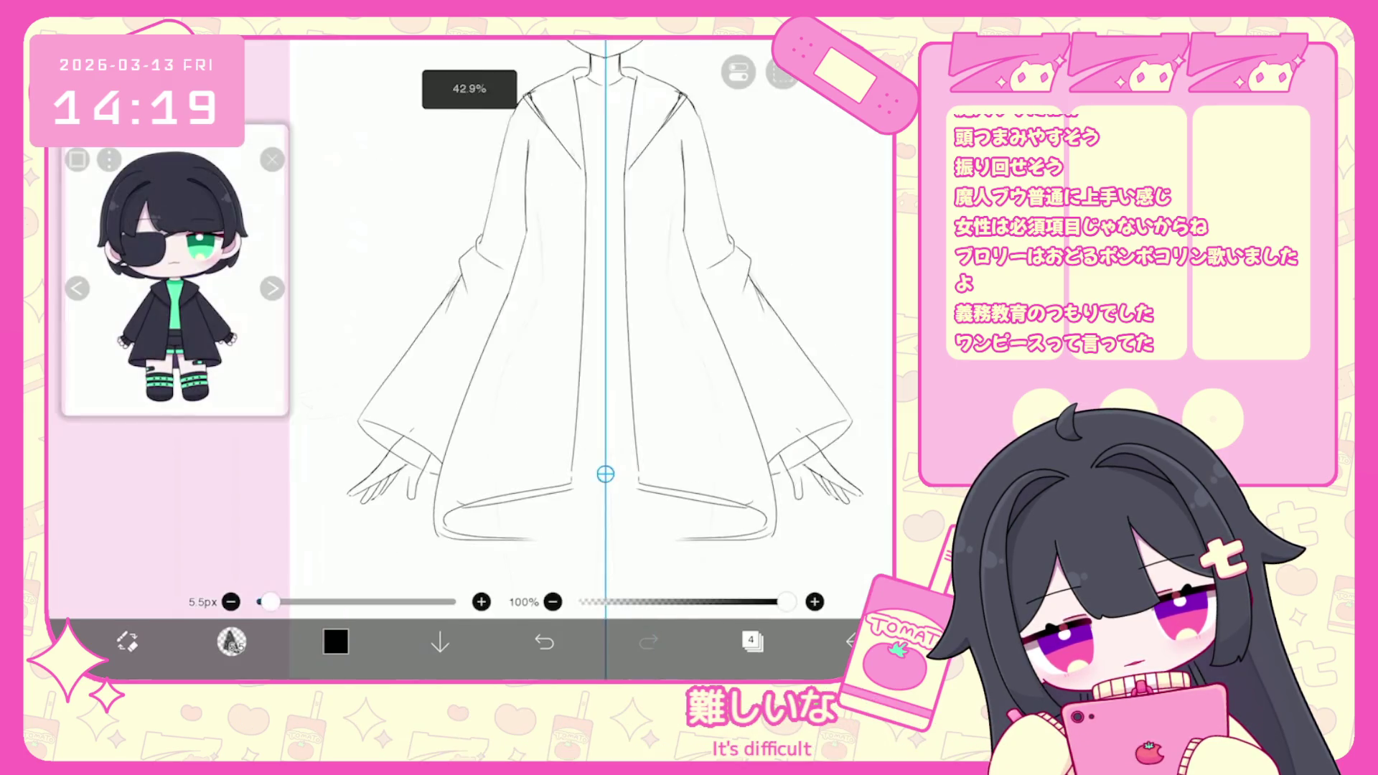
{"action": "scroll", "coordinate": [580, 323], "scroll_direction": "down", "scroll_amount": 1}
{"action": "scroll", "coordinate": [580, 323], "scroll_direction": "up", "scroll_amount": 3}
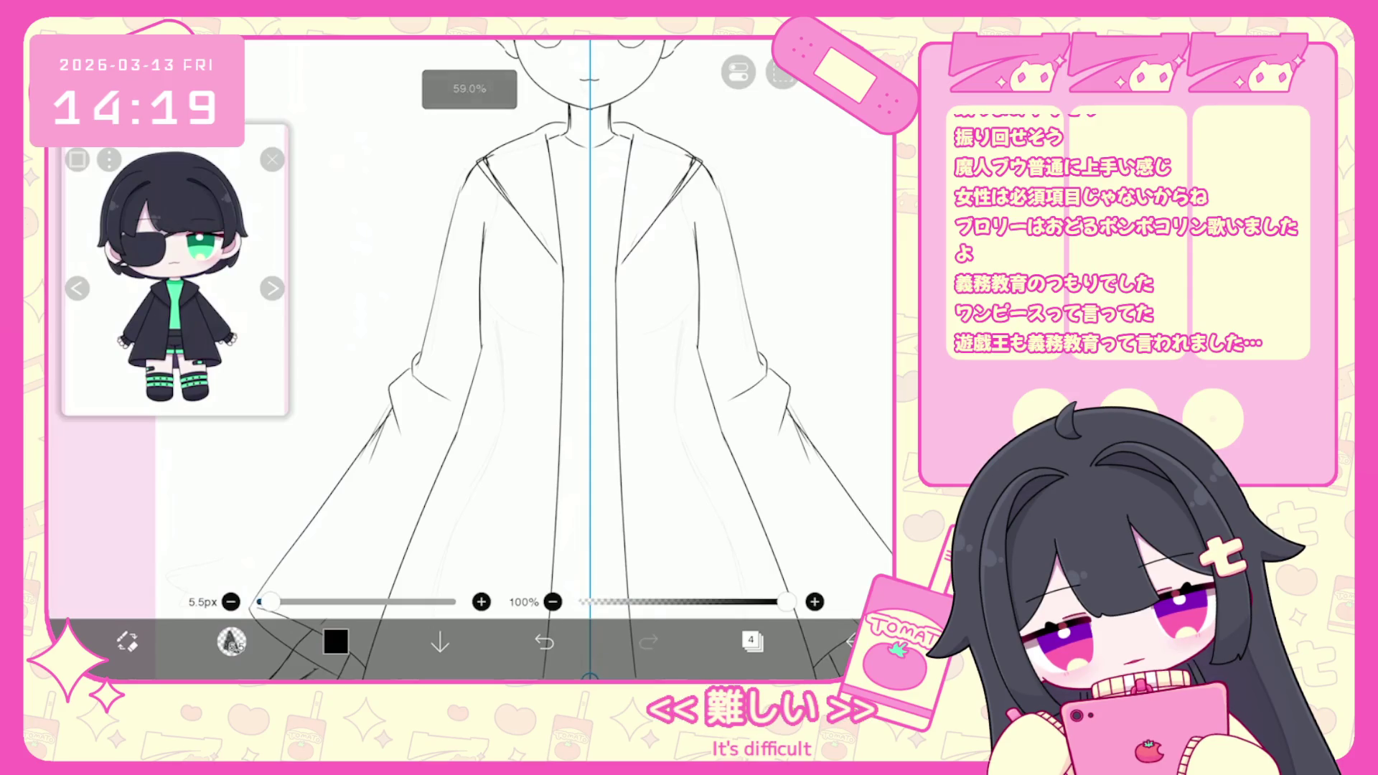
{"action": "left_click", "coordinate": [544, 641]}
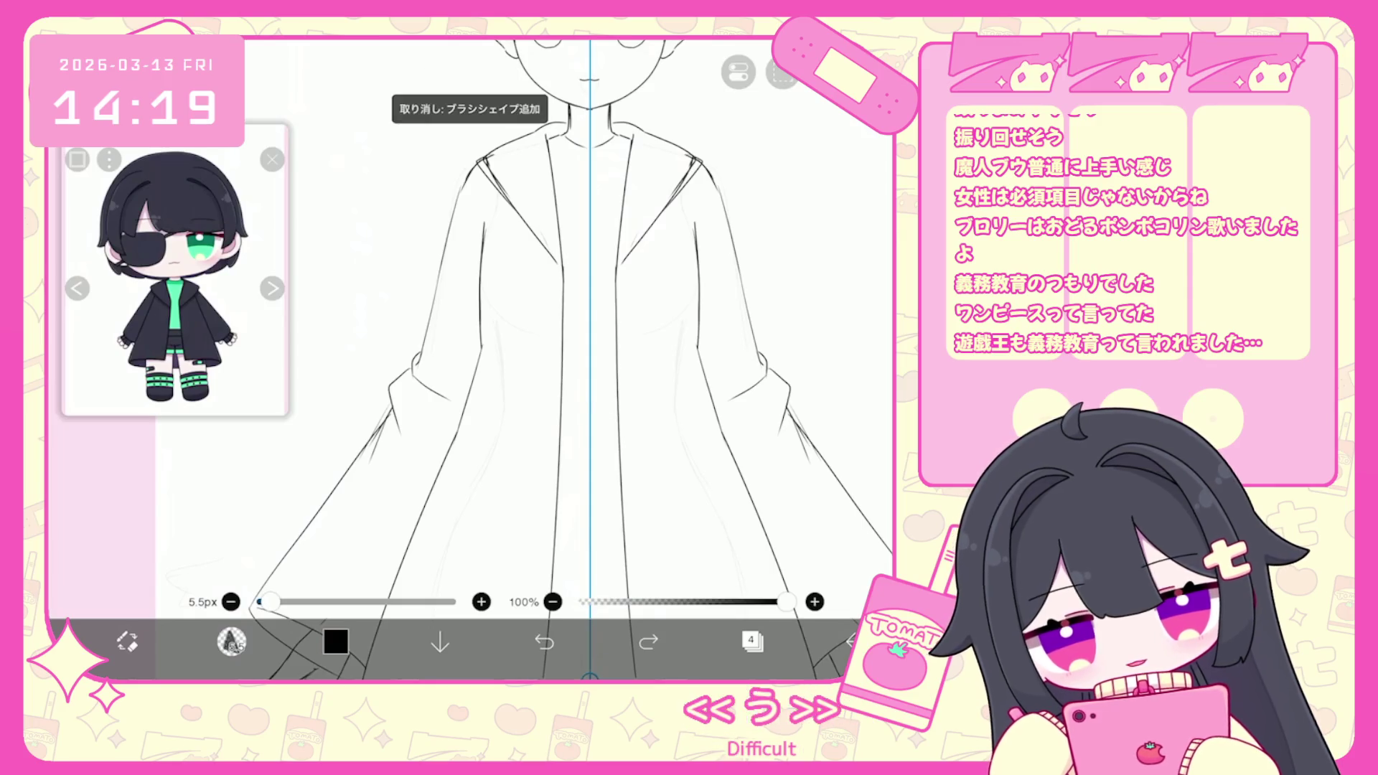
{"action": "left_click", "coordinate": [544, 641]}
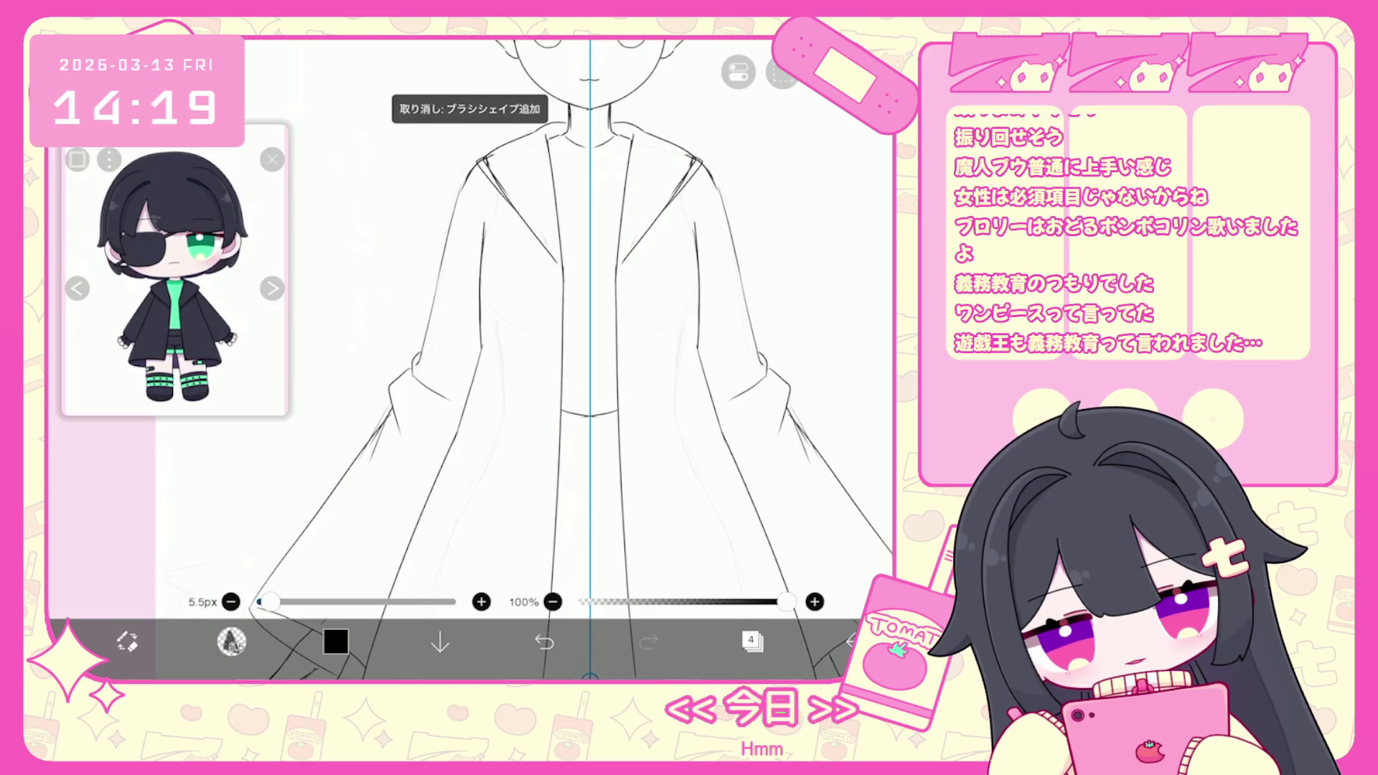
{"action": "scroll", "coordinate": [538, 358], "scroll_direction": "up", "scroll_amount": 2}
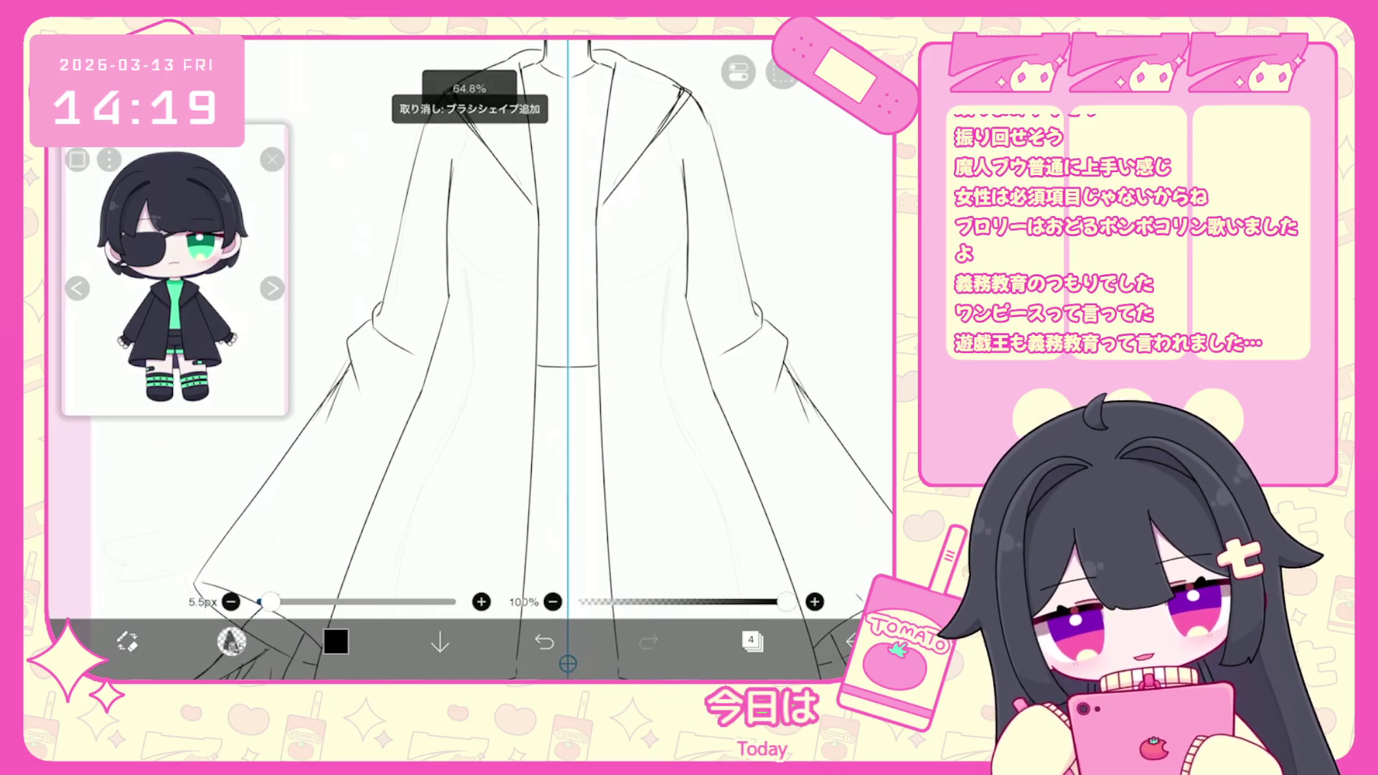
{"action": "scroll", "coordinate": [538, 359], "scroll_direction": "down", "scroll_amount": 2}
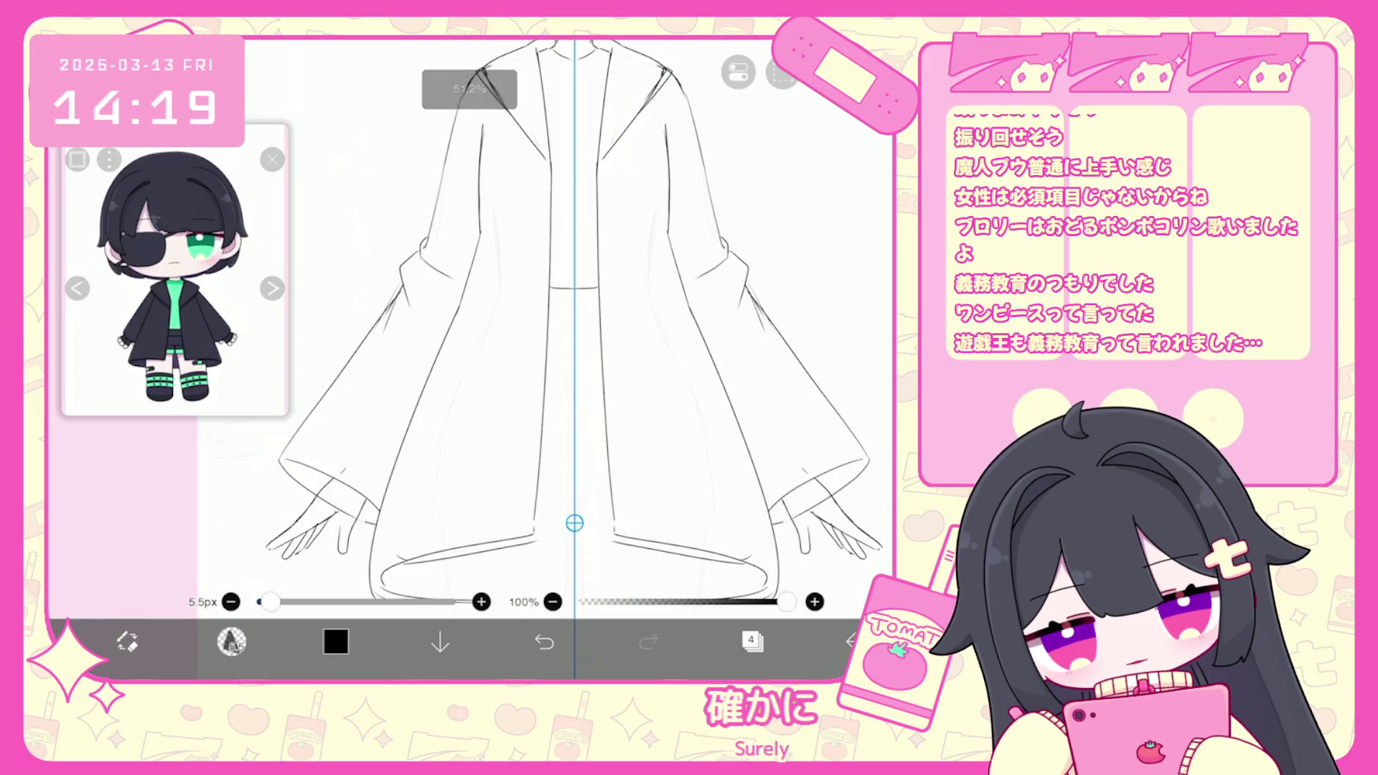
{"action": "left_click", "coordinate": [648, 640]}
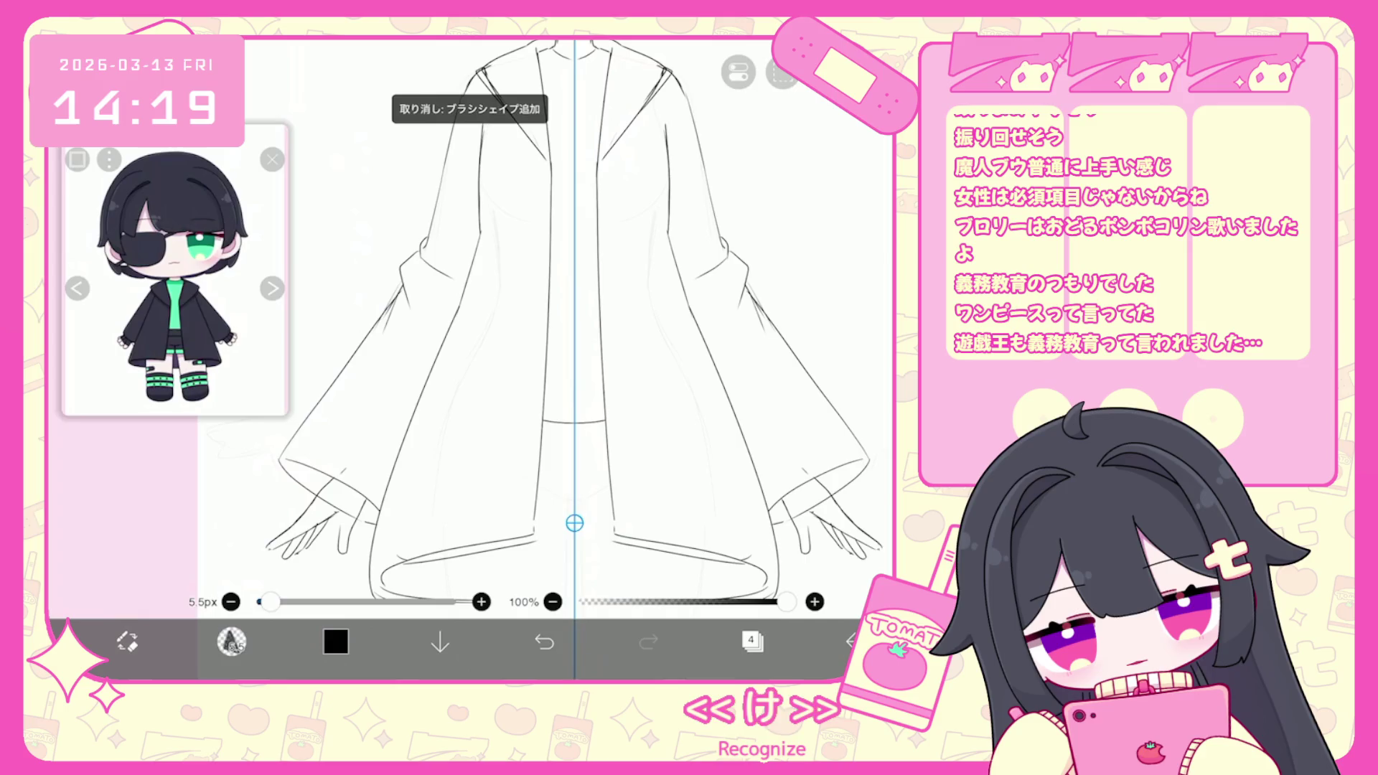
Revert a symmetry guide shift and restore the V-shaped waist and crotch strokes.
{"action": "left_click_drag", "start_coordinate": [574, 523], "coordinate": [646, 523]}
{"action": "key", "text": "ctrl+z"}
{"action": "scroll", "coordinate": [538, 359], "scroll_direction": "up", "scroll_amount": 2}
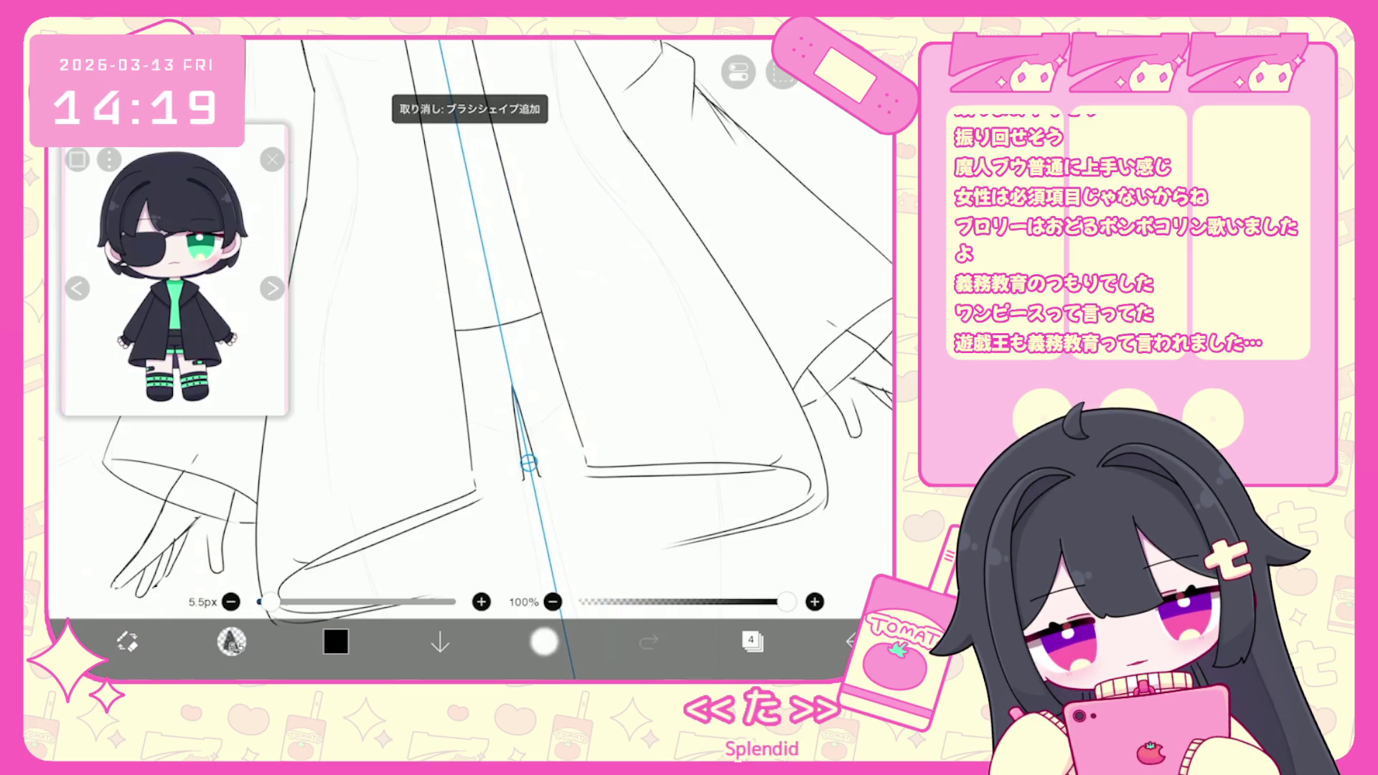
{"action": "left_click", "coordinate": [648, 641]}
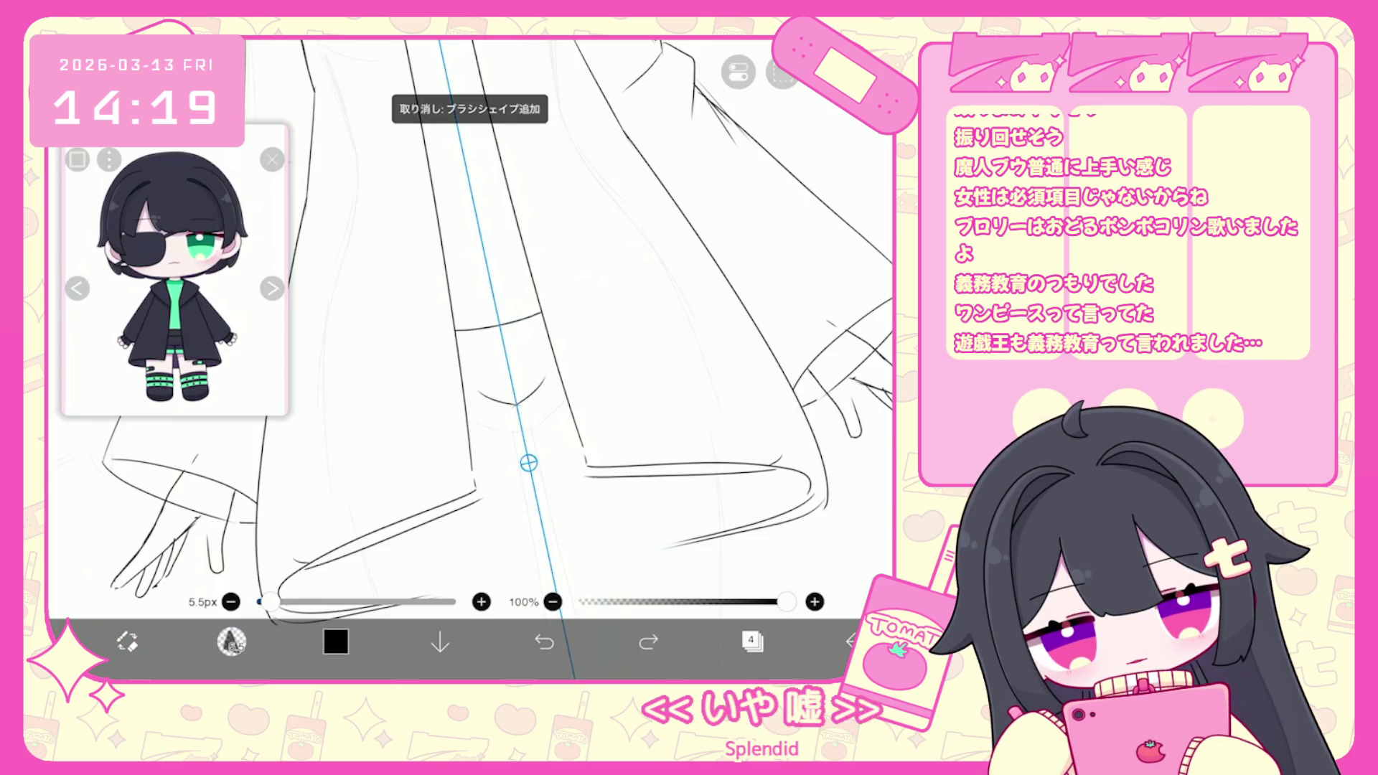
{"action": "left_click", "coordinate": [648, 641]}
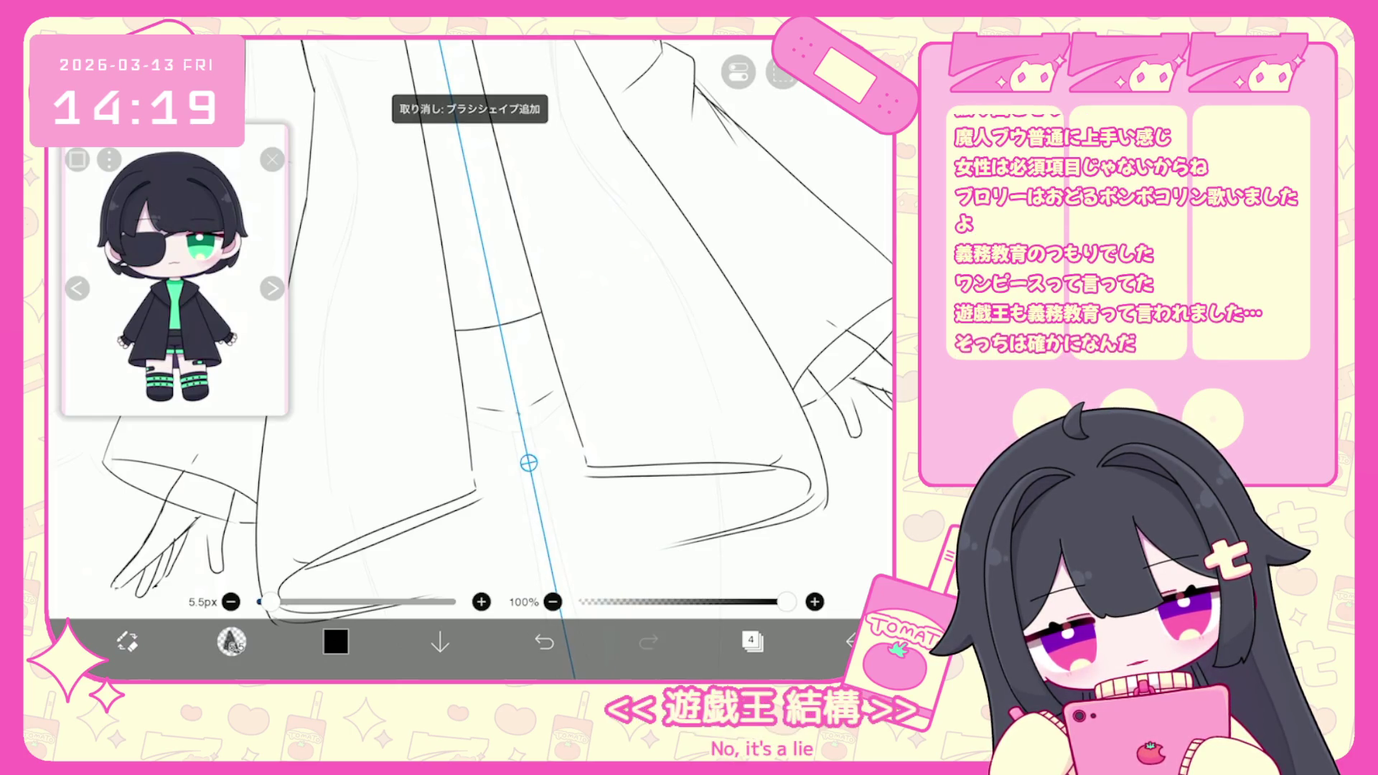
{"action": "left_click", "coordinate": [544, 641]}
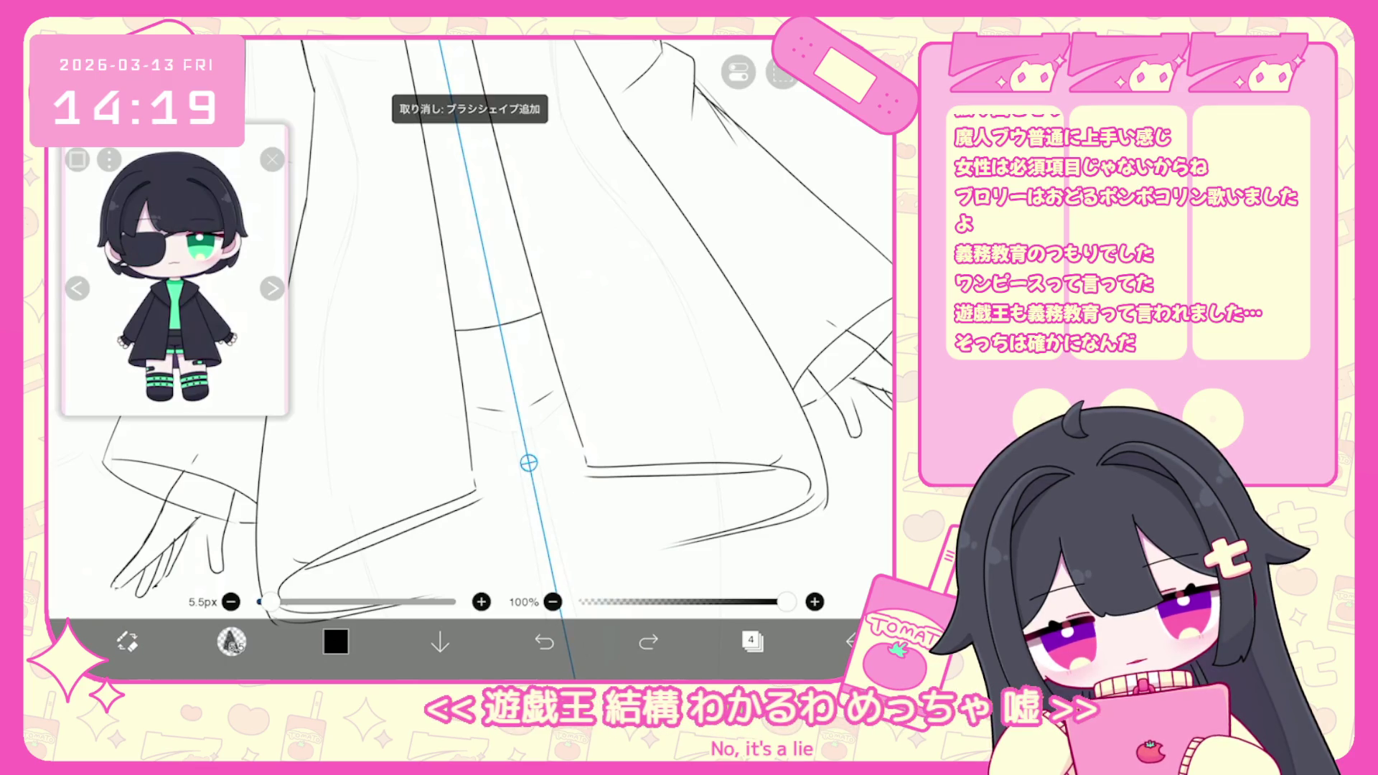
{"action": "left_click", "coordinate": [648, 641]}
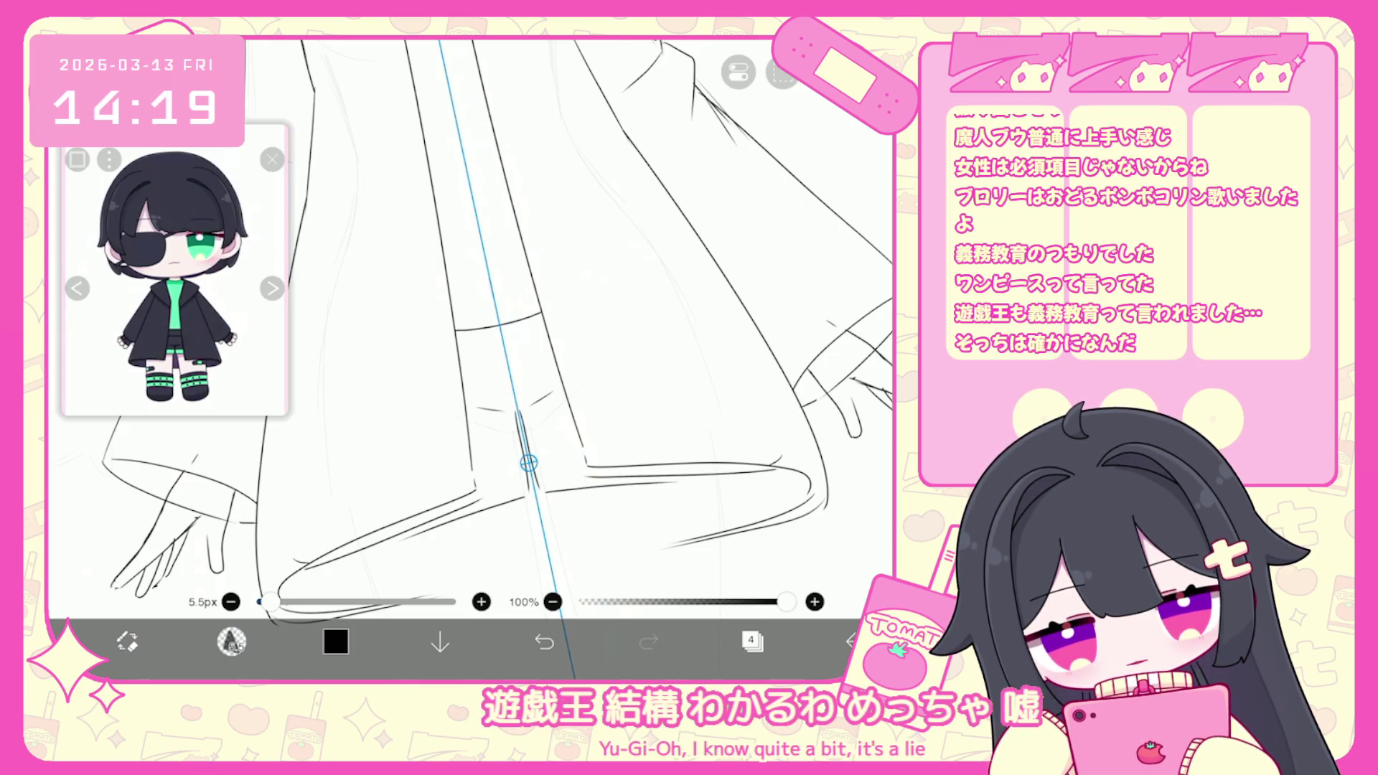
{"action": "scroll", "coordinate": [596, 359], "scroll_direction": "down", "scroll_amount": 5}
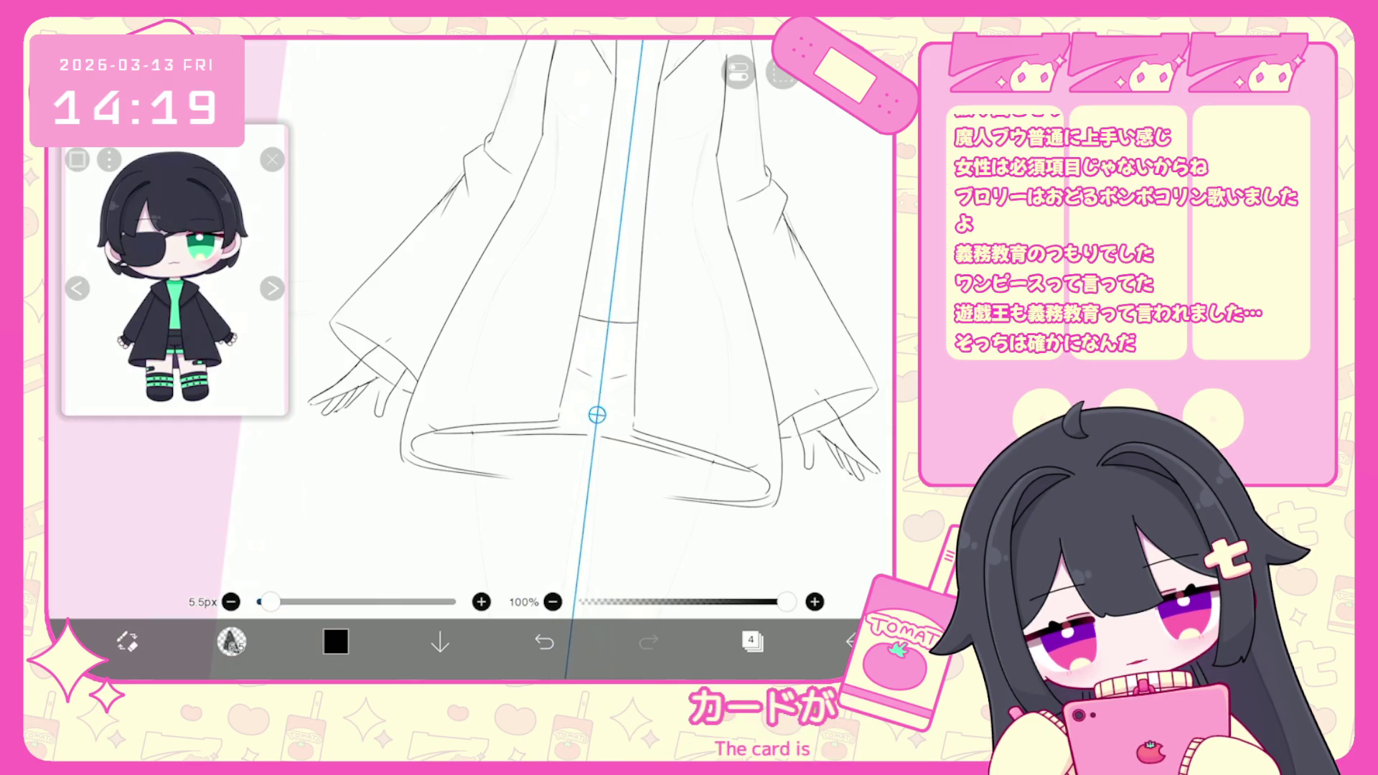
{"action": "scroll", "coordinate": [503, 323], "scroll_direction": "up", "scroll_amount": 2}
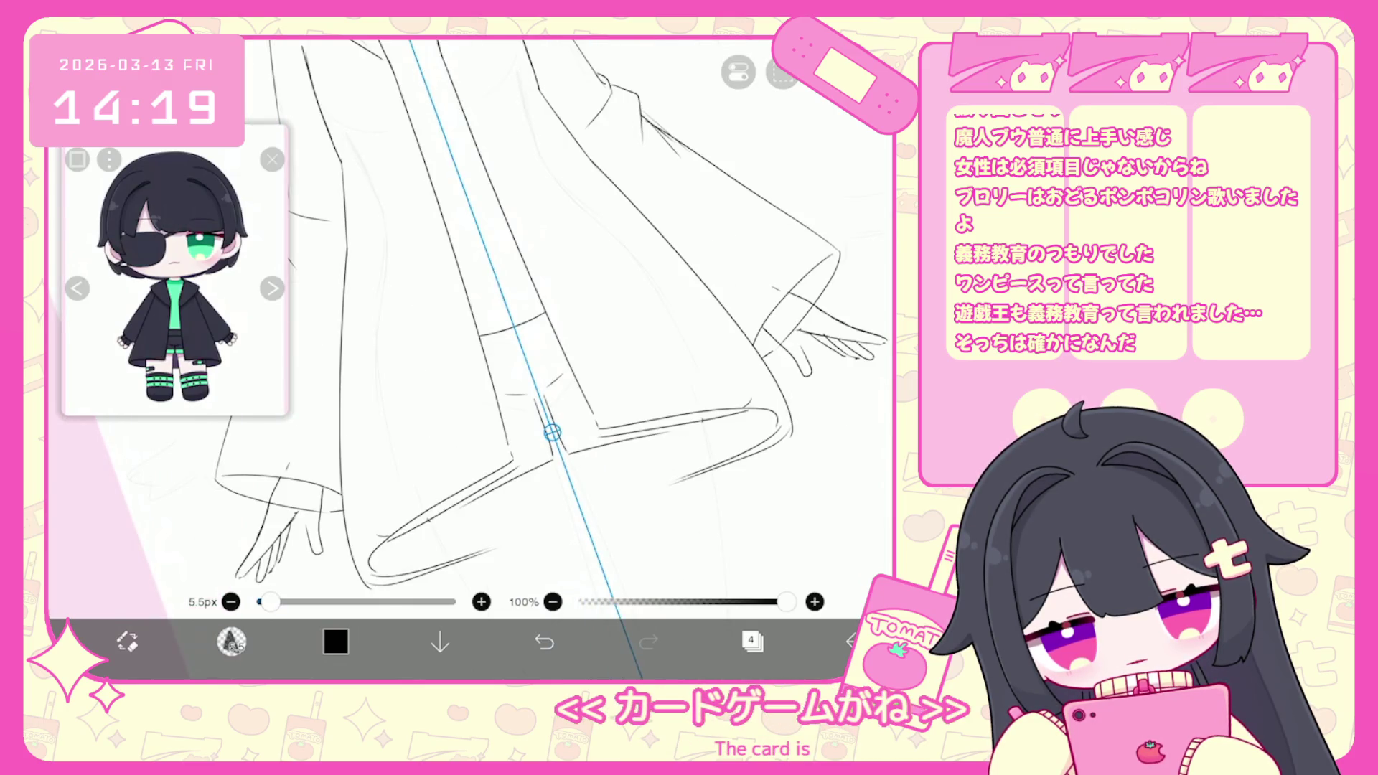
{"action": "scroll", "coordinate": [470, 359], "scroll_direction": "up", "scroll_amount": 3}
Ink the leg junction and lower leg contours, then undo the stray centre ticks.
{"action": "key", "text": "ctrl+z"}
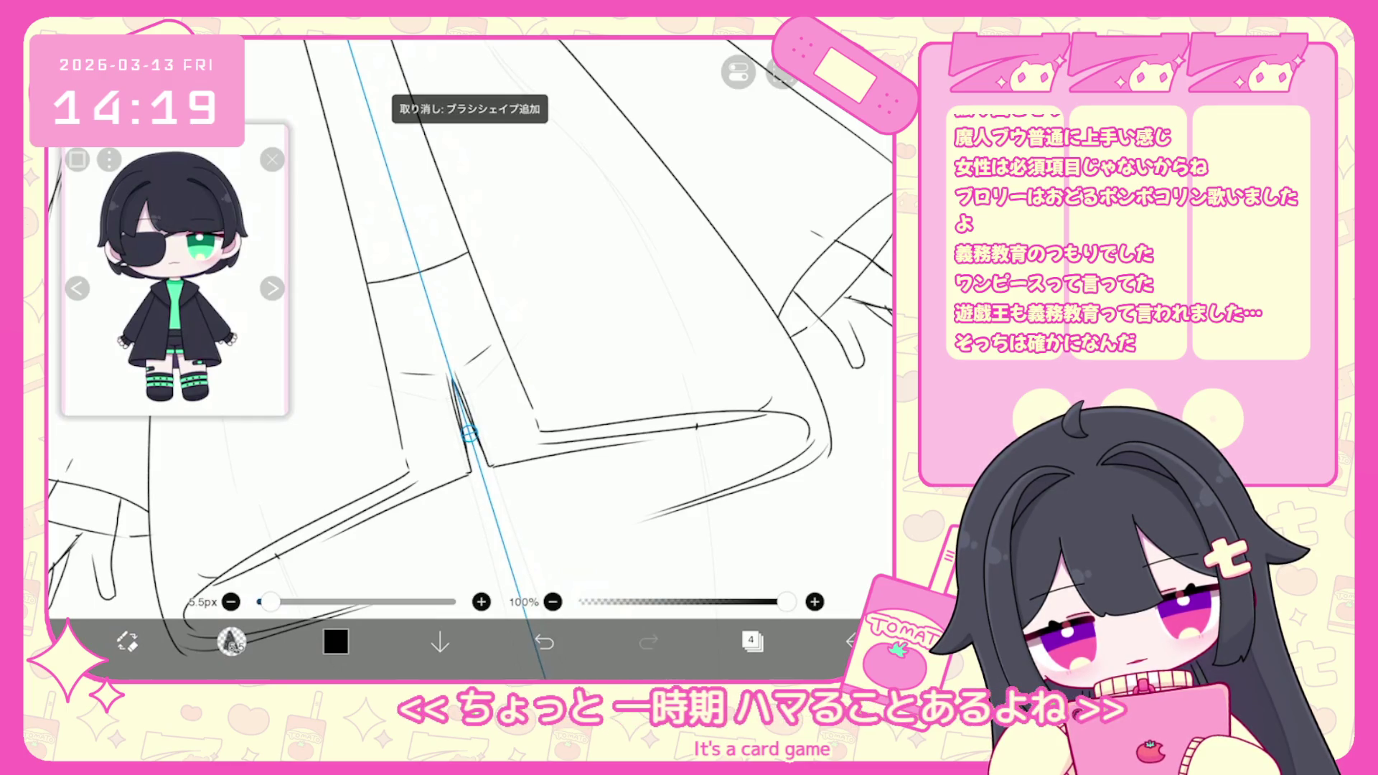
{"action": "scroll", "coordinate": [471, 359], "scroll_direction": "down", "scroll_amount": 2}
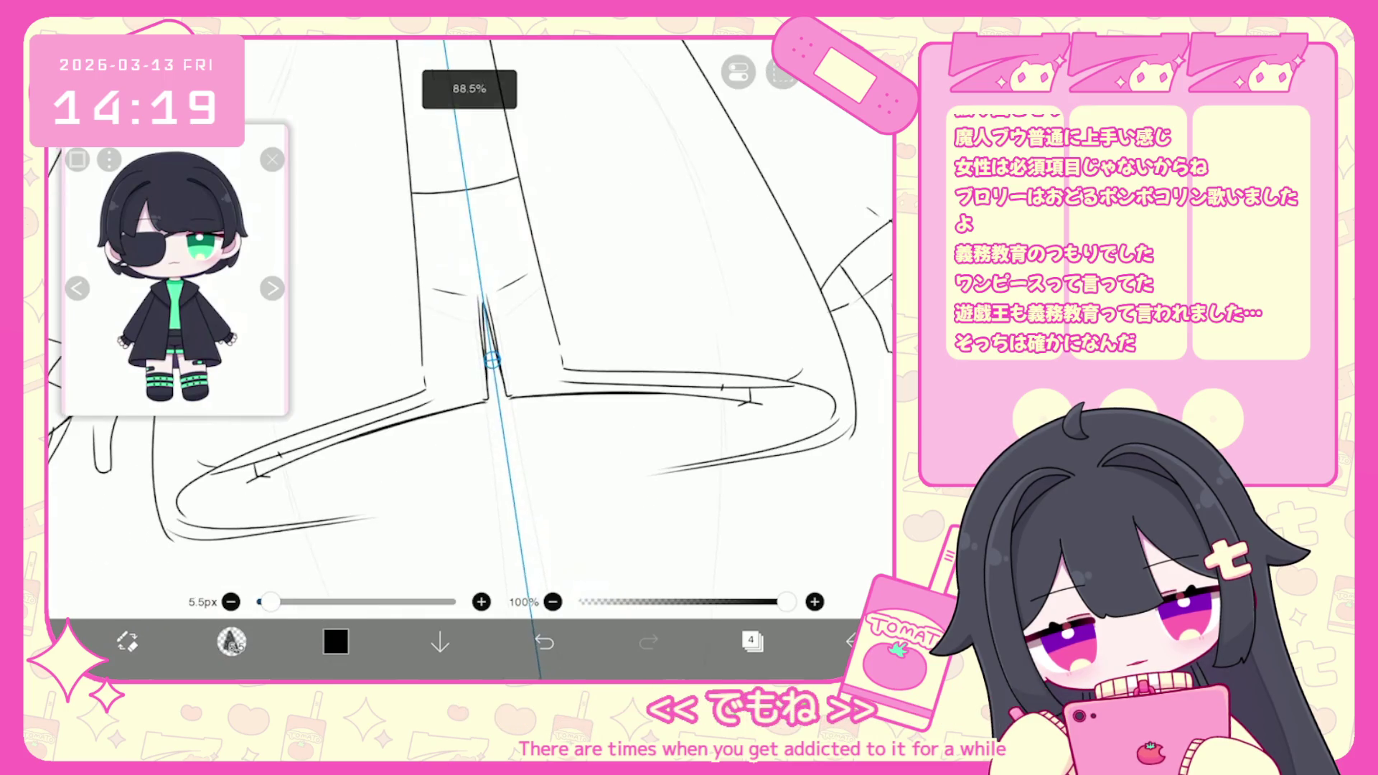
{"action": "mouse_move", "coordinate": [501, 425]}
{"action": "left_mouse_down"}
{"action": "mouse_move", "coordinate": [510, 465]}
{"action": "mouse_move", "coordinate": [303, 532]}
{"action": "left_mouse_up"}
{"action": "left_click_drag", "start_coordinate": [581, 468], "coordinate": [724, 462]}
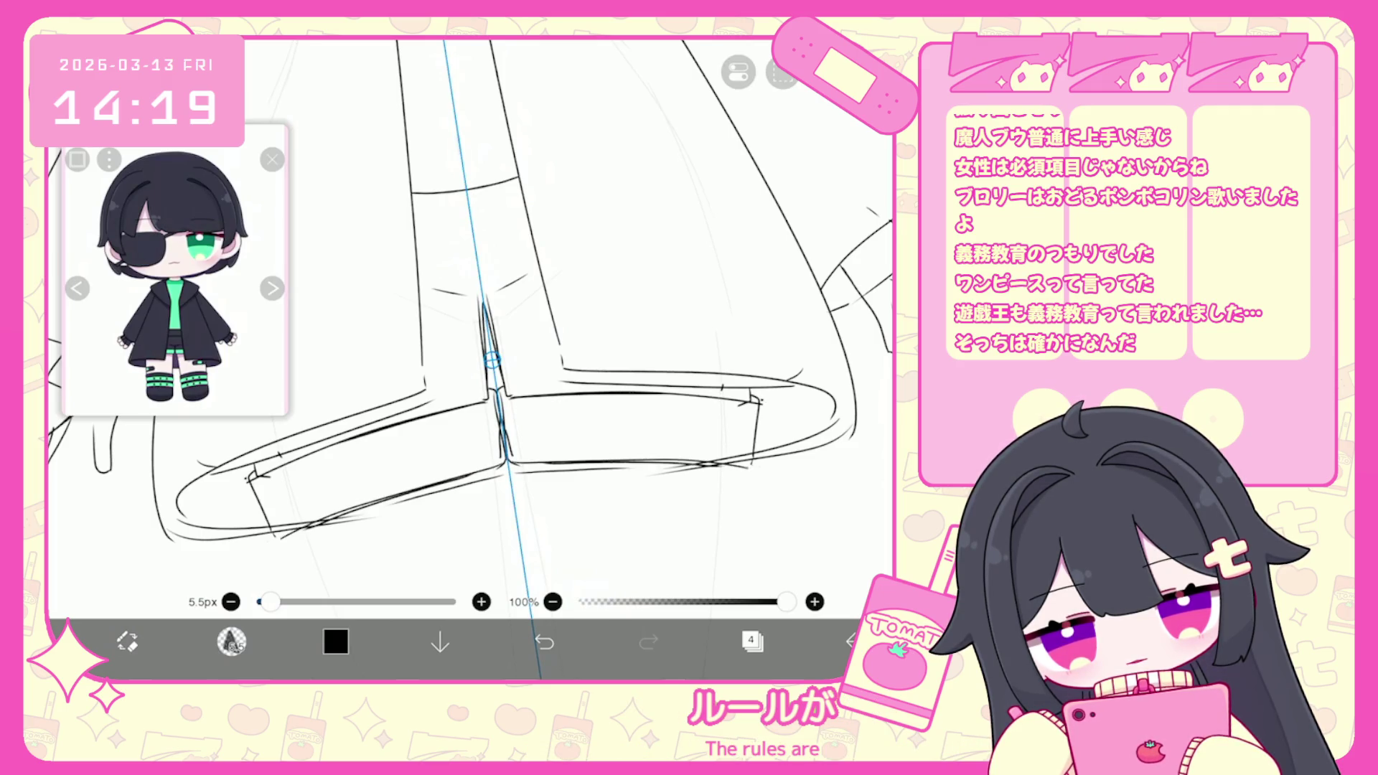
{"action": "scroll", "coordinate": [470, 359], "scroll_direction": "down", "scroll_amount": 5}
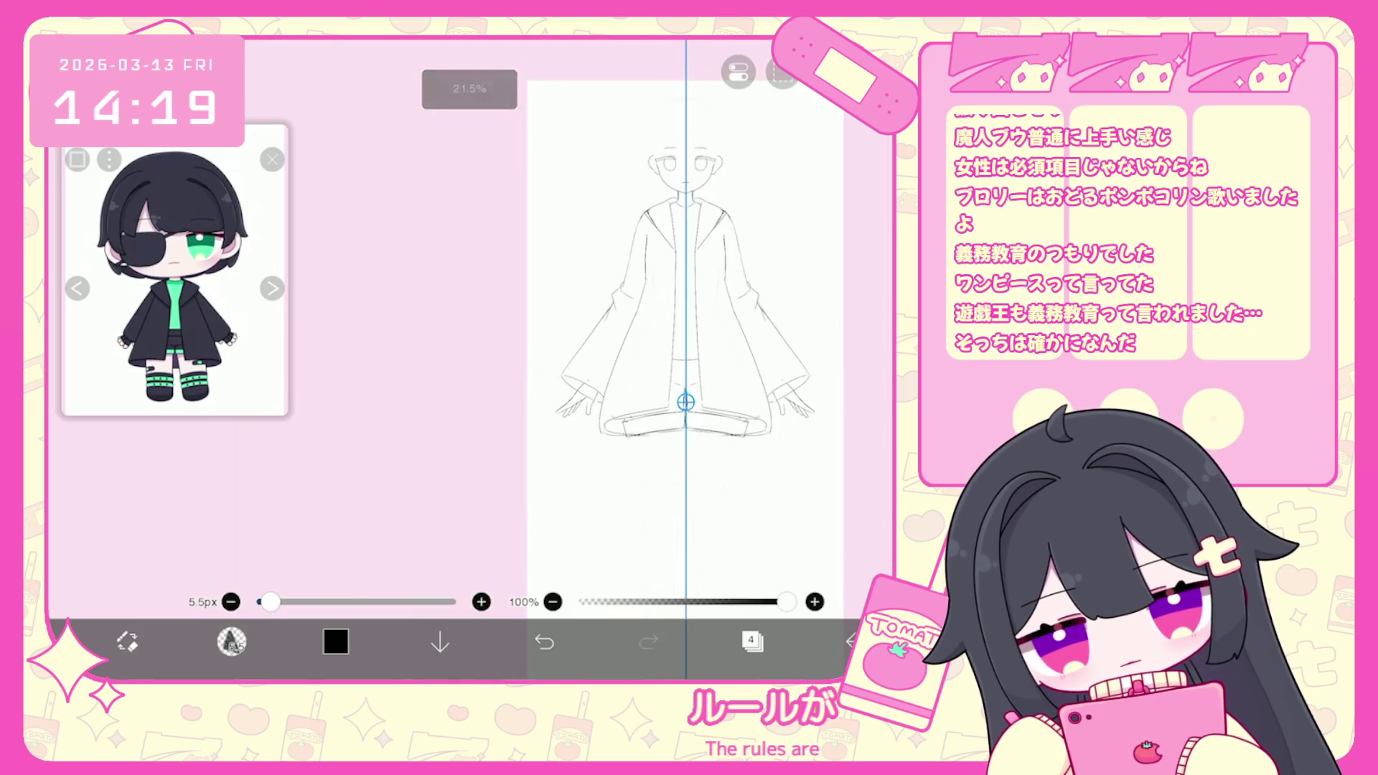
{"action": "scroll", "coordinate": [685, 359], "scroll_direction": "up", "scroll_amount": 4}
{"action": "key", "text": "ctrl+z"}
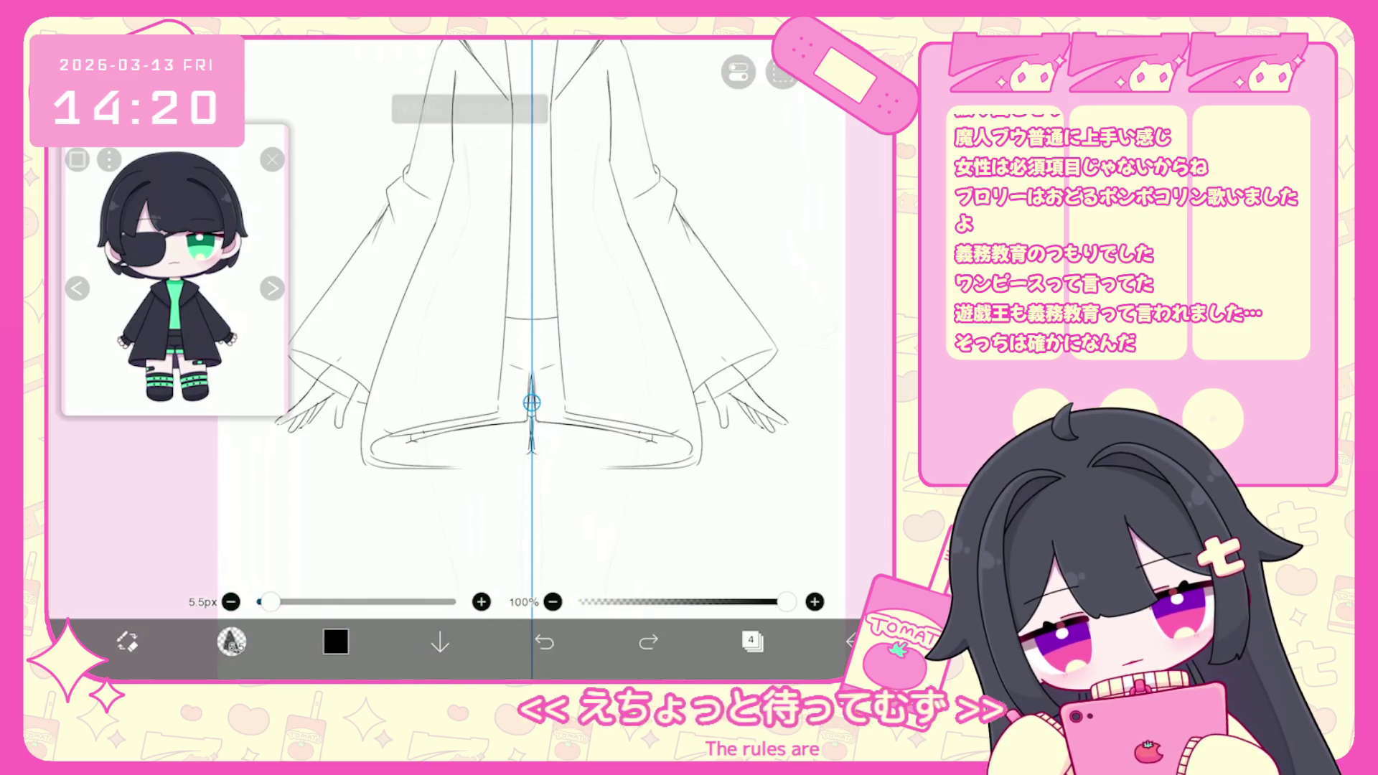
{"action": "left_click", "coordinate": [544, 640]}
{"action": "scroll", "coordinate": [586, 416], "scroll_direction": "up", "scroll_amount": 3}
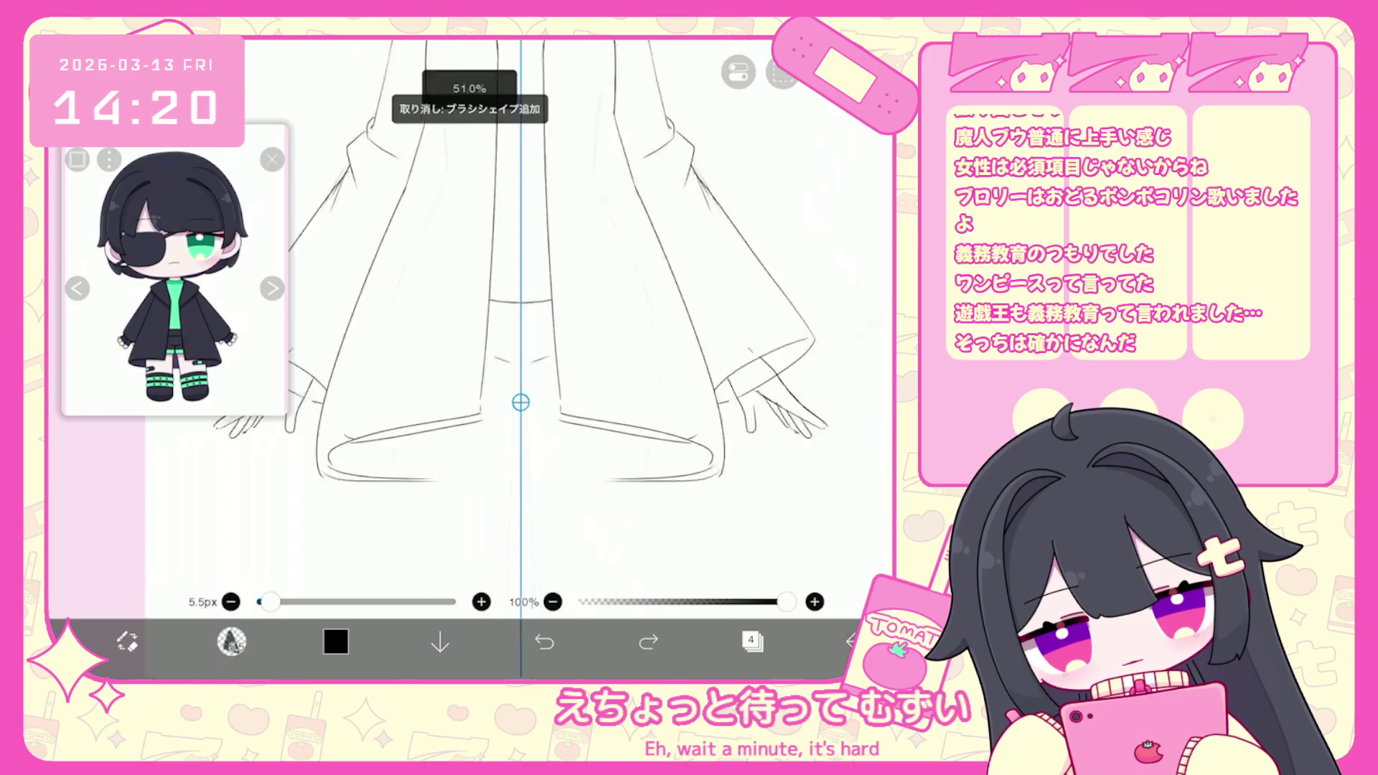
{"action": "left_click", "coordinate": [544, 641]}
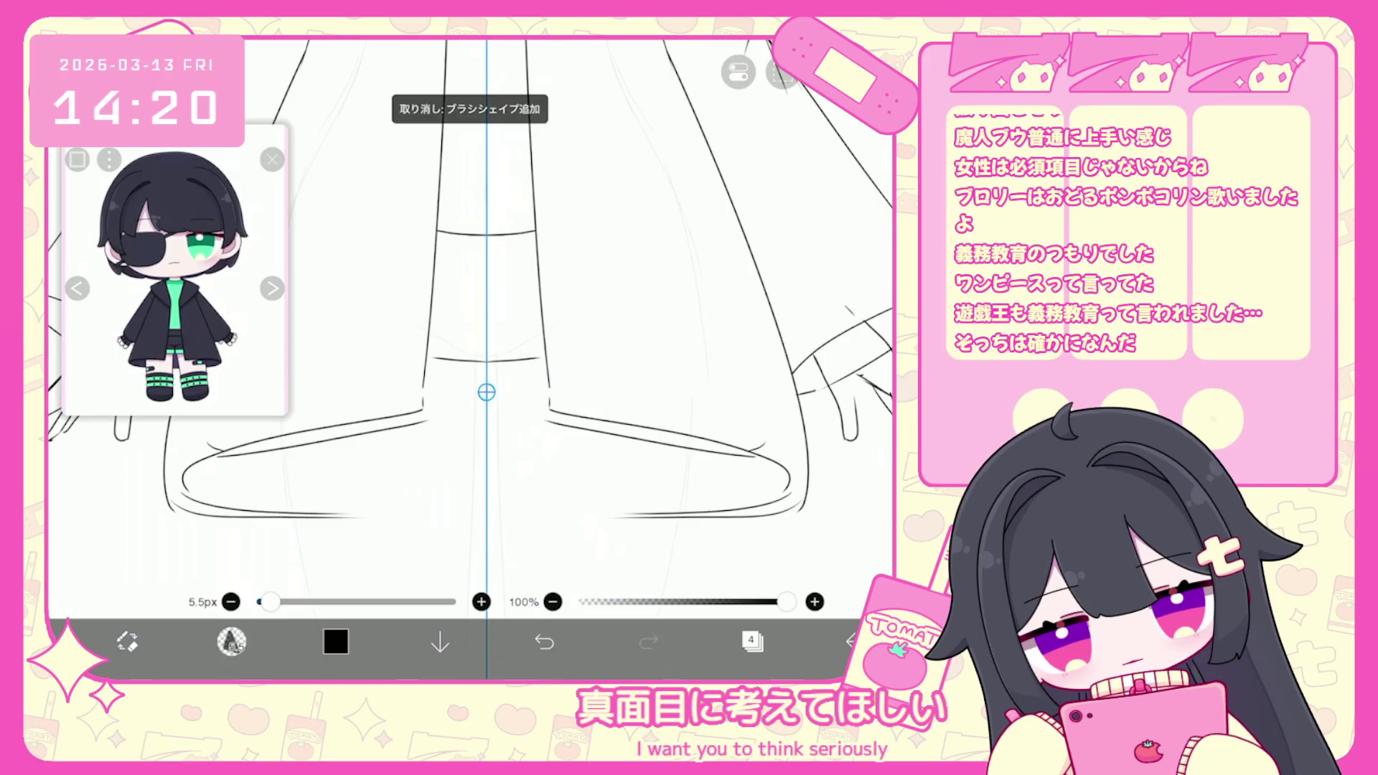
{"action": "key", "text": "ctrl+z"}
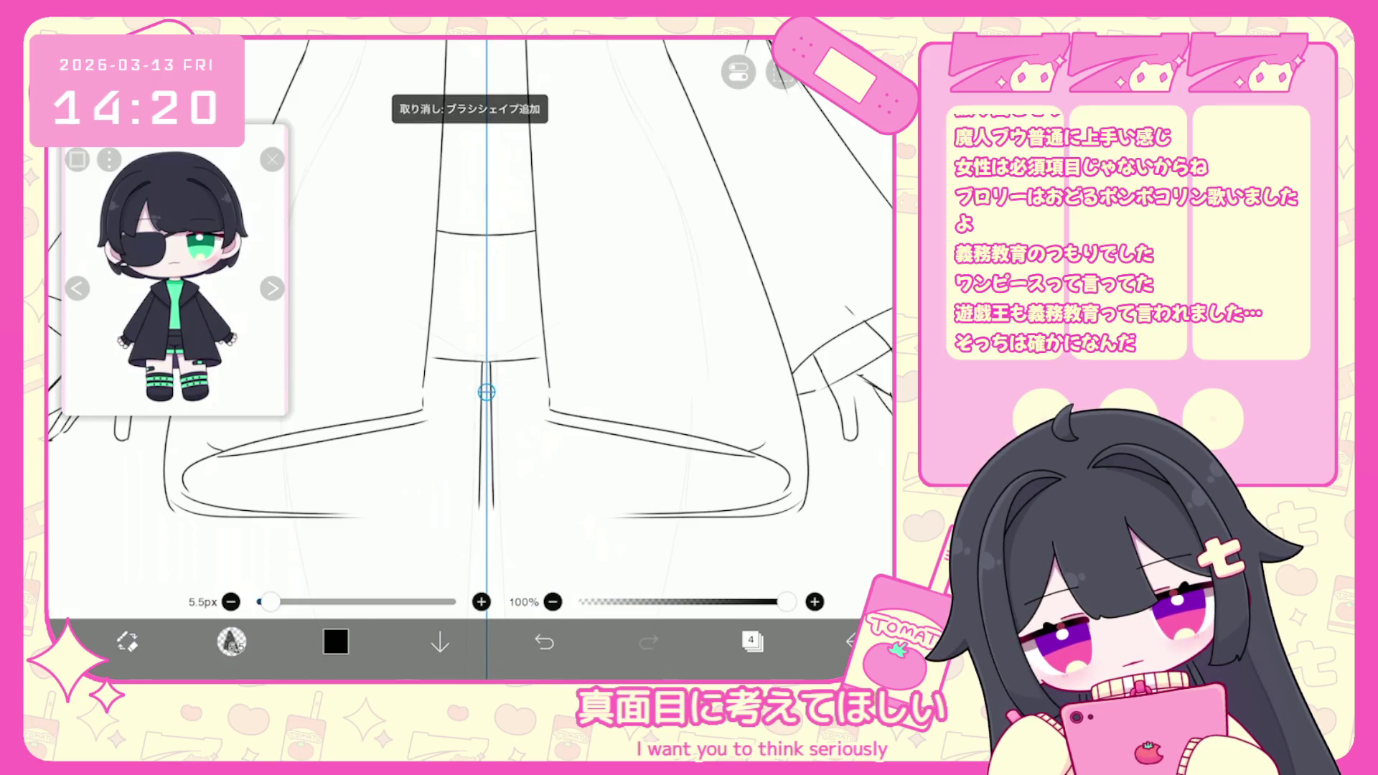
{"action": "key", "text": "ctrl+z"}
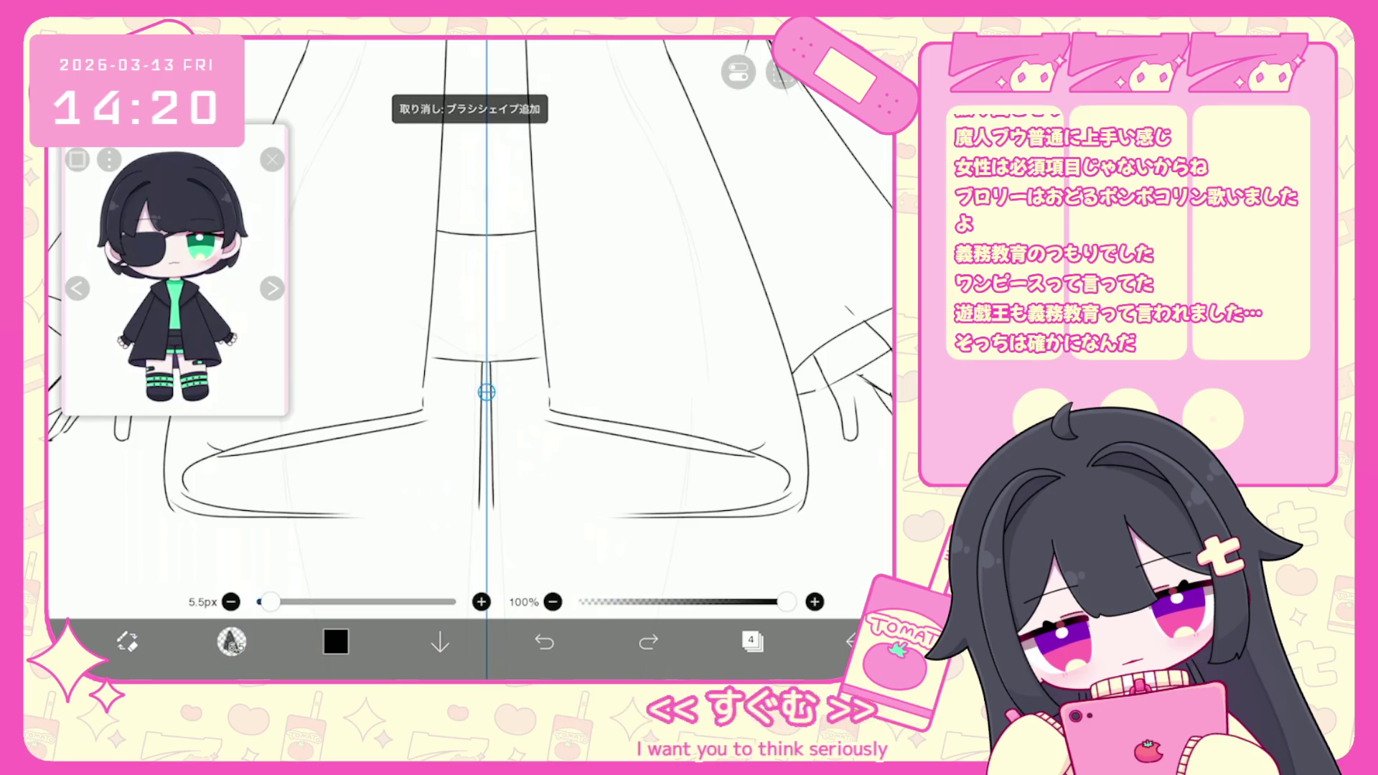
Draw mirrored cuff lines beneath the legs, then undo the last brush shape.
{"action": "left_click_drag", "start_coordinate": [476, 475], "coordinate": [426, 478]}
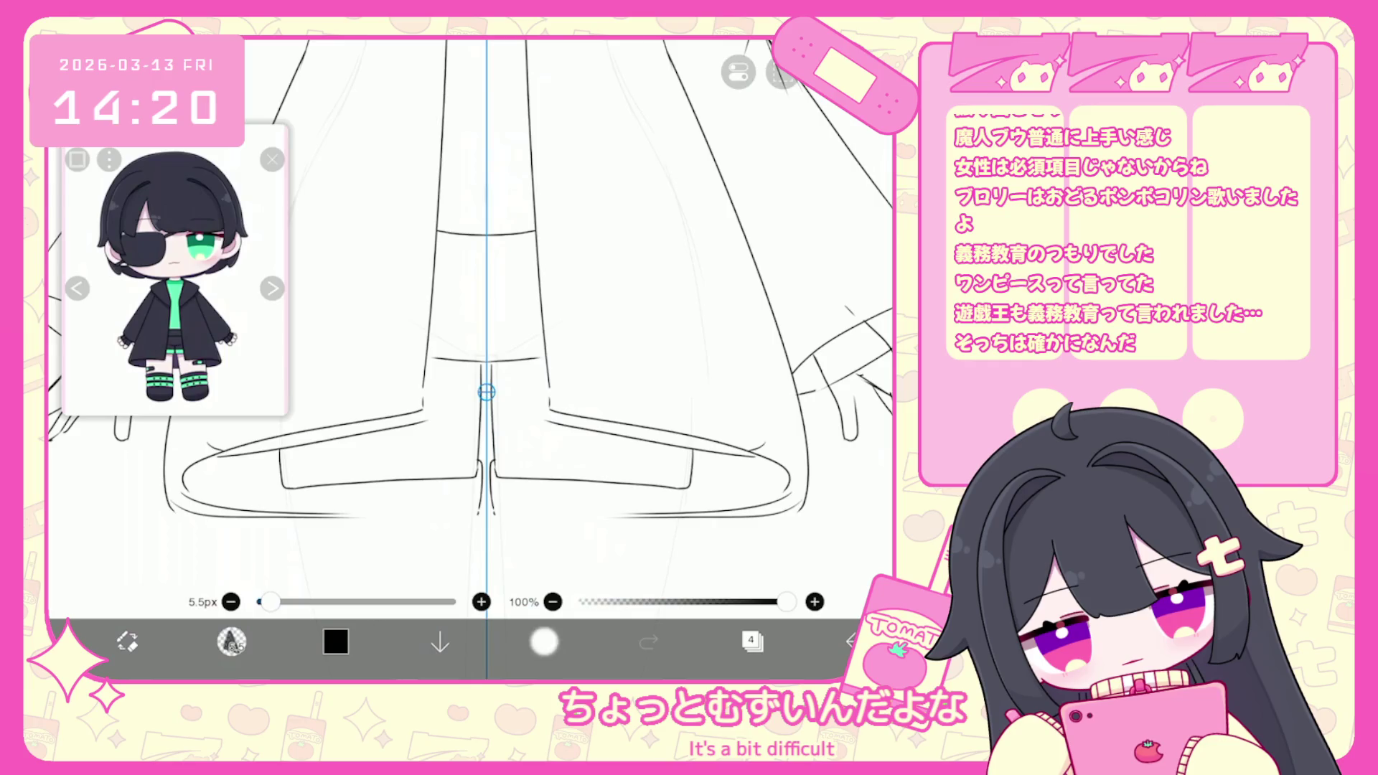
{"action": "left_click", "coordinate": [544, 641]}
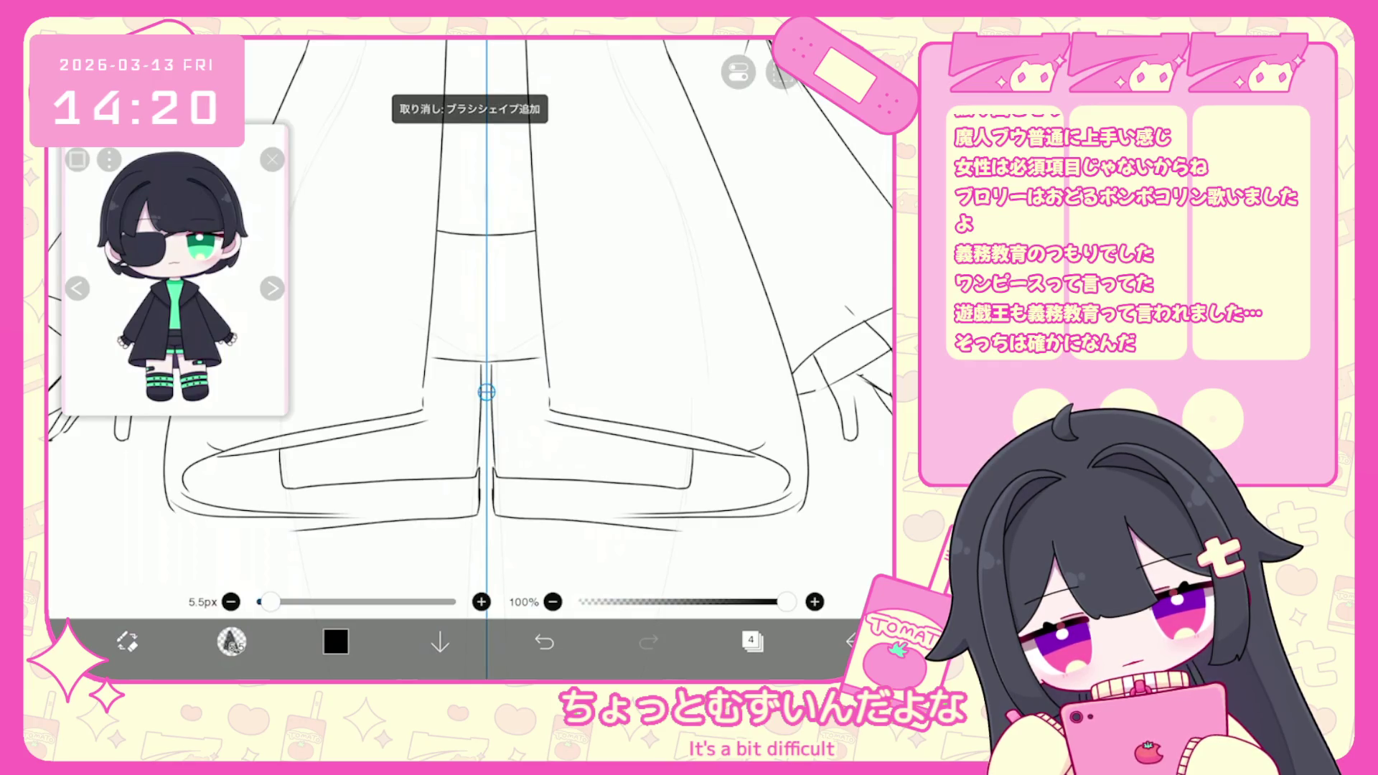
{"action": "scroll", "coordinate": [470, 316], "scroll_direction": "down", "scroll_amount": 1}
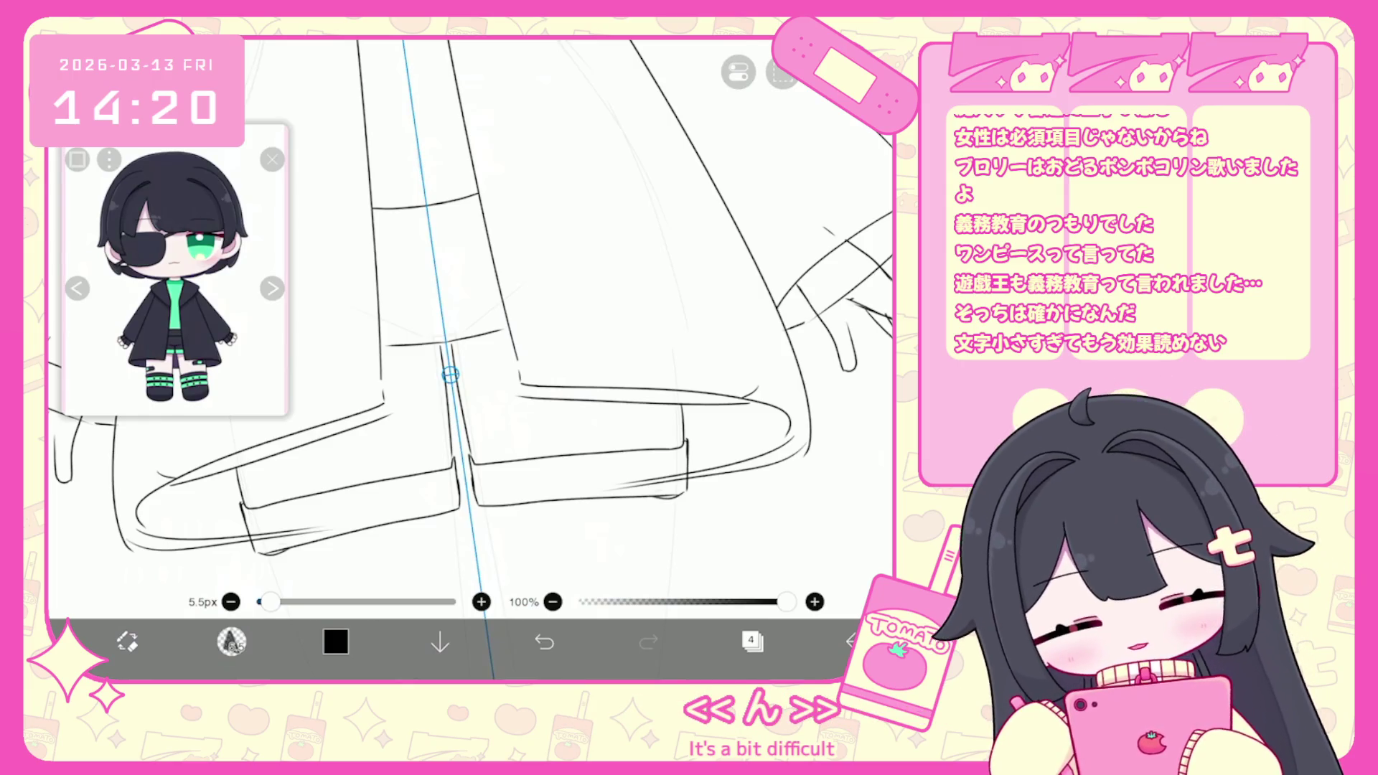
{"action": "scroll", "coordinate": [470, 316], "scroll_direction": "down", "scroll_amount": 1}
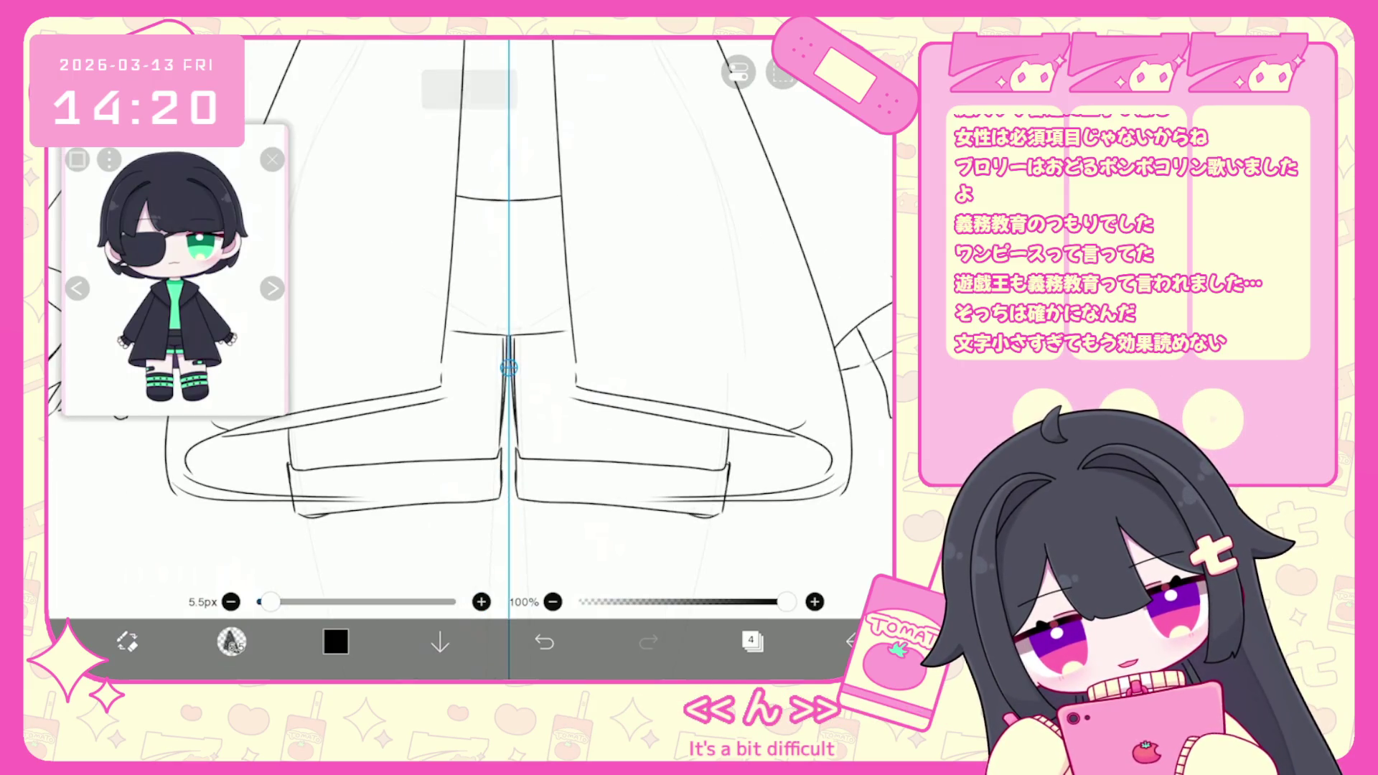
{"action": "key", "text": "ctrl+z"}
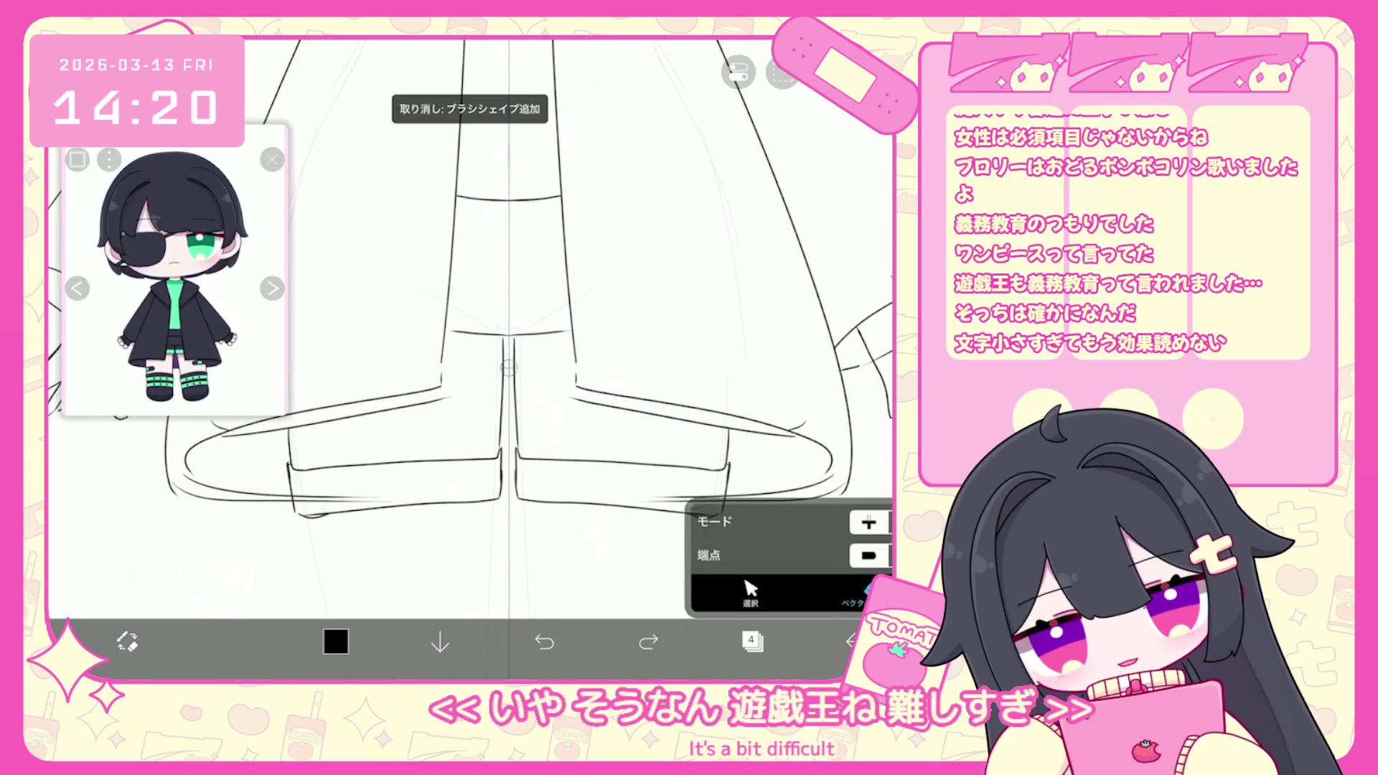
Draw a straight vertical centre line between the legs.
{"action": "left_click_drag", "start_coordinate": [514, 309], "coordinate": [517, 460]}
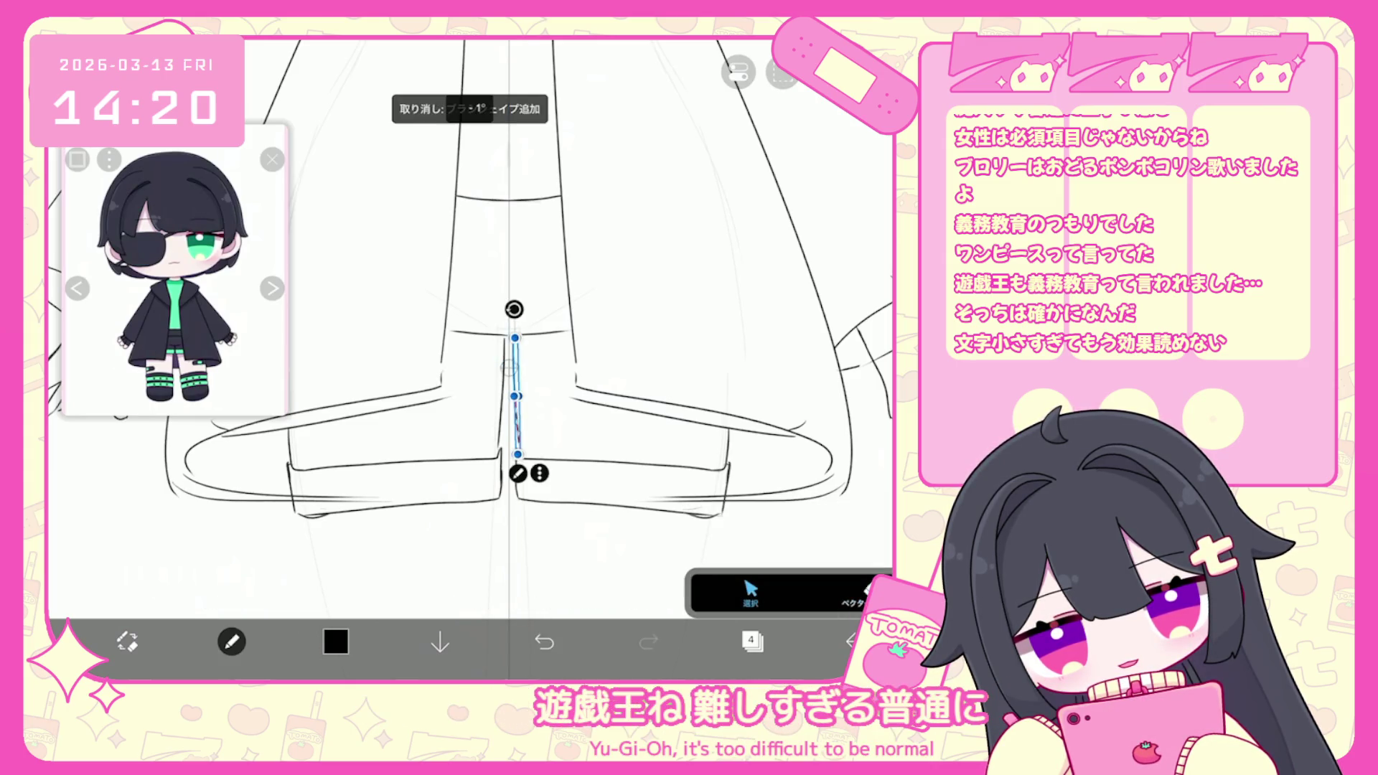
{"action": "scroll", "coordinate": [491, 366], "scroll_direction": "up", "scroll_amount": 3}
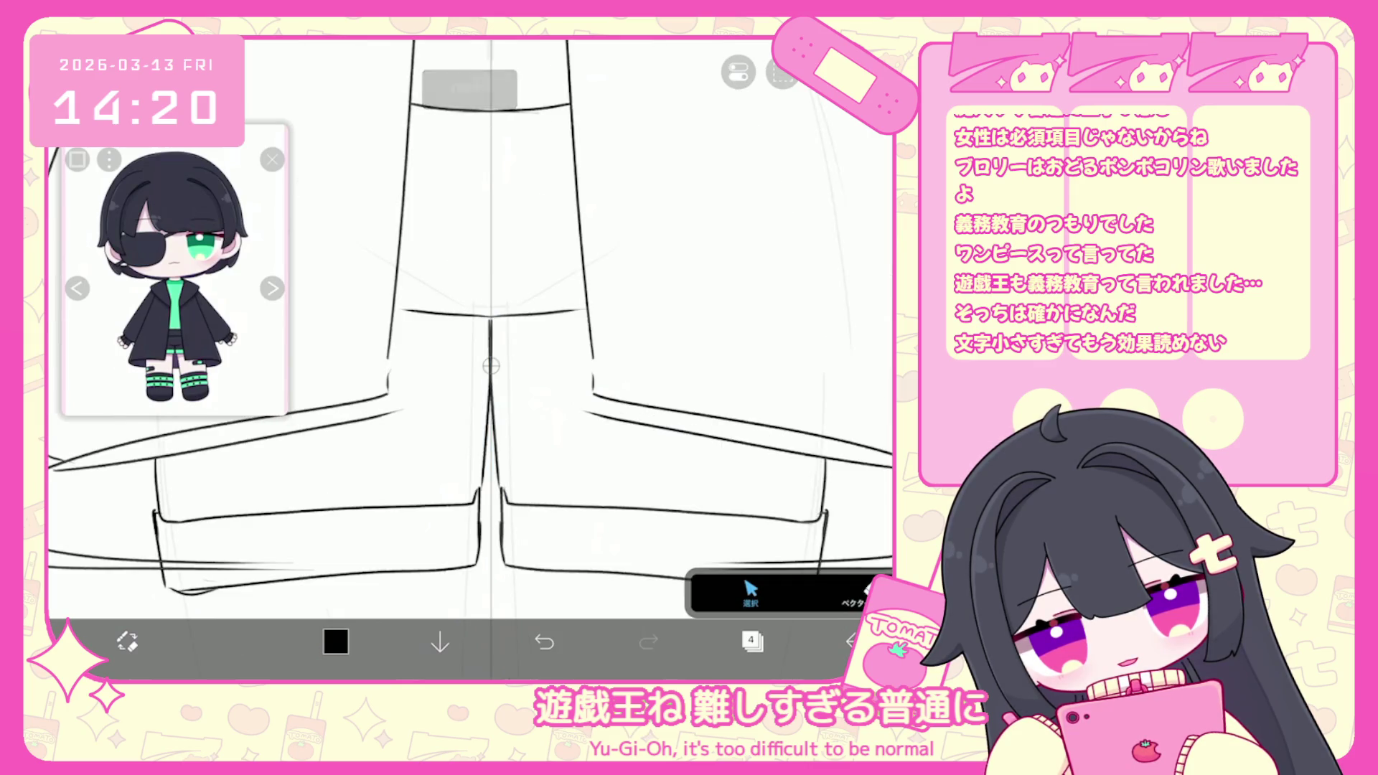
{"action": "scroll", "coordinate": [491, 366], "scroll_direction": "down", "scroll_amount": 5}
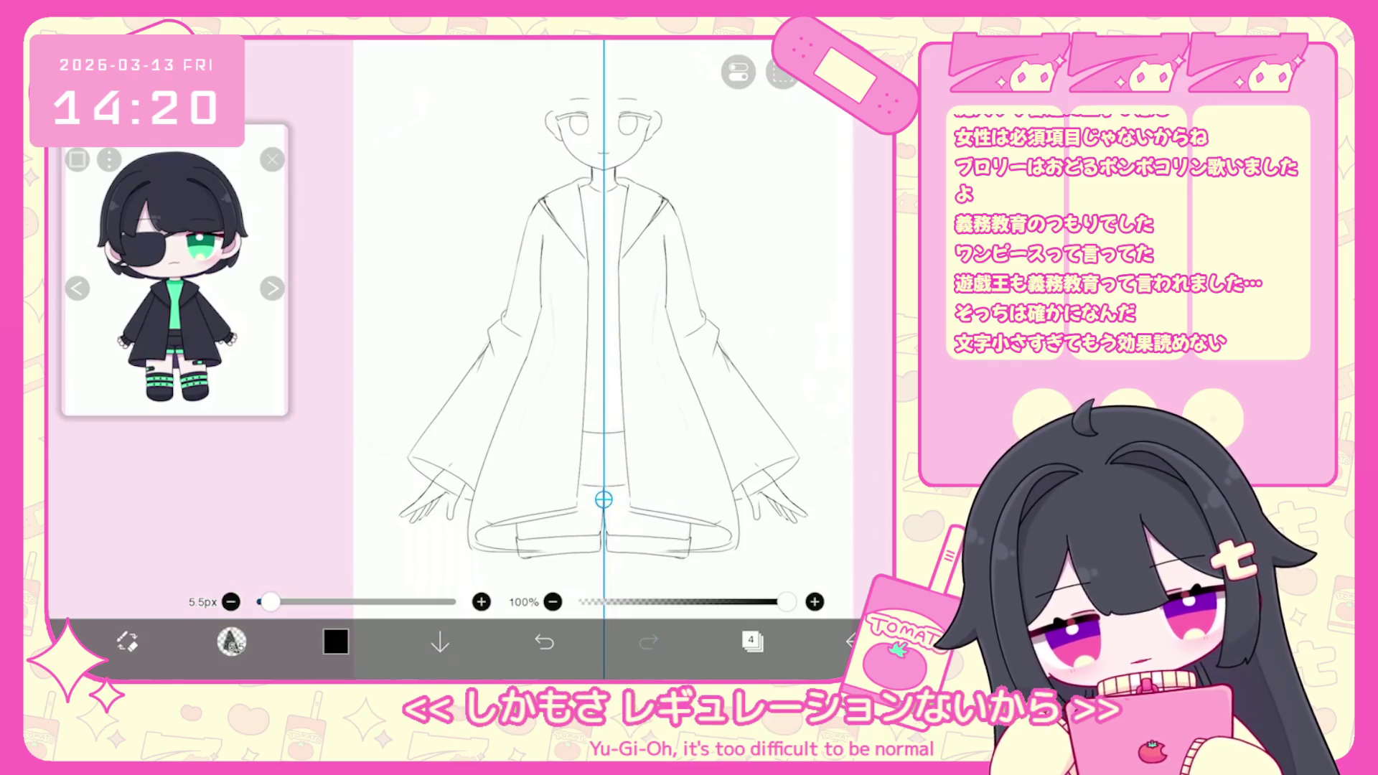
Deselect the neck stroke, undo the neckline change and a stray stroke near the hem.
{"action": "left_click", "coordinate": [232, 641]}
{"action": "scroll", "coordinate": [614, 141], "scroll_direction": "up", "scroll_amount": 3}
{"action": "left_click", "coordinate": [782, 71]}
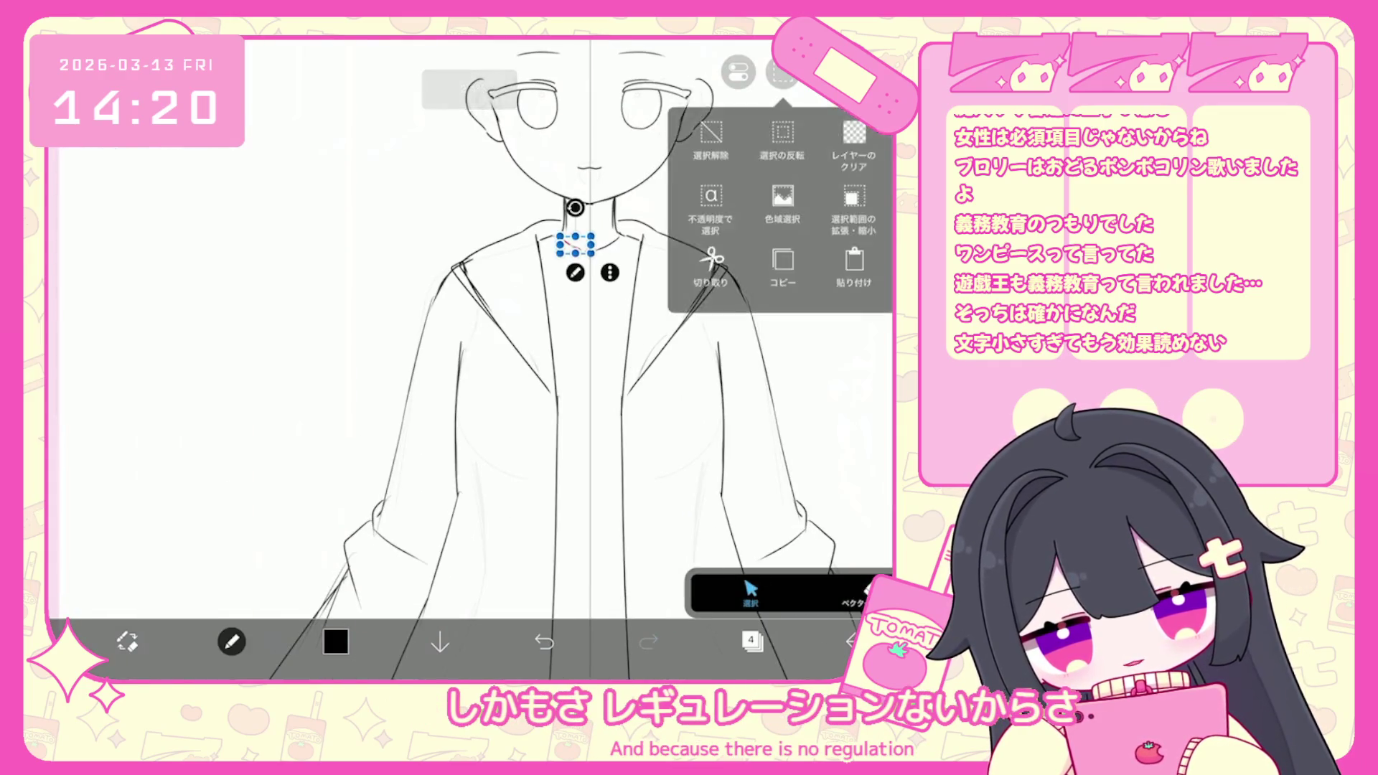
{"action": "left_click", "coordinate": [710, 247]}
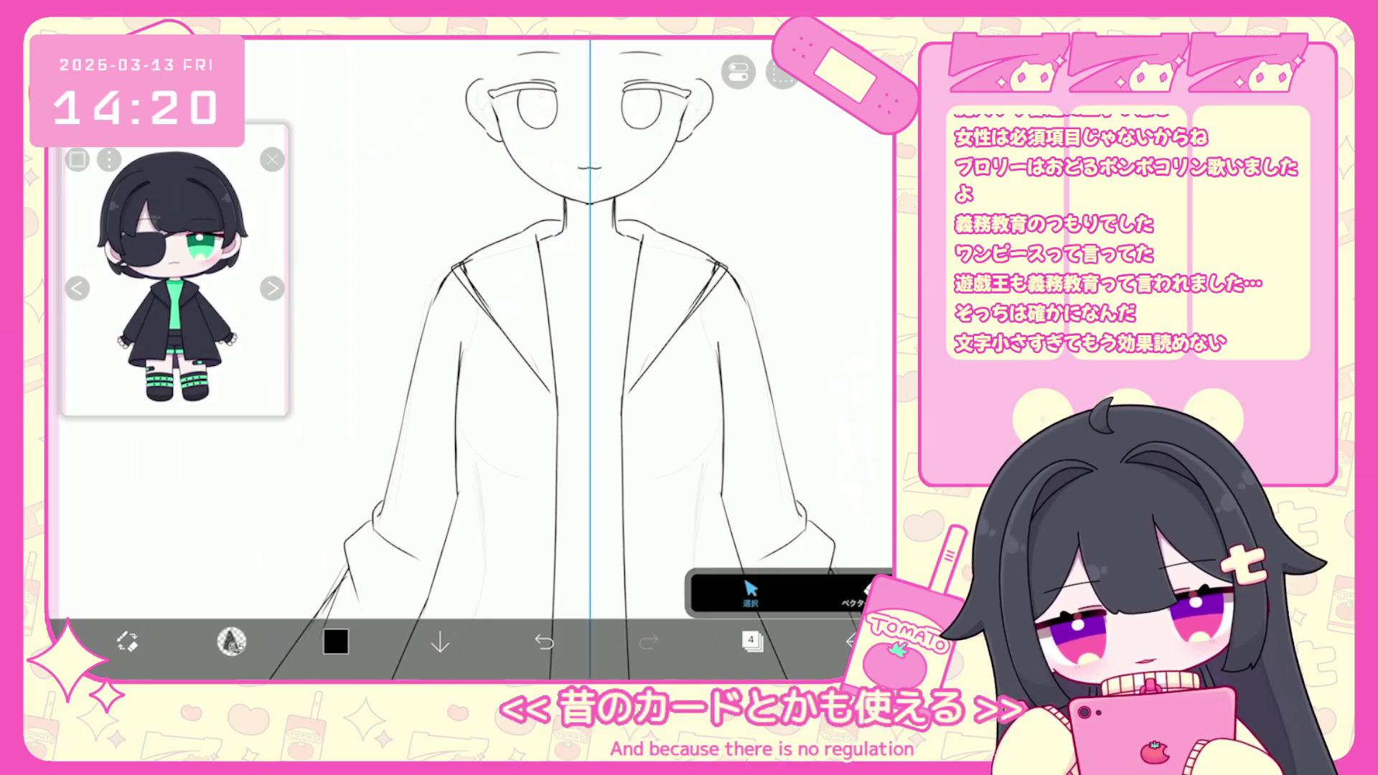
{"action": "left_click", "coordinate": [544, 640]}
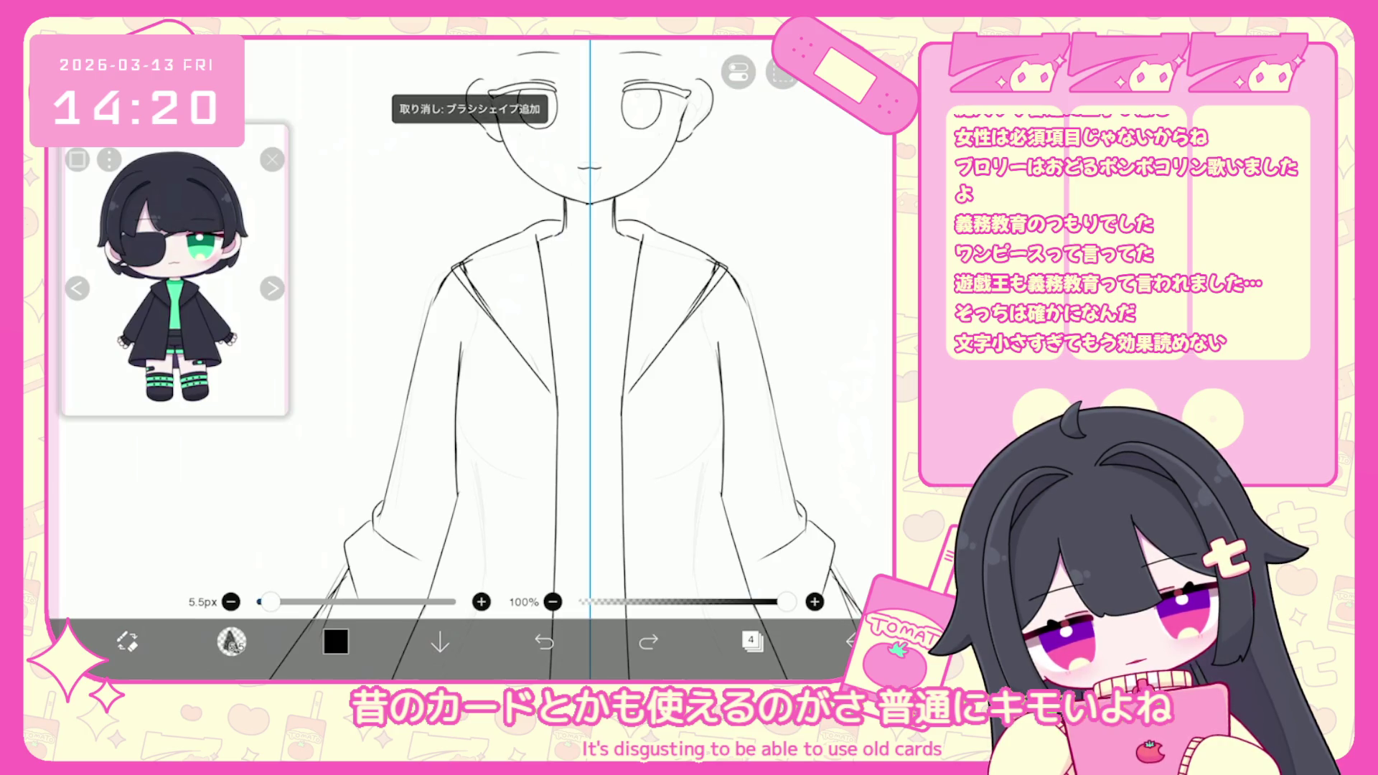
{"action": "scroll", "coordinate": [589, 359], "scroll_direction": "down", "scroll_amount": 3}
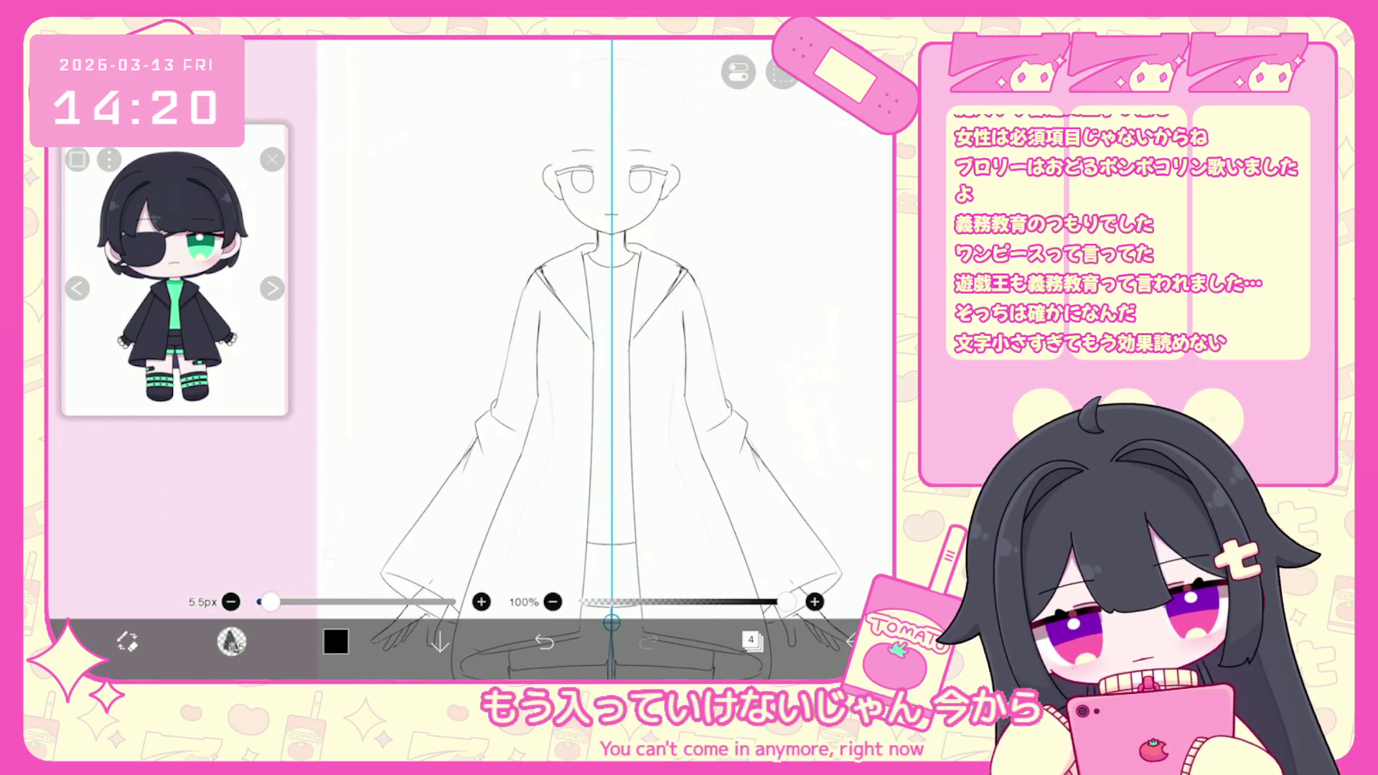
{"action": "scroll", "coordinate": [545, 358], "scroll_direction": "up", "scroll_amount": 3}
{"action": "scroll", "coordinate": [579, 330], "scroll_direction": "down", "scroll_amount": 1}
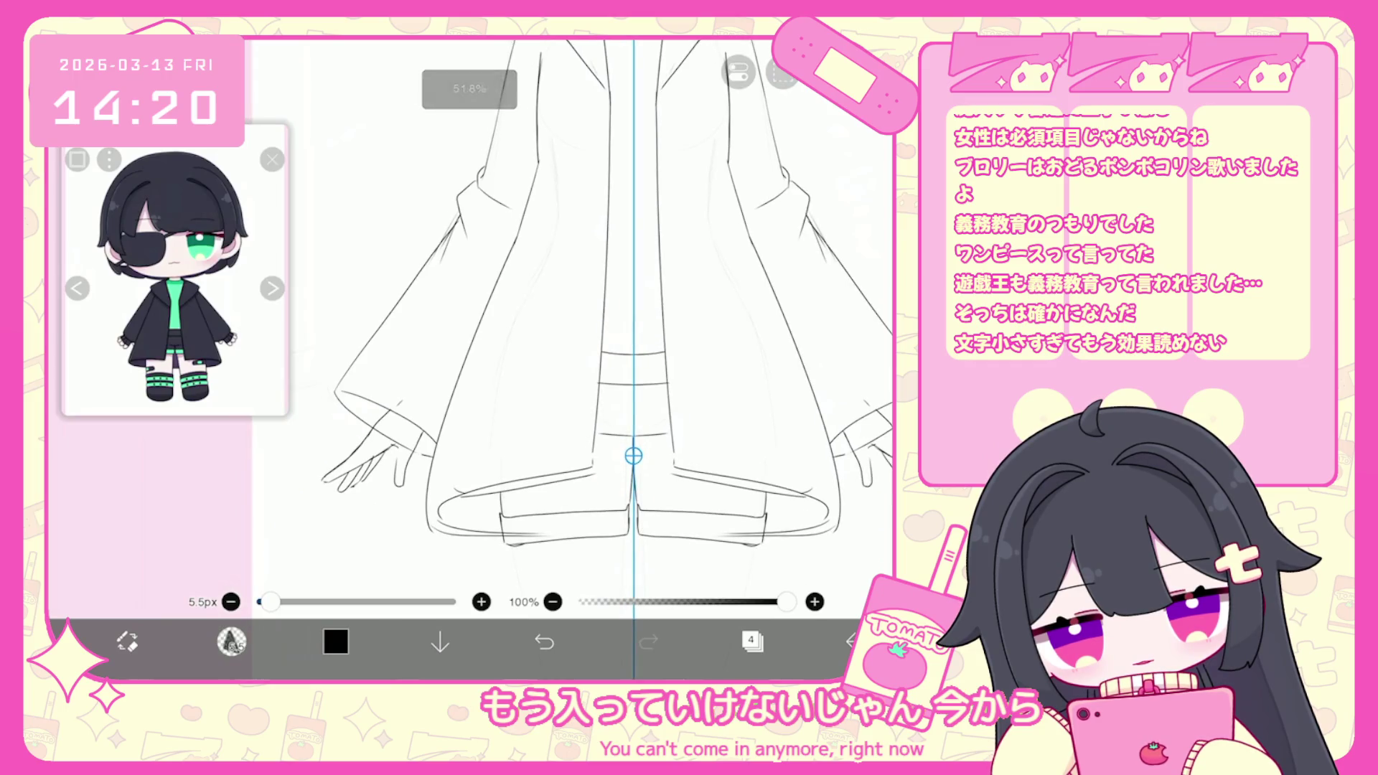
{"action": "key", "text": "ctrl+z"}
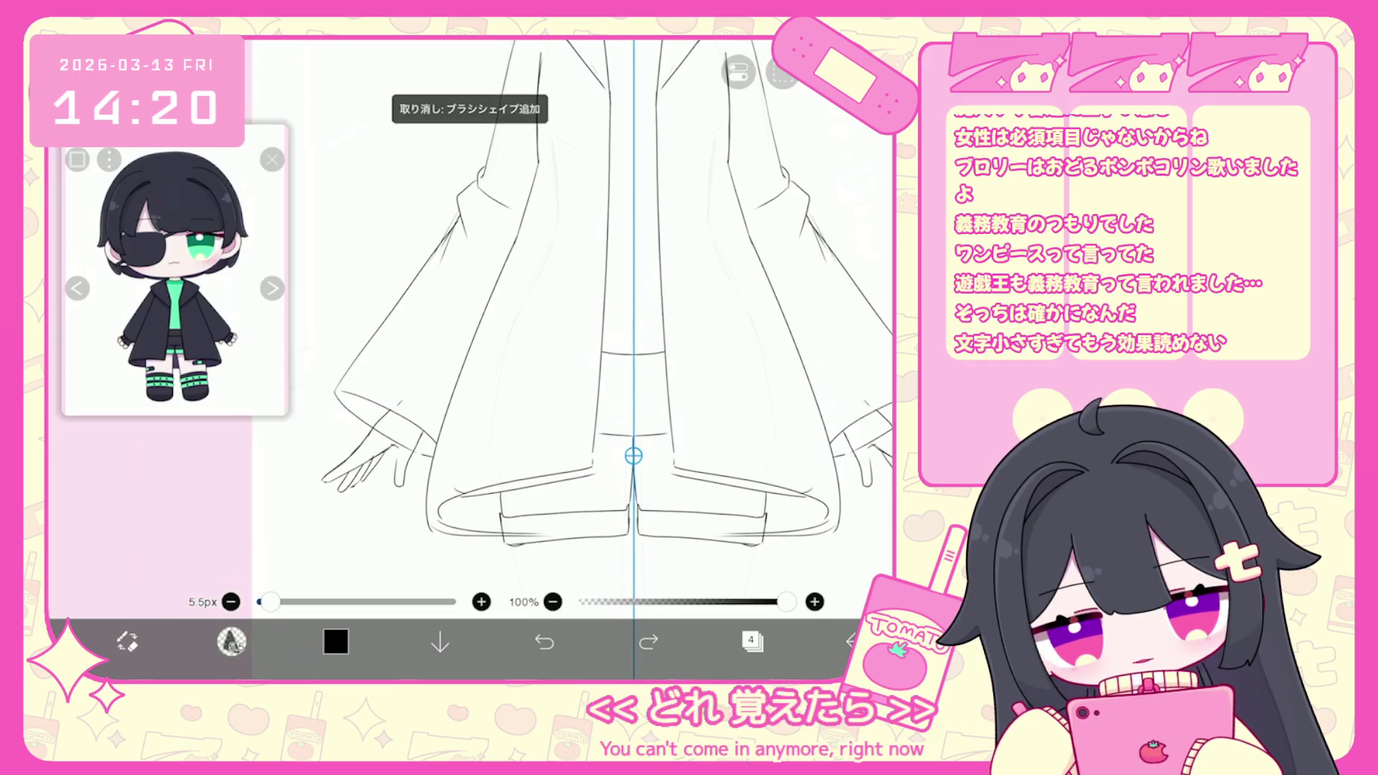
Select the left half of the coat, trial-shrink it, then undo the resize.
{"action": "scroll", "coordinate": [610, 323], "scroll_direction": "down", "scroll_amount": 2}
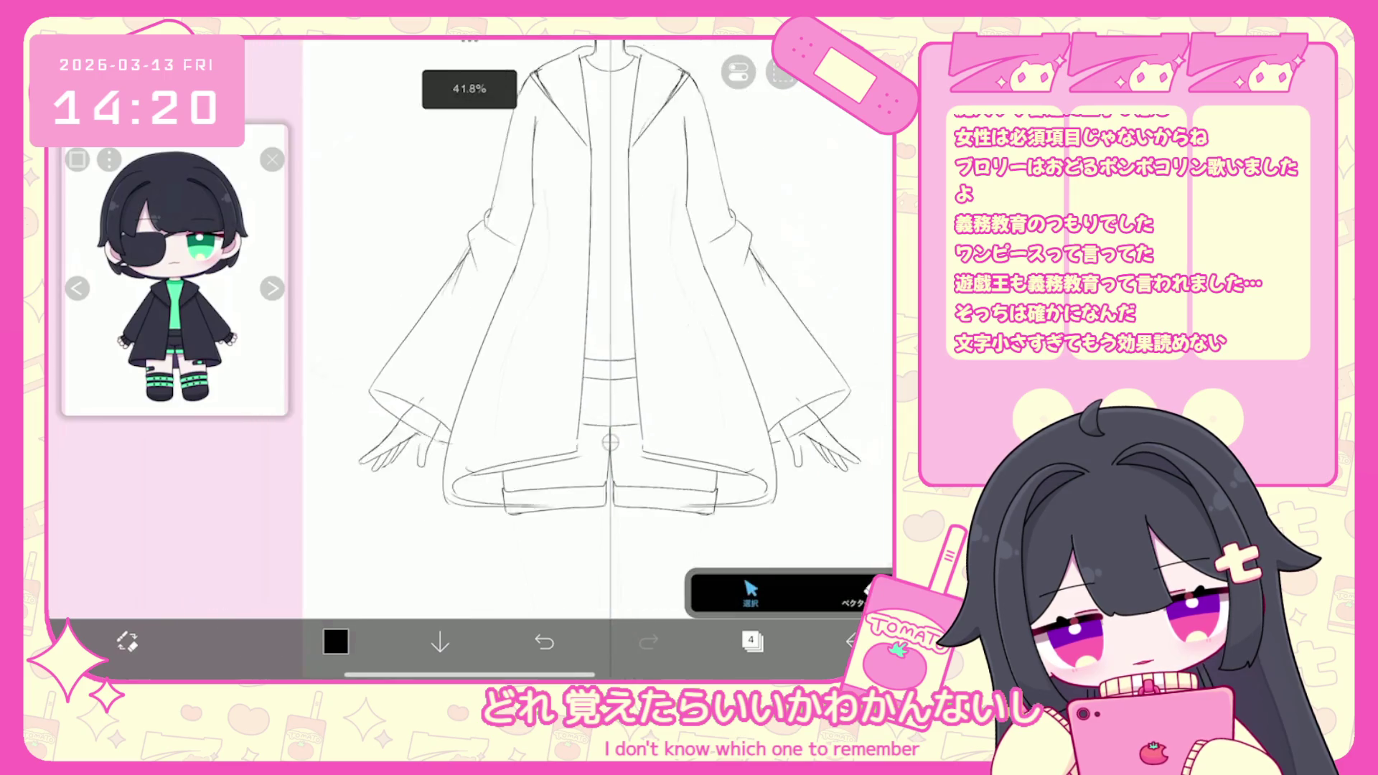
{"action": "scroll", "coordinate": [610, 323], "scroll_direction": "down", "scroll_amount": 3}
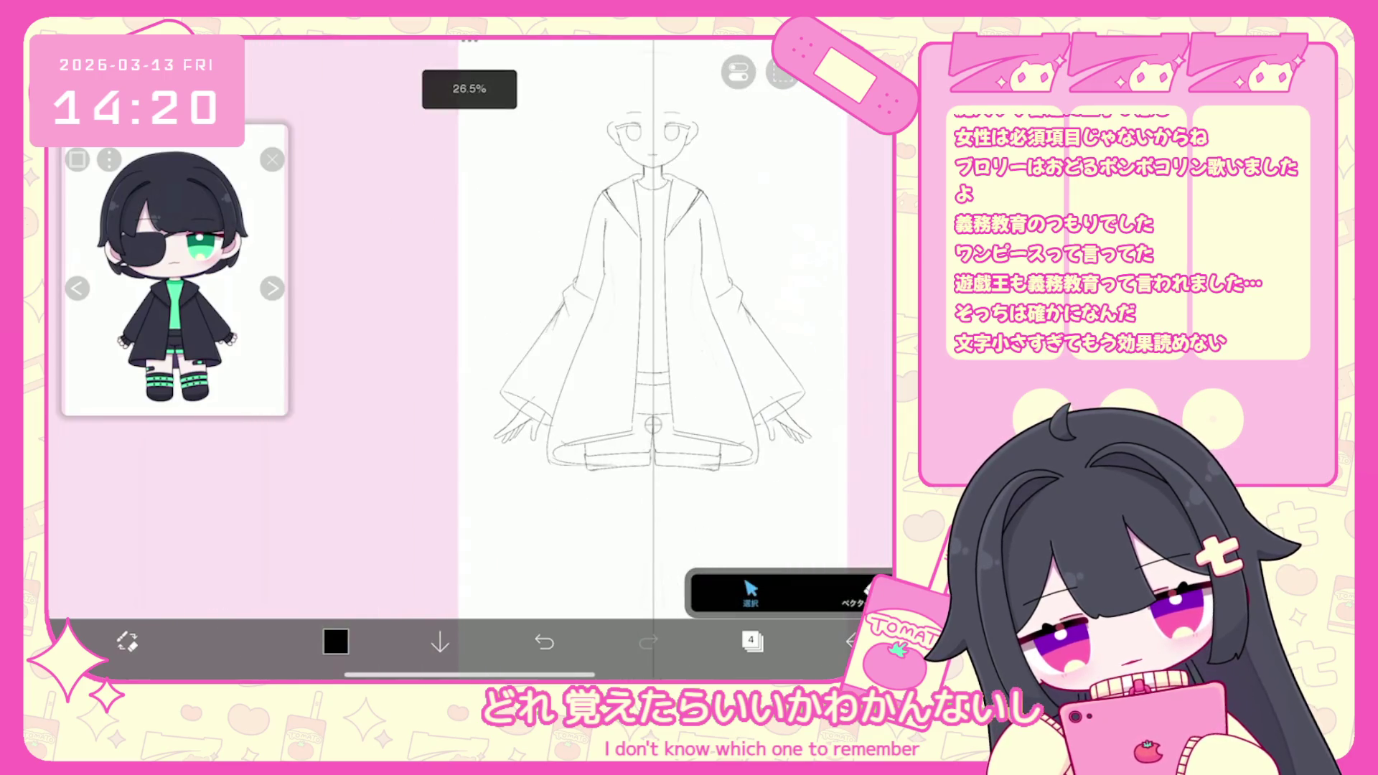
{"action": "left_click", "coordinate": [752, 641]}
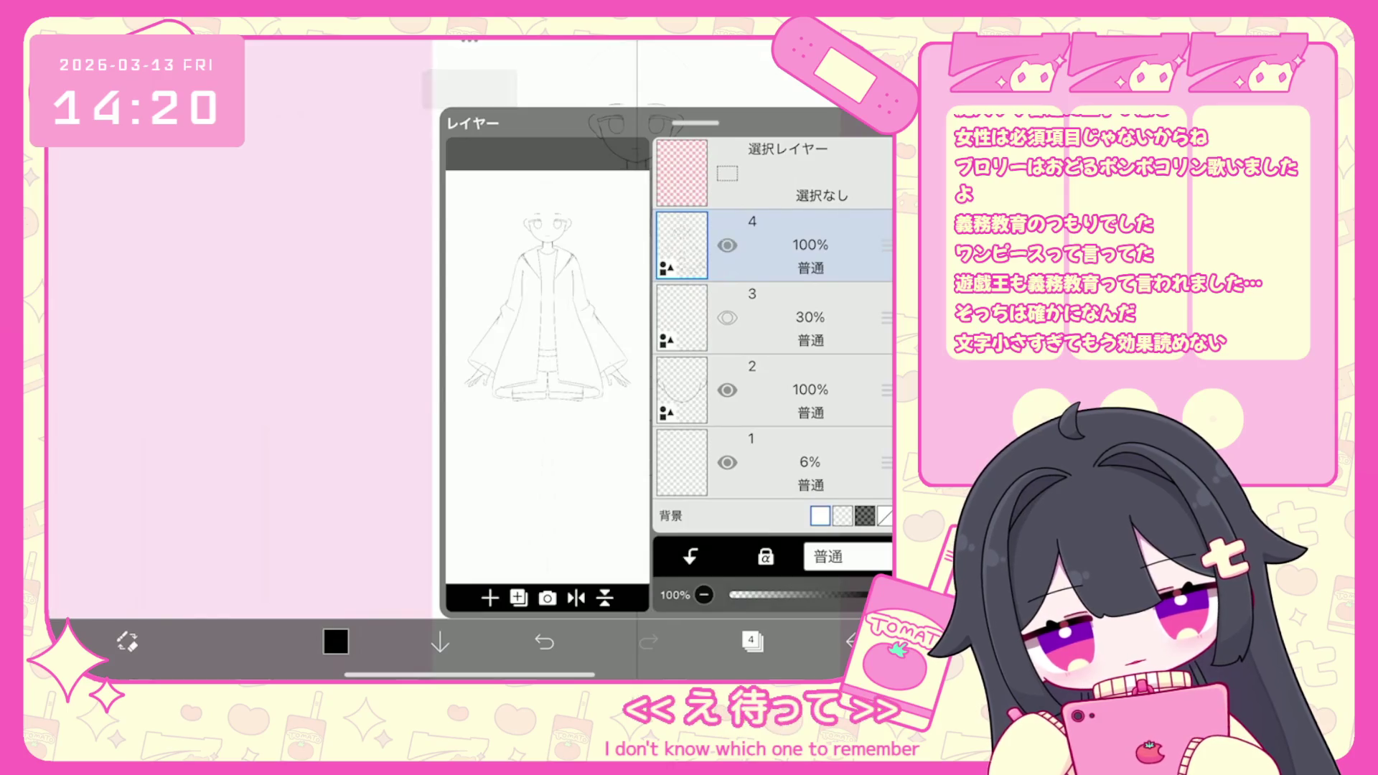
{"action": "left_click", "coordinate": [752, 641]}
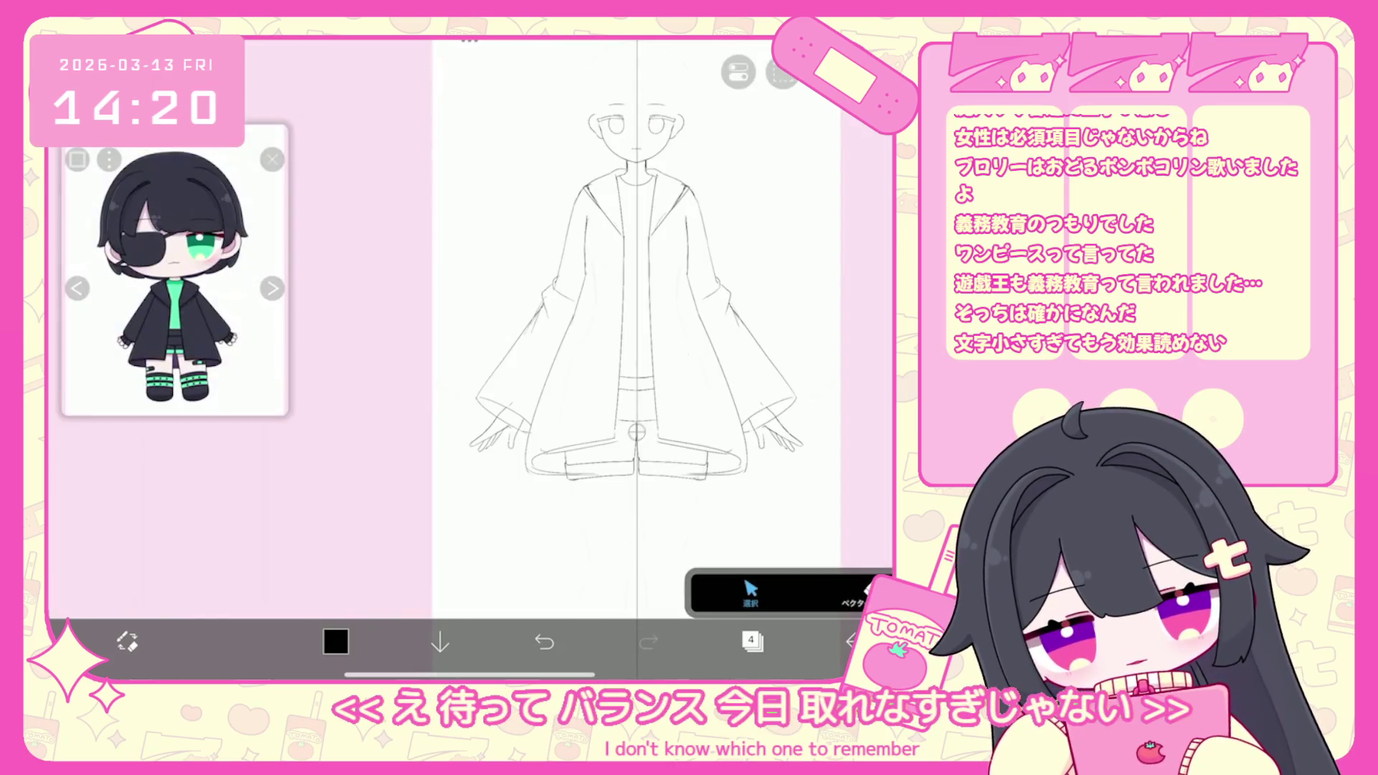
{"action": "left_click_drag", "start_coordinate": [402, 531], "coordinate": [761, 273]}
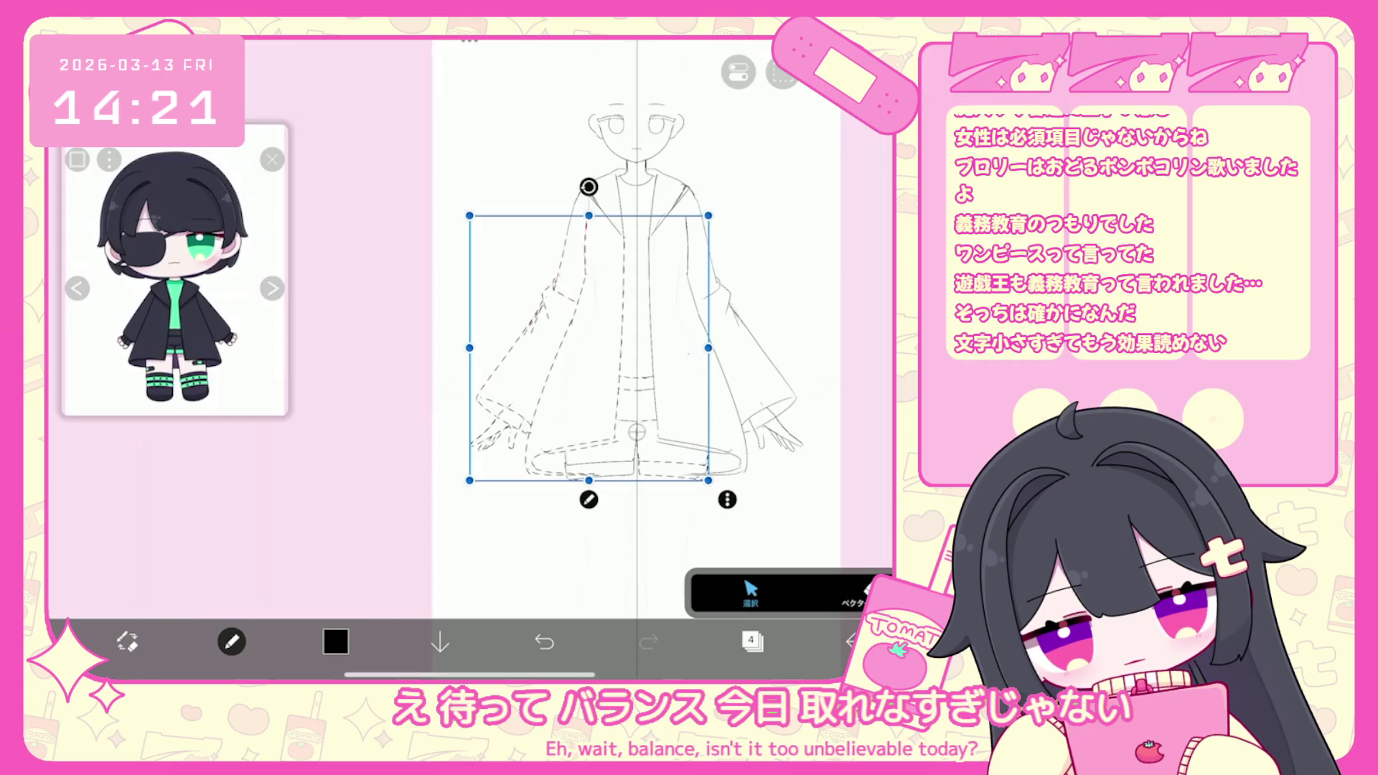
{"action": "scroll", "coordinate": [603, 344], "scroll_direction": "down", "scroll_amount": 3}
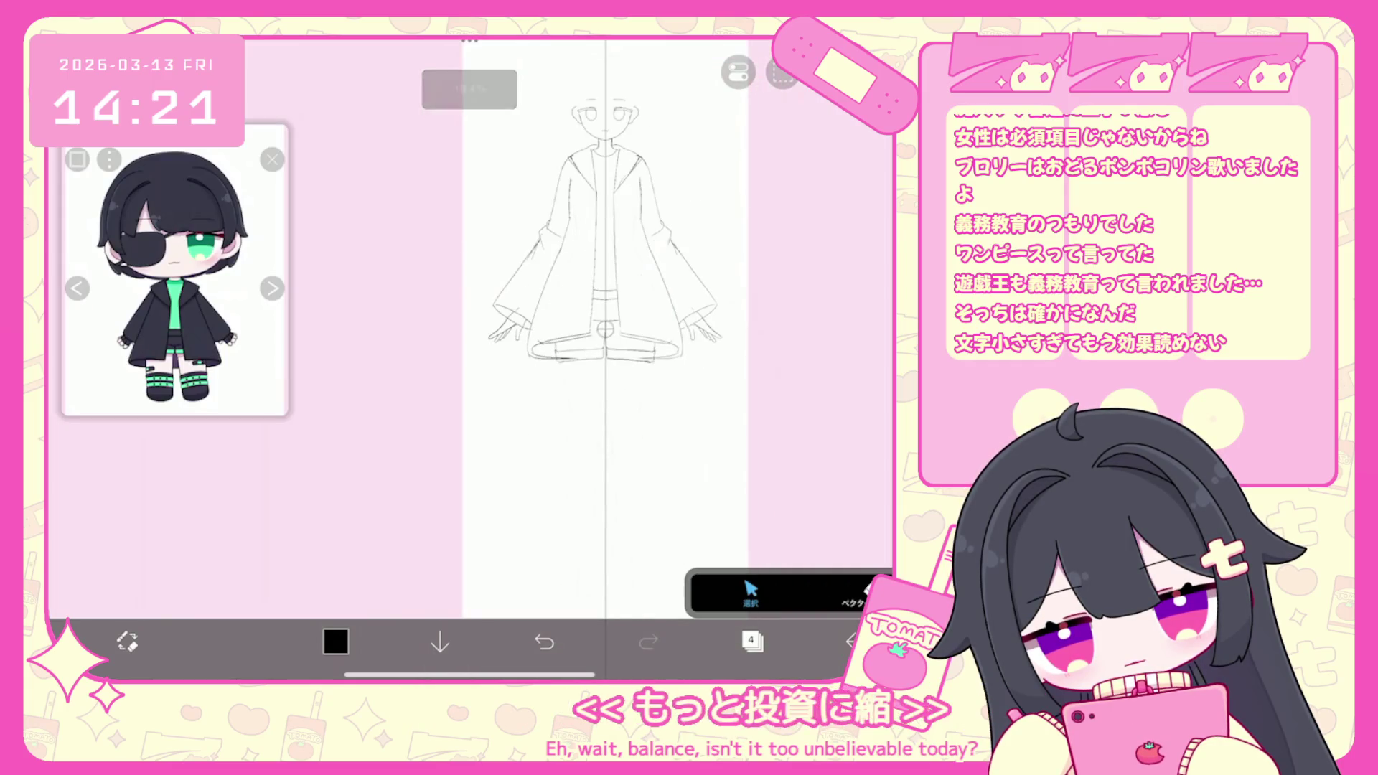
{"action": "scroll", "coordinate": [602, 344], "scroll_direction": "up", "scroll_amount": 3}
{"action": "mouse_move", "coordinate": [670, 461]}
{"action": "left_mouse_down"}
{"action": "mouse_move", "coordinate": [652, 449]}
{"action": "mouse_move", "coordinate": [653, 418]}
{"action": "left_mouse_up"}
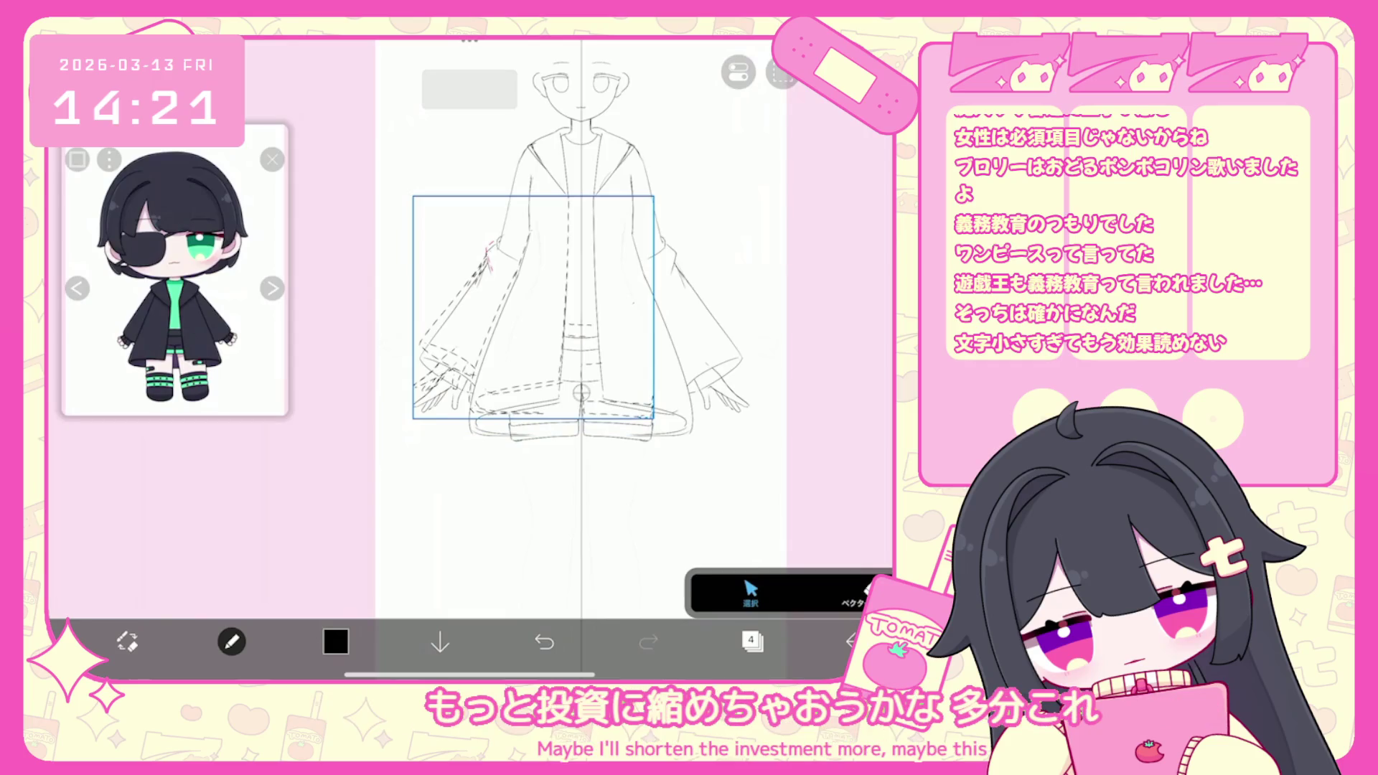
{"action": "scroll", "coordinate": [603, 344], "scroll_direction": "down", "scroll_amount": 3}
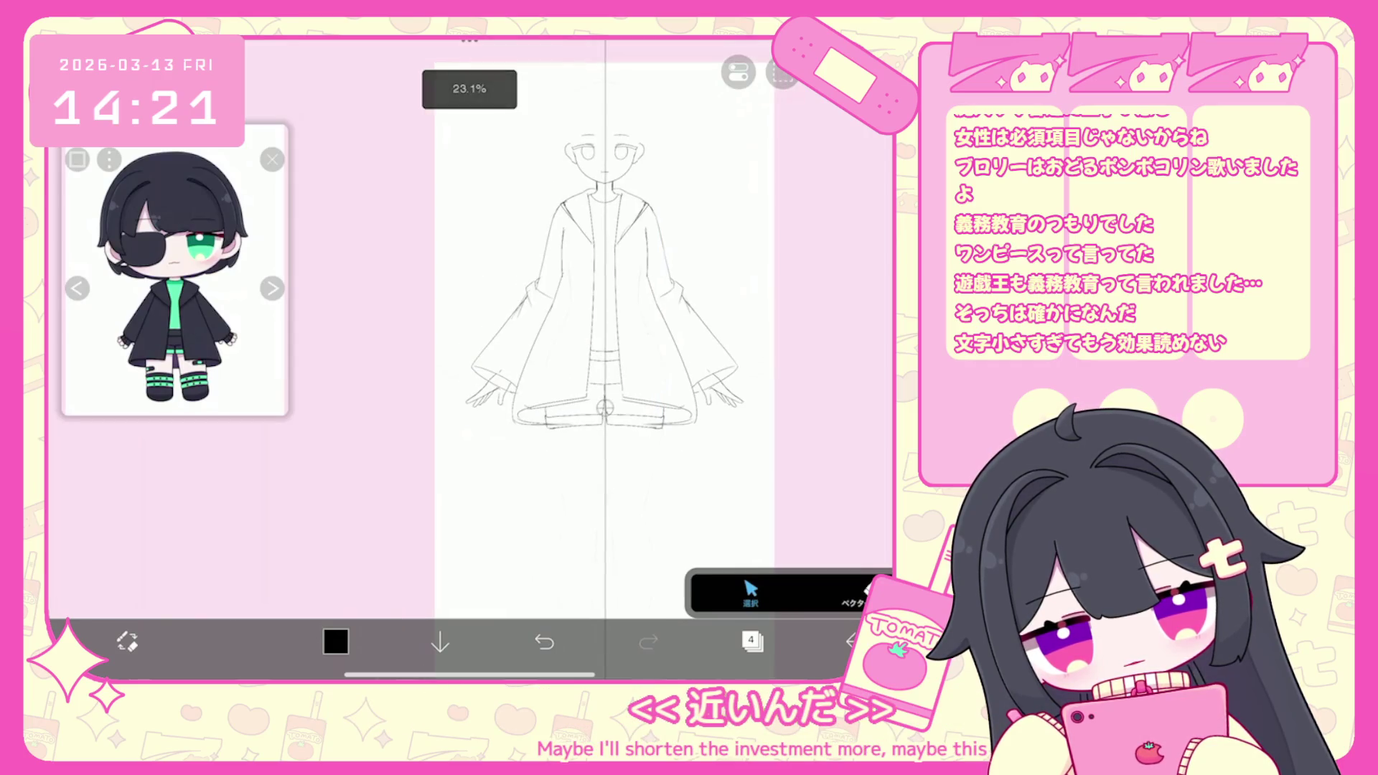
{"action": "key", "text": "ctrl+z"}
{"action": "key", "text": "ctrl+z"}
{"action": "key", "text": "ctrl+z"}
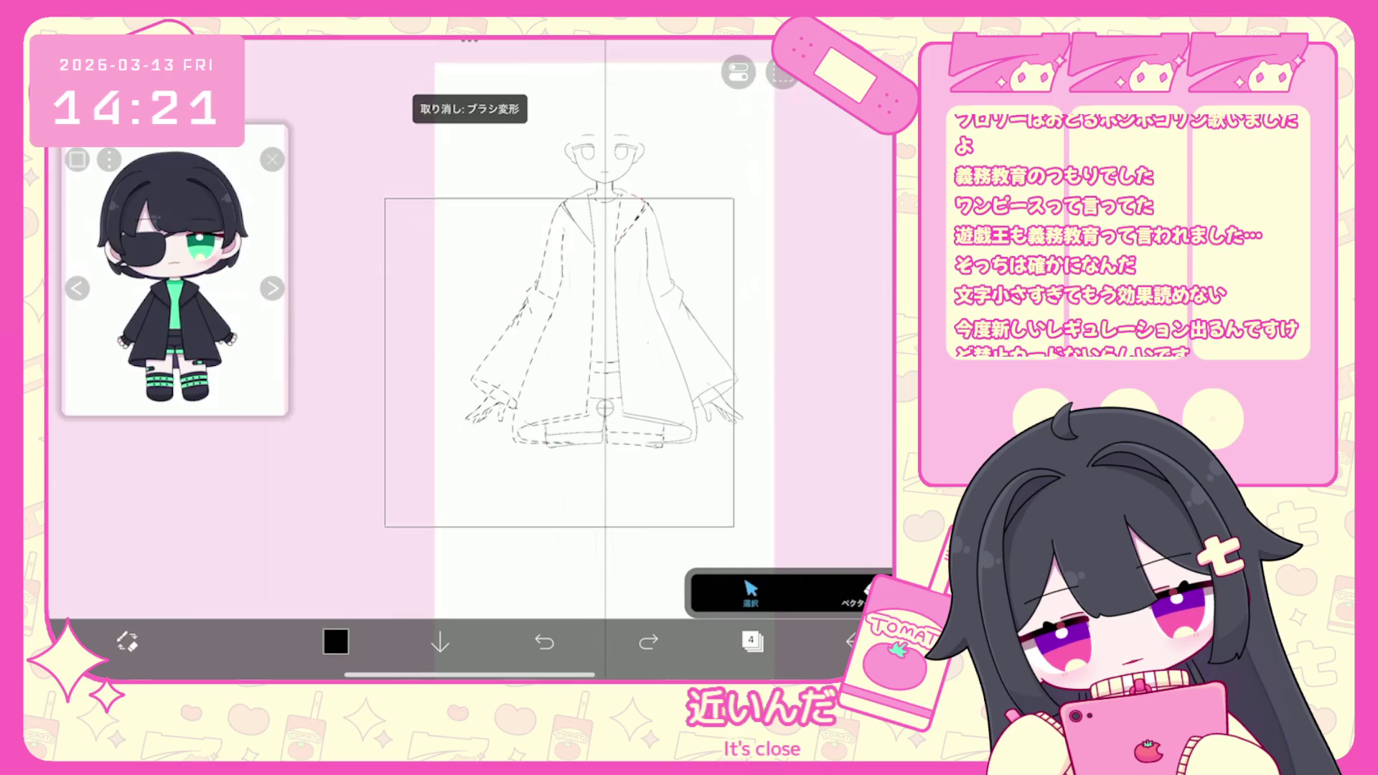
Squash the whole figure slightly shorter with Ctrl+T and commit it.
{"action": "key", "text": "ctrl+t"}
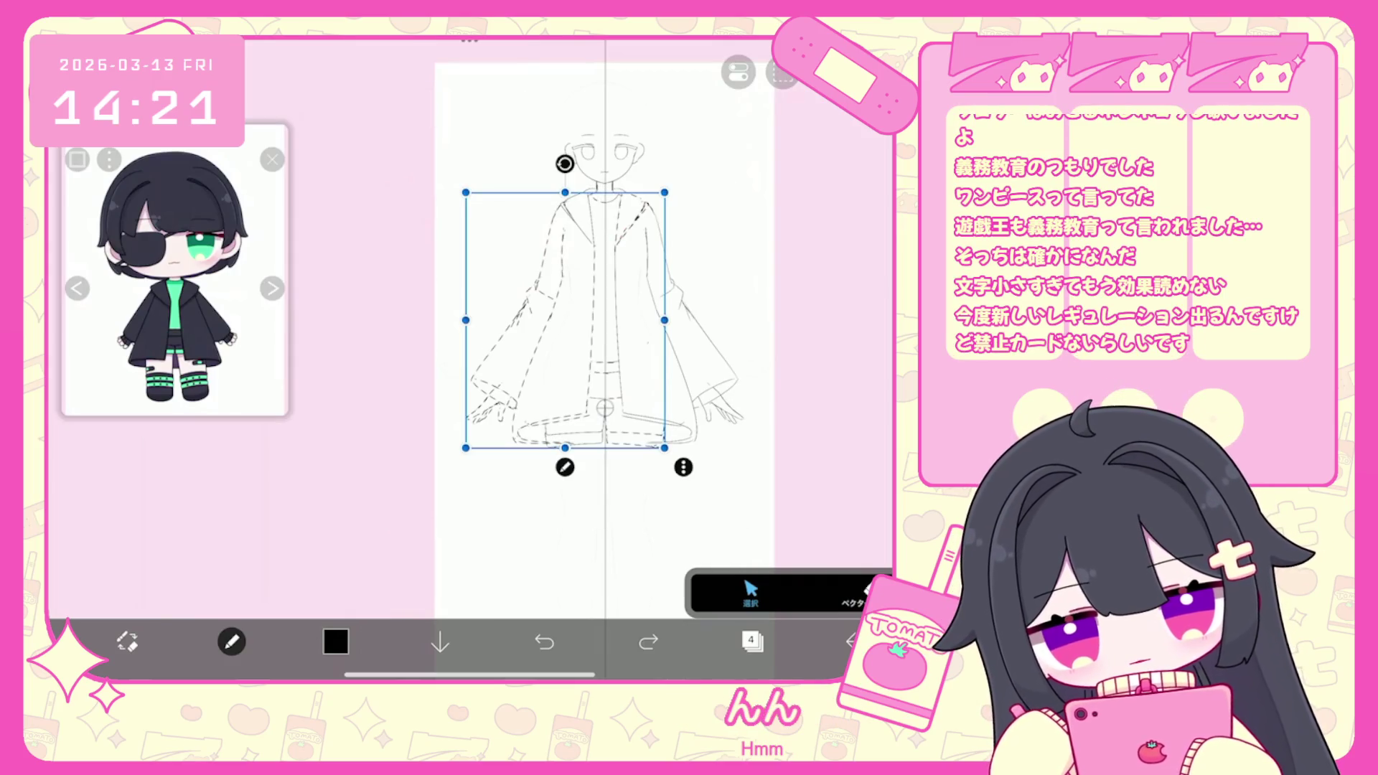
{"action": "left_click_drag", "start_coordinate": [565, 448], "coordinate": [565, 430]}
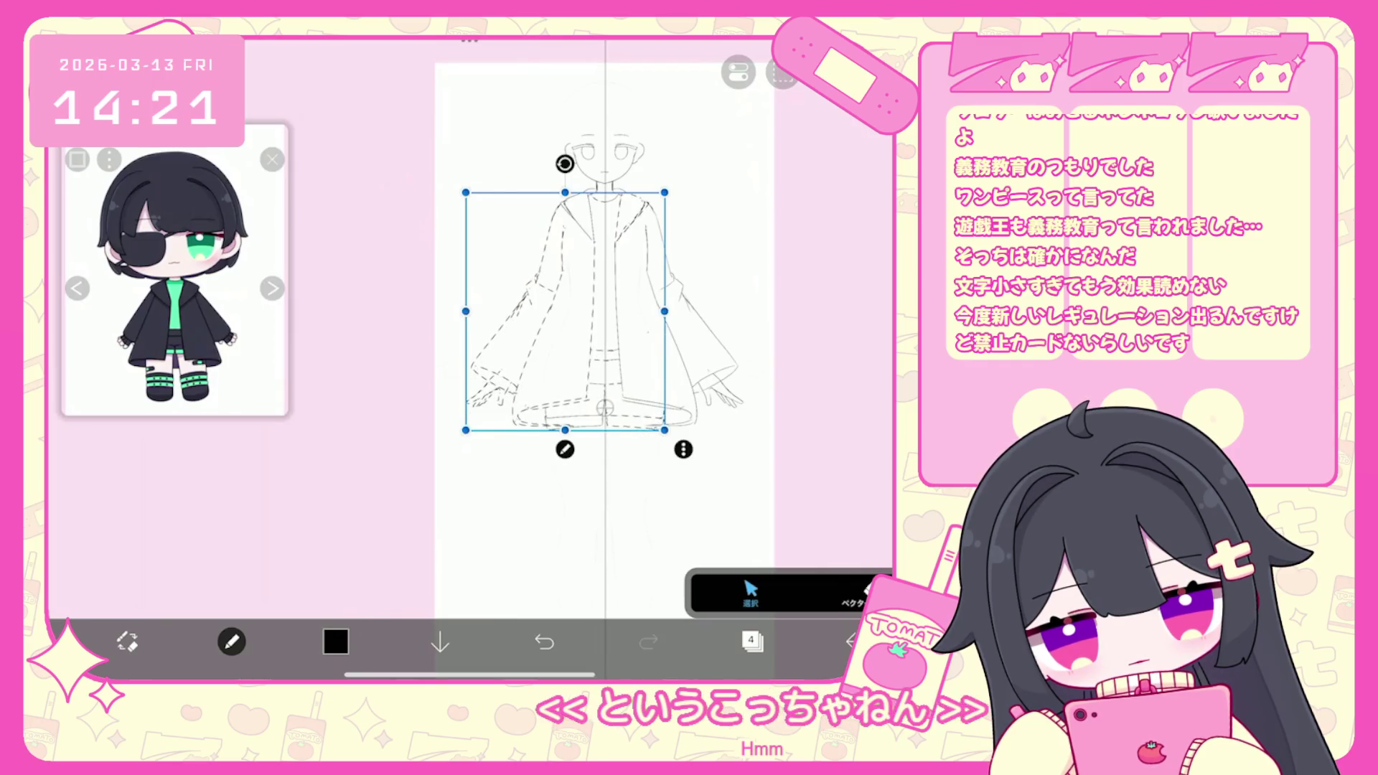
{"action": "key", "text": "Return"}
Add vector layer 5 above the sketch layers and undo a stray stroke.
{"action": "left_click", "coordinate": [753, 641]}
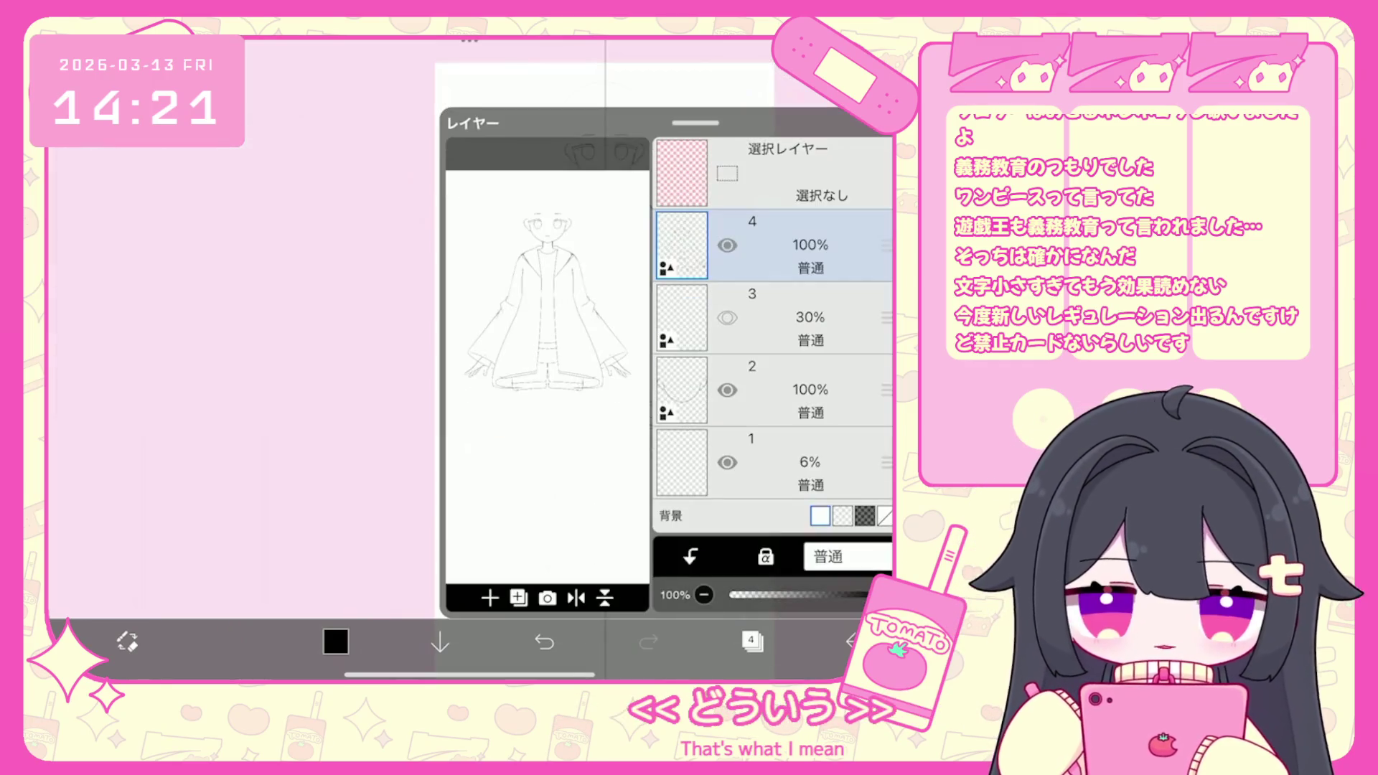
{"action": "left_click", "coordinate": [519, 598]}
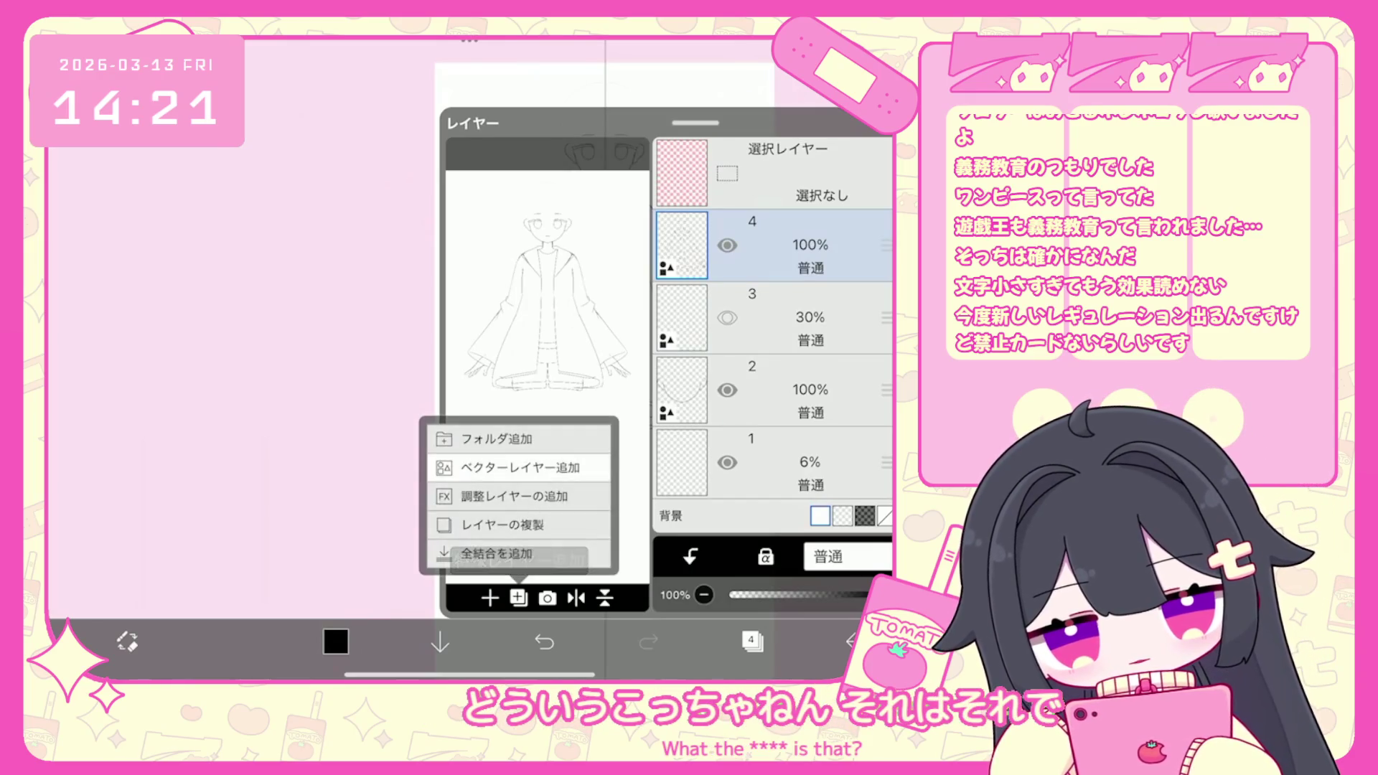
{"action": "left_click", "coordinate": [508, 477]}
{"action": "left_click", "coordinate": [752, 641]}
{"action": "scroll", "coordinate": [552, 323], "scroll_direction": "up", "scroll_amount": 3}
{"action": "scroll", "coordinate": [597, 281], "scroll_direction": "up", "scroll_amount": 5}
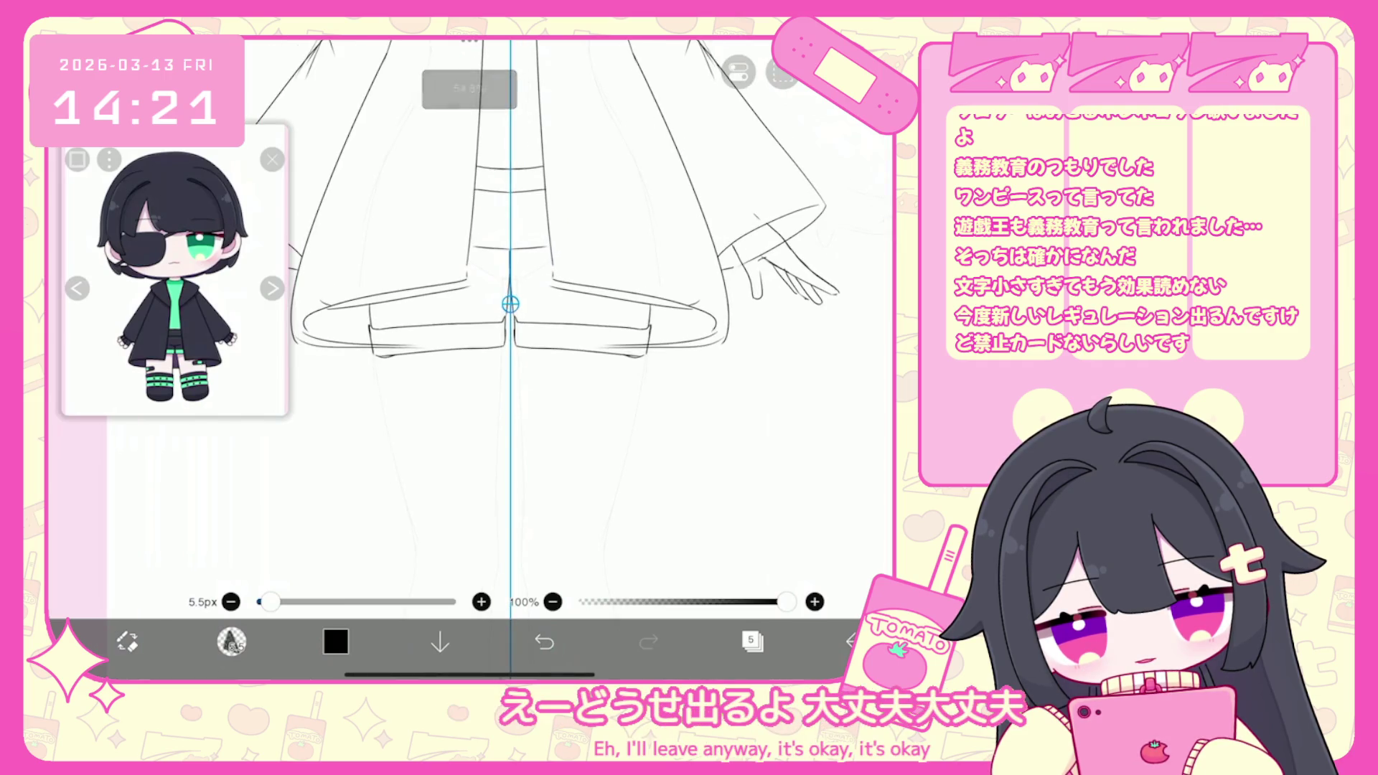
{"action": "key", "text": "ctrl+z"}
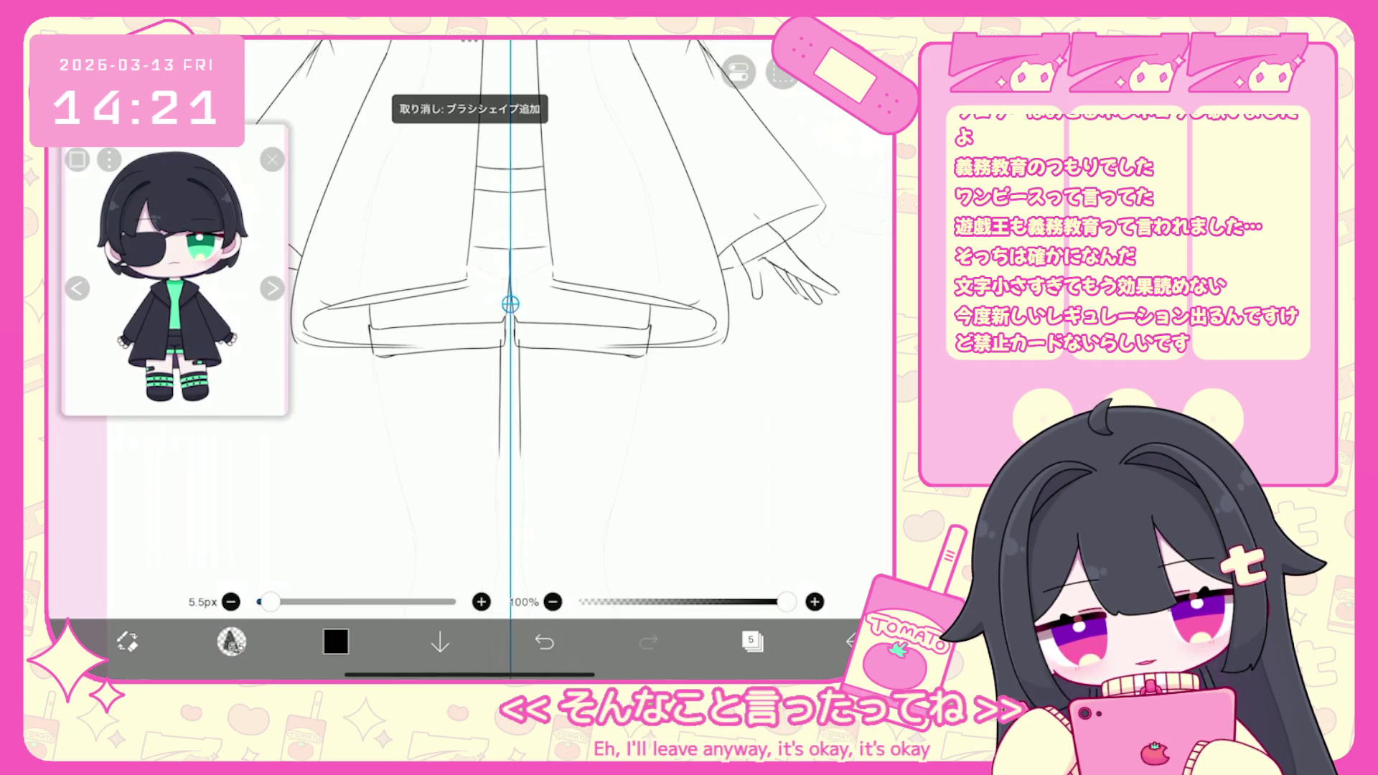
Add a new layer for the lower legs and boots lineart.
{"action": "scroll", "coordinate": [511, 323], "scroll_direction": "down", "scroll_amount": 5}
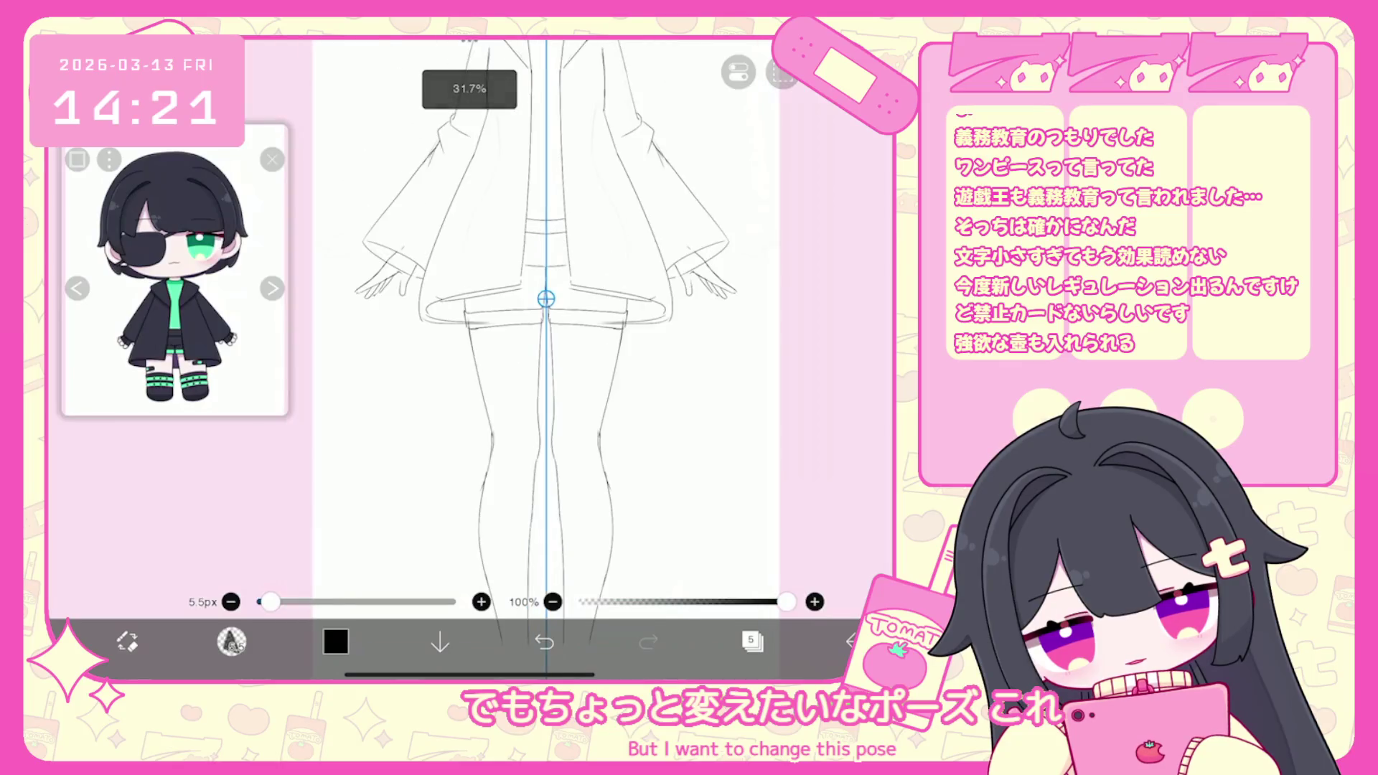
{"action": "scroll", "coordinate": [561, 328], "scroll_direction": "down", "scroll_amount": 3}
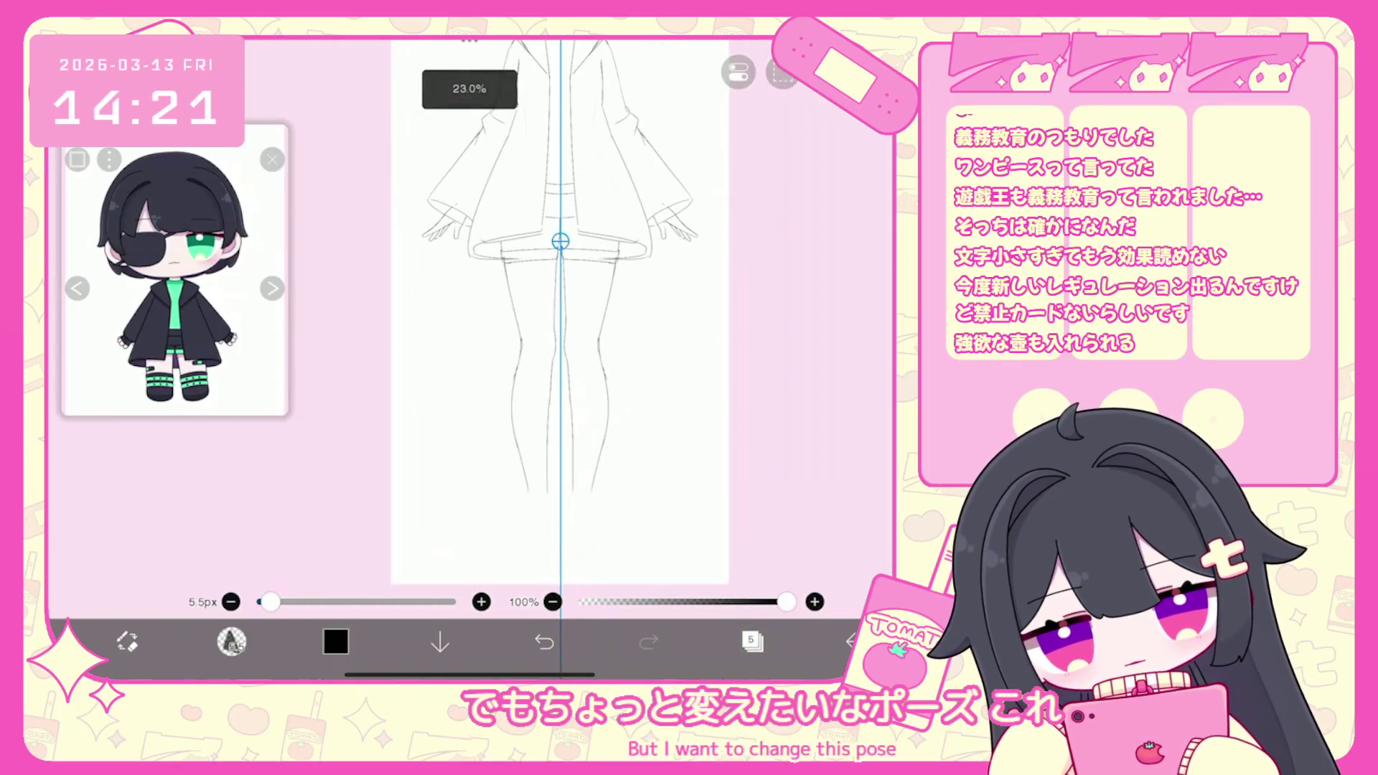
{"action": "left_click", "coordinate": [752, 641]}
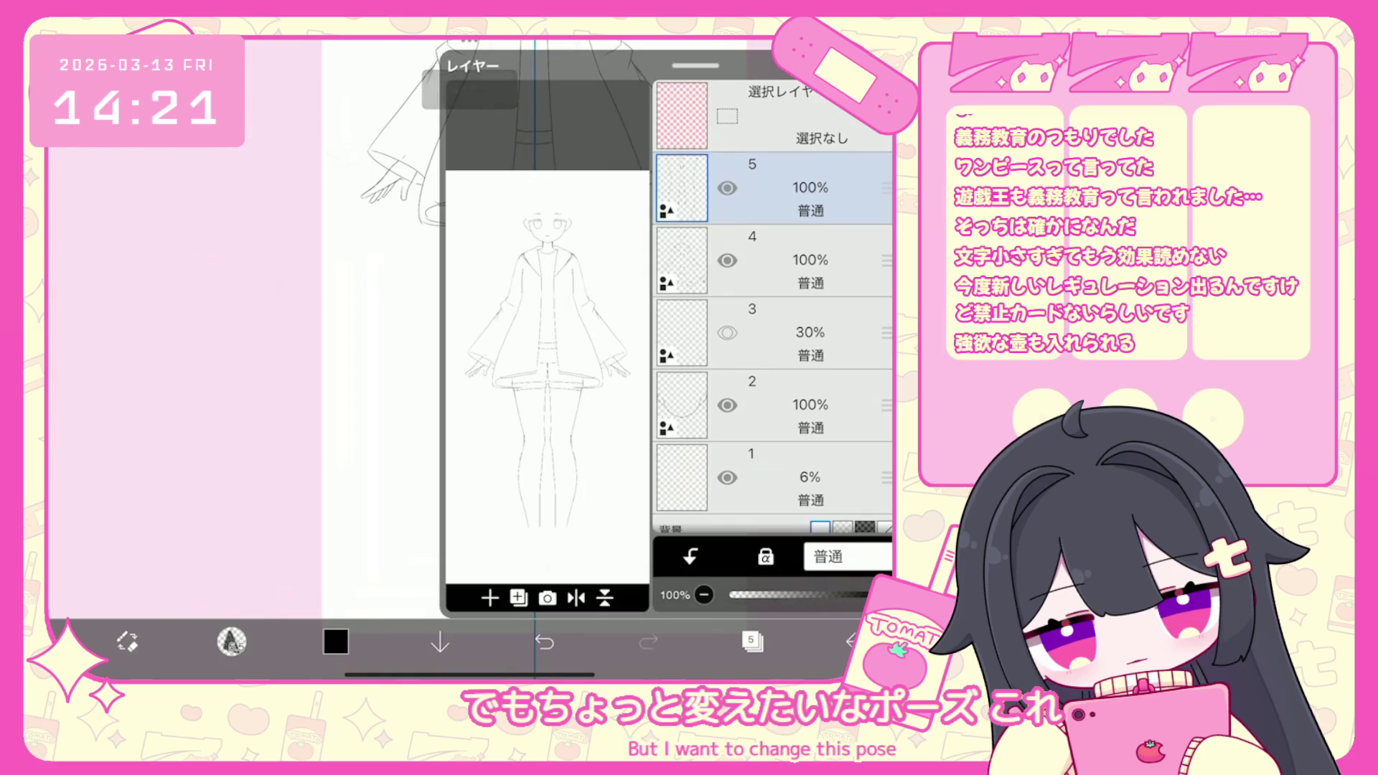
{"action": "left_click", "coordinate": [490, 598]}
{"action": "left_click", "coordinate": [503, 468]}
{"action": "left_click", "coordinate": [753, 641]}
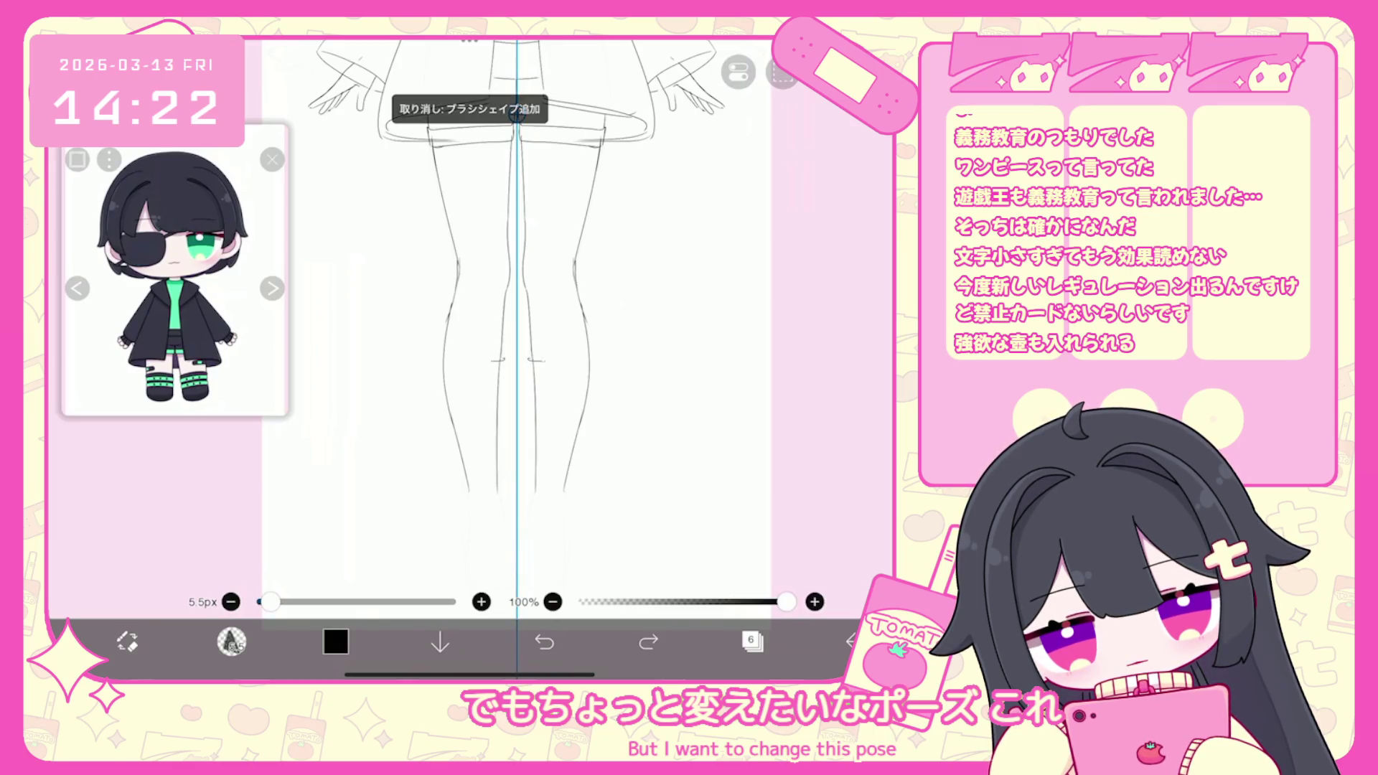
Try mirrored knee lines inside both legs, undoing the attempts that didn't work.
{"action": "left_click_drag", "start_coordinate": [502, 357], "coordinate": [508, 408]}
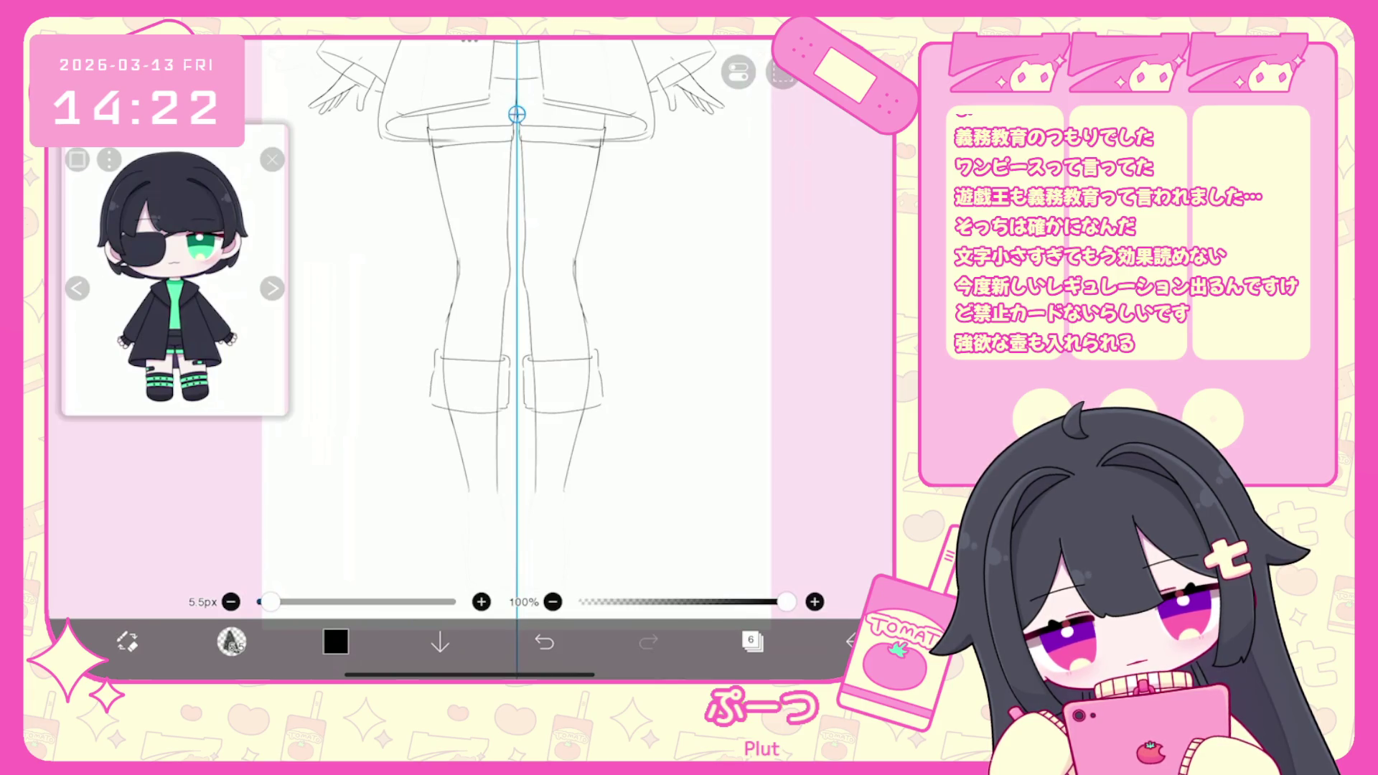
{"action": "scroll", "coordinate": [517, 323], "scroll_direction": "down", "scroll_amount": 1}
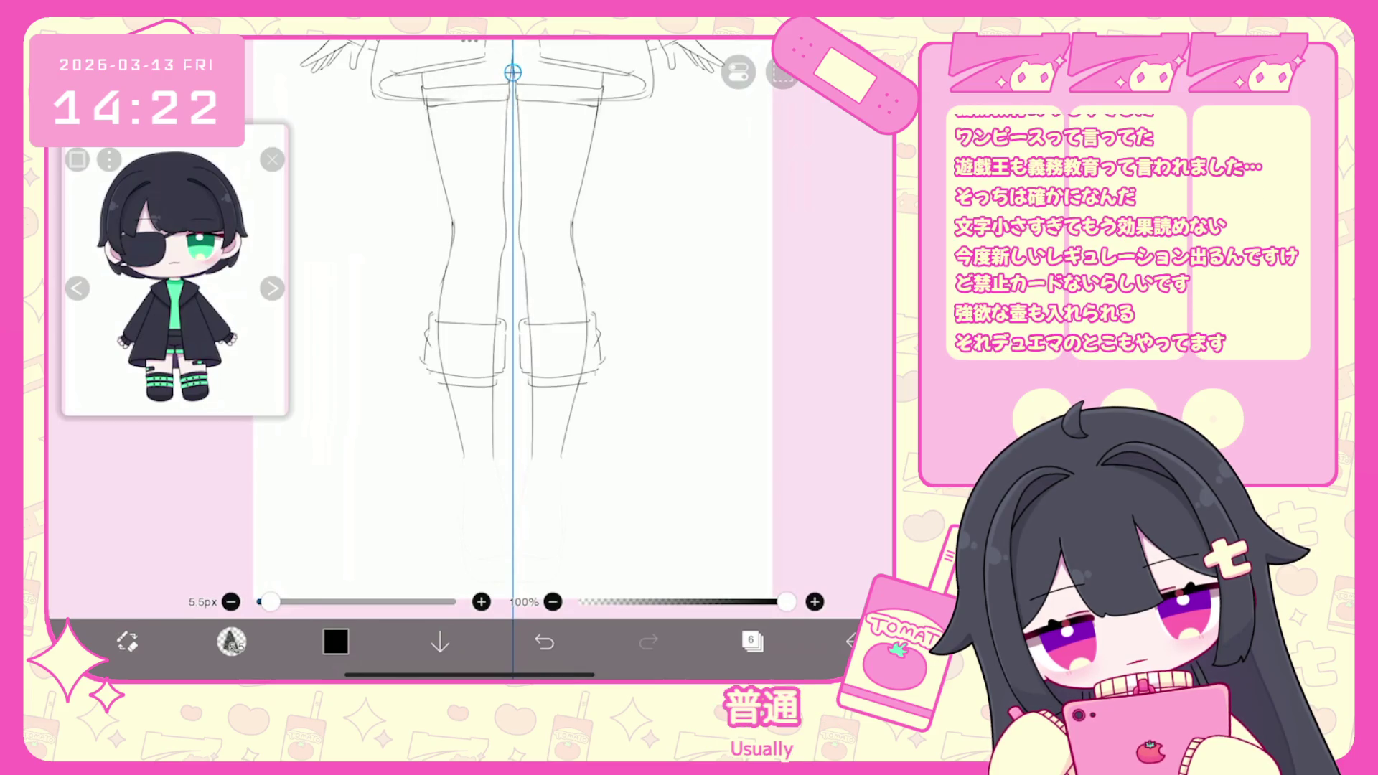
{"action": "scroll", "coordinate": [502, 323], "scroll_direction": "up", "scroll_amount": 1}
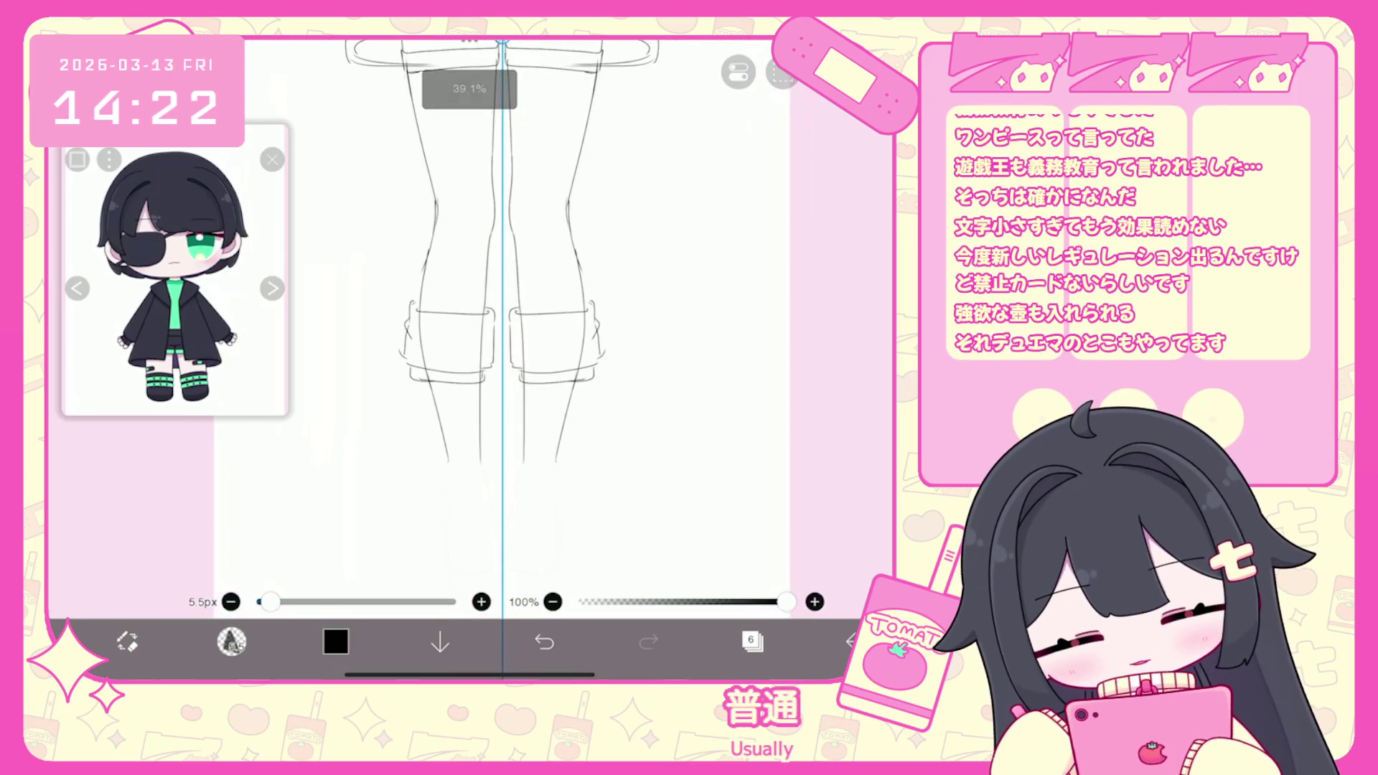
{"action": "left_click", "coordinate": [544, 641]}
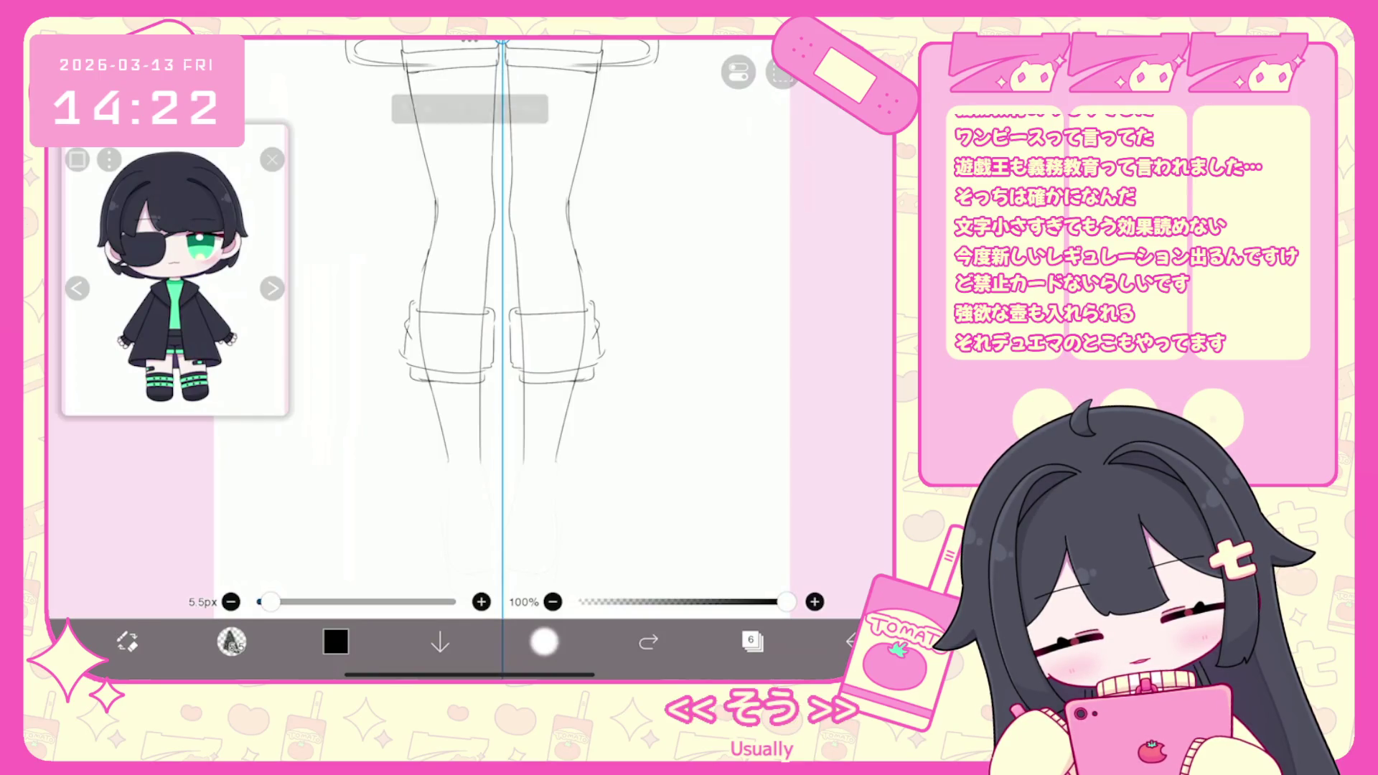
{"action": "left_click", "coordinate": [544, 642]}
{"action": "left_click", "coordinate": [544, 642]}
{"action": "left_click_drag", "start_coordinate": [492, 371], "coordinate": [492, 433]}
{"action": "left_click", "coordinate": [544, 641]}
{"action": "left_click_drag", "start_coordinate": [490, 370], "coordinate": [490, 423]}
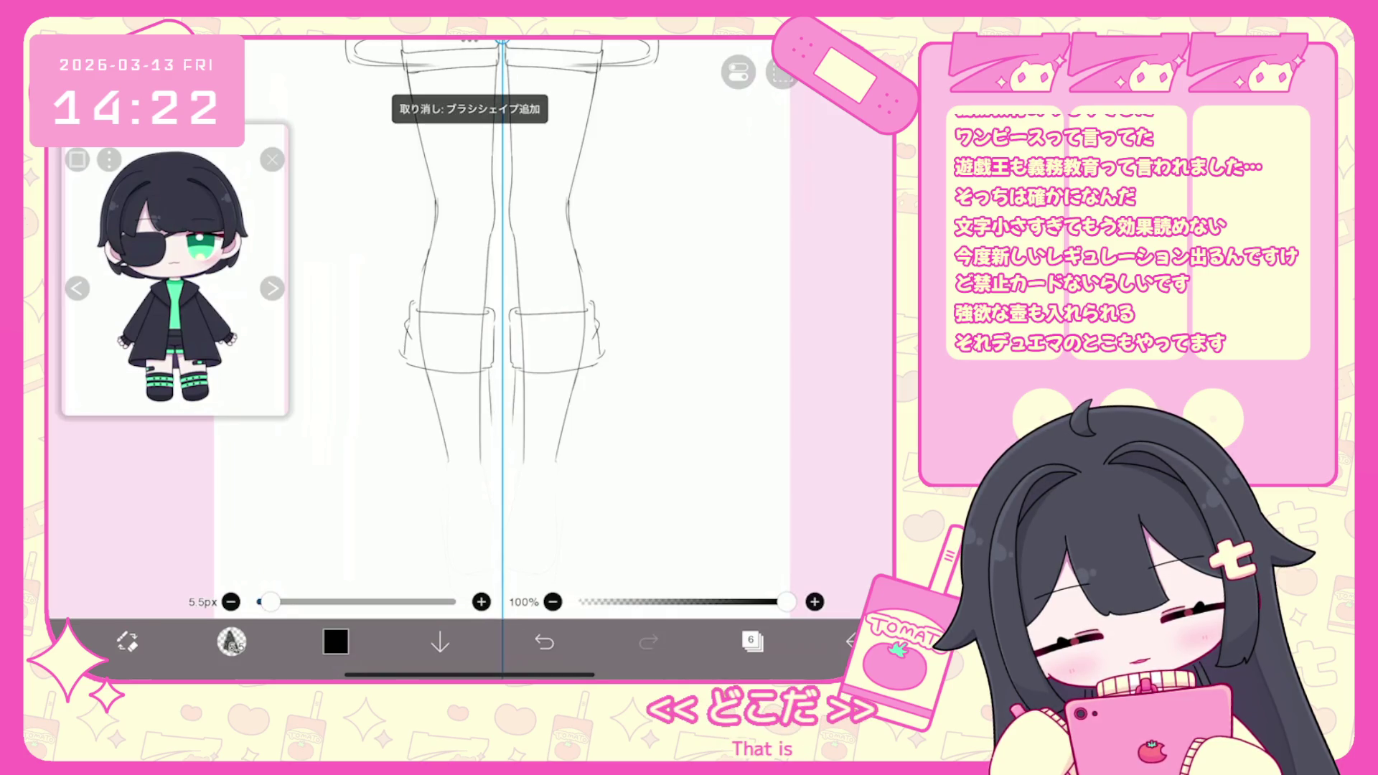
{"action": "left_click", "coordinate": [544, 641]}
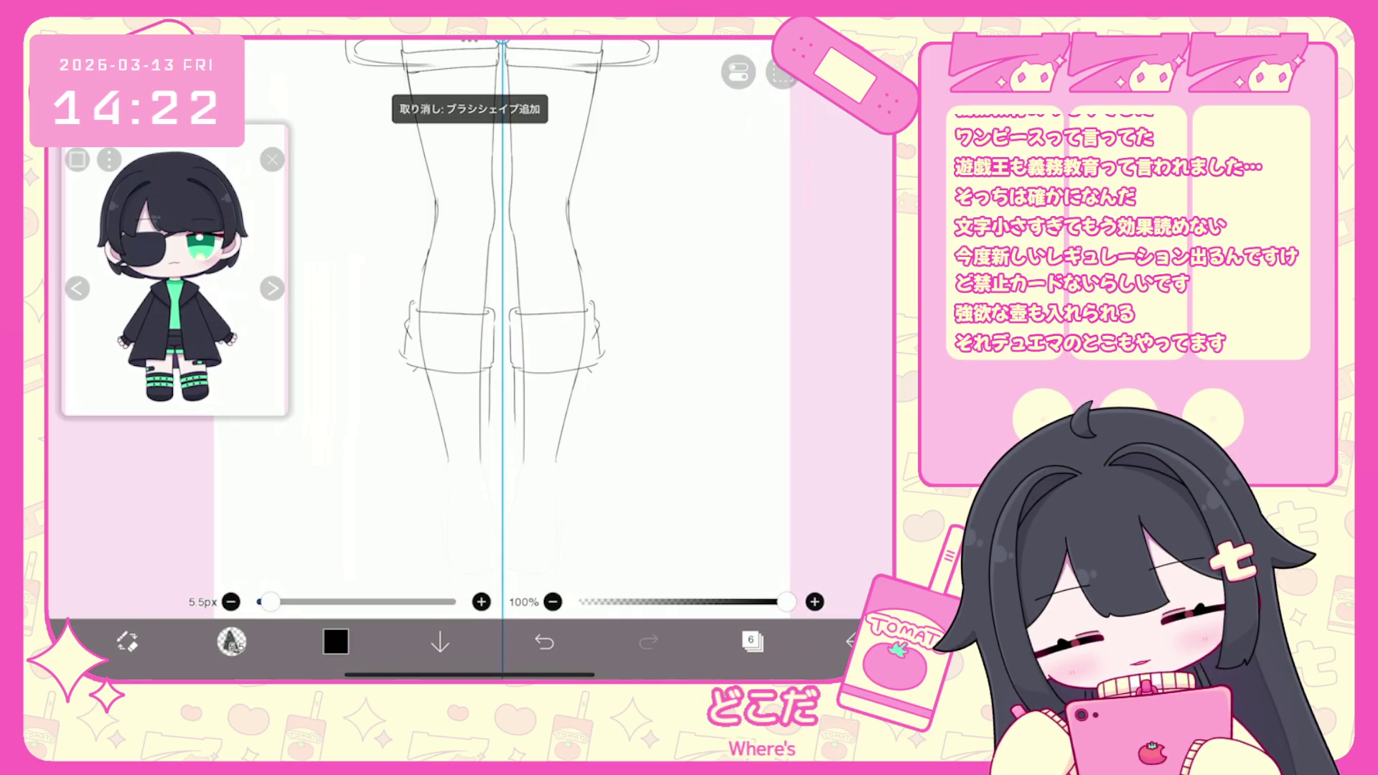
{"action": "left_click", "coordinate": [544, 642]}
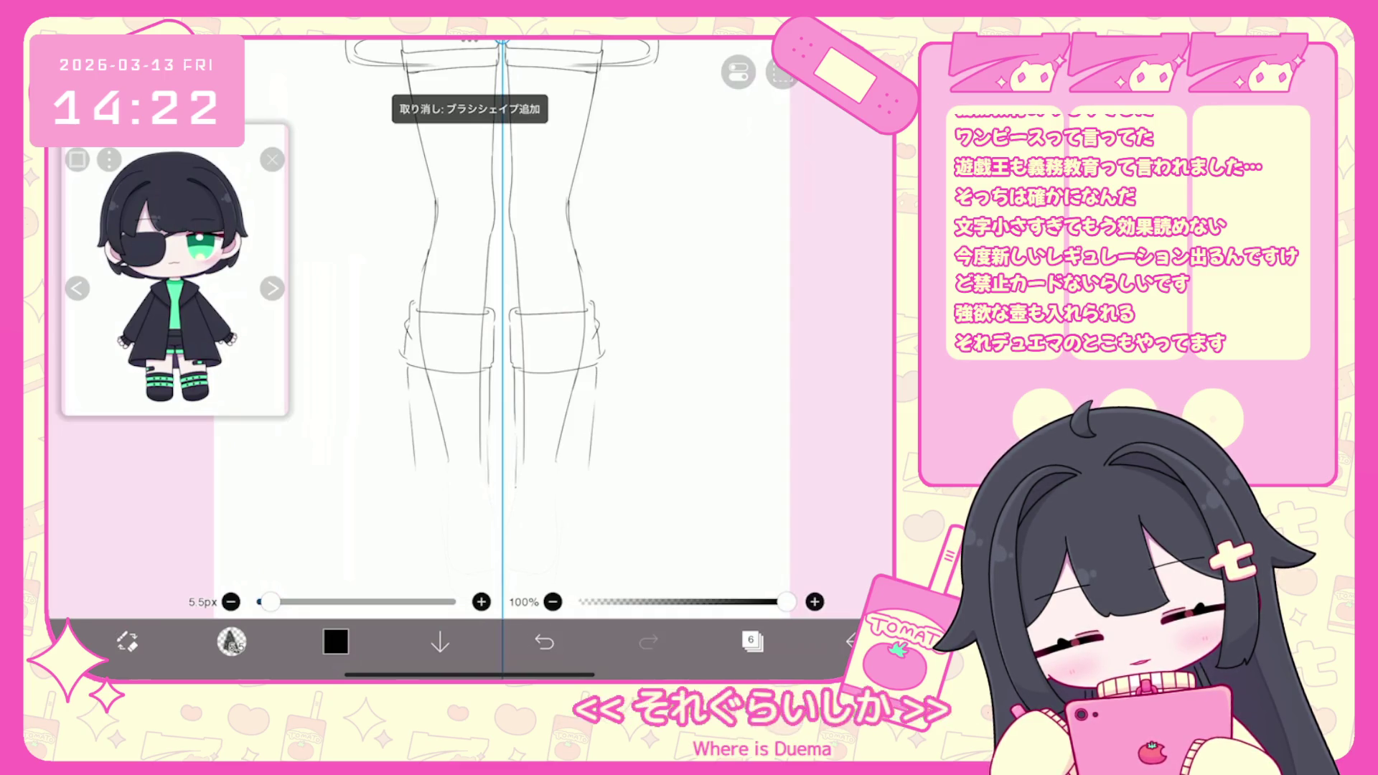
Draw the lower leg lines converging toward the feet, retrying the outer lines and curved foot ends.
{"action": "left_click_drag", "start_coordinate": [496, 468], "coordinate": [502, 569]}
{"action": "left_click_drag", "start_coordinate": [513, 468], "coordinate": [504, 569]}
{"action": "left_click", "coordinate": [544, 642]}
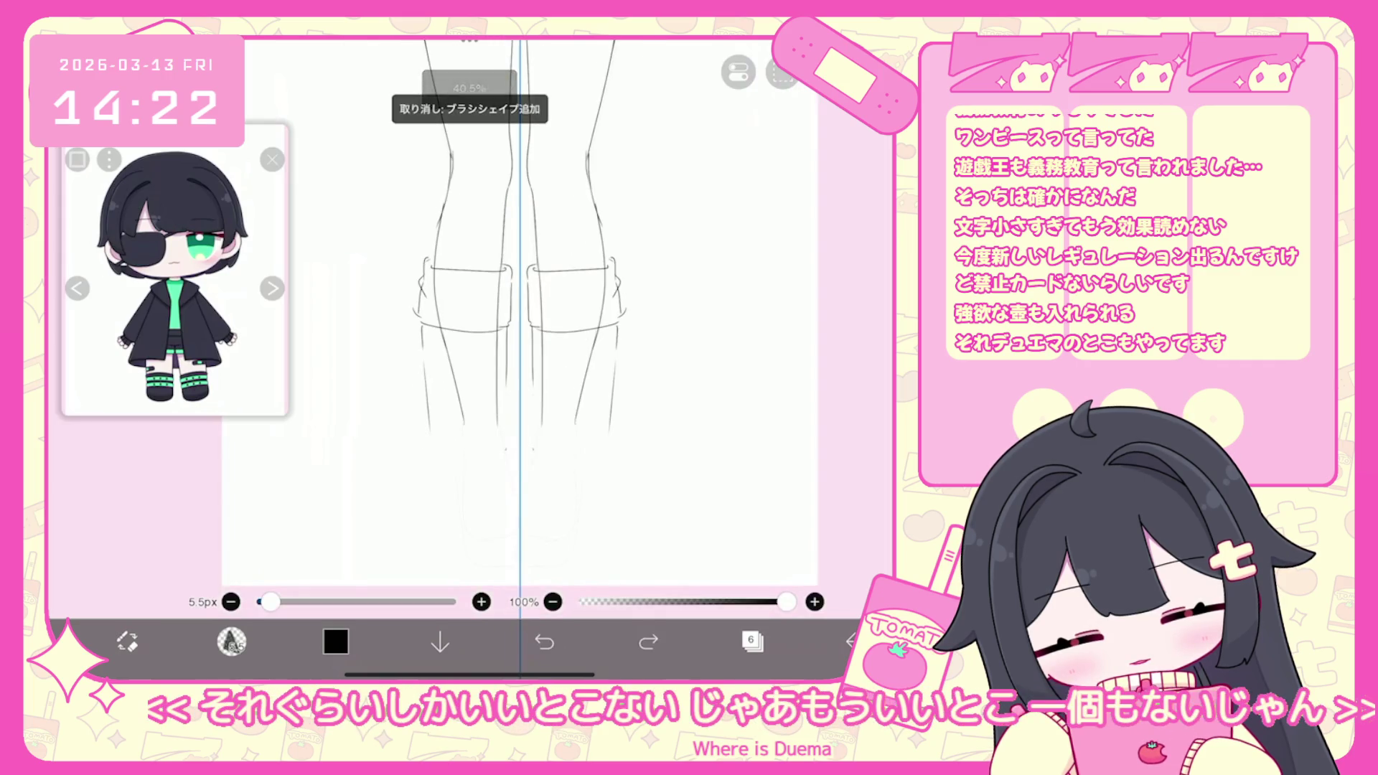
{"action": "left_click_drag", "start_coordinate": [506, 446], "coordinate": [518, 499]}
{"action": "left_click_drag", "start_coordinate": [531, 448], "coordinate": [521, 499]}
{"action": "left_click_drag", "start_coordinate": [430, 434], "coordinate": [431, 495]}
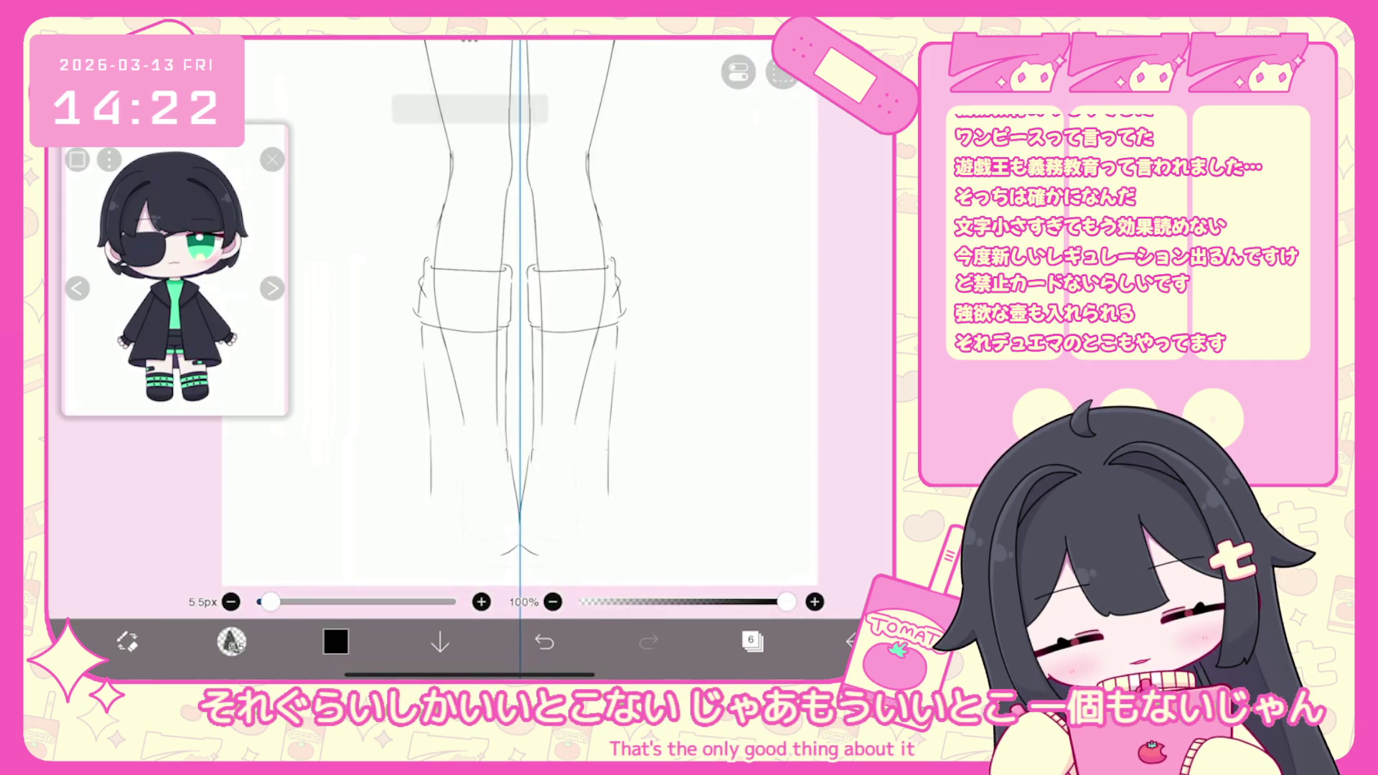
{"action": "left_click", "coordinate": [544, 641]}
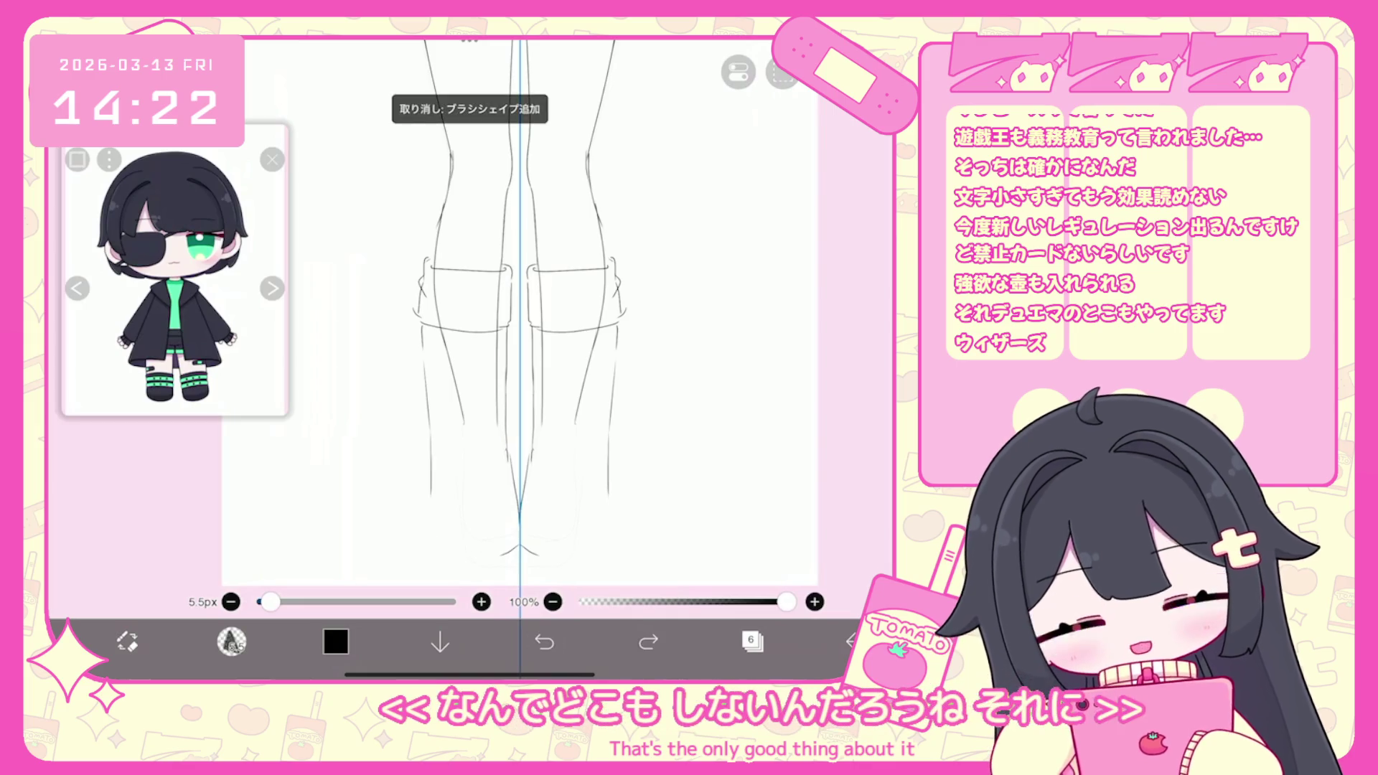
{"action": "left_click_drag", "start_coordinate": [430, 499], "coordinate": [451, 560]}
{"action": "left_click", "coordinate": [544, 642]}
Ink straight lower legs with flat feet, inner leg lines and boot soles.
{"action": "mouse_move", "coordinate": [430, 446]}
{"action": "left_mouse_down"}
{"action": "mouse_move", "coordinate": [431, 549]}
{"action": "mouse_move", "coordinate": [497, 554]}
{"action": "left_mouse_up"}
{"action": "mouse_move", "coordinate": [511, 458]}
{"action": "left_mouse_down"}
{"action": "mouse_move", "coordinate": [514, 545]}
{"action": "mouse_move", "coordinate": [460, 577]}
{"action": "mouse_move", "coordinate": [429, 510]}
{"action": "left_mouse_up"}
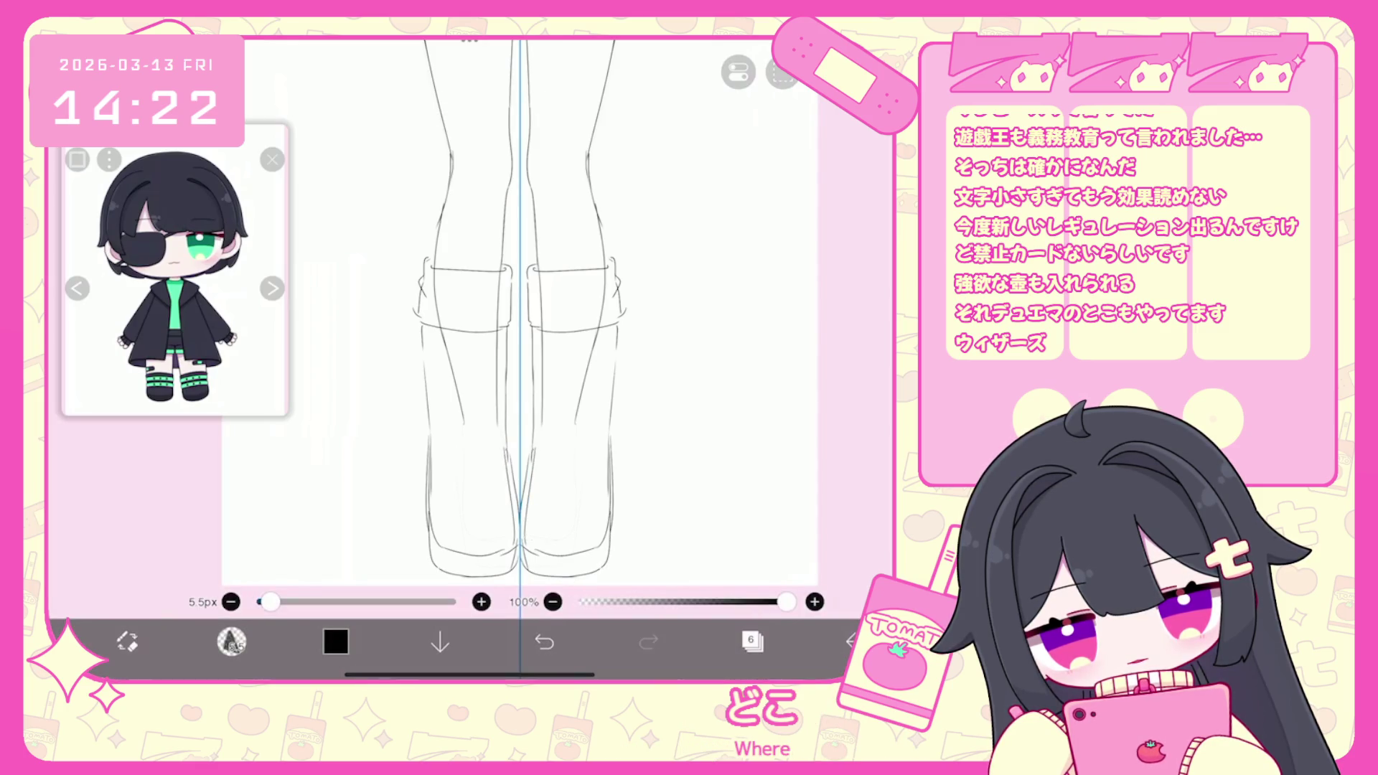
{"action": "mouse_move", "coordinate": [536, 459]}
{"action": "left_mouse_down"}
{"action": "mouse_move", "coordinate": [539, 379]}
{"action": "mouse_move", "coordinate": [508, 495]}
{"action": "left_mouse_up"}
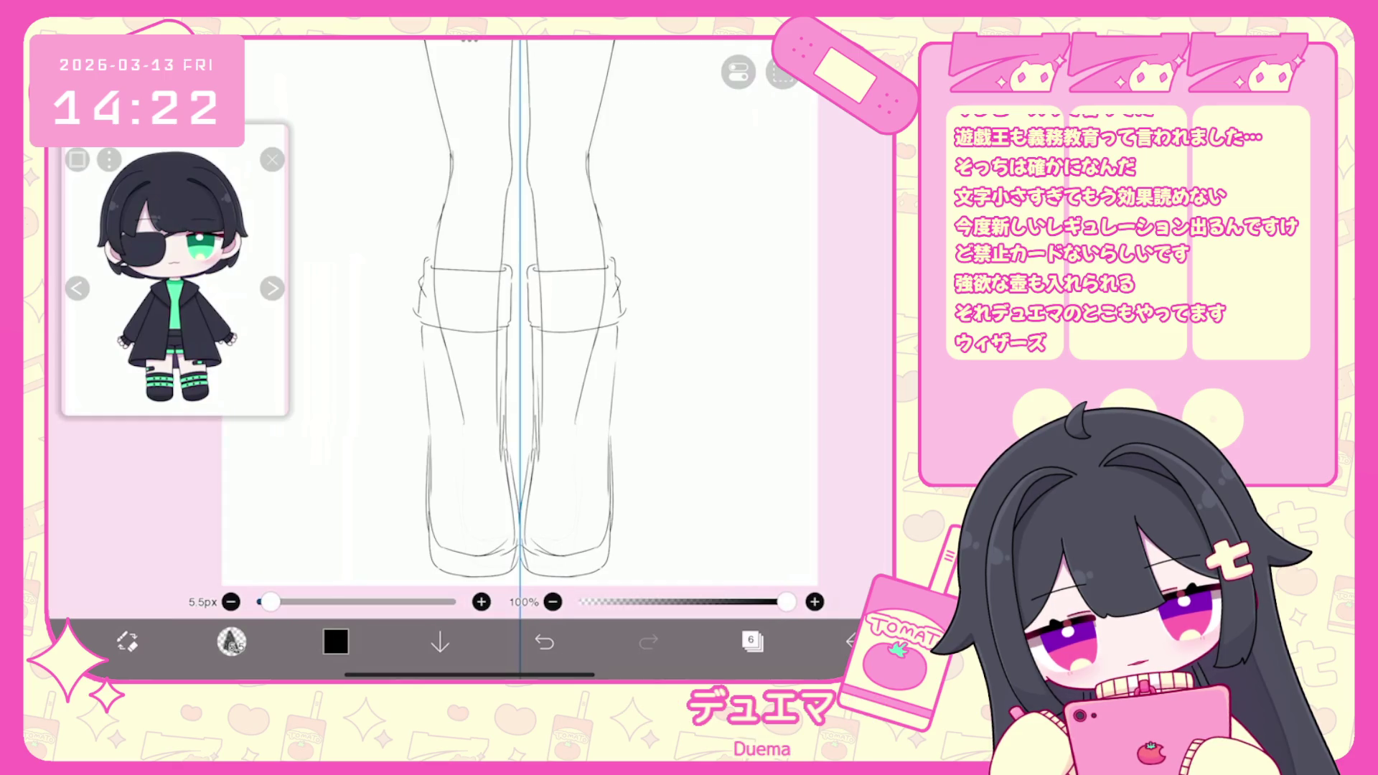
{"action": "left_click_drag", "start_coordinate": [503, 428], "coordinate": [506, 330]}
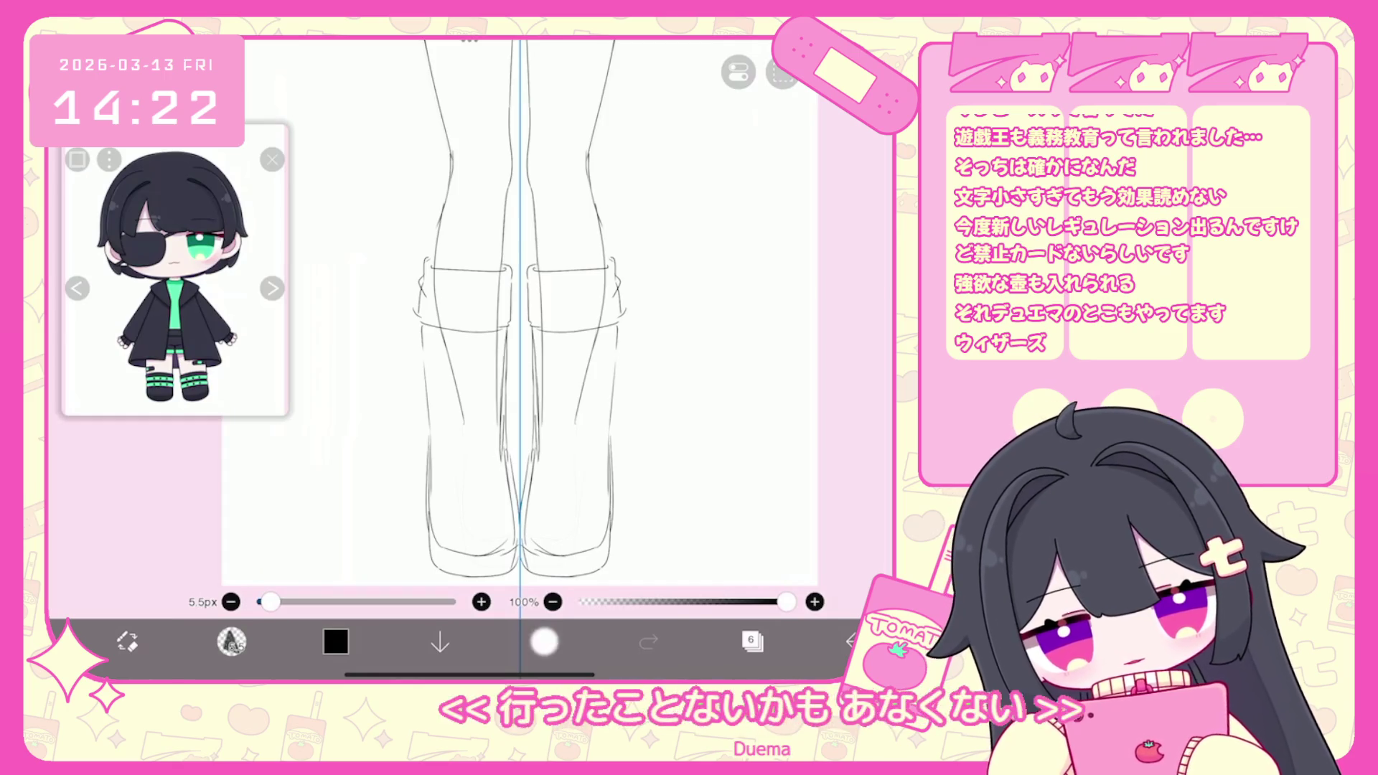
{"action": "left_click", "coordinate": [544, 641]}
{"action": "mouse_move", "coordinate": [432, 545]}
{"action": "left_mouse_down"}
{"action": "mouse_move", "coordinate": [515, 575]}
{"action": "mouse_move", "coordinate": [609, 553]}
{"action": "left_mouse_up"}
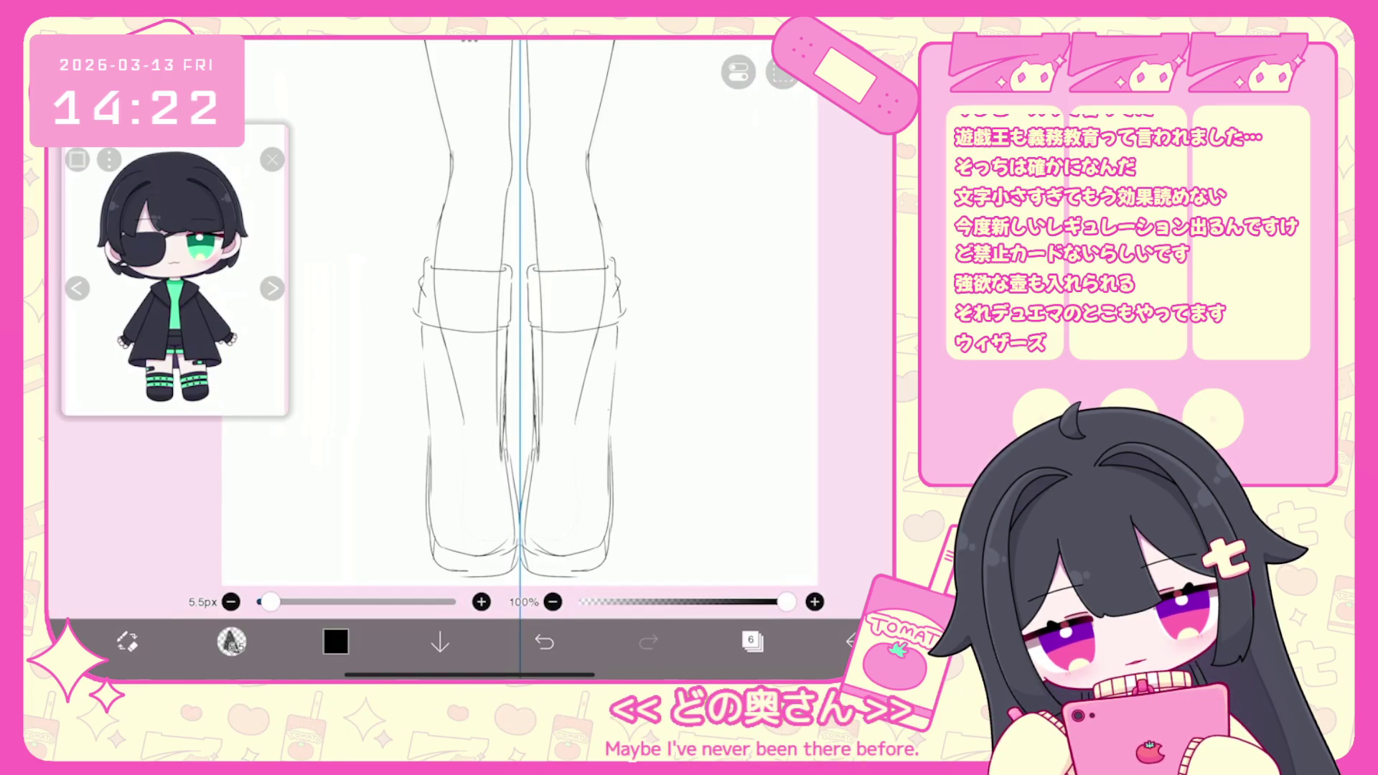
{"action": "left_click", "coordinate": [544, 642]}
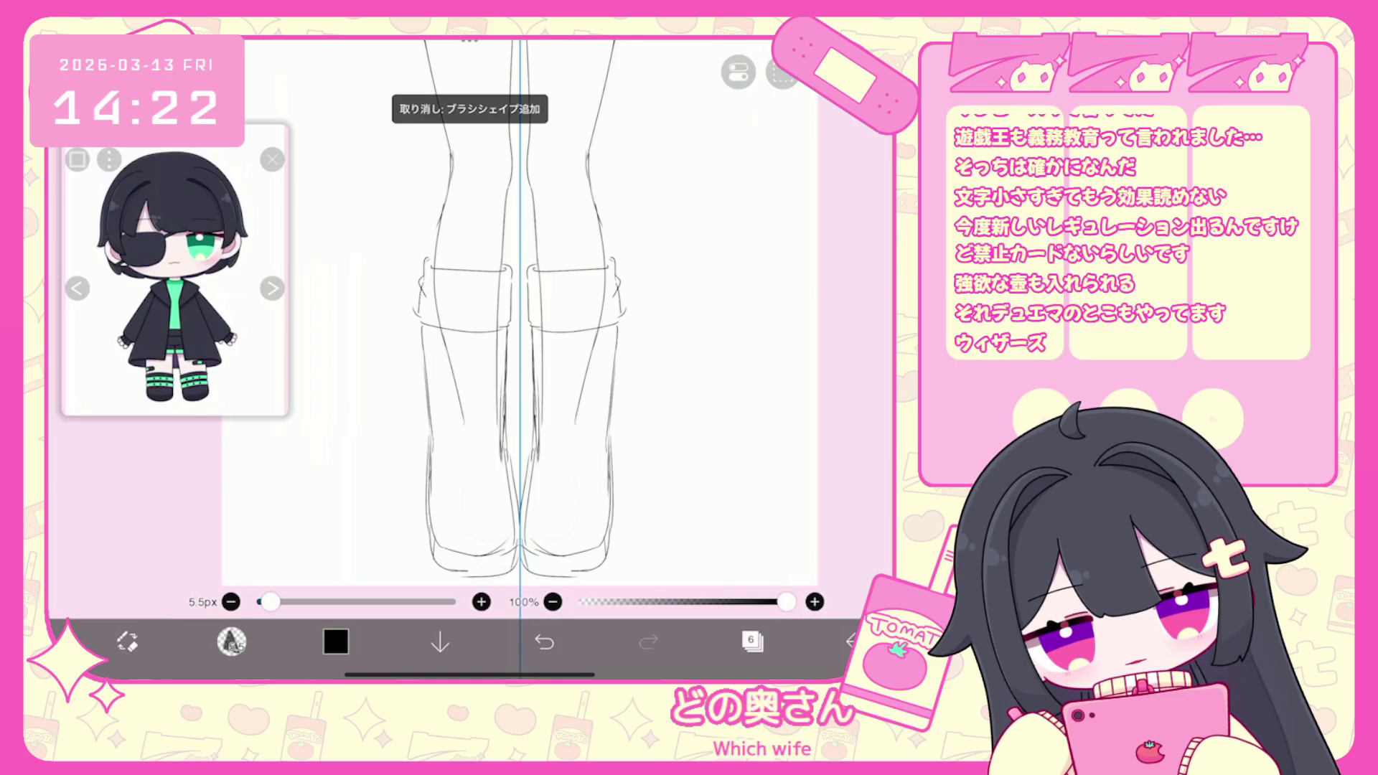
{"action": "scroll", "coordinate": [576, 218], "scroll_direction": "down", "scroll_amount": 5}
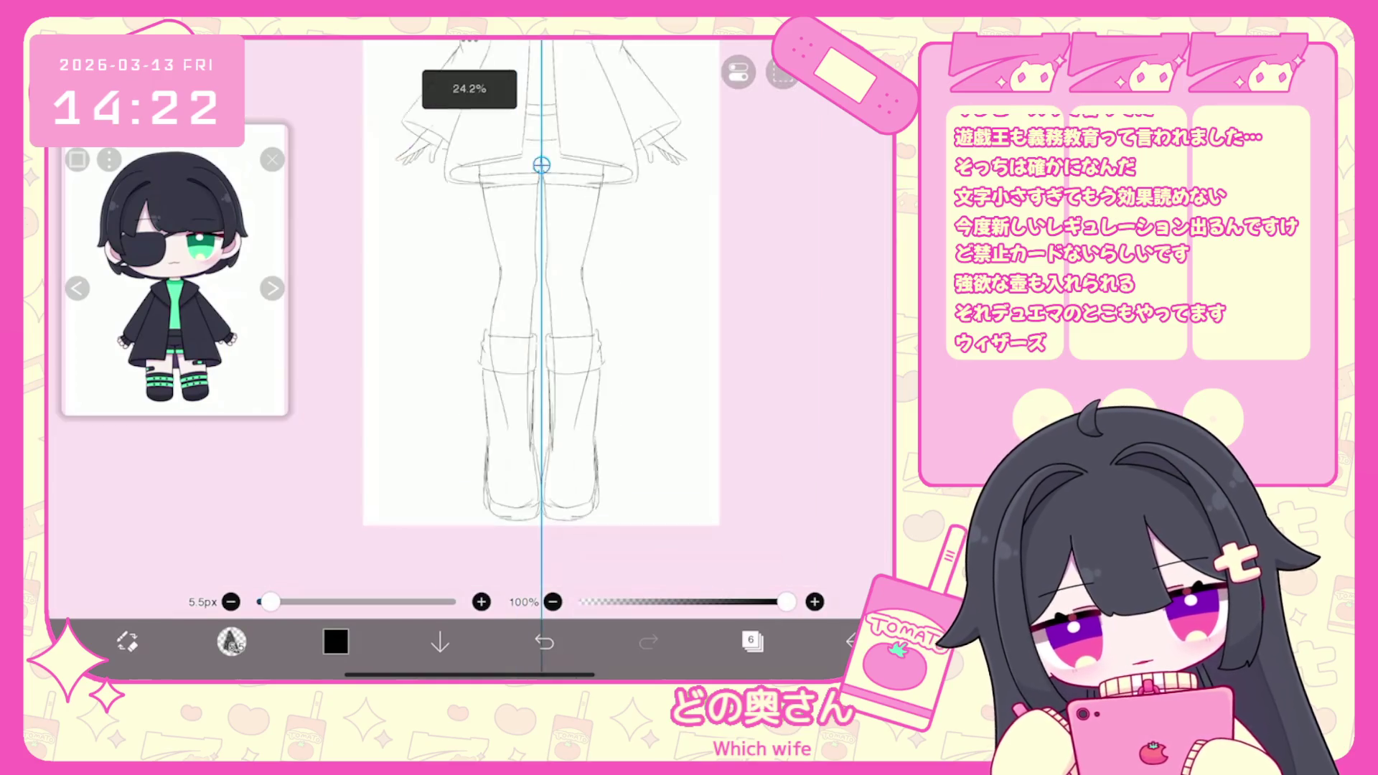
Select the right boot's vector strokes and move the boot up slightly.
{"action": "scroll", "coordinate": [622, 434], "scroll_direction": "up", "scroll_amount": 5}
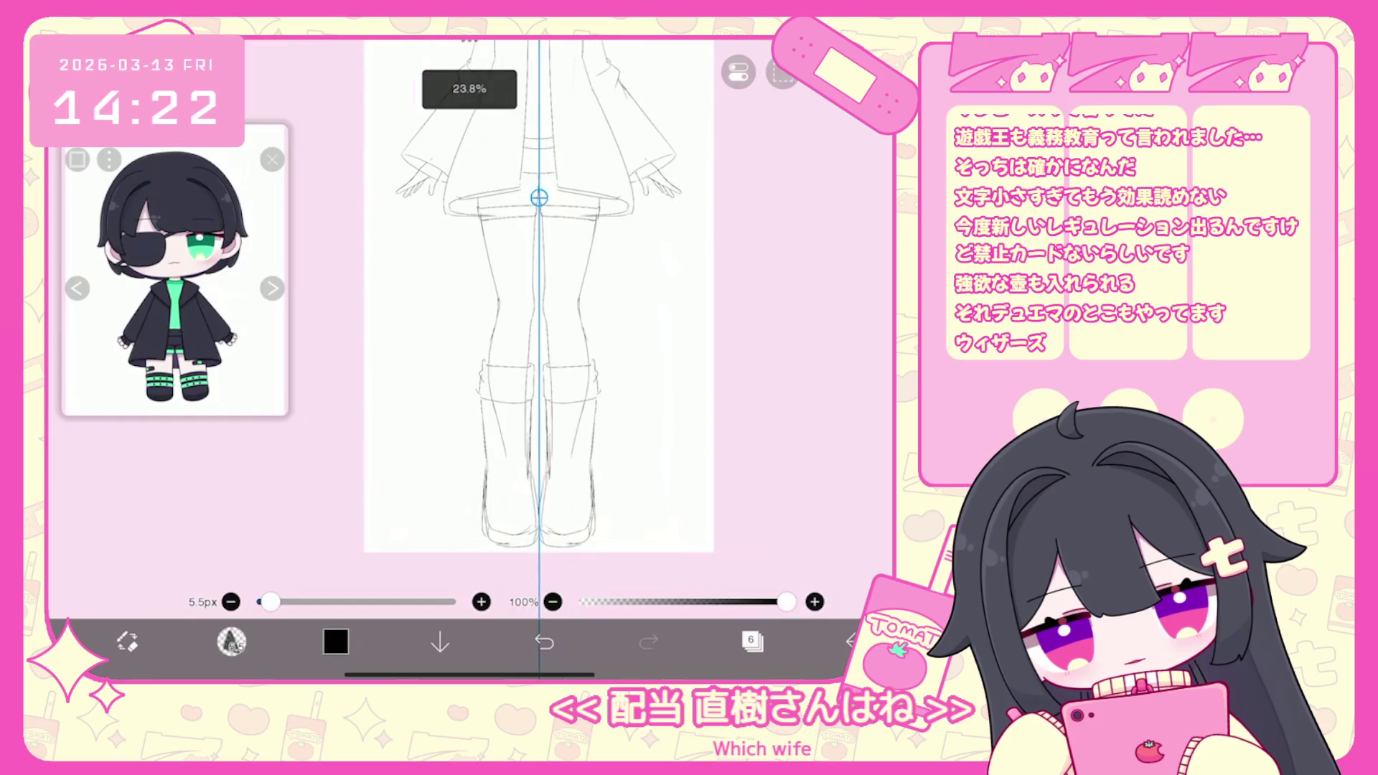
{"action": "left_click", "coordinate": [751, 592]}
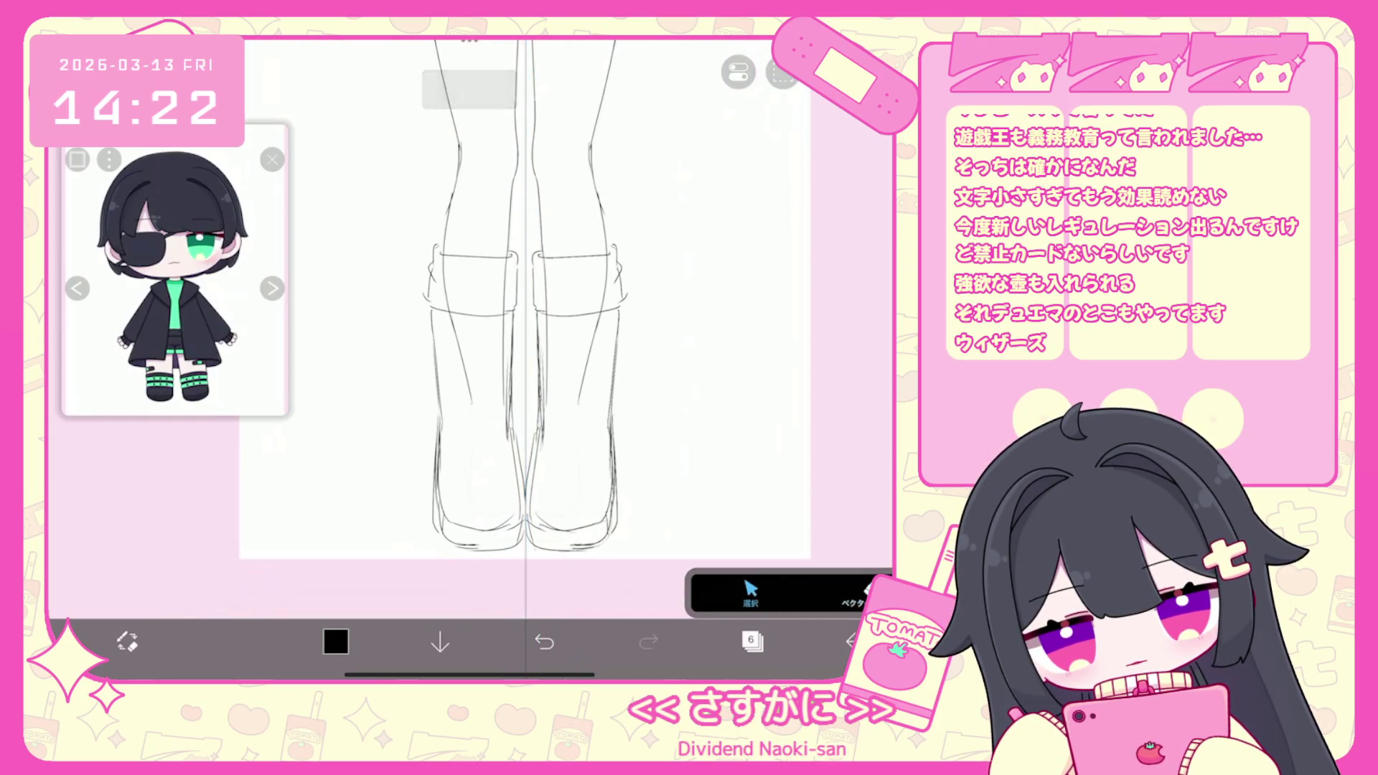
{"action": "left_click", "coordinate": [576, 398]}
{"action": "left_click_drag", "start_coordinate": [576, 398], "coordinate": [577, 380]}
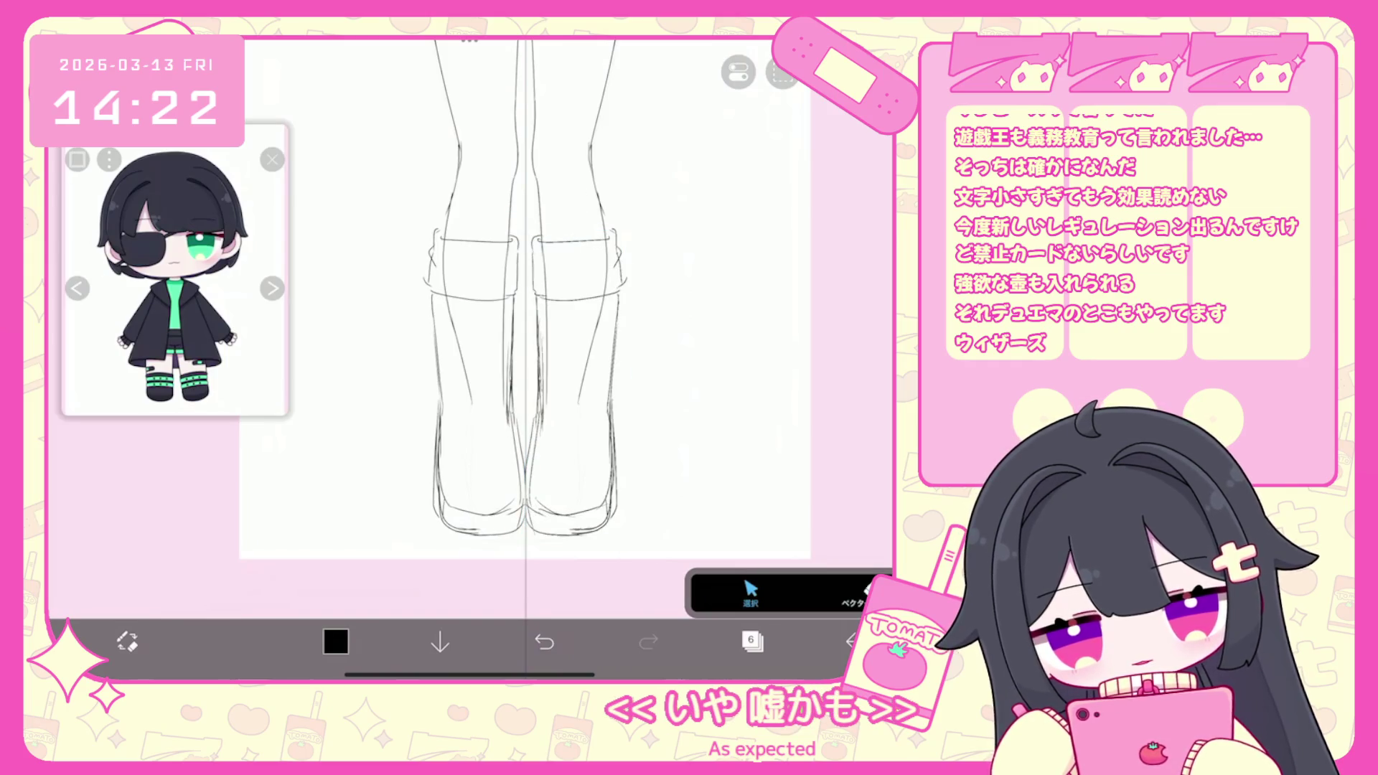
Ink two buckled straps with holes across each boot, undoing and redoing strap strokes.
{"action": "scroll", "coordinate": [496, 323], "scroll_direction": "up", "scroll_amount": 3}
{"action": "left_click_drag", "start_coordinate": [441, 414], "coordinate": [288, 446]}
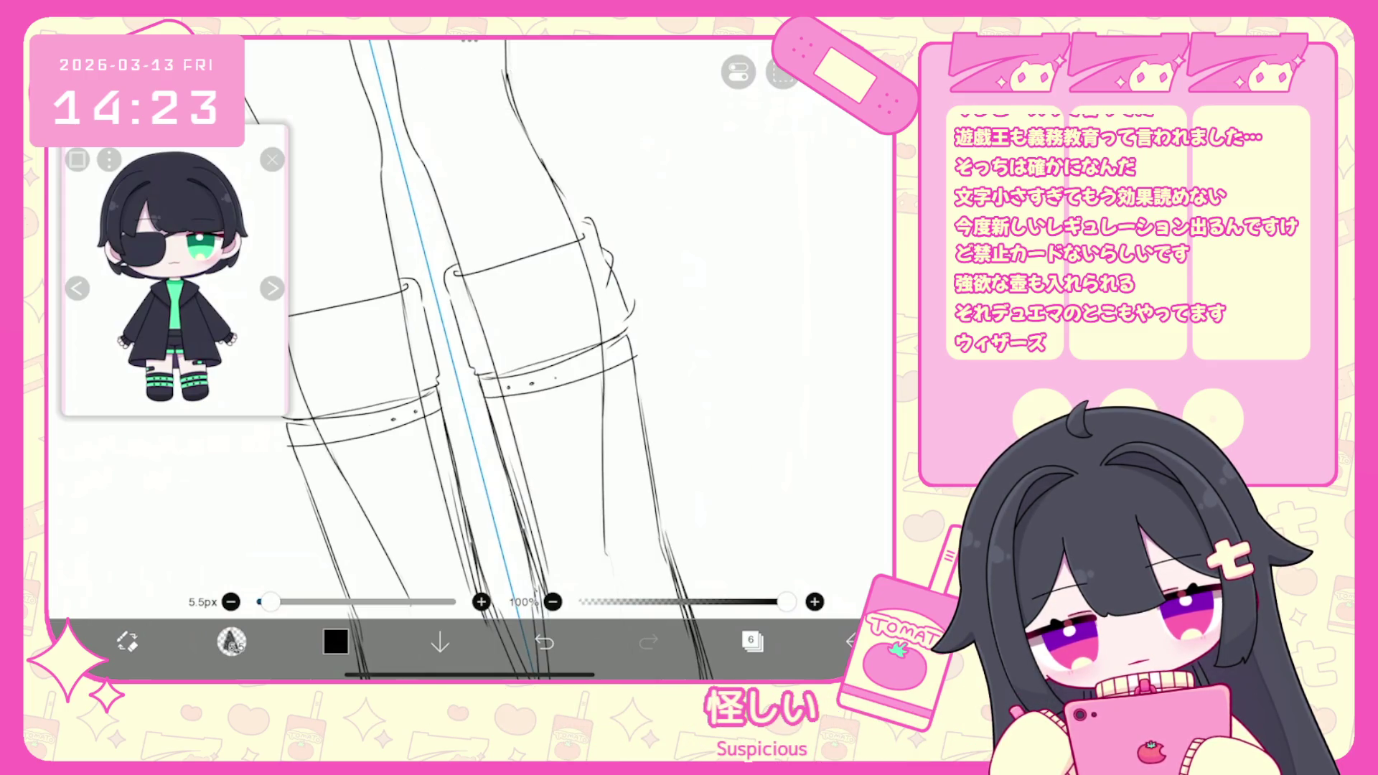
{"action": "left_click", "coordinate": [544, 642]}
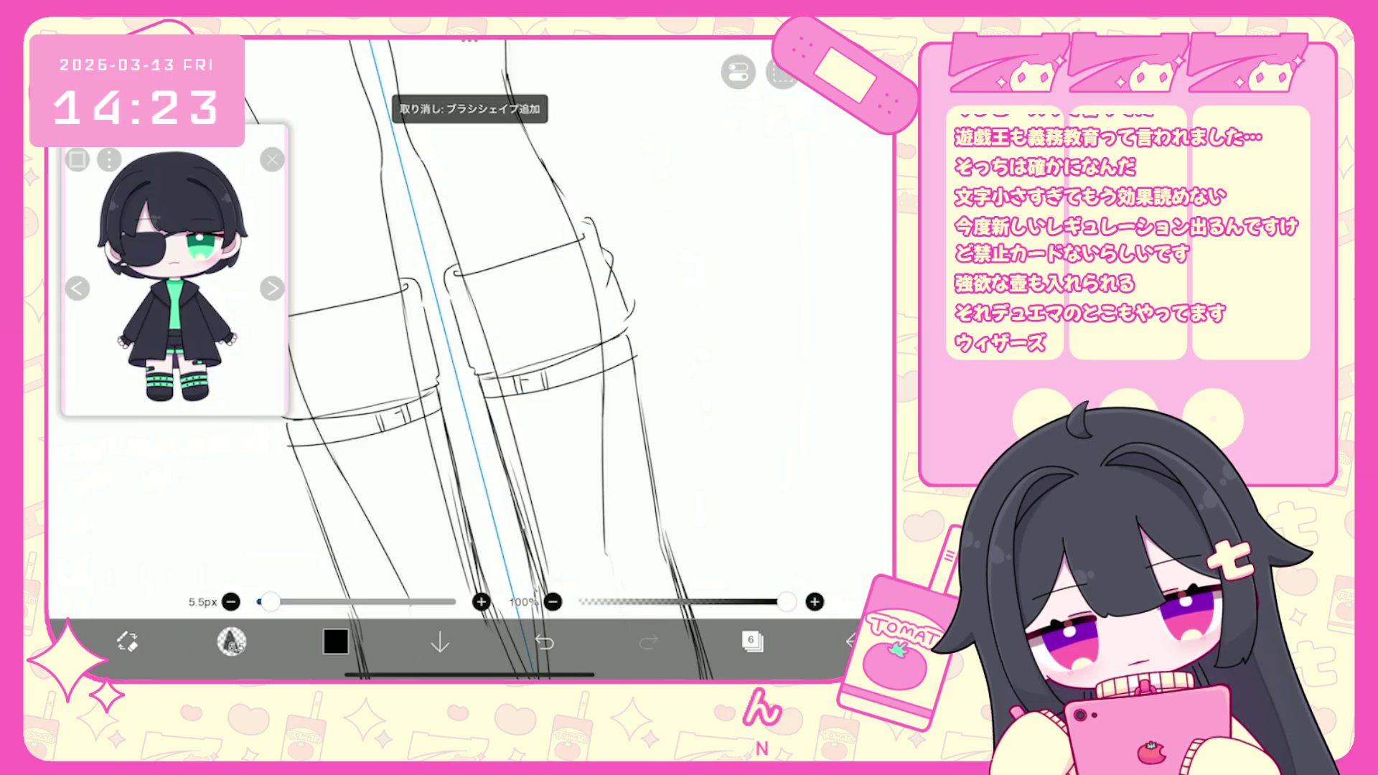
{"action": "left_click", "coordinate": [544, 642]}
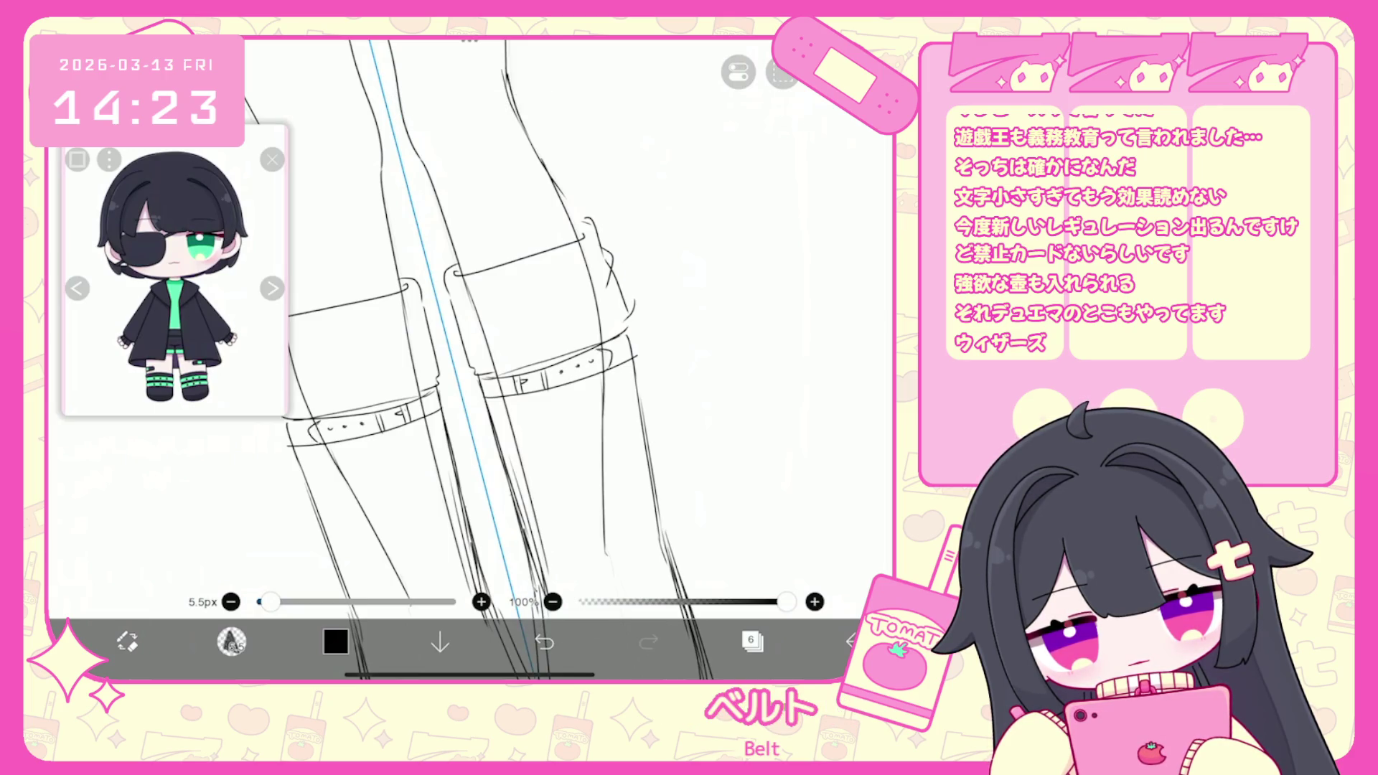
{"action": "scroll", "coordinate": [495, 359], "scroll_direction": "down", "scroll_amount": 2}
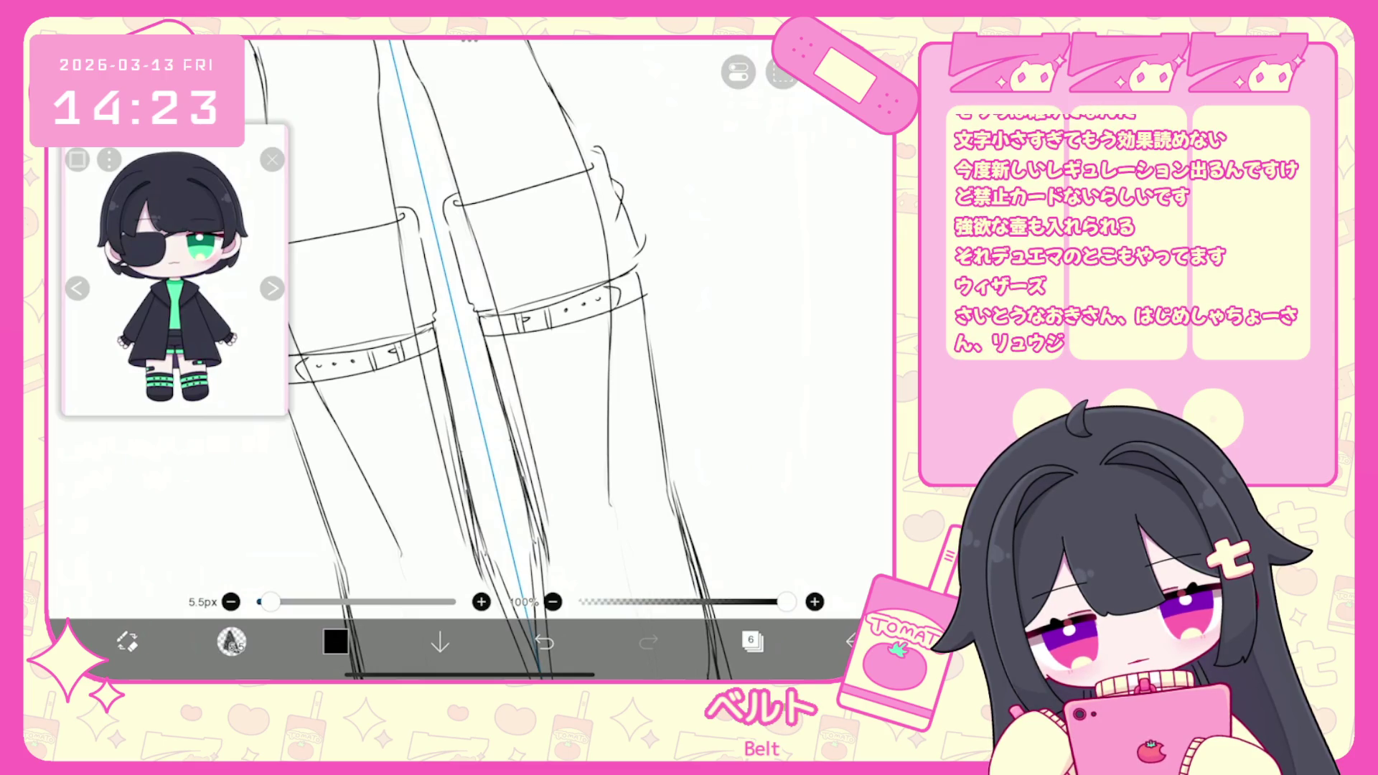
{"action": "left_click", "coordinate": [544, 642]}
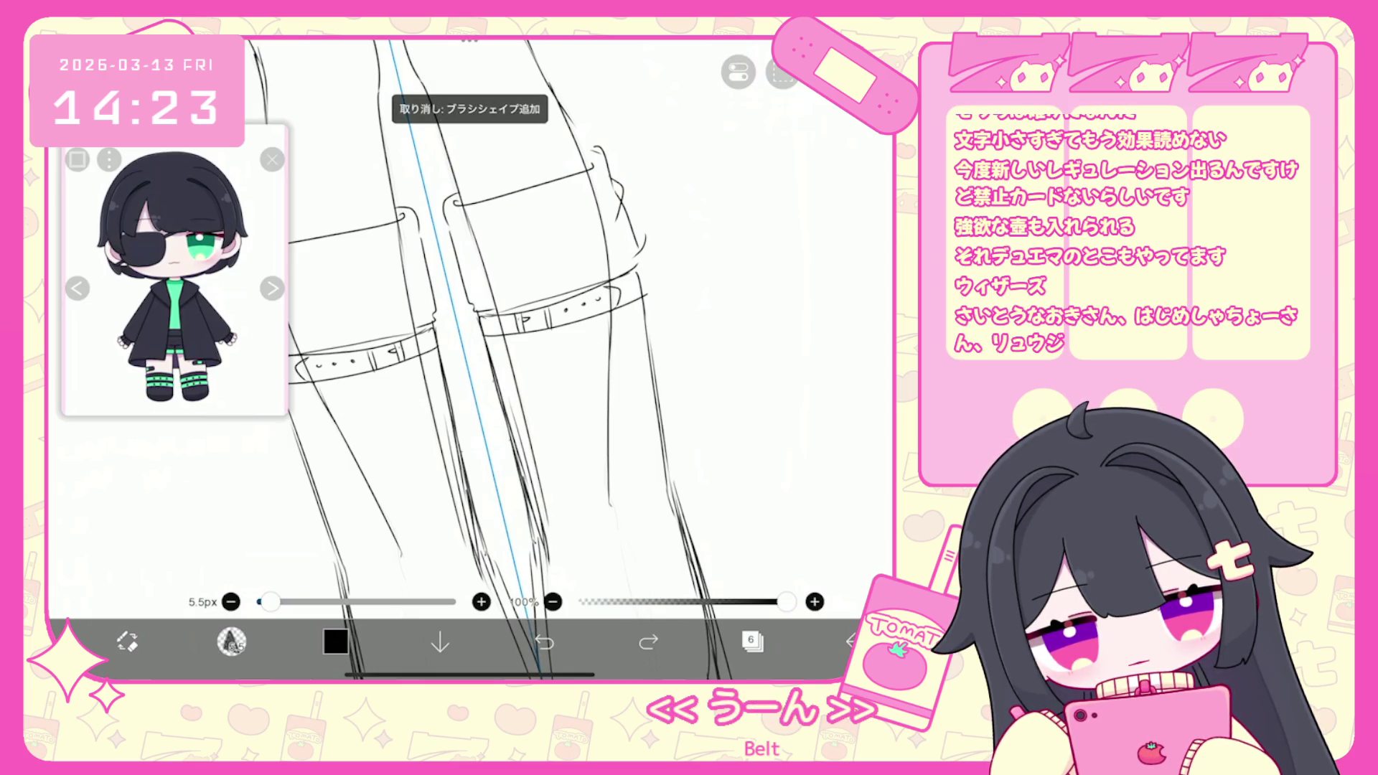
{"action": "left_click", "coordinate": [648, 642]}
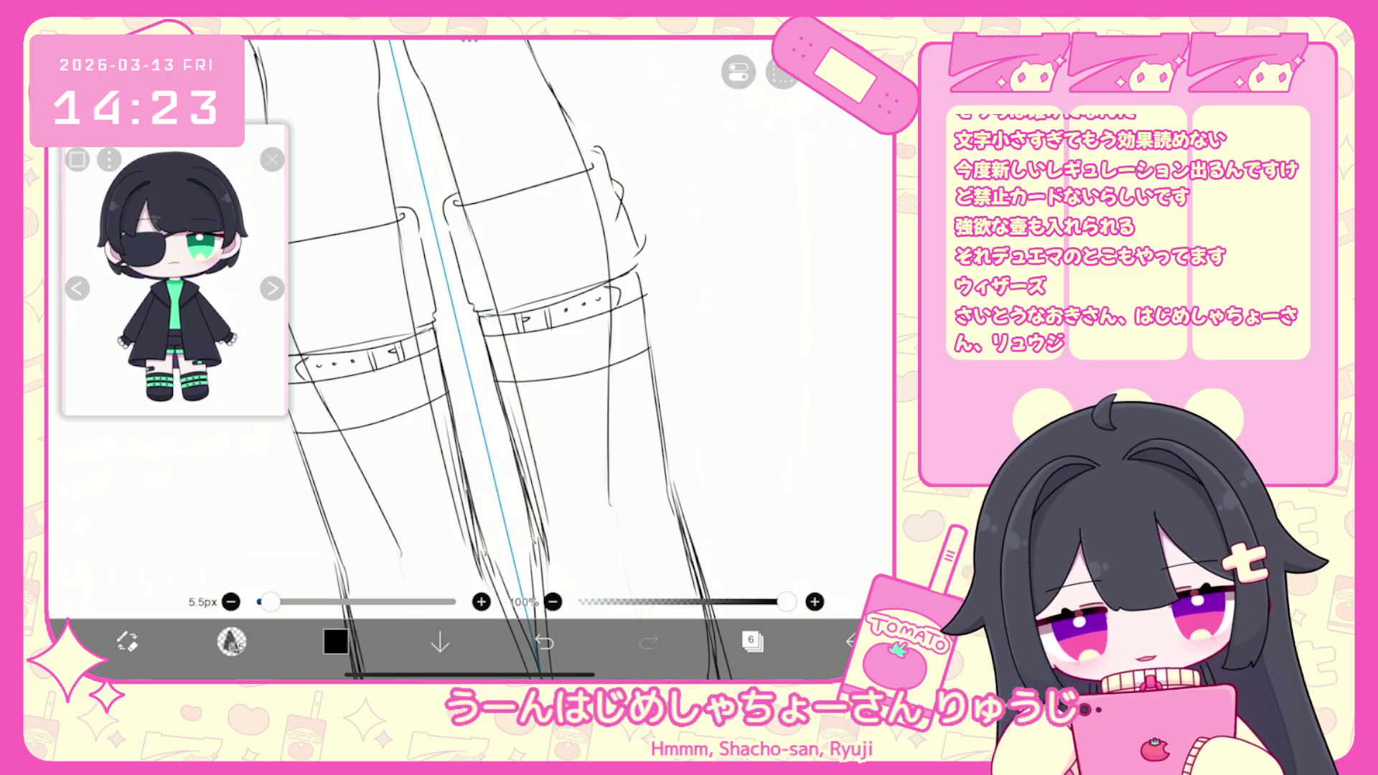
{"action": "left_click", "coordinate": [544, 643]}
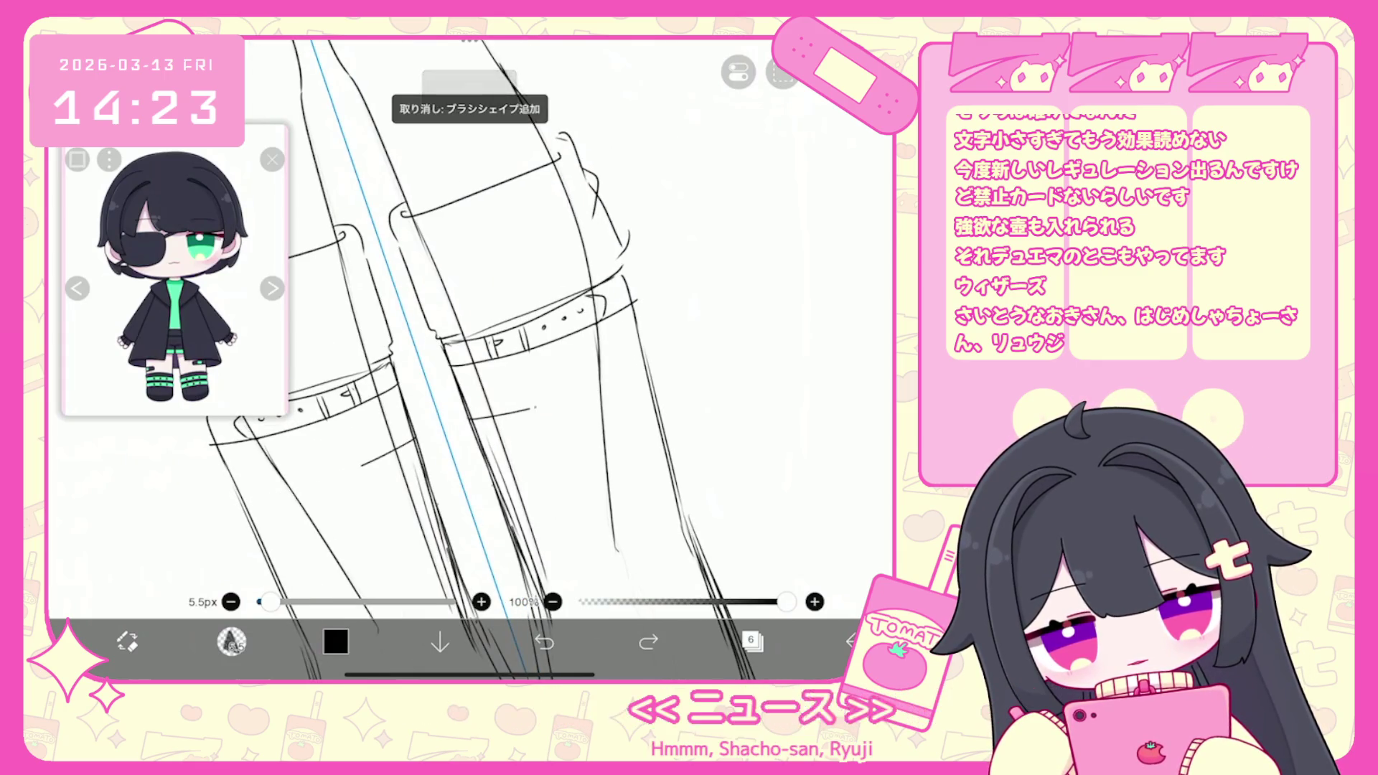
{"action": "left_click", "coordinate": [544, 642]}
{"action": "left_click", "coordinate": [648, 643]}
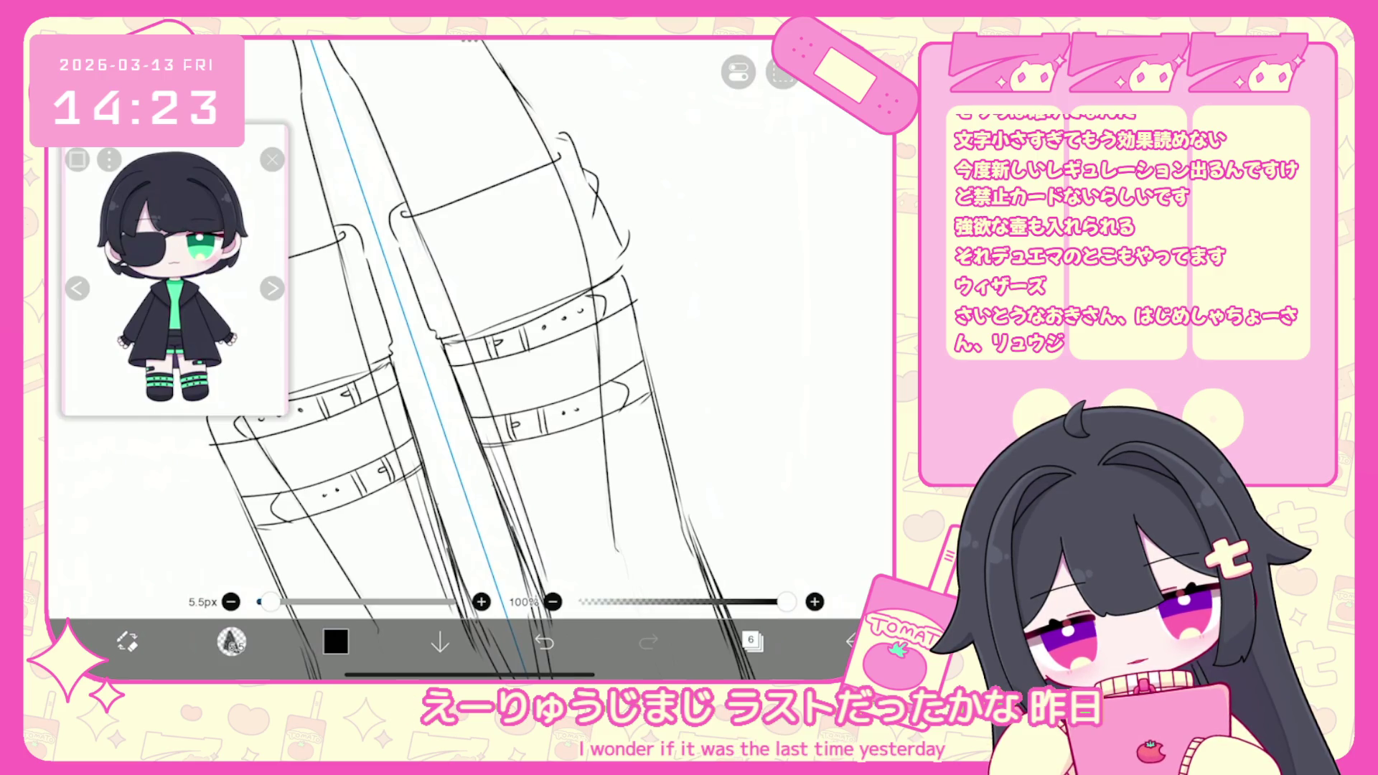
{"action": "left_click", "coordinate": [544, 642]}
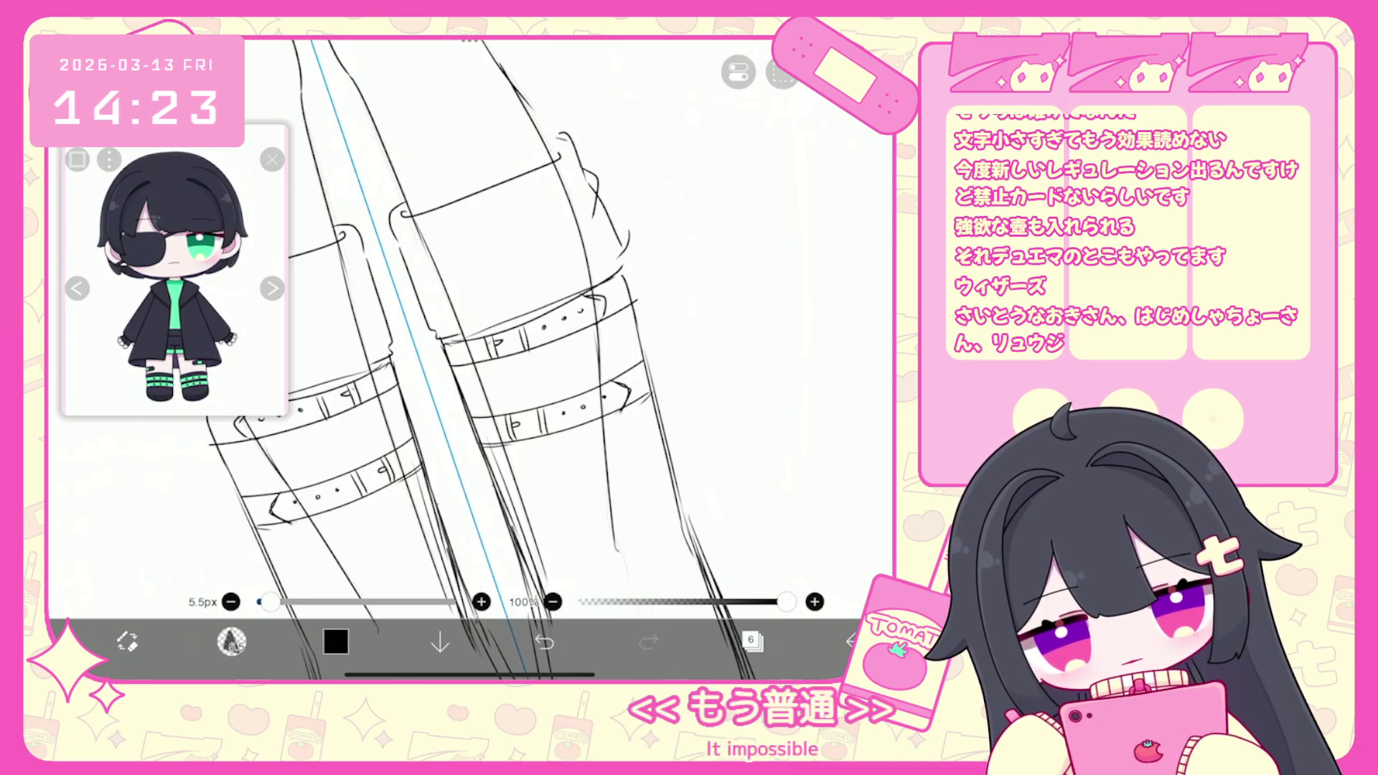
{"action": "scroll", "coordinate": [574, 302], "scroll_direction": "down", "scroll_amount": 5}
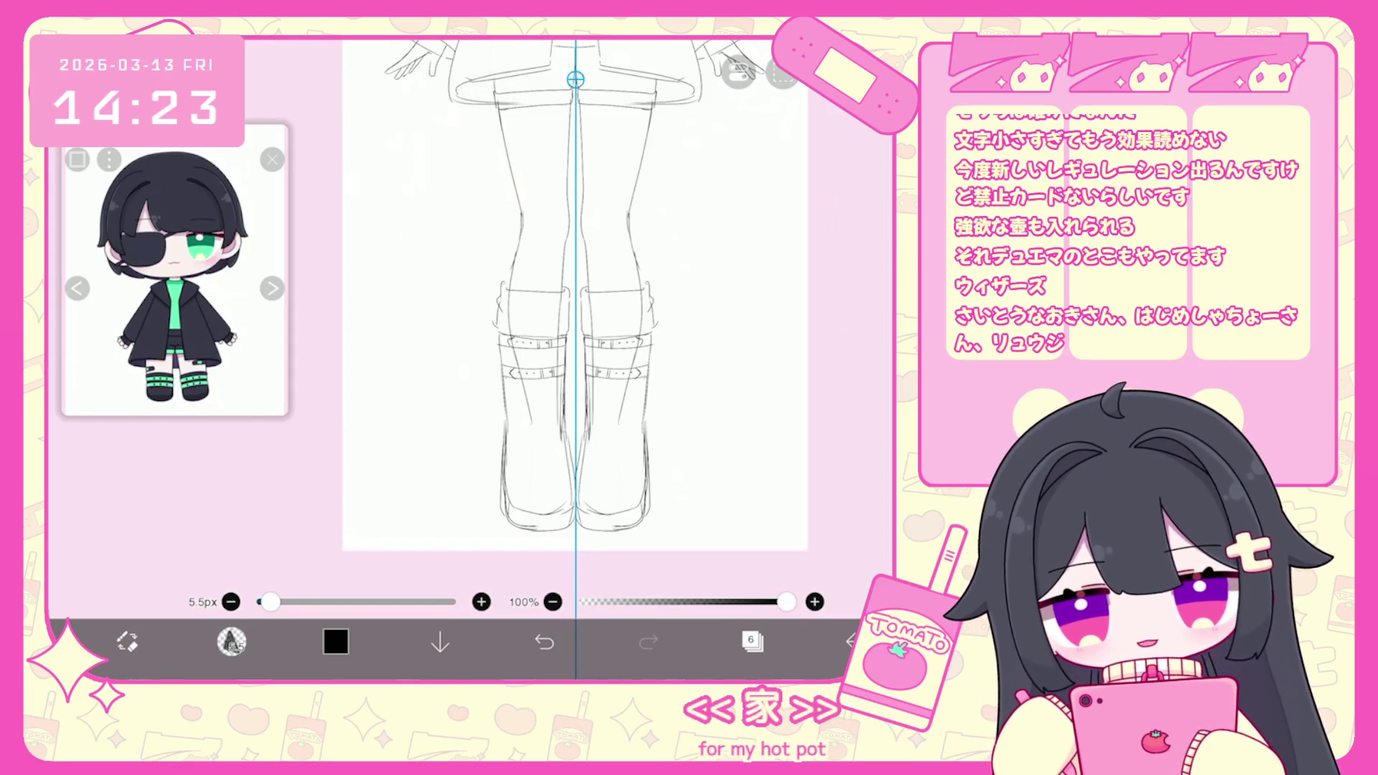
Pick layer 5 in the layer list, then deselect the boot from the selection menu.
{"action": "scroll", "coordinate": [538, 323], "scroll_direction": "up", "scroll_amount": 2}
{"action": "scroll", "coordinate": [538, 323], "scroll_direction": "up", "scroll_amount": 2}
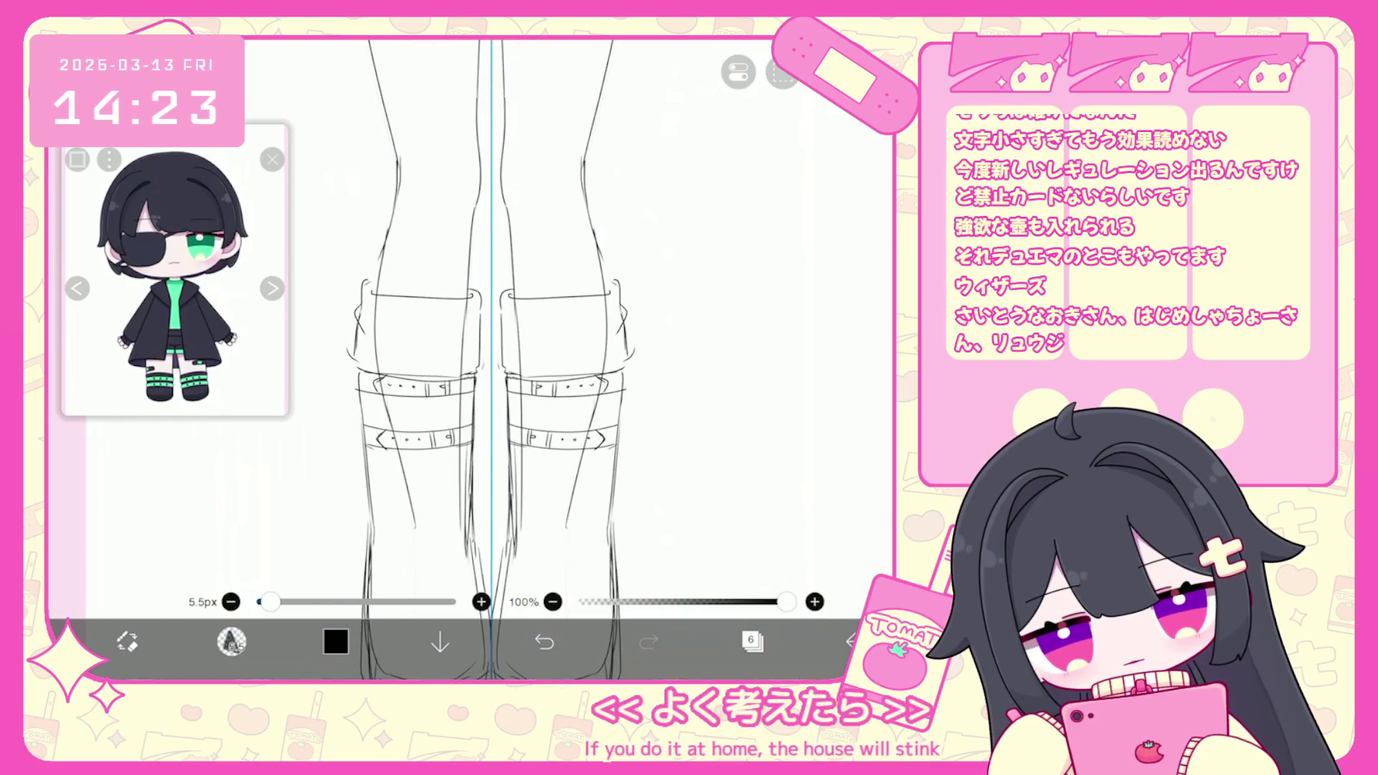
{"action": "scroll", "coordinate": [492, 323], "scroll_direction": "down", "scroll_amount": 3}
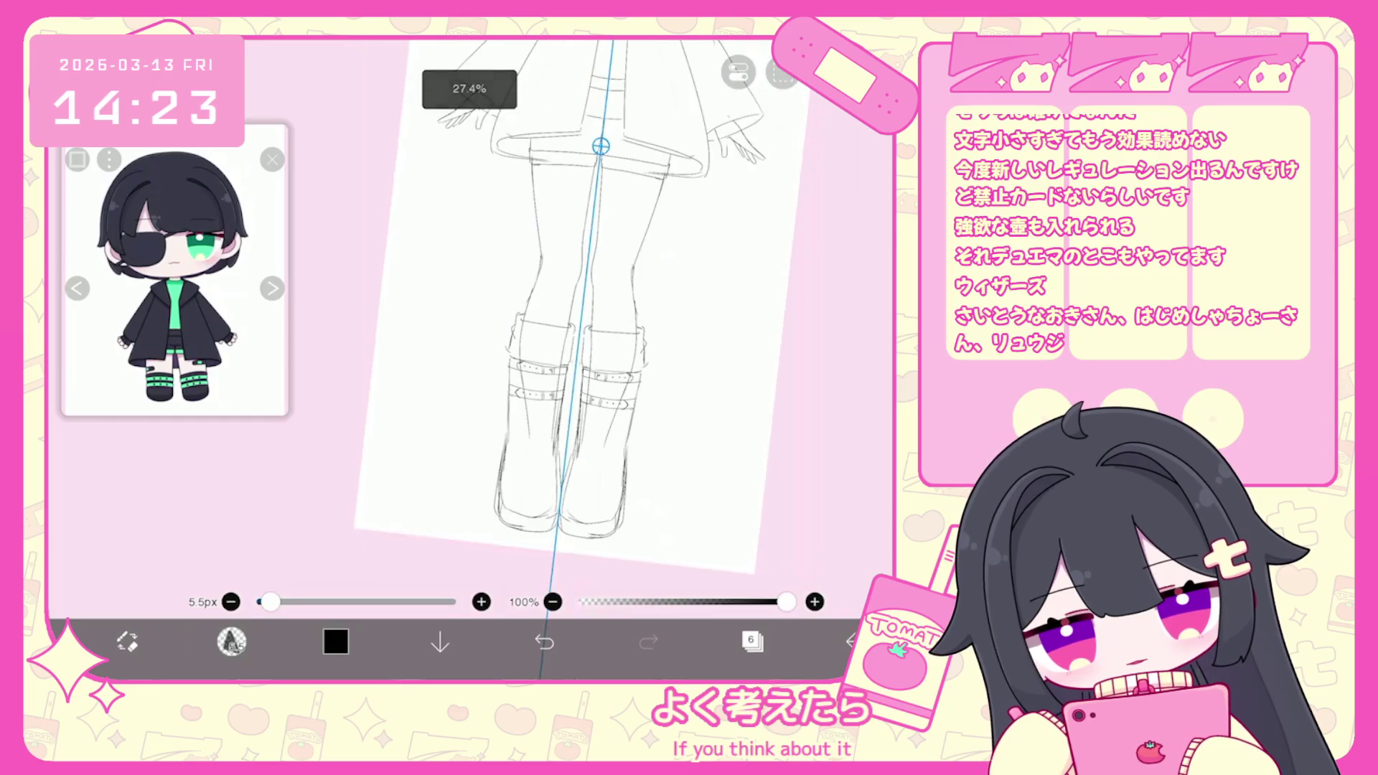
{"action": "left_click", "coordinate": [752, 640]}
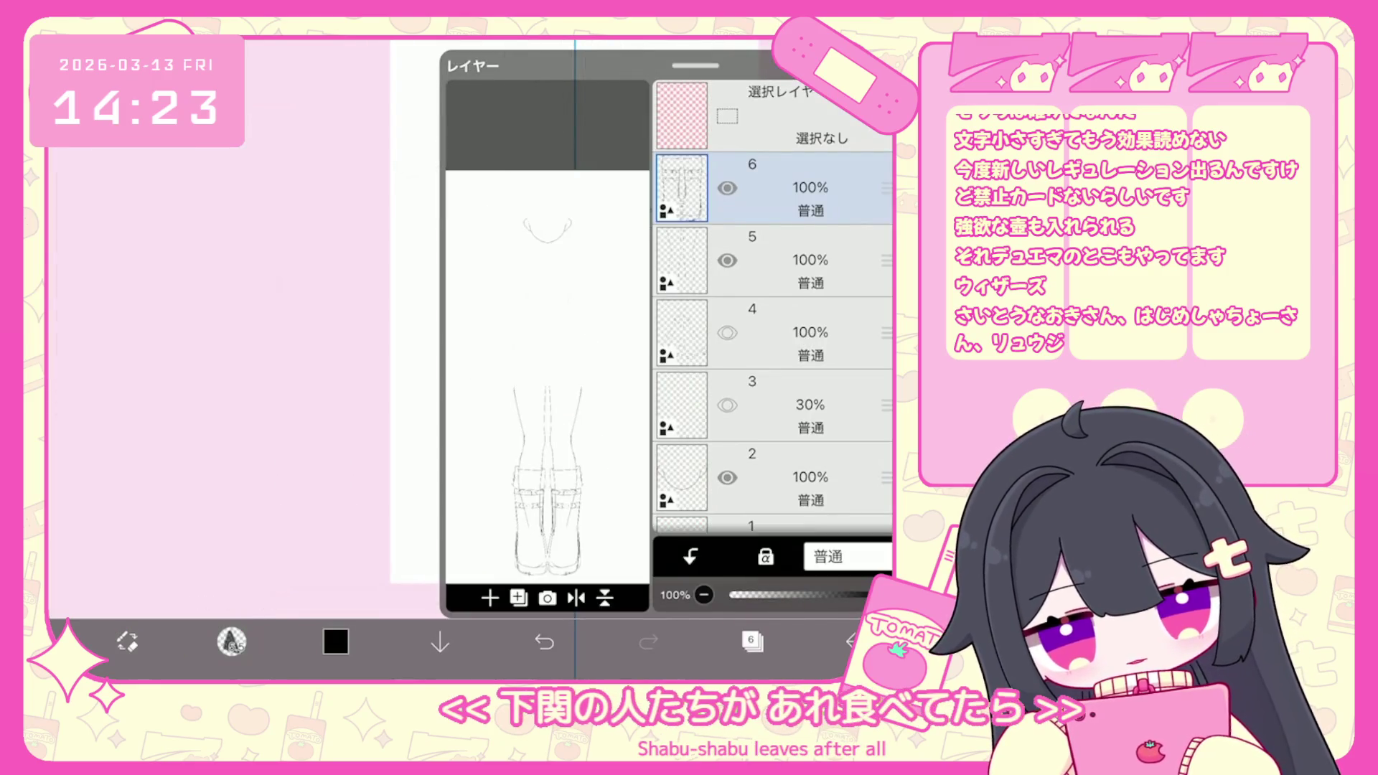
{"action": "left_click", "coordinate": [775, 260]}
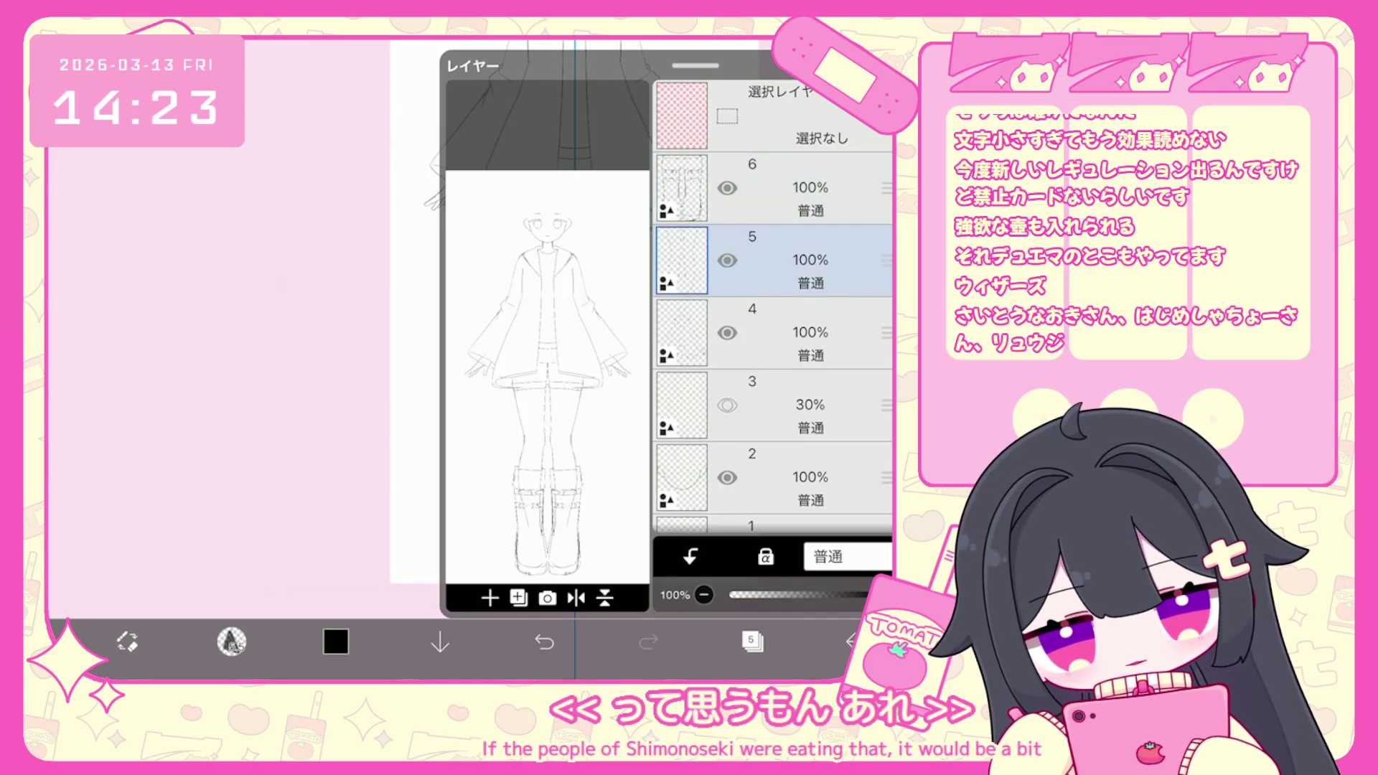
{"action": "left_click", "coordinate": [752, 640]}
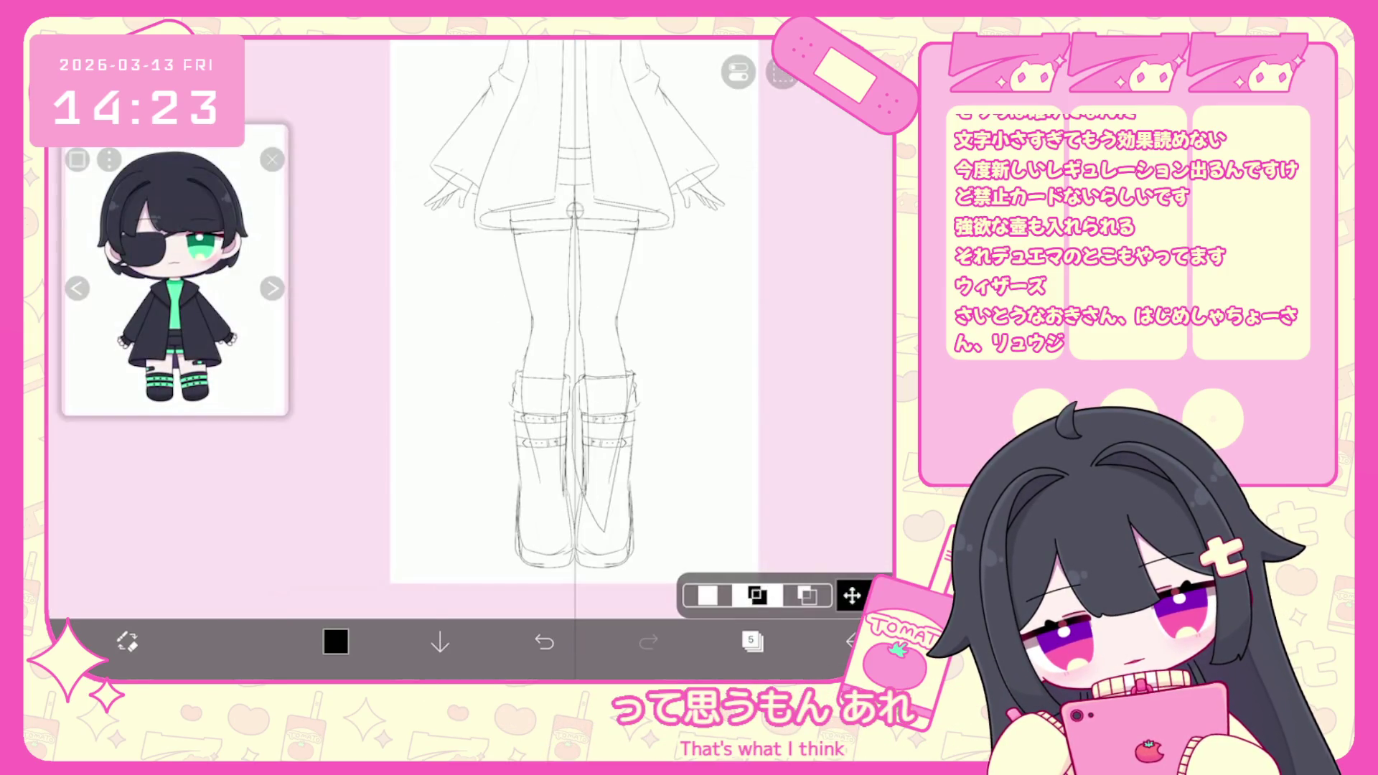
{"action": "left_click", "coordinate": [782, 72]}
{"action": "left_click", "coordinate": [710, 139]}
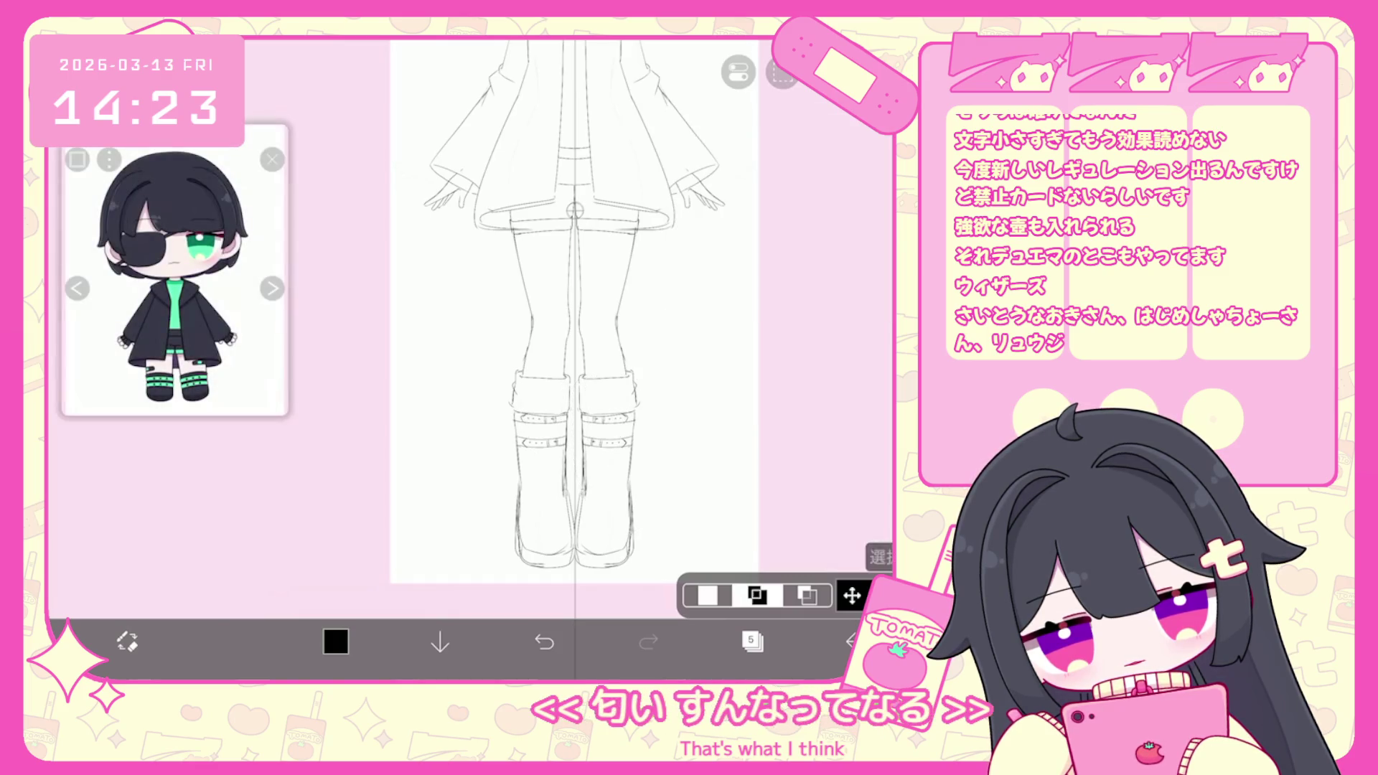
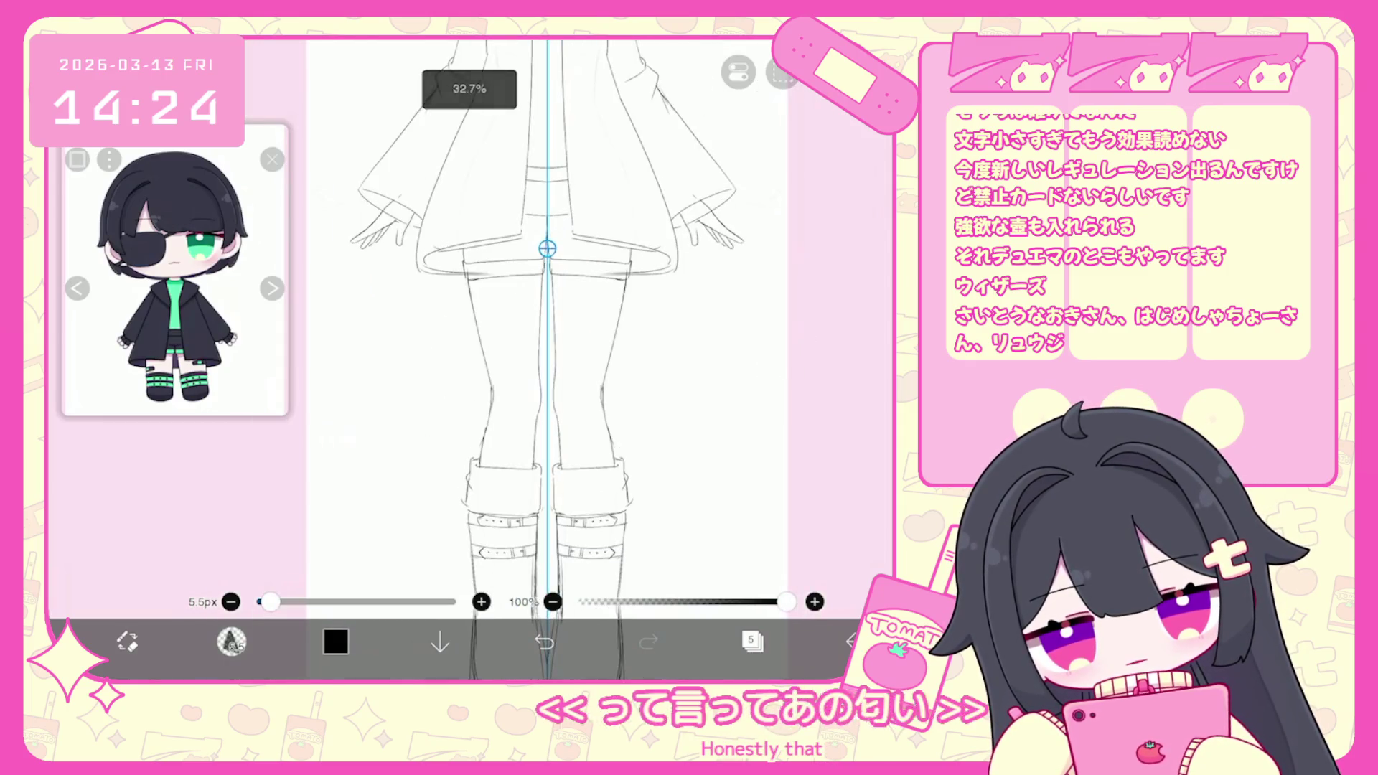
Switch the active line-art layer from layer 5 to layer 4, then zoom in on the figure's waist.
{"action": "left_click", "coordinate": [752, 640]}
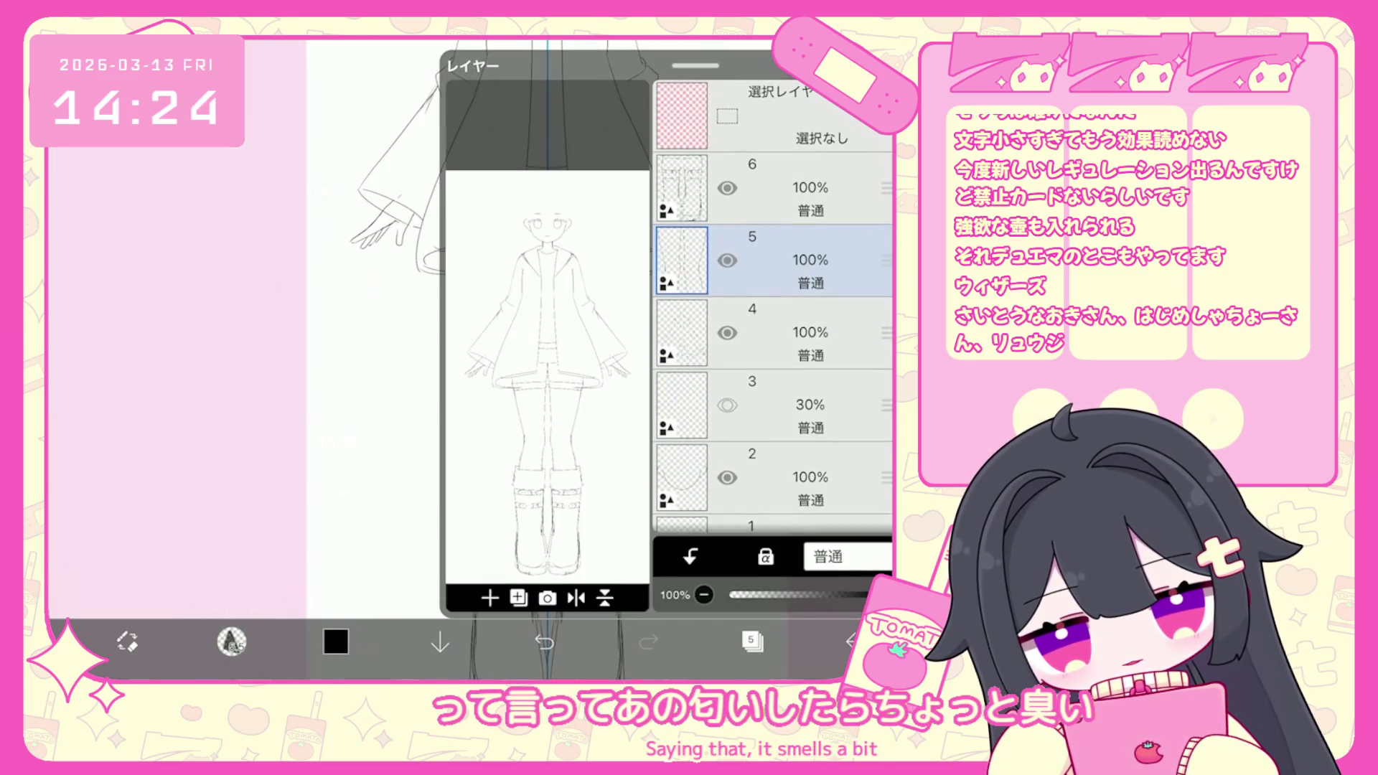
{"action": "scroll", "coordinate": [771, 309], "scroll_direction": "down", "scroll_amount": 2}
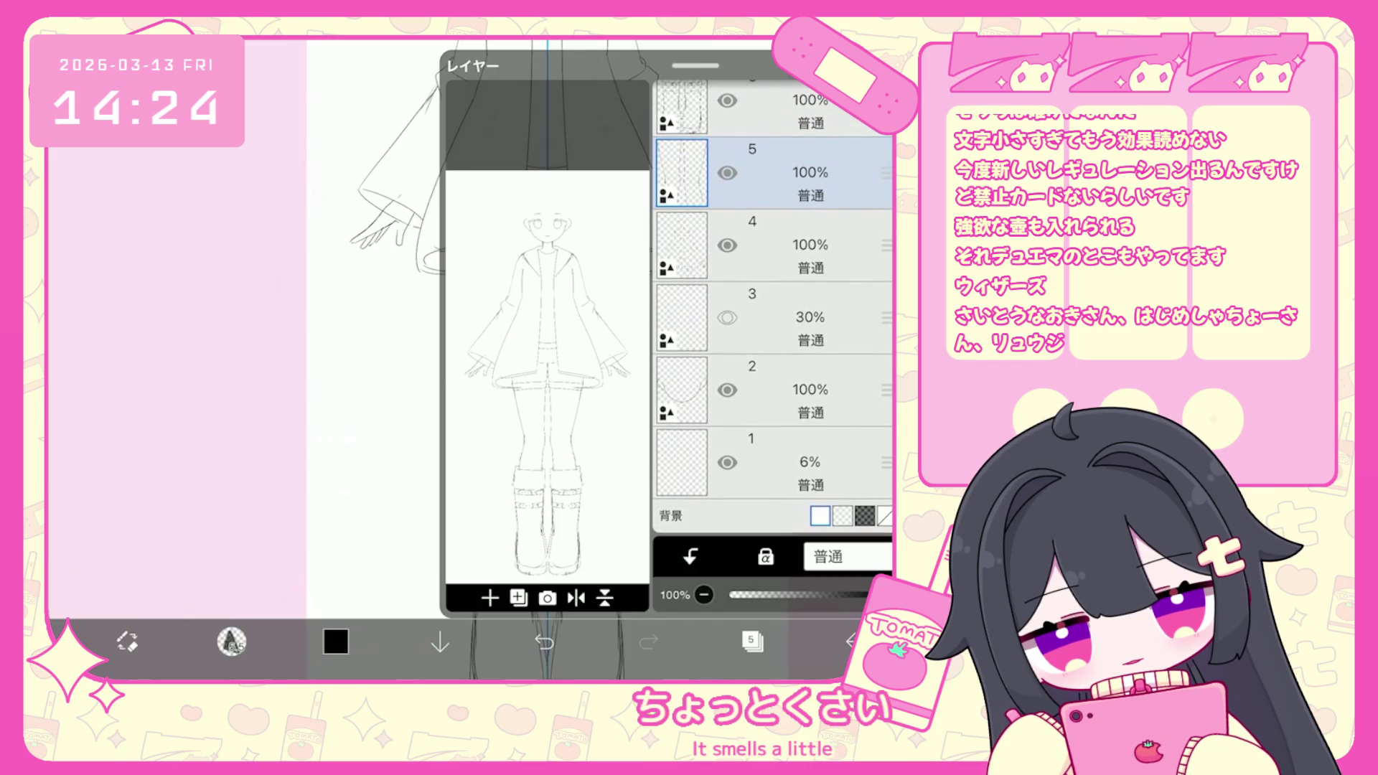
{"action": "left_click", "coordinate": [752, 641]}
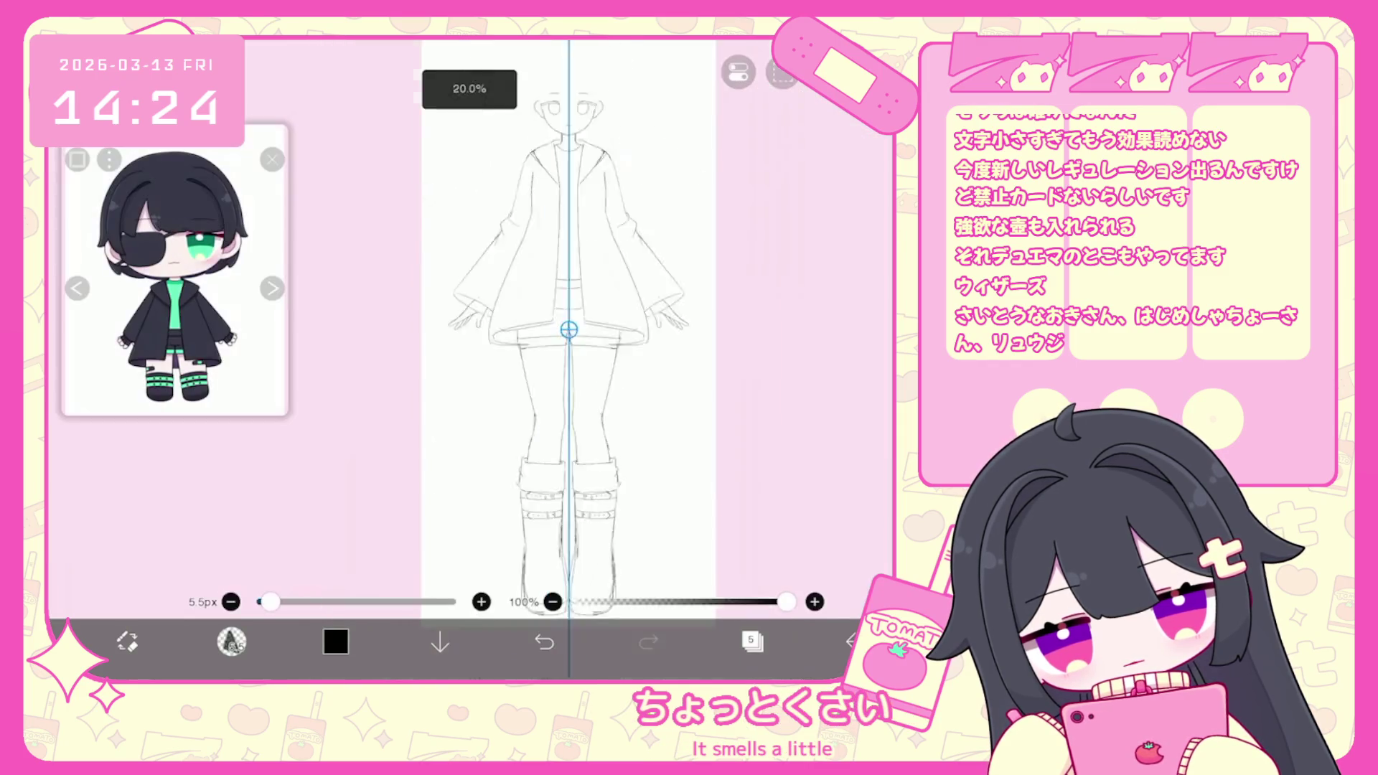
{"action": "left_click", "coordinate": [753, 641]}
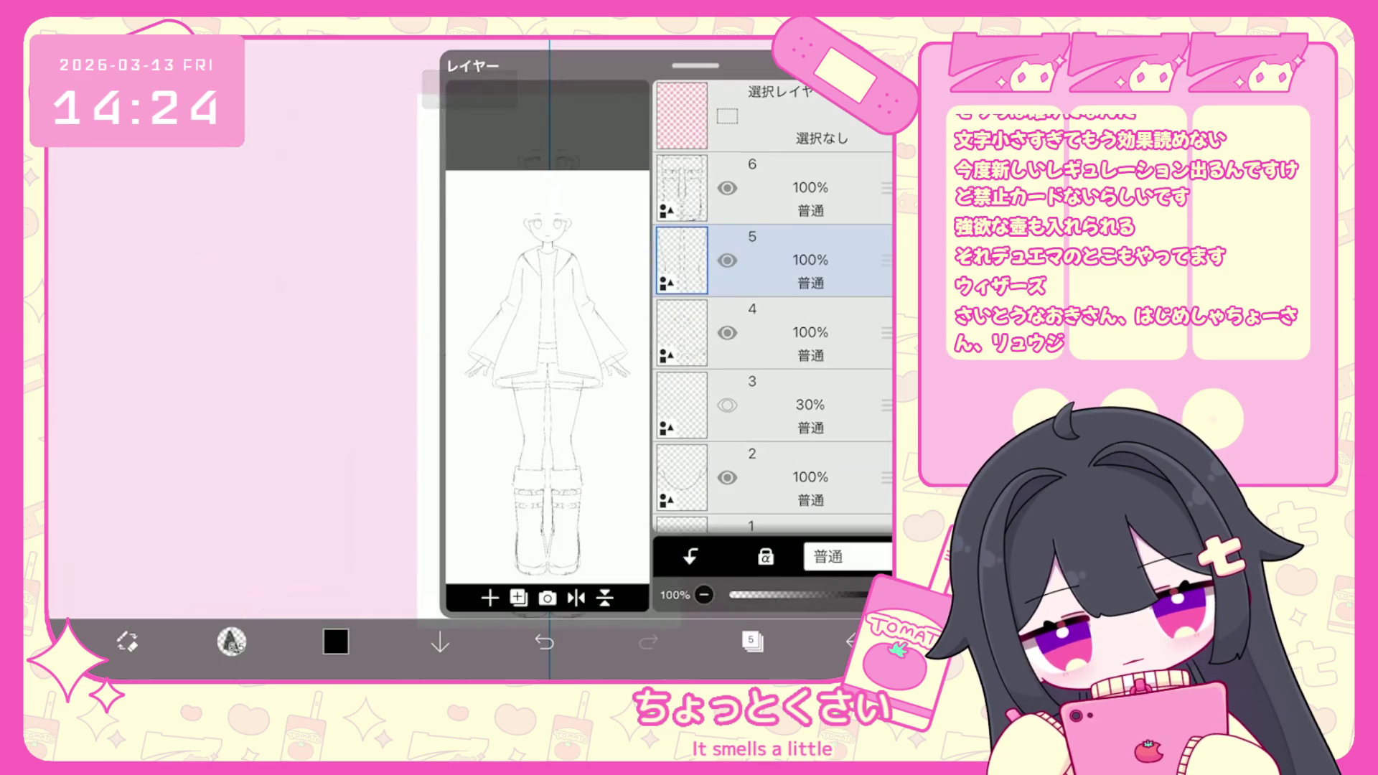
{"action": "left_click", "coordinate": [789, 188]}
{"action": "left_click", "coordinate": [752, 641]}
{"action": "left_click", "coordinate": [752, 641]}
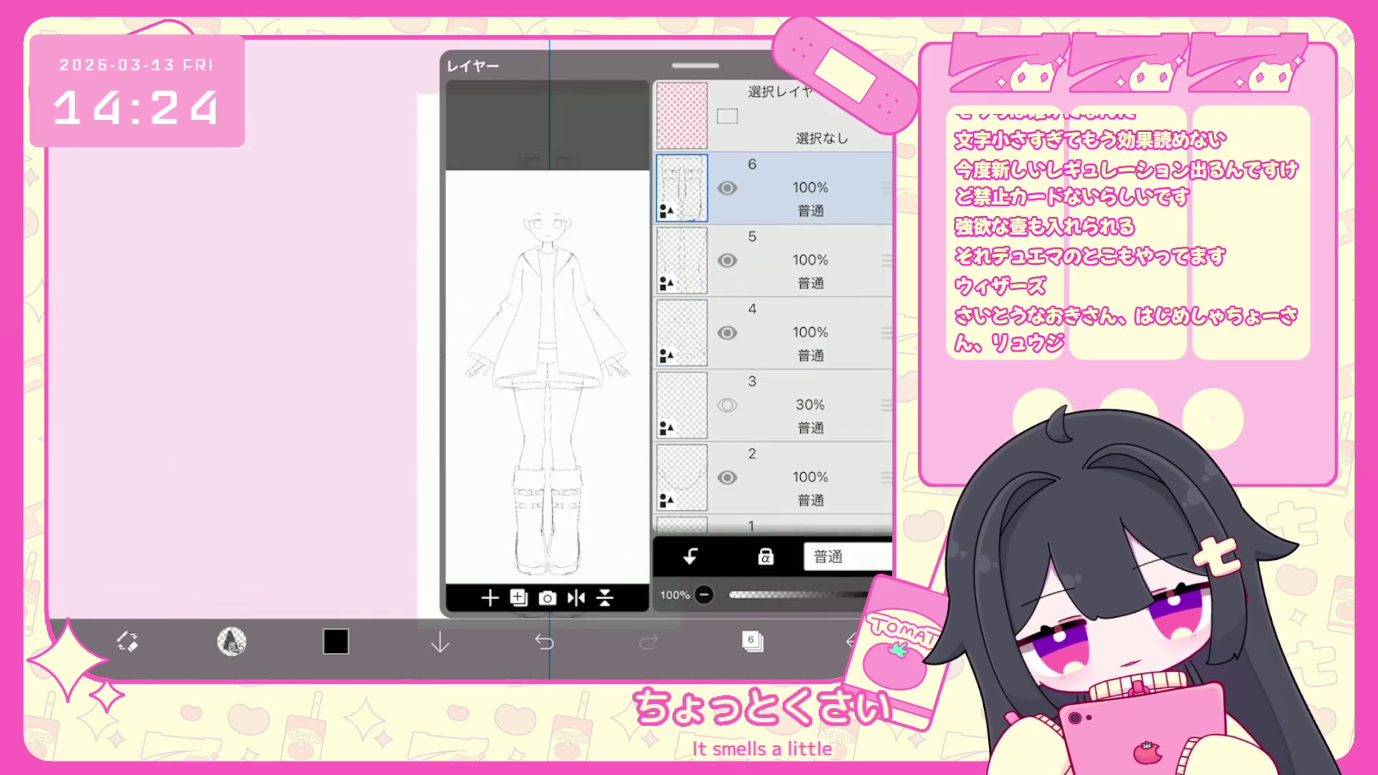
{"action": "left_click", "coordinate": [790, 332]}
{"action": "left_click", "coordinate": [232, 641]}
{"action": "left_click", "coordinate": [232, 641]}
{"action": "scroll", "coordinate": [447, 409], "scroll_direction": "up", "scroll_amount": 5}
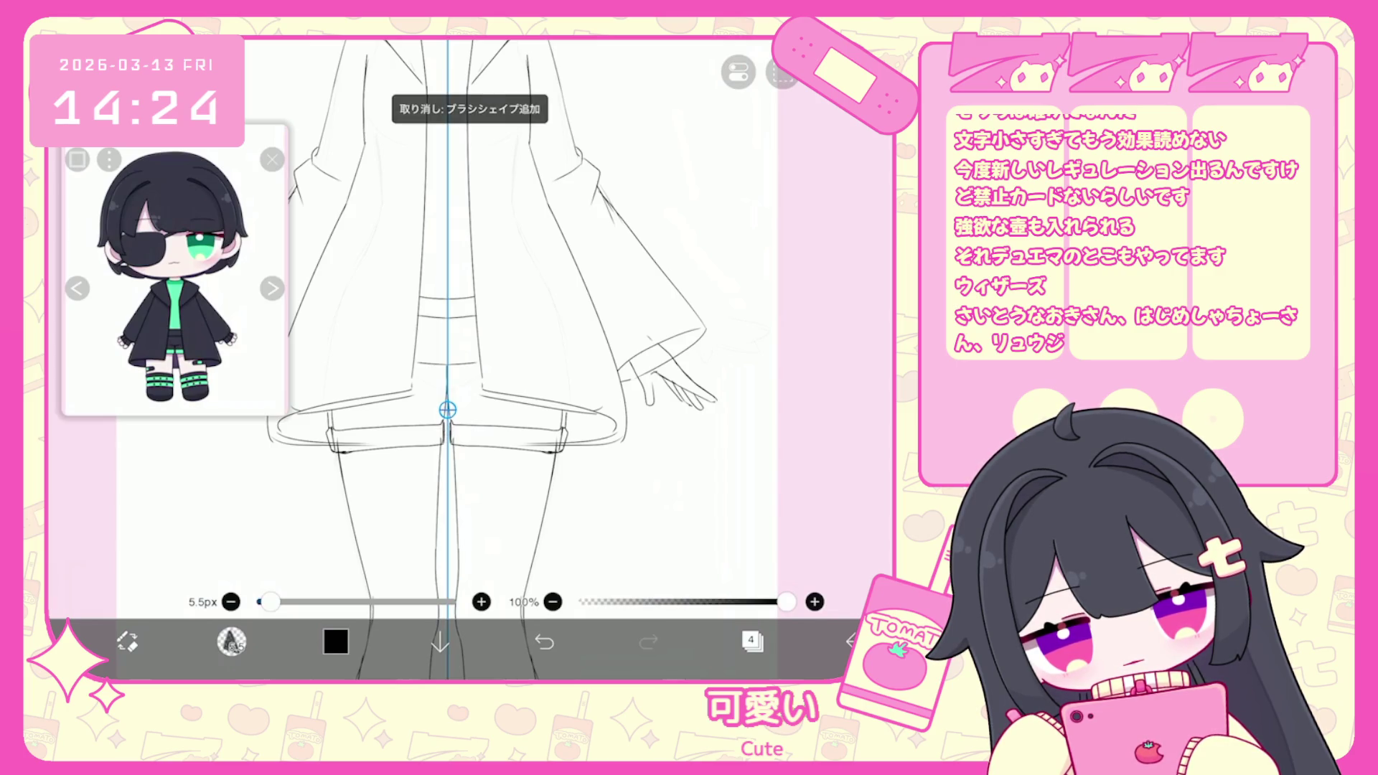
Select and delete the stray strokes on the jacket's shoulder line with Vector Select.
{"action": "scroll", "coordinate": [447, 409], "scroll_direction": "down", "scroll_amount": 3}
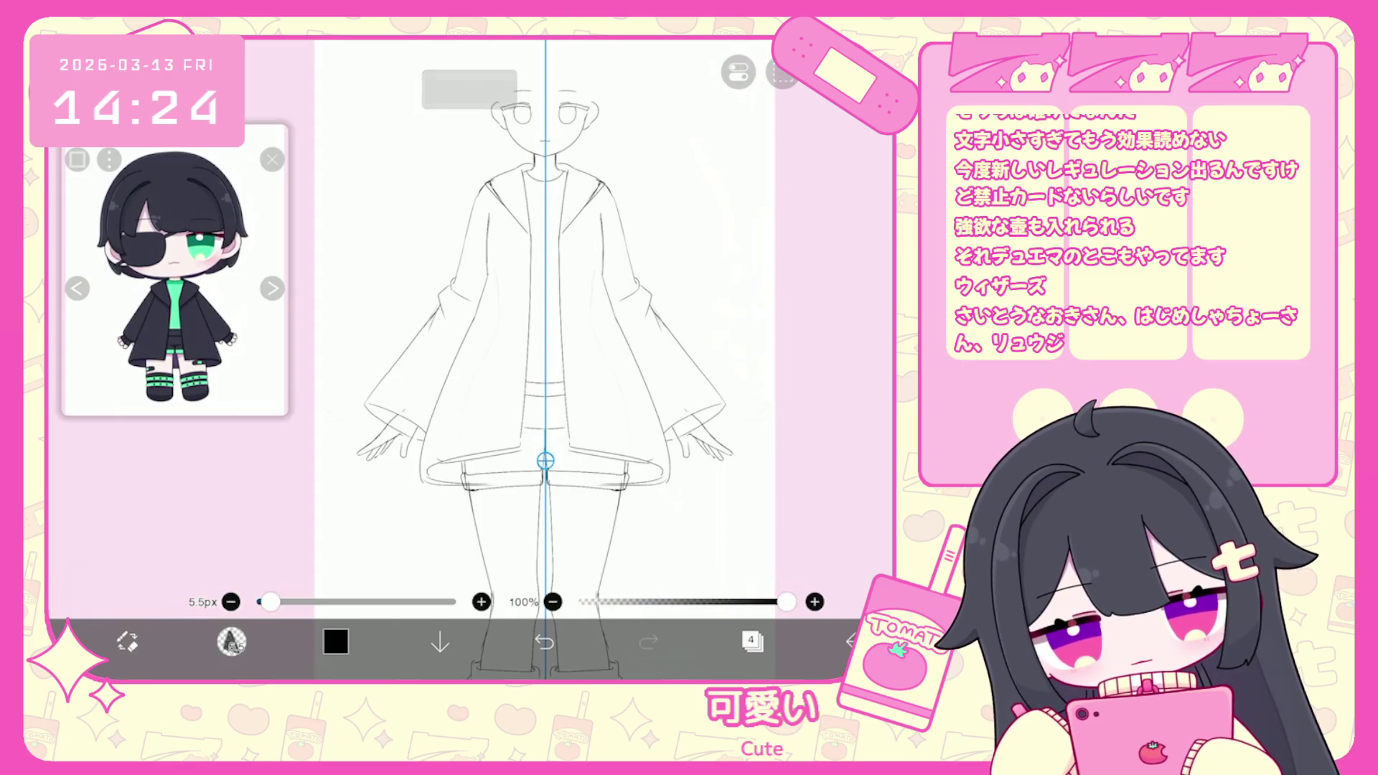
{"action": "scroll", "coordinate": [545, 301], "scroll_direction": "up", "scroll_amount": 3}
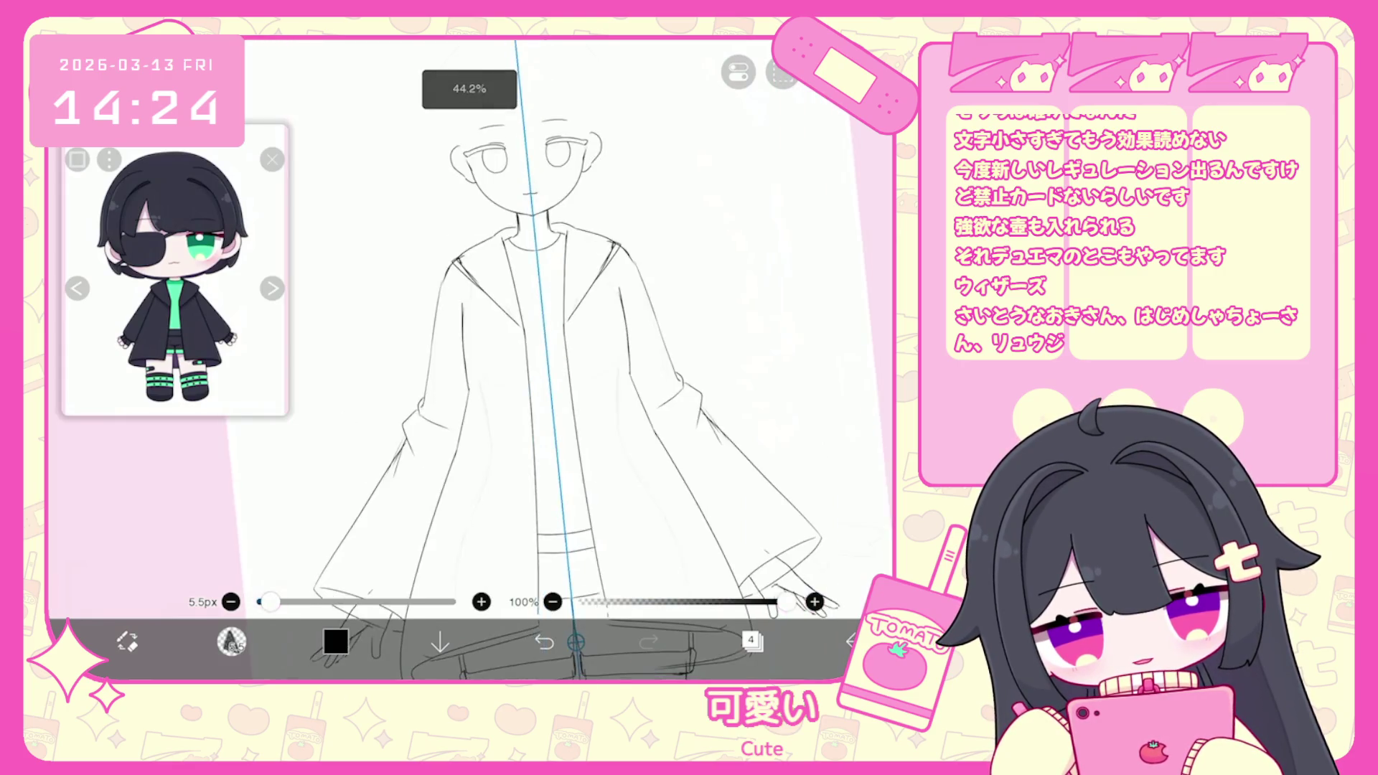
{"action": "scroll", "coordinate": [545, 359], "scroll_direction": "down", "scroll_amount": 2}
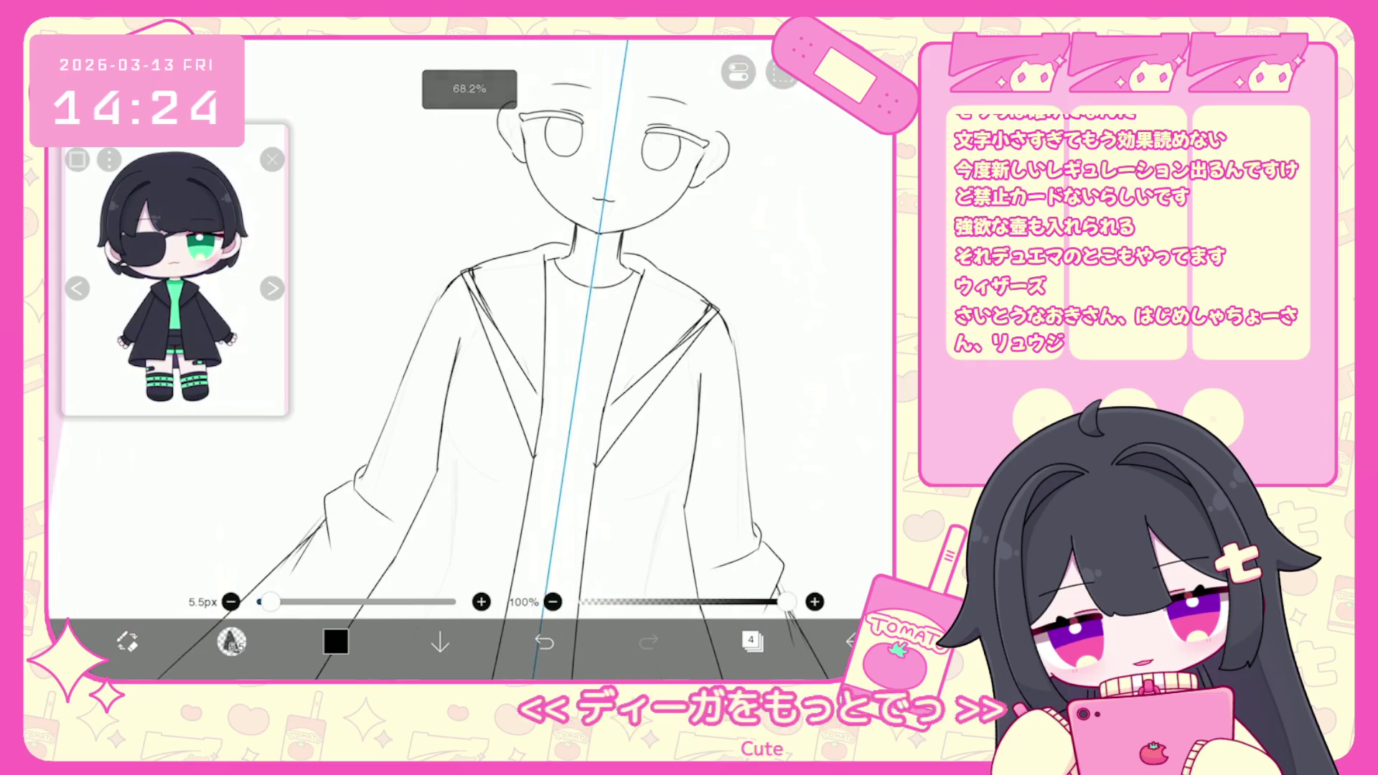
{"action": "scroll", "coordinate": [599, 359], "scroll_direction": "down", "scroll_amount": 2}
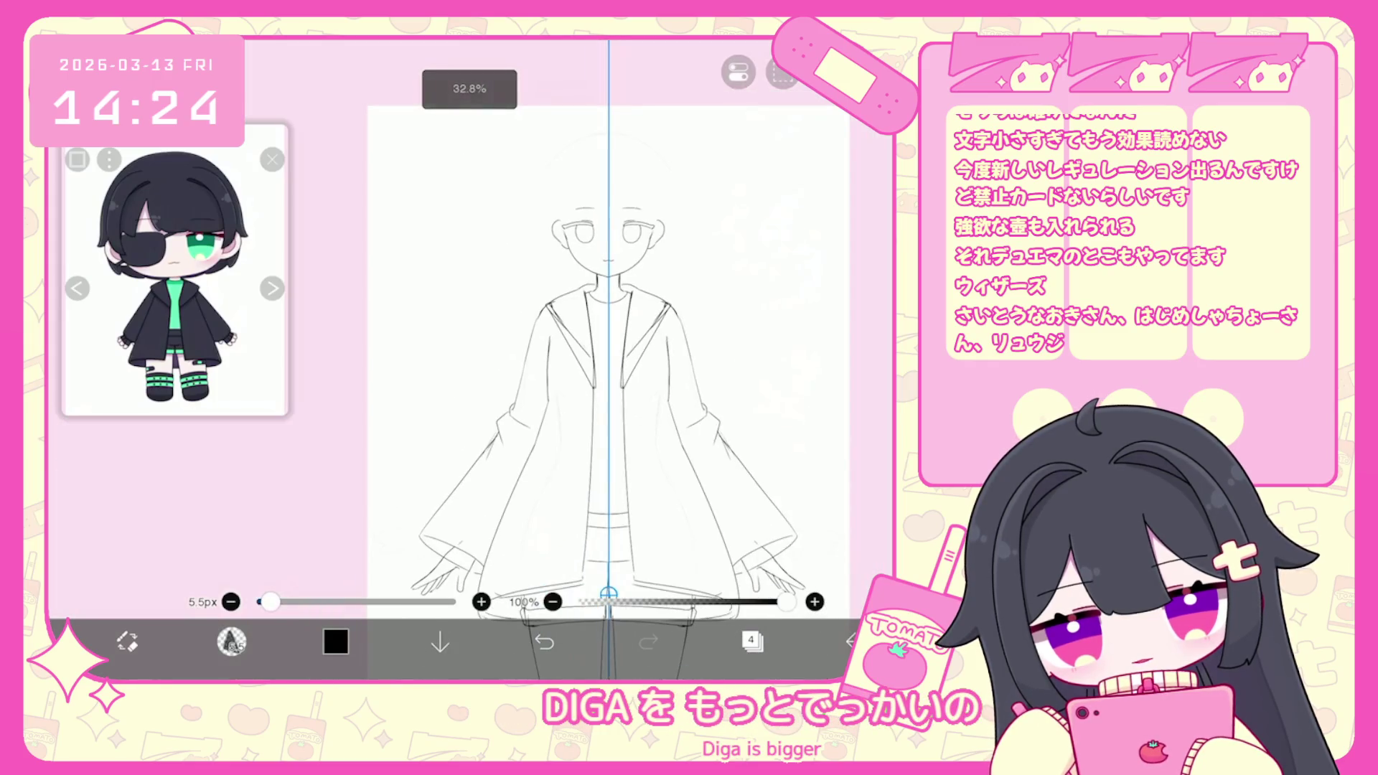
{"action": "scroll", "coordinate": [599, 359], "scroll_direction": "up", "scroll_amount": 2}
{"action": "left_click", "coordinate": [632, 341]}
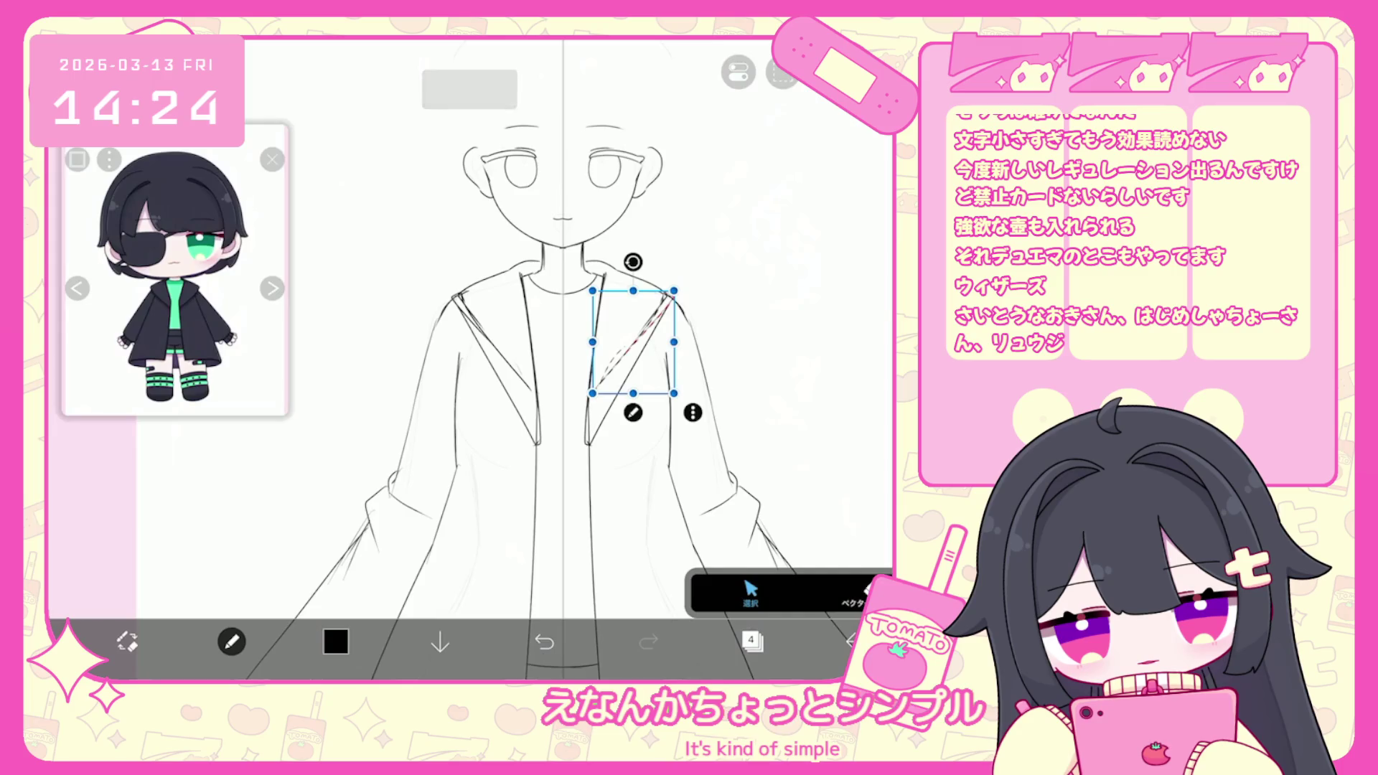
{"action": "left_click", "coordinate": [692, 412]}
{"action": "left_click", "coordinate": [775, 200]}
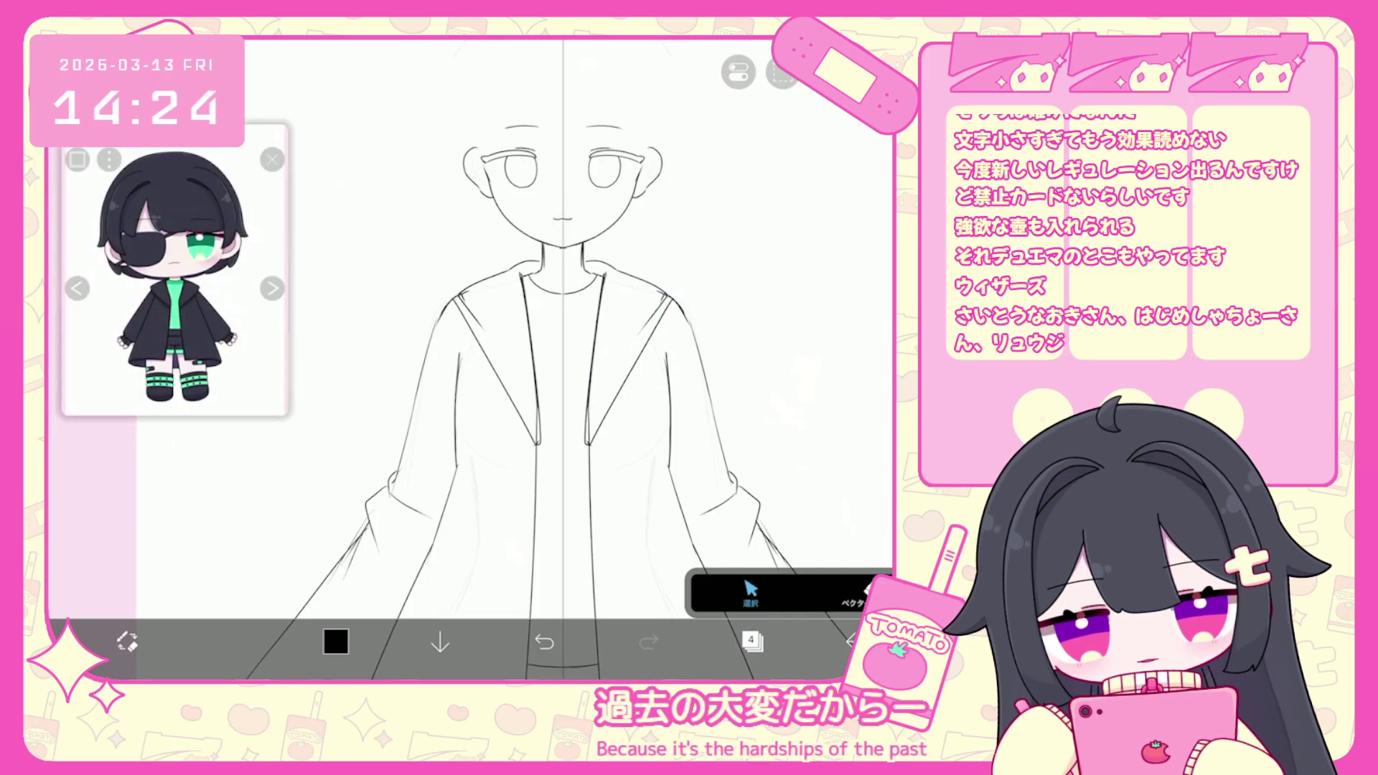
{"action": "left_click", "coordinate": [646, 308]}
{"action": "left_click", "coordinate": [782, 72]}
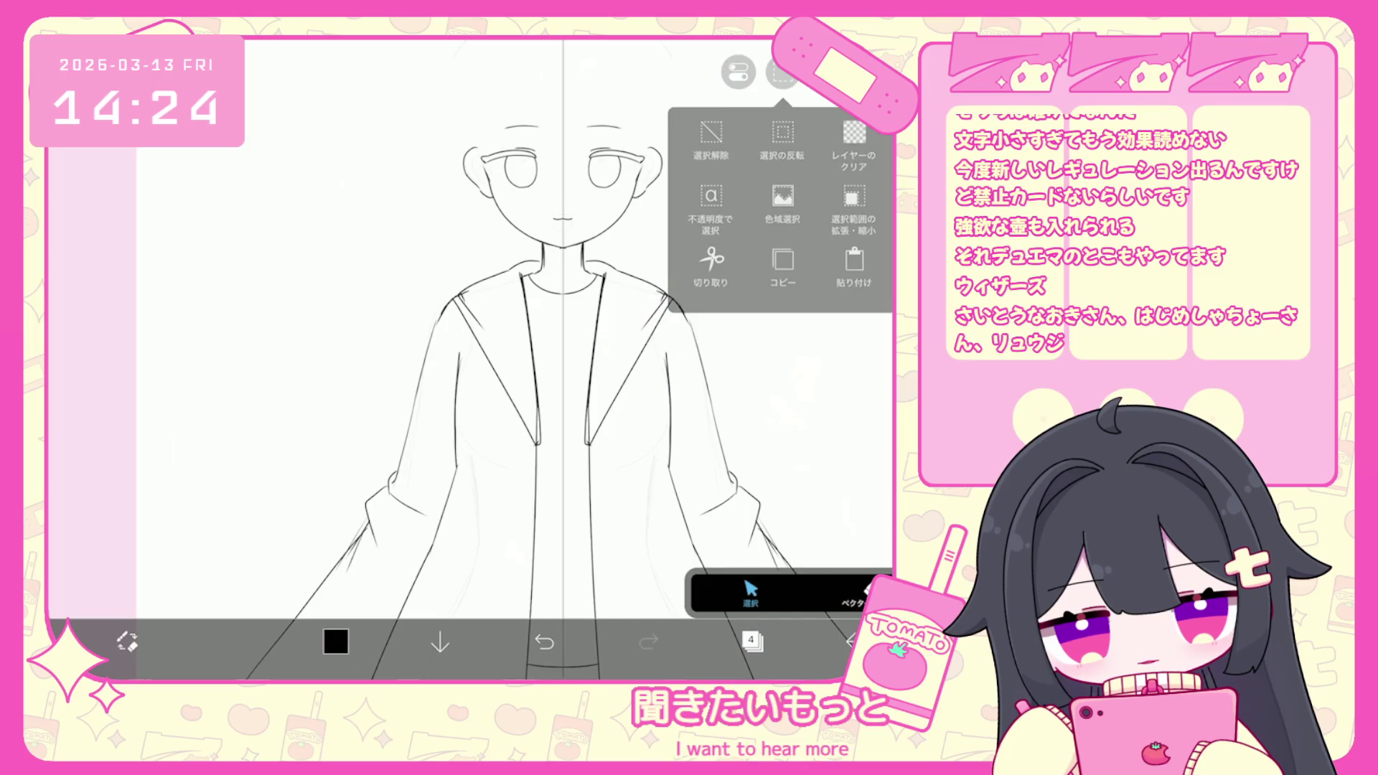
{"action": "left_click", "coordinate": [782, 72]}
{"action": "left_click", "coordinate": [657, 294]}
{"action": "left_click", "coordinate": [782, 71]}
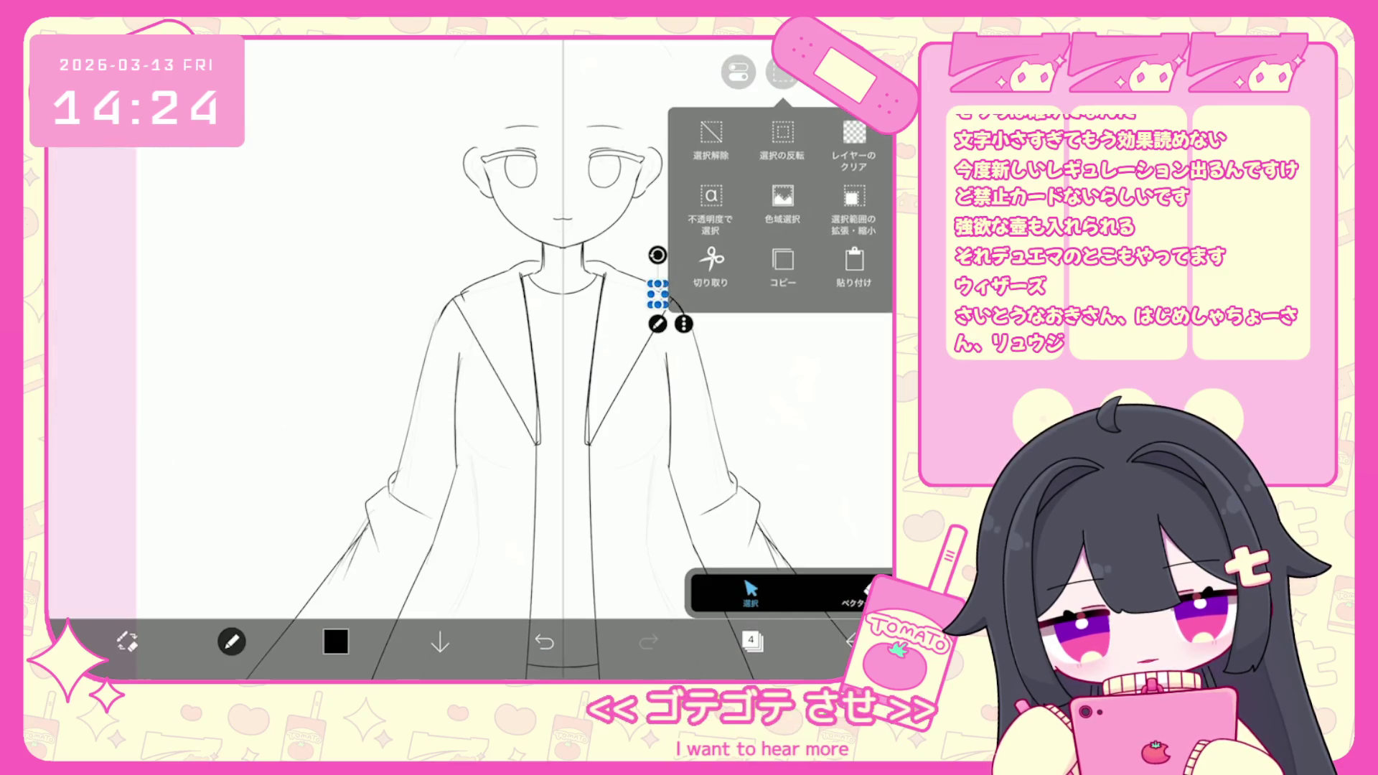
{"action": "left_click", "coordinate": [782, 72]}
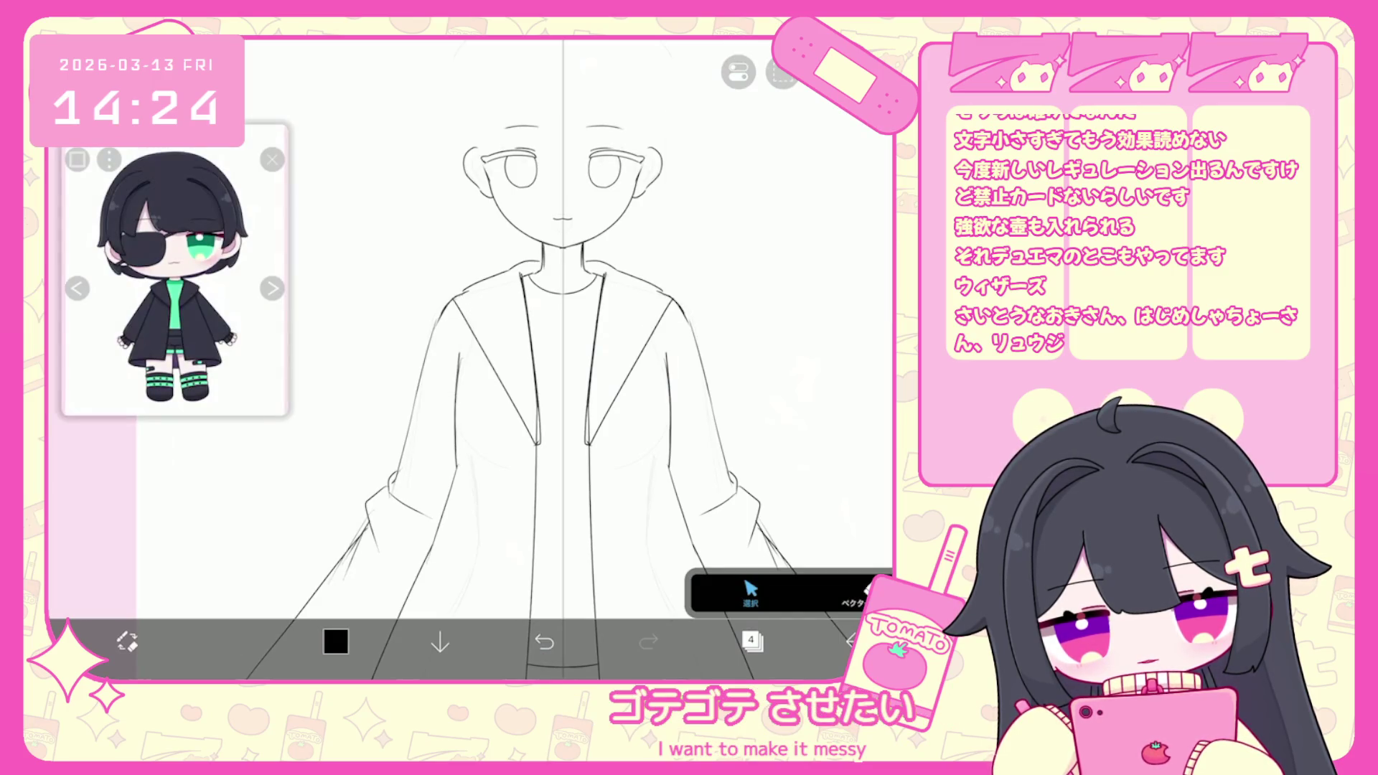
Undo the last brush stroke and bring up the layer list.
{"action": "scroll", "coordinate": [546, 358], "scroll_direction": "down", "scroll_amount": 3}
{"action": "scroll", "coordinate": [545, 359], "scroll_direction": "up", "scroll_amount": 2}
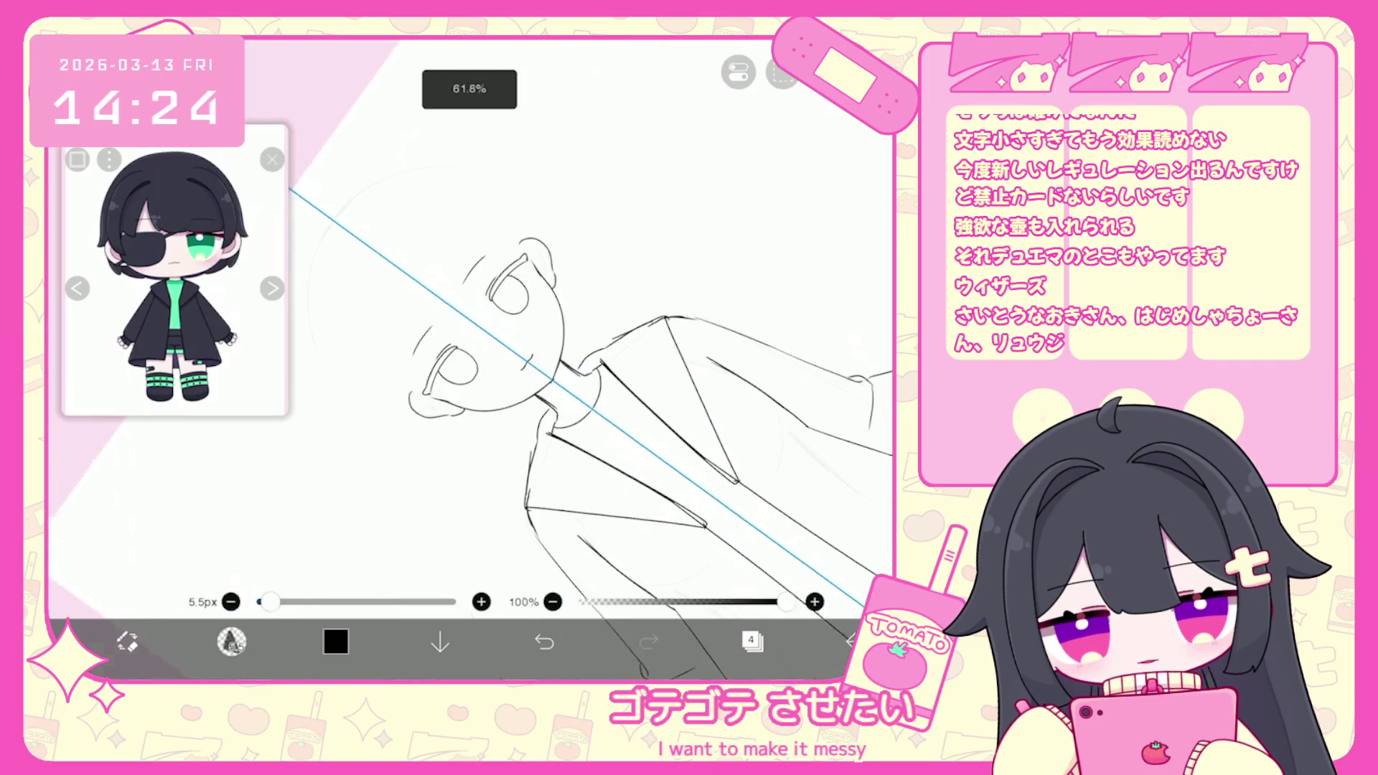
{"action": "key", "text": "ctrl+z"}
{"action": "scroll", "coordinate": [546, 359], "scroll_direction": "down", "scroll_amount": 1}
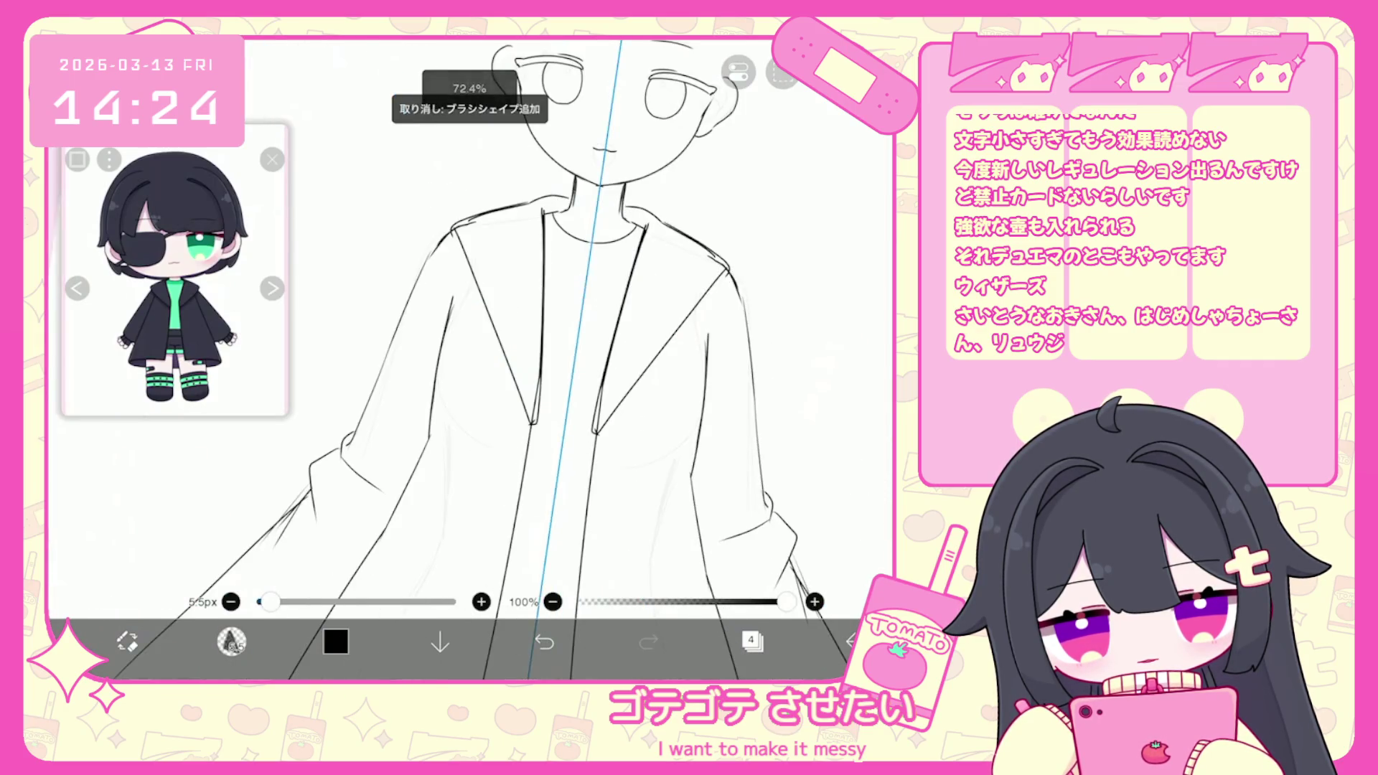
{"action": "scroll", "coordinate": [545, 359], "scroll_direction": "down", "scroll_amount": 5}
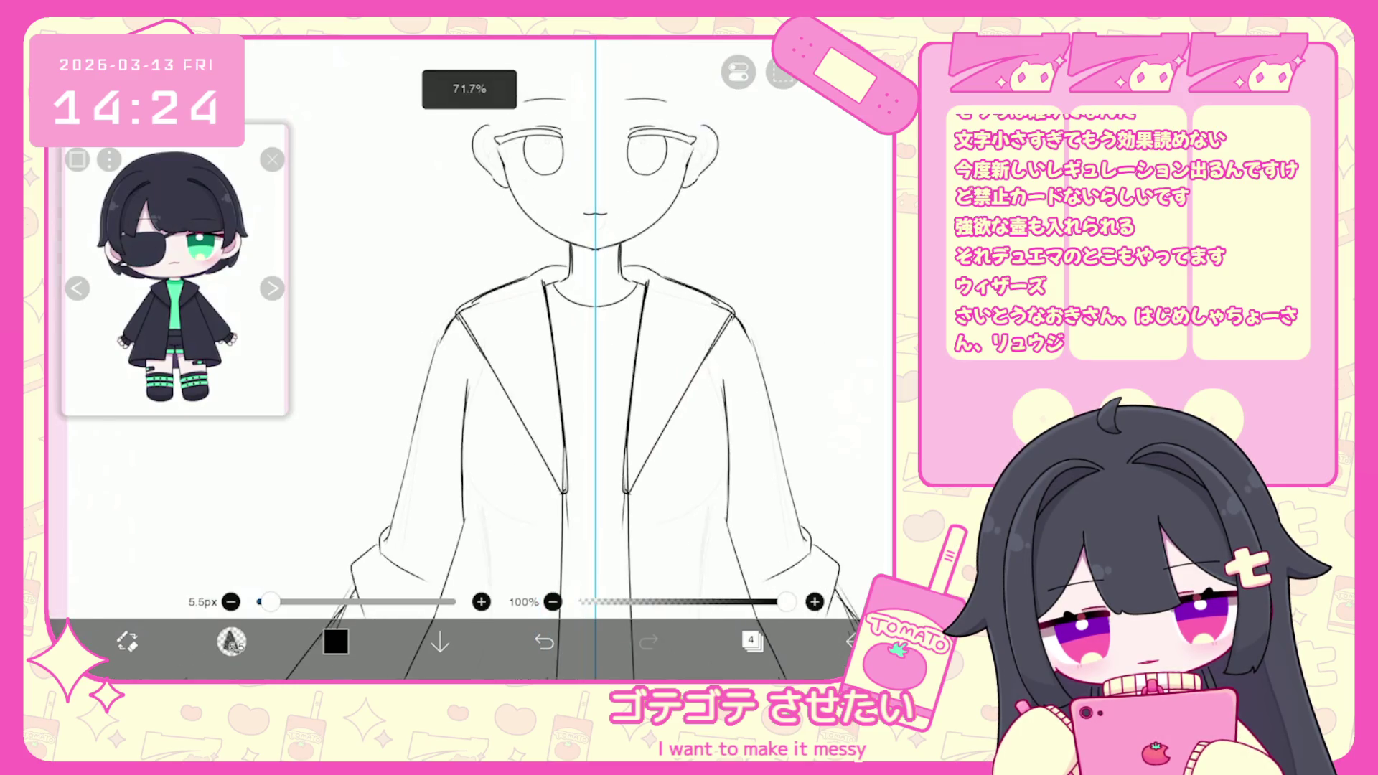
{"action": "scroll", "coordinate": [545, 359], "scroll_direction": "up", "scroll_amount": 3}
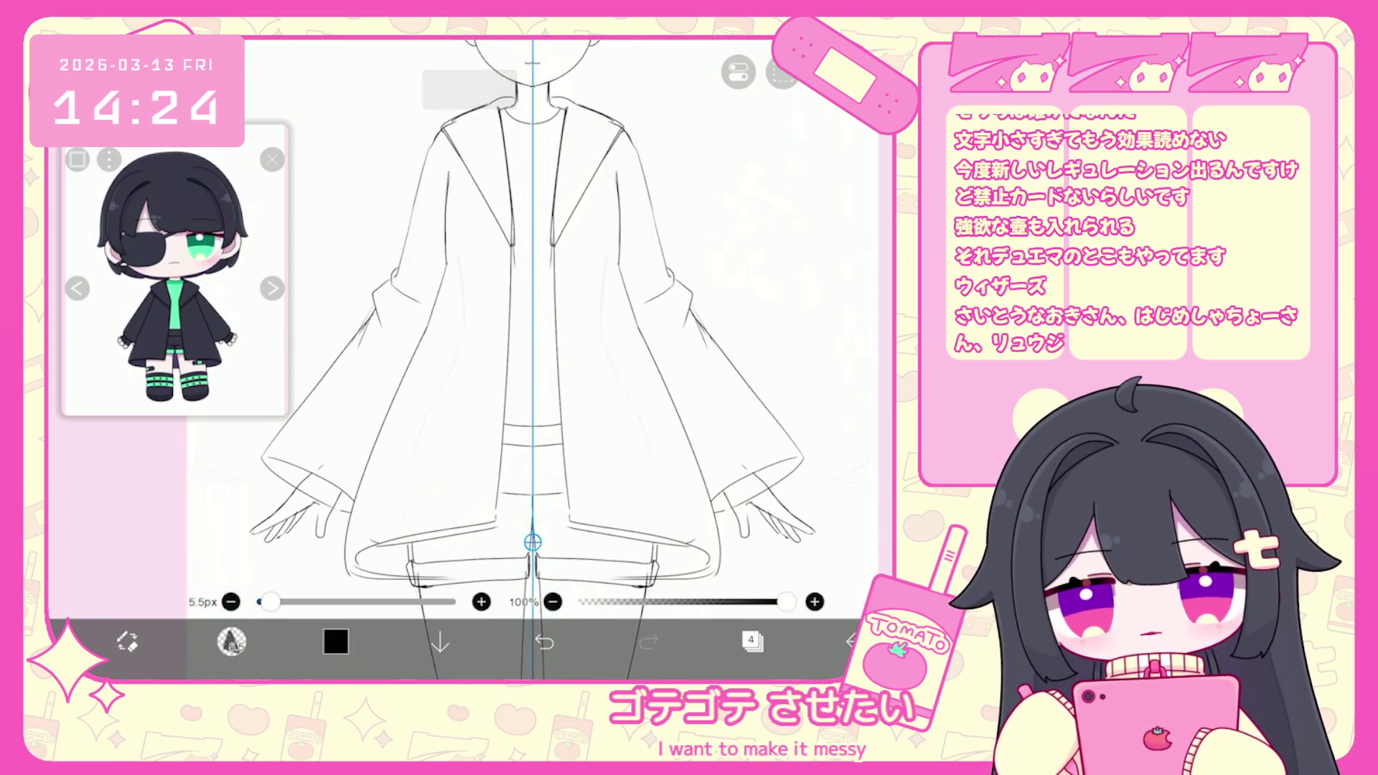
{"action": "scroll", "coordinate": [531, 323], "scroll_direction": "up", "scroll_amount": 2}
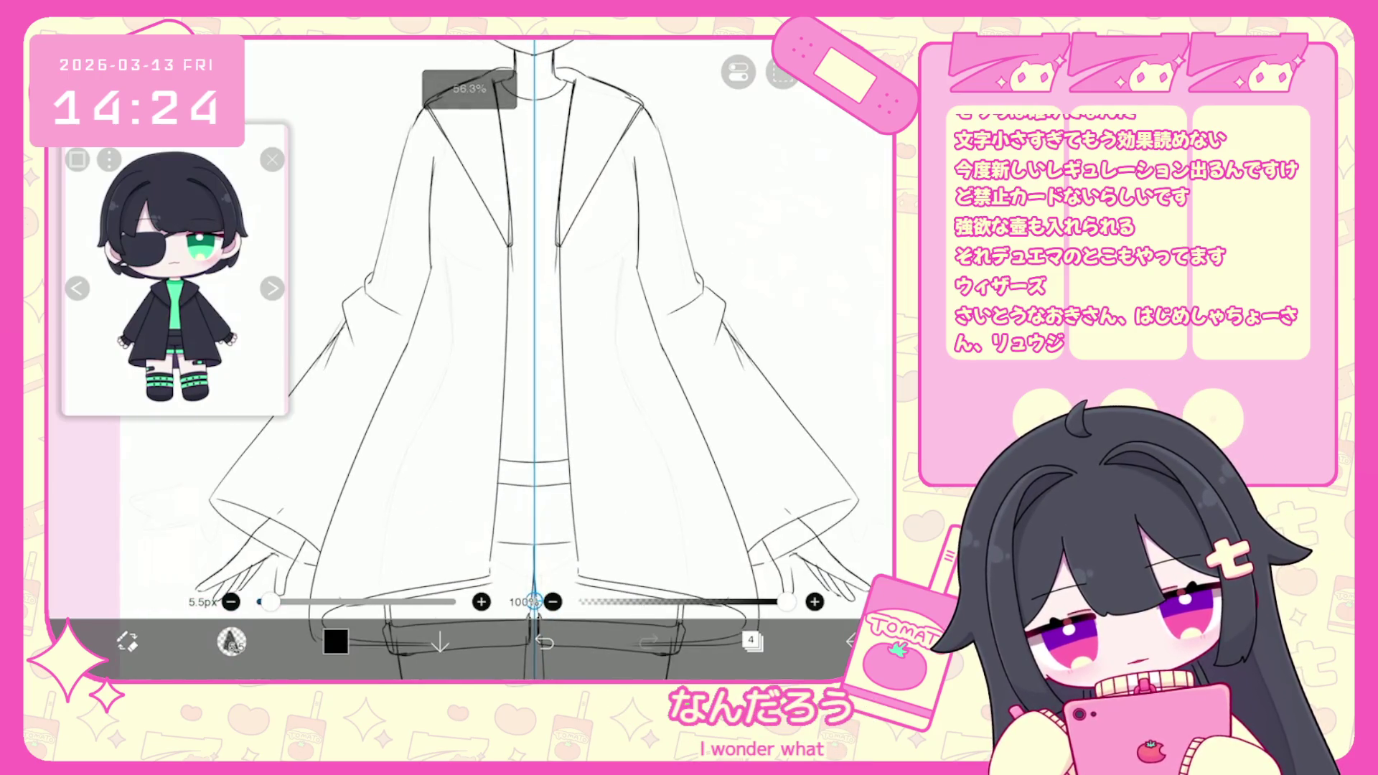
{"action": "scroll", "coordinate": [531, 359], "scroll_direction": "up", "scroll_amount": 2}
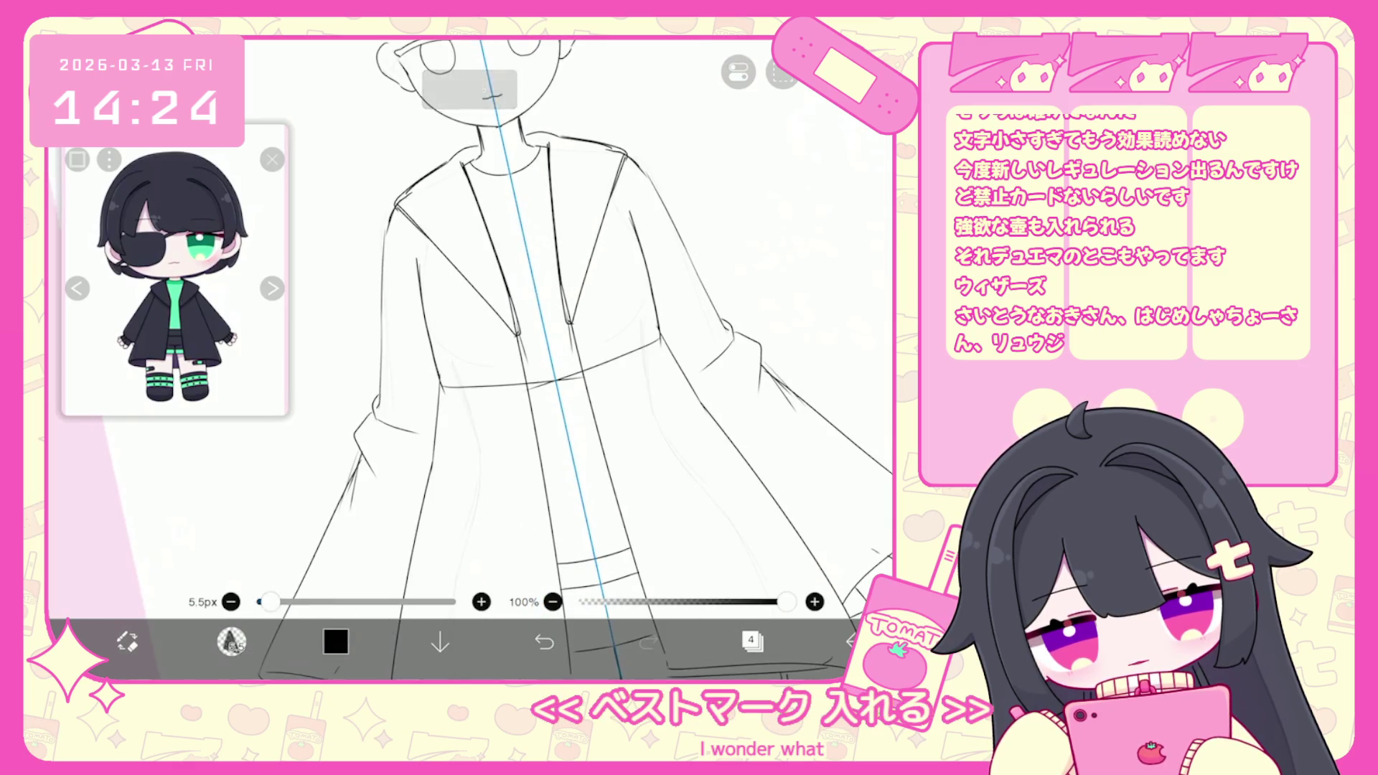
{"action": "scroll", "coordinate": [546, 359], "scroll_direction": "down", "scroll_amount": 3}
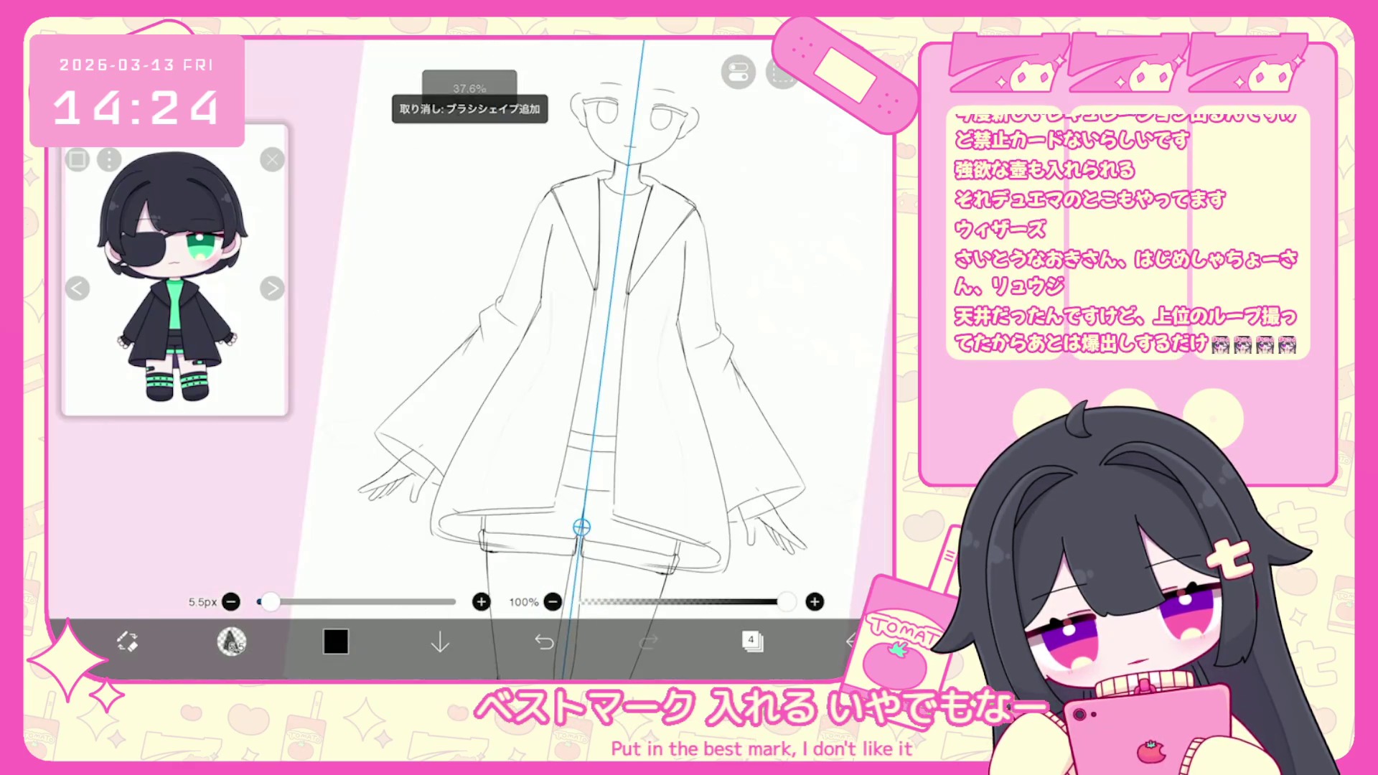
{"action": "scroll", "coordinate": [610, 359], "scroll_direction": "down", "scroll_amount": 3}
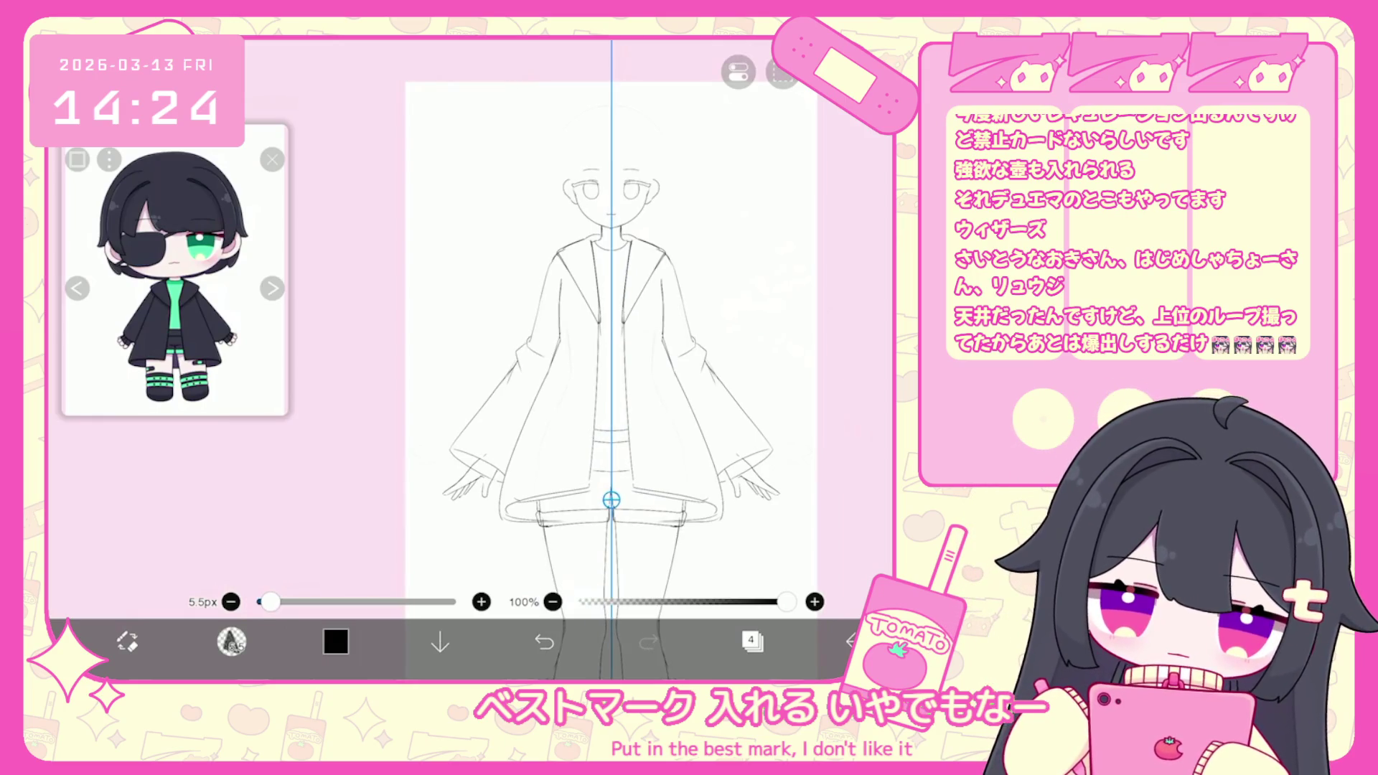
{"action": "left_click", "coordinate": [752, 641]}
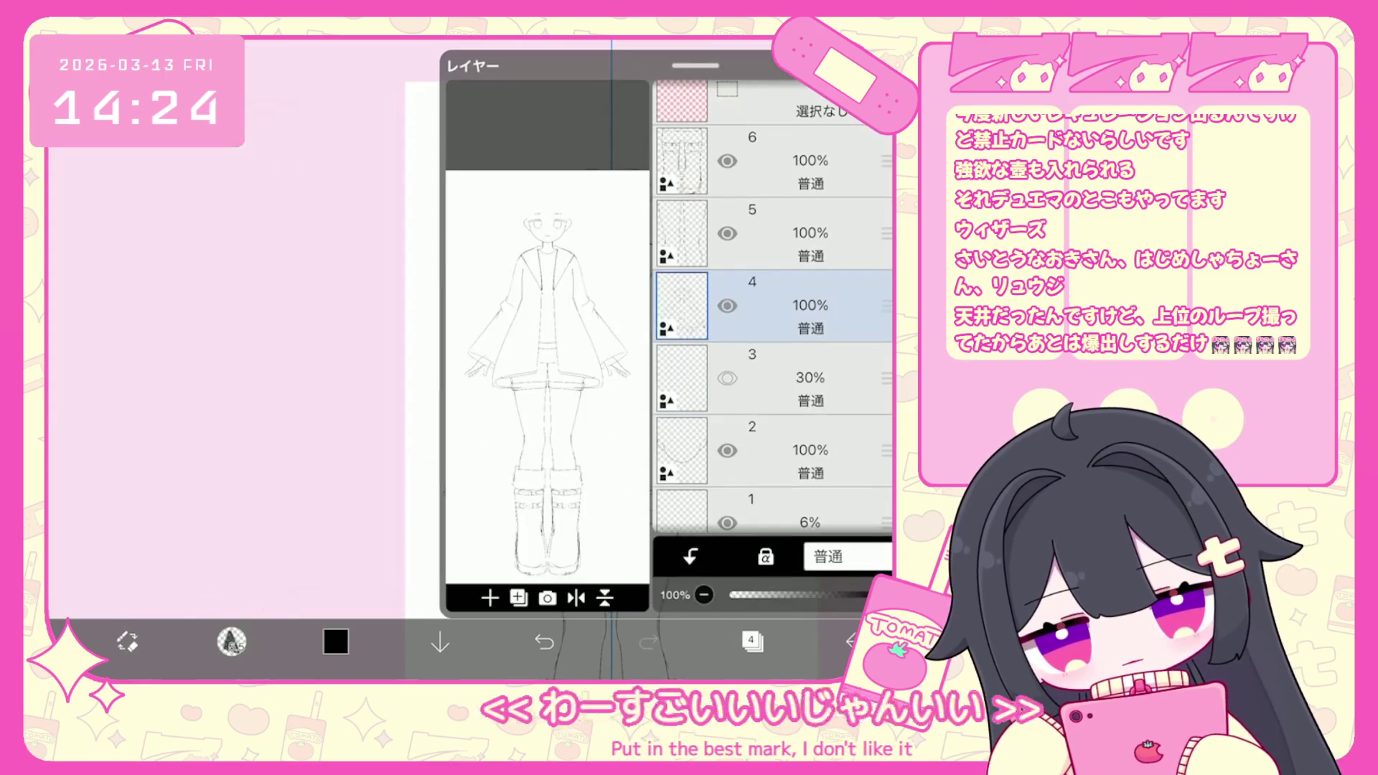
Undo the stray strokes at the sleeve cuff and near the fingers.
{"action": "left_click", "coordinate": [752, 641]}
{"action": "scroll", "coordinate": [646, 323], "scroll_direction": "up", "scroll_amount": 3}
{"action": "scroll", "coordinate": [551, 466], "scroll_direction": "up", "scroll_amount": 2}
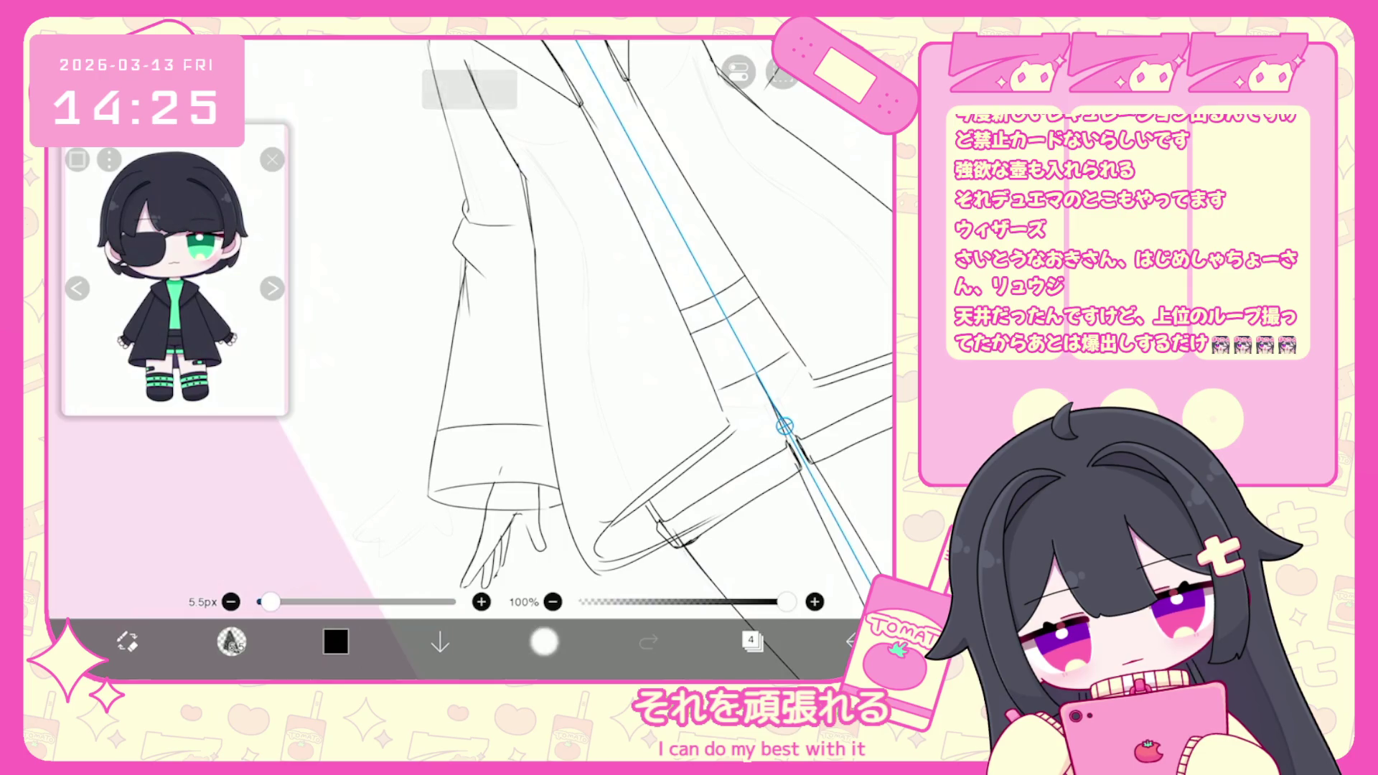
{"action": "left_click", "coordinate": [544, 641]}
{"action": "left_click", "coordinate": [544, 641]}
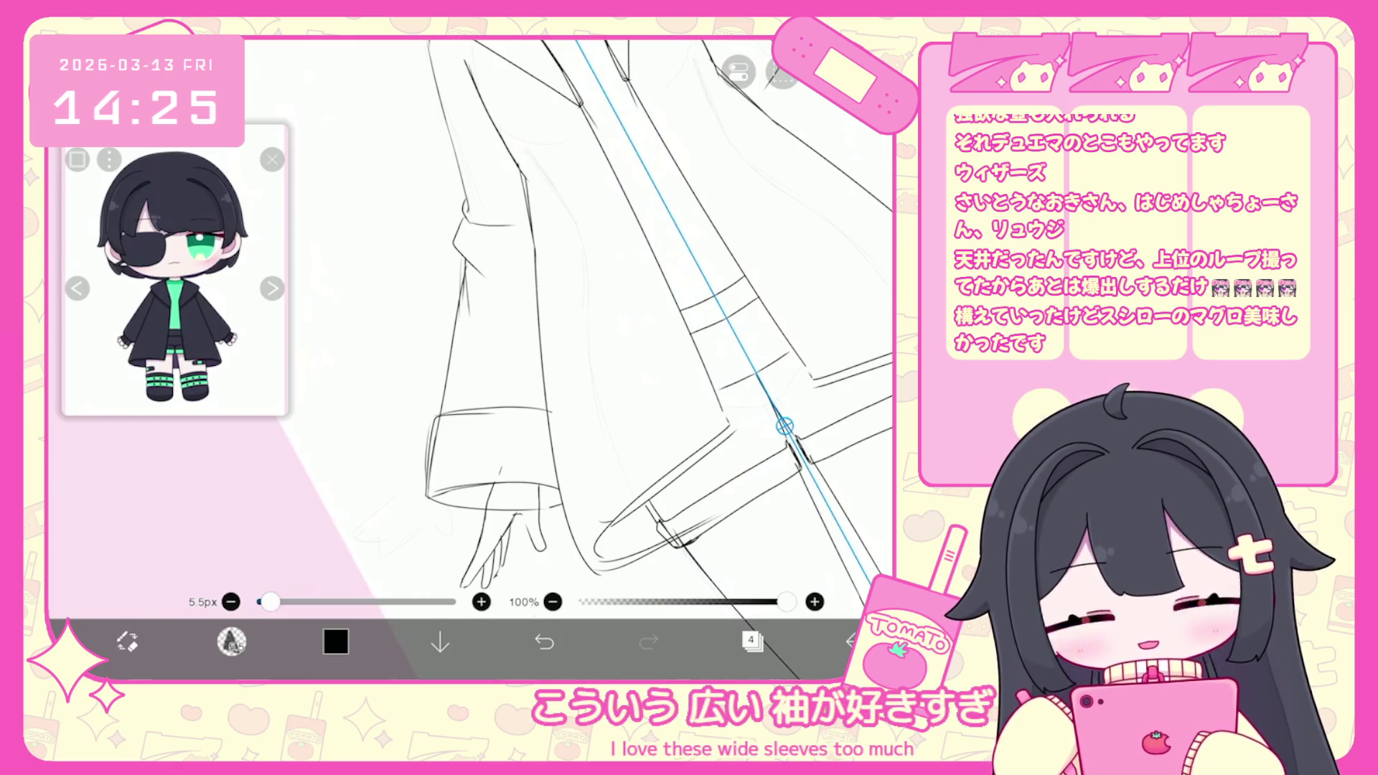
{"action": "scroll", "coordinate": [574, 359], "scroll_direction": "down", "scroll_amount": 3}
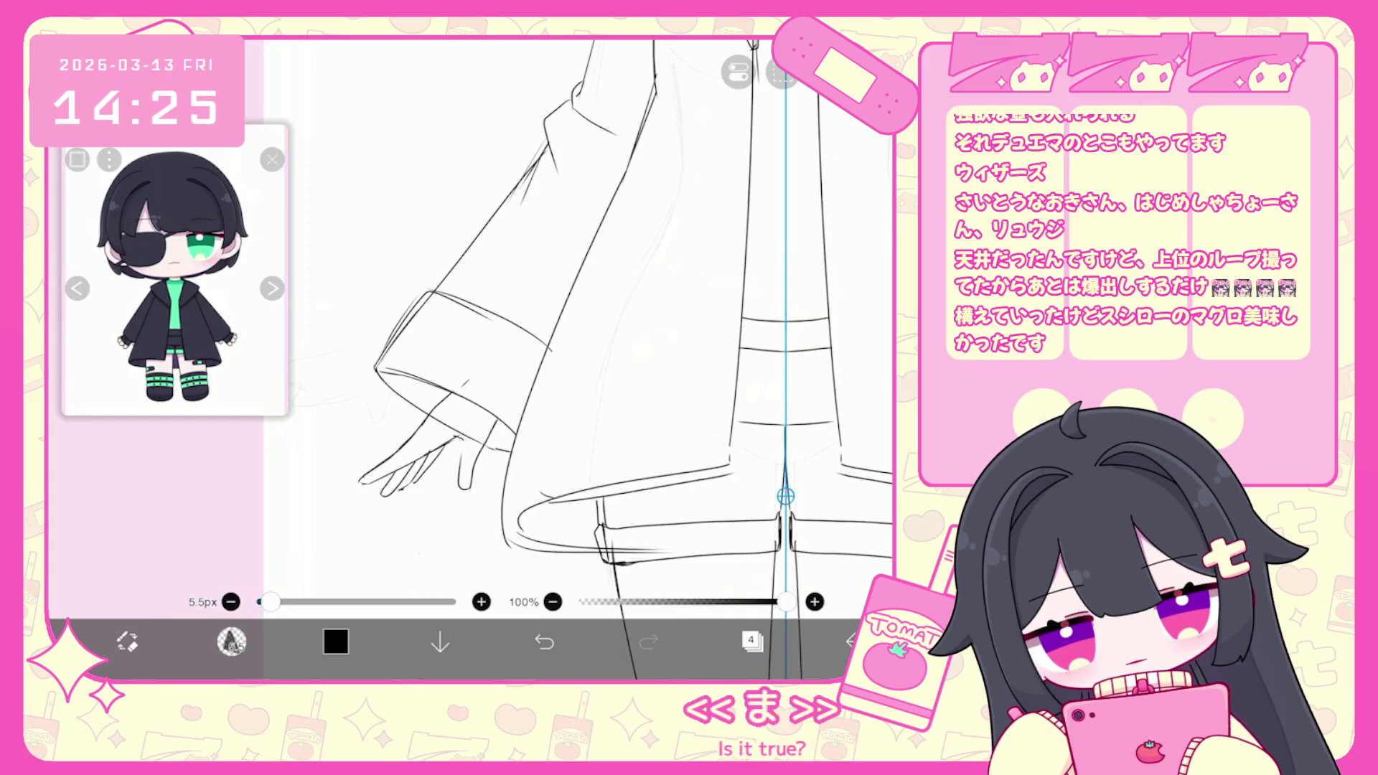
{"action": "scroll", "coordinate": [617, 359], "scroll_direction": "up", "scroll_amount": 5}
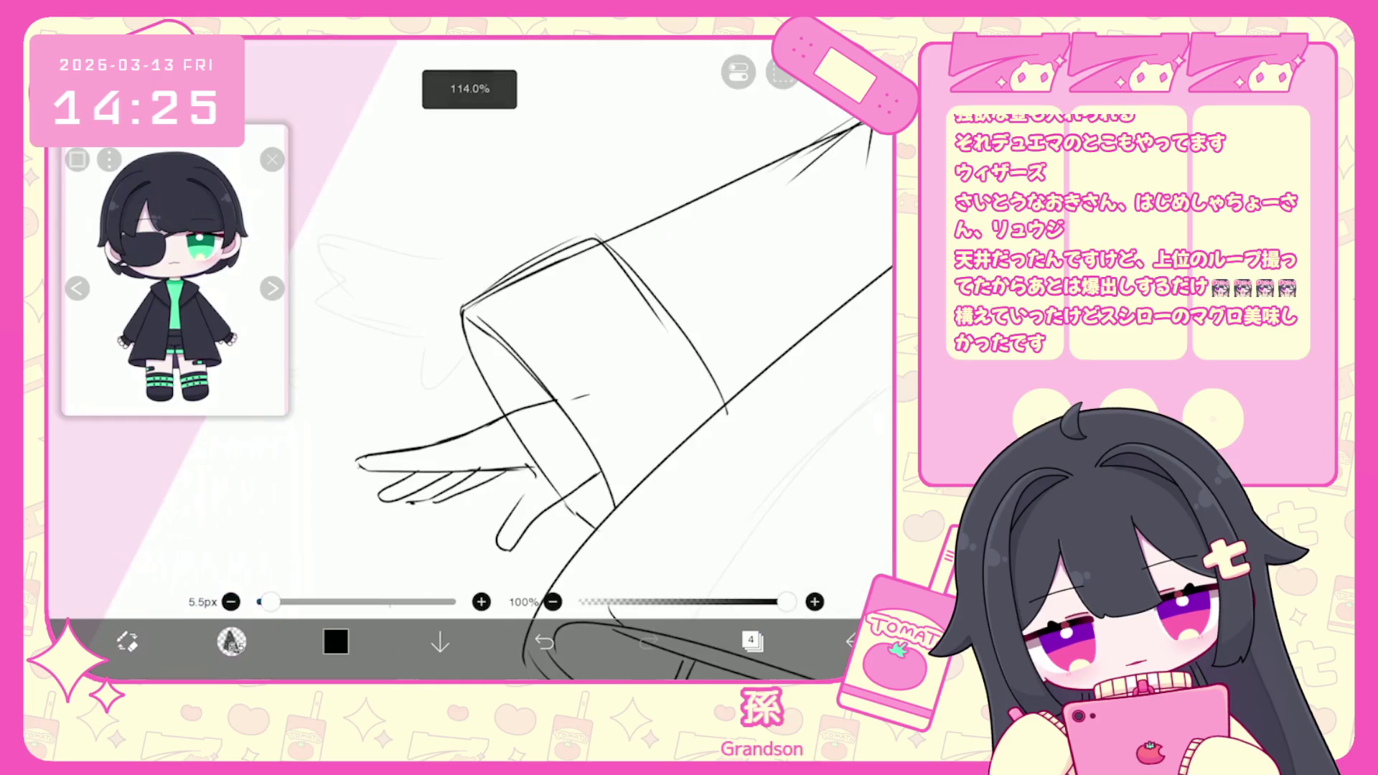
{"action": "key", "text": "ctrl+z"}
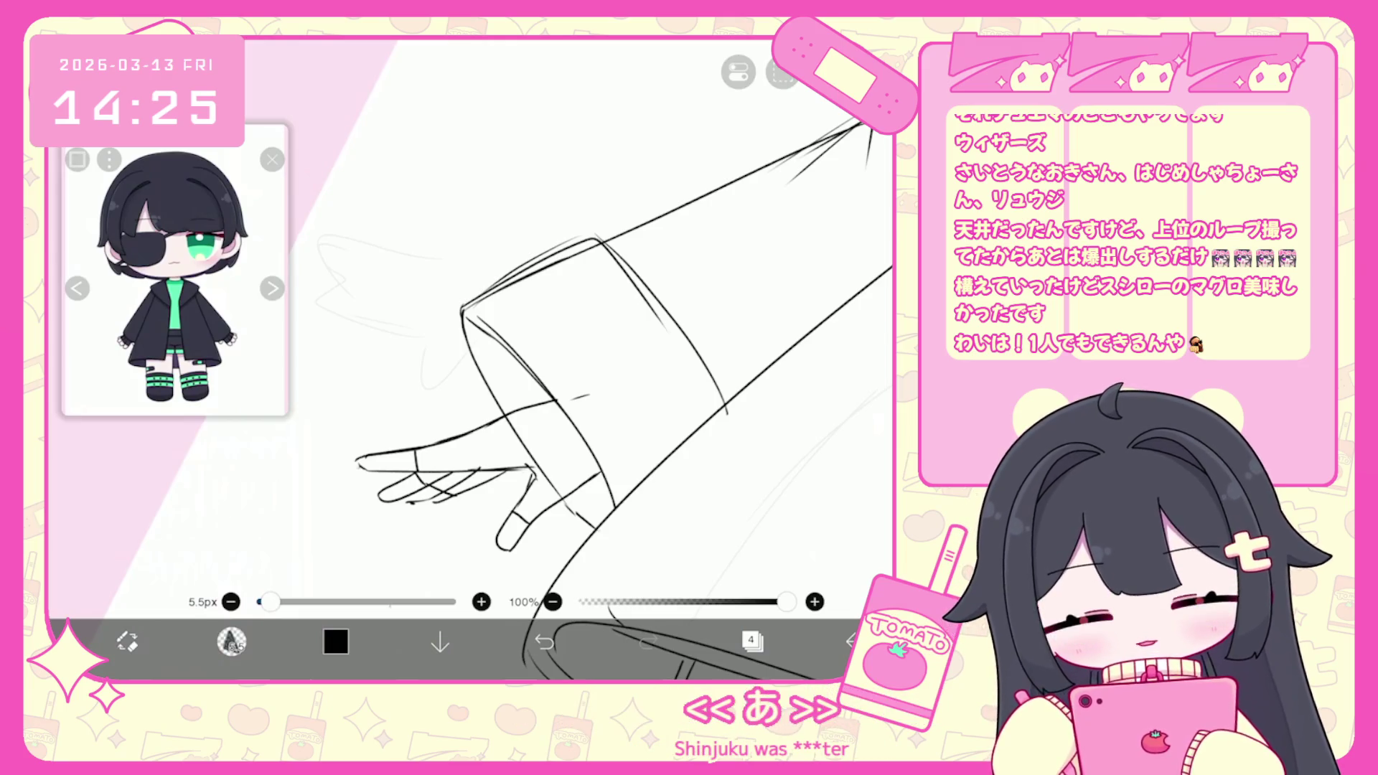
Add the short bandage stroke on the right knee, then rotate and zoom out to view it.
{"action": "scroll", "coordinate": [470, 323], "scroll_direction": "down", "scroll_amount": 5}
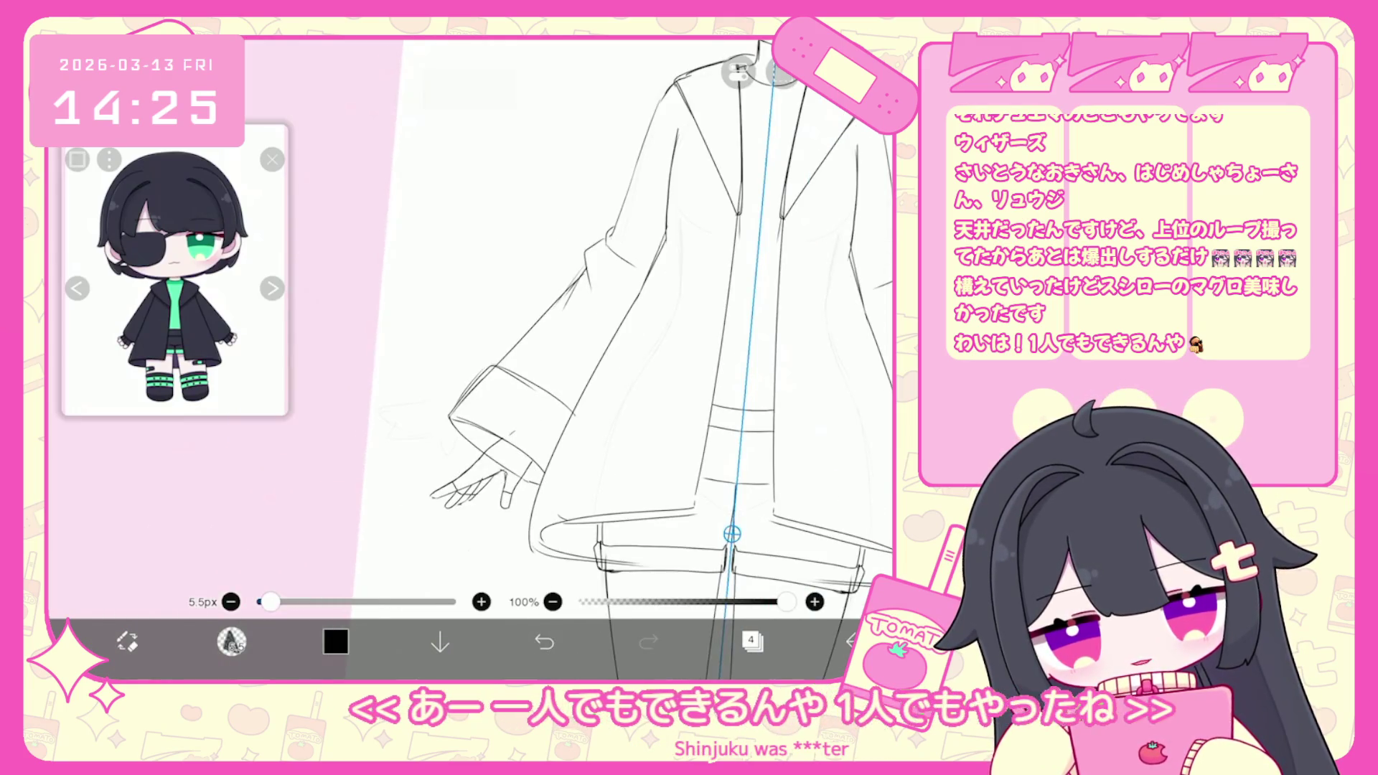
{"action": "scroll", "coordinate": [646, 323], "scroll_direction": "down", "scroll_amount": 3}
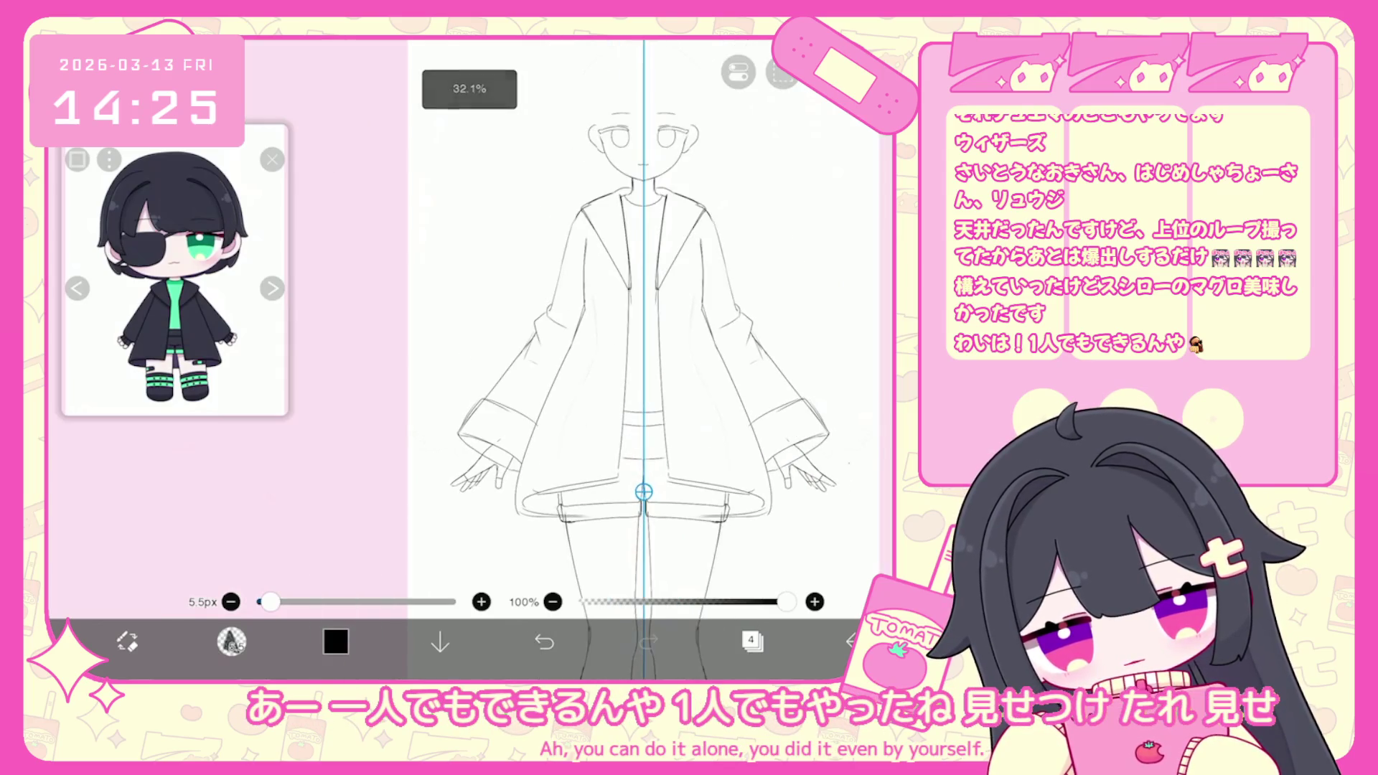
{"action": "scroll", "coordinate": [632, 323], "scroll_direction": "down", "scroll_amount": 3}
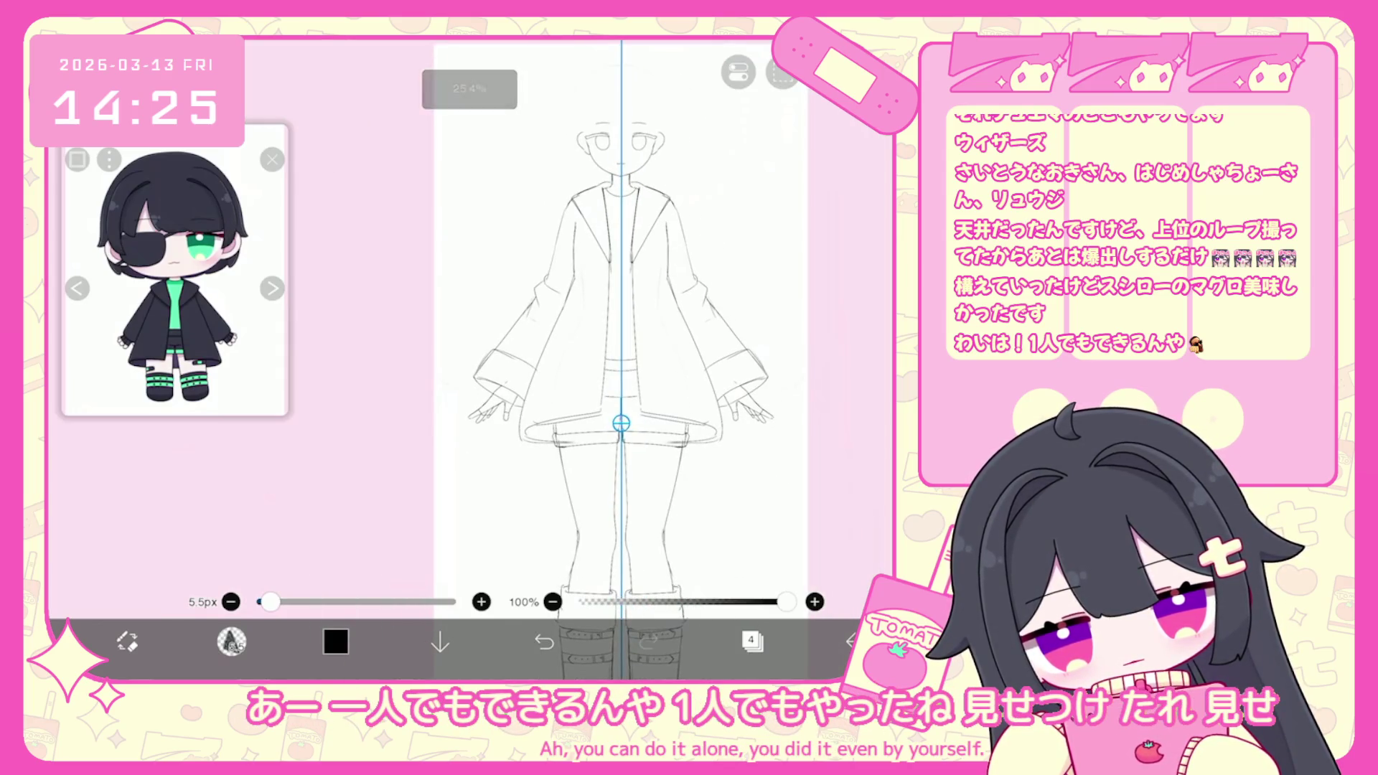
{"action": "scroll", "coordinate": [621, 359], "scroll_direction": "up", "scroll_amount": 5}
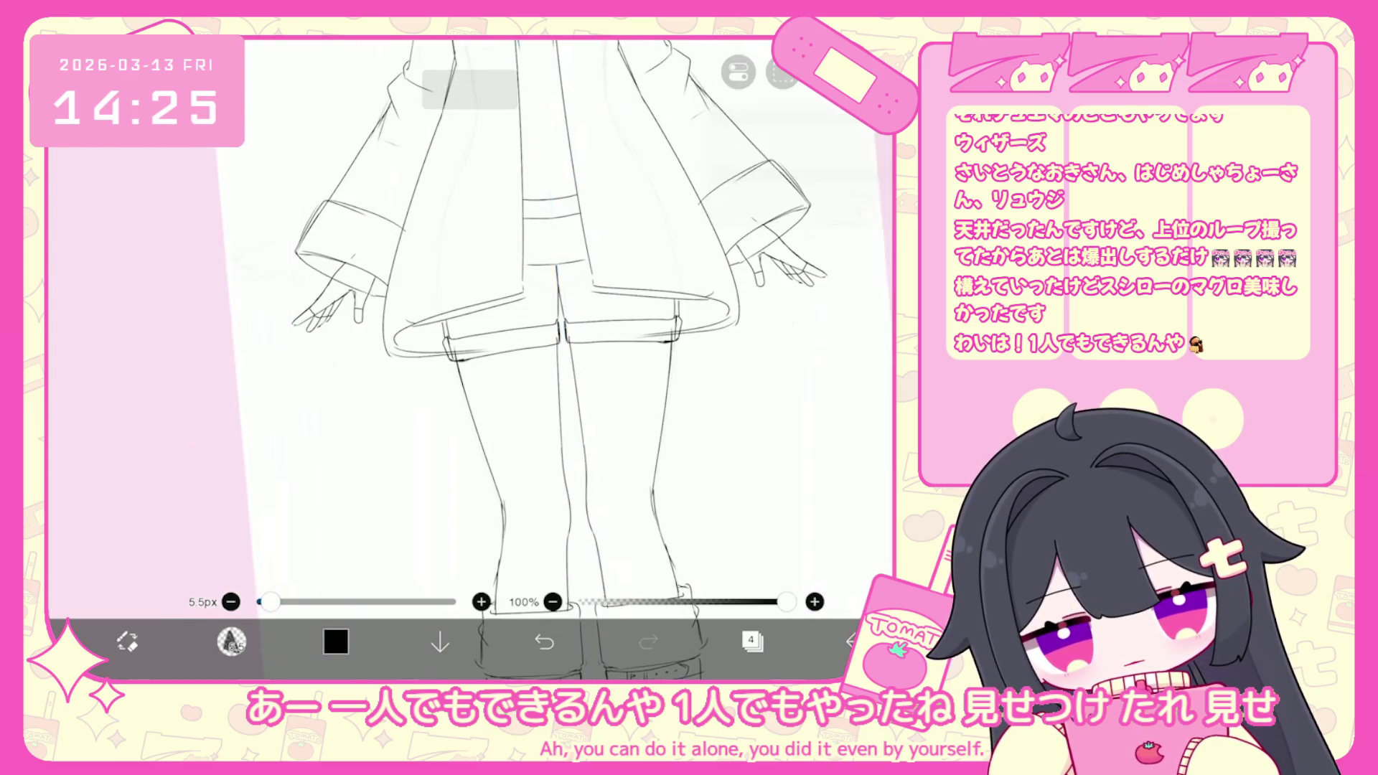
{"action": "left_click_drag", "start_coordinate": [600, 382], "coordinate": [640, 363]}
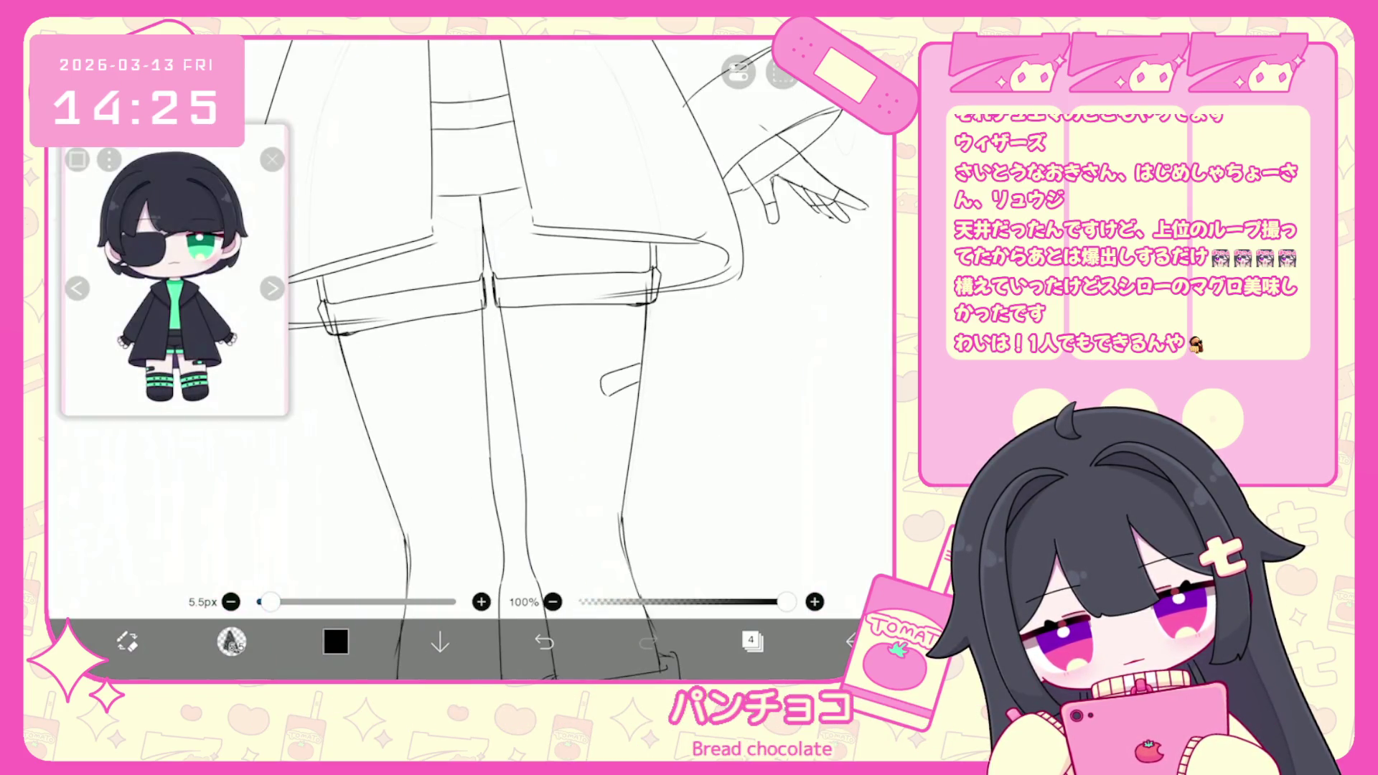
{"action": "left_click_drag", "start_coordinate": [621, 380], "coordinate": [631, 187]}
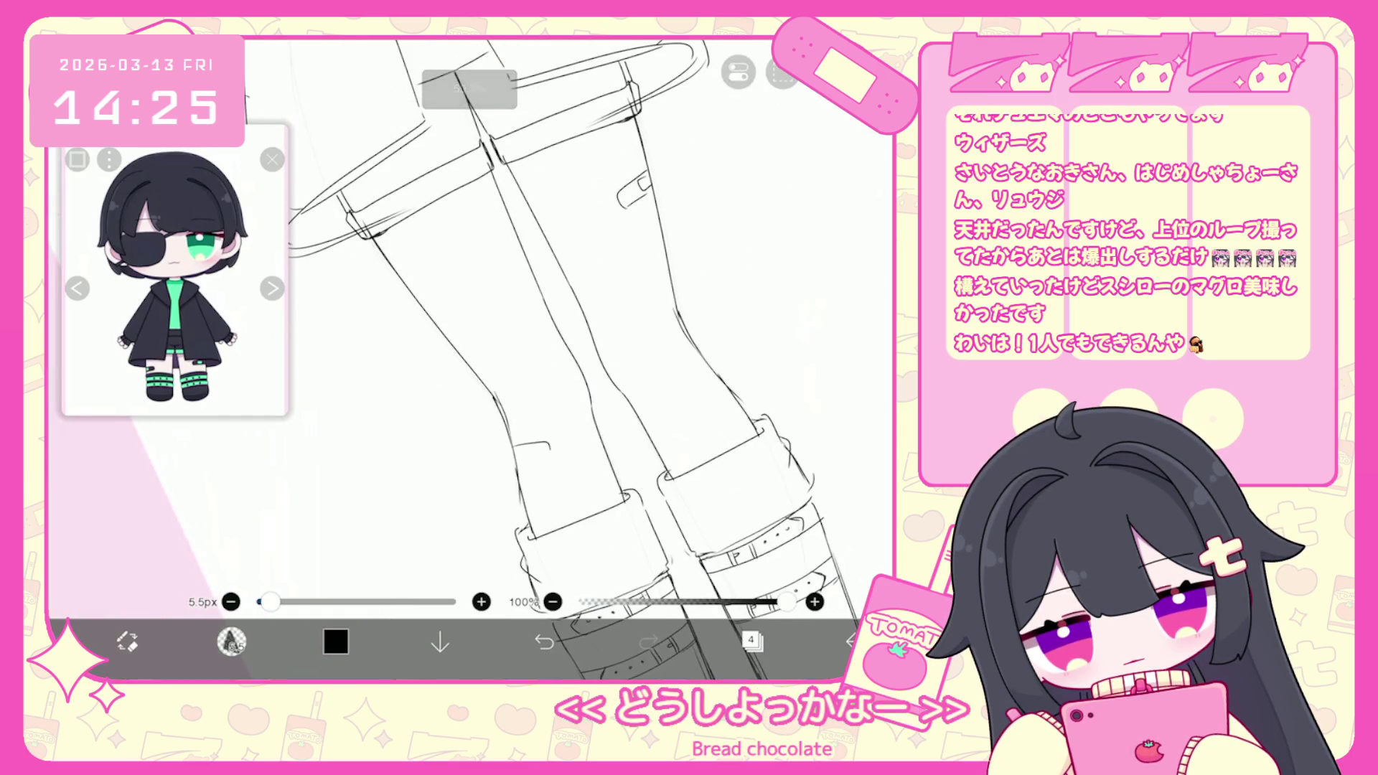
{"action": "scroll", "coordinate": [531, 359], "scroll_direction": "down", "scroll_amount": 5}
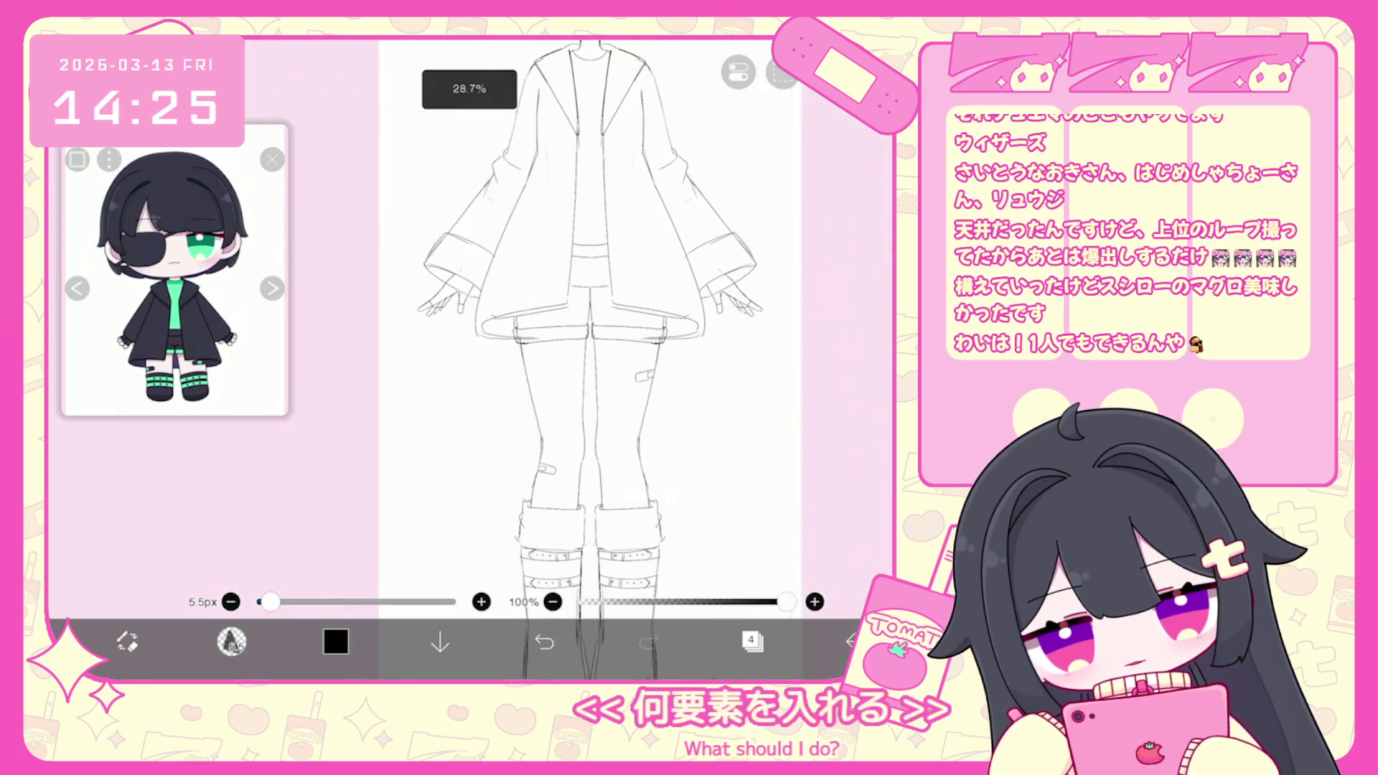
{"action": "scroll", "coordinate": [543, 359], "scroll_direction": "down", "scroll_amount": 4}
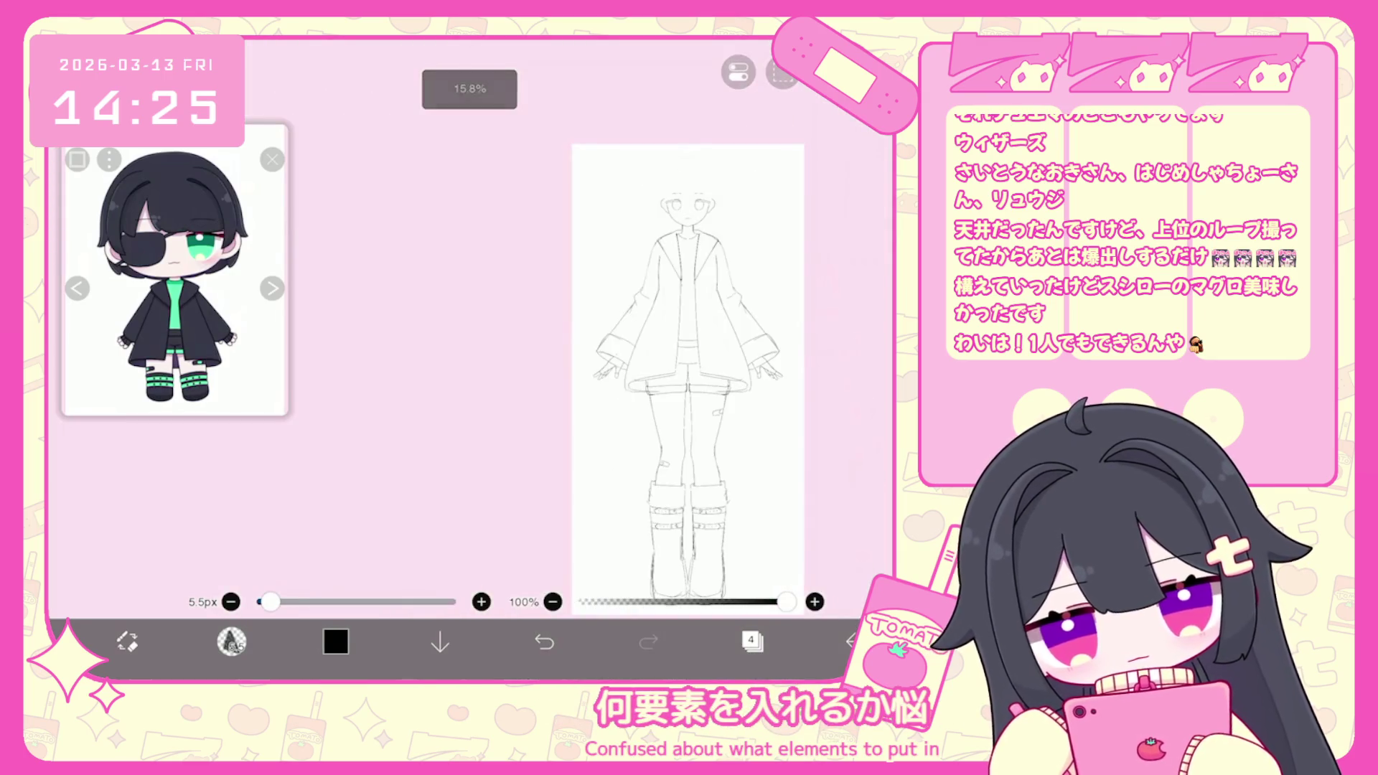
{"action": "scroll", "coordinate": [664, 358], "scroll_direction": "up", "scroll_amount": 1}
Add a new empty layer above layer 3 for the eyepatch.
{"action": "left_click", "coordinate": [752, 641]}
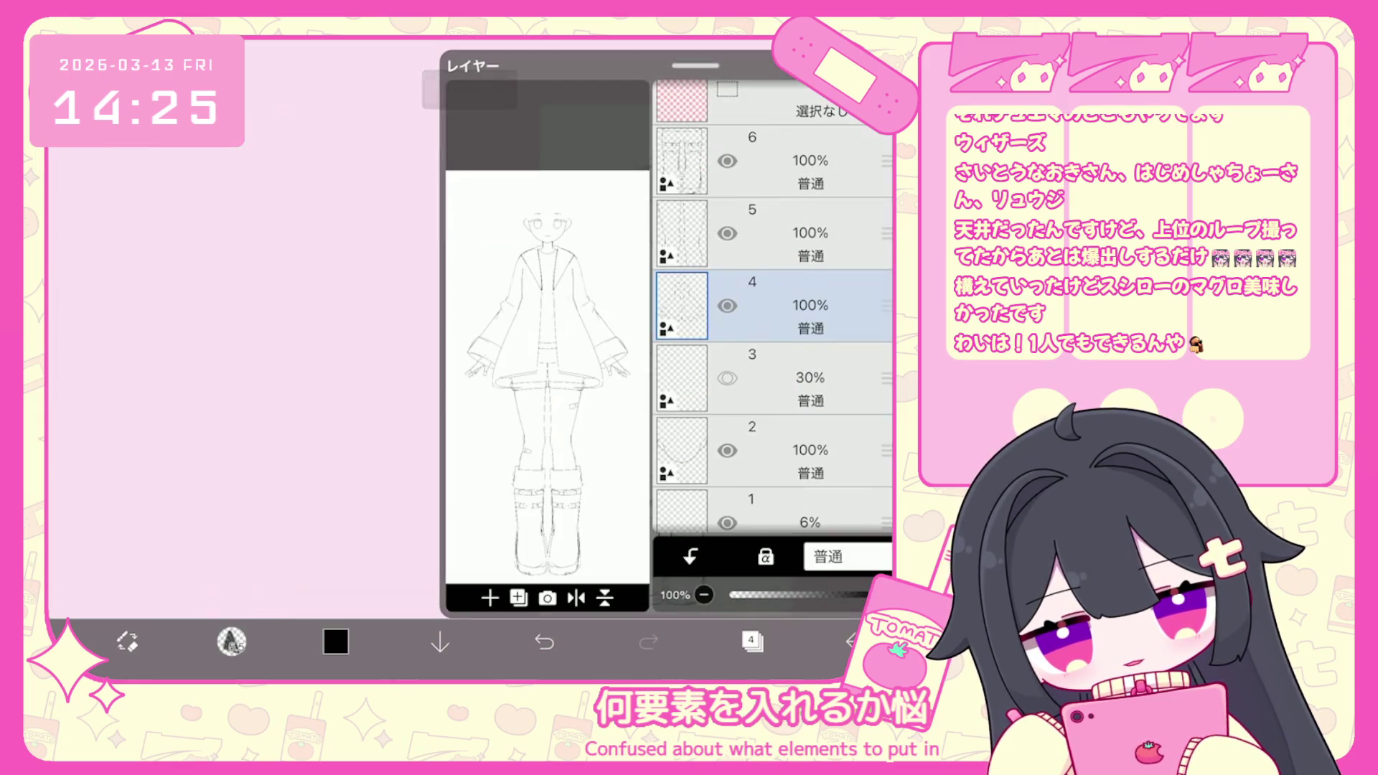
{"action": "left_click", "coordinate": [771, 378]}
{"action": "left_click", "coordinate": [491, 598]}
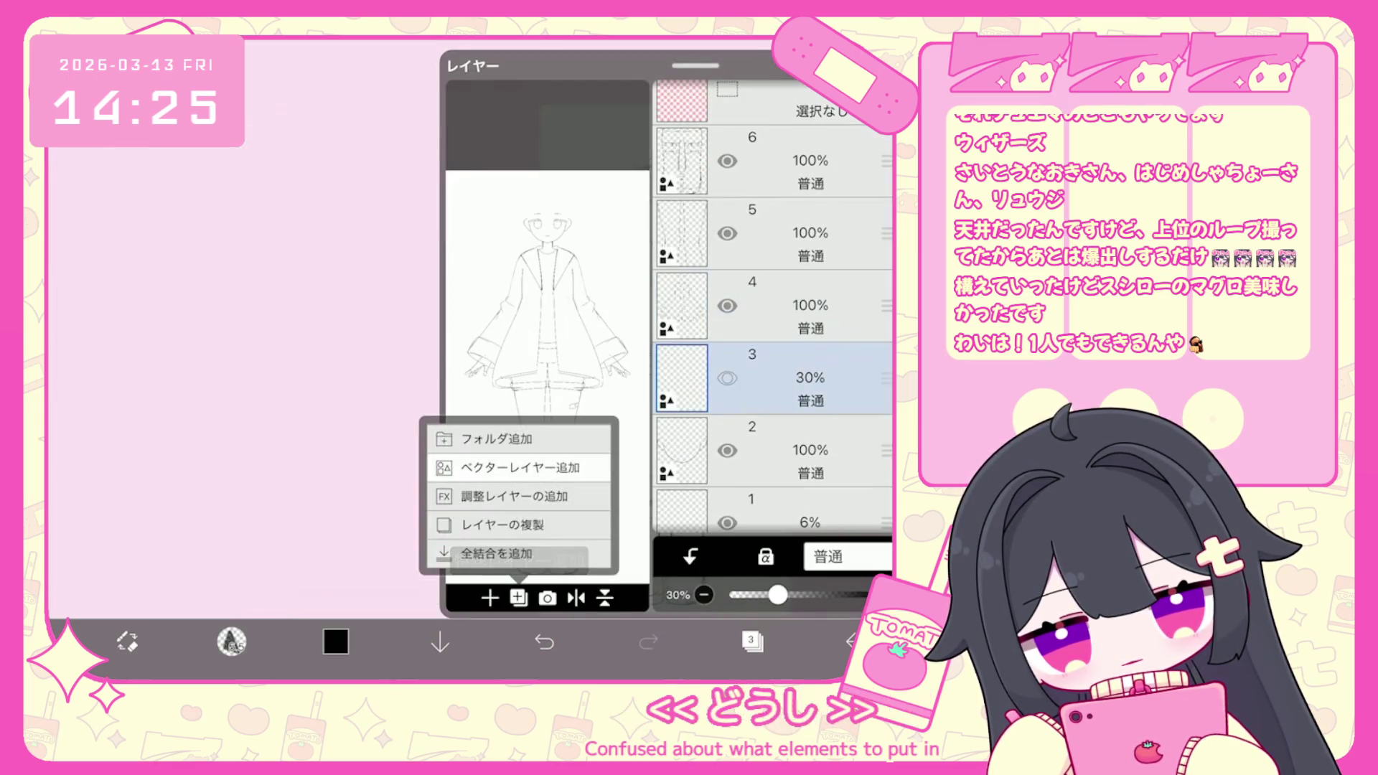
{"action": "left_click", "coordinate": [508, 526]}
{"action": "left_click", "coordinate": [752, 641]}
Outline the eyepatch over the left eye, erasing the doubled stroke on its right edge.
{"action": "scroll", "coordinate": [560, 430], "scroll_direction": "up", "scroll_amount": 5}
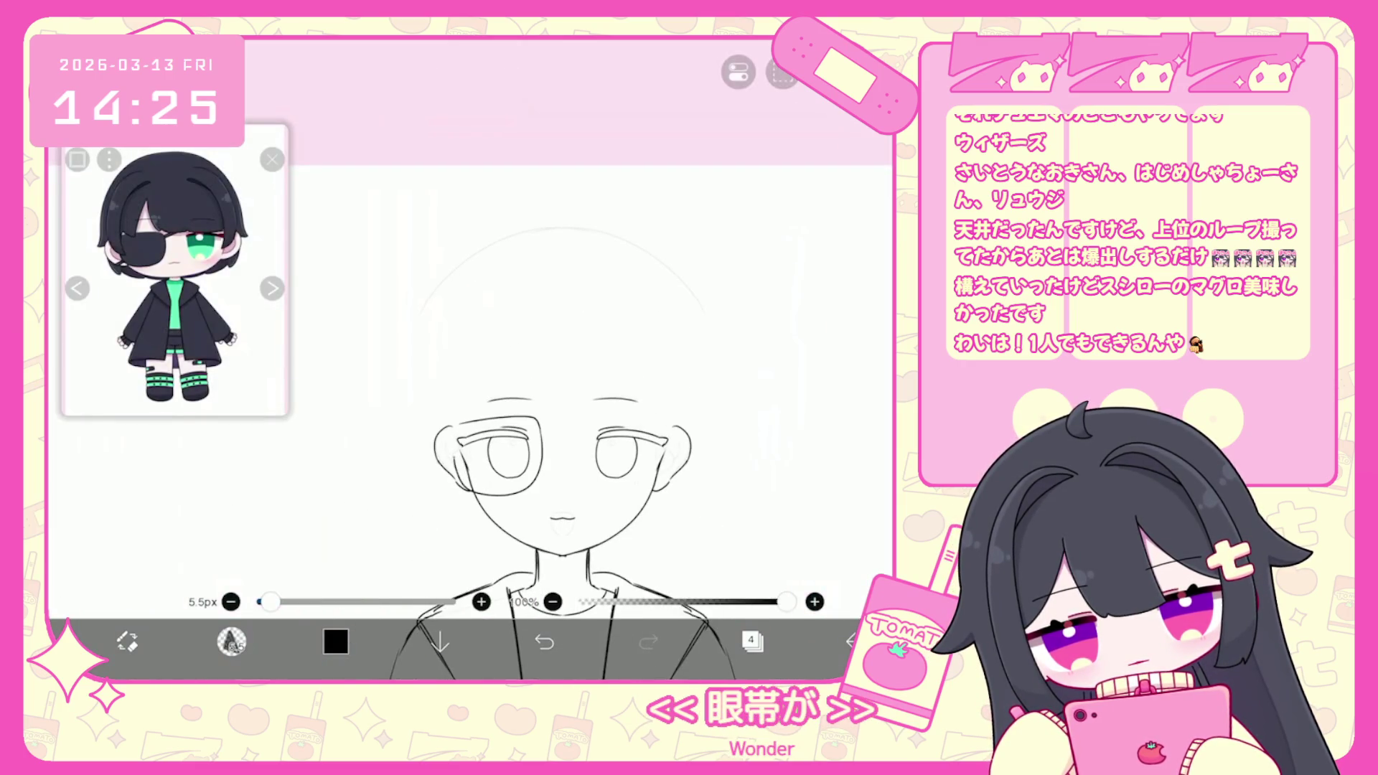
{"action": "scroll", "coordinate": [560, 430], "scroll_direction": "up", "scroll_amount": 5}
{"action": "key", "text": "ctrl+z"}
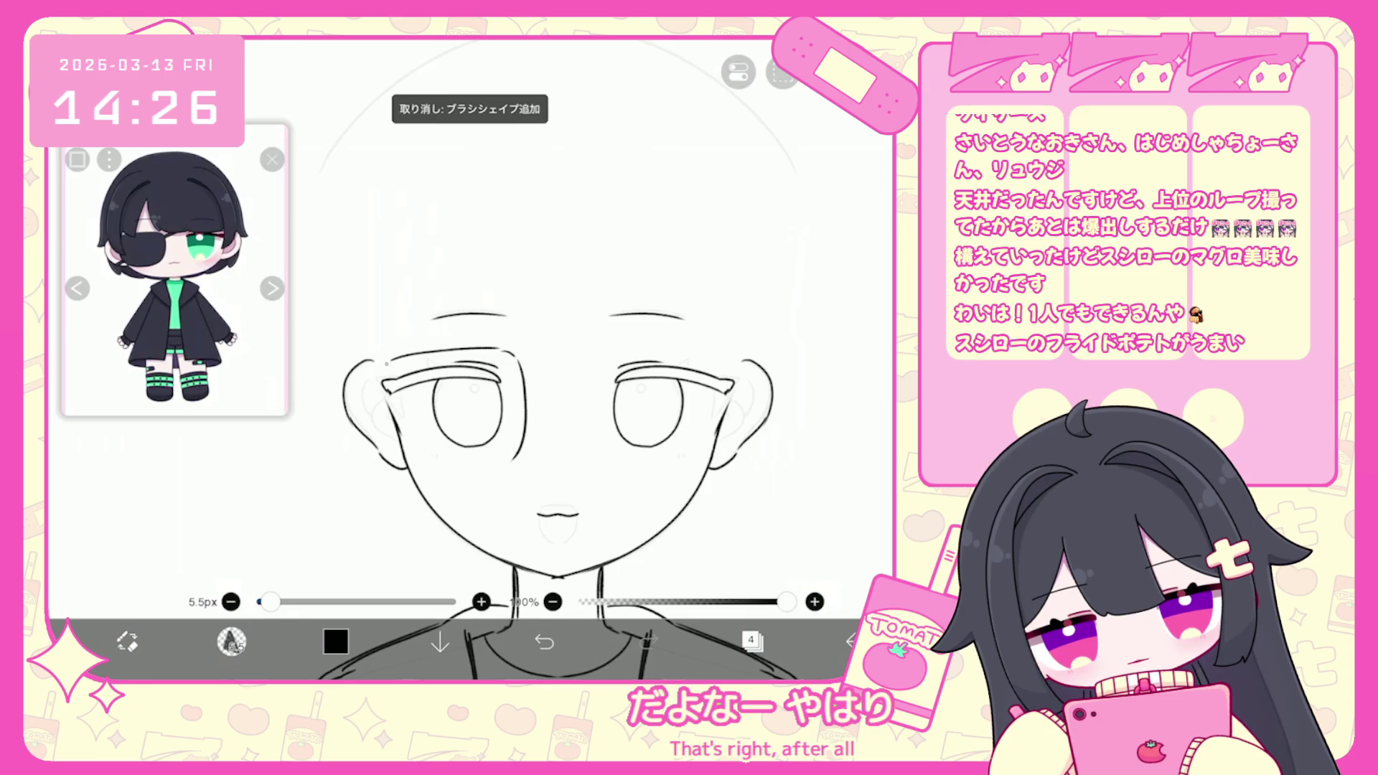
{"action": "scroll", "coordinate": [589, 431], "scroll_direction": "up", "scroll_amount": 3}
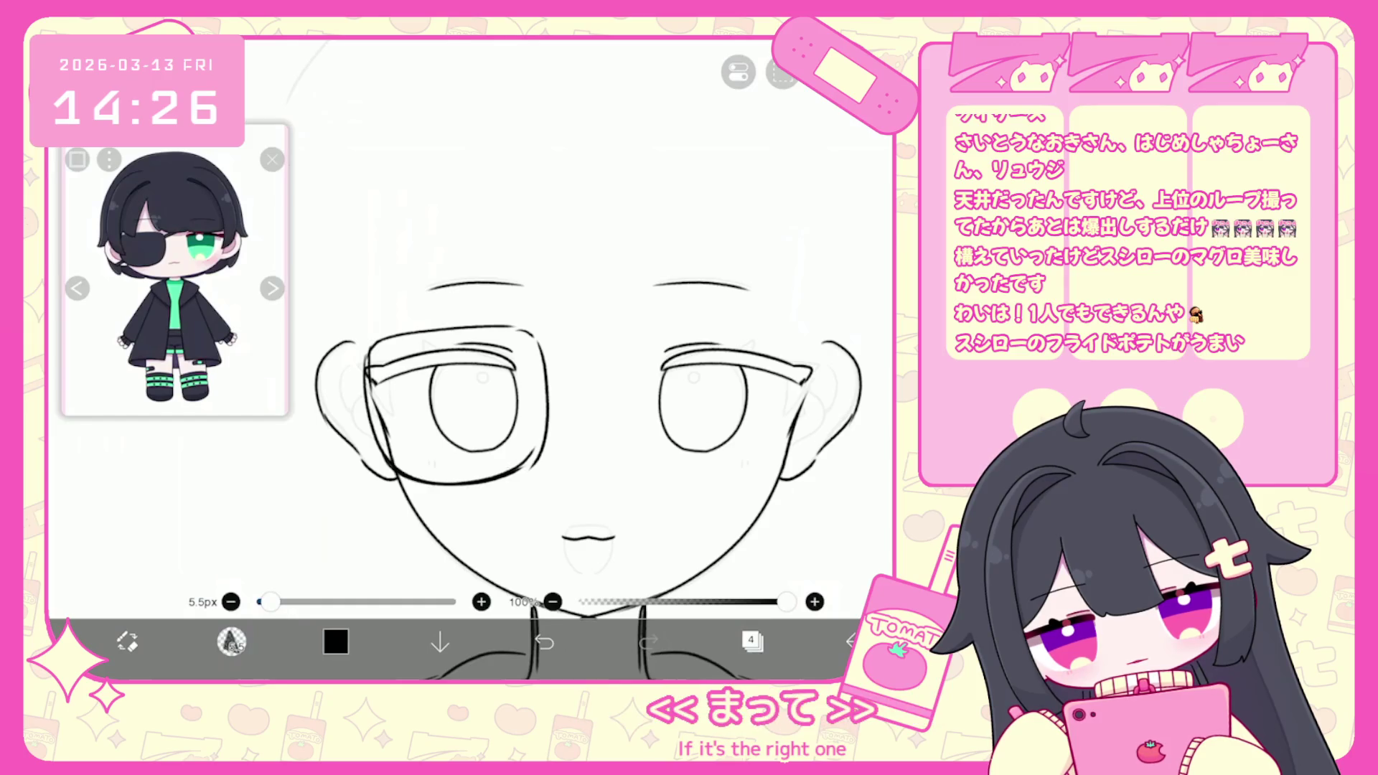
{"action": "key", "text": "ctrl+z"}
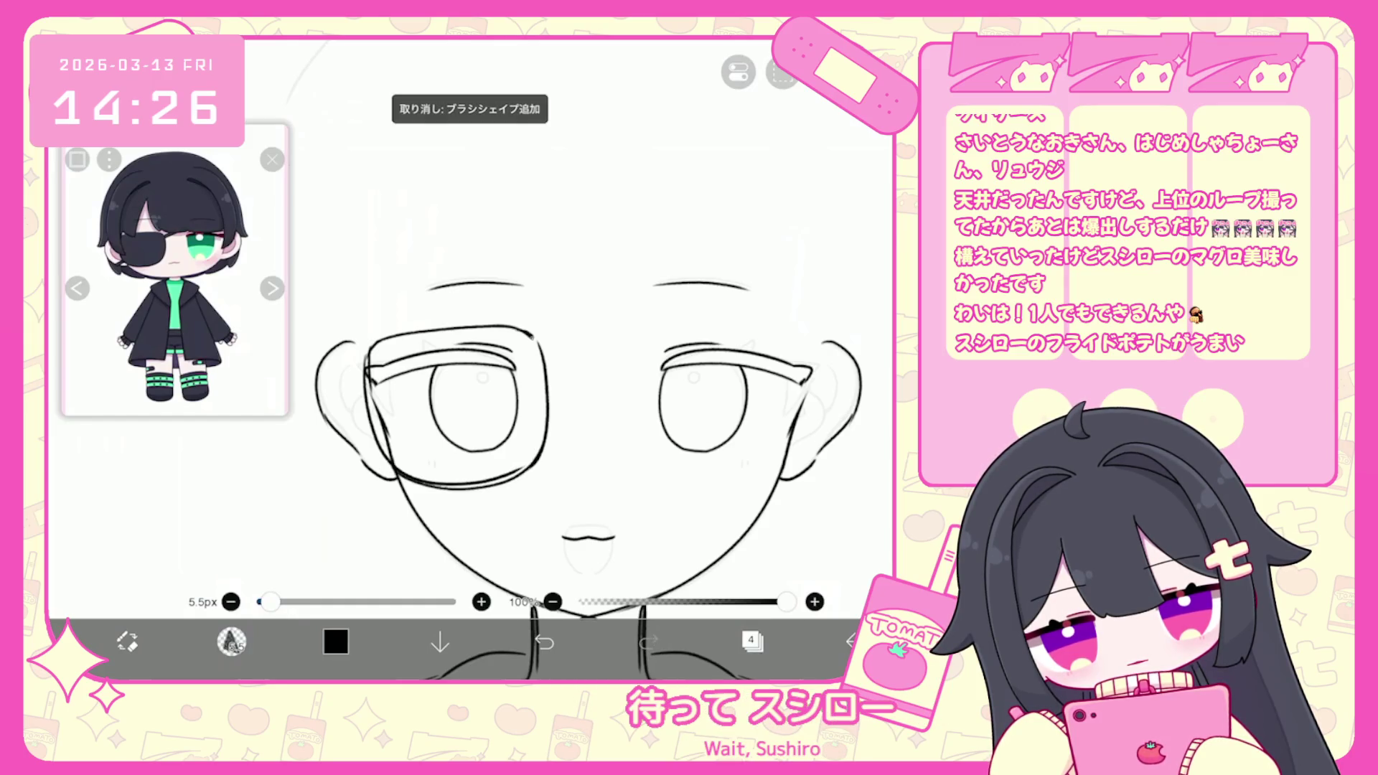
{"action": "mouse_move", "coordinate": [509, 326]}
{"action": "left_mouse_down"}
{"action": "mouse_move", "coordinate": [556, 360]}
{"action": "mouse_move", "coordinate": [528, 478]}
{"action": "left_mouse_up"}
{"action": "left_click", "coordinate": [231, 641]}
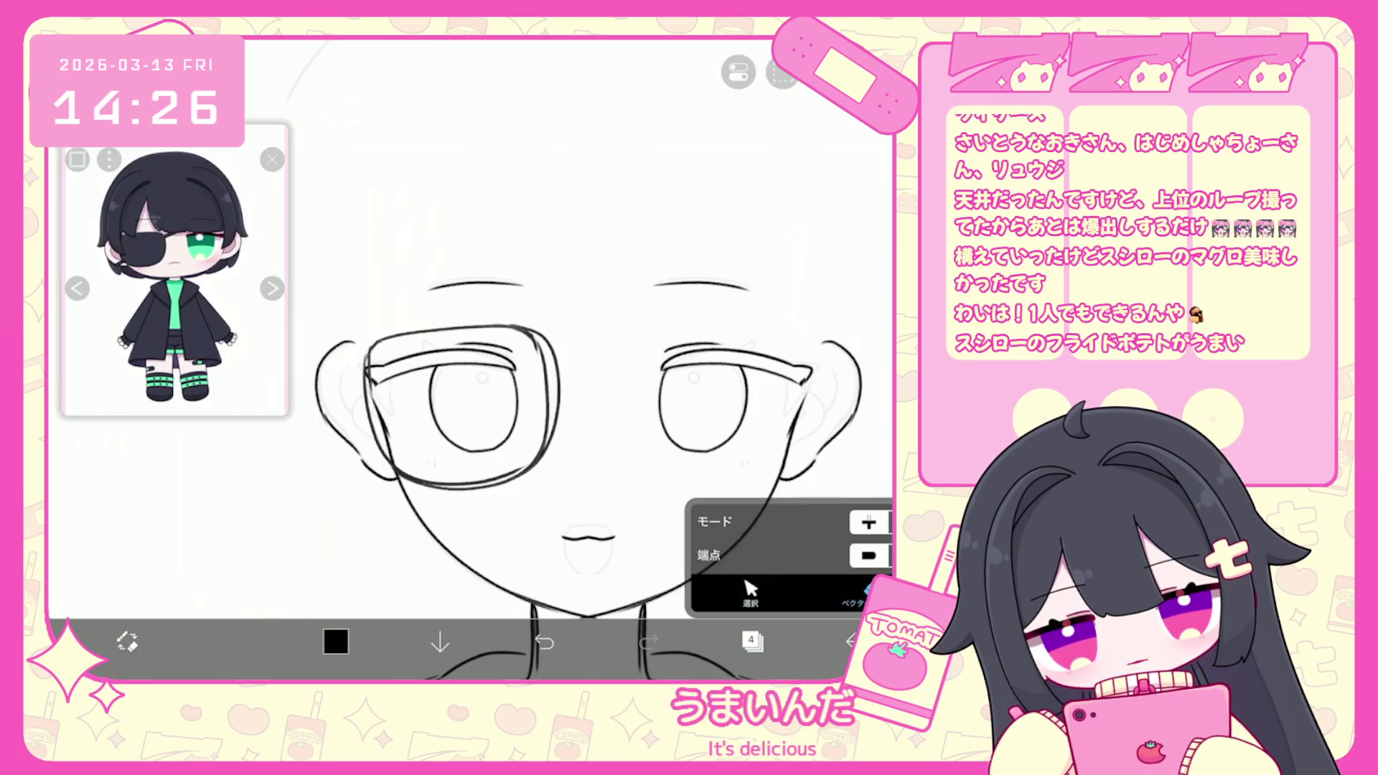
{"action": "left_click", "coordinate": [517, 337]}
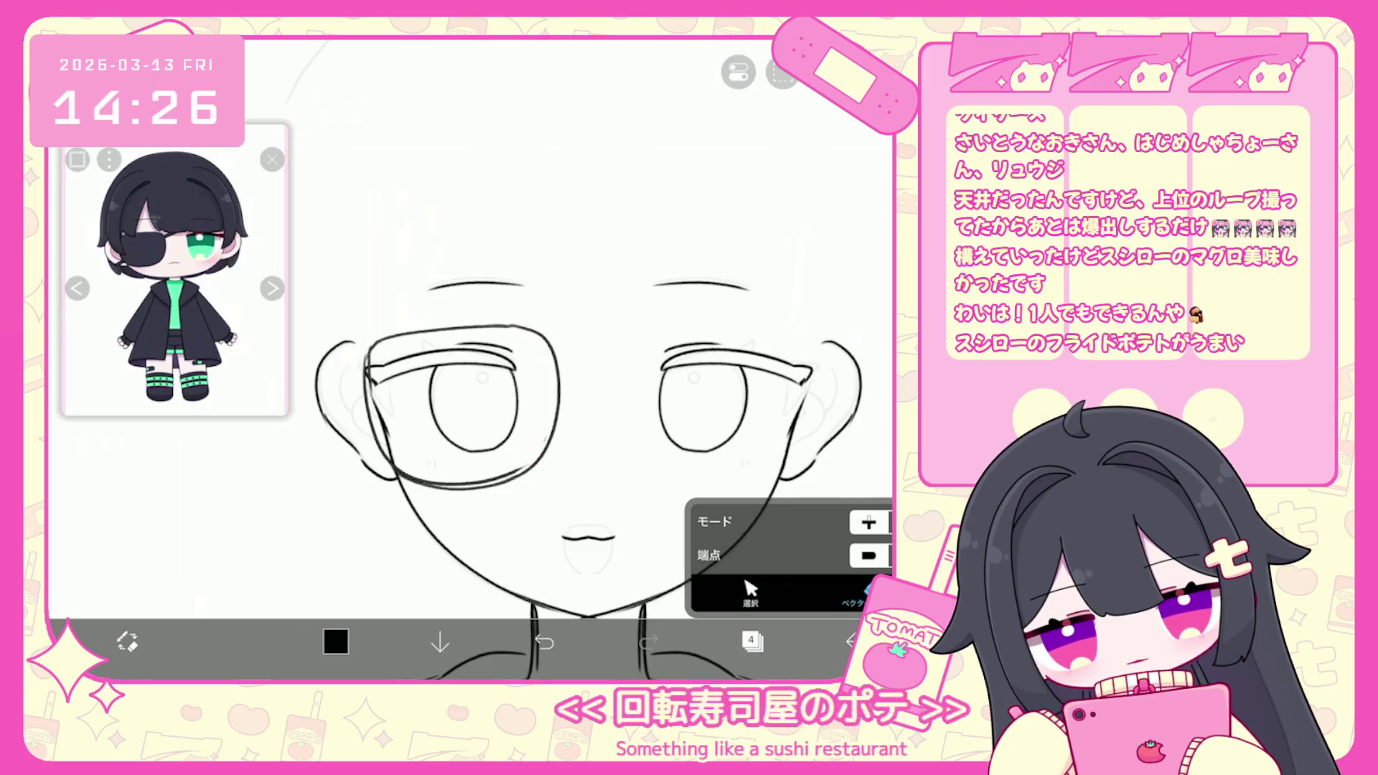
{"action": "left_click", "coordinate": [231, 641]}
Redraw the eyepatch strap as one continuous line across the head.
{"action": "scroll", "coordinate": [546, 402], "scroll_direction": "up", "scroll_amount": 1}
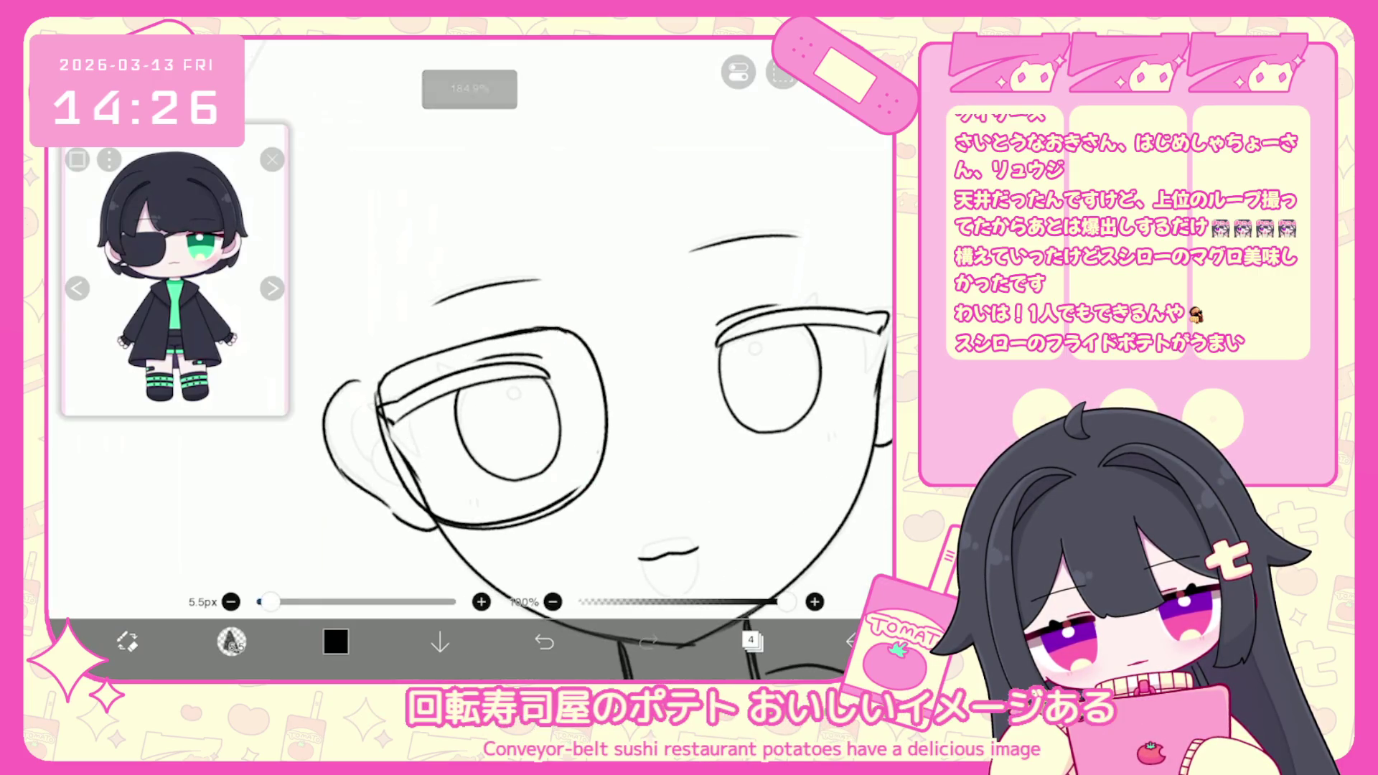
{"action": "scroll", "coordinate": [516, 463], "scroll_direction": "down", "scroll_amount": 2}
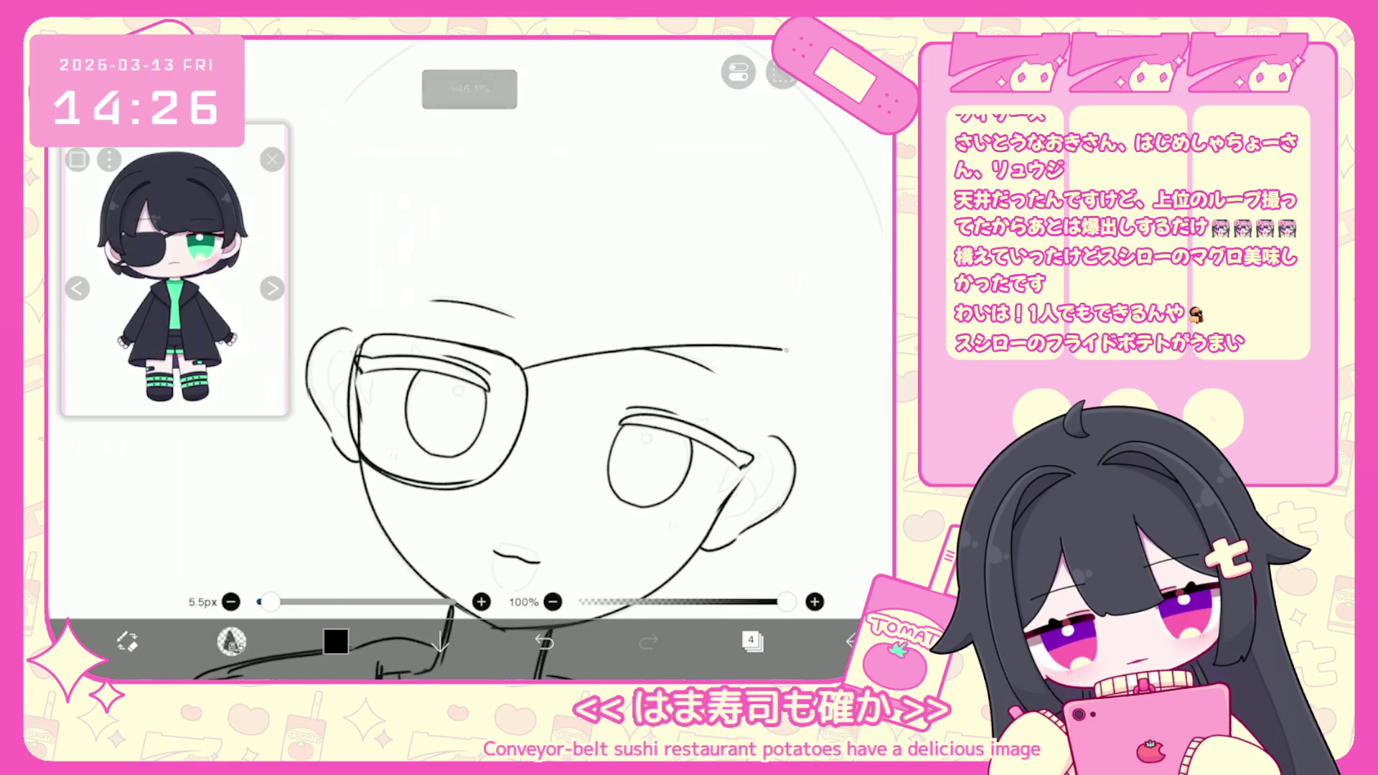
{"action": "key", "text": "ctrl+z"}
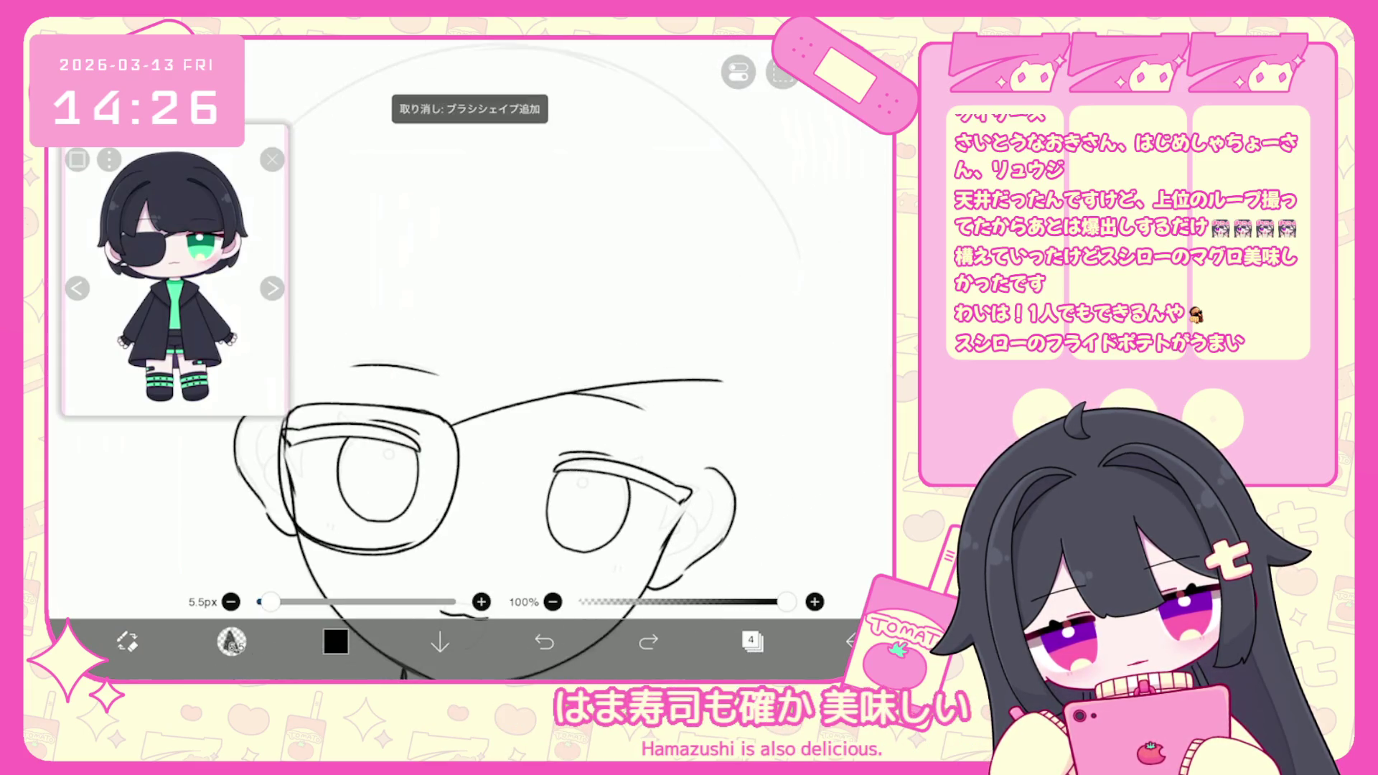
{"action": "left_click_drag", "start_coordinate": [572, 385], "coordinate": [721, 378]}
{"action": "key", "text": "ctrl+z"}
{"action": "left_click_drag", "start_coordinate": [452, 416], "coordinate": [721, 377]}
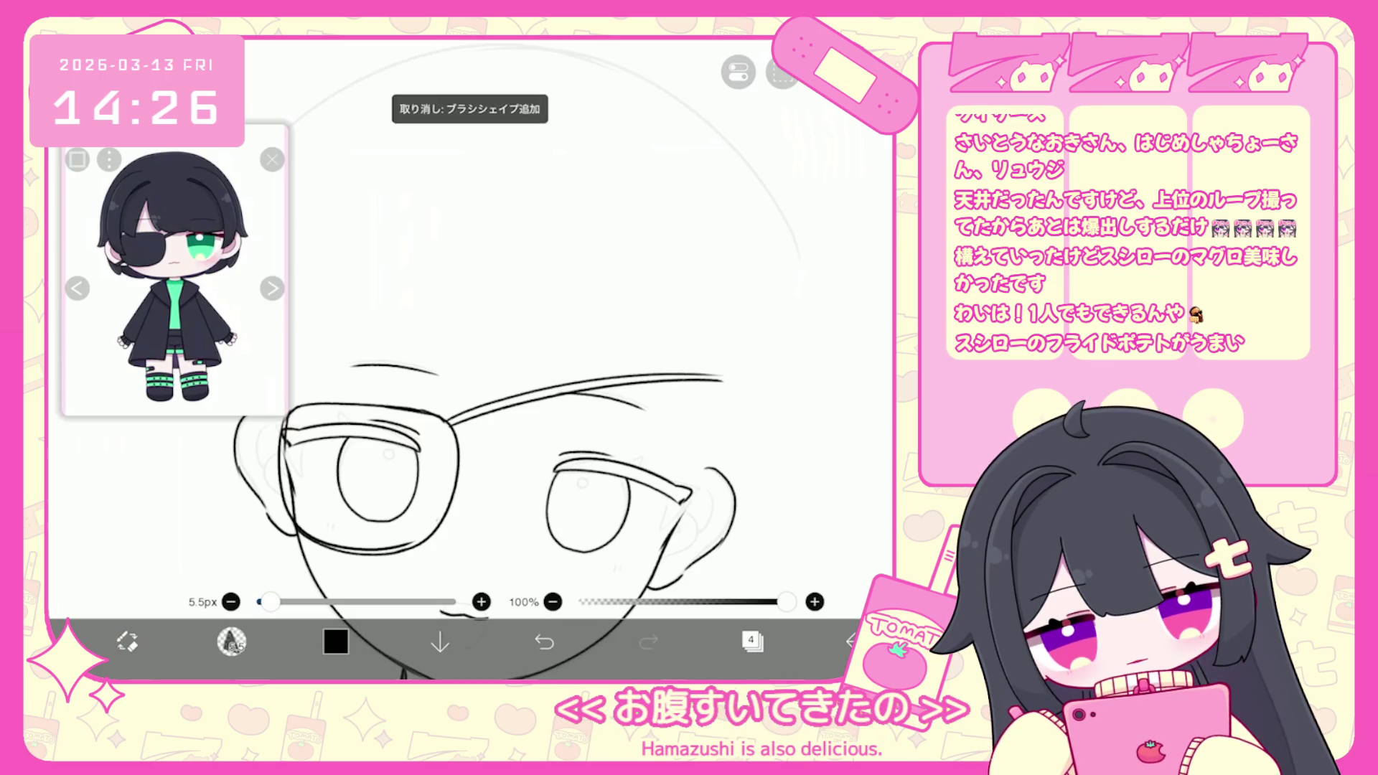
{"action": "key", "text": "ctrl+z"}
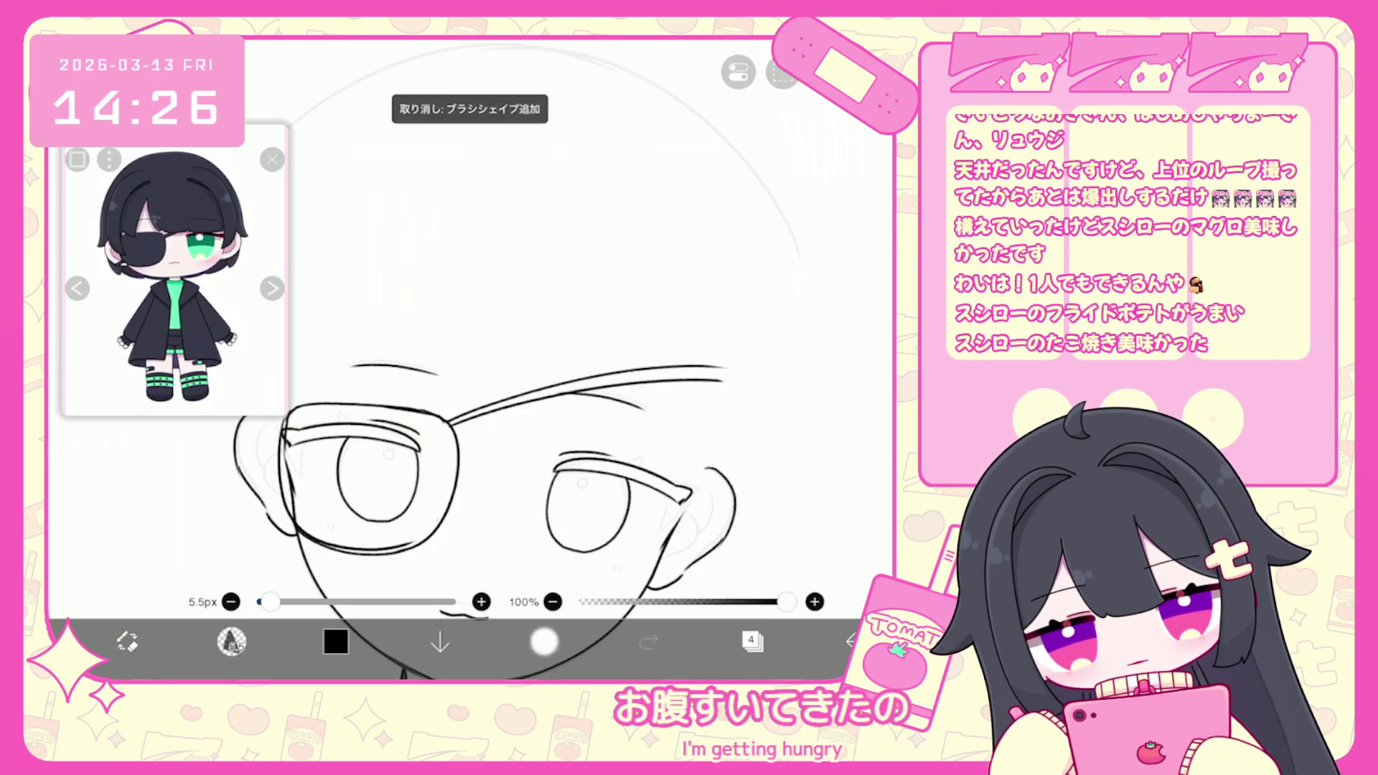
{"action": "left_click_drag", "start_coordinate": [377, 477], "coordinate": [439, 462]}
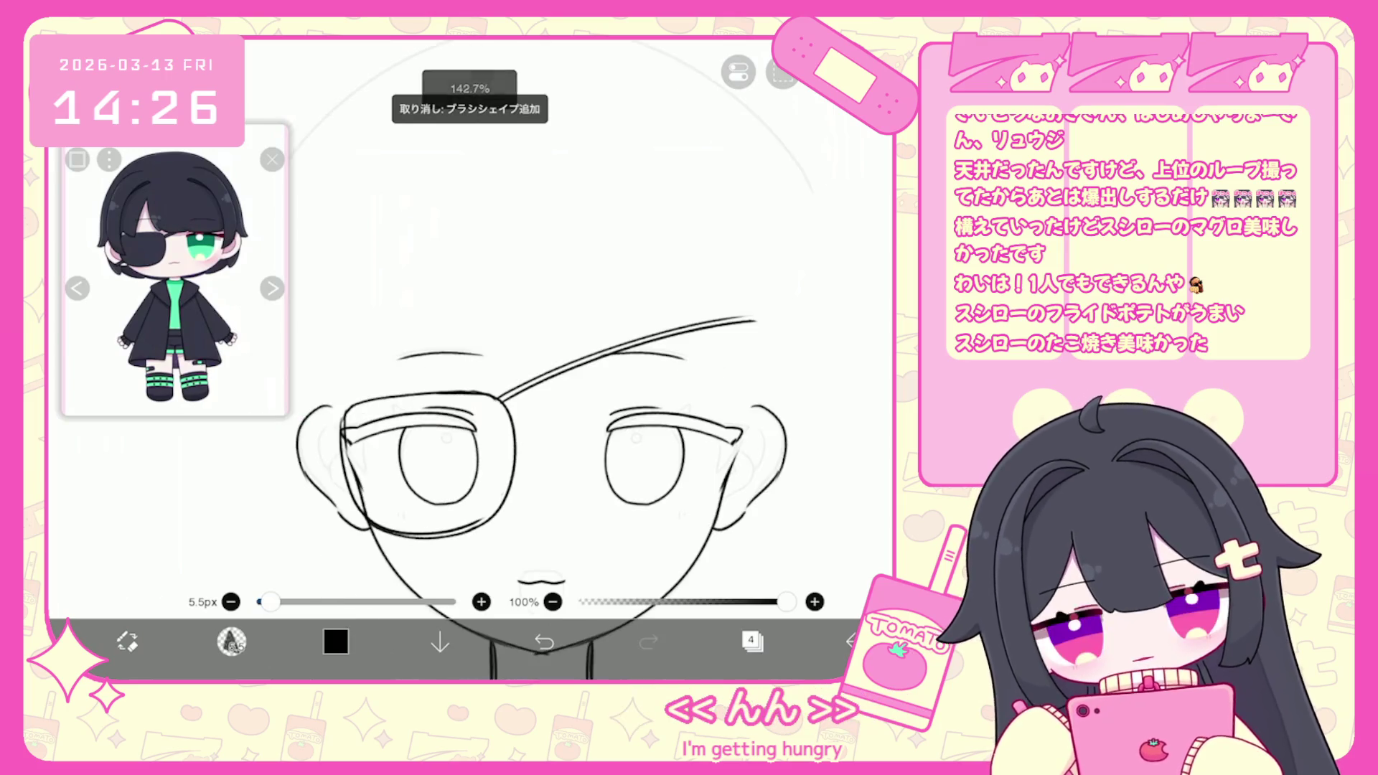
Adjust the strap with vector selection and undo the small stray stroke near the chin.
{"action": "left_click", "coordinate": [231, 641]}
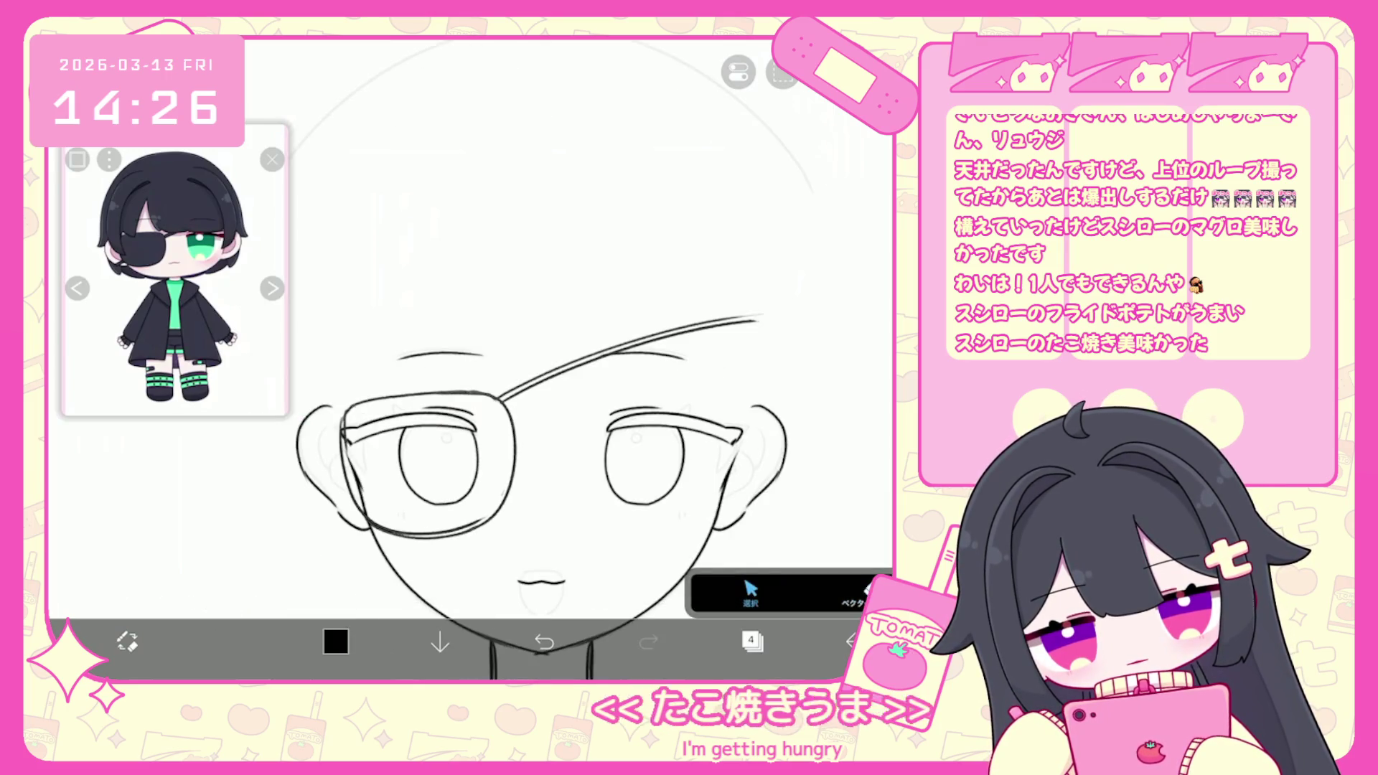
{"action": "left_click", "coordinate": [231, 641]}
{"action": "scroll", "coordinate": [549, 445], "scroll_direction": "up", "scroll_amount": 2}
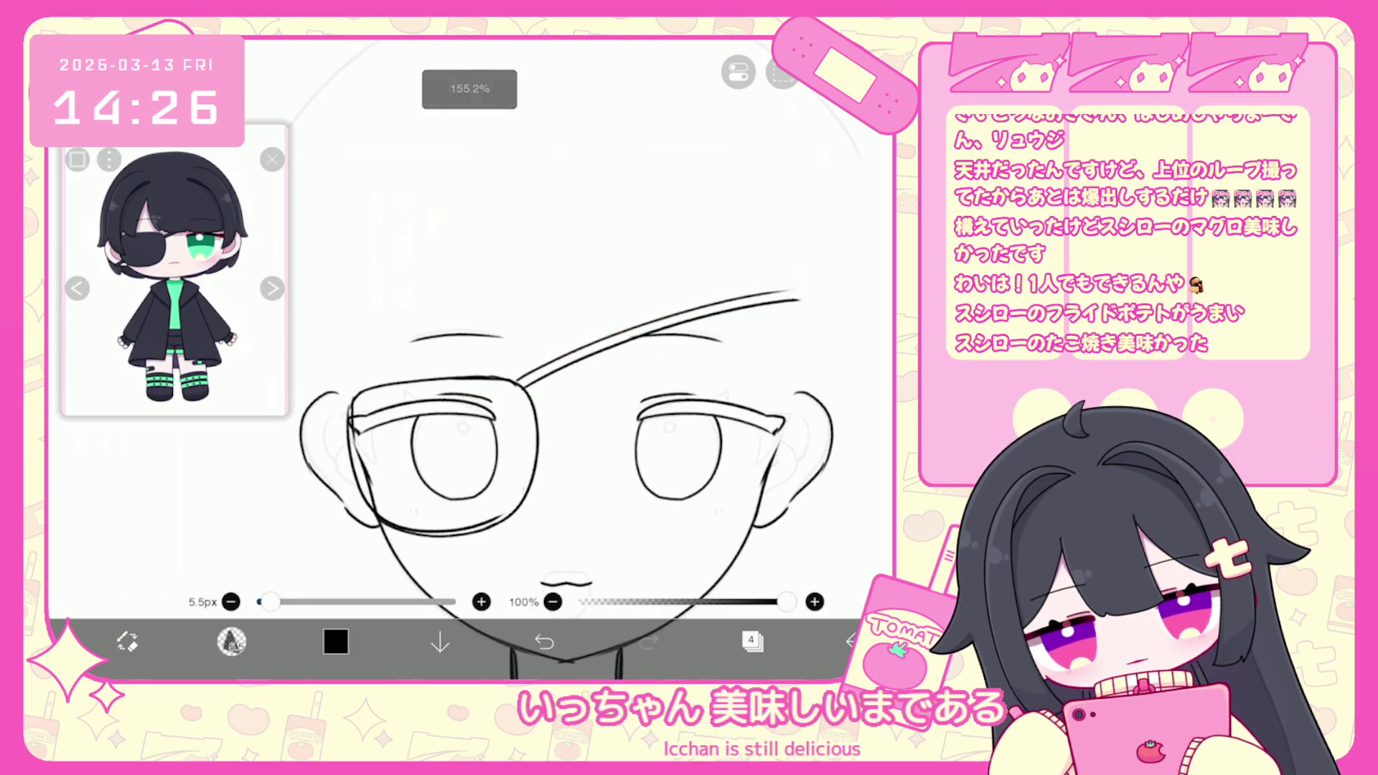
{"action": "left_click", "coordinate": [544, 641]}
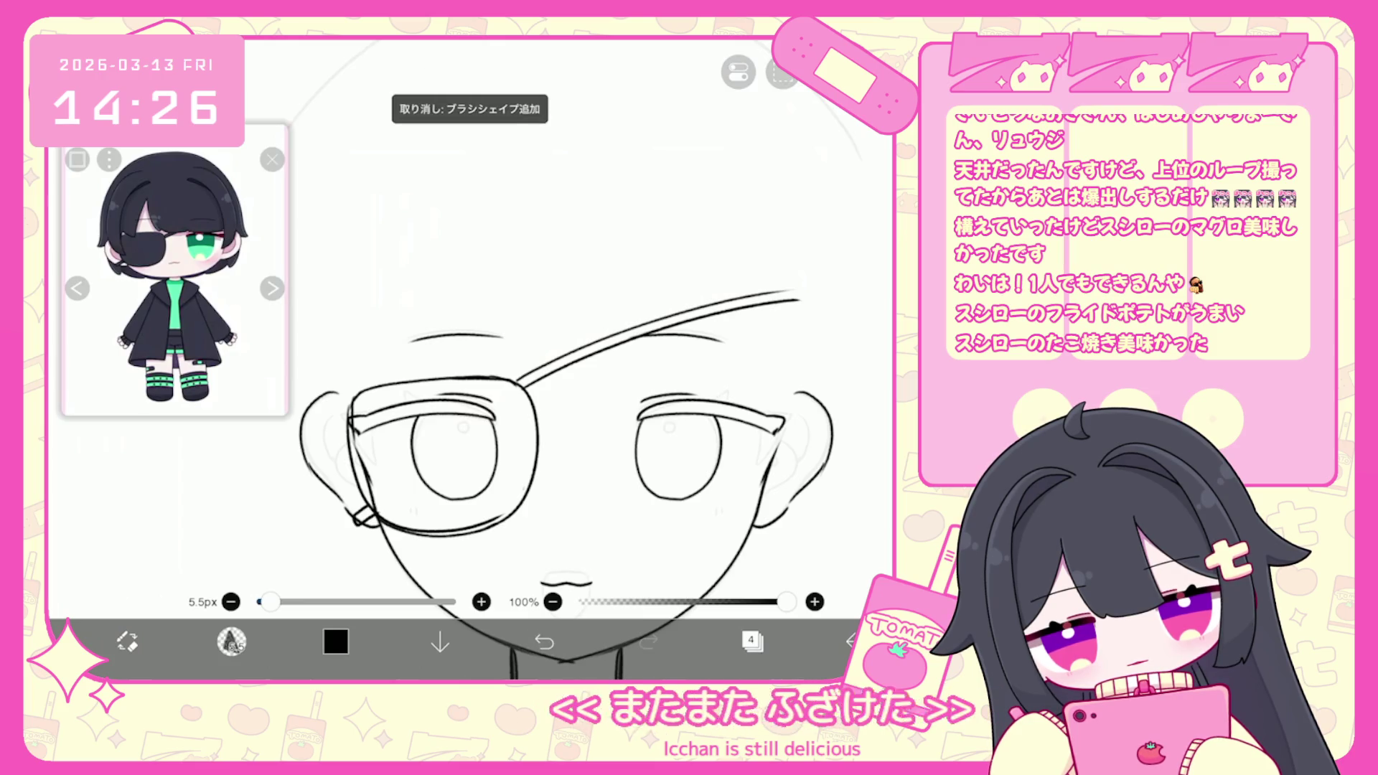
{"action": "left_click", "coordinate": [752, 641]}
{"action": "scroll", "coordinate": [772, 323], "scroll_direction": "up", "scroll_amount": 3}
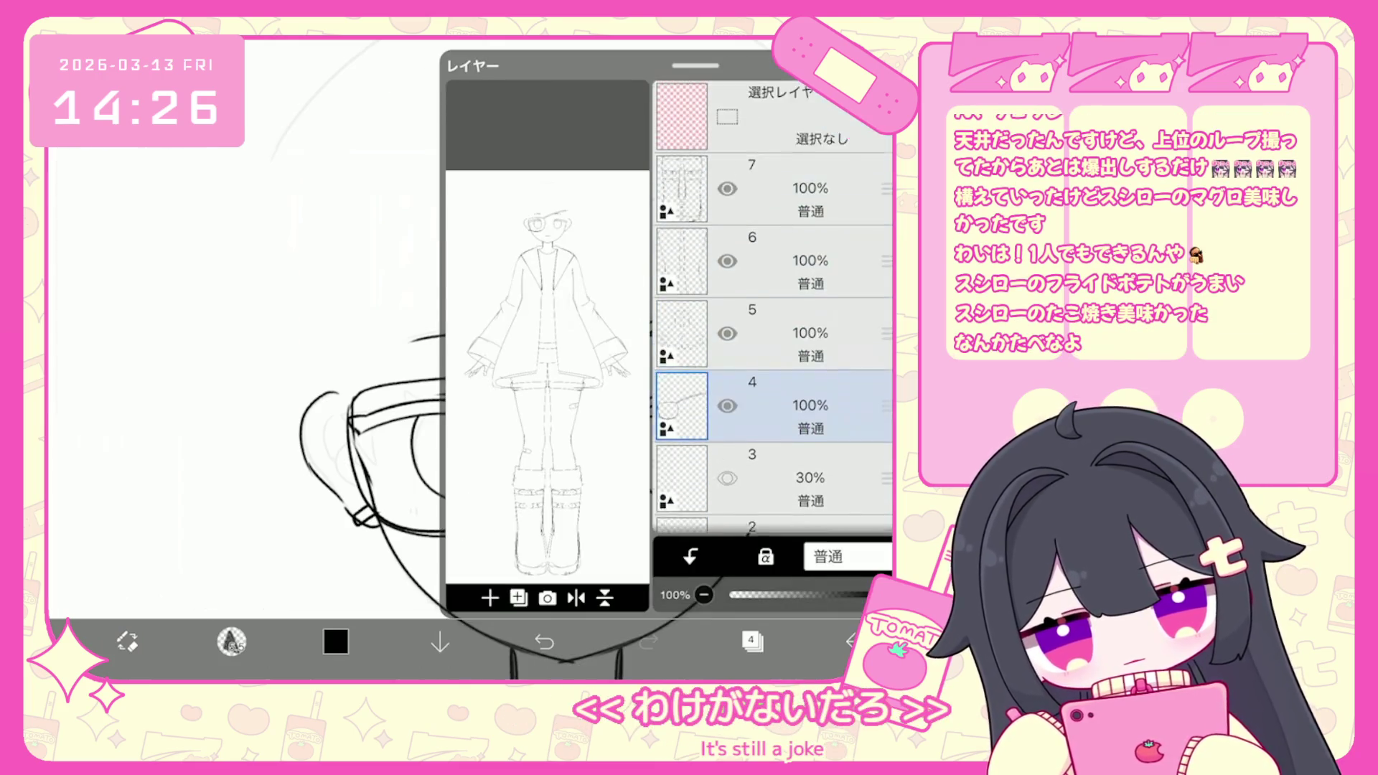
Move the eyepatch layer to the top and set up Lasso Fill with dark navy.
{"action": "left_click_drag", "start_coordinate": [886, 405], "coordinate": [886, 188]}
{"action": "left_click", "coordinate": [790, 260]}
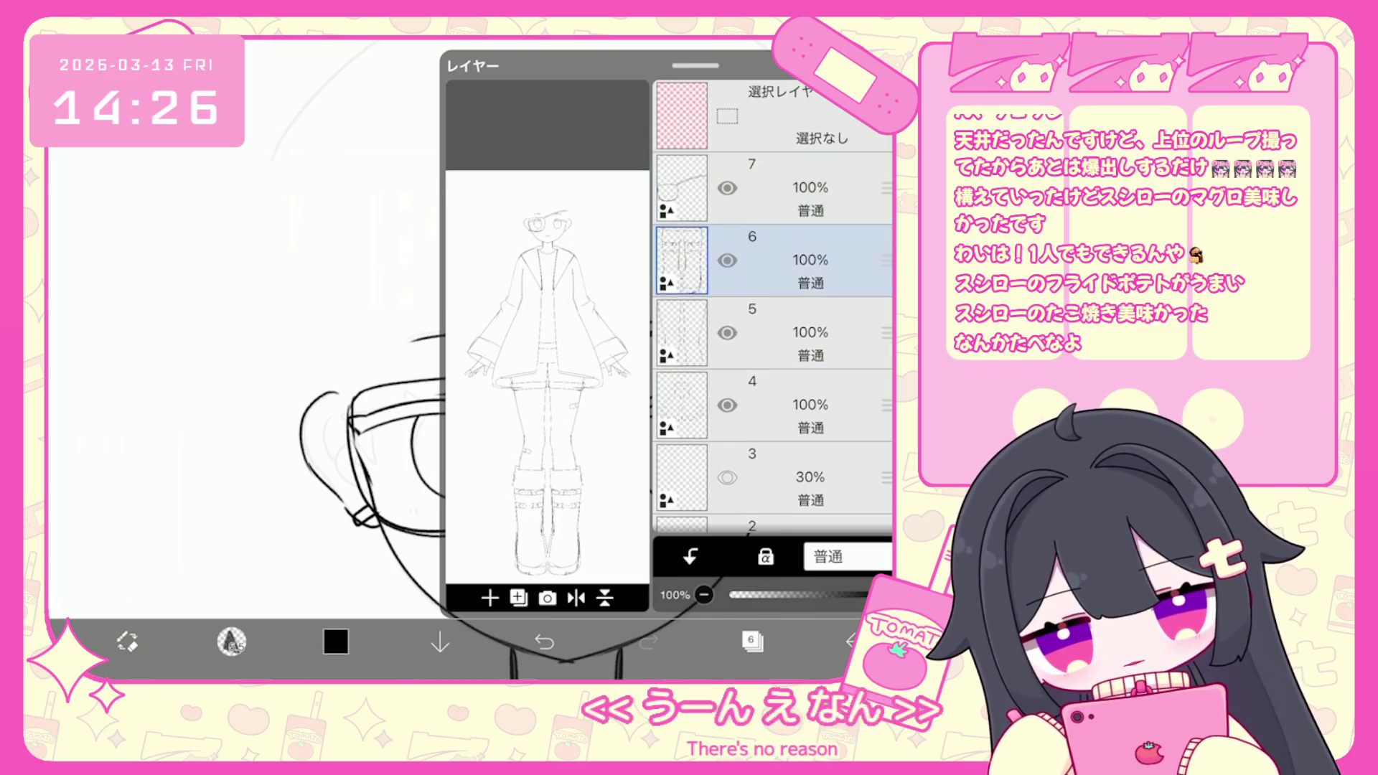
{"action": "left_click", "coordinate": [336, 641]}
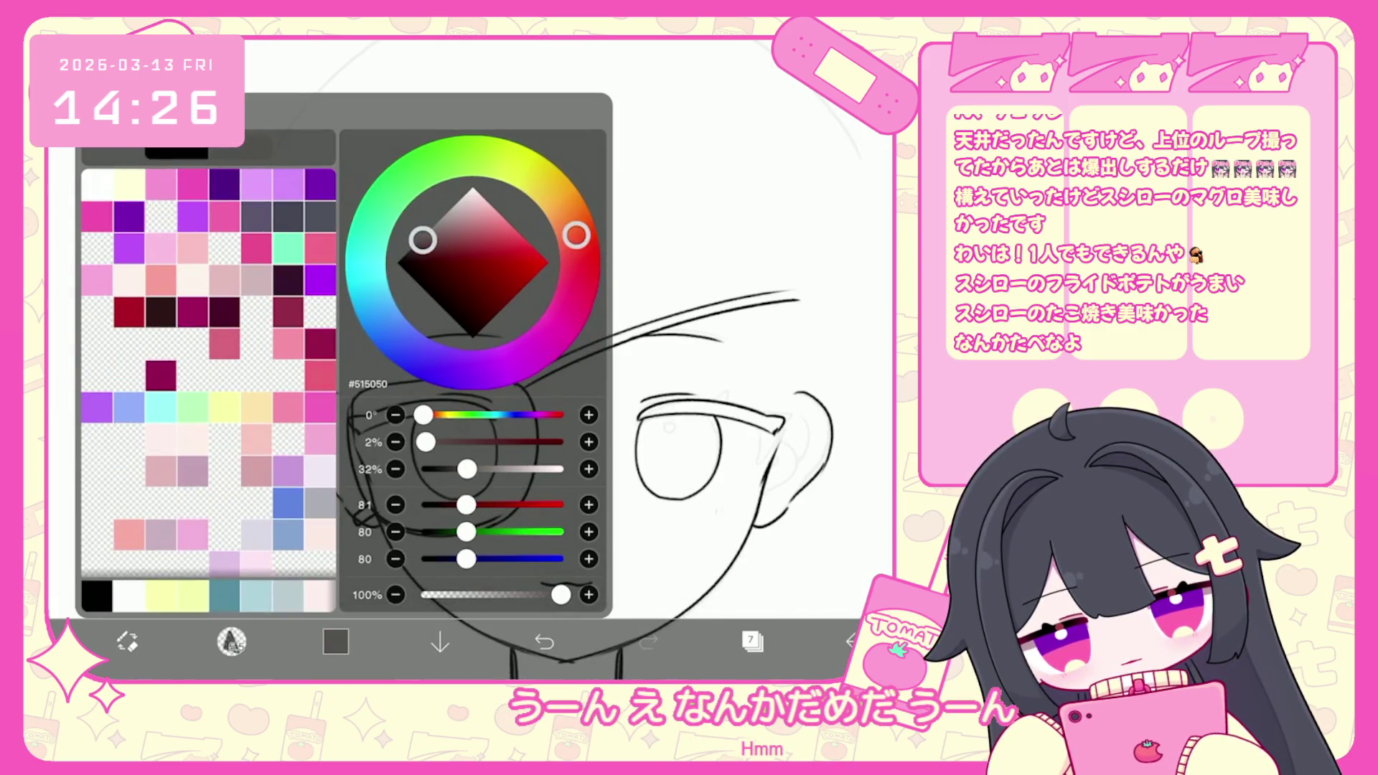
{"action": "left_click", "coordinate": [335, 641]}
{"action": "left_click", "coordinate": [232, 641]}
{"action": "scroll", "coordinate": [295, 566], "scroll_direction": "up", "scroll_amount": 3}
Fill the eyepatch, its small hinge piece and the strap in solid dark navy.
{"action": "mouse_move", "coordinate": [384, 338]}
{"action": "left_mouse_down"}
{"action": "mouse_move", "coordinate": [427, 509]}
{"action": "mouse_move", "coordinate": [570, 520]}
{"action": "mouse_move", "coordinate": [635, 410]}
{"action": "mouse_move", "coordinate": [617, 325]}
{"action": "mouse_move", "coordinate": [503, 307]}
{"action": "mouse_move", "coordinate": [384, 326]}
{"action": "left_mouse_up"}
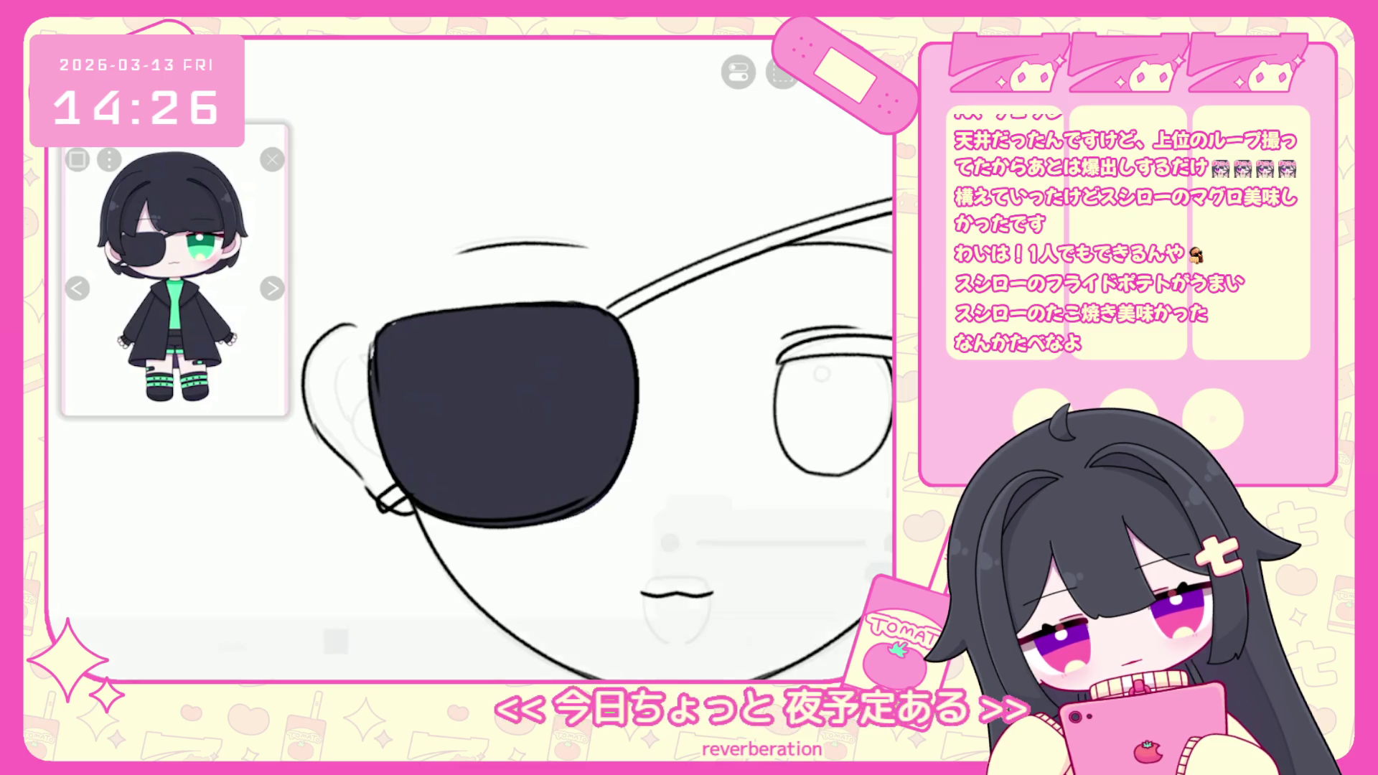
{"action": "mouse_move", "coordinate": [376, 492]}
{"action": "left_mouse_down"}
{"action": "mouse_move", "coordinate": [402, 486]}
{"action": "mouse_move", "coordinate": [381, 508]}
{"action": "left_mouse_up"}
{"action": "scroll", "coordinate": [470, 402], "scroll_direction": "down", "scroll_amount": 3}
{"action": "mouse_move", "coordinate": [405, 429]}
{"action": "left_mouse_down"}
{"action": "mouse_move", "coordinate": [596, 363]}
{"action": "mouse_move", "coordinate": [694, 347]}
{"action": "mouse_move", "coordinate": [409, 435]}
{"action": "left_mouse_up"}
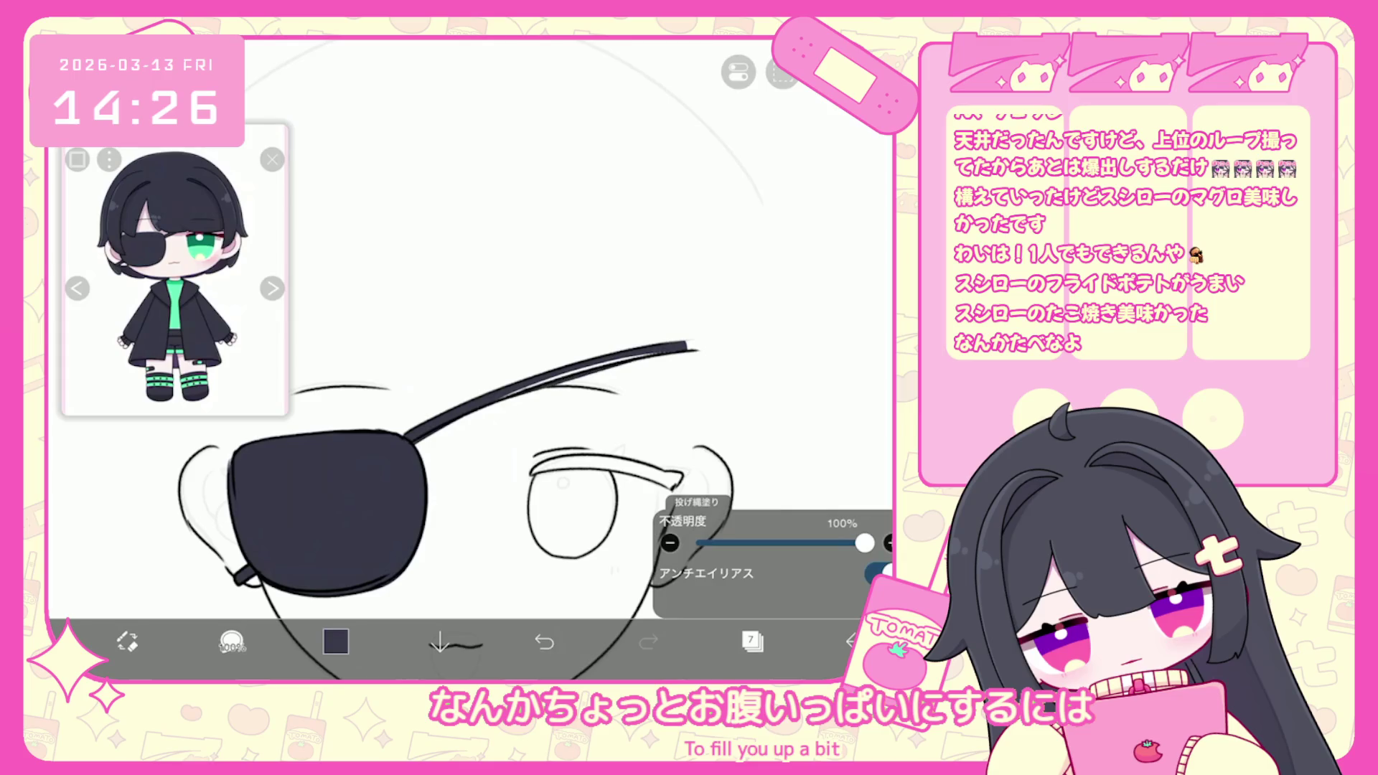
{"action": "key", "text": "ctrl+z"}
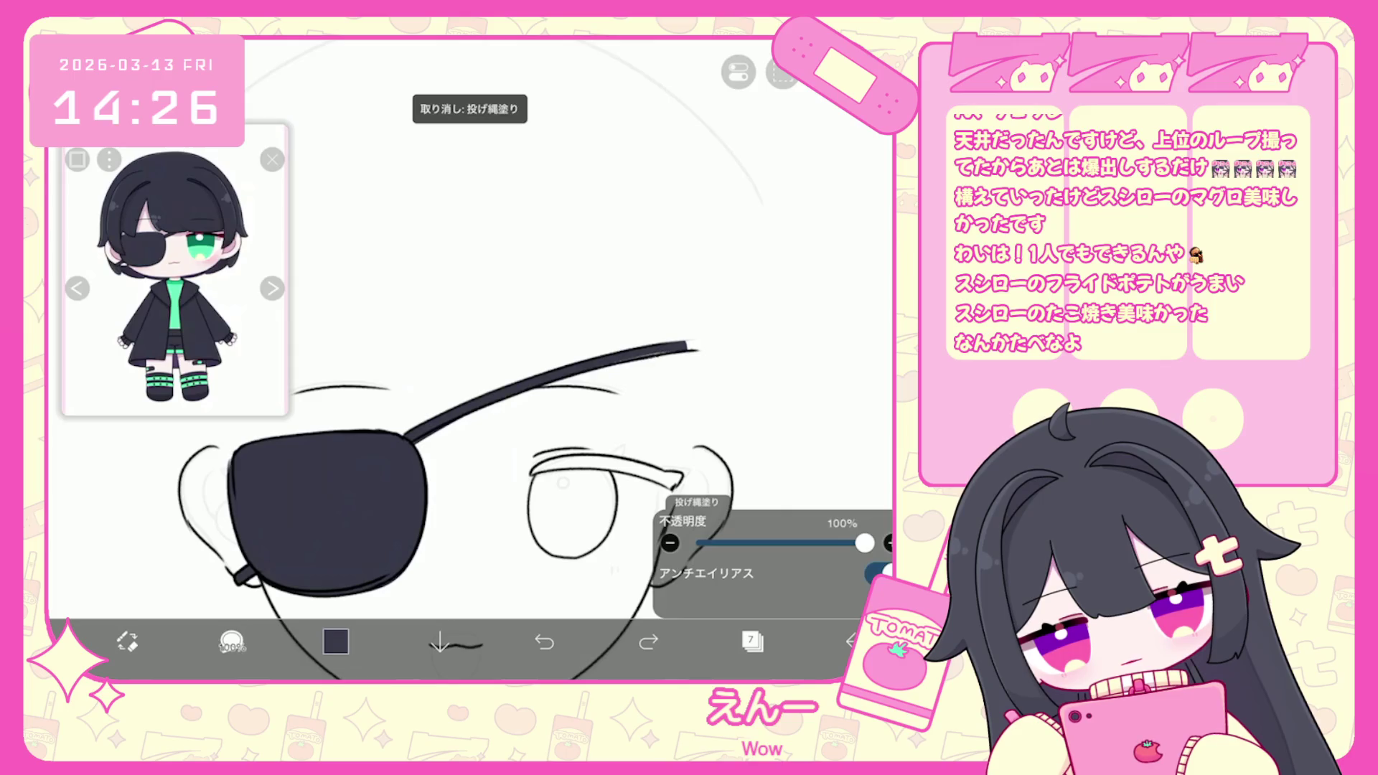
{"action": "scroll", "coordinate": [451, 510], "scroll_direction": "down", "scroll_amount": 5}
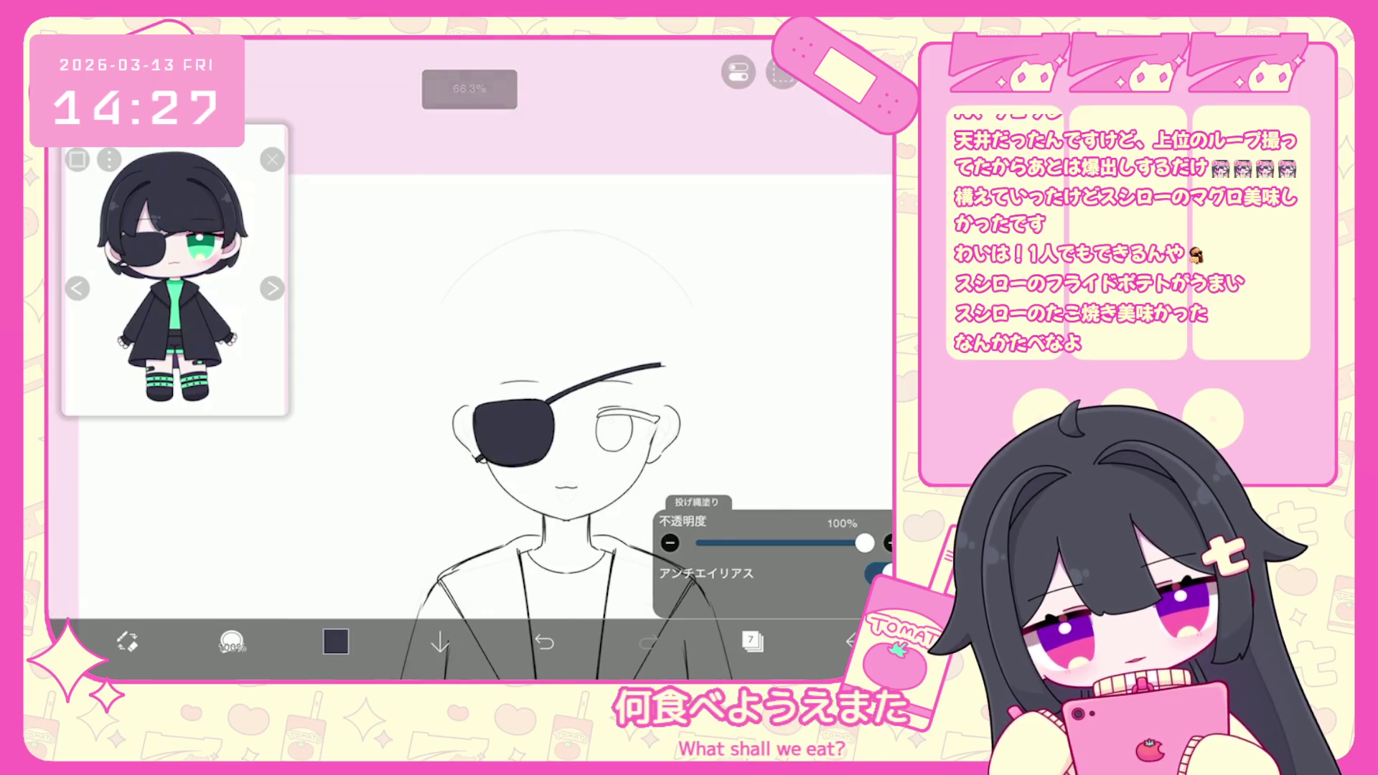
Group eyepatch layer 8 into a new folder and set white as the colour on layer 7.
{"action": "left_click", "coordinate": [752, 641]}
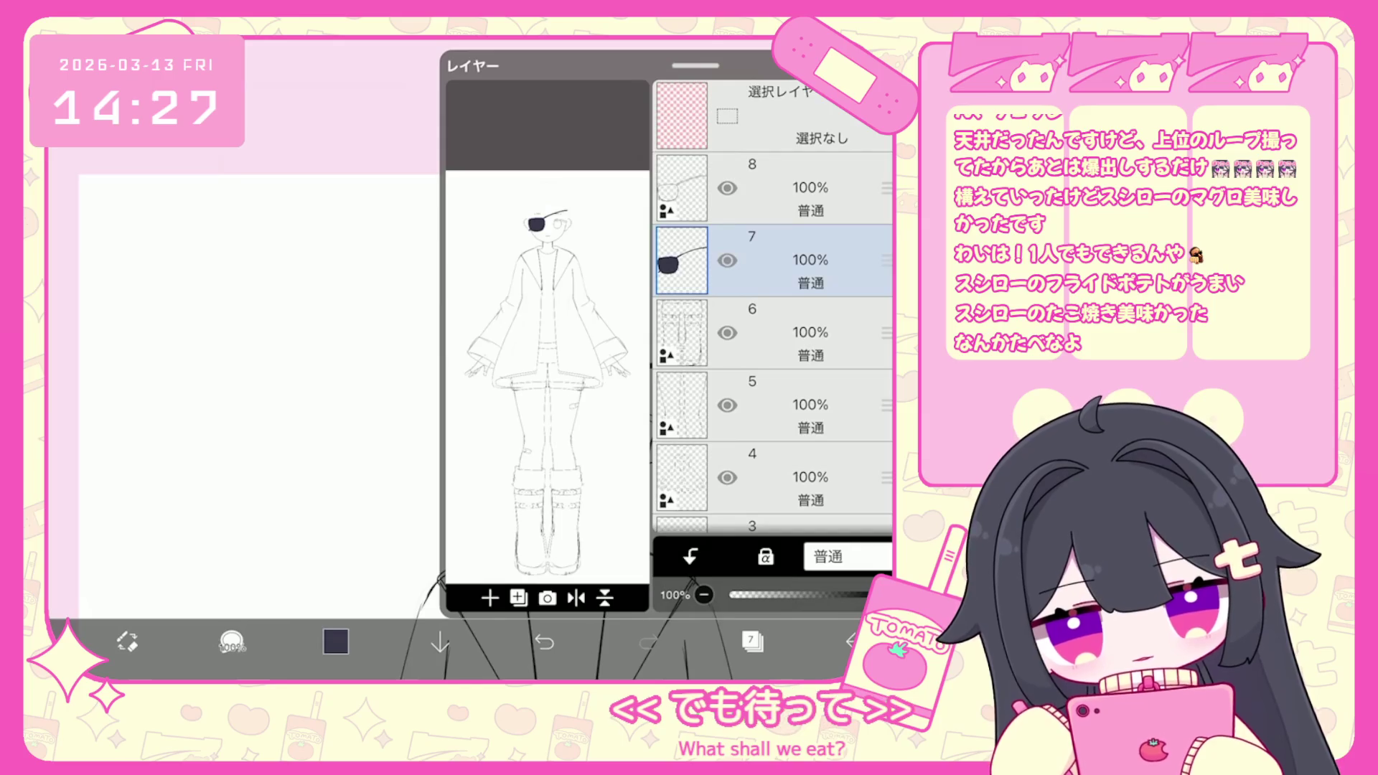
{"action": "left_click", "coordinate": [490, 598]}
{"action": "left_click", "coordinate": [490, 598]}
{"action": "left_click", "coordinate": [502, 439]}
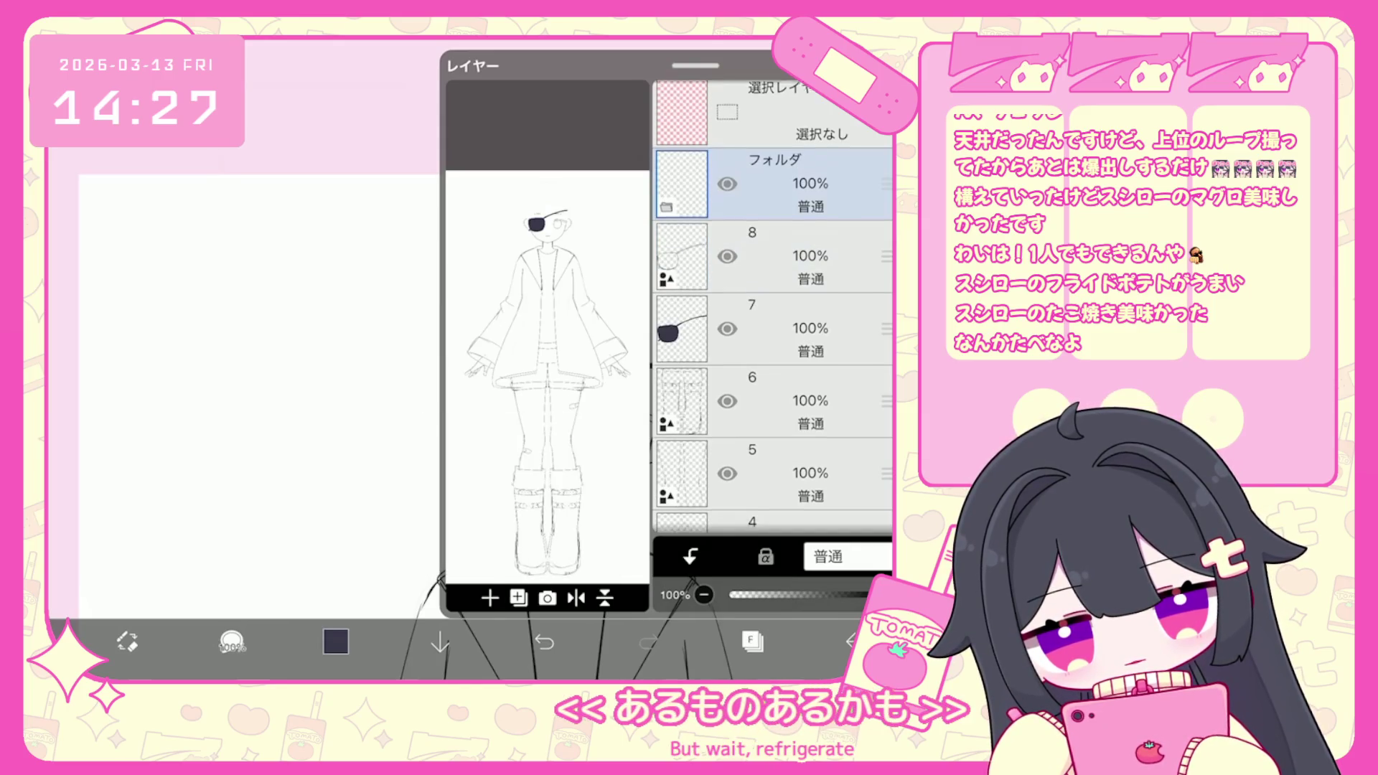
{"action": "left_click", "coordinate": [789, 257]}
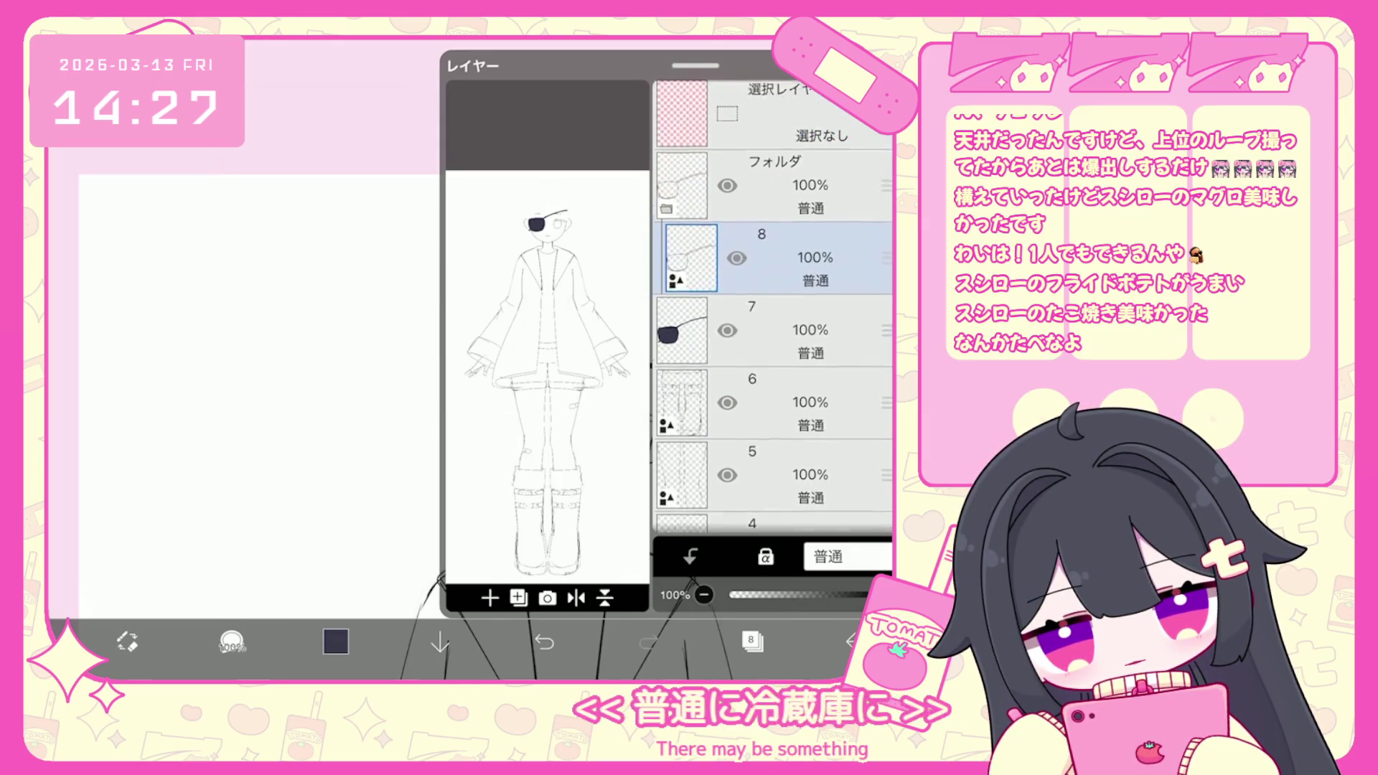
{"action": "left_click", "coordinate": [789, 333]}
{"action": "left_click", "coordinate": [335, 641]}
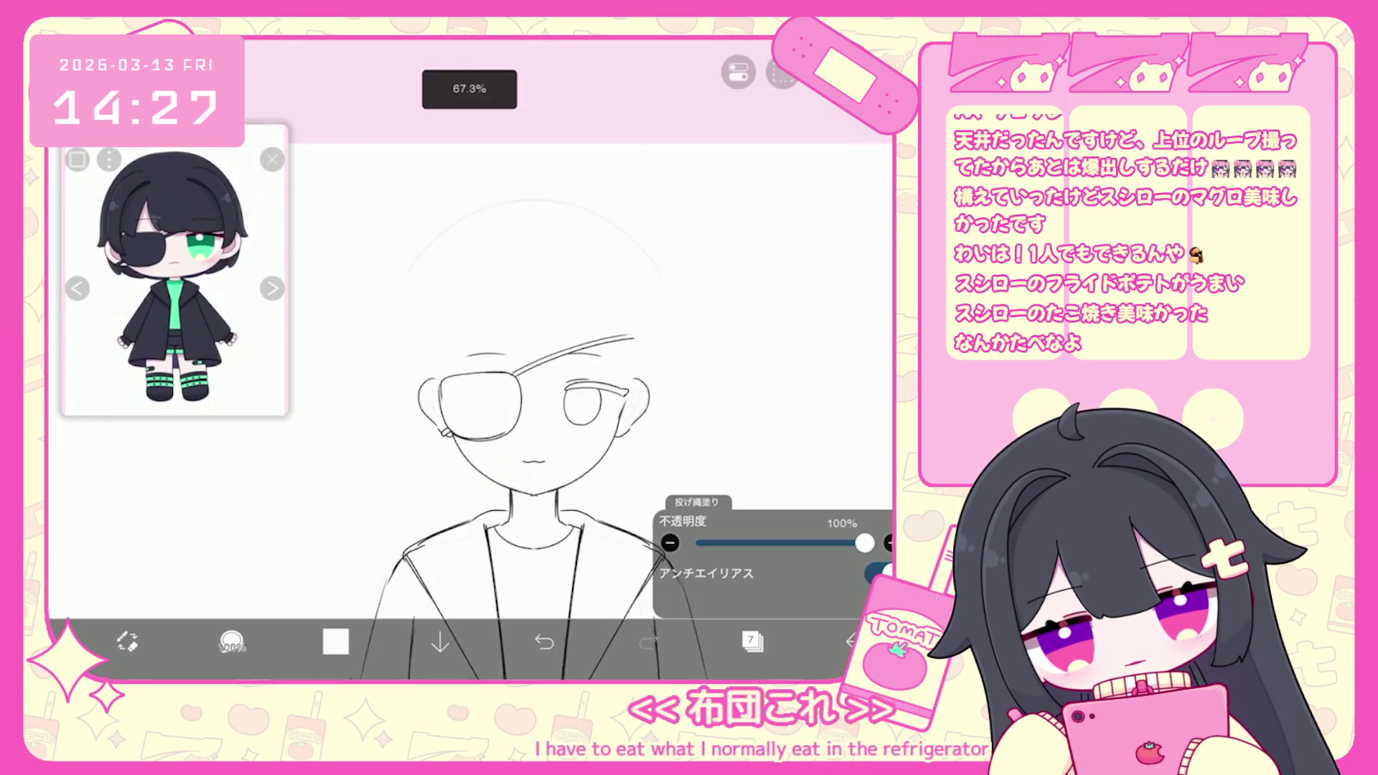
Transform the eyepatch folder, shifting it slightly down-right and then back into place.
{"action": "left_click", "coordinate": [854, 641]}
{"action": "left_click", "coordinate": [768, 191]}
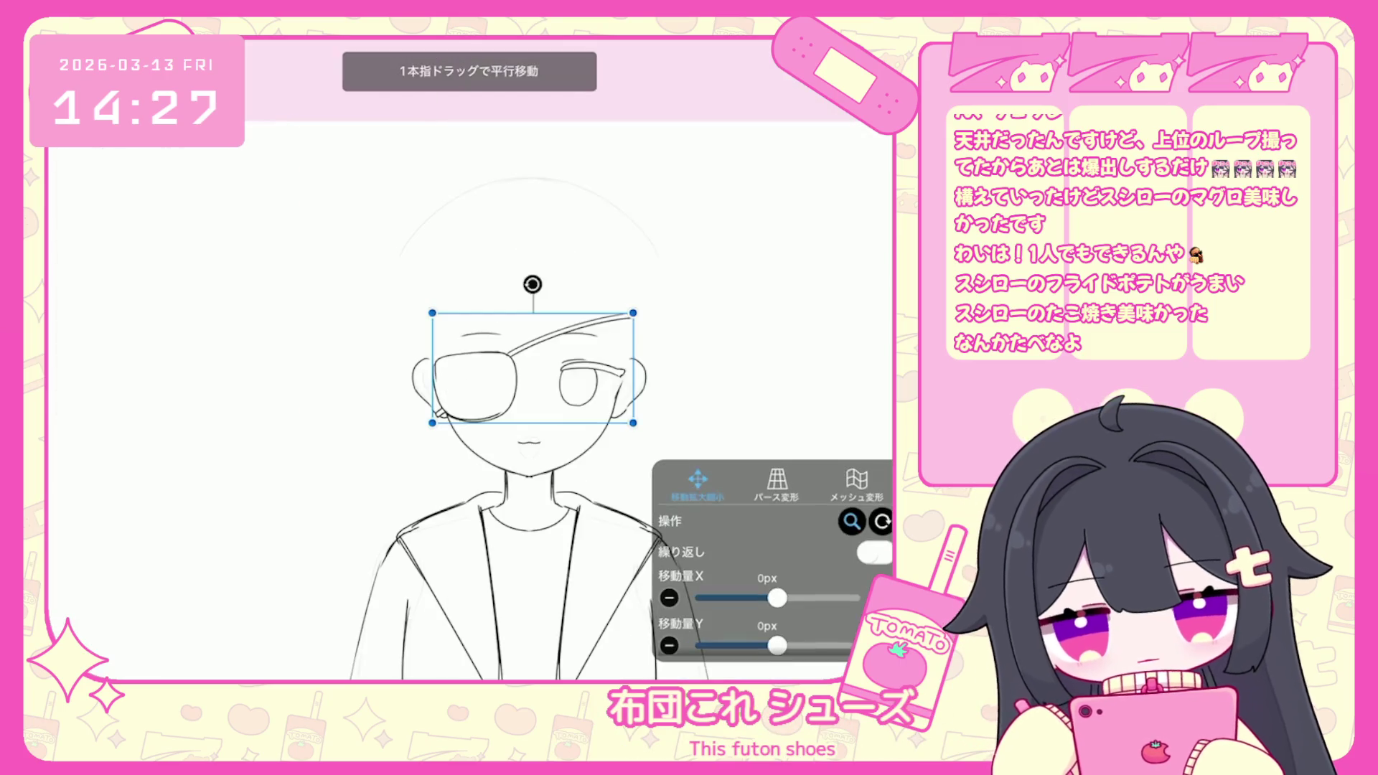
{"action": "left_click_drag", "start_coordinate": [533, 368], "coordinate": [536, 374]}
{"action": "left_click_drag", "start_coordinate": [534, 374], "coordinate": [528, 371]}
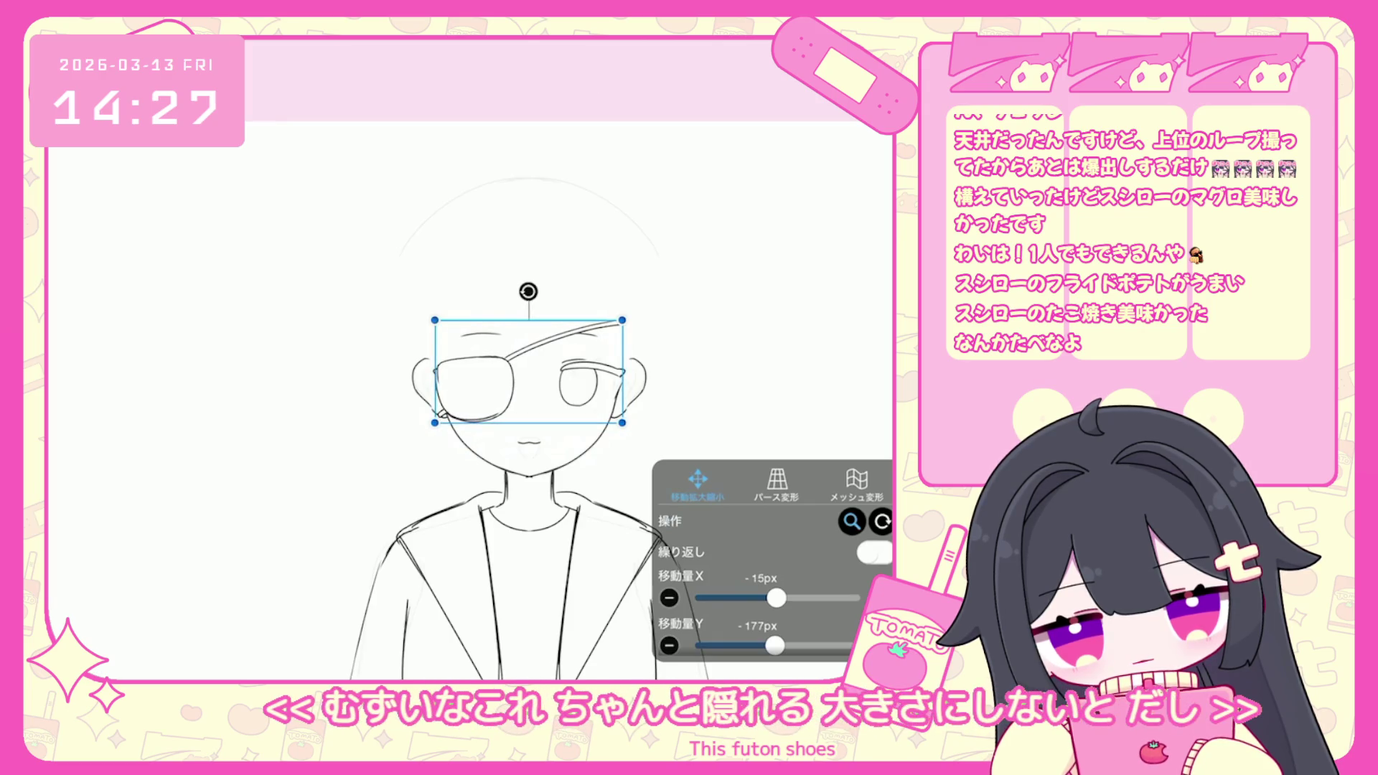
{"action": "scroll", "coordinate": [567, 402], "scroll_direction": "down", "scroll_amount": 2}
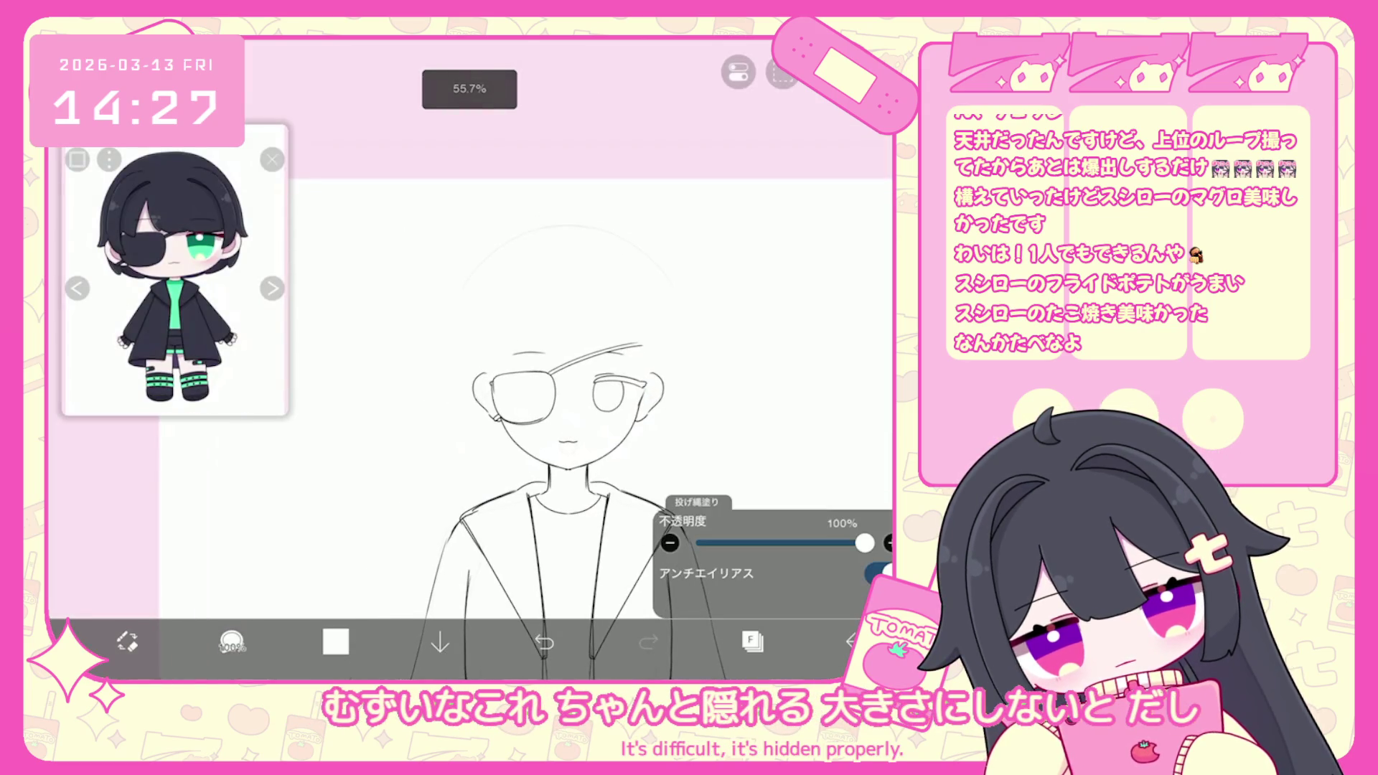
Select eyepatch outline layer 8 and marquee the area around the eyepatch.
{"action": "left_click", "coordinate": [753, 641]}
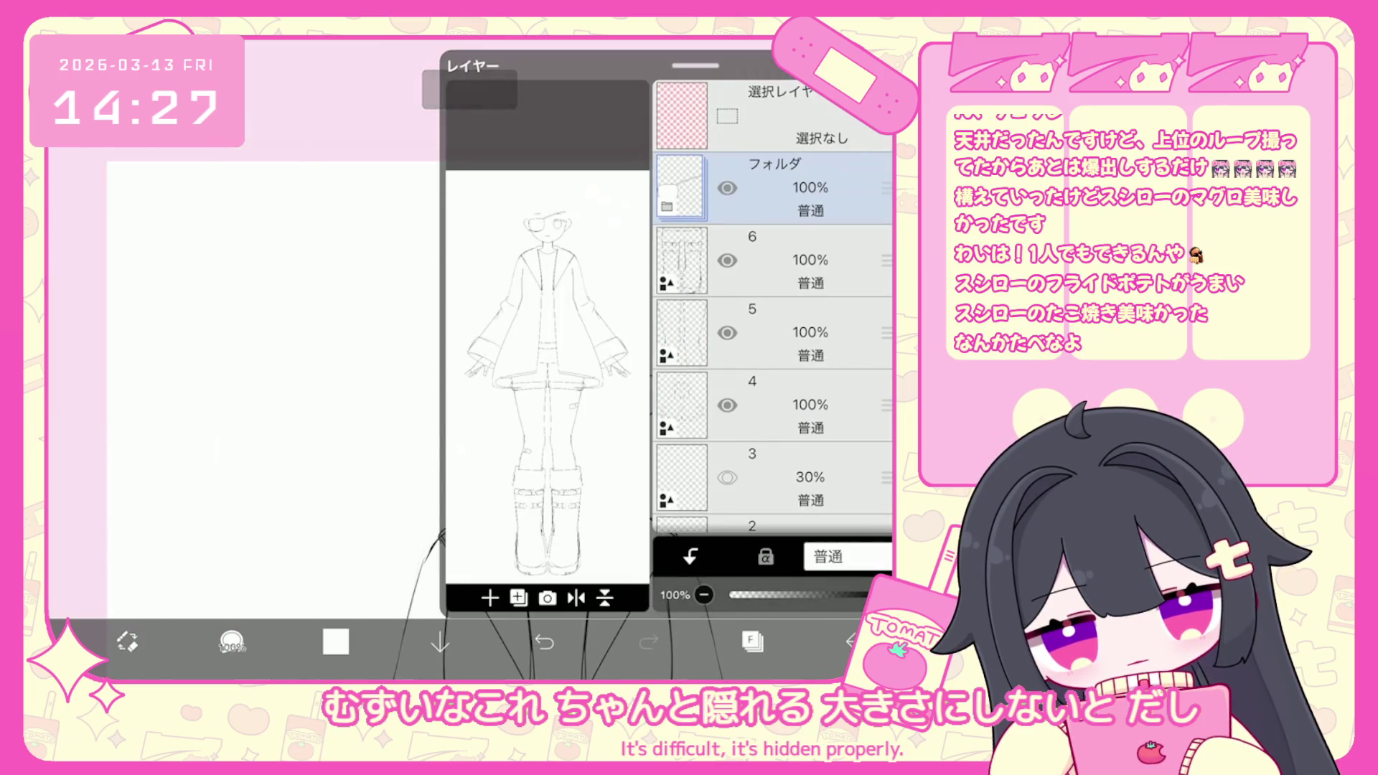
{"action": "left_click", "coordinate": [667, 206]}
{"action": "left_click", "coordinate": [789, 260]}
{"action": "left_click", "coordinate": [753, 641]}
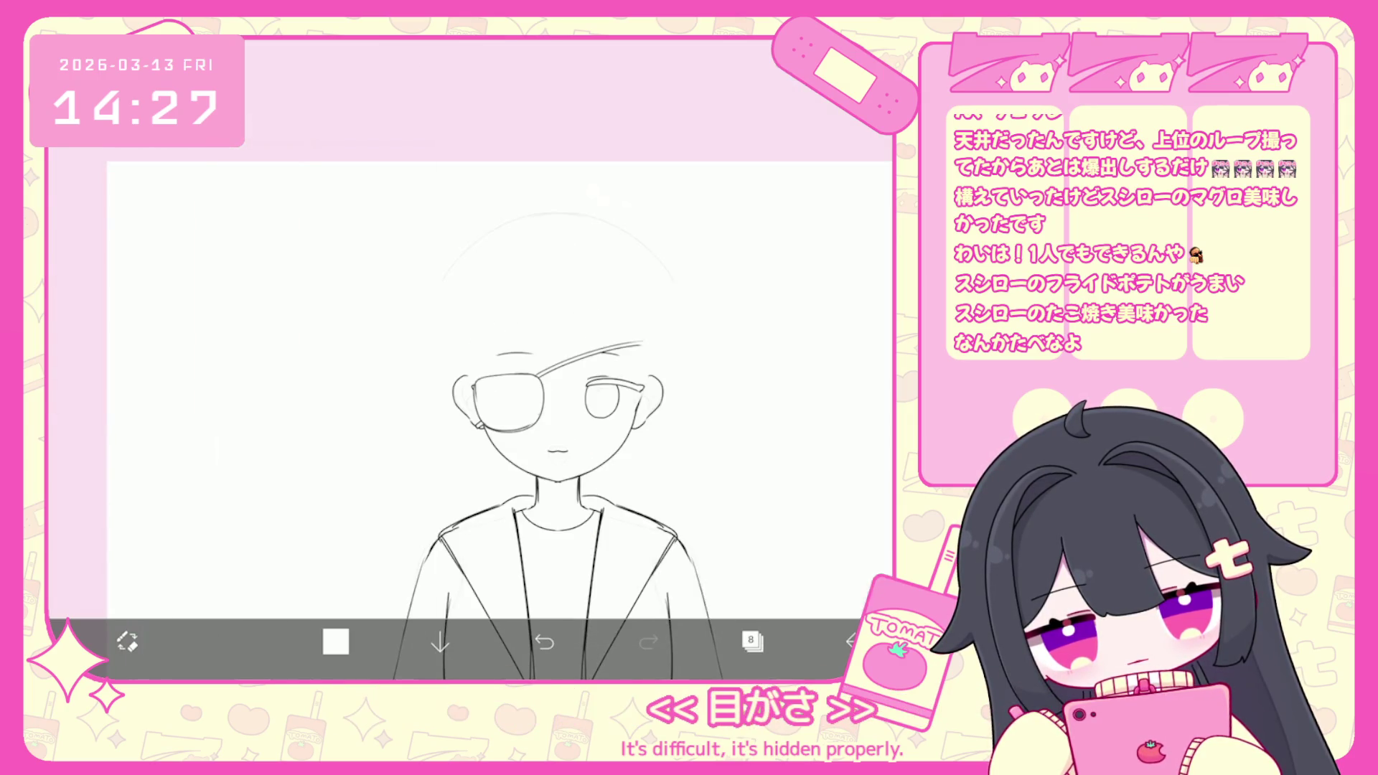
{"action": "left_click_drag", "start_coordinate": [440, 345], "coordinate": [591, 483]}
{"action": "scroll", "coordinate": [560, 402], "scroll_direction": "up", "scroll_amount": 2}
{"action": "scroll", "coordinate": [618, 402], "scroll_direction": "down", "scroll_amount": 2}
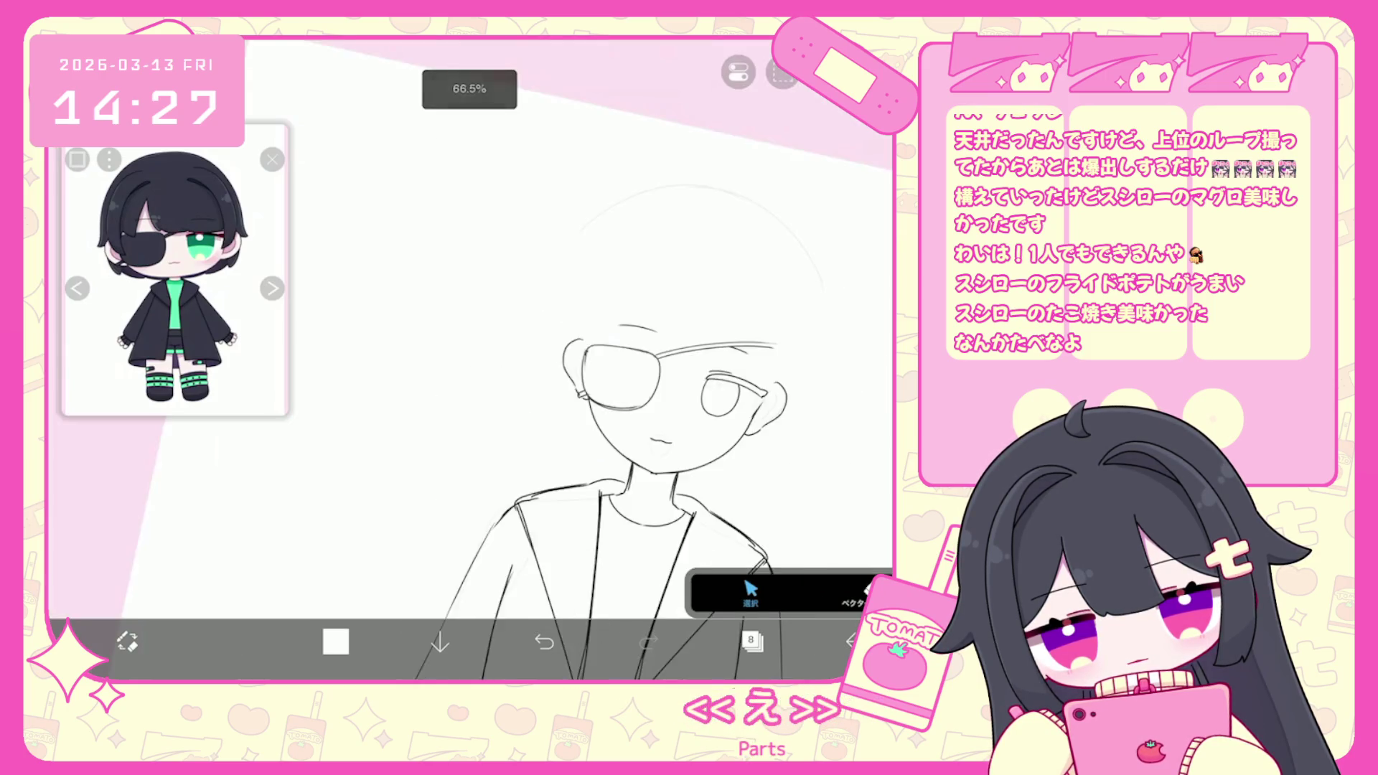
Select the eyepatch area and nudge it right, then left over the eye.
{"action": "left_click_drag", "start_coordinate": [493, 312], "coordinate": [587, 456]}
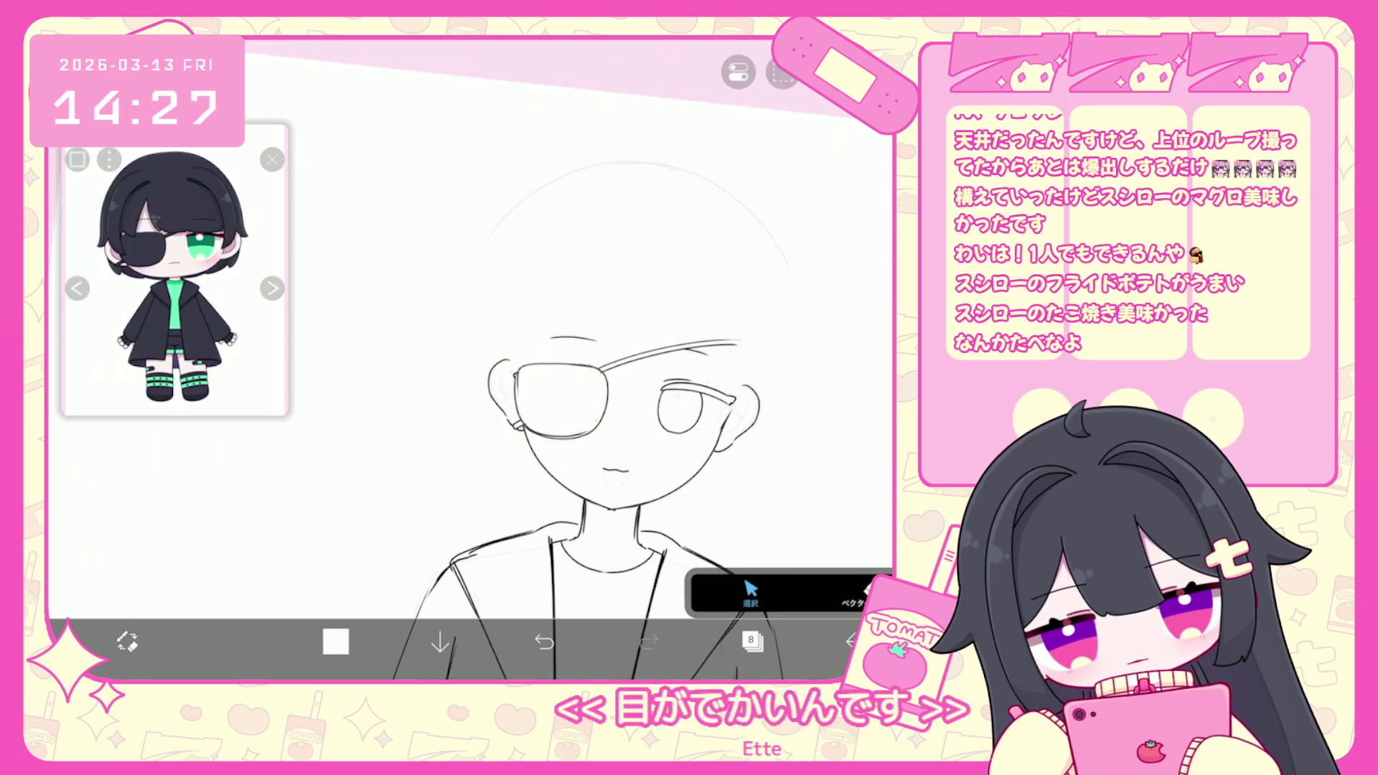
{"action": "scroll", "coordinate": [617, 402], "scroll_direction": "down", "scroll_amount": 3}
{"action": "scroll", "coordinate": [617, 402], "scroll_direction": "up", "scroll_amount": 3}
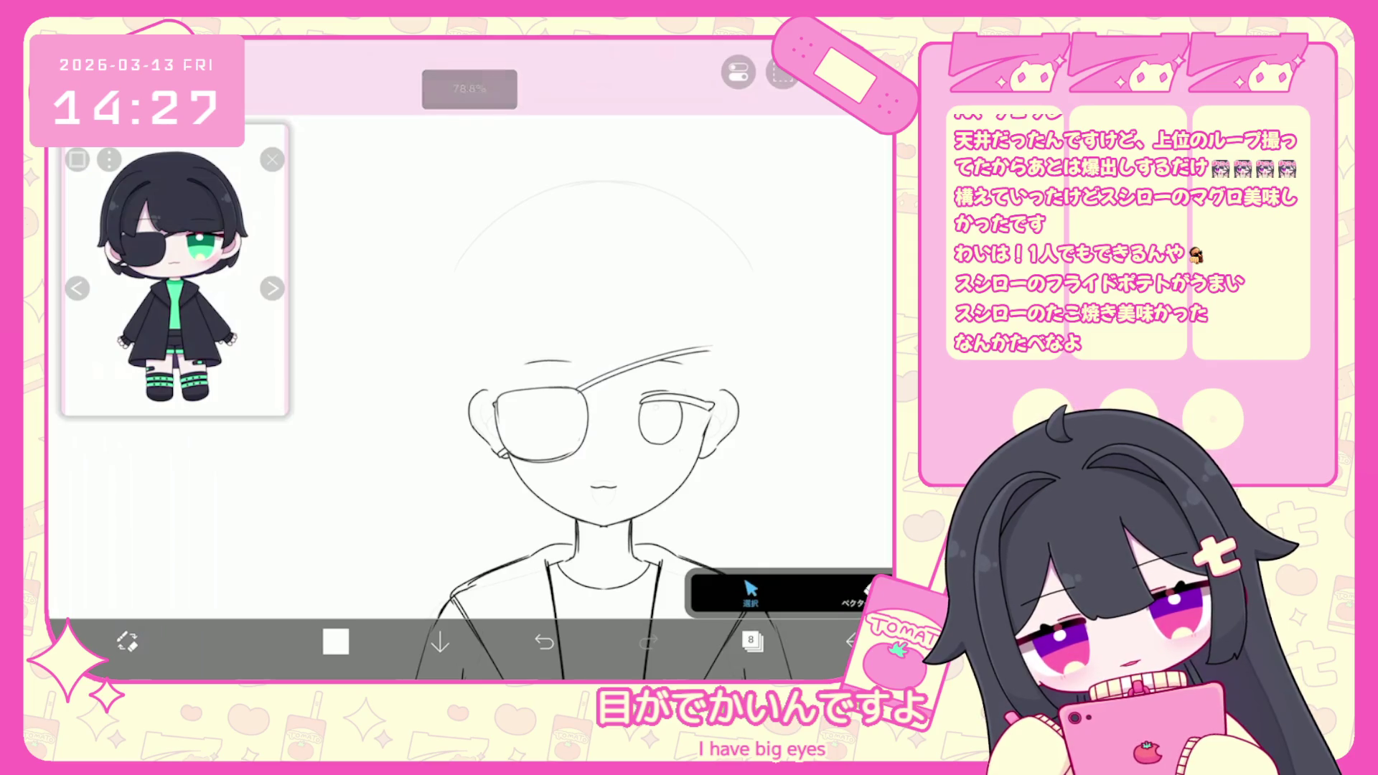
{"action": "key", "text": "ctrl+z"}
{"action": "left_click_drag", "start_coordinate": [595, 404], "coordinate": [601, 403]}
{"action": "left_click", "coordinate": [752, 641]}
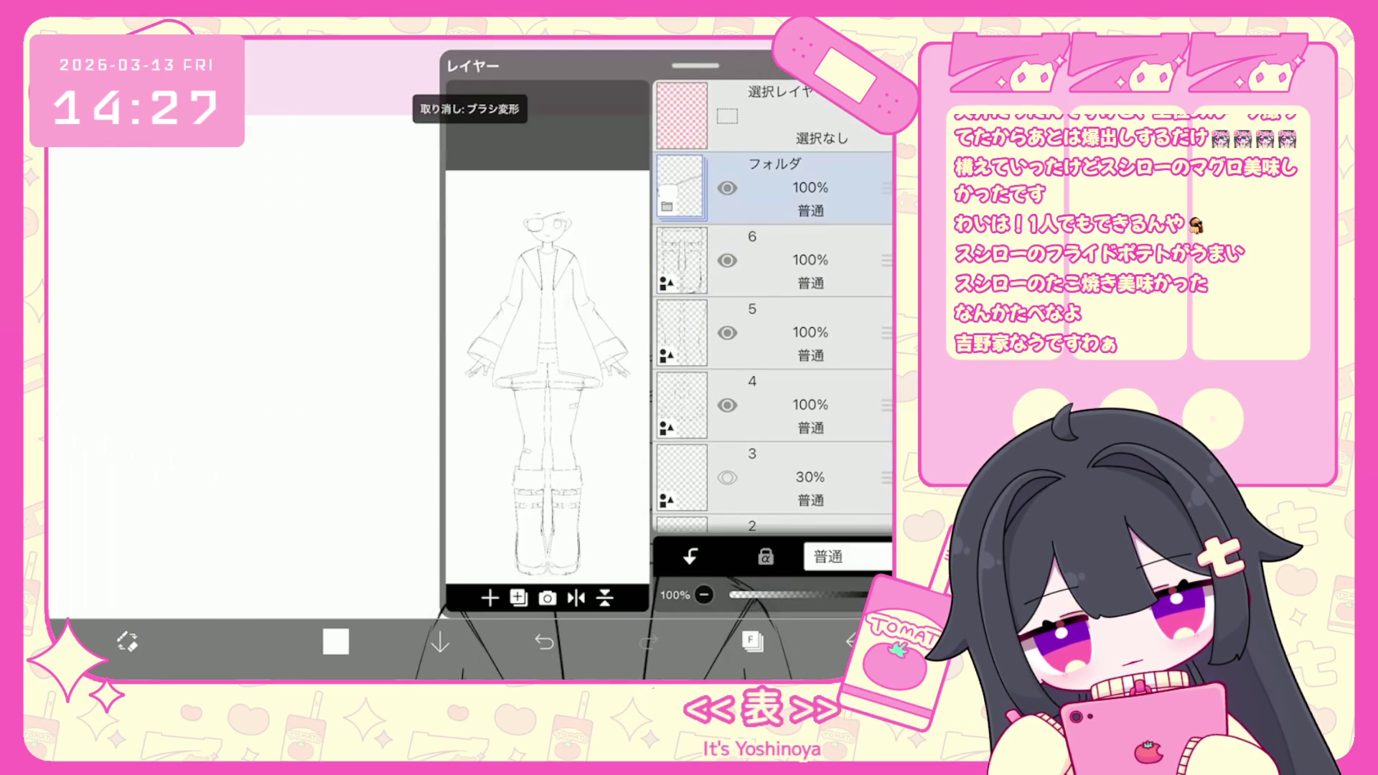
{"action": "left_click", "coordinate": [752, 641]}
{"action": "mouse_move", "coordinate": [608, 406]}
{"action": "left_mouse_down"}
{"action": "mouse_move", "coordinate": [563, 403]}
{"action": "mouse_move", "coordinate": [602, 405]}
{"action": "left_mouse_up"}
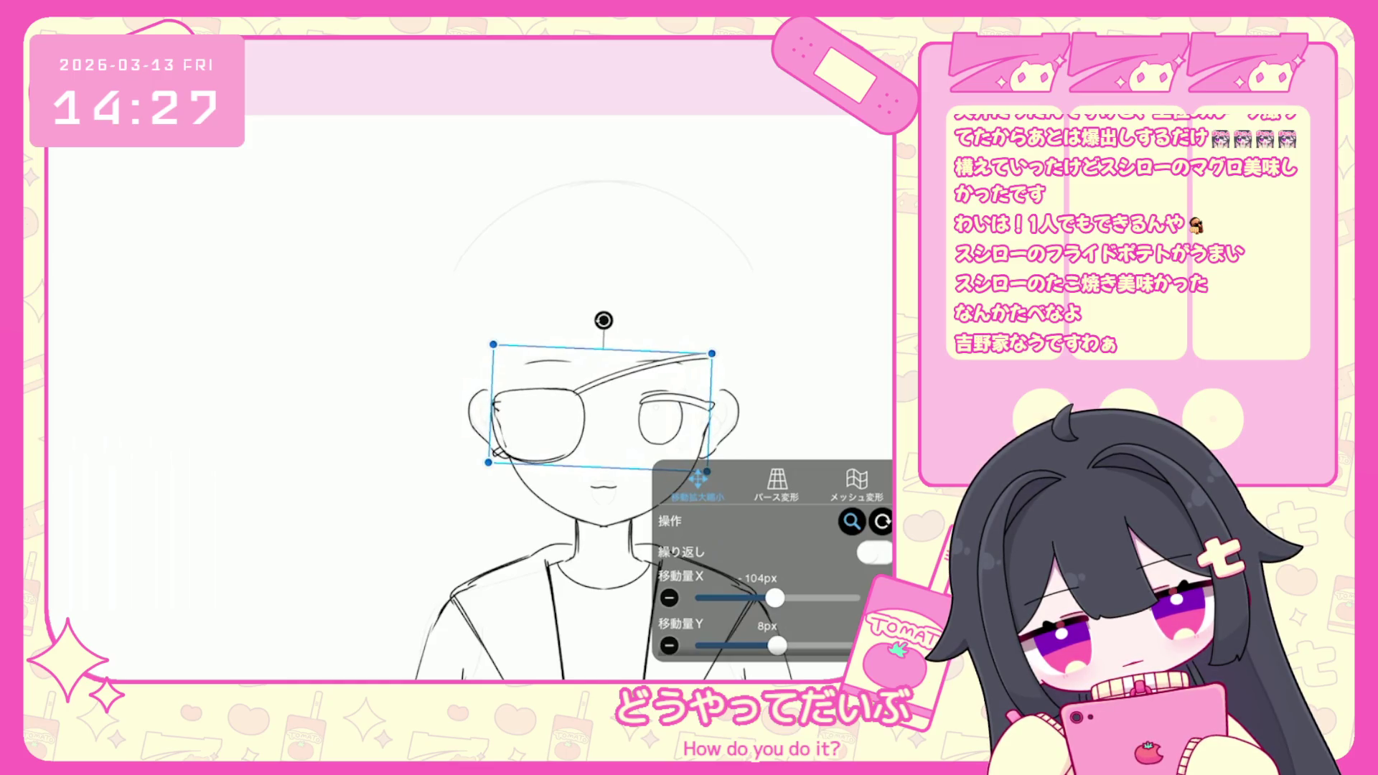
{"action": "left_click", "coordinate": [752, 641]}
On layer 7, Lasso Fill white over the eye lines behind the eyepatch.
{"action": "left_click", "coordinate": [761, 332]}
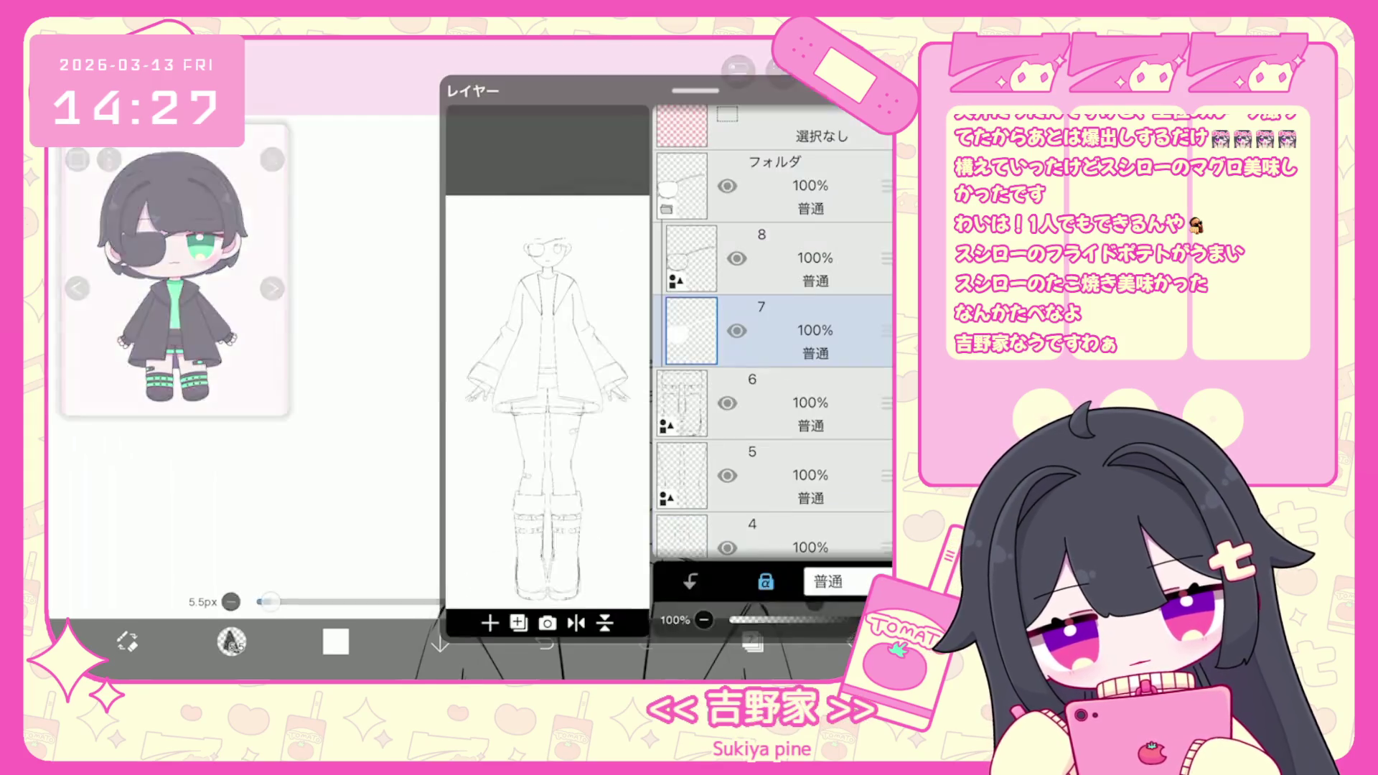
{"action": "left_click", "coordinate": [752, 641]}
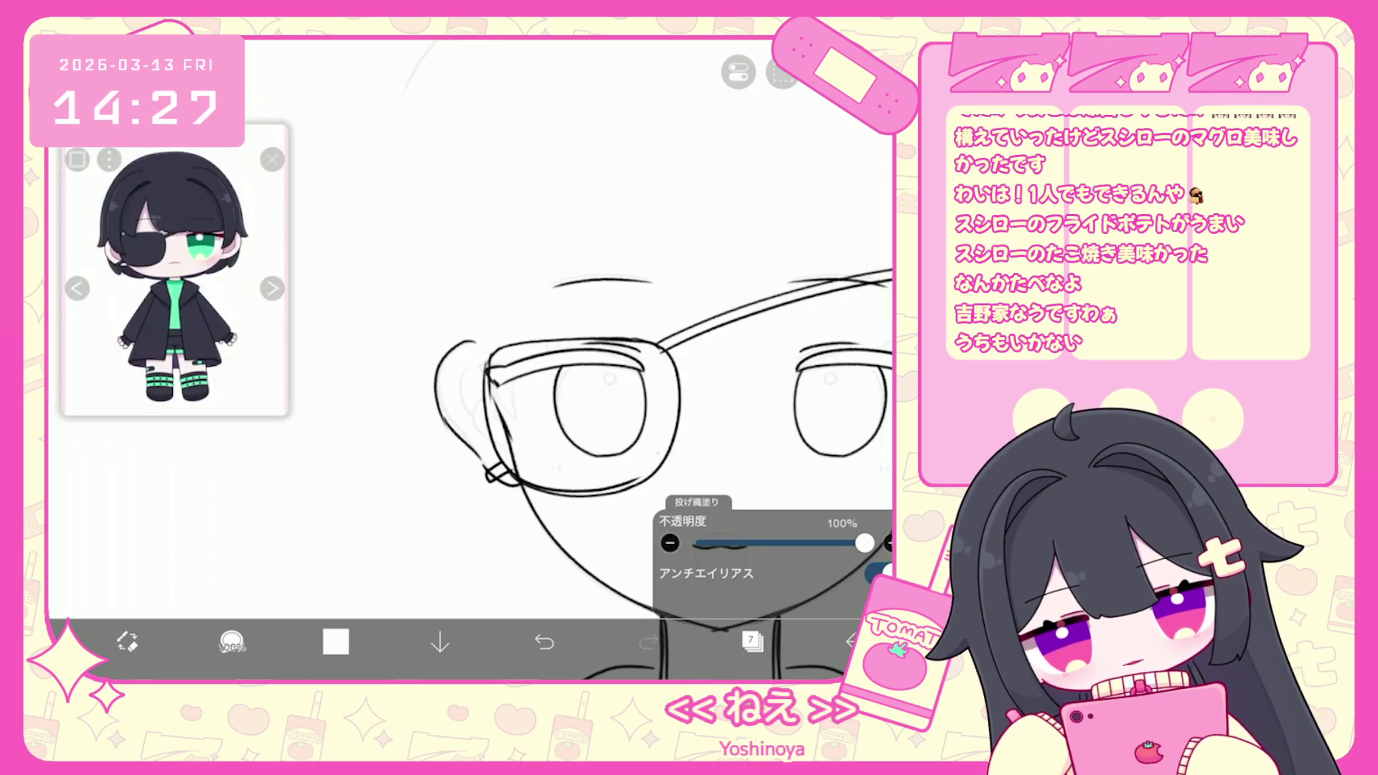
{"action": "key", "text": "ctrl+z"}
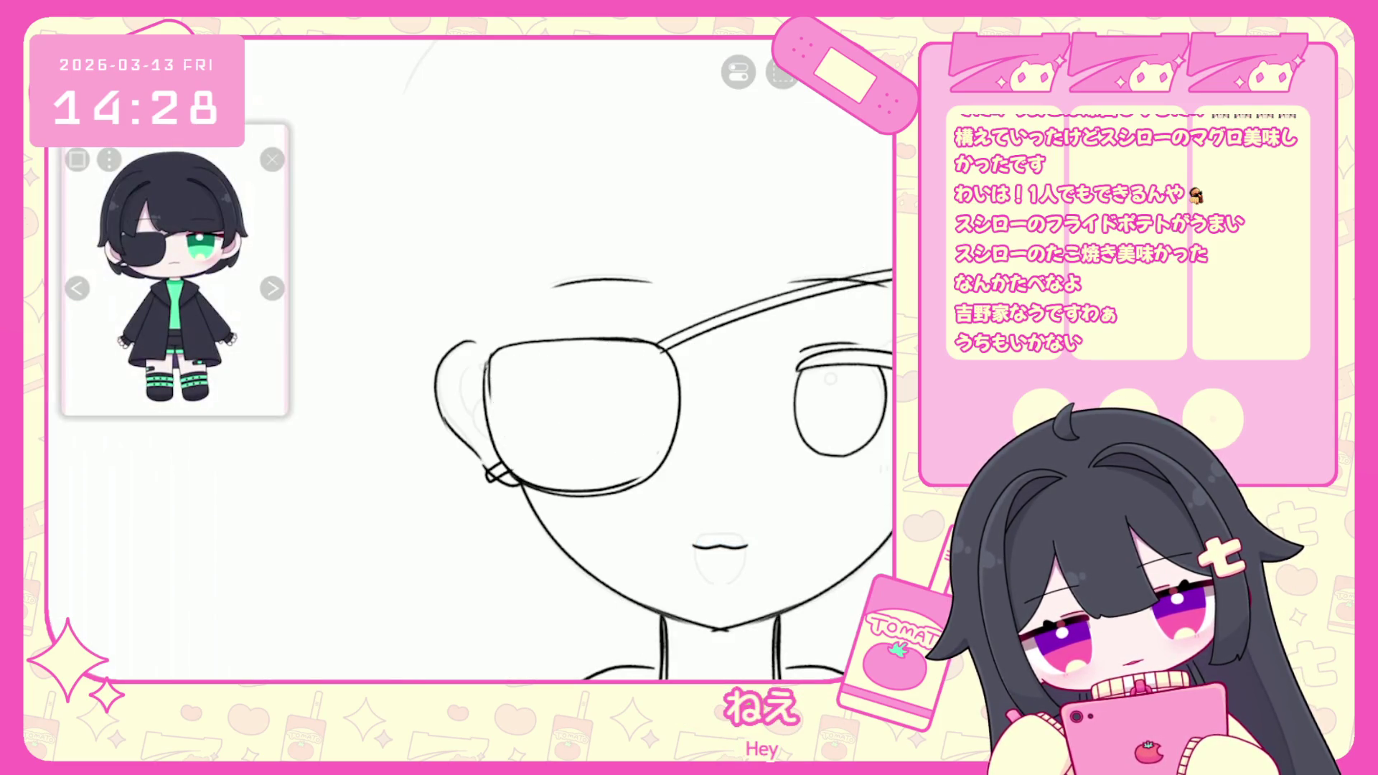
Transform the eyepatch folder 11 px across and 8 px up, and confirm.
{"action": "left_click", "coordinate": [752, 640]}
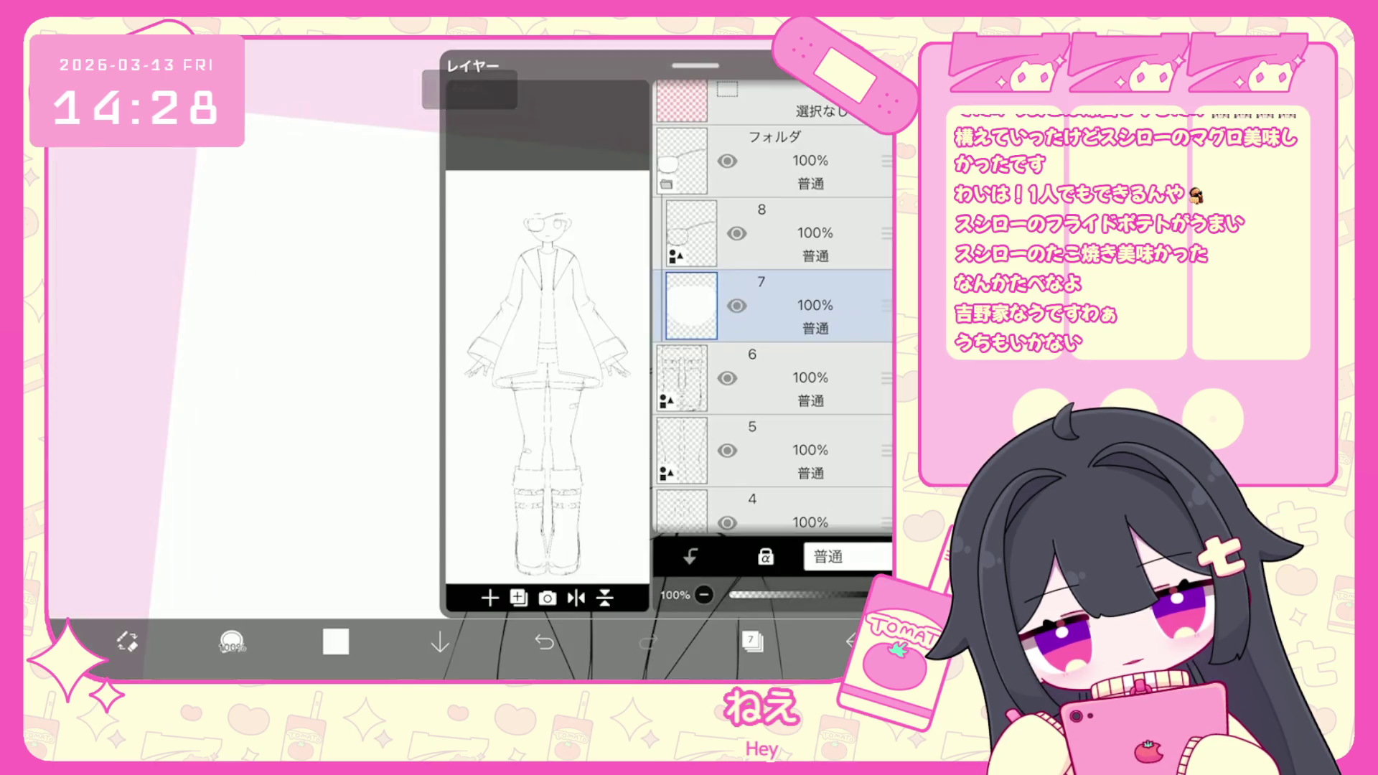
{"action": "left_click", "coordinate": [775, 160]}
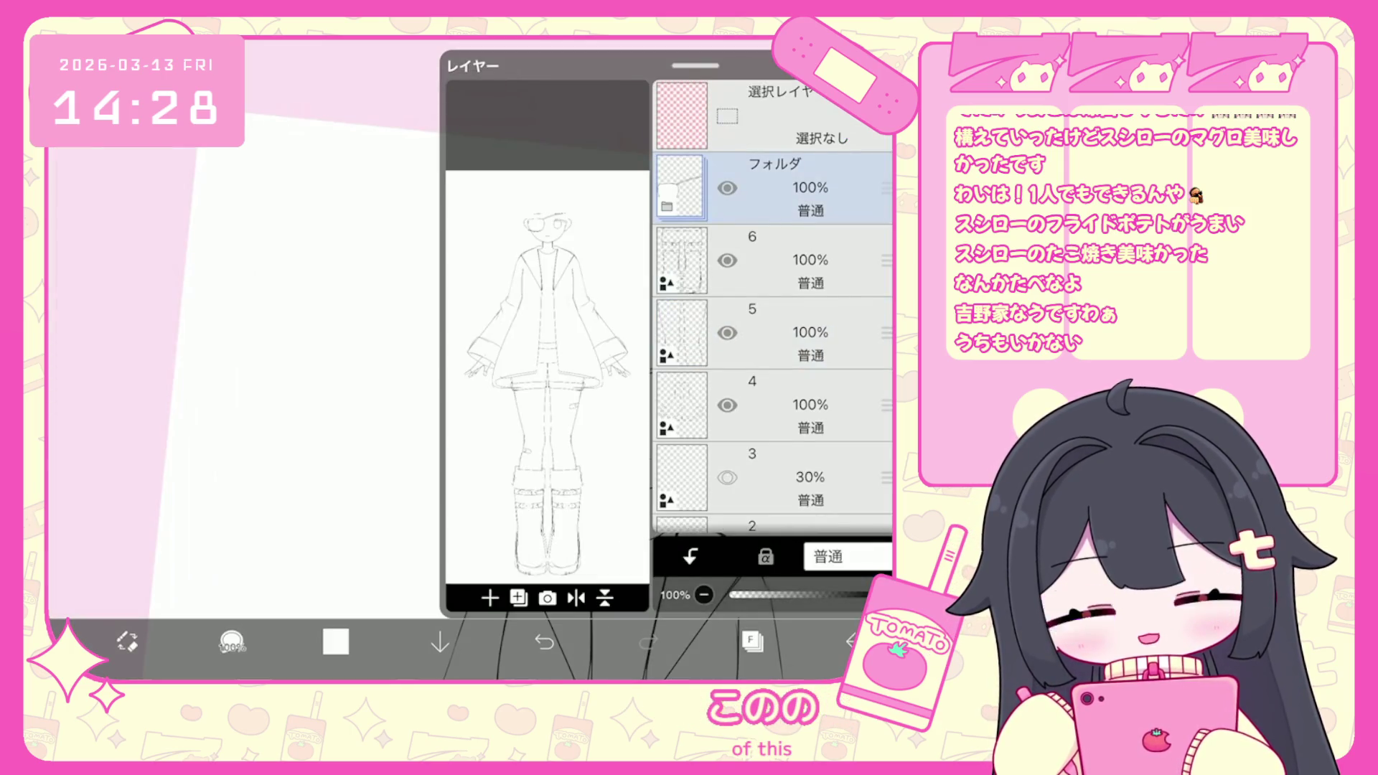
{"action": "key", "text": "ctrl+t"}
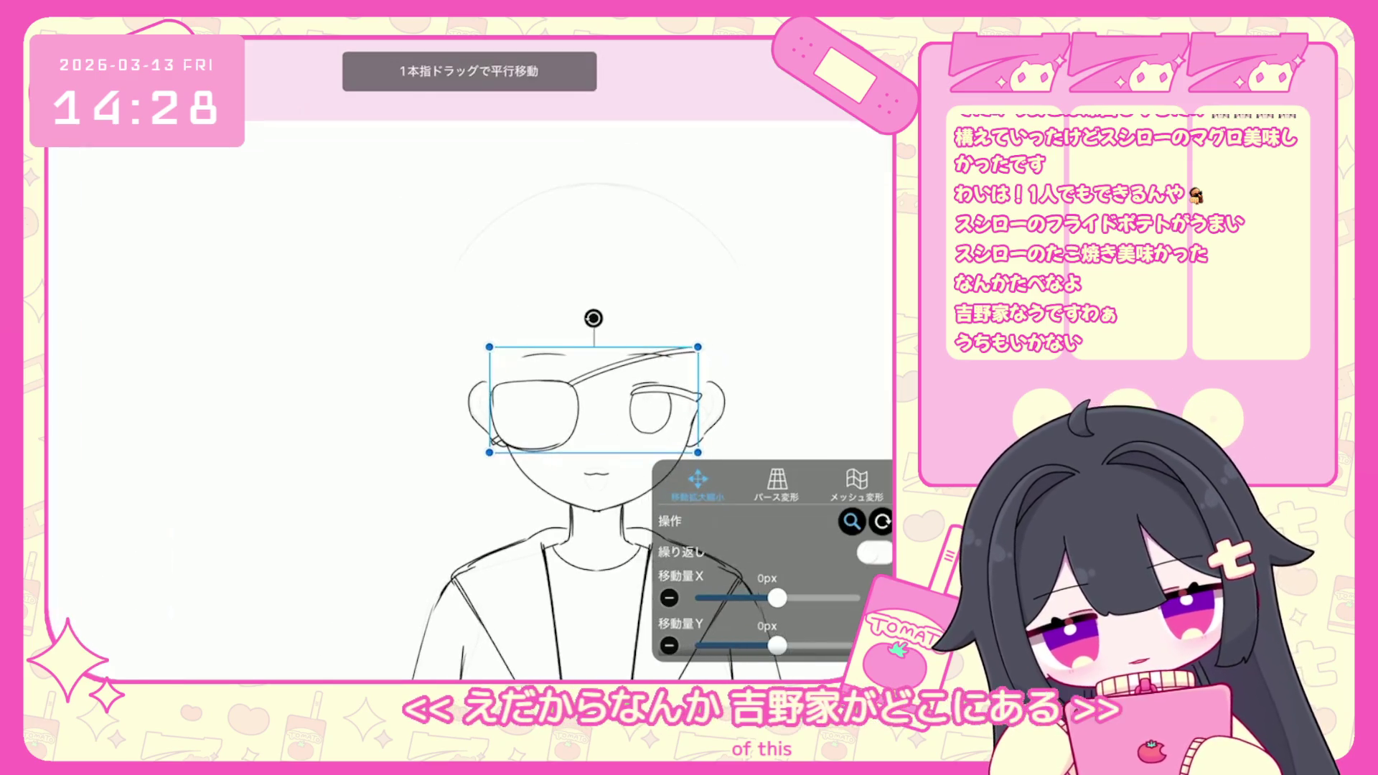
{"action": "left_click_drag", "start_coordinate": [562, 389], "coordinate": [540, 376]}
{"action": "key", "text": "Return"}
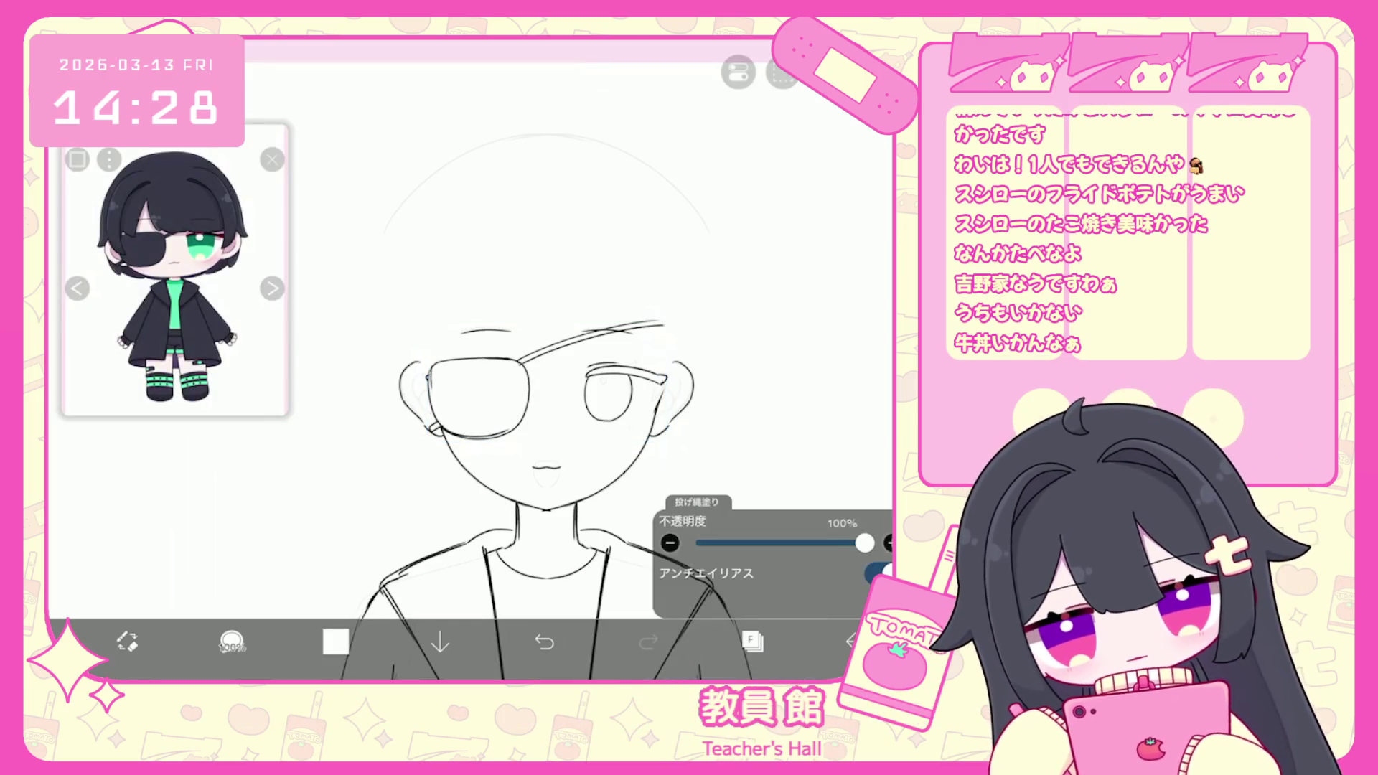
{"action": "left_click", "coordinate": [751, 641]}
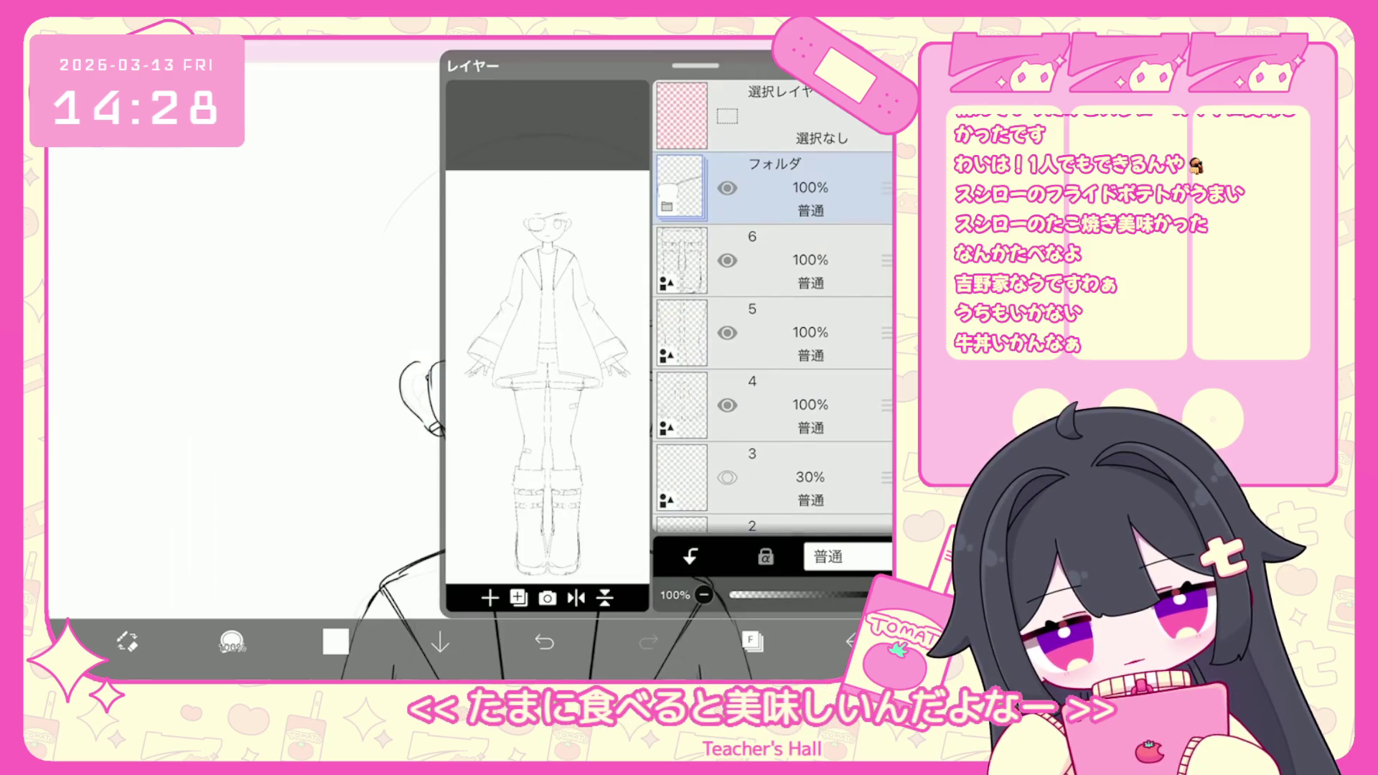
Add a new empty layer above layer 2 and set the brush colour to black.
{"action": "scroll", "coordinate": [773, 309], "scroll_direction": "down", "scroll_amount": 3}
{"action": "left_click", "coordinate": [771, 390]}
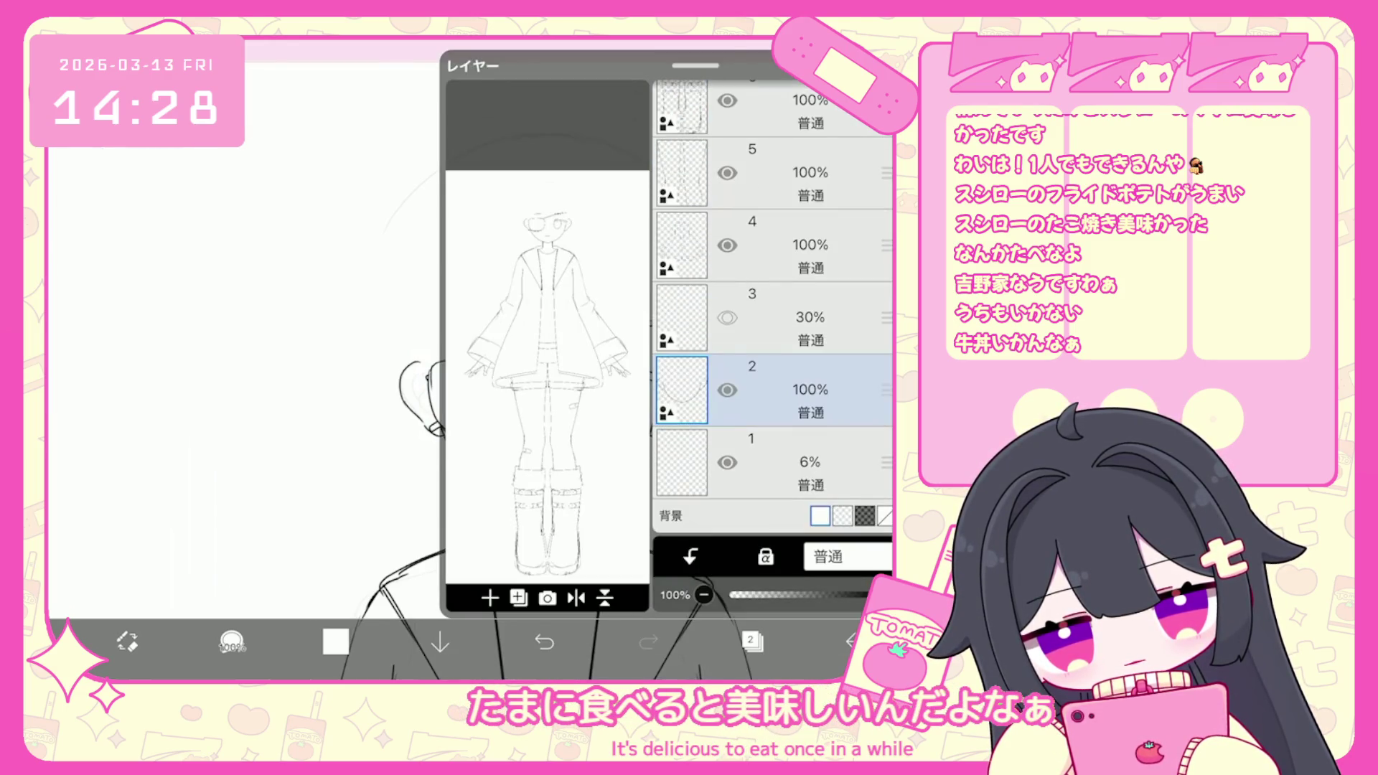
{"action": "scroll", "coordinate": [773, 309], "scroll_direction": "up", "scroll_amount": 3}
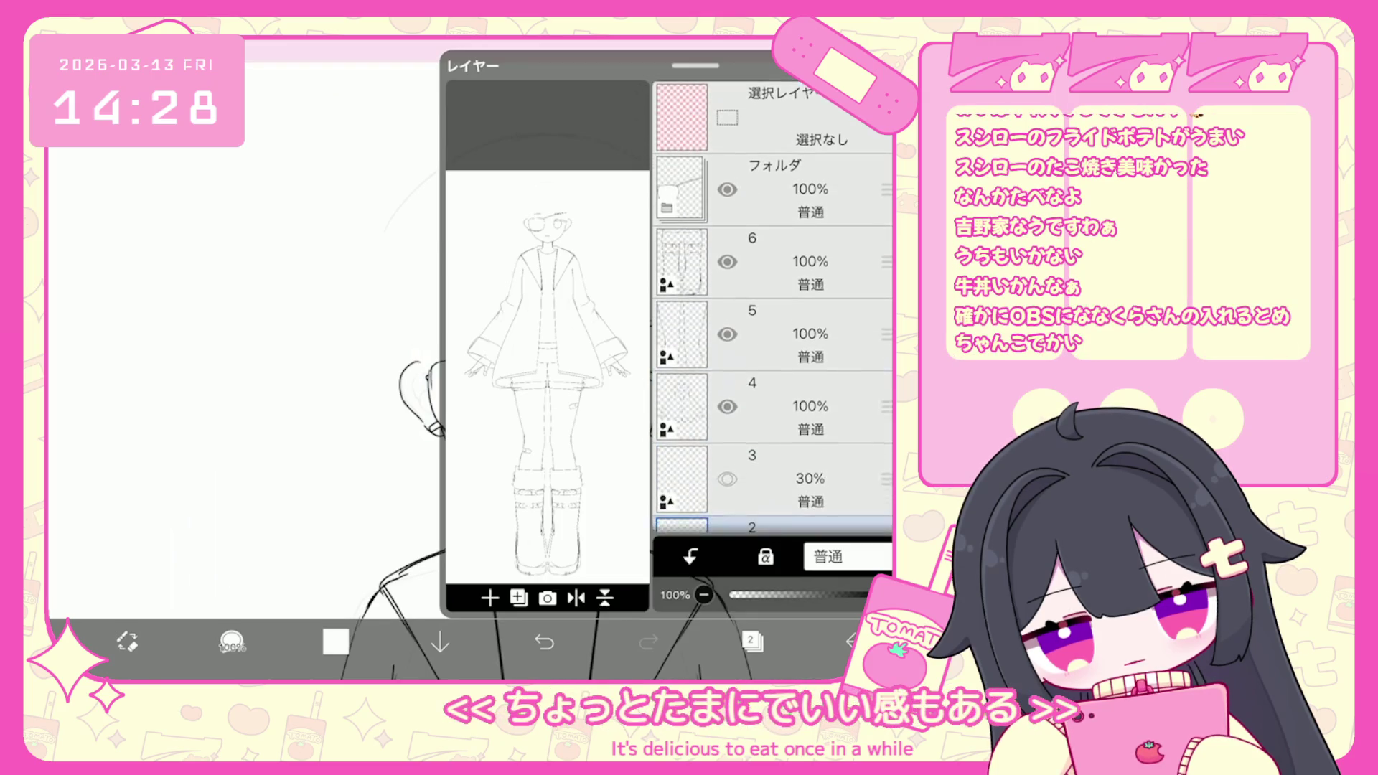
{"action": "scroll", "coordinate": [773, 308], "scroll_direction": "down", "scroll_amount": 2}
{"action": "left_click", "coordinate": [518, 598]}
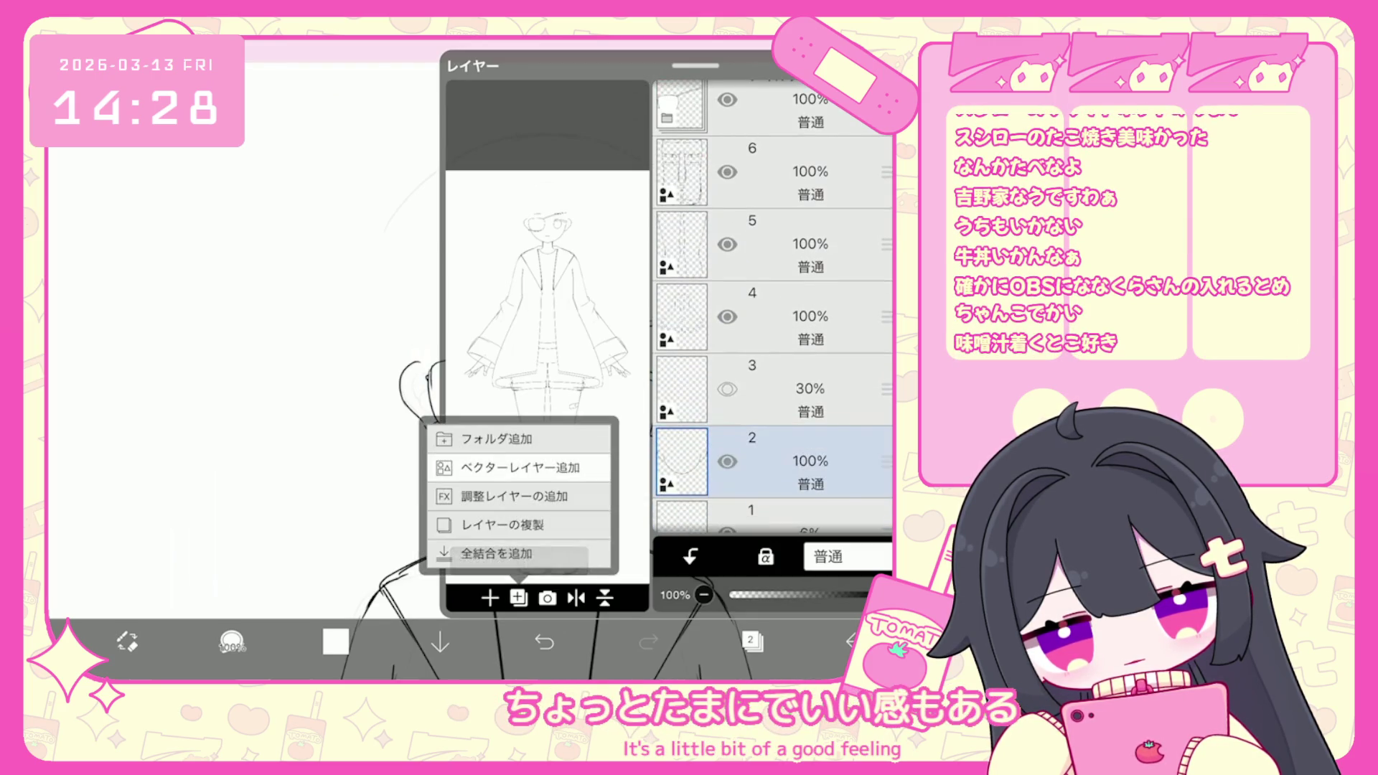
{"action": "left_click", "coordinate": [520, 467]}
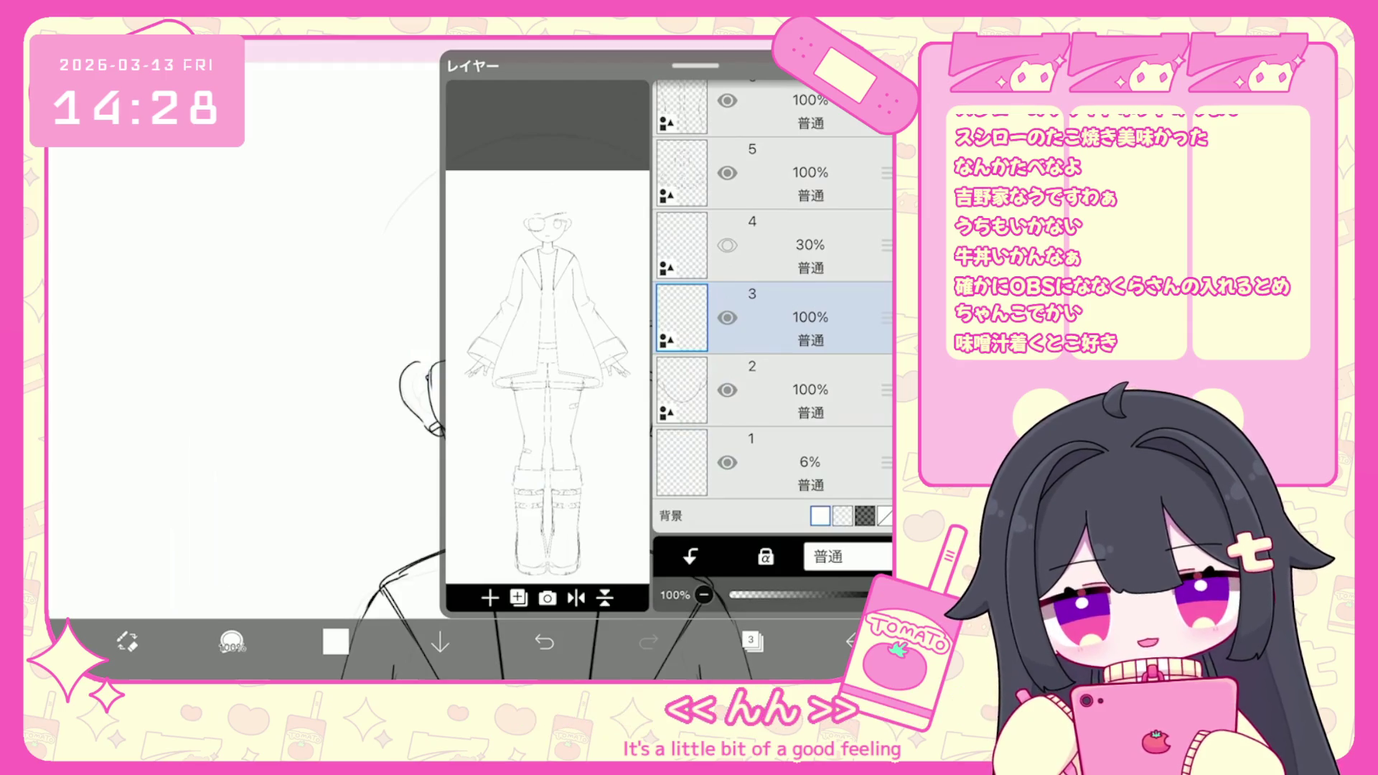
{"action": "left_click", "coordinate": [335, 641]}
{"action": "left_click", "coordinate": [471, 333]}
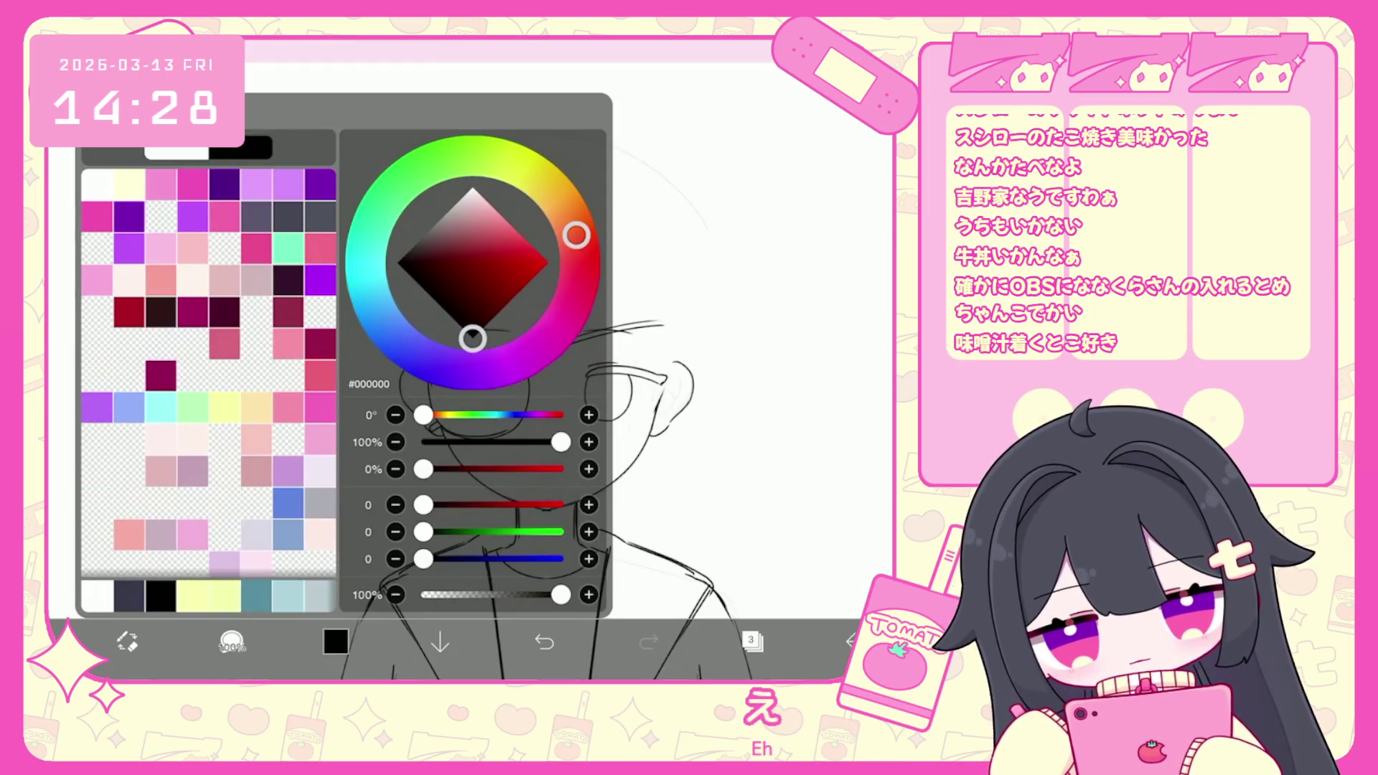
{"action": "left_click", "coordinate": [335, 641]}
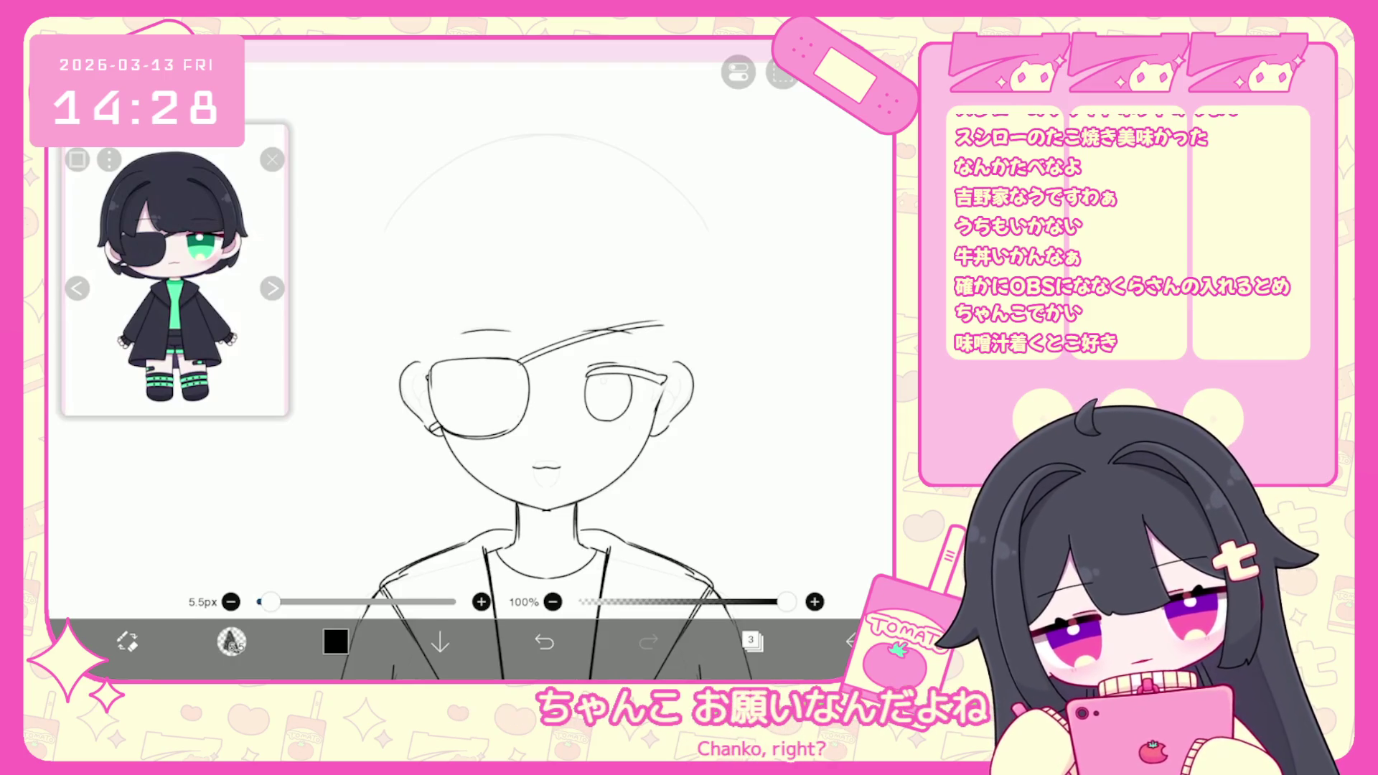
Try curved hair strands over the forehead, undoing the eye stroke and rejected strands.
{"action": "scroll", "coordinate": [524, 402], "scroll_direction": "down", "scroll_amount": 2}
{"action": "left_click", "coordinate": [544, 641]}
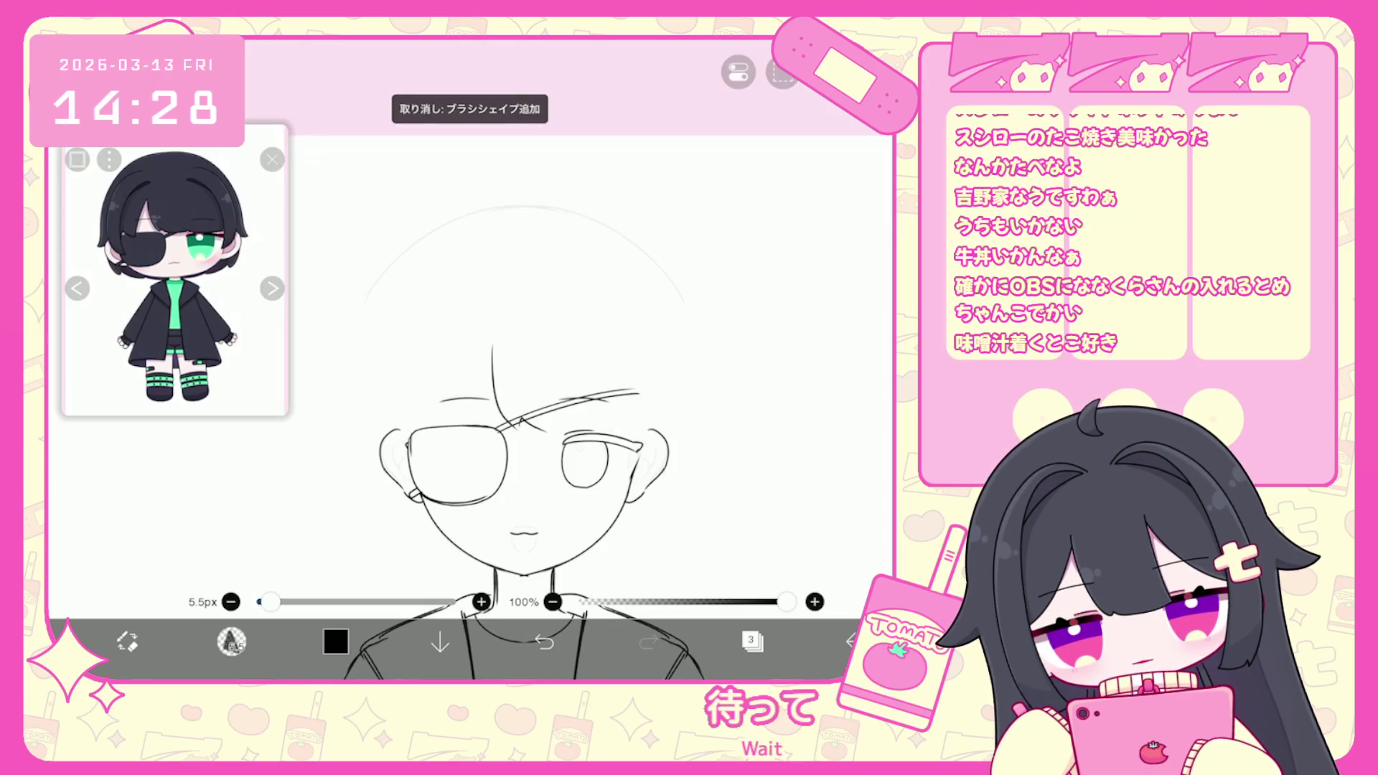
{"action": "left_click_drag", "start_coordinate": [571, 429], "coordinate": [586, 434]}
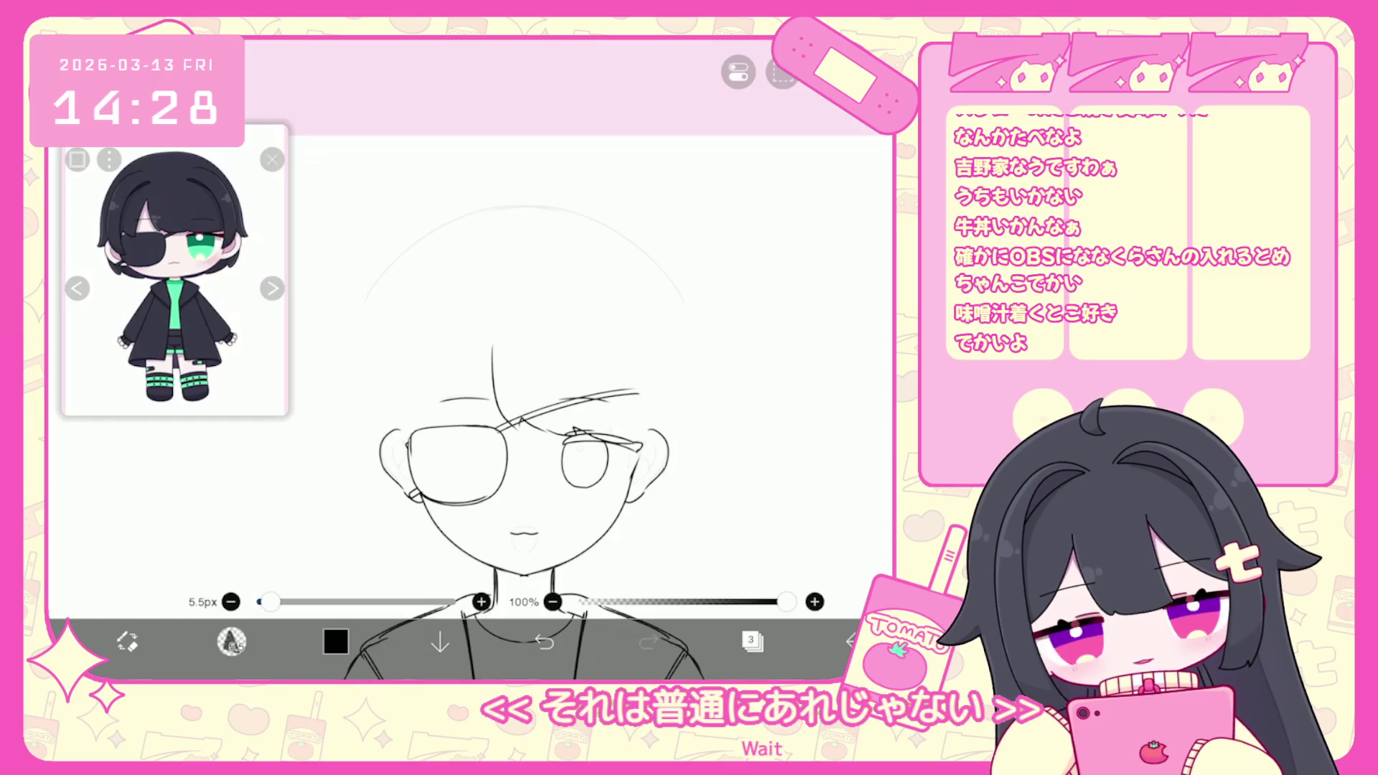
{"action": "left_click", "coordinate": [544, 641]}
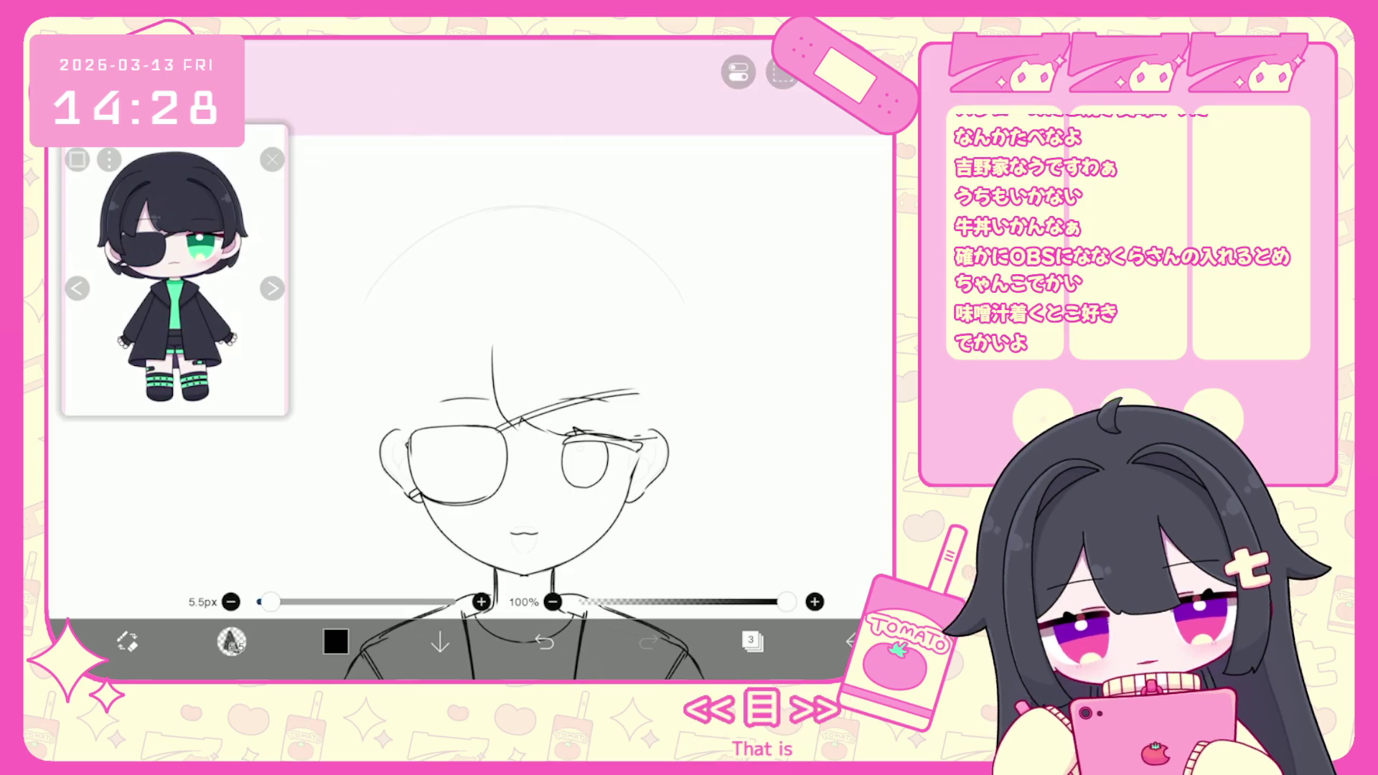
{"action": "left_click_drag", "start_coordinate": [493, 348], "coordinate": [446, 422]}
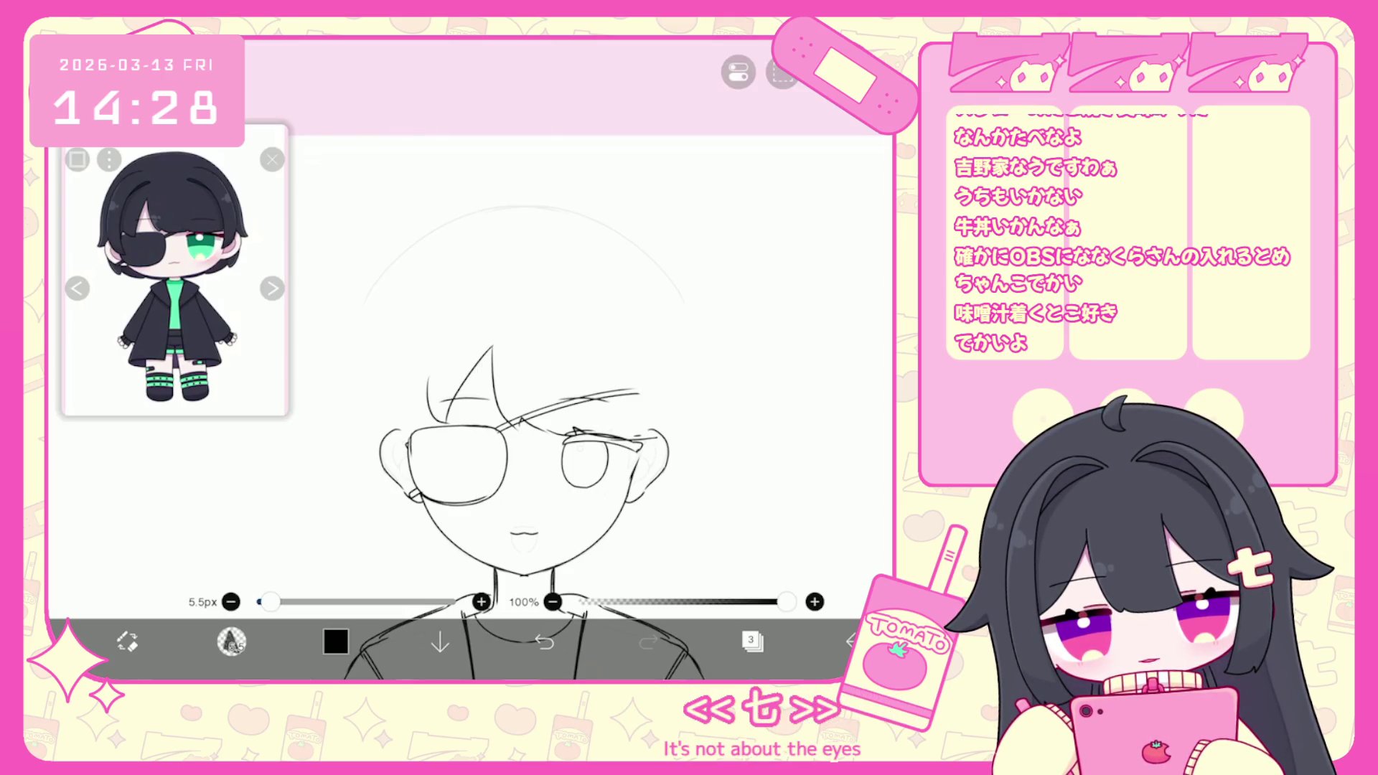
{"action": "left_click_drag", "start_coordinate": [490, 300], "coordinate": [402, 405]}
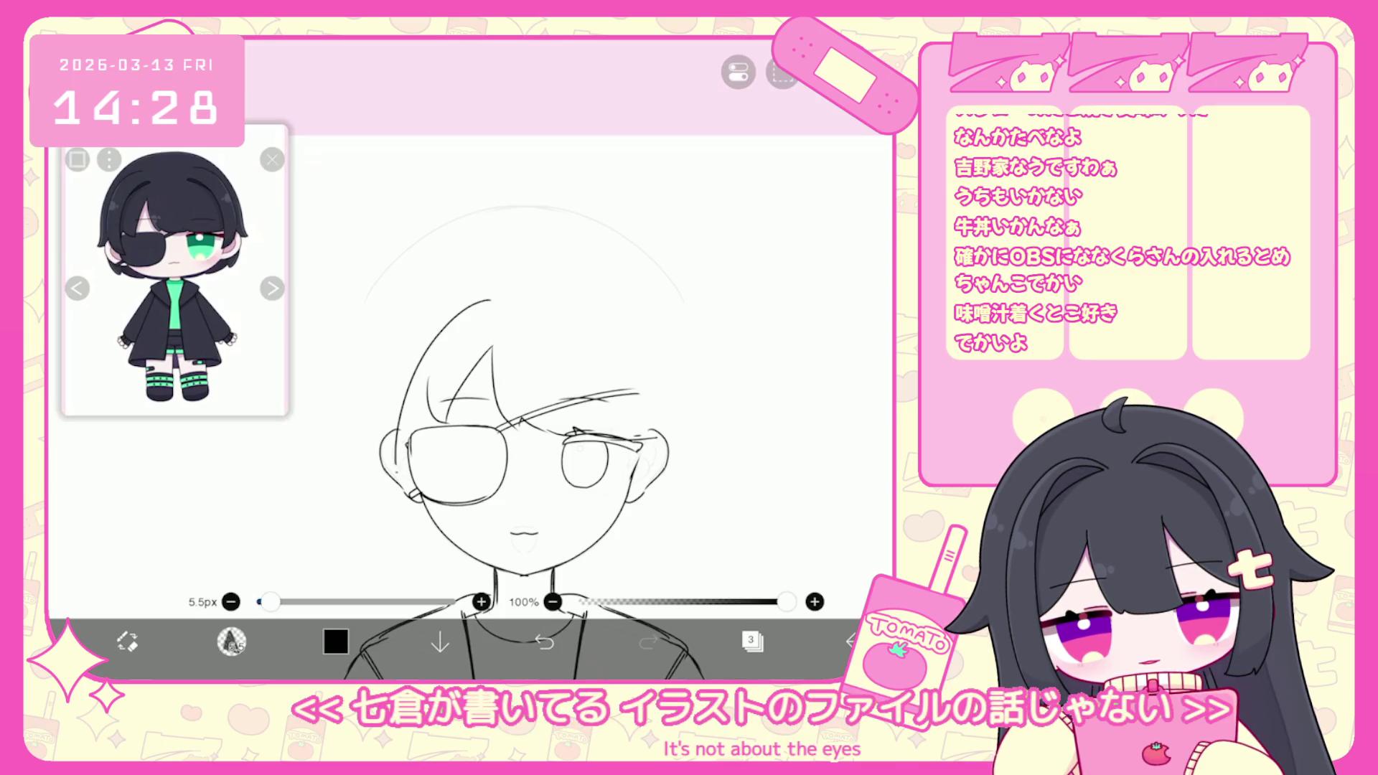
{"action": "left_click", "coordinate": [544, 641]}
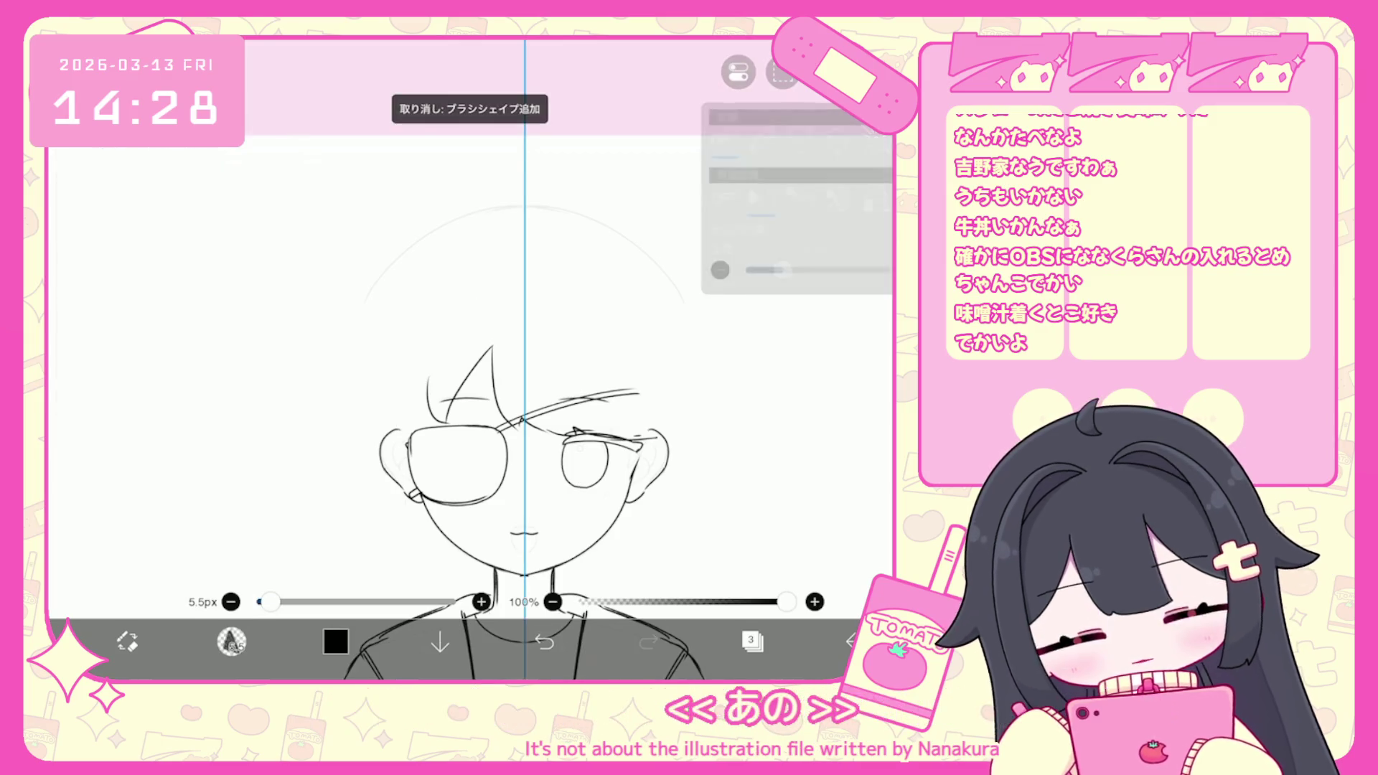
Draw a mirrored head outline, undo the rejected outline and ear strokes, and show the layers.
{"action": "left_click_drag", "start_coordinate": [513, 293], "coordinate": [410, 431]}
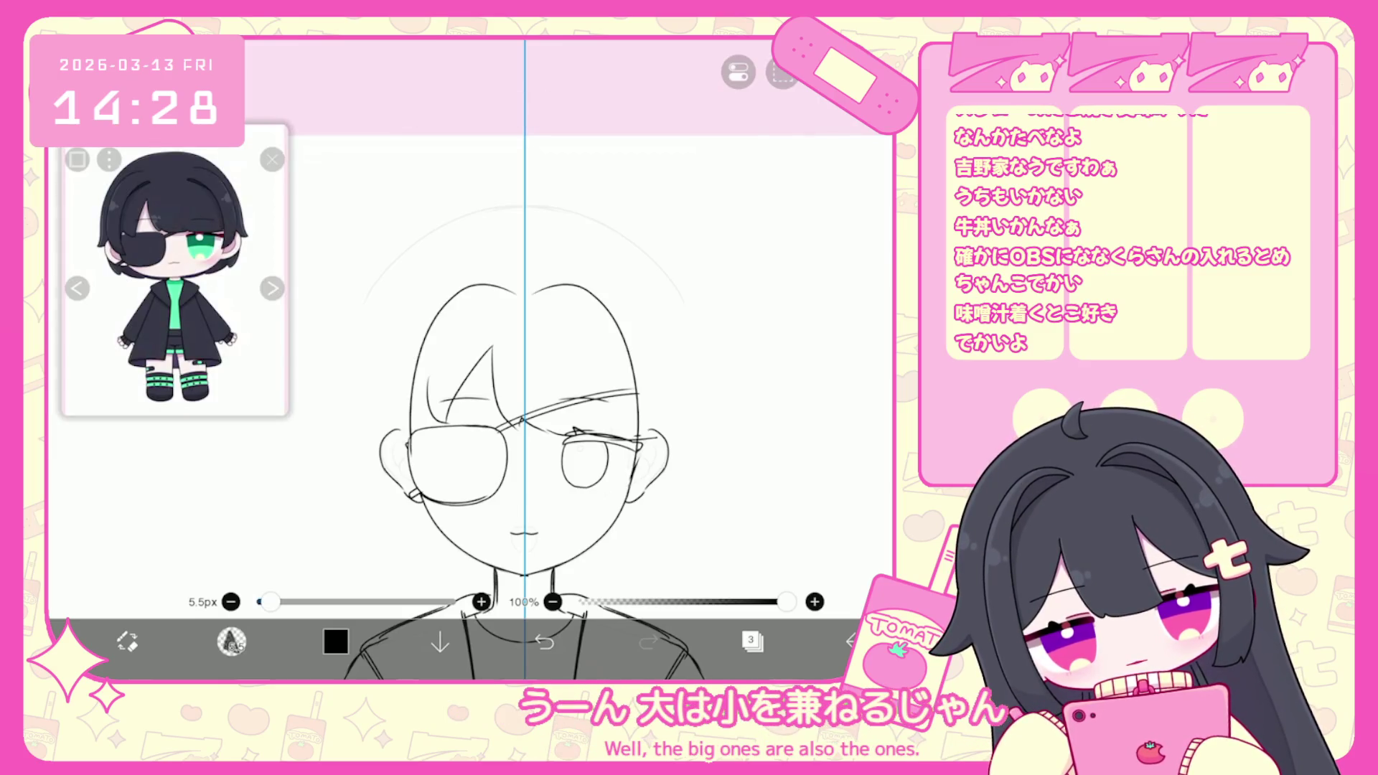
{"action": "left_click", "coordinate": [544, 641]}
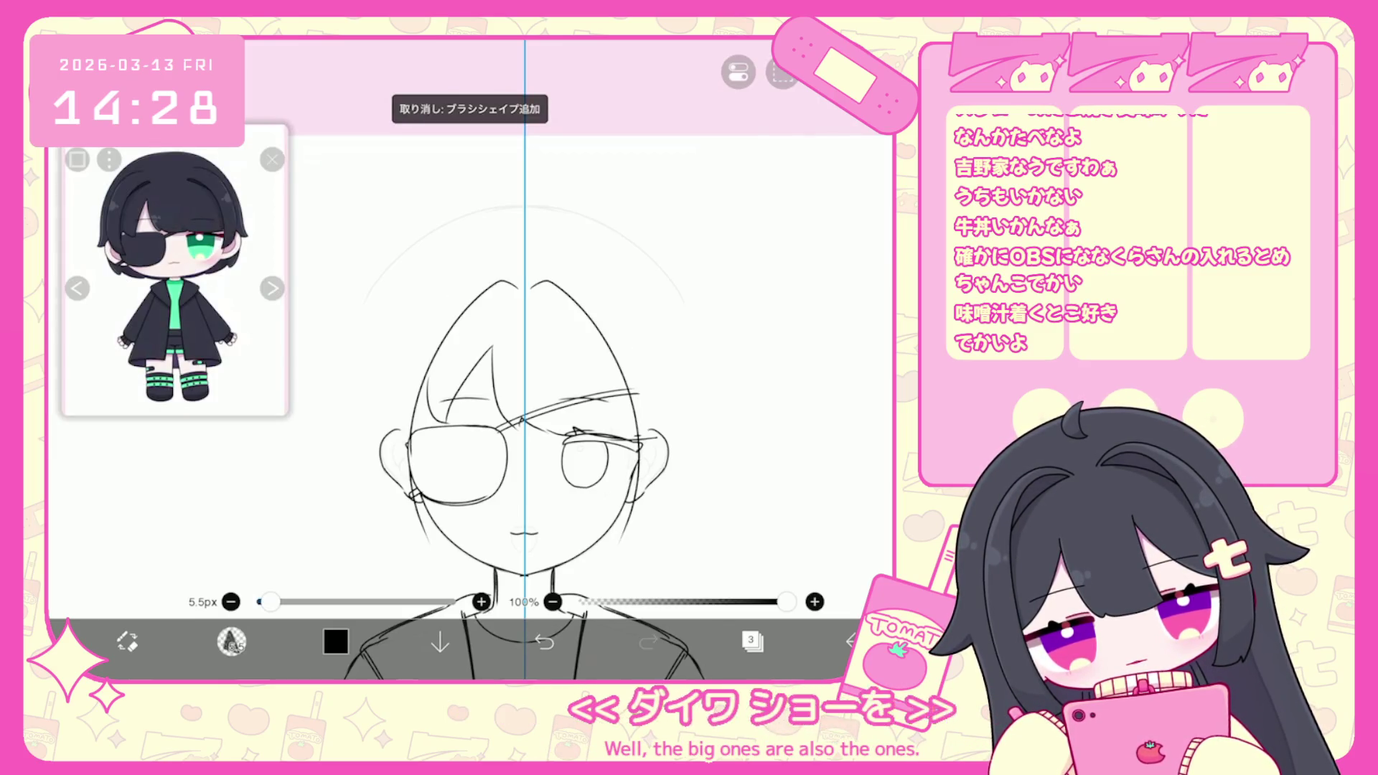
{"action": "left_click", "coordinate": [544, 641]}
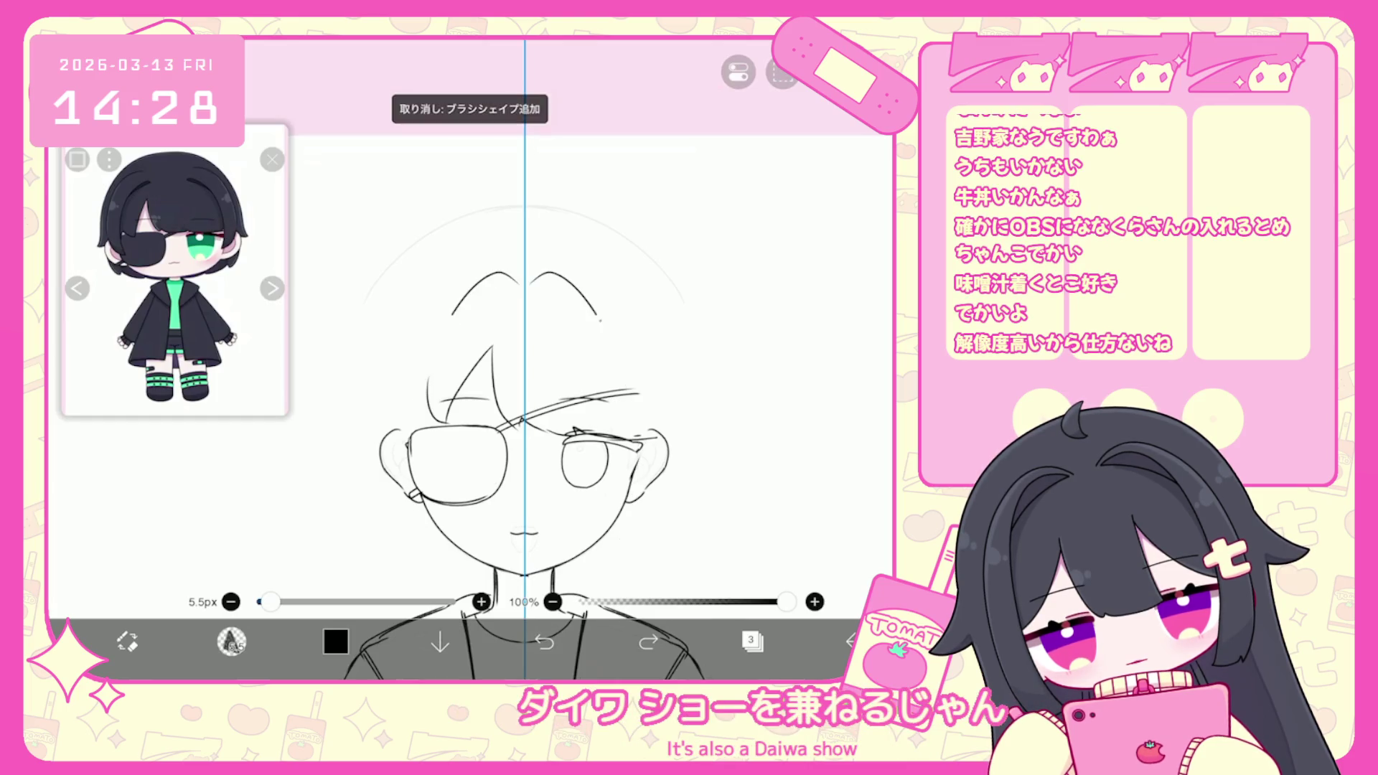
{"action": "left_click_drag", "start_coordinate": [525, 359], "coordinate": [515, 326]}
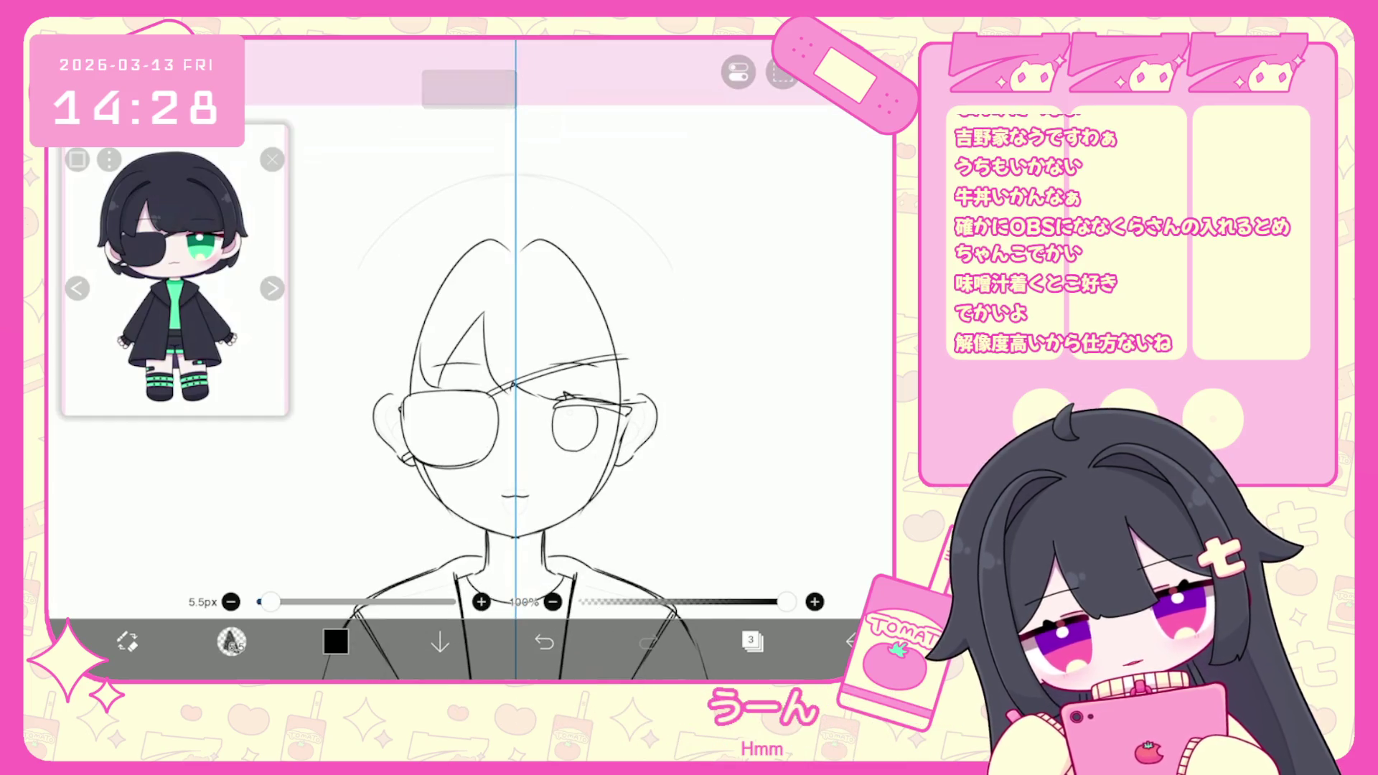
{"action": "left_click", "coordinate": [544, 640]}
{"action": "left_click", "coordinate": [544, 640]}
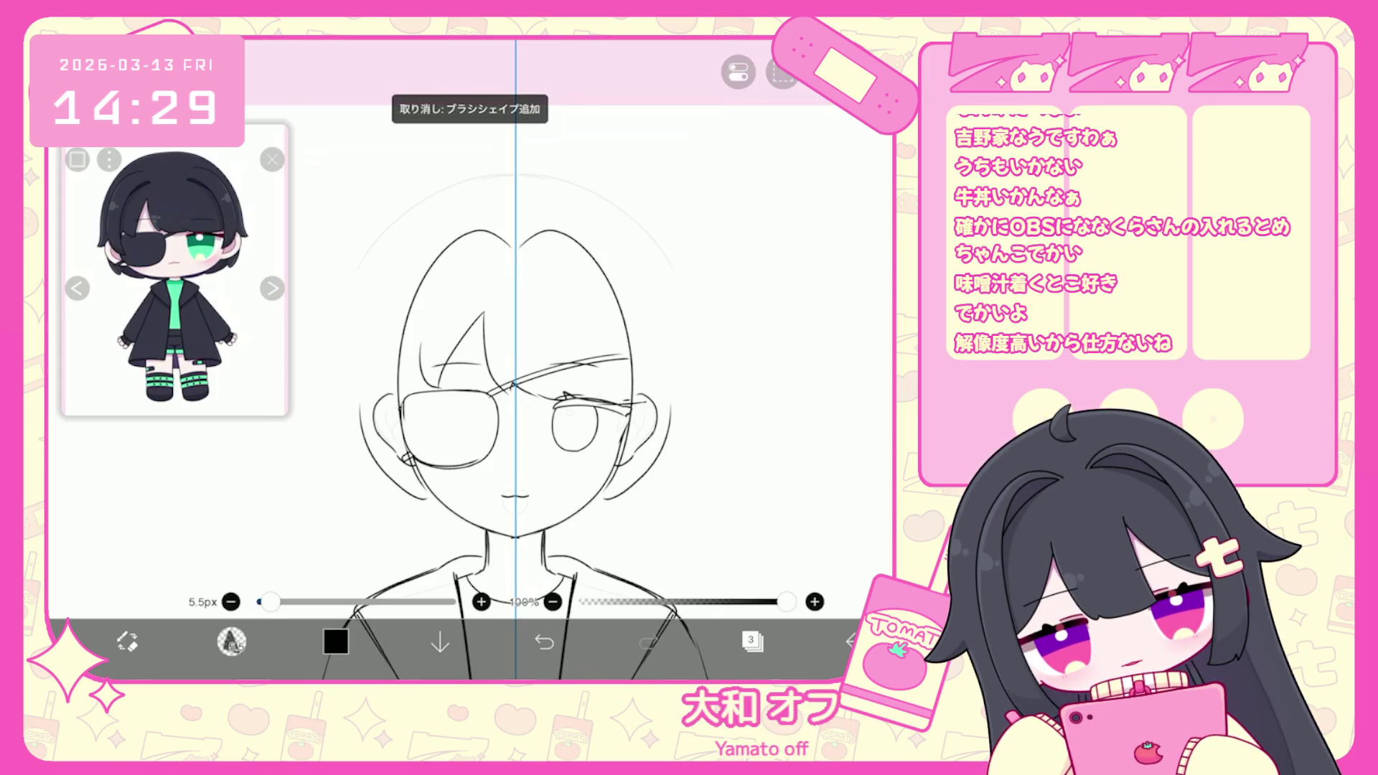
{"action": "left_click", "coordinate": [544, 641]}
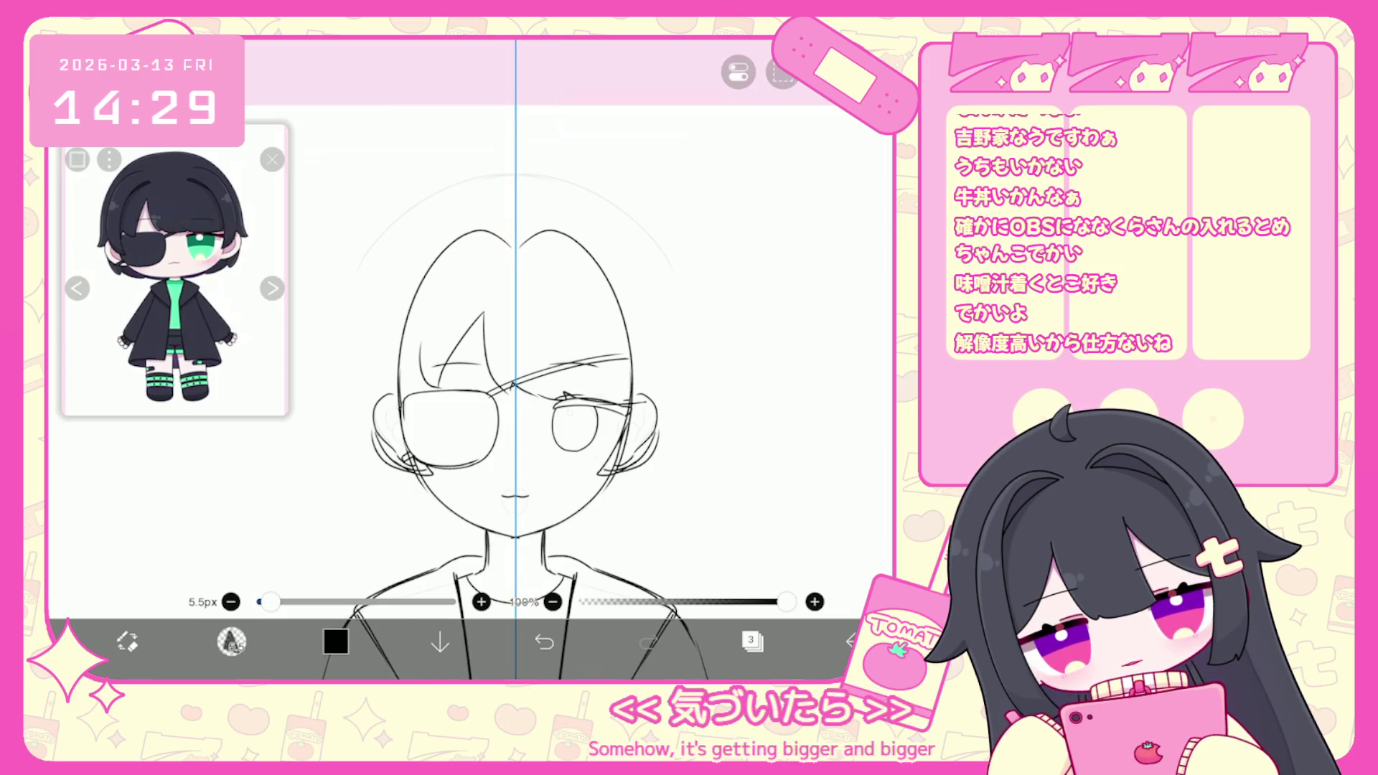
{"action": "left_click", "coordinate": [544, 641]}
{"action": "left_click", "coordinate": [752, 641]}
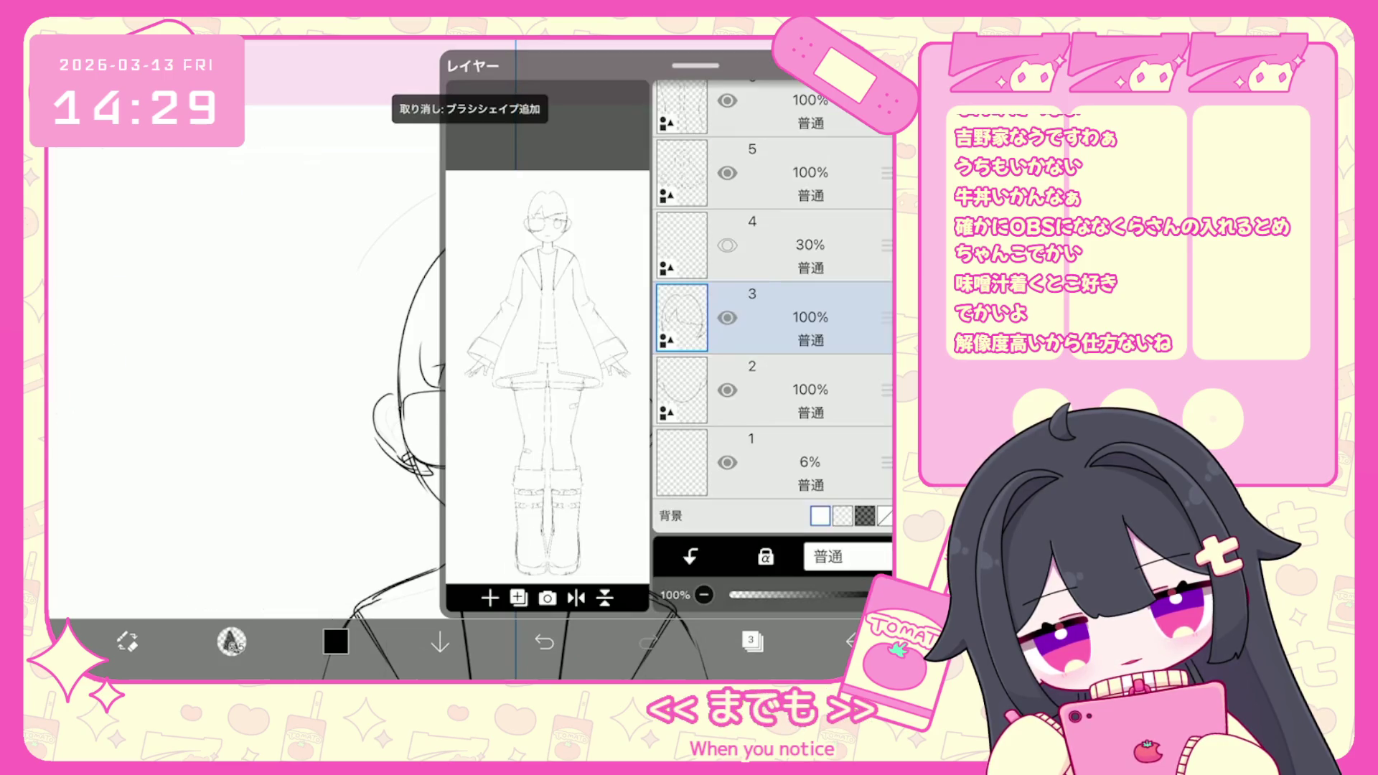
Close the layer list, dismiss the selection options, and undo the eye stroke and old outline.
{"action": "left_click", "coordinate": [752, 641]}
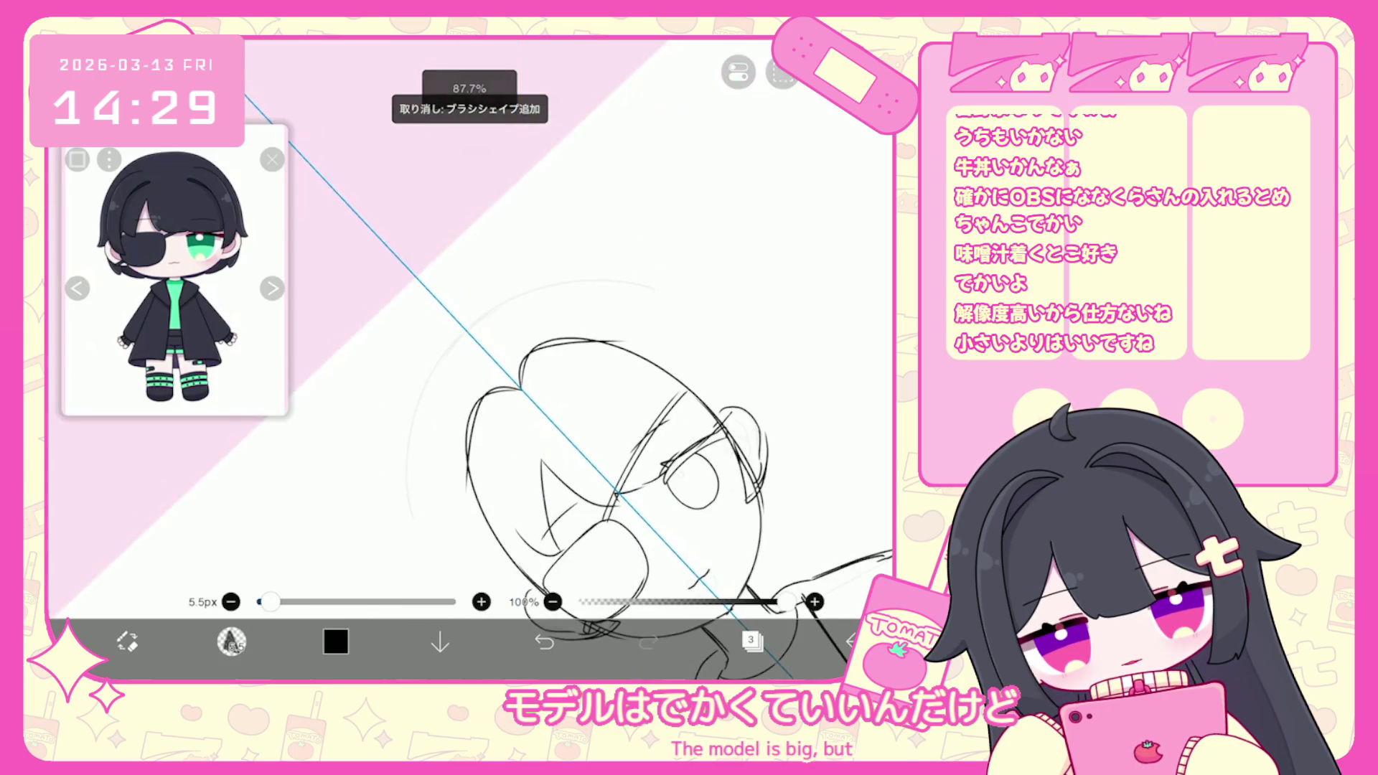
{"action": "left_click", "coordinate": [782, 71]}
{"action": "left_click", "coordinate": [431, 359]}
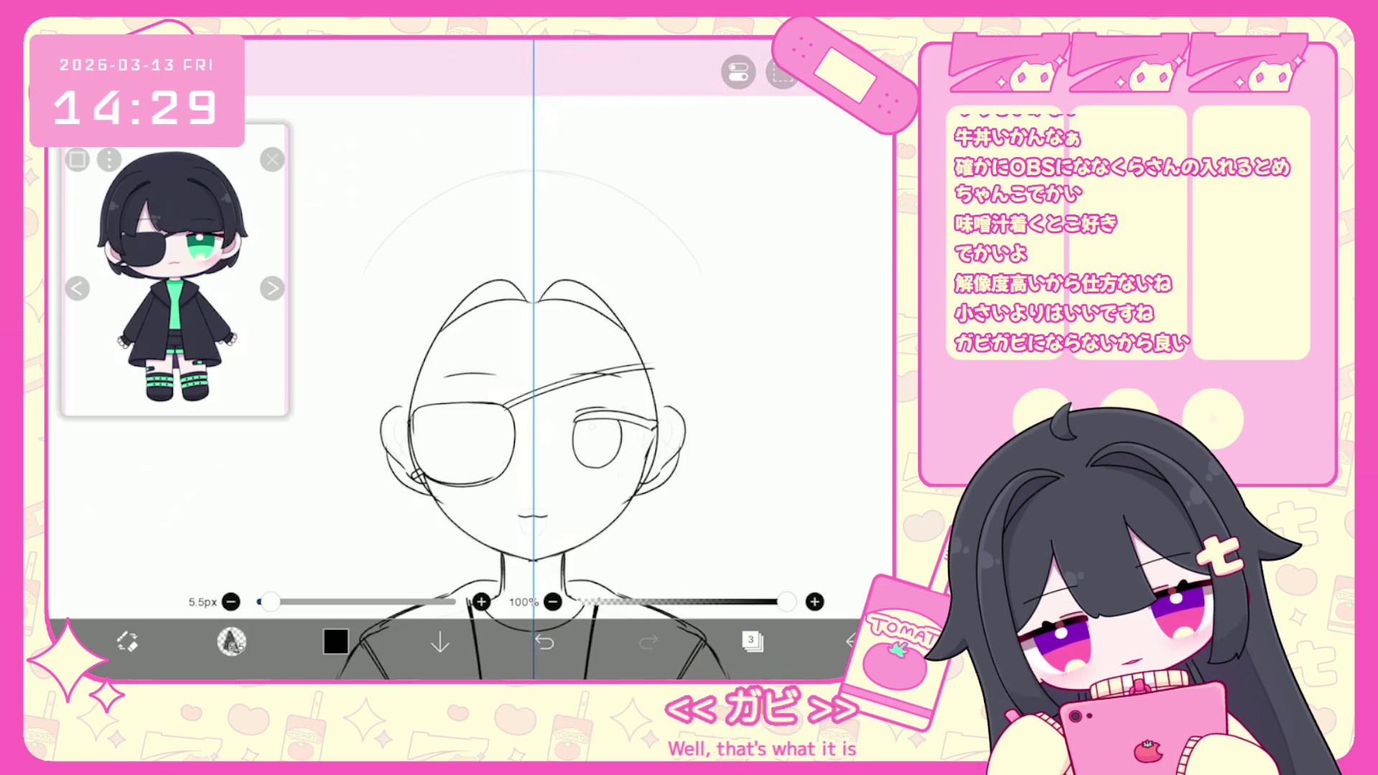
{"action": "left_click", "coordinate": [544, 641]}
{"action": "left_click", "coordinate": [544, 641]}
Redraw the mirrored hair outline as pointed, rounder, then taller, keeping the final stroke.
{"action": "left_click_drag", "start_coordinate": [538, 294], "coordinate": [650, 499]}
{"action": "left_click", "coordinate": [544, 640]}
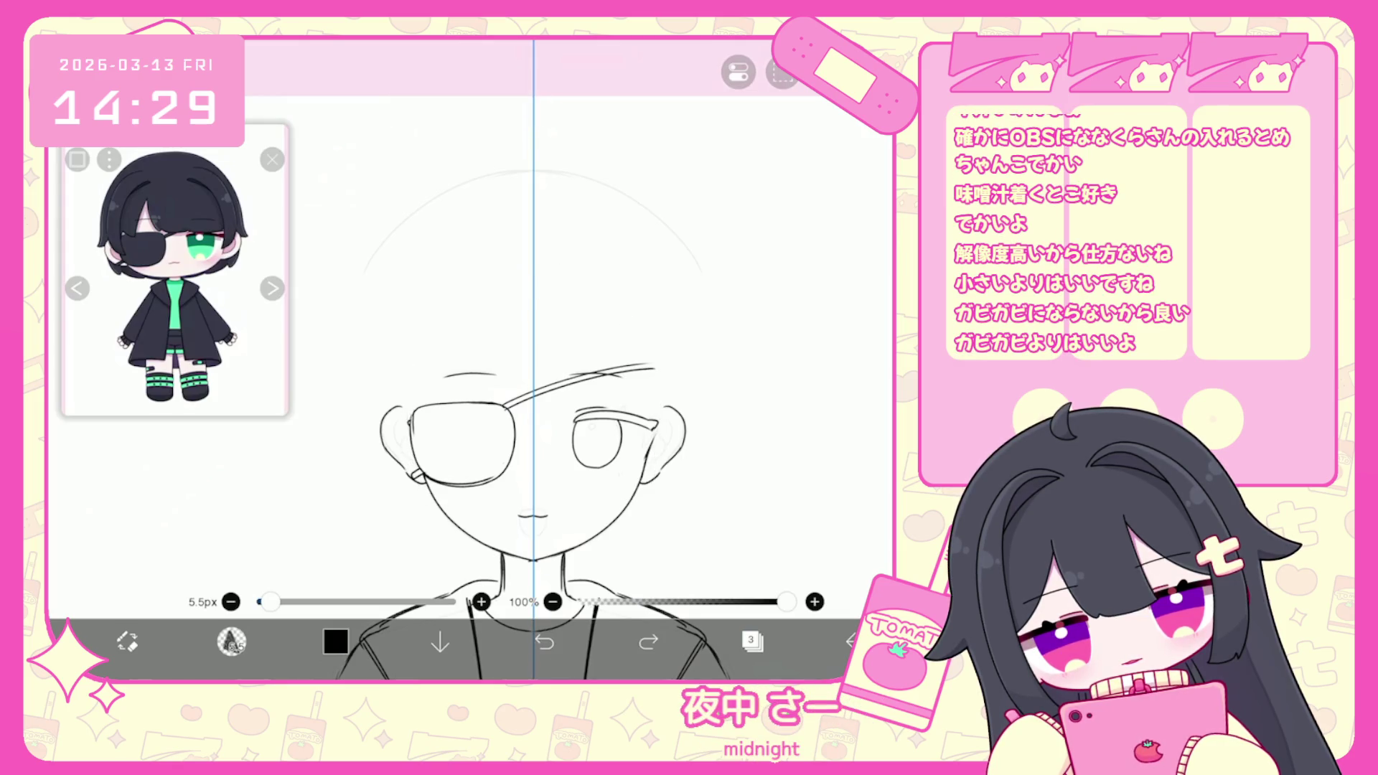
{"action": "left_click_drag", "start_coordinate": [529, 273], "coordinate": [431, 474]}
{"action": "left_click", "coordinate": [544, 641]}
{"action": "left_click_drag", "start_coordinate": [531, 248], "coordinate": [413, 430]}
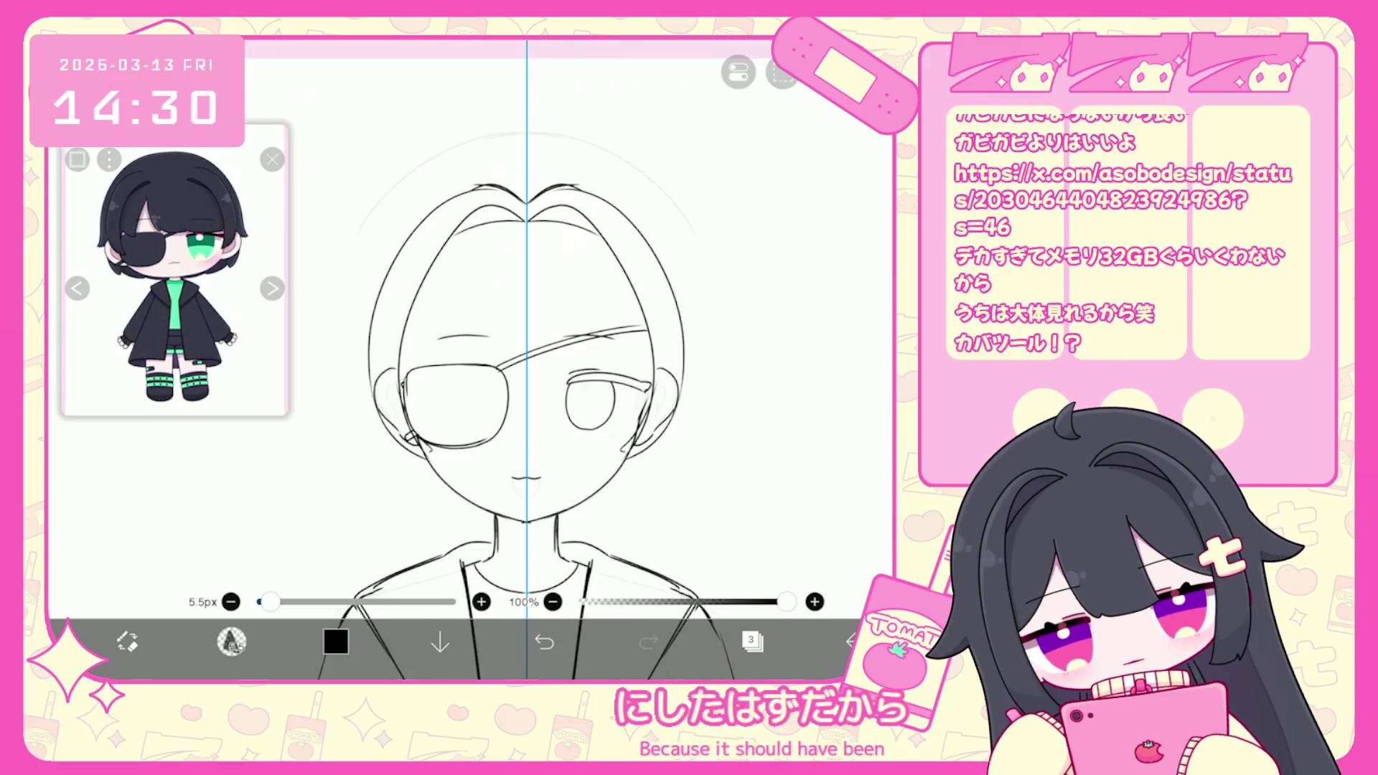
{"action": "key", "text": "ctrl+z"}
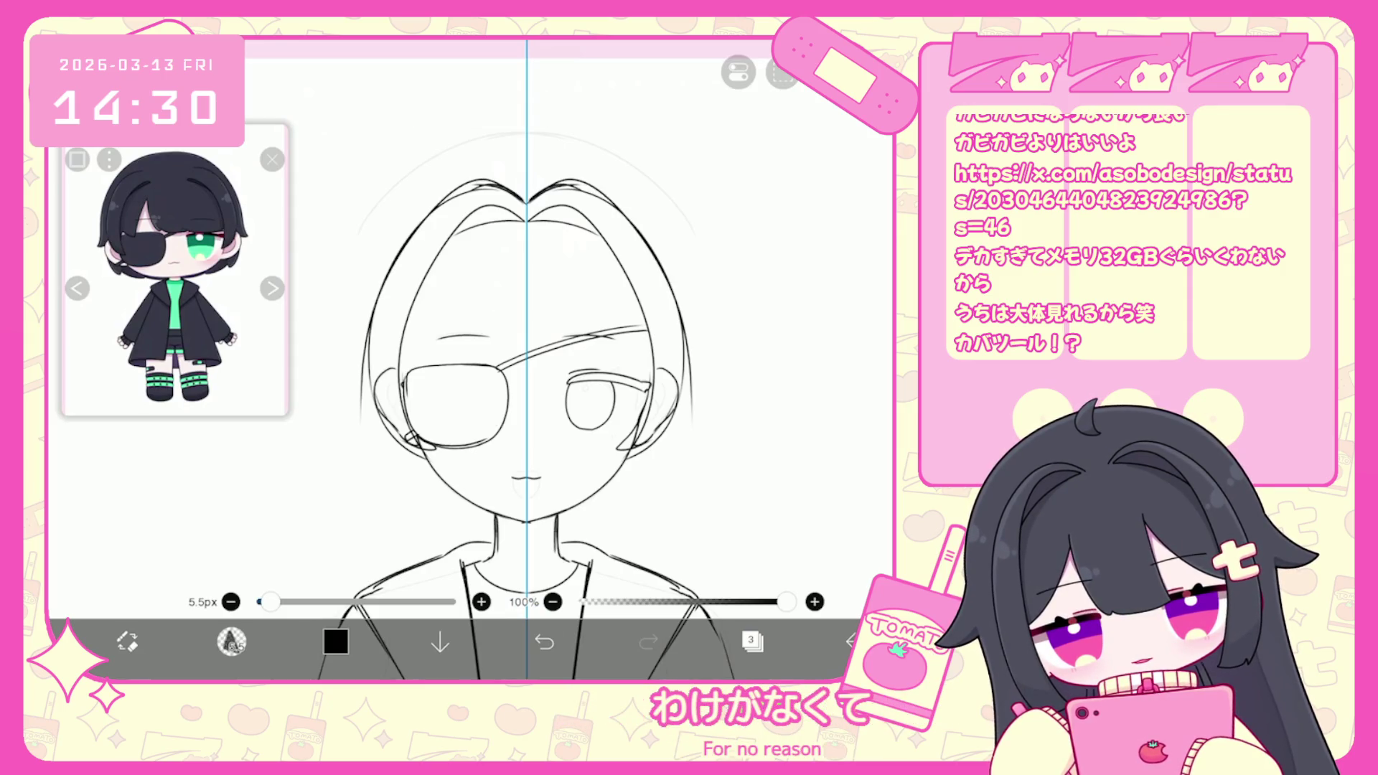
{"action": "left_click", "coordinate": [751, 641]}
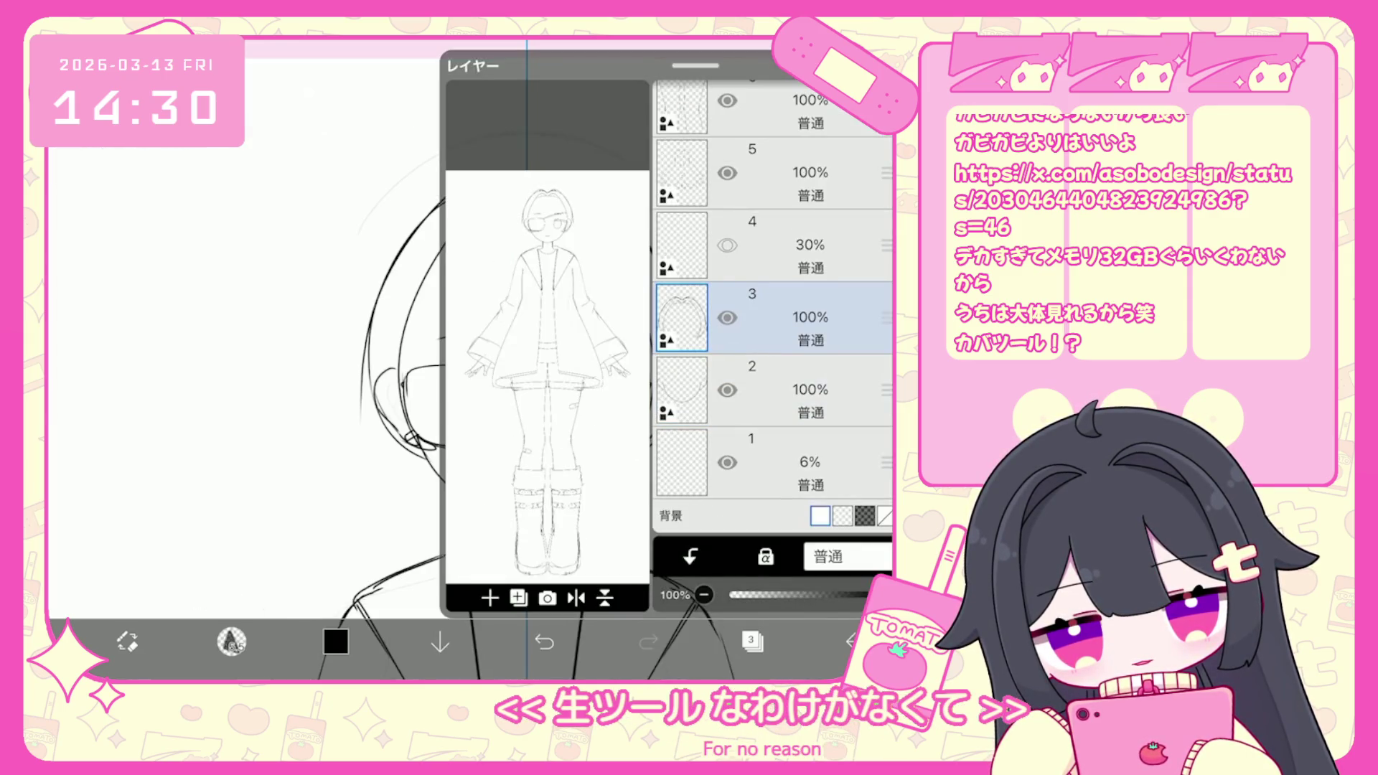
Add a new blank layer for the bangs.
{"action": "scroll", "coordinate": [773, 306], "scroll_direction": "up", "scroll_amount": 2}
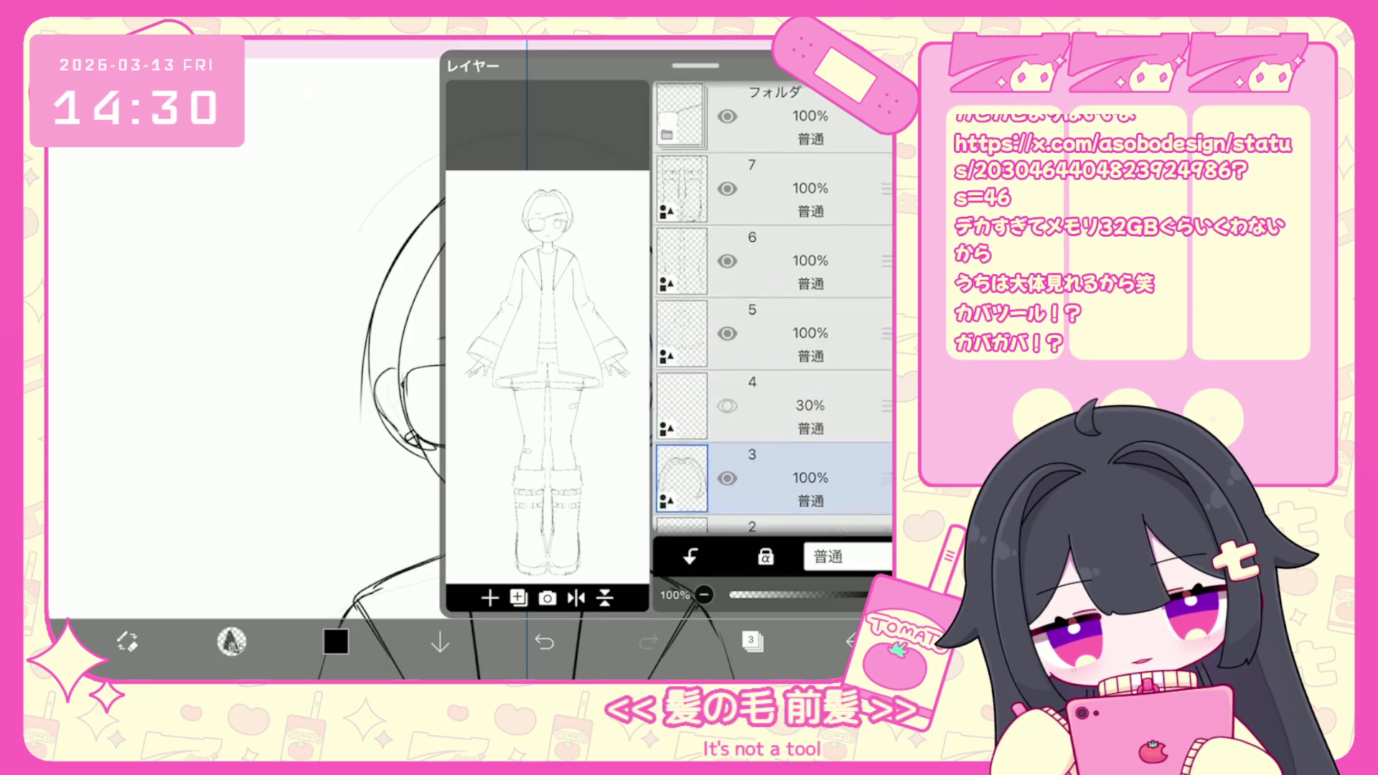
{"action": "scroll", "coordinate": [773, 306], "scroll_direction": "down", "scroll_amount": 2}
{"action": "left_click", "coordinate": [518, 598]}
{"action": "left_click", "coordinate": [518, 467]}
{"action": "left_click", "coordinate": [751, 641]}
Draw bang strokes across the forehead, undoing bad ones, and rotate the view upright.
{"action": "left_click", "coordinate": [737, 71]}
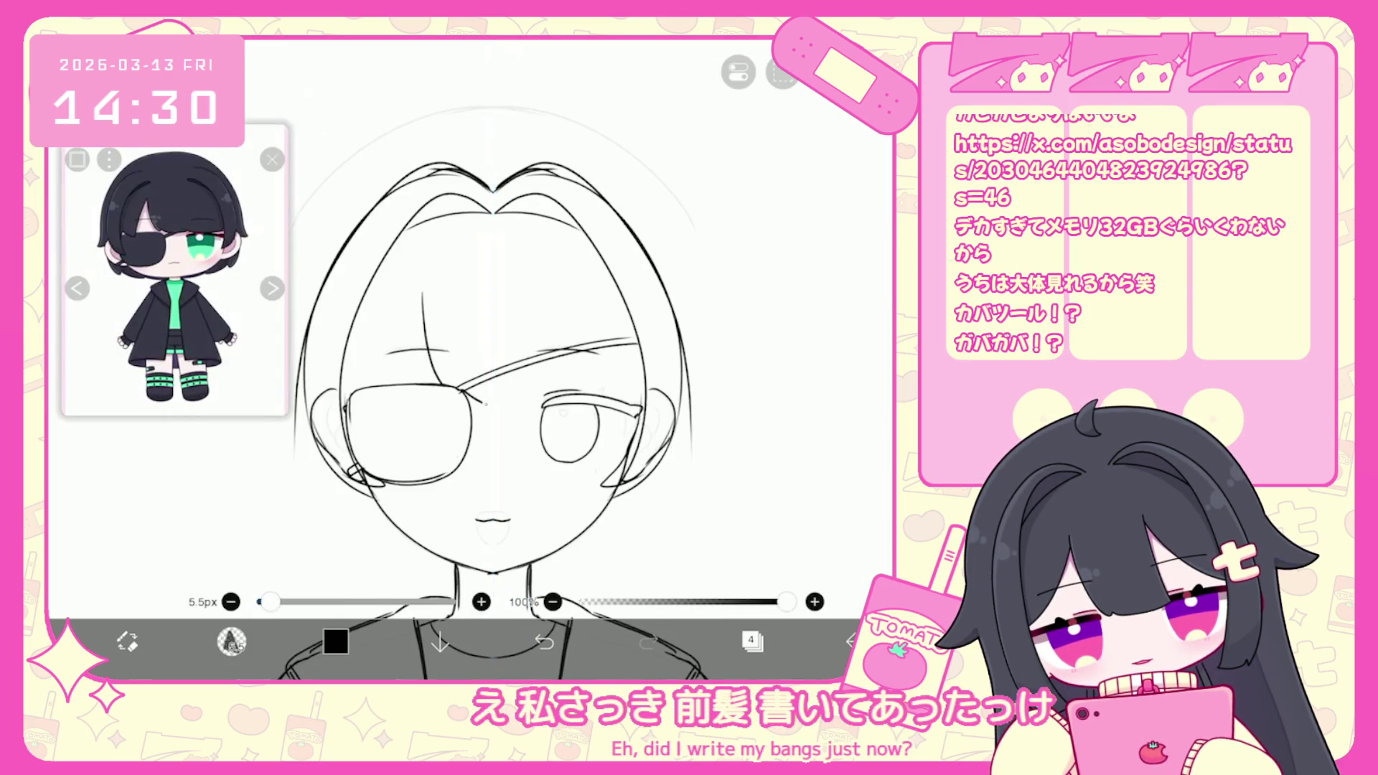
{"action": "key", "text": "ctrl+z"}
{"action": "mouse_move", "coordinate": [441, 307]}
{"action": "left_mouse_down"}
{"action": "mouse_move", "coordinate": [452, 375]}
{"action": "mouse_move", "coordinate": [467, 381]}
{"action": "left_mouse_up"}
{"action": "key", "text": "ctrl+z"}
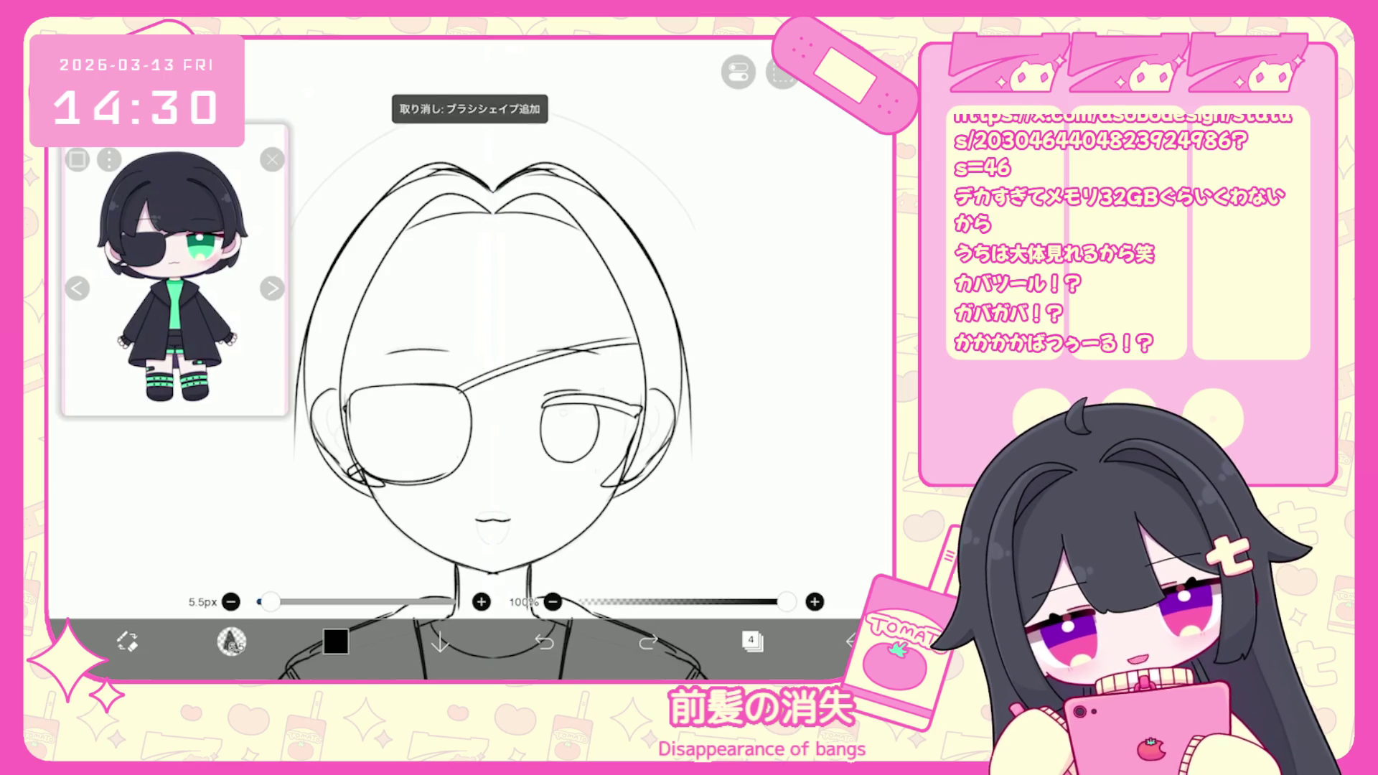
{"action": "scroll", "coordinate": [479, 402], "scroll_direction": "up", "scroll_amount": 2}
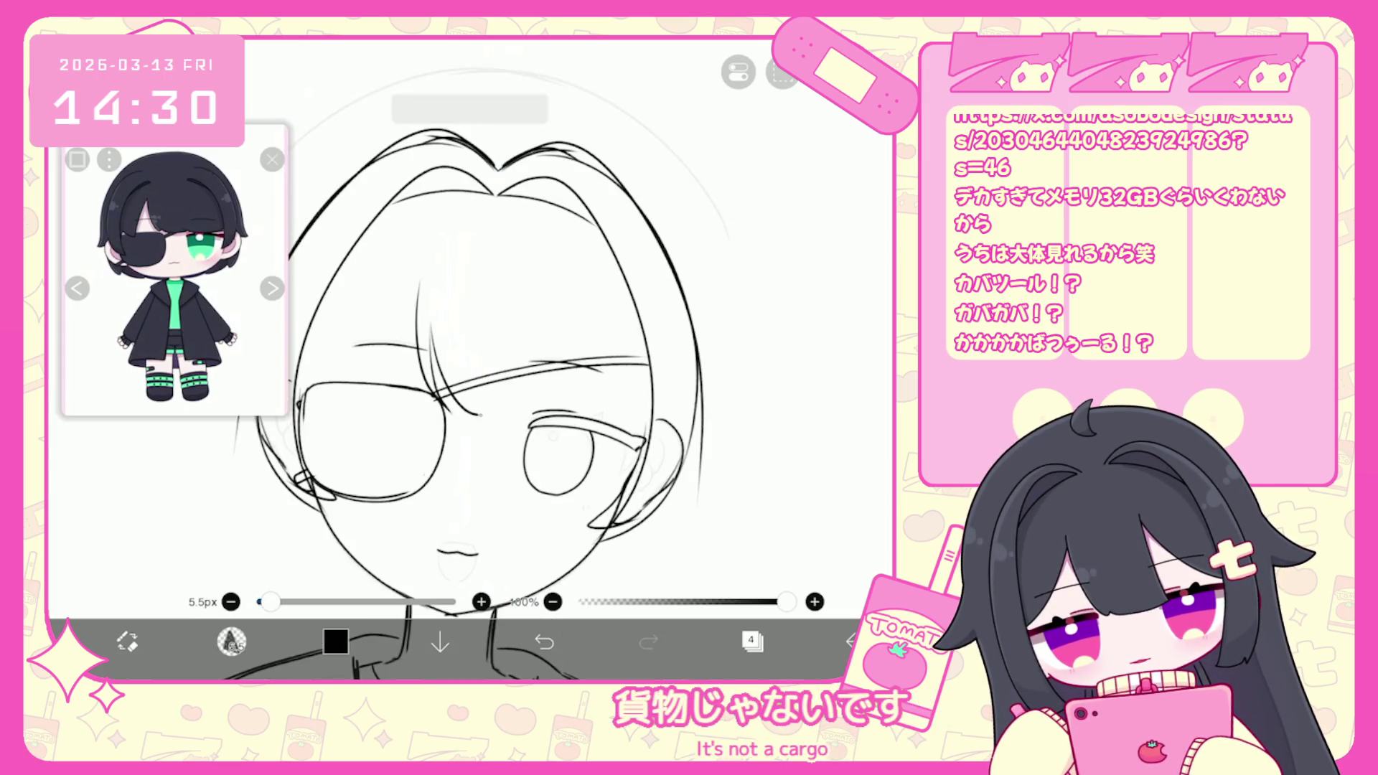
{"action": "key", "text": "ctrl+z"}
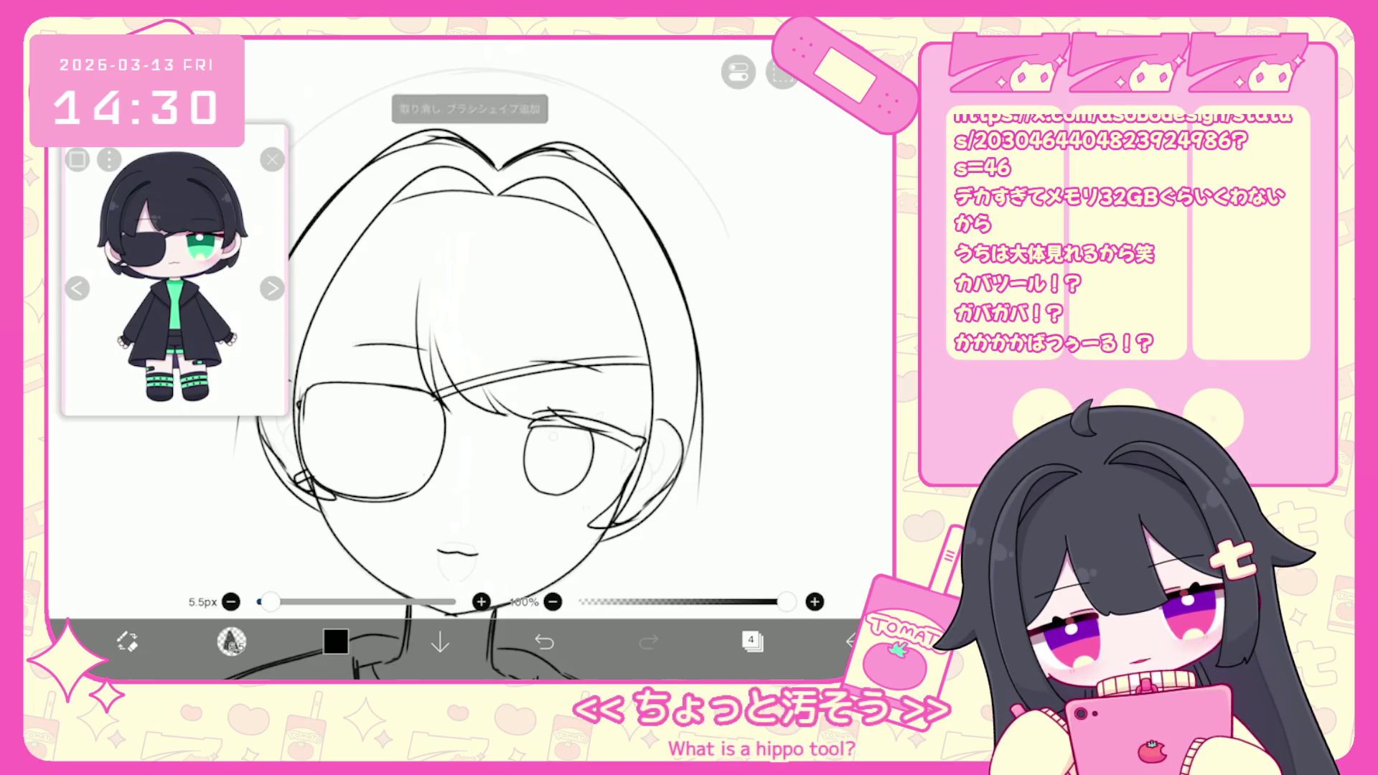
{"action": "left_click", "coordinate": [544, 640]}
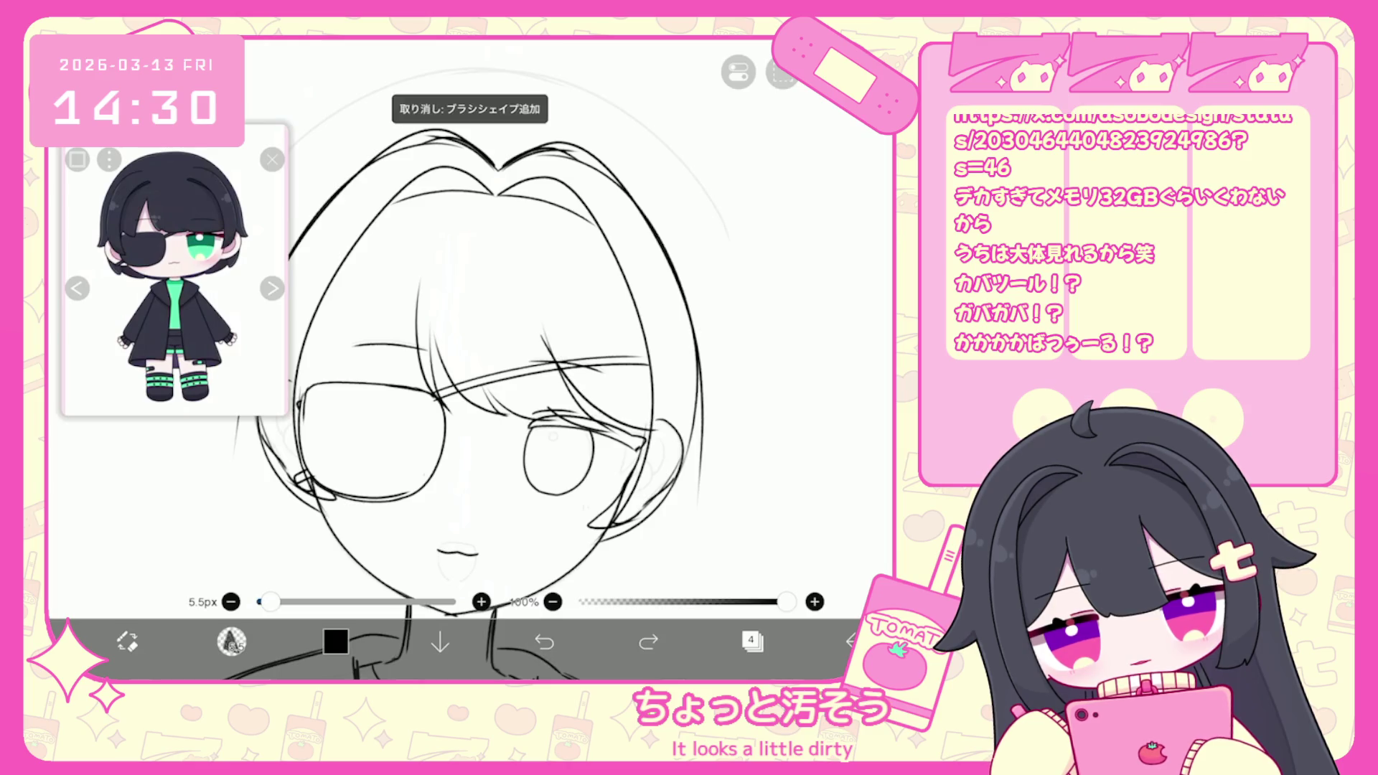
{"action": "left_click_drag", "start_coordinate": [495, 358], "coordinate": [553, 373]}
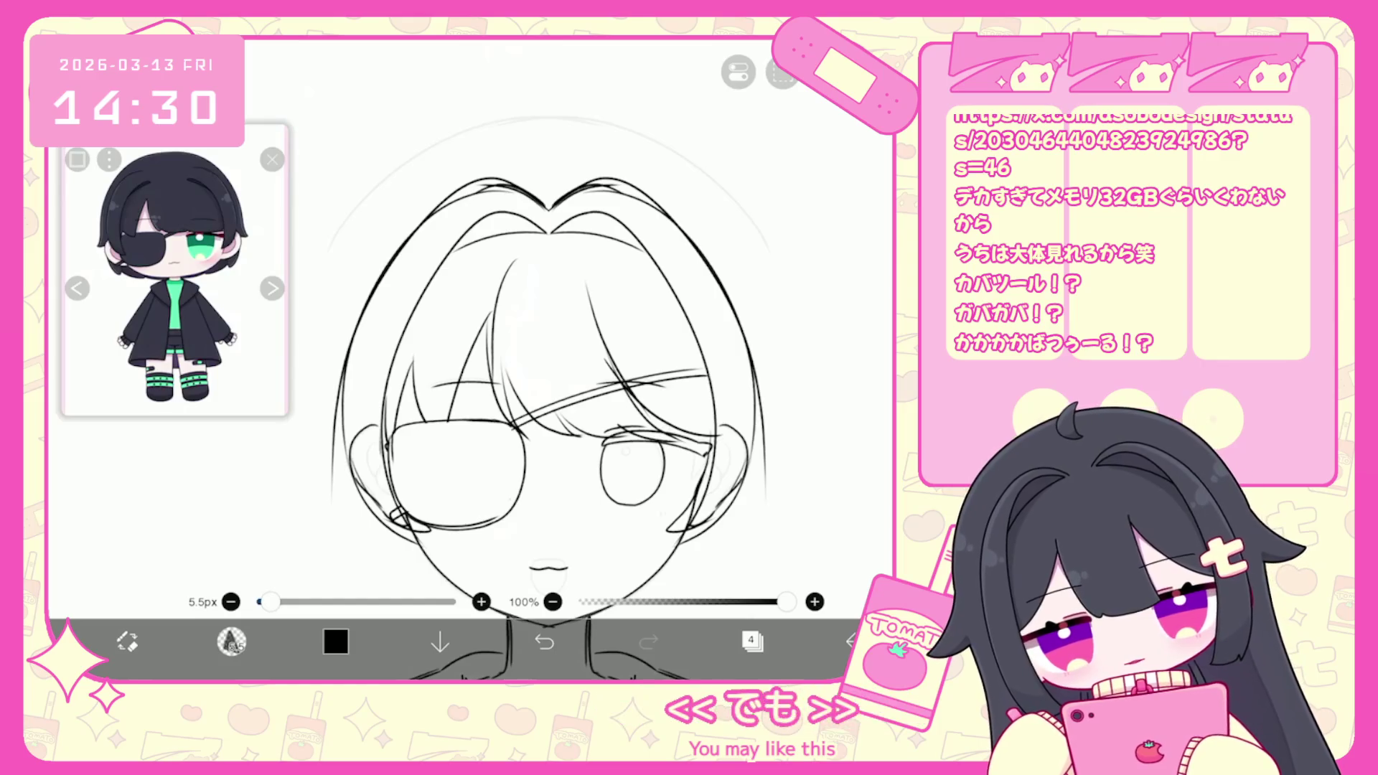
Make layer 3 the working layer again.
{"action": "left_click", "coordinate": [752, 640]}
{"action": "left_click", "coordinate": [775, 352]}
{"action": "left_click", "coordinate": [752, 641]}
{"action": "scroll", "coordinate": [546, 358], "scroll_direction": "down", "scroll_amount": 3}
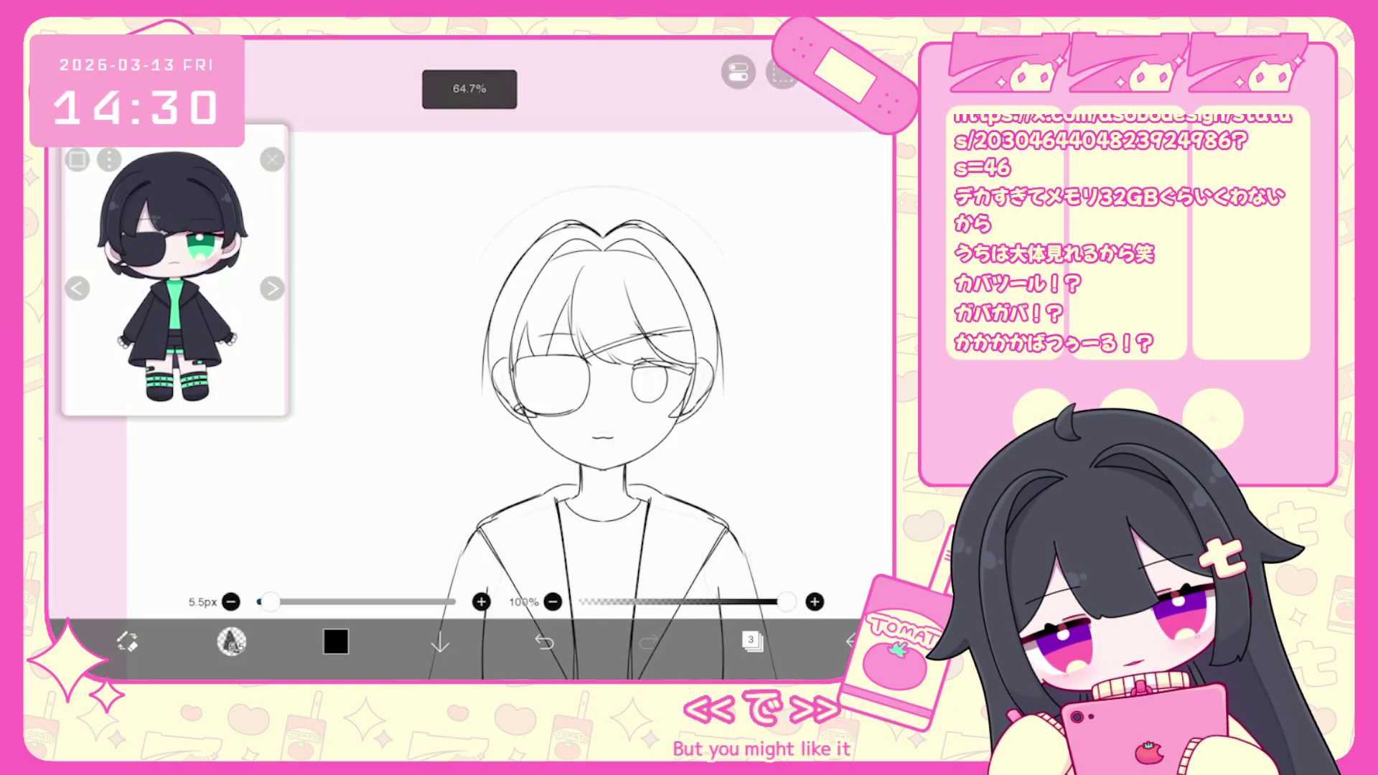
Turn on the mirror symmetry guide and undo the large outer hair outline stroke.
{"action": "left_click", "coordinate": [783, 72]}
{"action": "left_click", "coordinate": [832, 138]}
{"action": "left_click", "coordinate": [782, 71]}
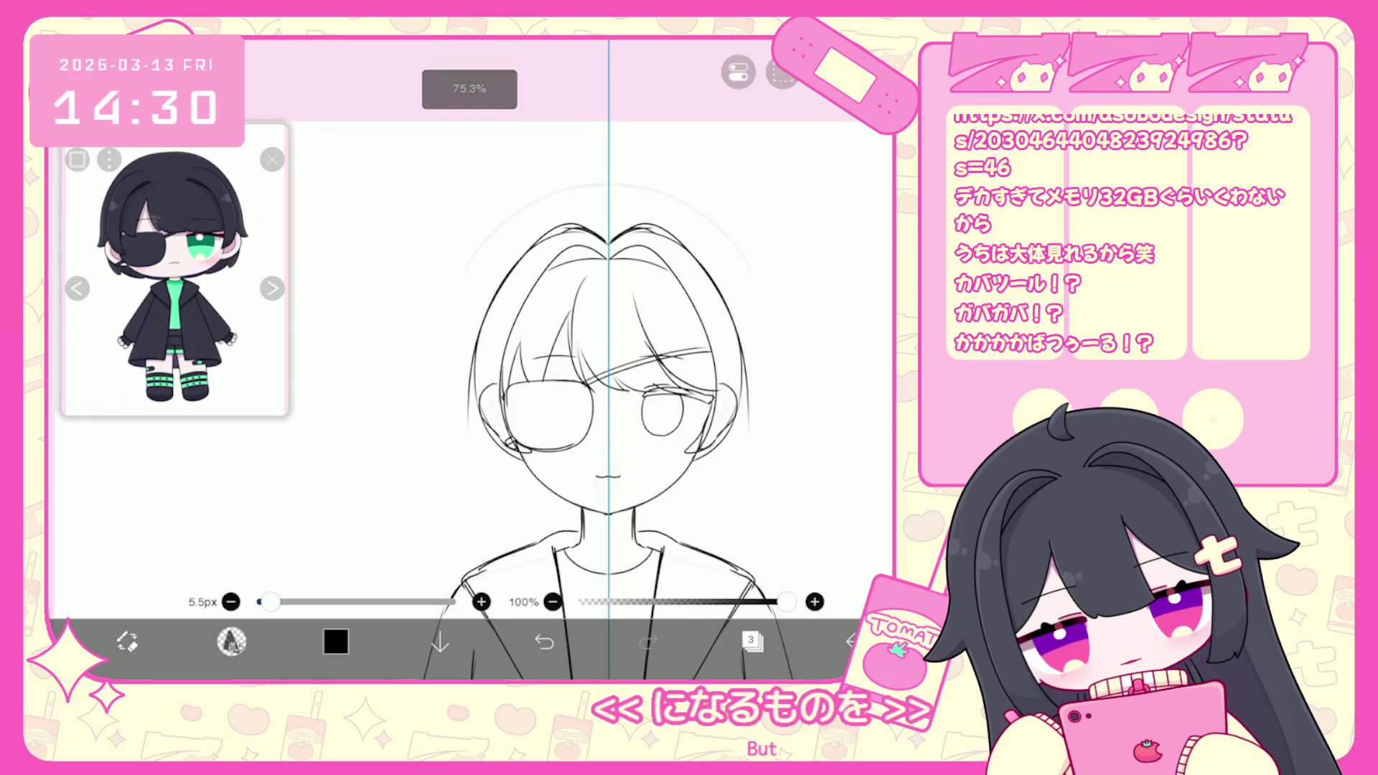
{"action": "key", "text": "ctrl+z"}
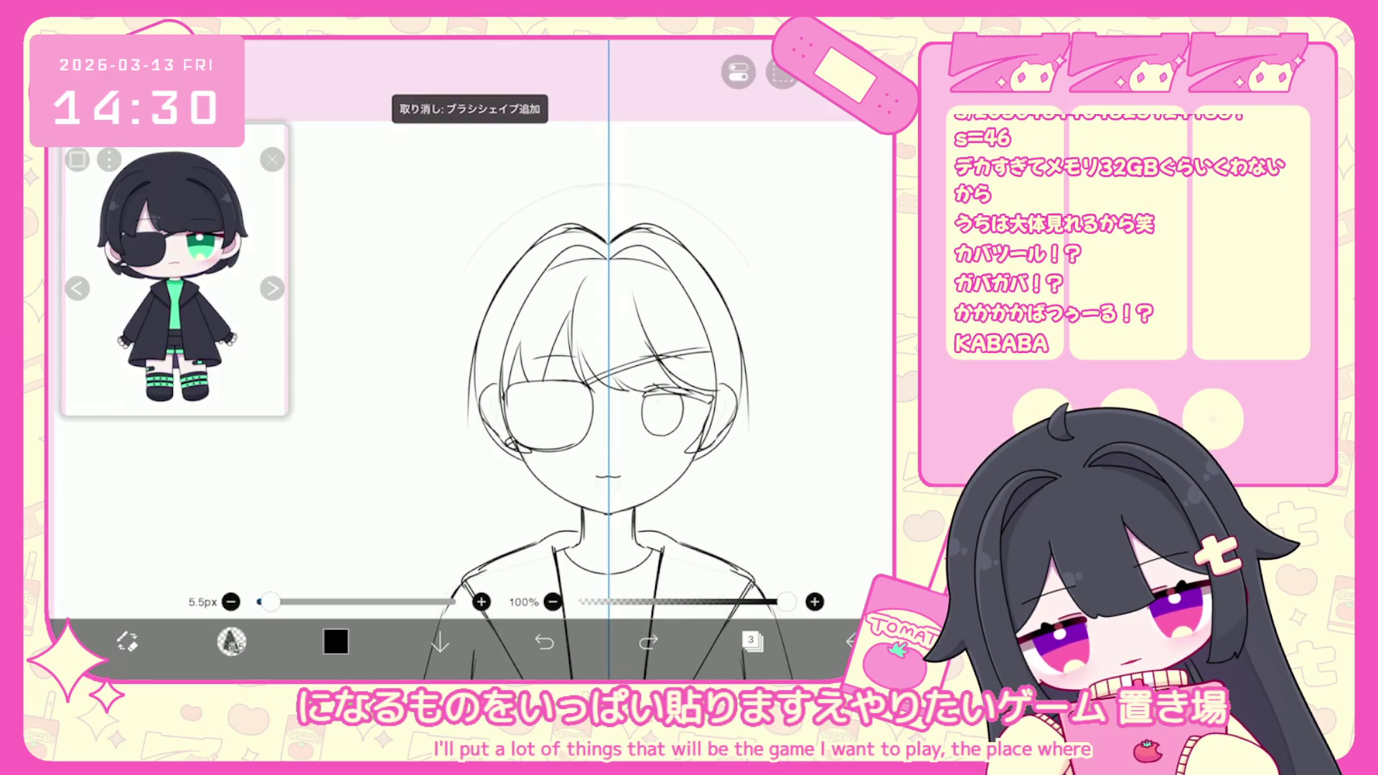
{"action": "left_click", "coordinate": [648, 640]}
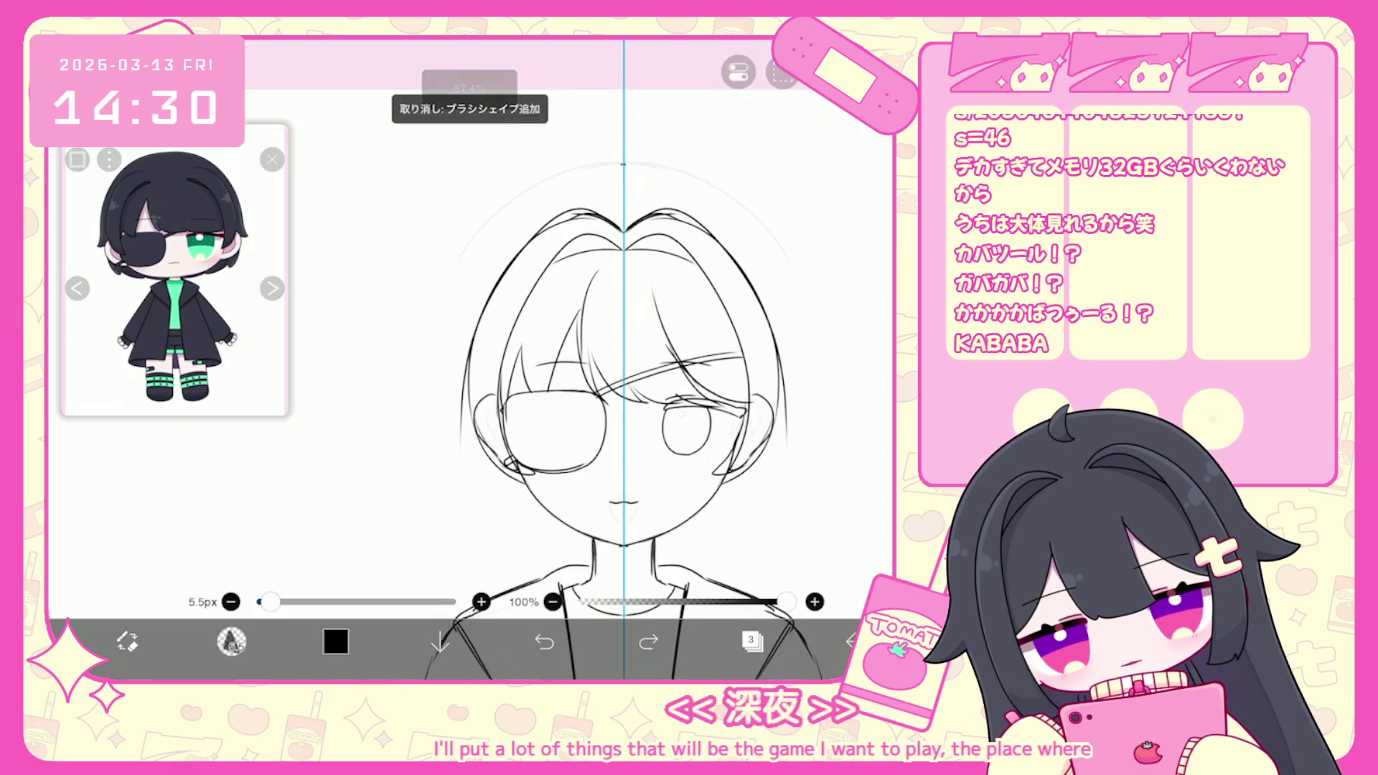
{"action": "left_click", "coordinate": [544, 640]}
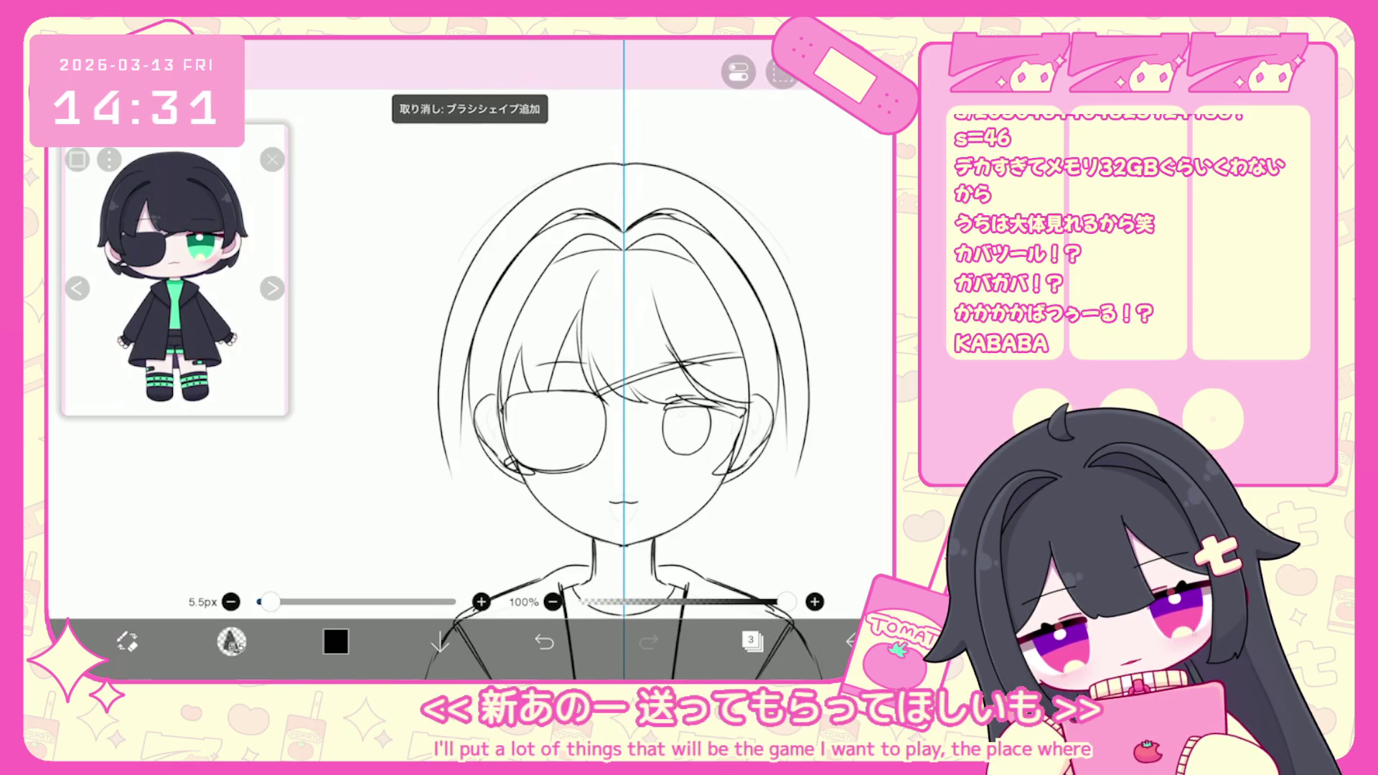
Try a large outer hair arc and short edge strokes, undoing and redoing them.
{"action": "left_click_drag", "start_coordinate": [418, 445], "coordinate": [829, 445]}
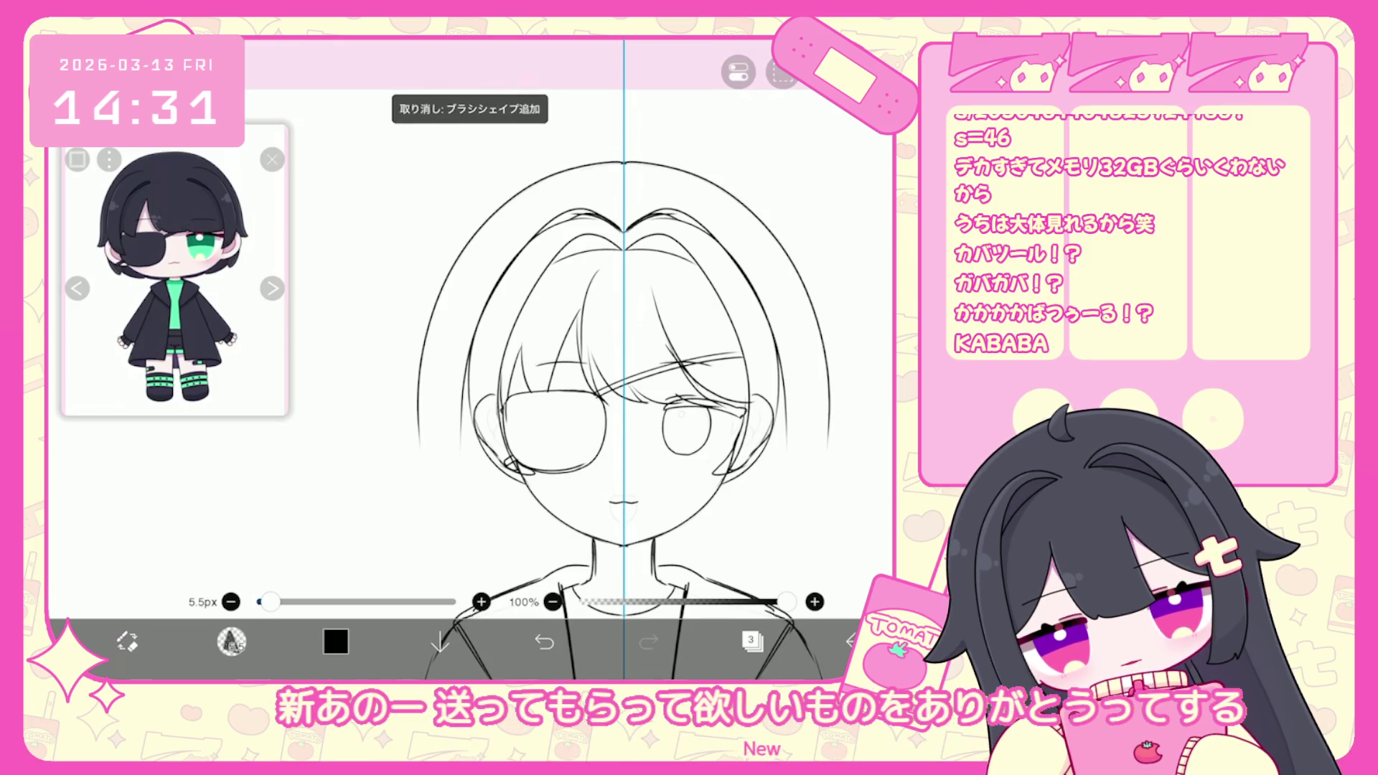
{"action": "scroll", "coordinate": [623, 359], "scroll_direction": "down", "scroll_amount": 3}
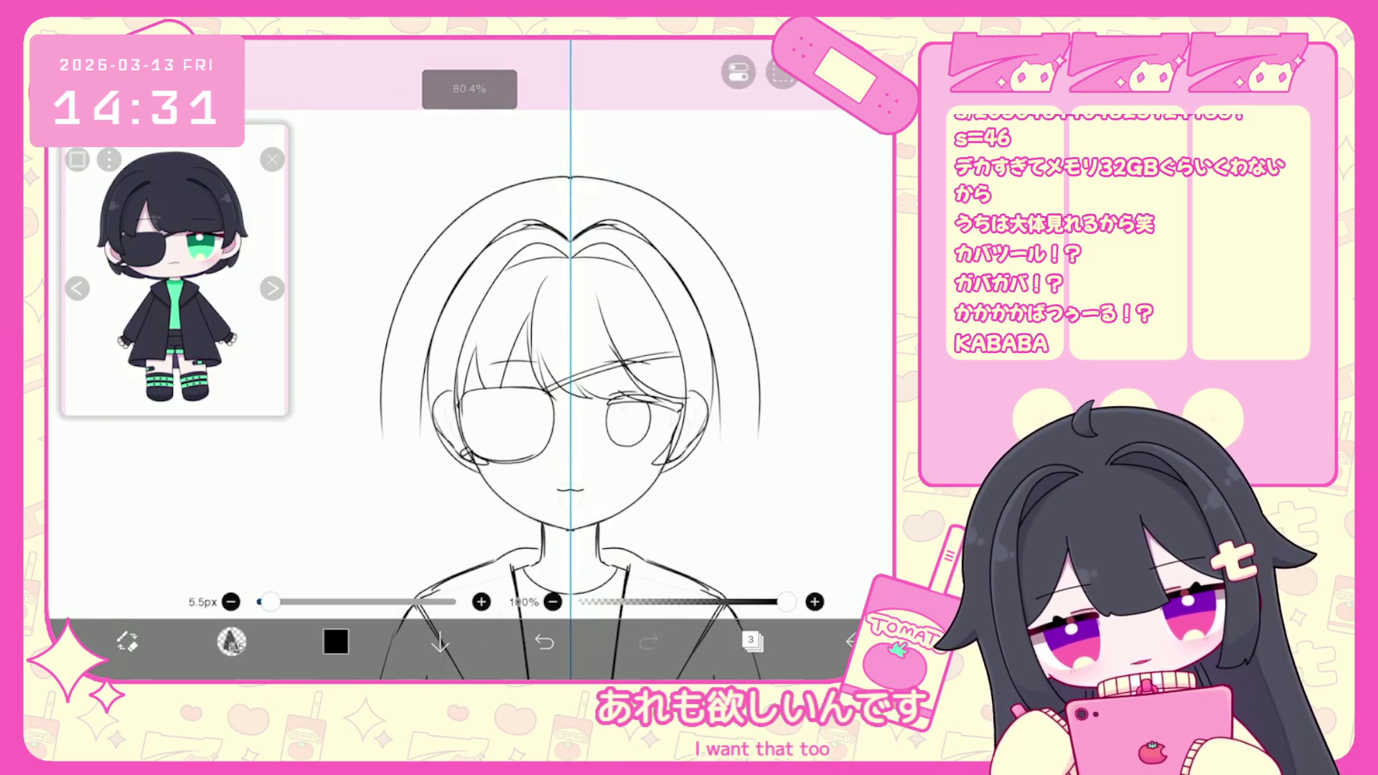
{"action": "left_click_drag", "start_coordinate": [380, 374], "coordinate": [371, 406]}
{"action": "key", "text": "ctrl+z"}
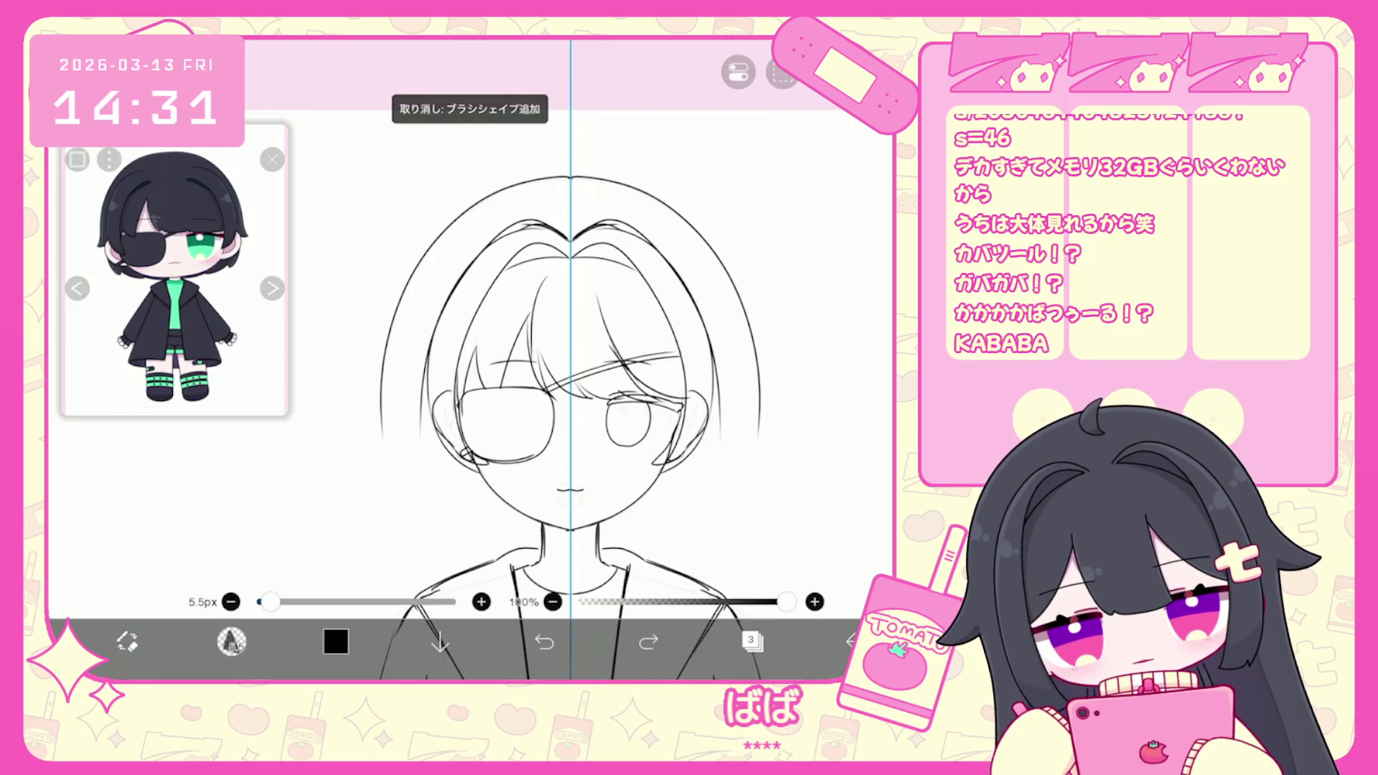
{"action": "key", "text": "ctrl+z"}
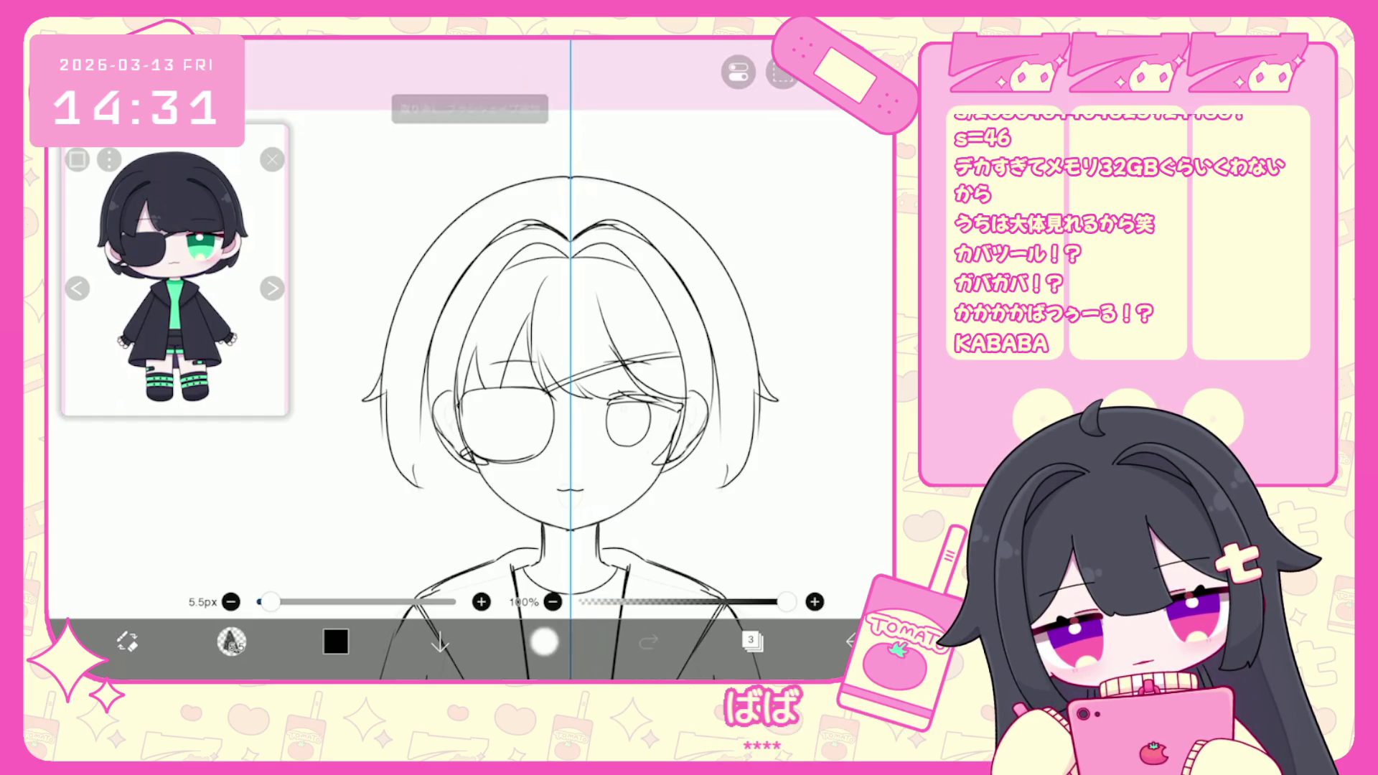
{"action": "key", "text": "ctrl+z"}
{"action": "left_click", "coordinate": [783, 72]}
{"action": "key", "text": "ctrl+z"}
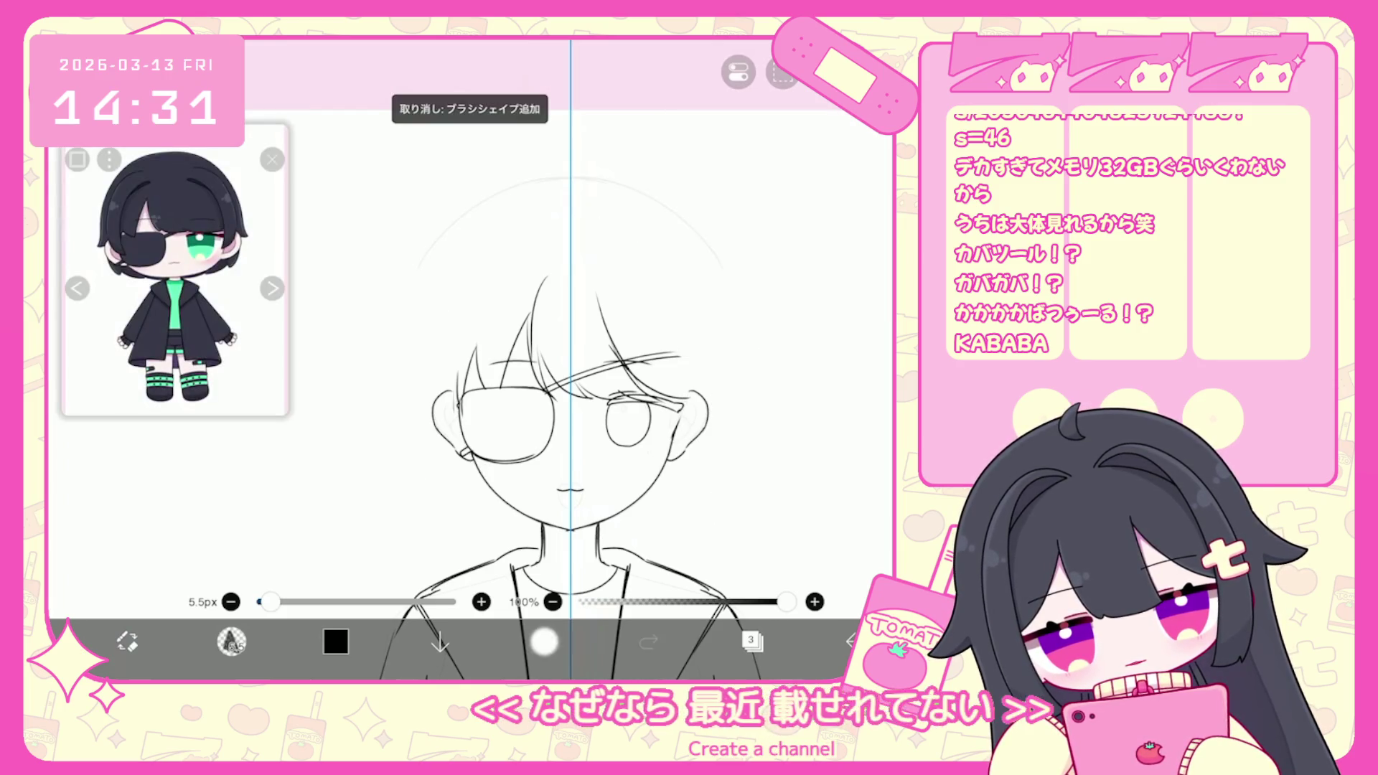
{"action": "key", "text": "ctrl+z"}
{"action": "key", "text": "ctrl+z"}
{"action": "key", "text": "ctrl+z"}
{"action": "key", "text": "ctrl+y"}
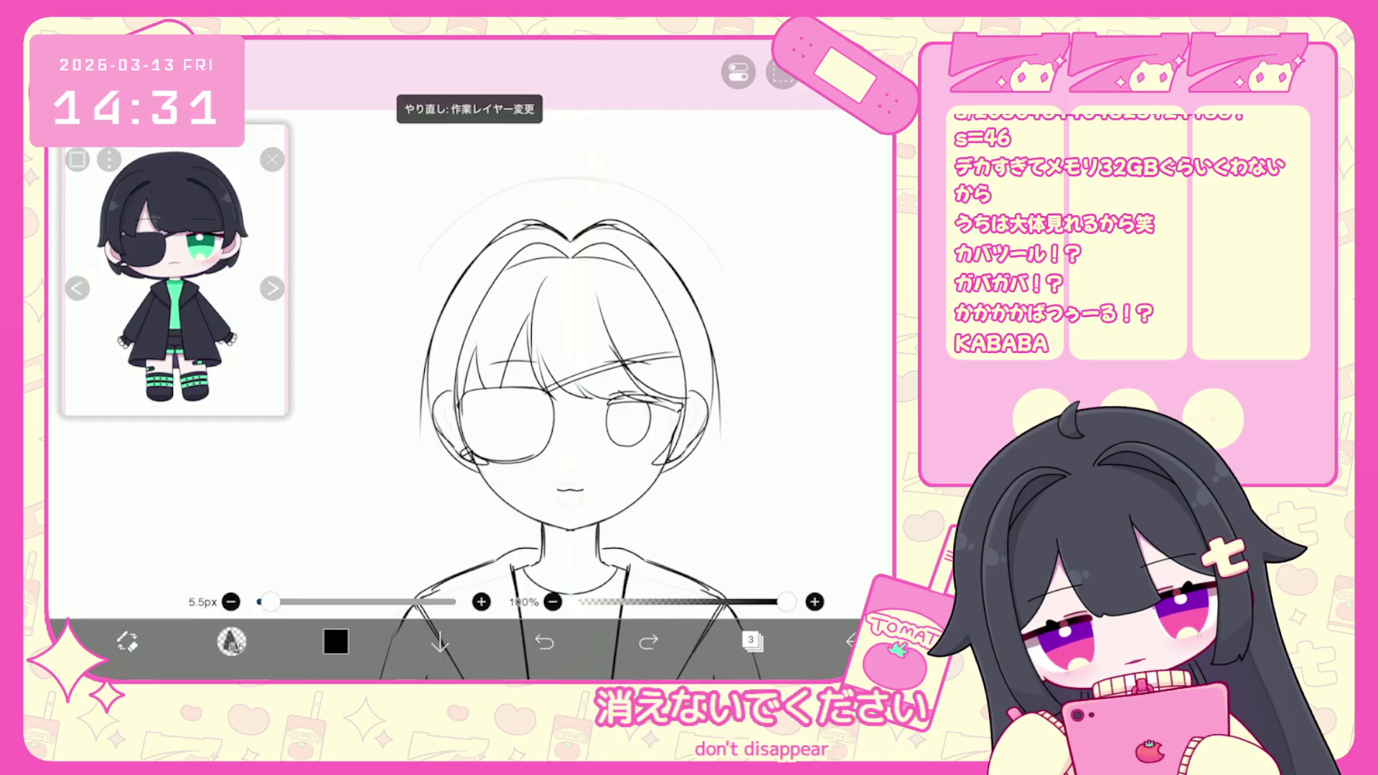
{"action": "key", "text": "ctrl+y"}
{"action": "key", "text": "ctrl+y"}
{"action": "key", "text": "ctrl+y"}
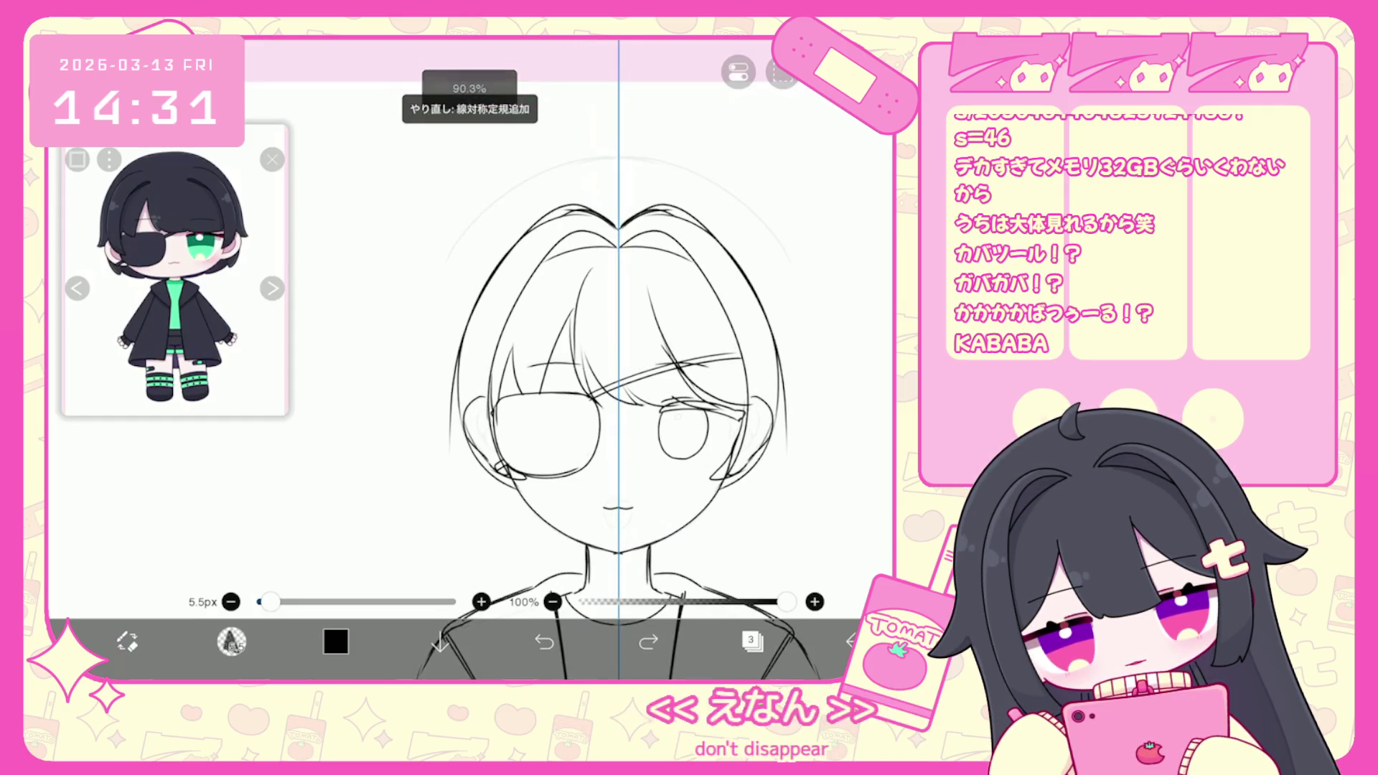
{"action": "key", "text": "ctrl+z"}
{"action": "key", "text": "ctrl+z"}
{"action": "key", "text": "ctrl+y"}
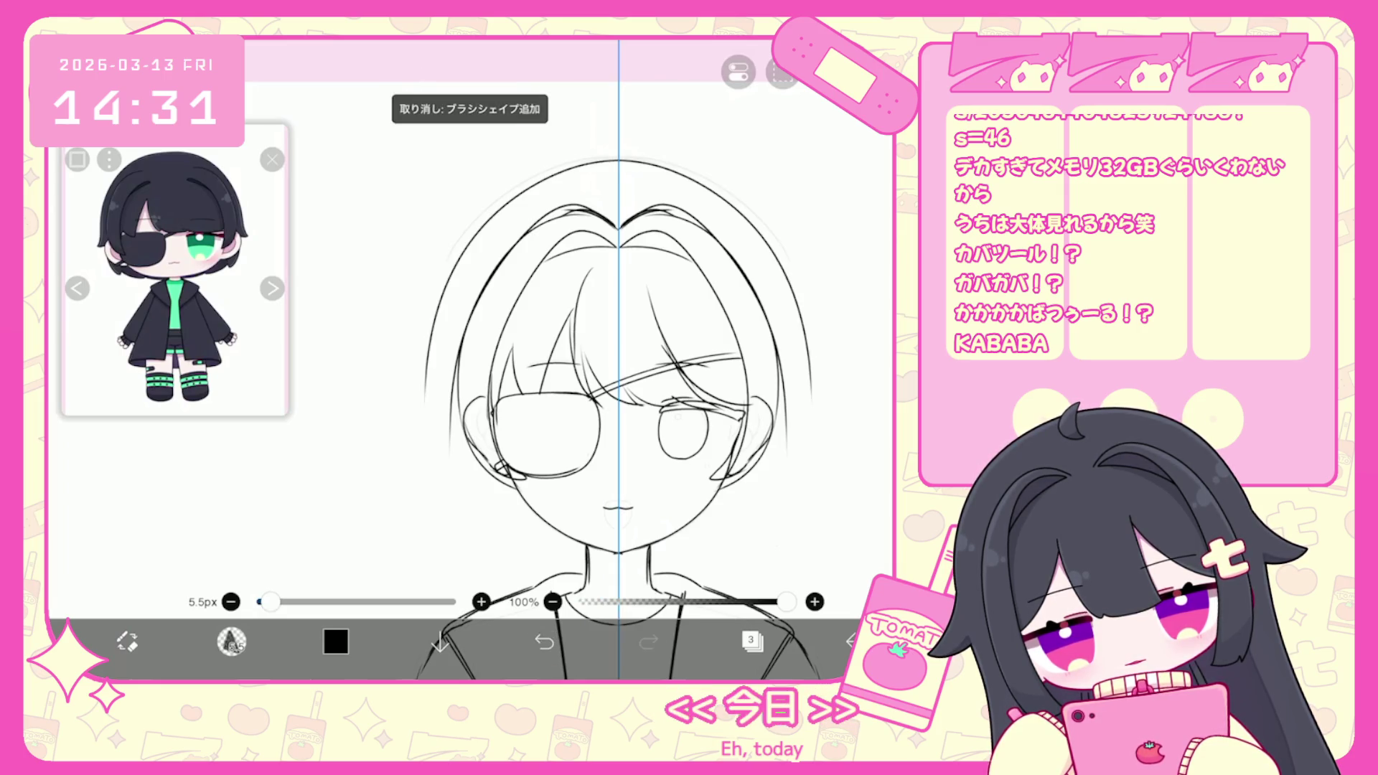
{"action": "key", "text": "ctrl+z"}
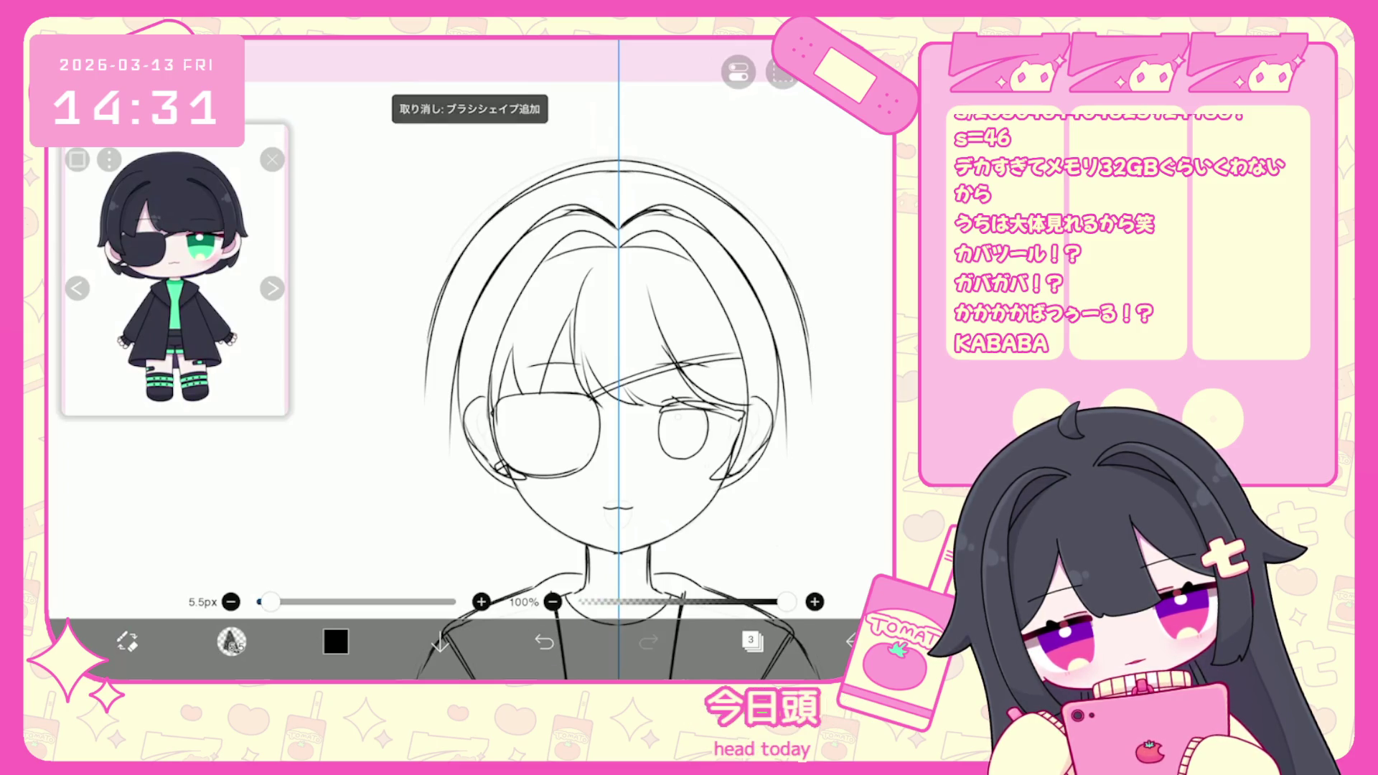
Draw mirrored lower hair strokes flaring outward on both sides at chin level.
{"action": "left_click_drag", "start_coordinate": [817, 423], "coordinate": [823, 476]}
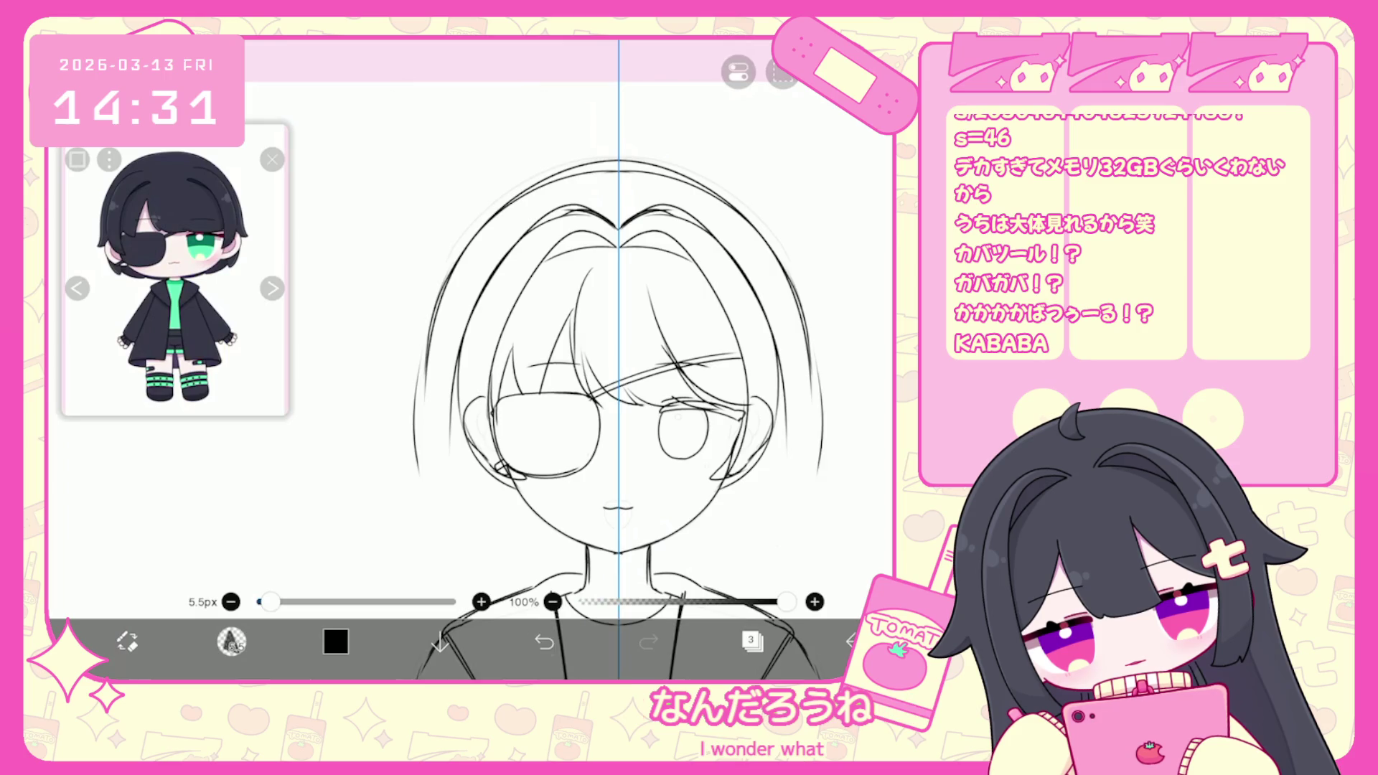
{"action": "key", "text": "ctrl+z"}
{"action": "mouse_move", "coordinate": [800, 458]}
{"action": "left_mouse_down"}
{"action": "mouse_move", "coordinate": [788, 519]}
{"action": "mouse_move", "coordinate": [747, 544]}
{"action": "left_mouse_up"}
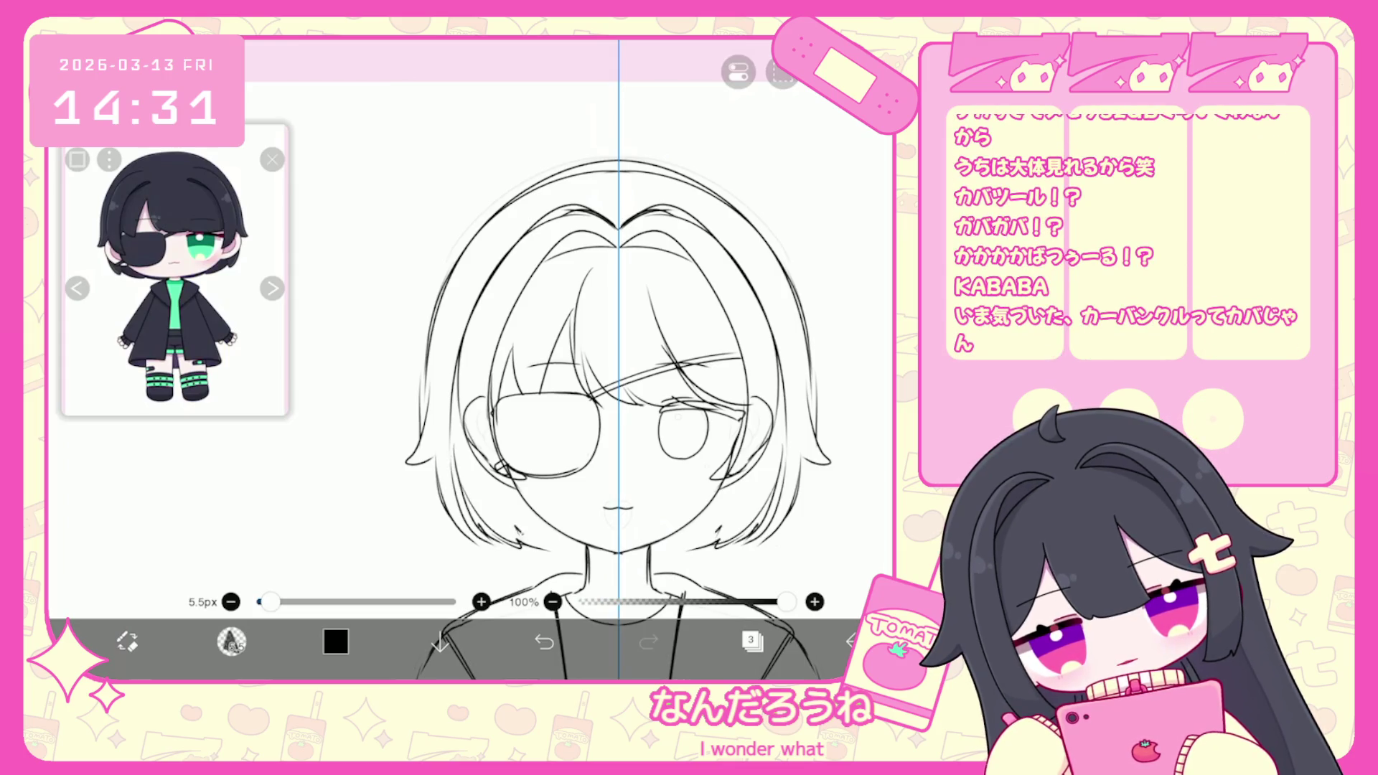
{"action": "scroll", "coordinate": [617, 359], "scroll_direction": "down", "scroll_amount": 5}
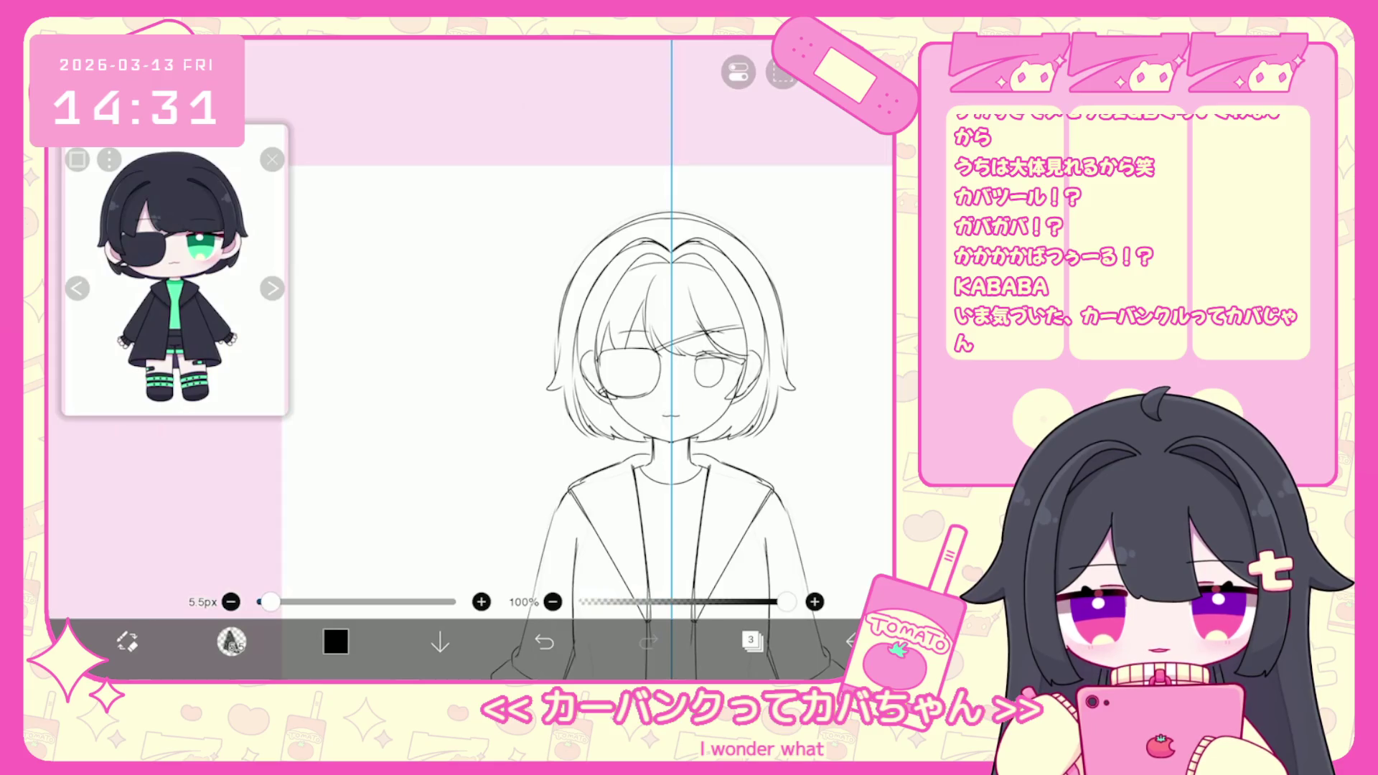
{"action": "scroll", "coordinate": [646, 323], "scroll_direction": "up", "scroll_amount": 3}
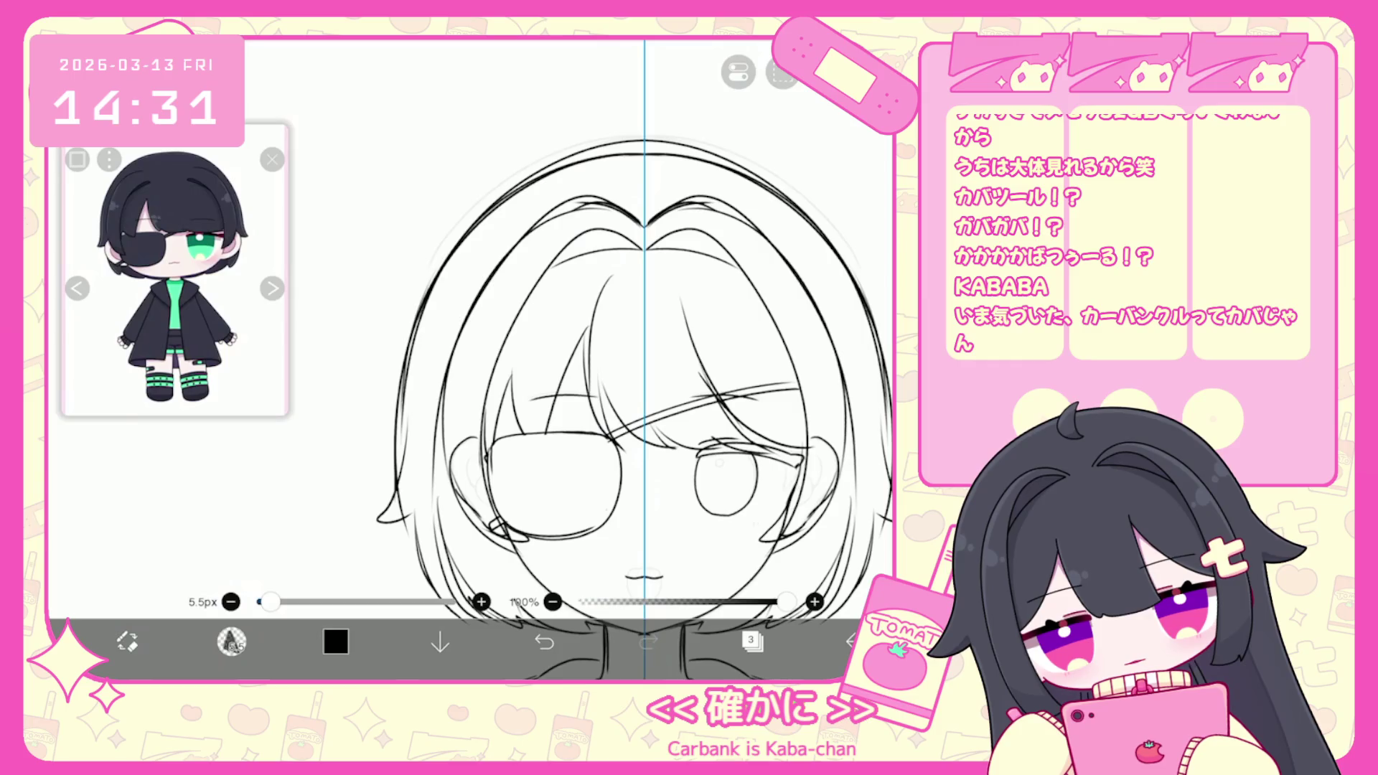
{"action": "left_click", "coordinate": [232, 641]}
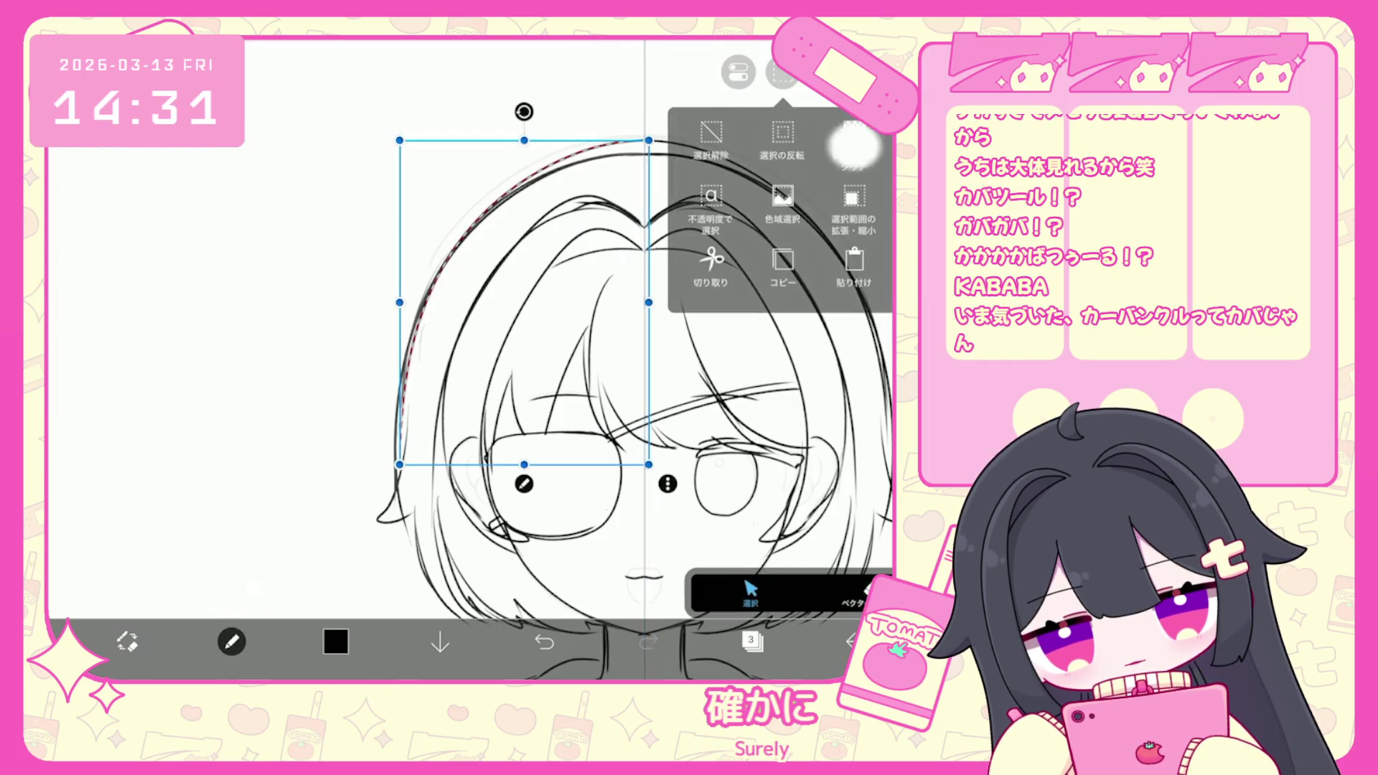
{"action": "scroll", "coordinate": [574, 358], "scroll_direction": "down", "scroll_amount": 5}
{"action": "scroll", "coordinate": [624, 323], "scroll_direction": "up", "scroll_amount": 3}
{"action": "mouse_move", "coordinate": [459, 287]}
{"action": "left_mouse_down"}
{"action": "mouse_move", "coordinate": [402, 402]}
{"action": "mouse_move", "coordinate": [474, 460]}
{"action": "left_mouse_up"}
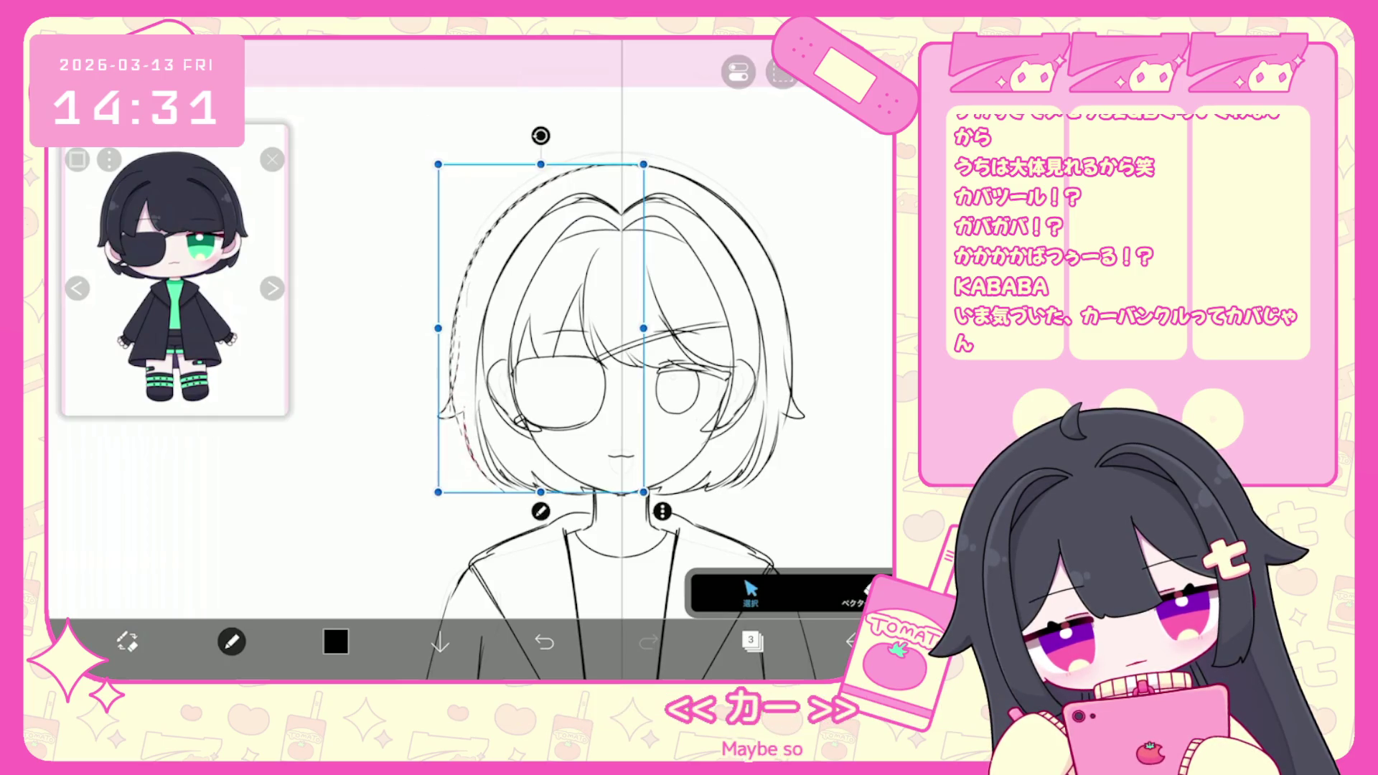
{"action": "key", "text": "Escape"}
{"action": "scroll", "coordinate": [625, 358], "scroll_direction": "down", "scroll_amount": 3}
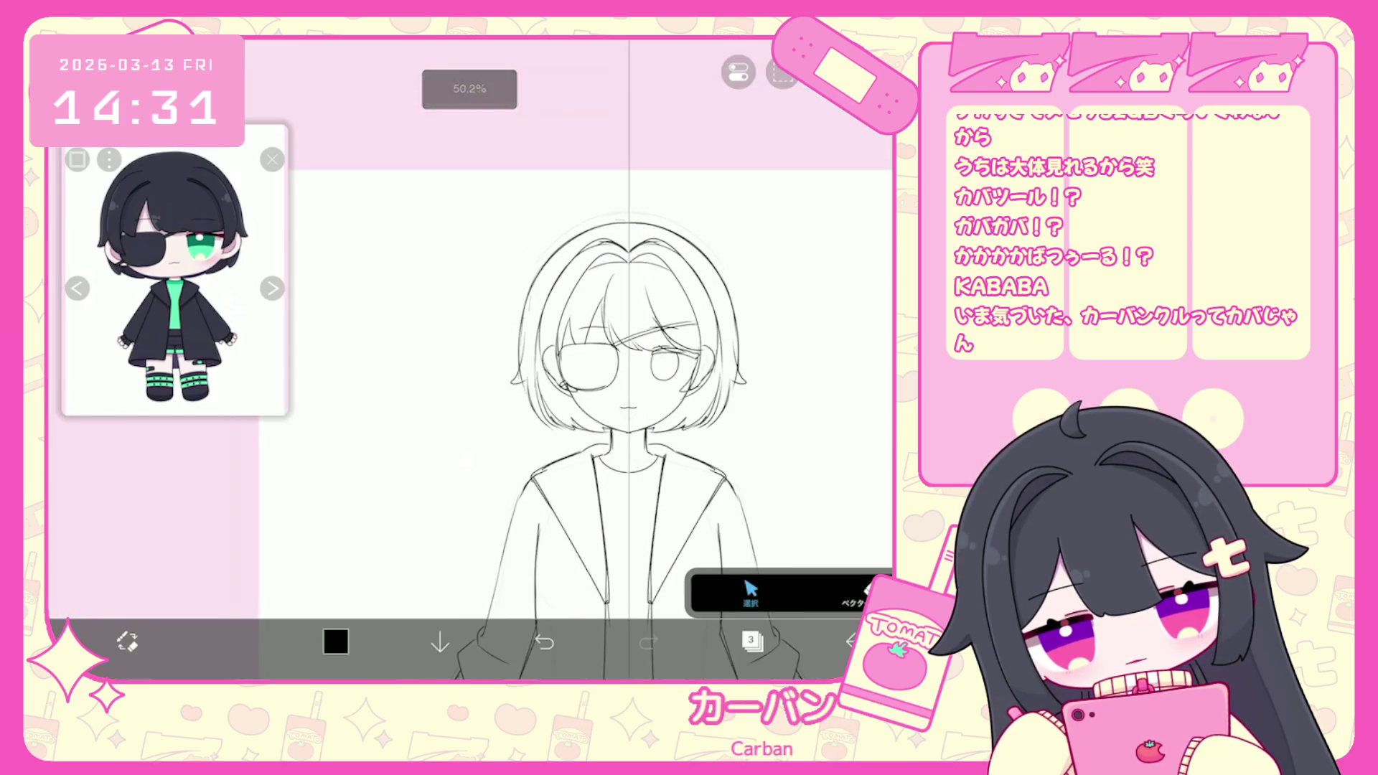
{"action": "scroll", "coordinate": [610, 359], "scroll_direction": "up", "scroll_amount": 2}
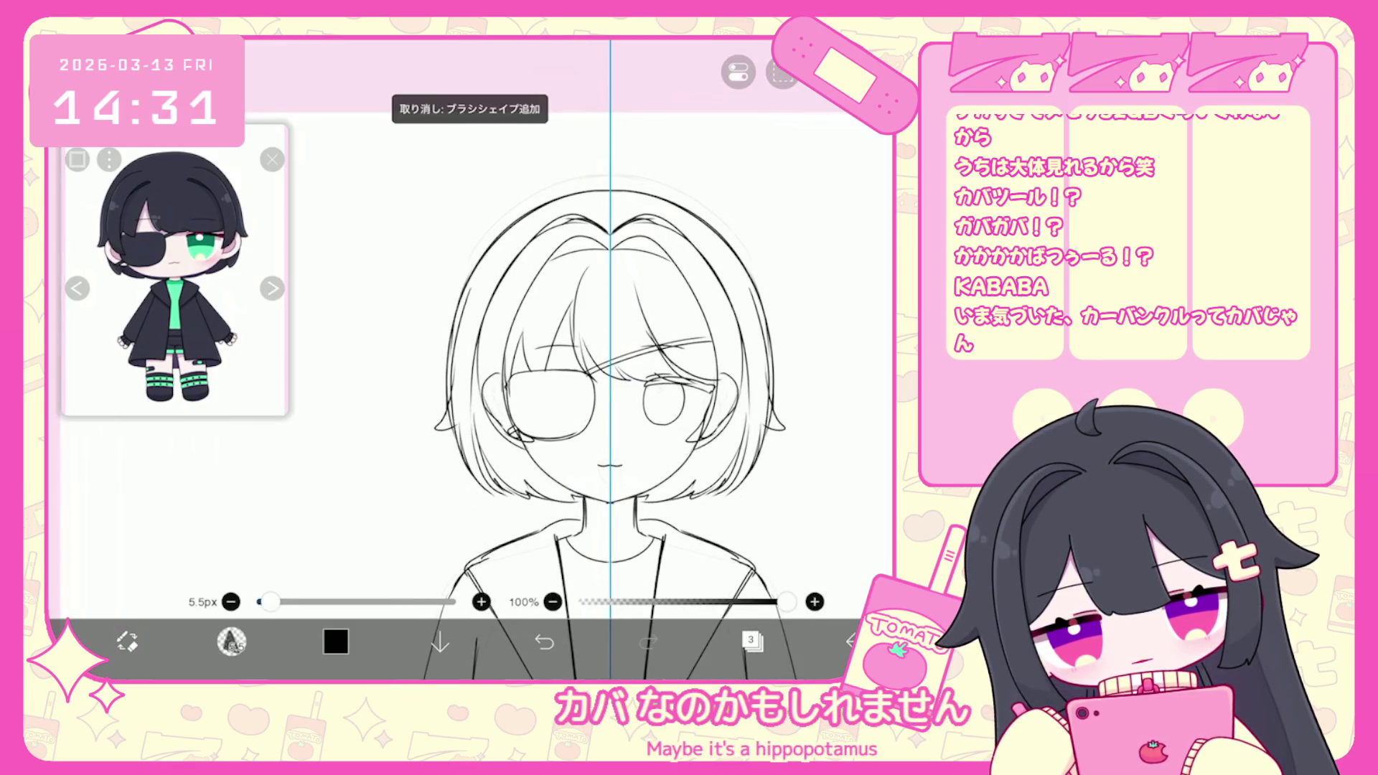
{"action": "scroll", "coordinate": [610, 359], "scroll_direction": "down", "scroll_amount": 2}
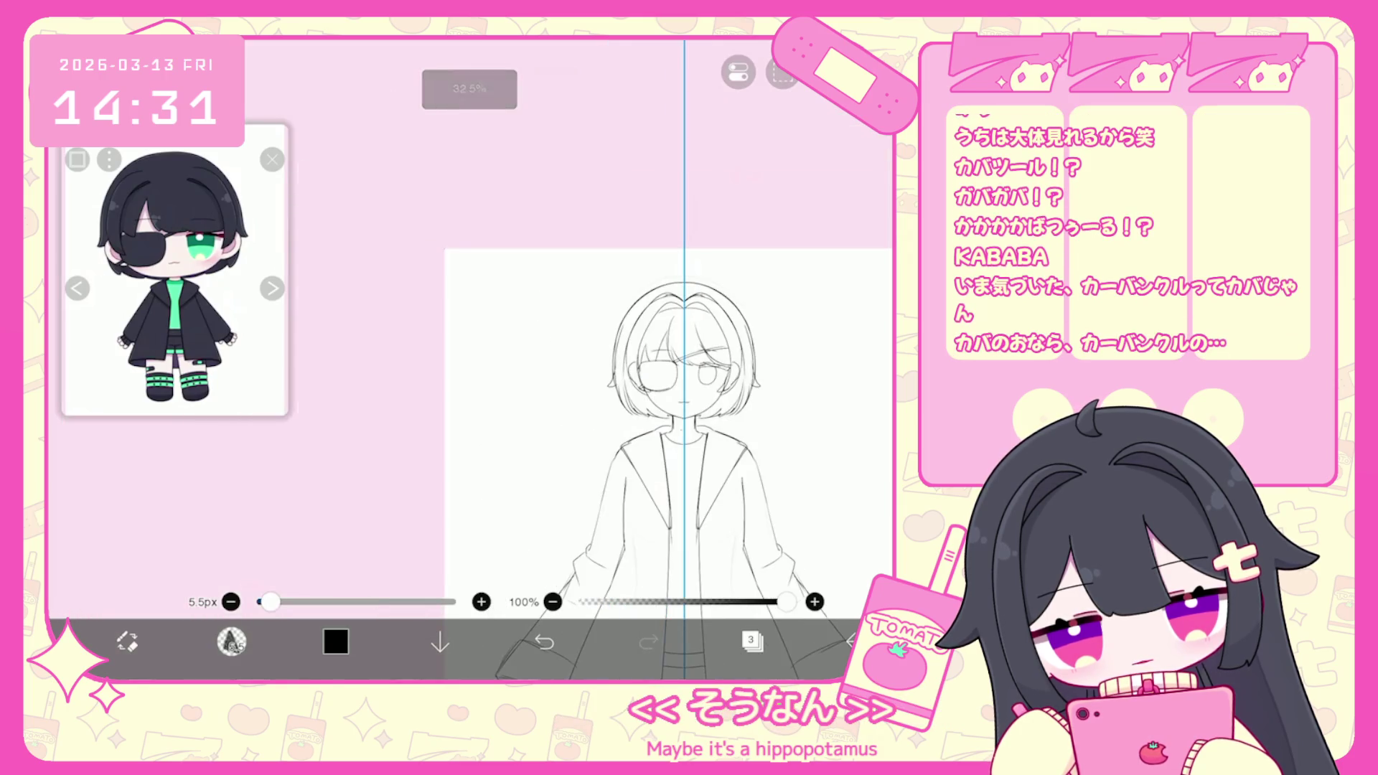
{"action": "scroll", "coordinate": [610, 359], "scroll_direction": "up", "scroll_amount": 3}
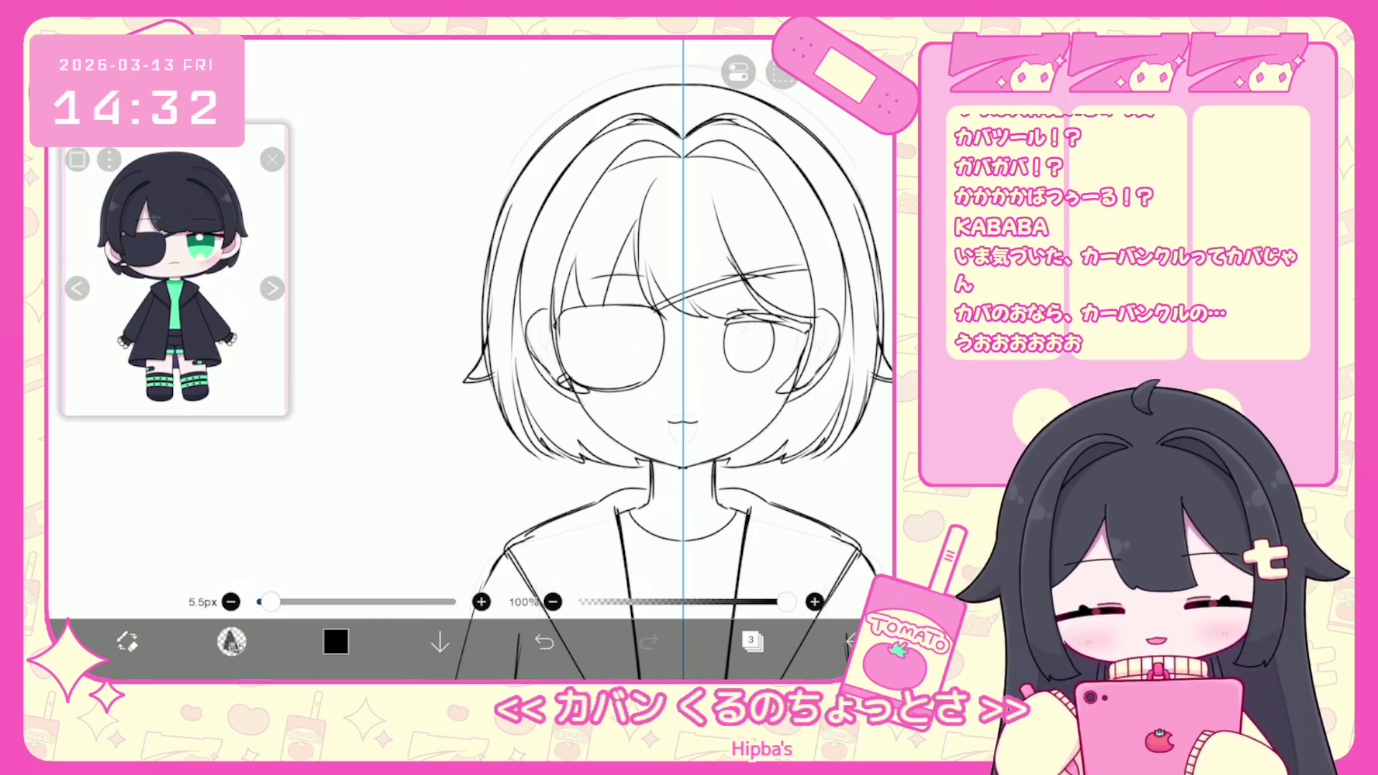
{"action": "scroll", "coordinate": [646, 358], "scroll_direction": "up", "scroll_amount": 1}
{"action": "scroll", "coordinate": [614, 359], "scroll_direction": "down", "scroll_amount": 3}
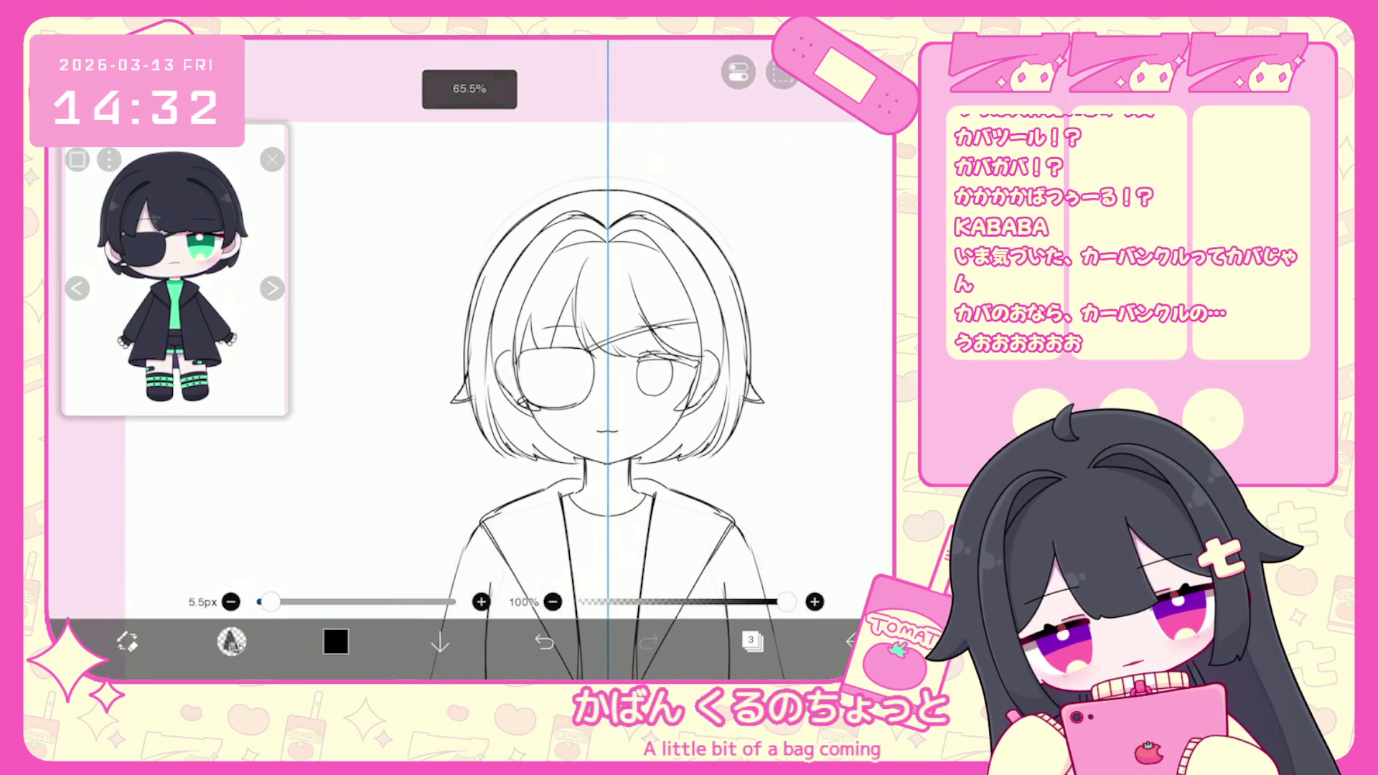
{"action": "scroll", "coordinate": [610, 359], "scroll_direction": "up", "scroll_amount": 1}
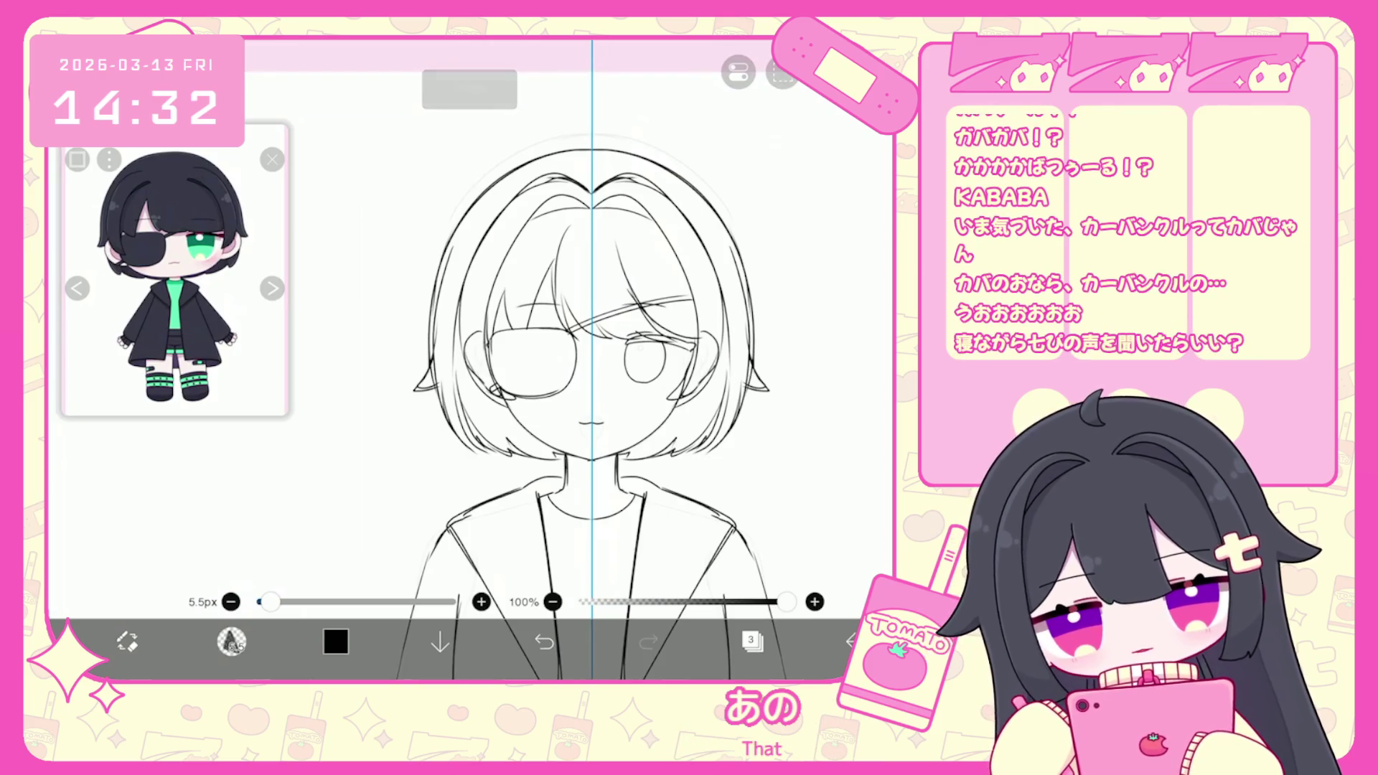
{"action": "scroll", "coordinate": [596, 358], "scroll_direction": "up", "scroll_amount": 1}
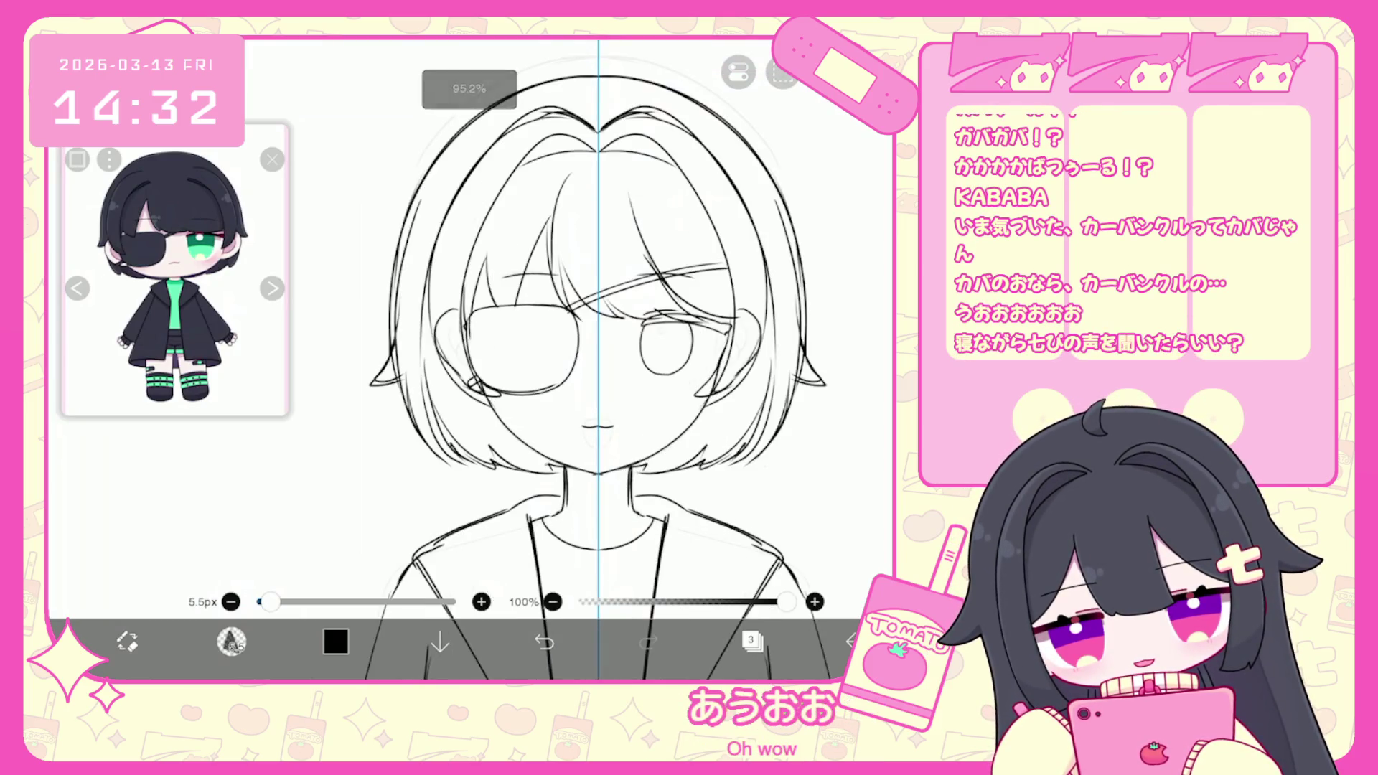
{"action": "left_click", "coordinate": [751, 641]}
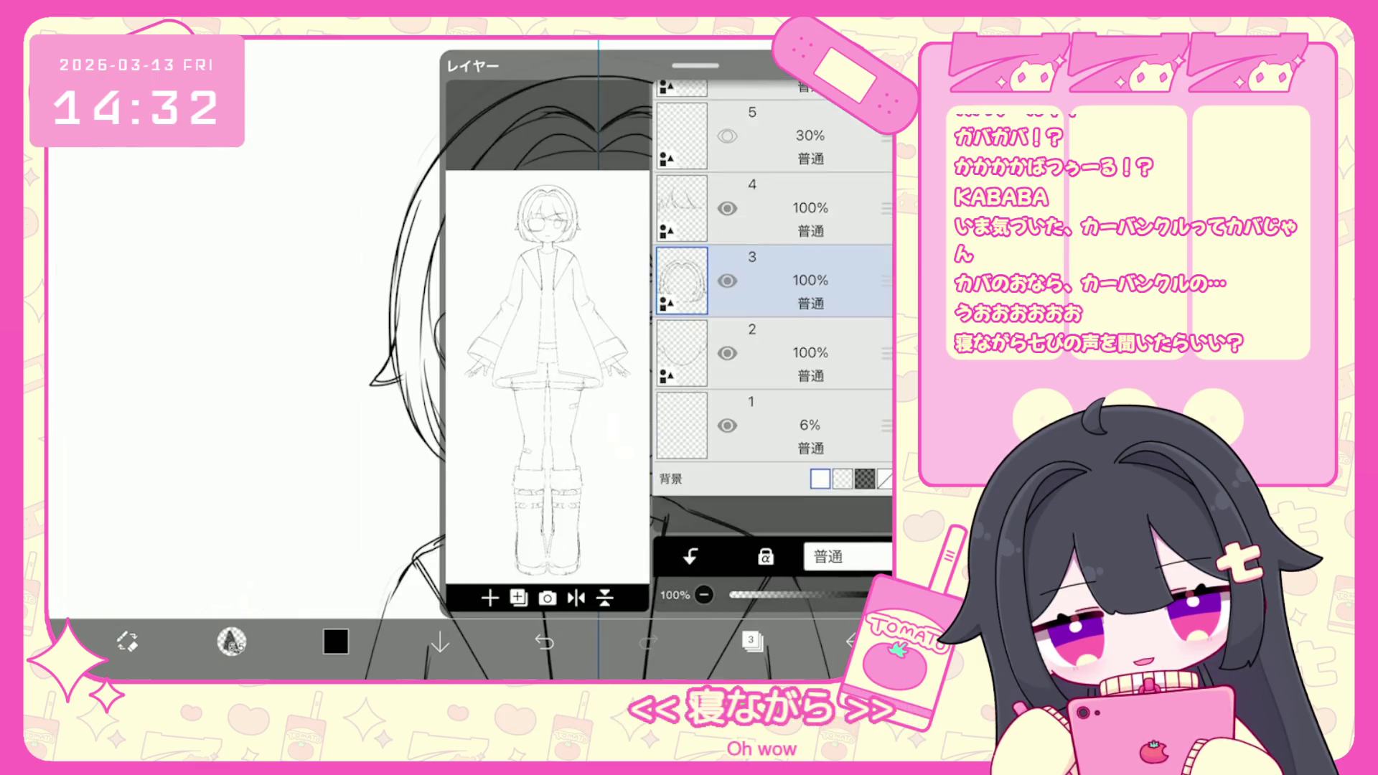
{"action": "left_click", "coordinate": [775, 423]}
{"action": "left_click", "coordinate": [776, 315]}
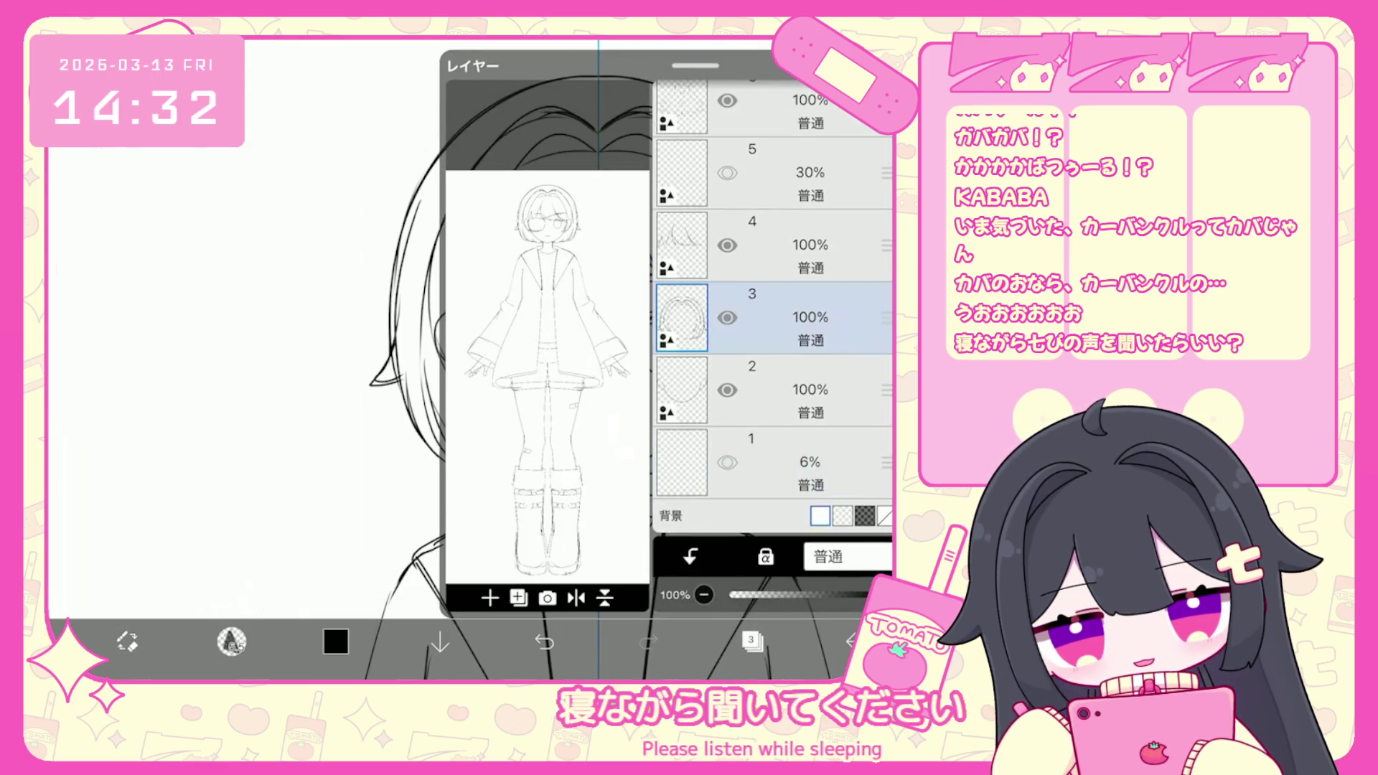
{"action": "left_click", "coordinate": [751, 641]}
{"action": "scroll", "coordinate": [610, 359], "scroll_direction": "down", "scroll_amount": 3}
{"action": "scroll", "coordinate": [606, 359], "scroll_direction": "up", "scroll_amount": 2}
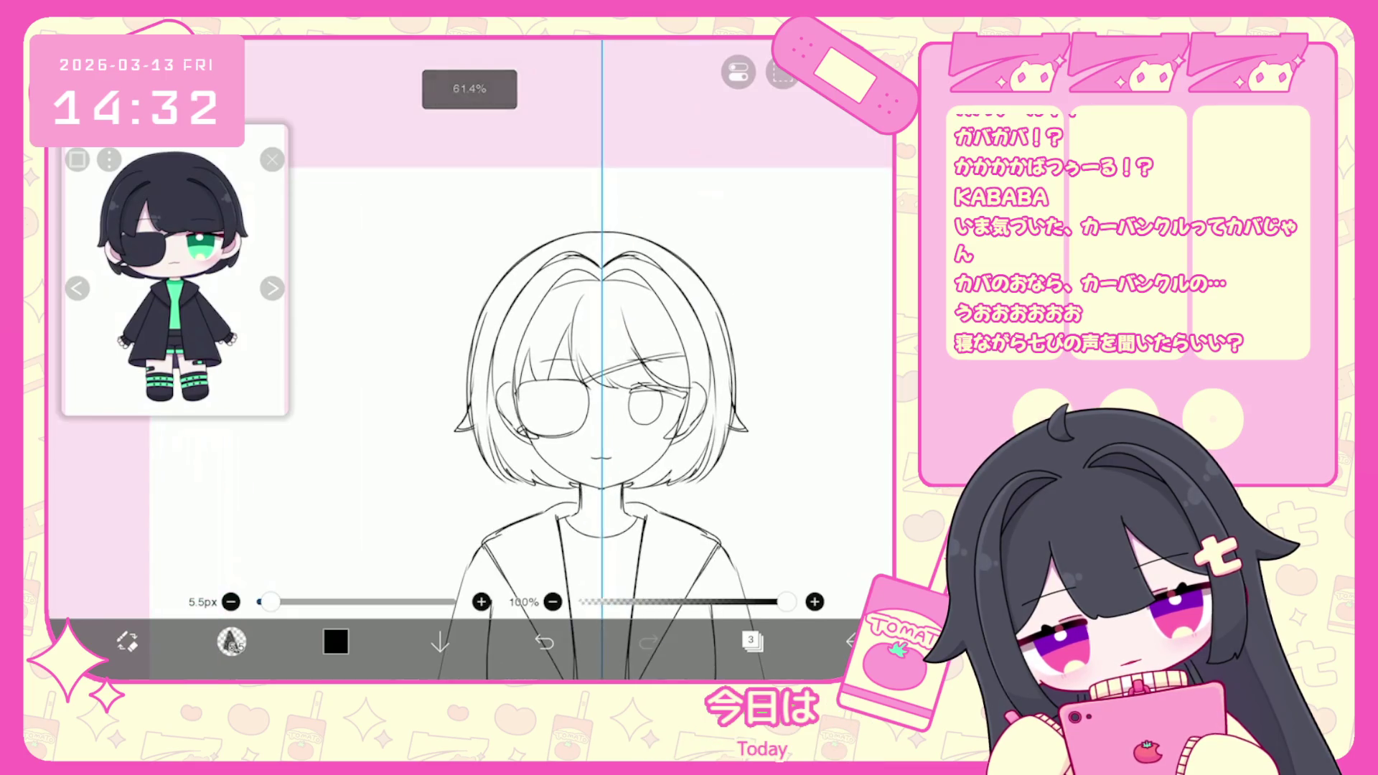
{"action": "left_click", "coordinate": [231, 641]}
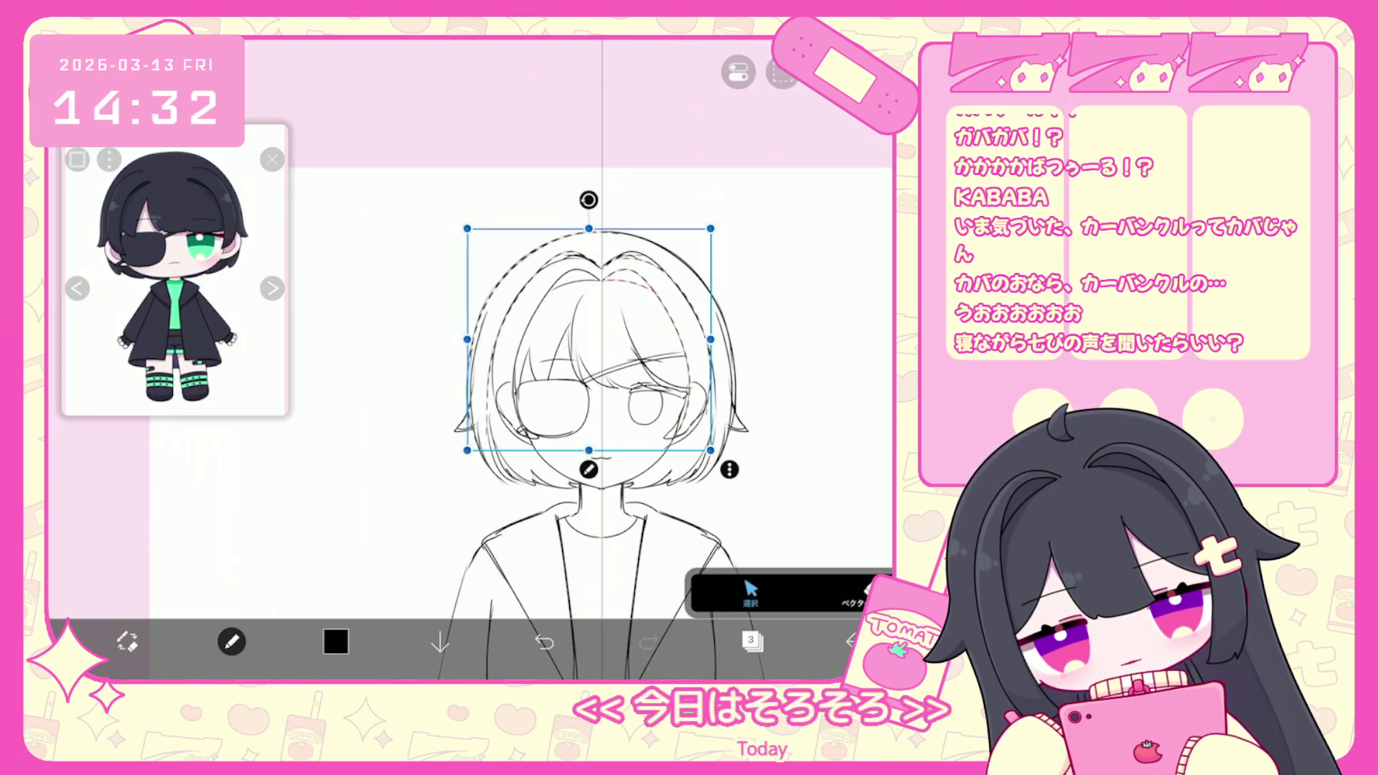
{"action": "left_click_drag", "start_coordinate": [540, 208], "coordinate": [594, 241]}
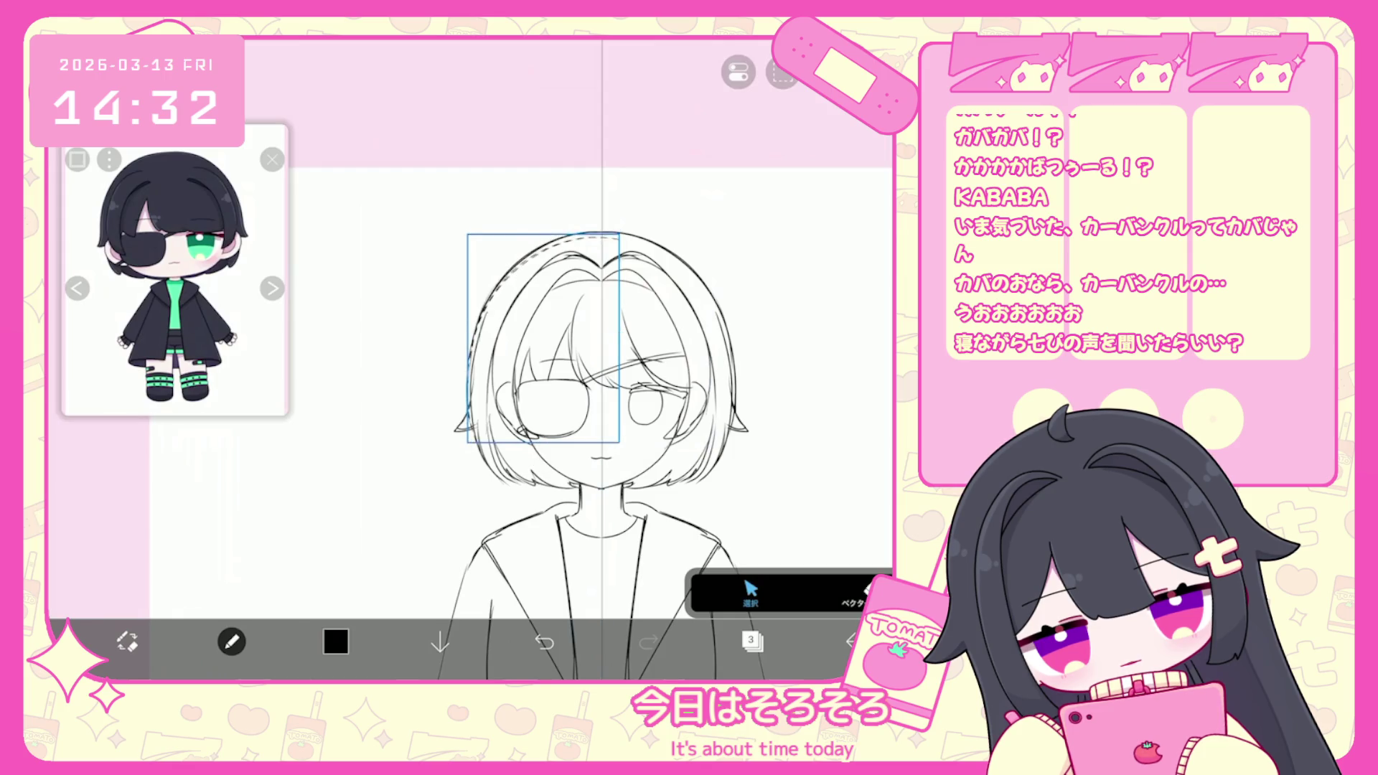
{"action": "left_click_drag", "start_coordinate": [474, 240], "coordinate": [631, 492]}
{"action": "left_click", "coordinate": [359, 359]}
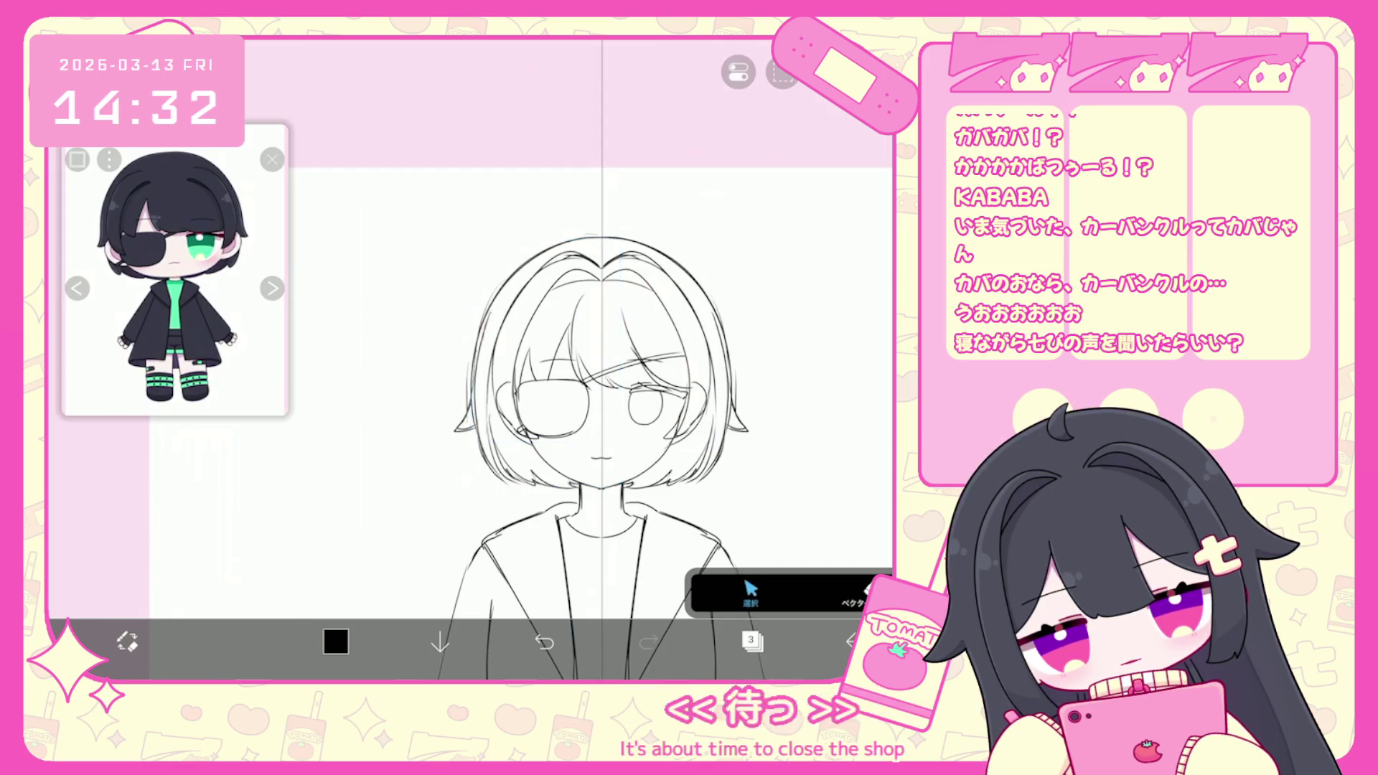
{"action": "scroll", "coordinate": [630, 359], "scroll_direction": "up", "scroll_amount": 2}
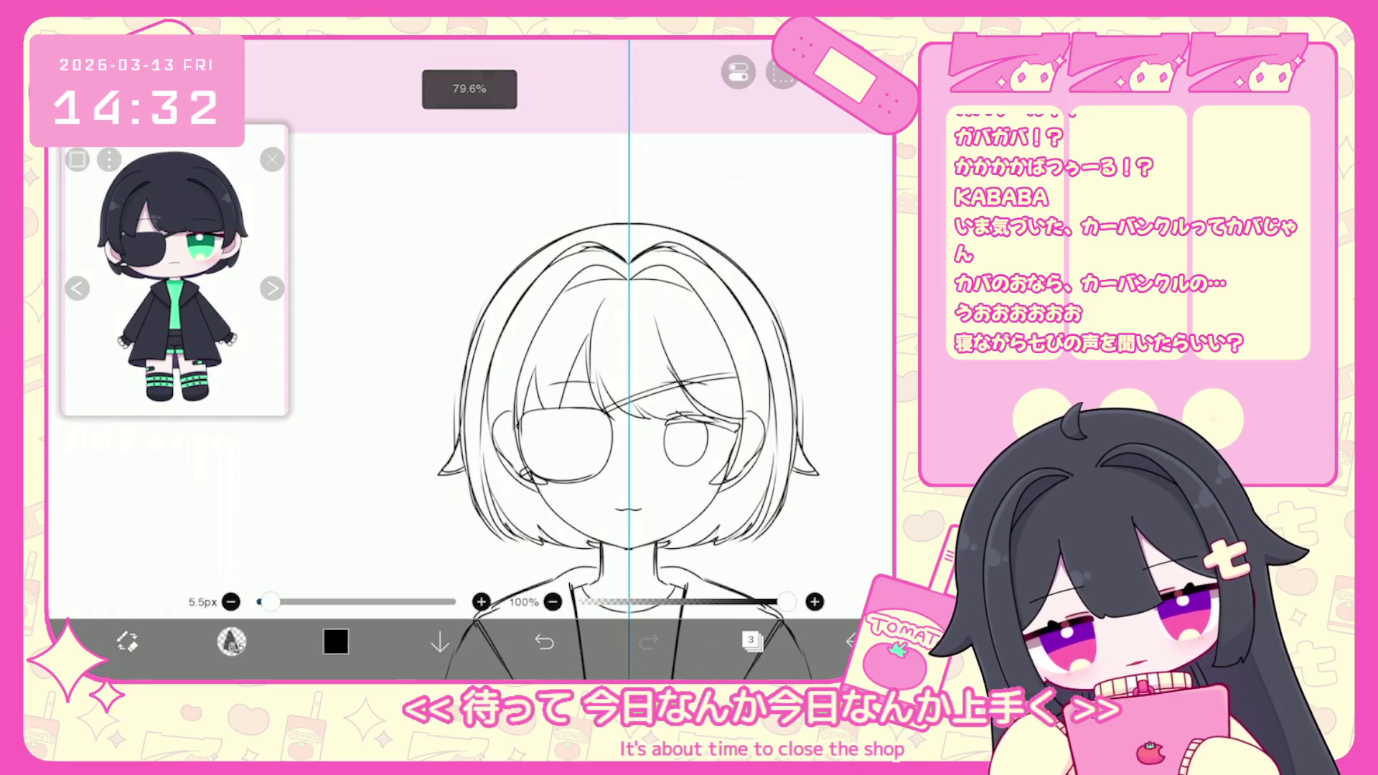
{"action": "scroll", "coordinate": [630, 359], "scroll_direction": "down", "scroll_amount": 3}
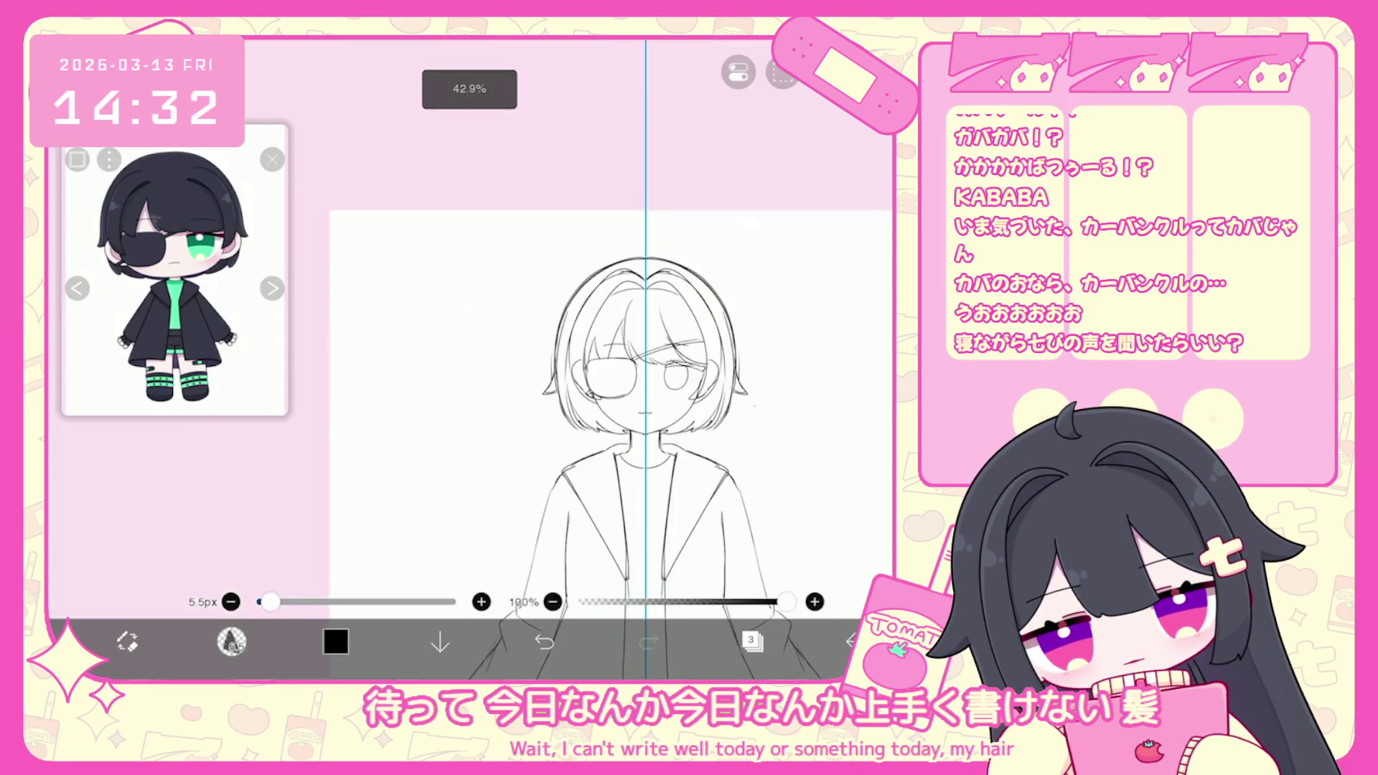
{"action": "scroll", "coordinate": [595, 358], "scroll_direction": "down", "scroll_amount": 3}
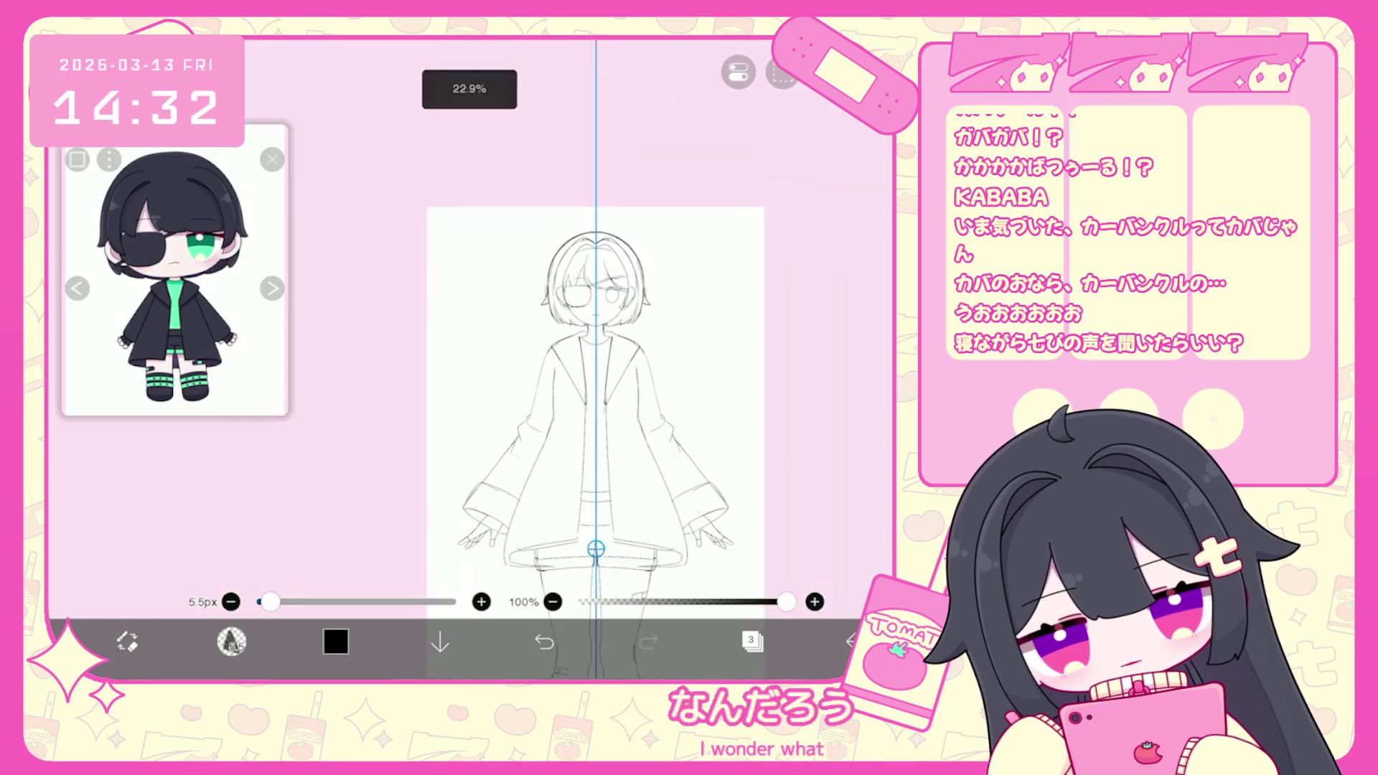
{"action": "scroll", "coordinate": [596, 359], "scroll_direction": "up", "scroll_amount": 3}
{"action": "left_click", "coordinate": [231, 641]}
{"action": "mouse_move", "coordinate": [574, 260]}
{"action": "left_mouse_down"}
{"action": "mouse_move", "coordinate": [460, 345]}
{"action": "mouse_move", "coordinate": [503, 429]}
{"action": "left_mouse_up"}
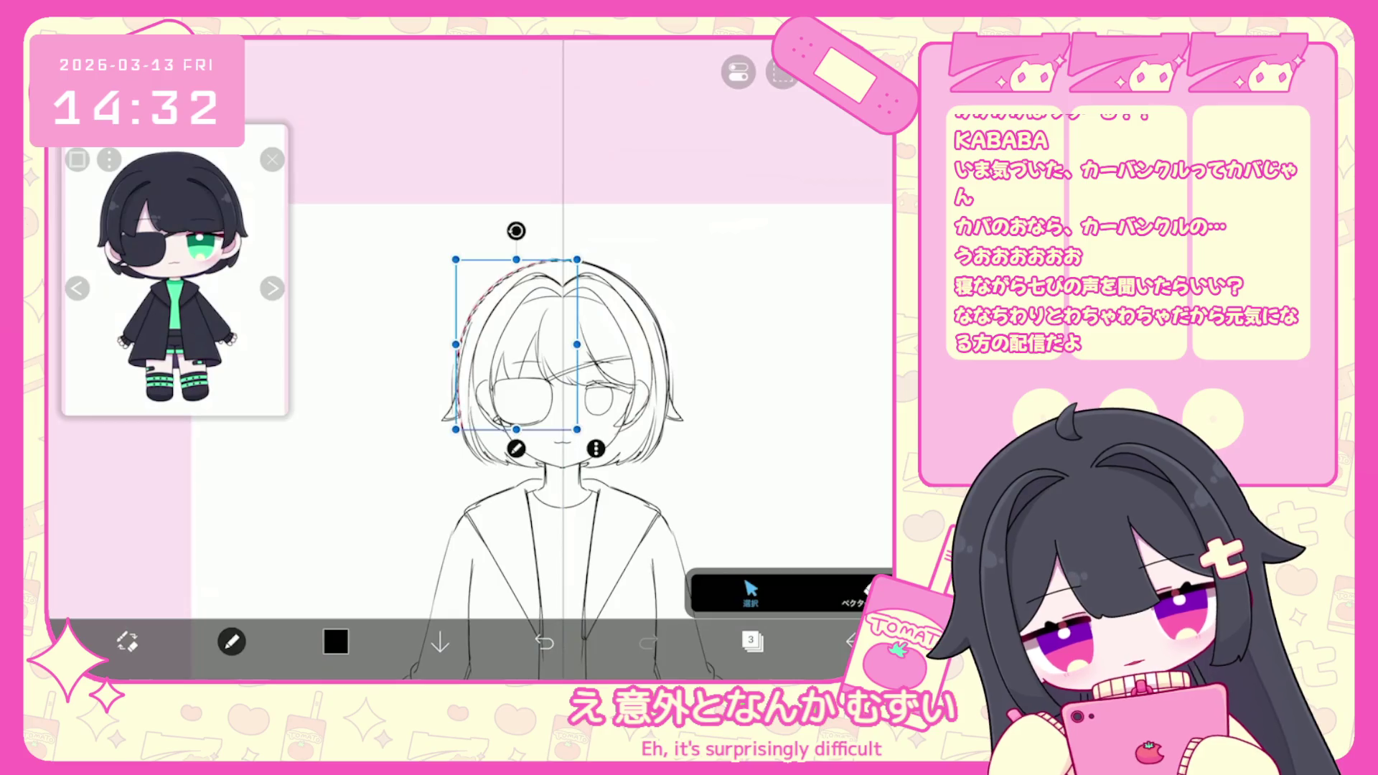
{"action": "key", "text": "Escape"}
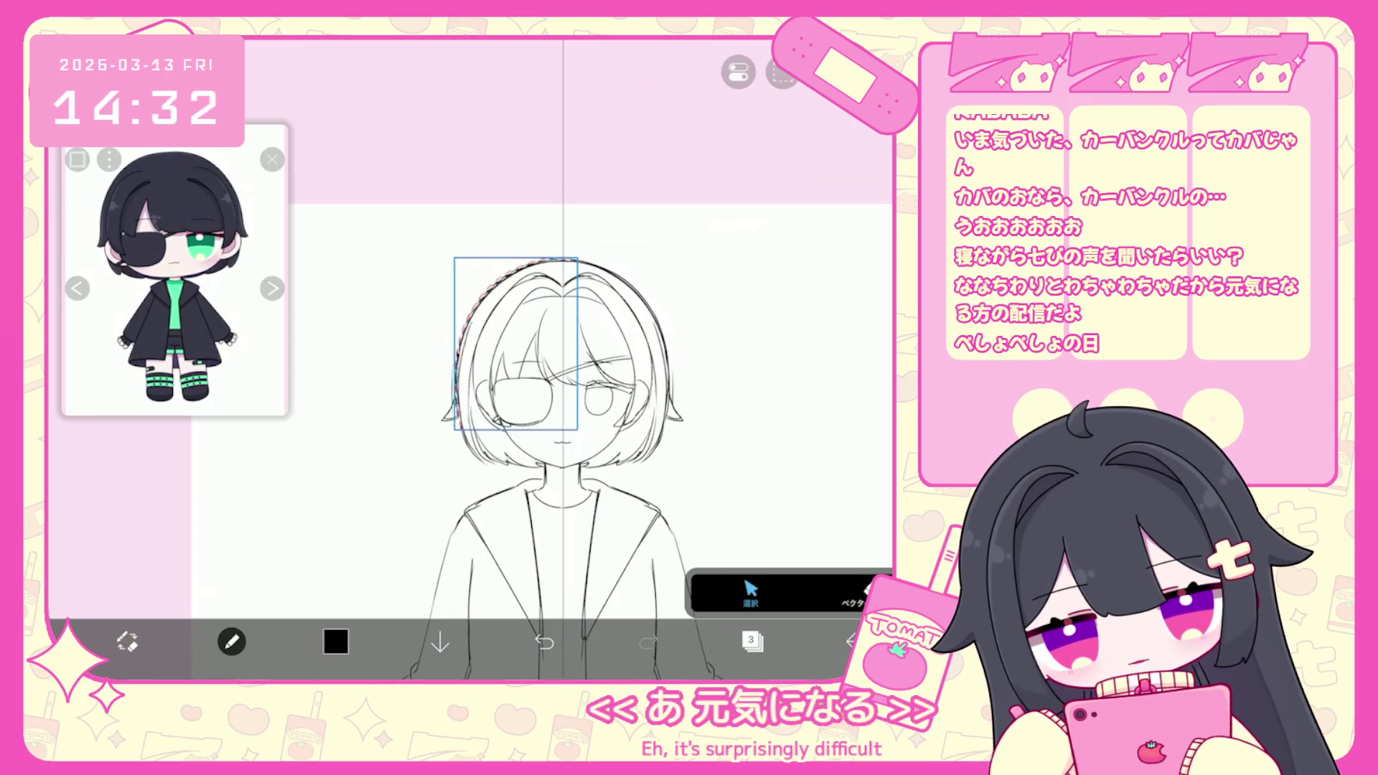
{"action": "left_click_drag", "start_coordinate": [468, 434], "coordinate": [502, 463]}
{"action": "key", "text": "Escape"}
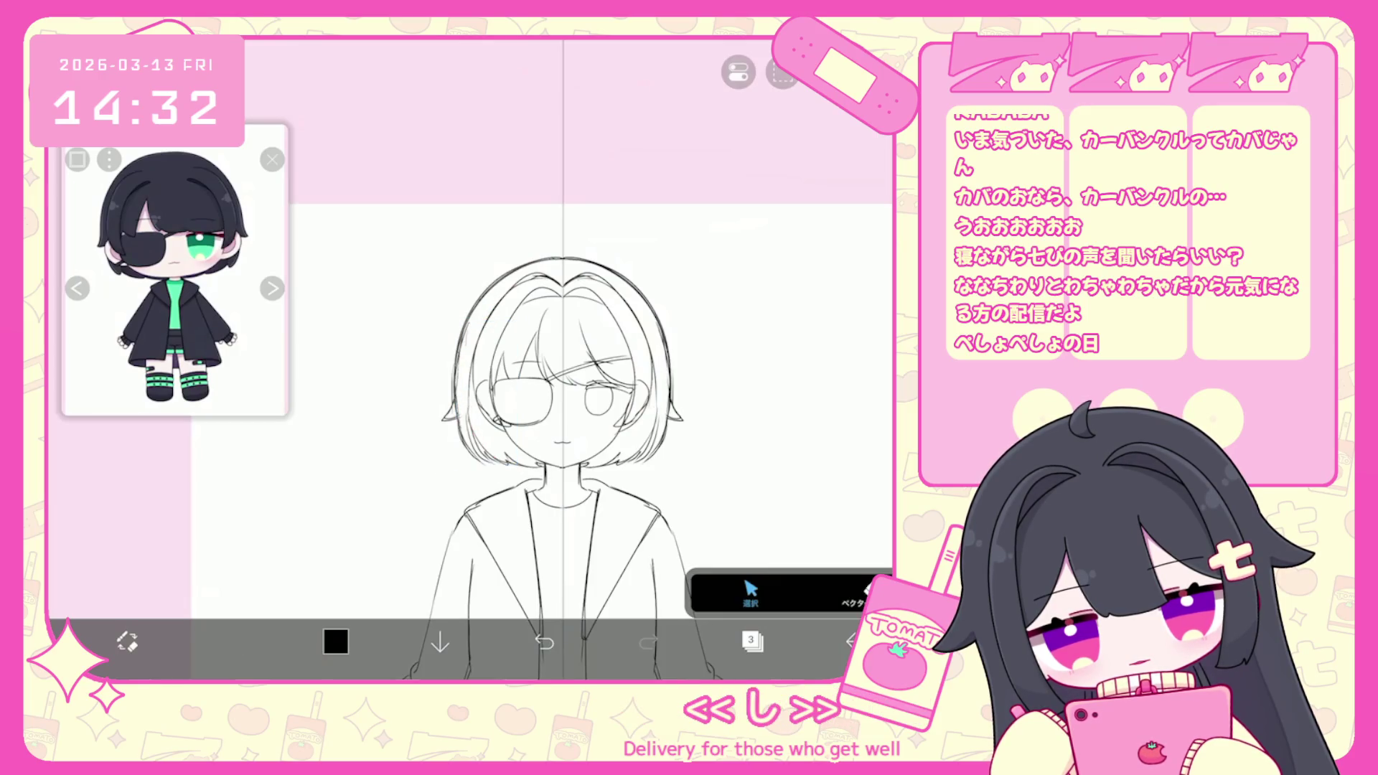
{"action": "scroll", "coordinate": [562, 359], "scroll_direction": "up", "scroll_amount": 2}
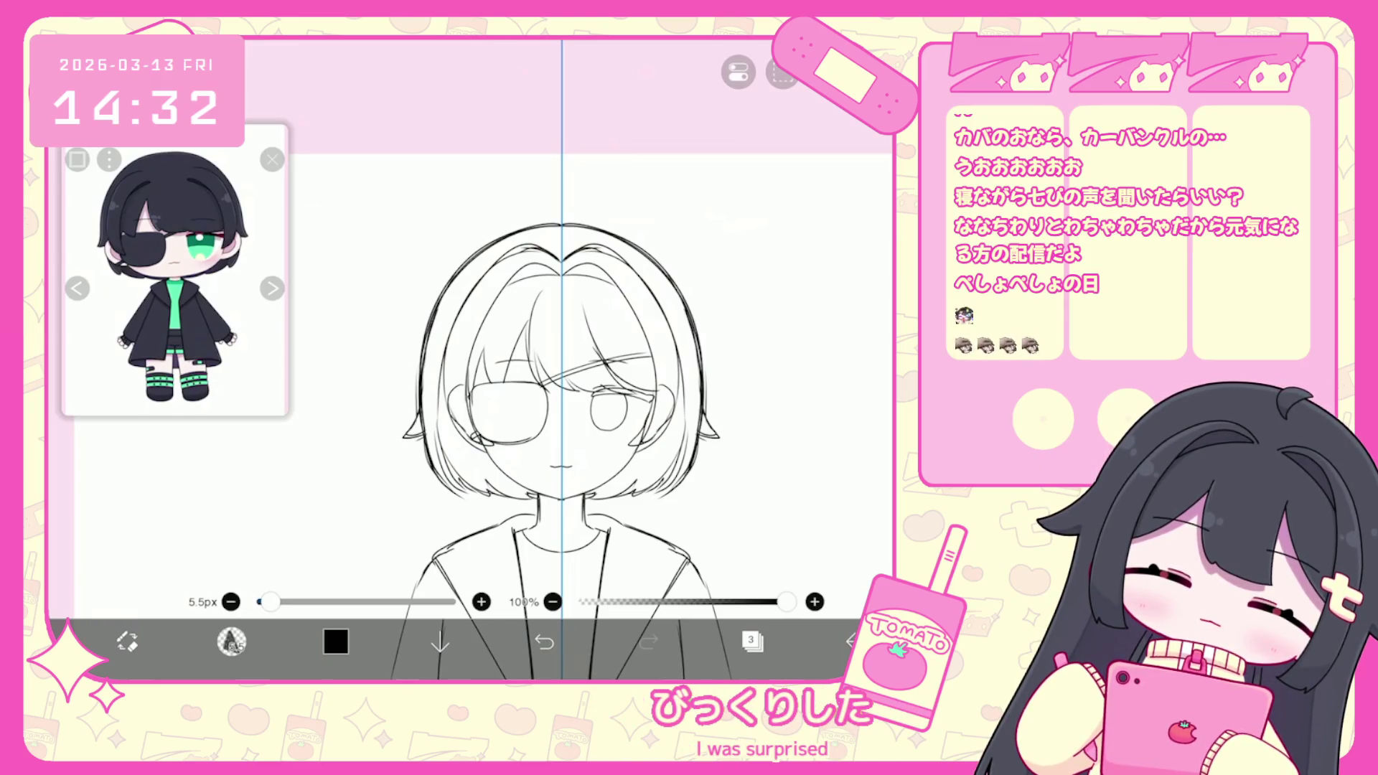
Move the view closer to the face and briefly check the brush options and layers.
{"action": "left_click_drag", "start_coordinate": [560, 359], "coordinate": [535, 315]}
{"action": "left_click", "coordinate": [231, 641]}
{"action": "left_click", "coordinate": [718, 359]}
{"action": "scroll", "coordinate": [618, 359], "scroll_direction": "down", "scroll_amount": 5}
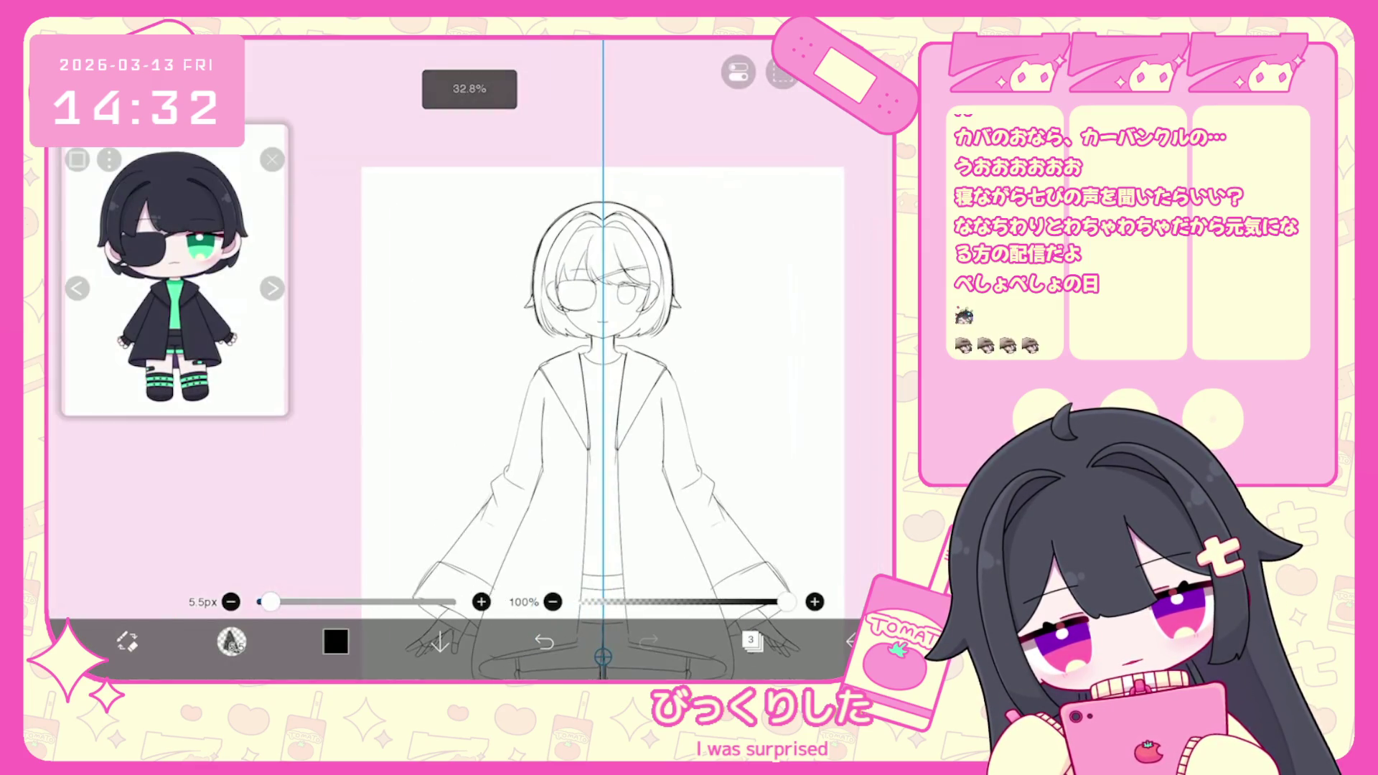
{"action": "left_click", "coordinate": [752, 641]}
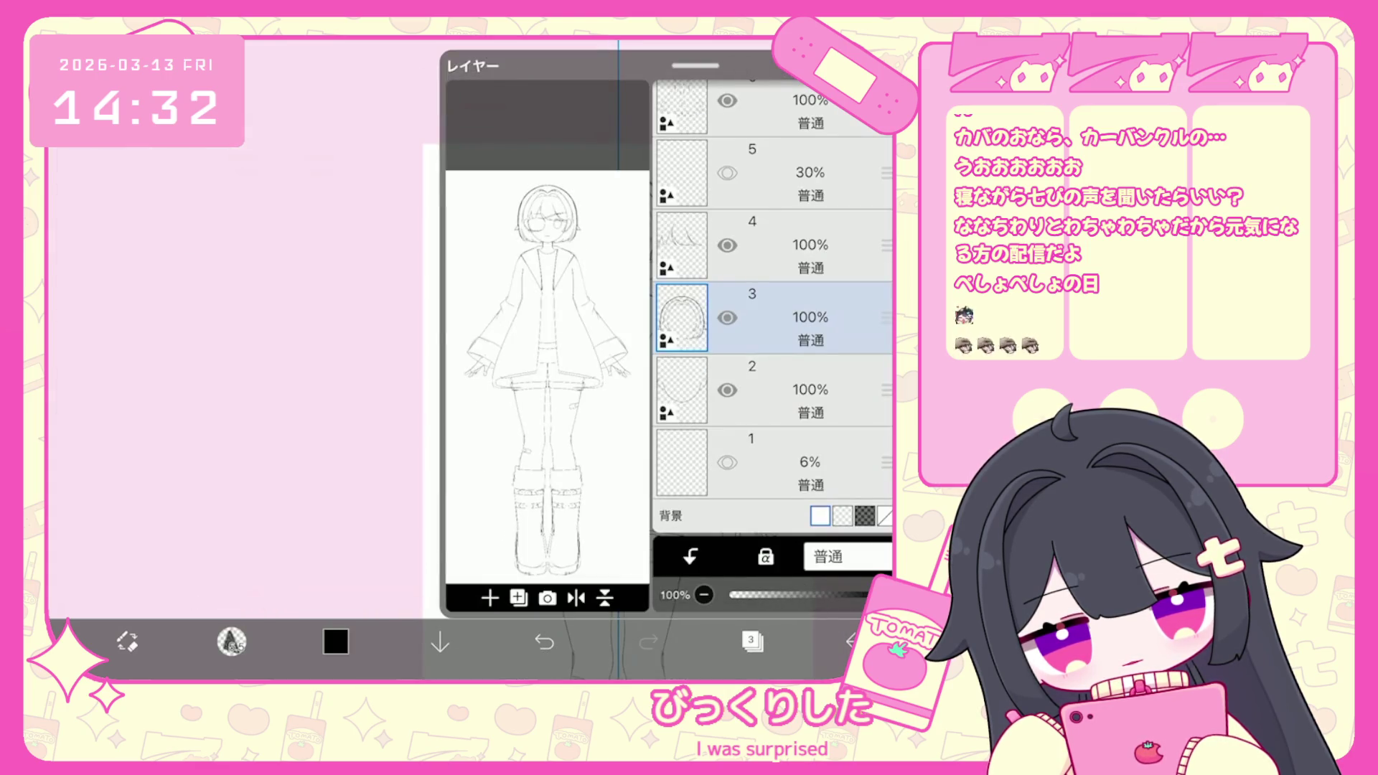
{"action": "left_click", "coordinate": [752, 641]}
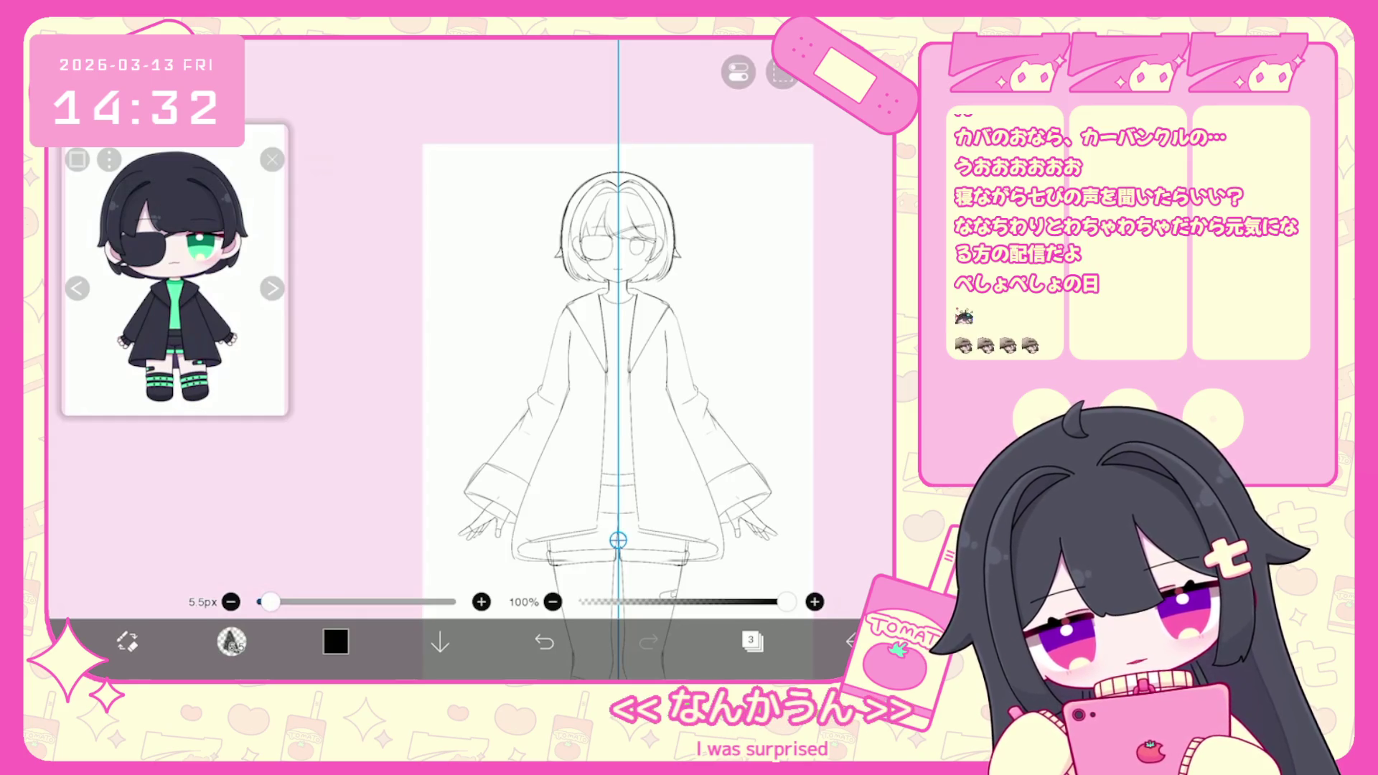
Turn off the symmetry ruler and show the layer list.
{"action": "left_click", "coordinate": [738, 71]}
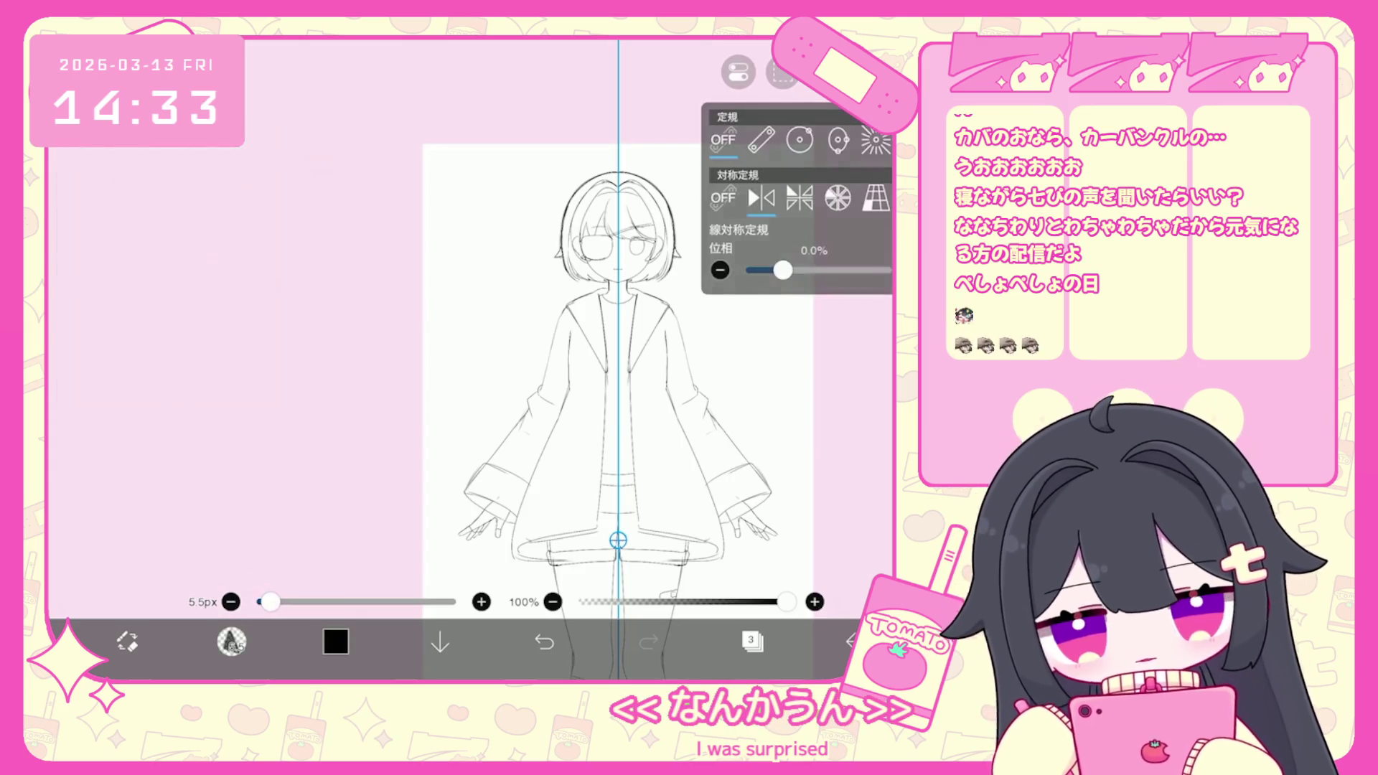
{"action": "left_click", "coordinate": [716, 139]}
{"action": "left_click", "coordinate": [738, 71]}
{"action": "scroll", "coordinate": [617, 359], "scroll_direction": "down", "scroll_amount": 3}
{"action": "scroll", "coordinate": [617, 345], "scroll_direction": "down", "scroll_amount": 2}
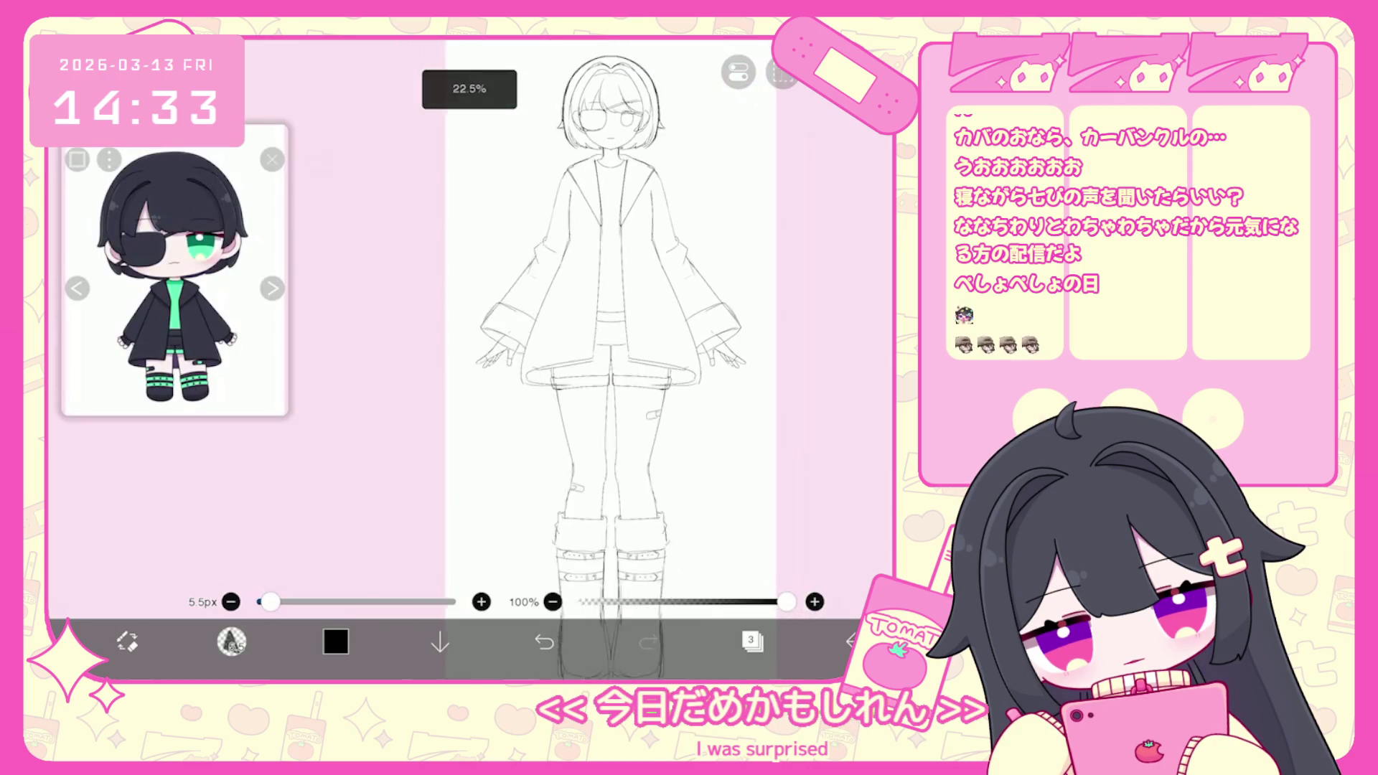
{"action": "scroll", "coordinate": [603, 344], "scroll_direction": "down", "scroll_amount": 1}
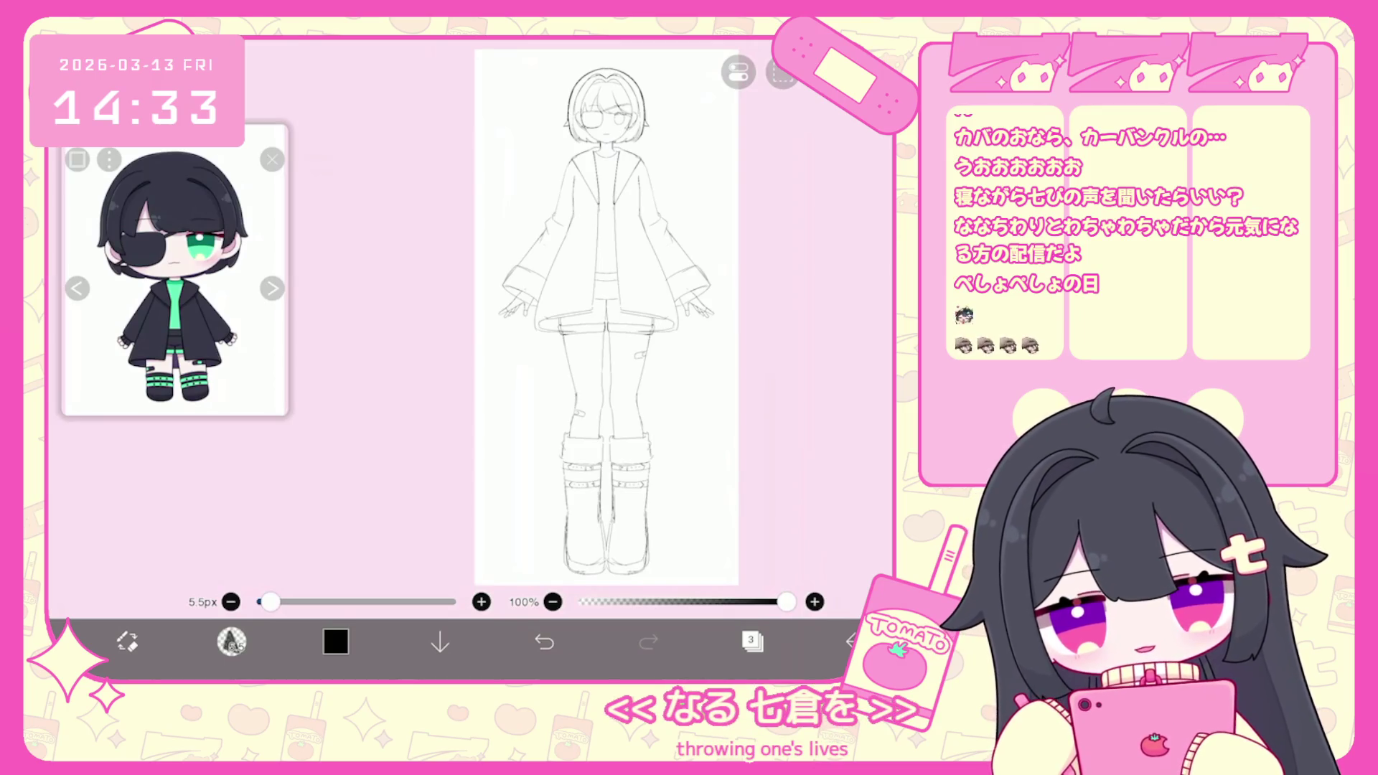
{"action": "scroll", "coordinate": [607, 215], "scroll_direction": "up", "scroll_amount": 5}
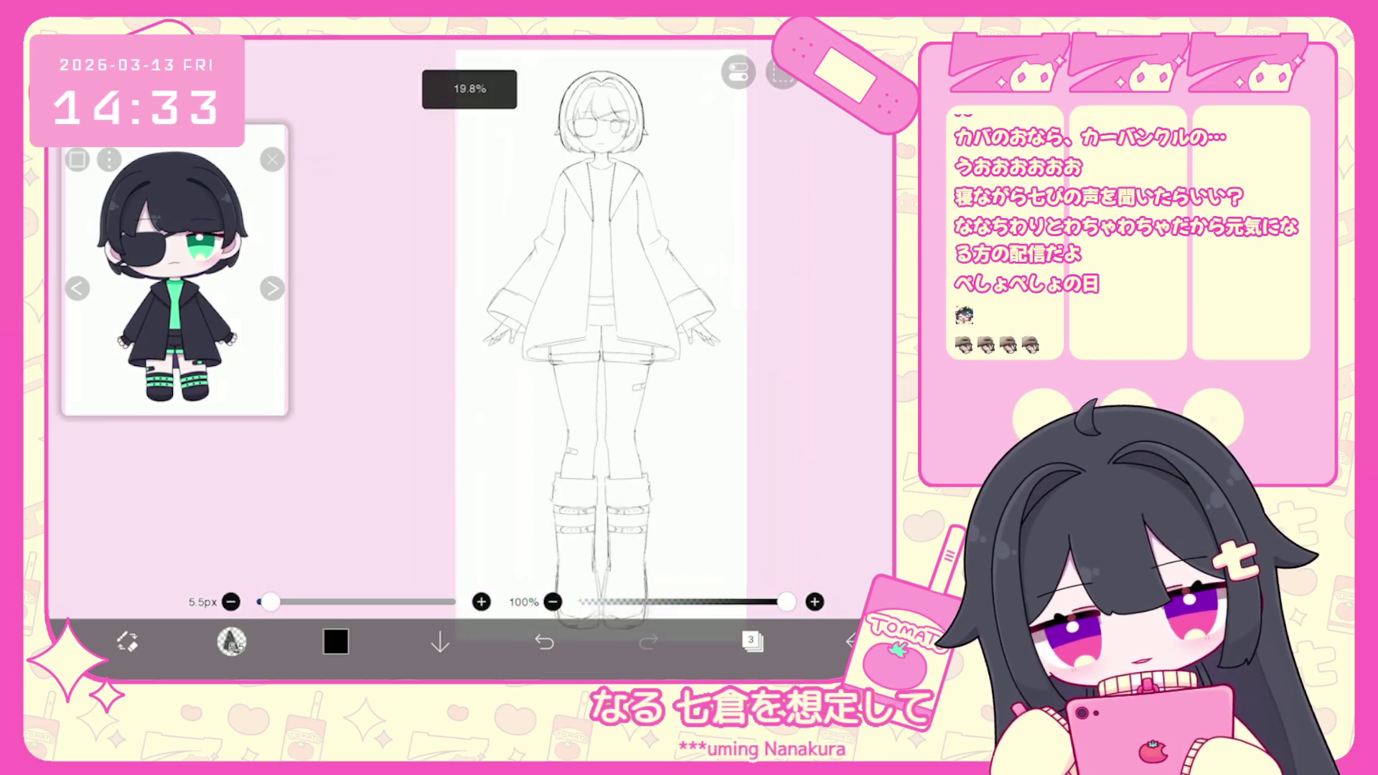
{"action": "scroll", "coordinate": [578, 322], "scroll_direction": "up", "scroll_amount": 5}
{"action": "left_click", "coordinate": [751, 641]}
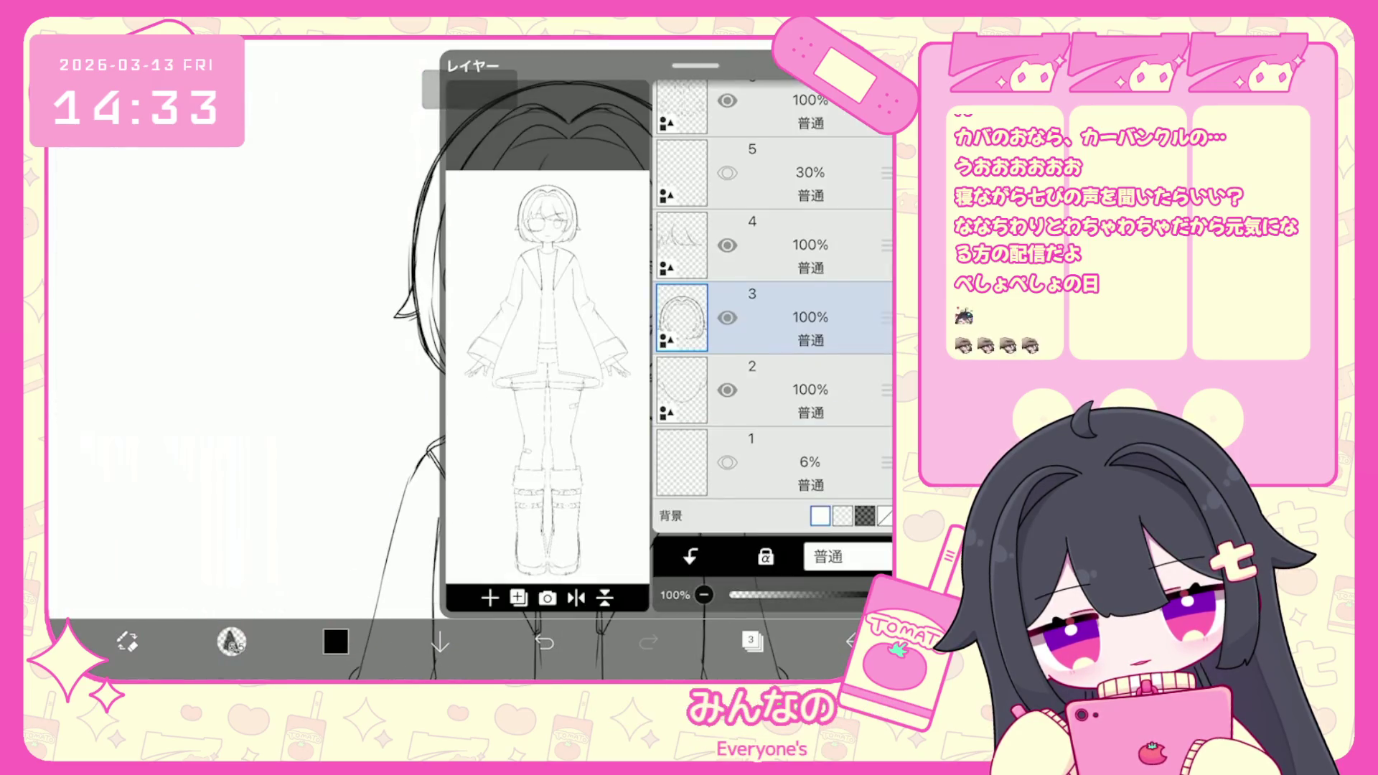
Select layers 6, then 7, then 8 as the working layer and close the layer list.
{"action": "scroll", "coordinate": [772, 308], "scroll_direction": "up", "scroll_amount": 4}
{"action": "left_click", "coordinate": [775, 355]}
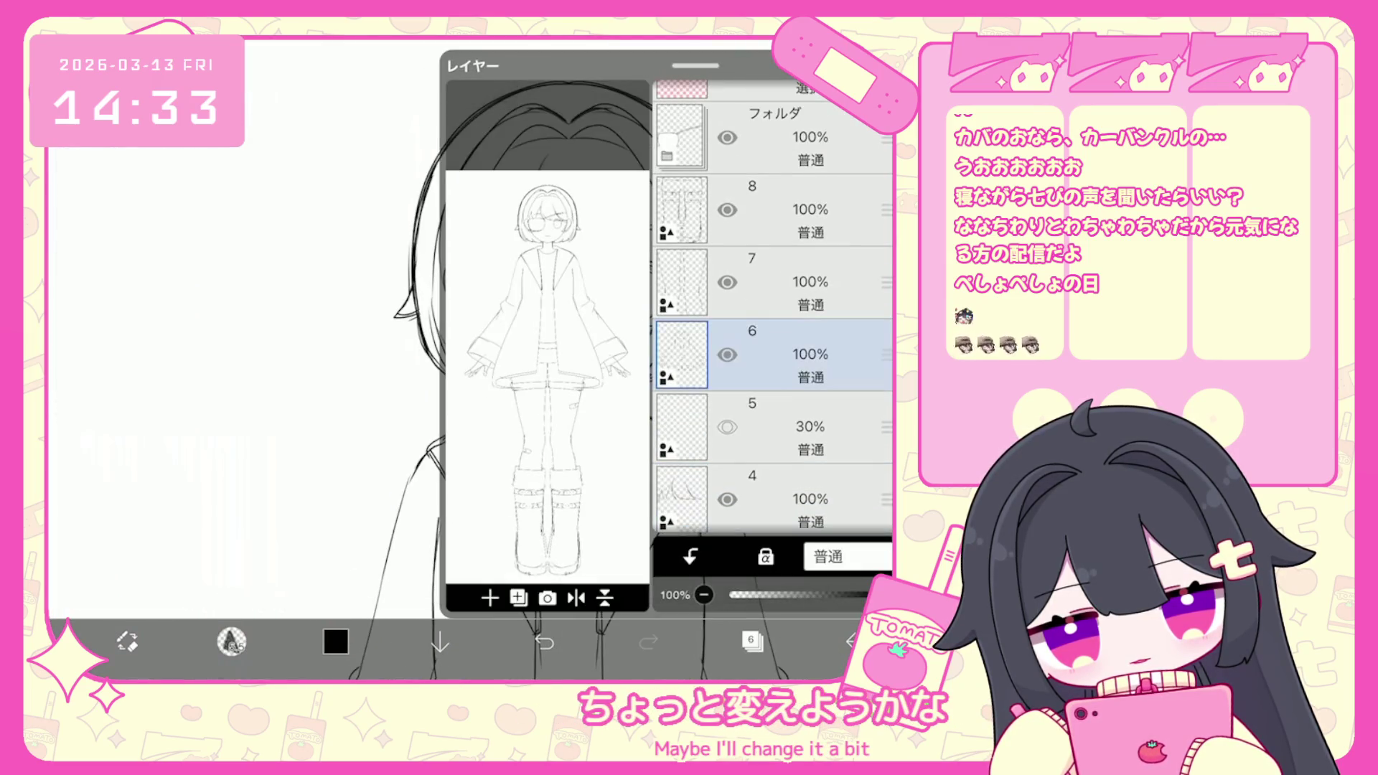
{"action": "scroll", "coordinate": [773, 316], "scroll_direction": "up", "scroll_amount": 2}
{"action": "left_click", "coordinate": [775, 333]}
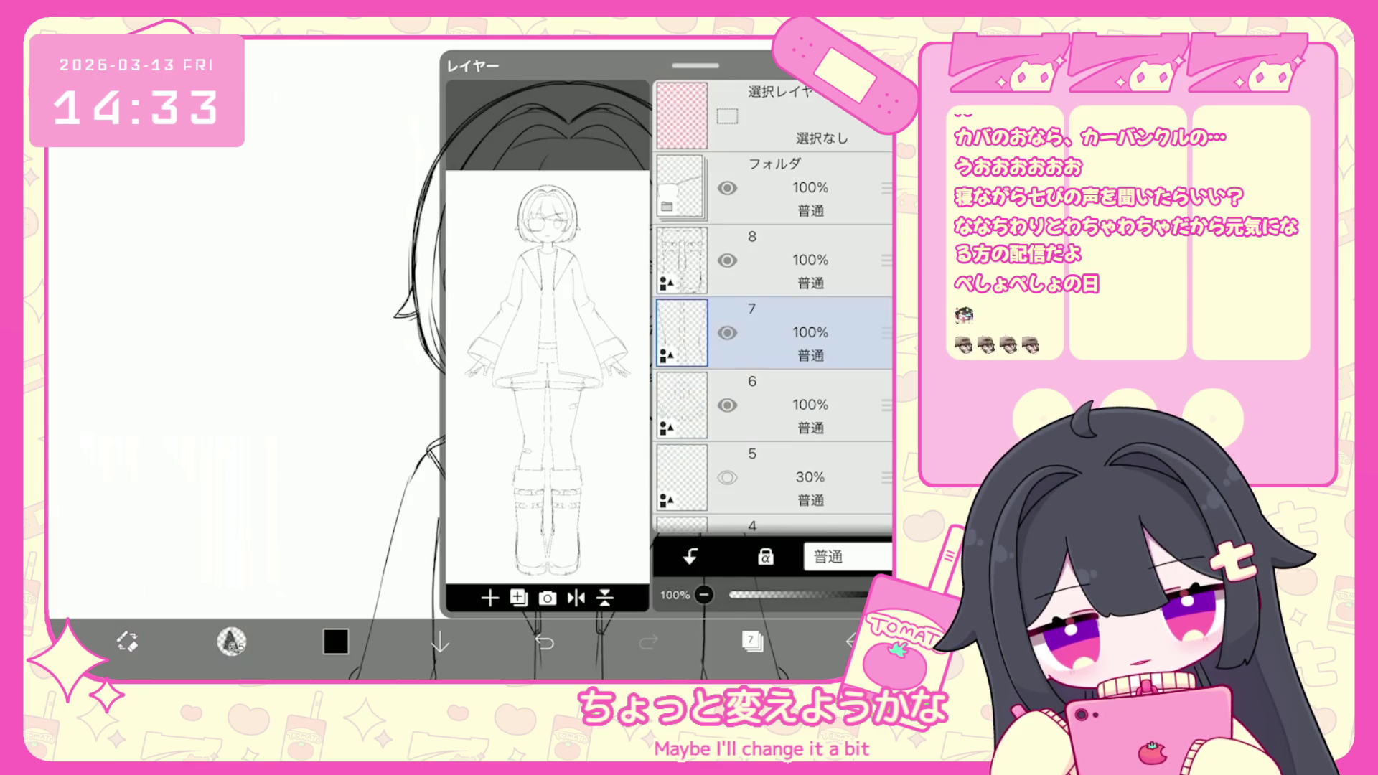
{"action": "left_click", "coordinate": [775, 260]}
{"action": "left_click", "coordinate": [751, 641]}
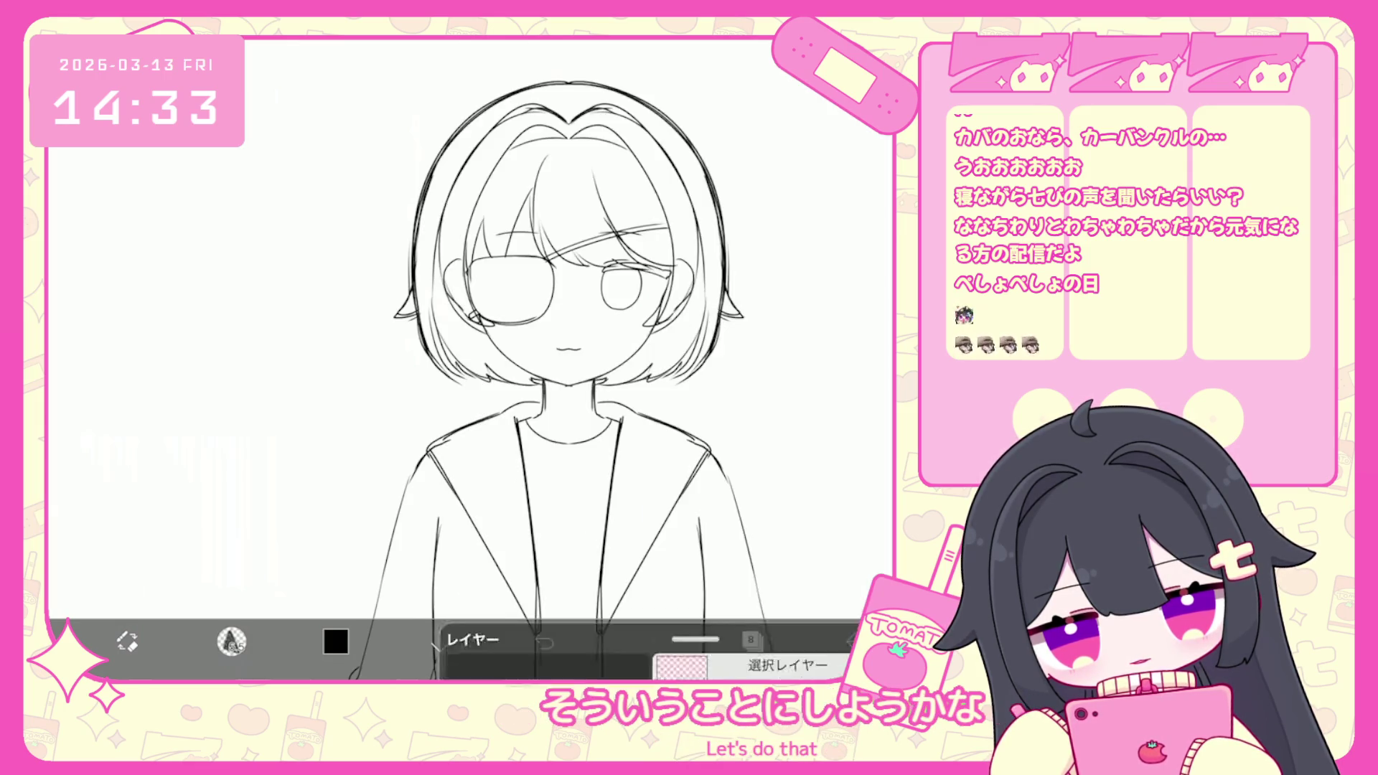
{"action": "scroll", "coordinate": [573, 414], "scroll_direction": "down", "scroll_amount": 2}
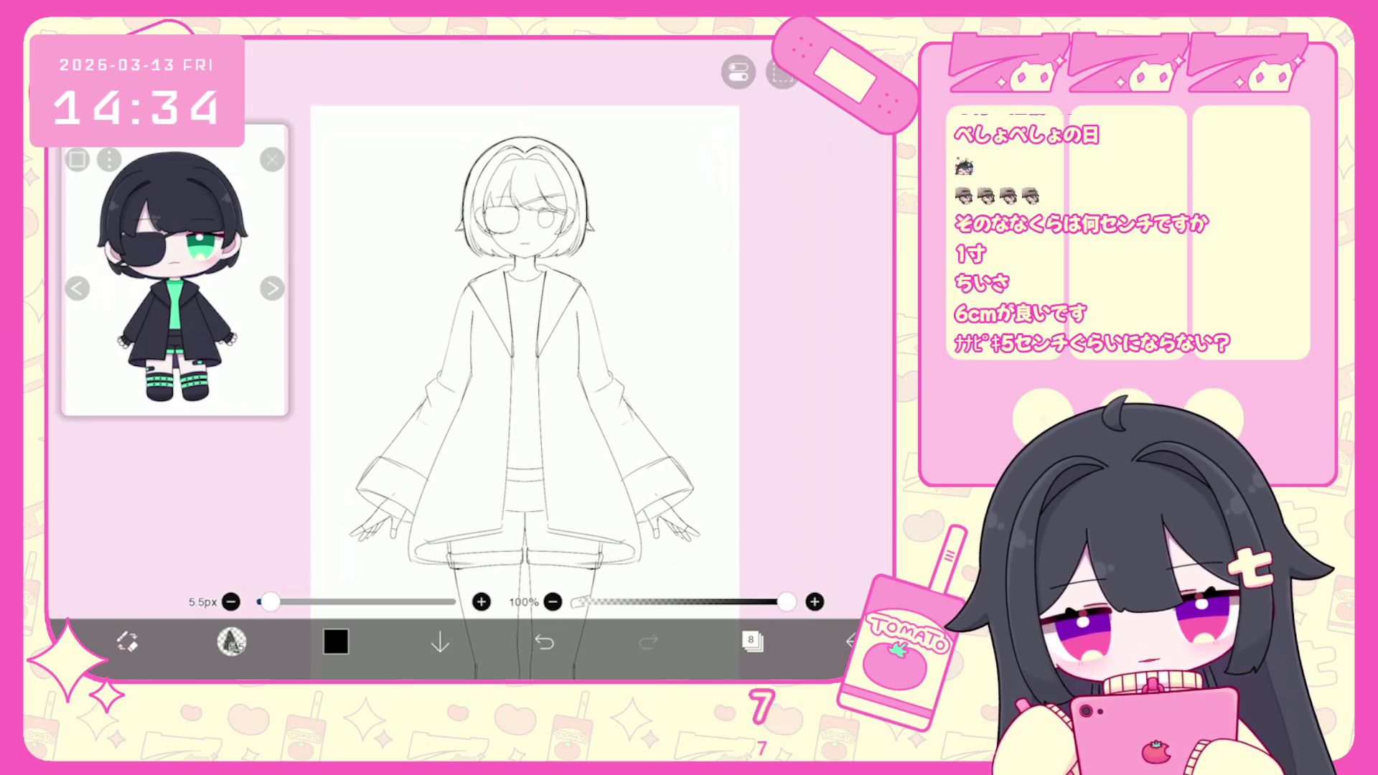
{"action": "scroll", "coordinate": [460, 323], "scroll_direction": "up", "scroll_amount": 5}
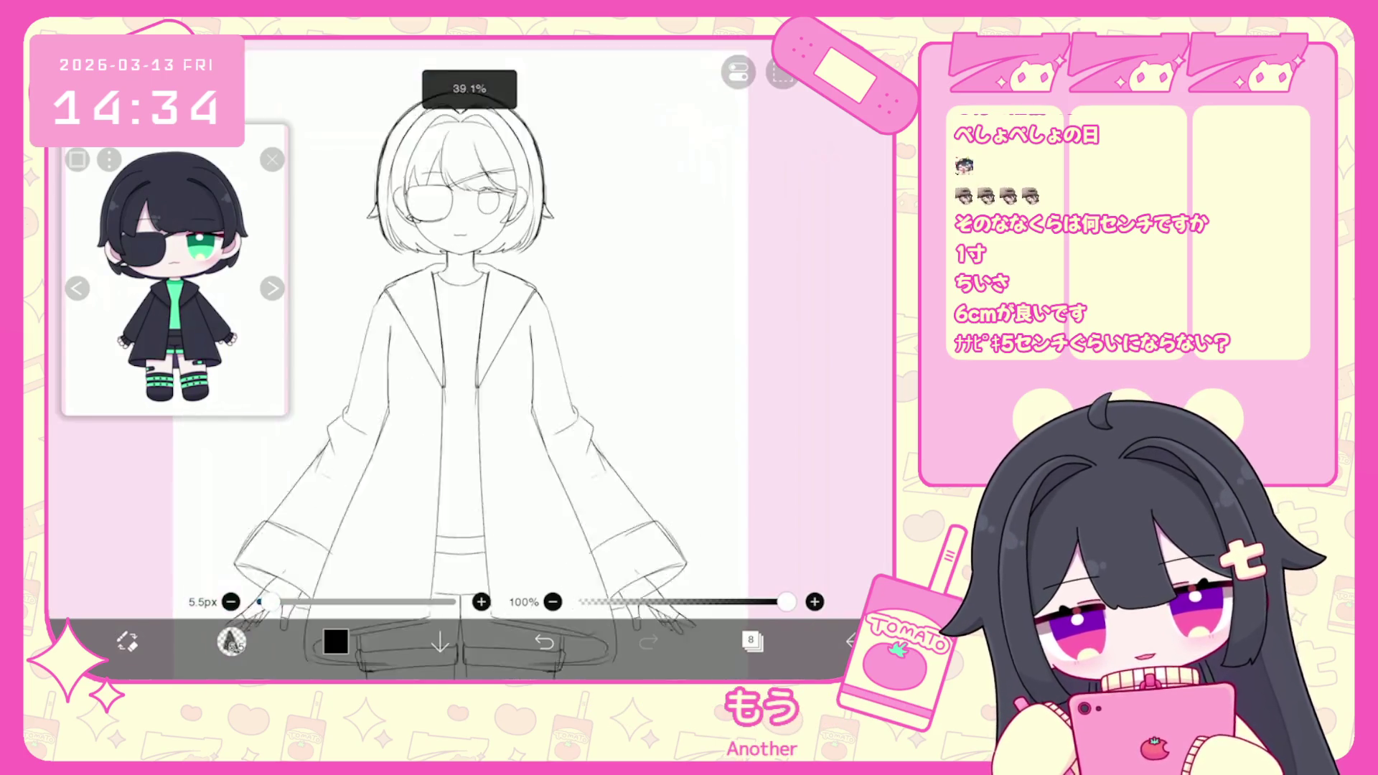
Sketch a tiny crouching figure in a rounded blob beside the head, redoing wrong strokes.
{"action": "mouse_move", "coordinate": [490, 362]}
{"action": "left_mouse_down"}
{"action": "mouse_move", "coordinate": [540, 316]}
{"action": "mouse_move", "coordinate": [619, 325]}
{"action": "left_mouse_up"}
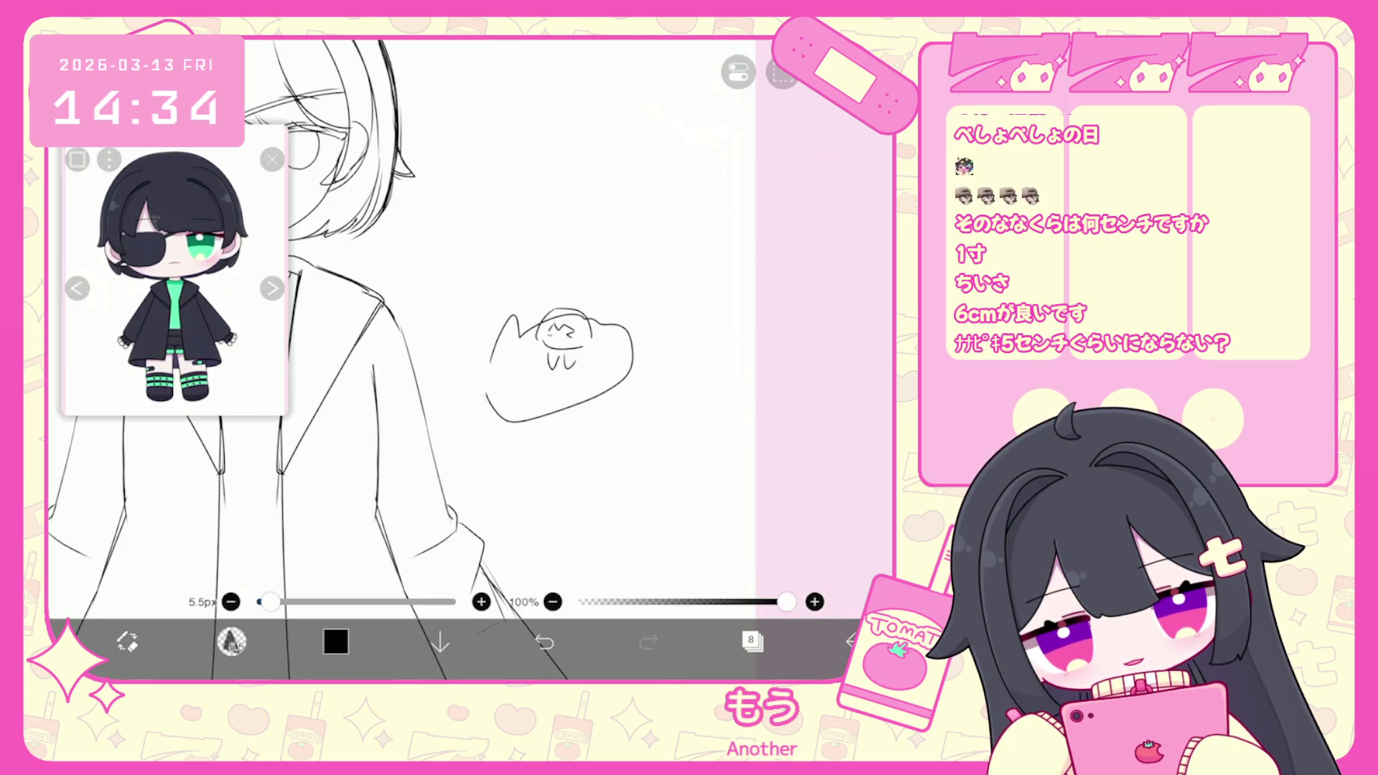
{"action": "left_click", "coordinate": [544, 642]}
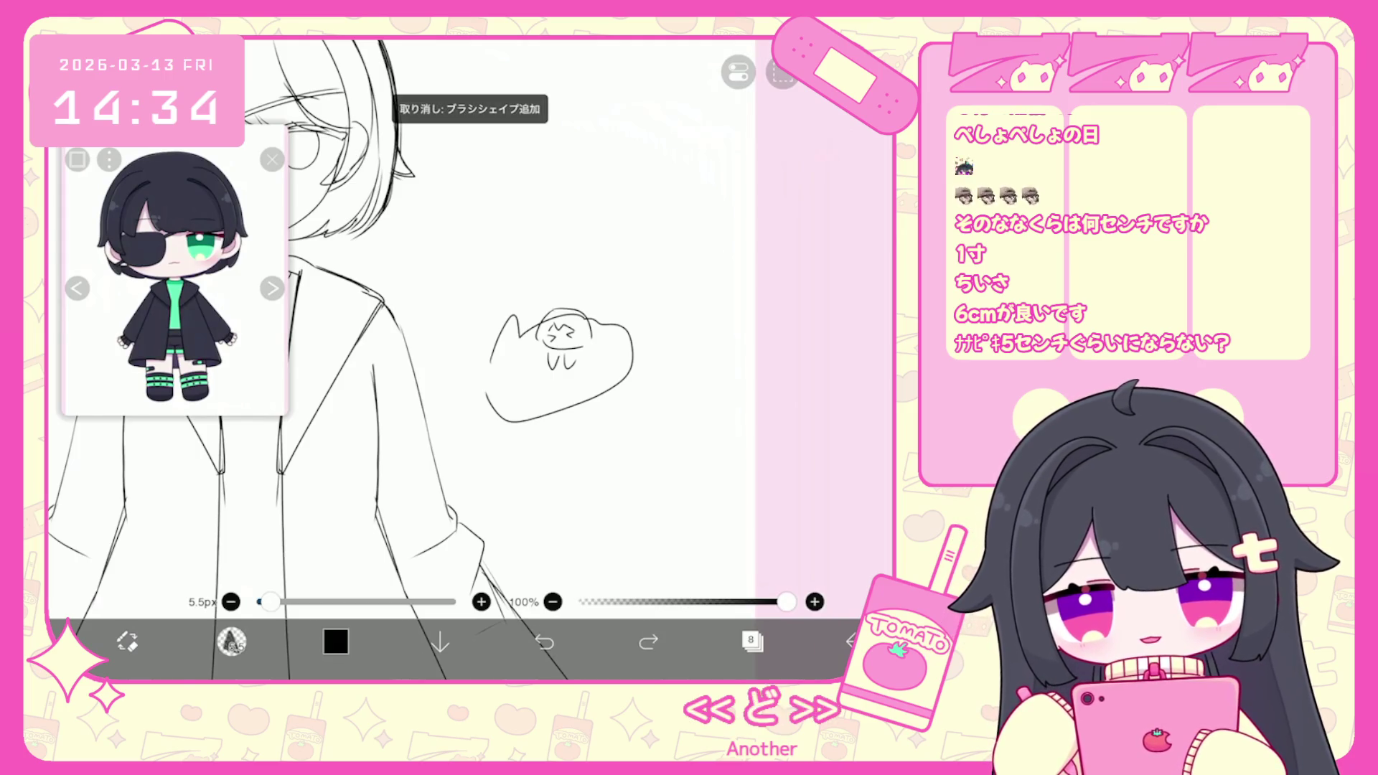
{"action": "scroll", "coordinate": [545, 358], "scroll_direction": "up", "scroll_amount": 2}
{"action": "left_click_drag", "start_coordinate": [585, 315], "coordinate": [592, 332]}
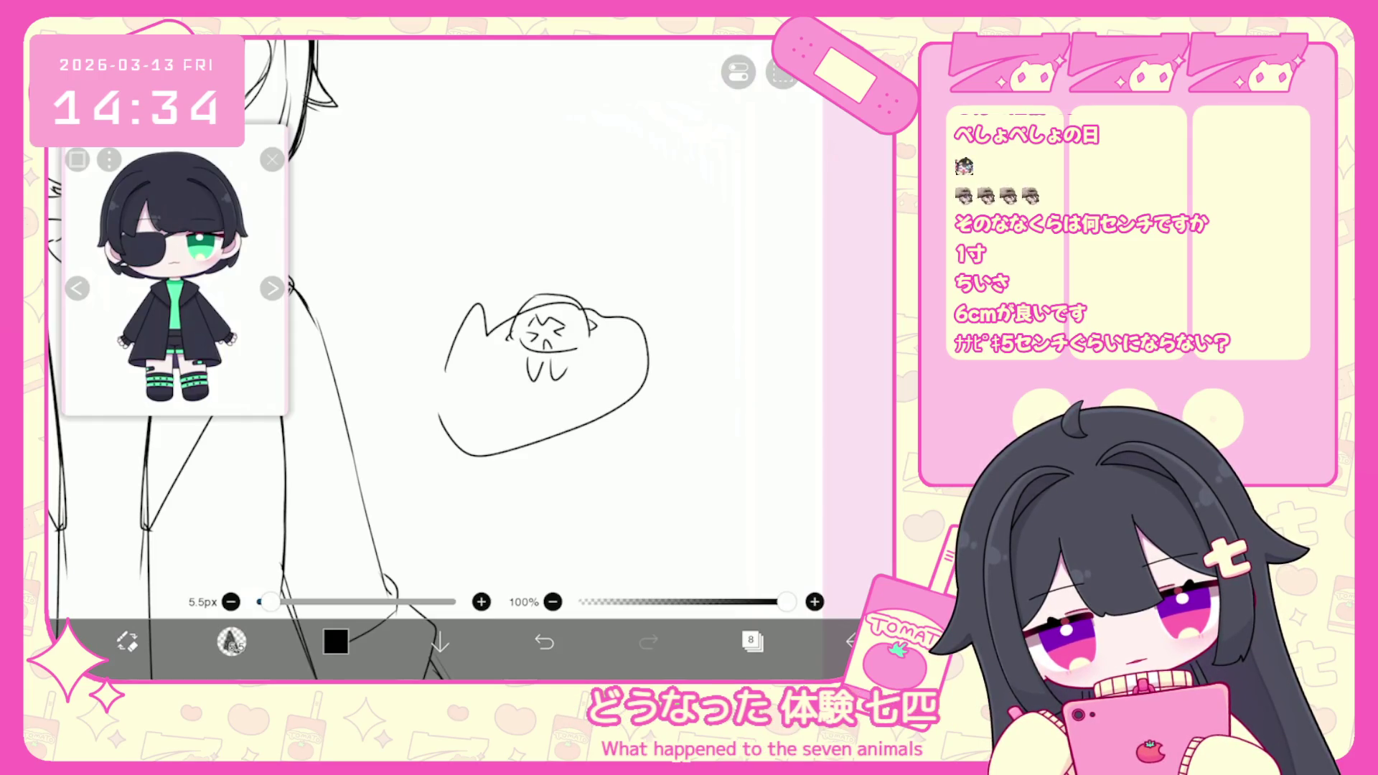
{"action": "left_click_drag", "start_coordinate": [591, 336], "coordinate": [599, 362]}
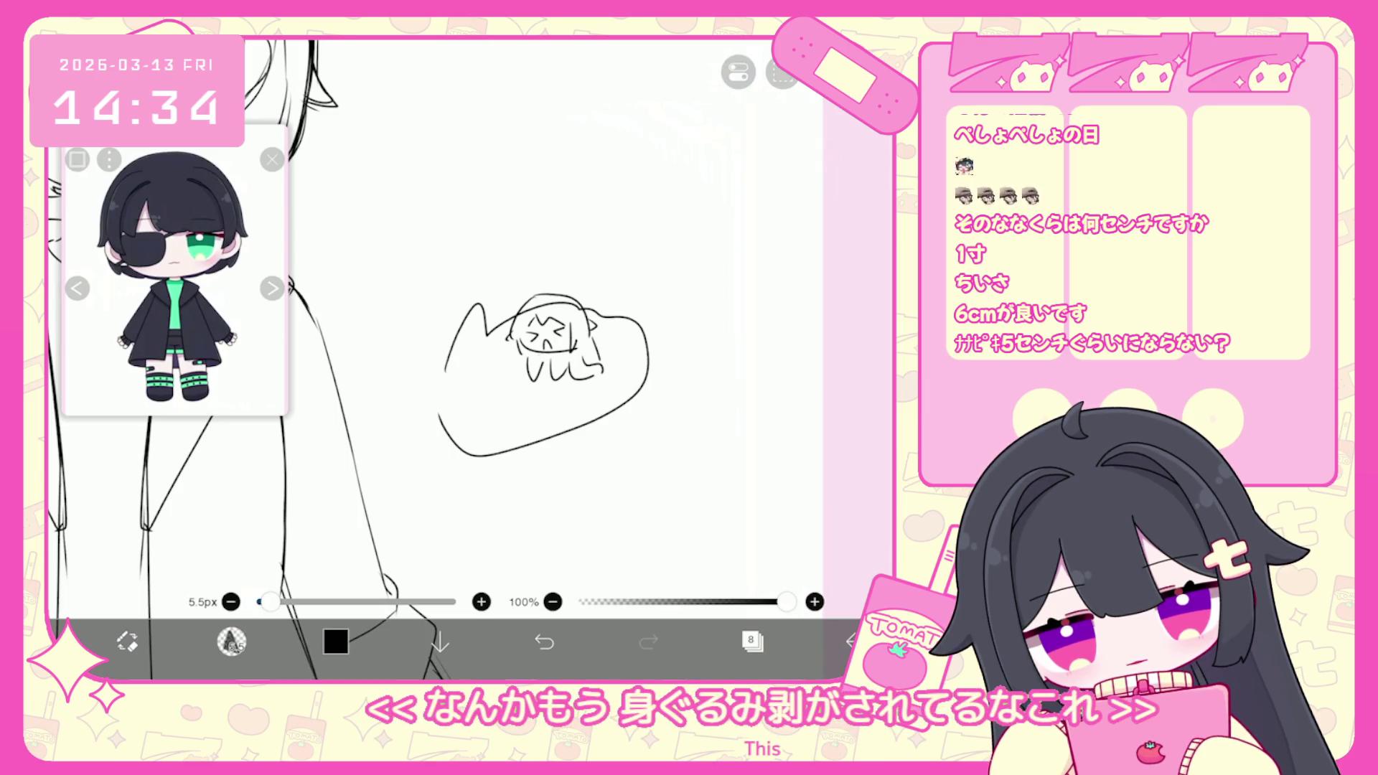
{"action": "key", "text": "ctrl+z"}
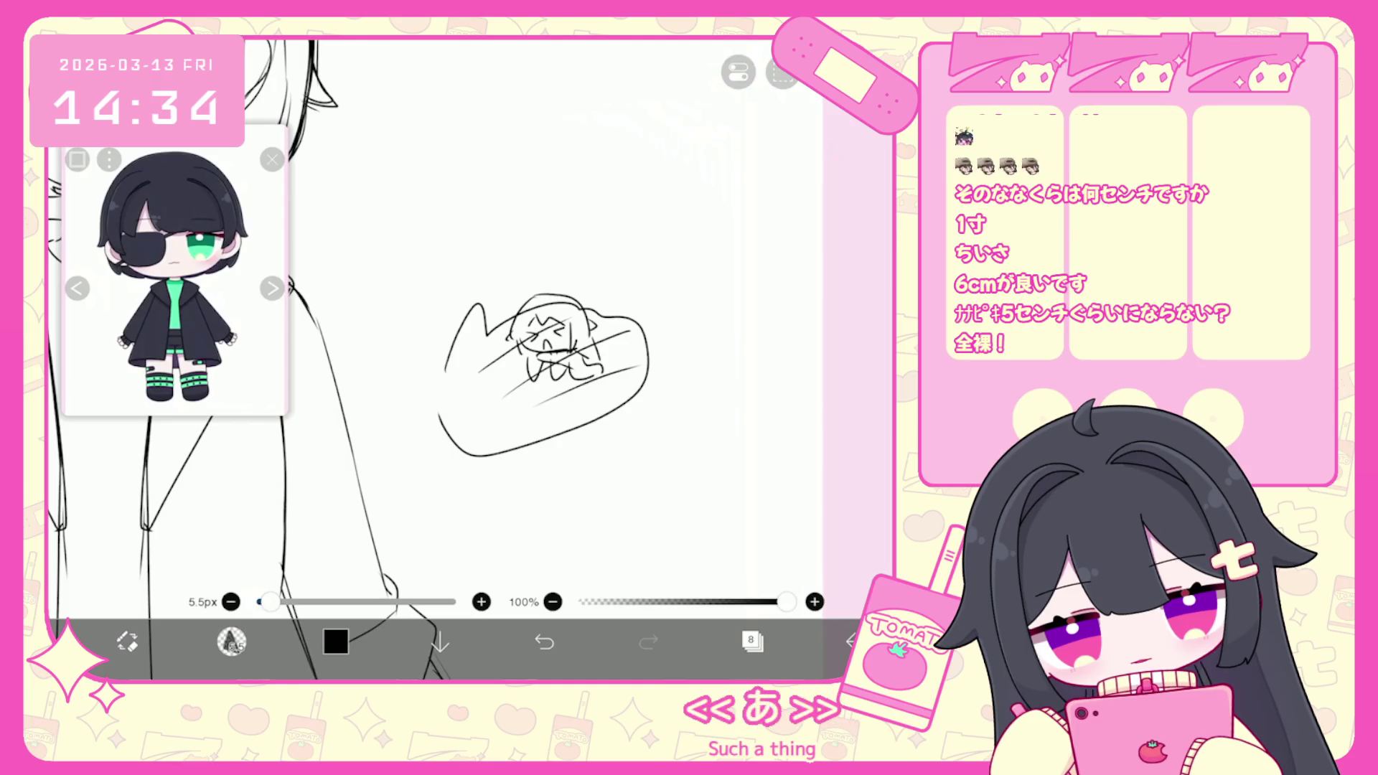
{"action": "scroll", "coordinate": [546, 359], "scroll_direction": "down", "scroll_amount": 3}
Select the doodle and erase it from the layer.
{"action": "left_click", "coordinate": [751, 641]}
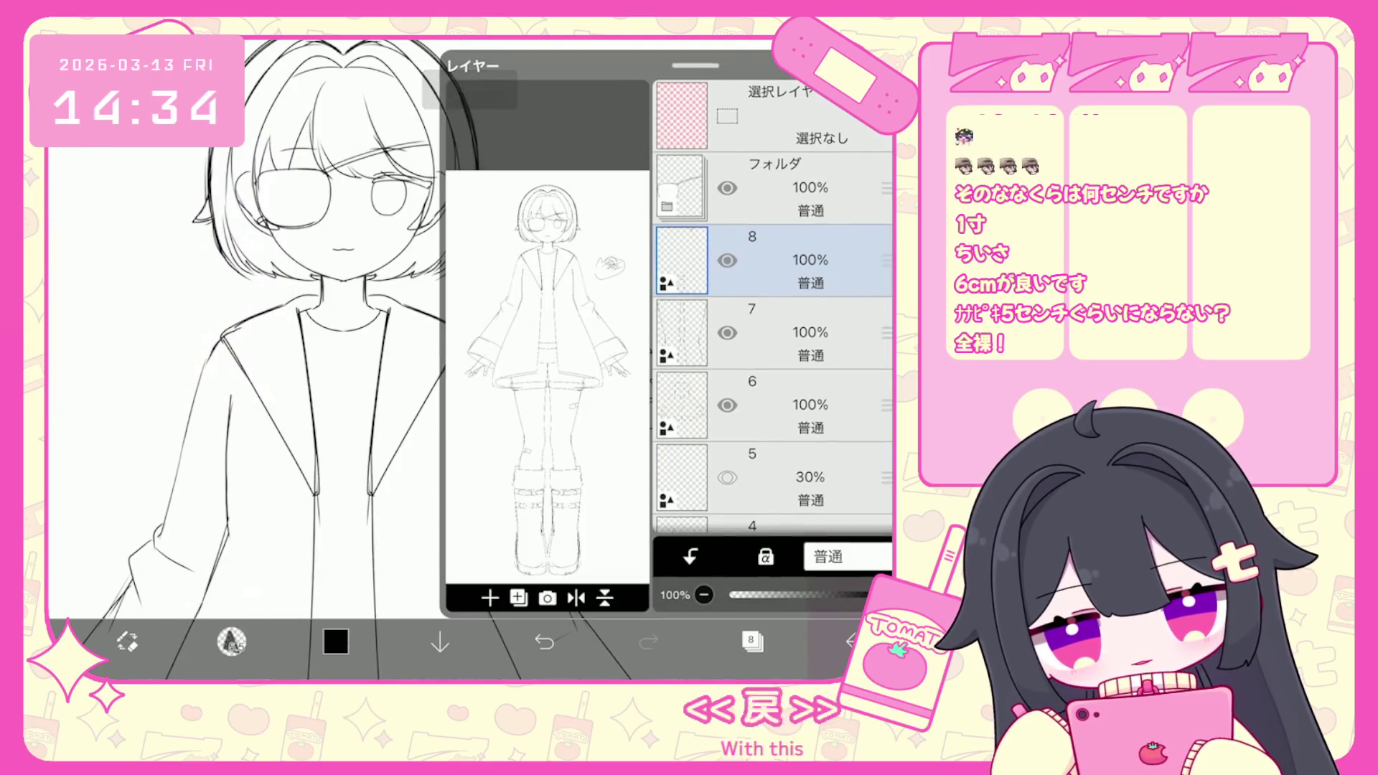
{"action": "left_click", "coordinate": [752, 641]}
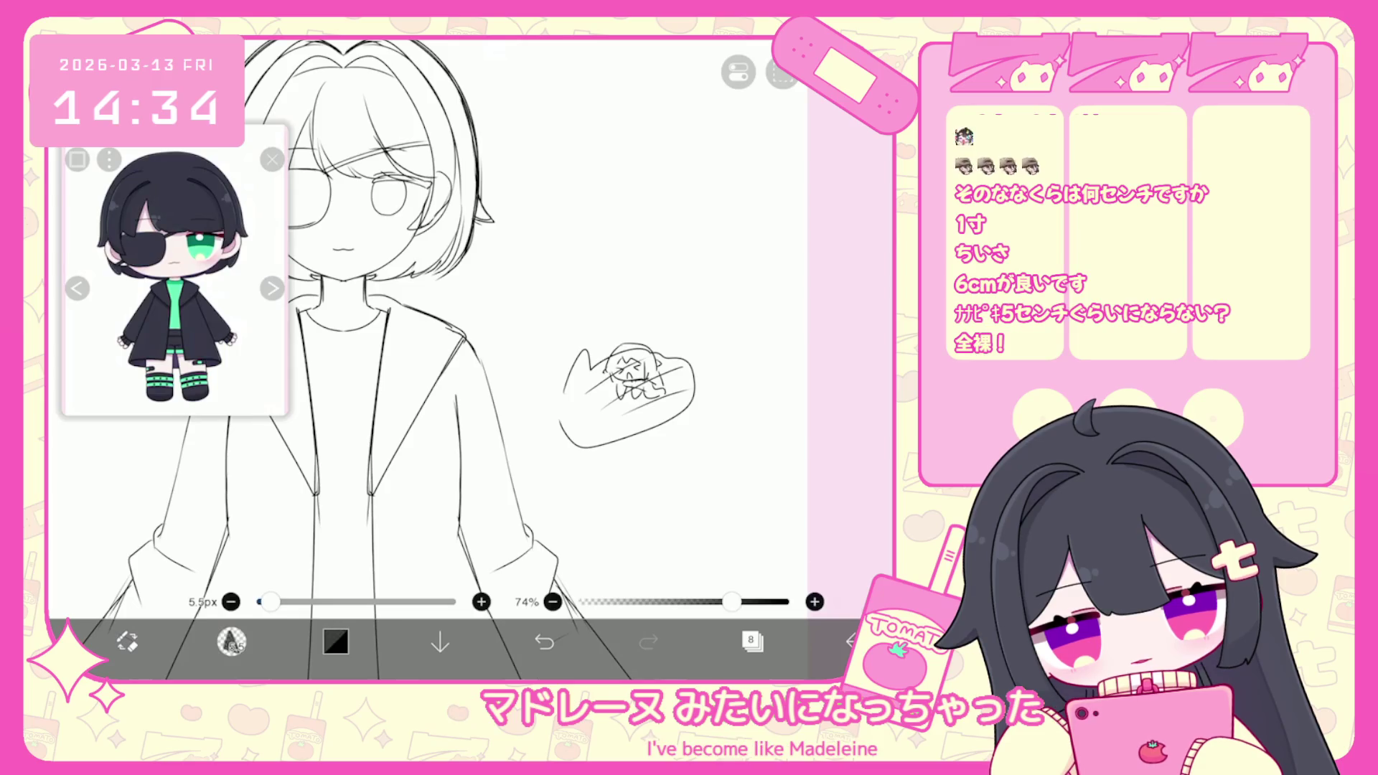
{"action": "left_click", "coordinate": [231, 640]}
{"action": "left_click", "coordinate": [627, 395]}
{"action": "left_click", "coordinate": [783, 71]}
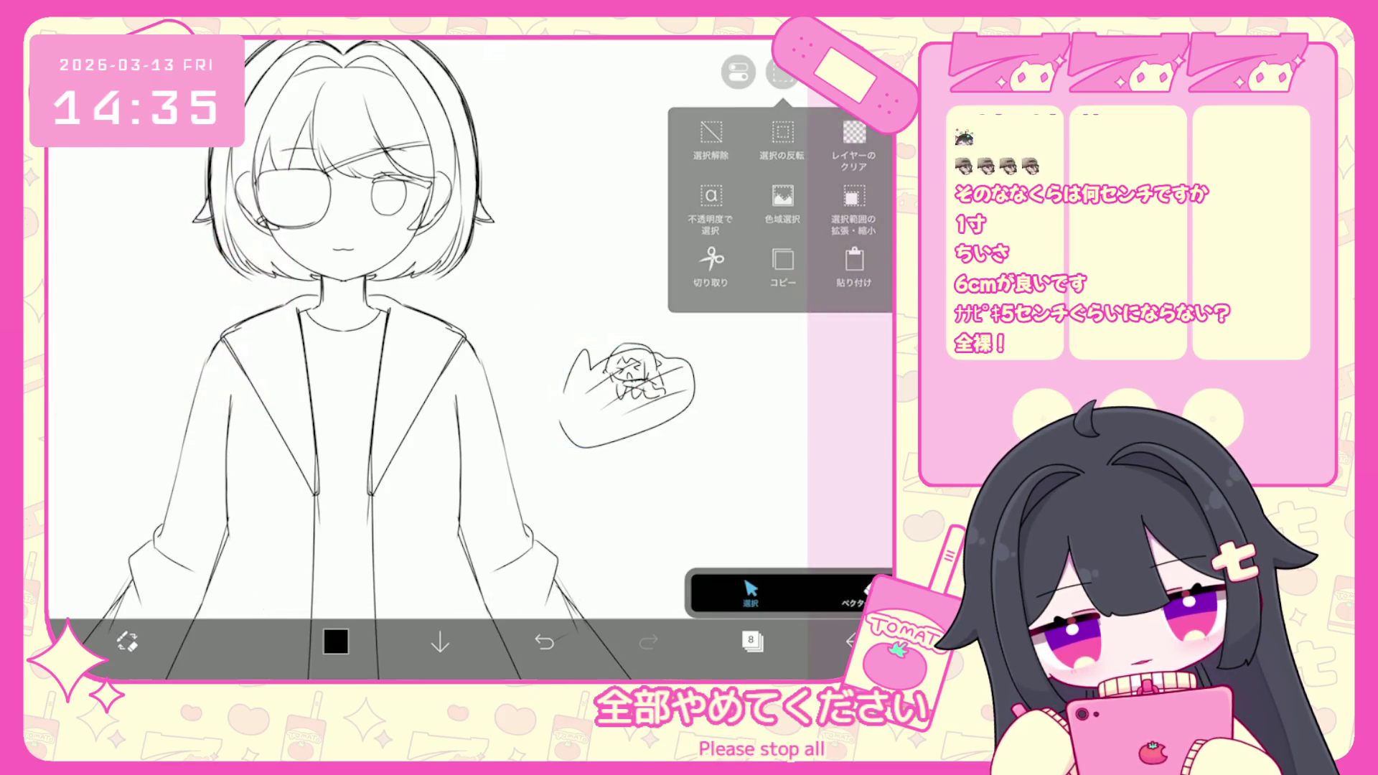
{"action": "left_click", "coordinate": [711, 266]}
Undo the last two strokes and zoom out to show the whole chibi figure.
{"action": "scroll", "coordinate": [589, 359], "scroll_direction": "down", "scroll_amount": 3}
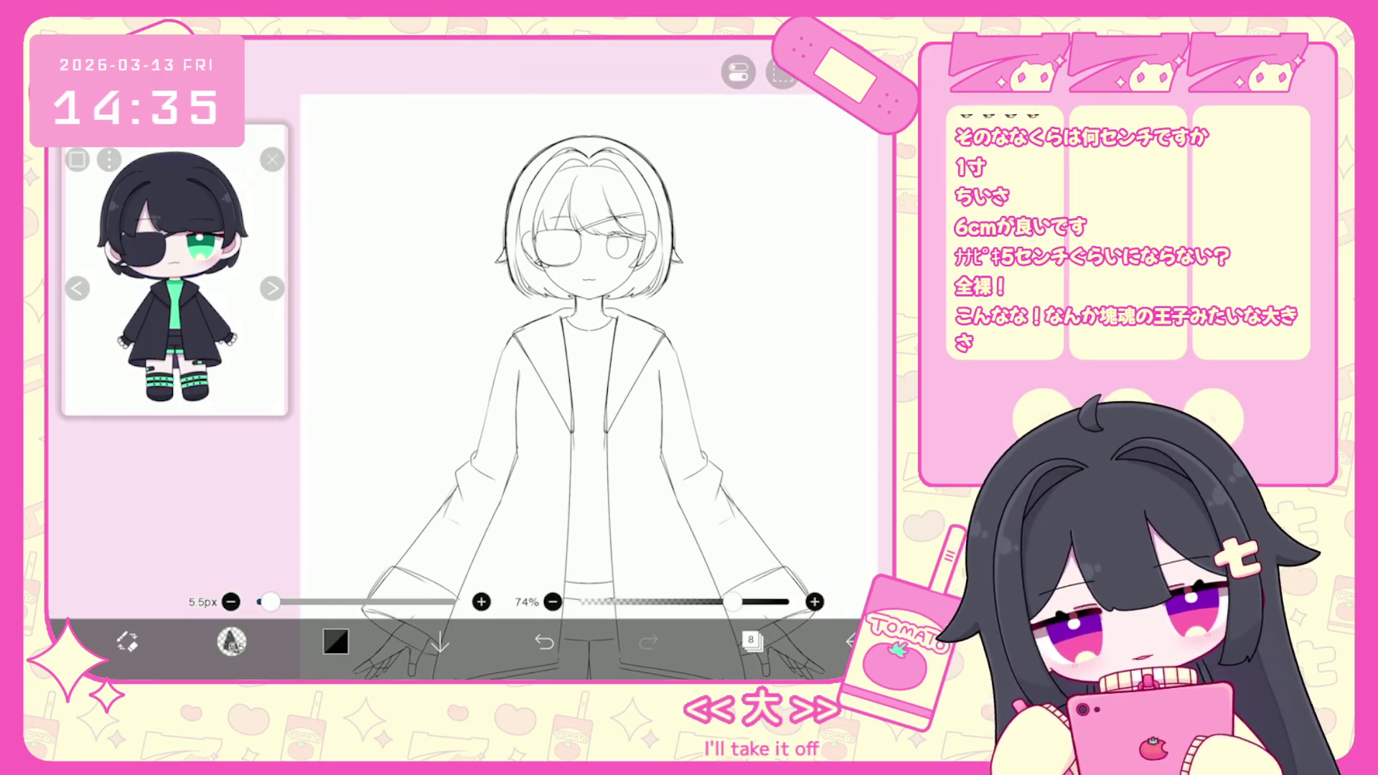
{"action": "scroll", "coordinate": [685, 302], "scroll_direction": "up", "scroll_amount": 2}
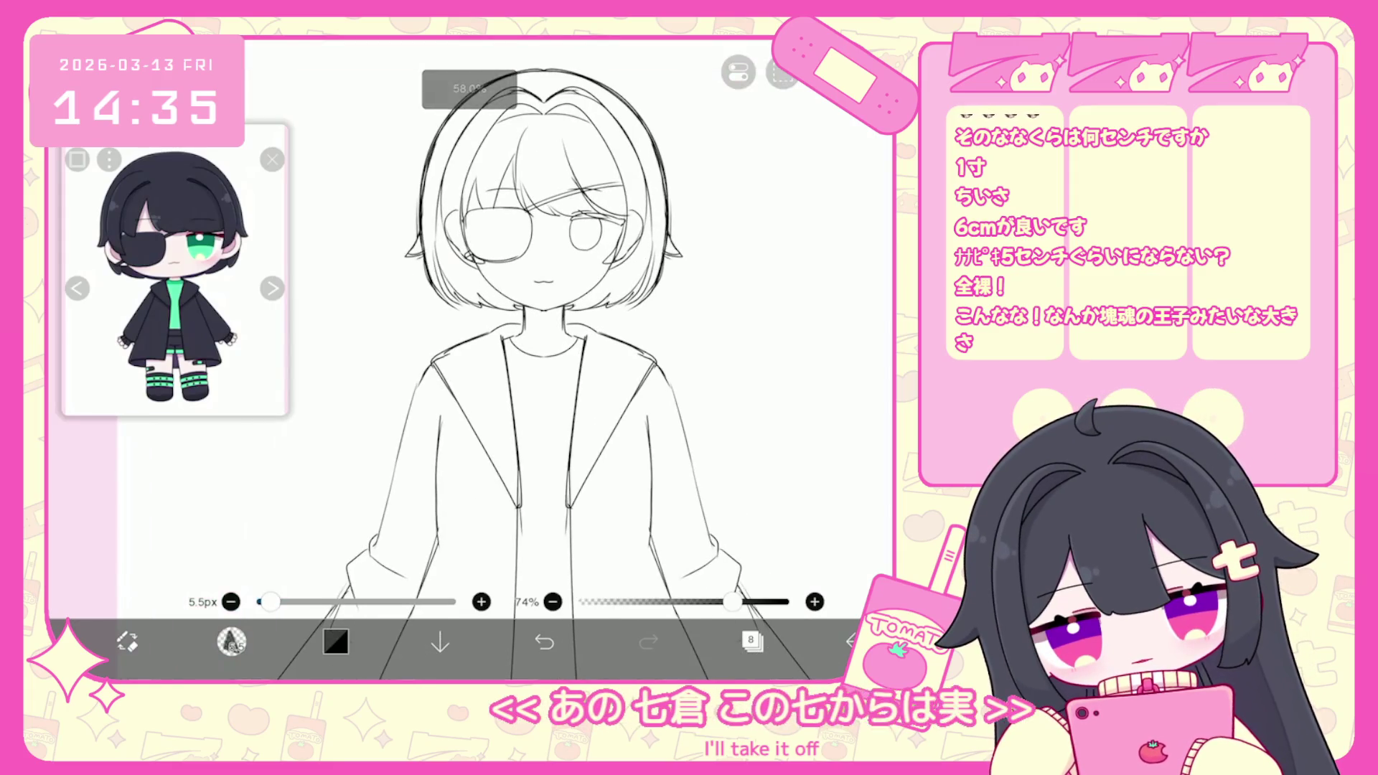
{"action": "key", "text": "ctrl+z"}
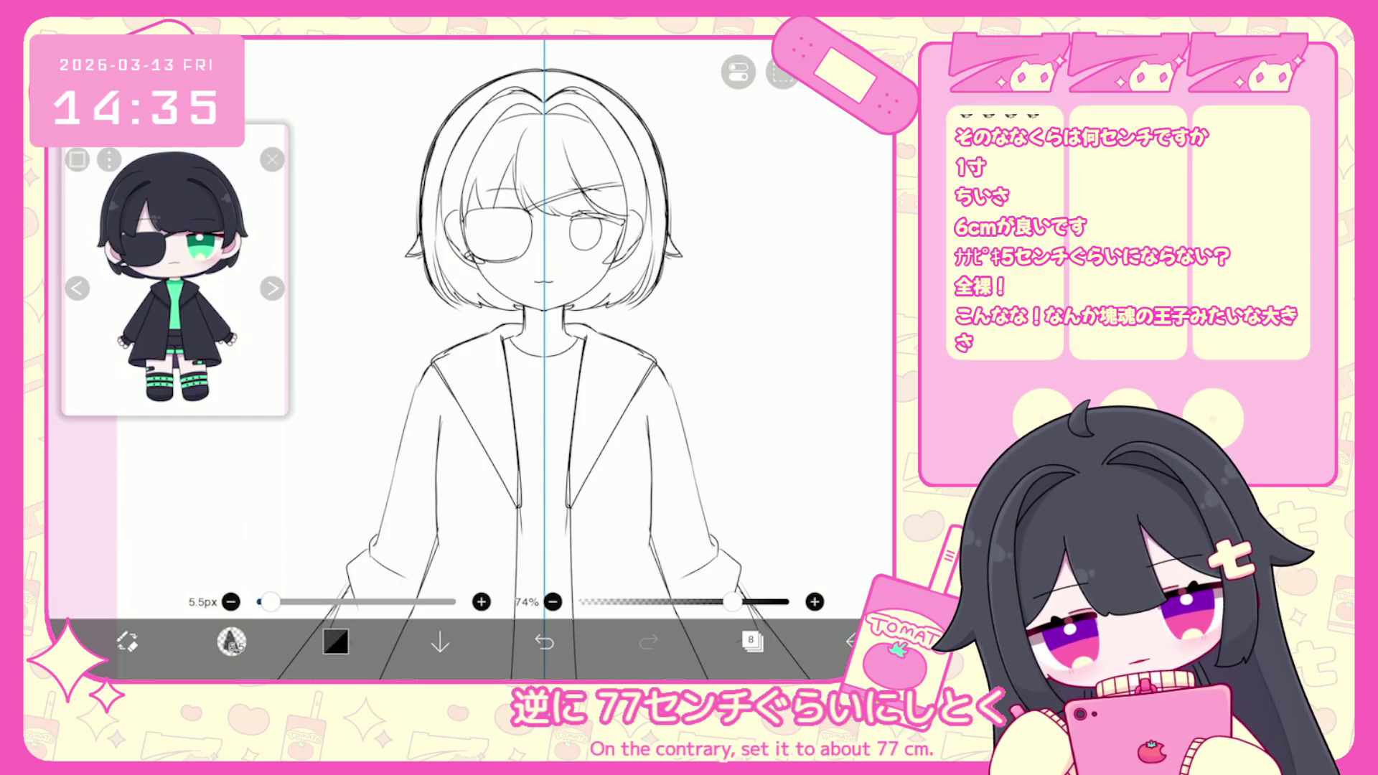
{"action": "key", "text": "ctrl+z"}
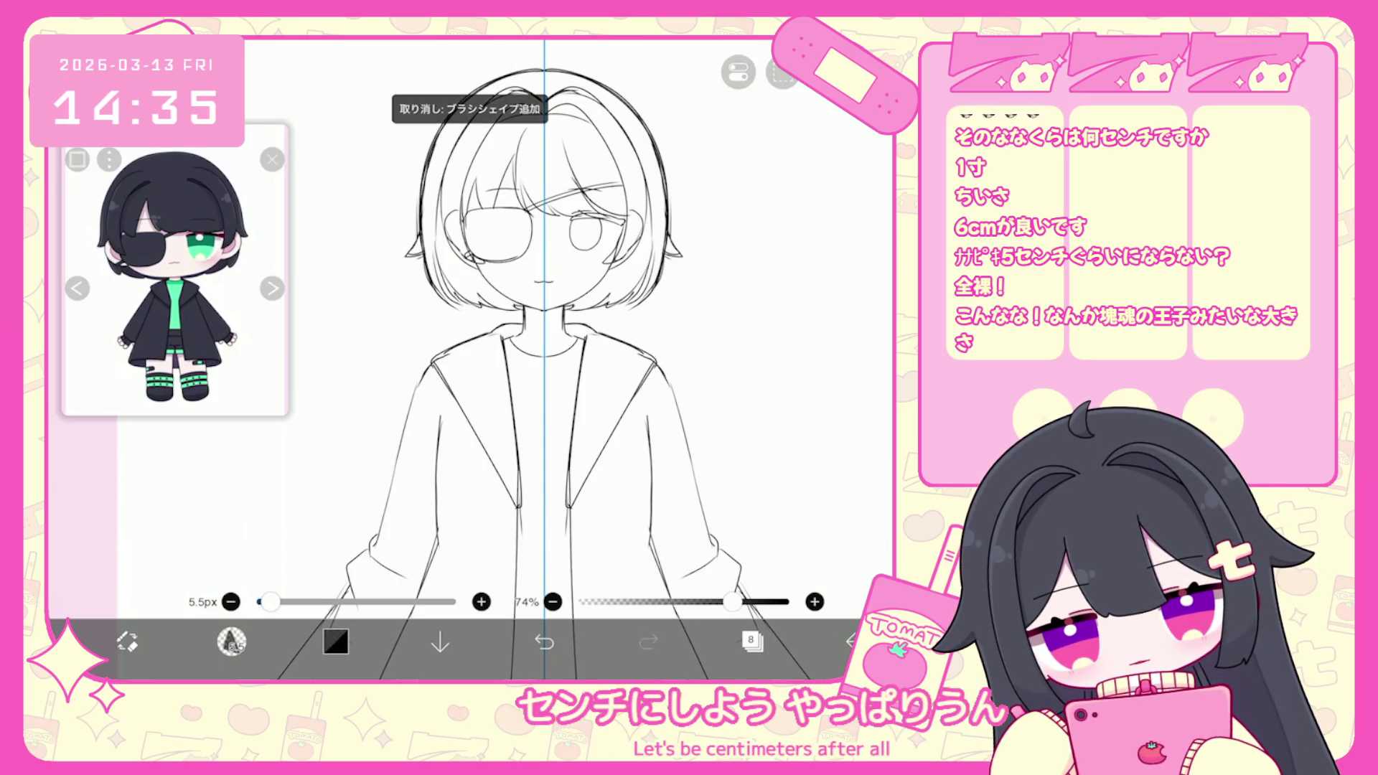
{"action": "scroll", "coordinate": [535, 359], "scroll_direction": "down", "scroll_amount": 2}
{"action": "scroll", "coordinate": [549, 358], "scroll_direction": "down", "scroll_amount": 3}
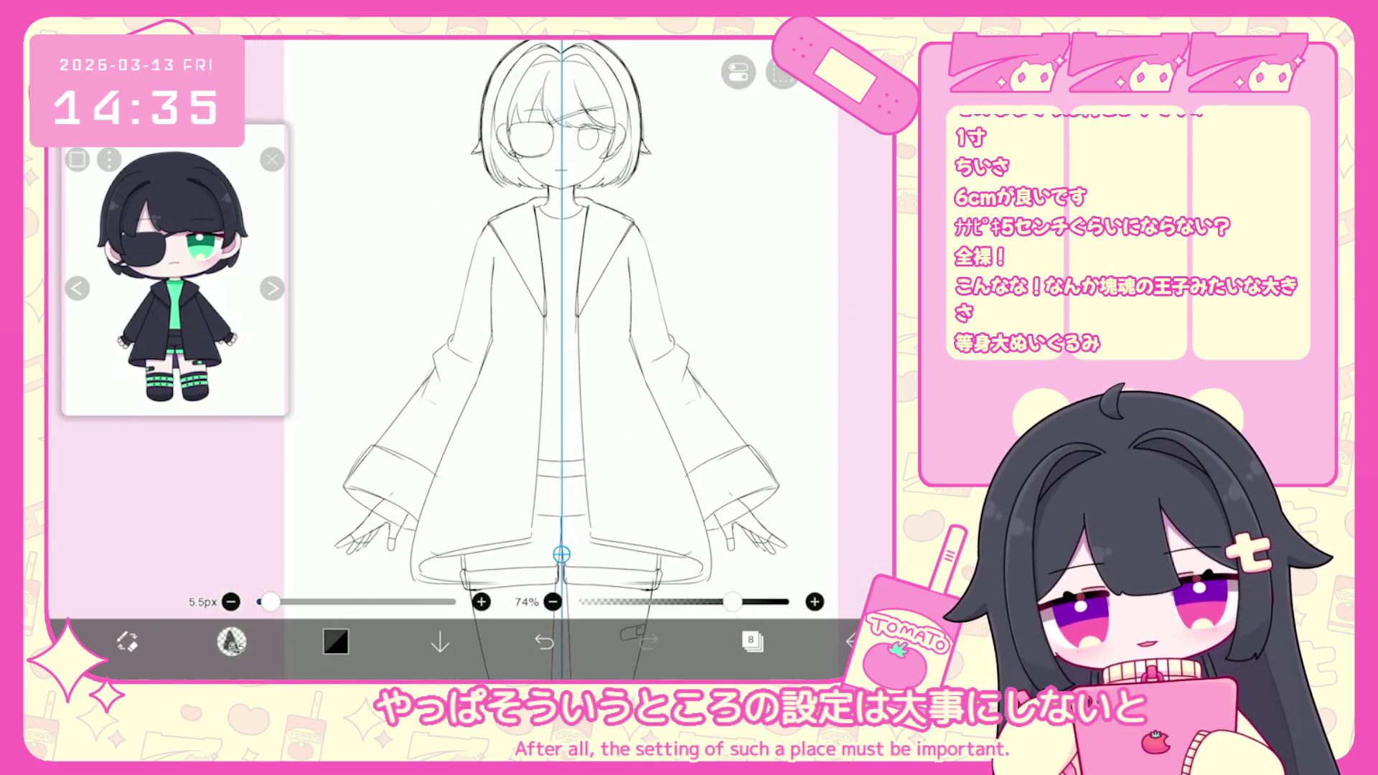
{"action": "scroll", "coordinate": [502, 359], "scroll_direction": "up", "scroll_amount": 3}
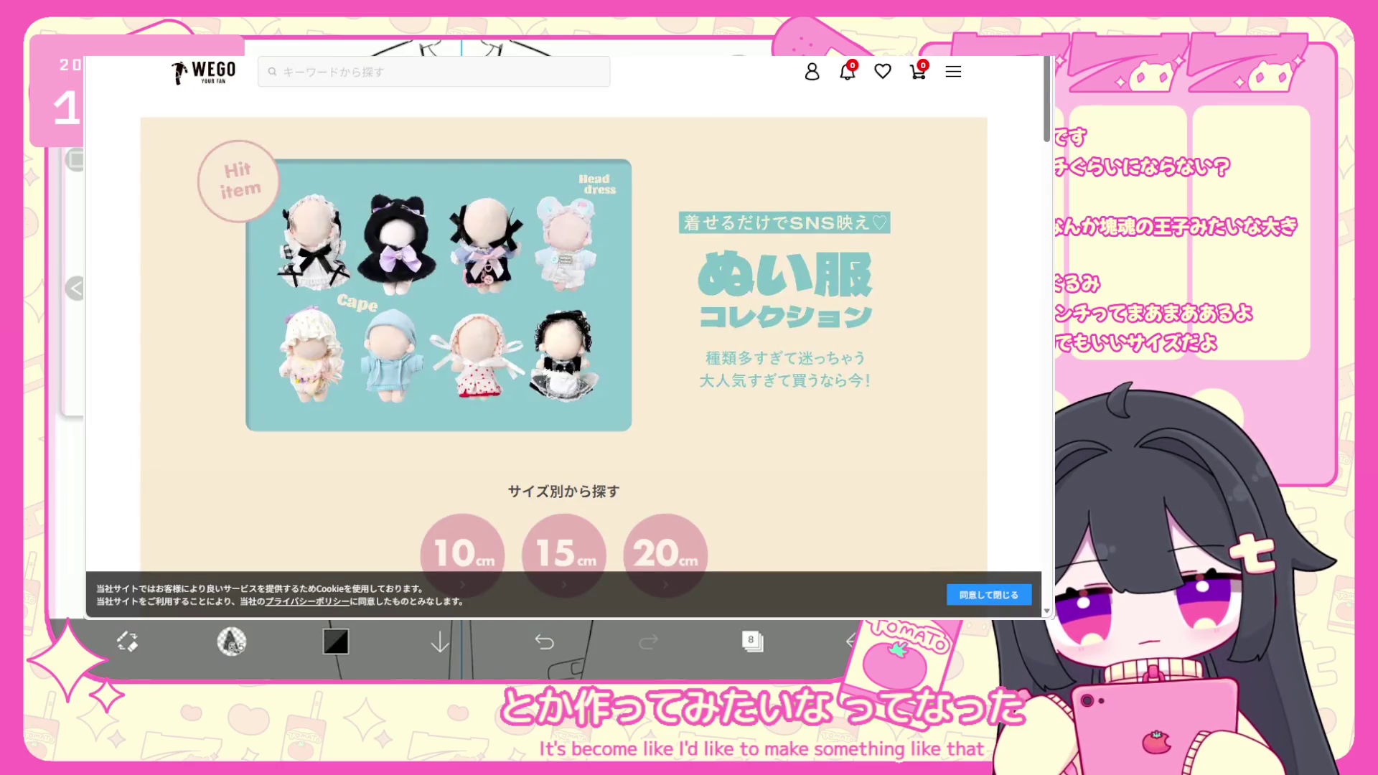
View the 15 cm sitting cat plush outfit's product page and its black cat version.
{"action": "scroll", "coordinate": [359, 285], "scroll_direction": "down", "scroll_amount": 9}
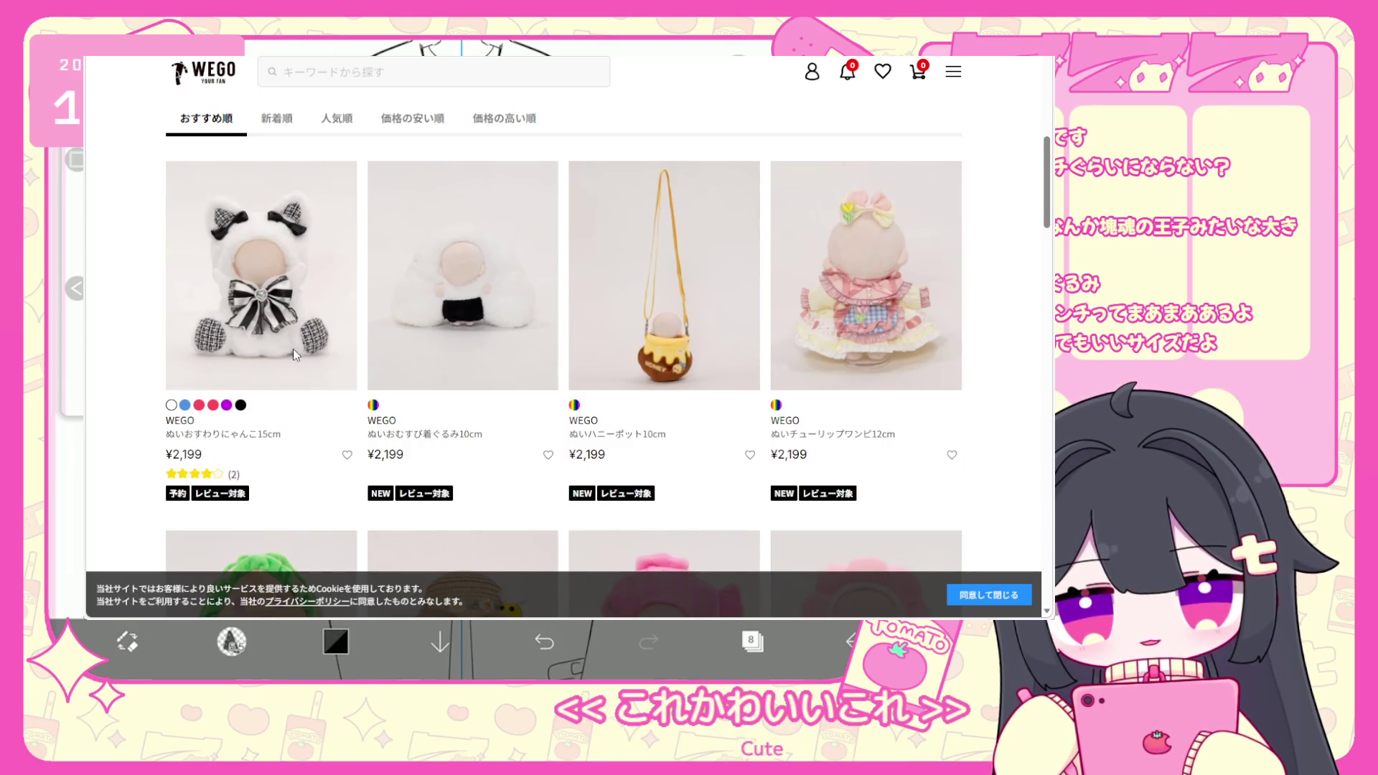
{"action": "left_click", "coordinate": [260, 327]}
{"action": "scroll", "coordinate": [649, 323], "scroll_direction": "down", "scroll_amount": 4}
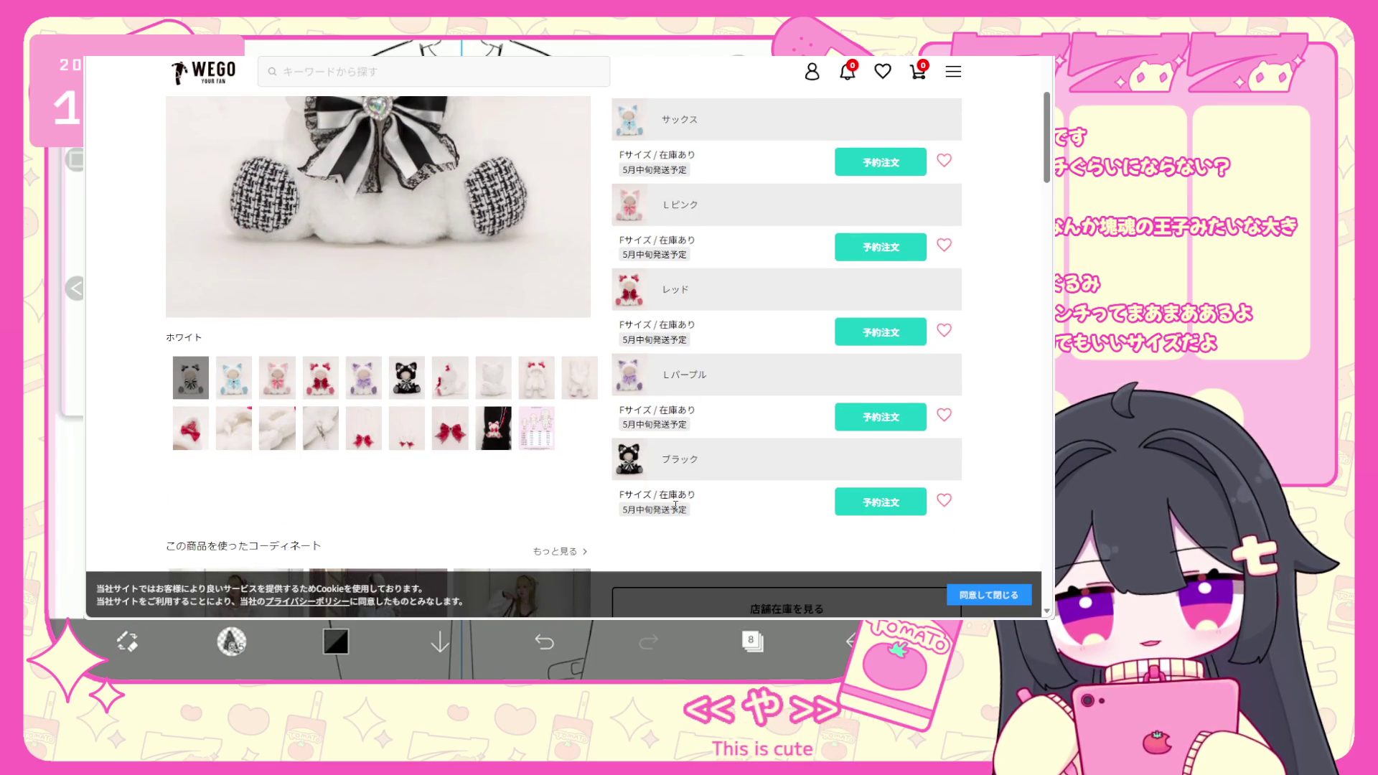
{"action": "left_click", "coordinate": [410, 407]}
{"action": "scroll", "coordinate": [415, 386], "scroll_direction": "up", "scroll_amount": 4}
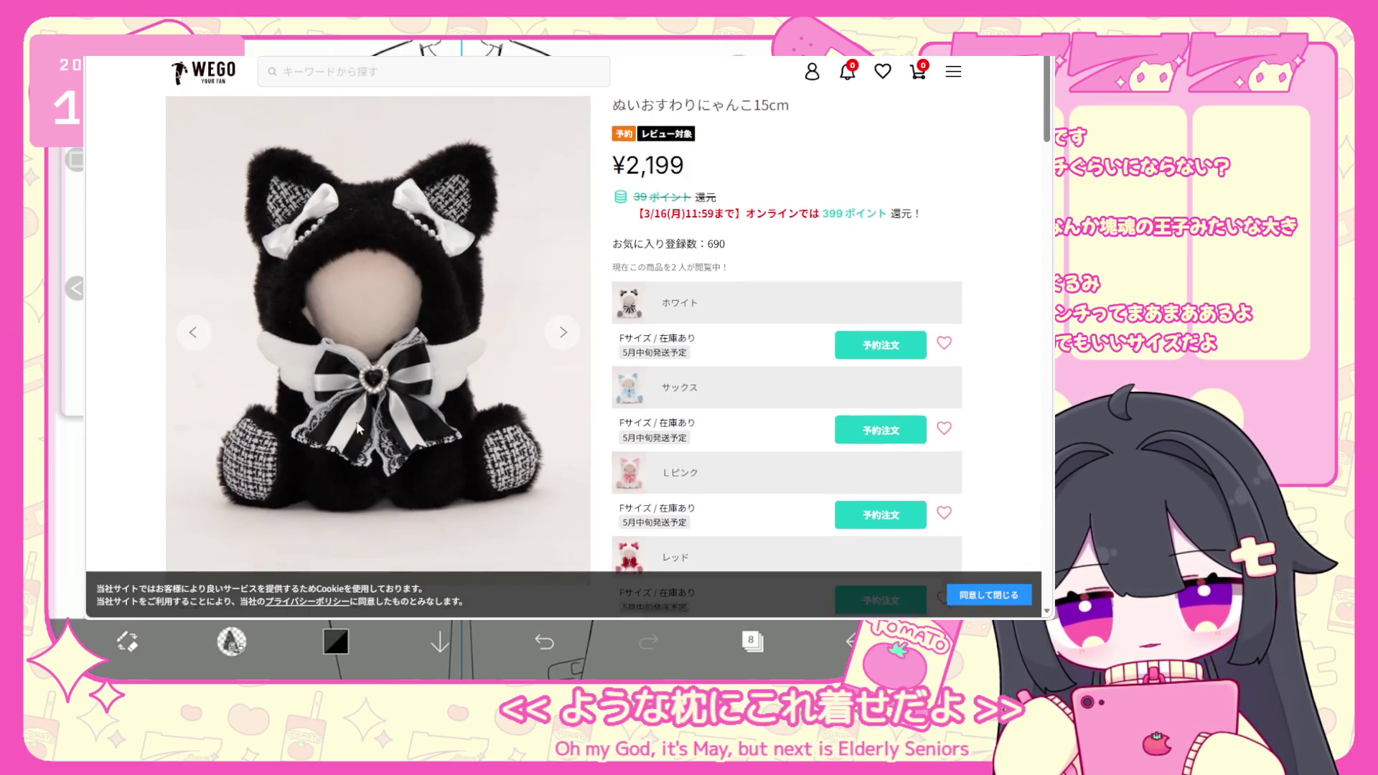
{"action": "scroll", "coordinate": [296, 414], "scroll_direction": "down", "scroll_amount": 4}
{"action": "scroll", "coordinate": [296, 414], "scroll_direction": "up", "scroll_amount": 3}
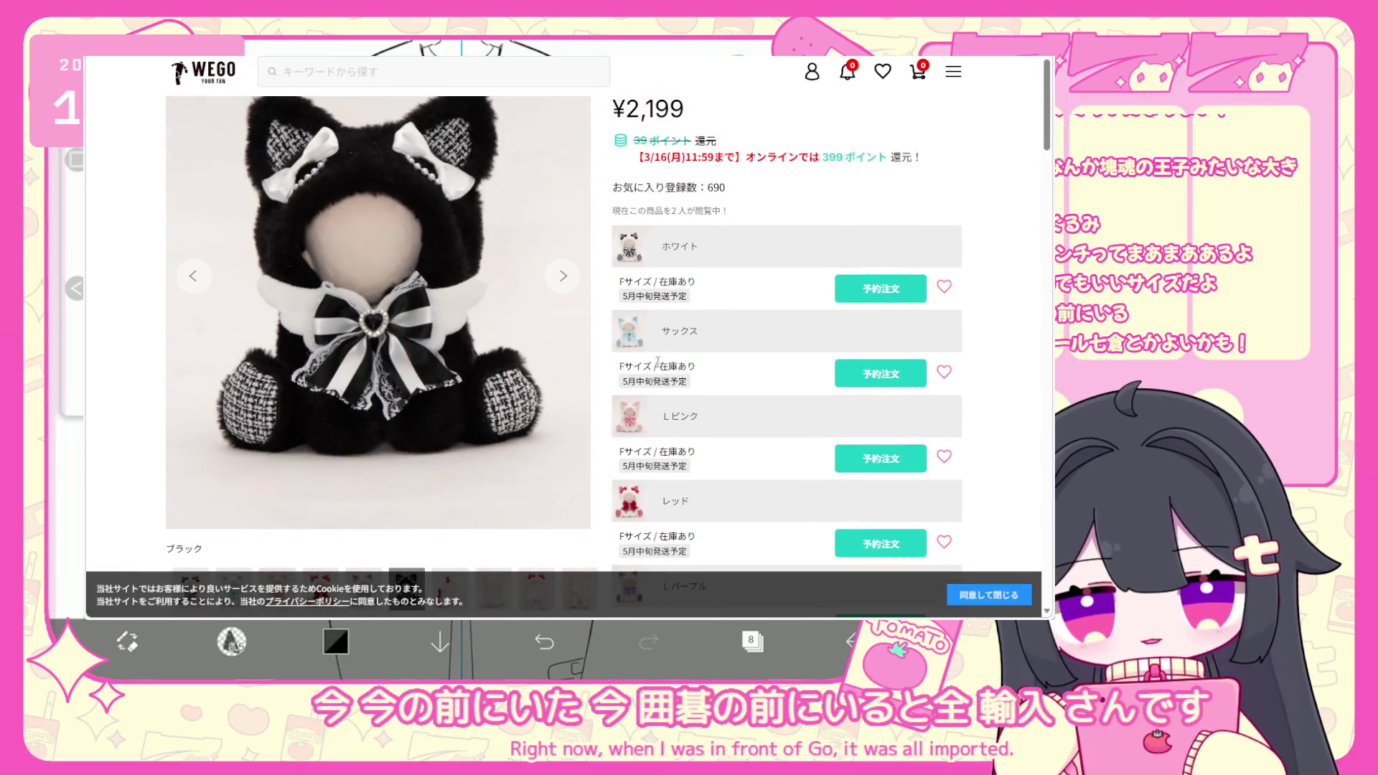
{"action": "scroll", "coordinate": [655, 363], "scroll_direction": "down", "scroll_amount": 3}
{"action": "scroll", "coordinate": [415, 325], "scroll_direction": "up", "scroll_amount": 2}
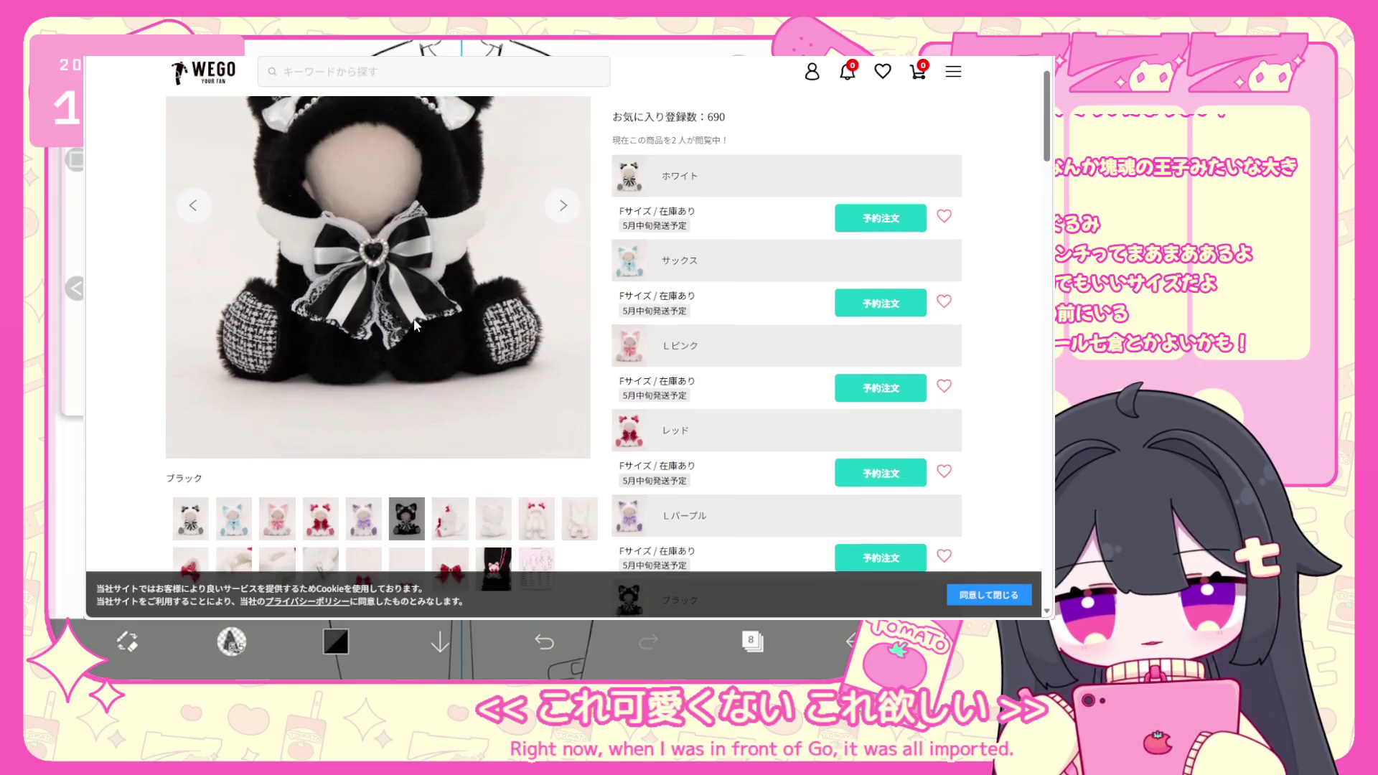
{"action": "scroll", "coordinate": [405, 294], "scroll_direction": "up", "scroll_amount": 1}
{"action": "scroll", "coordinate": [423, 298], "scroll_direction": "up", "scroll_amount": 1}
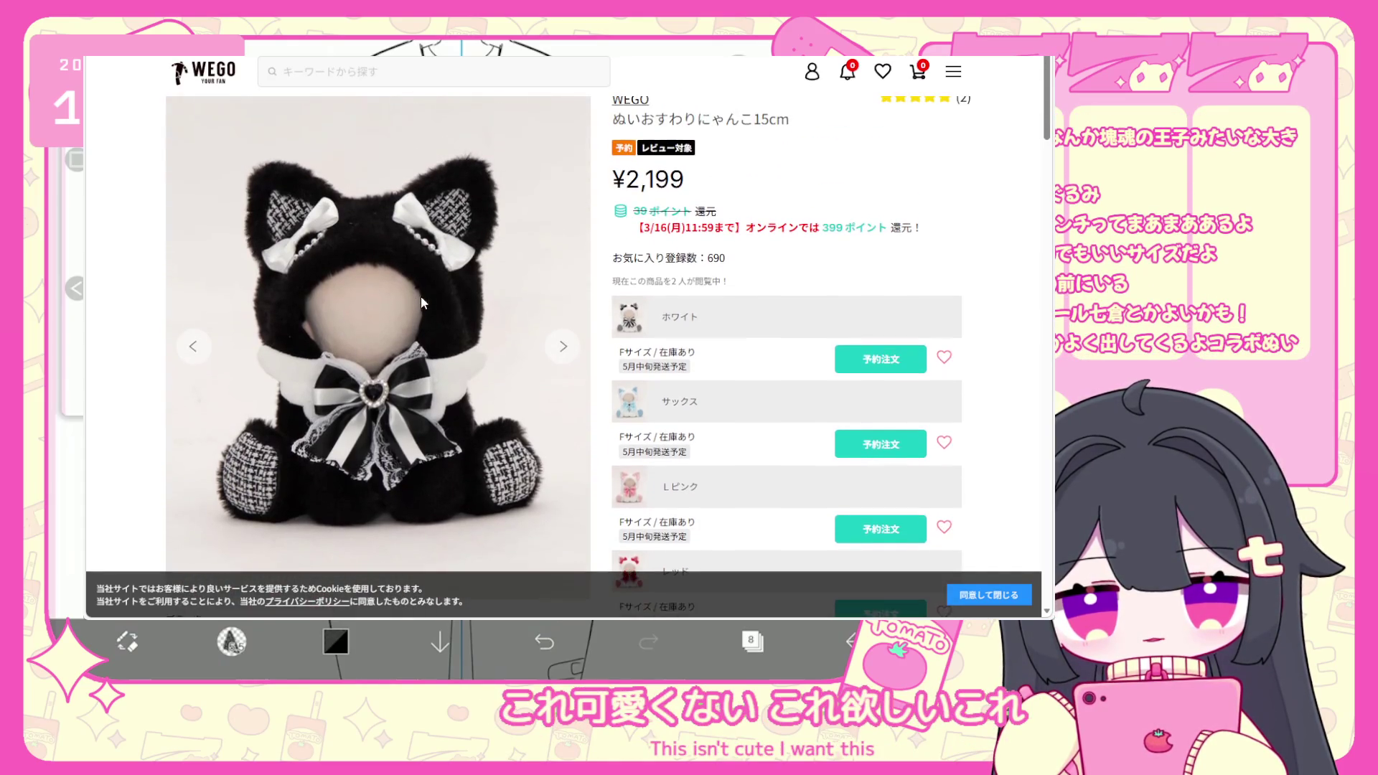
{"action": "key", "text": "alt+Left"}
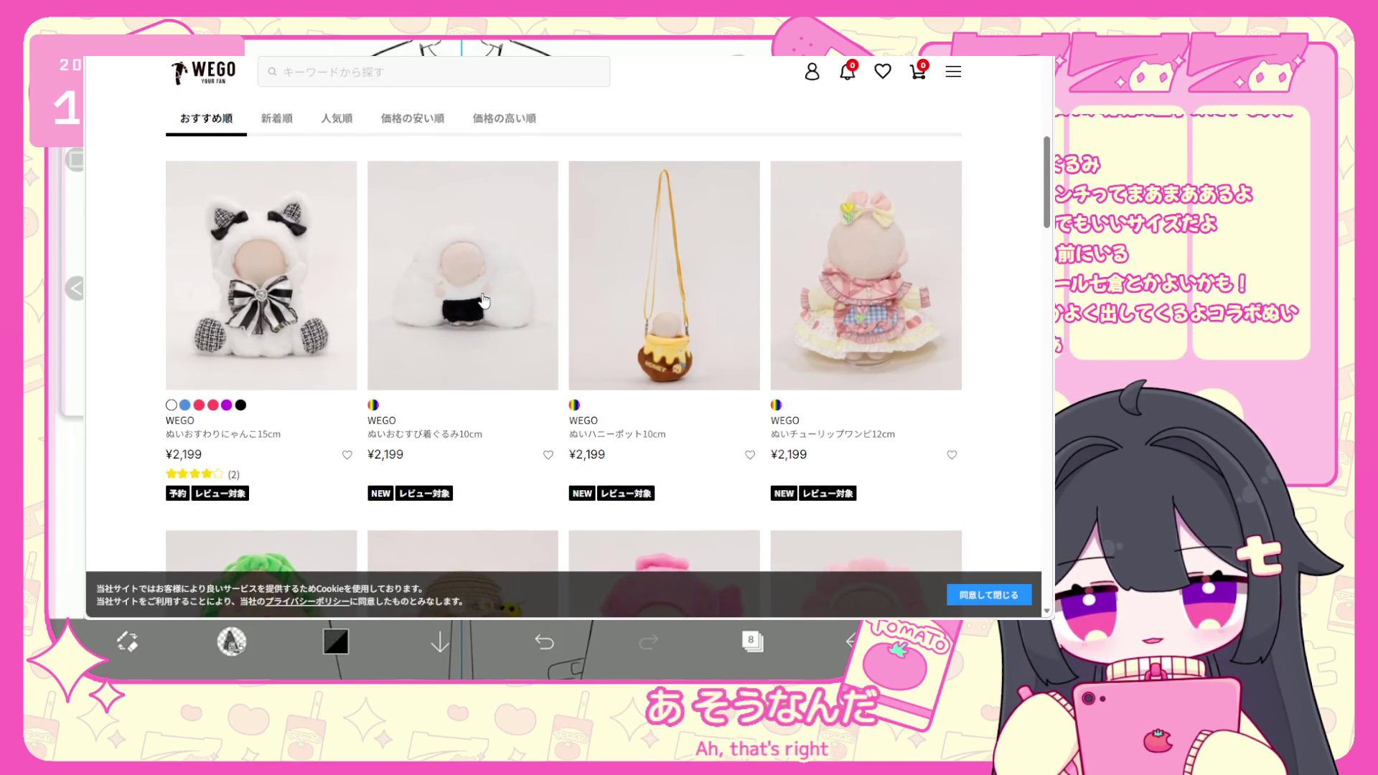
View the onigiri costume plush's product page and another of its photos.
{"action": "left_click", "coordinate": [479, 305]}
{"action": "scroll", "coordinate": [427, 354], "scroll_direction": "down", "scroll_amount": 1}
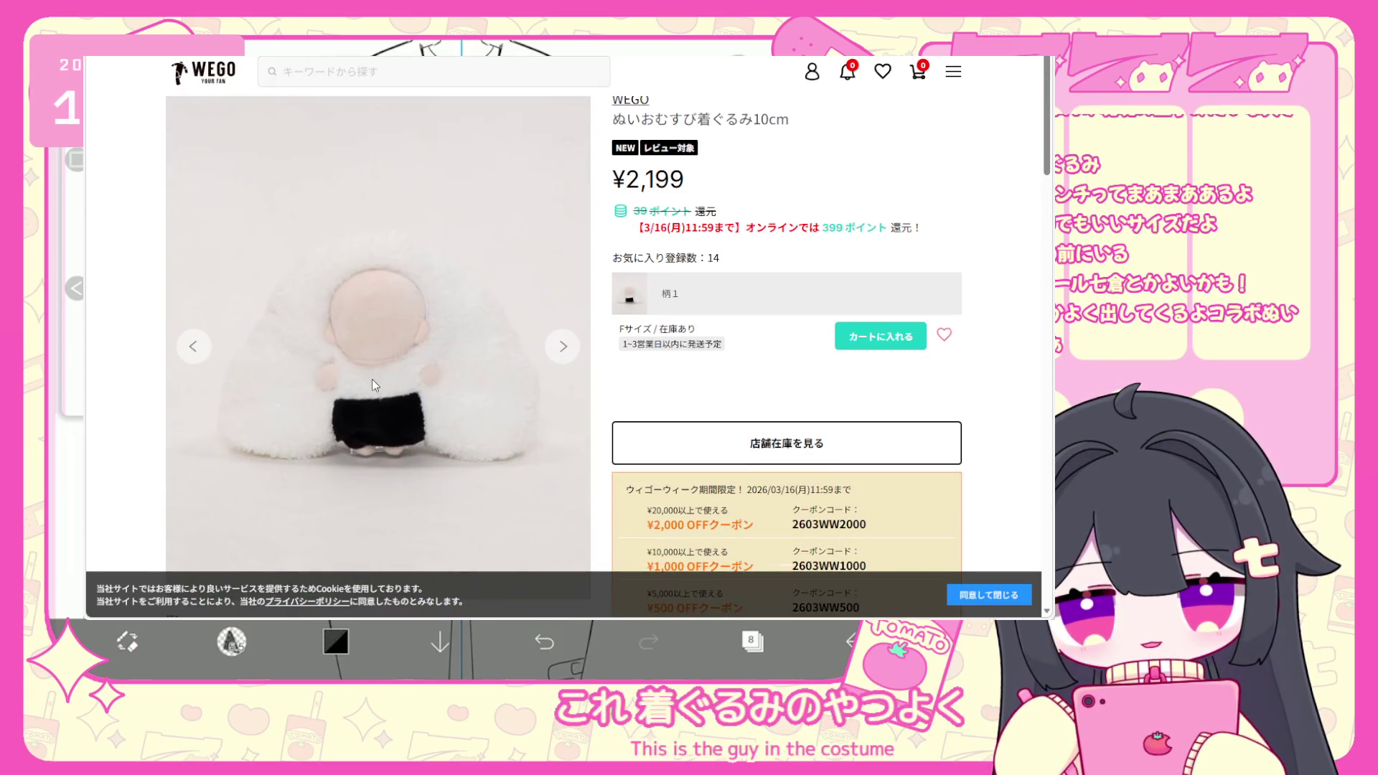
{"action": "scroll", "coordinate": [431, 374], "scroll_direction": "down", "scroll_amount": 4}
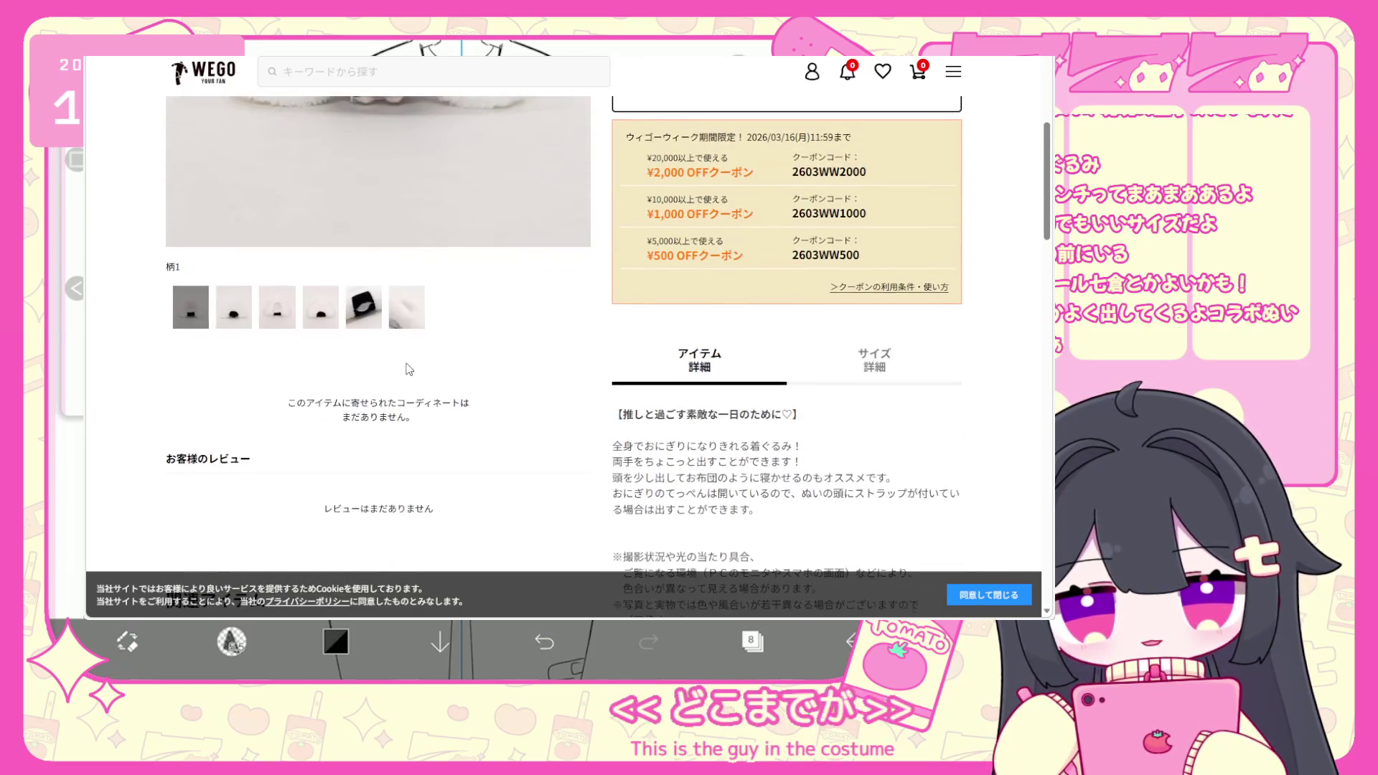
{"action": "left_click", "coordinate": [407, 383]}
{"action": "scroll", "coordinate": [410, 381], "scroll_direction": "up", "scroll_amount": 3}
{"action": "key", "text": "alt+Left"}
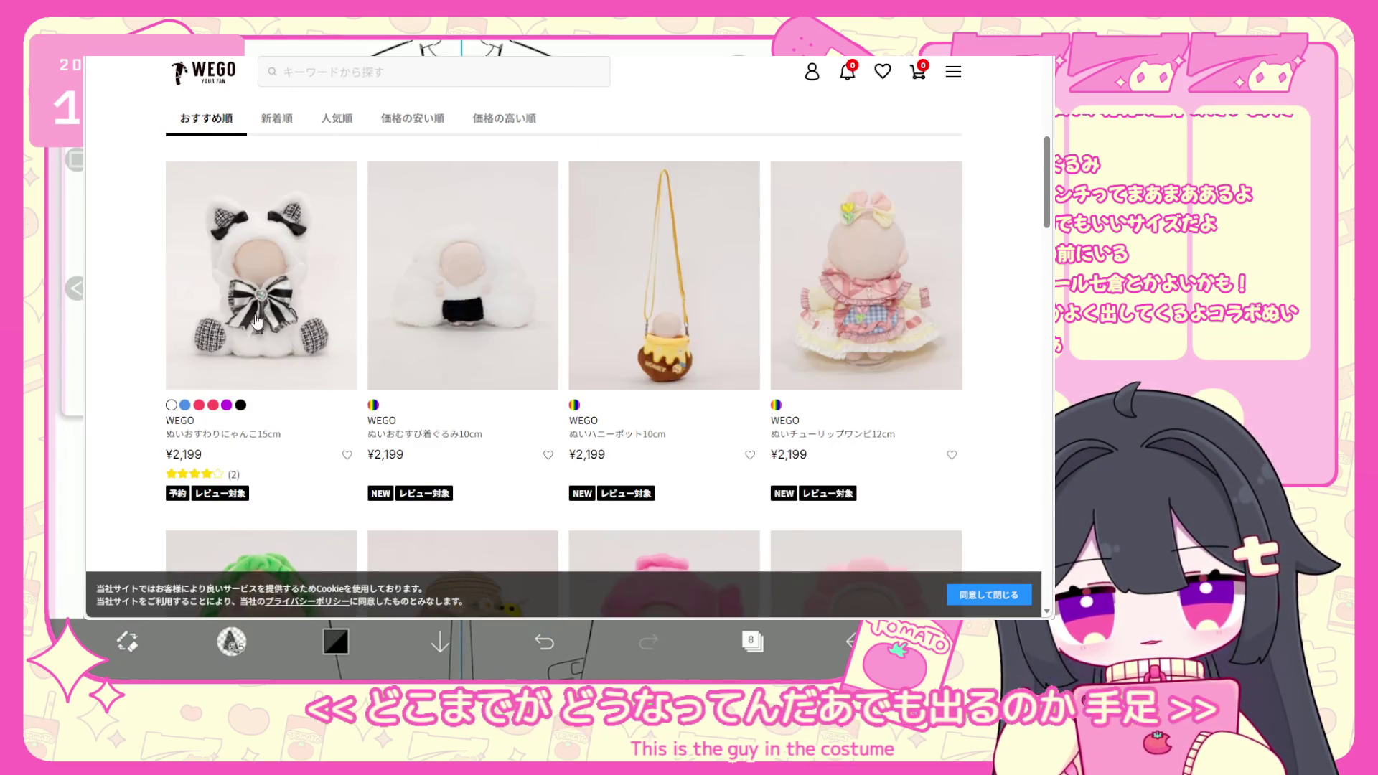
Check one more plush outfit's product page, then return to the listing.
{"action": "left_click", "coordinate": [316, 323]}
{"action": "scroll", "coordinate": [334, 410], "scroll_direction": "down", "scroll_amount": 2}
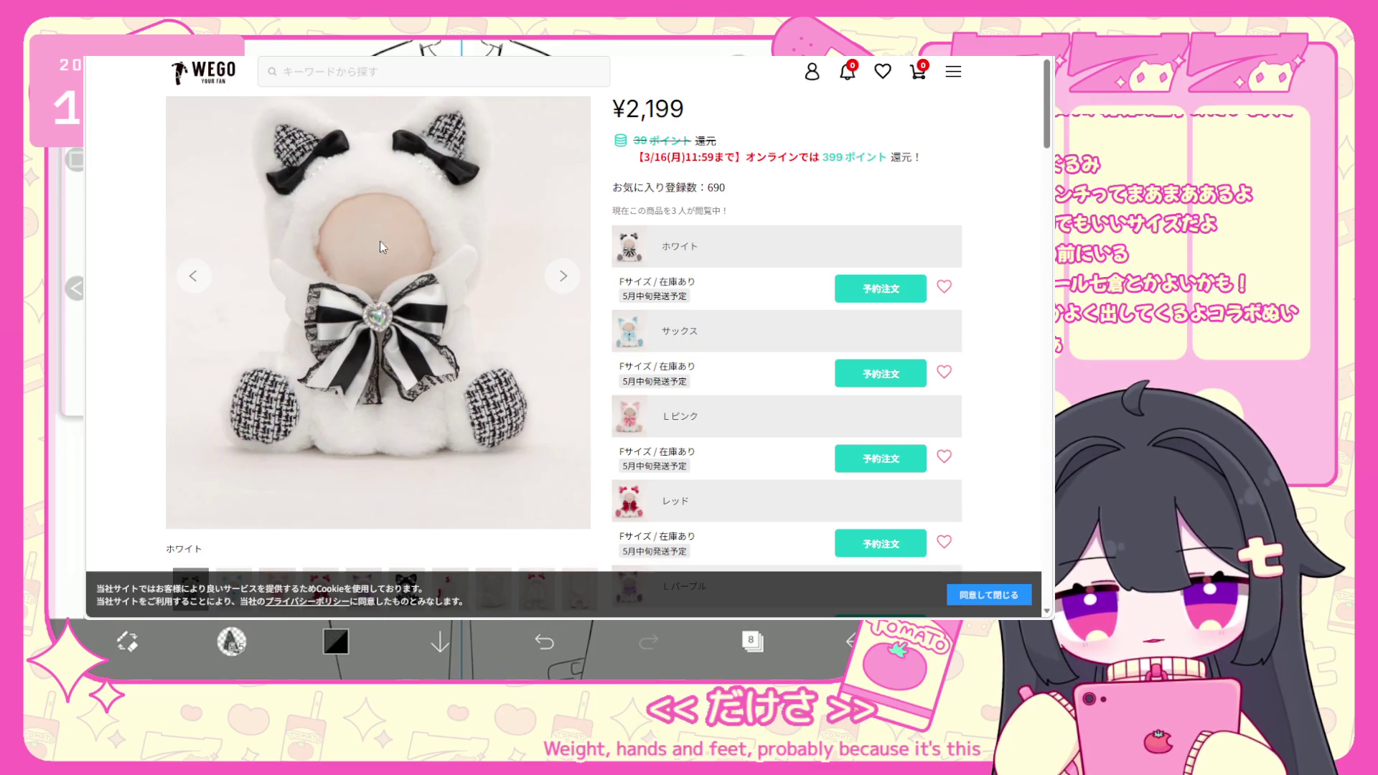
{"action": "key", "text": "alt+Left"}
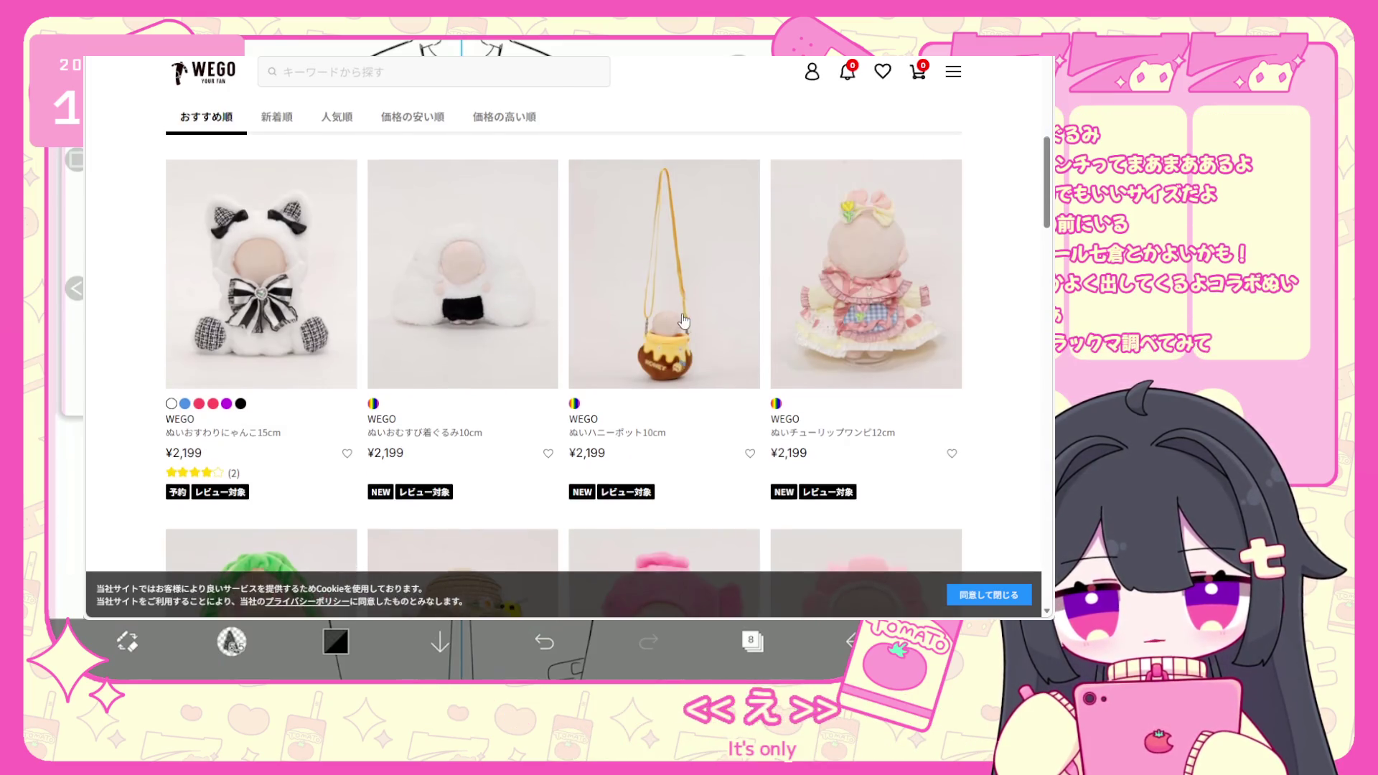
{"action": "scroll", "coordinate": [682, 313], "scroll_direction": "down", "scroll_amount": 3}
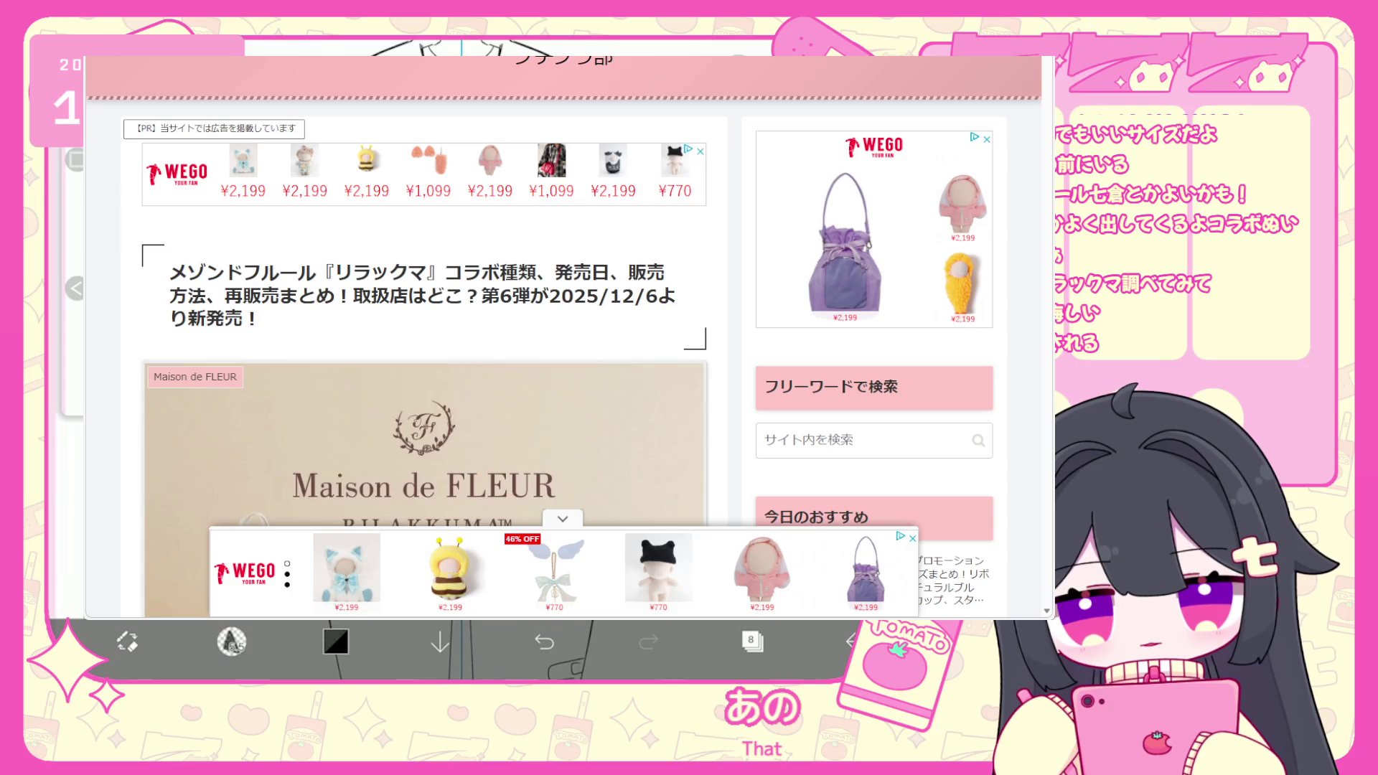
Collapse the floating WEGO ad banner covering the article.
{"action": "scroll", "coordinate": [394, 366], "scroll_direction": "down", "scroll_amount": 3}
{"action": "left_click", "coordinate": [566, 516]}
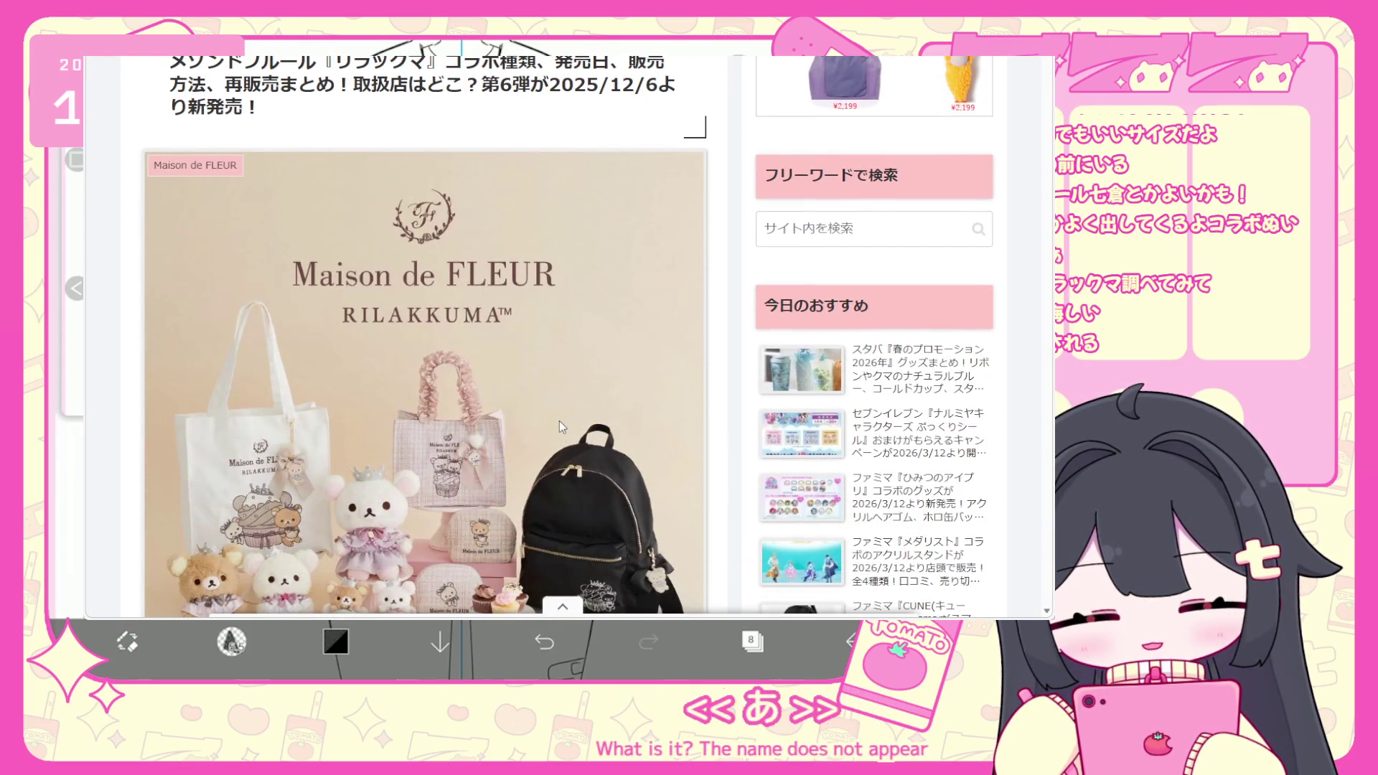
{"action": "scroll", "coordinate": [560, 413], "scroll_direction": "down", "scroll_amount": 3}
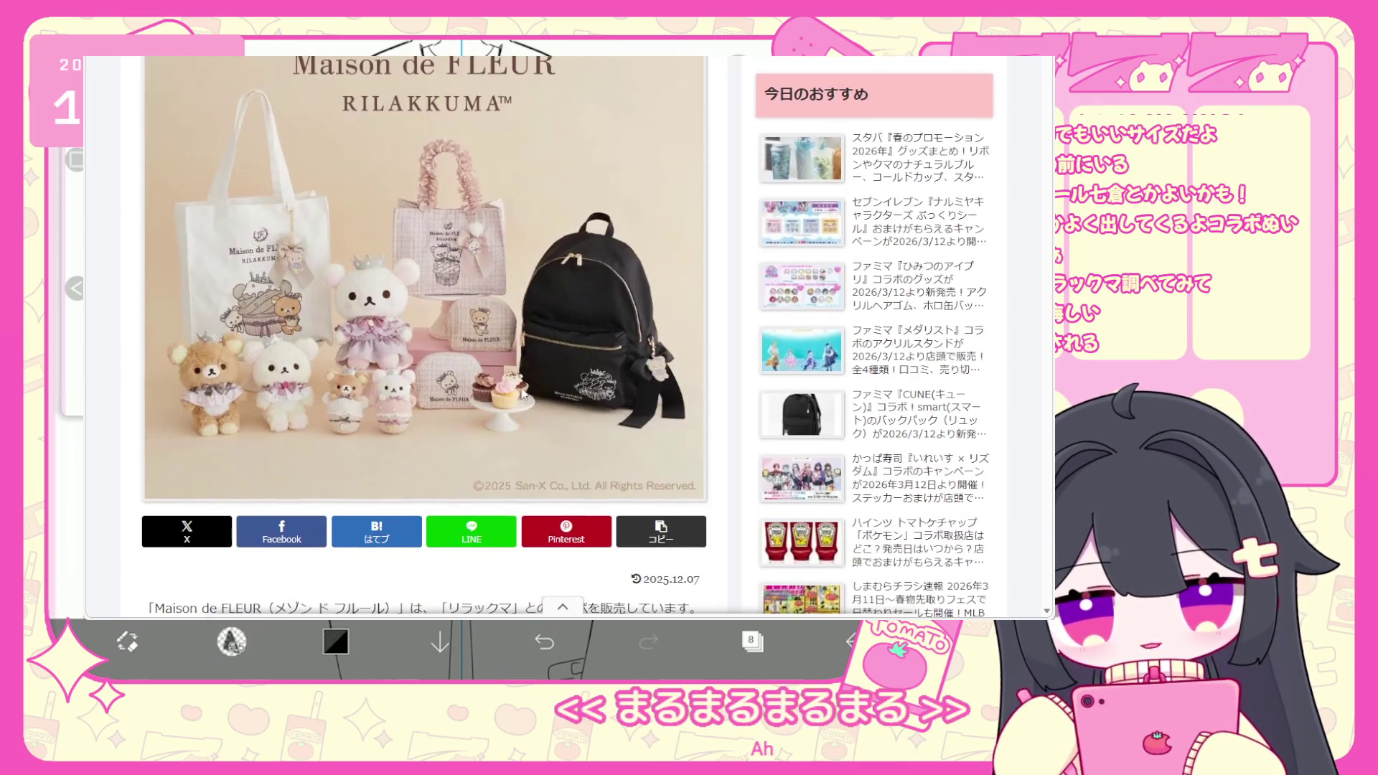
Read down the Maison de FLEUR Rilakkuma article to its plush, tote and backpack photos.
{"action": "scroll", "coordinate": [510, 323], "scroll_direction": "down", "scroll_amount": 1}
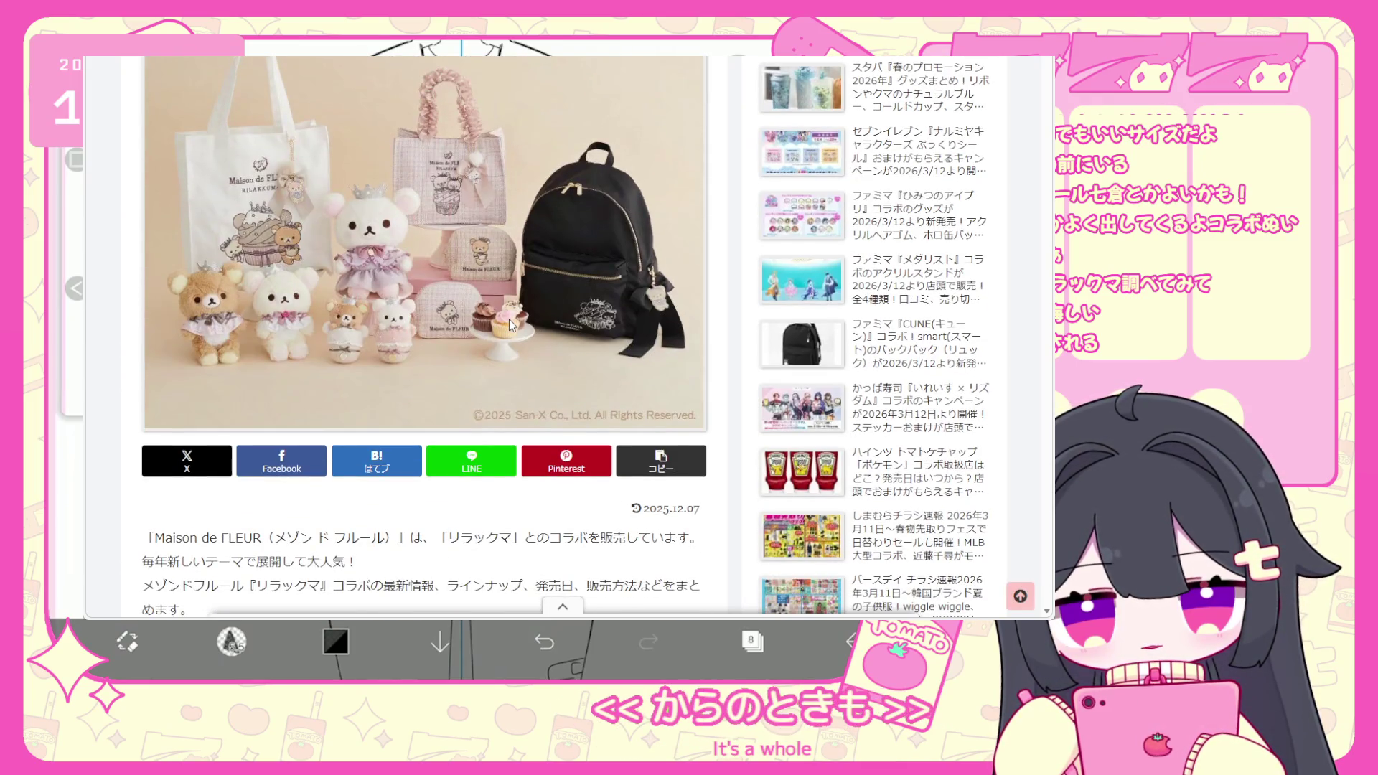
{"action": "scroll", "coordinate": [505, 317], "scroll_direction": "down", "scroll_amount": 1}
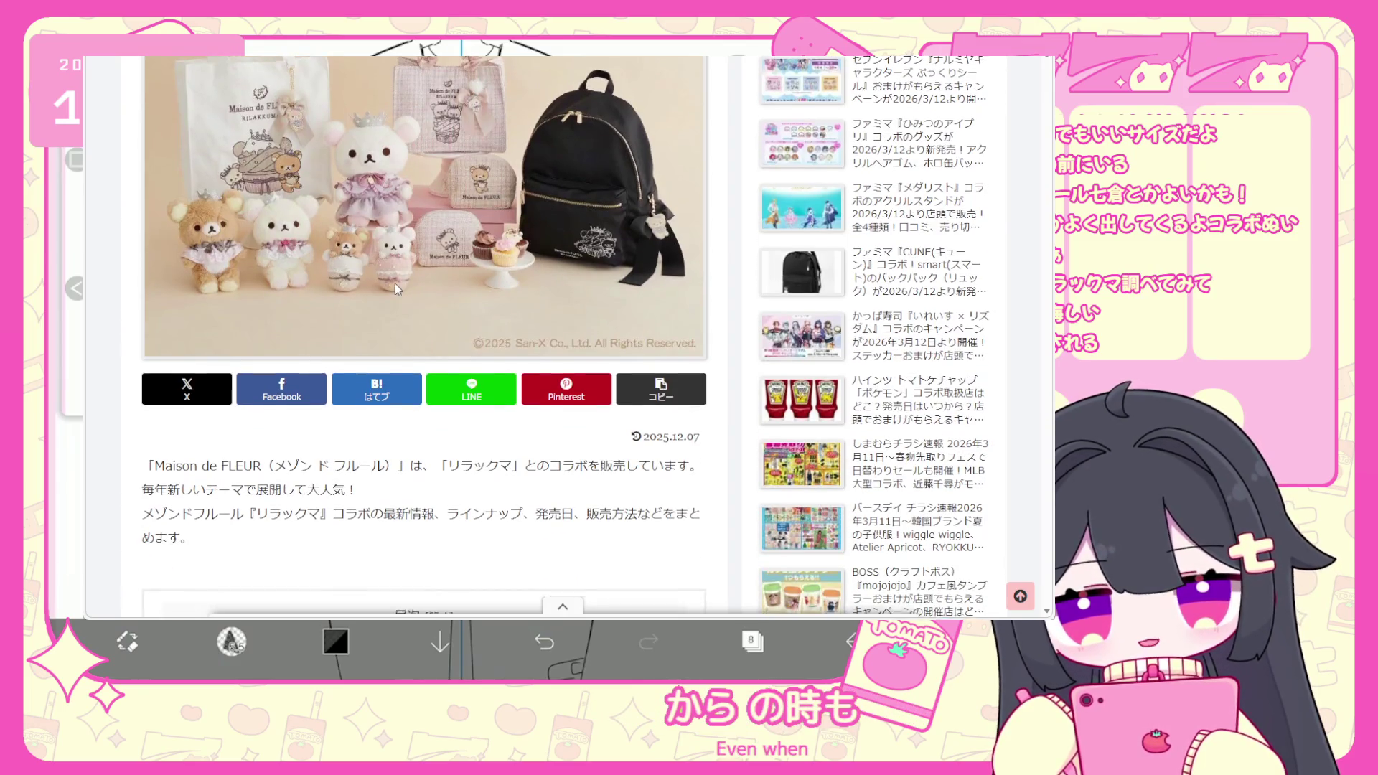
{"action": "scroll", "coordinate": [395, 283], "scroll_direction": "down", "scroll_amount": 6}
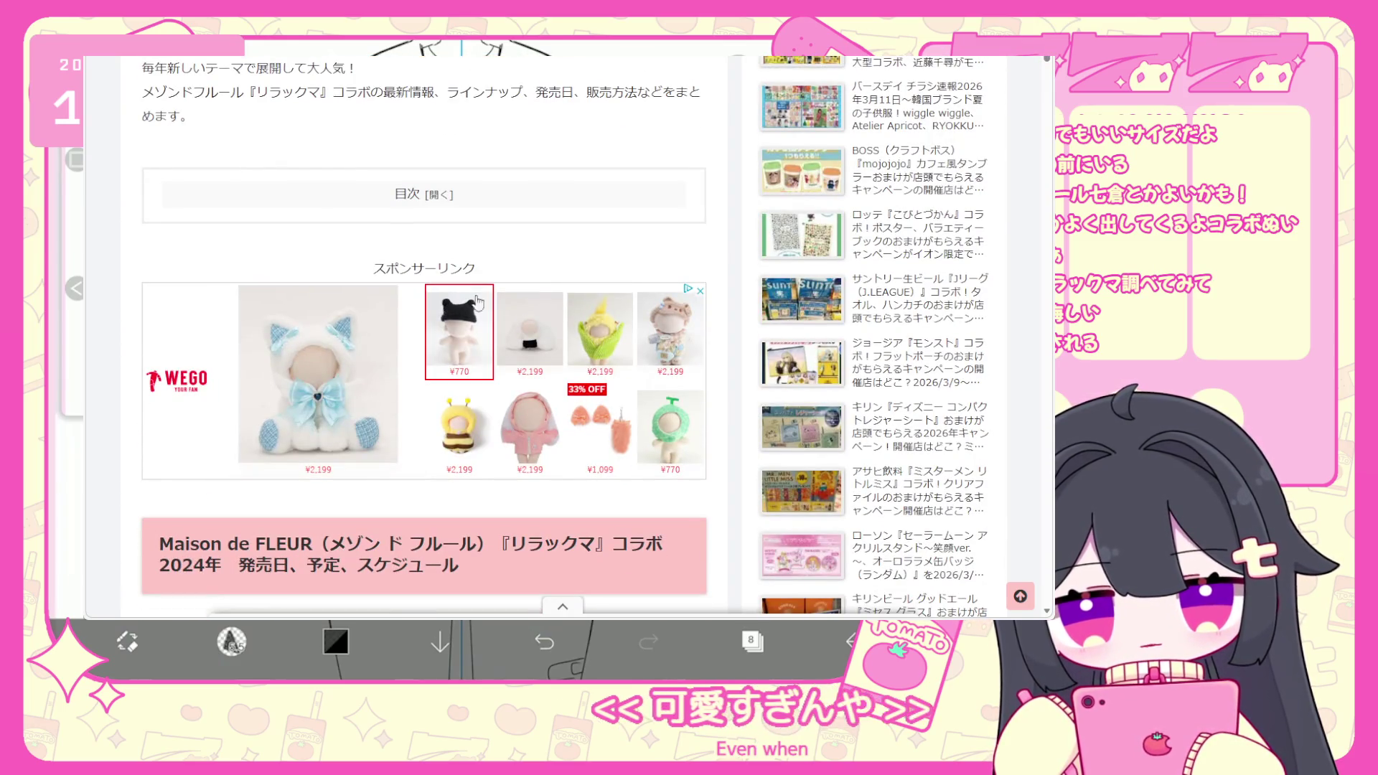
{"action": "scroll", "coordinate": [829, 330], "scroll_direction": "up", "scroll_amount": 8}
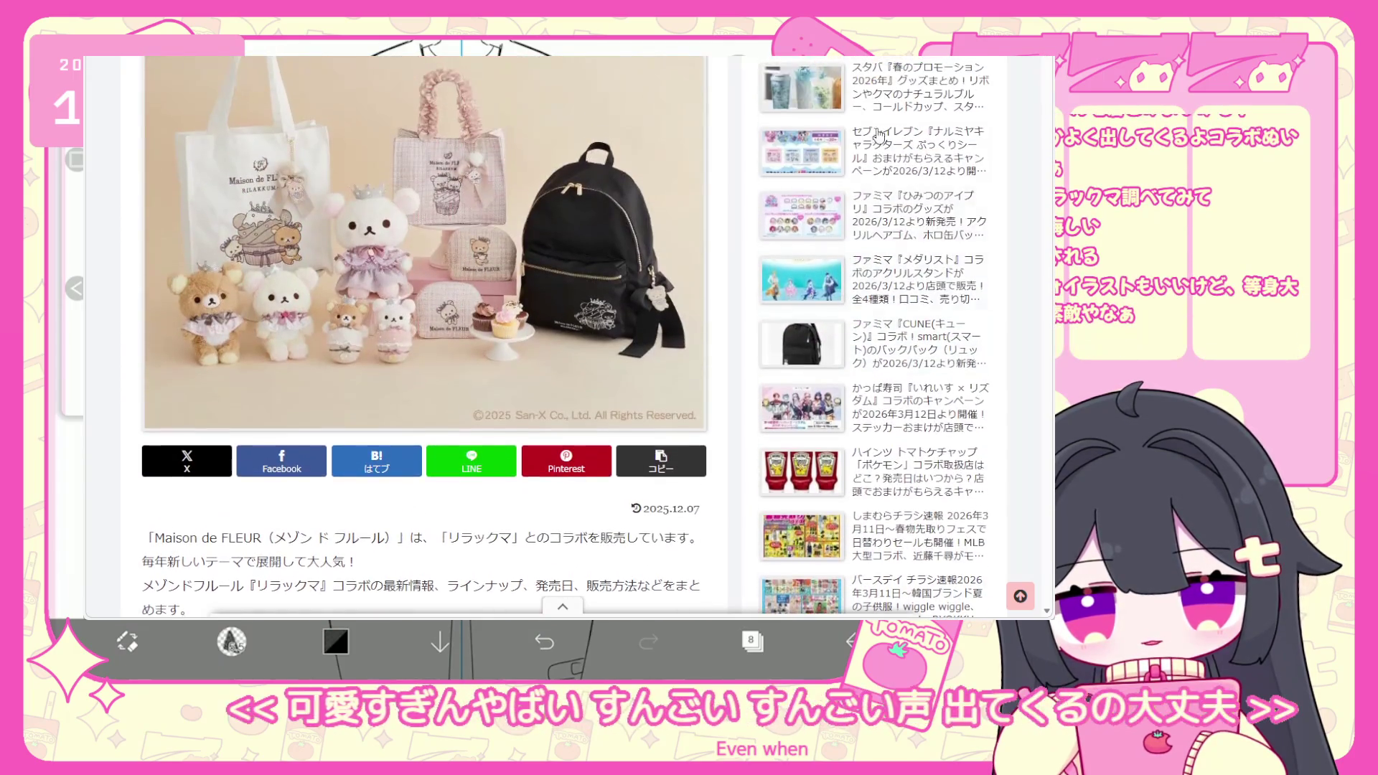
{"action": "scroll", "coordinate": [534, 339], "scroll_direction": "down", "scroll_amount": 7}
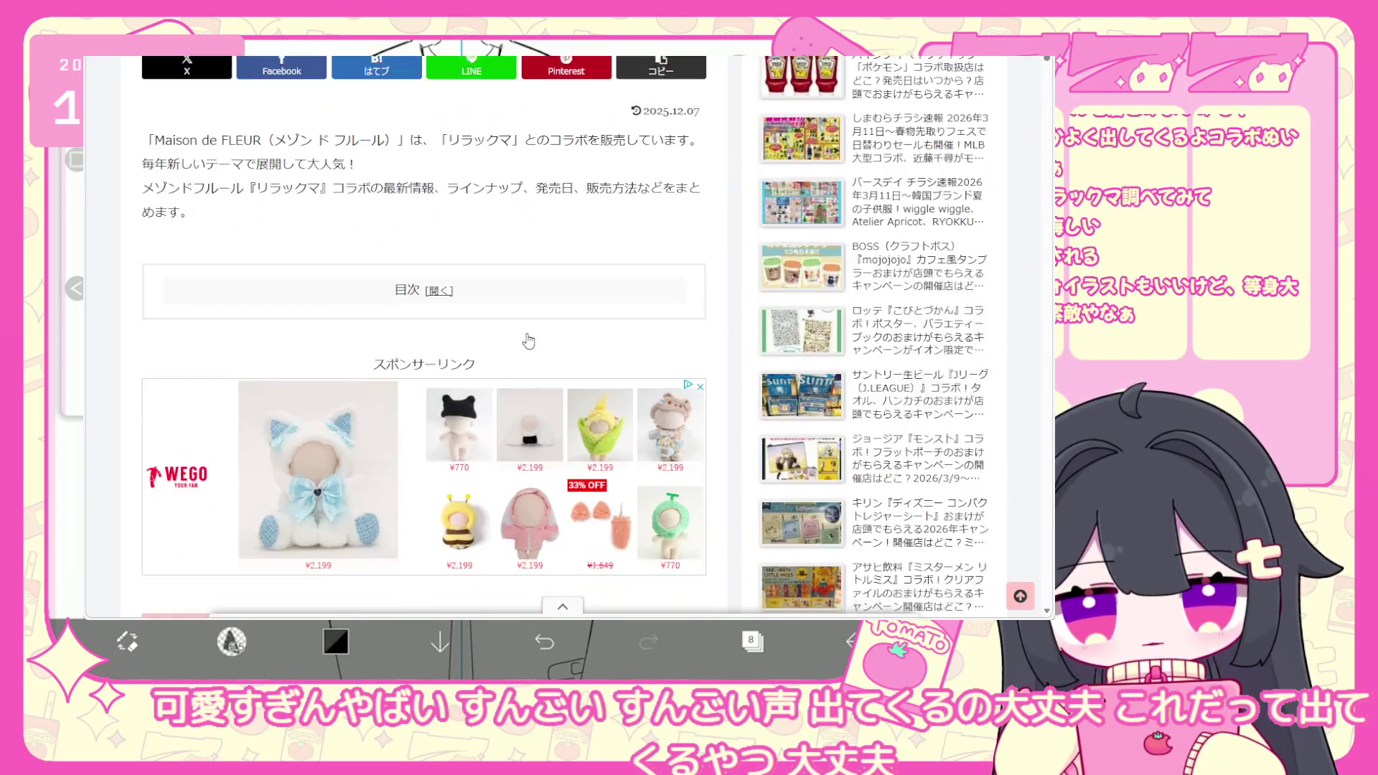
{"action": "scroll", "coordinate": [501, 332], "scroll_direction": "down", "scroll_amount": 7}
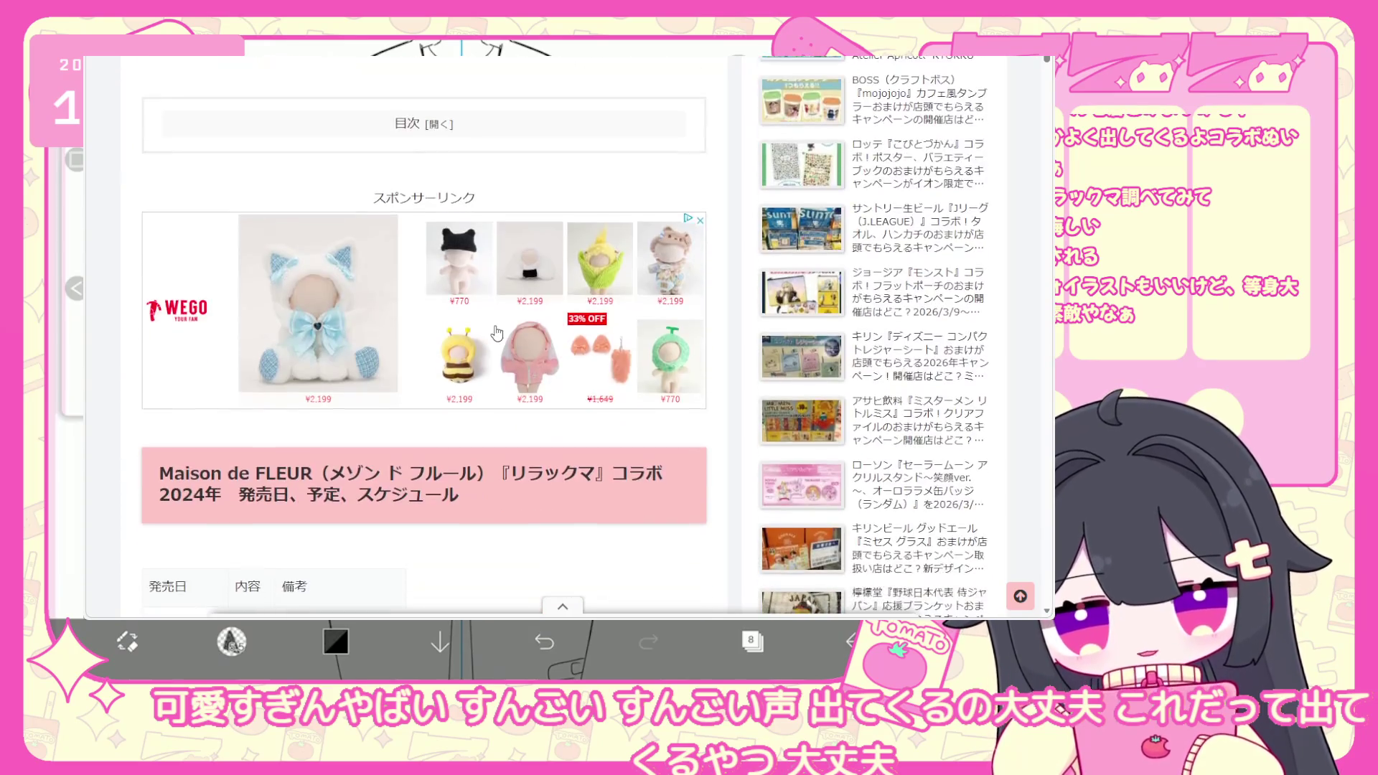
{"action": "scroll", "coordinate": [497, 332], "scroll_direction": "down", "scroll_amount": 15}
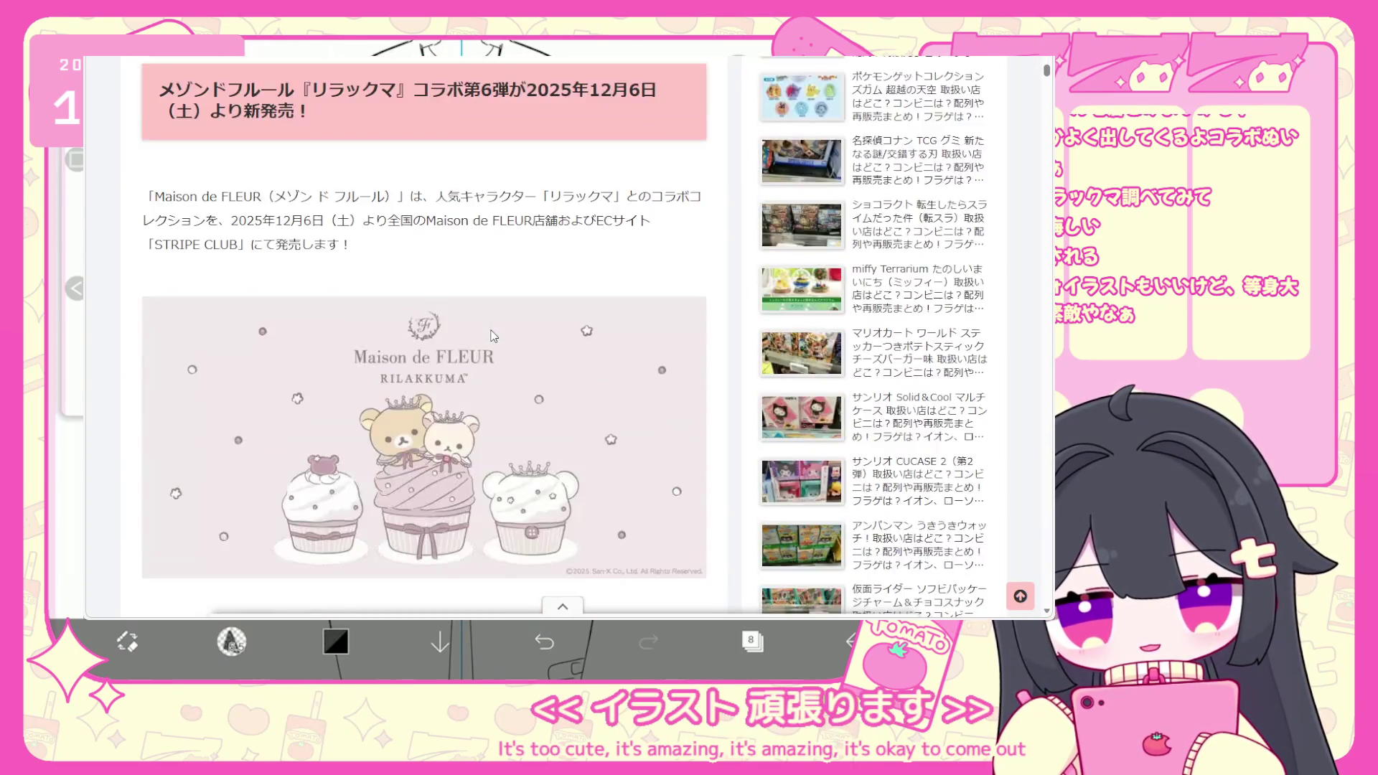
{"action": "scroll", "coordinate": [475, 204], "scroll_direction": "down", "scroll_amount": 9}
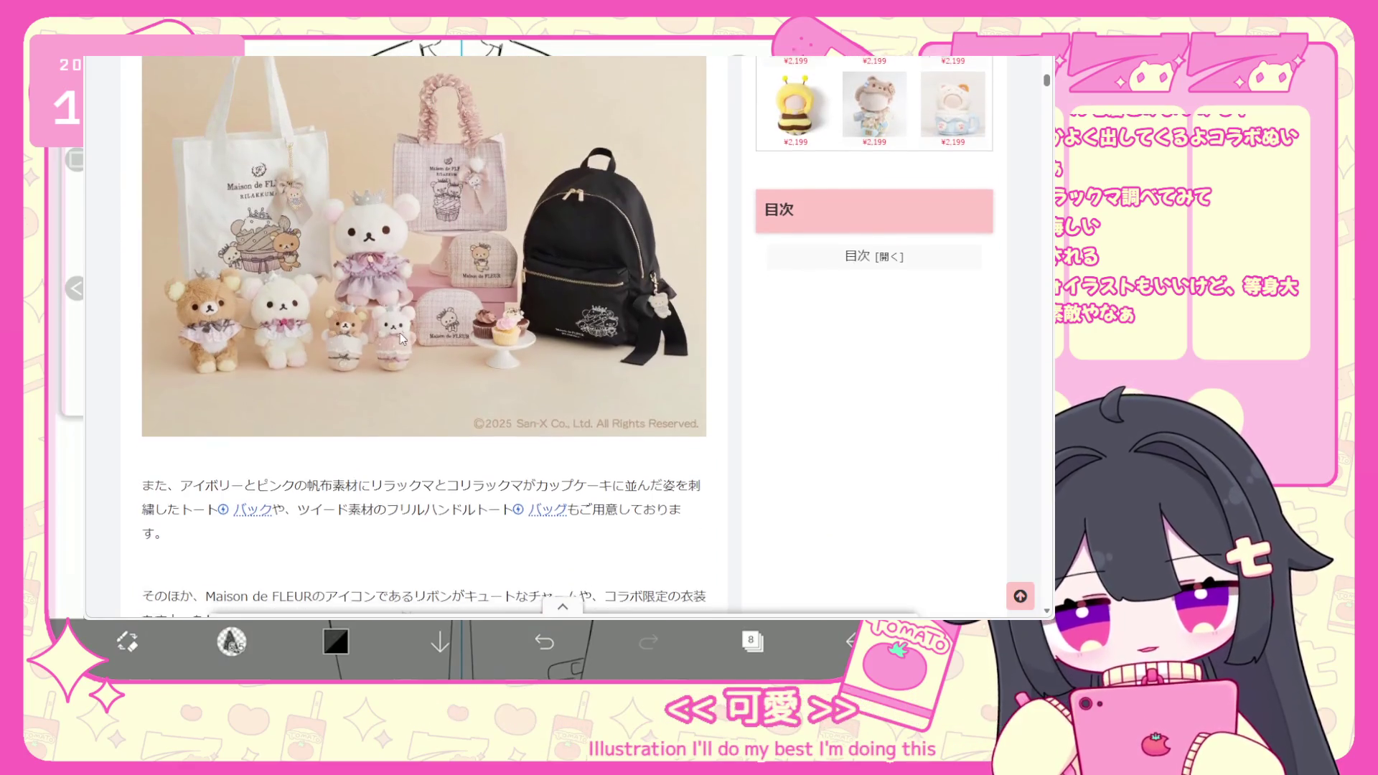
{"action": "scroll", "coordinate": [399, 333], "scroll_direction": "down", "scroll_amount": 10}
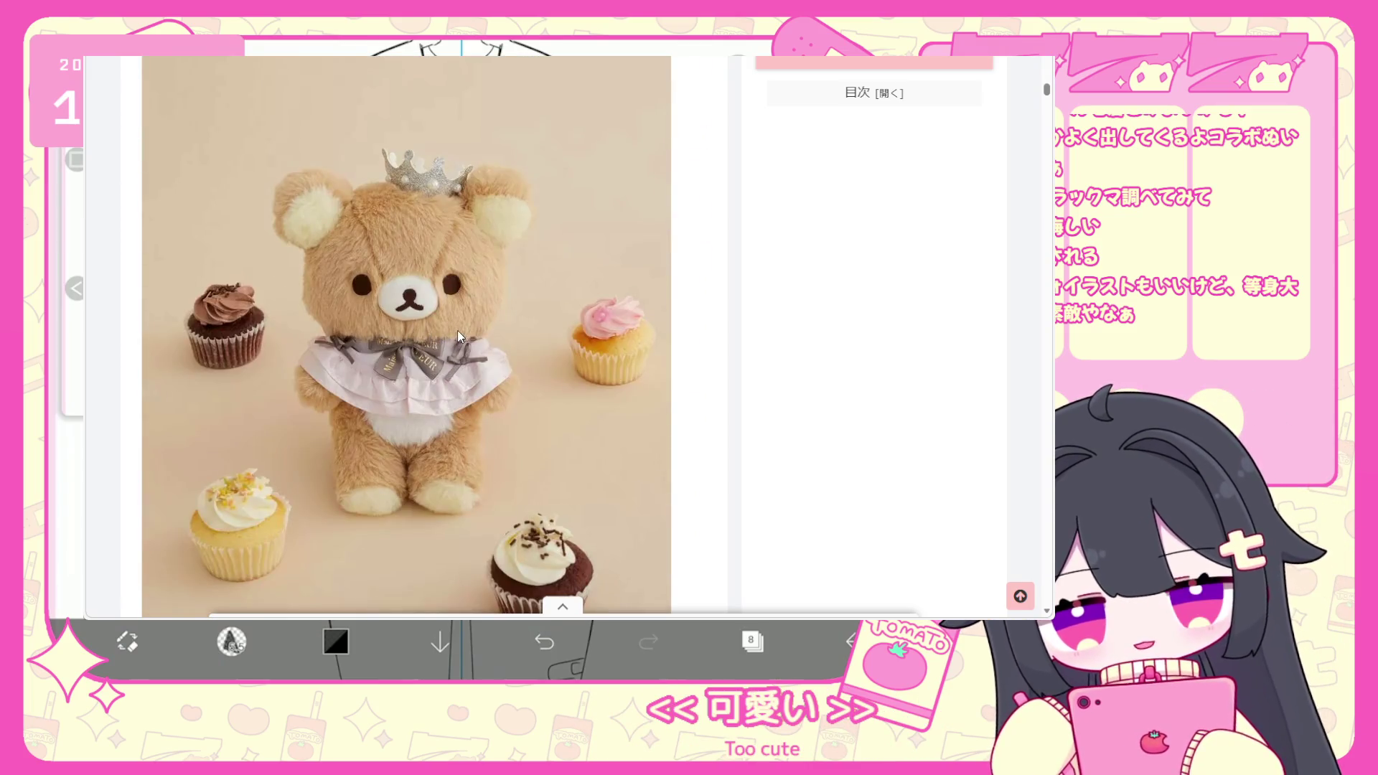
Scroll through the Rilakkuma goods article down to the ¥8,800 frill-handle square tote.
{"action": "scroll", "coordinate": [463, 337], "scroll_direction": "down", "scroll_amount": 1}
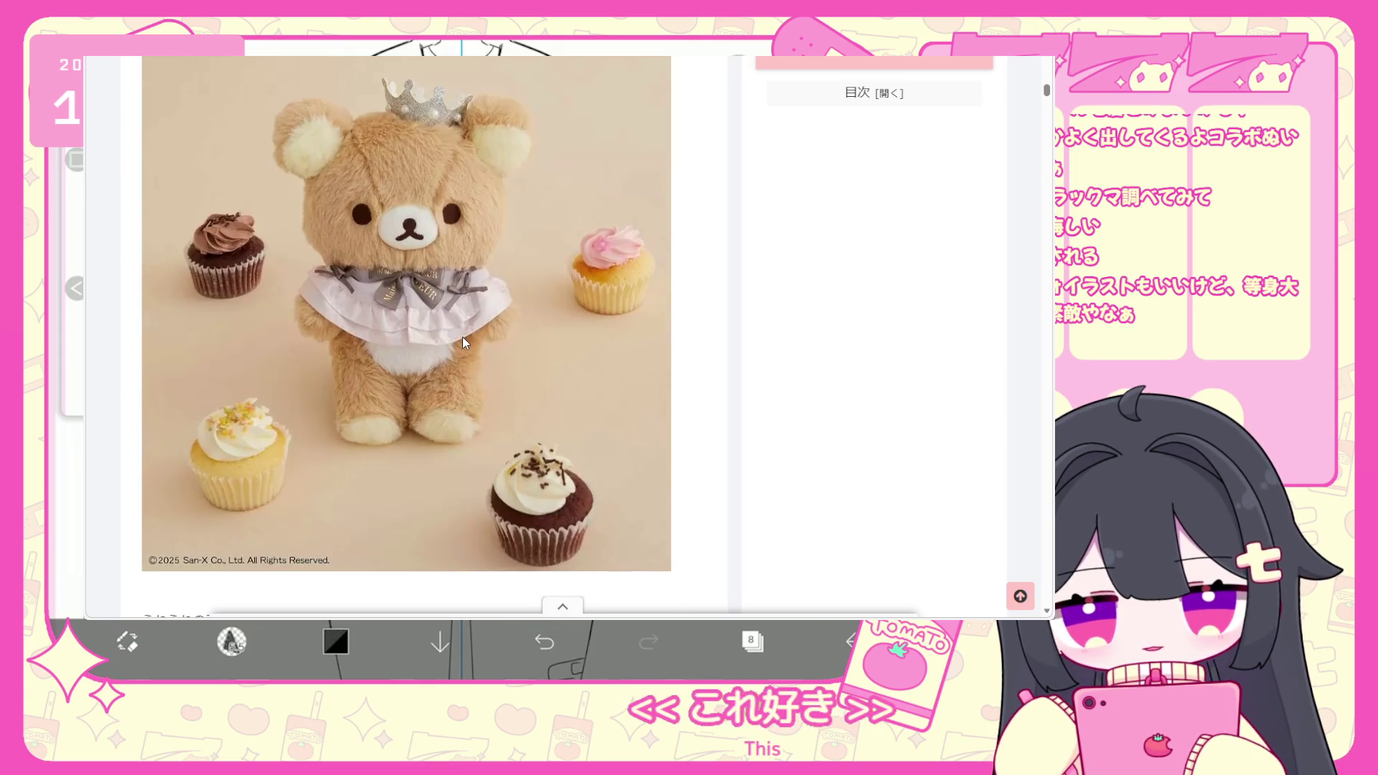
{"action": "scroll", "coordinate": [463, 338], "scroll_direction": "down", "scroll_amount": 1}
{"action": "scroll", "coordinate": [462, 341], "scroll_direction": "down", "scroll_amount": 10}
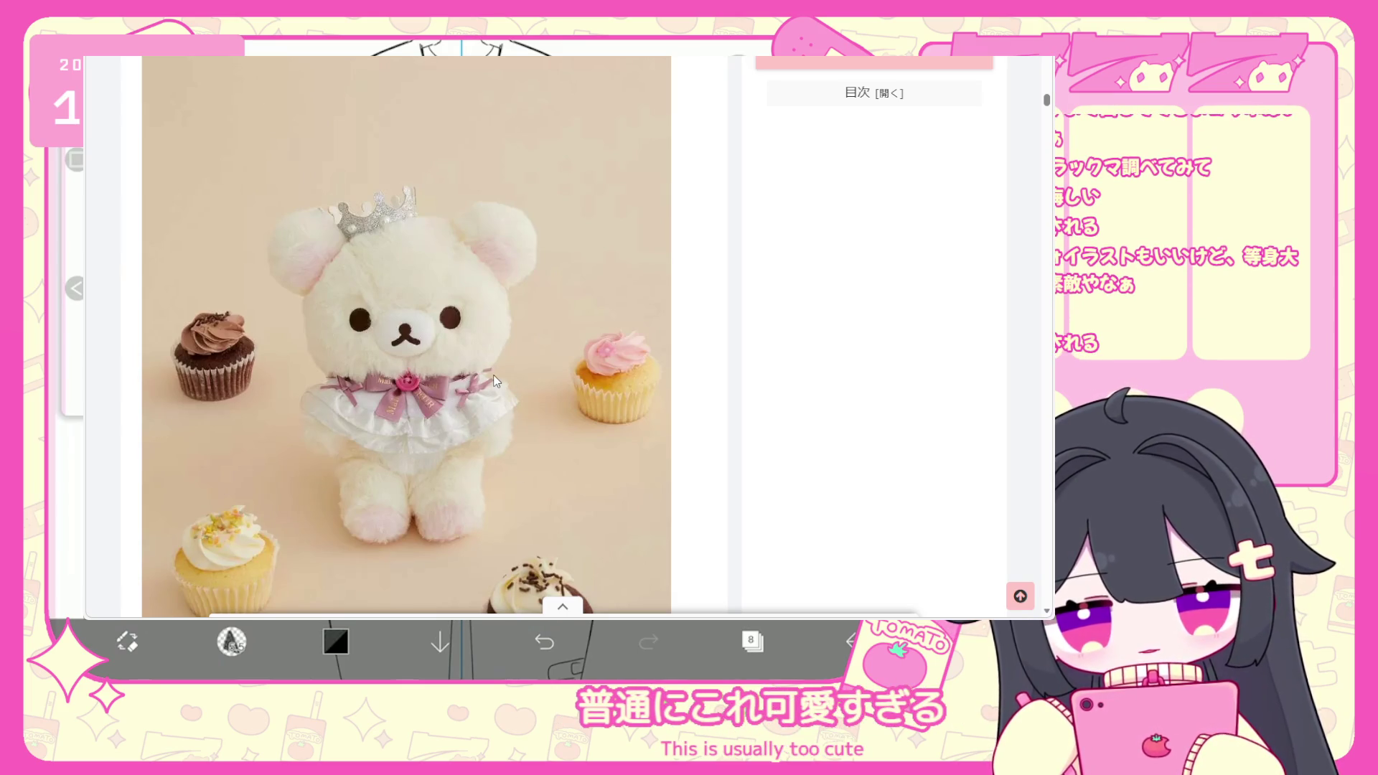
{"action": "scroll", "coordinate": [511, 359], "scroll_direction": "down", "scroll_amount": 2}
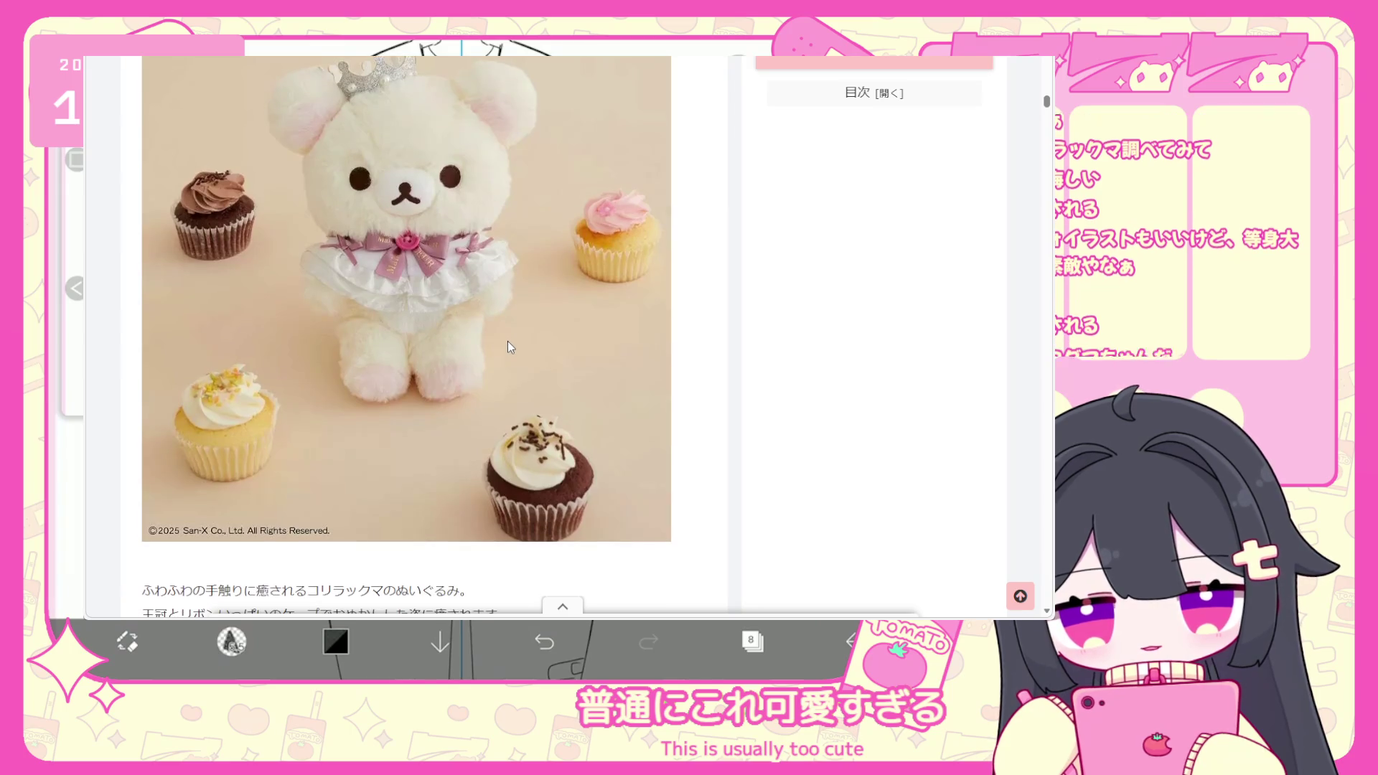
{"action": "scroll", "coordinate": [508, 343], "scroll_direction": "down", "scroll_amount": 3}
{"action": "scroll", "coordinate": [512, 346], "scroll_direction": "down", "scroll_amount": 5}
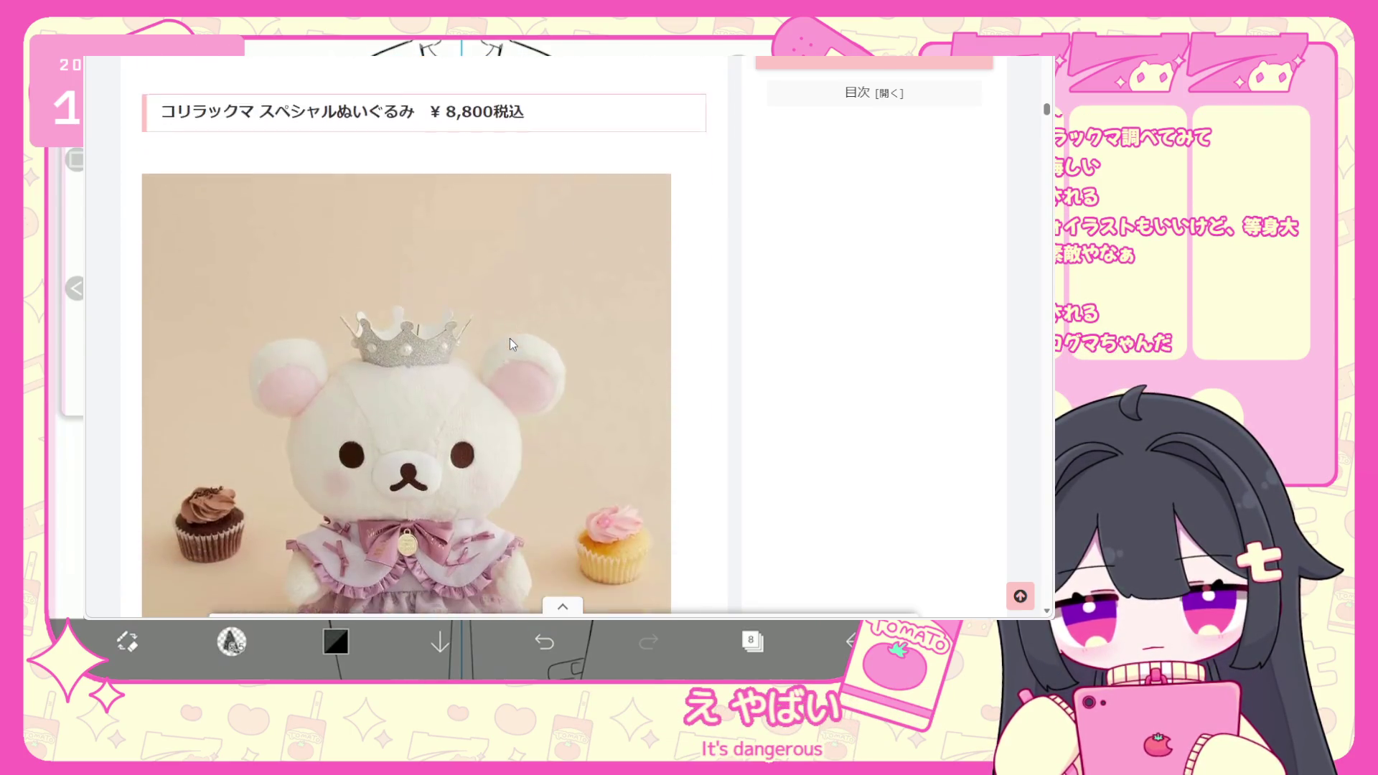
{"action": "scroll", "coordinate": [508, 340], "scroll_direction": "up", "scroll_amount": 2}
{"action": "scroll", "coordinate": [507, 341], "scroll_direction": "down", "scroll_amount": 2}
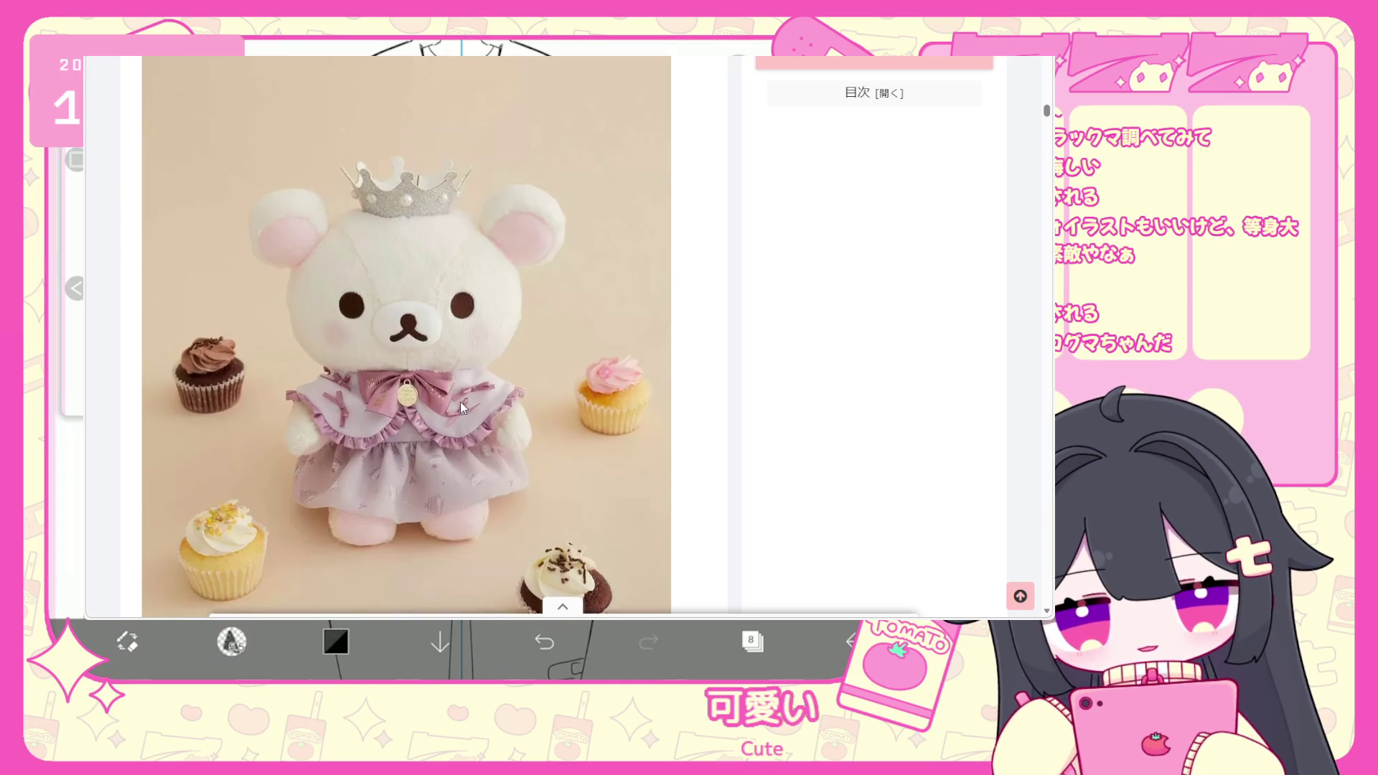
{"action": "scroll", "coordinate": [461, 402], "scroll_direction": "up", "scroll_amount": 2}
{"action": "scroll", "coordinate": [452, 407], "scroll_direction": "down", "scroll_amount": 6}
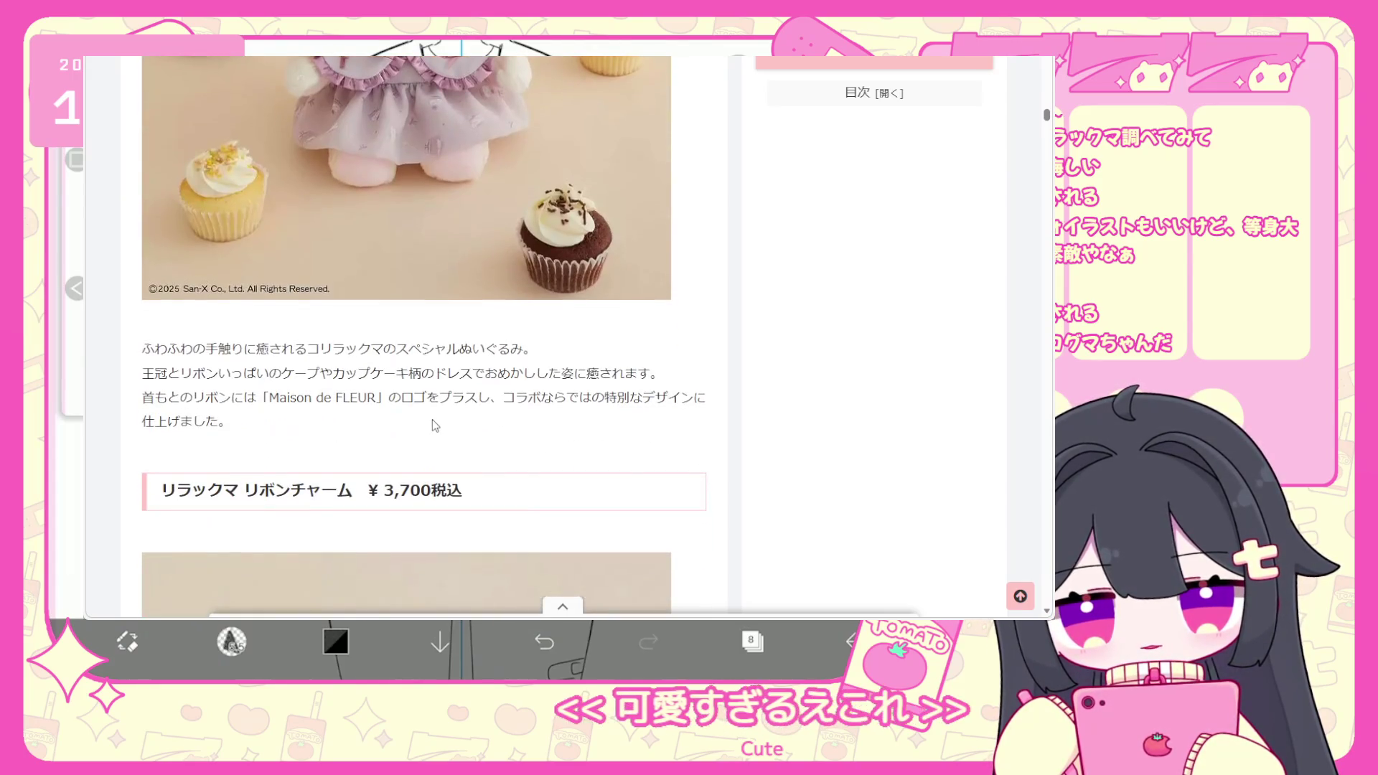
{"action": "scroll", "coordinate": [392, 417], "scroll_direction": "up", "scroll_amount": 10}
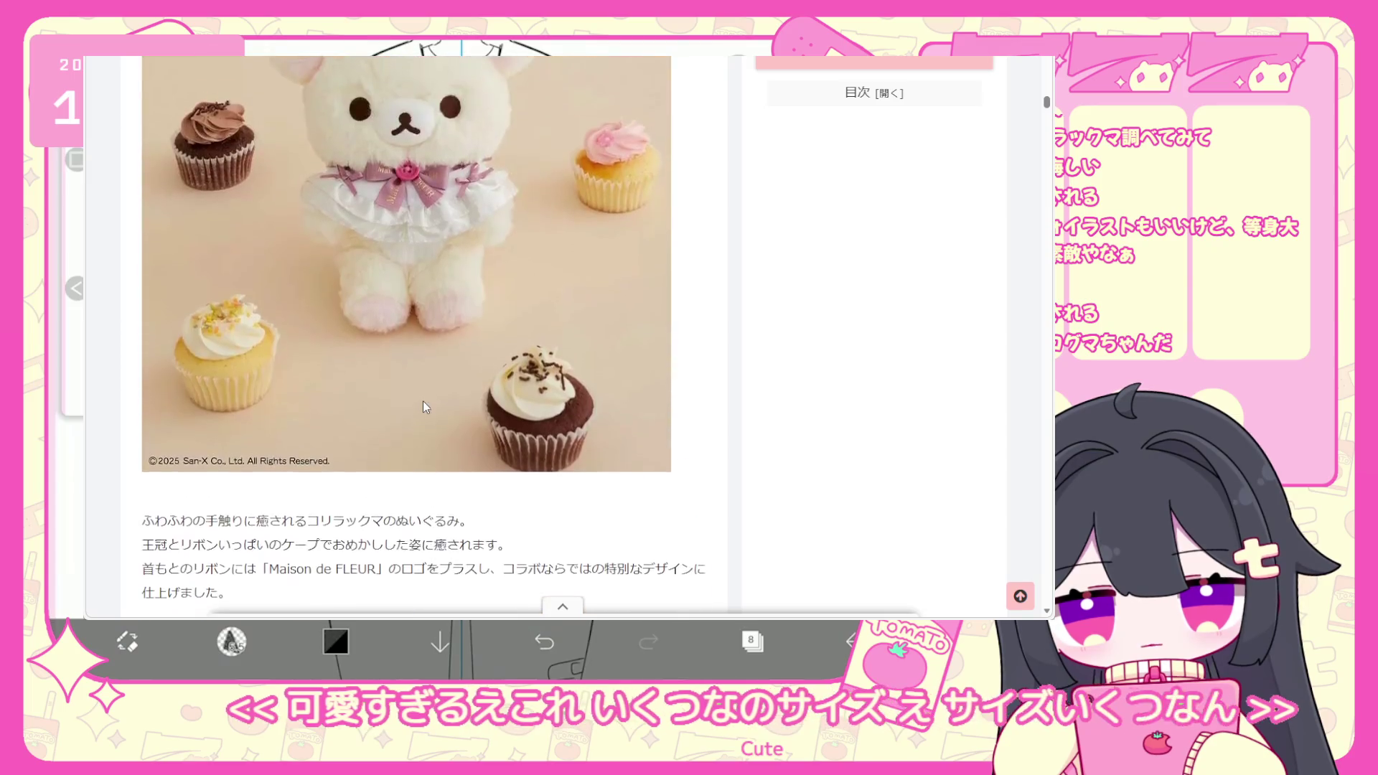
{"action": "scroll", "coordinate": [423, 400], "scroll_direction": "down", "scroll_amount": 1}
{"action": "scroll", "coordinate": [427, 337], "scroll_direction": "up", "scroll_amount": 2}
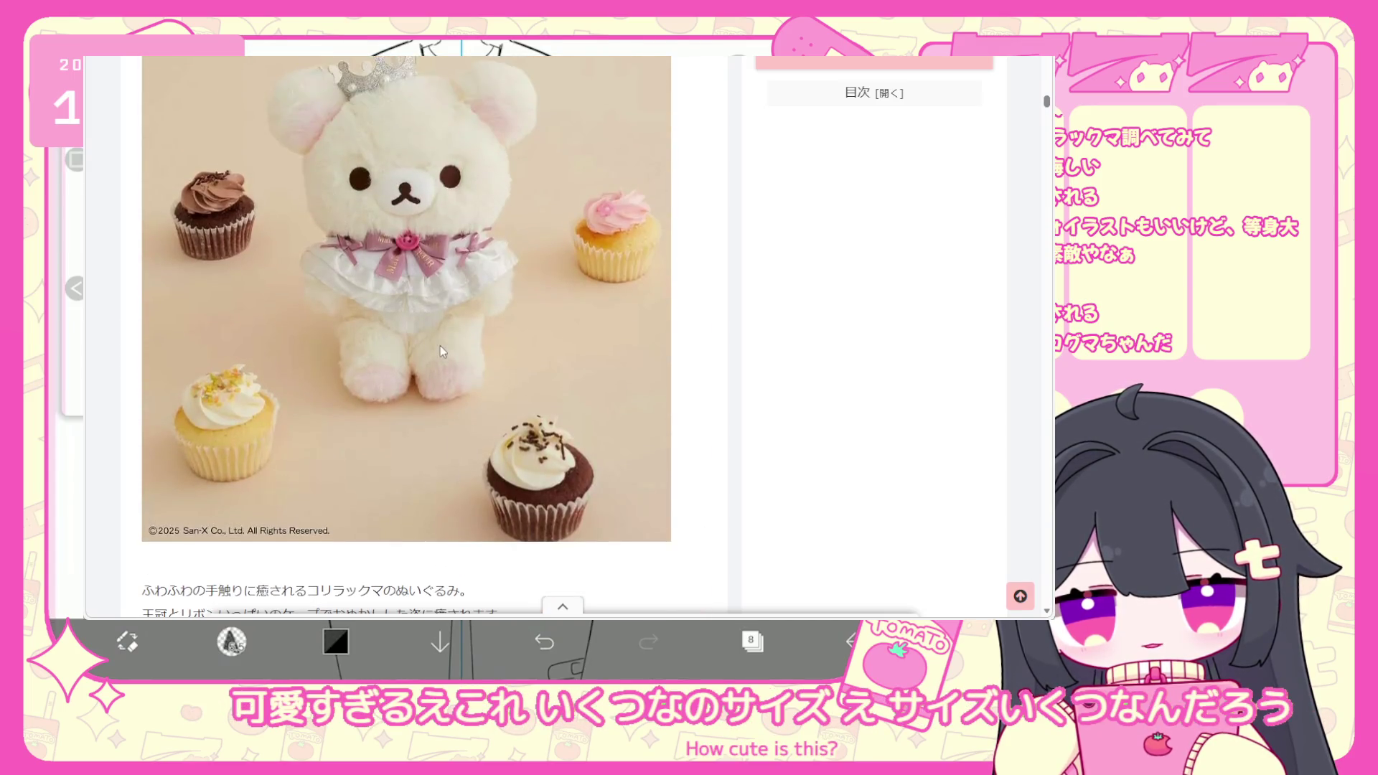
{"action": "scroll", "coordinate": [444, 373], "scroll_direction": "down", "scroll_amount": 10}
{"action": "scroll", "coordinate": [440, 347], "scroll_direction": "down", "scroll_amount": 10}
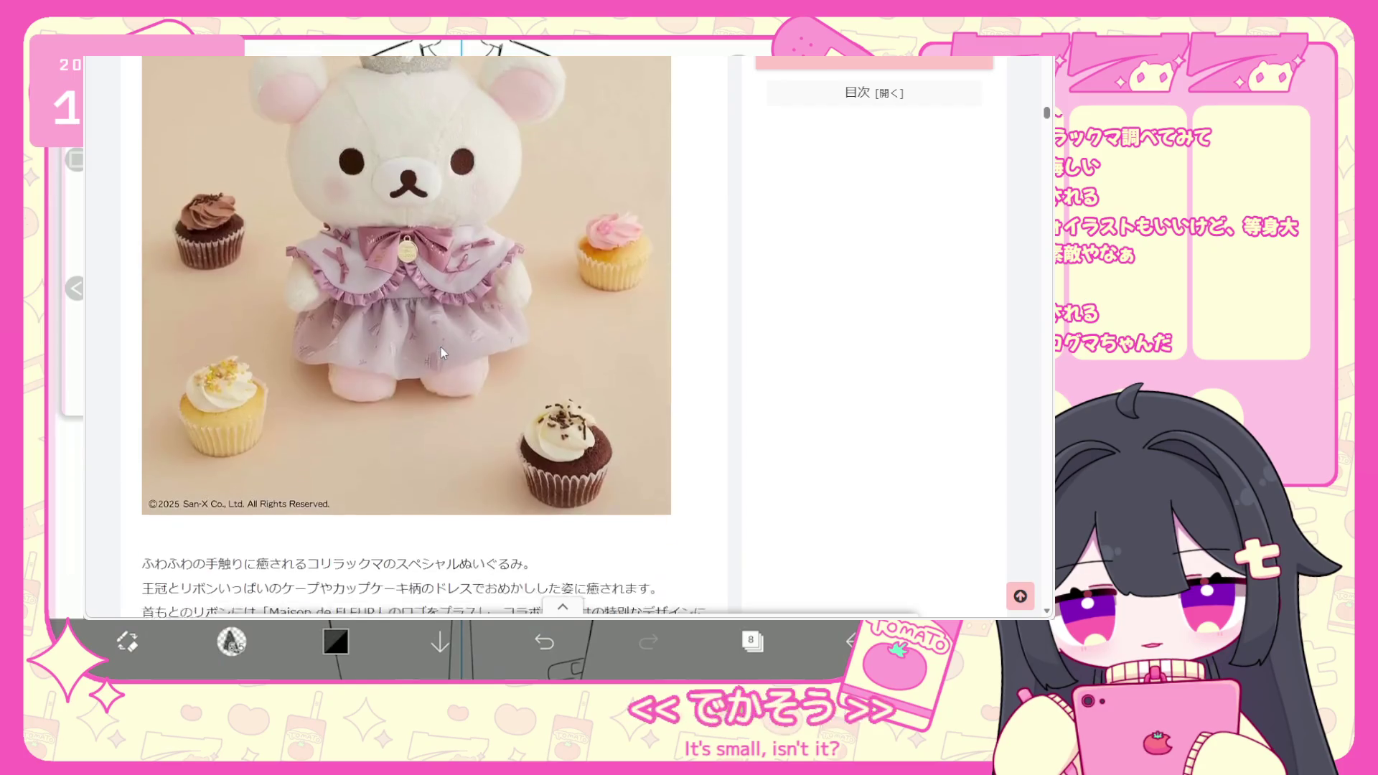
{"action": "scroll", "coordinate": [441, 347], "scroll_direction": "down", "scroll_amount": 10}
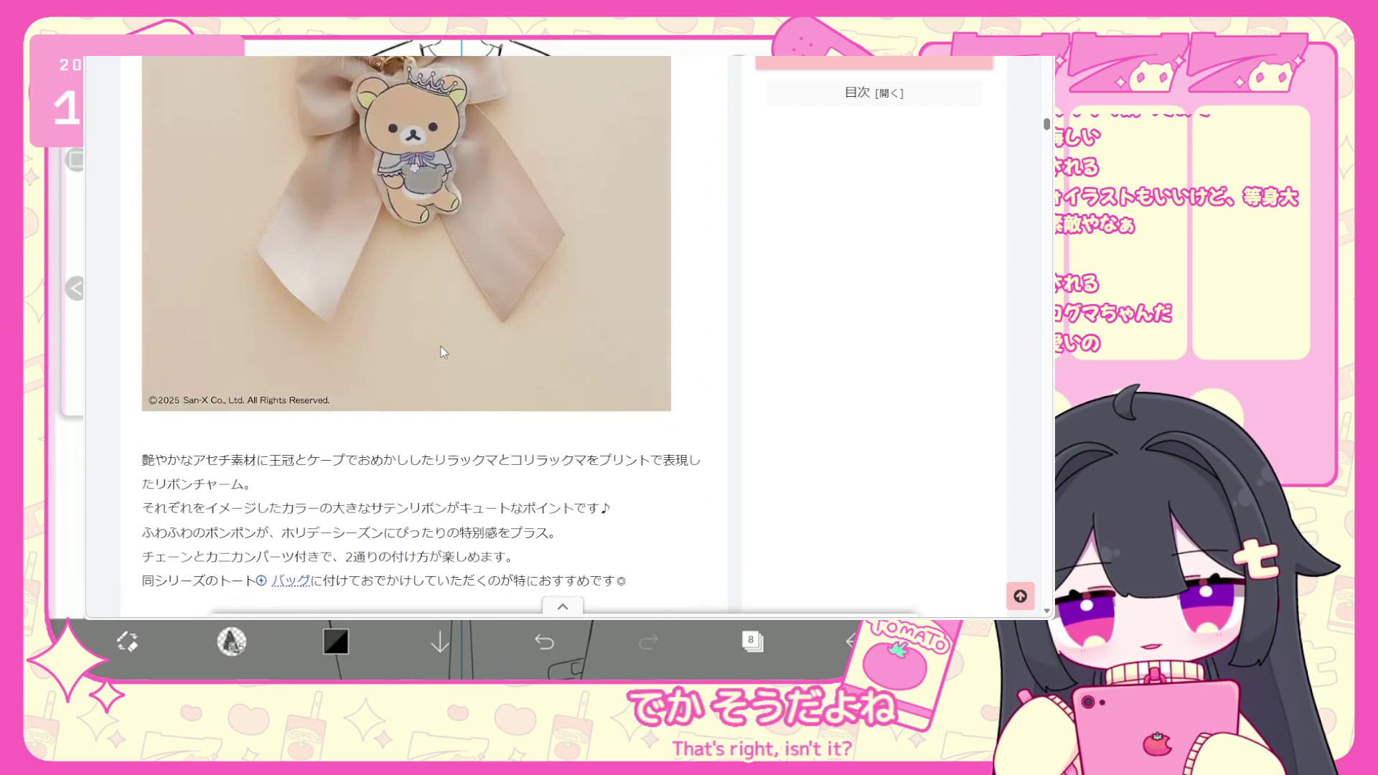
{"action": "scroll", "coordinate": [441, 346], "scroll_direction": "down", "scroll_amount": 10}
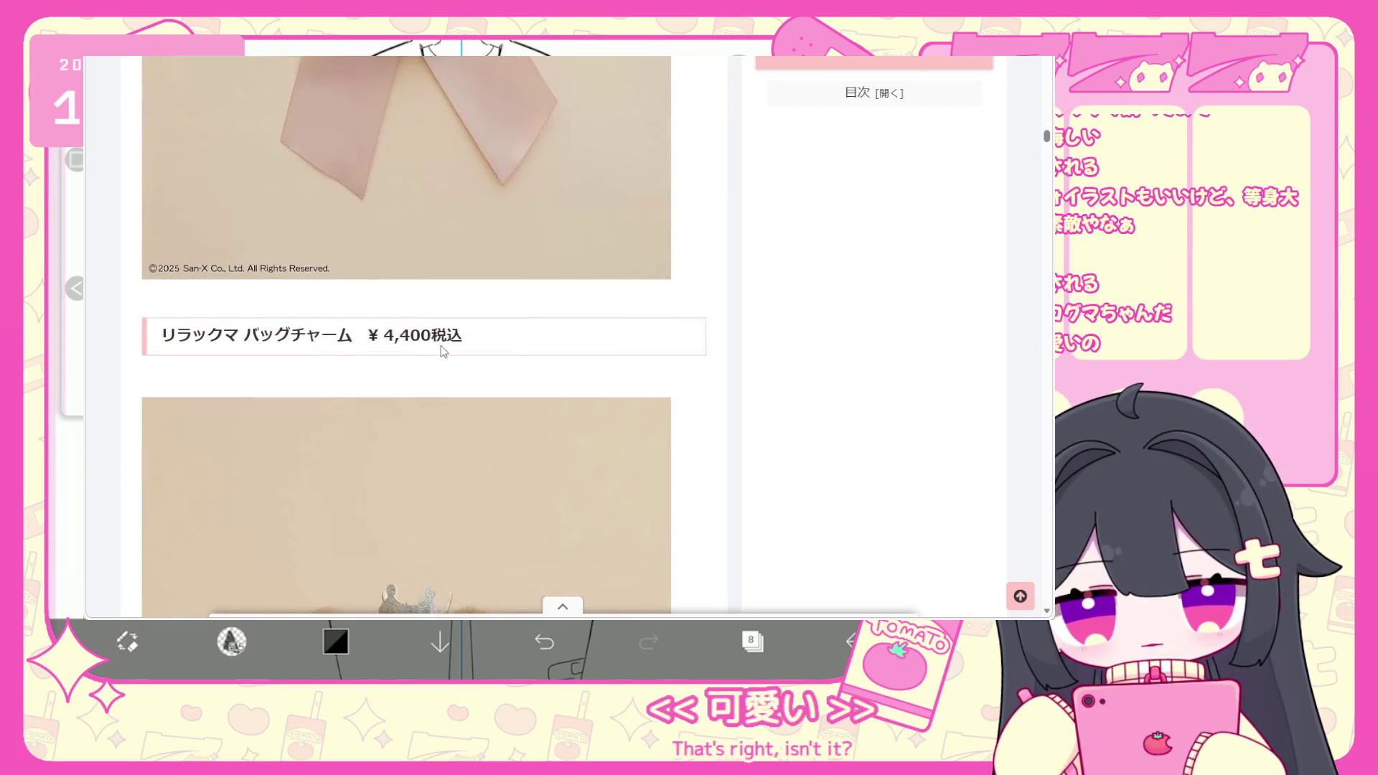
{"action": "scroll", "coordinate": [432, 359], "scroll_direction": "down", "scroll_amount": 10}
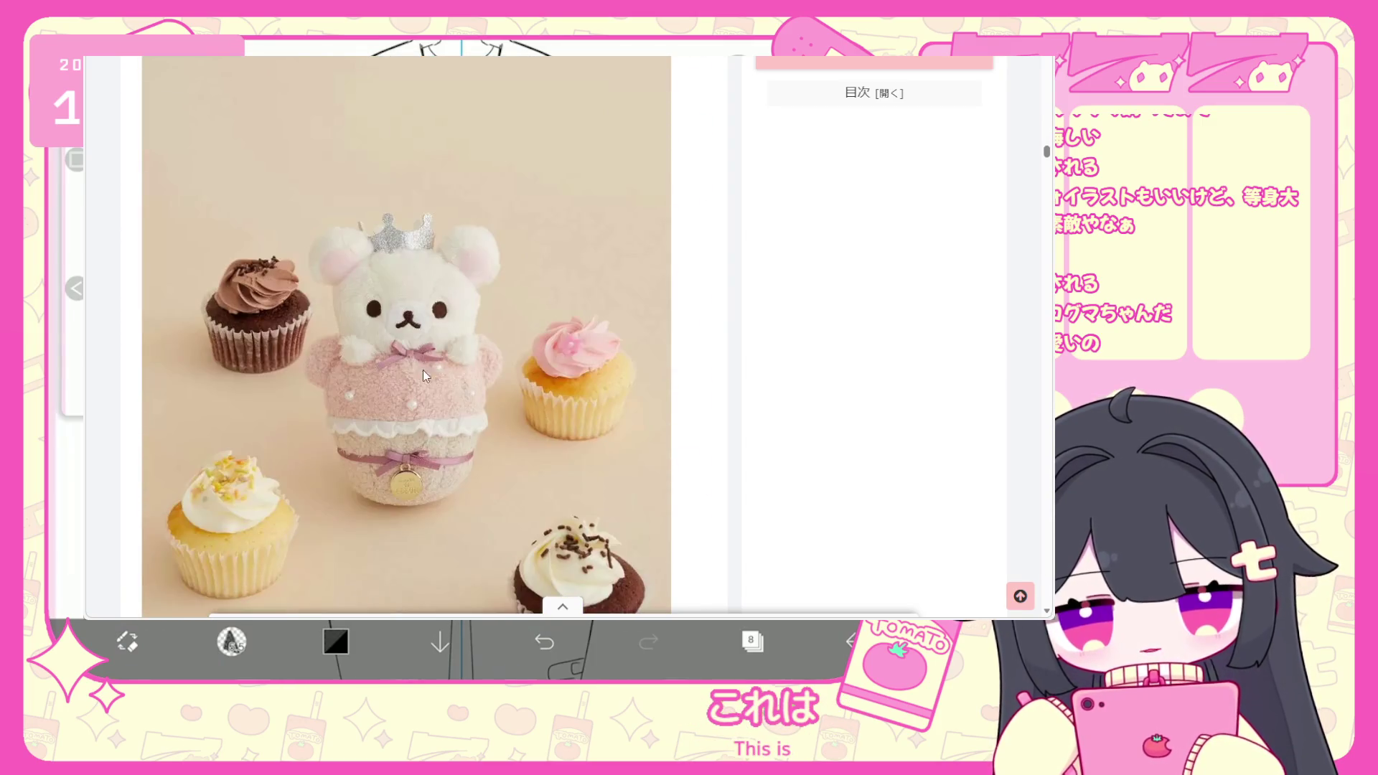
{"action": "scroll", "coordinate": [476, 296], "scroll_direction": "down", "scroll_amount": 10}
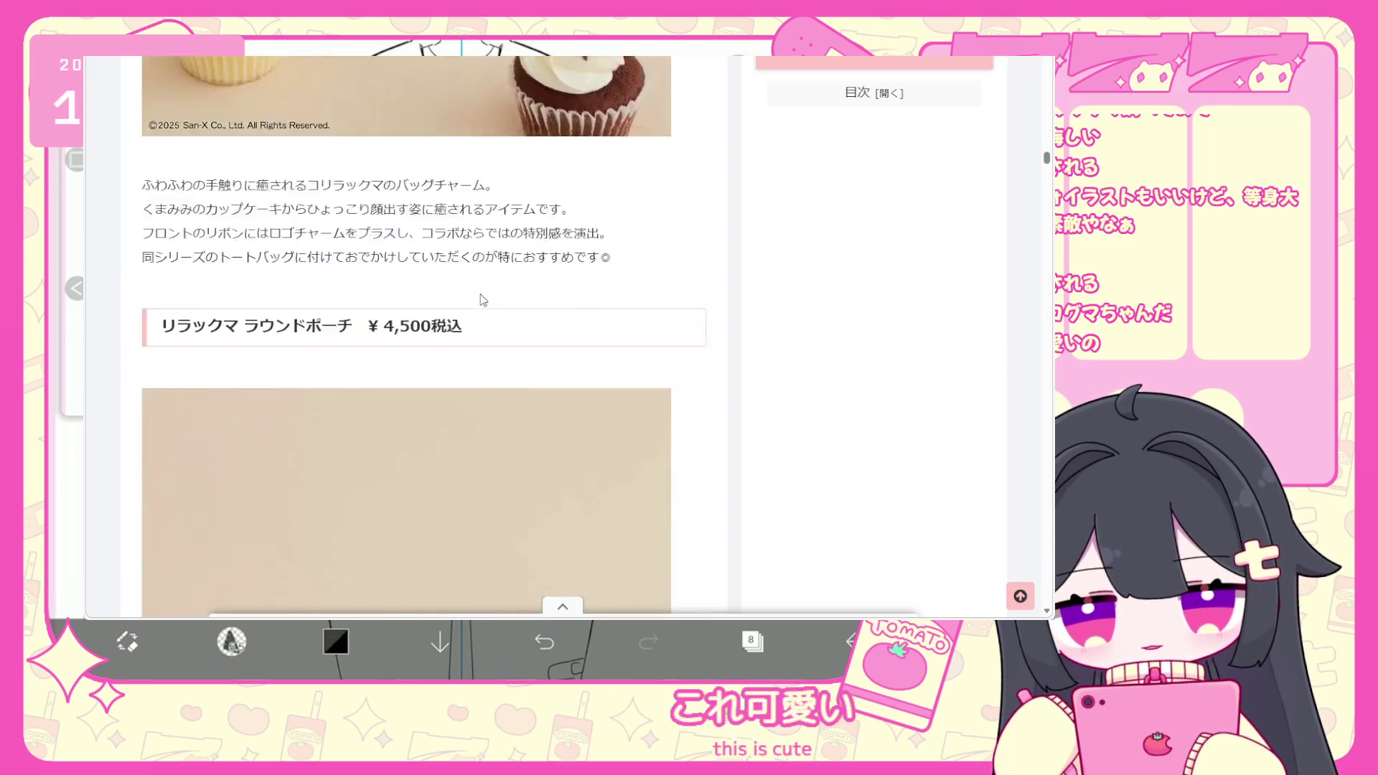
{"action": "scroll", "coordinate": [480, 294], "scroll_direction": "up", "scroll_amount": 3}
{"action": "scroll", "coordinate": [481, 294], "scroll_direction": "down", "scroll_amount": 10}
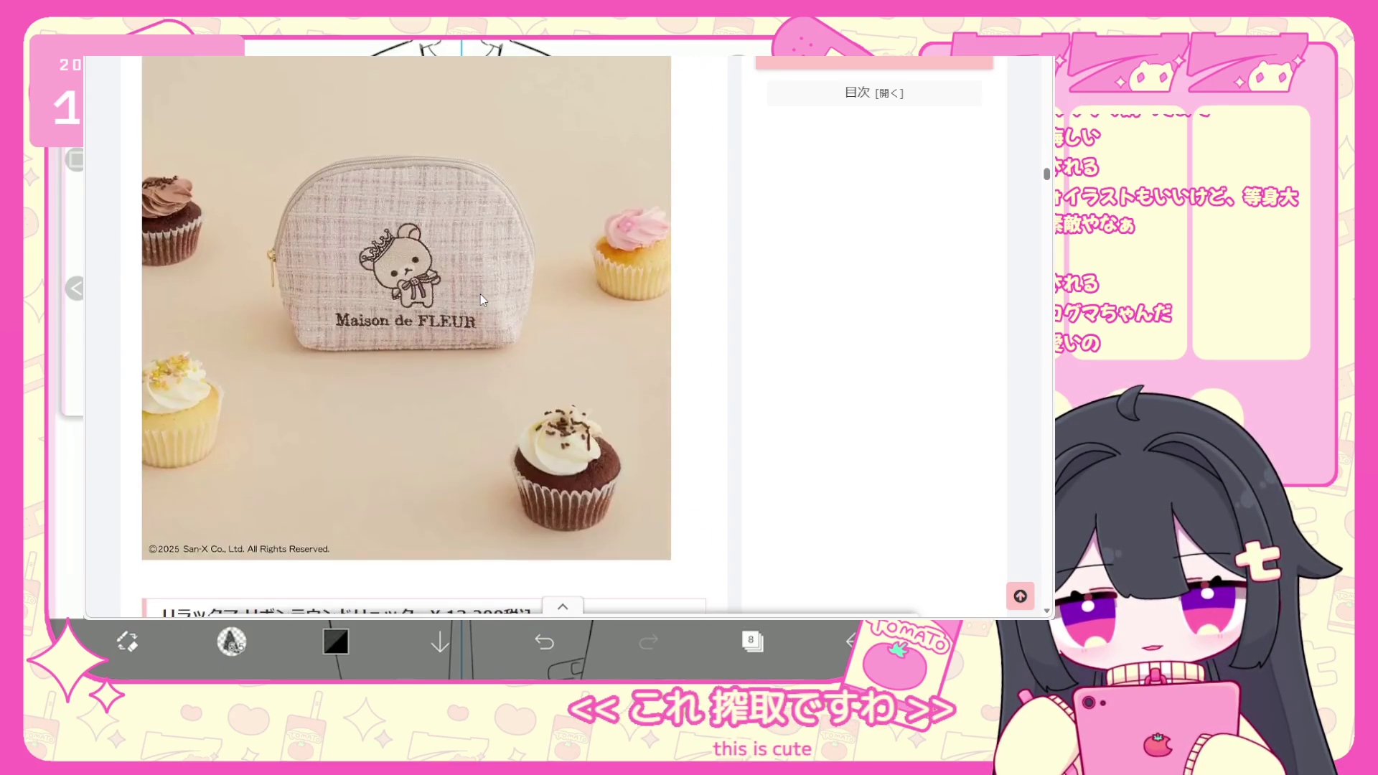
{"action": "scroll", "coordinate": [481, 294], "scroll_direction": "down", "scroll_amount": 7}
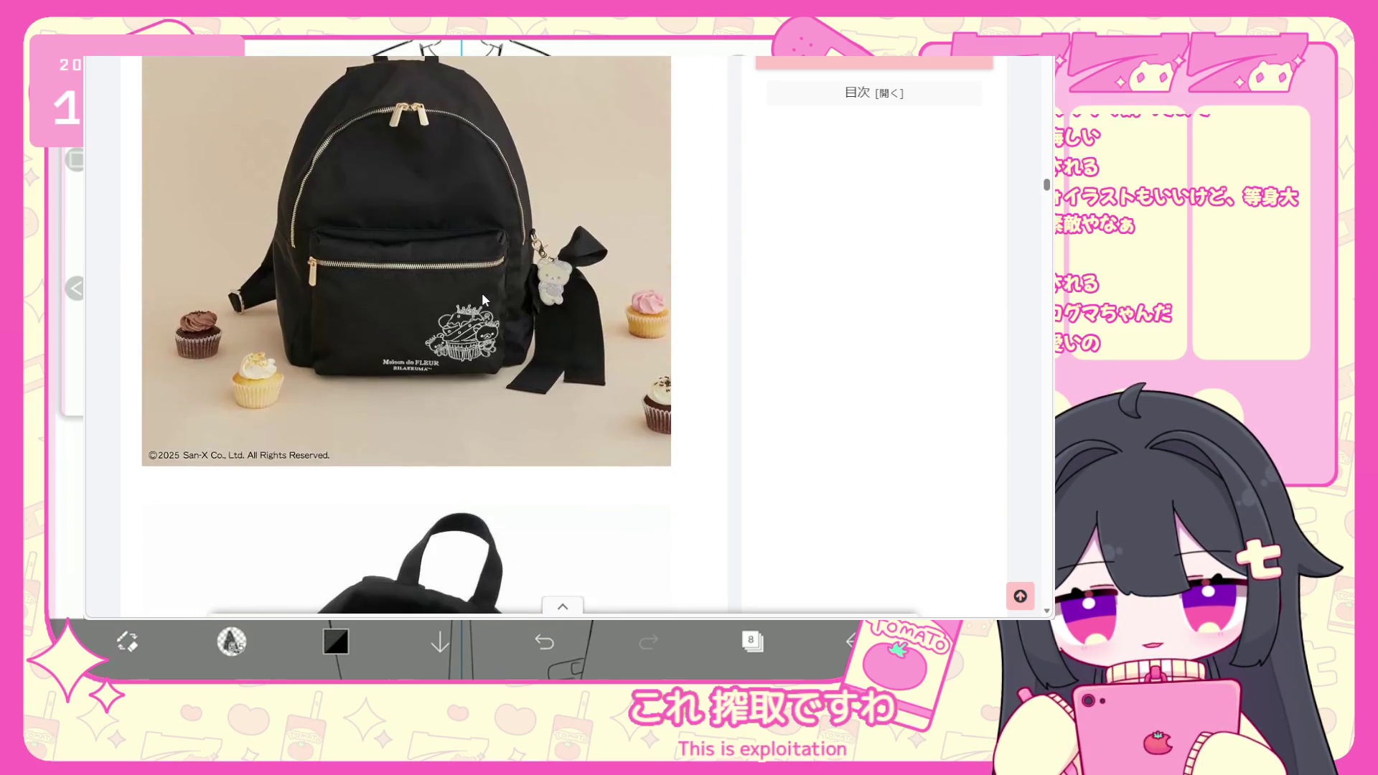
{"action": "scroll", "coordinate": [501, 291], "scroll_direction": "down", "scroll_amount": 10}
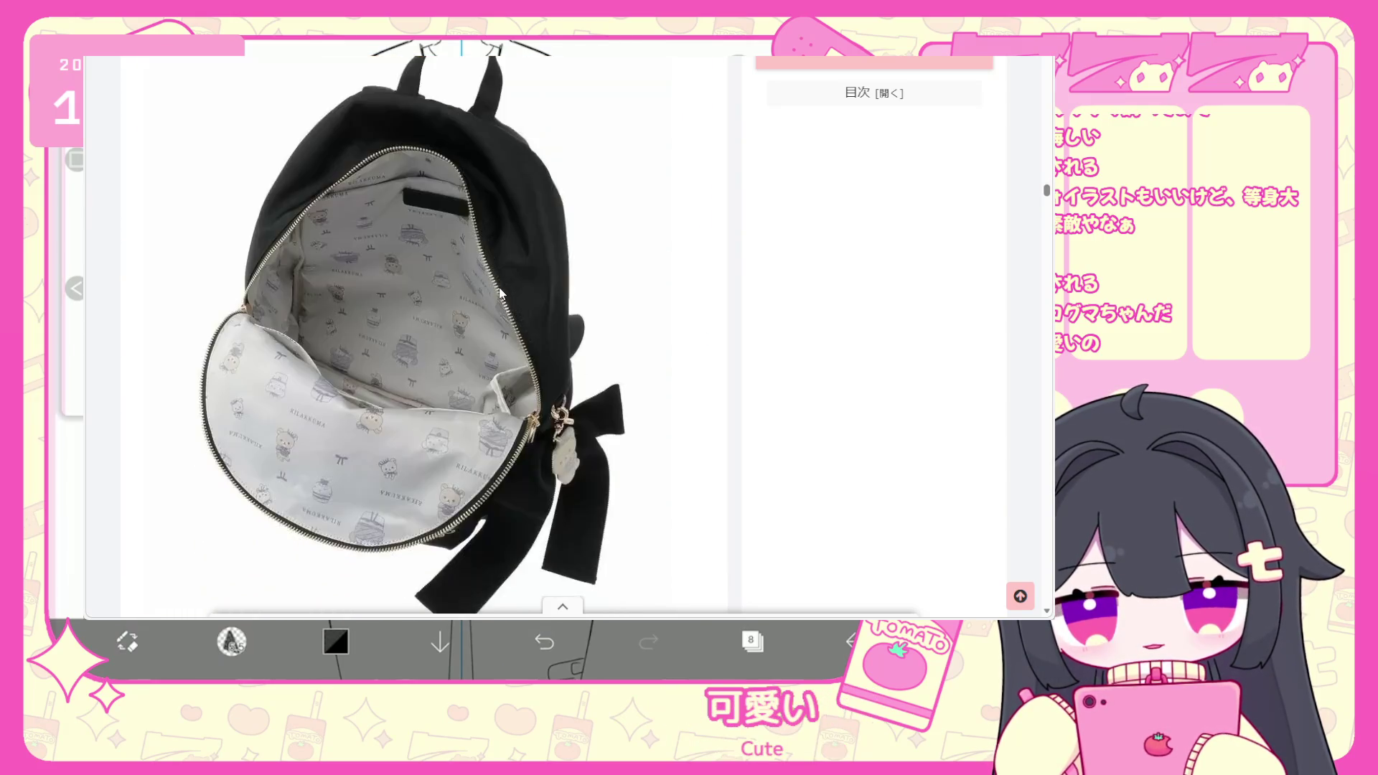
{"action": "scroll", "coordinate": [500, 288], "scroll_direction": "down", "scroll_amount": 5}
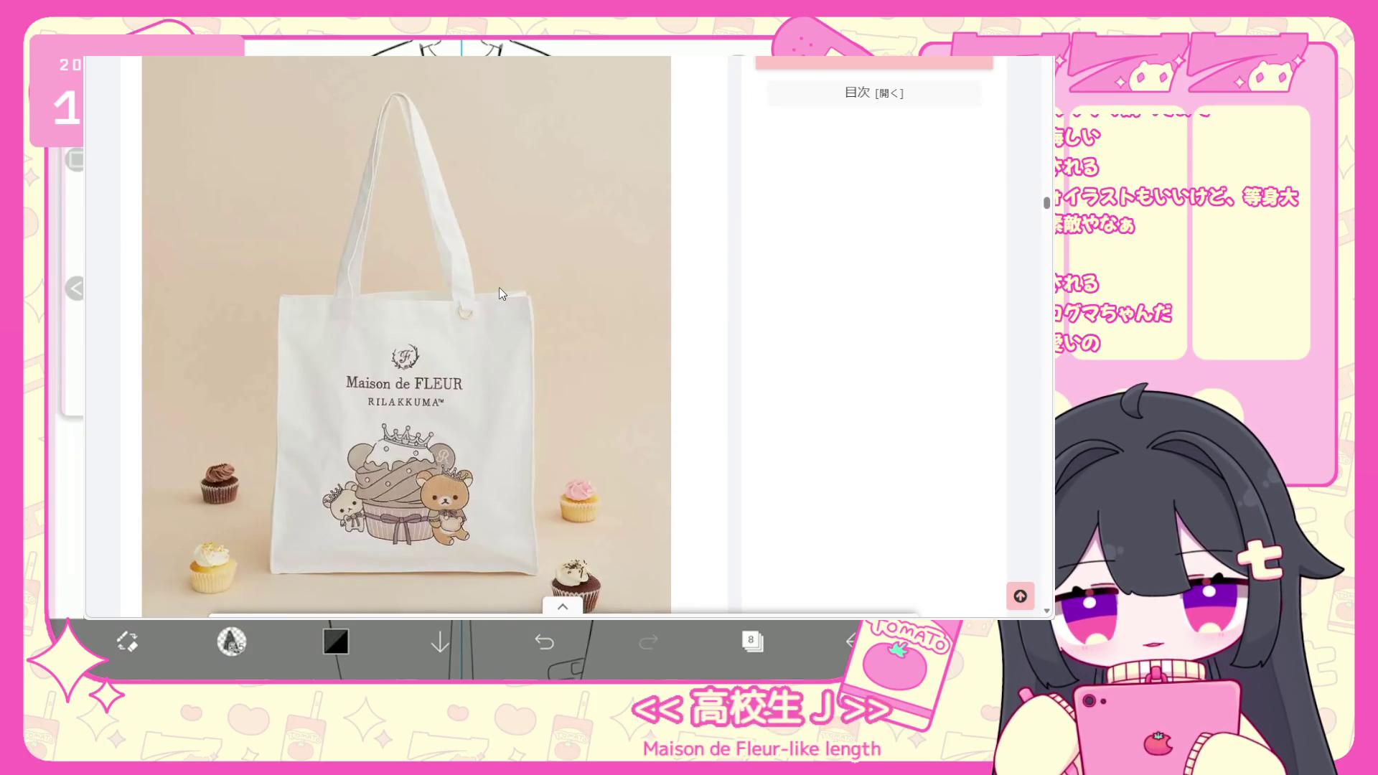
{"action": "scroll", "coordinate": [500, 292], "scroll_direction": "down", "scroll_amount": 5}
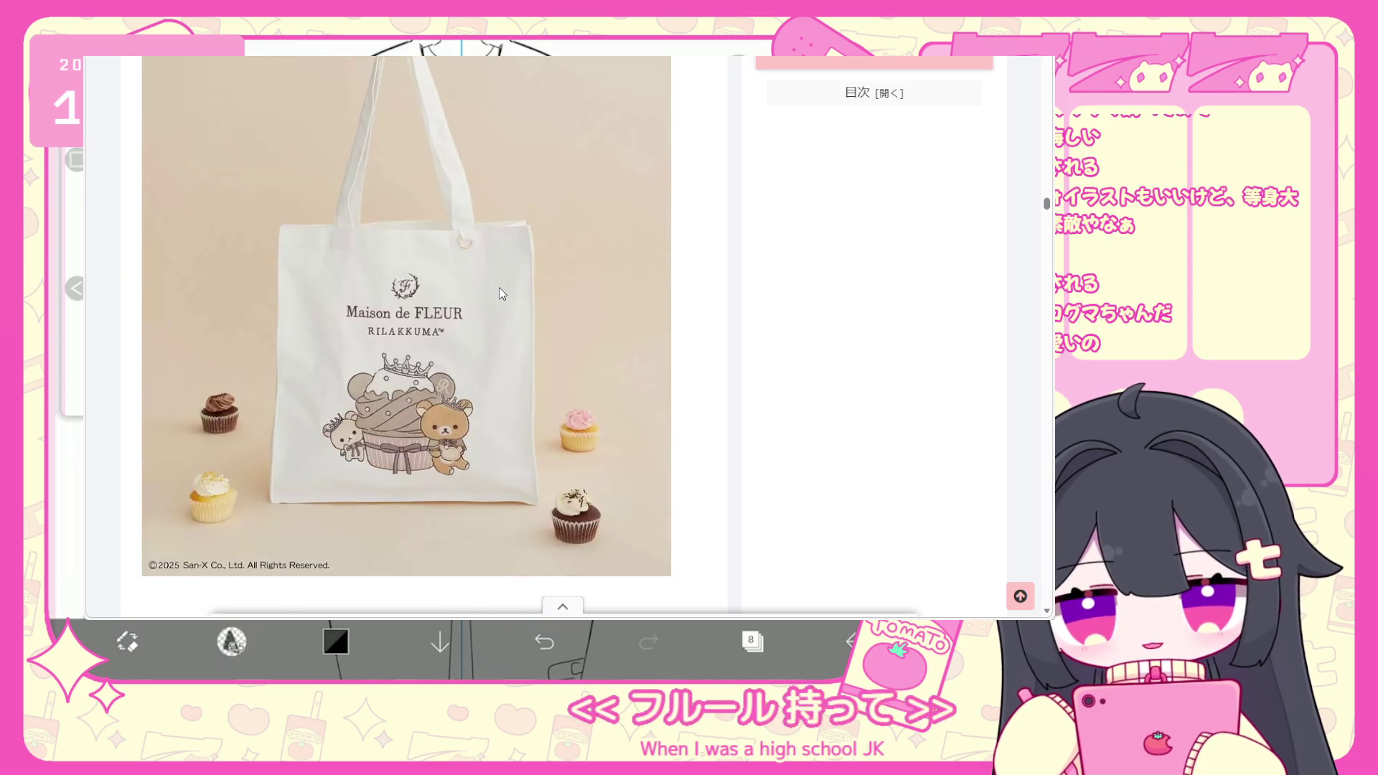
{"action": "scroll", "coordinate": [500, 293], "scroll_direction": "down", "scroll_amount": 2}
{"action": "scroll", "coordinate": [495, 288], "scroll_direction": "up", "scroll_amount": 2}
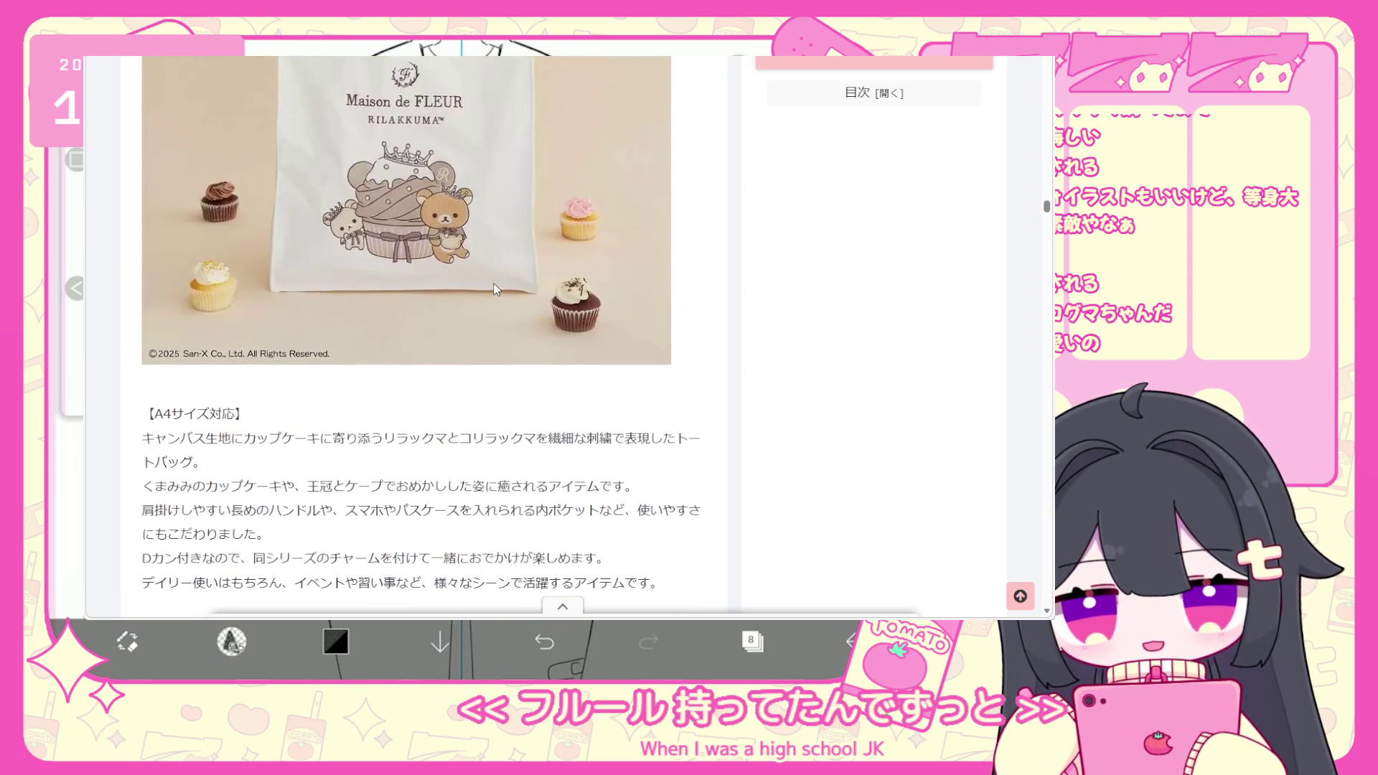
{"action": "scroll", "coordinate": [364, 248], "scroll_direction": "up", "scroll_amount": 1}
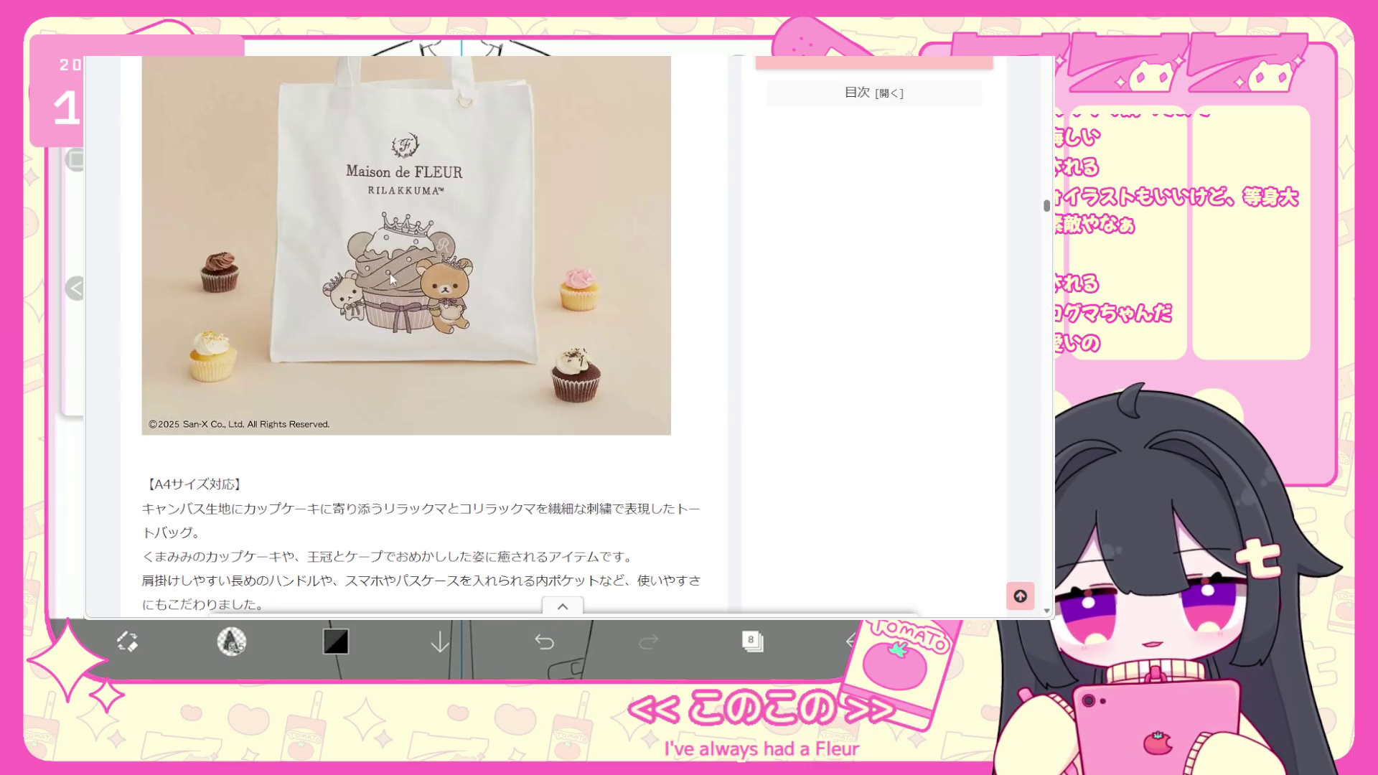
{"action": "scroll", "coordinate": [381, 276], "scroll_direction": "down", "scroll_amount": 13}
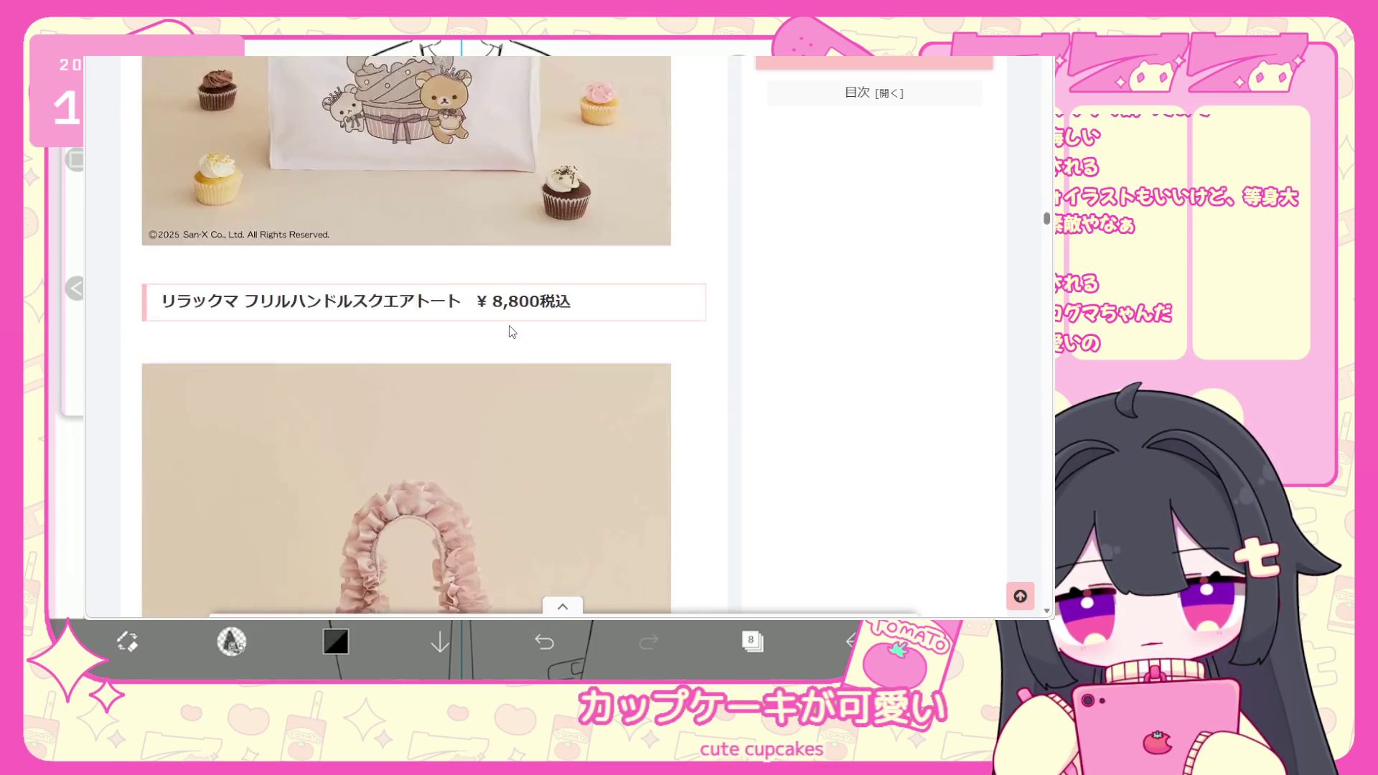
{"action": "scroll", "coordinate": [510, 325], "scroll_direction": "down", "scroll_amount": 6}
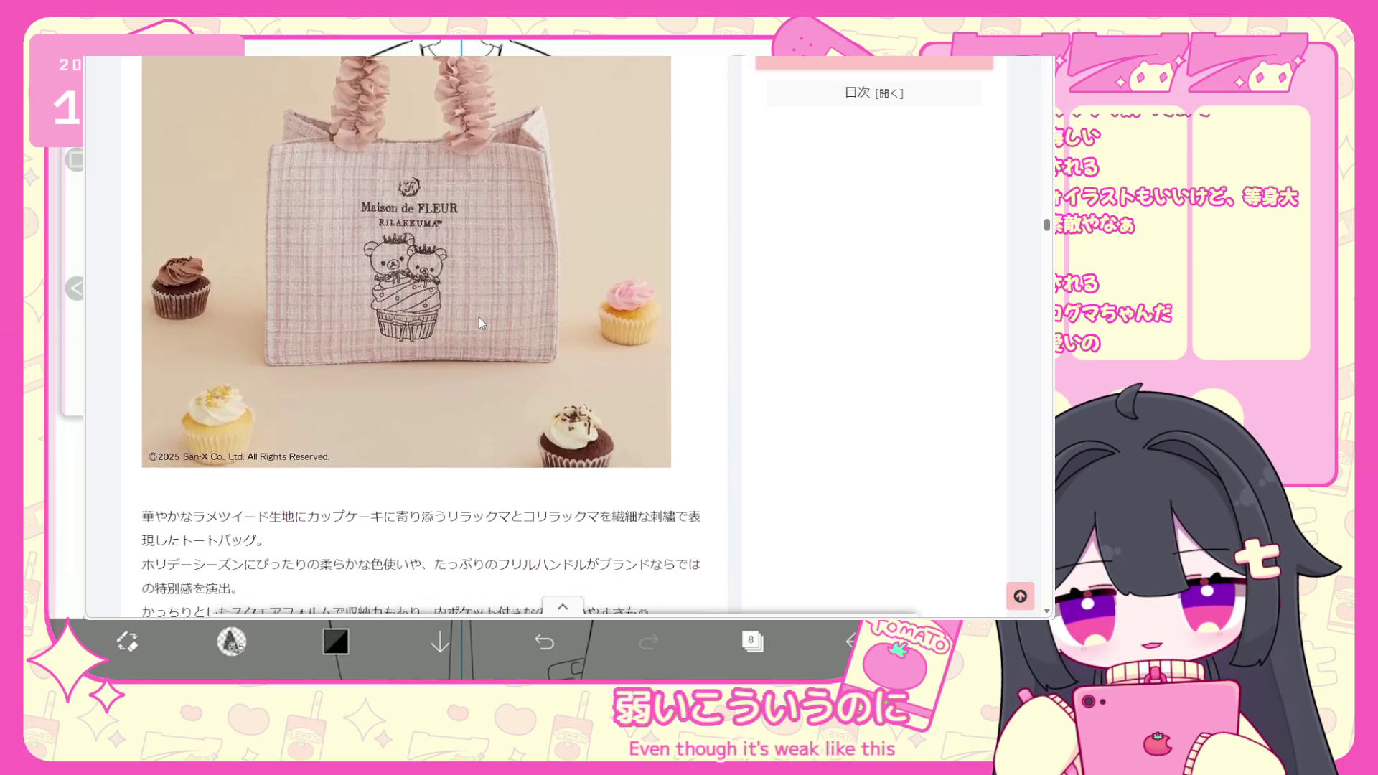
{"action": "scroll", "coordinate": [479, 317], "scroll_direction": "down", "scroll_amount": 20}
Scroll the WEGO plush-outfit grid down to the ¥2,199 Santa and reindeer costumes.
{"action": "scroll", "coordinate": [479, 316], "scroll_direction": "up", "scroll_amount": 5}
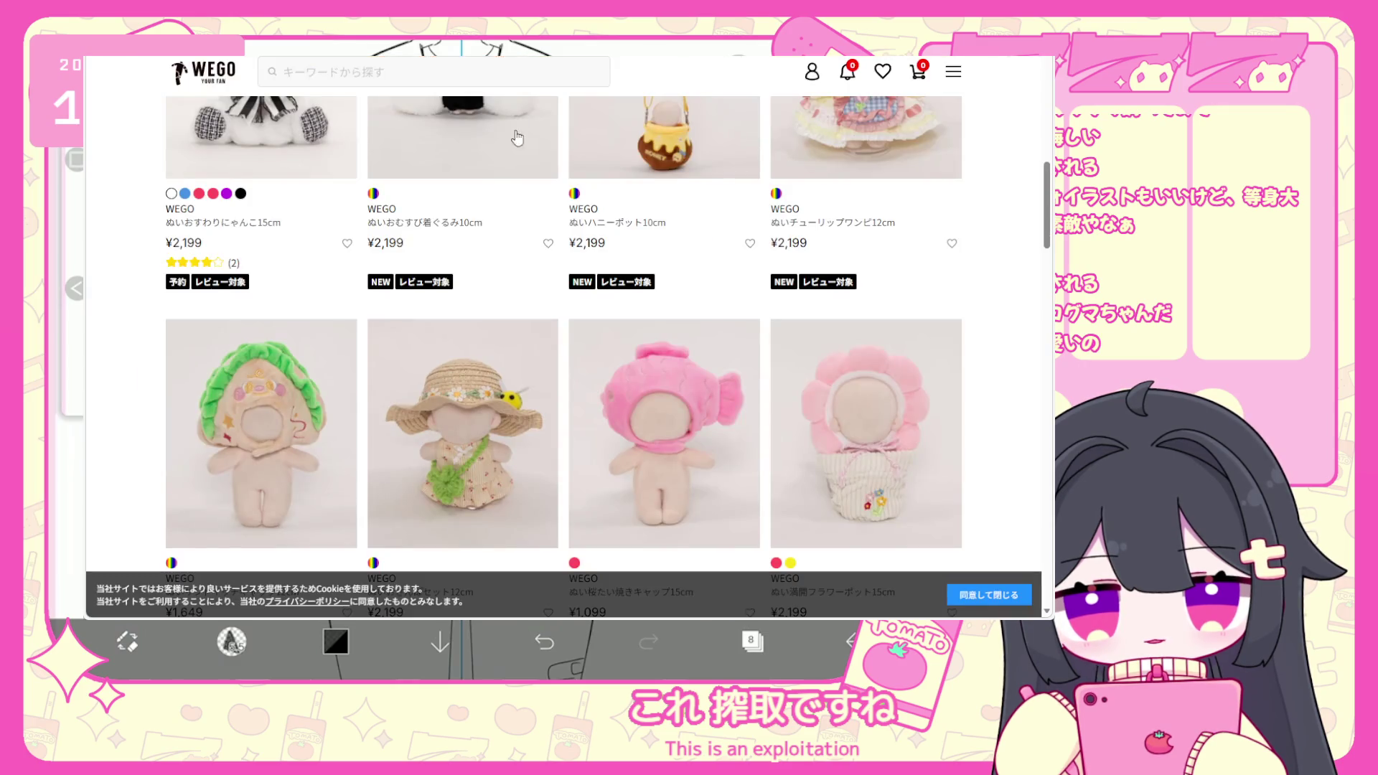
{"action": "scroll", "coordinate": [649, 294], "scroll_direction": "down", "scroll_amount": 2}
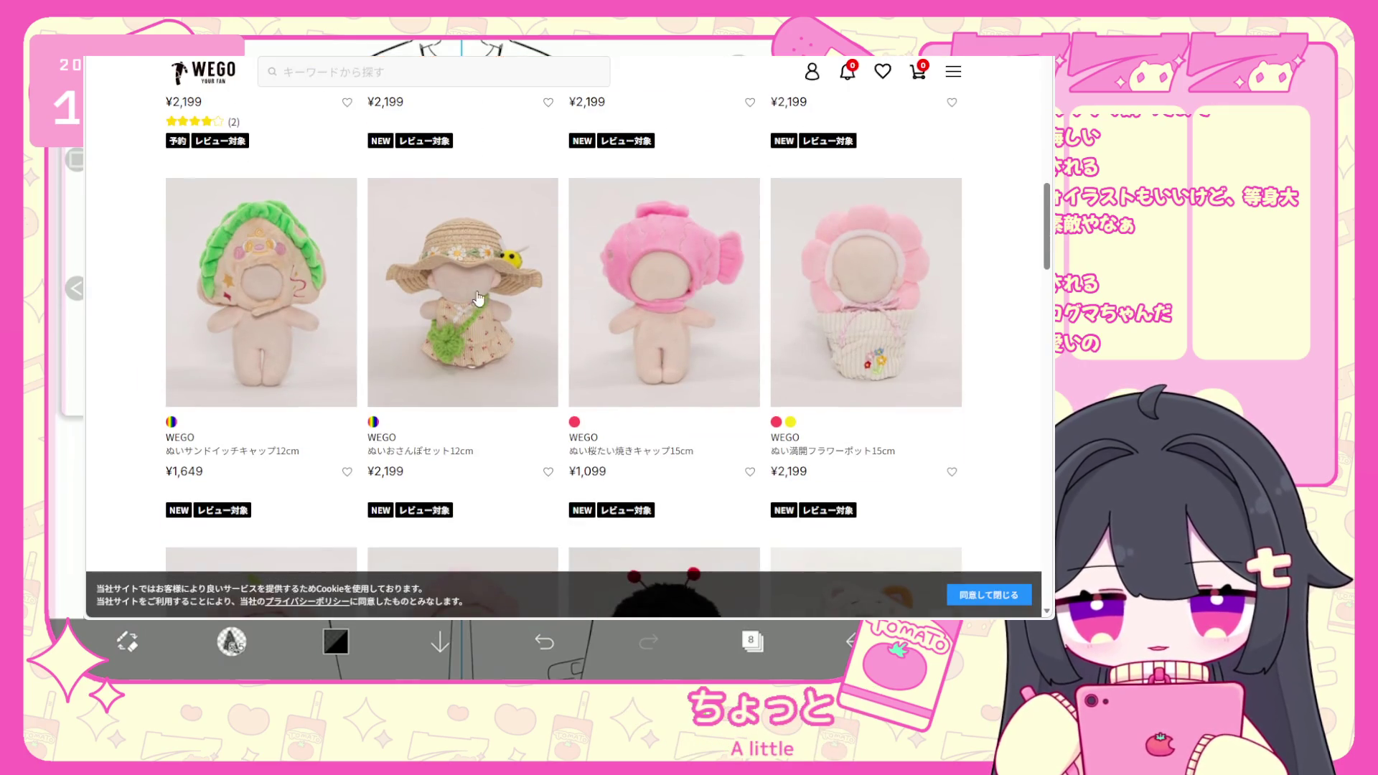
{"action": "scroll", "coordinate": [493, 297], "scroll_direction": "down", "scroll_amount": 4}
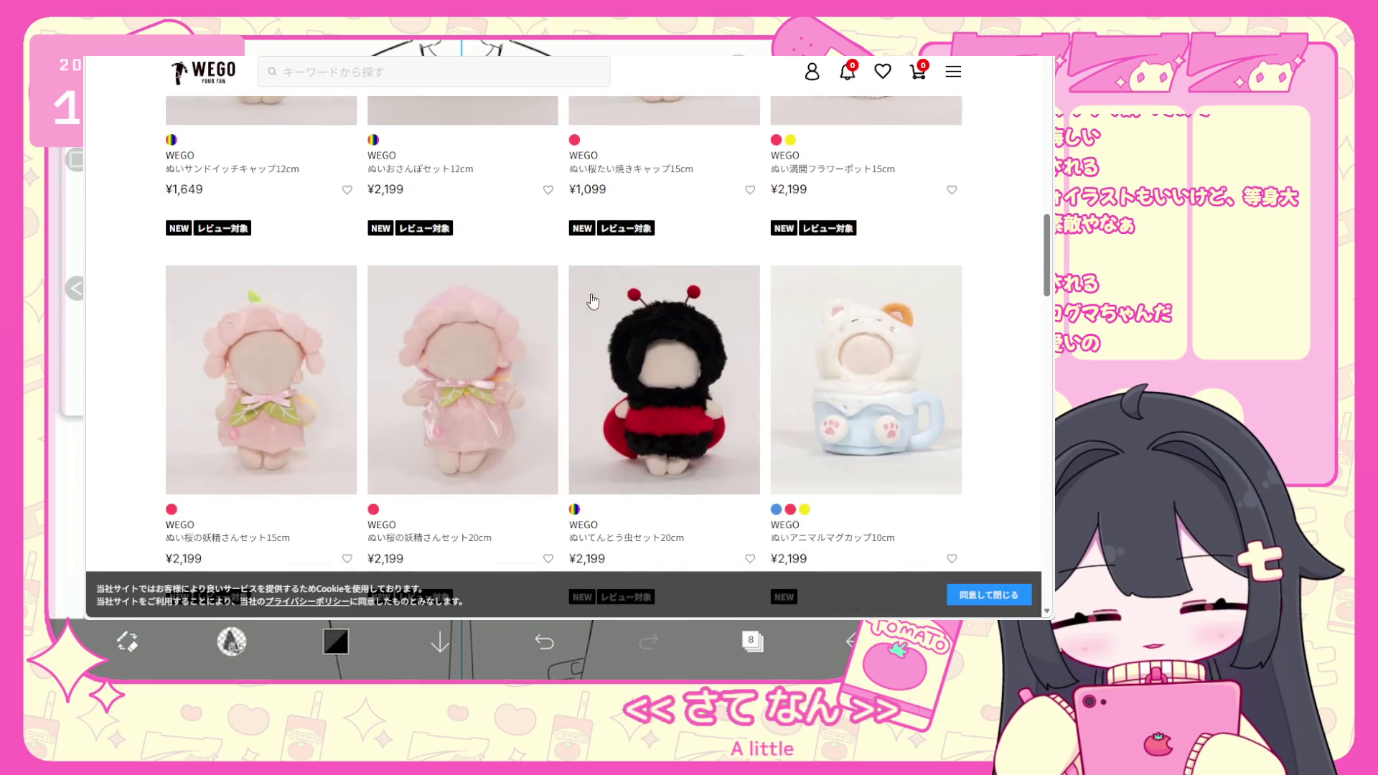
{"action": "scroll", "coordinate": [720, 316], "scroll_direction": "down", "scroll_amount": 1}
{"action": "scroll", "coordinate": [694, 324], "scroll_direction": "down", "scroll_amount": 7}
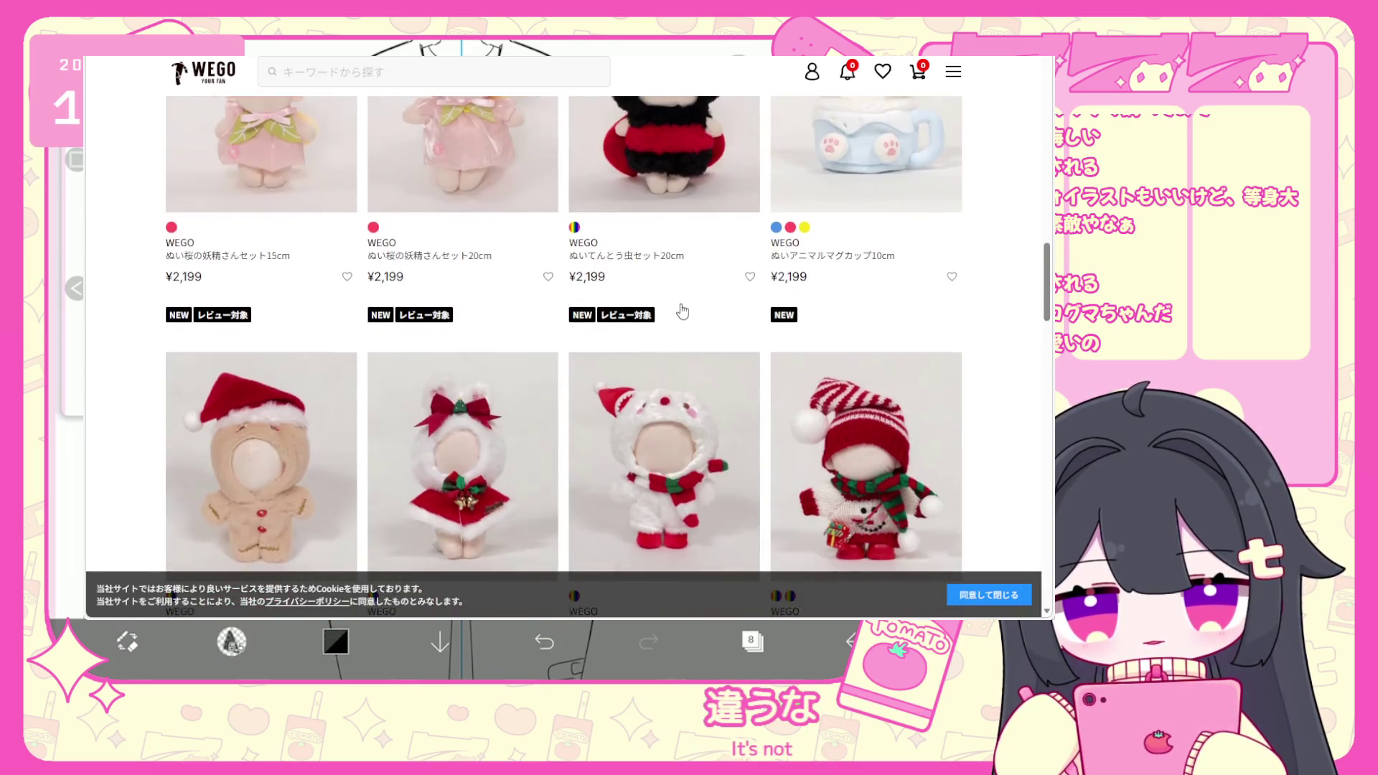
{"action": "scroll", "coordinate": [682, 305], "scroll_direction": "down", "scroll_amount": 8}
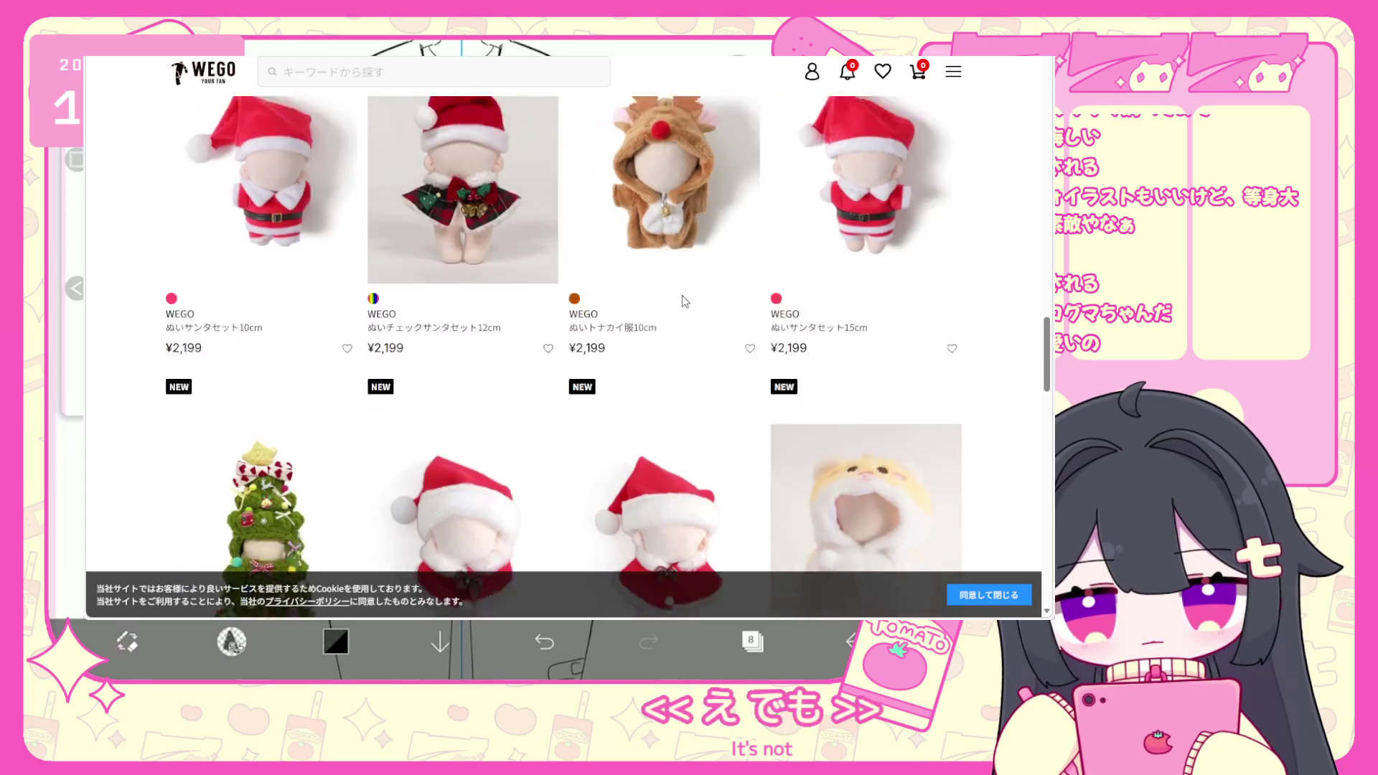
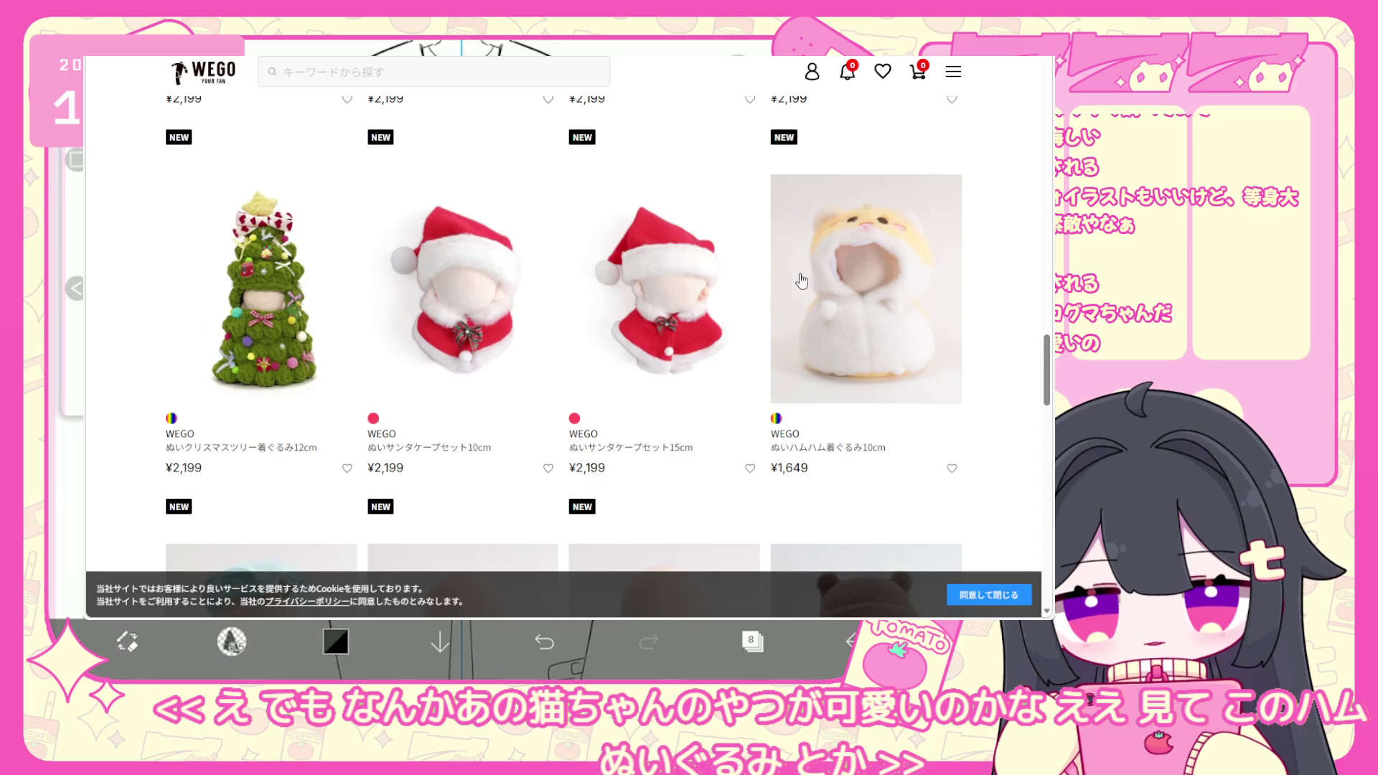
Scroll the plush-doll clothes listing and move to page 2.
{"action": "scroll", "coordinate": [732, 289], "scroll_direction": "down", "scroll_amount": 5}
{"action": "scroll", "coordinate": [732, 289], "scroll_direction": "down", "scroll_amount": 4}
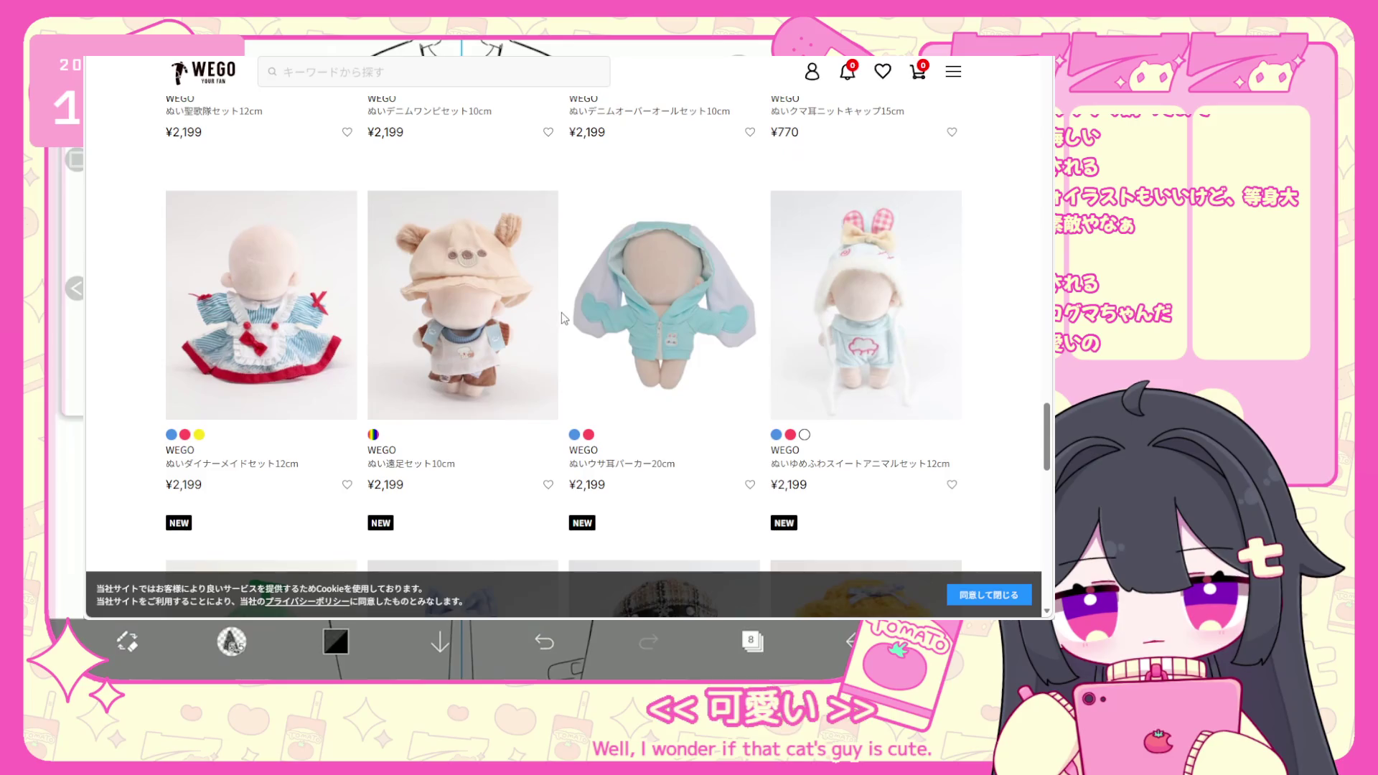
{"action": "scroll", "coordinate": [575, 319], "scroll_direction": "down", "scroll_amount": 6}
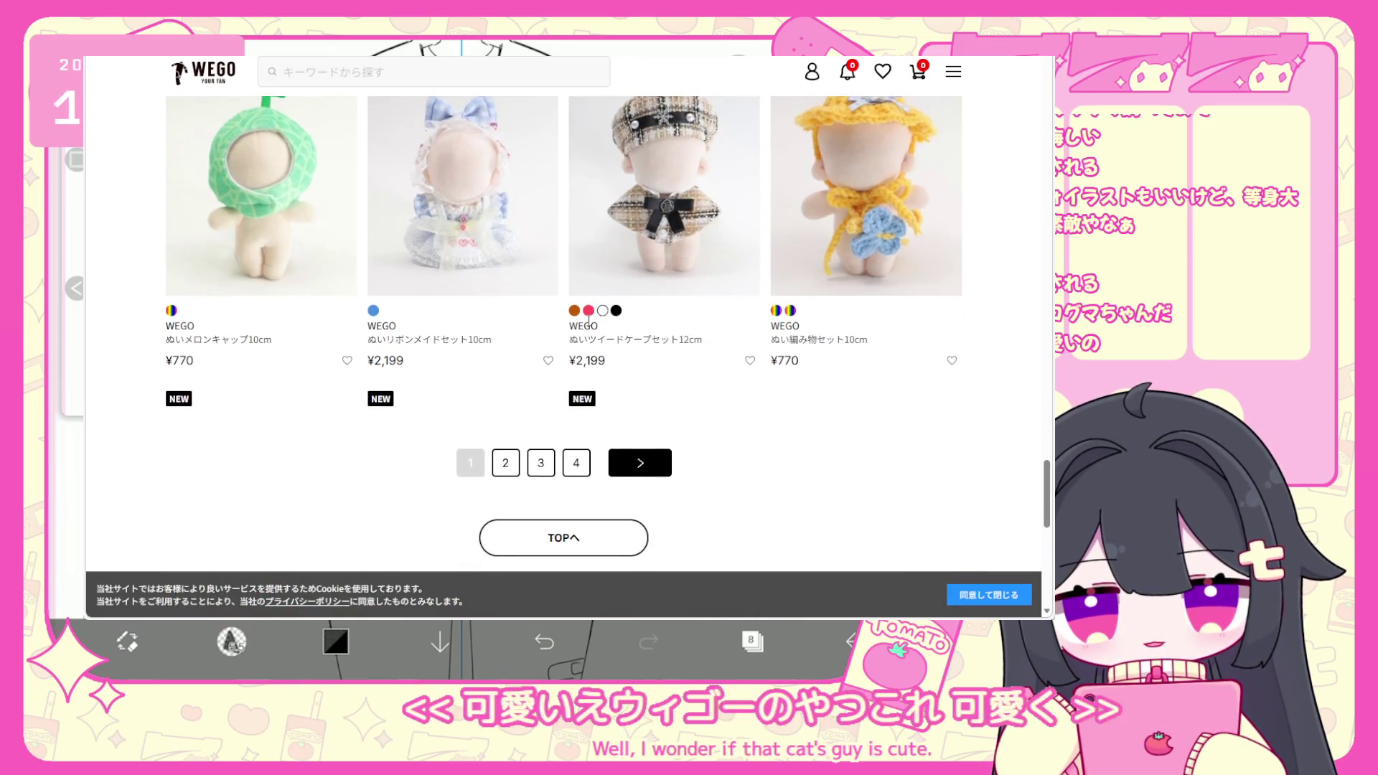
{"action": "left_click", "coordinate": [506, 462]}
Scroll down to the crepe/pudding/strawberry row and open the pudding costume set.
{"action": "scroll", "coordinate": [532, 366], "scroll_direction": "down", "scroll_amount": 5}
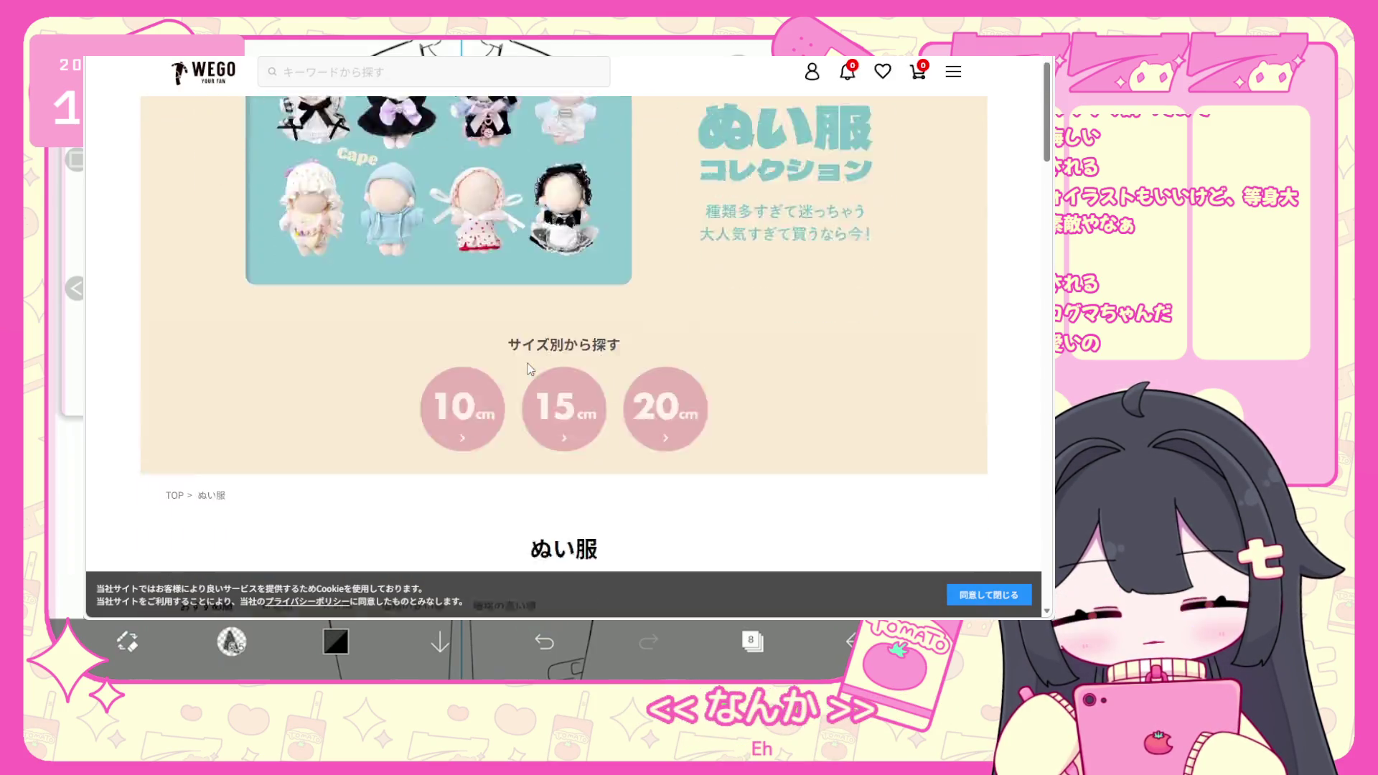
{"action": "scroll", "coordinate": [552, 351], "scroll_direction": "down", "scroll_amount": 7}
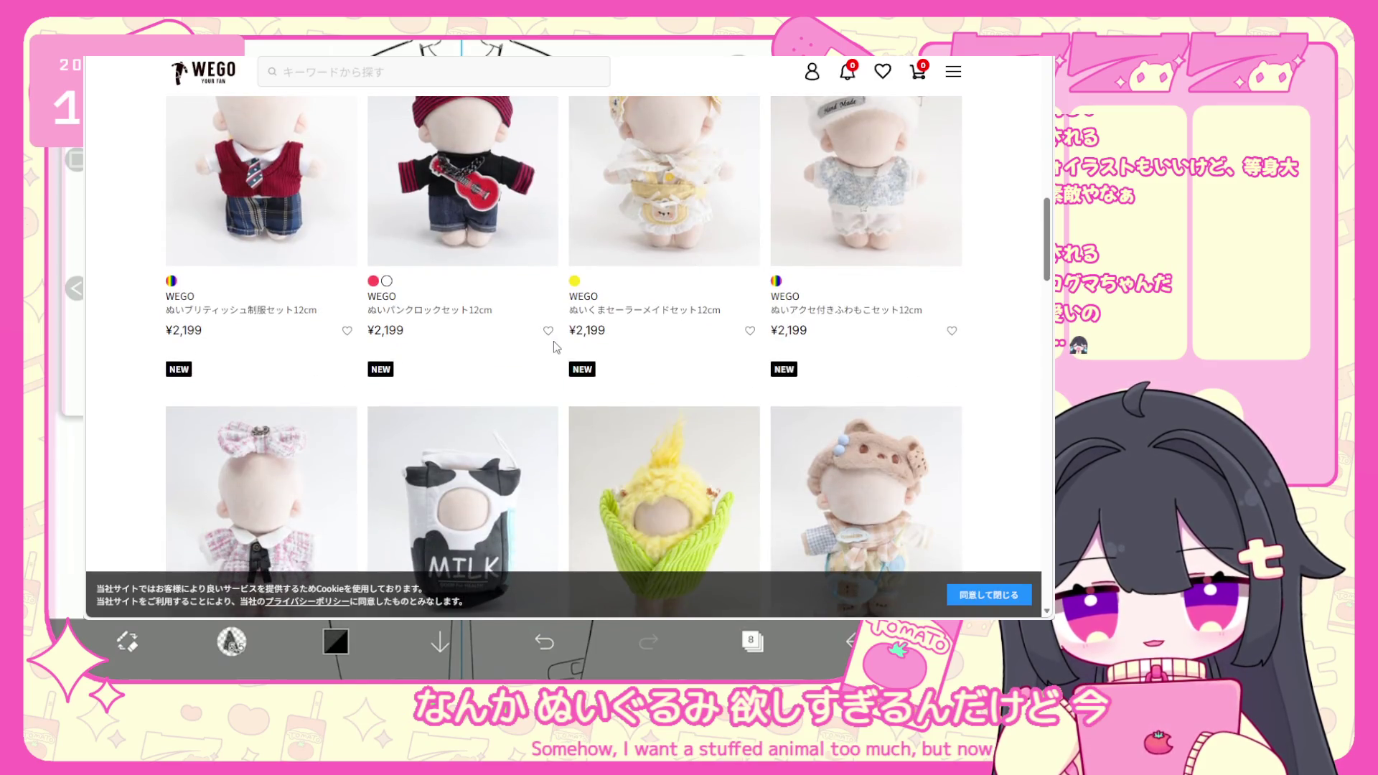
{"action": "scroll", "coordinate": [553, 342], "scroll_direction": "down", "scroll_amount": 3}
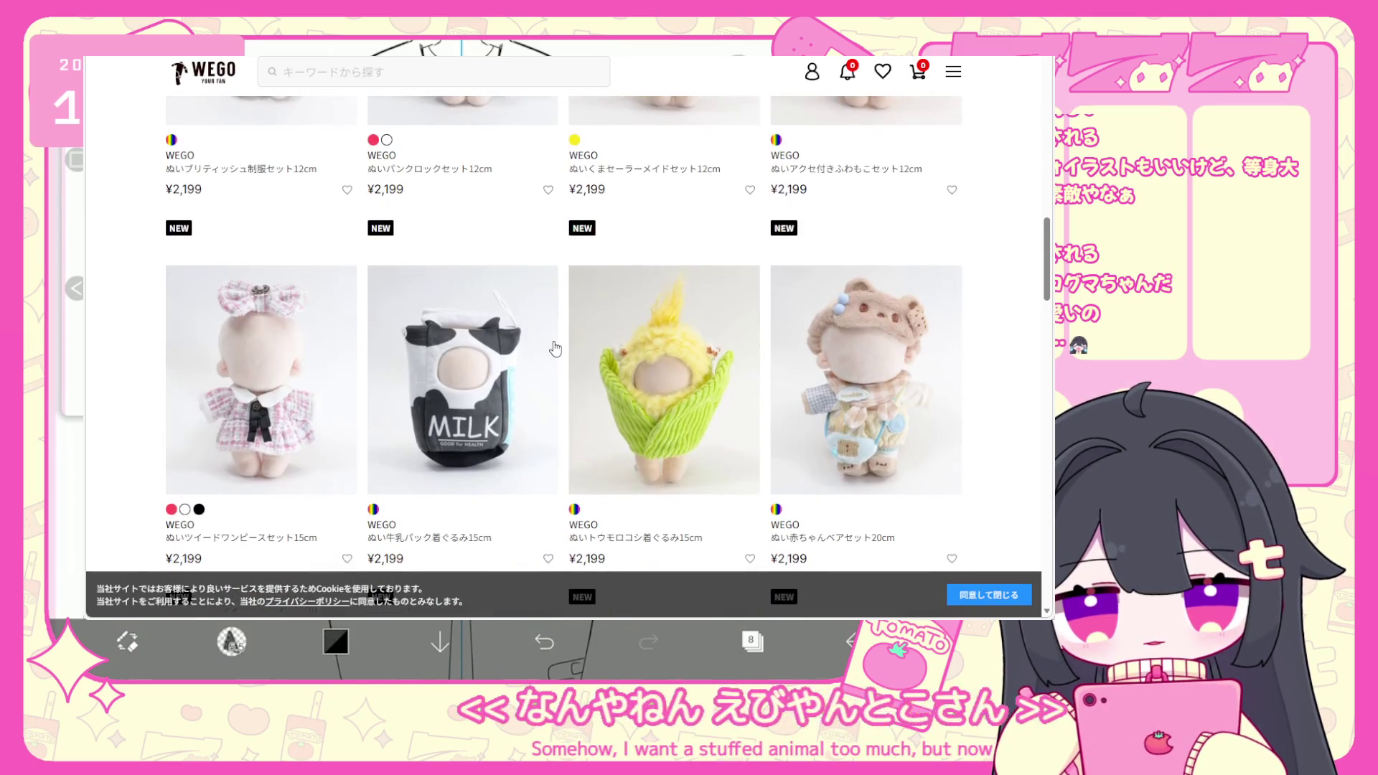
{"action": "scroll", "coordinate": [553, 348], "scroll_direction": "down", "scroll_amount": 4}
{"action": "scroll", "coordinate": [553, 348], "scroll_direction": "up", "scroll_amount": 1}
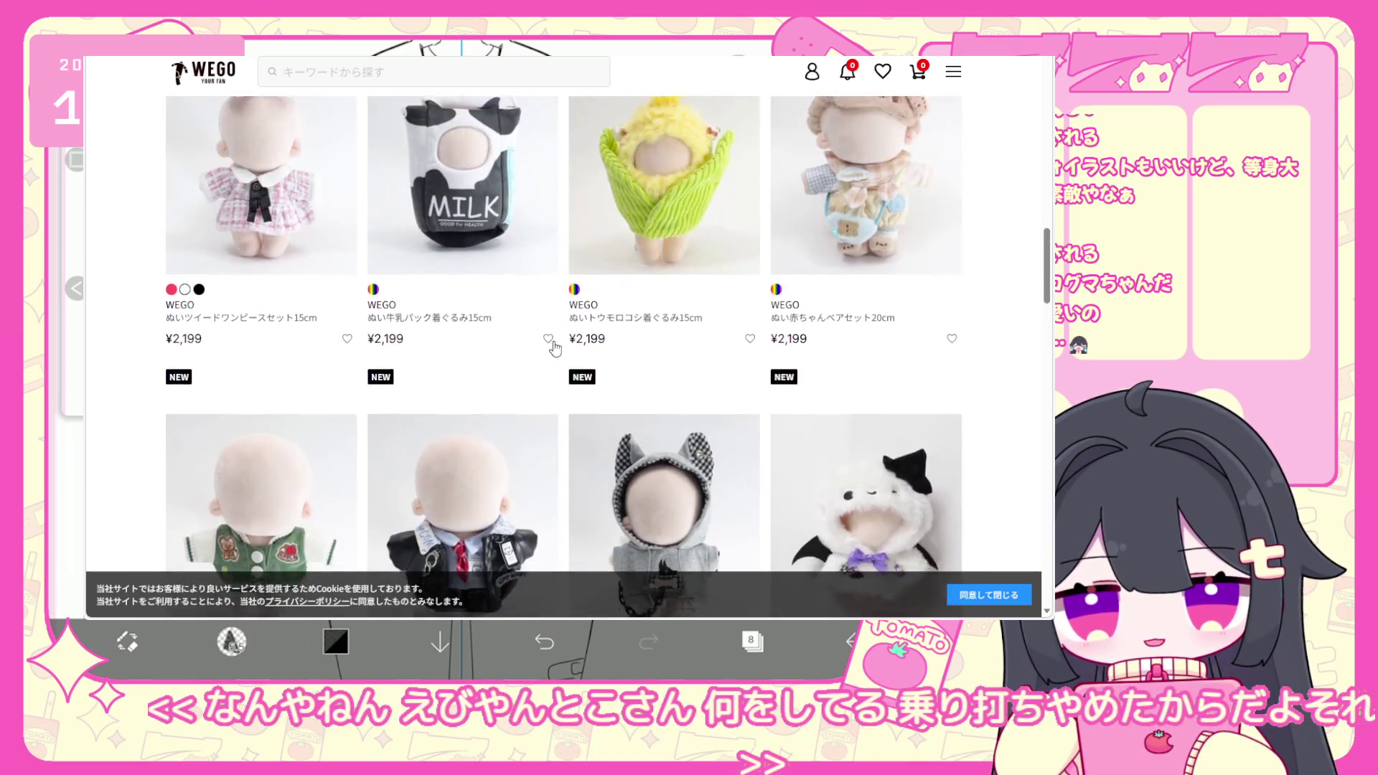
{"action": "scroll", "coordinate": [554, 348], "scroll_direction": "down", "scroll_amount": 3}
{"action": "scroll", "coordinate": [555, 349], "scroll_direction": "down", "scroll_amount": 6}
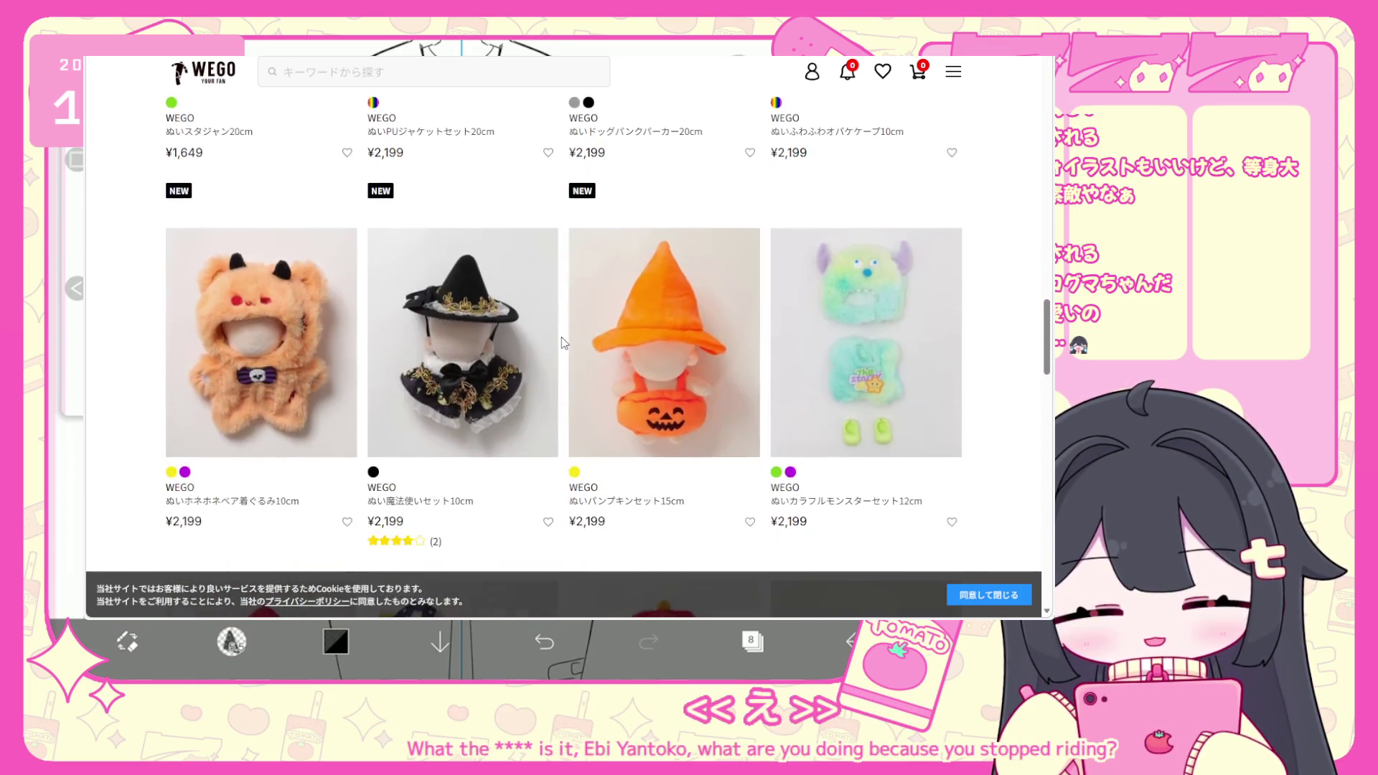
{"action": "scroll", "coordinate": [540, 344], "scroll_direction": "down", "scroll_amount": 10}
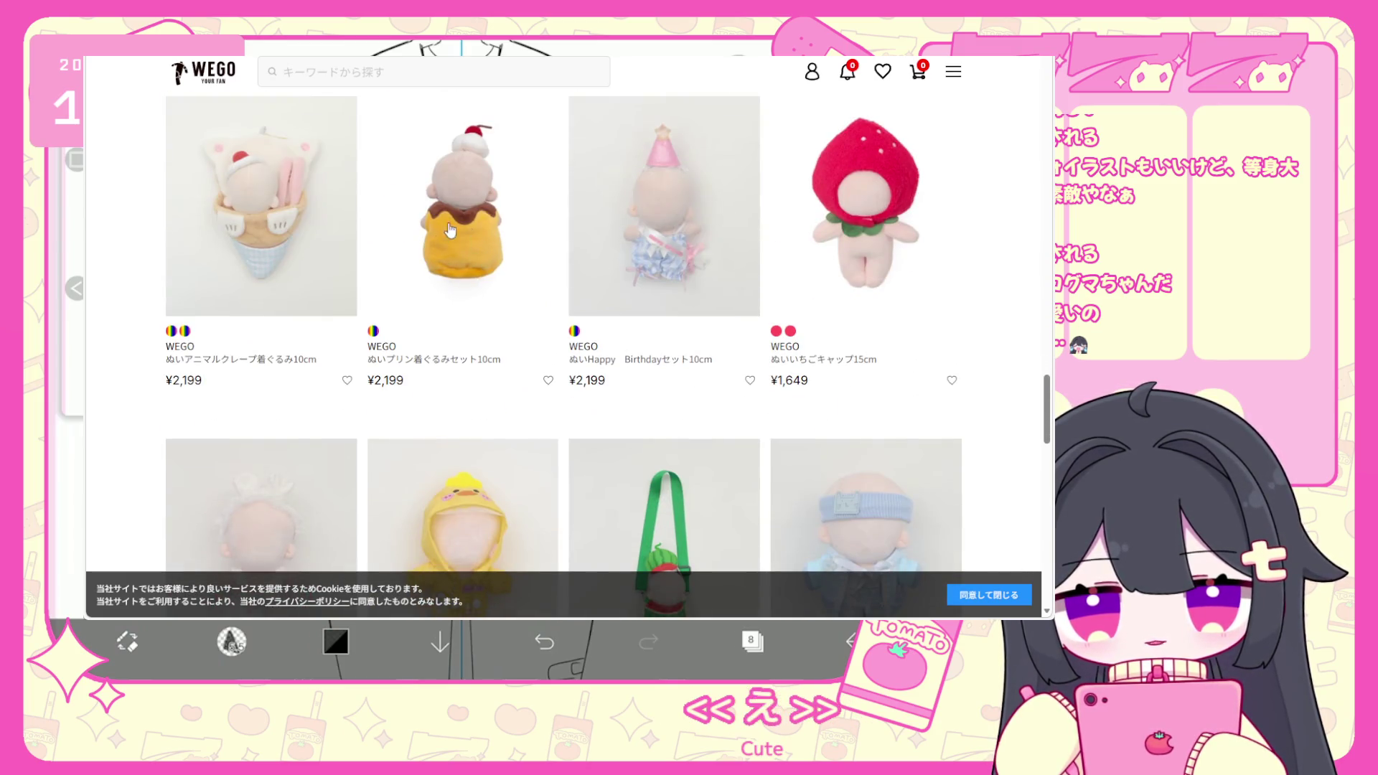
{"action": "left_click", "coordinate": [468, 262]}
Browse more photos of the pudding costume set, including its back view.
{"action": "scroll", "coordinate": [474, 304], "scroll_direction": "down", "scroll_amount": 4}
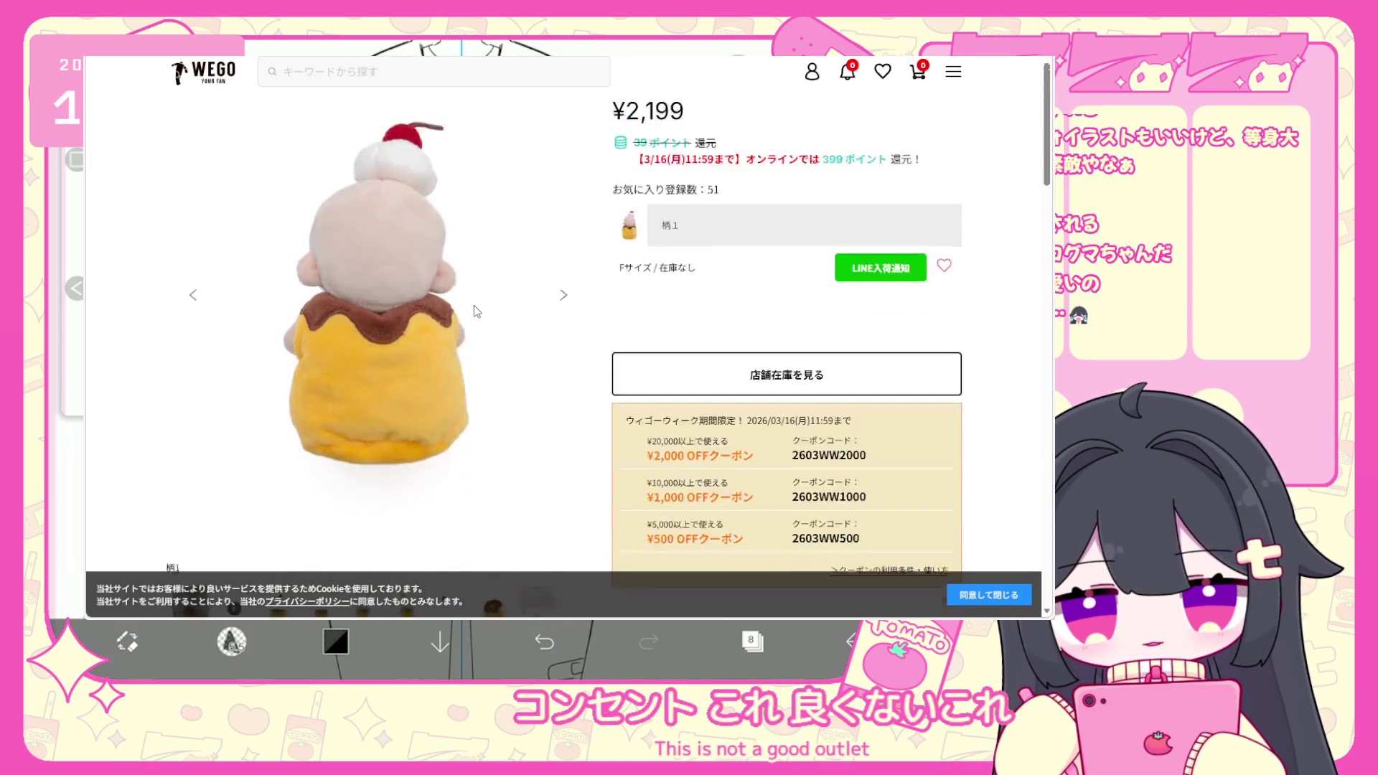
{"action": "left_click", "coordinate": [450, 448]}
{"action": "scroll", "coordinate": [412, 330], "scroll_direction": "up", "scroll_amount": 3}
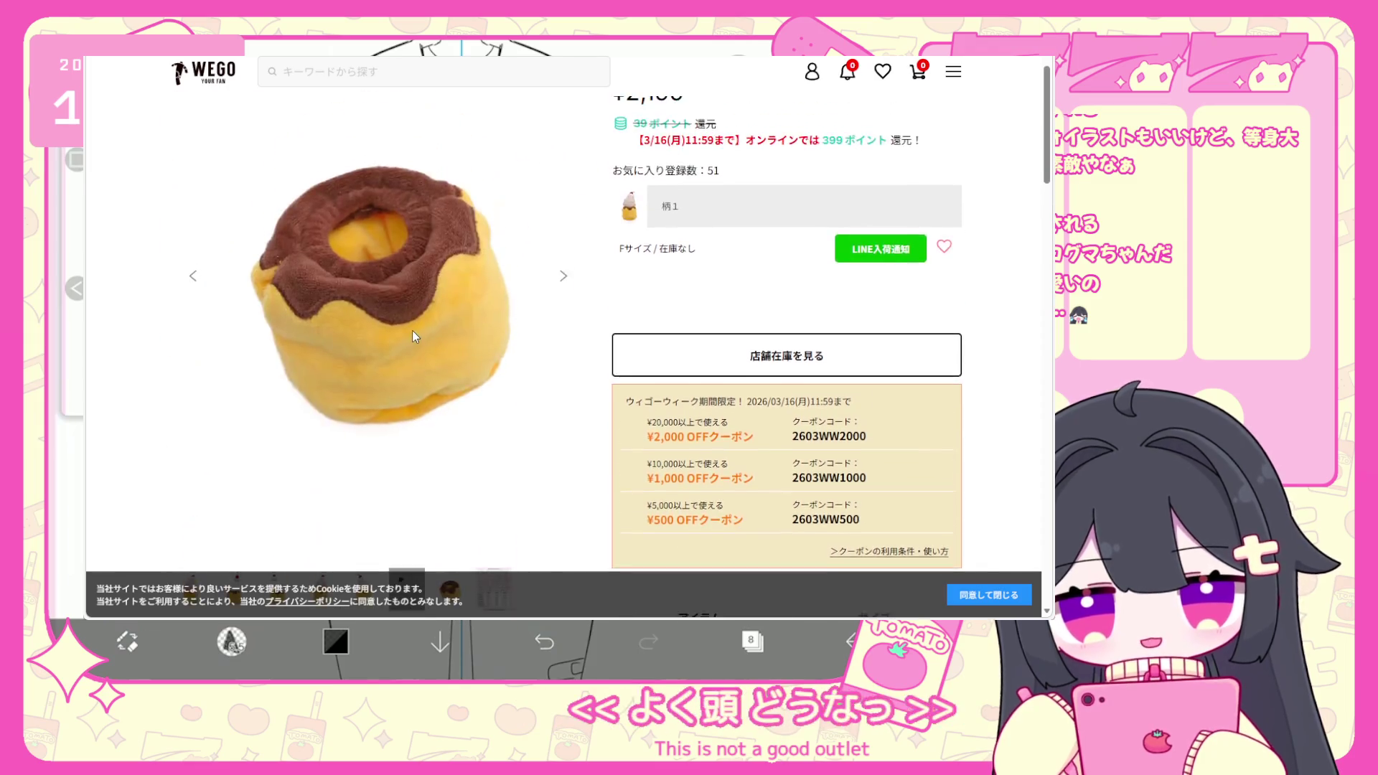
{"action": "scroll", "coordinate": [431, 402], "scroll_direction": "down", "scroll_amount": 4}
{"action": "scroll", "coordinate": [393, 229], "scroll_direction": "up", "scroll_amount": 2}
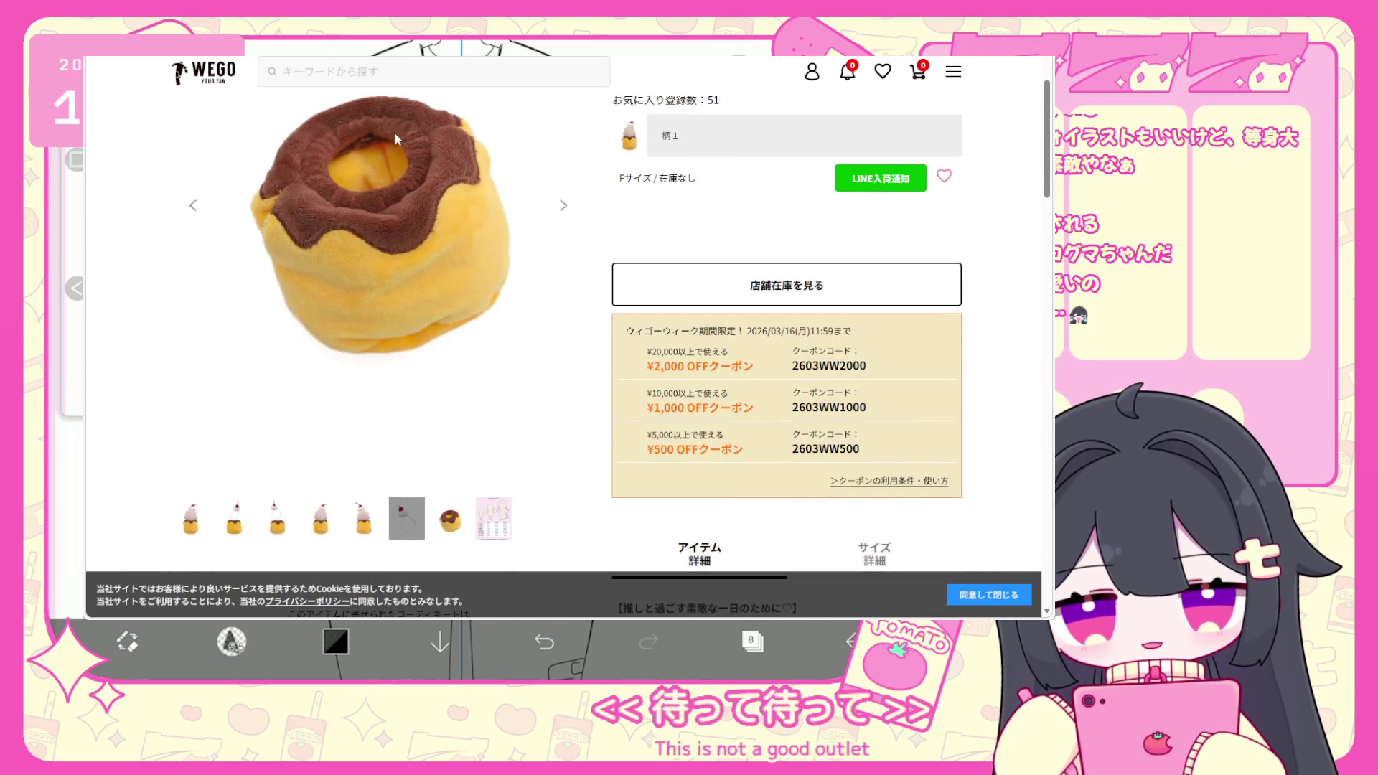
{"action": "left_click", "coordinate": [369, 530]}
{"action": "scroll", "coordinate": [400, 455], "scroll_direction": "up", "scroll_amount": 2}
{"action": "scroll", "coordinate": [401, 488], "scroll_direction": "down", "scroll_amount": 2}
Flip through the cherry headband and back-view photos to the size chart, then go back.
{"action": "left_click", "coordinate": [405, 528]}
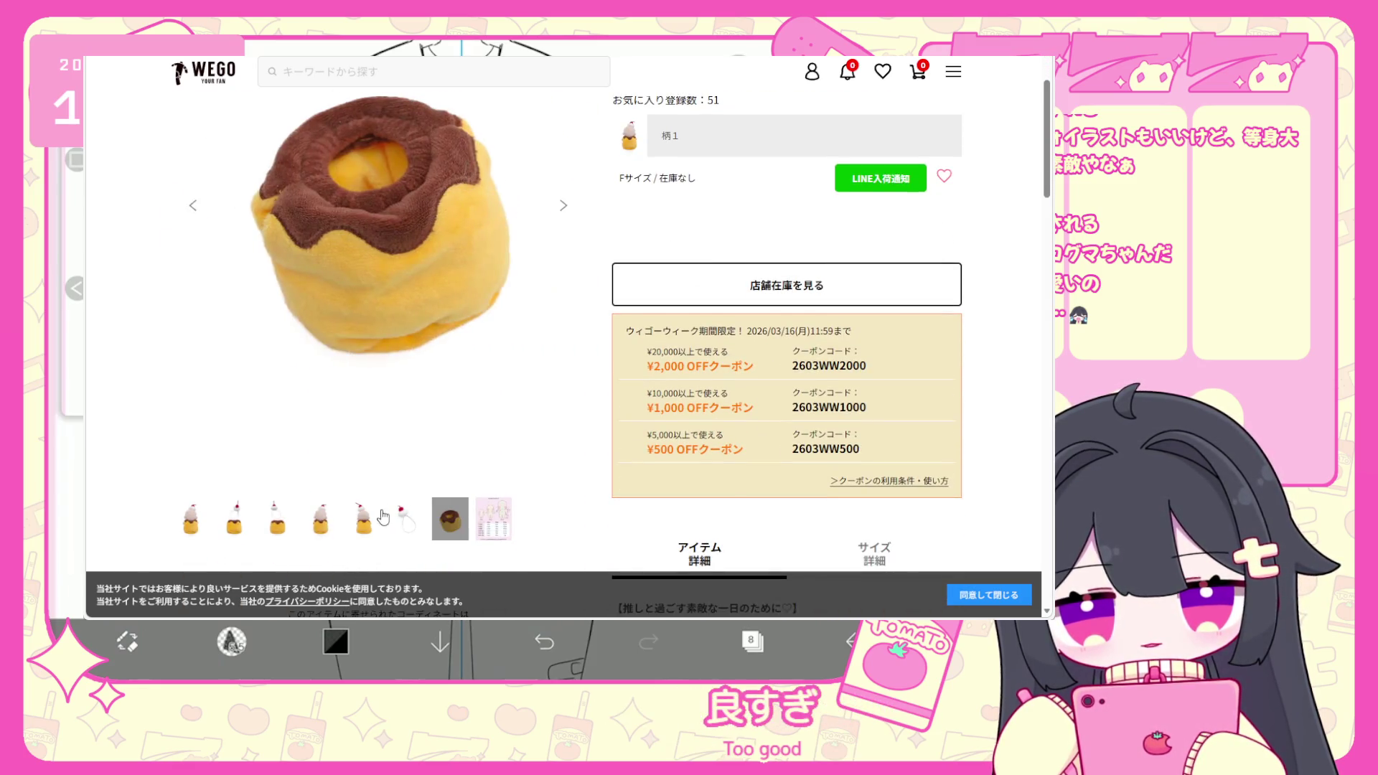
{"action": "left_click", "coordinate": [206, 220]}
{"action": "scroll", "coordinate": [393, 305], "scroll_direction": "up", "scroll_amount": 2}
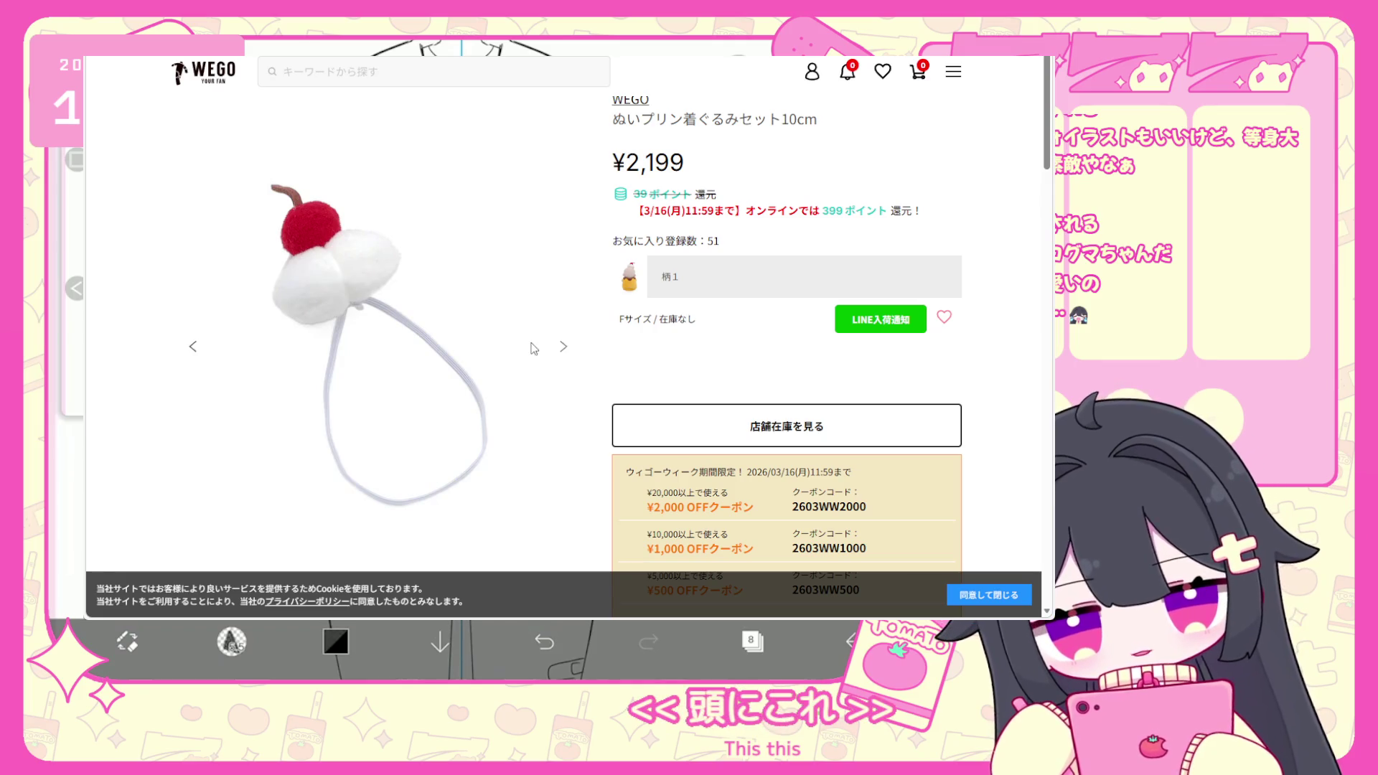
{"action": "scroll", "coordinate": [409, 381], "scroll_direction": "down", "scroll_amount": 3}
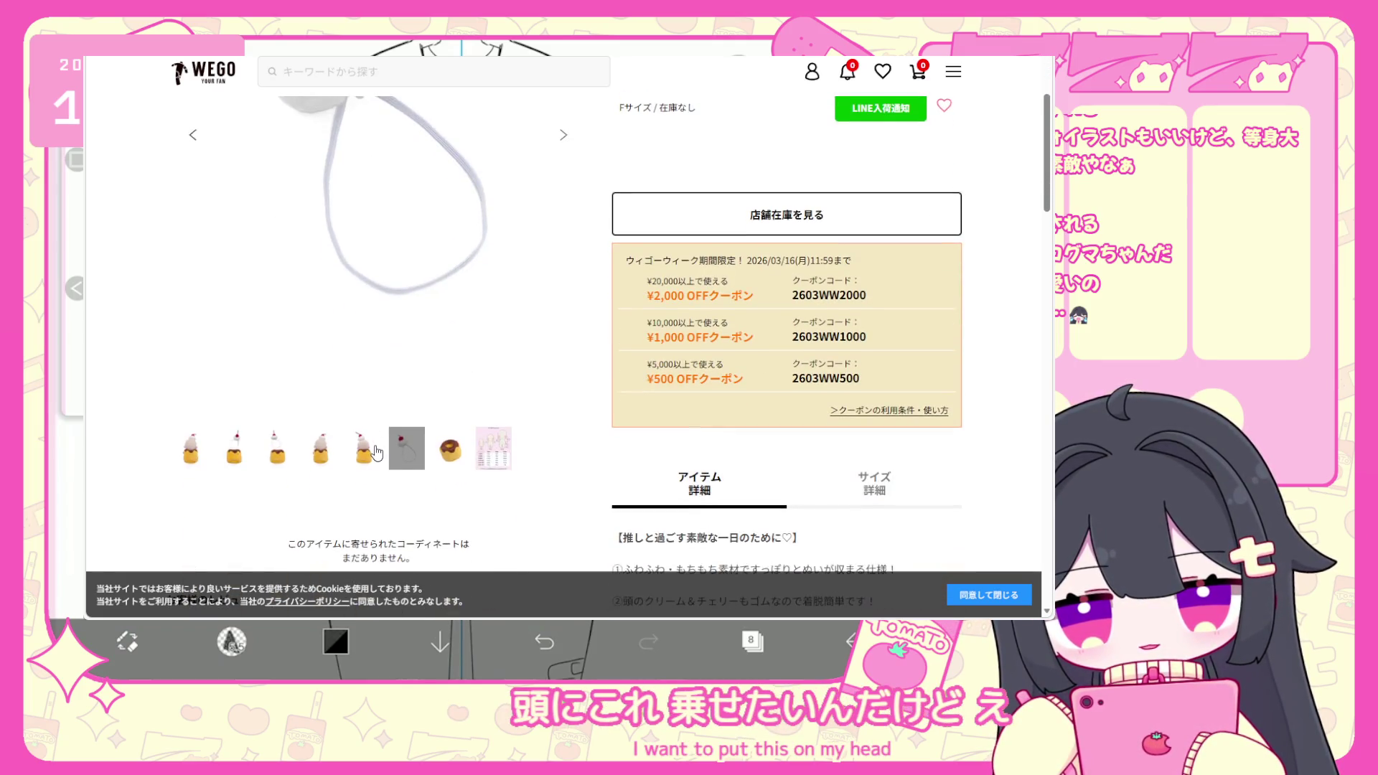
{"action": "left_click", "coordinate": [373, 449]}
{"action": "scroll", "coordinate": [409, 444], "scroll_direction": "up", "scroll_amount": 1}
{"action": "scroll", "coordinate": [409, 444], "scroll_direction": "down", "scroll_amount": 1}
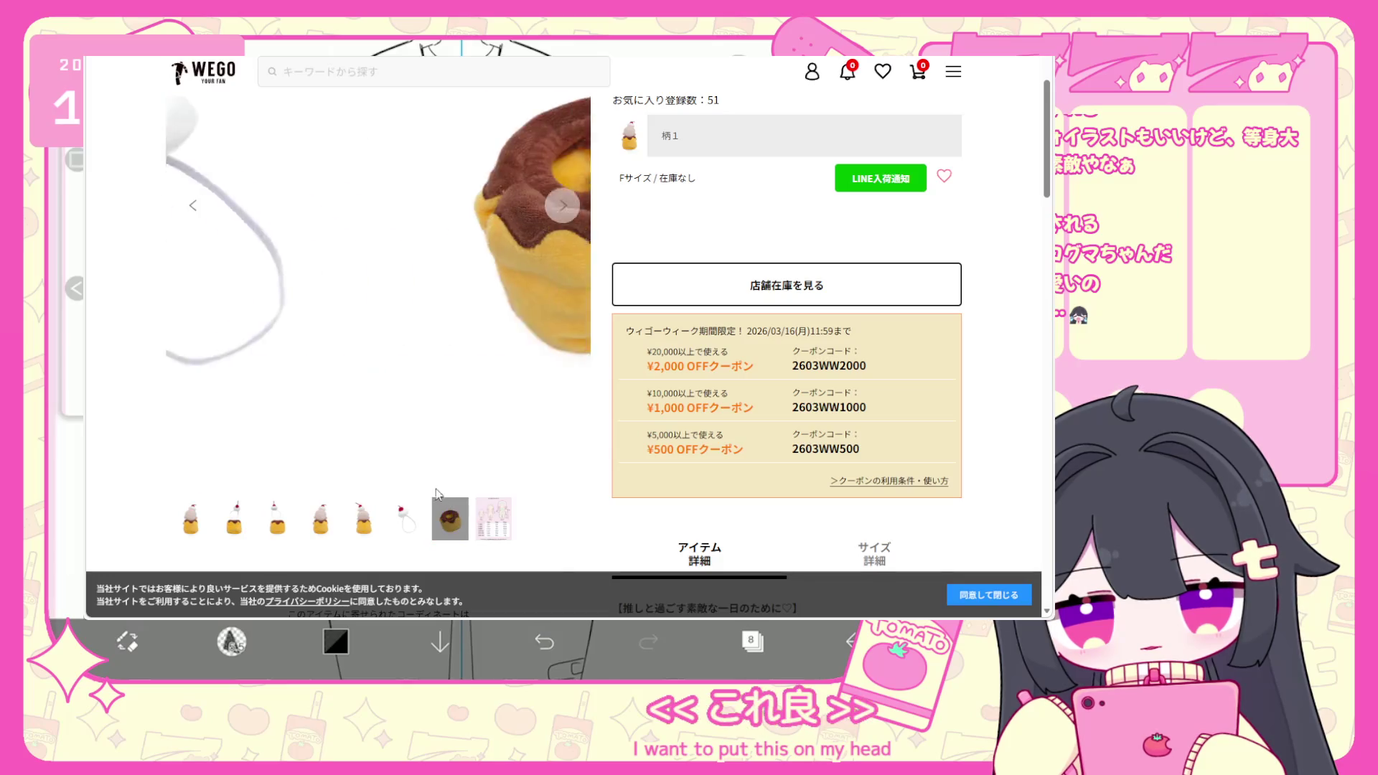
{"action": "left_click", "coordinate": [493, 525]}
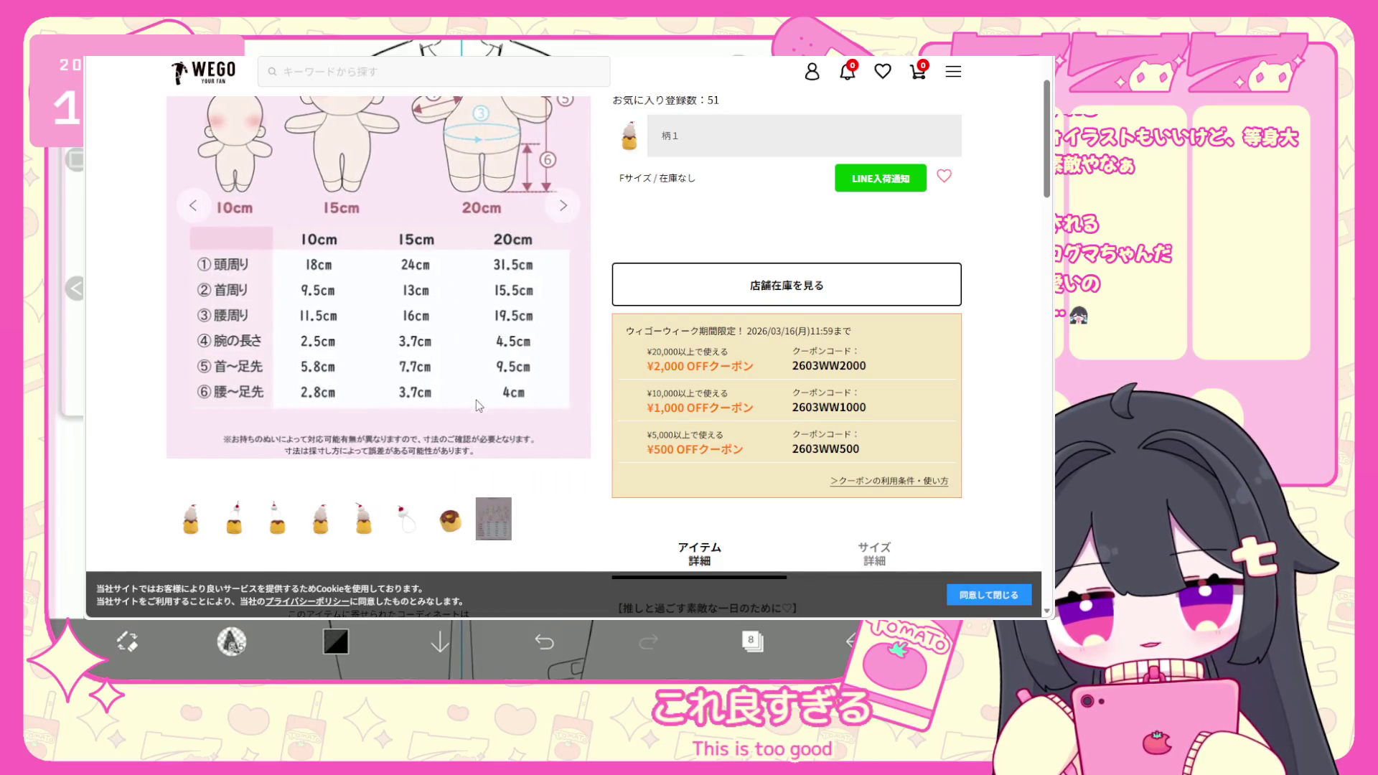
{"action": "scroll", "coordinate": [476, 394], "scroll_direction": "up", "scroll_amount": 3}
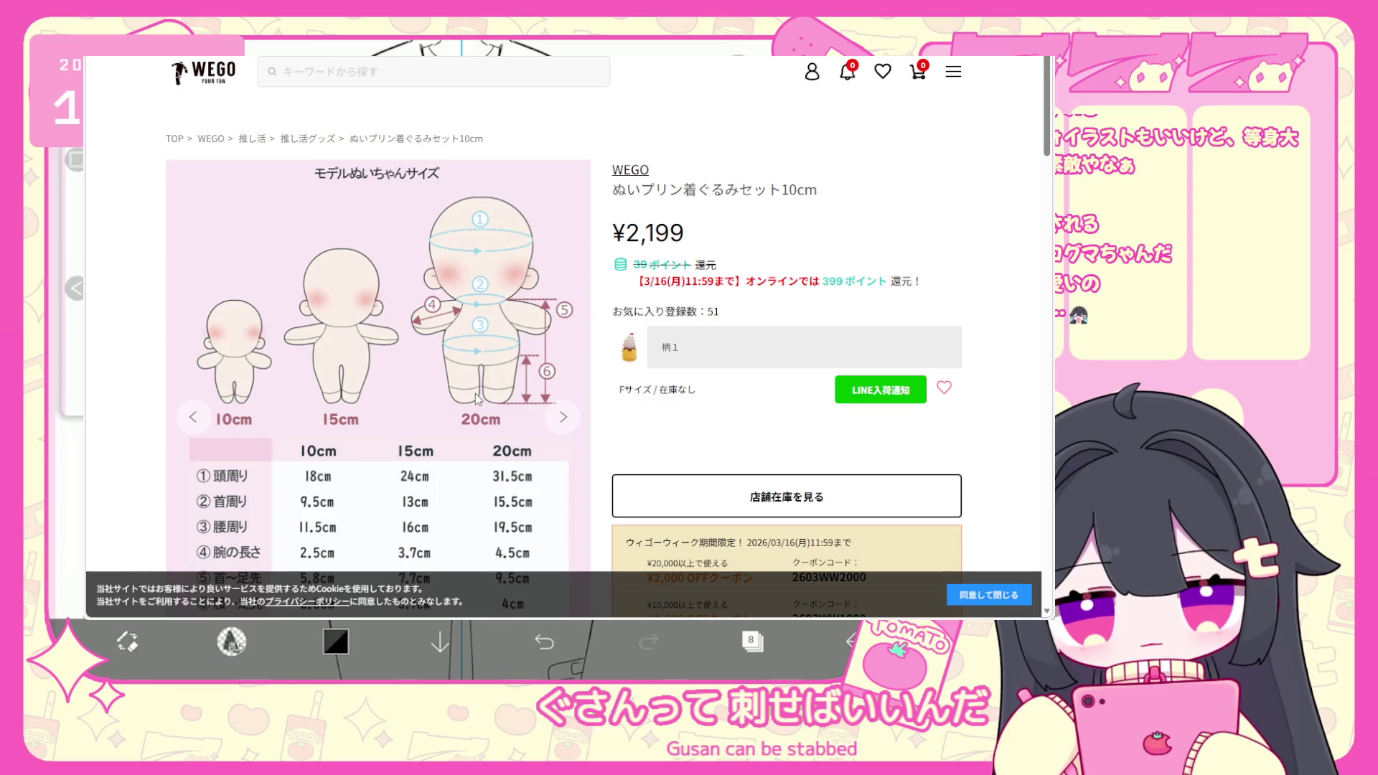
{"action": "key", "text": "alt+Left"}
Return from the product page to the ぬい服 plush-clothes listing.
{"action": "scroll", "coordinate": [601, 334], "scroll_direction": "down", "scroll_amount": 2}
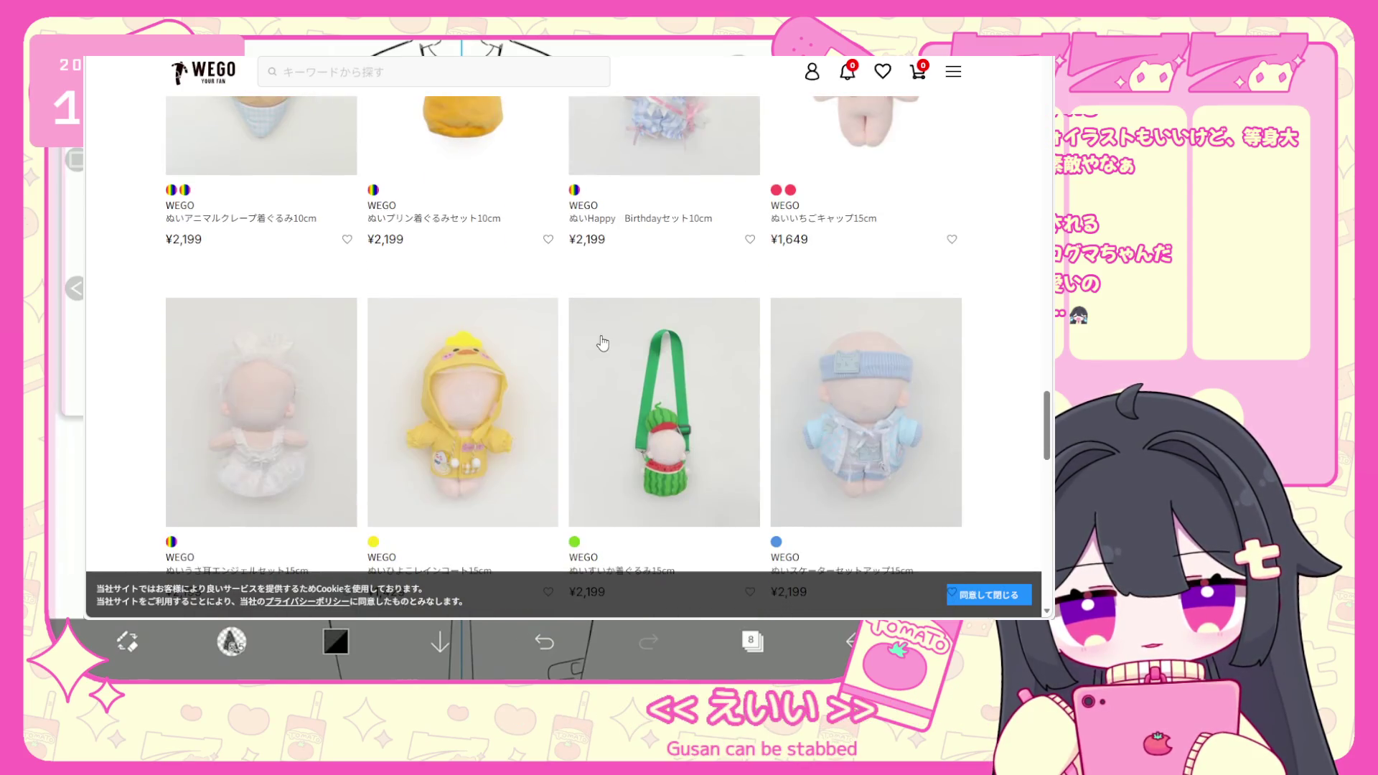
{"action": "scroll", "coordinate": [602, 344], "scroll_direction": "down", "scroll_amount": 2}
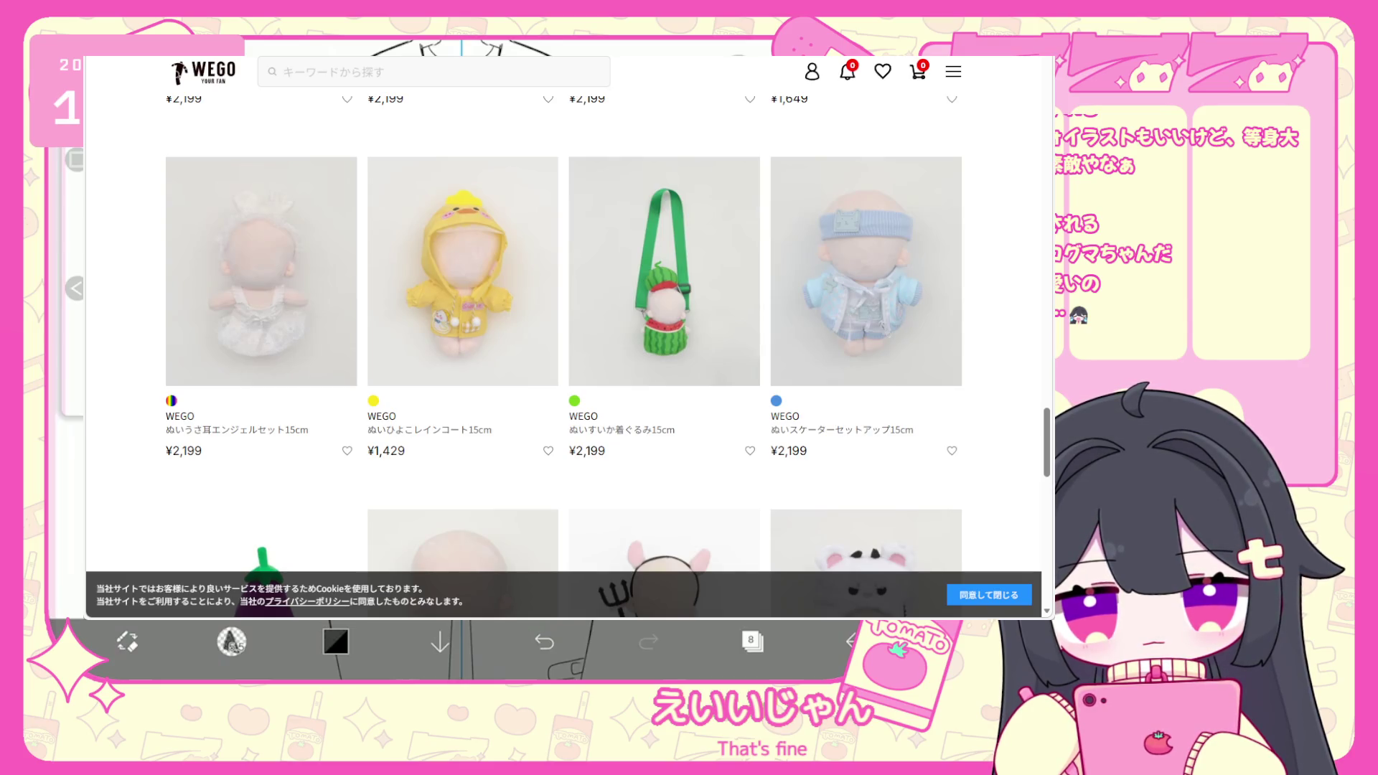
{"action": "scroll", "coordinate": [738, 328], "scroll_direction": "down", "scroll_amount": 6}
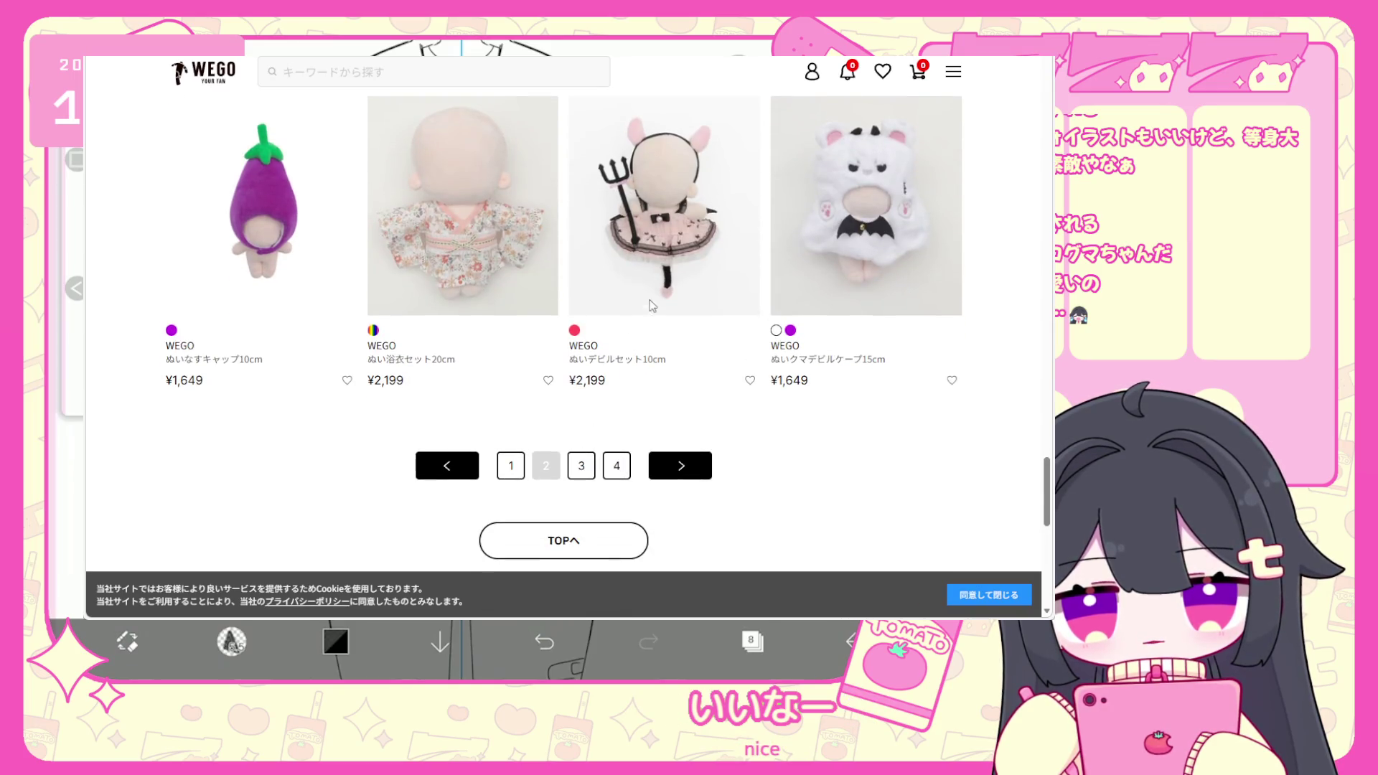
{"action": "key", "text": "alt+Left"}
Scroll to the bottom of the listing and go to page 4.
{"action": "scroll", "coordinate": [652, 280], "scroll_direction": "down", "scroll_amount": 9}
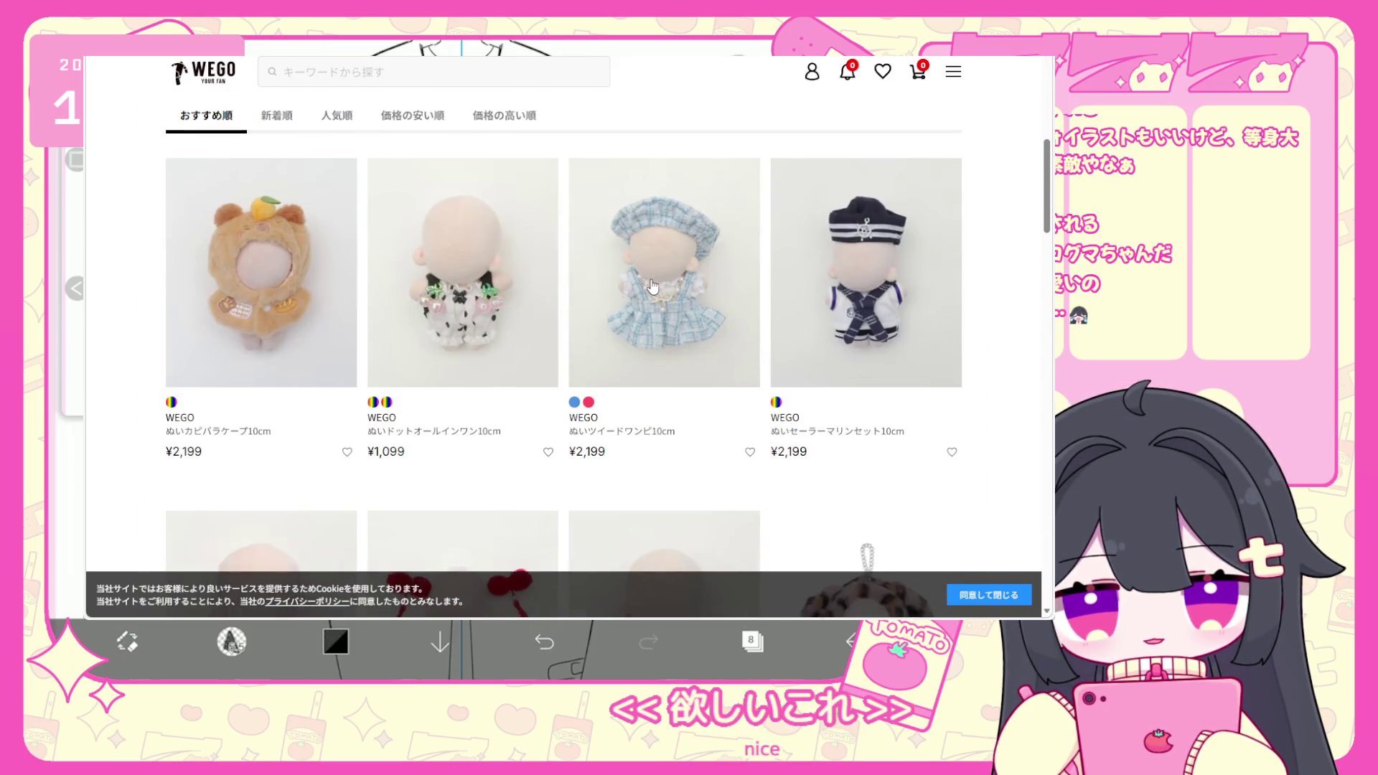
{"action": "scroll", "coordinate": [651, 286], "scroll_direction": "down", "scroll_amount": 6}
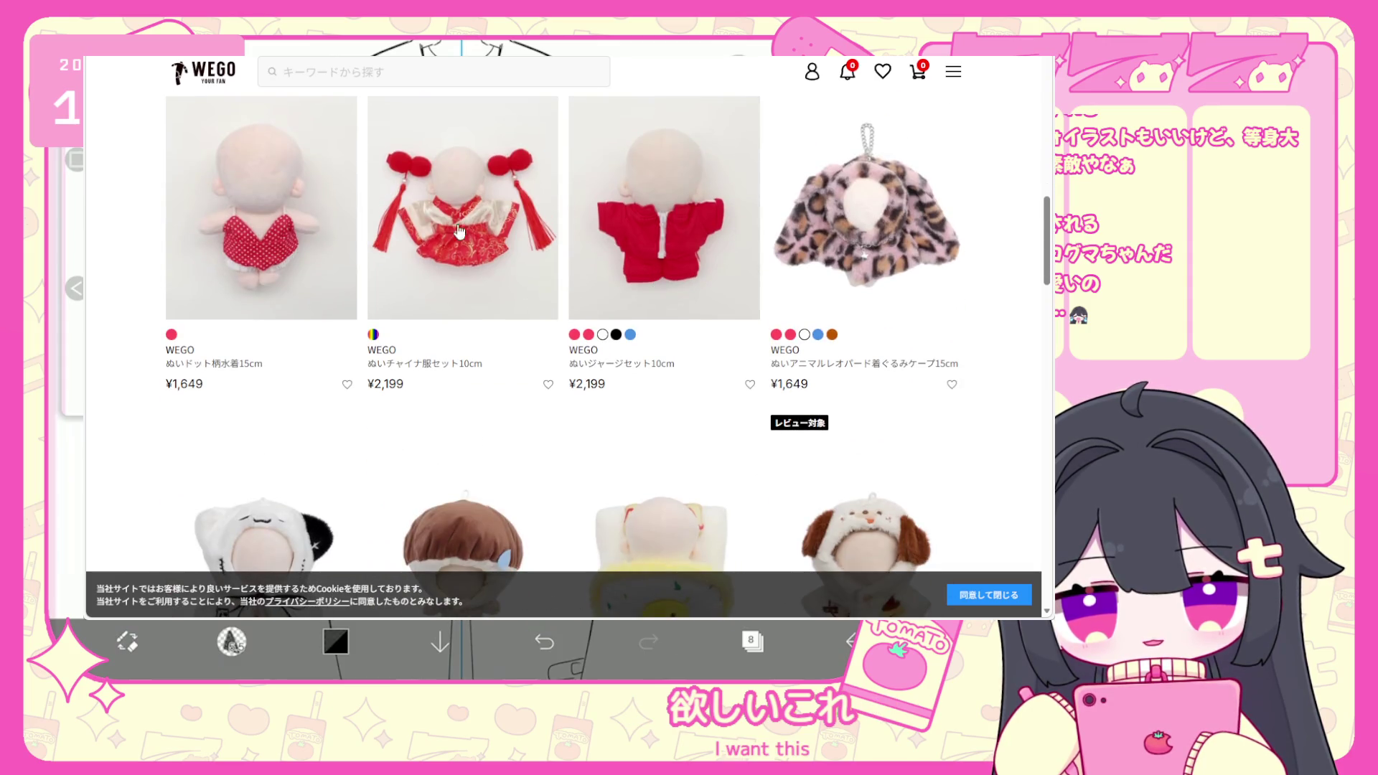
{"action": "scroll", "coordinate": [514, 263], "scroll_direction": "down", "scroll_amount": 5}
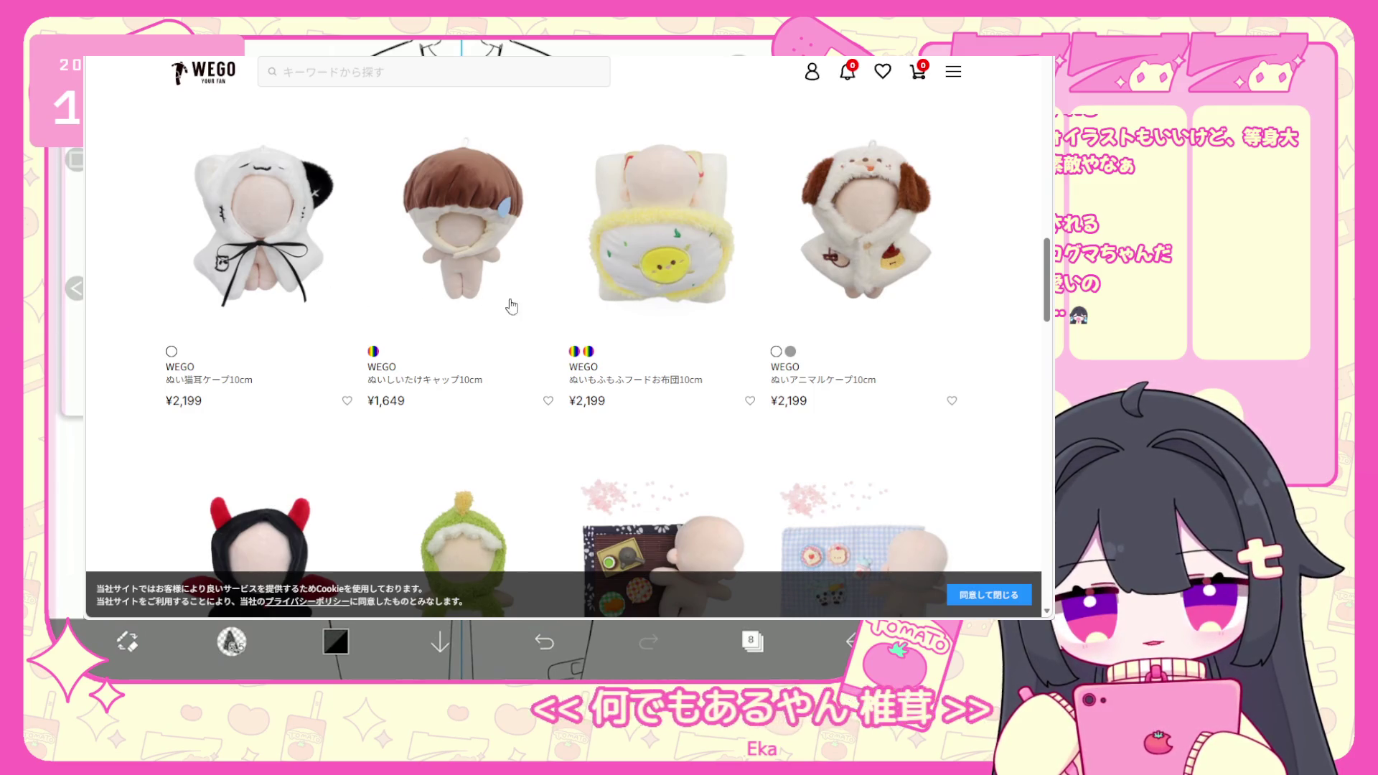
{"action": "scroll", "coordinate": [854, 257], "scroll_direction": "down", "scroll_amount": 12}
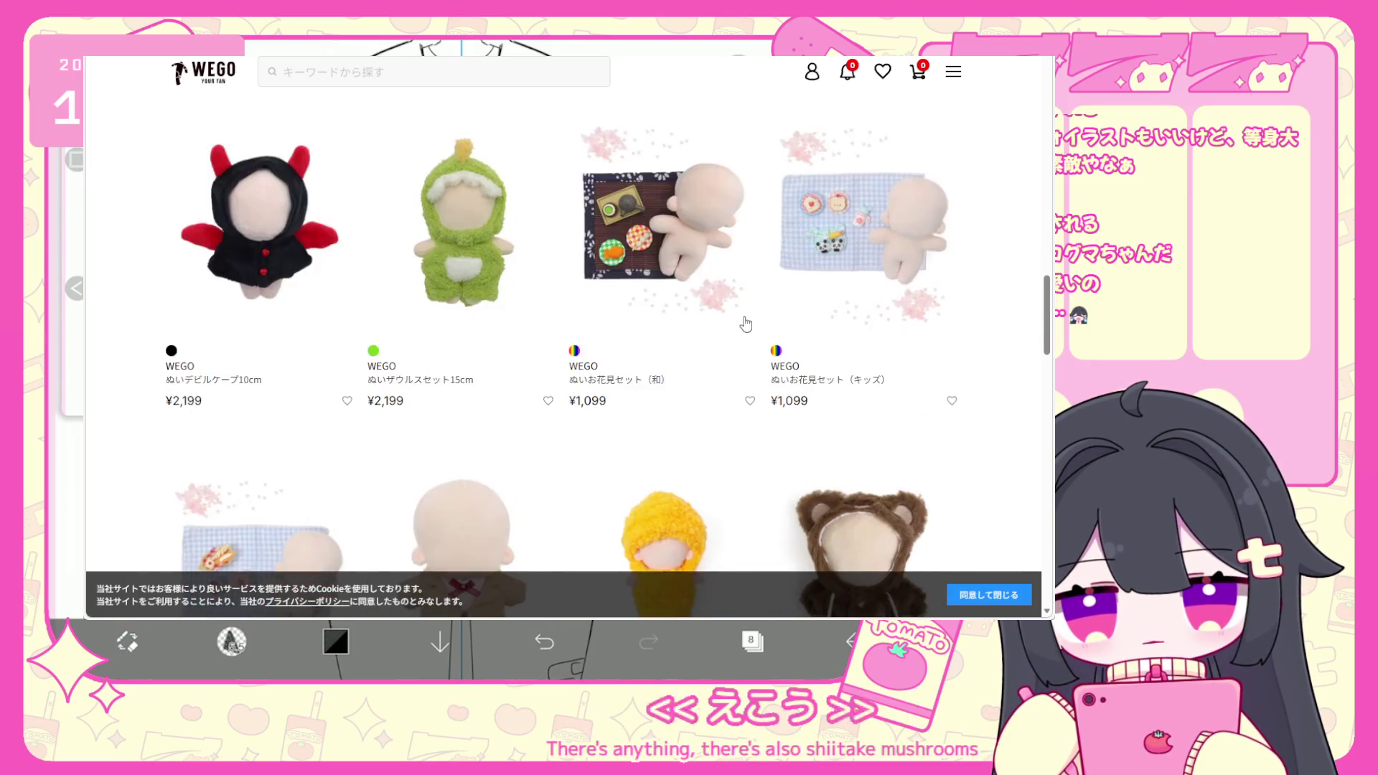
{"action": "scroll", "coordinate": [733, 334], "scroll_direction": "down", "scroll_amount": 7}
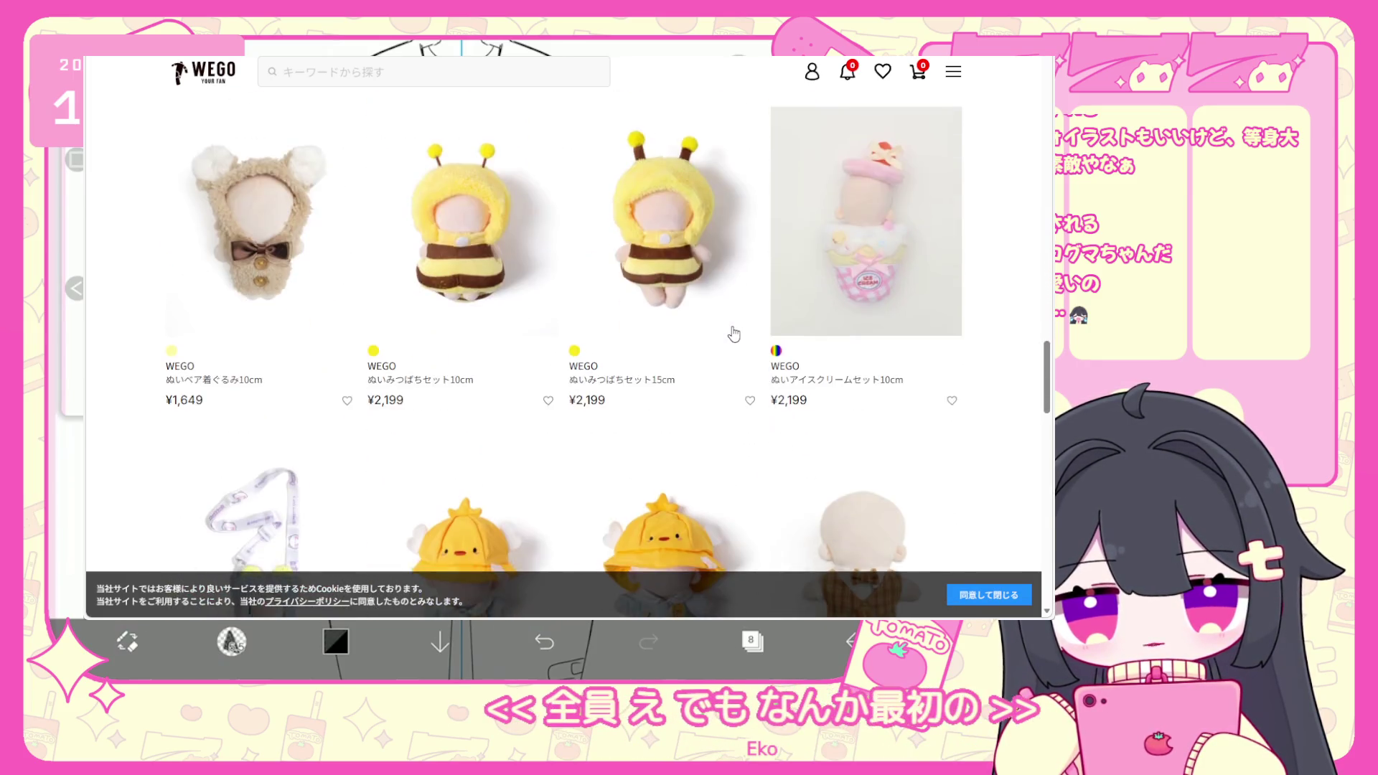
{"action": "scroll", "coordinate": [836, 204], "scroll_direction": "up", "scroll_amount": 2}
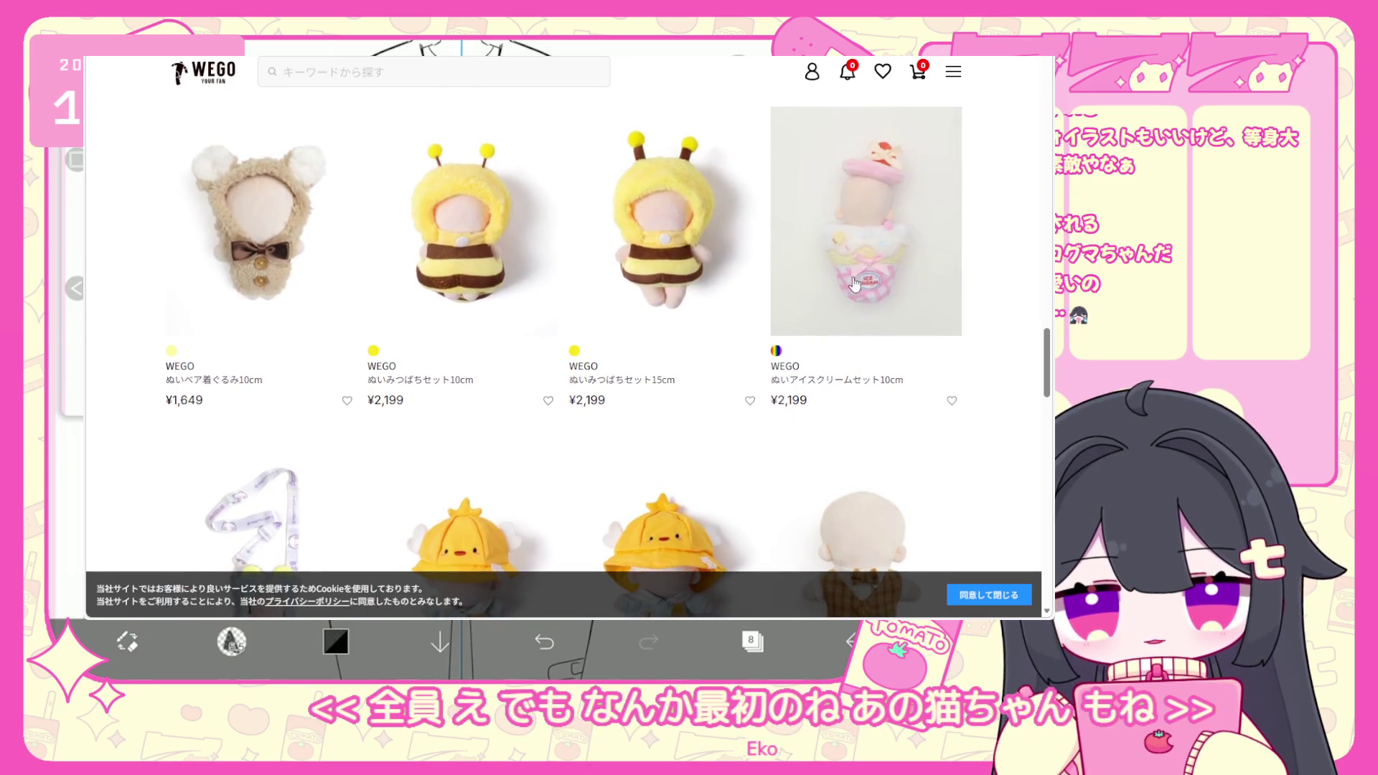
{"action": "scroll", "coordinate": [863, 277], "scroll_direction": "down", "scroll_amount": 9}
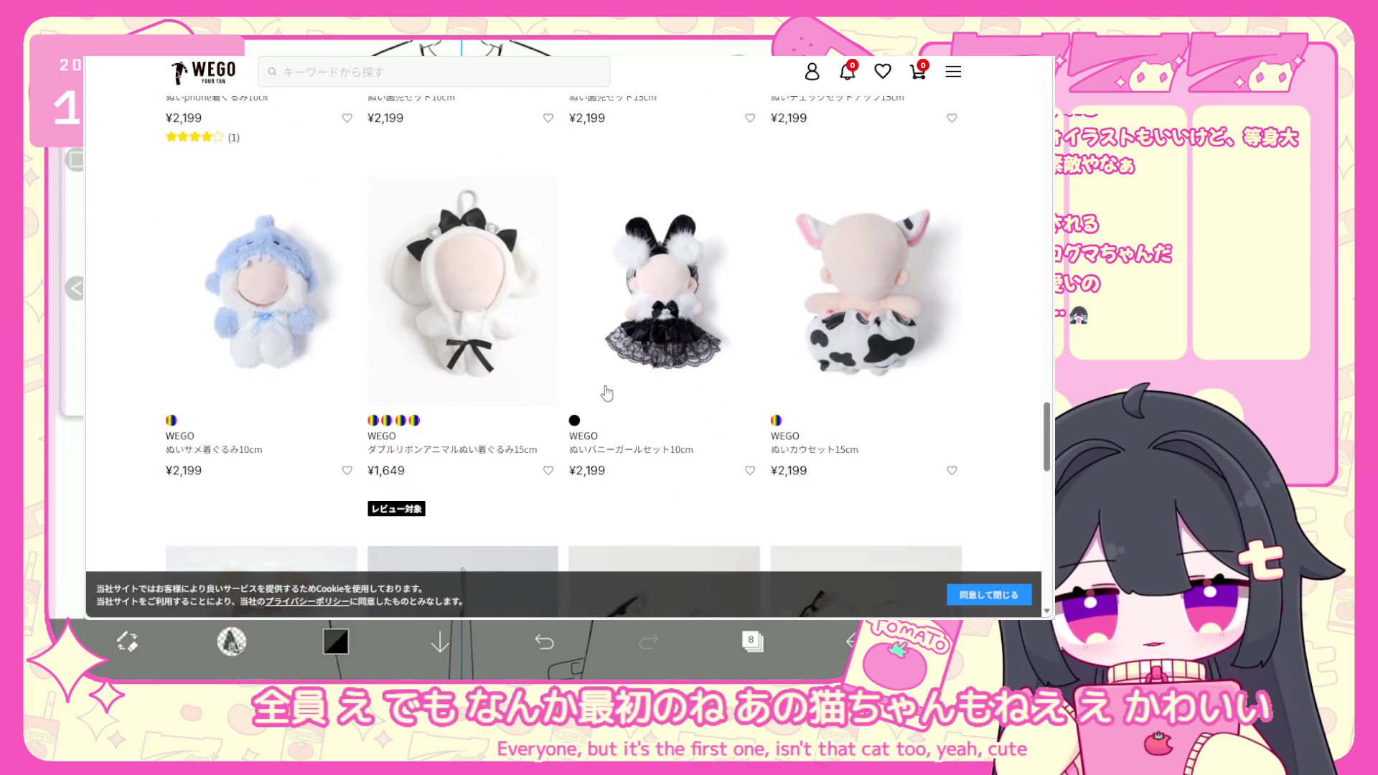
{"action": "scroll", "coordinate": [640, 377], "scroll_direction": "down", "scroll_amount": 4}
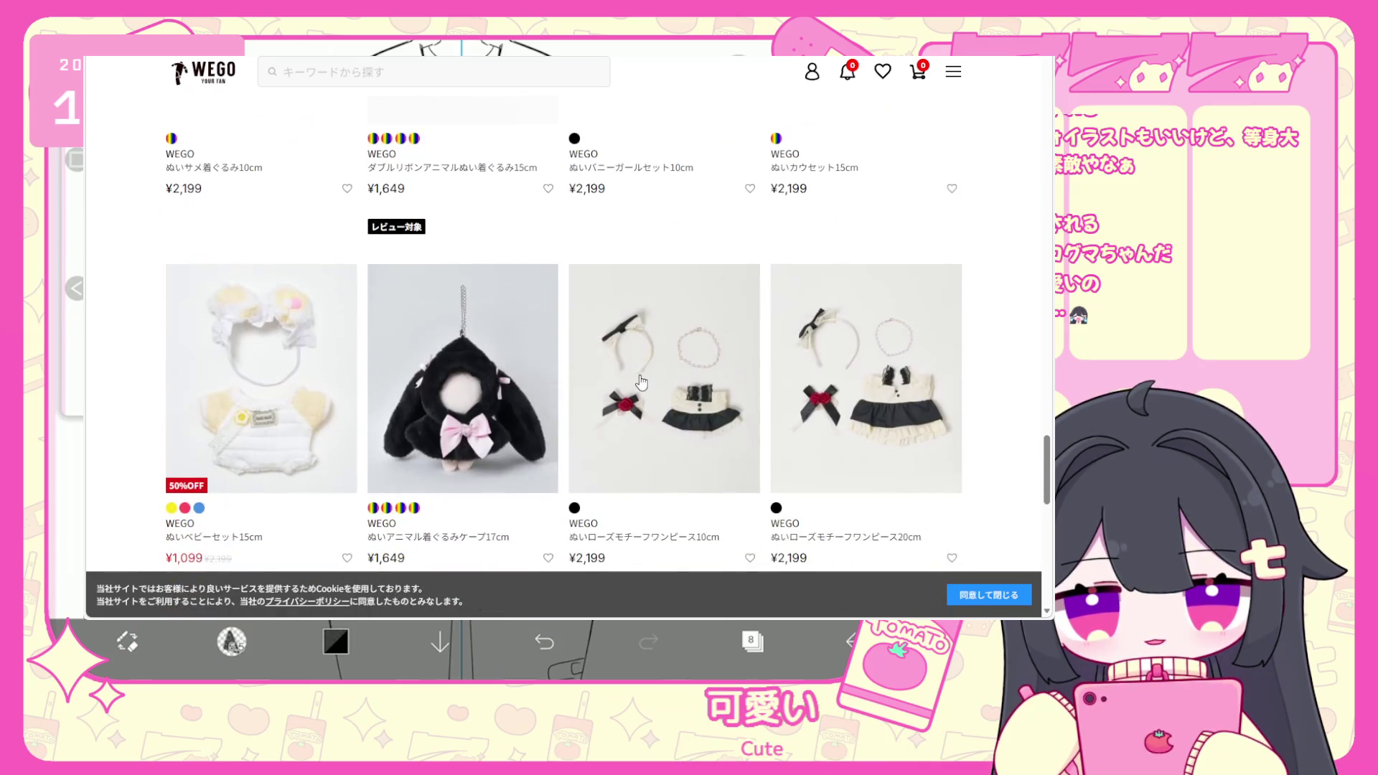
{"action": "scroll", "coordinate": [641, 381], "scroll_direction": "down", "scroll_amount": 3}
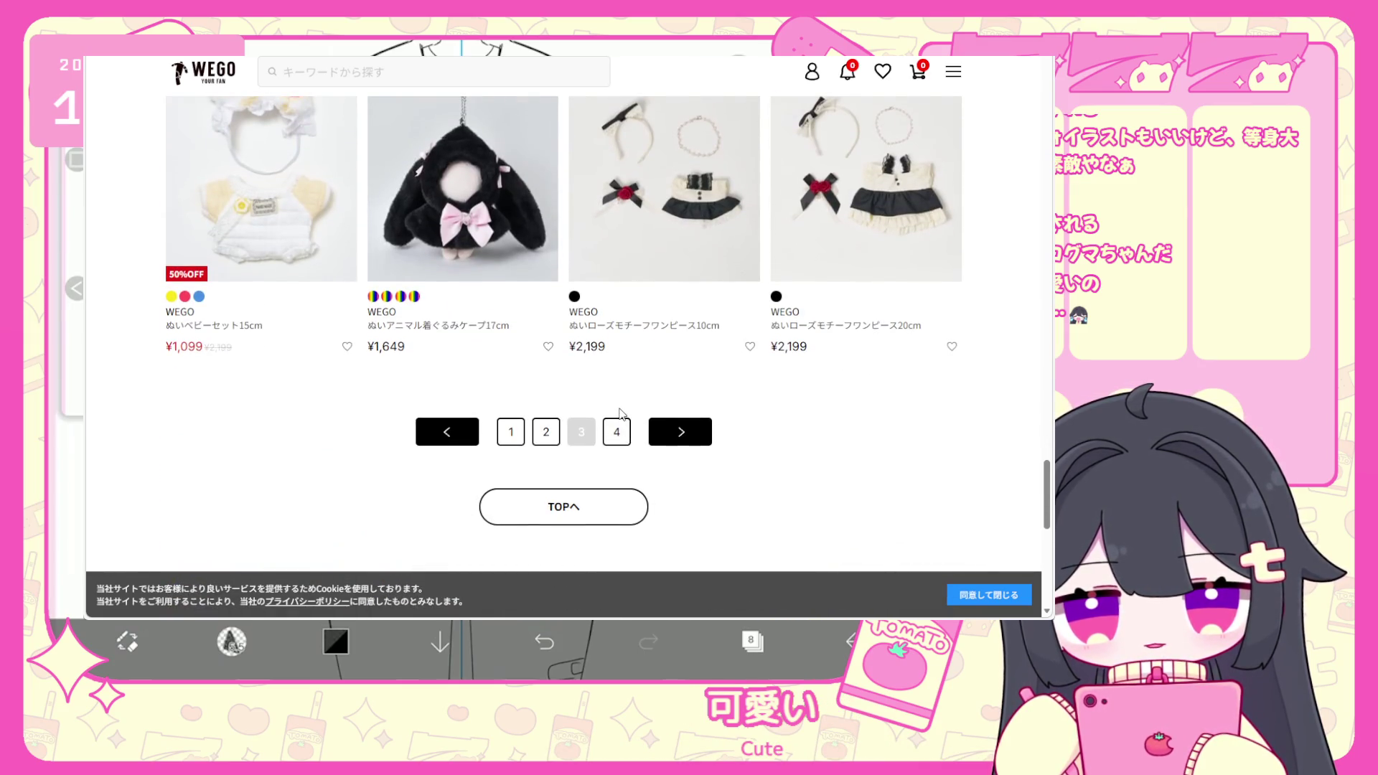
{"action": "left_click", "coordinate": [617, 423]}
Scroll through the page 4 products to the bottom.
{"action": "scroll", "coordinate": [615, 400], "scroll_direction": "down", "scroll_amount": 10}
{"action": "scroll", "coordinate": [615, 399], "scroll_direction": "down", "scroll_amount": 3}
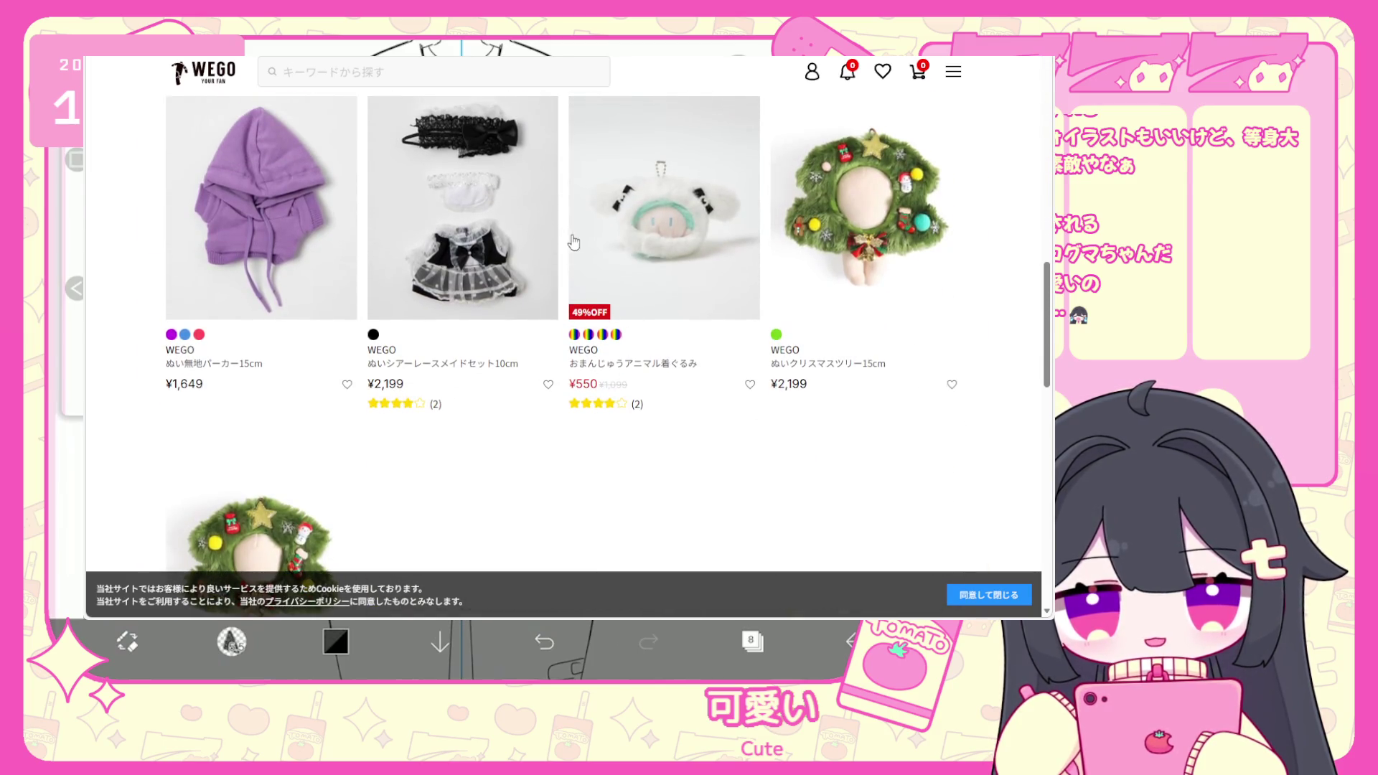
{"action": "scroll", "coordinate": [563, 409], "scroll_direction": "down", "scroll_amount": 7}
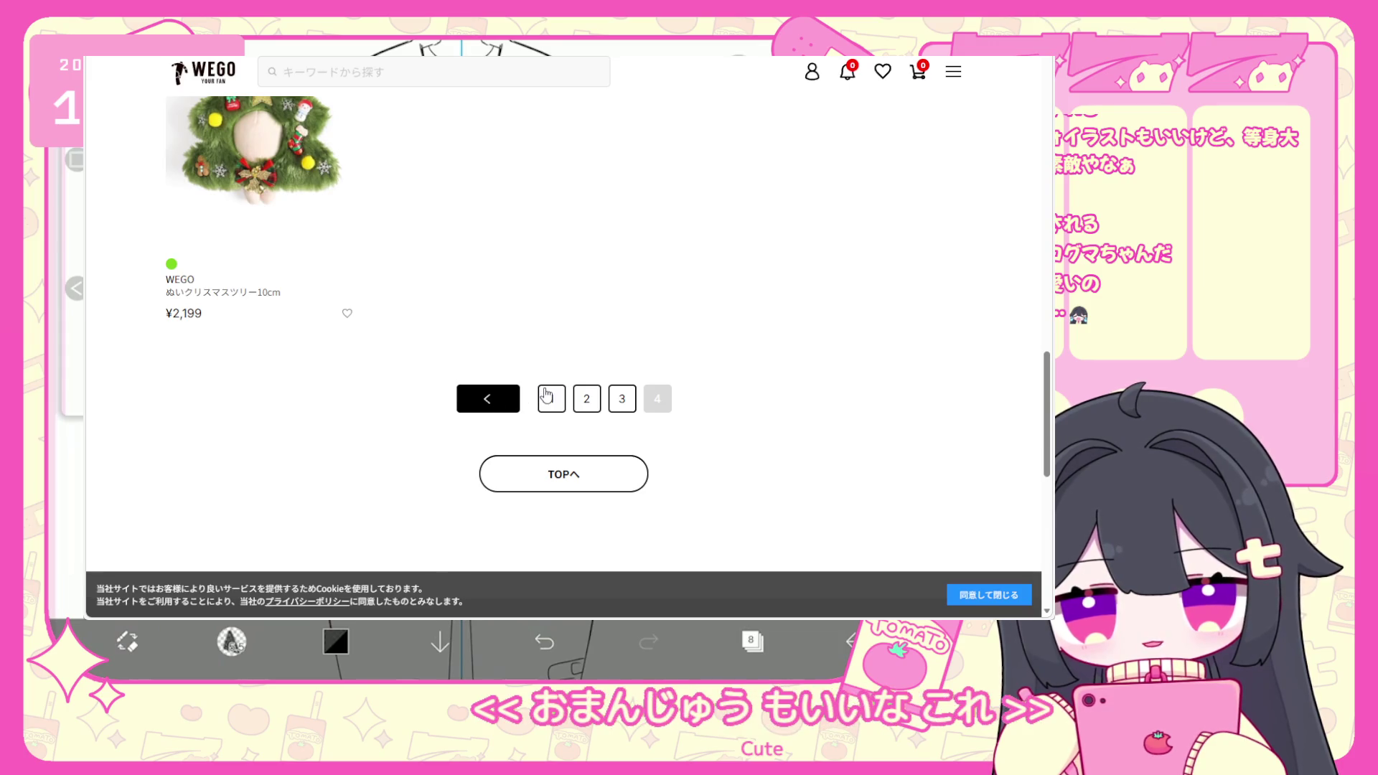
{"action": "scroll", "coordinate": [403, 366], "scroll_direction": "down", "scroll_amount": 8}
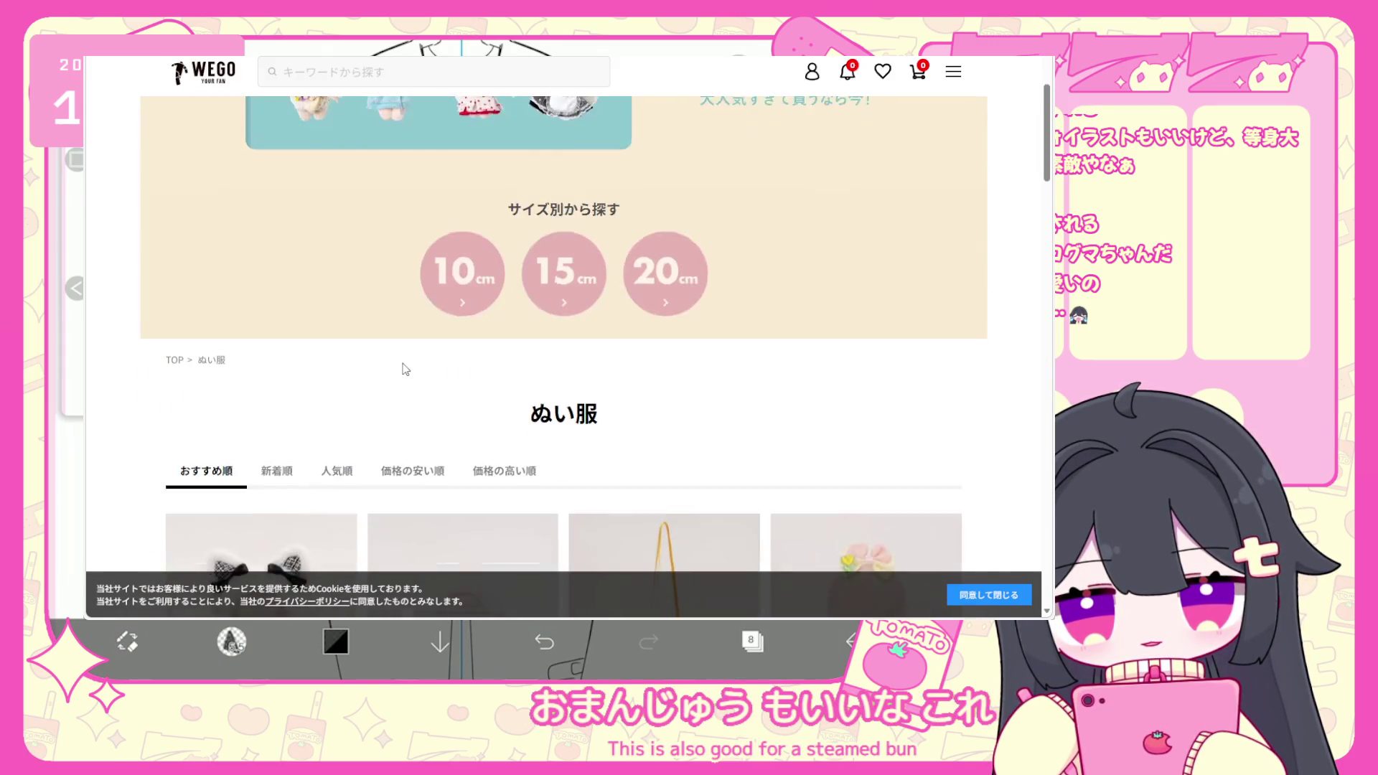
{"action": "left_click", "coordinate": [302, 302]}
{"action": "scroll", "coordinate": [387, 369], "scroll_direction": "down", "scroll_amount": 4}
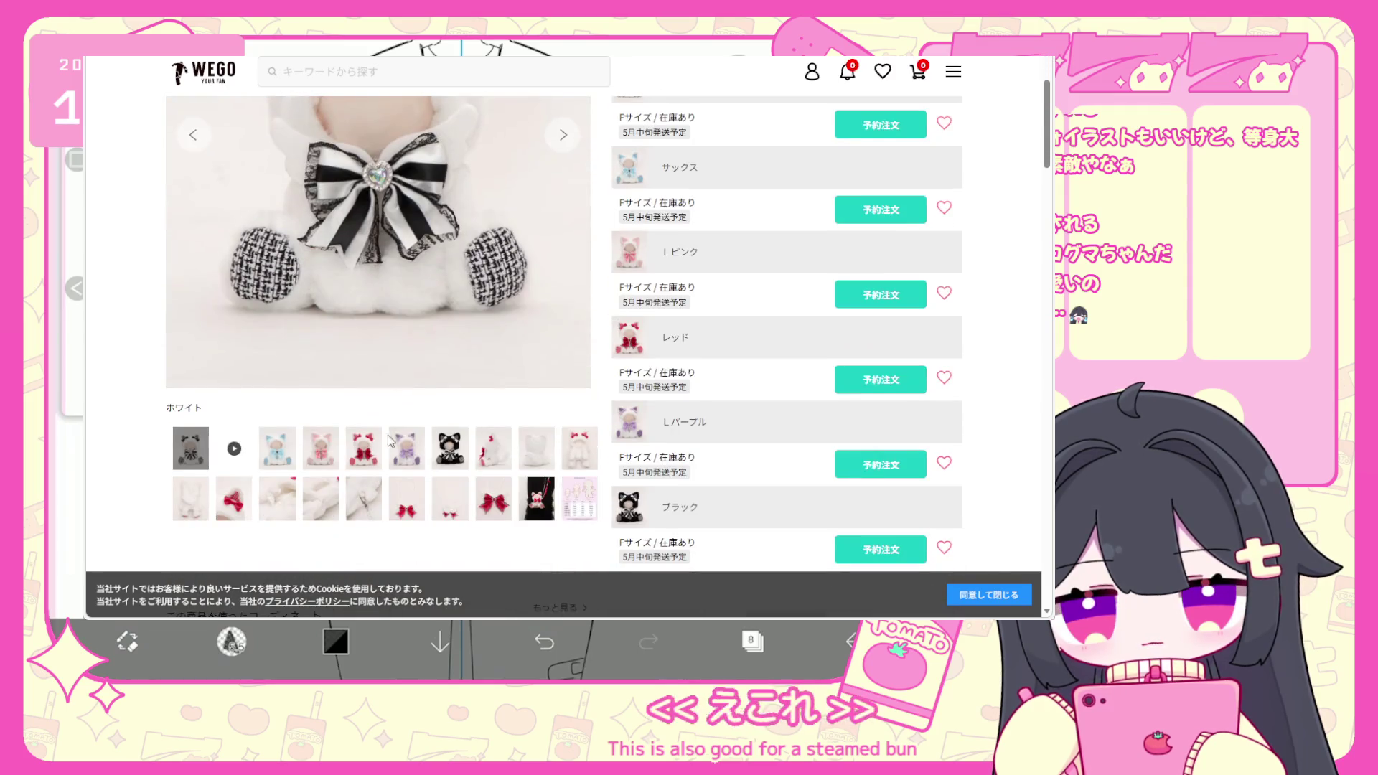
{"action": "left_click", "coordinate": [452, 445]}
{"action": "scroll", "coordinate": [452, 432], "scroll_direction": "up", "scroll_amount": 2}
{"action": "left_click", "coordinate": [407, 578]}
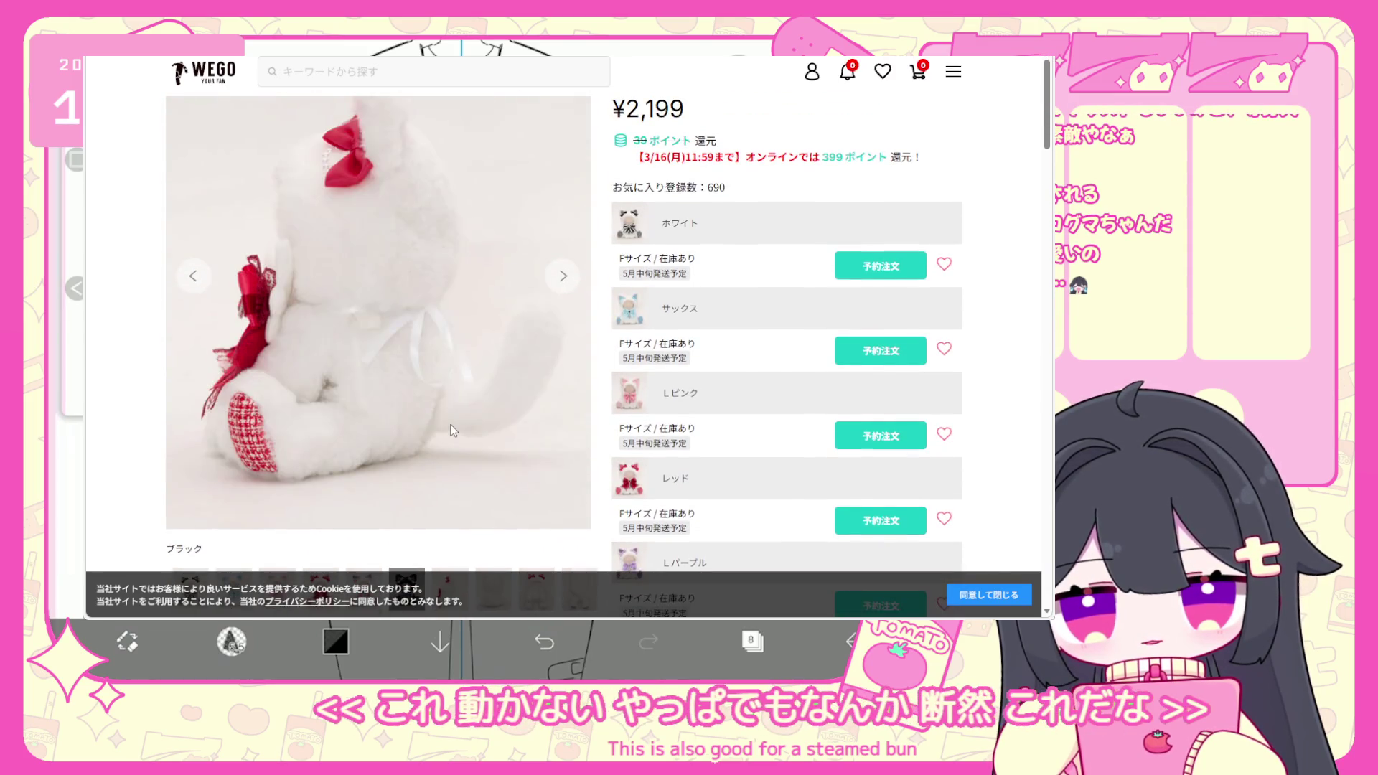
{"action": "scroll", "coordinate": [431, 431], "scroll_direction": "down", "scroll_amount": 3}
{"action": "key", "text": "alt+Left"}
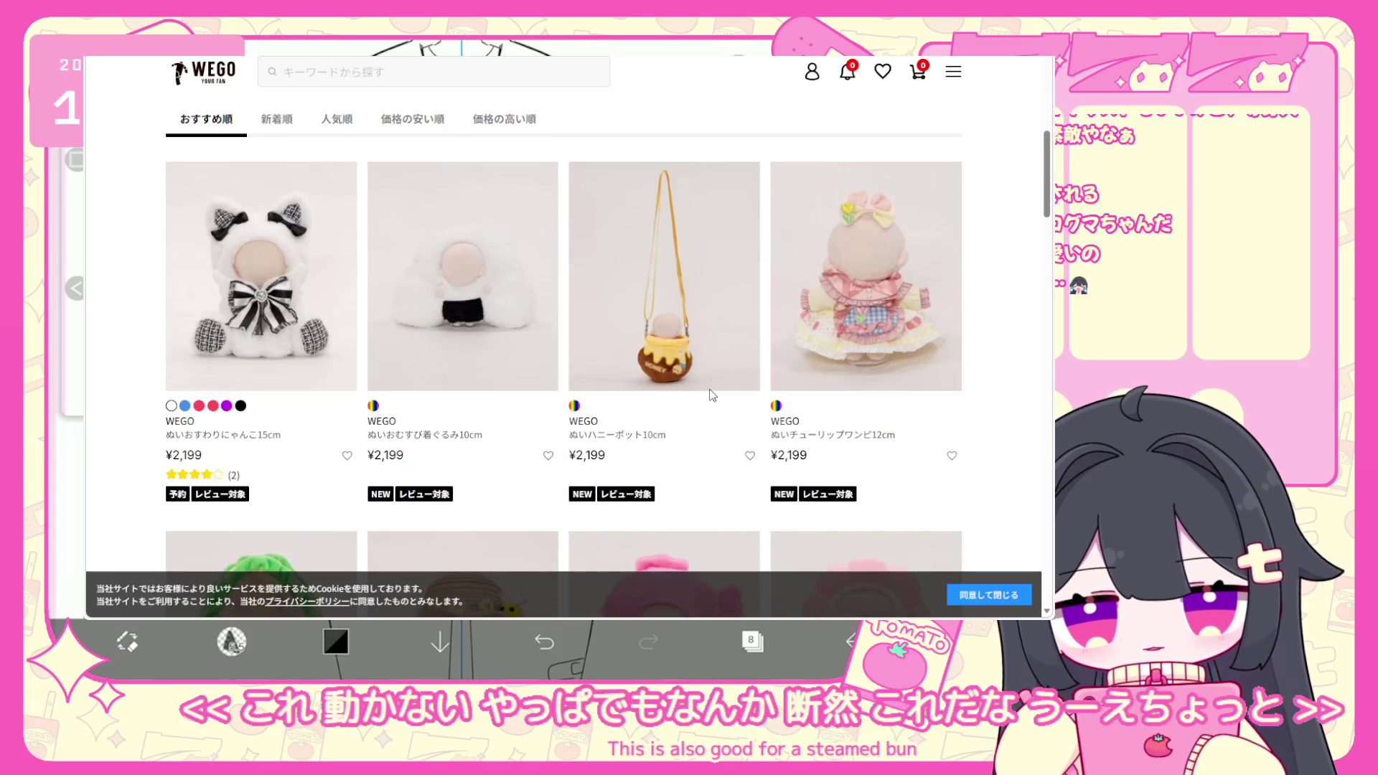
{"action": "left_click", "coordinate": [710, 395]}
{"action": "key", "text": "alt+Left"}
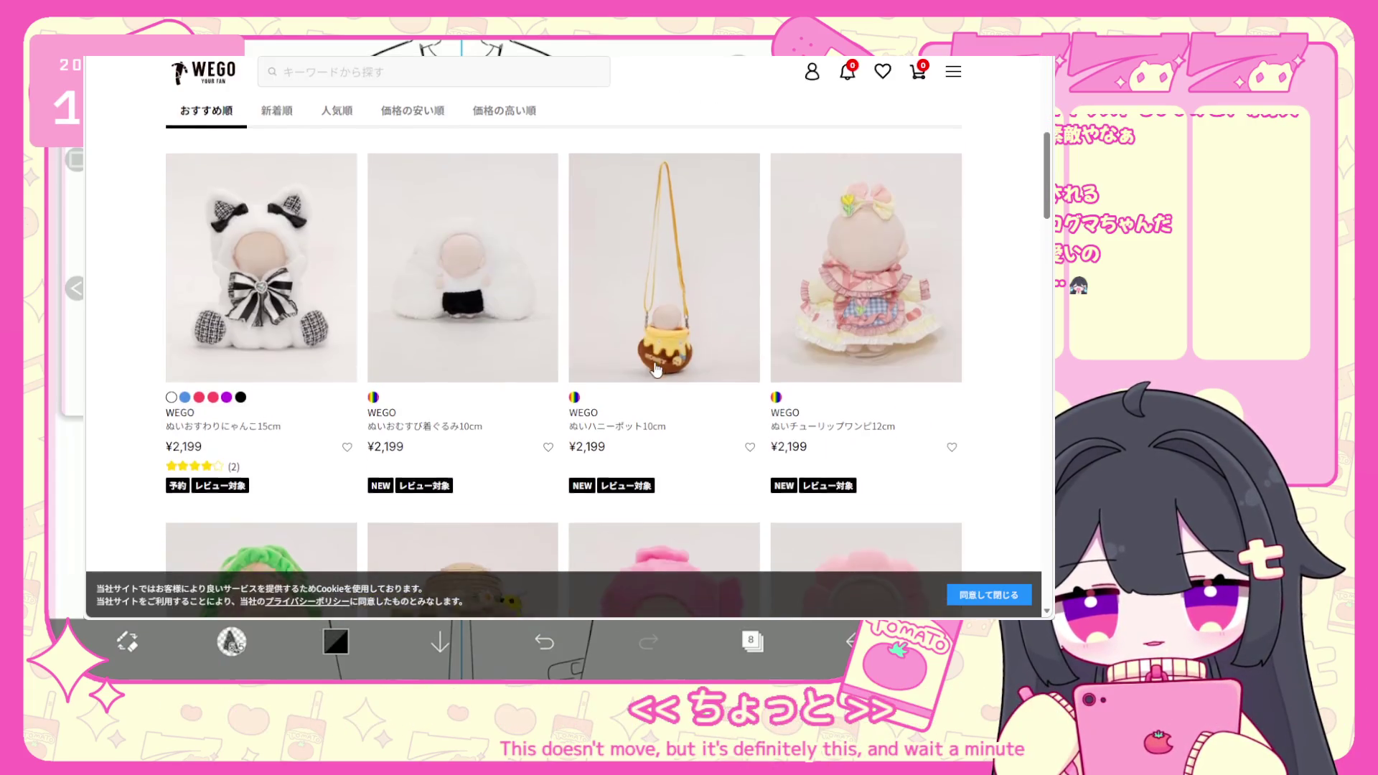
{"action": "scroll", "coordinate": [626, 402], "scroll_direction": "down", "scroll_amount": 10}
{"action": "scroll", "coordinate": [627, 402], "scroll_direction": "down", "scroll_amount": 15}
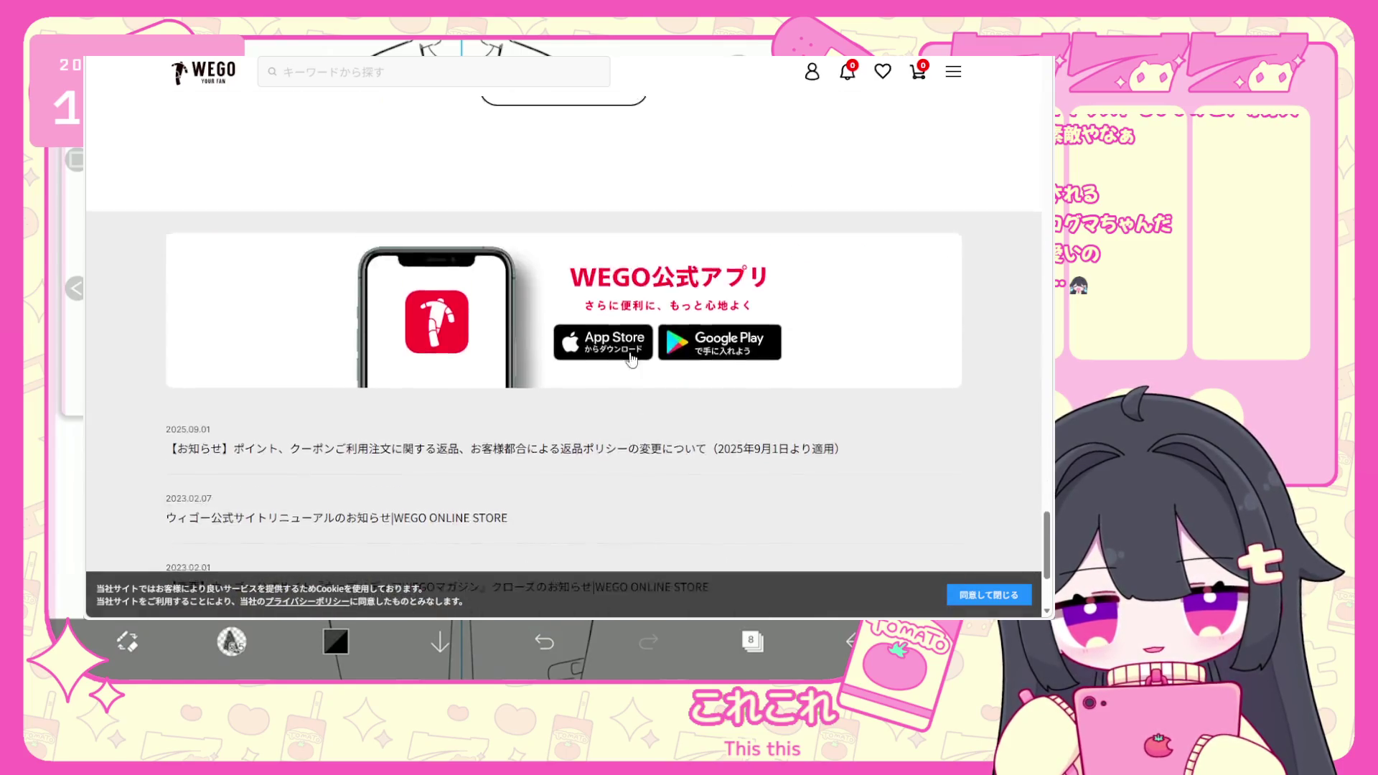
{"action": "scroll", "coordinate": [581, 201], "scroll_direction": "up", "scroll_amount": 3}
{"action": "left_click", "coordinate": [579, 191]}
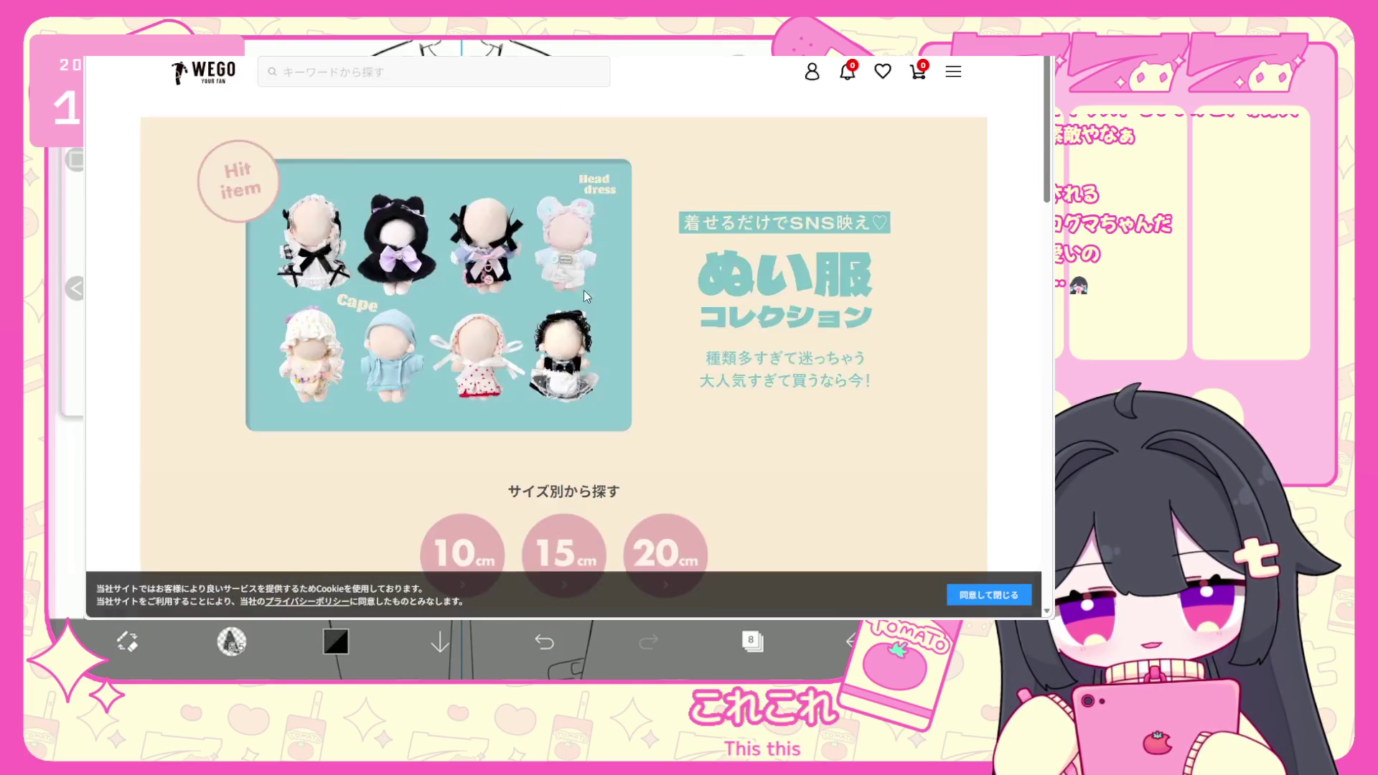
{"action": "scroll", "coordinate": [602, 388], "scroll_direction": "down", "scroll_amount": 15}
{"action": "left_click", "coordinate": [622, 467]}
{"action": "scroll", "coordinate": [600, 369], "scroll_direction": "down", "scroll_amount": 10}
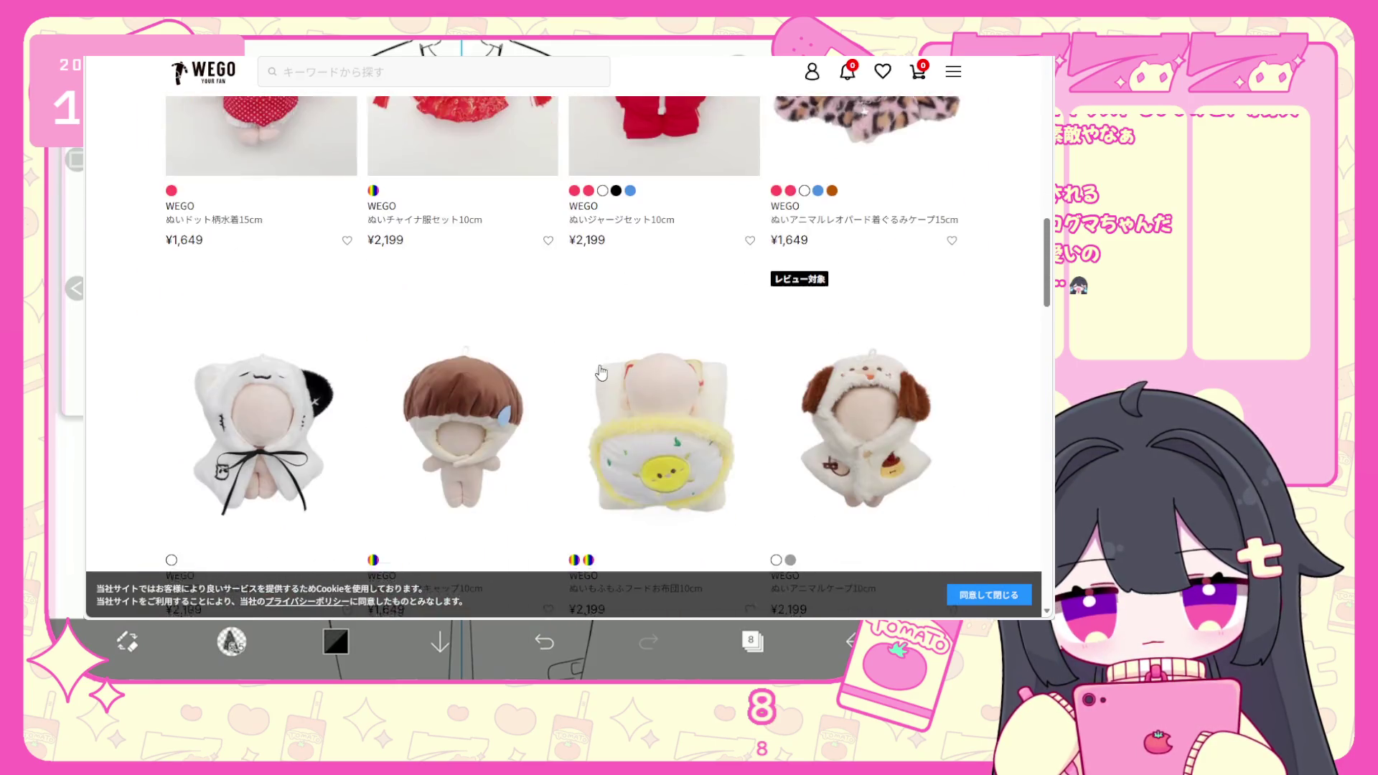
{"action": "scroll", "coordinate": [600, 365], "scroll_direction": "down", "scroll_amount": 15}
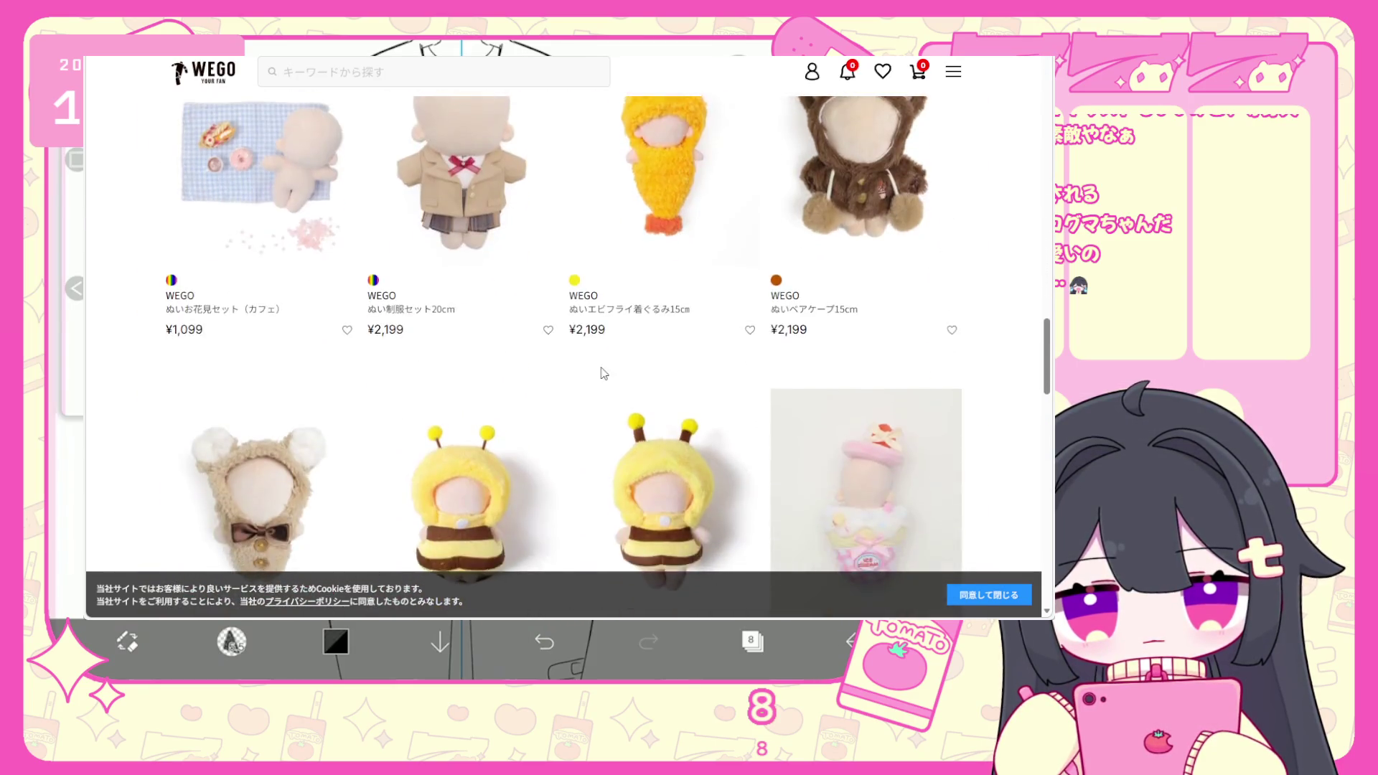
{"action": "scroll", "coordinate": [603, 374], "scroll_direction": "up", "scroll_amount": 1}
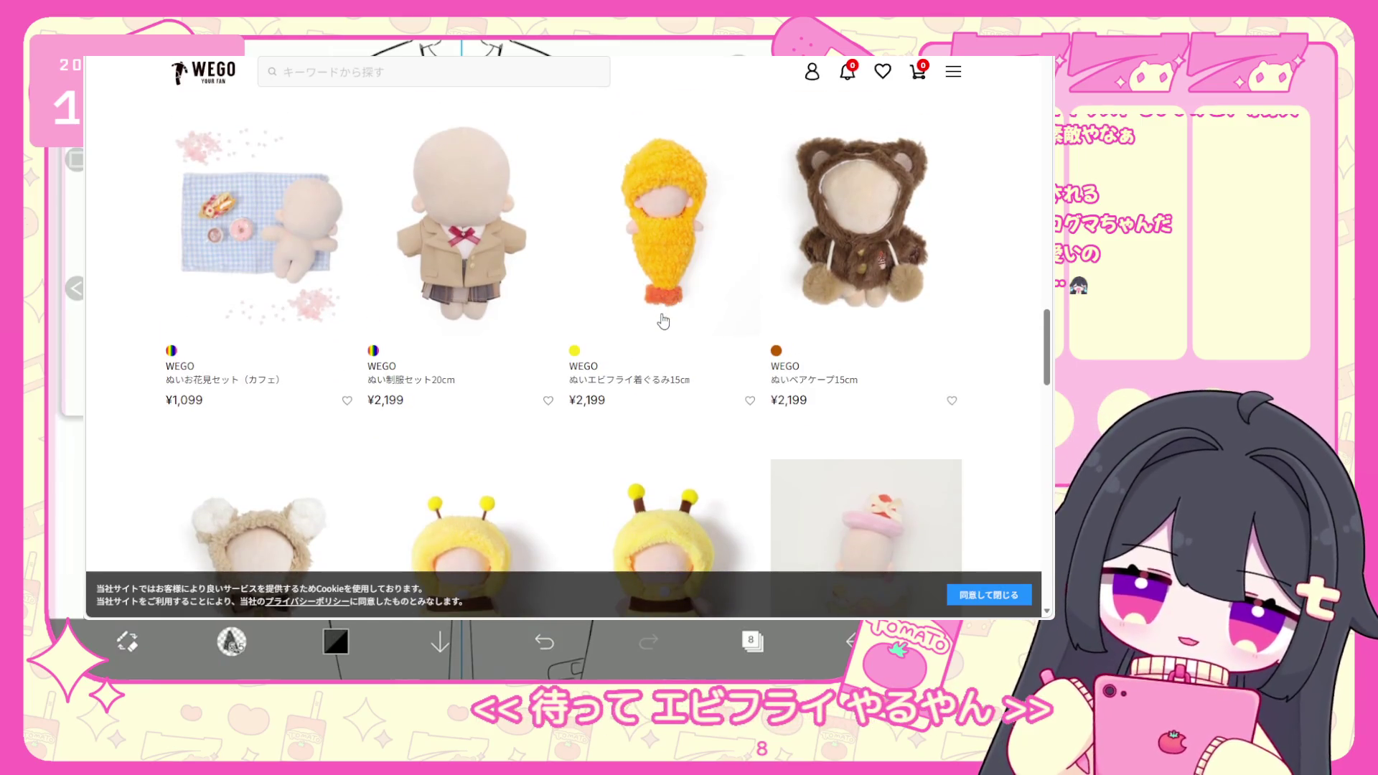
{"action": "scroll", "coordinate": [624, 391], "scroll_direction": "down", "scroll_amount": 1}
{"action": "scroll", "coordinate": [624, 390], "scroll_direction": "down", "scroll_amount": 2}
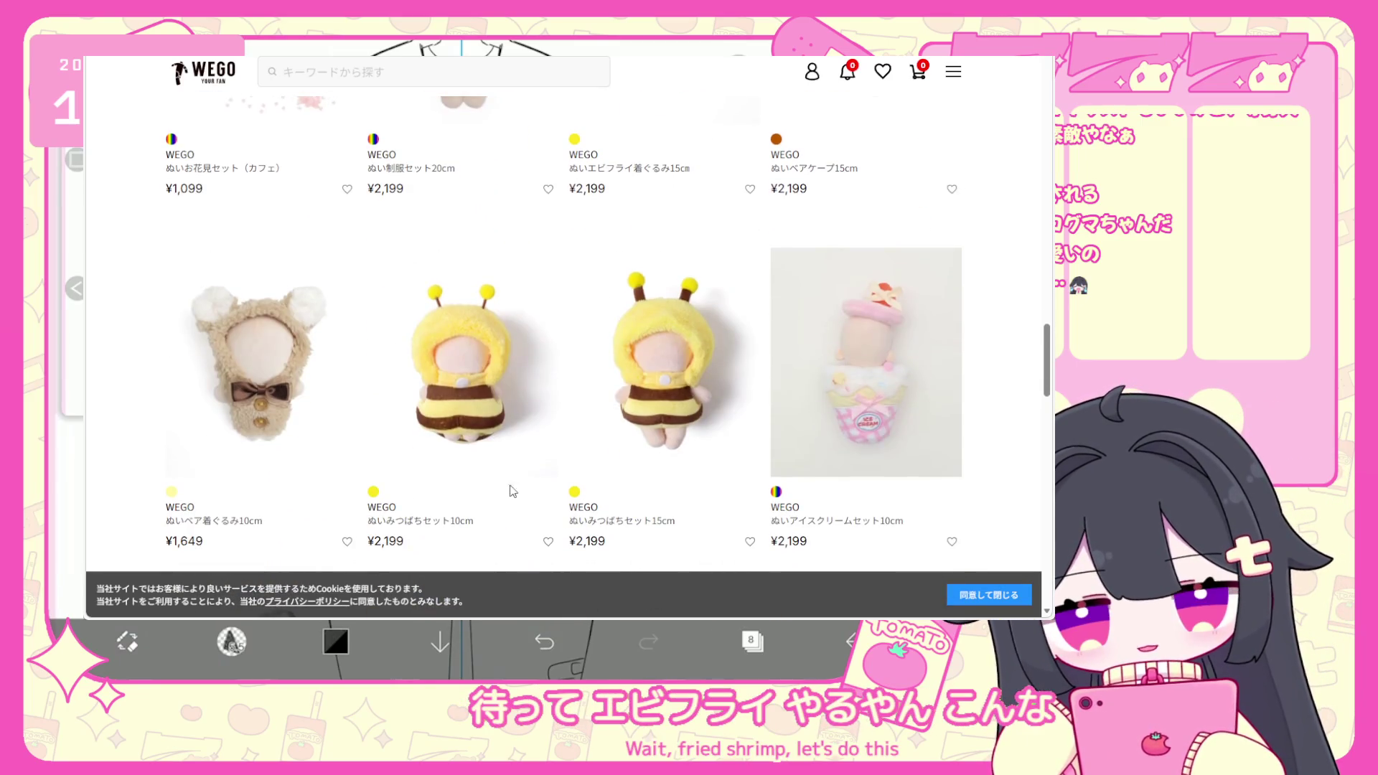
{"action": "scroll", "coordinate": [552, 349], "scroll_direction": "up", "scroll_amount": 3}
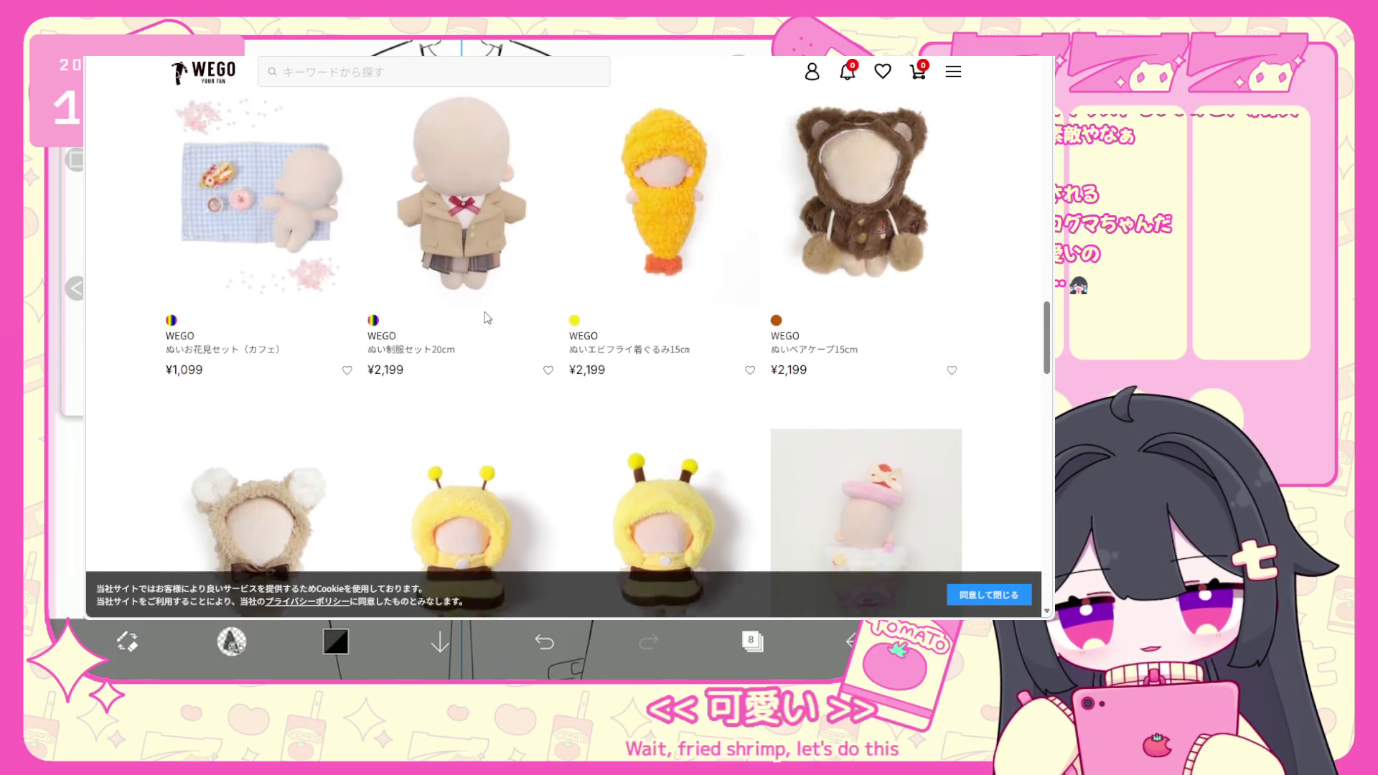
{"action": "left_click", "coordinate": [656, 287]}
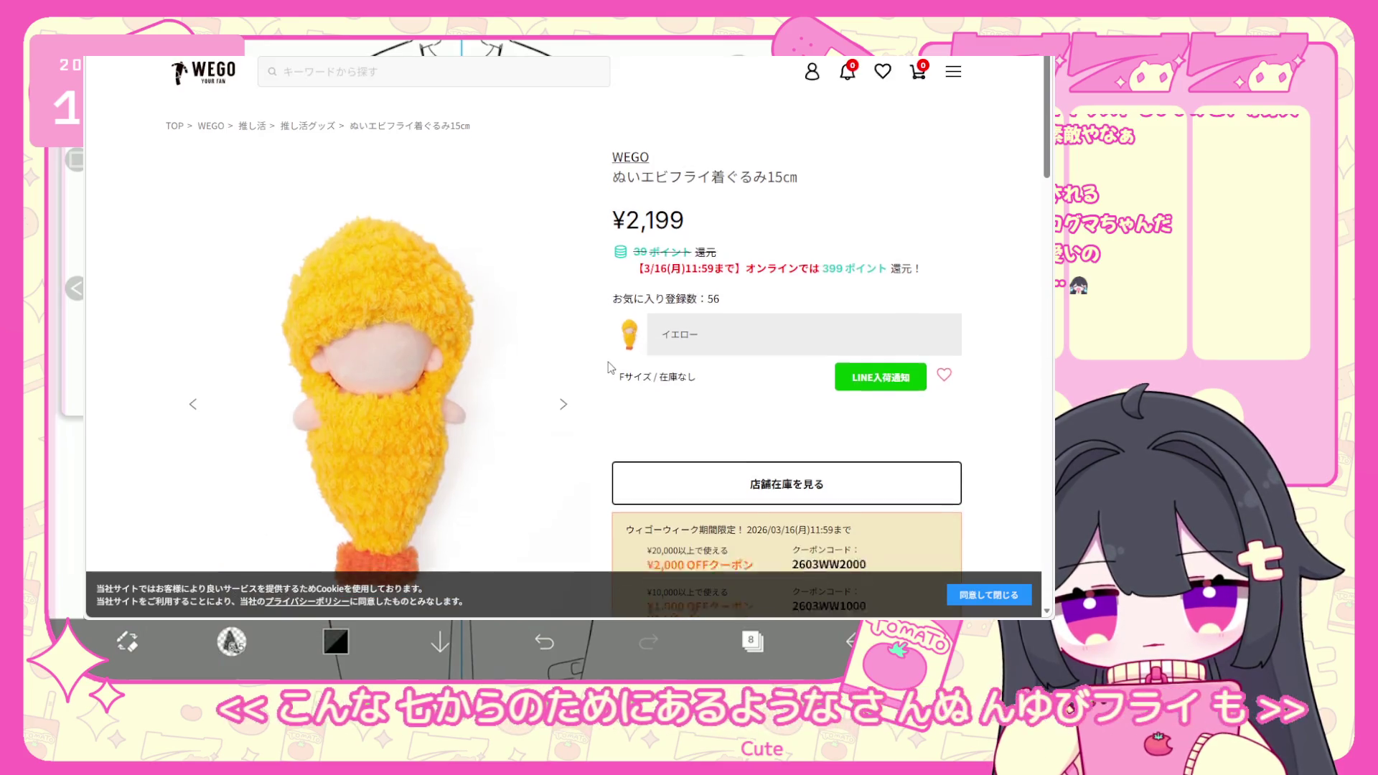
{"action": "scroll", "coordinate": [569, 352], "scroll_direction": "down", "scroll_amount": 1}
{"action": "left_click", "coordinate": [564, 347]}
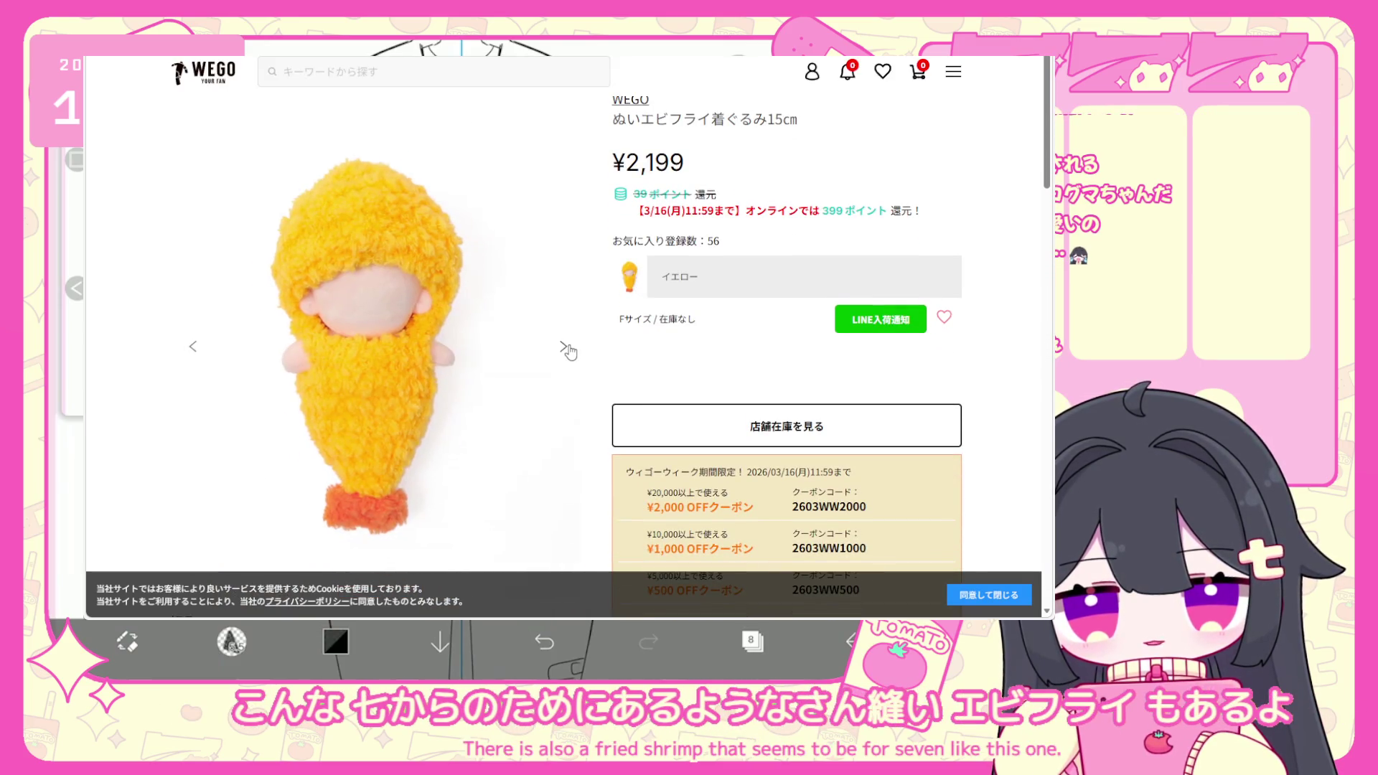
{"action": "left_click", "coordinate": [564, 347]}
{"action": "left_click", "coordinate": [564, 347]}
{"action": "scroll", "coordinate": [582, 349], "scroll_direction": "down", "scroll_amount": 1}
{"action": "scroll", "coordinate": [582, 349], "scroll_direction": "down", "scroll_amount": 9}
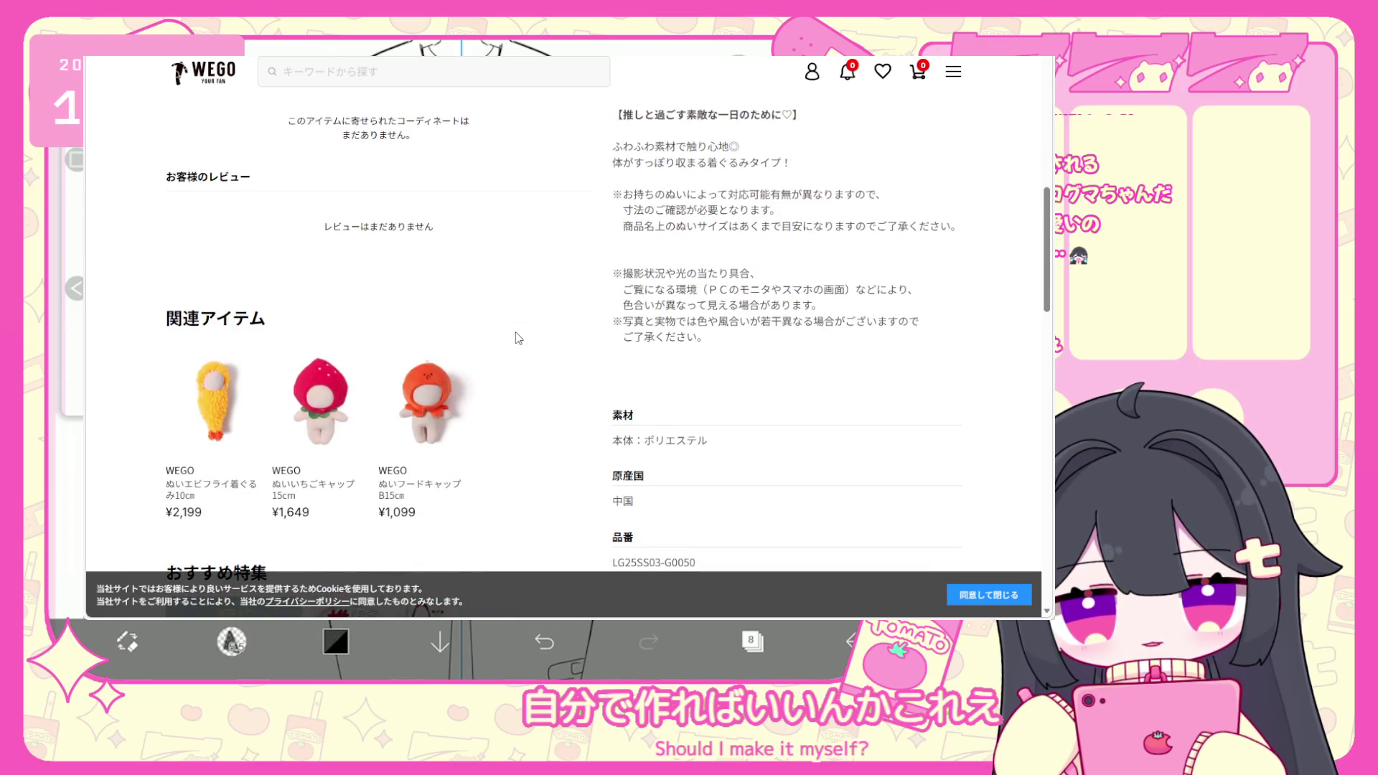
{"action": "scroll", "coordinate": [519, 339], "scroll_direction": "down", "scroll_amount": 5}
{"action": "scroll", "coordinate": [519, 336], "scroll_direction": "down", "scroll_amount": 10}
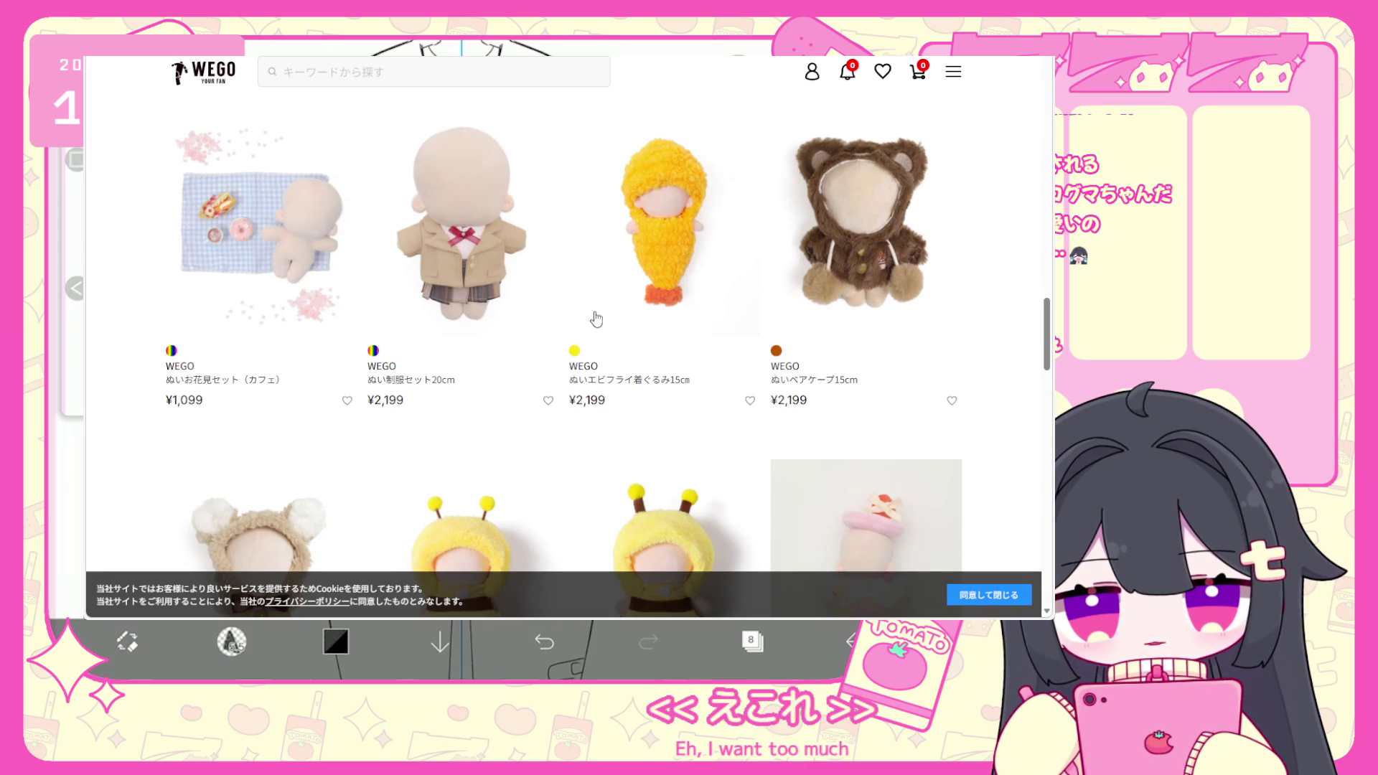
{"action": "scroll", "coordinate": [634, 316], "scroll_direction": "down", "scroll_amount": 5}
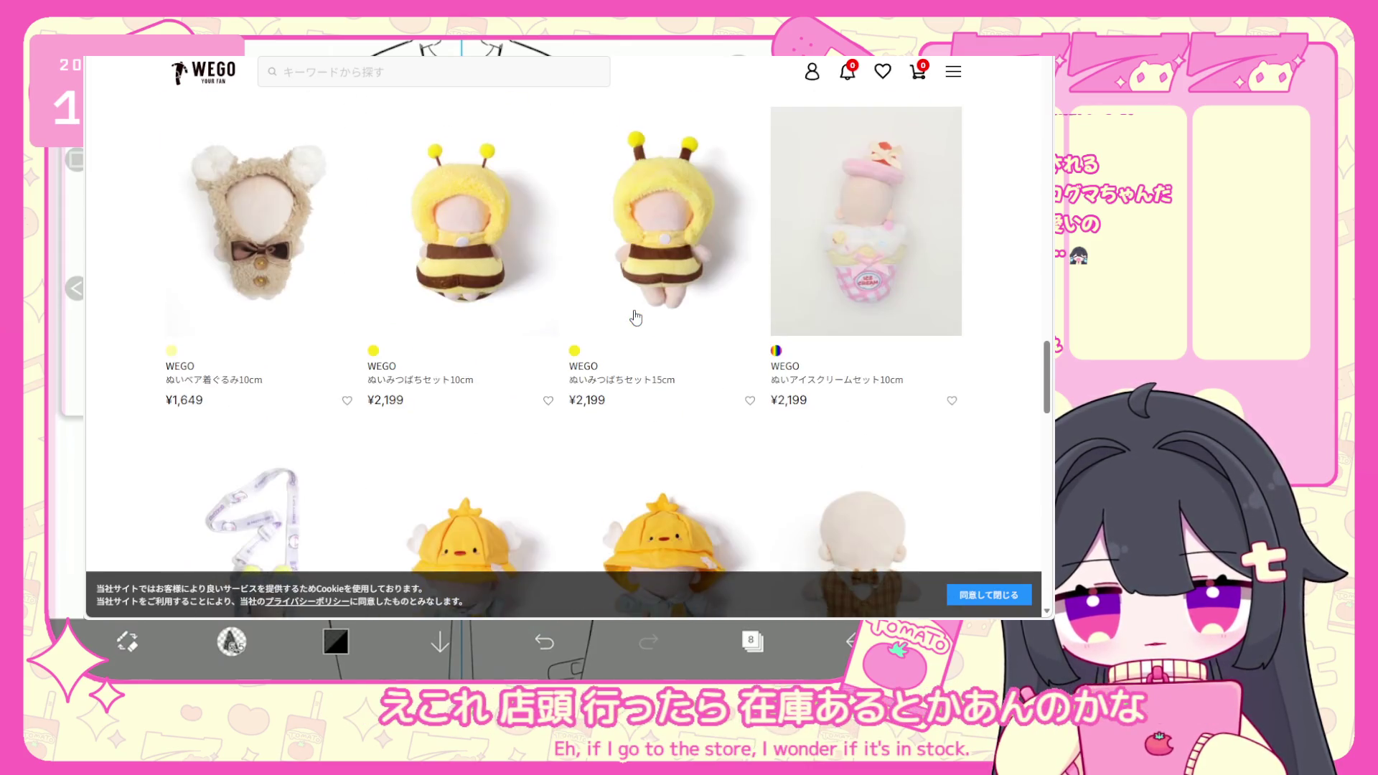
{"action": "scroll", "coordinate": [635, 317], "scroll_direction": "down", "scroll_amount": 4}
{"action": "left_click", "coordinate": [635, 316]}
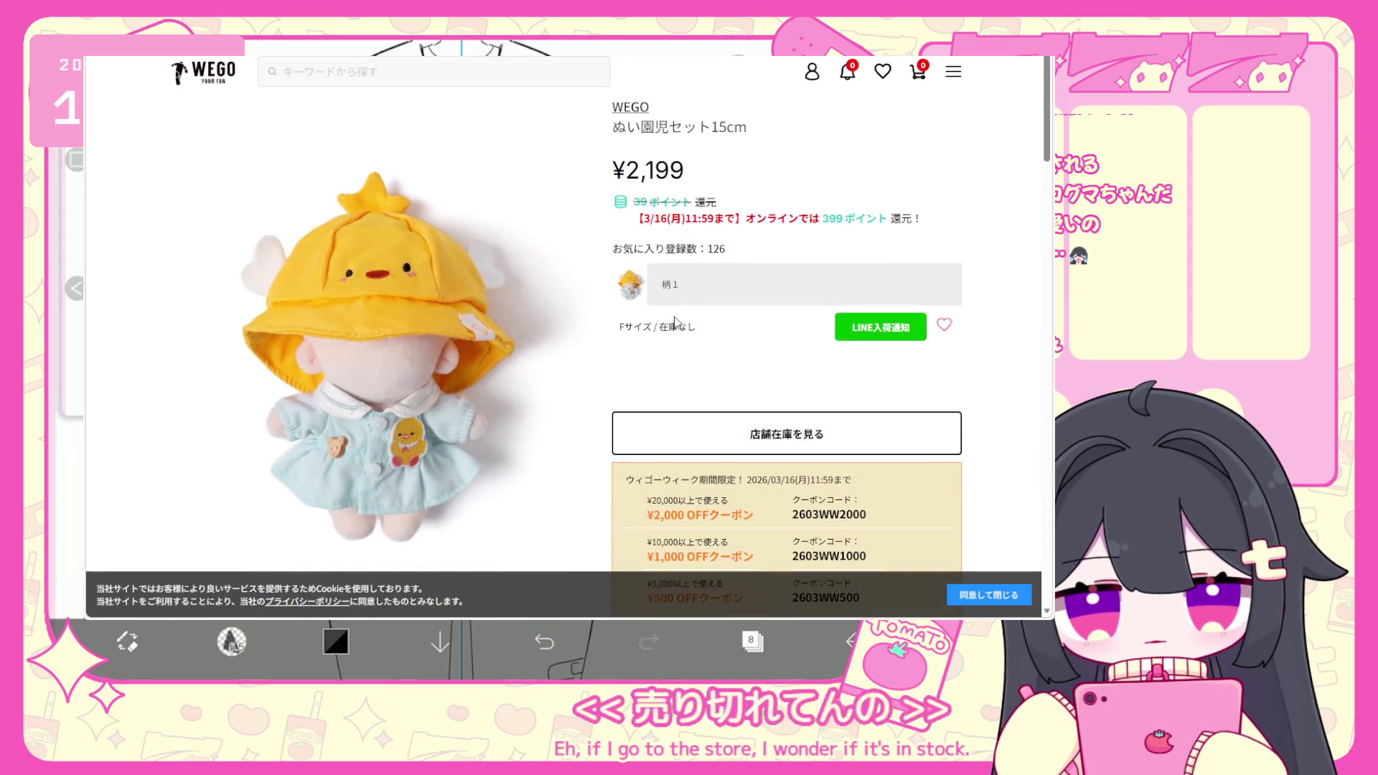
{"action": "key", "text": "alt+Left"}
{"action": "scroll", "coordinate": [608, 332], "scroll_direction": "down", "scroll_amount": 6}
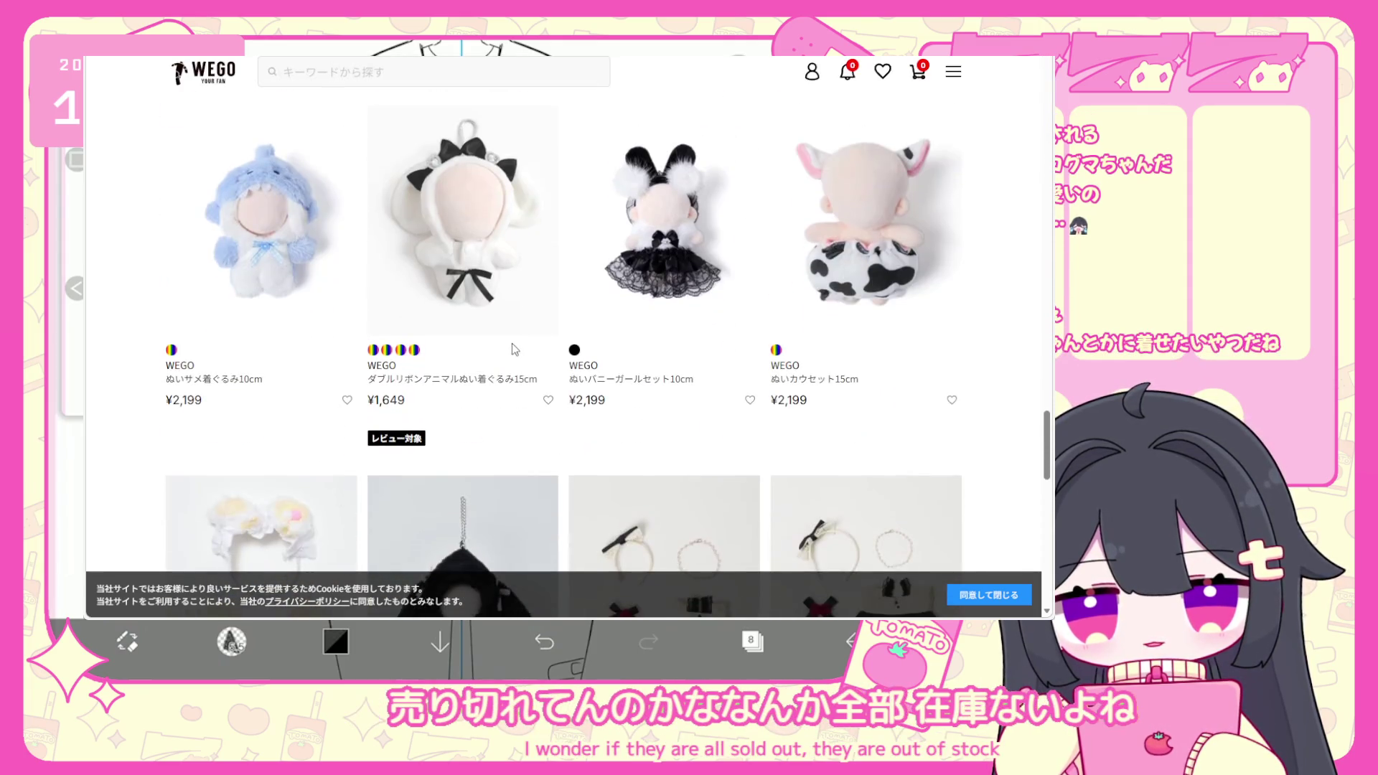
{"action": "left_click", "coordinate": [504, 302]}
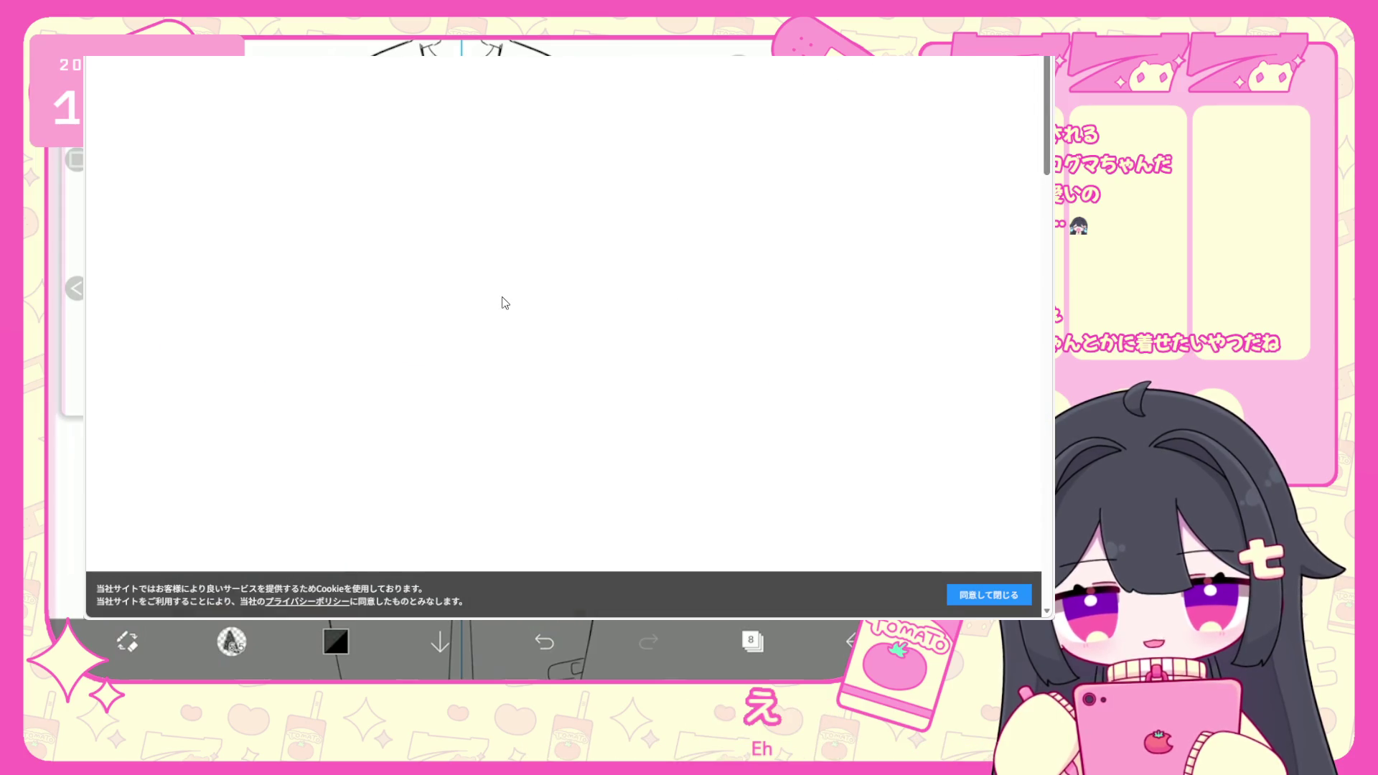
{"action": "key", "text": "alt+Left"}
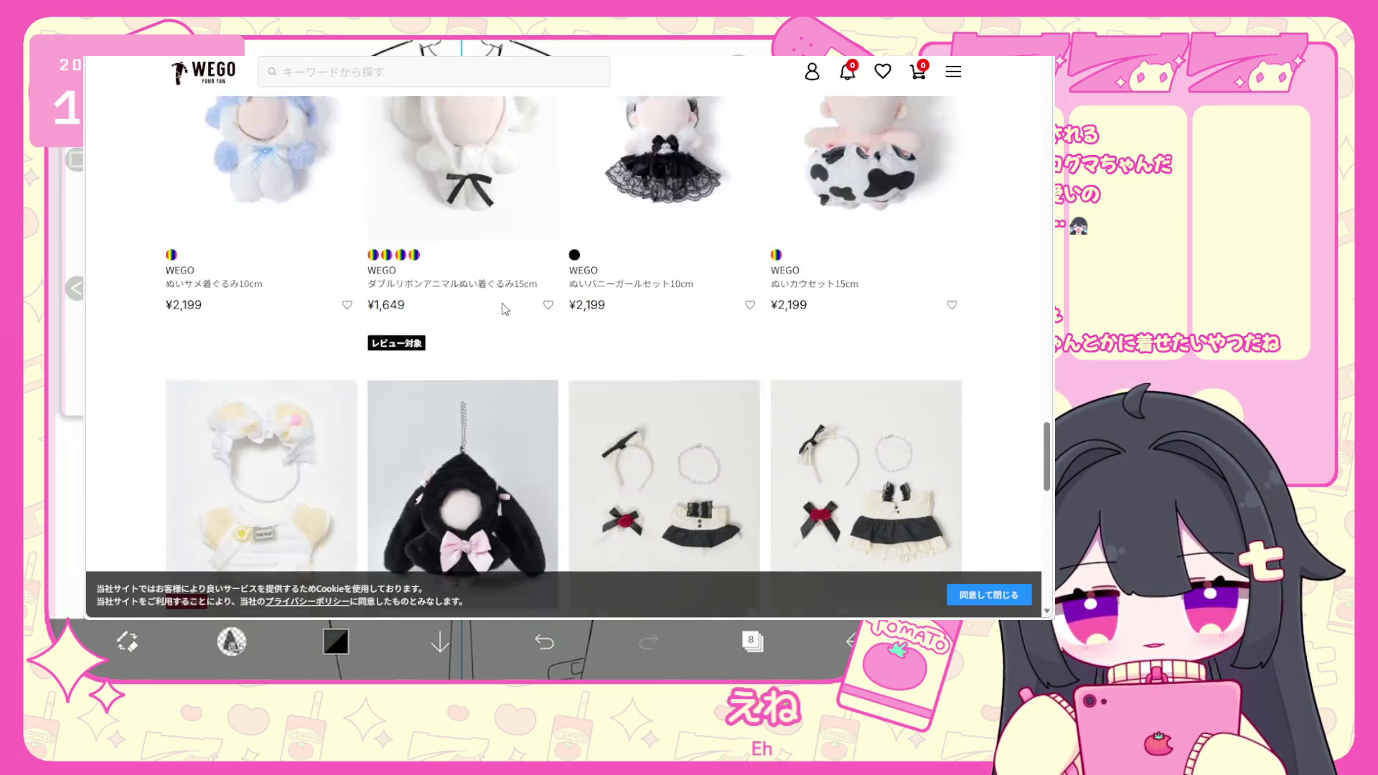
{"action": "scroll", "coordinate": [507, 330], "scroll_direction": "down", "scroll_amount": 5}
{"action": "left_click", "coordinate": [510, 361]}
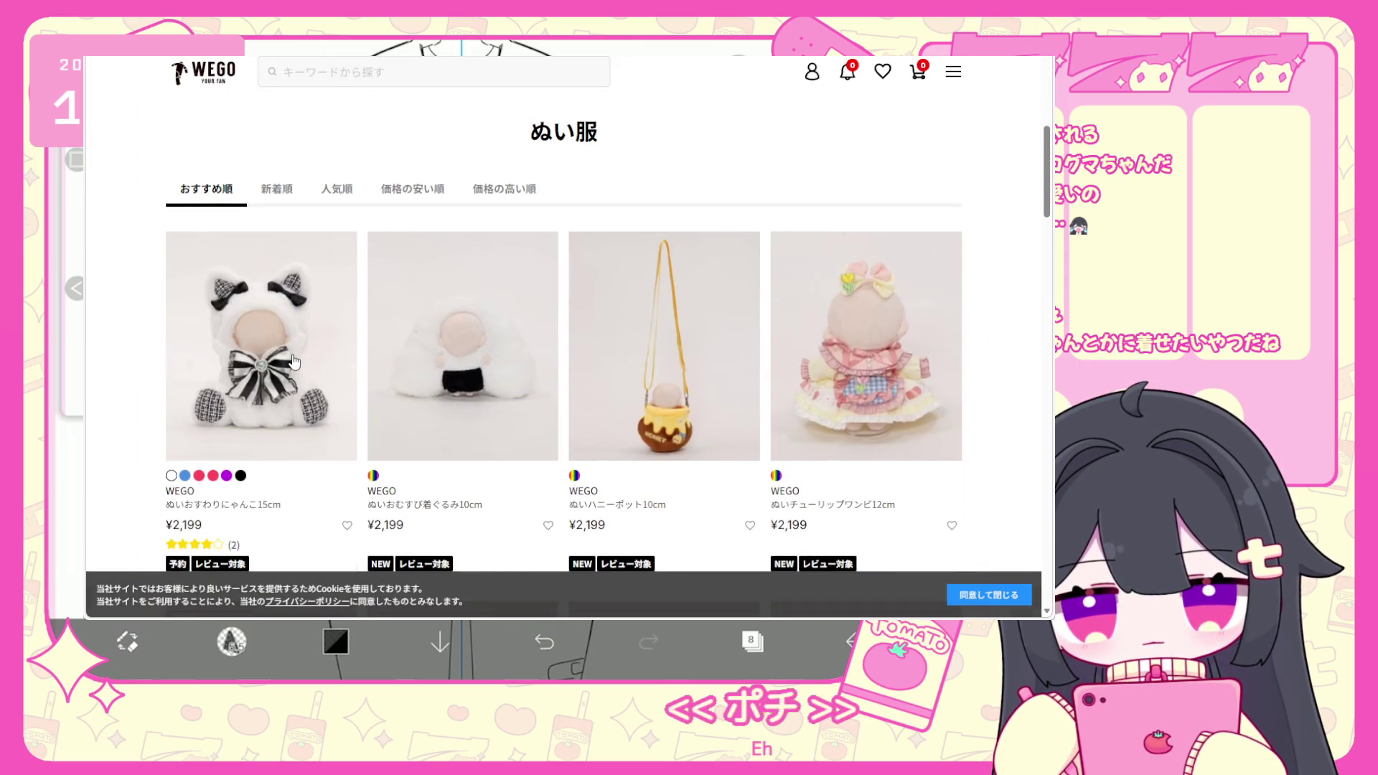
Open the ぬいおすわりにゃんこ15cm page and view its black variant photo.
{"action": "left_click", "coordinate": [294, 361]}
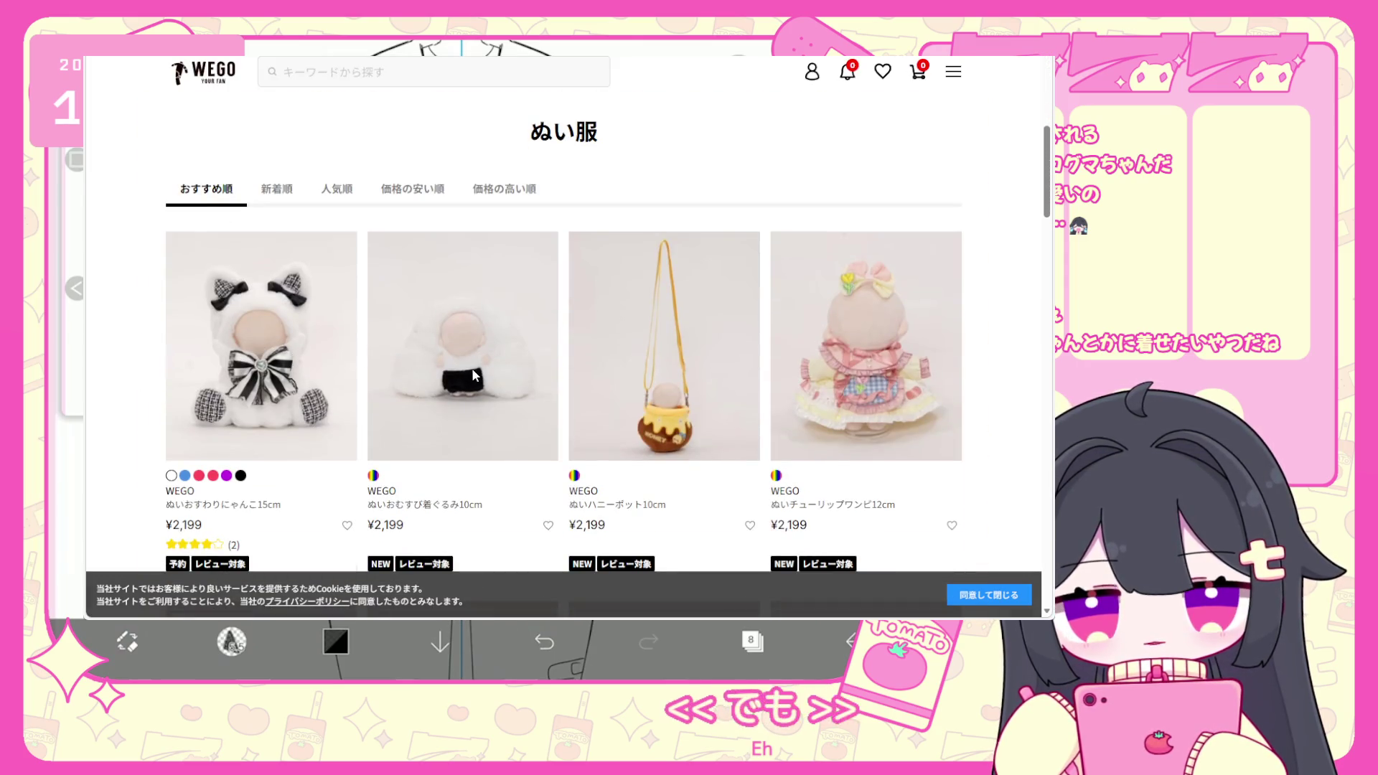
{"action": "scroll", "coordinate": [523, 361], "scroll_direction": "down", "scroll_amount": 4}
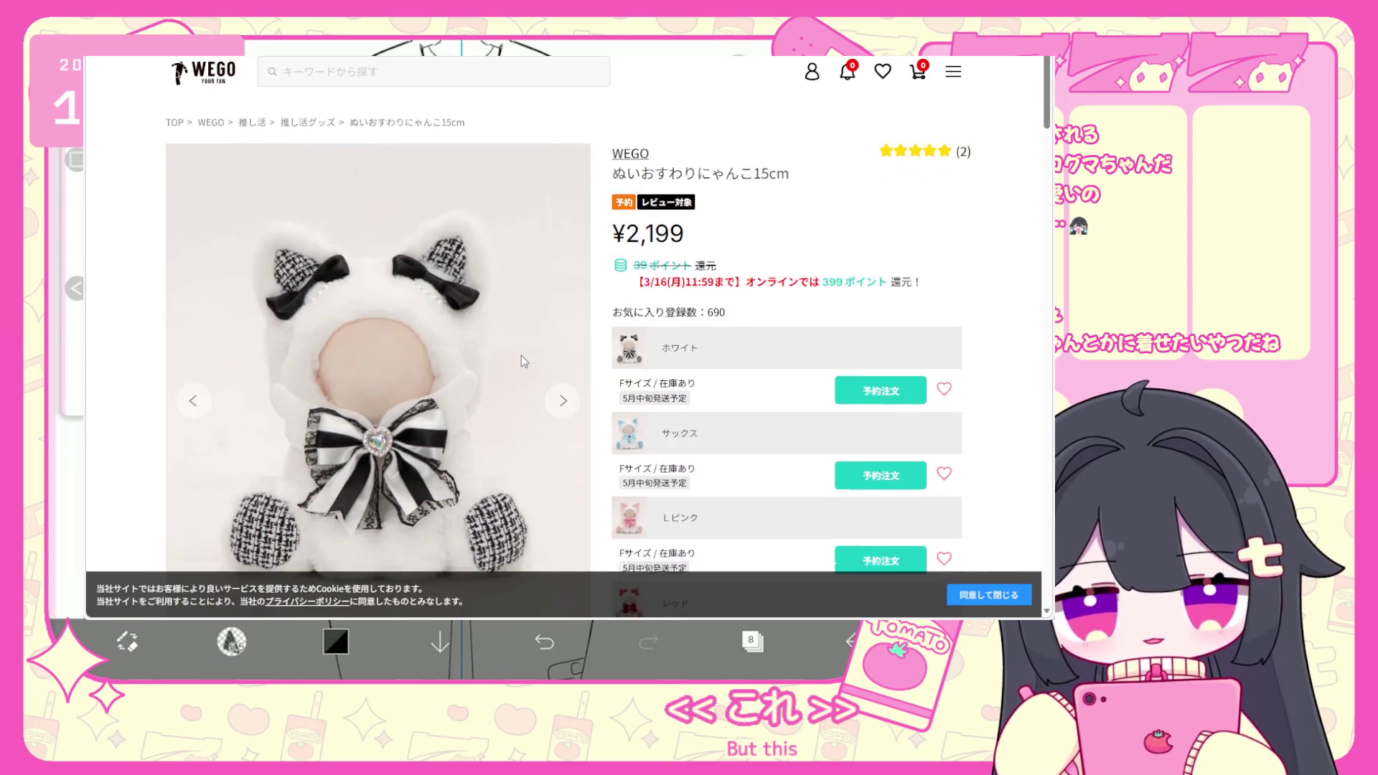
{"action": "left_click", "coordinate": [407, 463]}
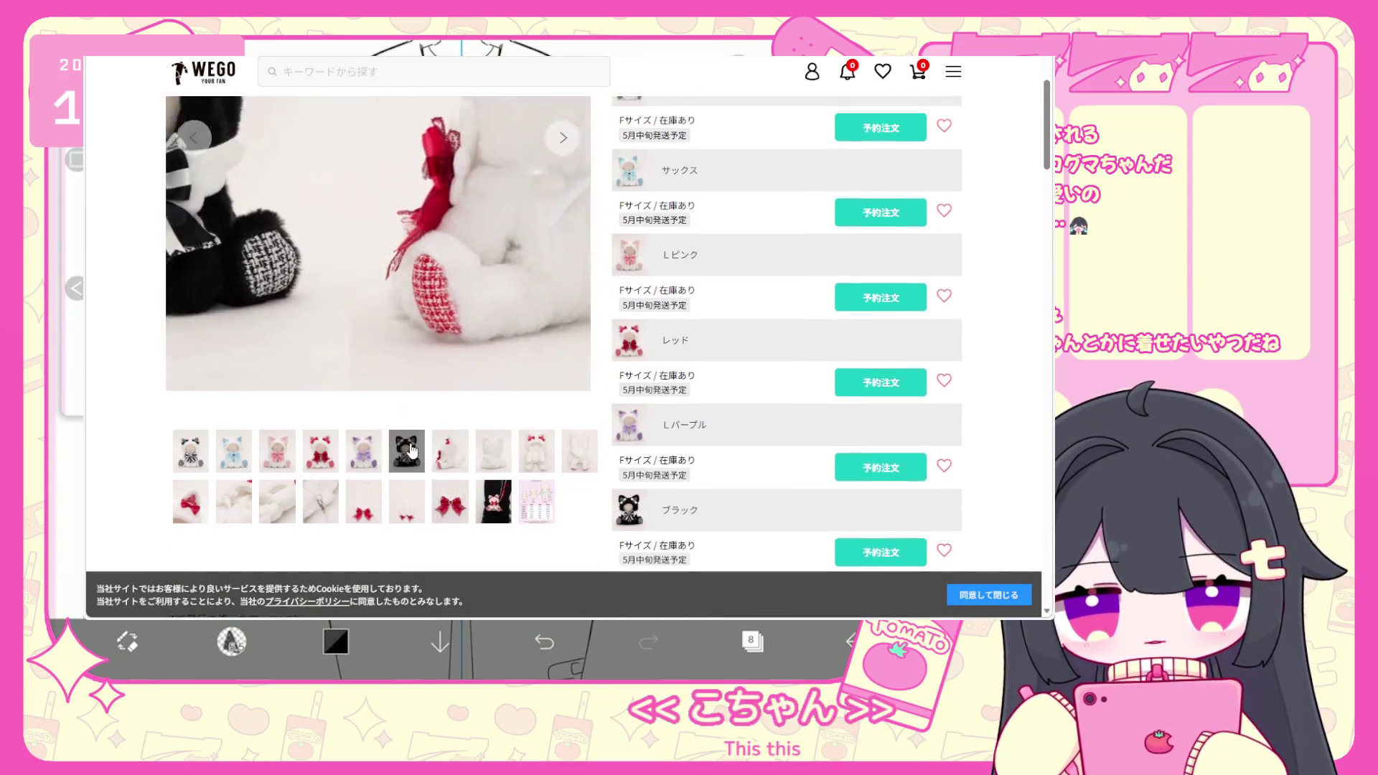
{"action": "scroll", "coordinate": [419, 408], "scroll_direction": "down", "scroll_amount": 1}
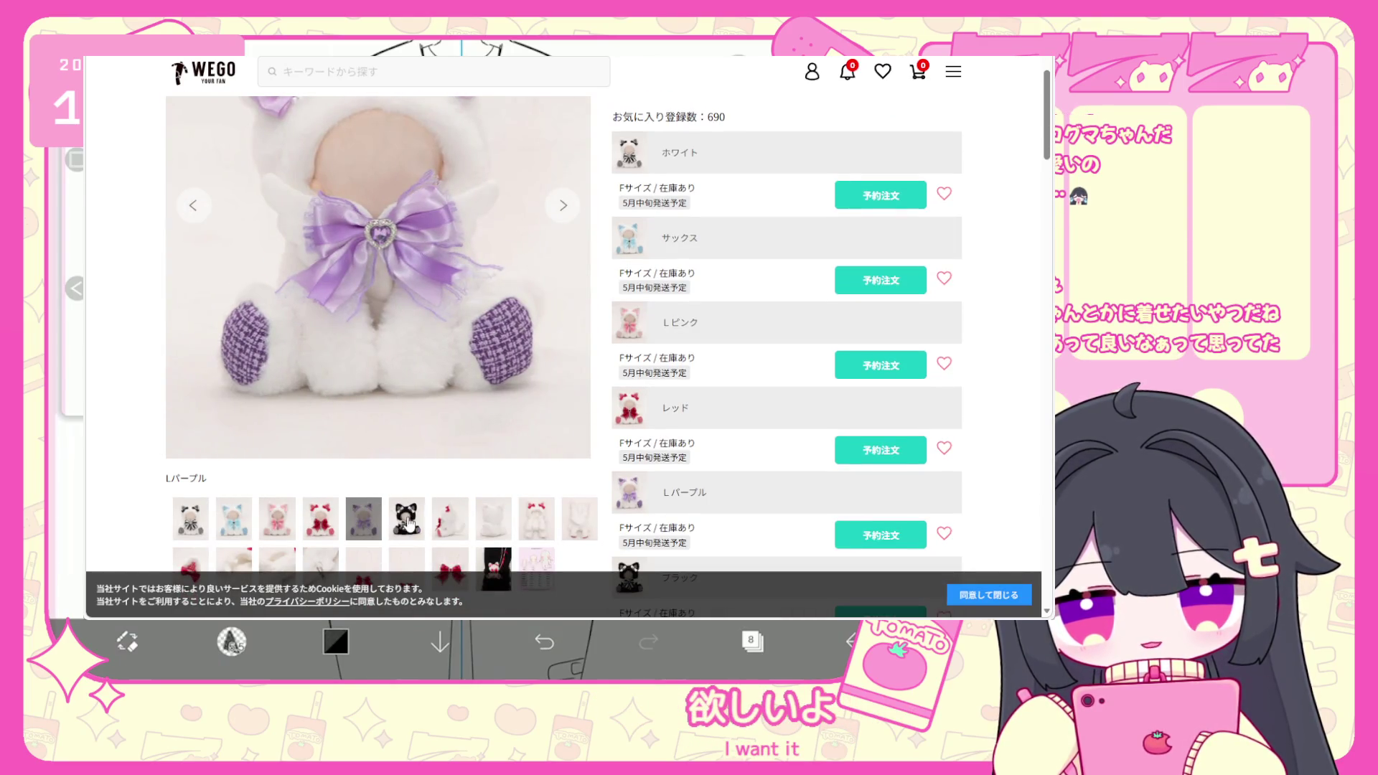
{"action": "scroll", "coordinate": [454, 449], "scroll_direction": "down", "scroll_amount": 5}
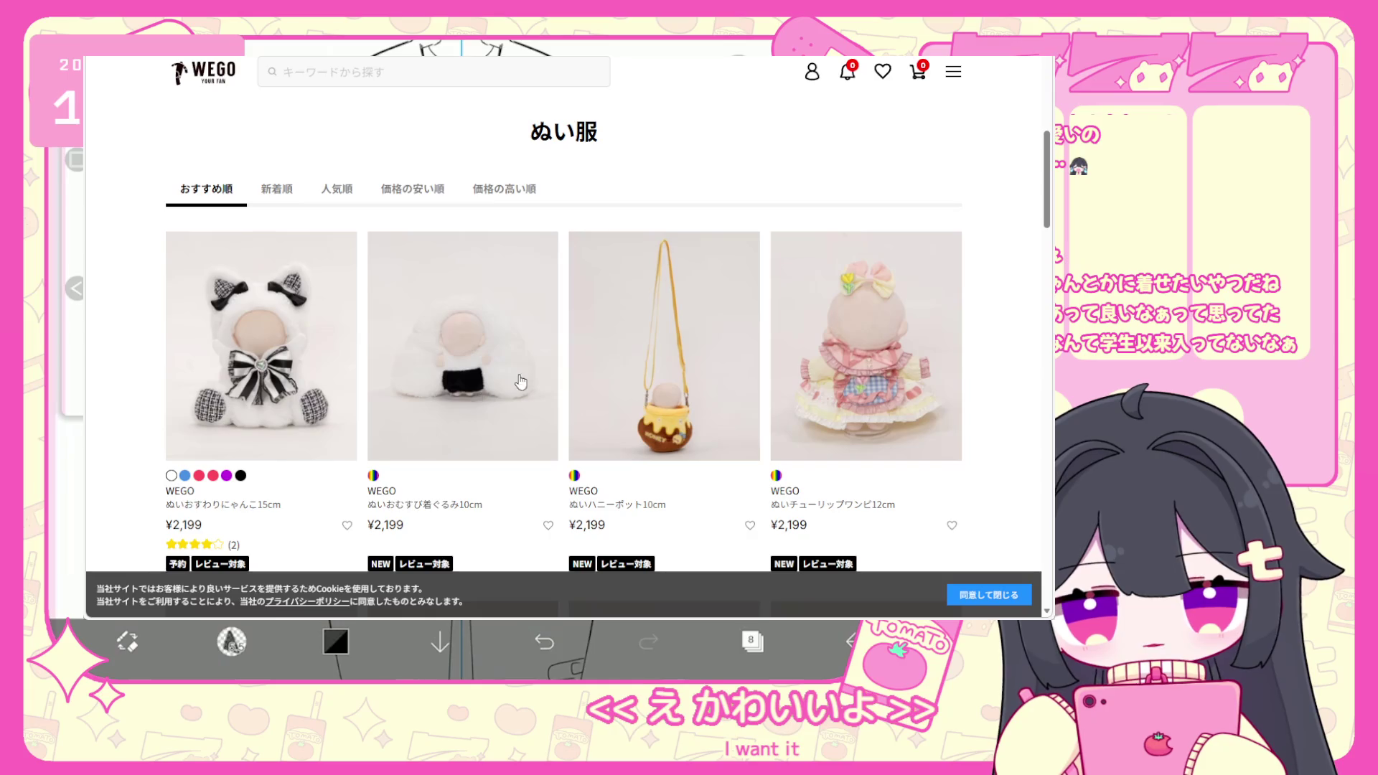
{"action": "scroll", "coordinate": [667, 356], "scroll_direction": "down", "scroll_amount": 1}
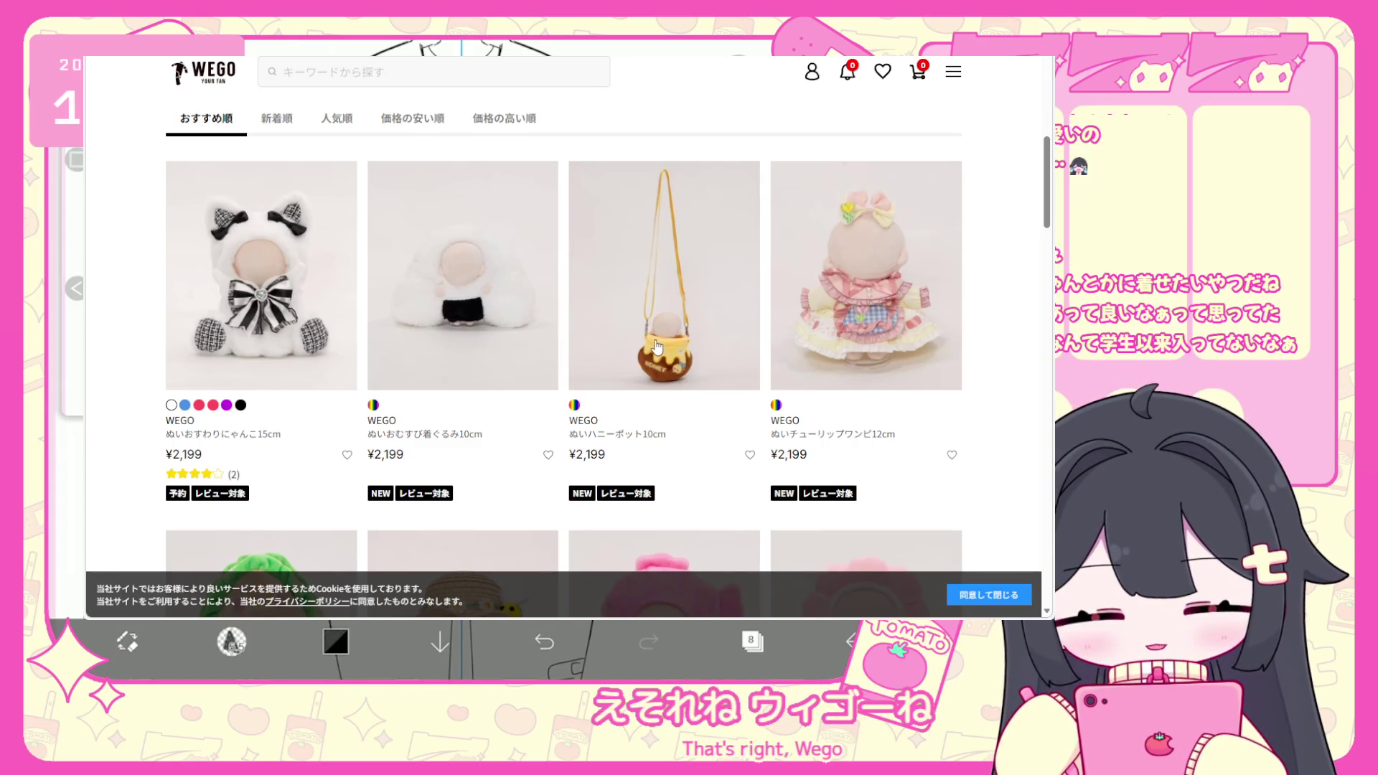
{"action": "scroll", "coordinate": [661, 347], "scroll_direction": "down", "scroll_amount": 4}
{"action": "scroll", "coordinate": [657, 347], "scroll_direction": "down", "scroll_amount": 4}
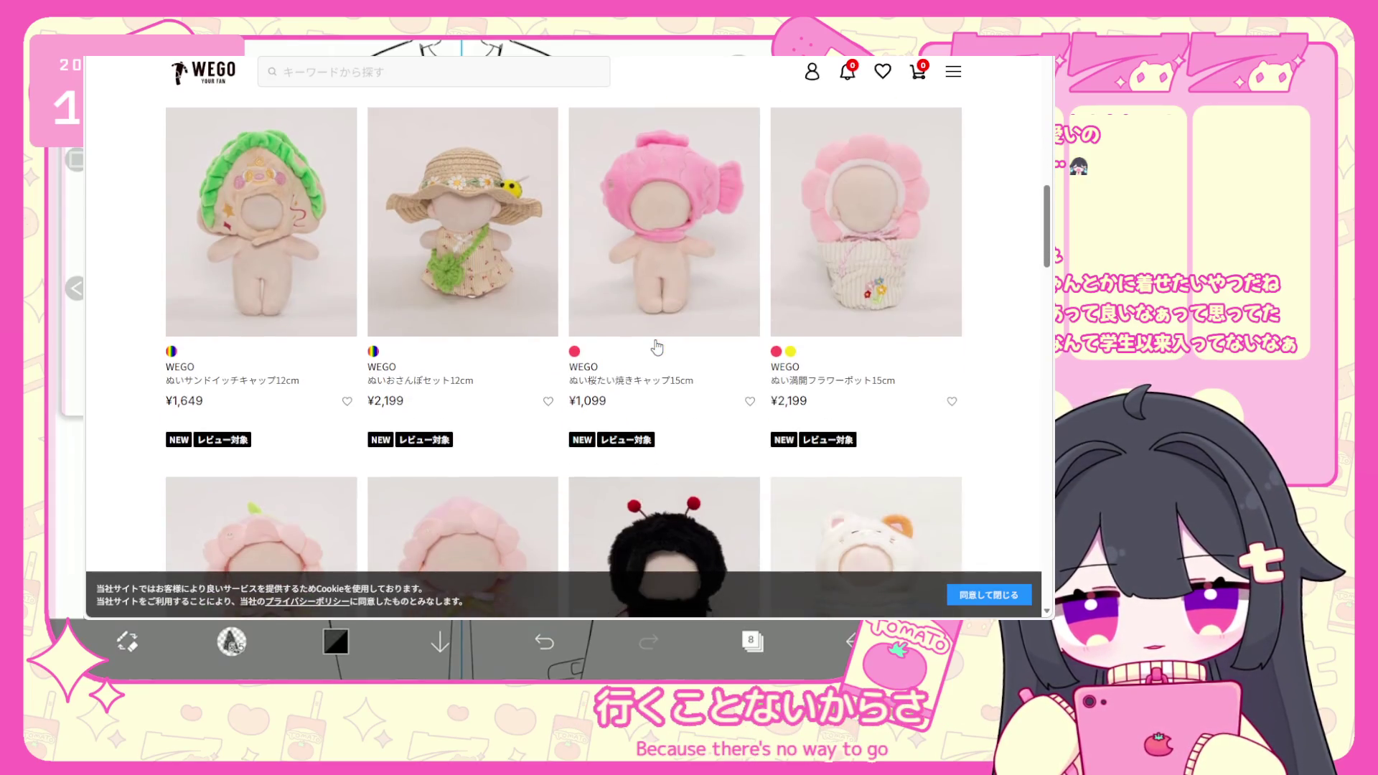
{"action": "scroll", "coordinate": [657, 347], "scroll_direction": "down", "scroll_amount": 2}
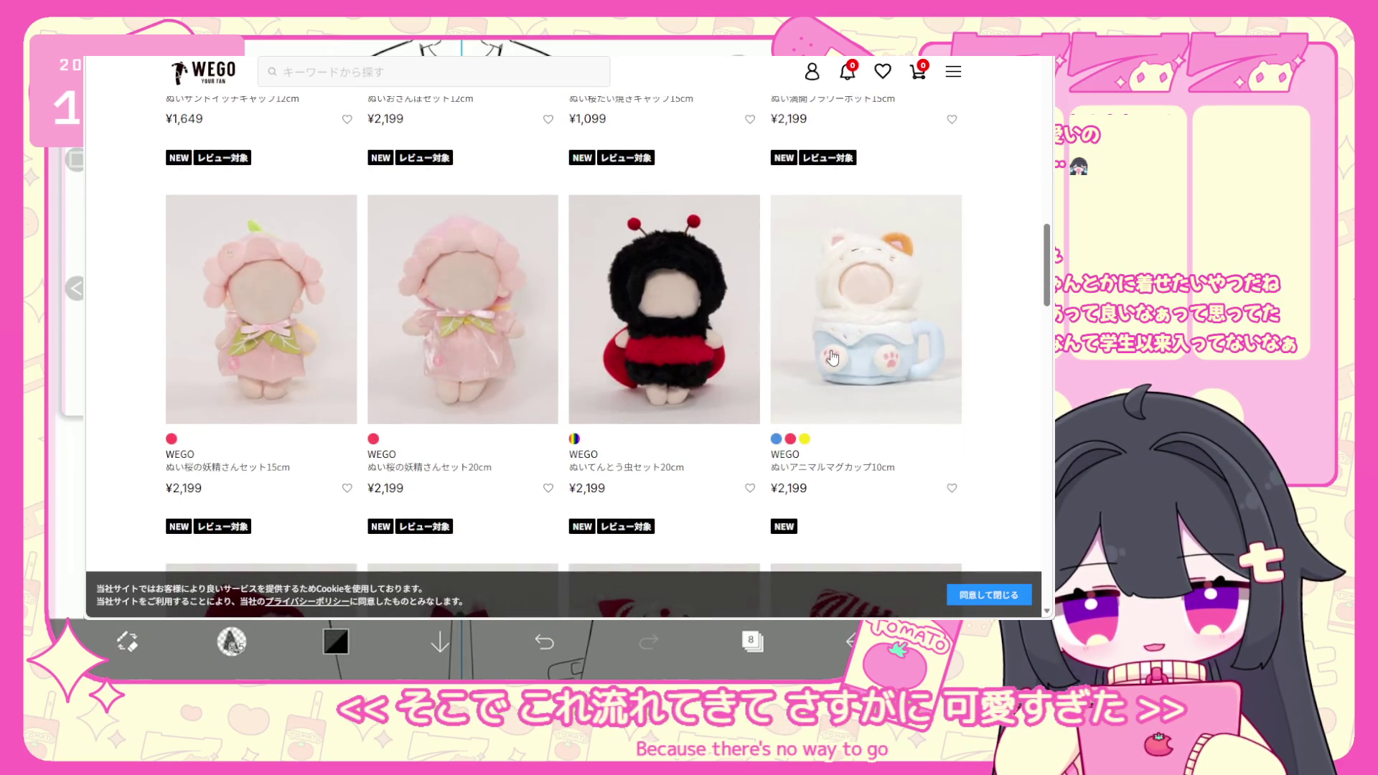
Open the cat-mug plush, view its pink, yellow and light-pink variant photos, then go back.
{"action": "left_click", "coordinate": [863, 373]}
{"action": "scroll", "coordinate": [551, 395], "scroll_direction": "down", "scroll_amount": 3}
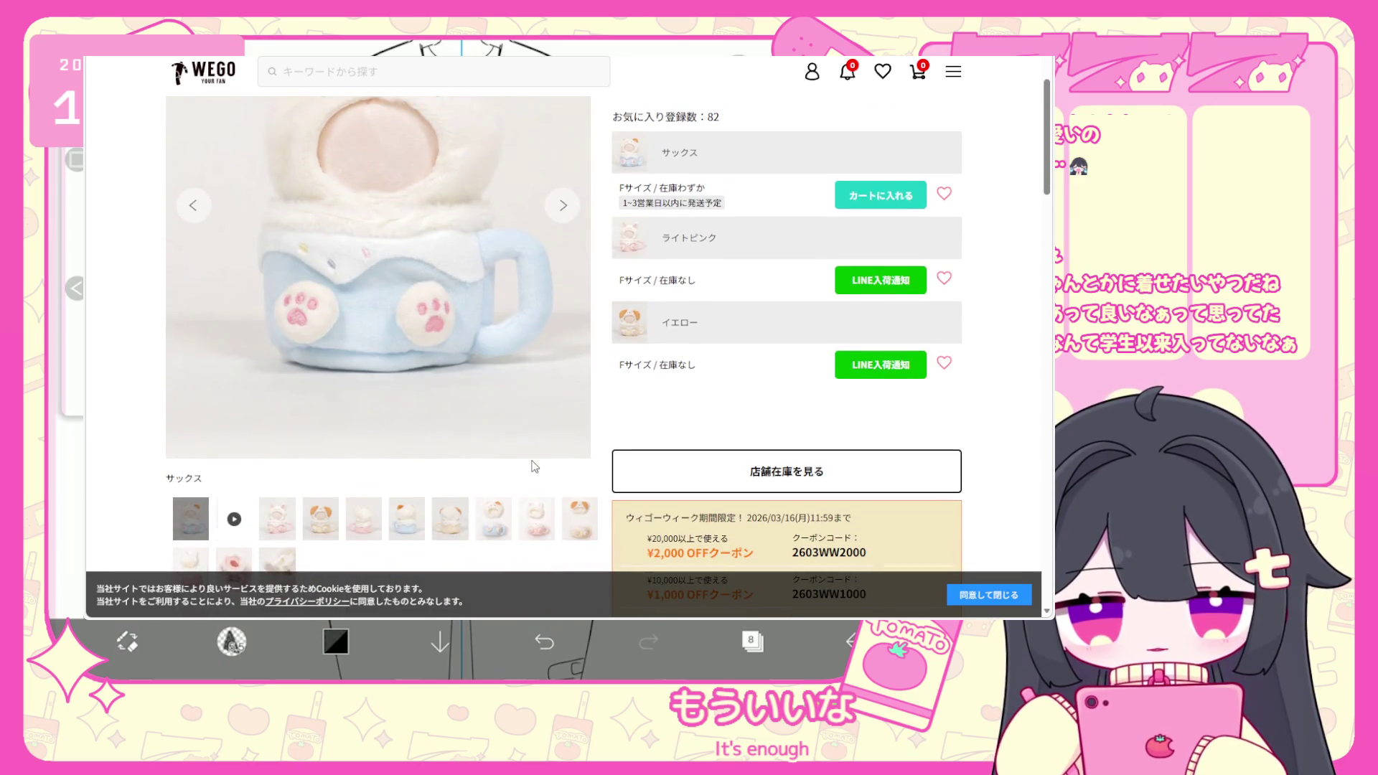
{"action": "left_click", "coordinate": [575, 535]}
{"action": "left_click", "coordinate": [297, 526]}
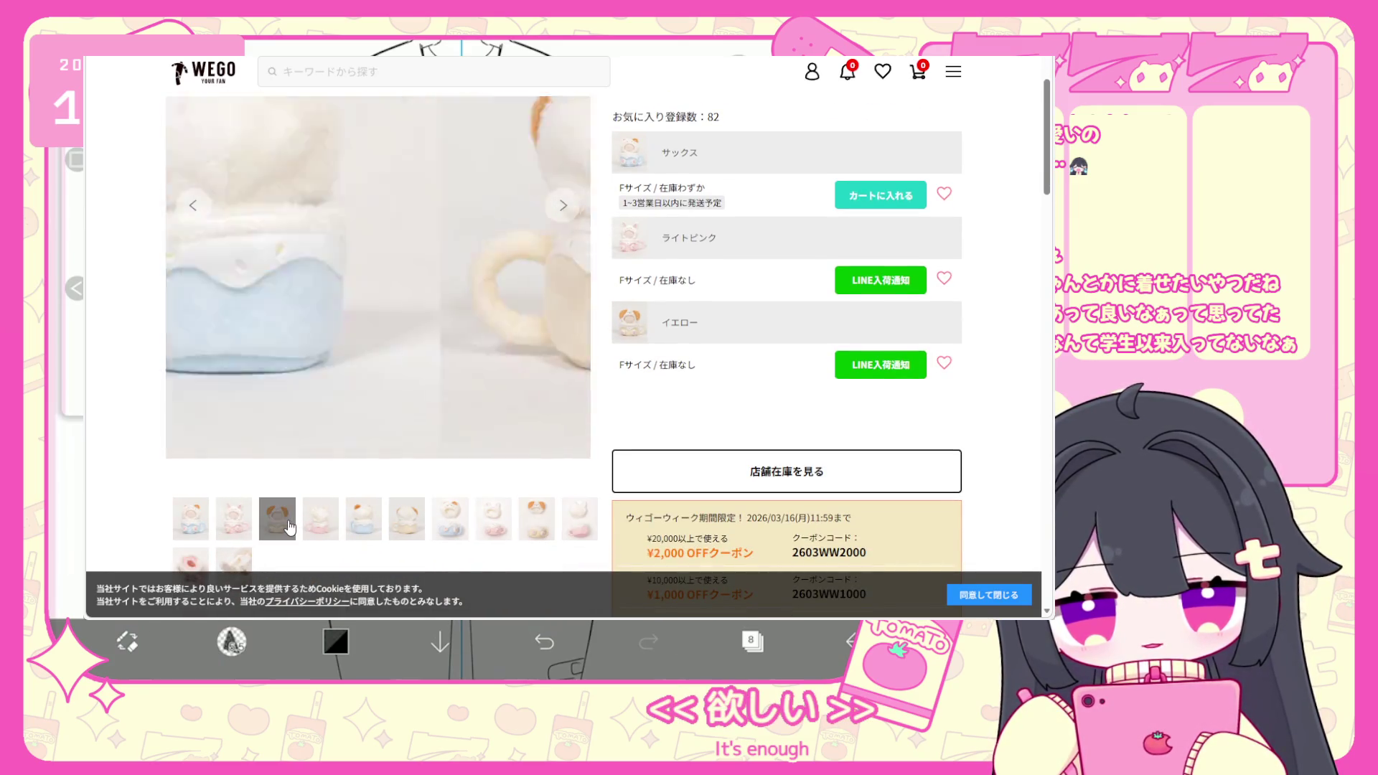
{"action": "scroll", "coordinate": [271, 488], "scroll_direction": "down", "scroll_amount": 2}
{"action": "left_click", "coordinate": [238, 456]}
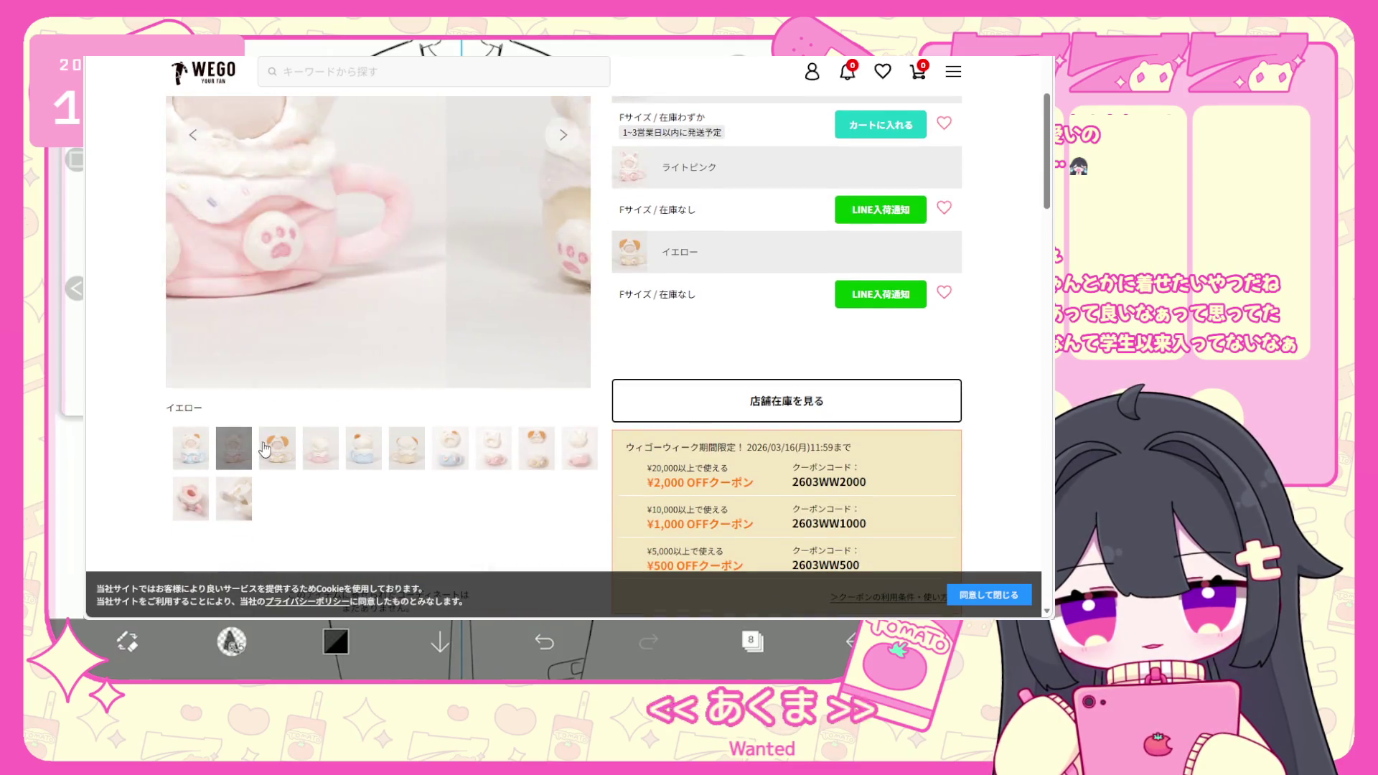
{"action": "scroll", "coordinate": [271, 445], "scroll_direction": "up", "scroll_amount": 4}
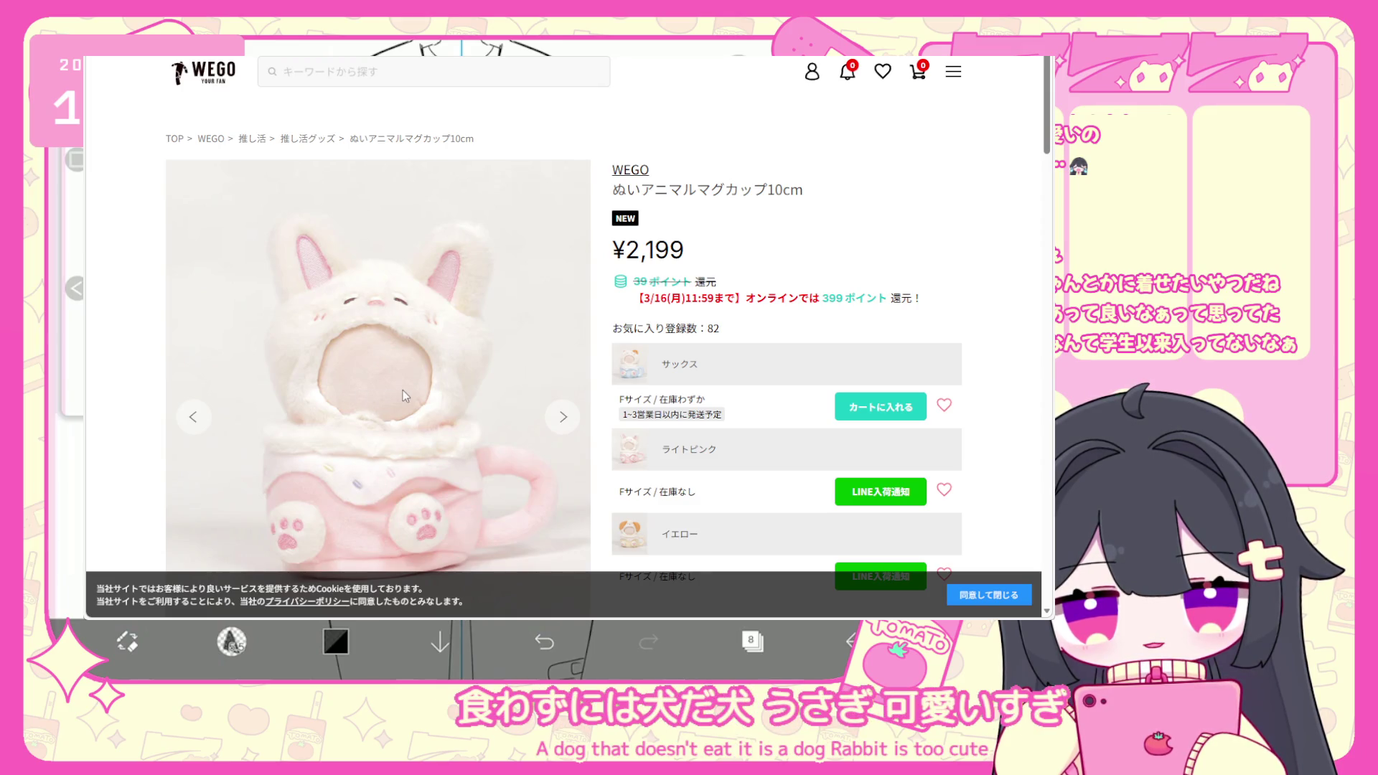
{"action": "scroll", "coordinate": [400, 391], "scroll_direction": "down", "scroll_amount": 1}
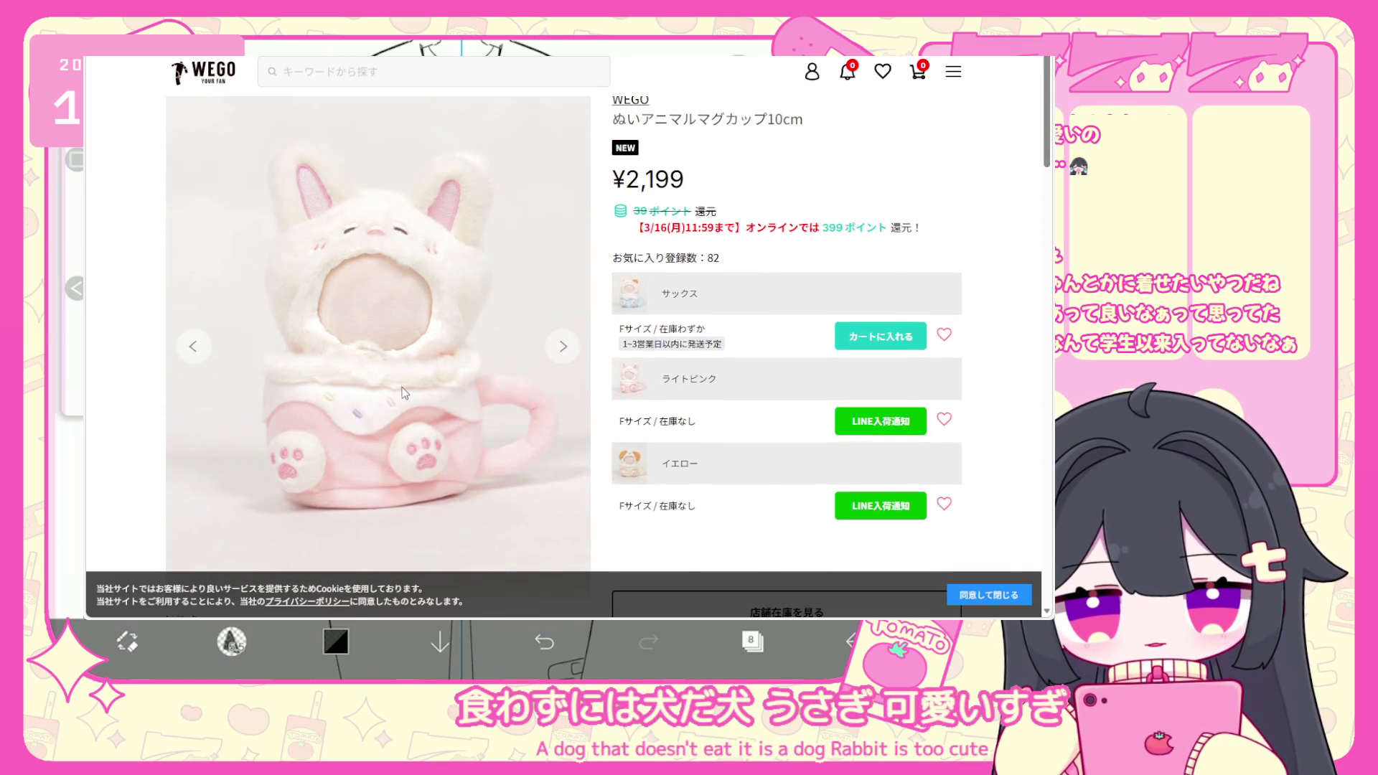
{"action": "key", "text": "alt+Left"}
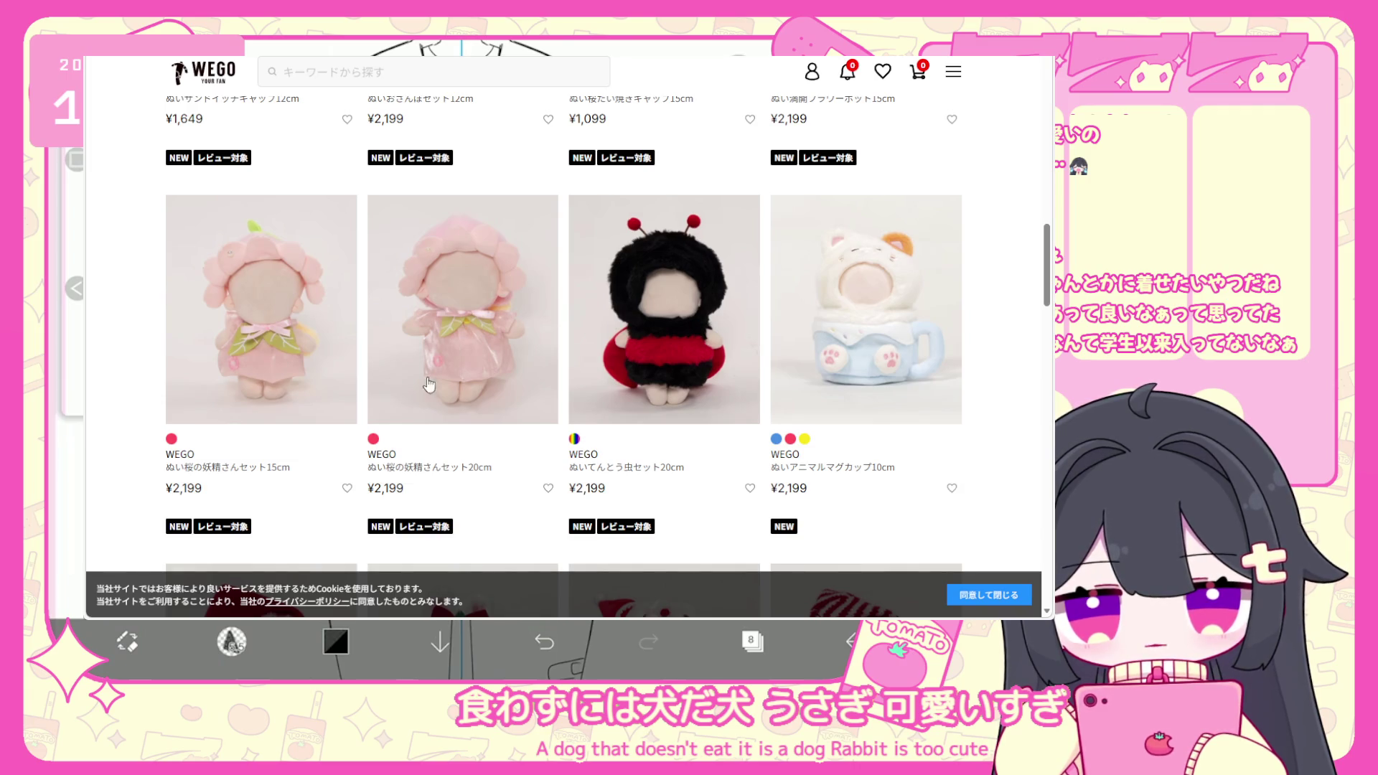
Scroll the ぬい服 listing down to the denim sets and ¥770 bear-ear knit cap.
{"action": "scroll", "coordinate": [393, 381], "scroll_direction": "down", "scroll_amount": 6}
{"action": "scroll", "coordinate": [493, 431], "scroll_direction": "down", "scroll_amount": 6}
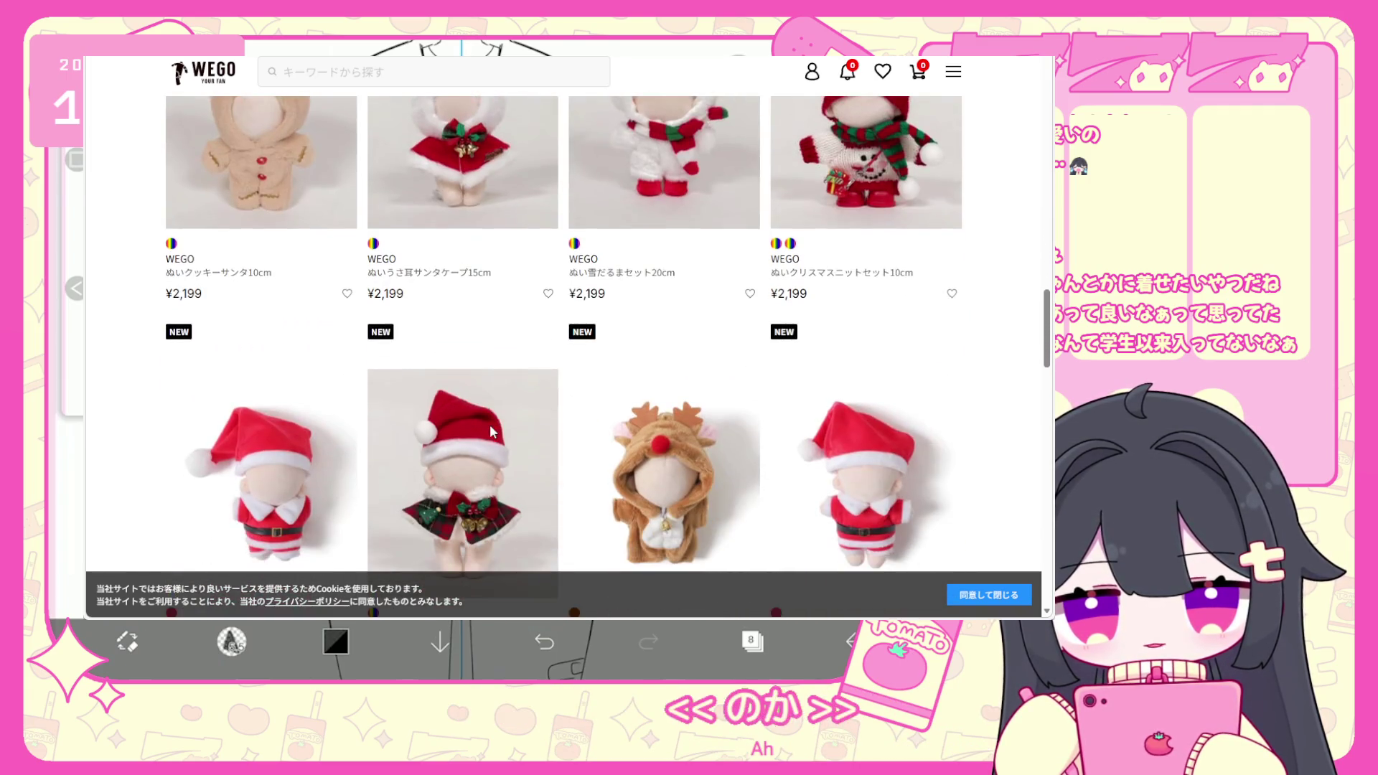
{"action": "scroll", "coordinate": [498, 423], "scroll_direction": "down", "scroll_amount": 9}
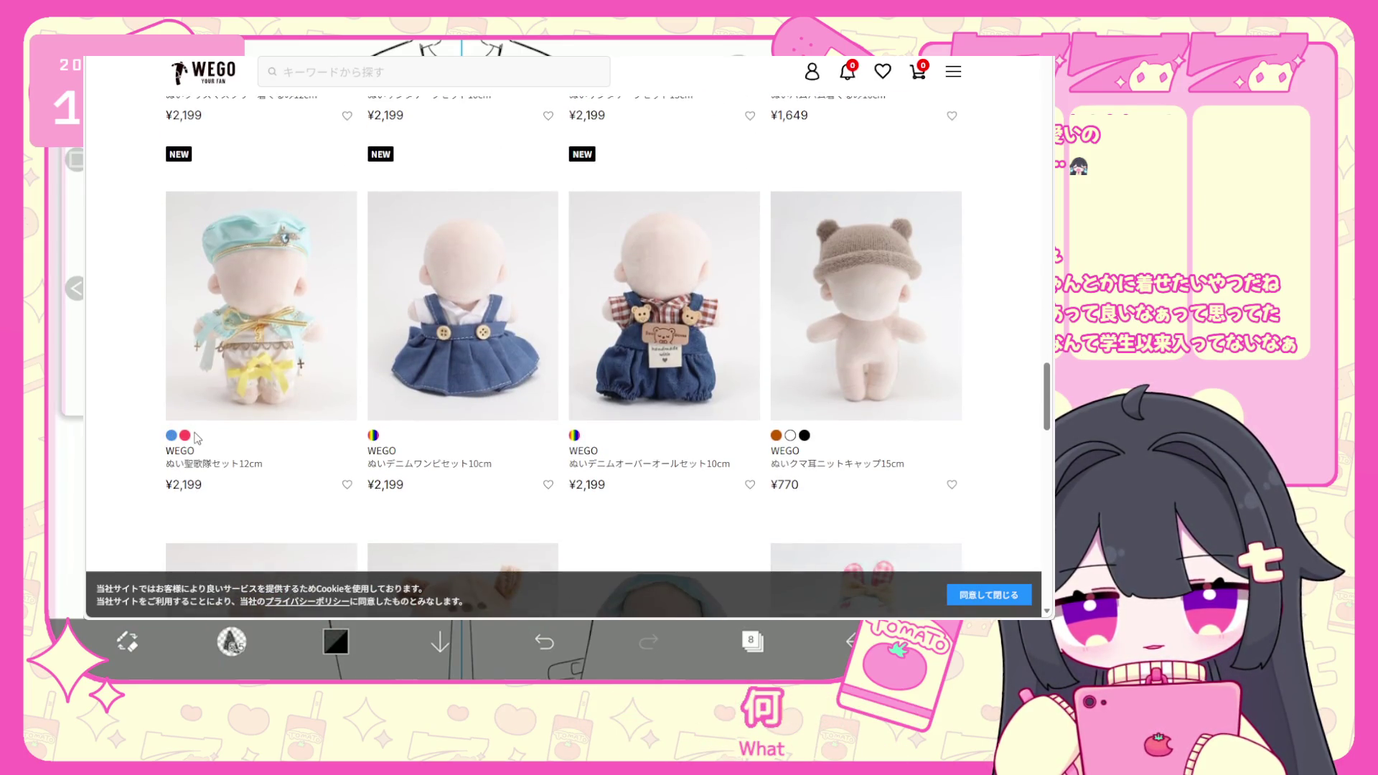
{"action": "scroll", "coordinate": [570, 474], "scroll_direction": "down", "scroll_amount": 1}
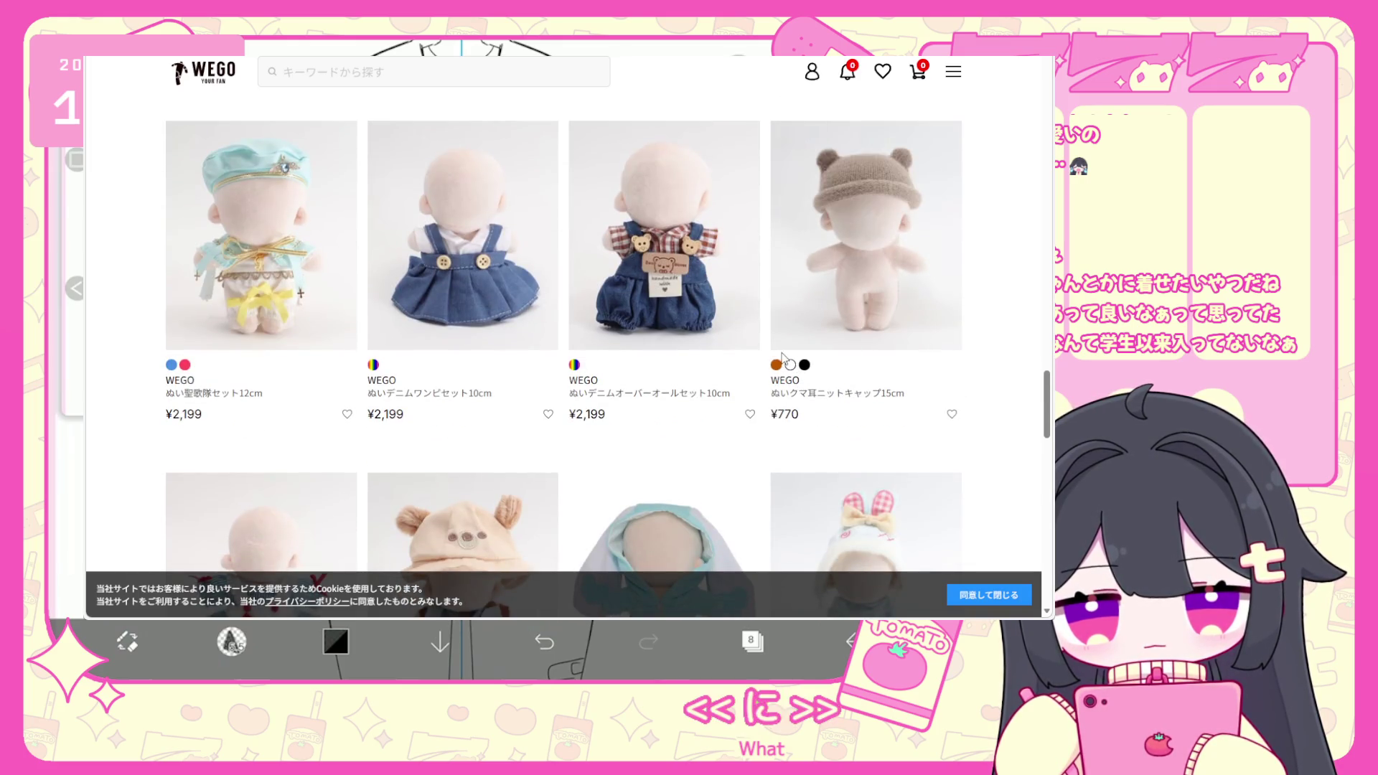
{"action": "scroll", "coordinate": [603, 379], "scroll_direction": "down", "scroll_amount": 9}
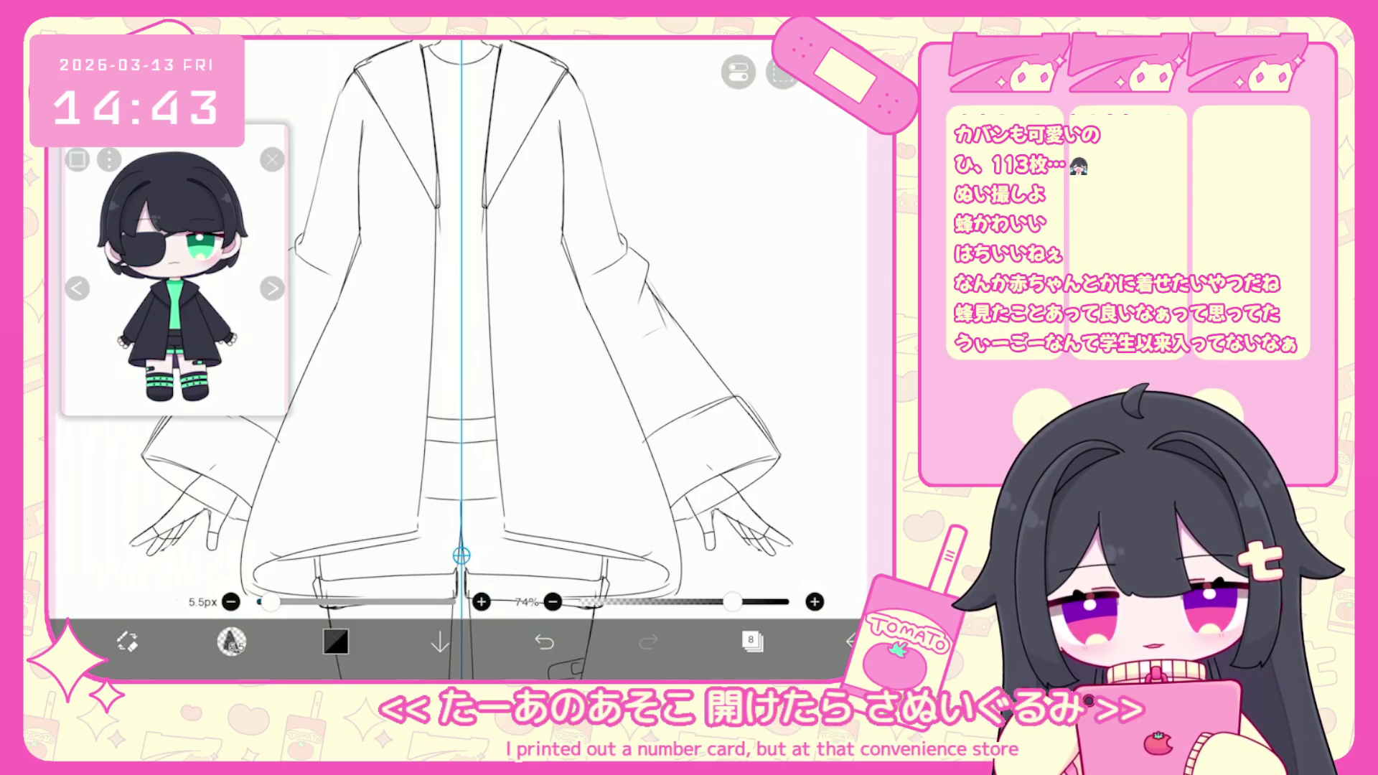
Select layer 3 and add a new layer 4 above it.
{"action": "scroll", "coordinate": [459, 359], "scroll_direction": "down", "scroll_amount": 5}
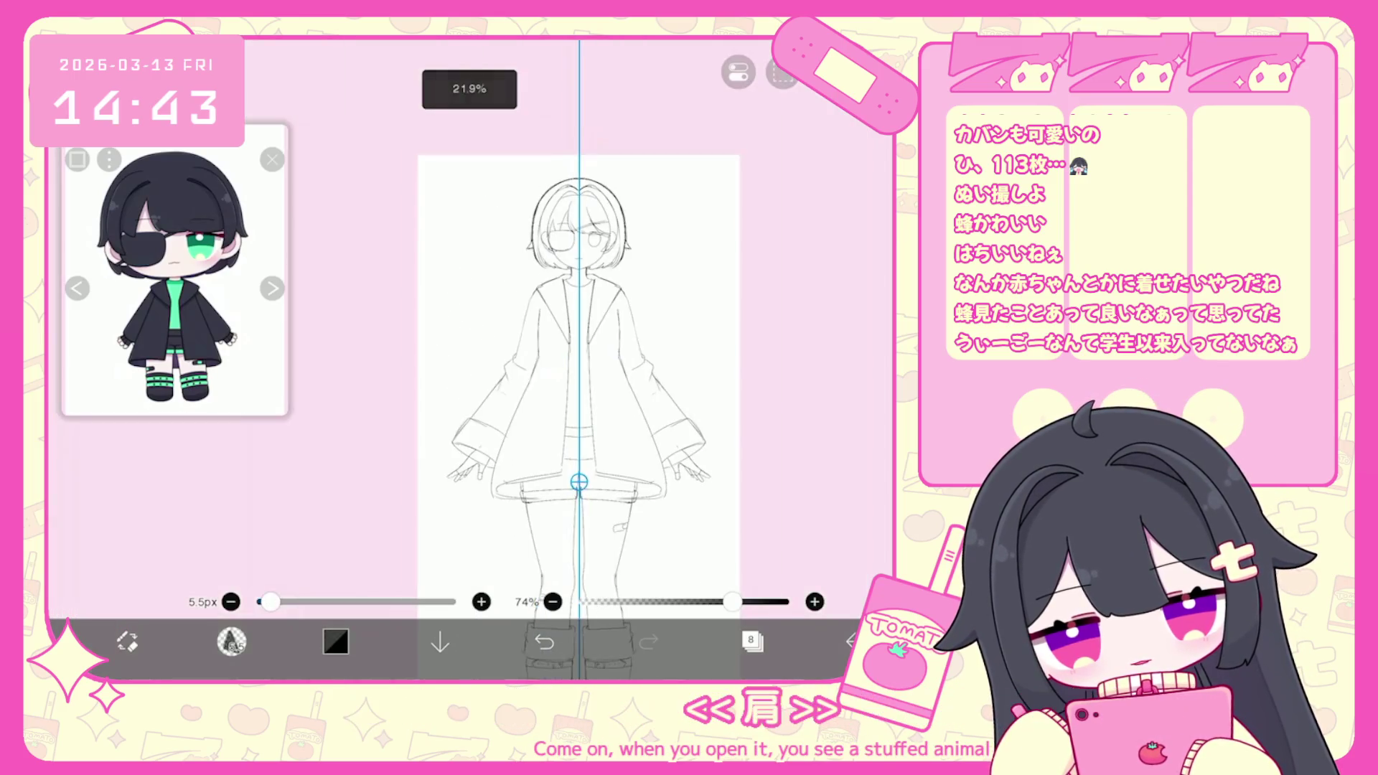
{"action": "left_click", "coordinate": [752, 640]}
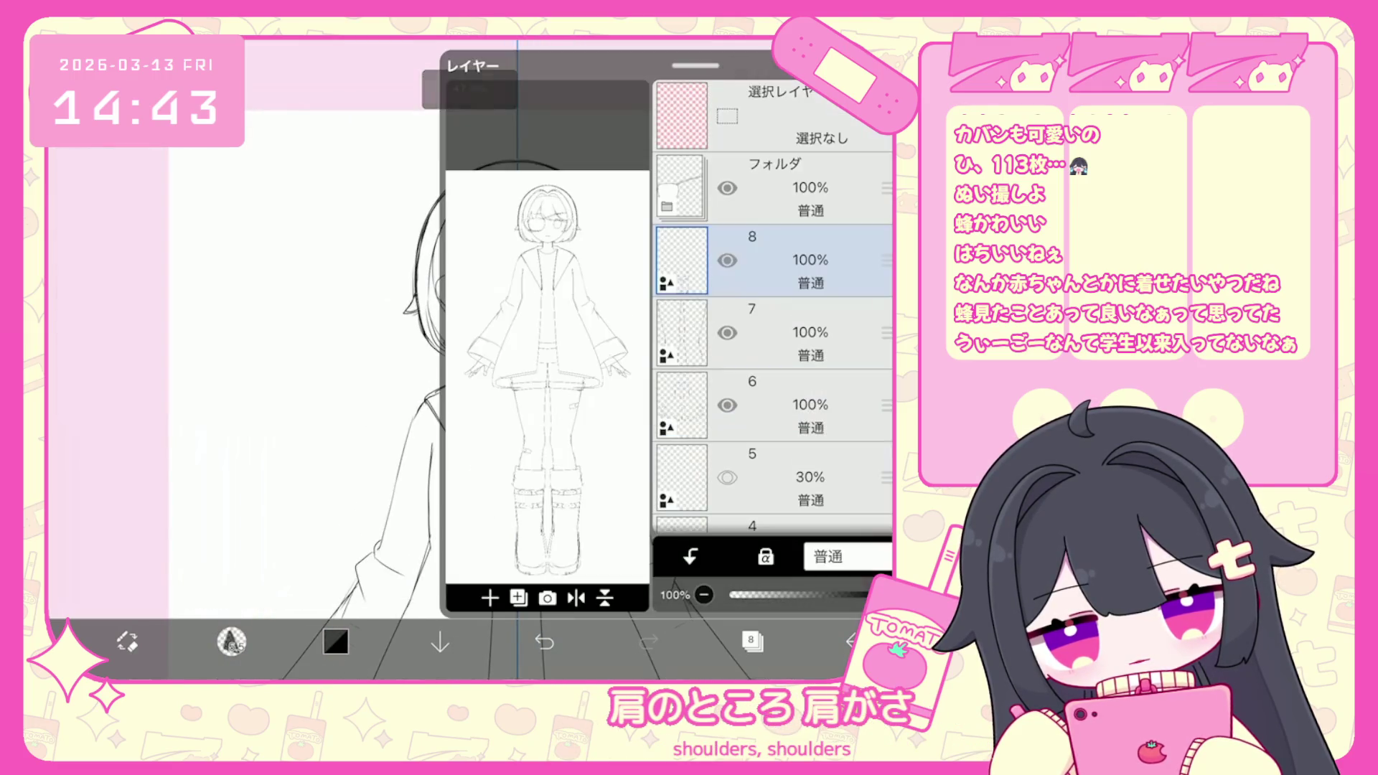
{"action": "scroll", "coordinate": [772, 309], "scroll_direction": "down", "scroll_amount": 5}
{"action": "left_click", "coordinate": [772, 384]}
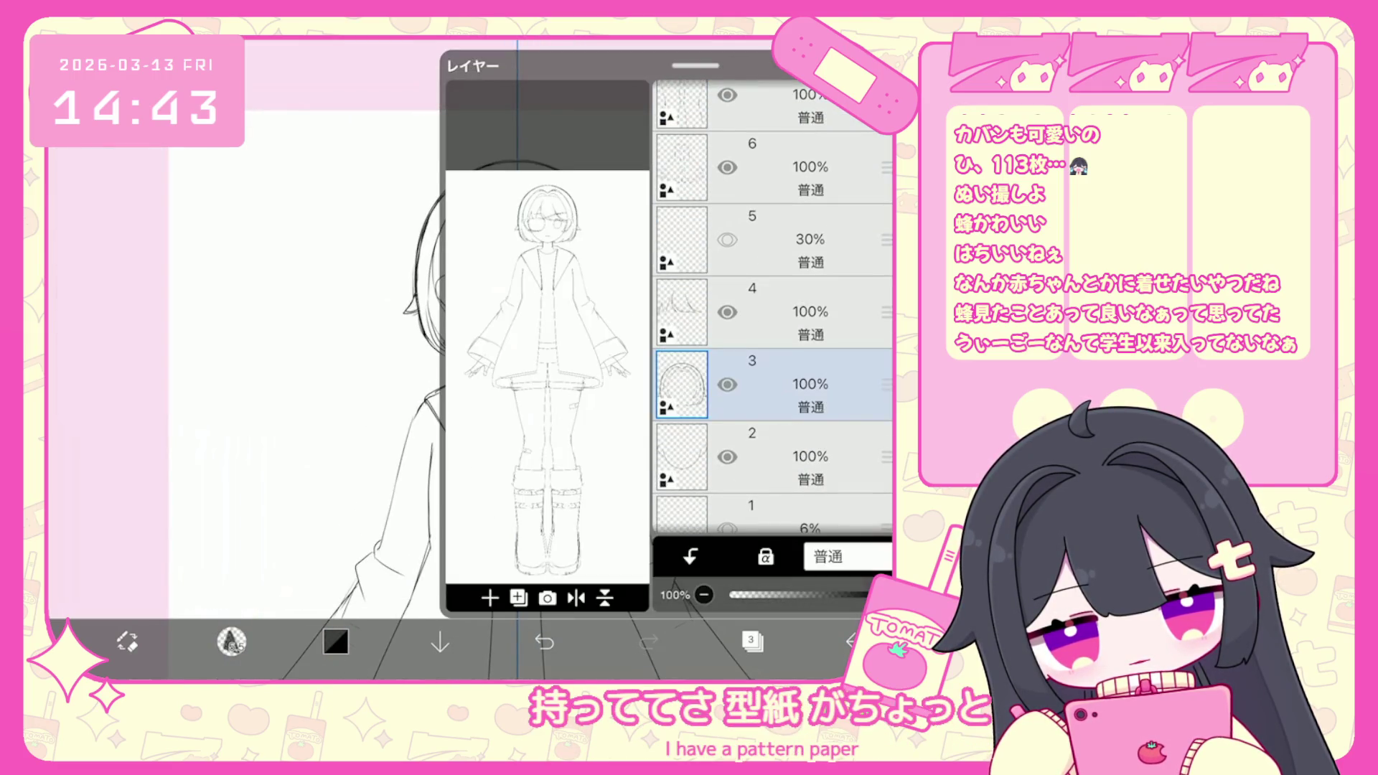
{"action": "left_click", "coordinate": [489, 597]}
{"action": "left_click", "coordinate": [507, 554]}
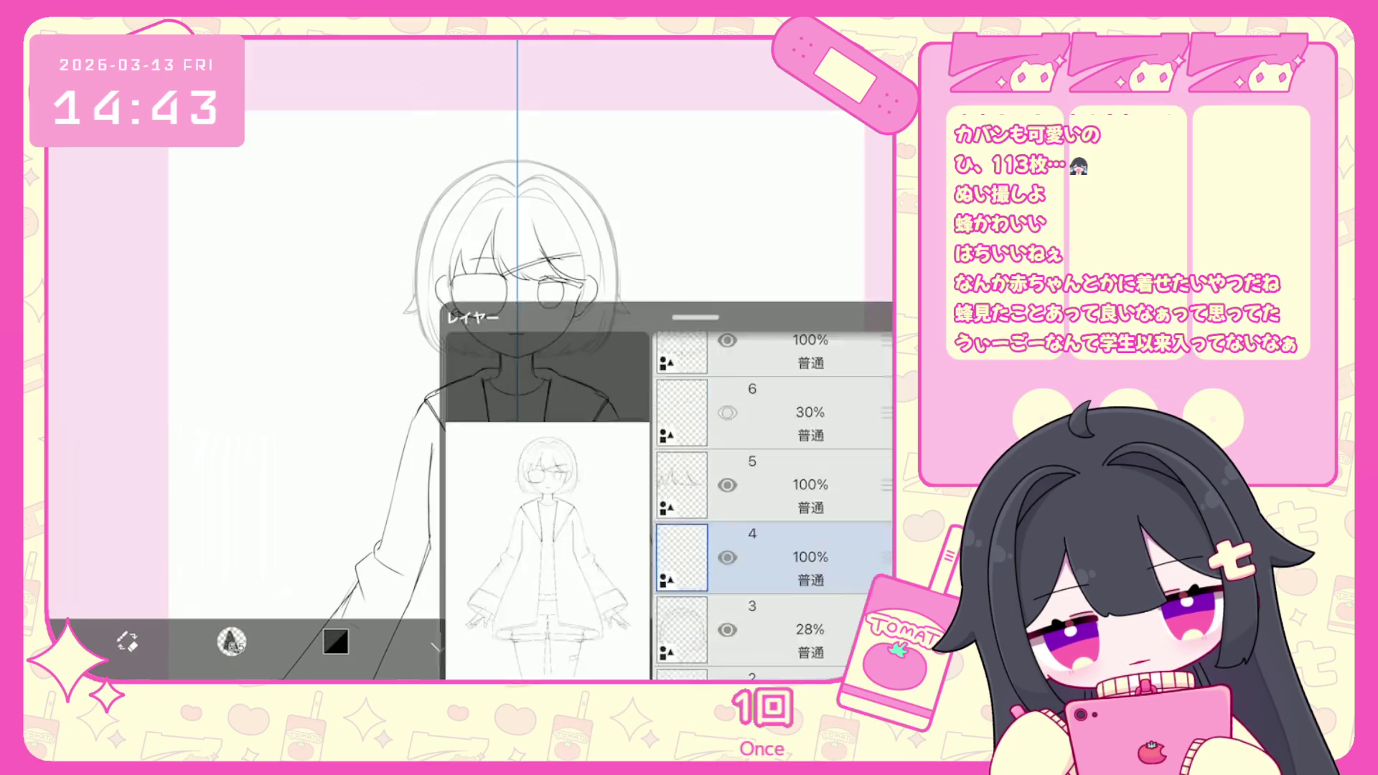
Undo earlier brush strokes and redraw the left hair outline with a mirrored stroke.
{"action": "scroll", "coordinate": [545, 359], "scroll_direction": "up", "scroll_amount": 3}
{"action": "scroll", "coordinate": [545, 358], "scroll_direction": "up", "scroll_amount": 3}
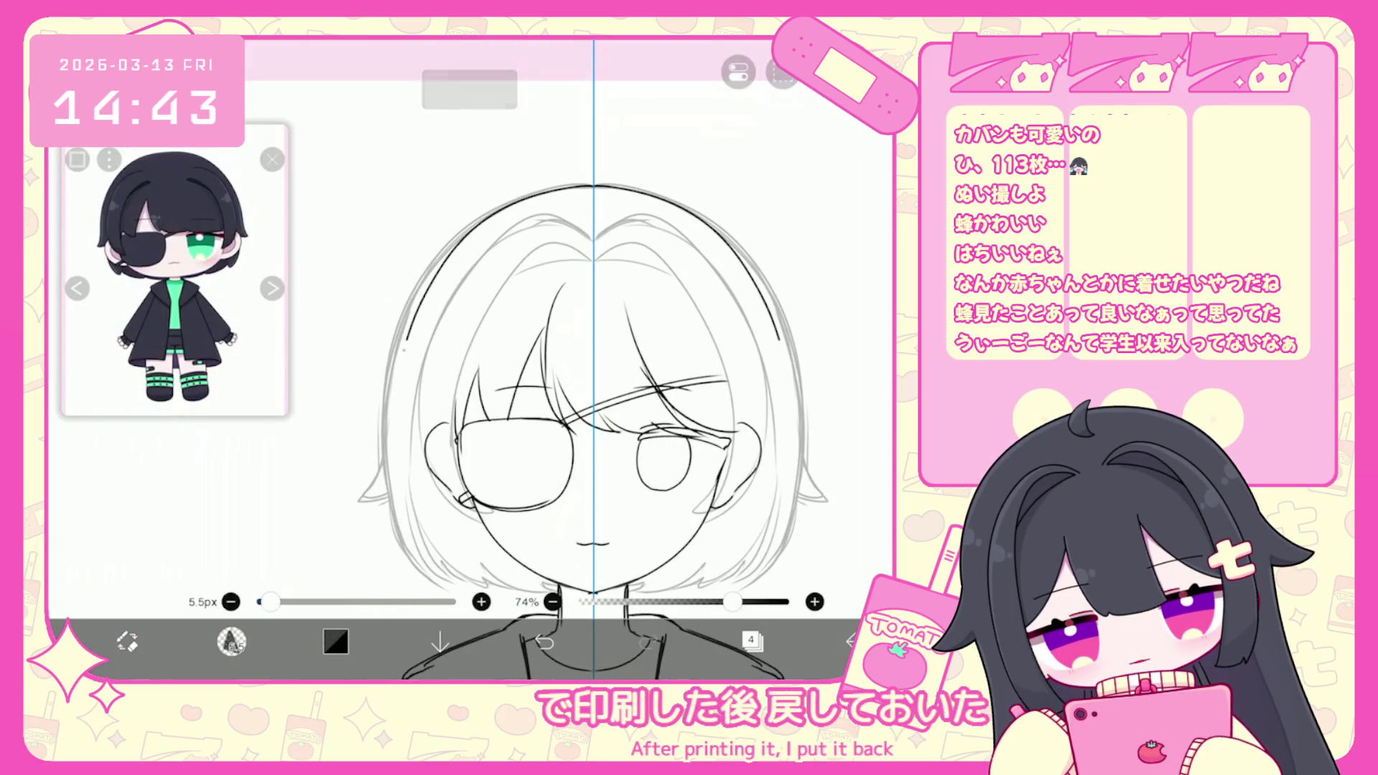
{"action": "scroll", "coordinate": [560, 359], "scroll_direction": "down", "scroll_amount": 1}
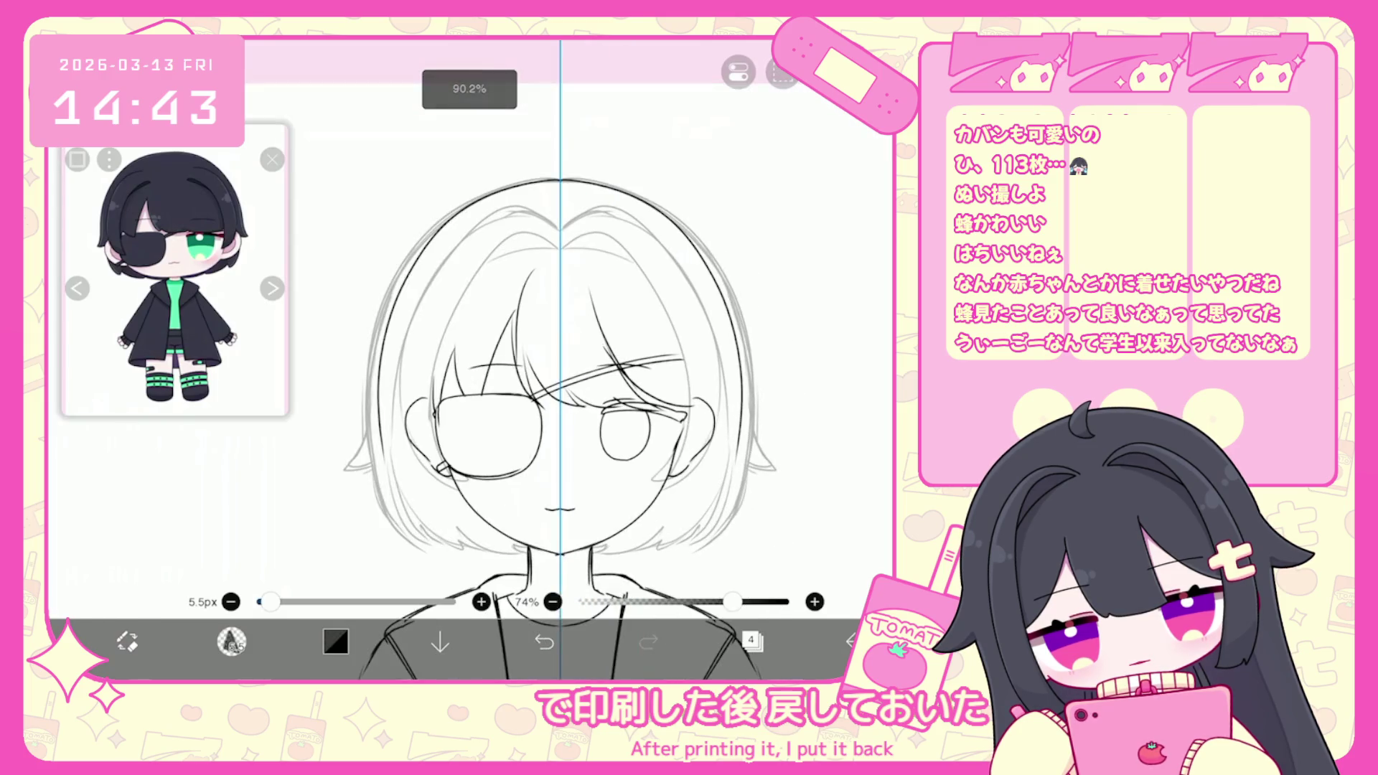
{"action": "left_click", "coordinate": [231, 641]}
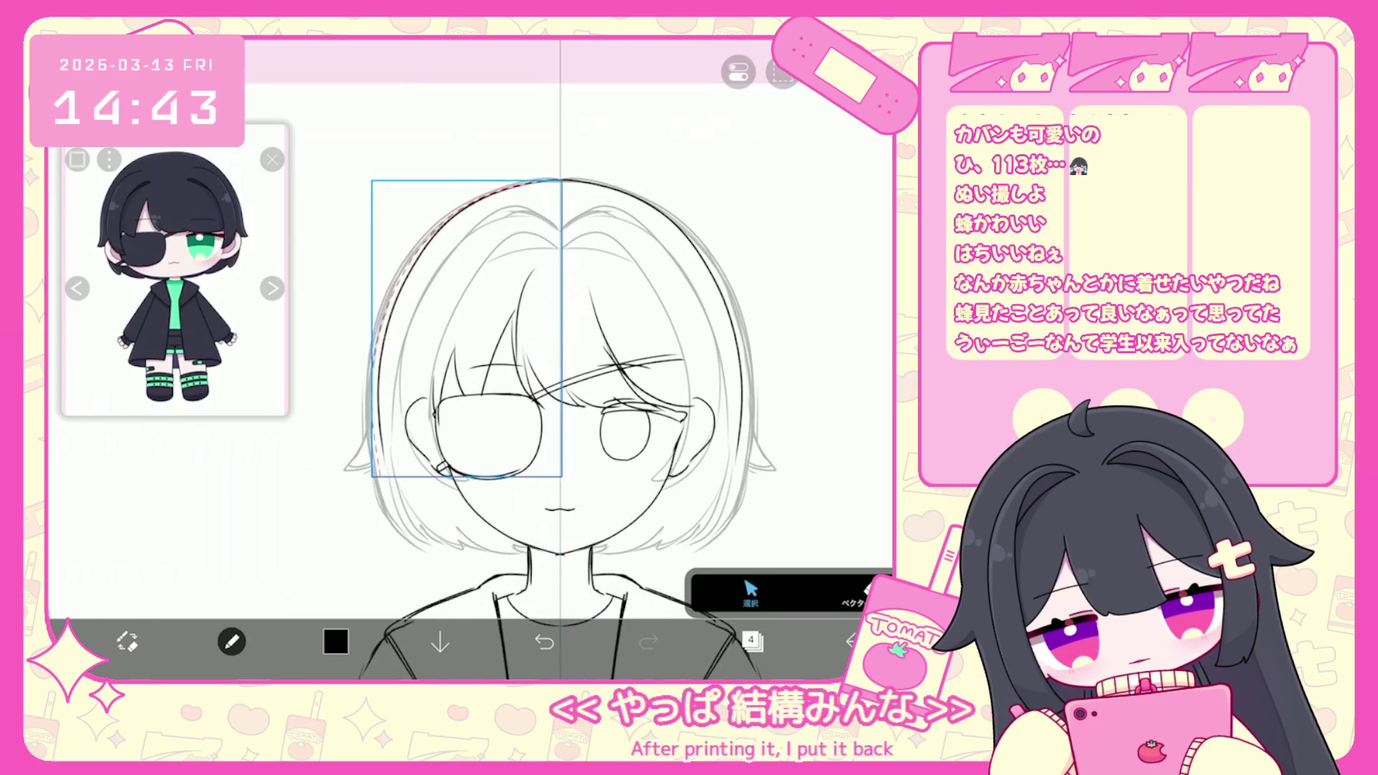
{"action": "left_click", "coordinate": [231, 641]}
{"action": "scroll", "coordinate": [560, 359], "scroll_direction": "up", "scroll_amount": 1}
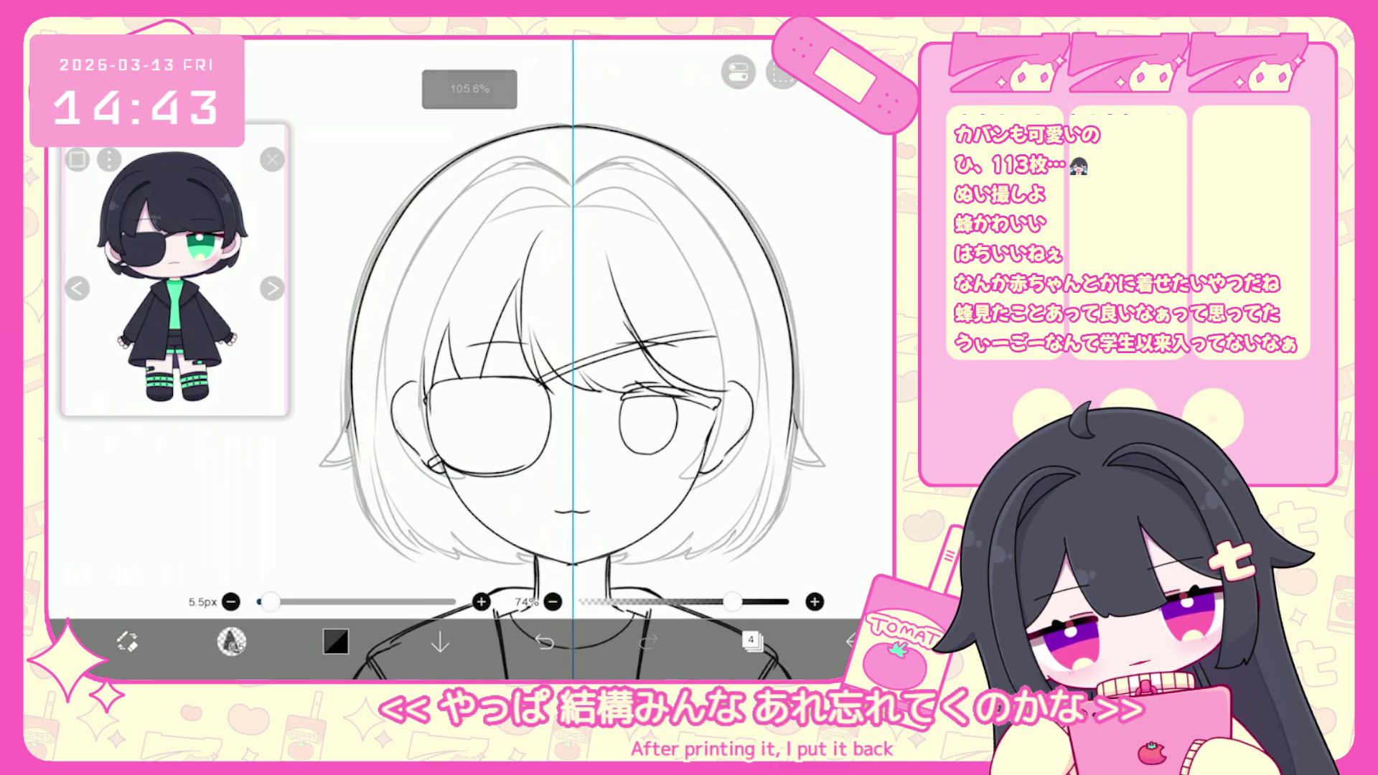
{"action": "left_click", "coordinate": [544, 641]}
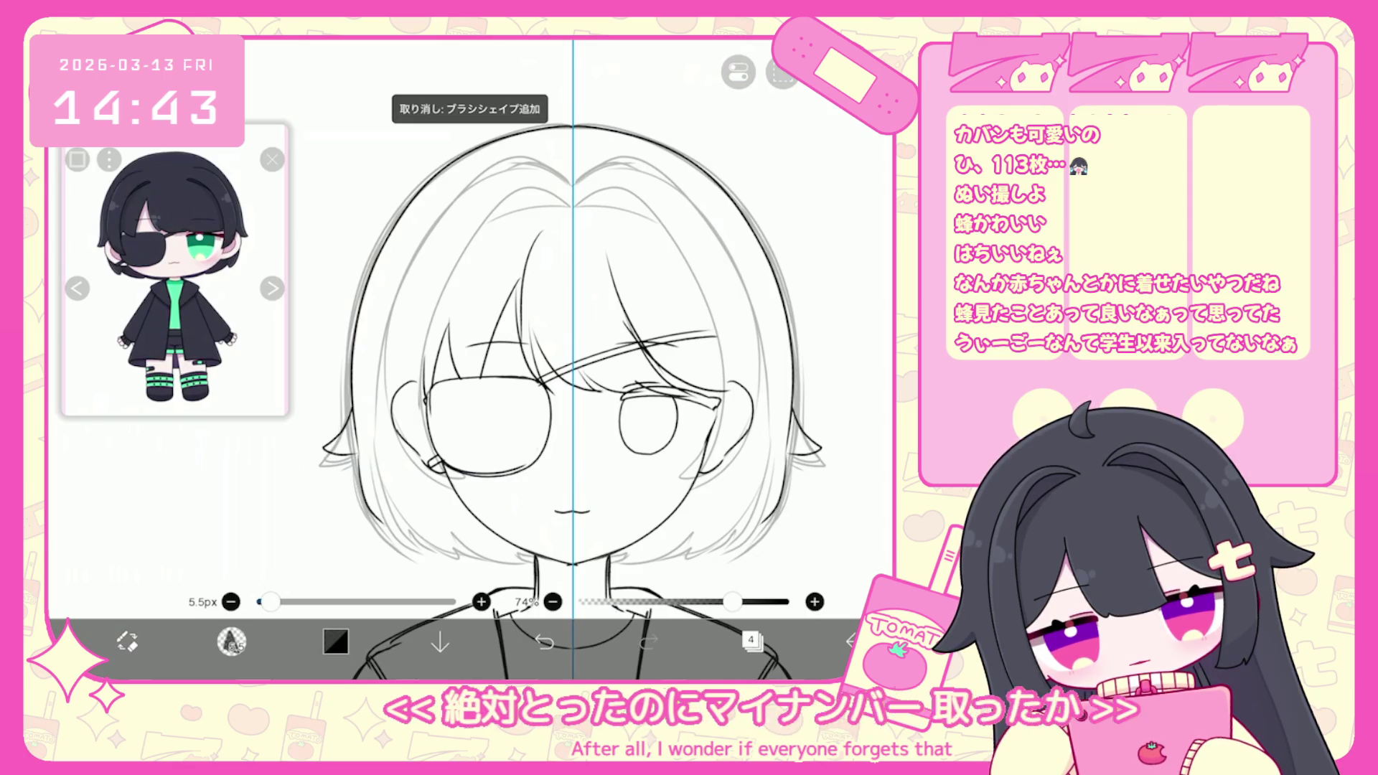
{"action": "left_click_drag", "start_coordinate": [395, 522], "coordinate": [401, 544]}
{"action": "left_click", "coordinate": [544, 640]}
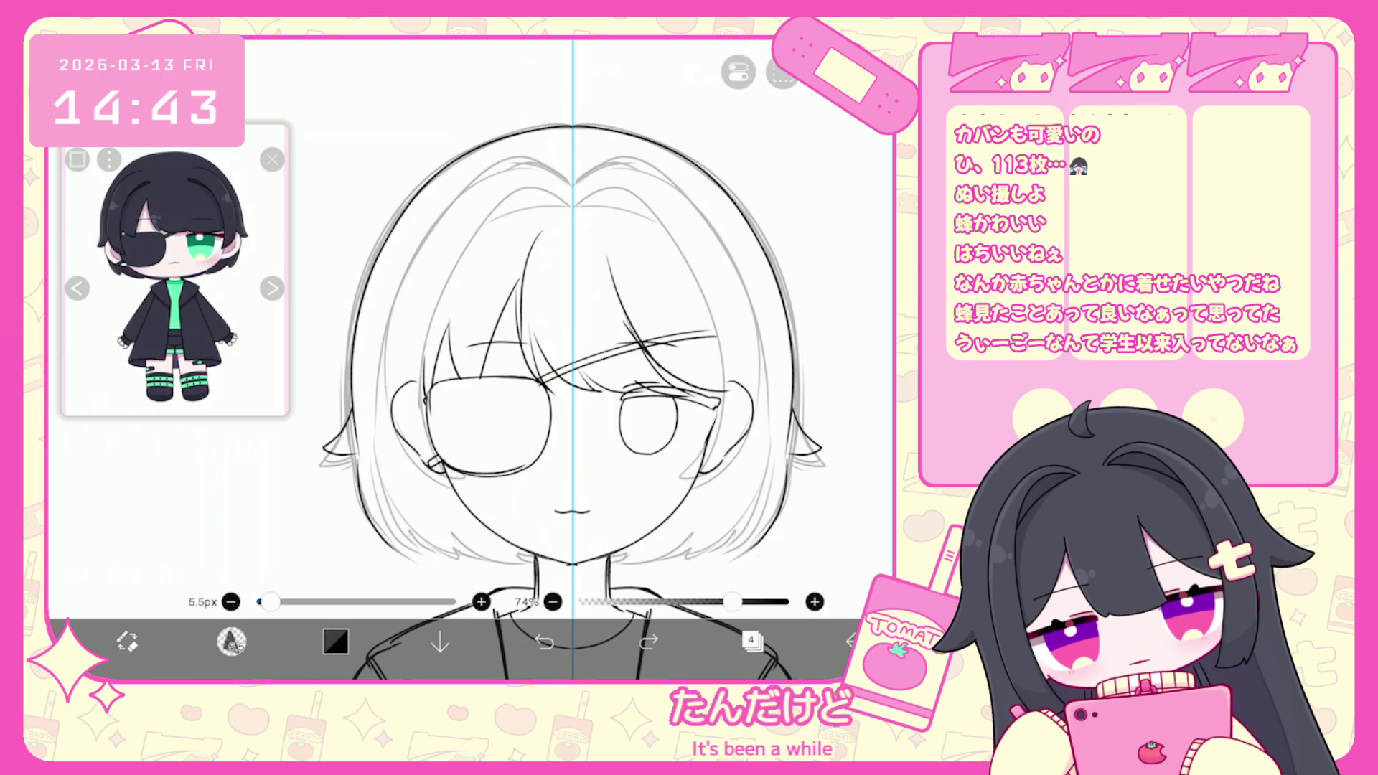
{"action": "left_click", "coordinate": [544, 641]}
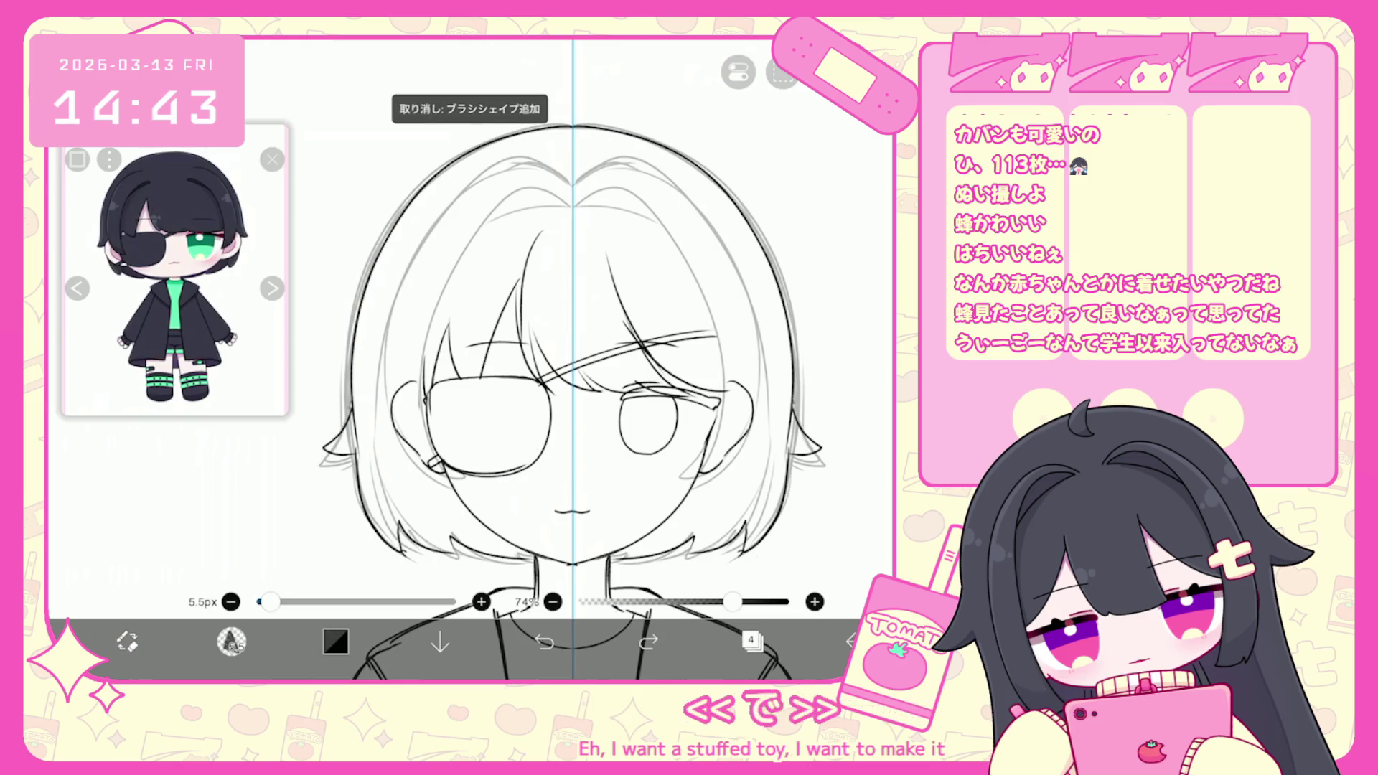
{"action": "left_click_drag", "start_coordinate": [358, 300], "coordinate": [342, 513]}
Vector-erase the stray stroke beside the left hair, keeping black as the colour.
{"action": "left_click", "coordinate": [231, 641]}
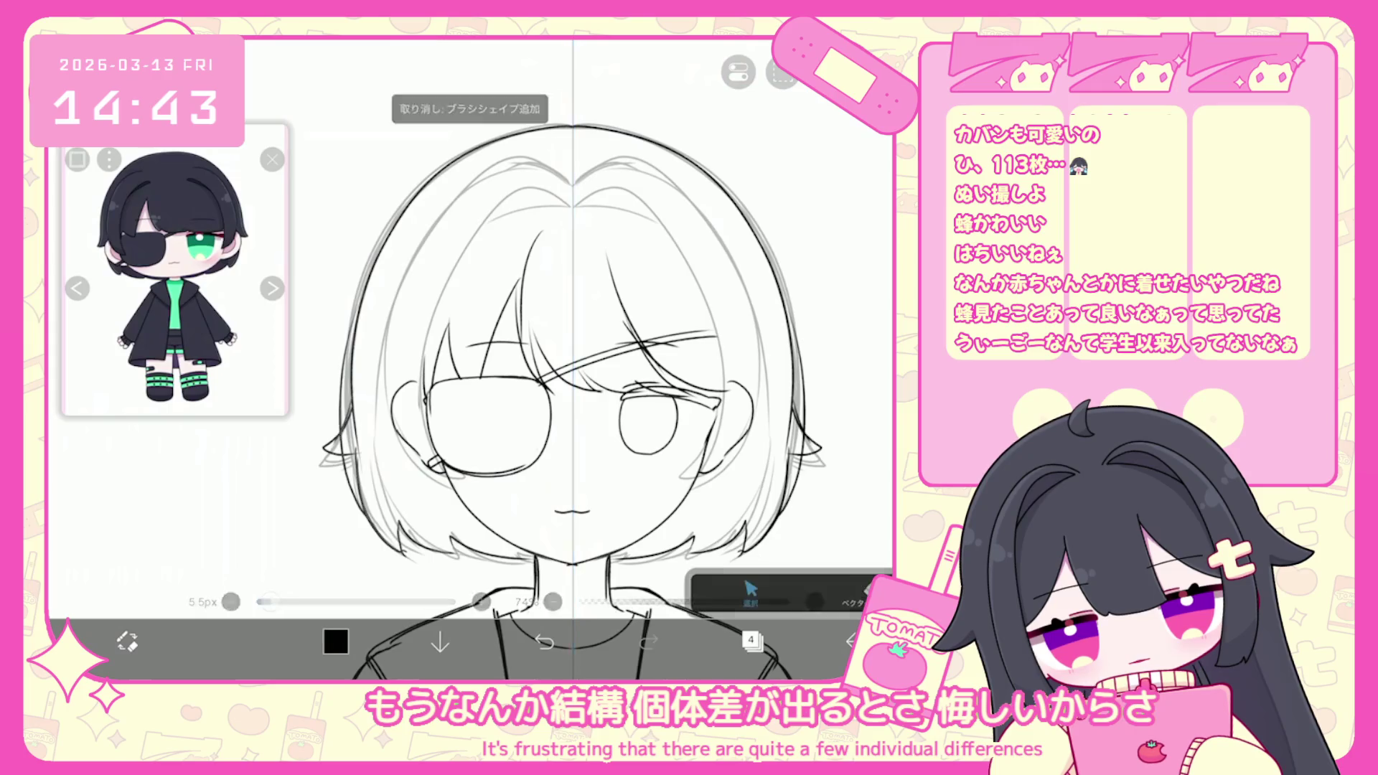
{"action": "left_click", "coordinate": [344, 431]}
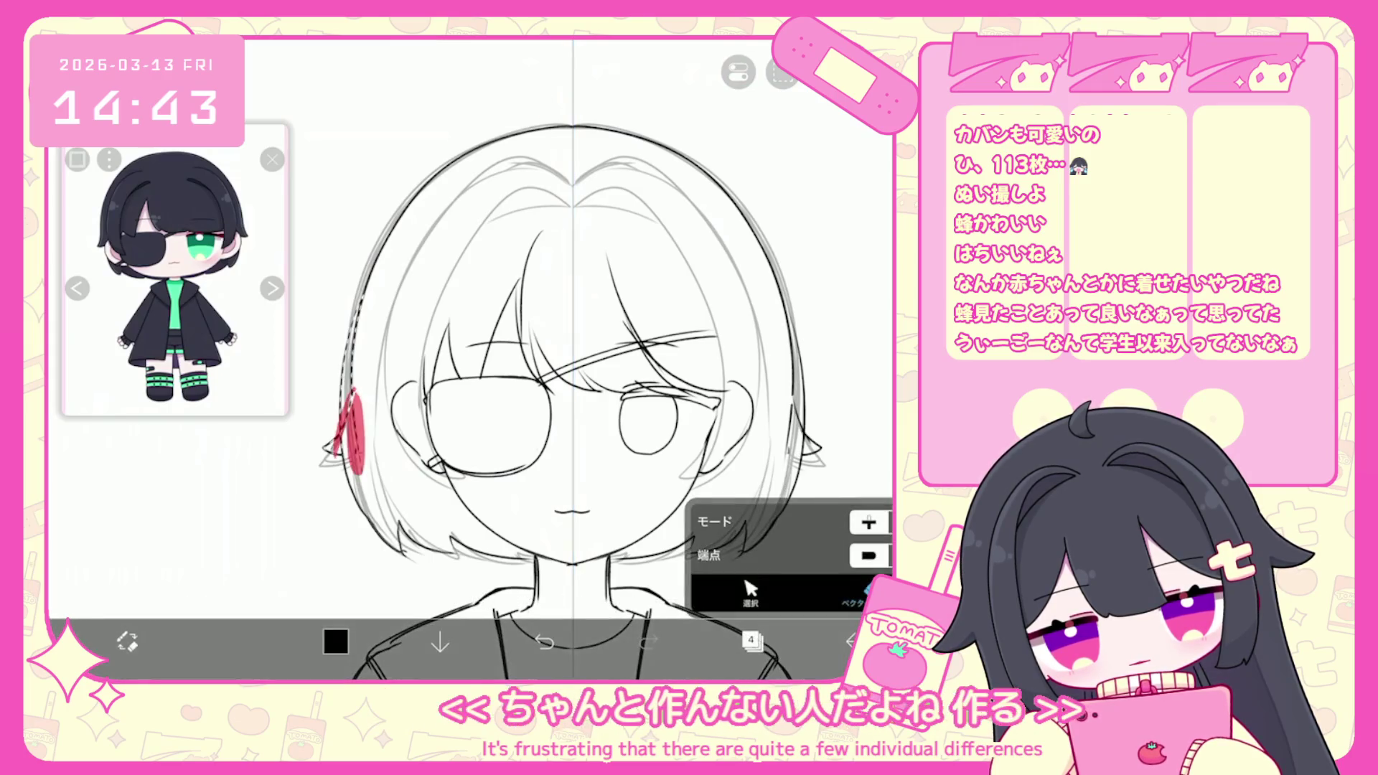
{"action": "left_click", "coordinate": [544, 641]}
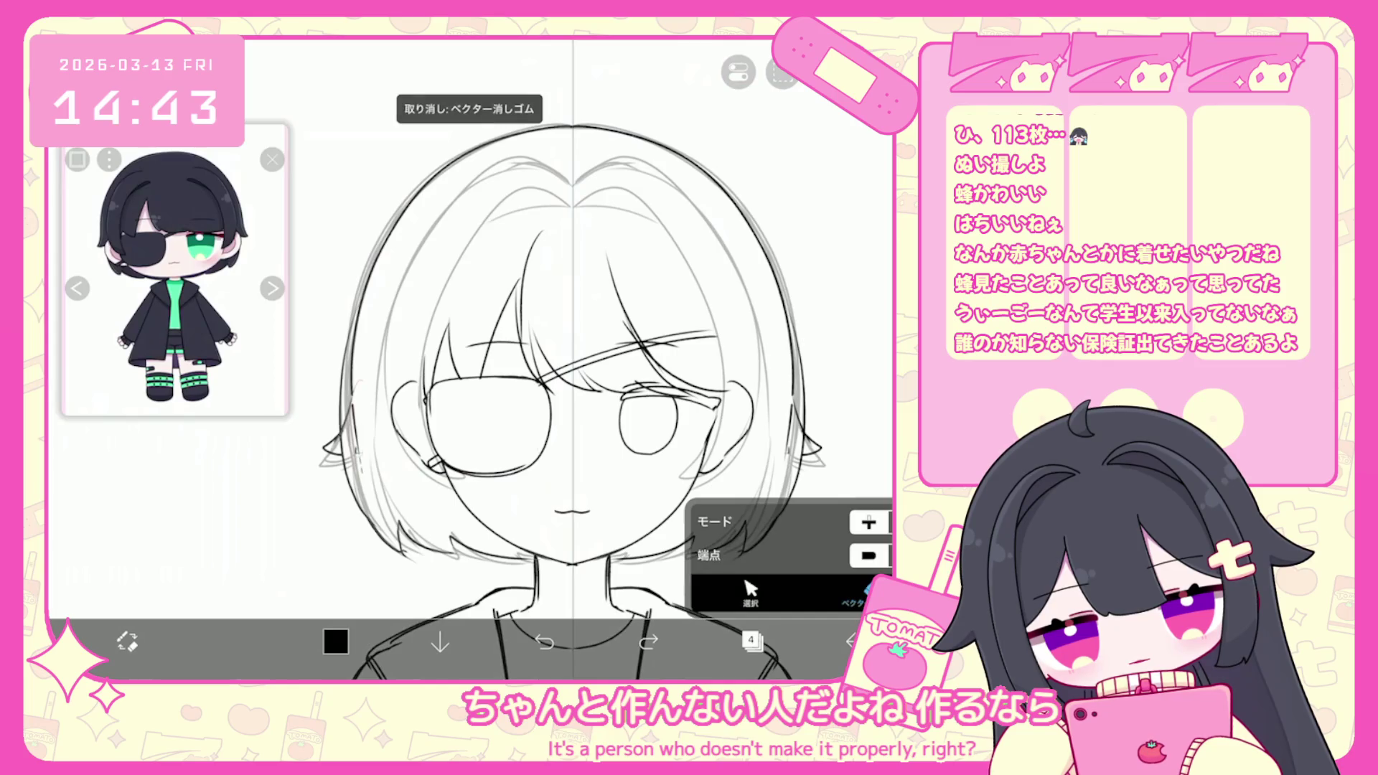
{"action": "left_click", "coordinate": [356, 420]}
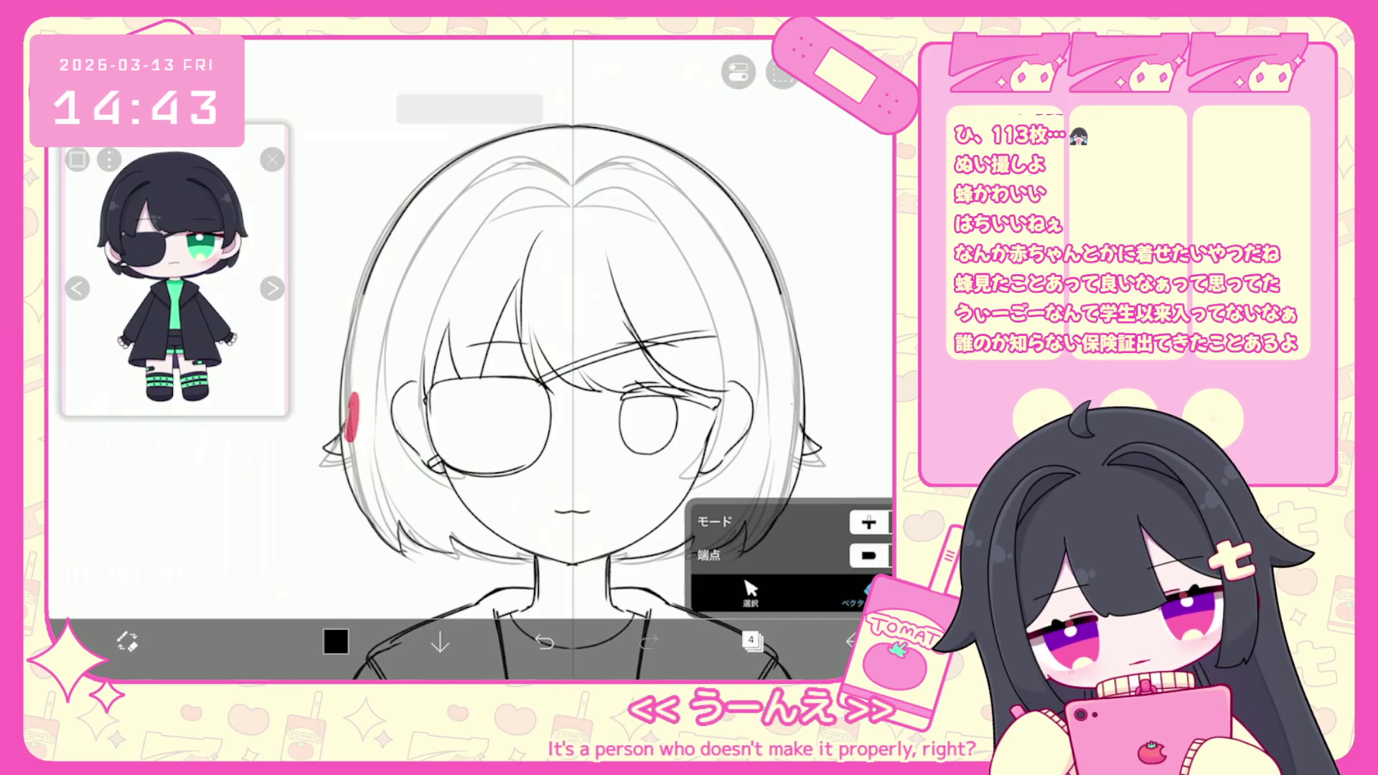
{"action": "key", "text": "e"}
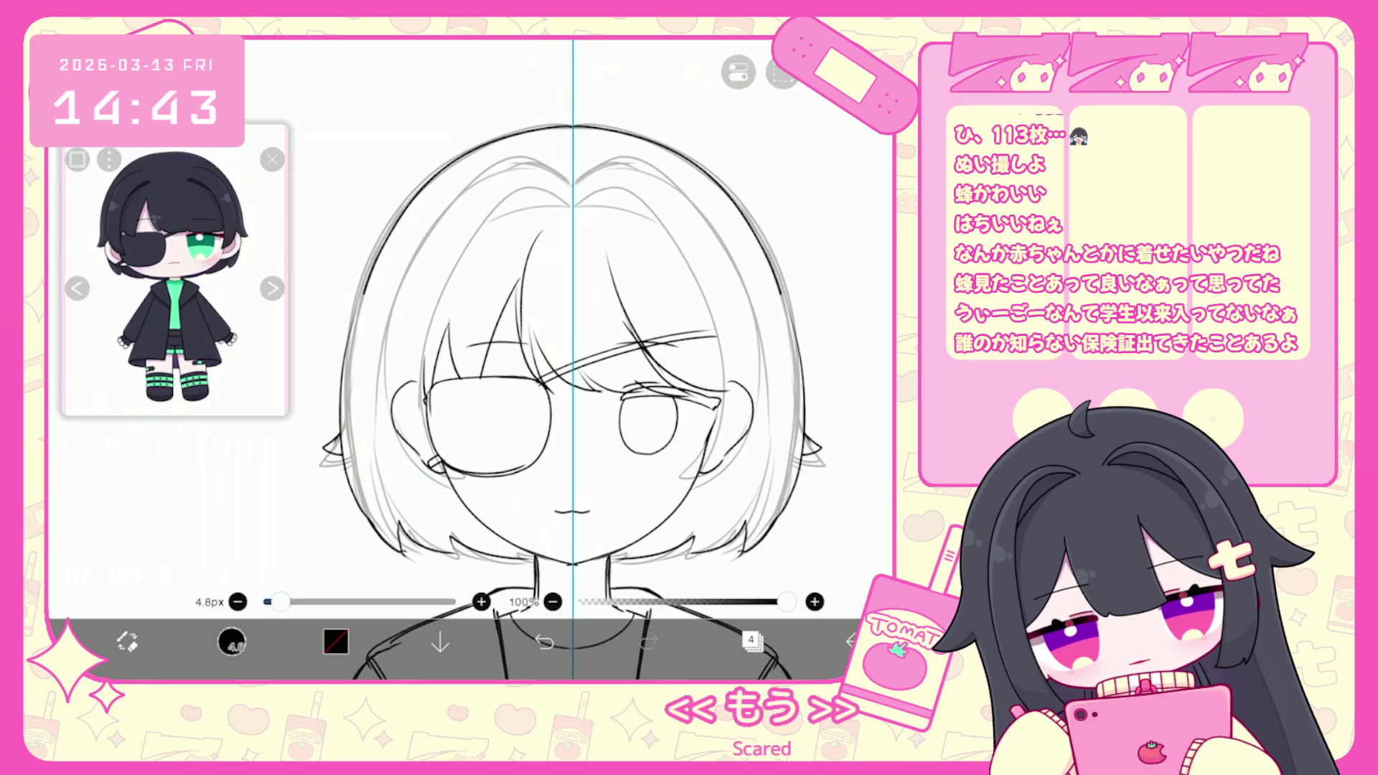
{"action": "left_click", "coordinate": [544, 641]}
{"action": "left_click", "coordinate": [336, 641]}
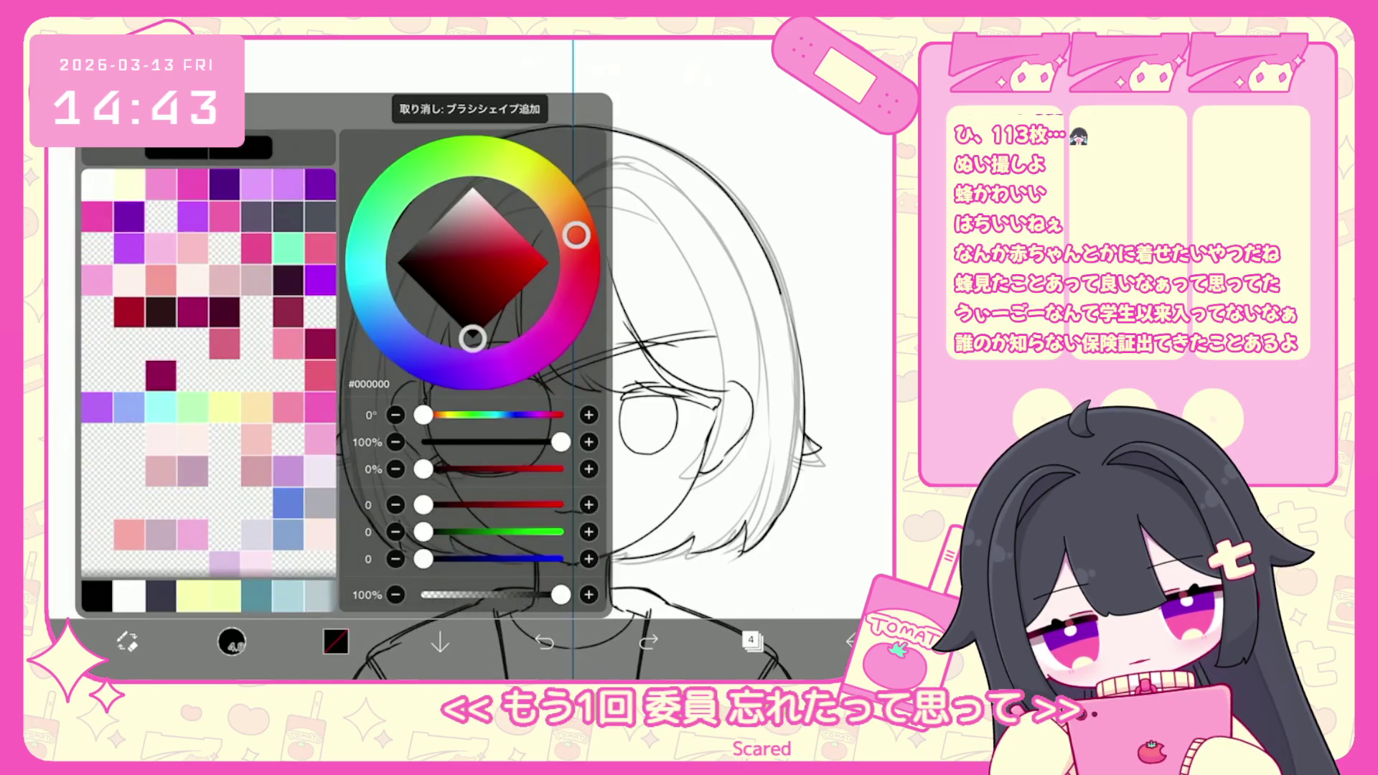
{"action": "left_click", "coordinate": [336, 641]}
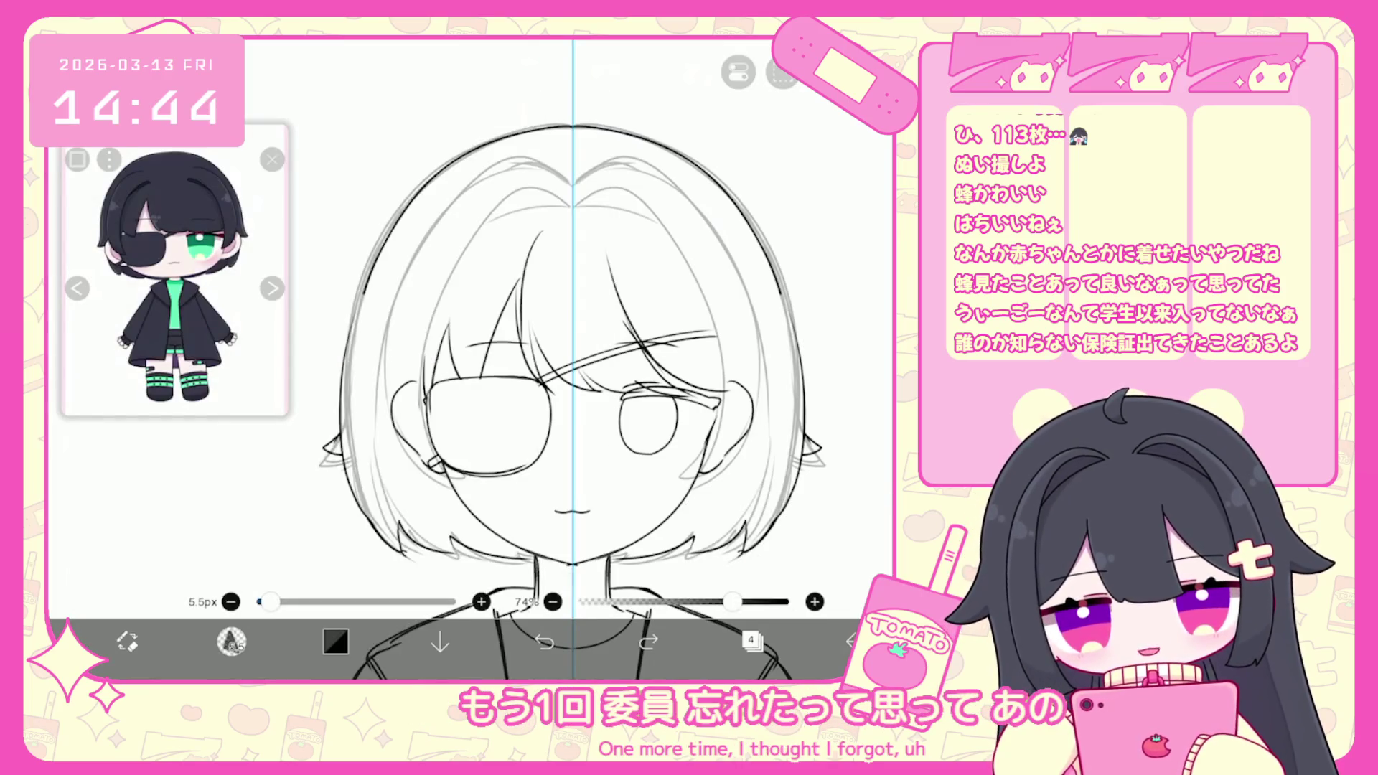
Draw mirrored strokes along the right hair outline and ears, undoing misplaced ones.
{"action": "left_click_drag", "start_coordinate": [775, 244], "coordinate": [786, 416]}
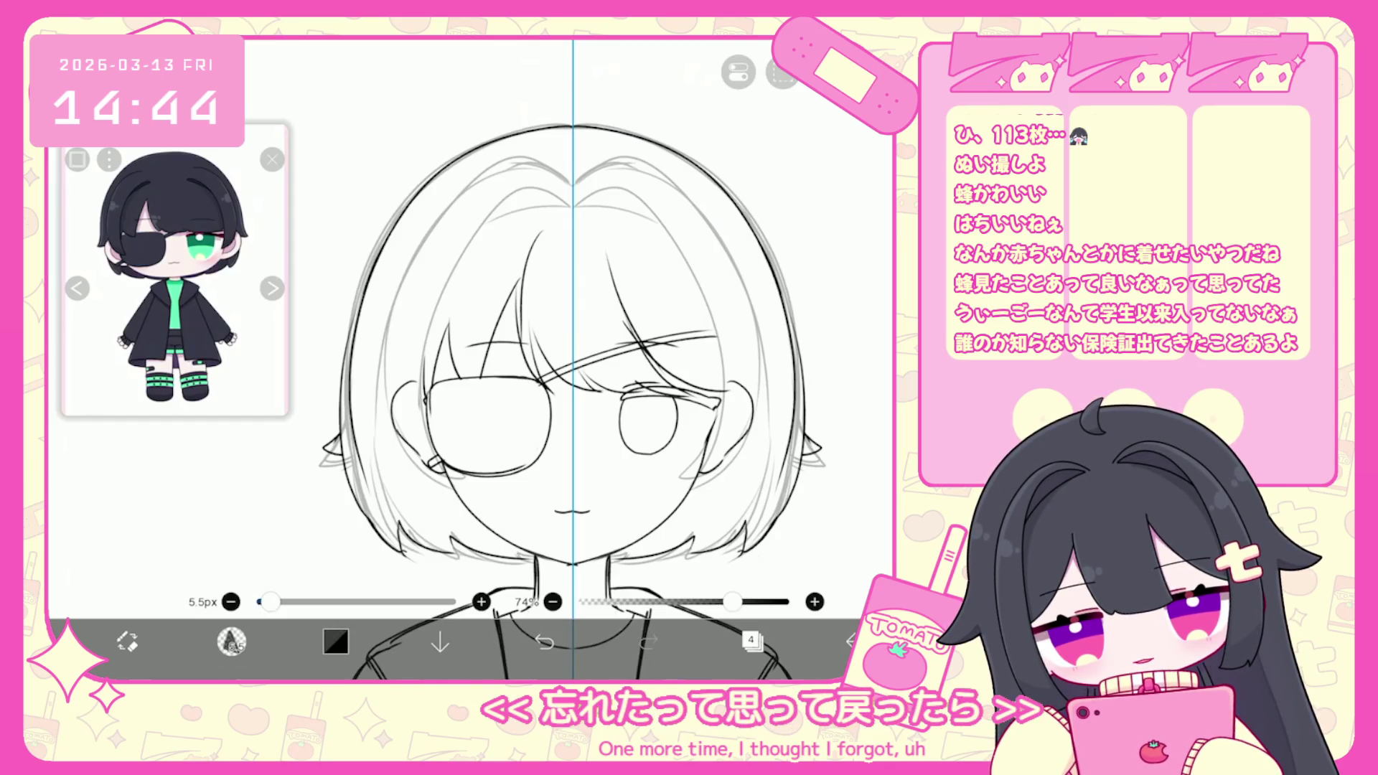
{"action": "left_click", "coordinate": [544, 641]}
{"action": "left_click", "coordinate": [544, 641]}
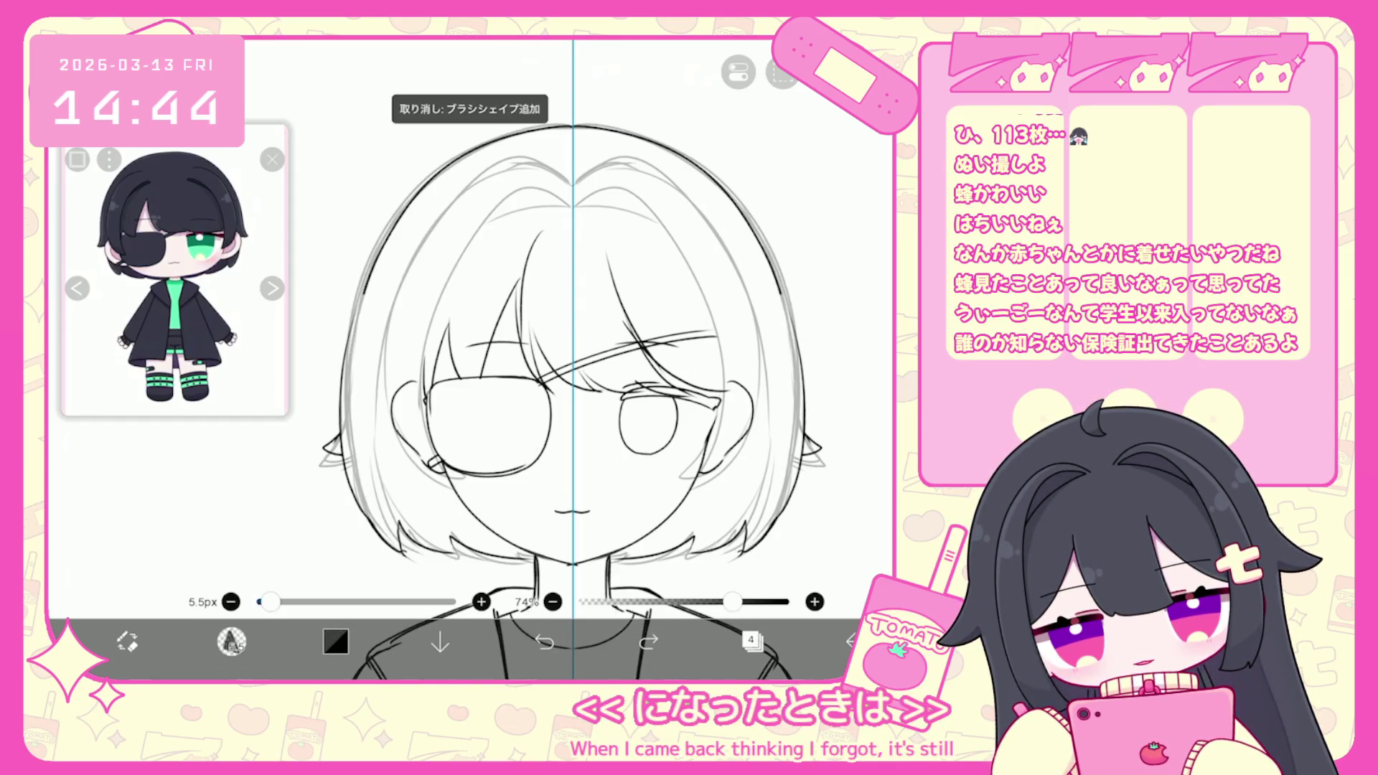
{"action": "left_click_drag", "start_coordinate": [798, 373], "coordinate": [796, 430]}
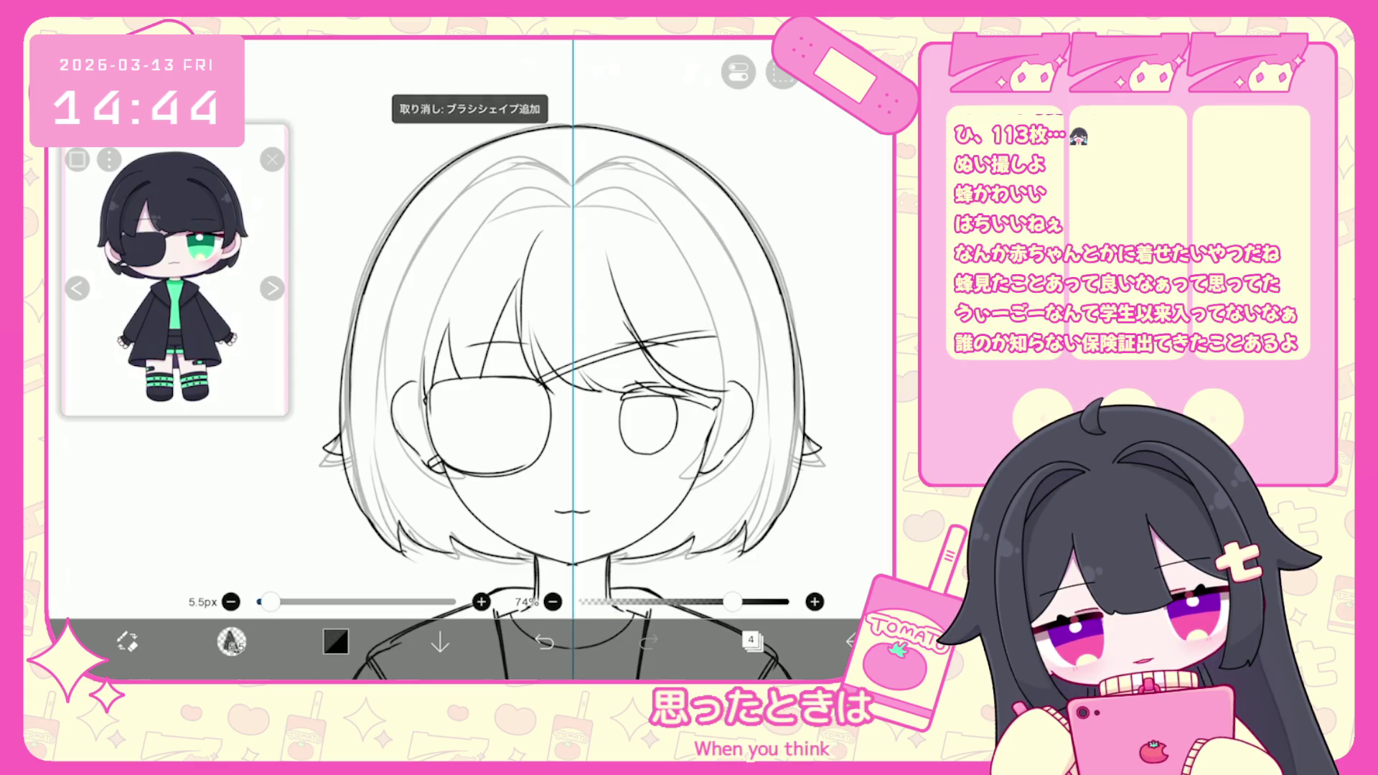
{"action": "left_click_drag", "start_coordinate": [790, 359], "coordinate": [798, 513]}
{"action": "left_click_drag", "start_coordinate": [316, 409], "coordinate": [358, 471]}
{"action": "left_click", "coordinate": [544, 641]}
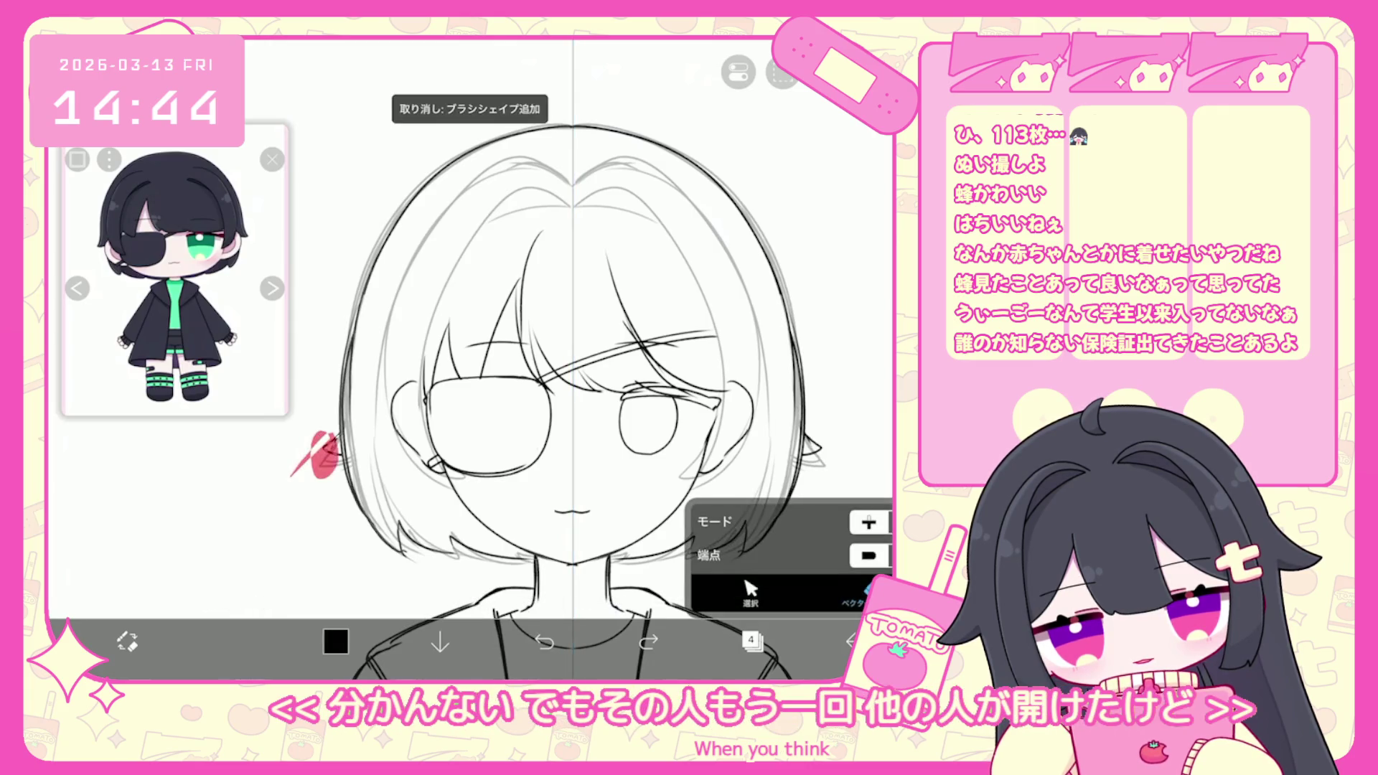
{"action": "left_click", "coordinate": [544, 641]}
Add a small mirrored ear stroke, undo the last hair stroke, and show the layers.
{"action": "mouse_move", "coordinate": [342, 422]}
{"action": "left_mouse_down"}
{"action": "mouse_move", "coordinate": [320, 470]}
{"action": "mouse_move", "coordinate": [351, 472]}
{"action": "left_mouse_up"}
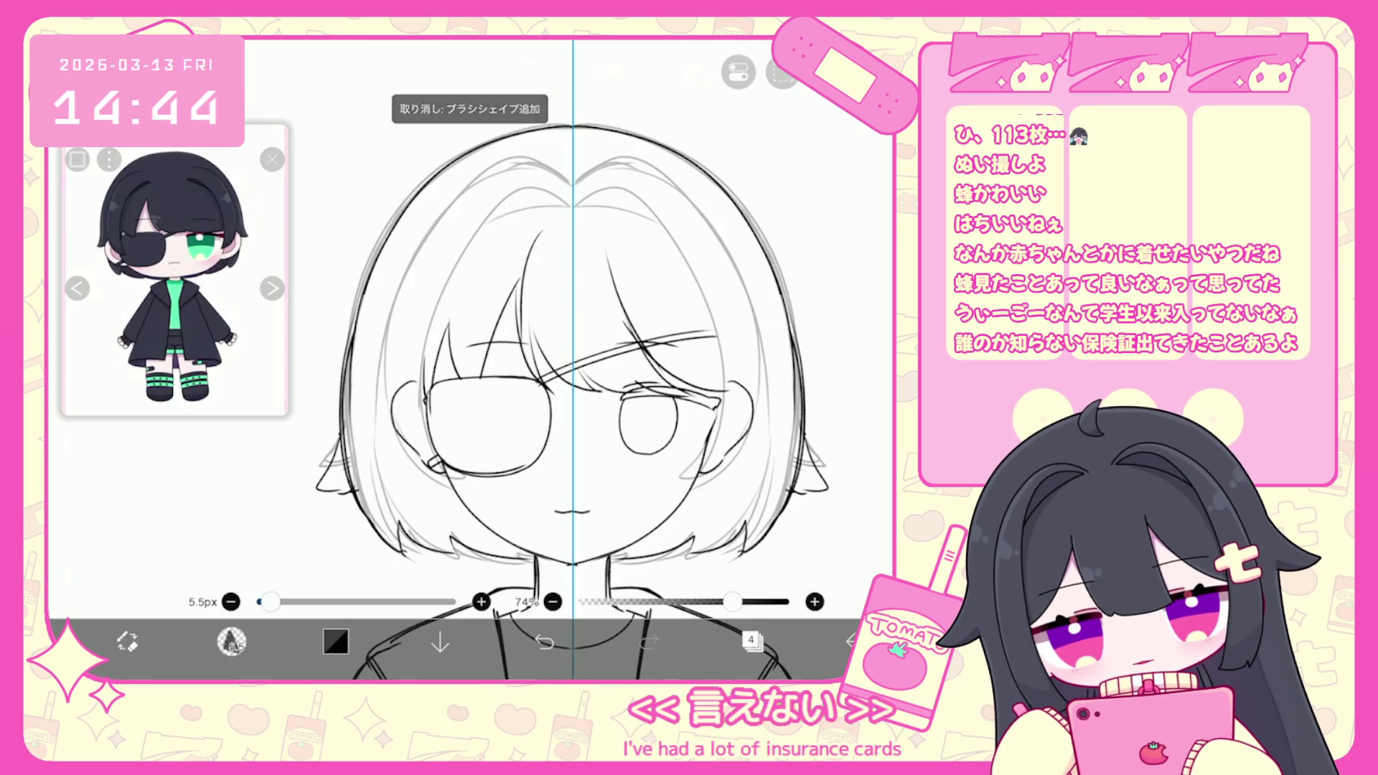
{"action": "scroll", "coordinate": [596, 359], "scroll_direction": "up", "scroll_amount": 3}
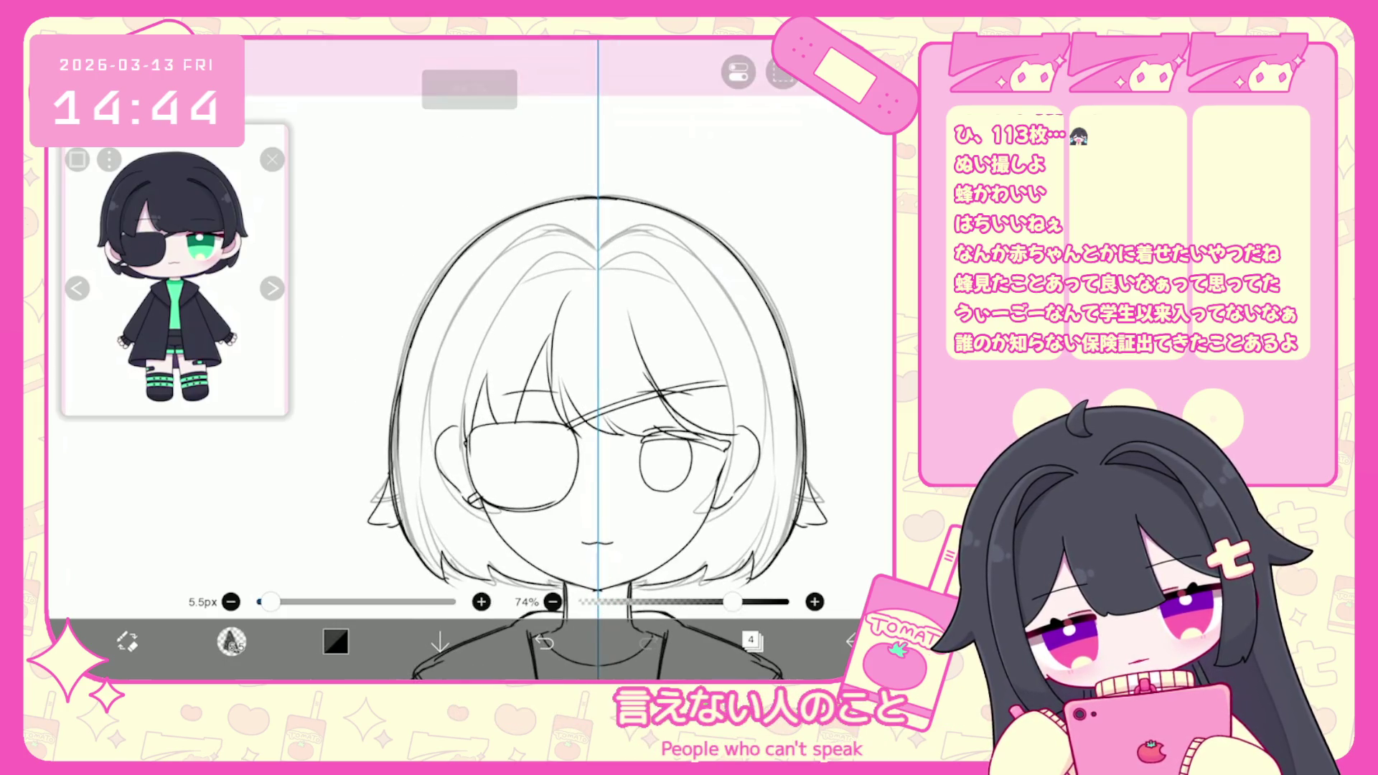
{"action": "left_click", "coordinate": [544, 641]}
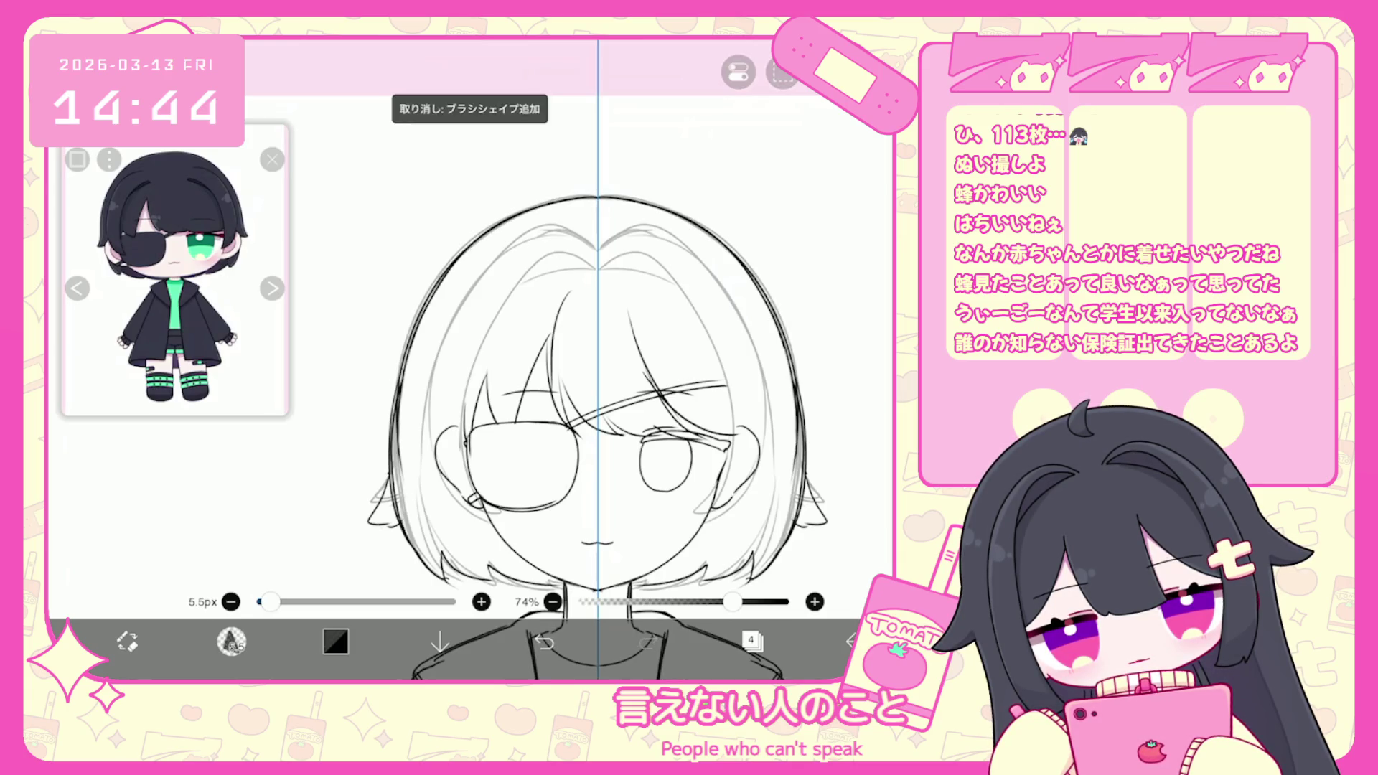
{"action": "scroll", "coordinate": [559, 359], "scroll_direction": "down", "scroll_amount": 2}
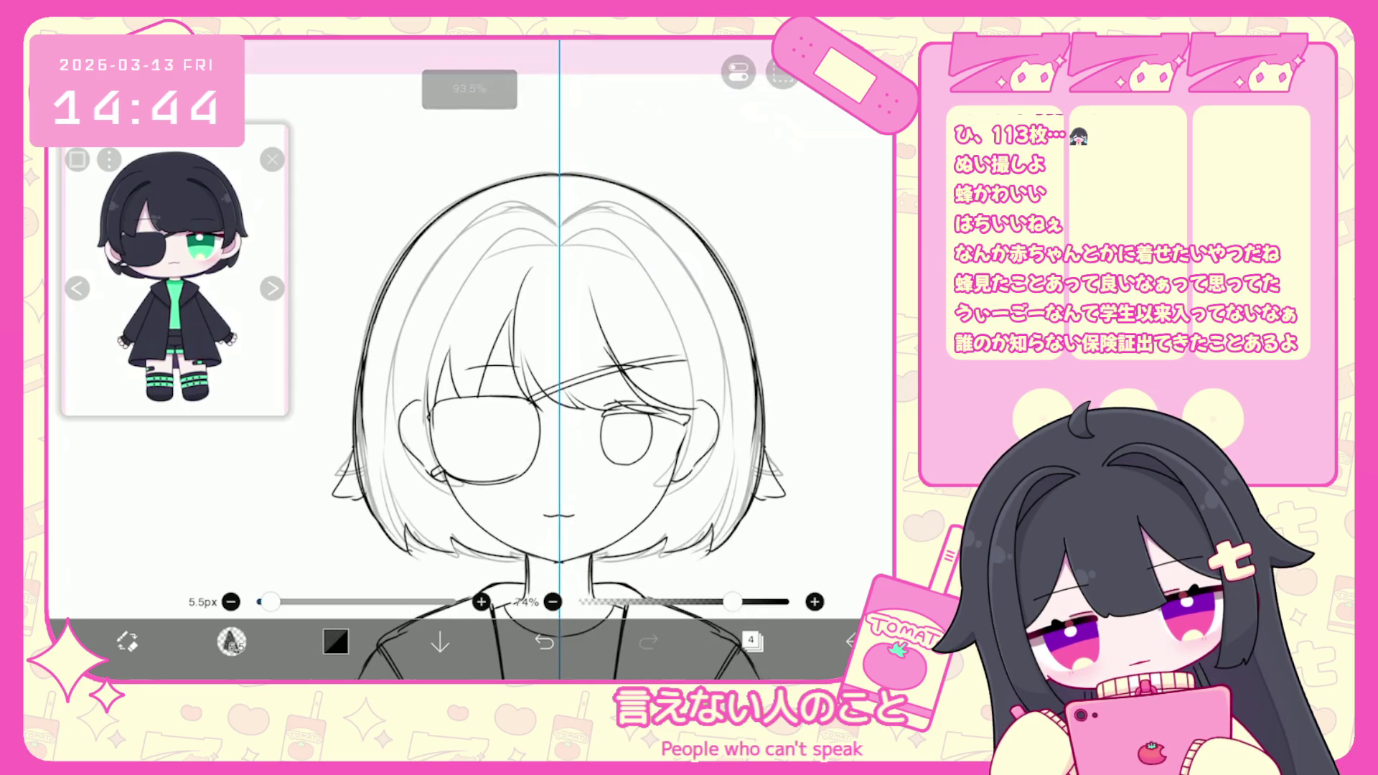
{"action": "left_click", "coordinate": [751, 641]}
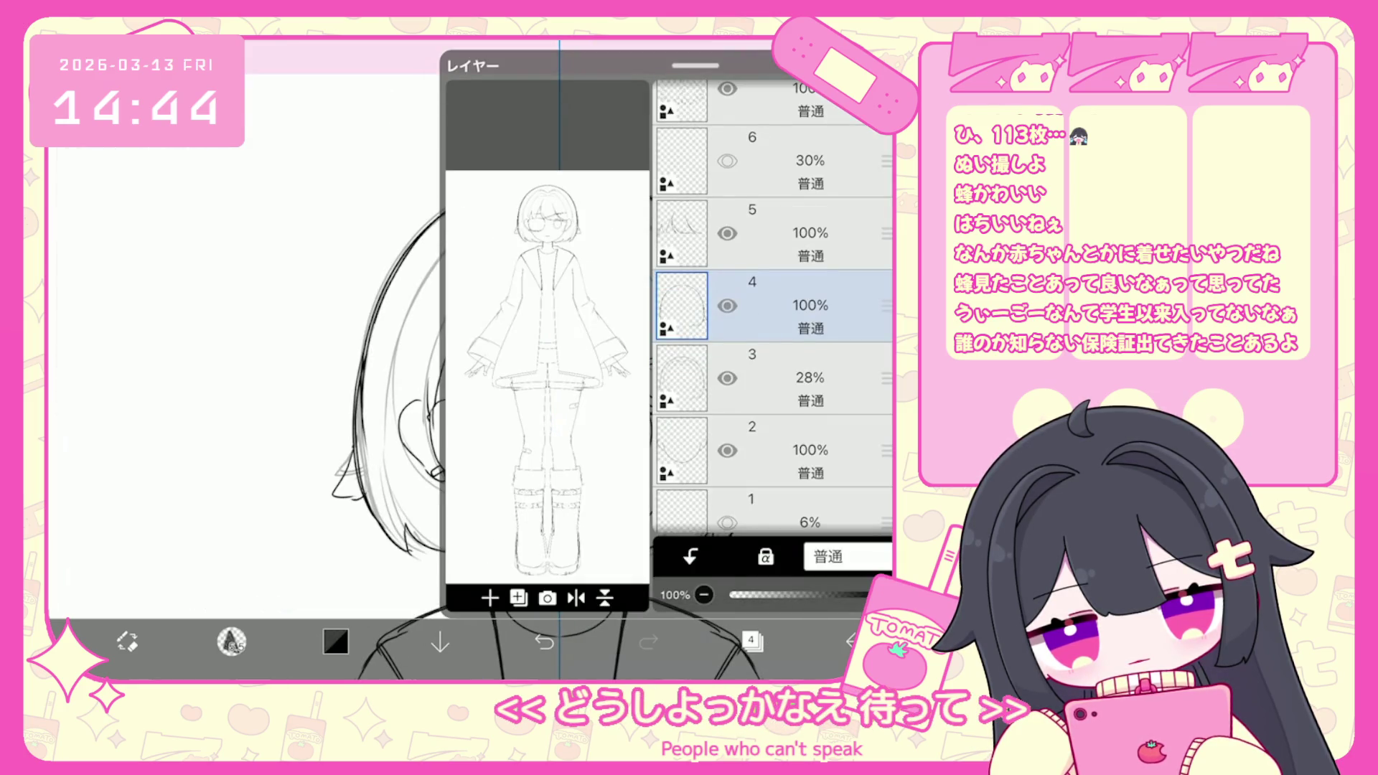
Keep layer 4 selected and add a new empty layer 5 above it.
{"action": "left_click", "coordinate": [790, 378]}
{"action": "left_click", "coordinate": [789, 306]}
{"action": "left_click", "coordinate": [751, 641]}
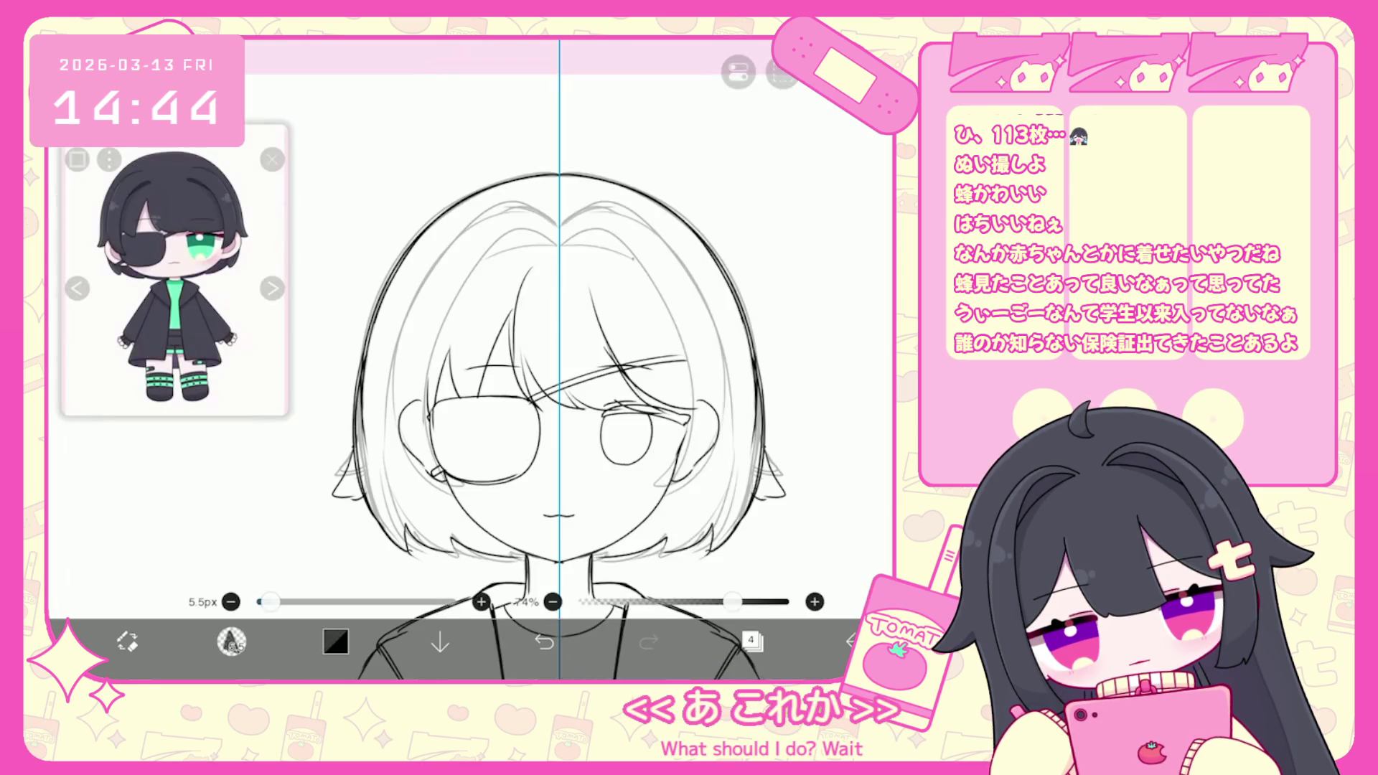
{"action": "left_click", "coordinate": [752, 641]}
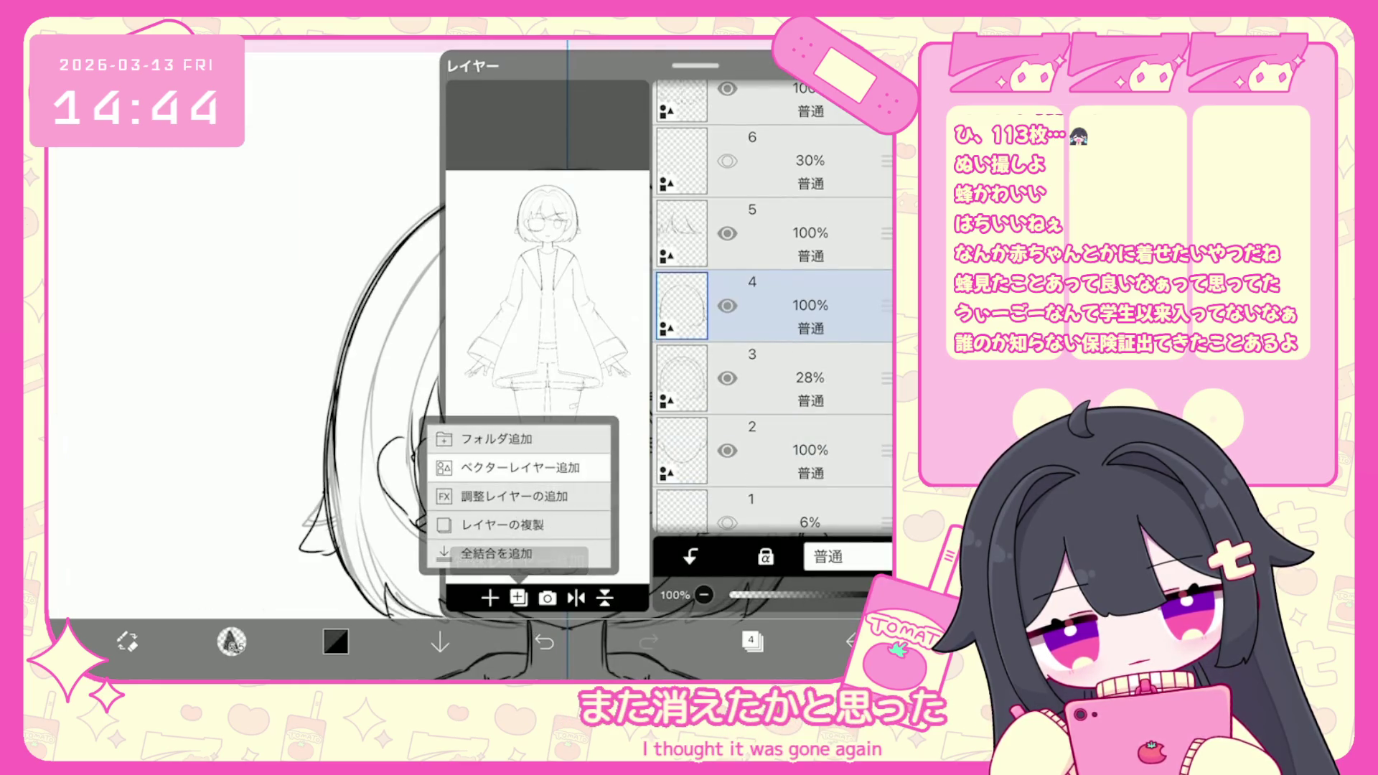
{"action": "left_click", "coordinate": [489, 598]}
{"action": "key", "text": "Escape"}
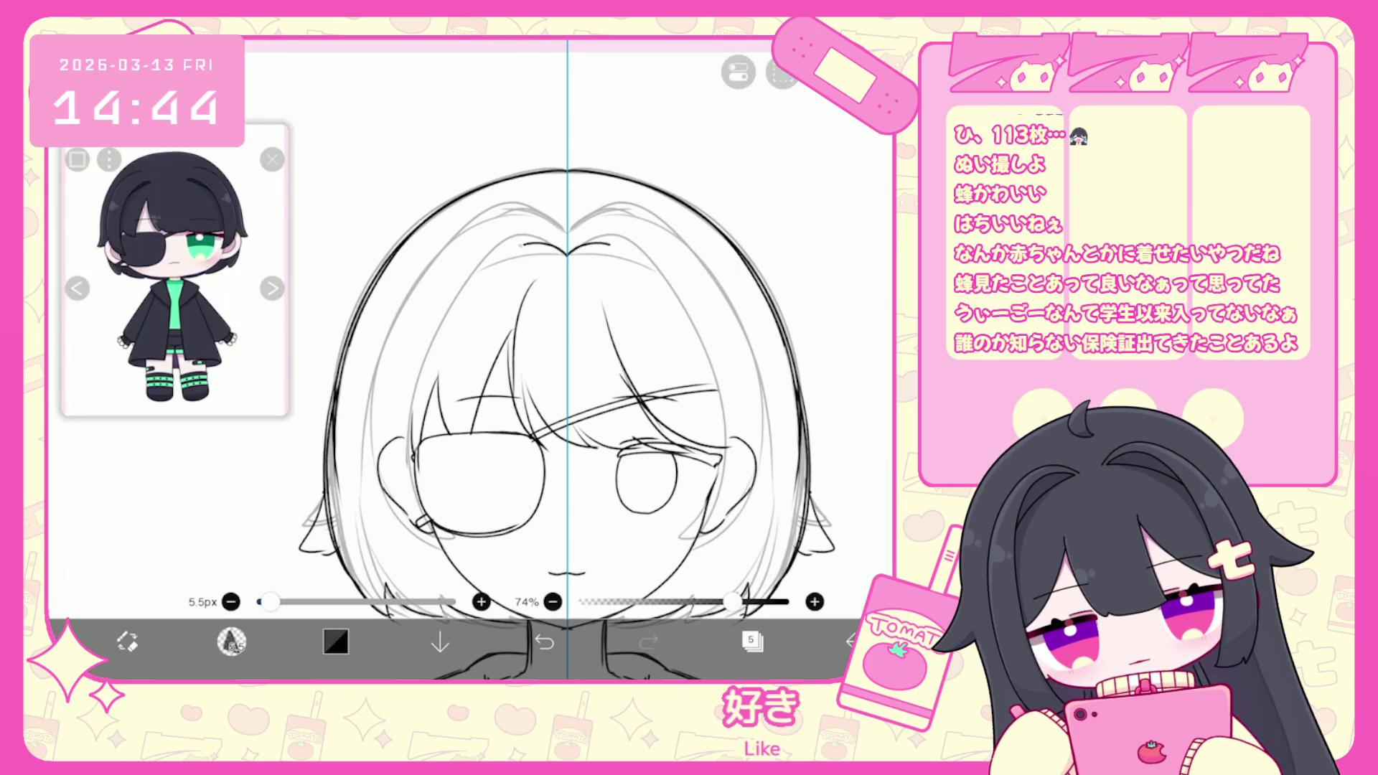
Undo the accidental brush shape and the hair strokes near the eyes.
{"action": "key", "text": "ctrl+z"}
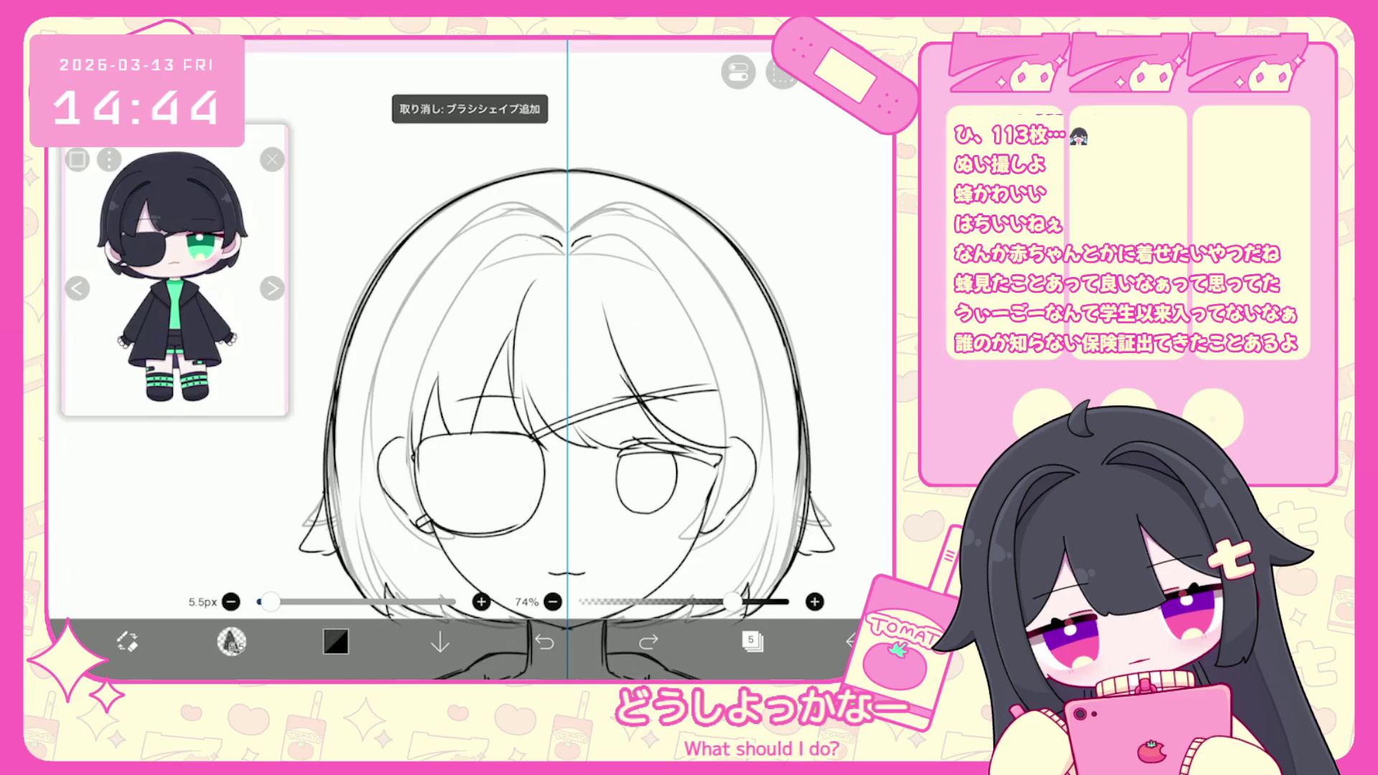
{"action": "key", "text": "ctrl+z"}
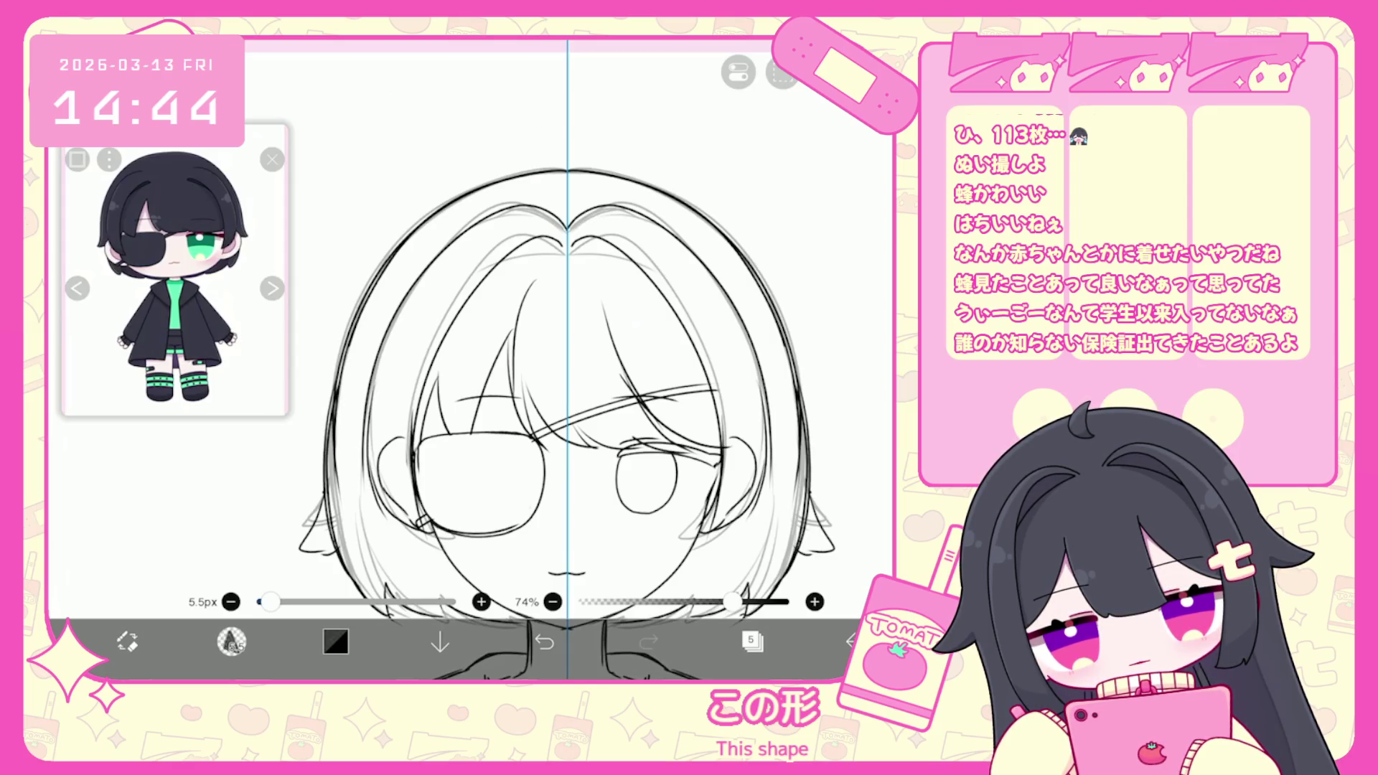
{"action": "left_click", "coordinate": [544, 641]}
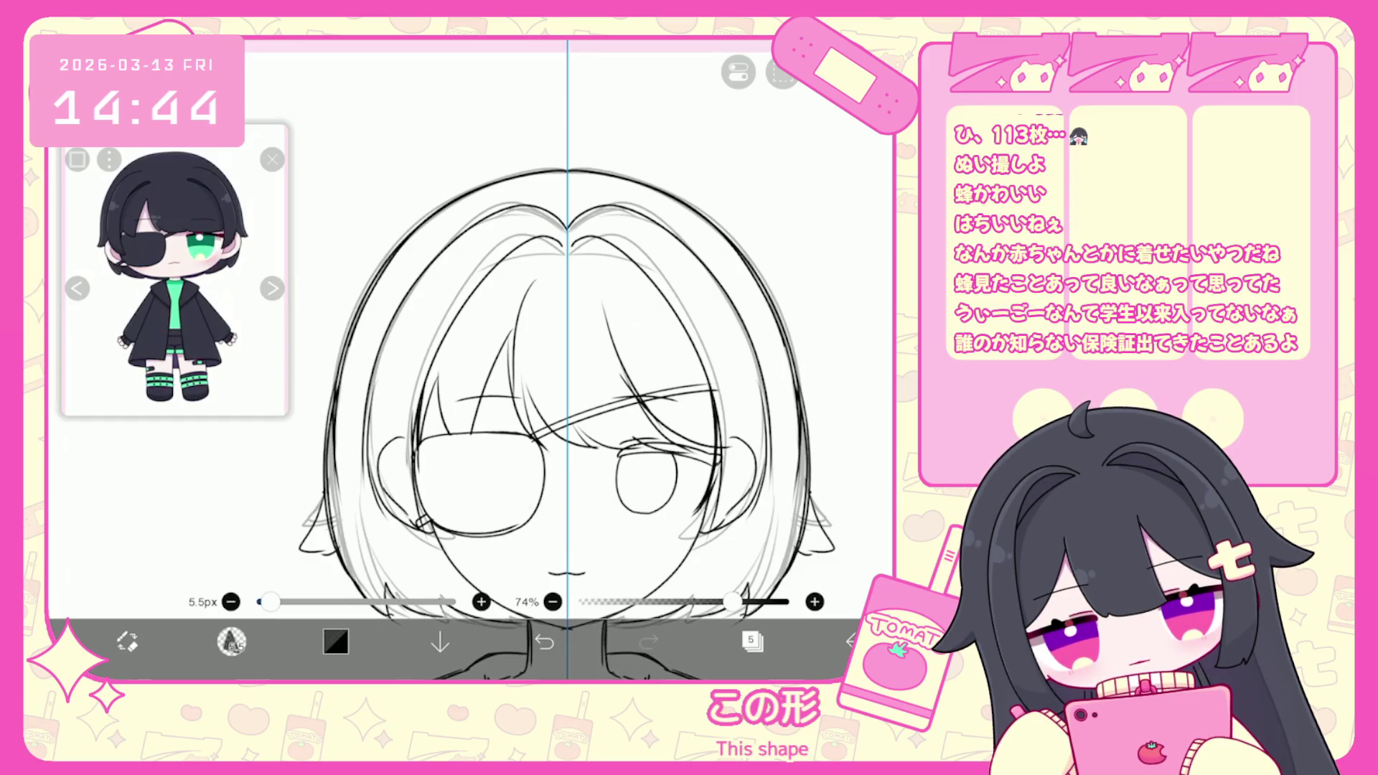
{"action": "left_click", "coordinate": [544, 641]}
{"action": "scroll", "coordinate": [467, 359], "scroll_direction": "up", "scroll_amount": 3}
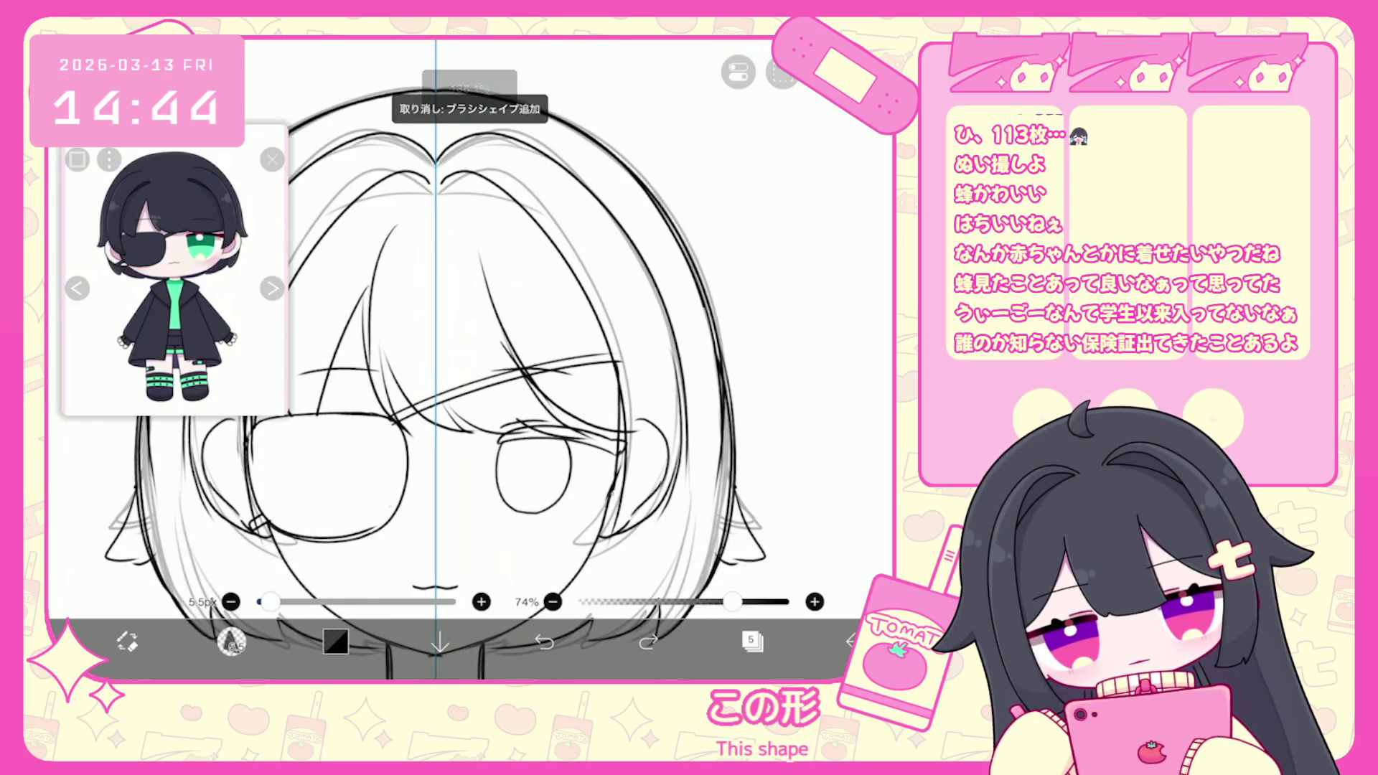
Vector-erase the dark inner hair stroke on the left, return to the brush, and reopen the layers.
{"action": "left_click", "coordinate": [231, 641]}
{"action": "scroll", "coordinate": [503, 359], "scroll_direction": "up", "scroll_amount": 2}
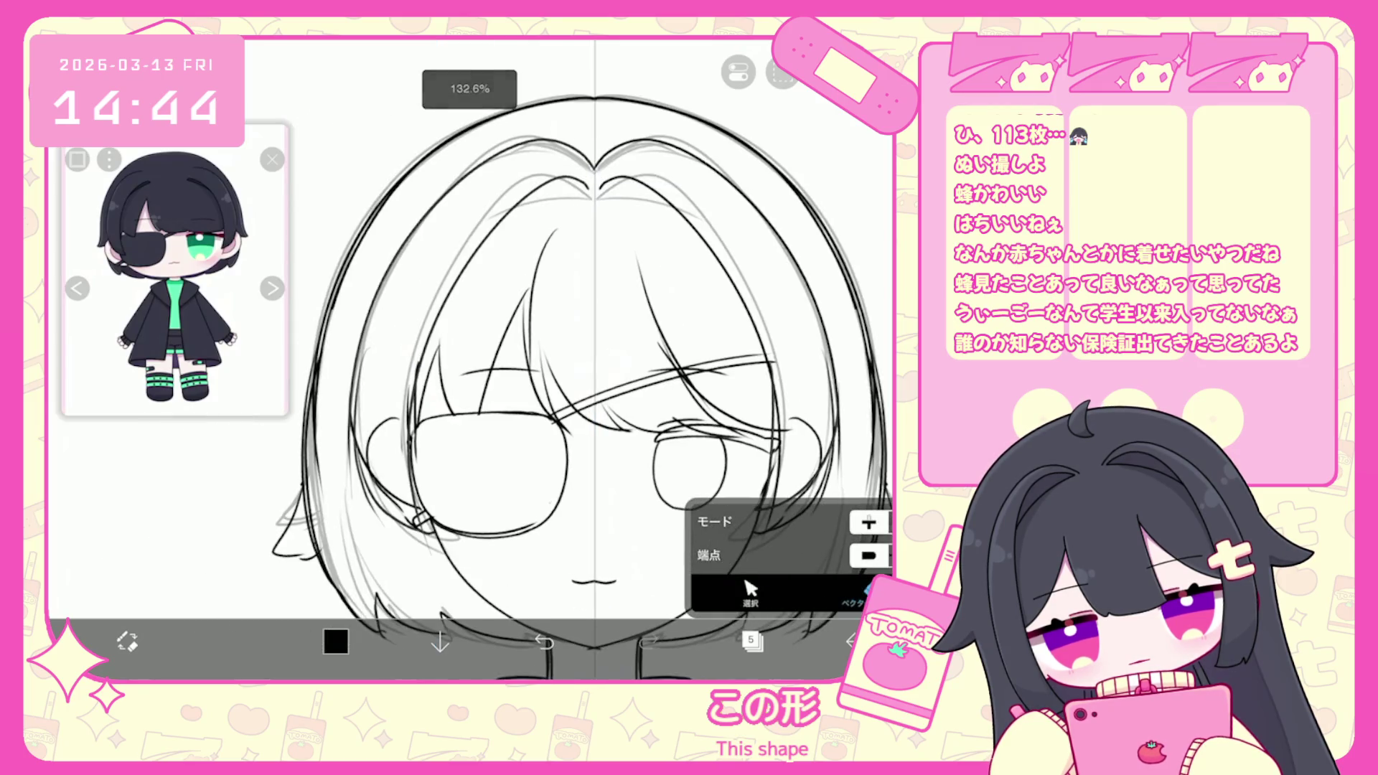
{"action": "left_click", "coordinate": [359, 330]}
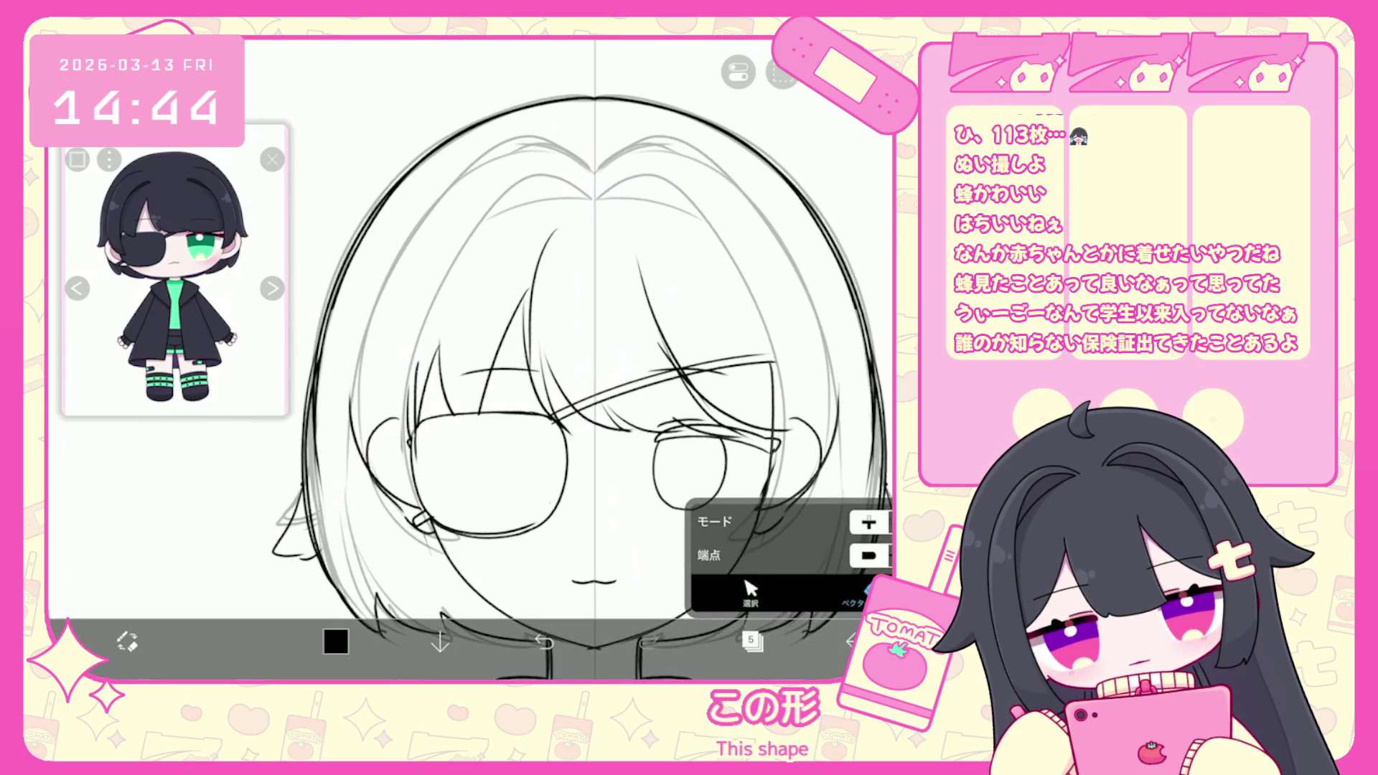
{"action": "left_click", "coordinate": [750, 593]}
{"action": "left_click", "coordinate": [723, 139]}
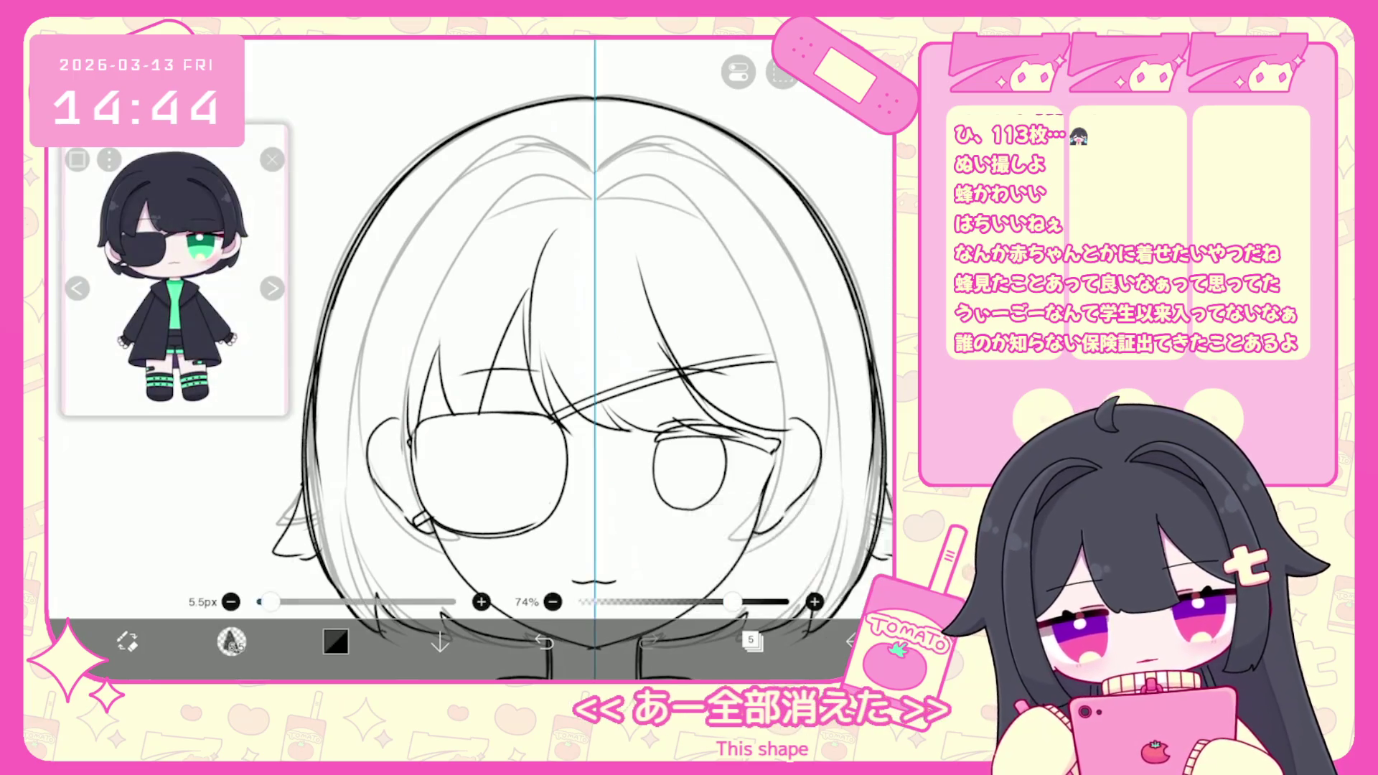
{"action": "scroll", "coordinate": [646, 359], "scroll_direction": "down", "scroll_amount": 2}
{"action": "scroll", "coordinate": [470, 359], "scroll_direction": "up", "scroll_amount": 1}
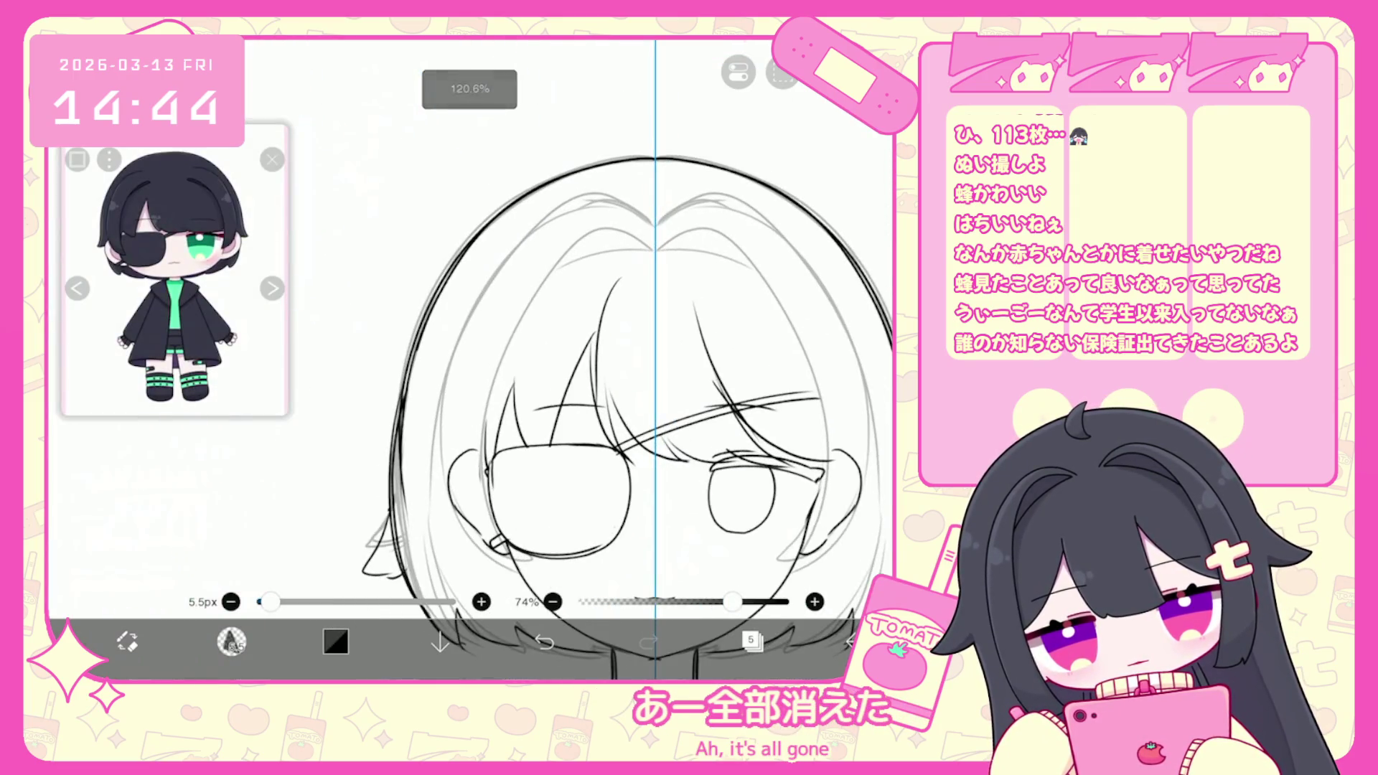
{"action": "left_click", "coordinate": [752, 641]}
{"action": "scroll", "coordinate": [772, 323], "scroll_direction": "down", "scroll_amount": 3}
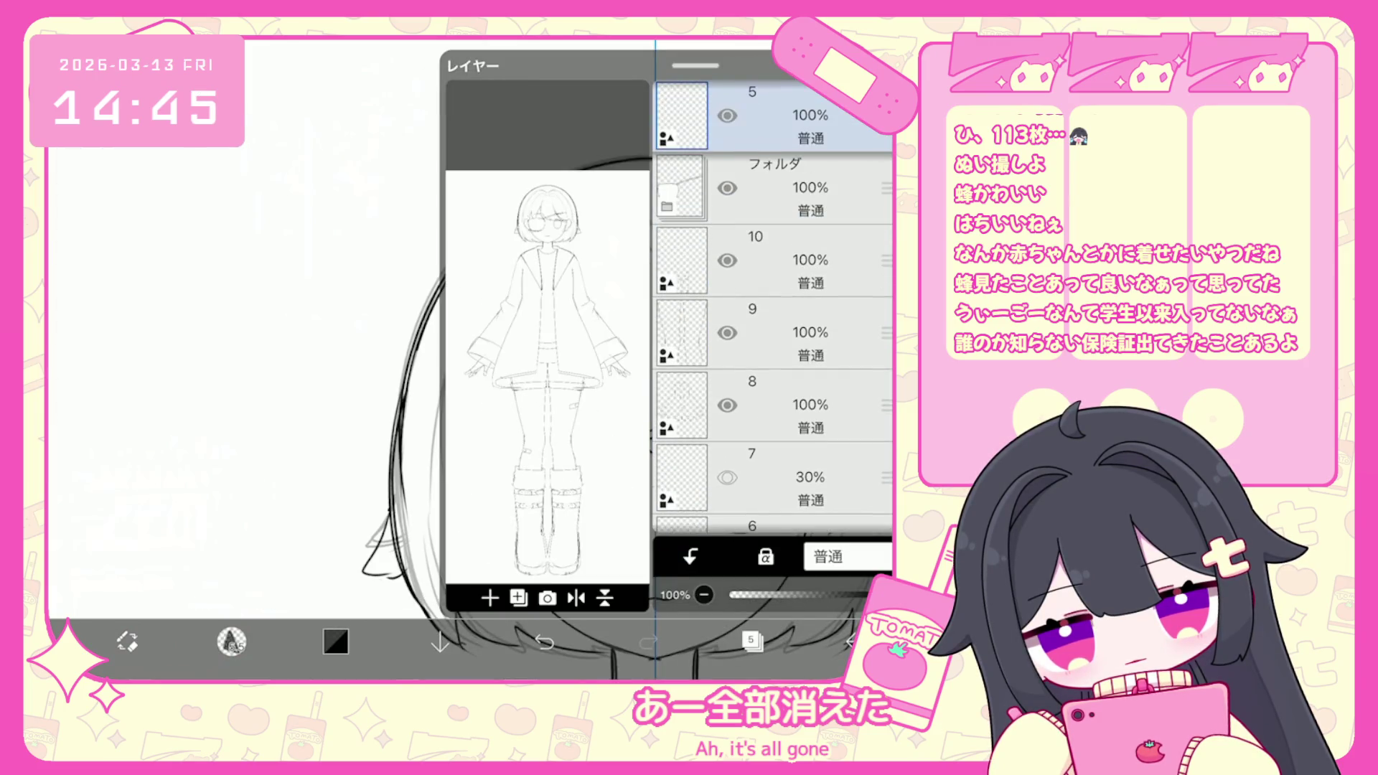
Undo the recent strokes around the glasses, bangs and hair parting, briefly restoring the parting curve.
{"action": "left_click", "coordinate": [751, 641]}
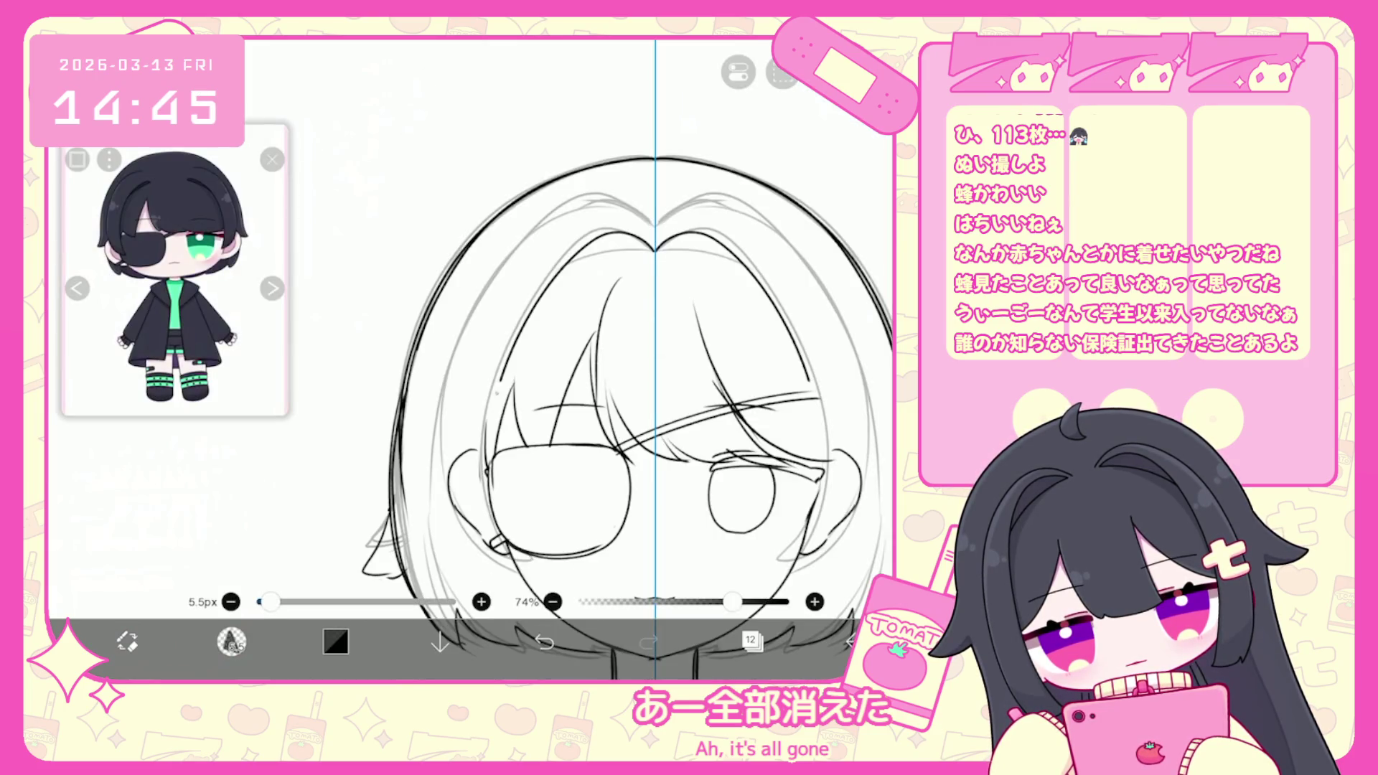
{"action": "key", "text": "ctrl+z"}
{"action": "key", "text": "ctrl+z"}
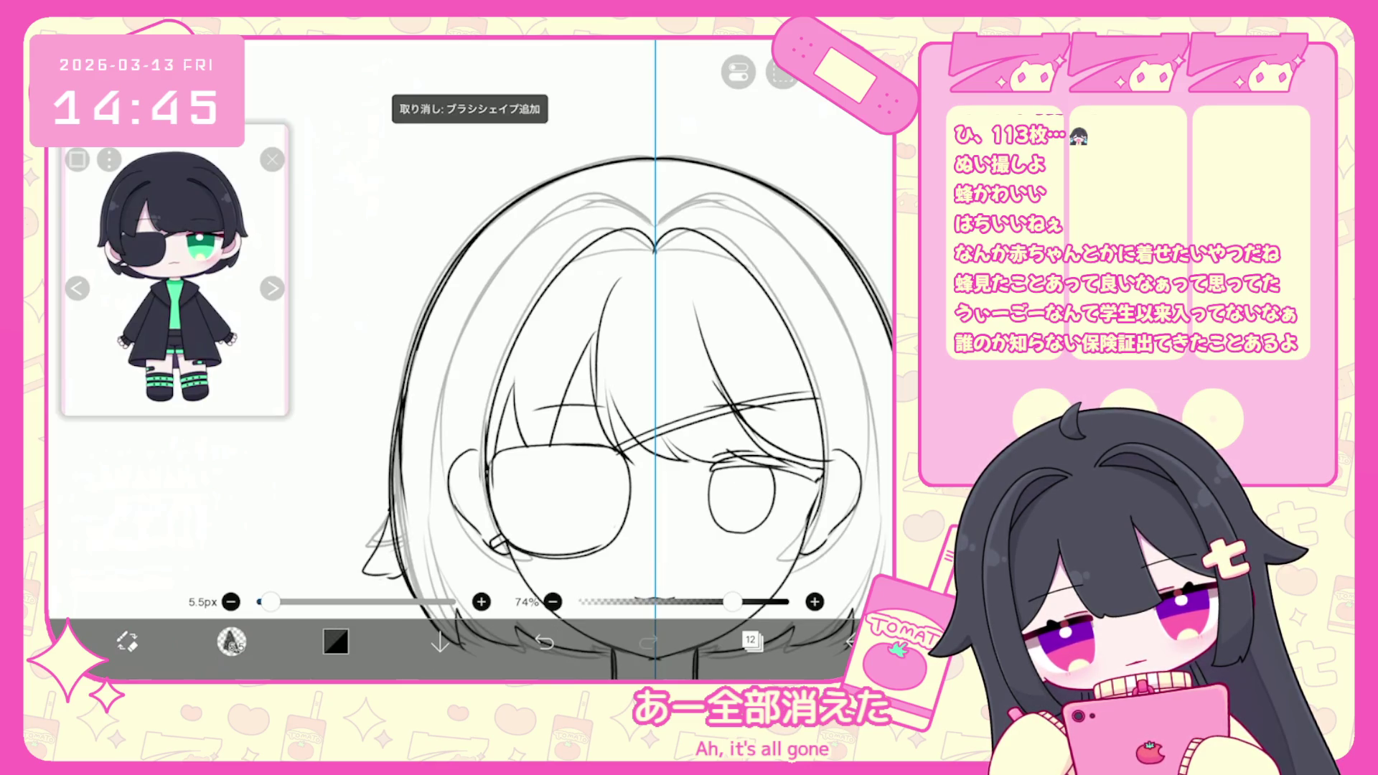
{"action": "key", "text": "ctrl+z"}
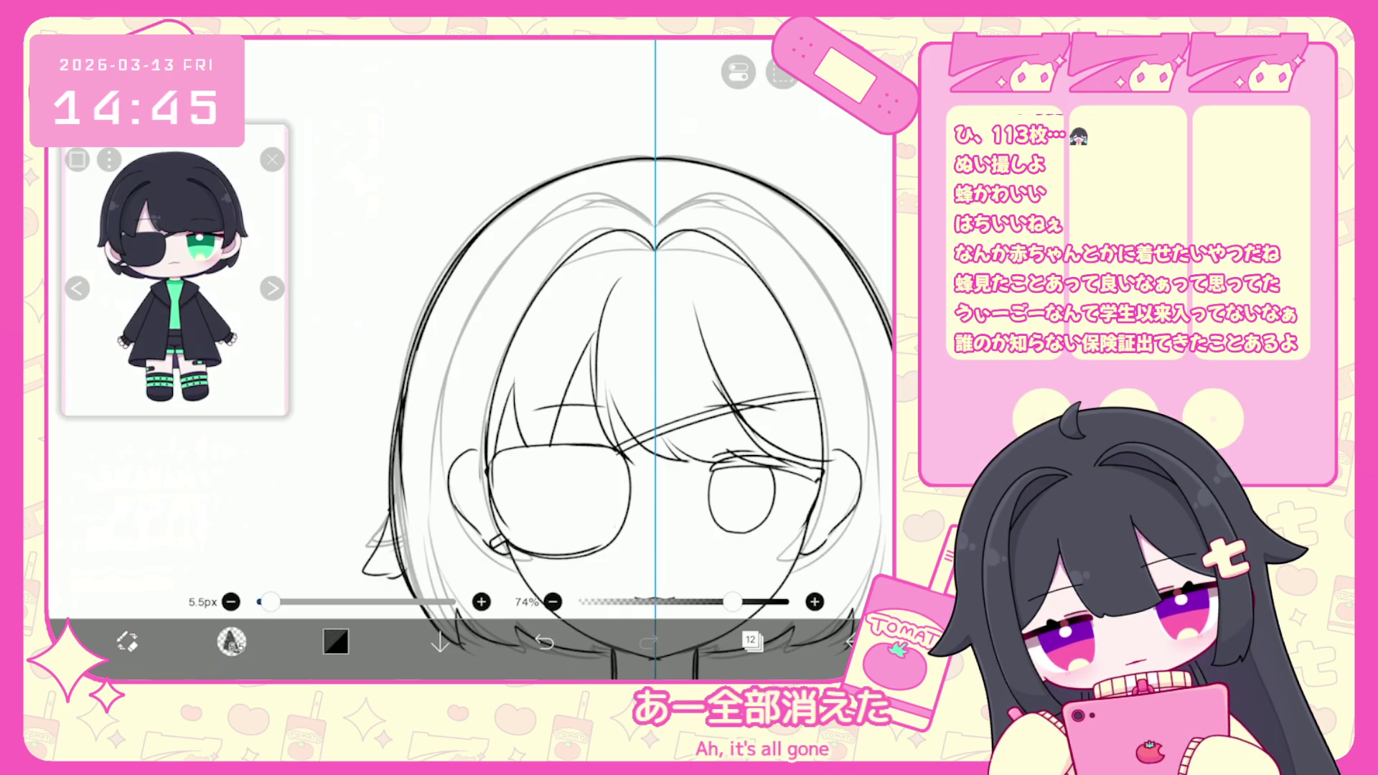
{"action": "key", "text": "ctrl+z"}
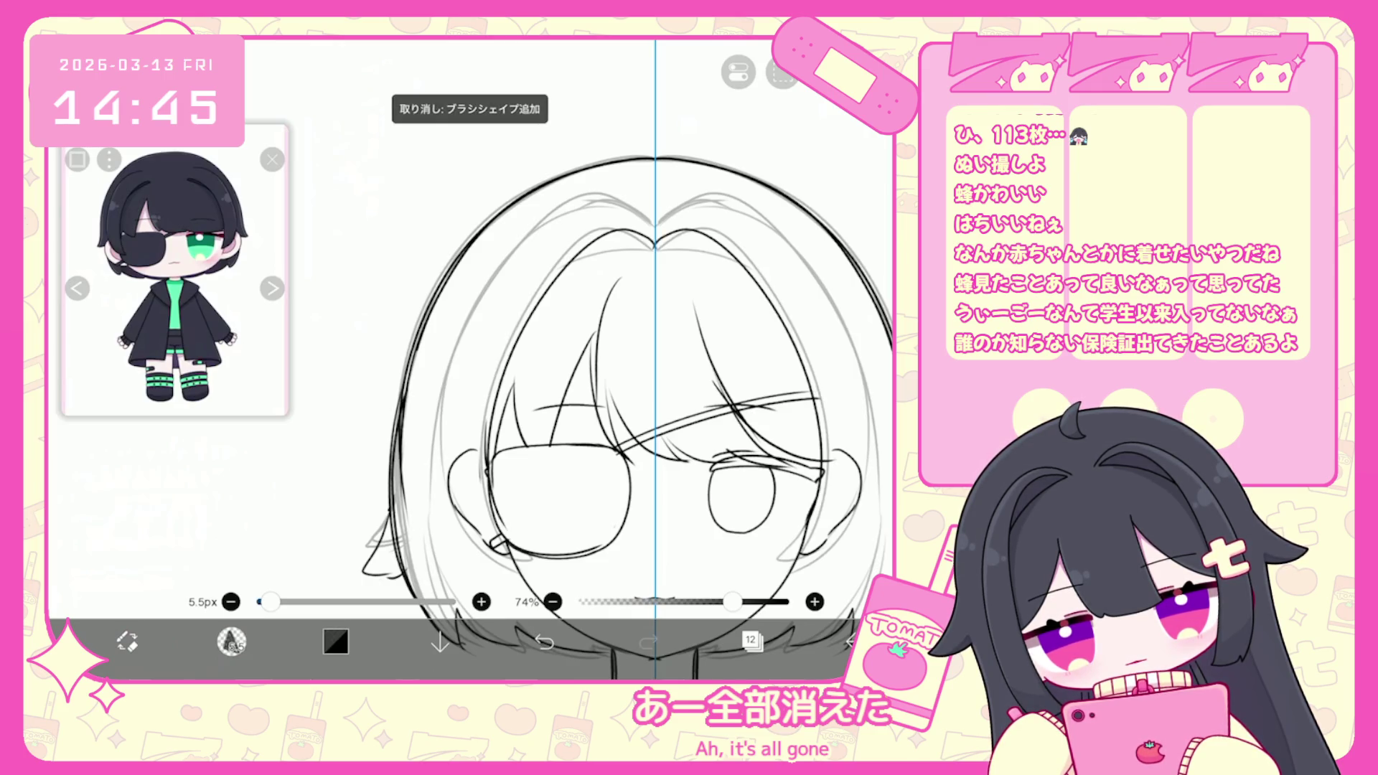
{"action": "key", "text": "ctrl+z"}
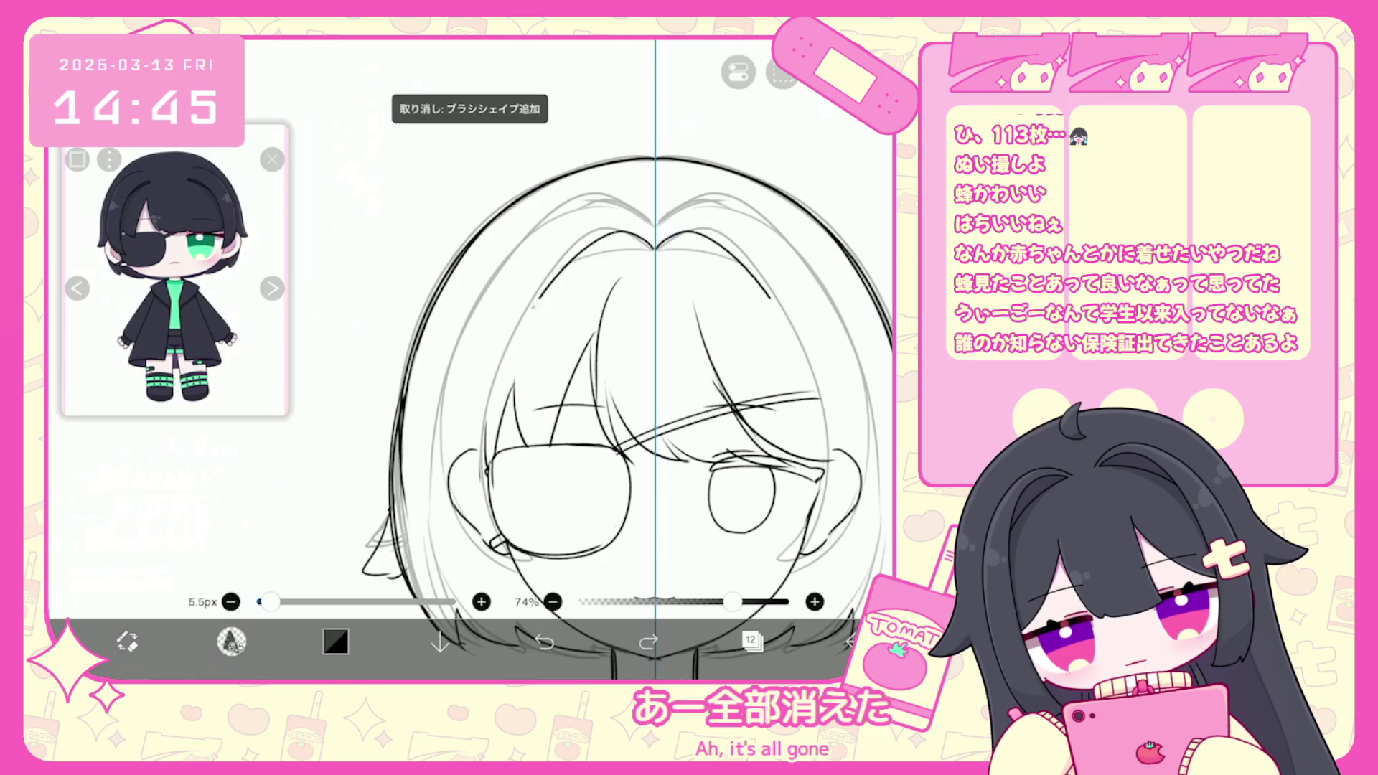
{"action": "key", "text": "ctrl+z"}
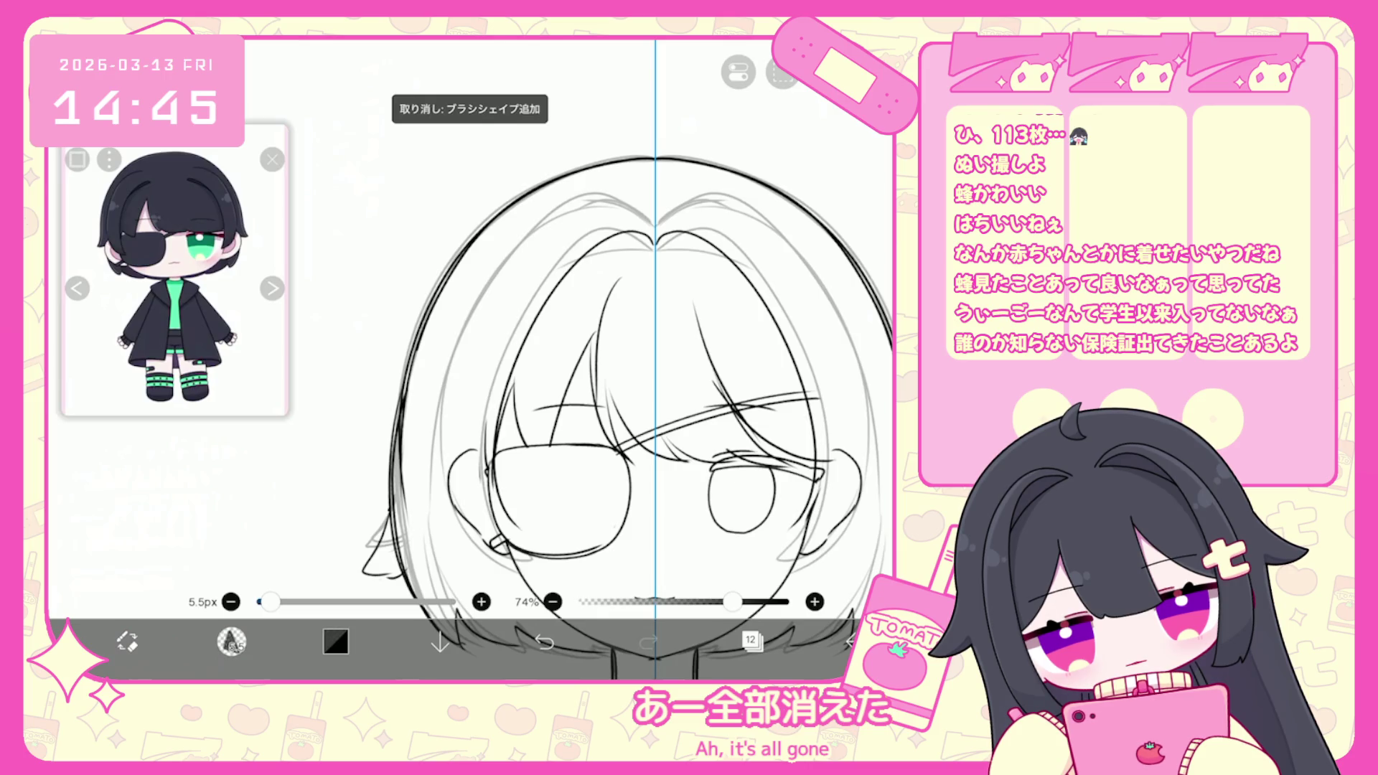
{"action": "key", "text": "ctrl+z"}
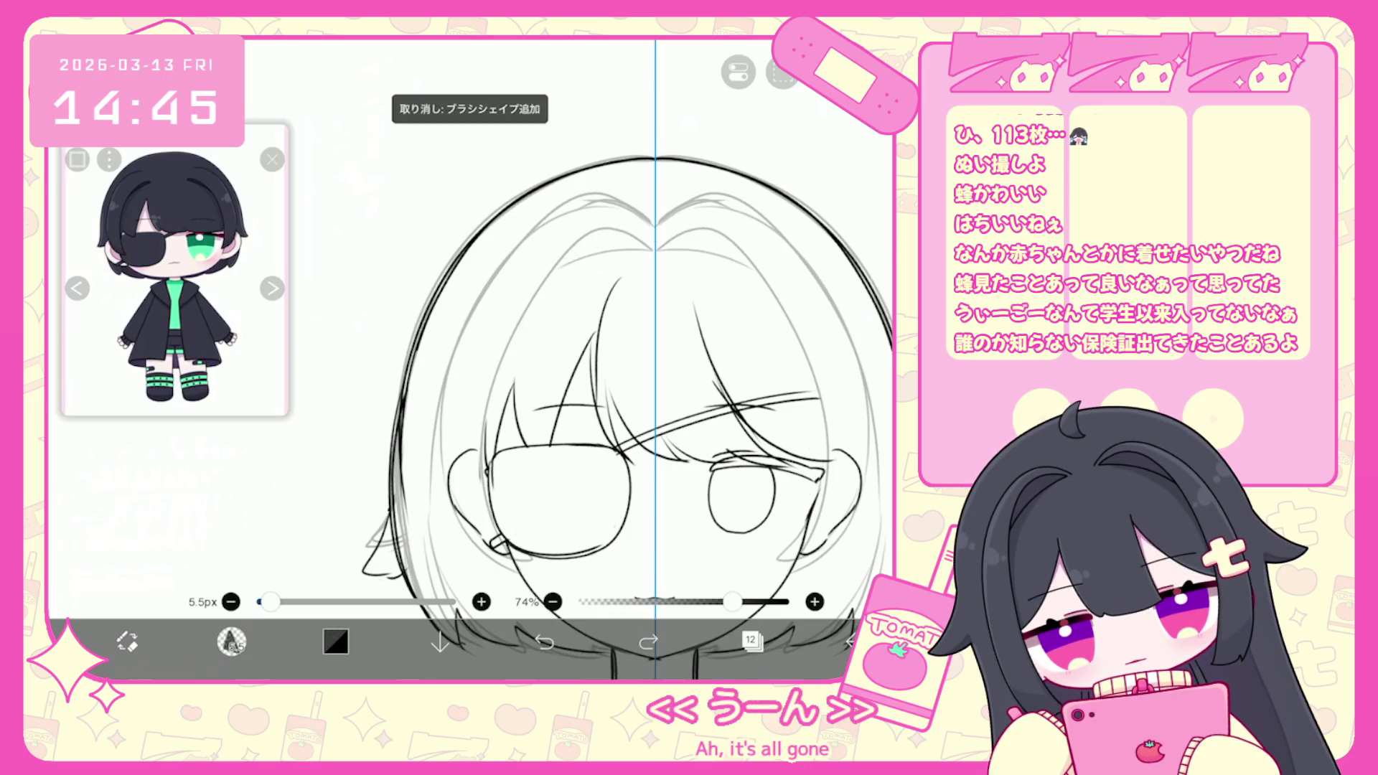
{"action": "key", "text": "ctrl+y"}
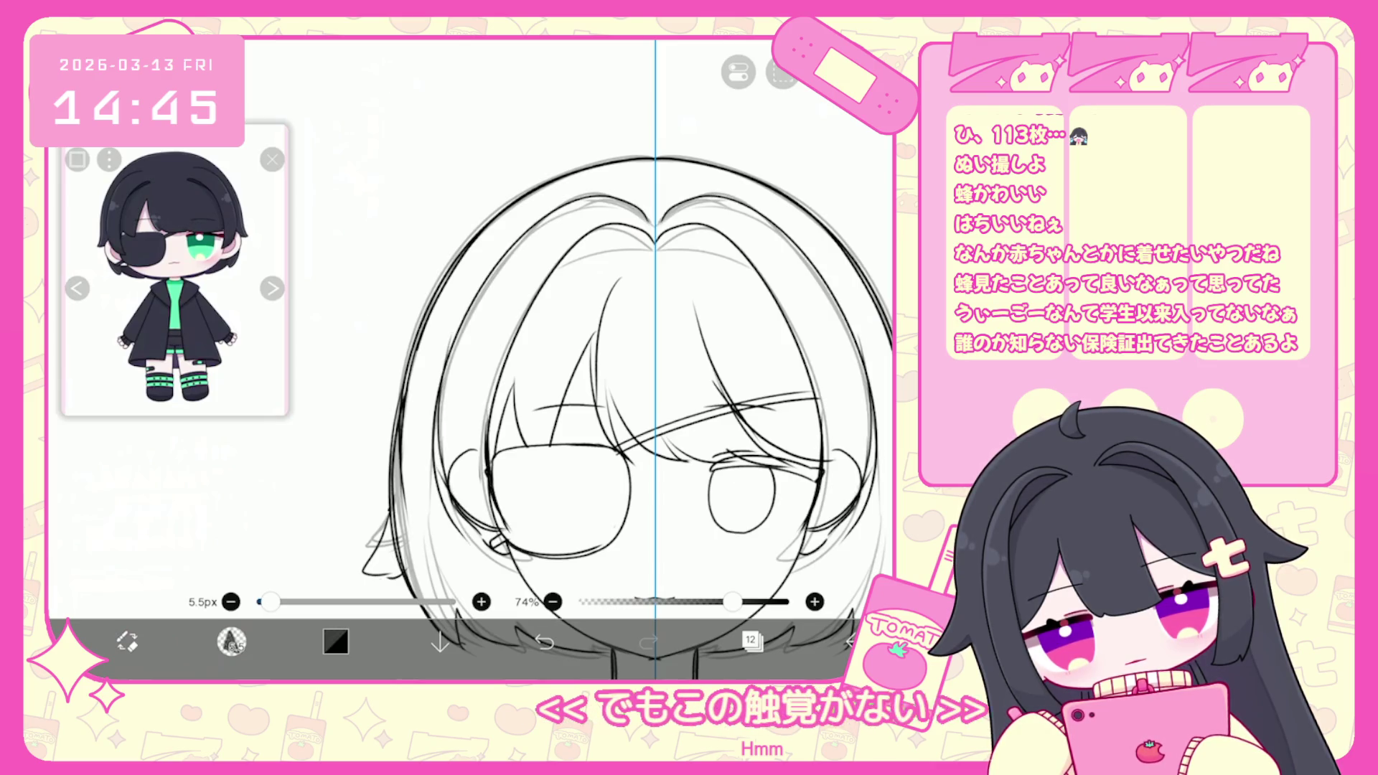
{"action": "scroll", "coordinate": [658, 359], "scroll_direction": "up", "scroll_amount": 1}
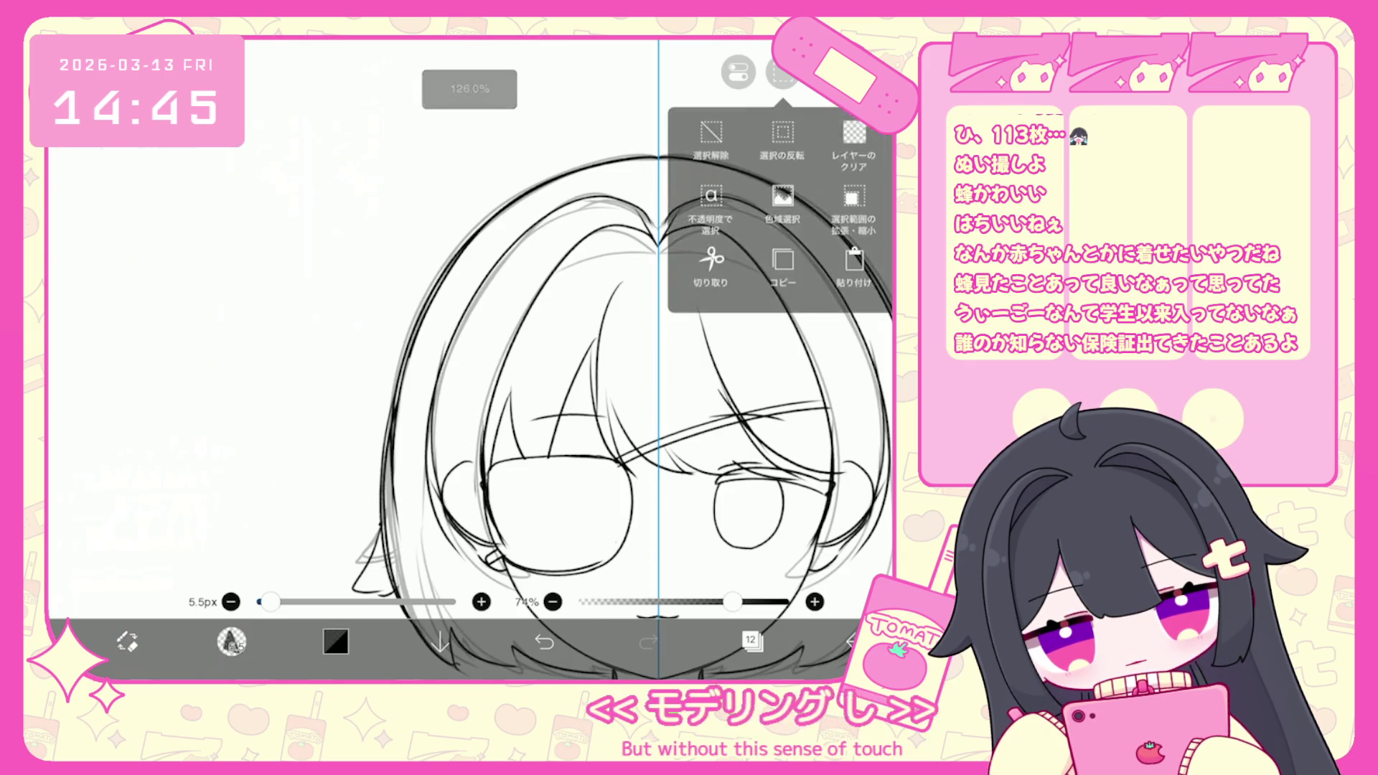
{"action": "key", "text": "ctrl+z"}
{"action": "key", "text": "ctrl+z"}
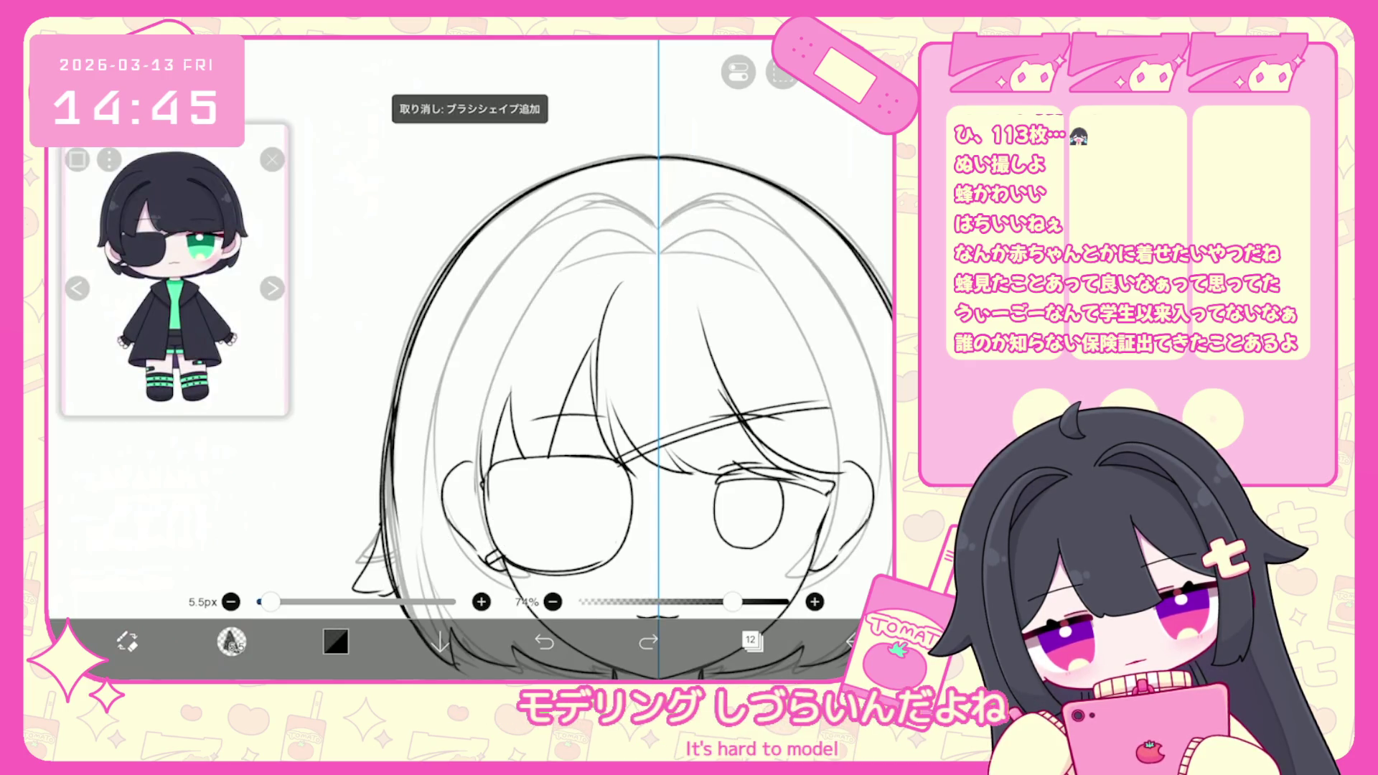
Retry the mirrored hair-parting curve and the hair line below it, undoing attempts and face-edge strokes.
{"action": "left_click_drag", "start_coordinate": [616, 226], "coordinate": [658, 253]}
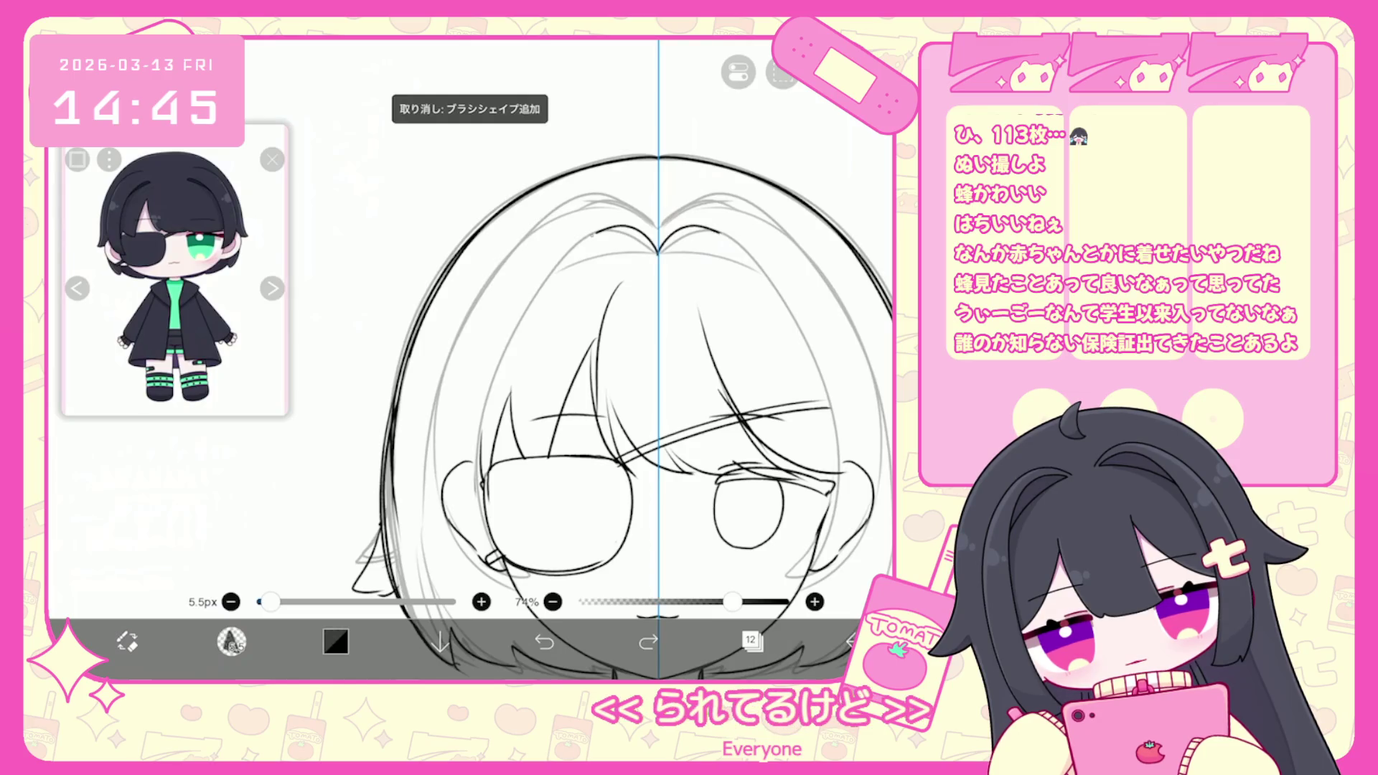
{"action": "key", "text": "ctrl+z"}
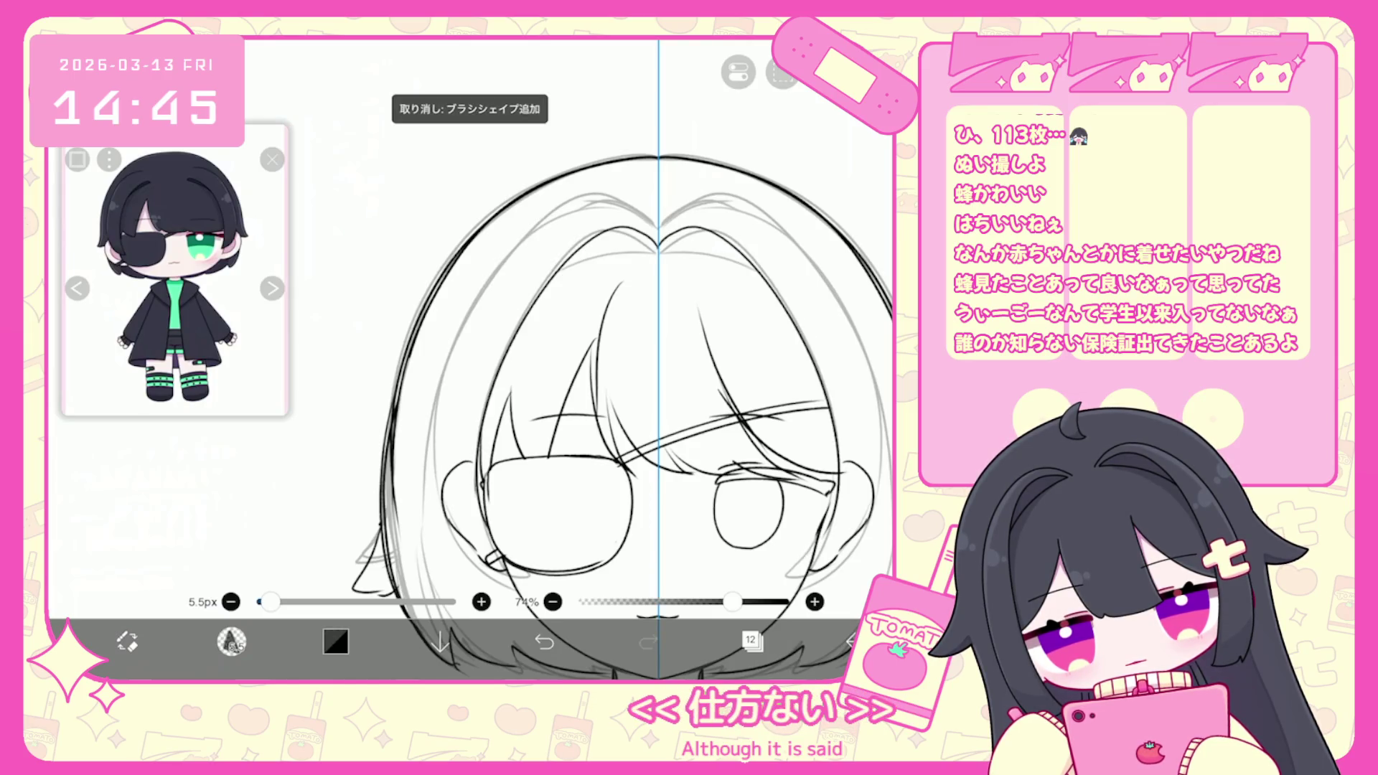
{"action": "mouse_move", "coordinate": [658, 250]}
{"action": "left_mouse_down"}
{"action": "mouse_move", "coordinate": [833, 431]}
{"action": "mouse_move", "coordinate": [826, 564]}
{"action": "left_mouse_up"}
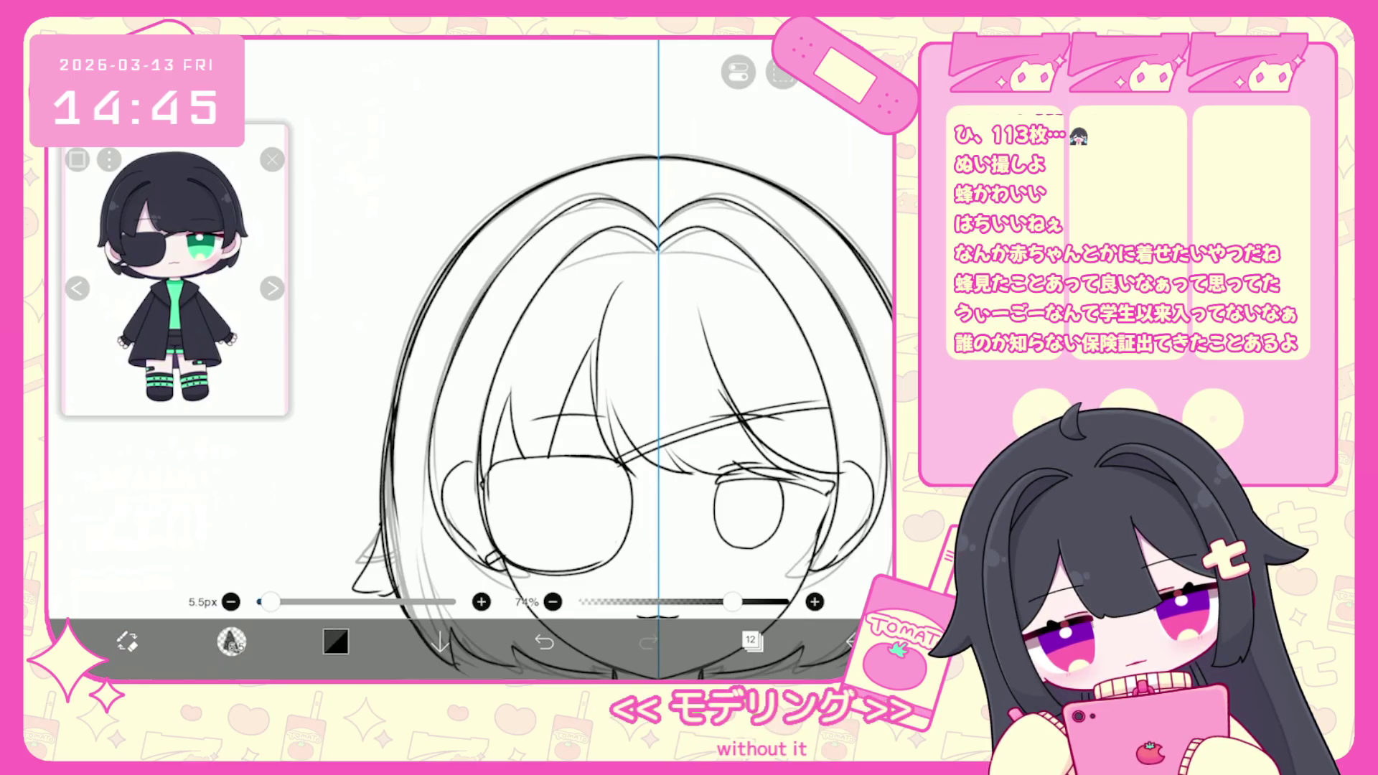
{"action": "key", "text": "ctrl+z"}
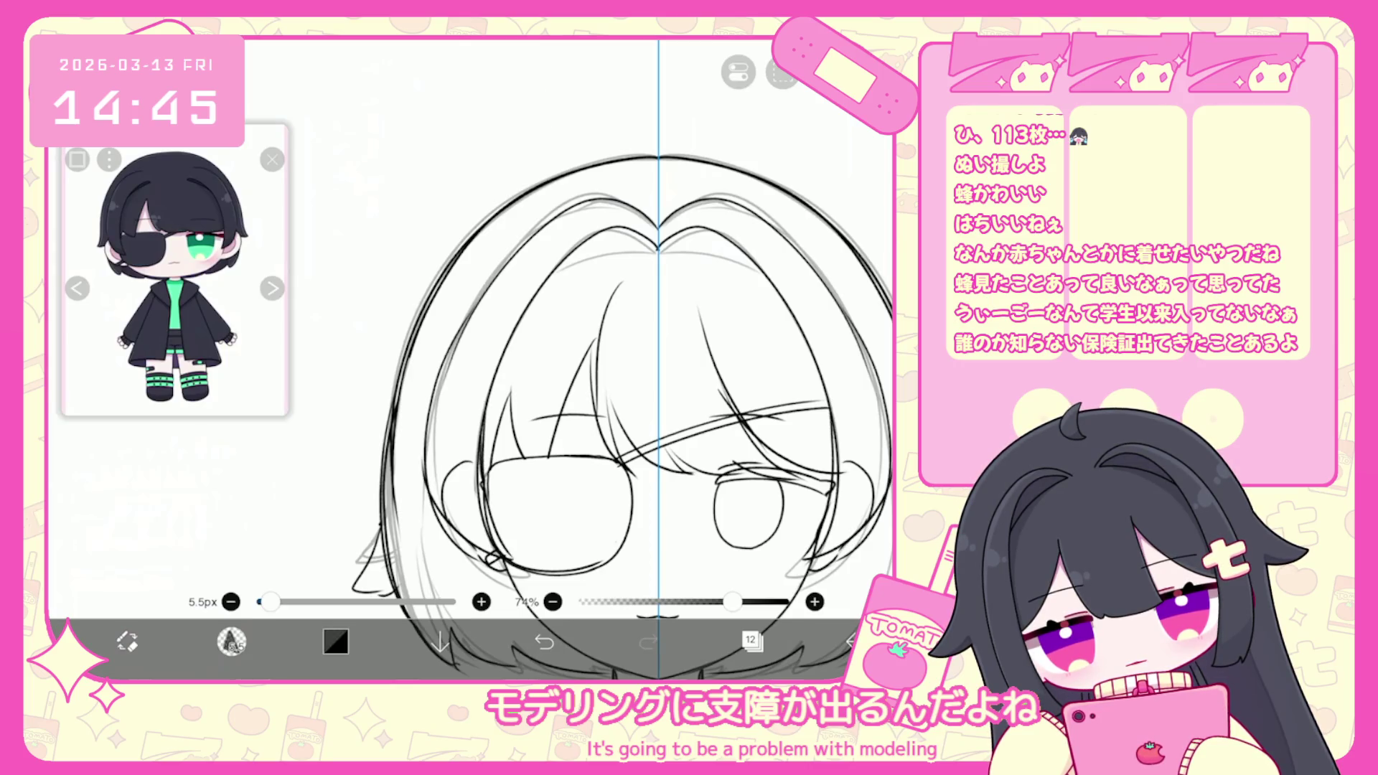
{"action": "key", "text": "ctrl+z"}
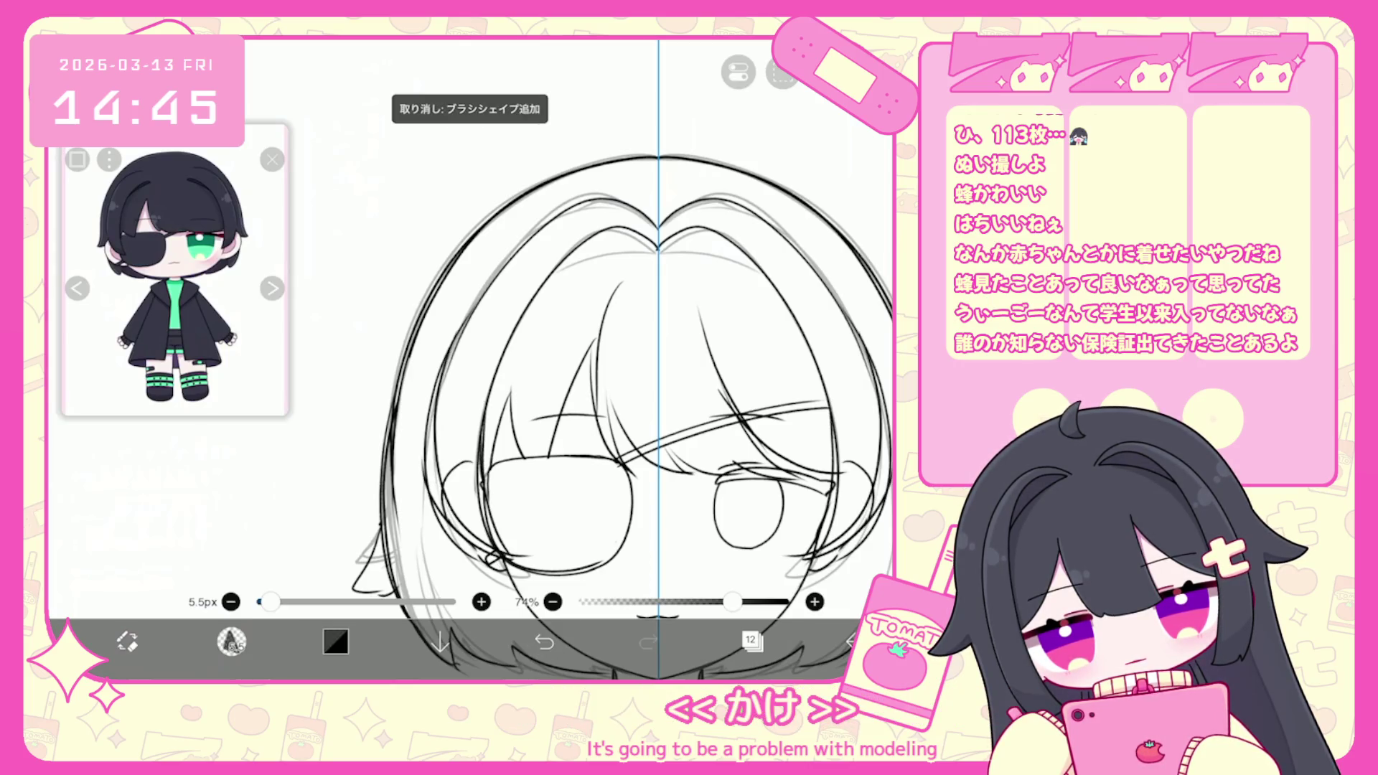
{"action": "key", "text": "ctrl+z"}
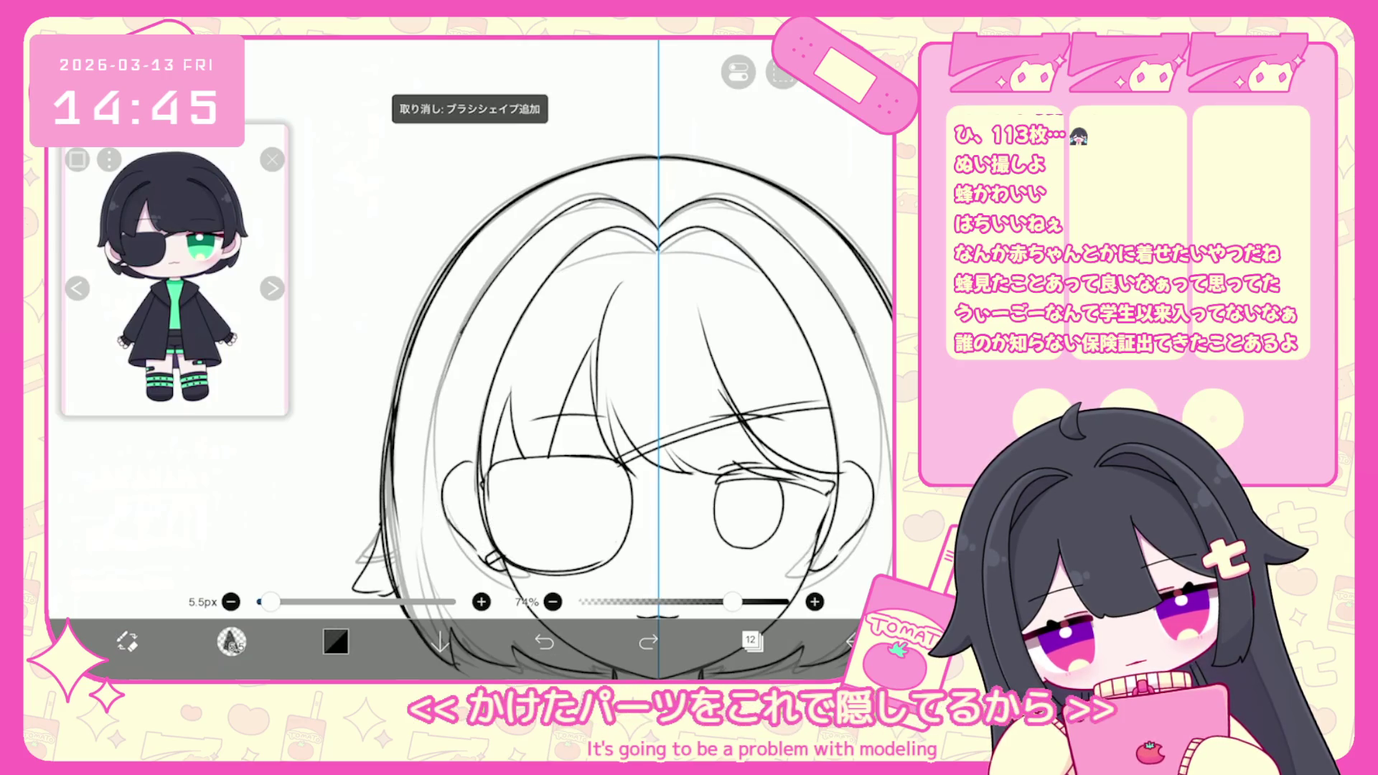
{"action": "key", "text": "ctrl+z"}
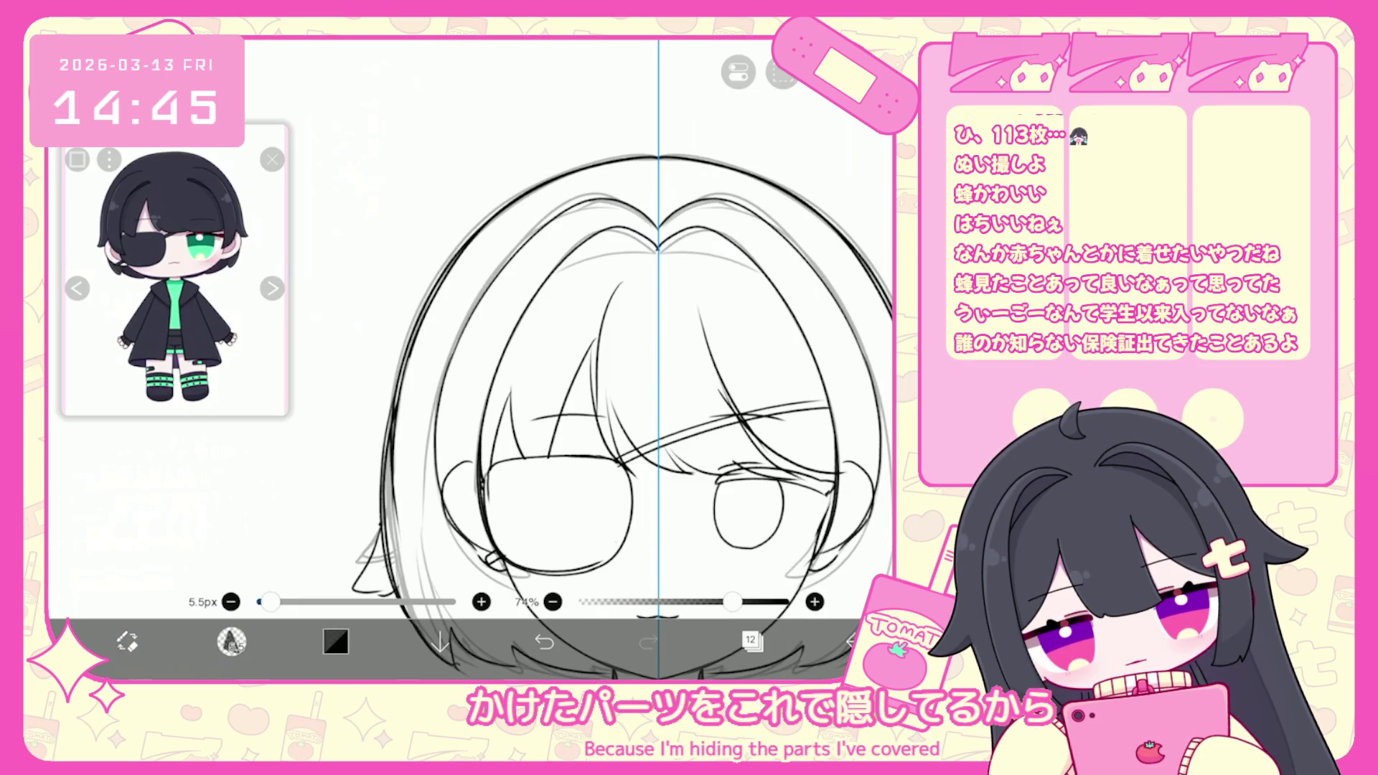
{"action": "left_click", "coordinate": [544, 641]}
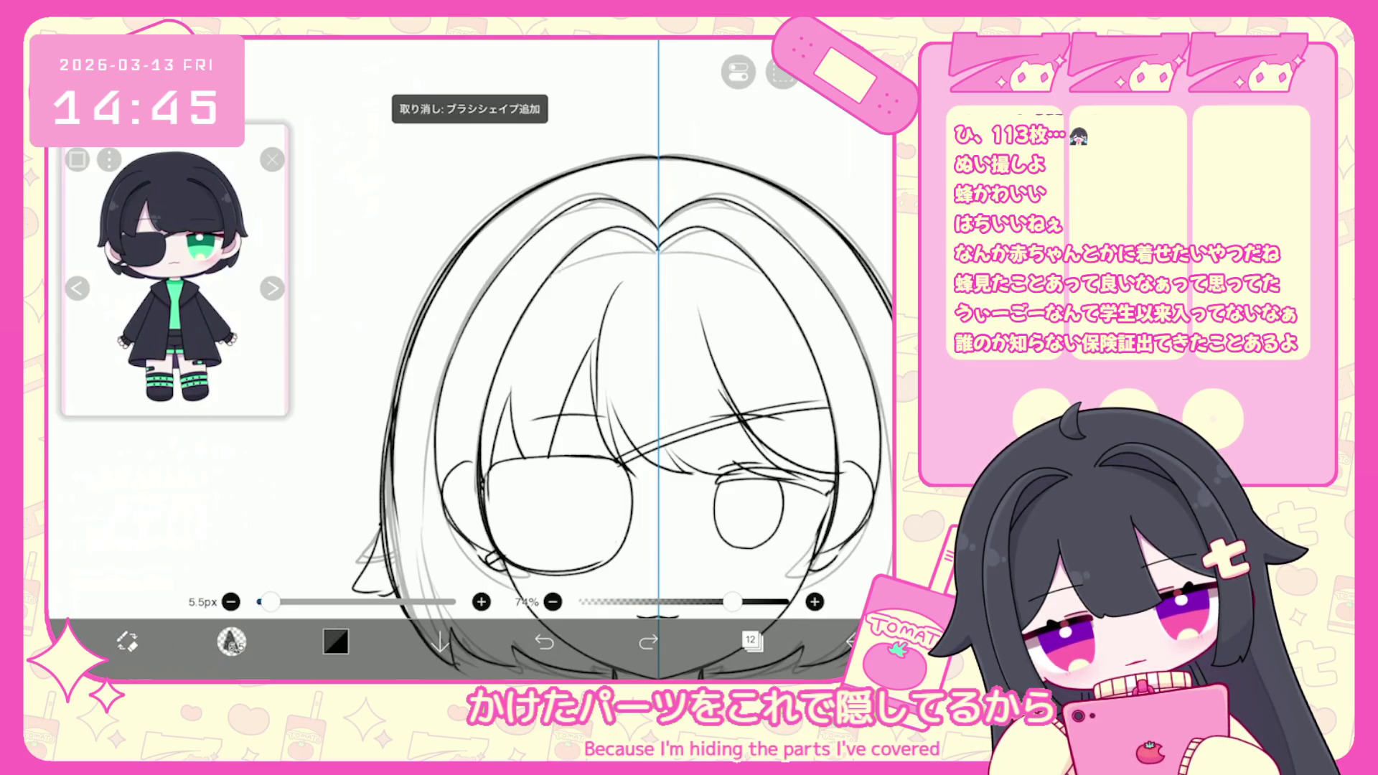
{"action": "key", "text": "ctrl+z"}
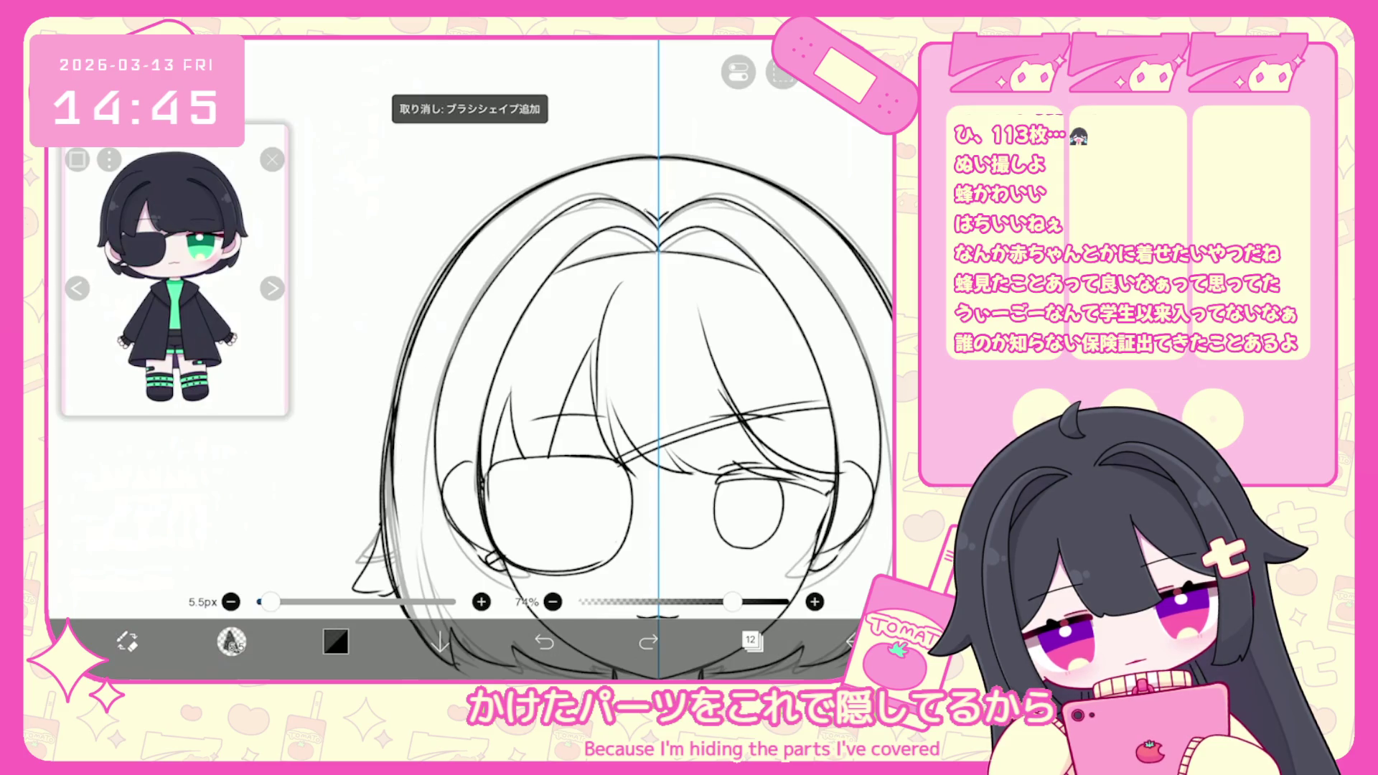
Redraw the stroke on the left of the face, restore it once, then undo it again.
{"action": "scroll", "coordinate": [646, 358], "scroll_direction": "down", "scroll_amount": 3}
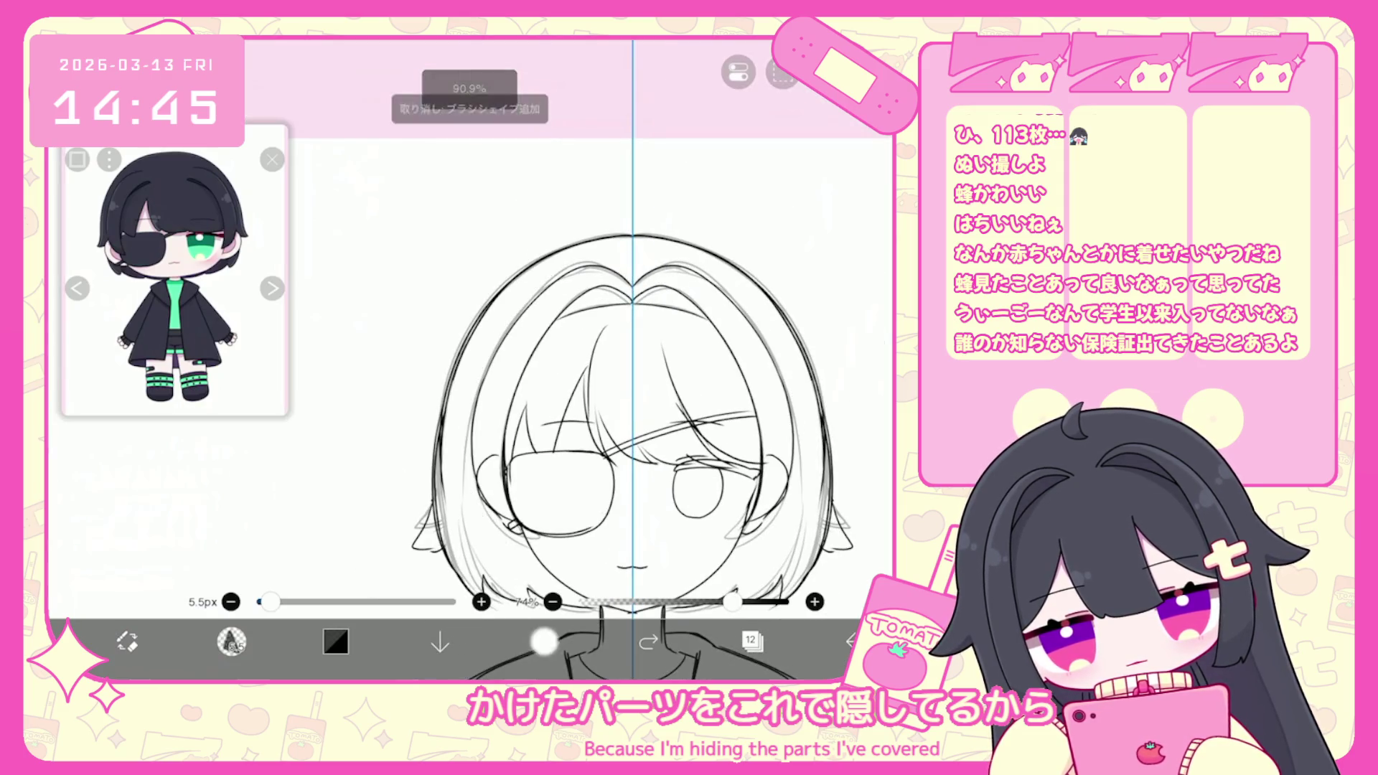
{"action": "scroll", "coordinate": [631, 358], "scroll_direction": "up", "scroll_amount": 3}
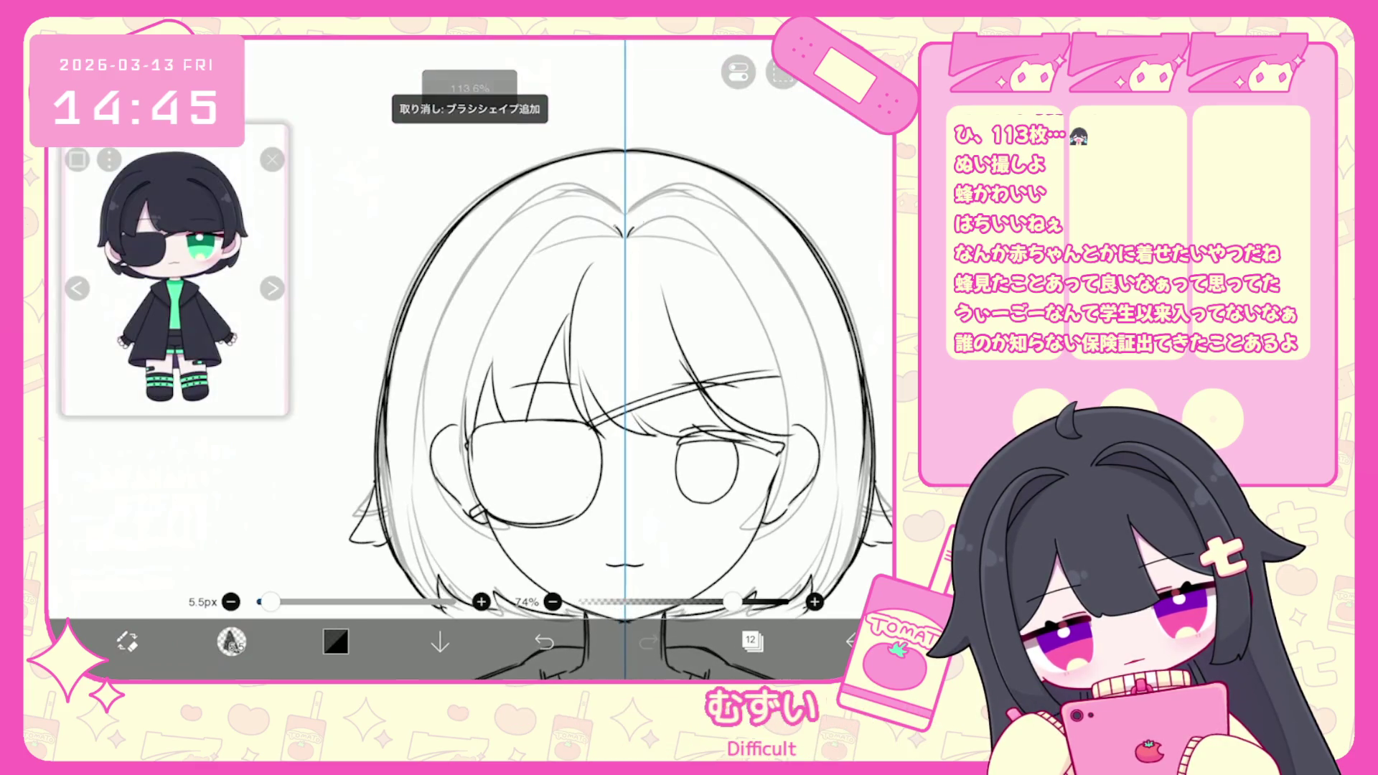
{"action": "key", "text": "ctrl+z"}
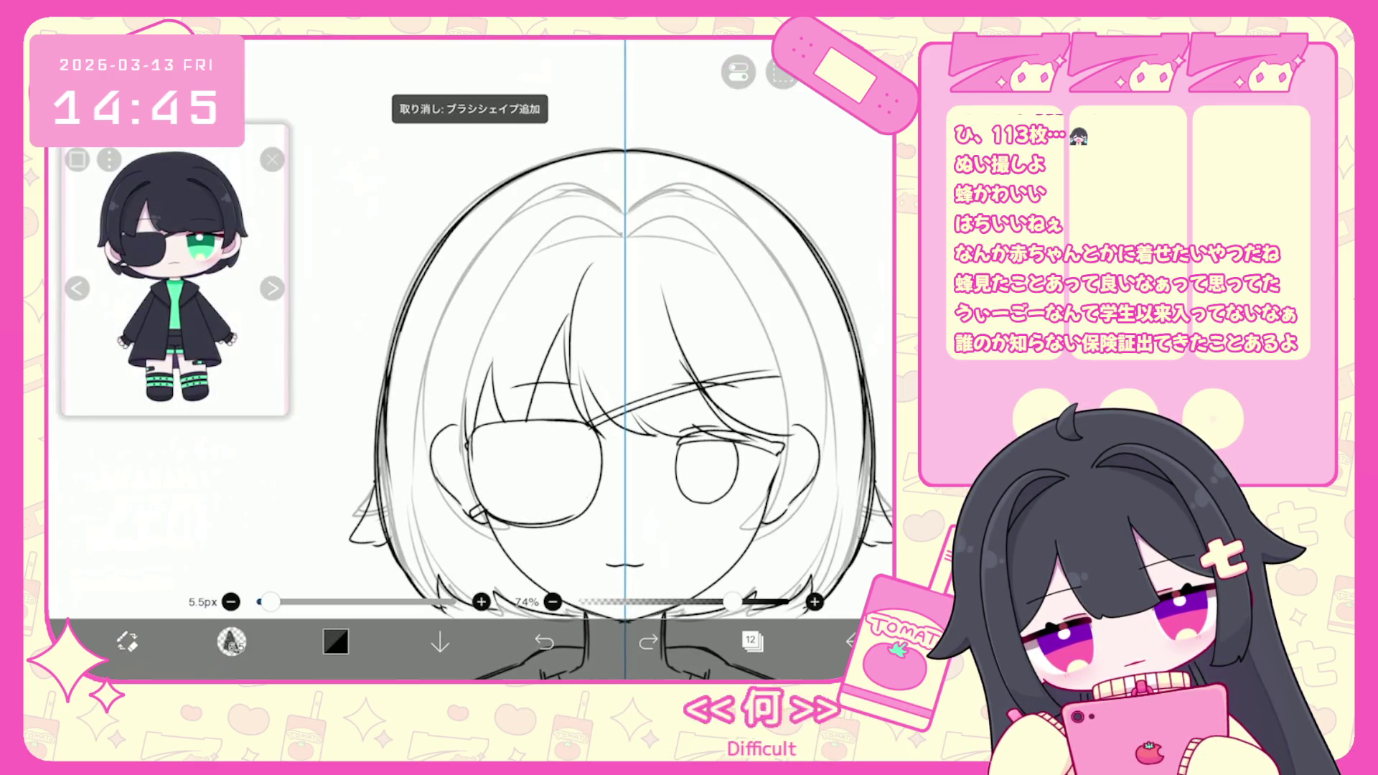
{"action": "left_click_drag", "start_coordinate": [494, 368], "coordinate": [474, 509]}
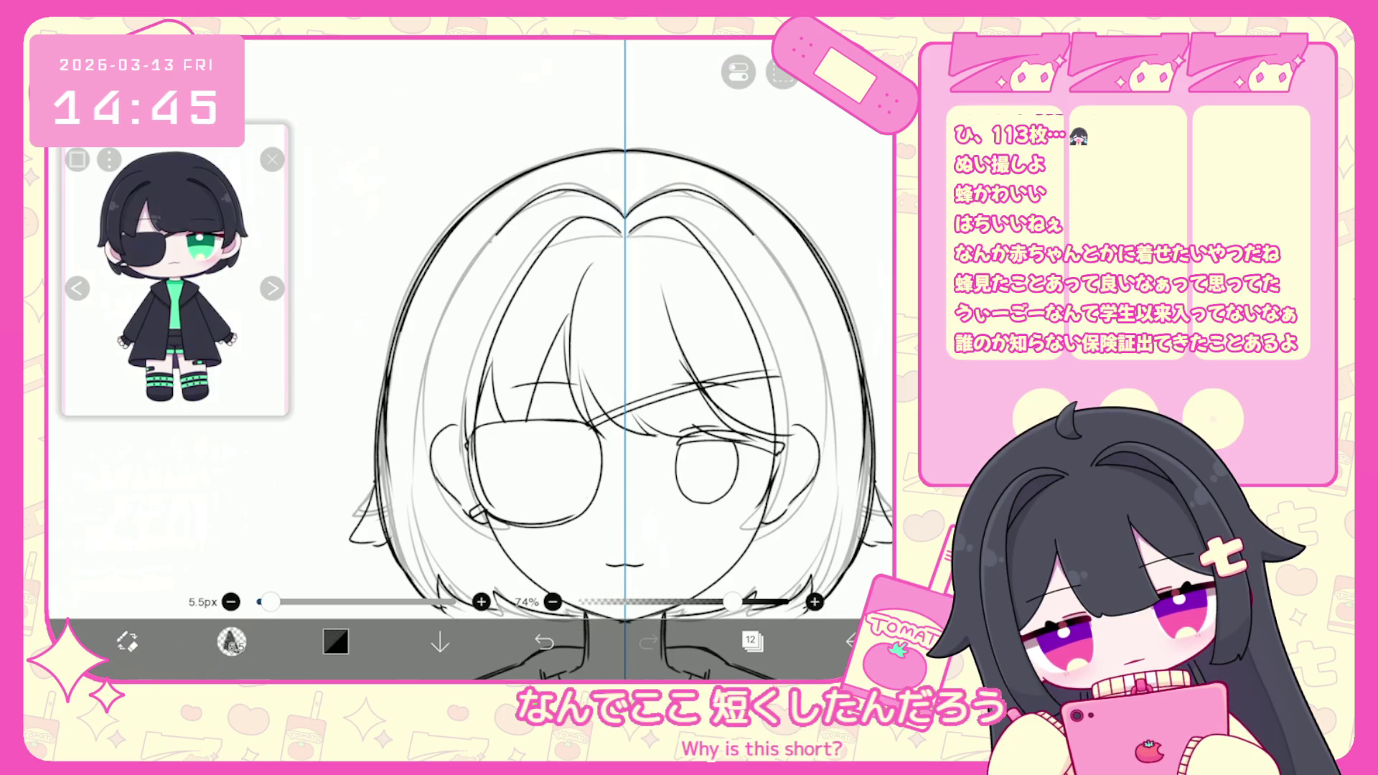
{"action": "key", "text": "ctrl+z"}
{"action": "key", "text": "ctrl+z"}
{"action": "key", "text": "ctrl+shift+z"}
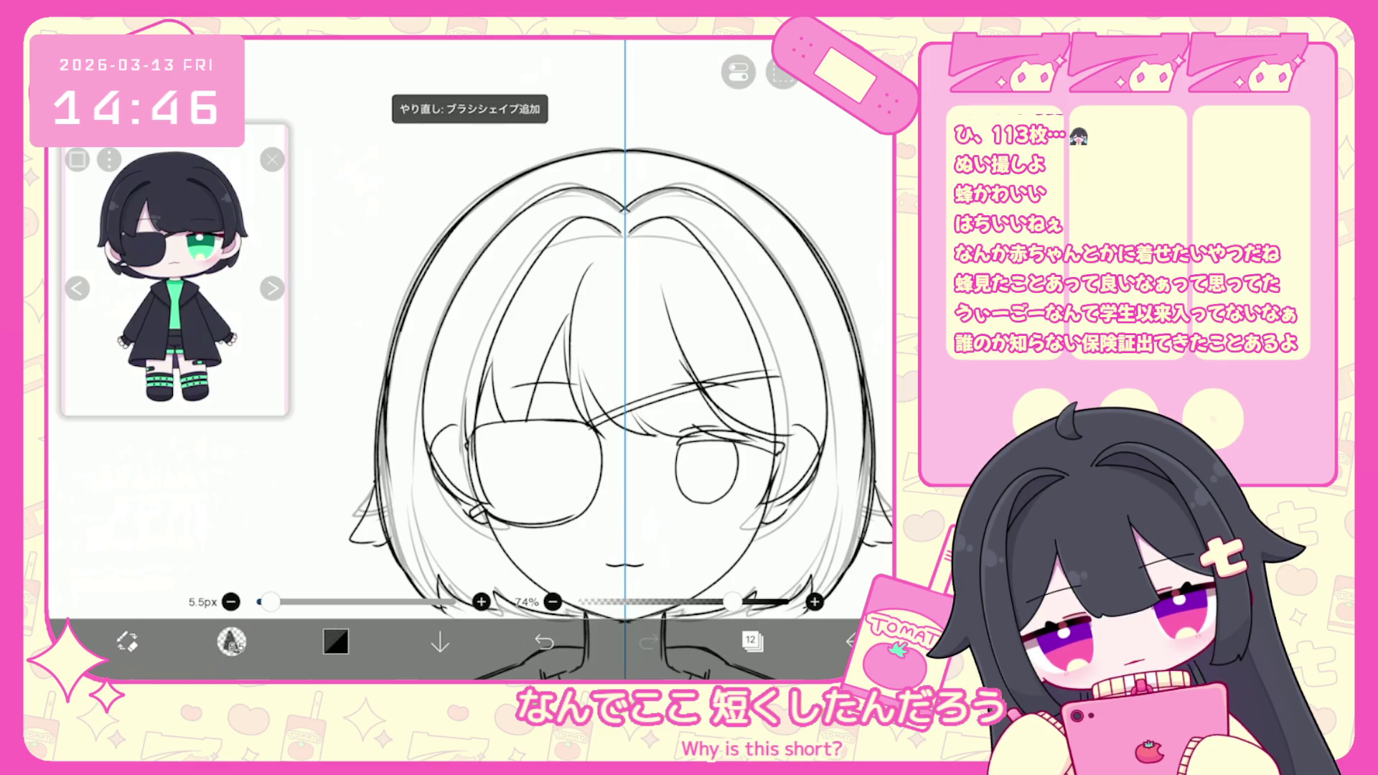
{"action": "key", "text": "ctrl+z"}
{"action": "scroll", "coordinate": [625, 359], "scroll_direction": "up", "scroll_amount": 3}
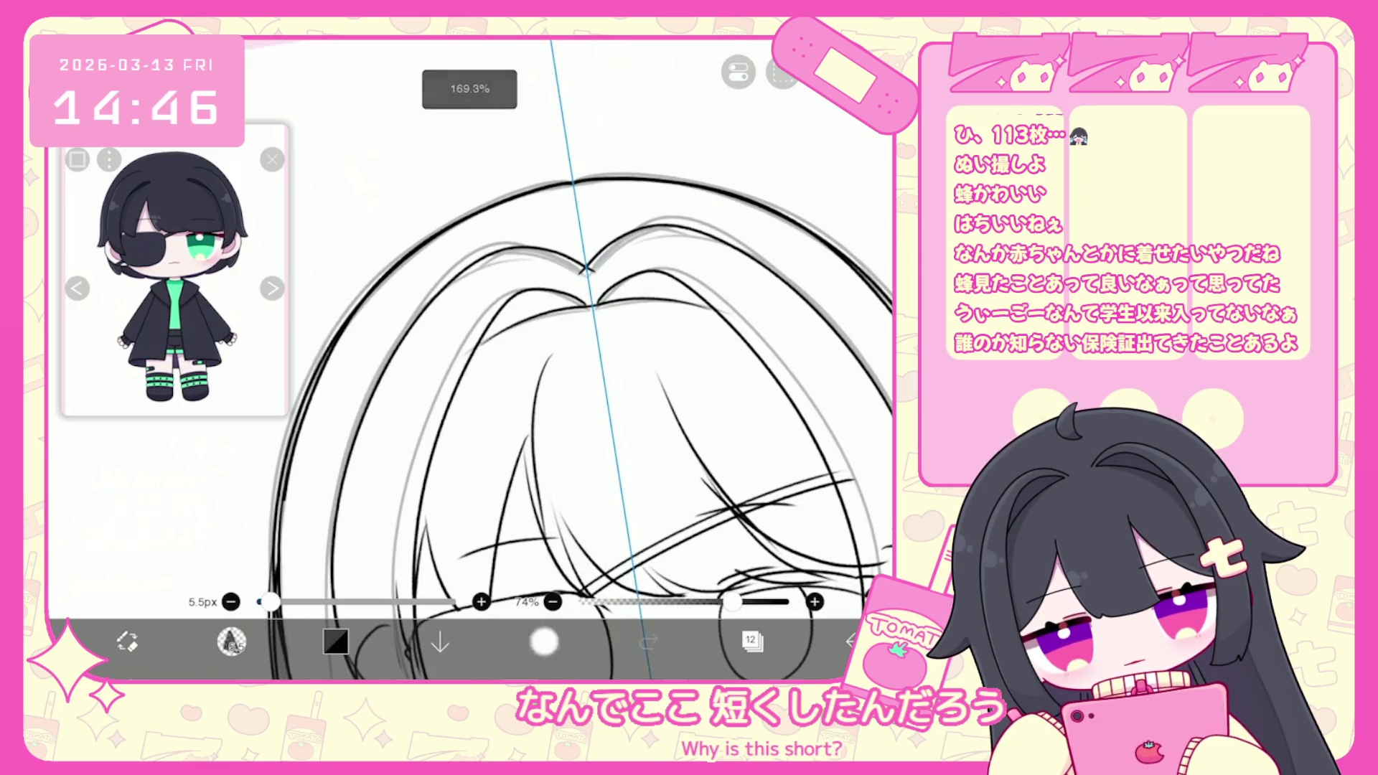
{"action": "scroll", "coordinate": [471, 359], "scroll_direction": "down", "scroll_amount": 5}
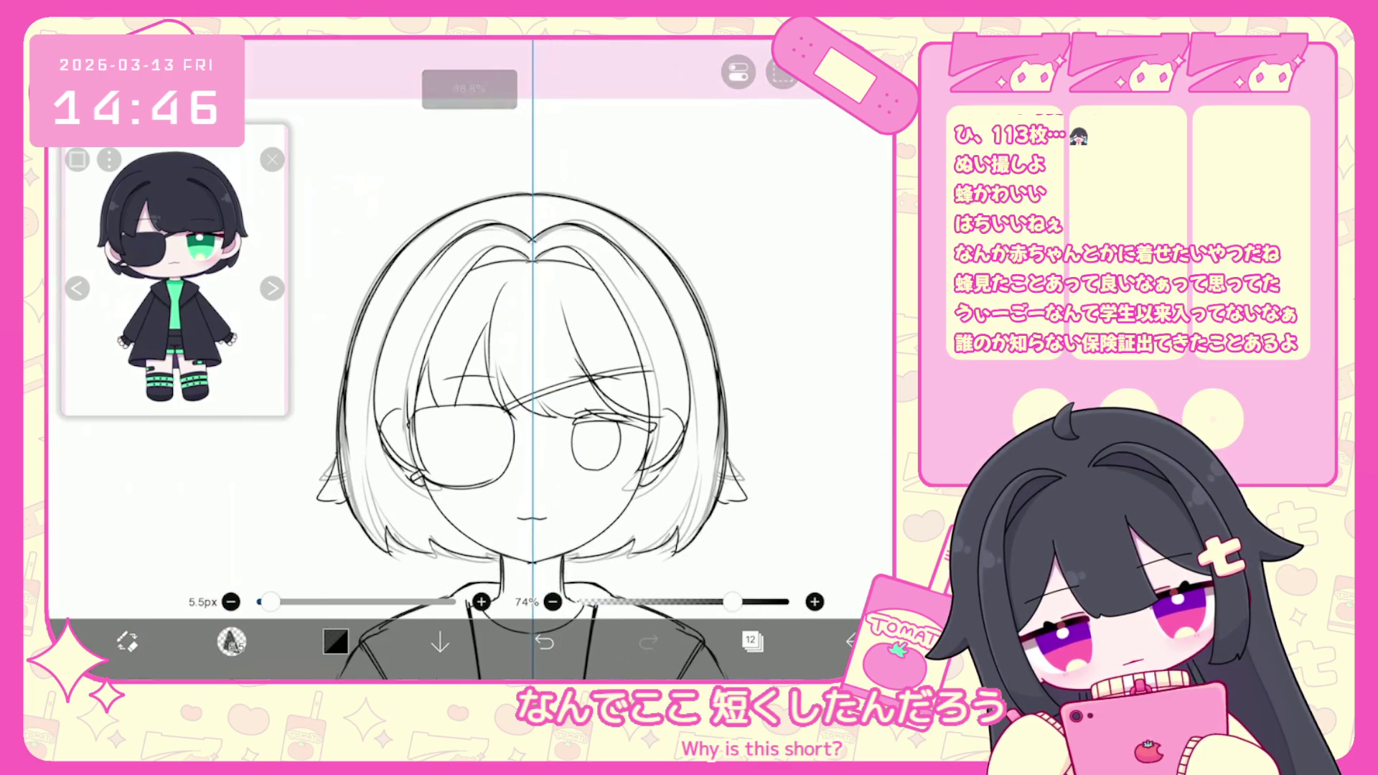
Box-select the dashed left-hair strokes, shift them slightly left, then zoom out to the full figure.
{"action": "left_click", "coordinate": [231, 640]}
{"action": "left_click_drag", "start_coordinate": [520, 486], "coordinate": [520, 485]}
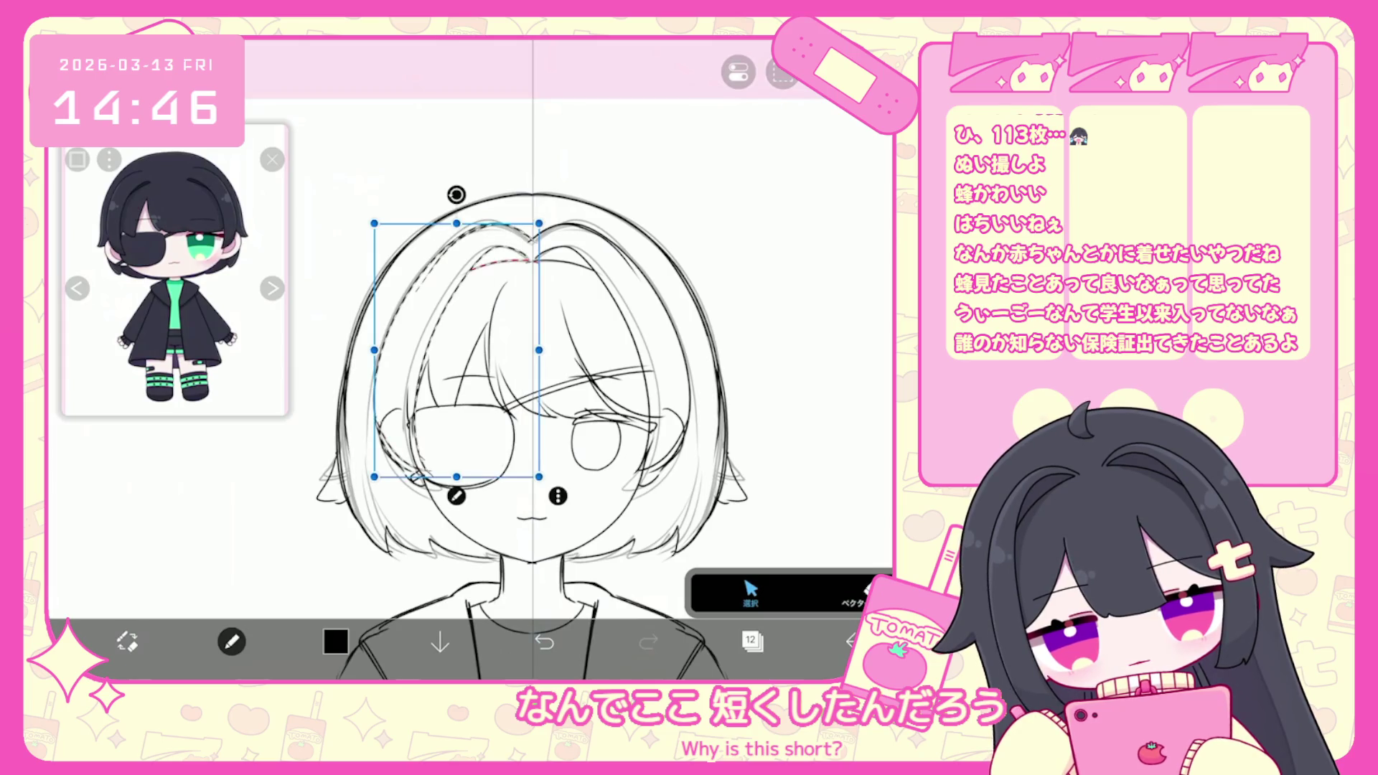
{"action": "left_click_drag", "start_coordinate": [452, 350], "coordinate": [449, 350]}
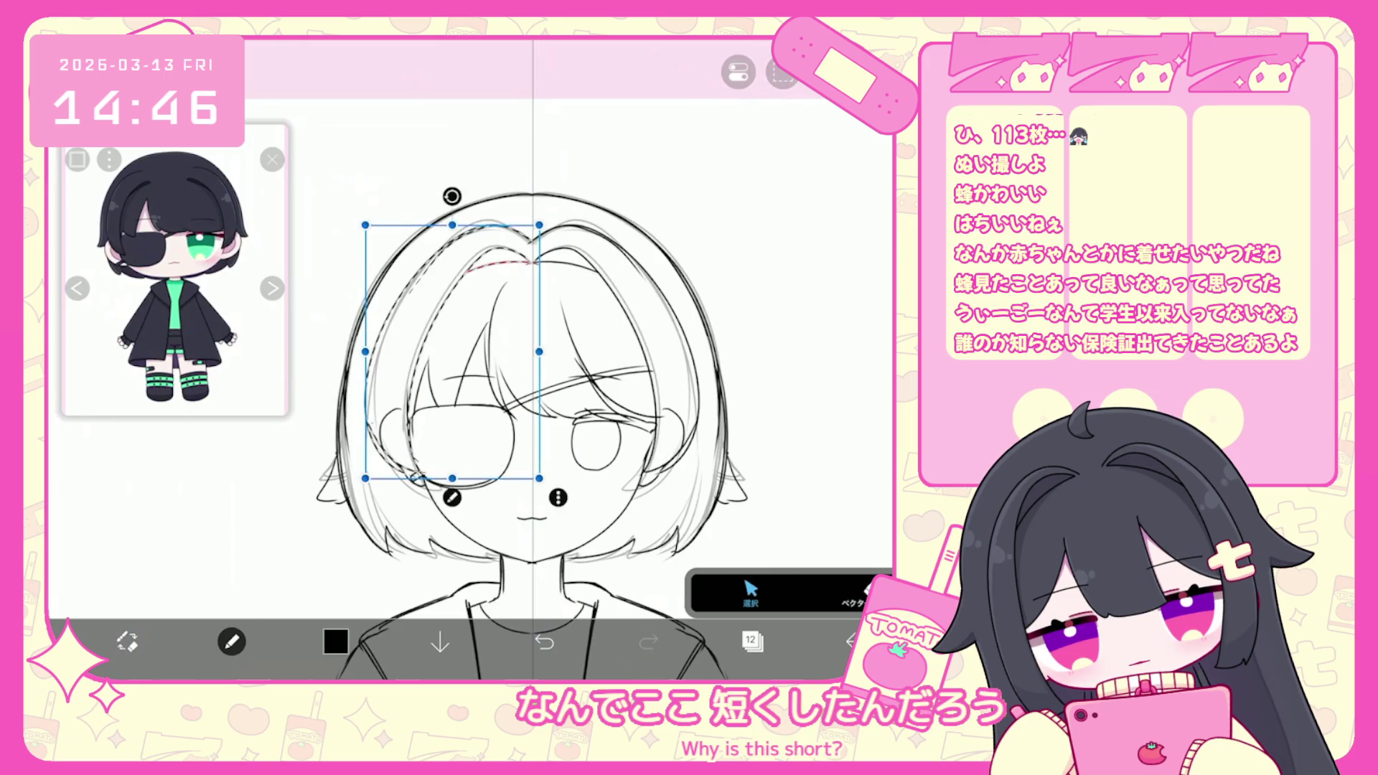
{"action": "scroll", "coordinate": [470, 359], "scroll_direction": "down", "scroll_amount": 5}
{"action": "scroll", "coordinate": [652, 431], "scroll_direction": "down", "scroll_amount": 2}
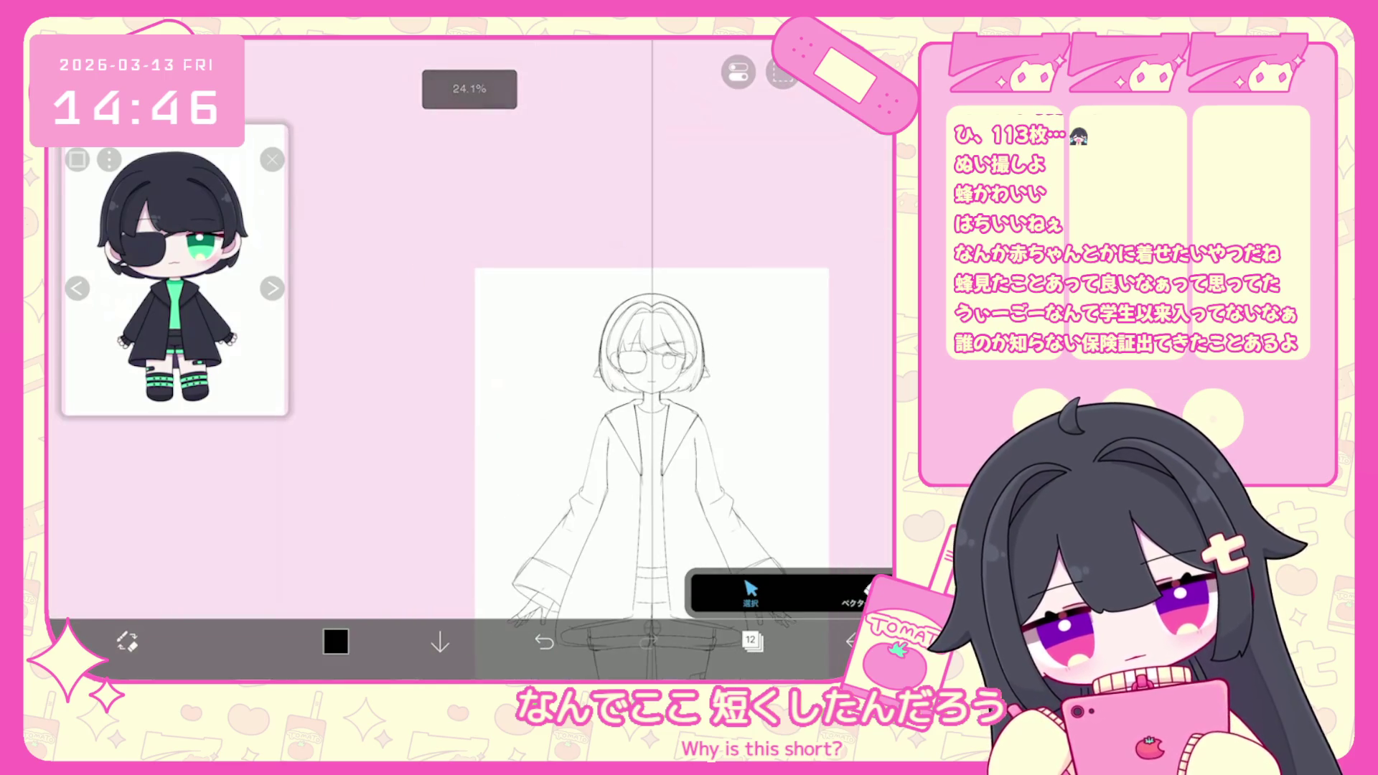
{"action": "scroll", "coordinate": [603, 359], "scroll_direction": "up", "scroll_amount": 3}
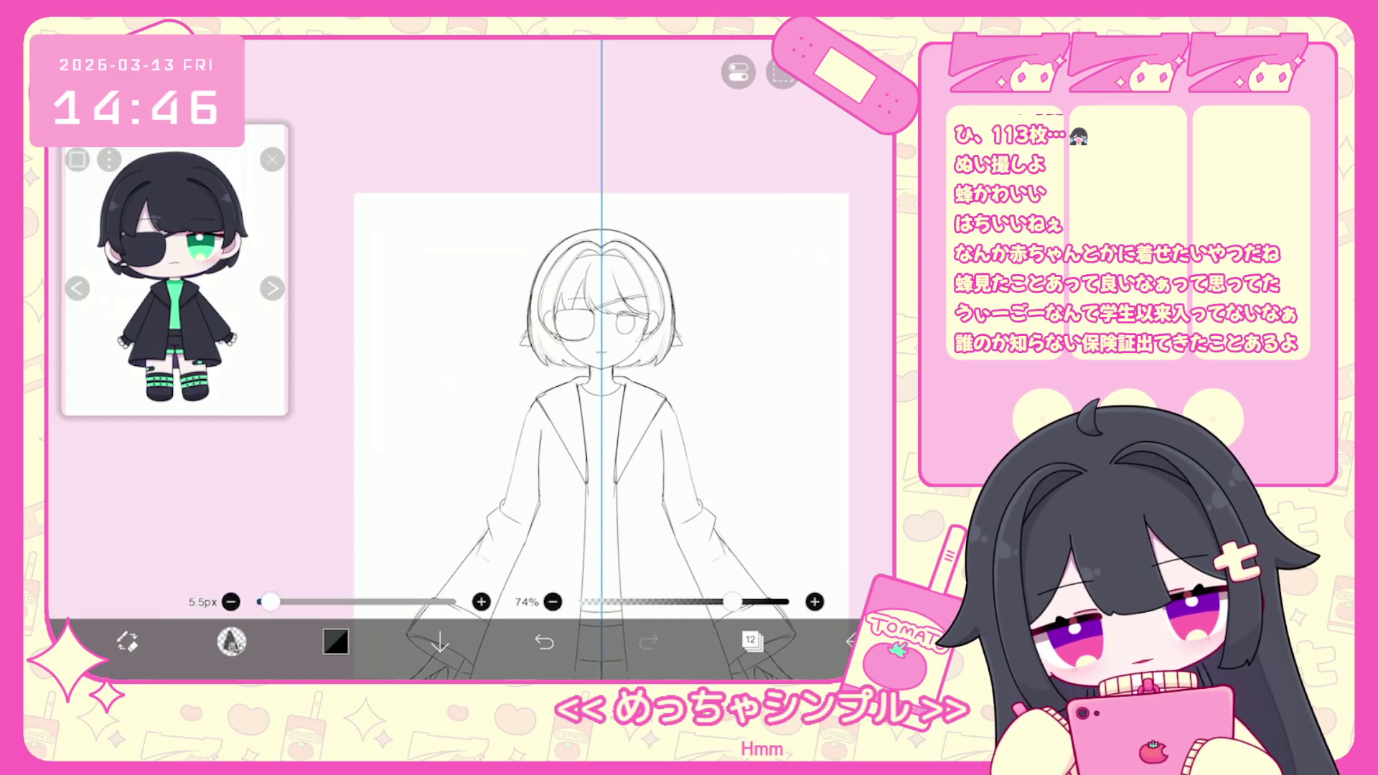
{"action": "scroll", "coordinate": [600, 359], "scroll_direction": "down", "scroll_amount": 5}
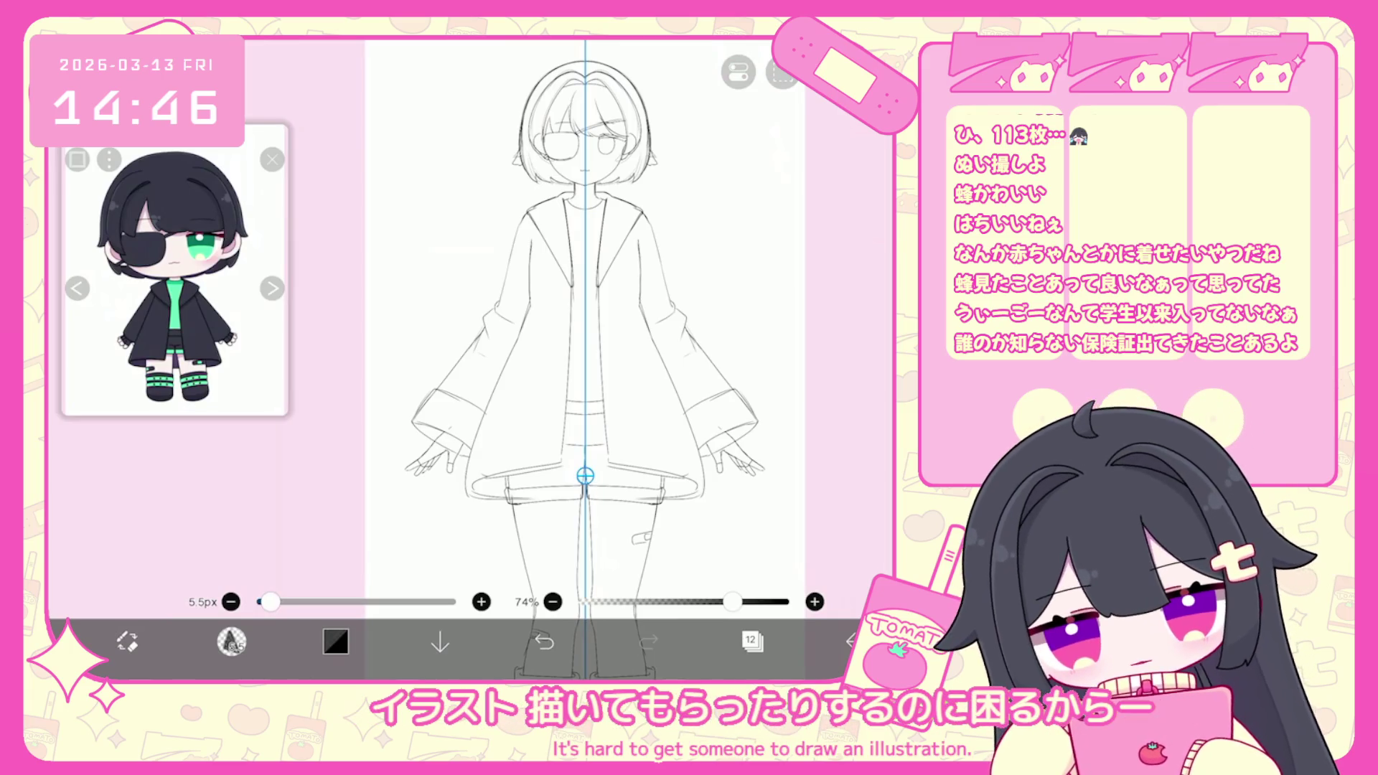
Turn off the symmetry ruler and add a new vector layer.
{"action": "left_click", "coordinate": [739, 71]}
{"action": "scroll", "coordinate": [531, 323], "scroll_direction": "up", "scroll_amount": 3}
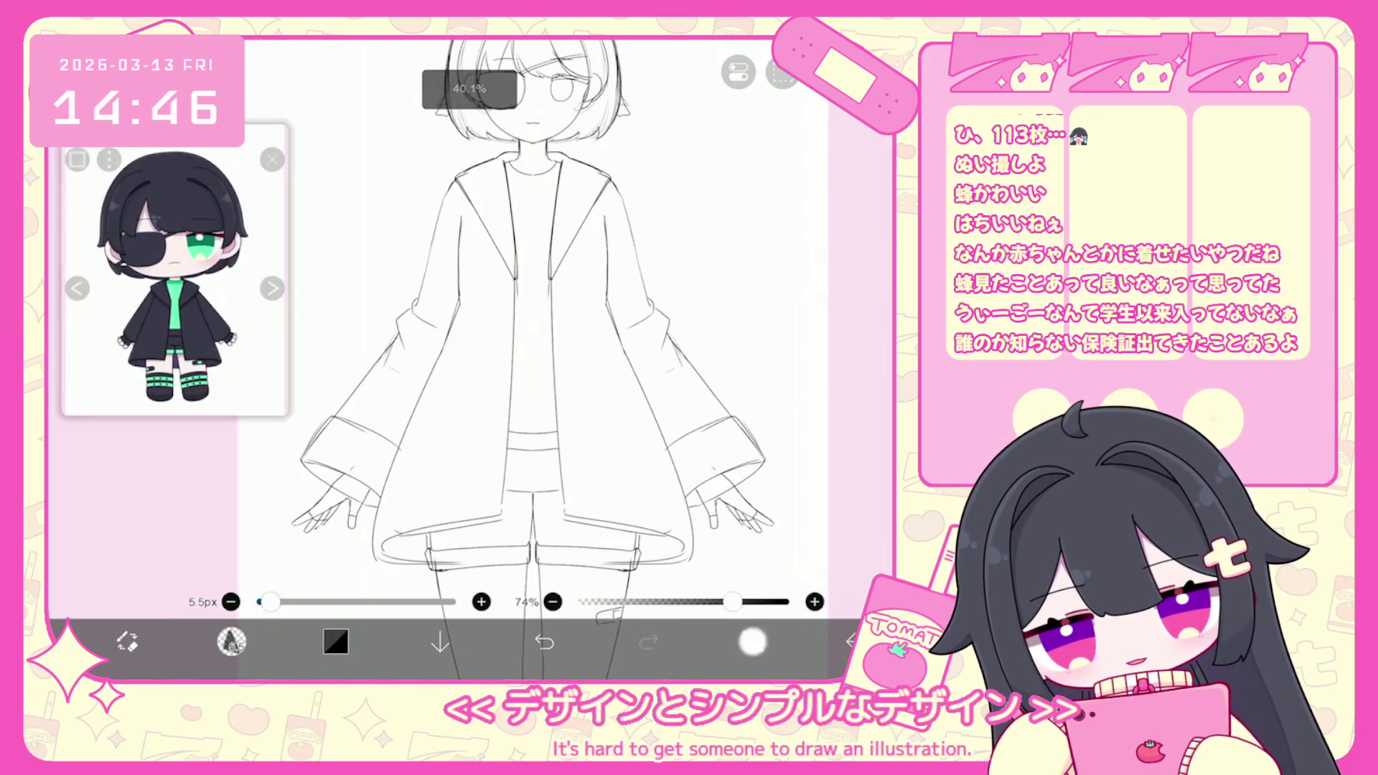
{"action": "left_click", "coordinate": [752, 641]}
{"action": "left_click", "coordinate": [489, 597]}
{"action": "left_click", "coordinate": [502, 468]}
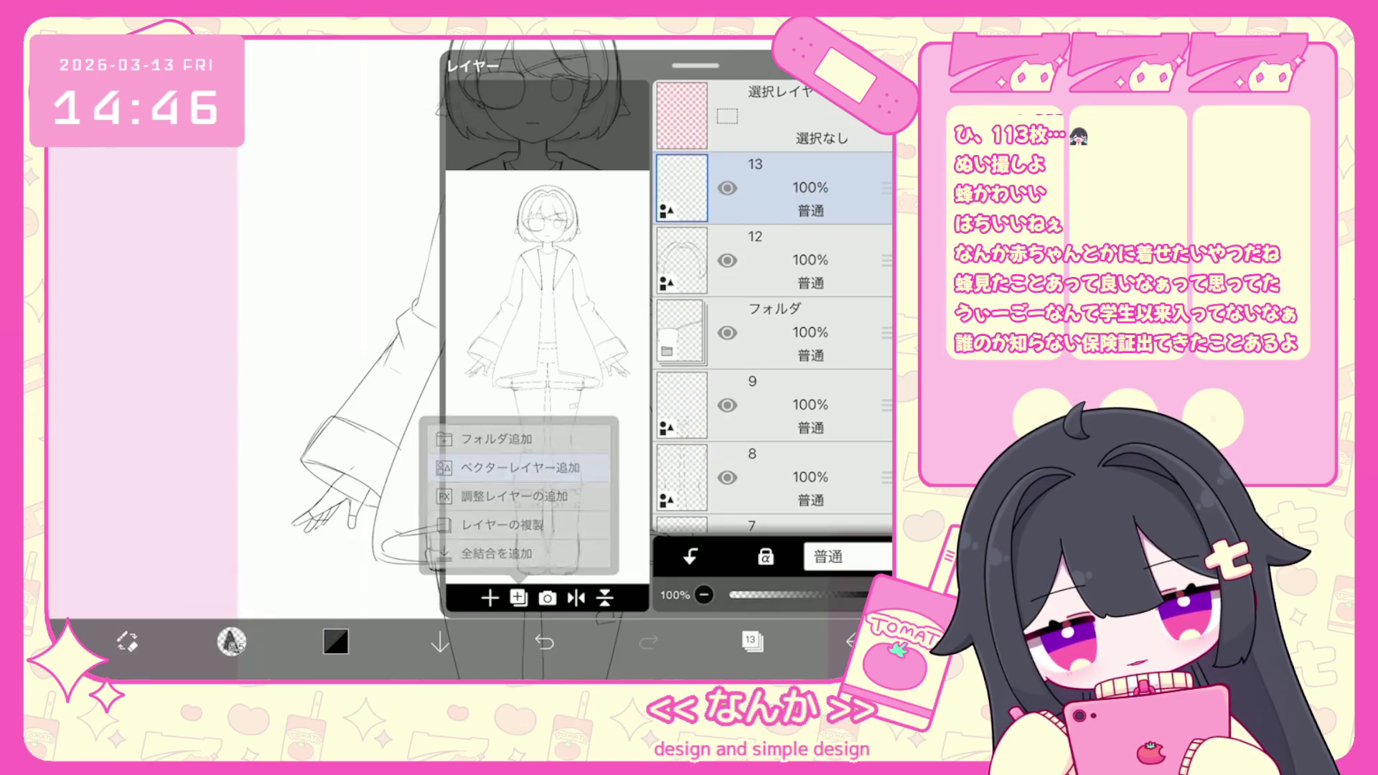
{"action": "left_click", "coordinate": [752, 641]}
{"action": "scroll", "coordinate": [531, 323], "scroll_direction": "up", "scroll_amount": 2}
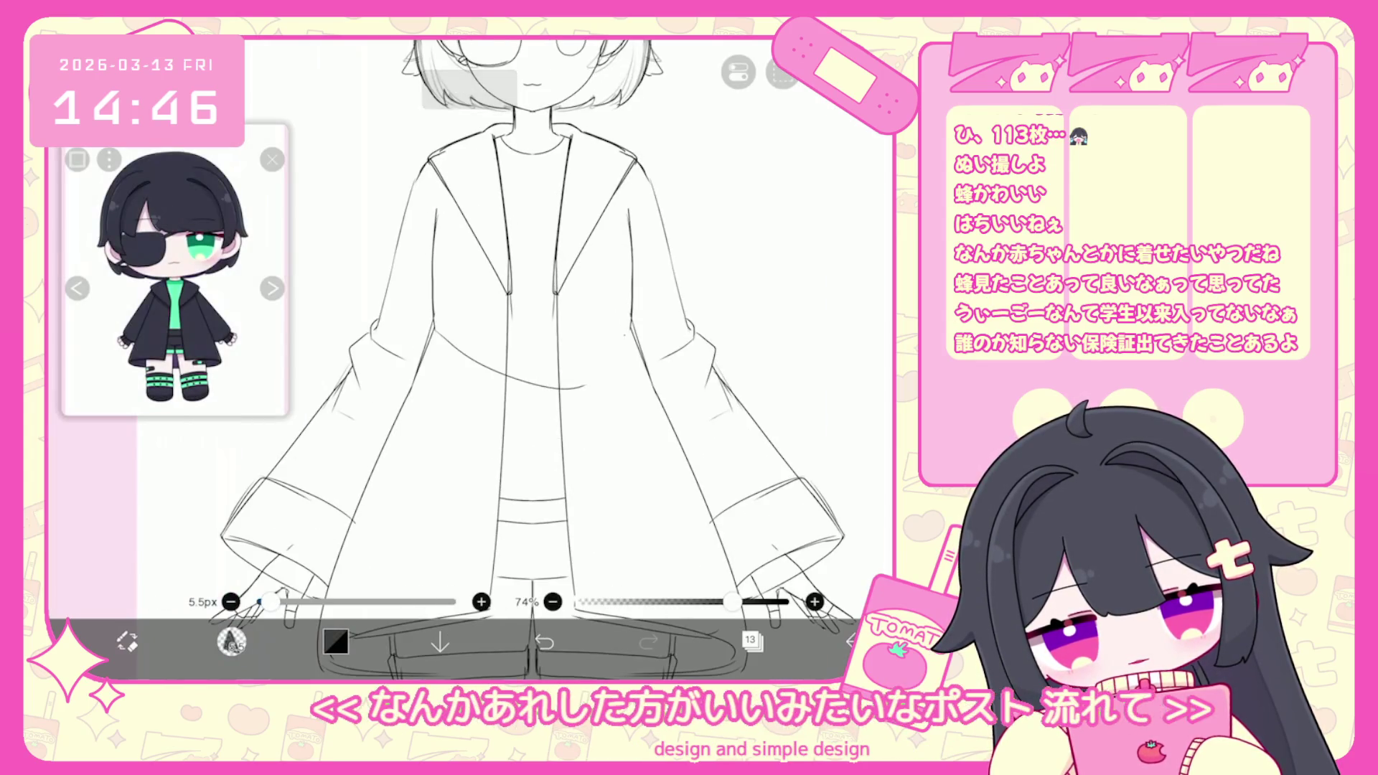
Raise the brush opacity to 100% and retry the curved line across the coat's lower chest.
{"action": "left_click_drag", "start_coordinate": [434, 331], "coordinate": [632, 358]}
{"action": "left_click", "coordinate": [544, 641]}
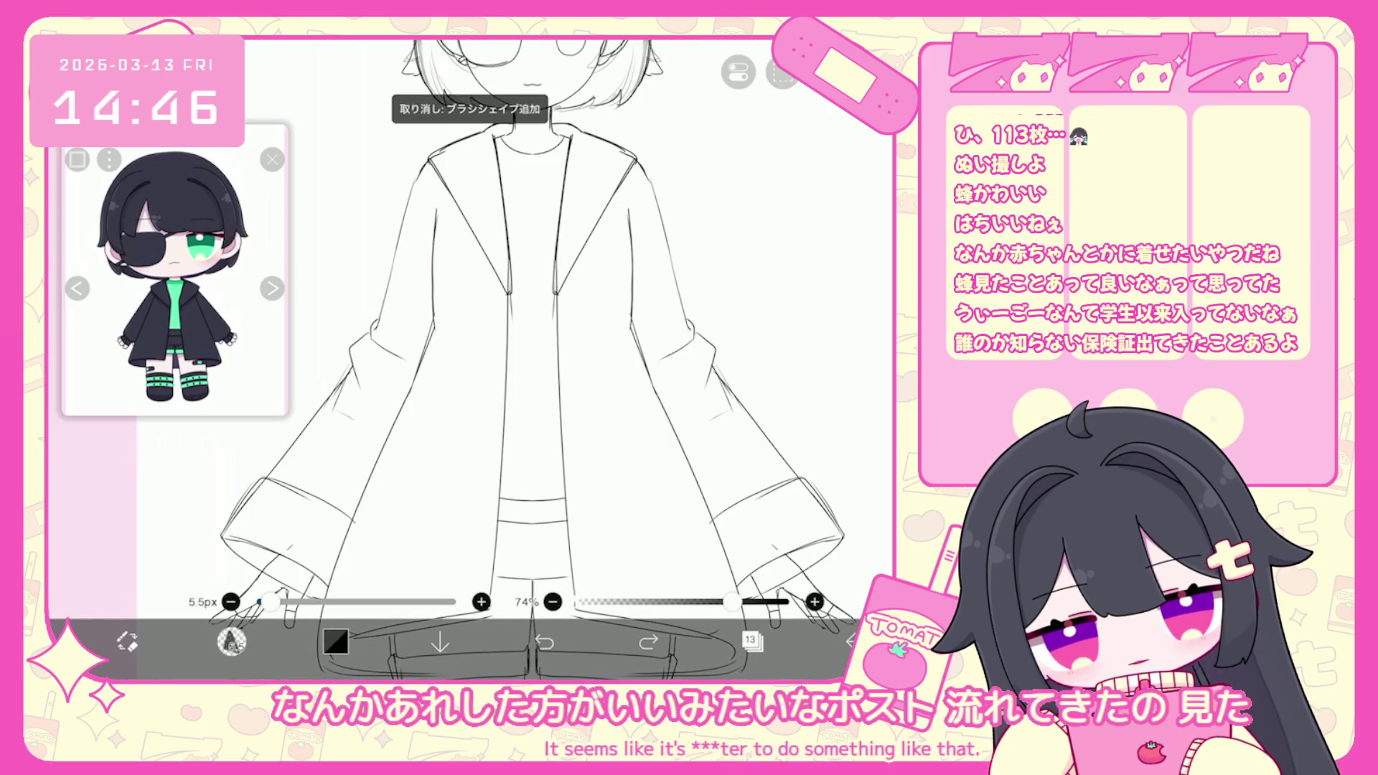
{"action": "left_click_drag", "start_coordinate": [733, 601], "coordinate": [787, 601]}
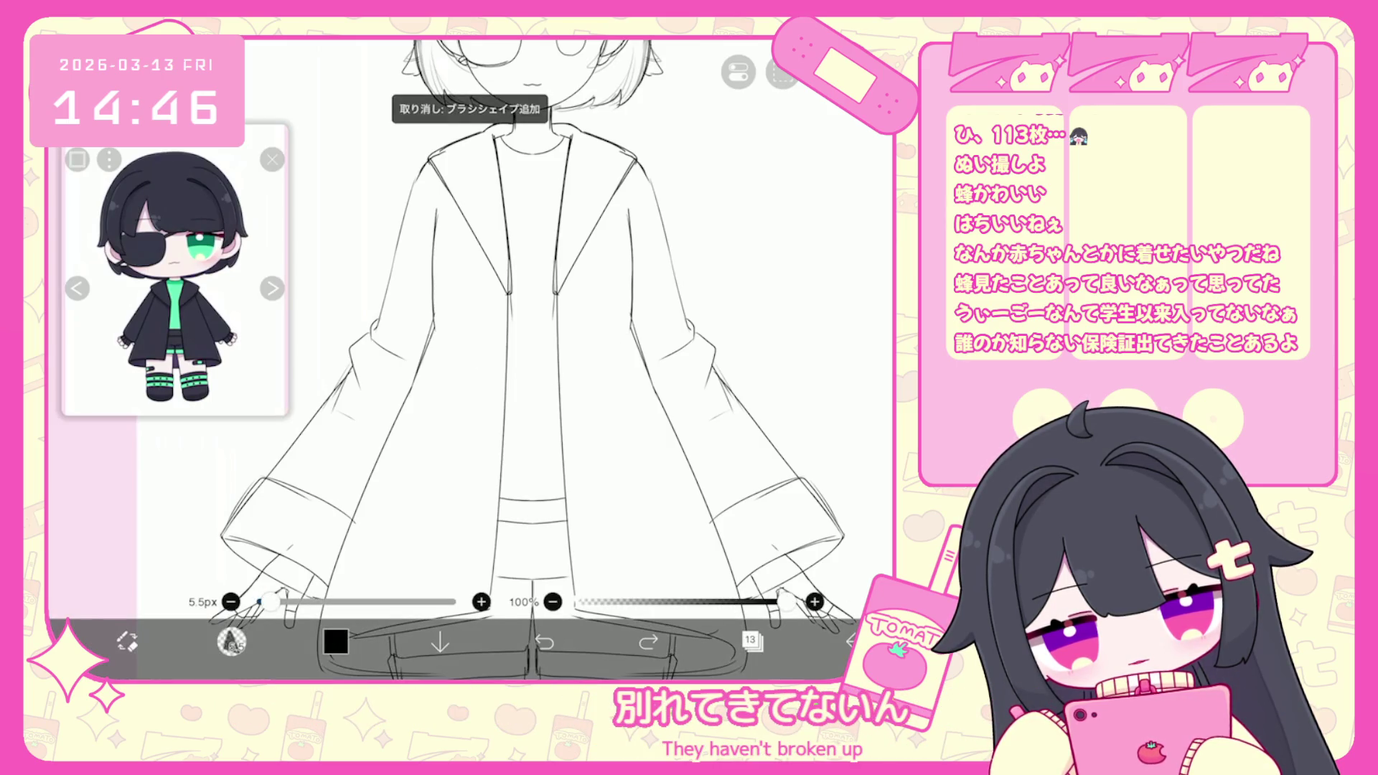
{"action": "mouse_move", "coordinate": [425, 357]}
{"action": "left_mouse_down"}
{"action": "mouse_move", "coordinate": [430, 374]}
{"action": "mouse_move", "coordinate": [532, 377]}
{"action": "left_mouse_up"}
{"action": "left_click", "coordinate": [544, 641]}
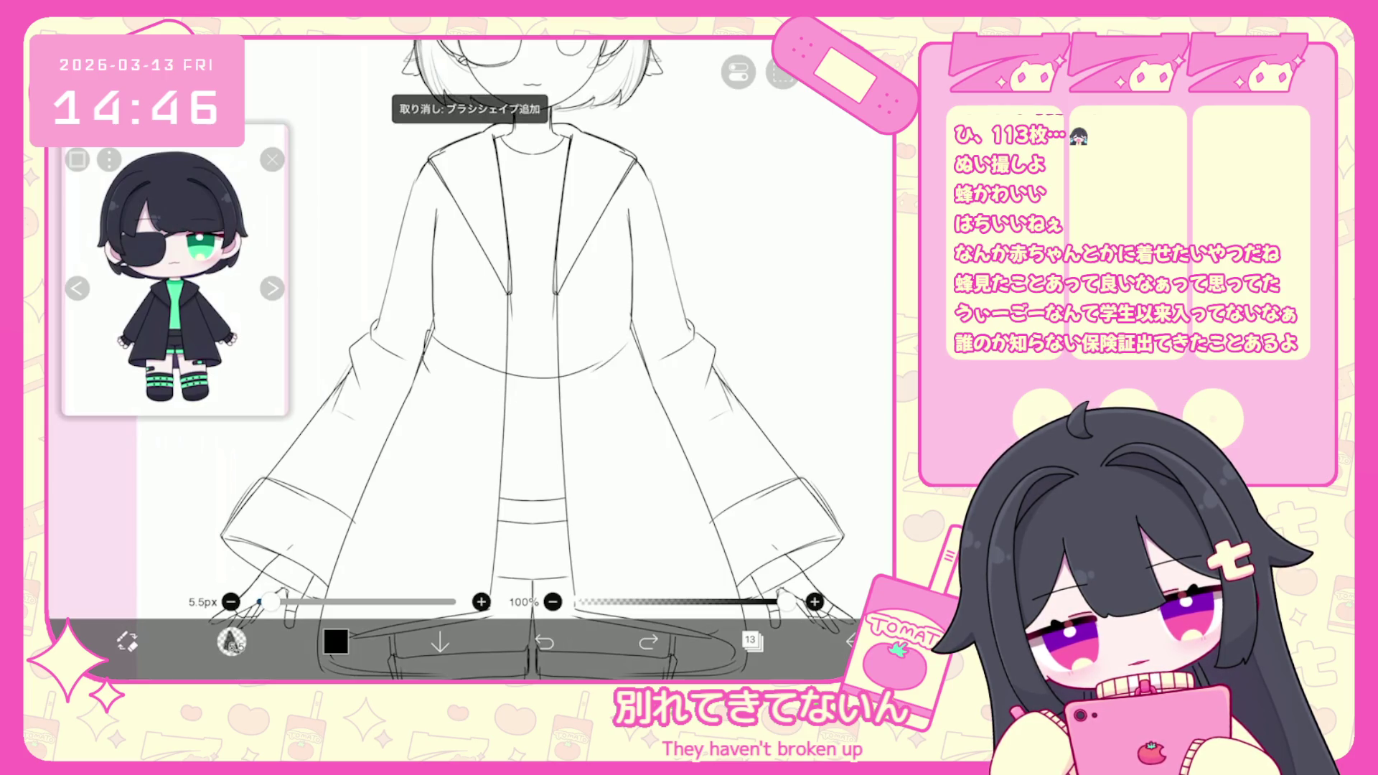
Undo the earlier strokes near the waist curve and draw a short new stroke at the coat's waist.
{"action": "left_click", "coordinate": [544, 641]}
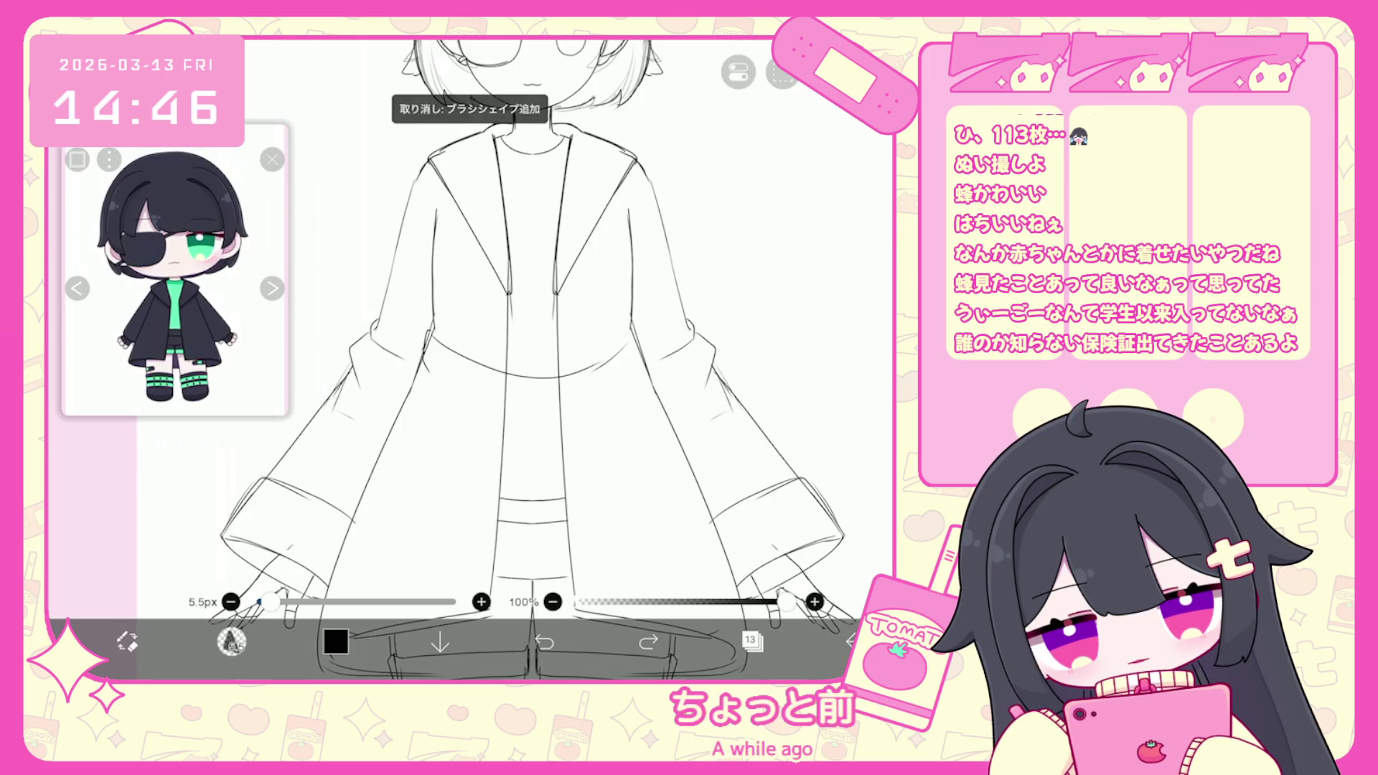
{"action": "left_click", "coordinate": [544, 641]}
{"action": "left_click", "coordinate": [544, 641]}
{"action": "left_click", "coordinate": [544, 641]}
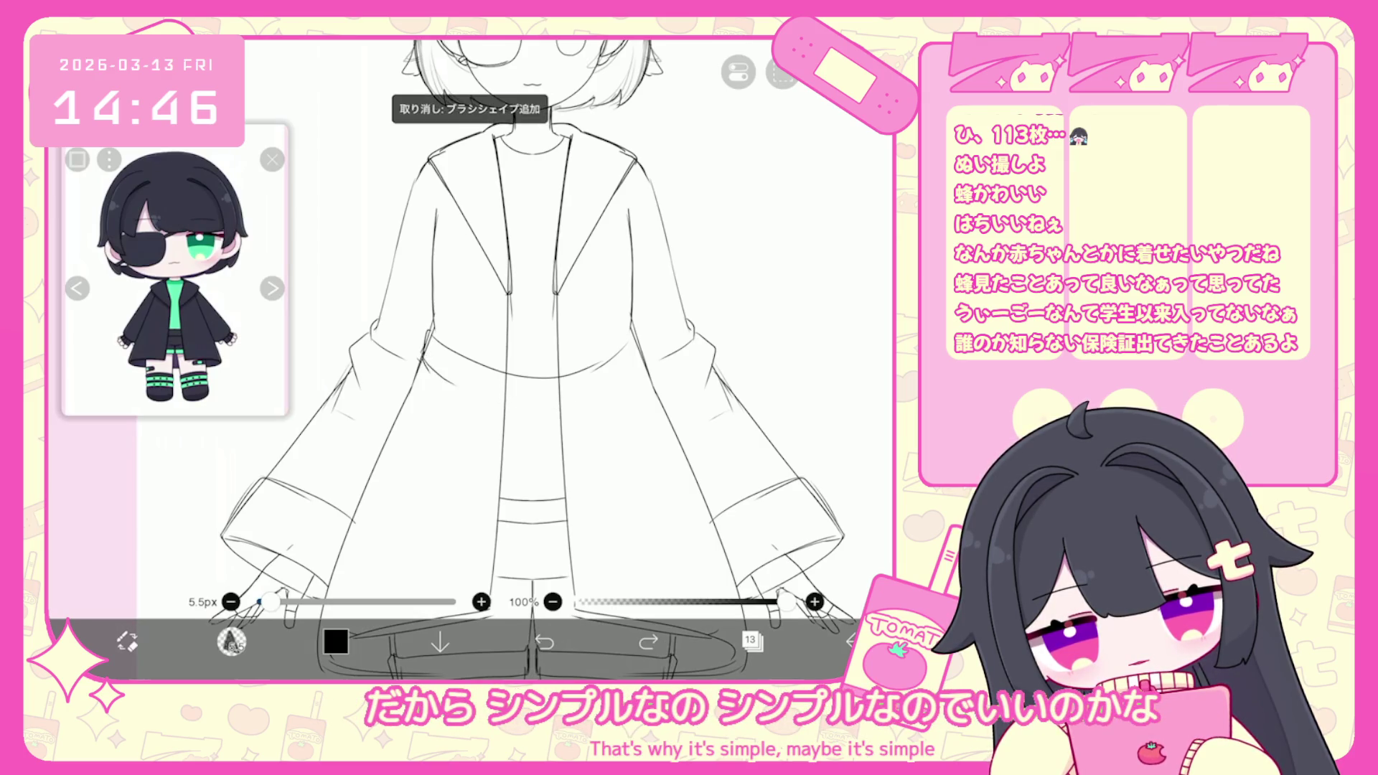
{"action": "left_click", "coordinate": [544, 640]}
{"action": "left_click", "coordinate": [544, 641]}
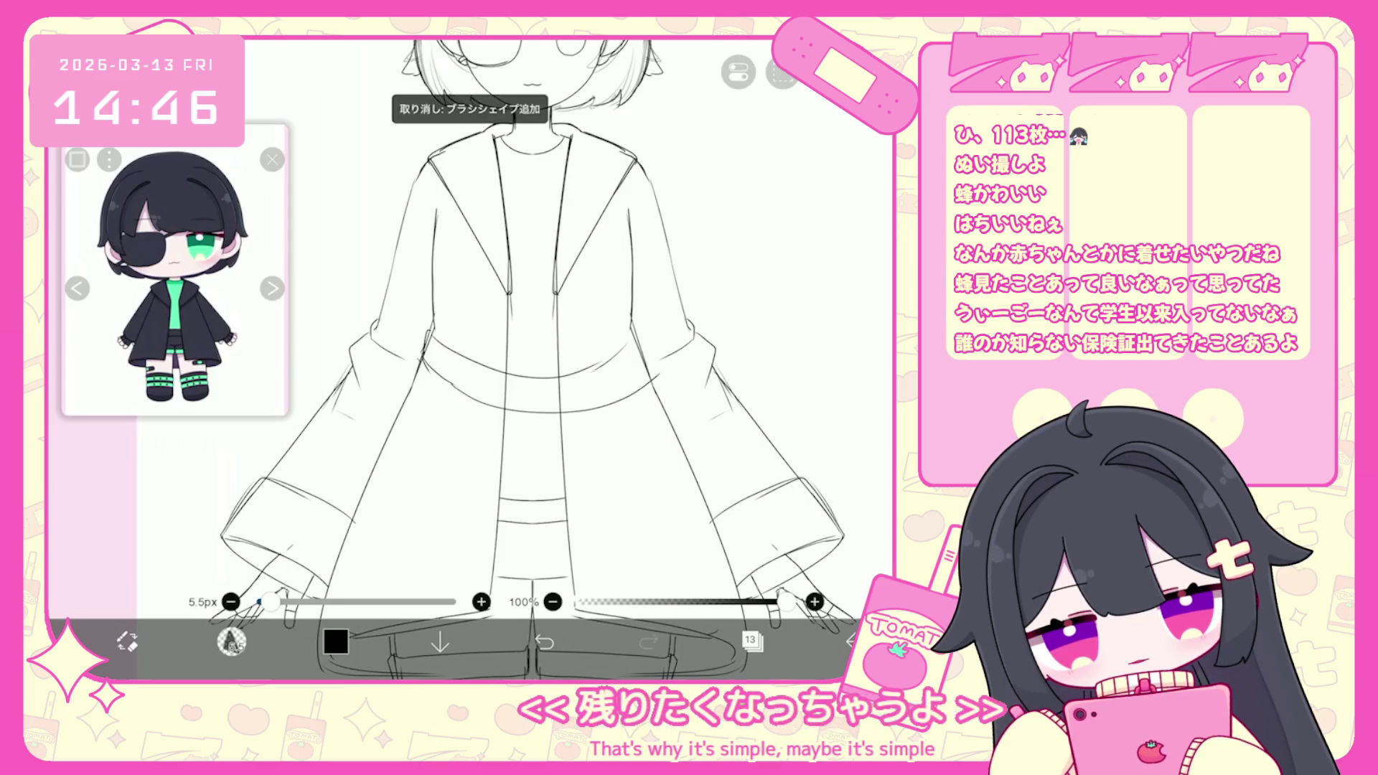
{"action": "left_click_drag", "start_coordinate": [454, 388], "coordinate": [553, 407]}
{"action": "scroll", "coordinate": [531, 359], "scroll_direction": "up", "scroll_amount": 1}
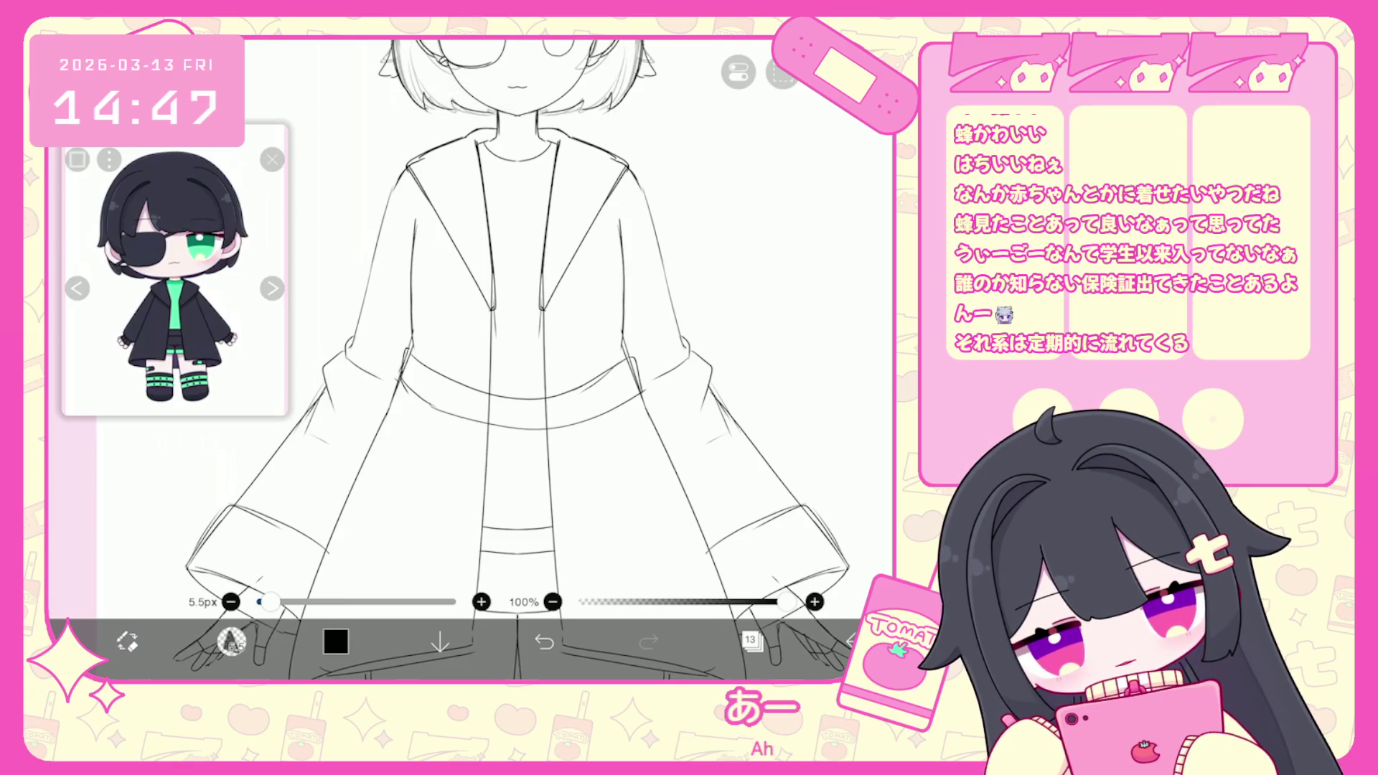
Draw the curved belt line across the coat and a short stroke at the coat's edge.
{"action": "left_click", "coordinate": [738, 71]}
{"action": "left_click", "coordinate": [713, 138]}
{"action": "left_click_drag", "start_coordinate": [633, 364], "coordinate": [452, 433]}
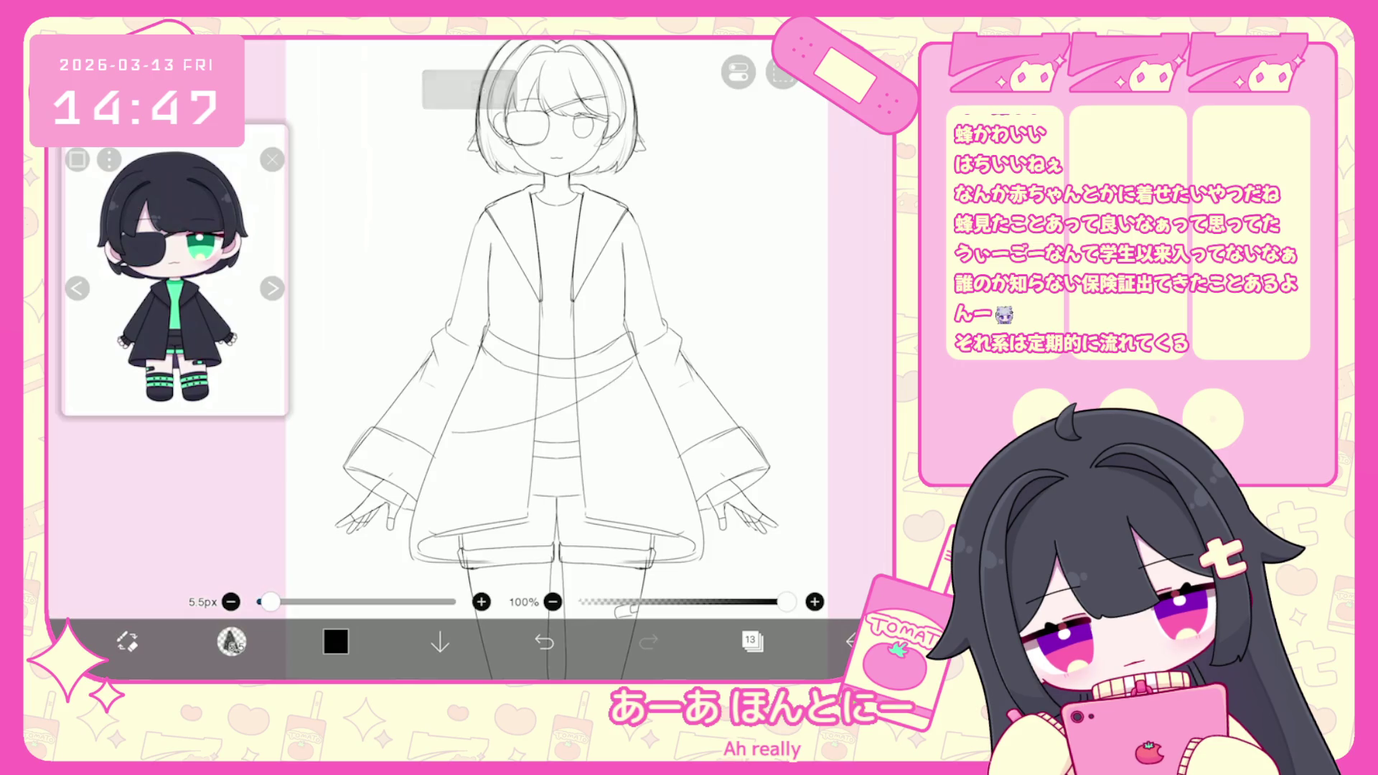
{"action": "left_click_drag", "start_coordinate": [634, 359], "coordinate": [651, 390]}
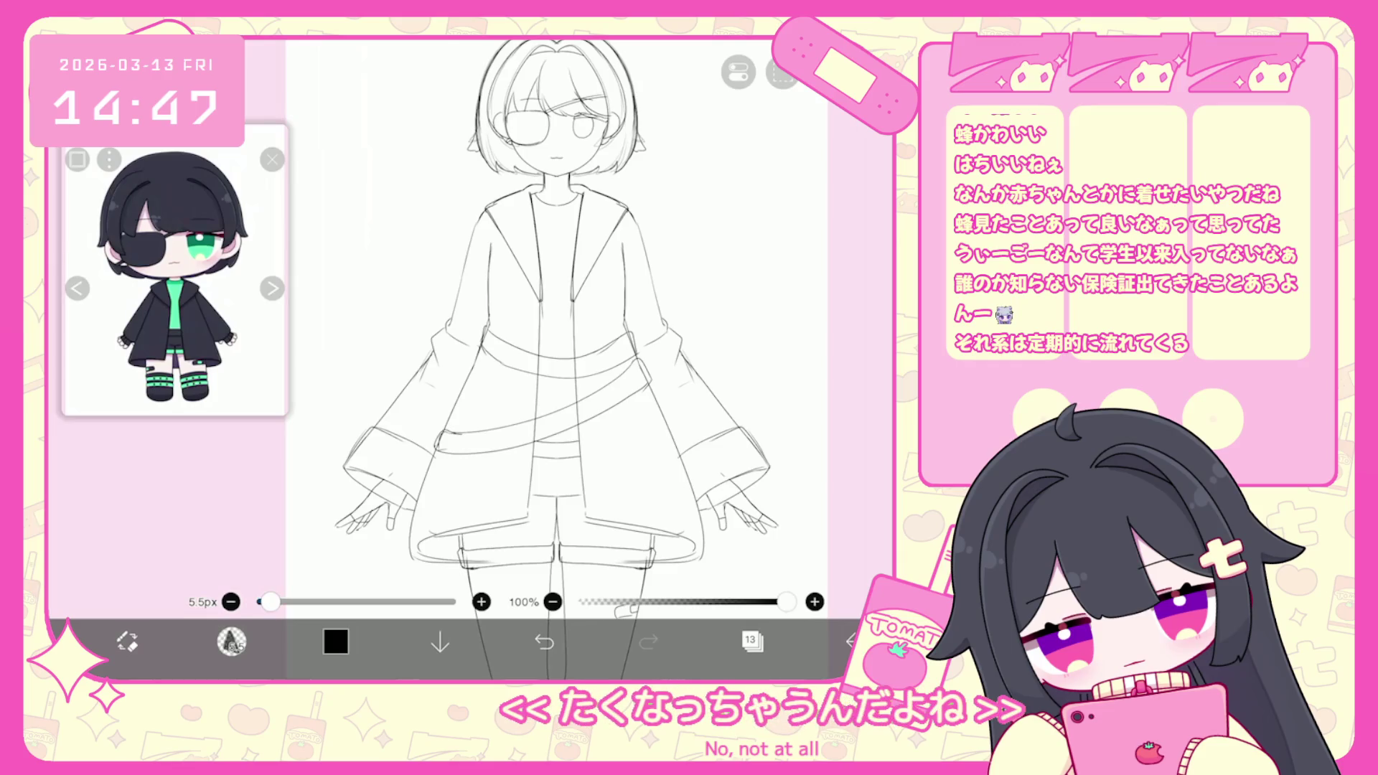
{"action": "scroll", "coordinate": [552, 344], "scroll_direction": "up", "scroll_amount": 5}
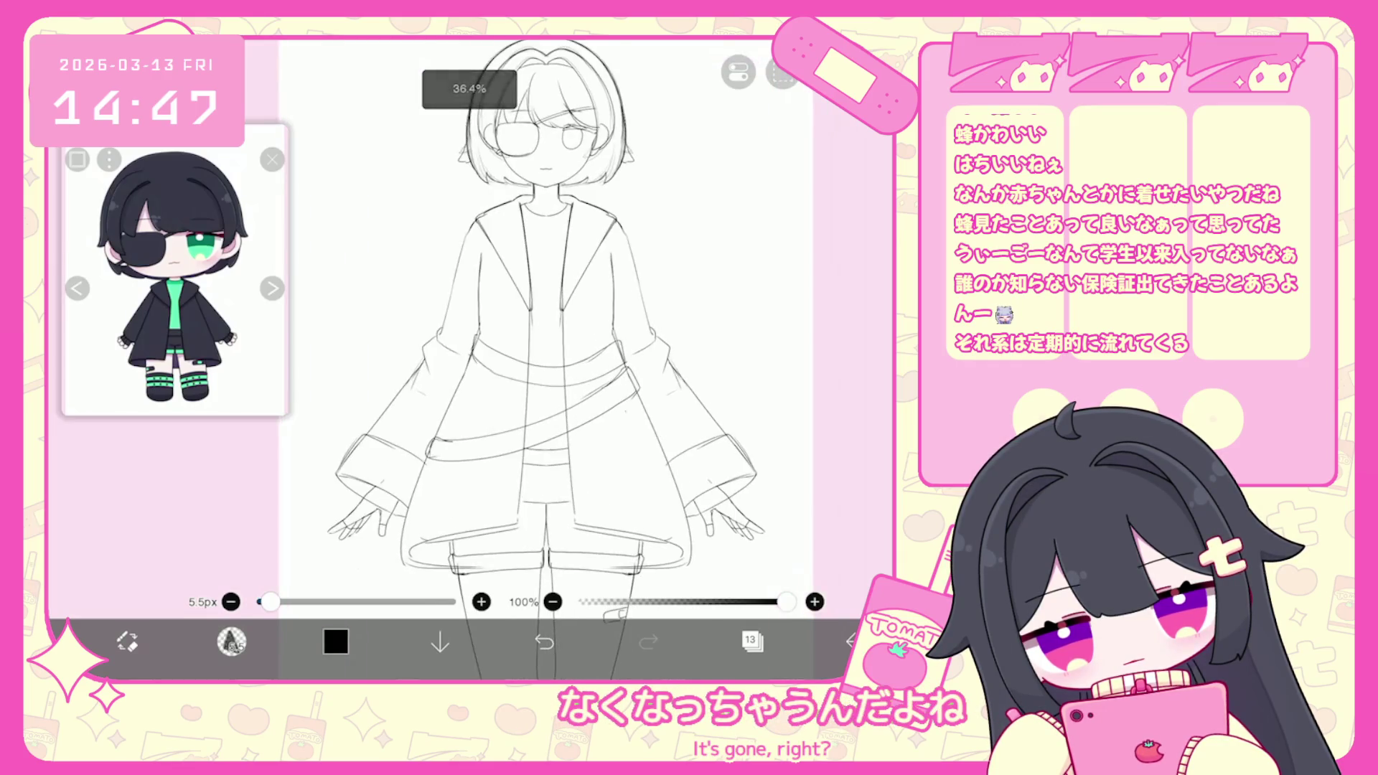
Try a pocket outline on the coat's front, then undo it.
{"action": "left_click", "coordinate": [783, 72]}
{"action": "scroll", "coordinate": [470, 358], "scroll_direction": "down", "scroll_amount": 5}
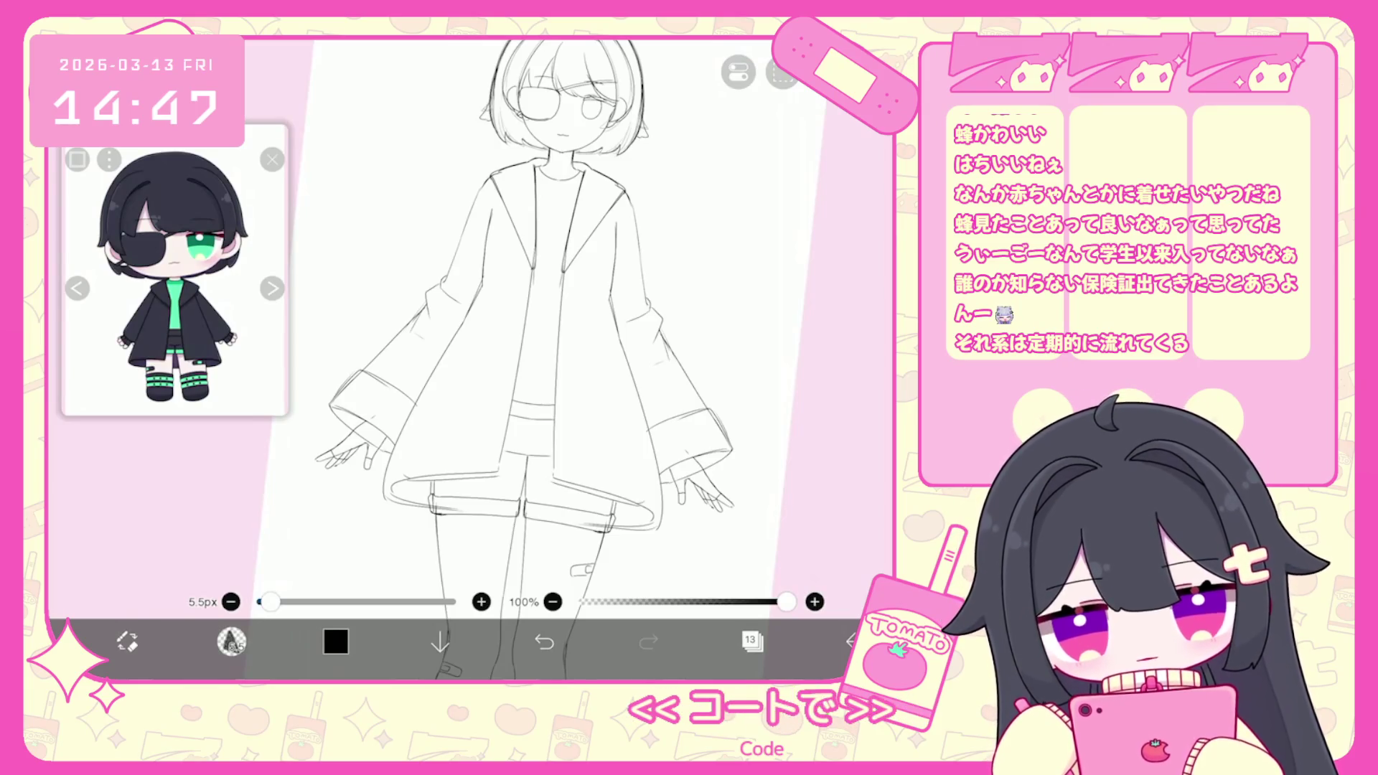
{"action": "scroll", "coordinate": [470, 359], "scroll_direction": "up", "scroll_amount": 2}
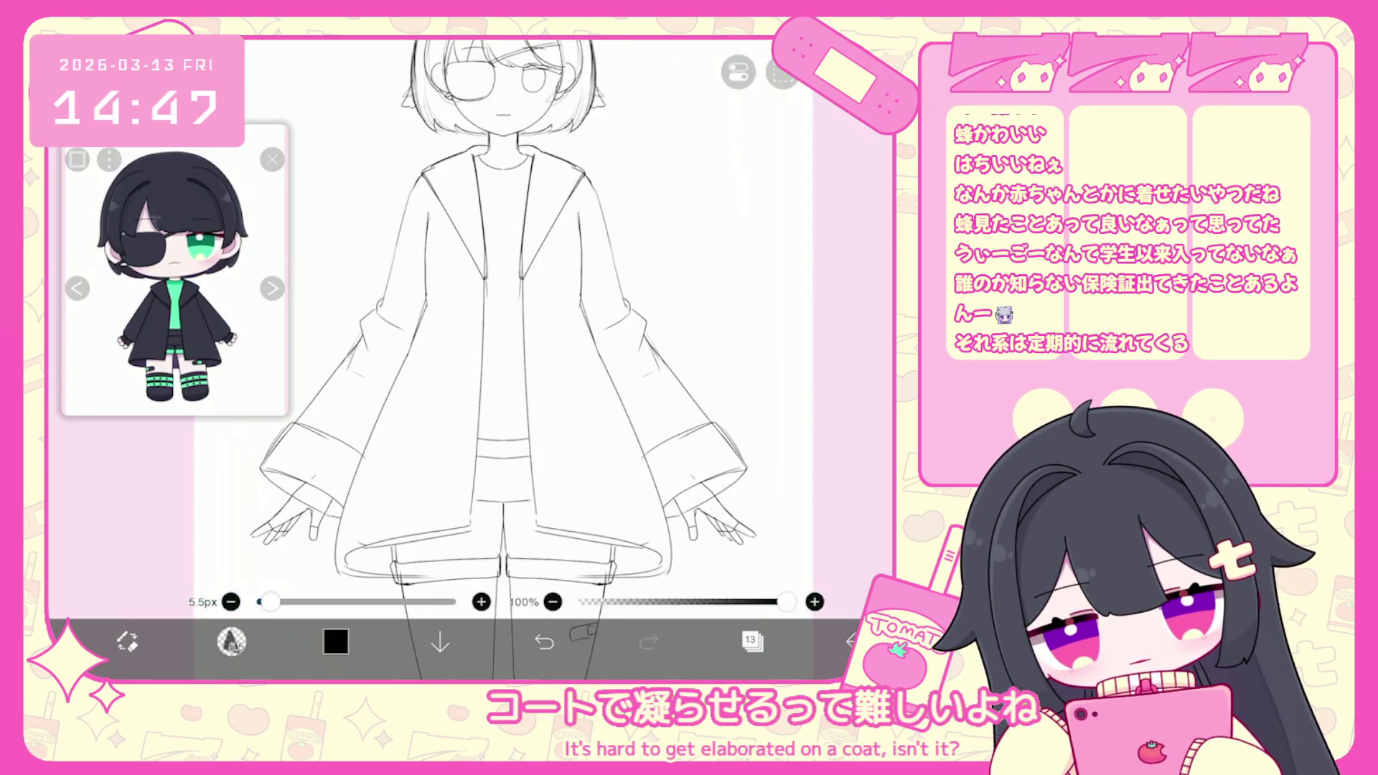
{"action": "scroll", "coordinate": [502, 359], "scroll_direction": "up", "scroll_amount": 2}
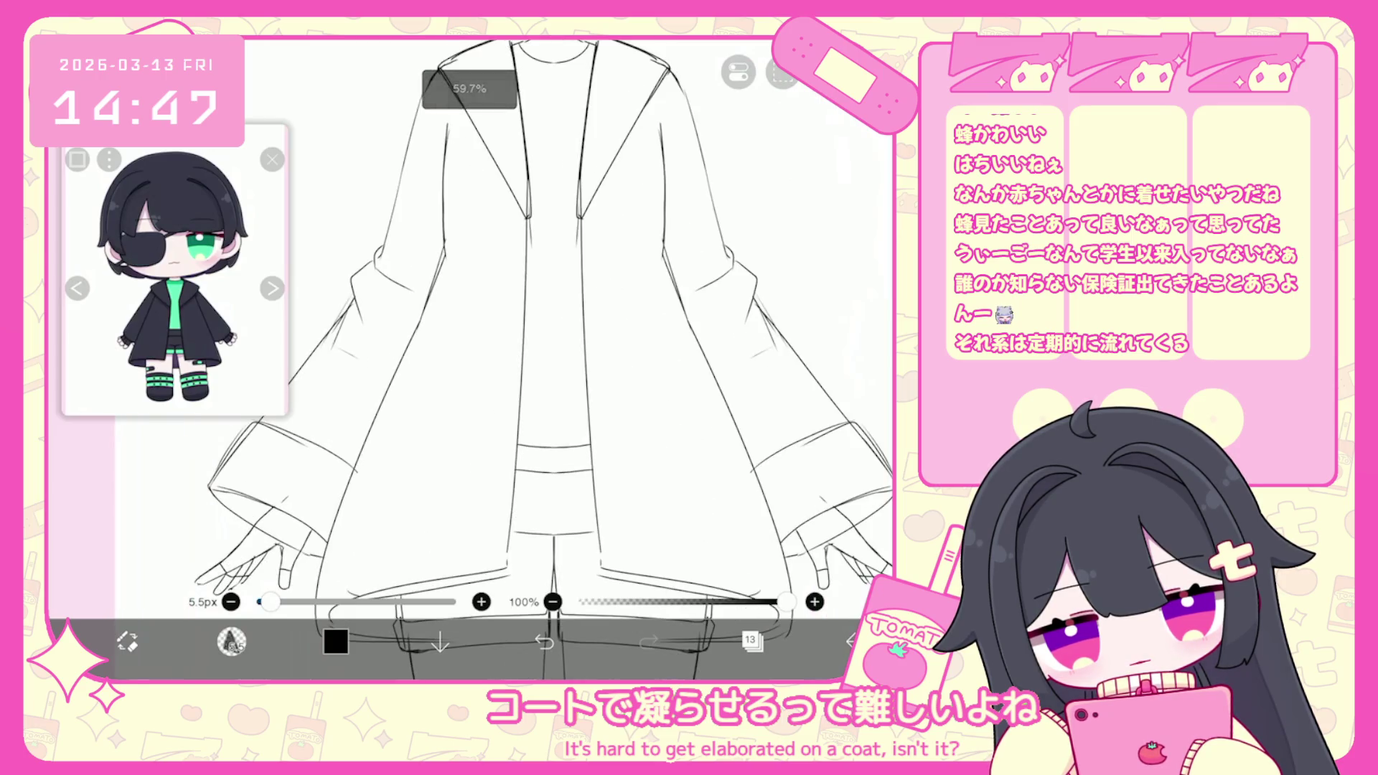
{"action": "left_click_drag", "start_coordinate": [377, 415], "coordinate": [368, 435]}
{"action": "scroll", "coordinate": [503, 359], "scroll_direction": "down", "scroll_amount": 2}
{"action": "key", "text": "ctrl+z"}
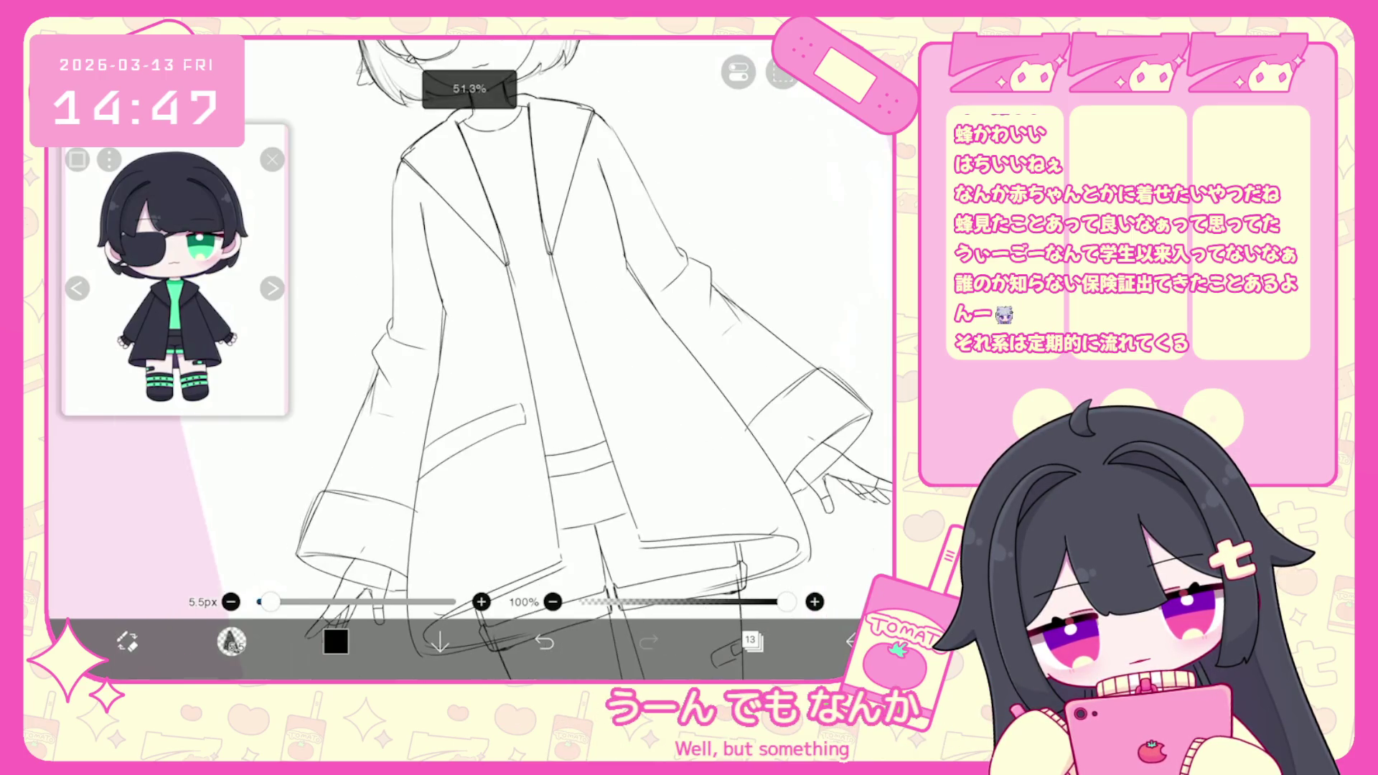
Switch the straight ruler on and off again, then bring up the layer list.
{"action": "left_click", "coordinate": [782, 72]}
{"action": "left_click", "coordinate": [739, 139]}
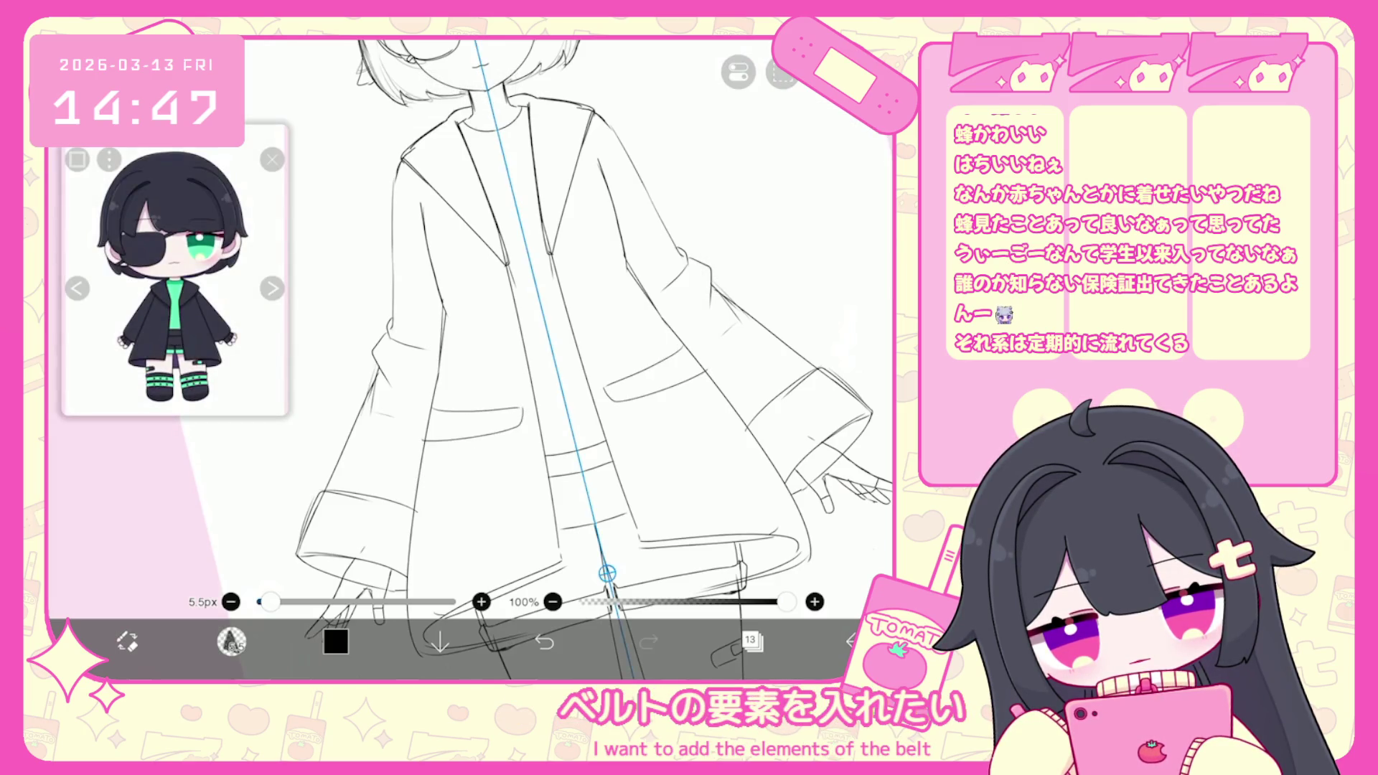
{"action": "left_click", "coordinate": [782, 72]}
{"action": "left_click", "coordinate": [739, 111]}
{"action": "scroll", "coordinate": [610, 359], "scroll_direction": "down", "scroll_amount": 3}
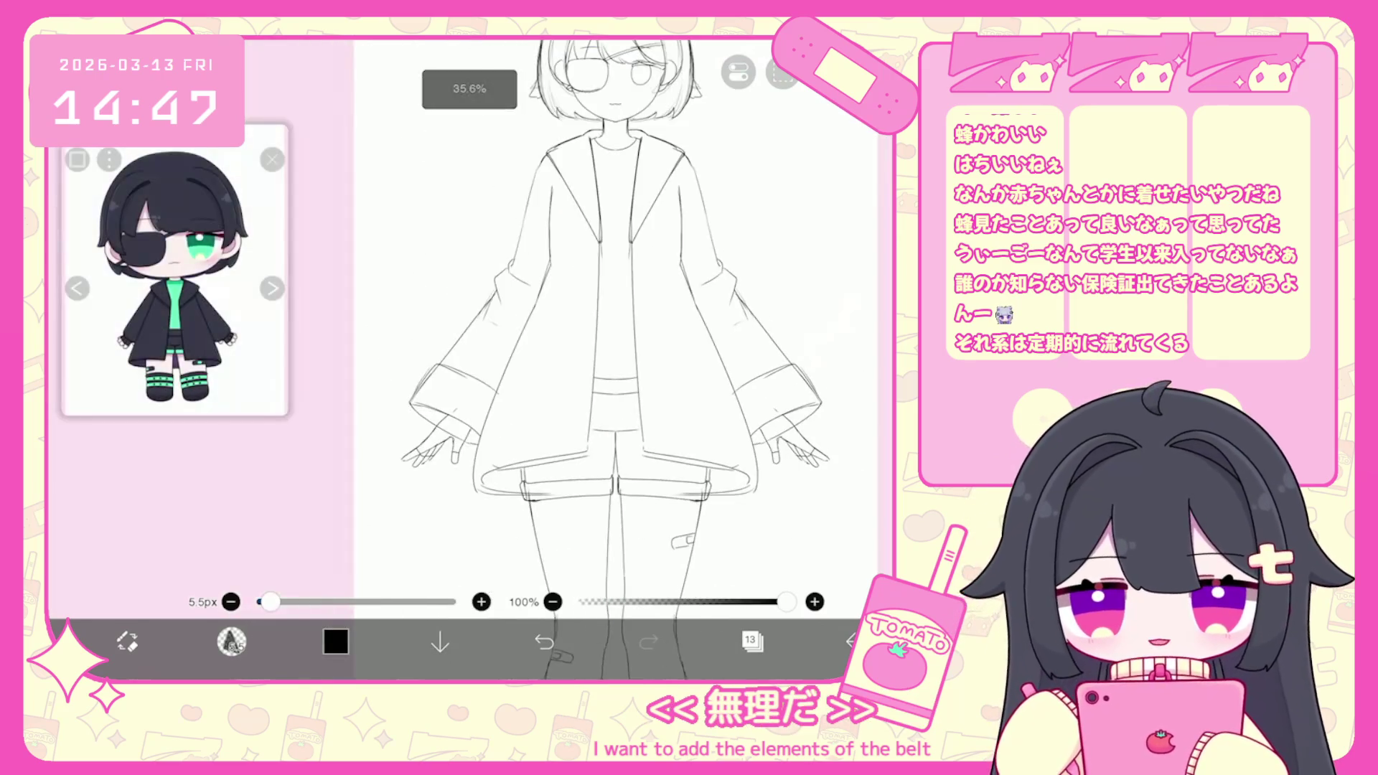
{"action": "scroll", "coordinate": [610, 323], "scroll_direction": "down", "scroll_amount": 2}
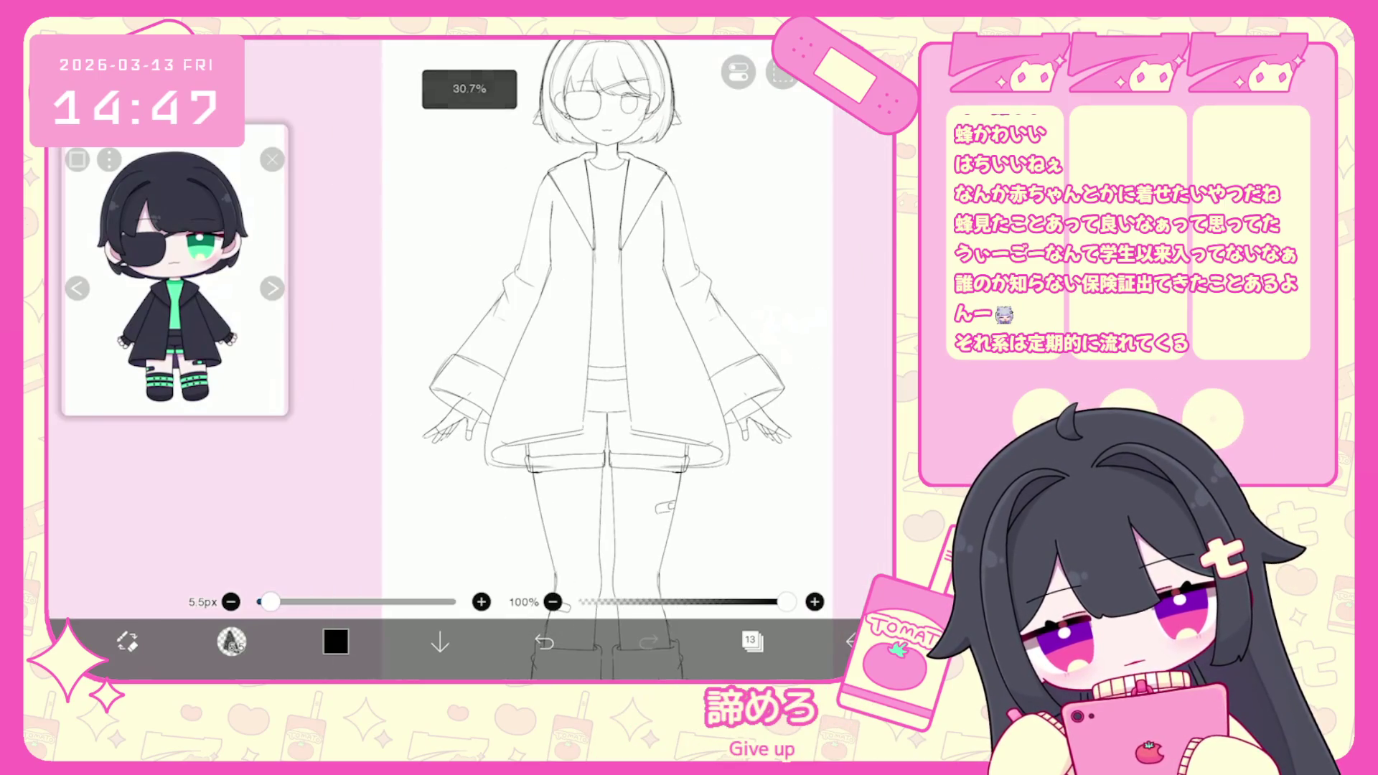
{"action": "scroll", "coordinate": [588, 359], "scroll_direction": "up", "scroll_amount": 1}
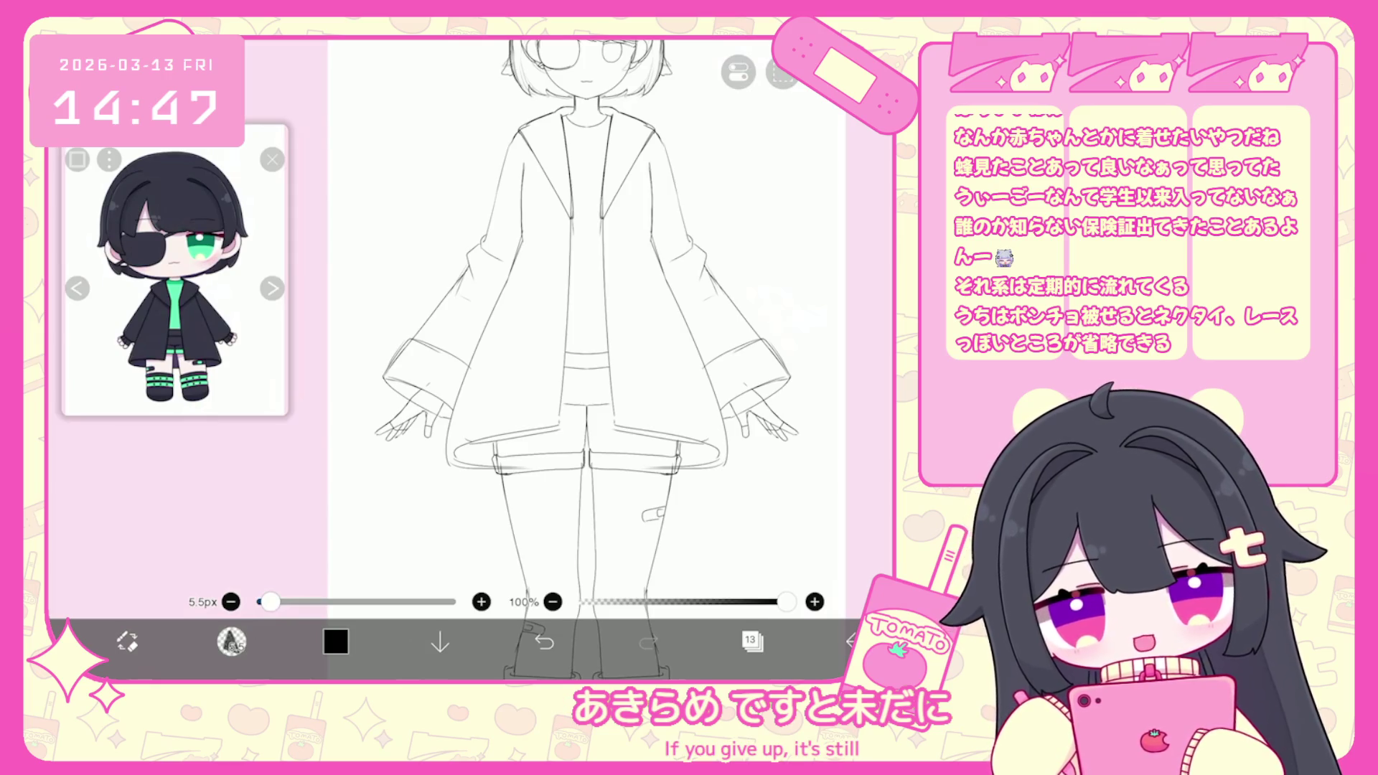
{"action": "scroll", "coordinate": [587, 359], "scroll_direction": "up", "scroll_amount": 3}
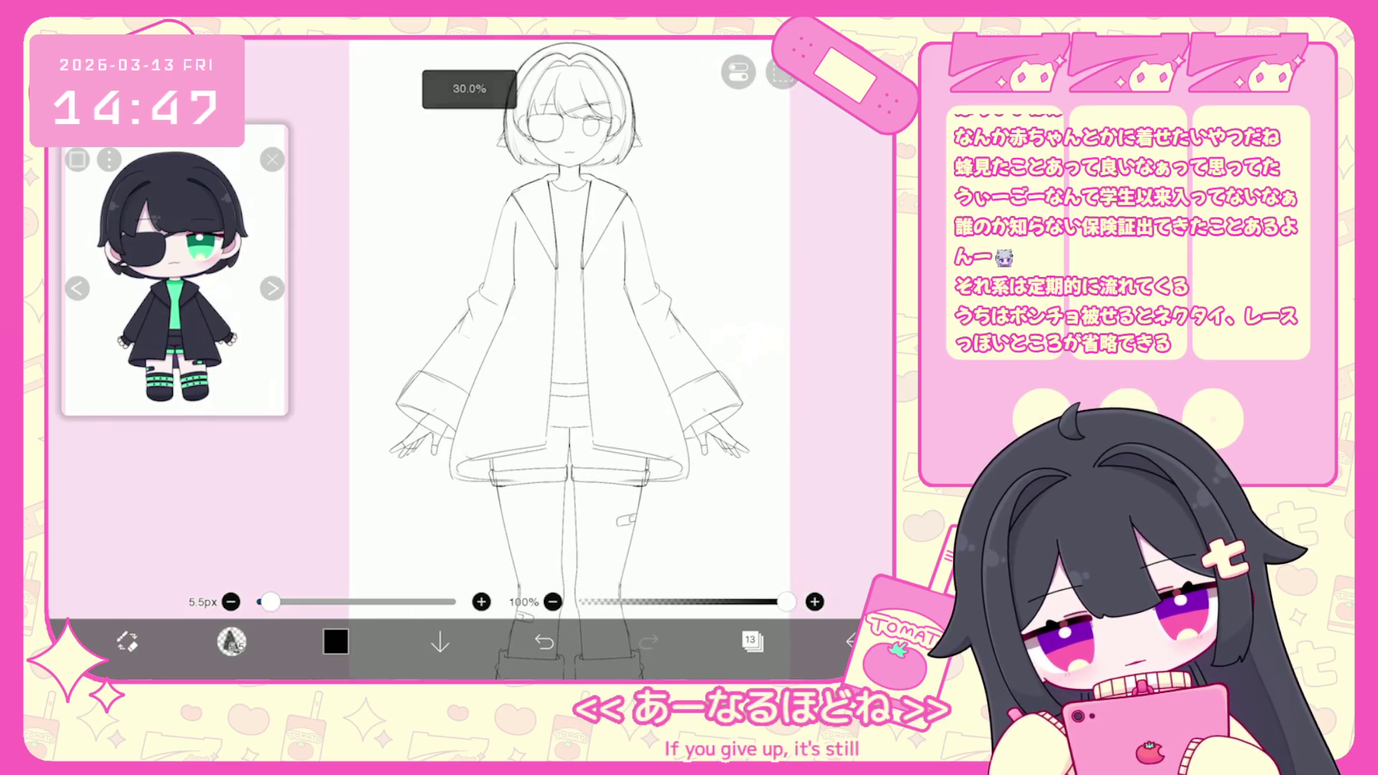
{"action": "scroll", "coordinate": [567, 359], "scroll_direction": "down", "scroll_amount": 2}
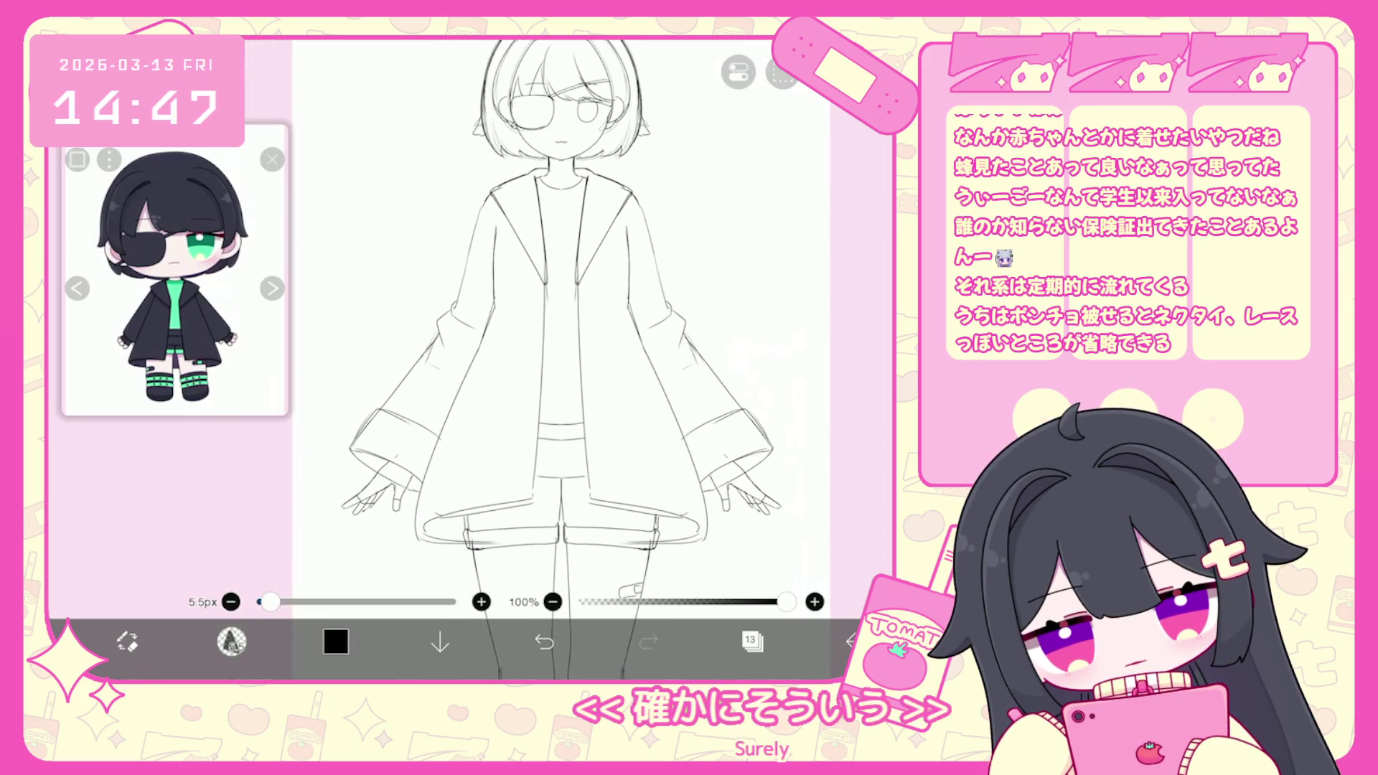
{"action": "scroll", "coordinate": [567, 359], "scroll_direction": "up", "scroll_amount": 3}
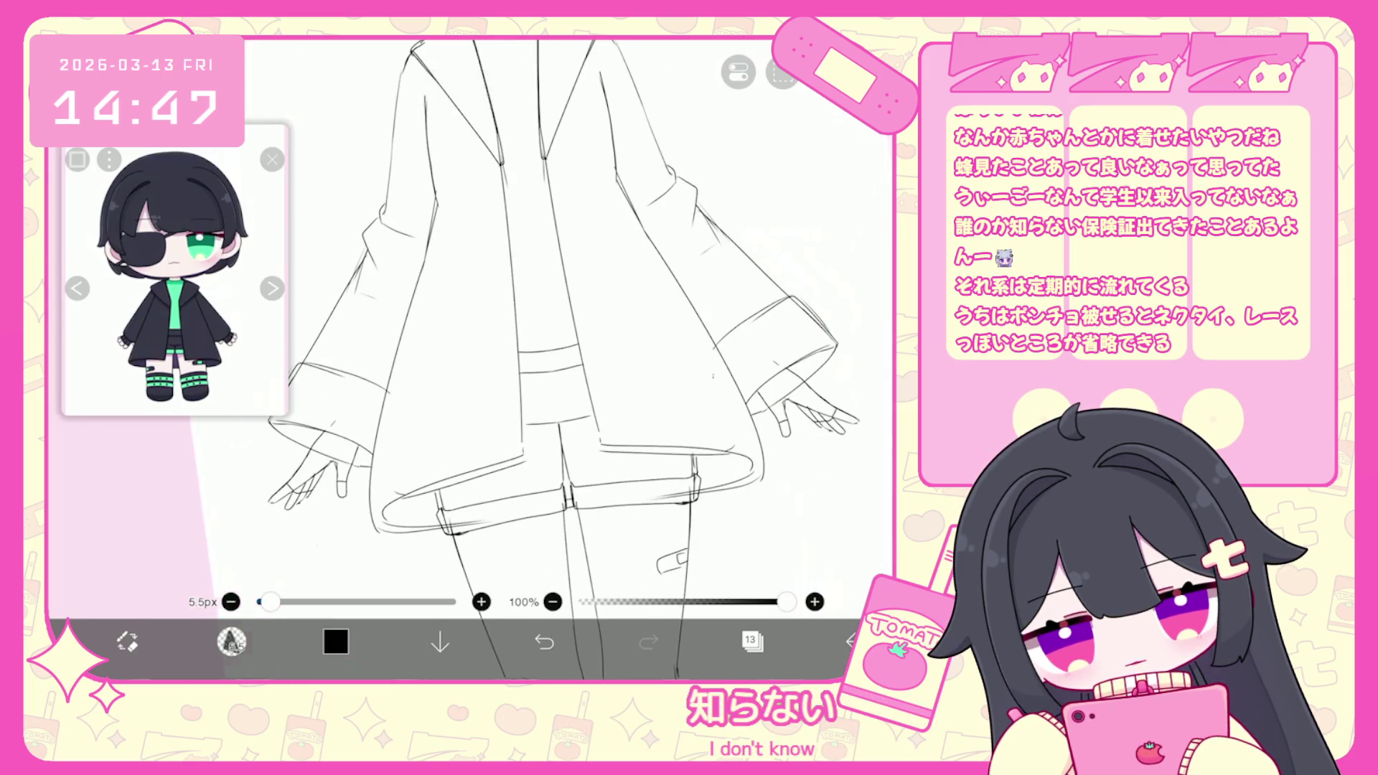
{"action": "scroll", "coordinate": [567, 358], "scroll_direction": "down", "scroll_amount": 4}
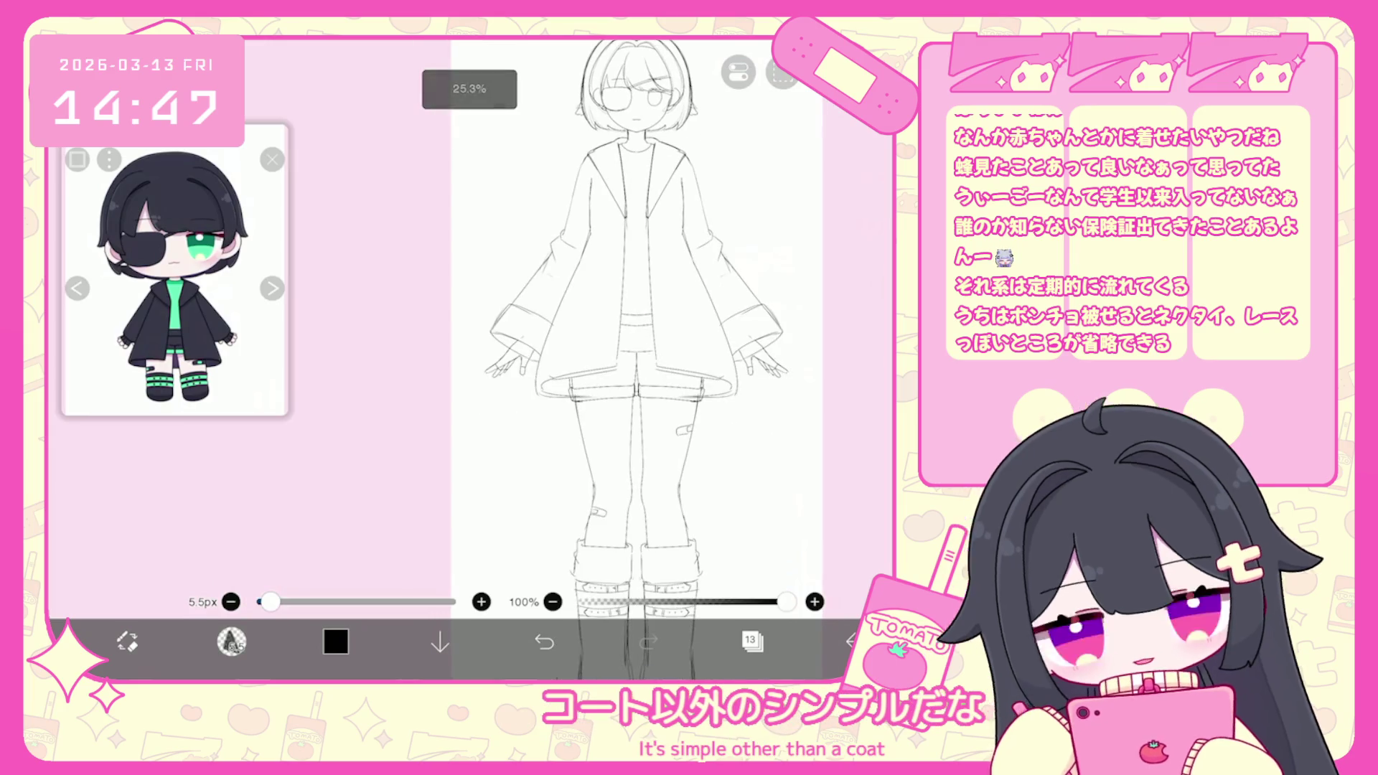
{"action": "scroll", "coordinate": [636, 359], "scroll_direction": "down", "scroll_amount": 3}
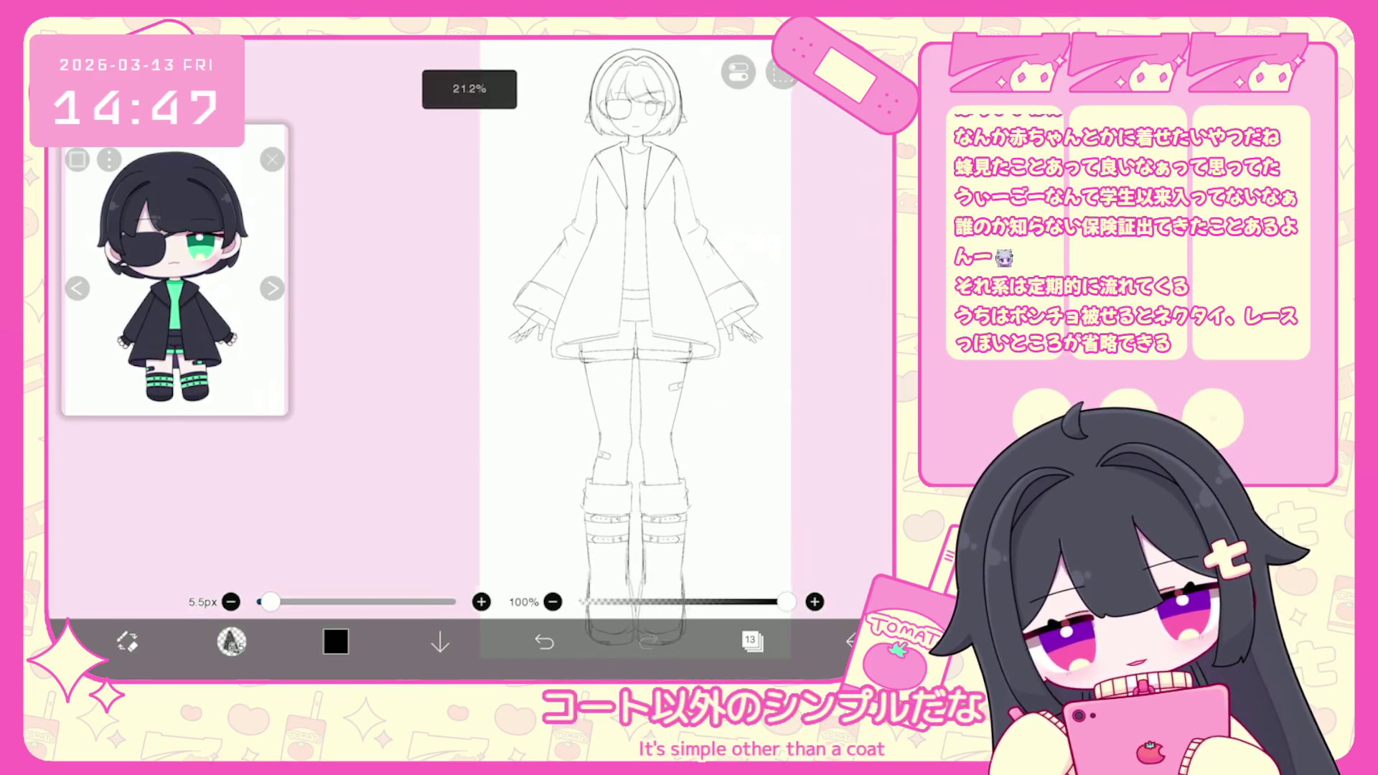
{"action": "left_click", "coordinate": [753, 641]}
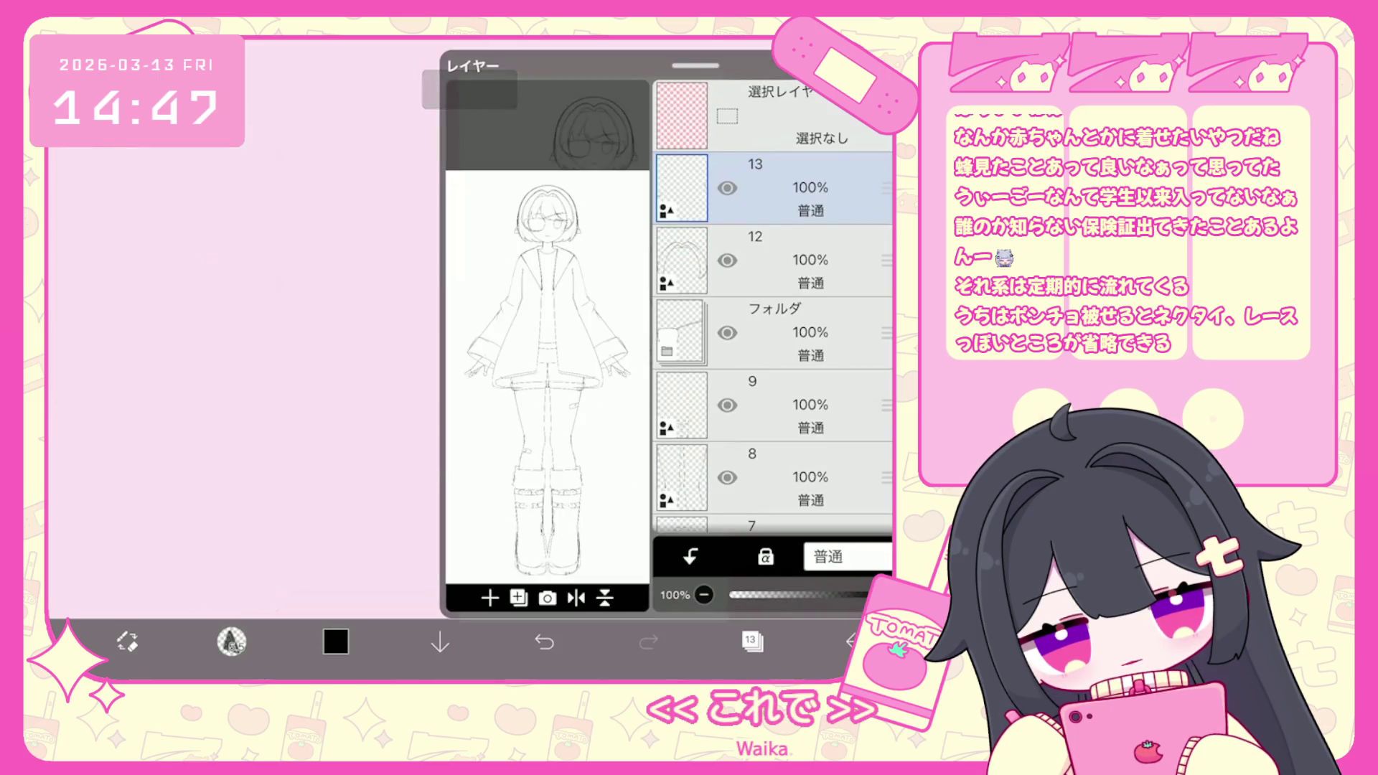
Merge layer 3 (28% opacity) down into layer 2 and make layer 2 active.
{"action": "scroll", "coordinate": [773, 309], "scroll_direction": "down", "scroll_amount": 7}
{"action": "left_click", "coordinate": [768, 179]}
{"action": "left_click", "coordinate": [768, 359]}
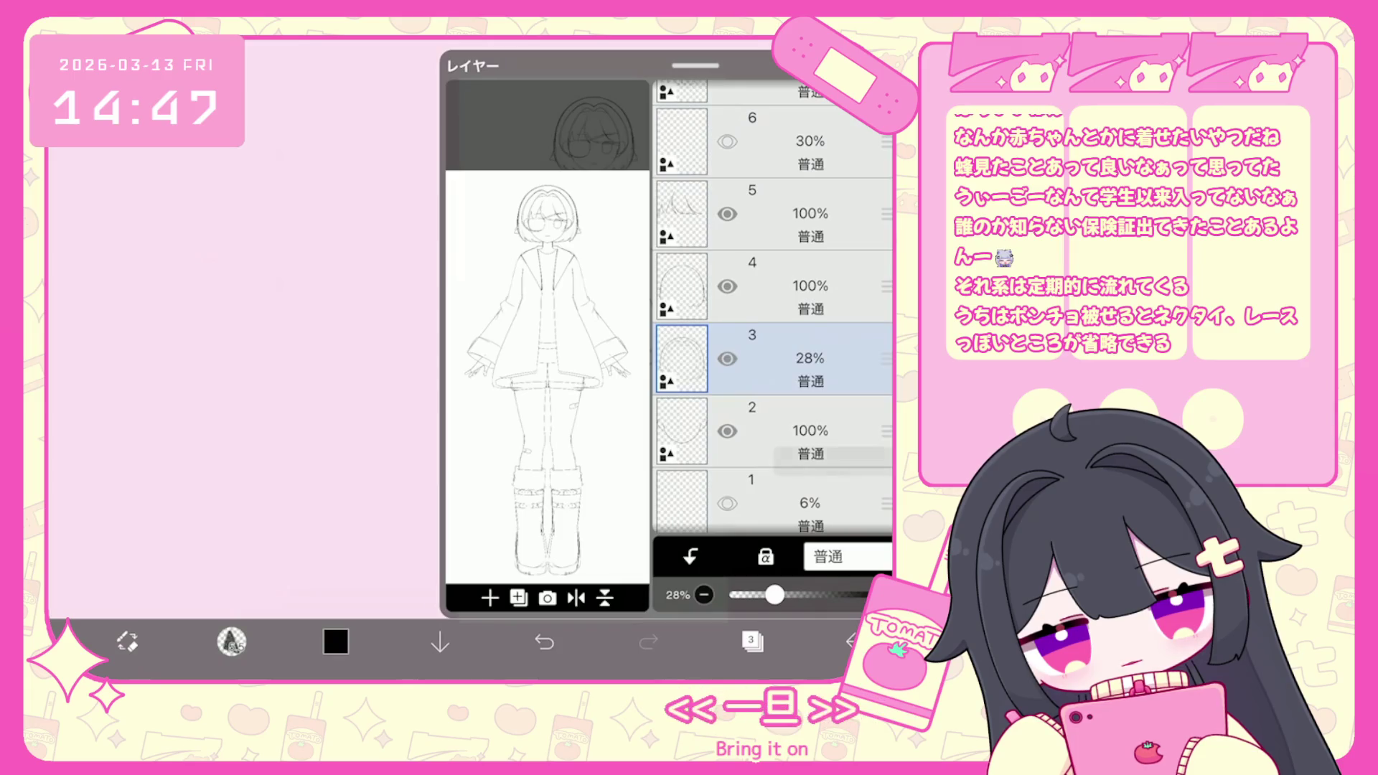
{"action": "left_click", "coordinate": [767, 390]}
{"action": "left_click", "coordinate": [768, 463]}
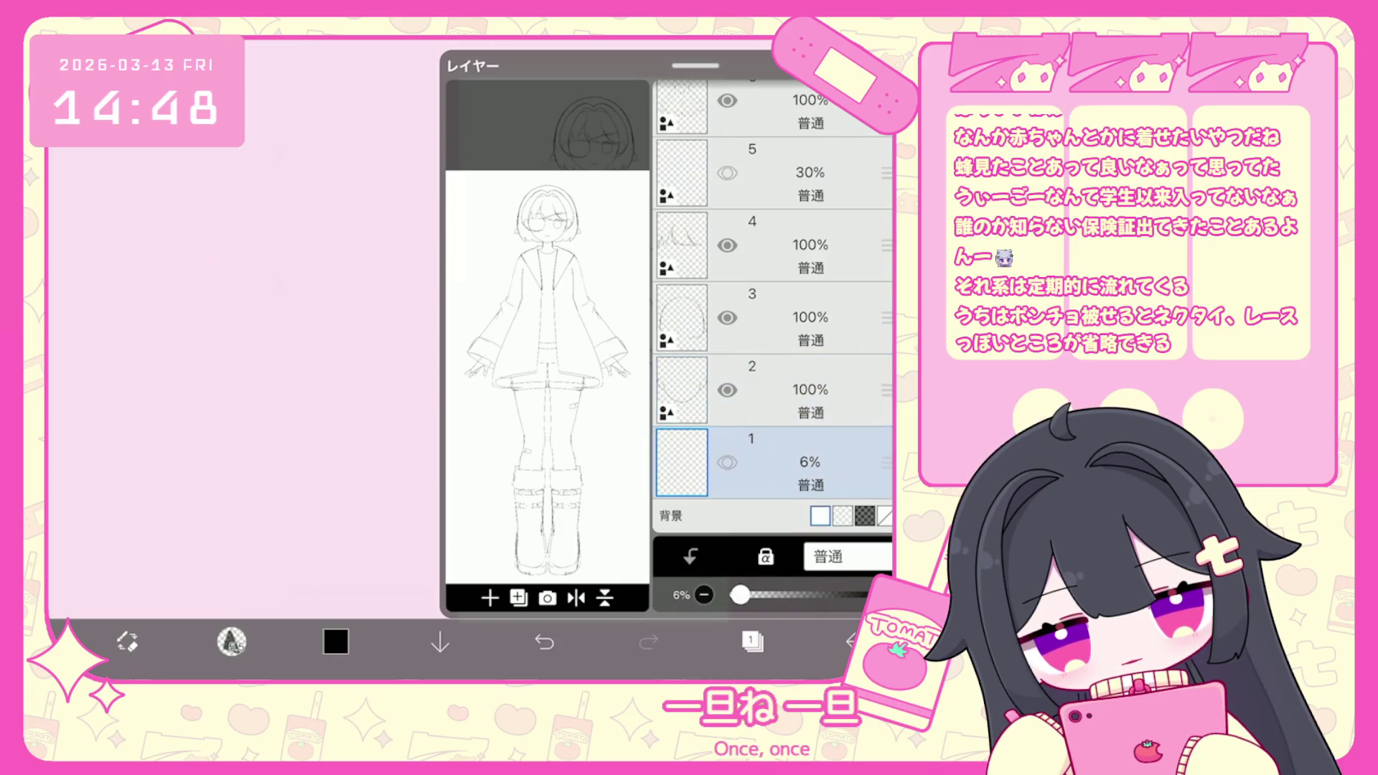
{"action": "left_click", "coordinate": [768, 390]}
{"action": "left_click", "coordinate": [752, 641]}
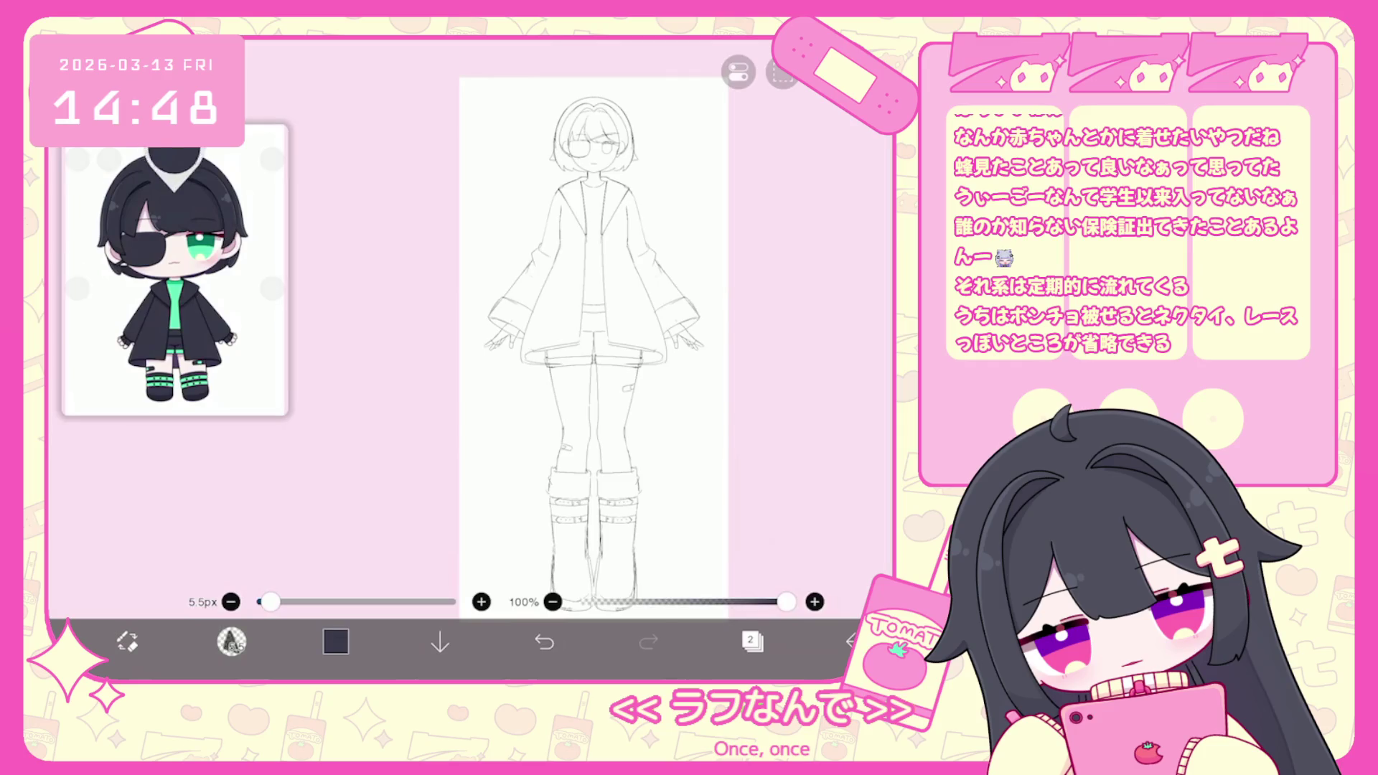
{"action": "scroll", "coordinate": [596, 517], "scroll_direction": "up", "scroll_amount": 5}
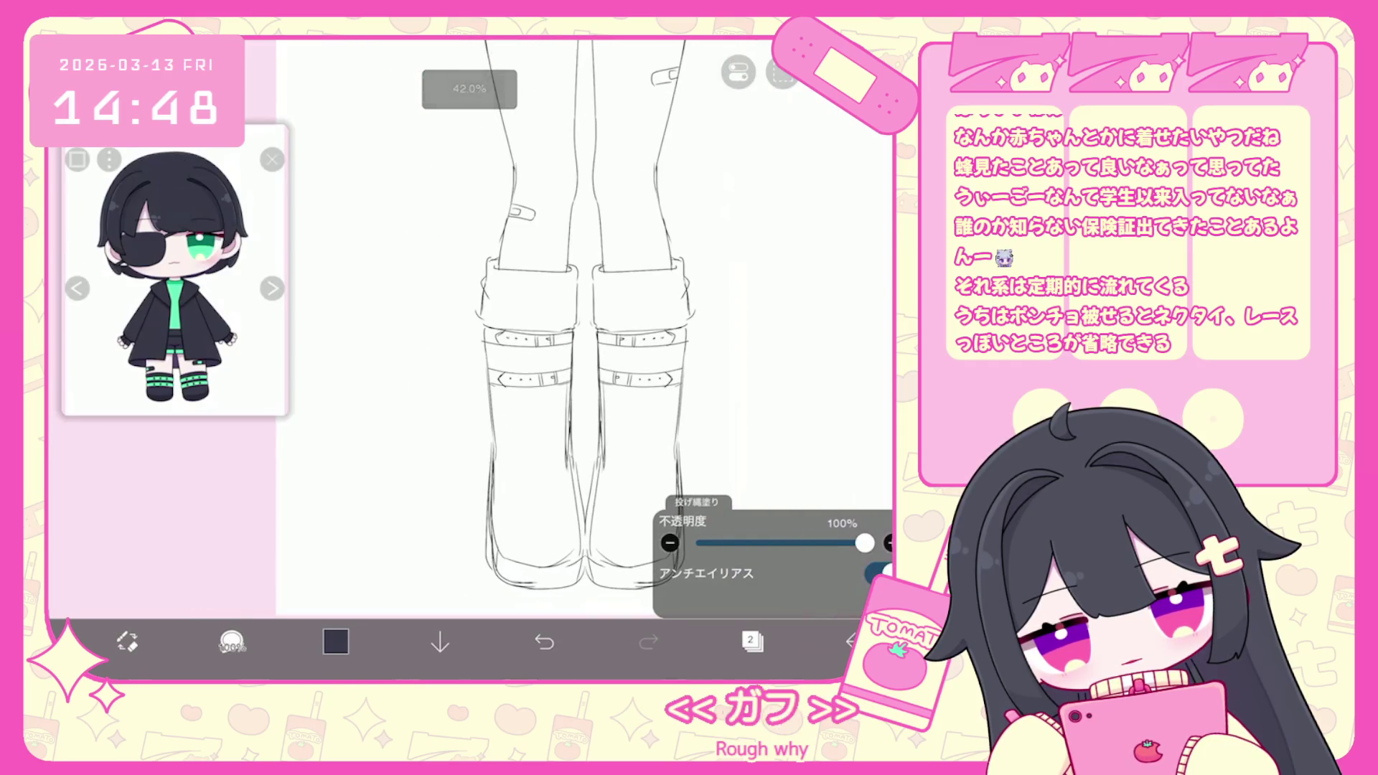
Fill the boot-cuff gap under the left thigh, then with vertical symmetry fill both cuff tops.
{"action": "left_click_drag", "start_coordinate": [516, 272], "coordinate": [570, 267]}
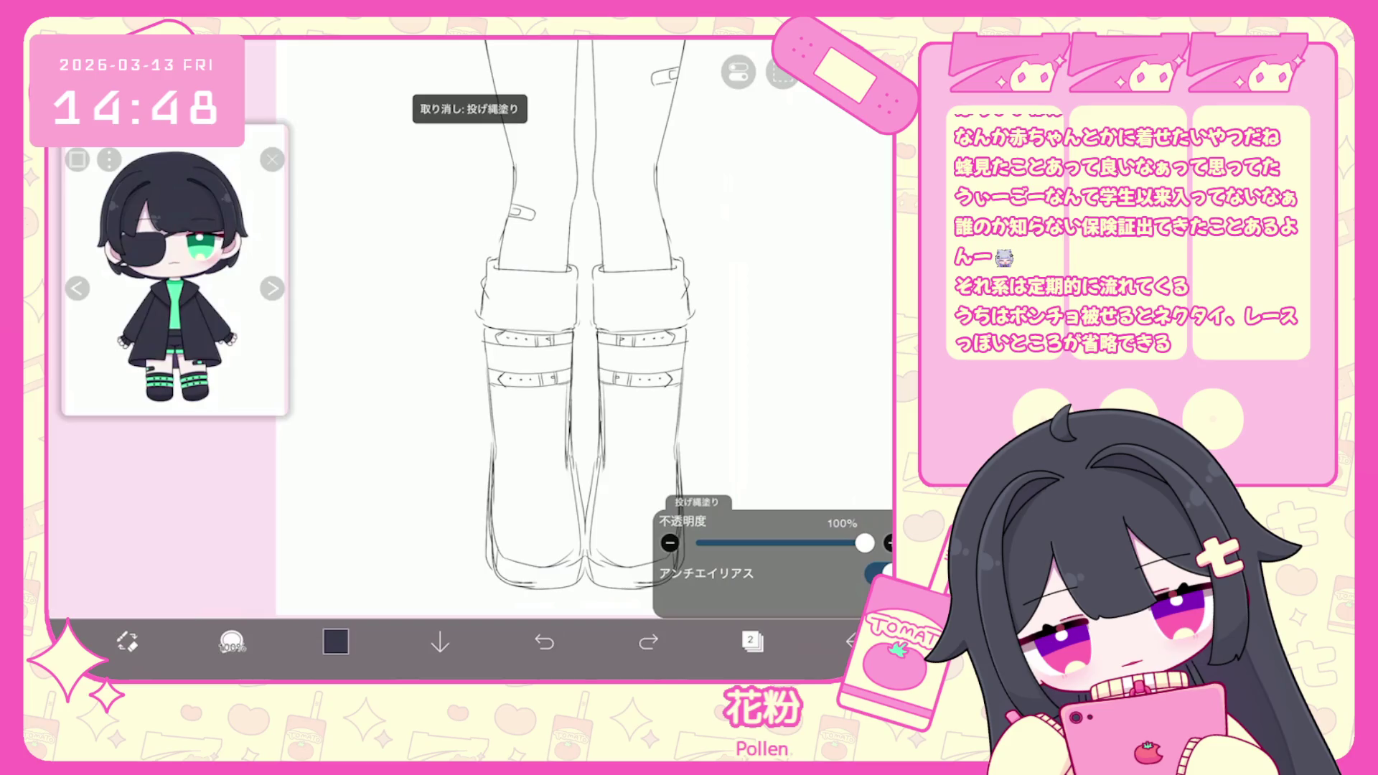
{"action": "left_click", "coordinate": [737, 72]}
{"action": "left_click", "coordinate": [724, 190]}
{"action": "scroll", "coordinate": [596, 359], "scroll_direction": "up", "scroll_amount": 3}
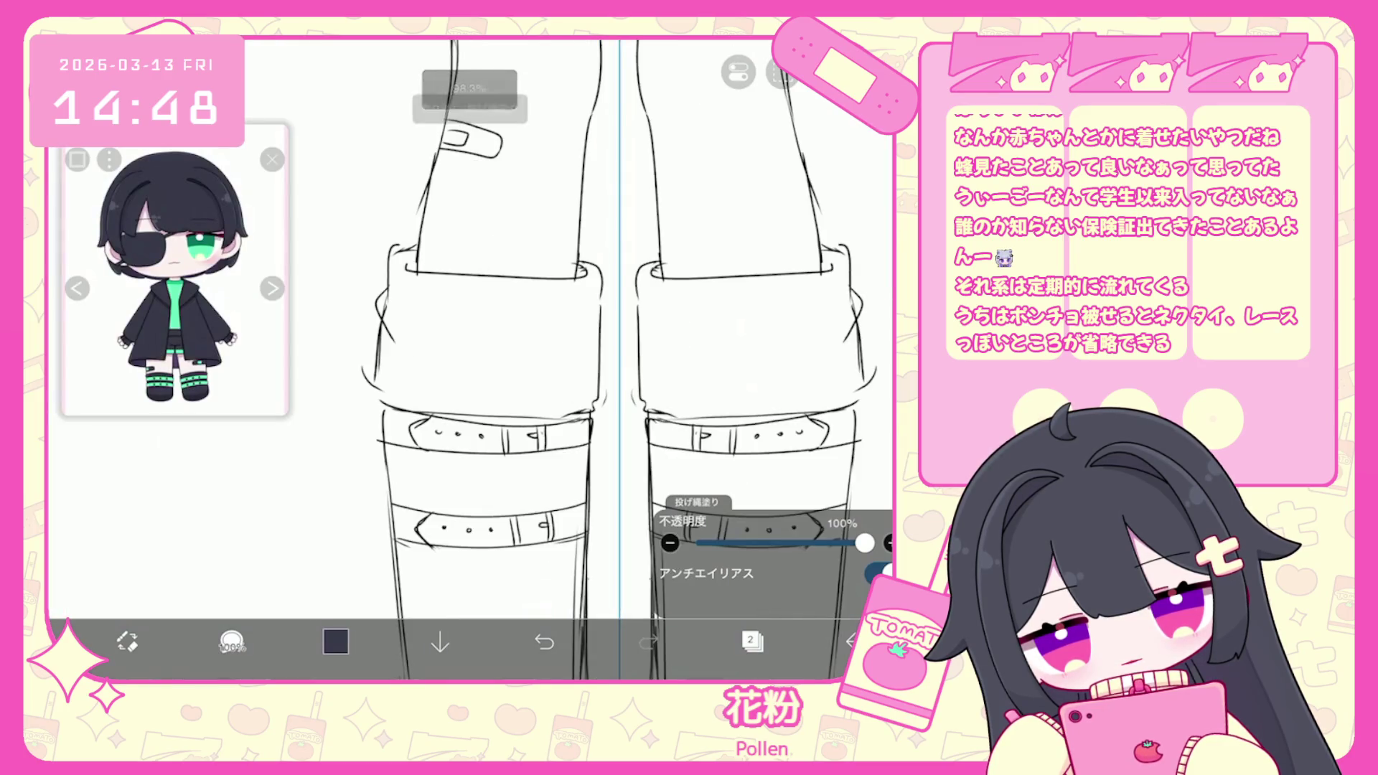
{"action": "mouse_move", "coordinate": [574, 272]}
{"action": "left_mouse_down"}
{"action": "mouse_move", "coordinate": [402, 251]}
{"action": "mouse_move", "coordinate": [383, 294]}
{"action": "mouse_move", "coordinate": [574, 273]}
{"action": "mouse_move", "coordinate": [380, 409]}
{"action": "mouse_move", "coordinate": [578, 415]}
{"action": "left_mouse_up"}
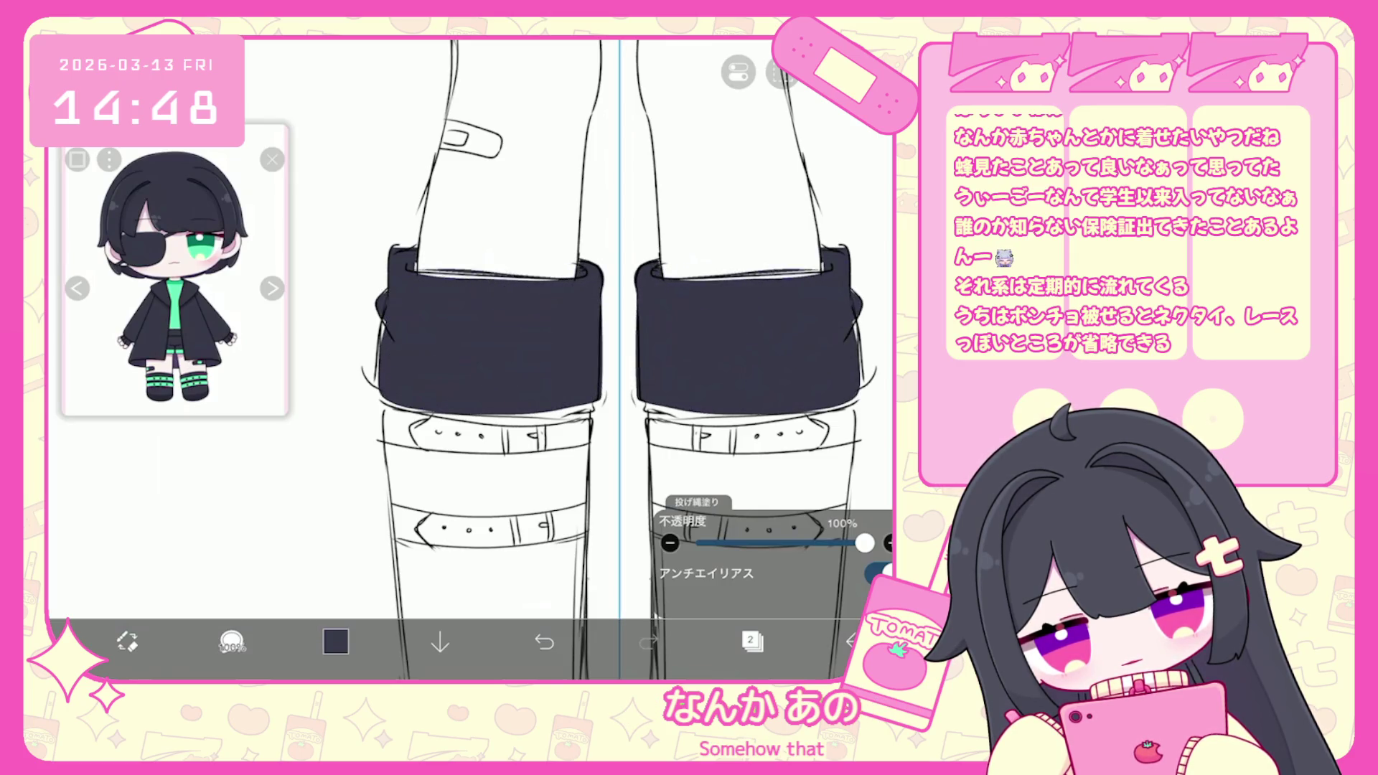
{"action": "scroll", "coordinate": [574, 323], "scroll_direction": "down", "scroll_amount": 1}
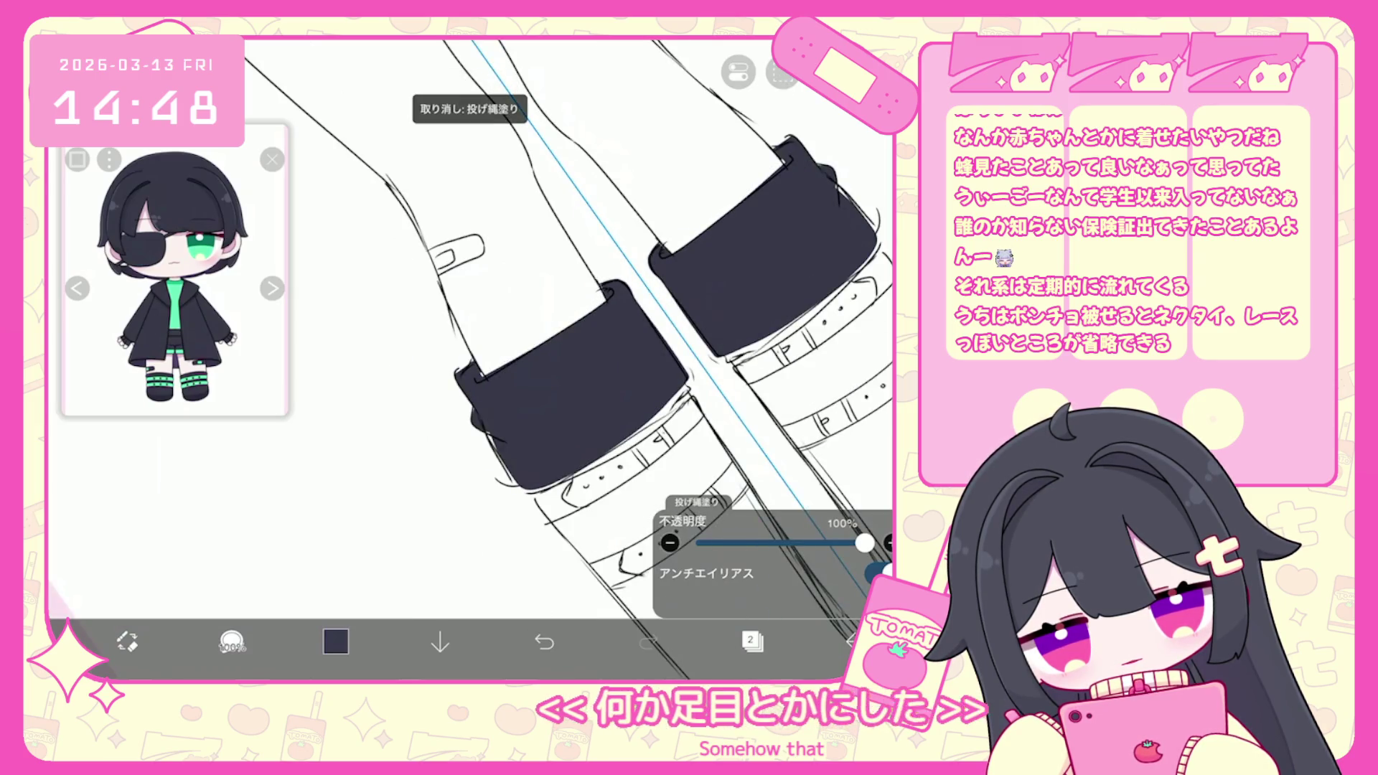
{"action": "scroll", "coordinate": [503, 359], "scroll_direction": "up", "scroll_amount": 1}
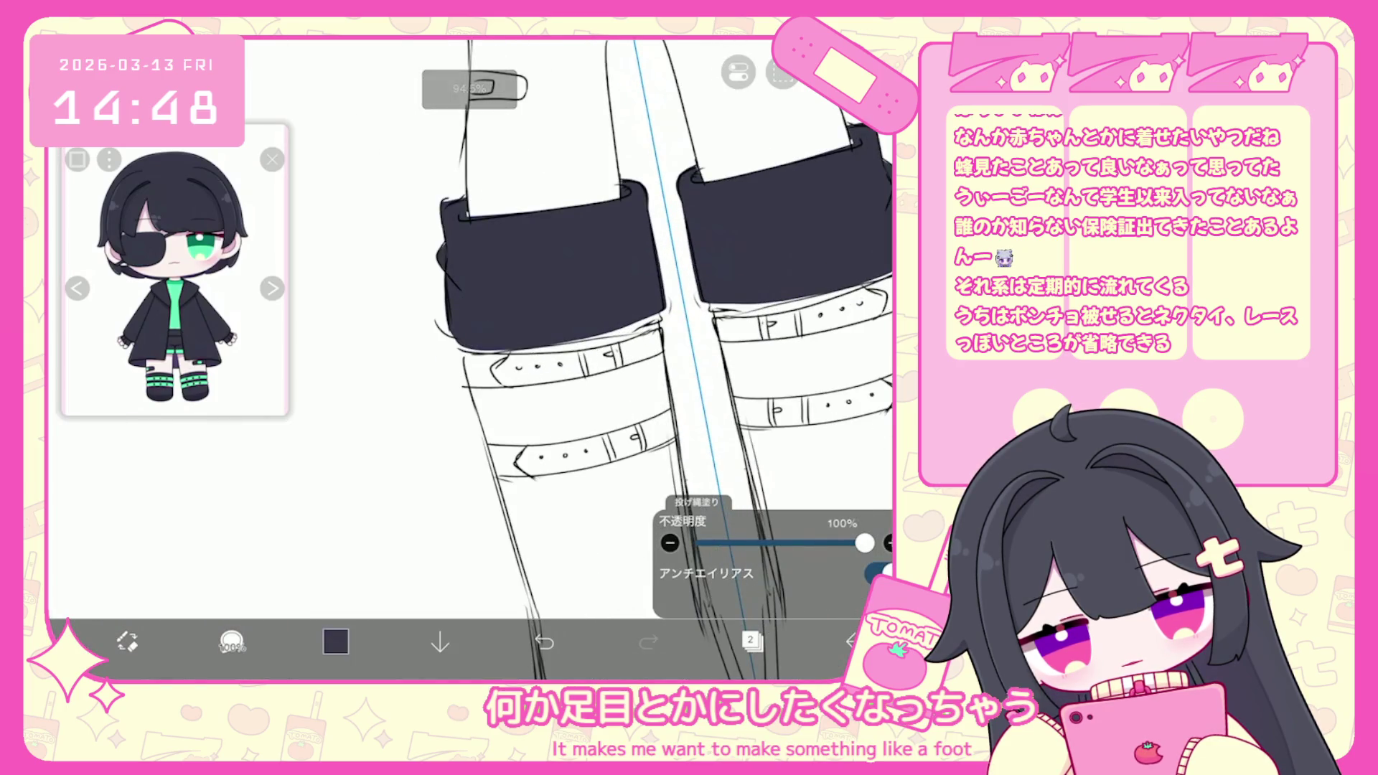
{"action": "scroll", "coordinate": [642, 359], "scroll_direction": "down", "scroll_amount": 1}
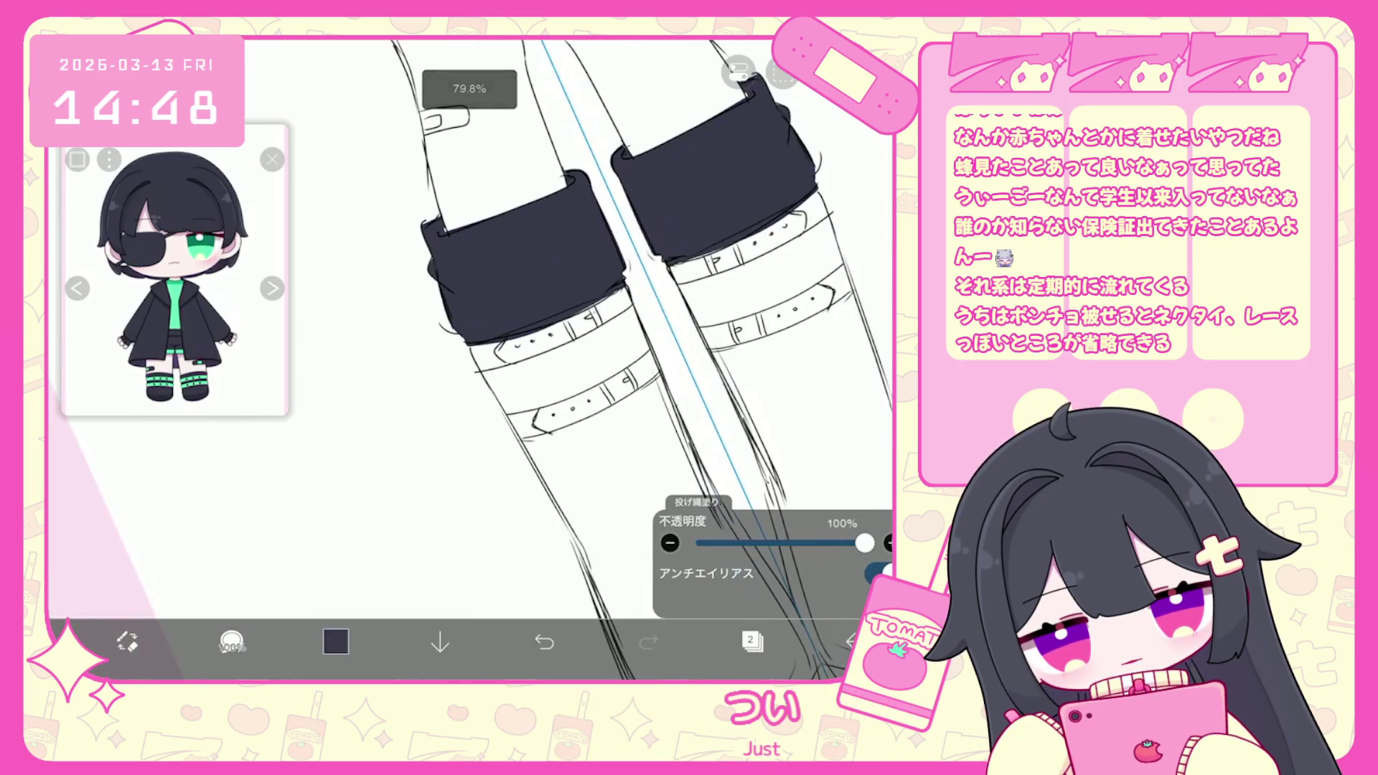
{"action": "scroll", "coordinate": [646, 359], "scroll_direction": "up", "scroll_amount": 2}
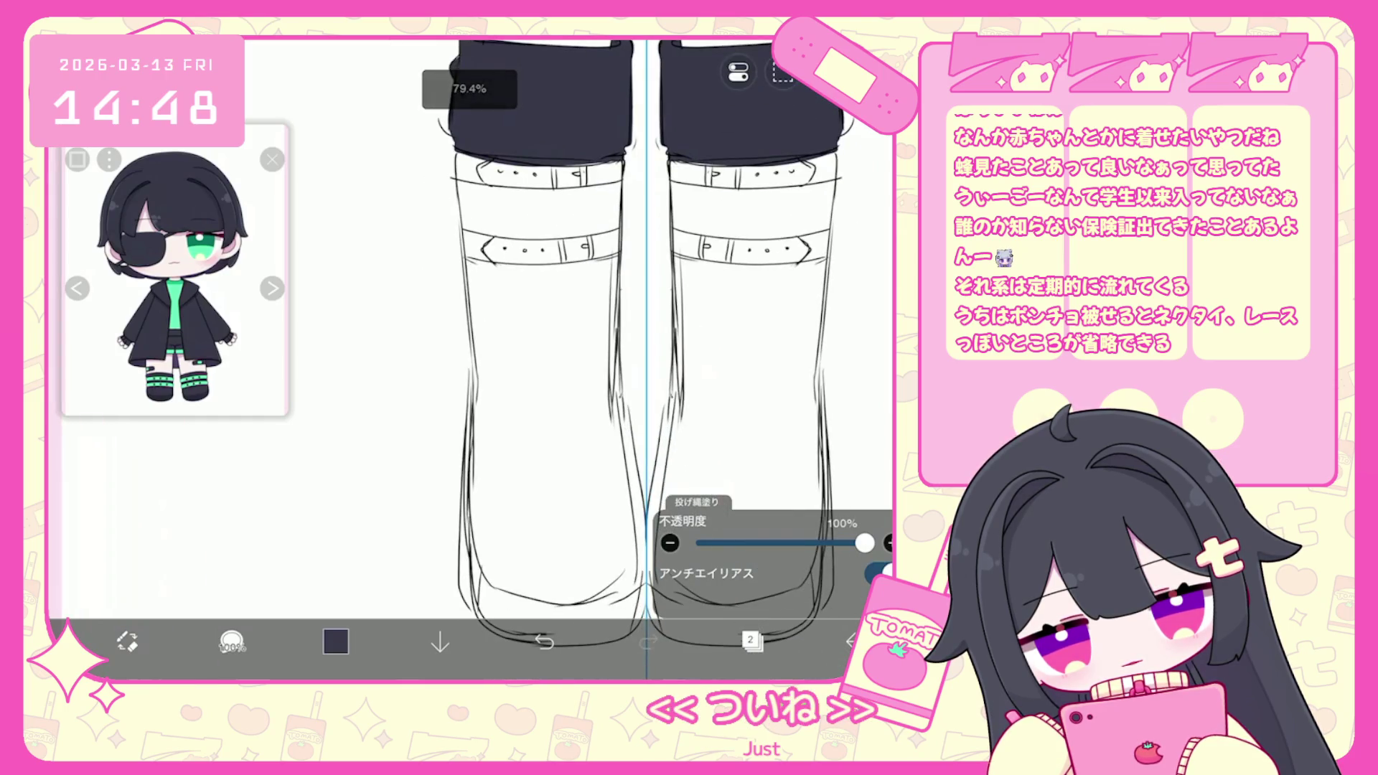
{"action": "scroll", "coordinate": [646, 359], "scroll_direction": "up", "scroll_amount": 1}
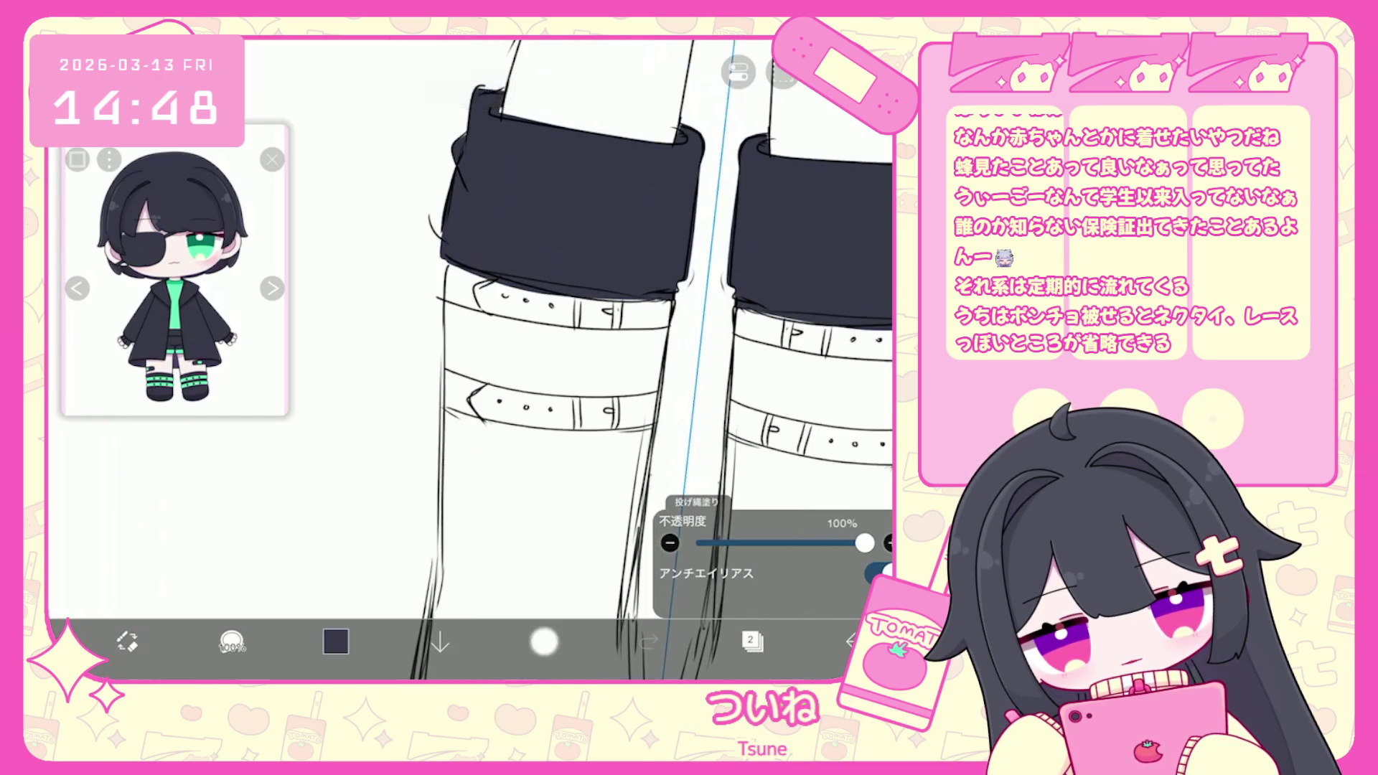
{"action": "left_click", "coordinate": [544, 641]}
{"action": "scroll", "coordinate": [646, 359], "scroll_direction": "down", "scroll_amount": 1}
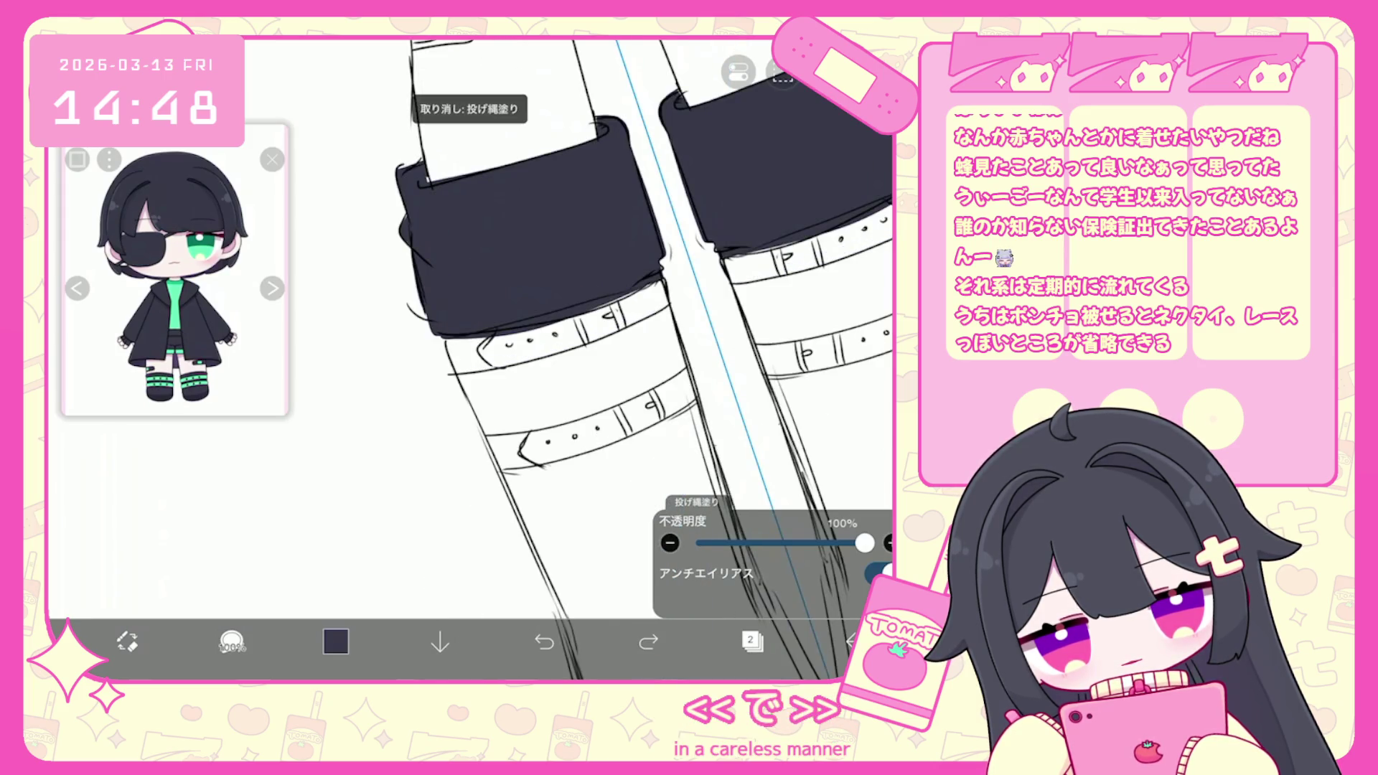
Fill the band between the belts on both legs dark navy.
{"action": "mouse_move", "coordinate": [890, 244]}
{"action": "left_mouse_down"}
{"action": "mouse_move", "coordinate": [681, 377]}
{"action": "mouse_move", "coordinate": [674, 405]}
{"action": "mouse_move", "coordinate": [466, 431]}
{"action": "left_mouse_up"}
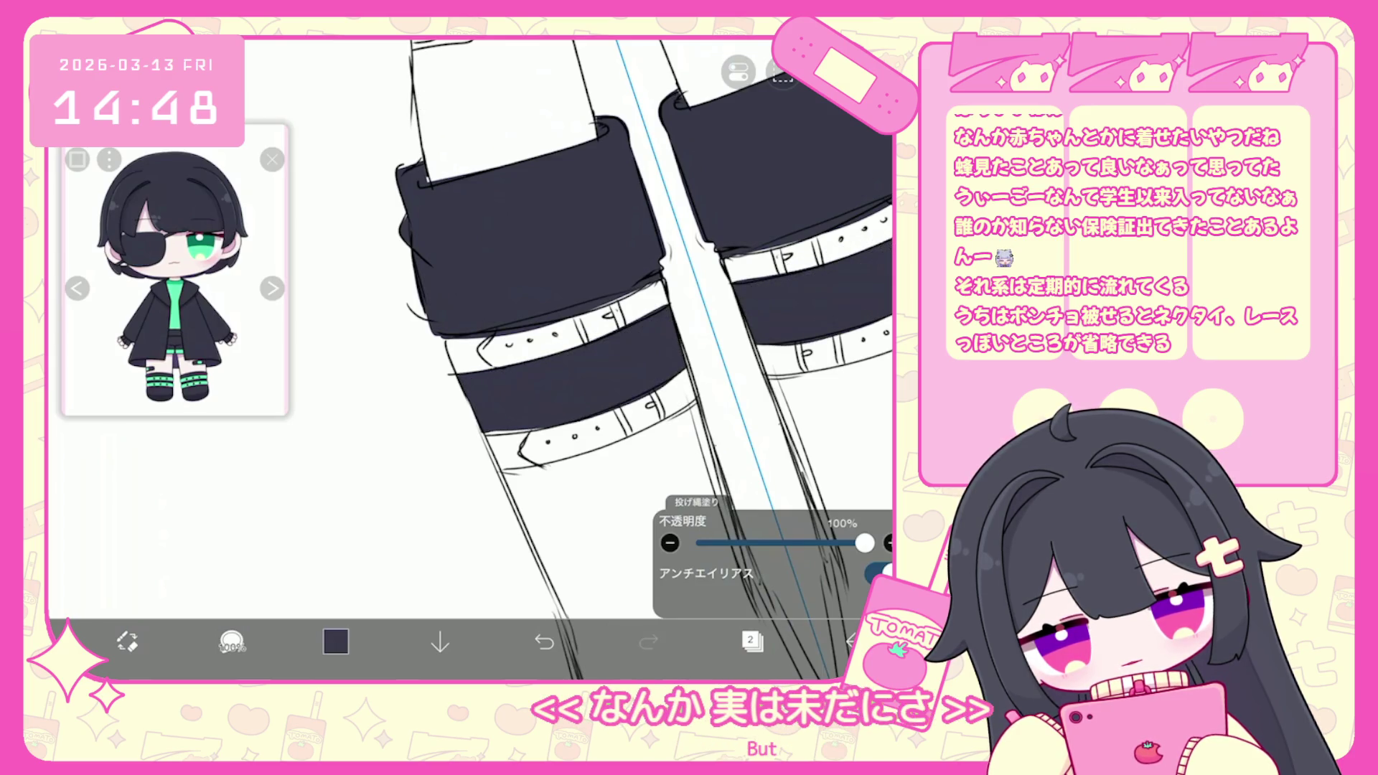
{"action": "scroll", "coordinate": [470, 359], "scroll_direction": "down", "scroll_amount": 3}
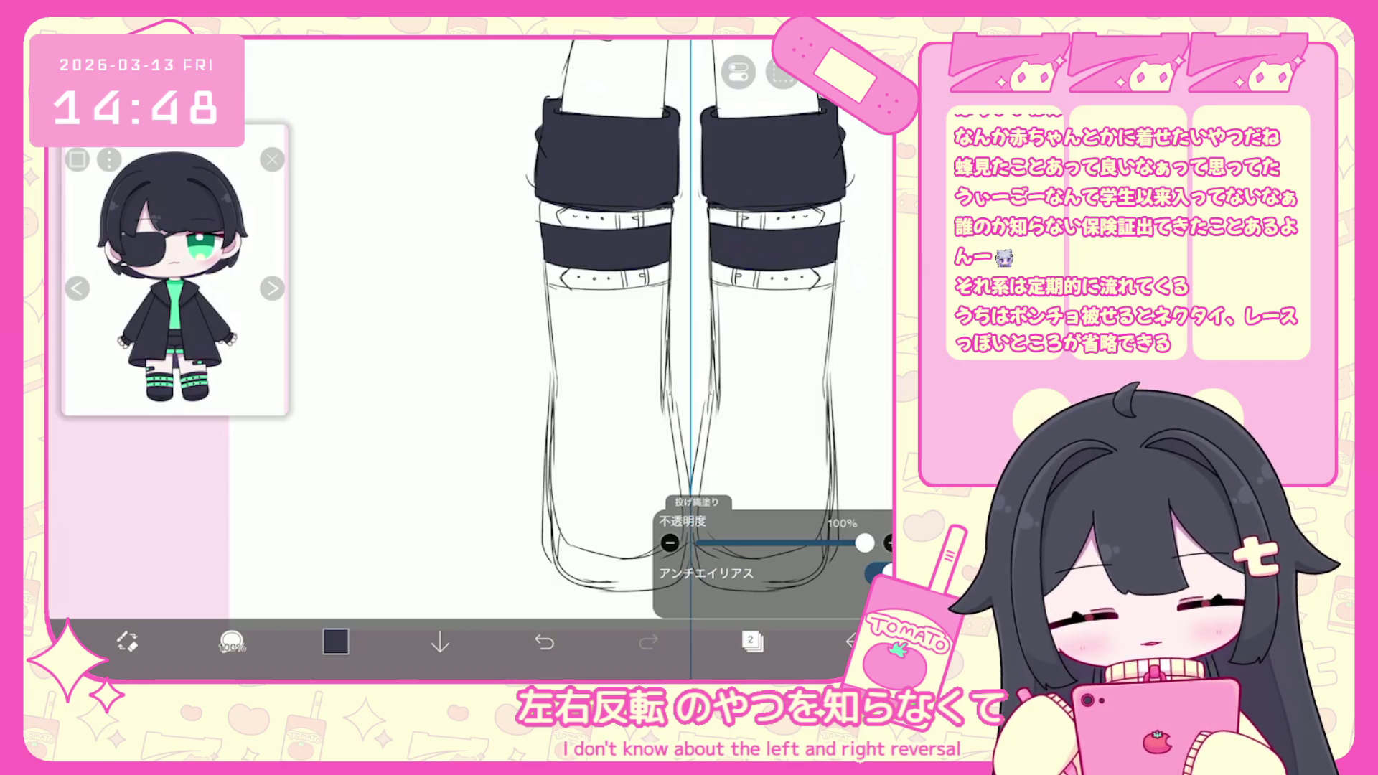
{"action": "scroll", "coordinate": [531, 359], "scroll_direction": "down", "scroll_amount": 2}
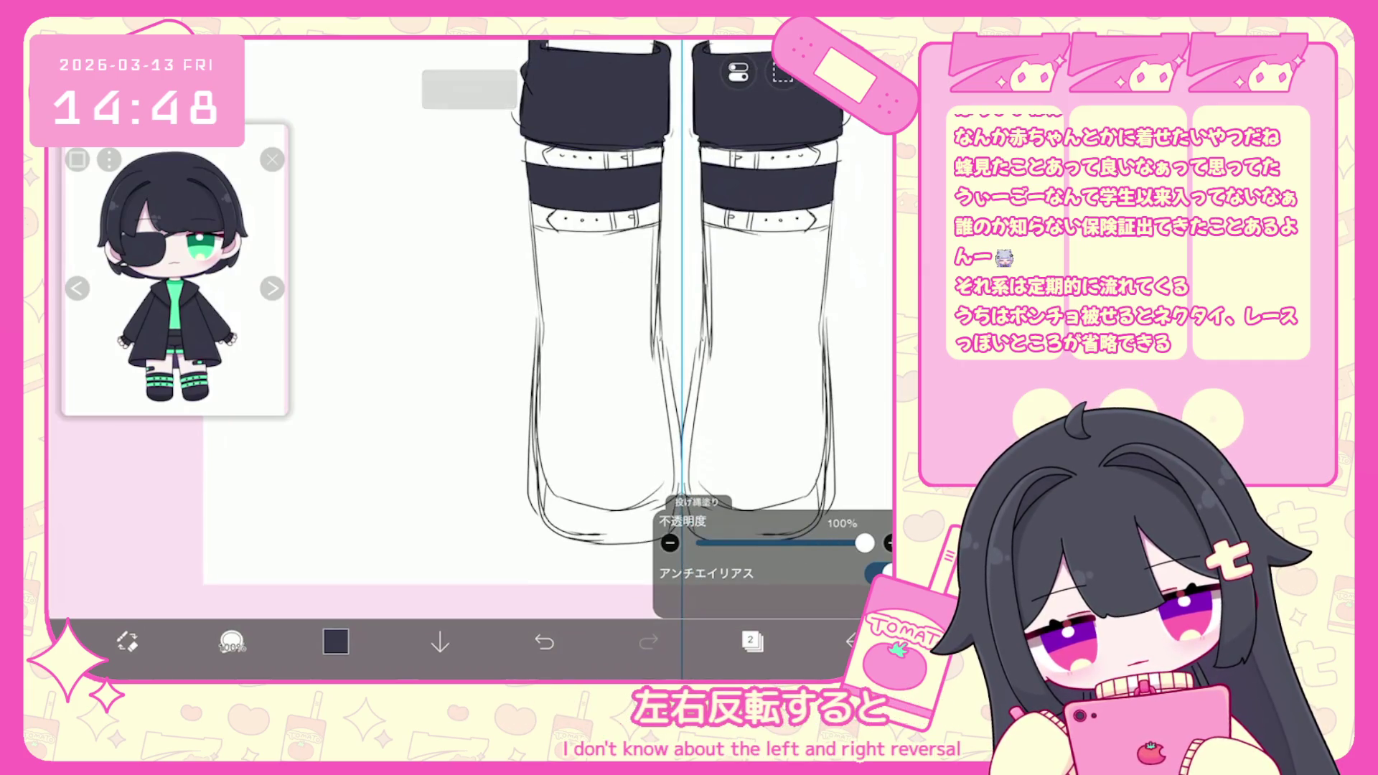
{"action": "scroll", "coordinate": [675, 323], "scroll_direction": "up", "scroll_amount": 2}
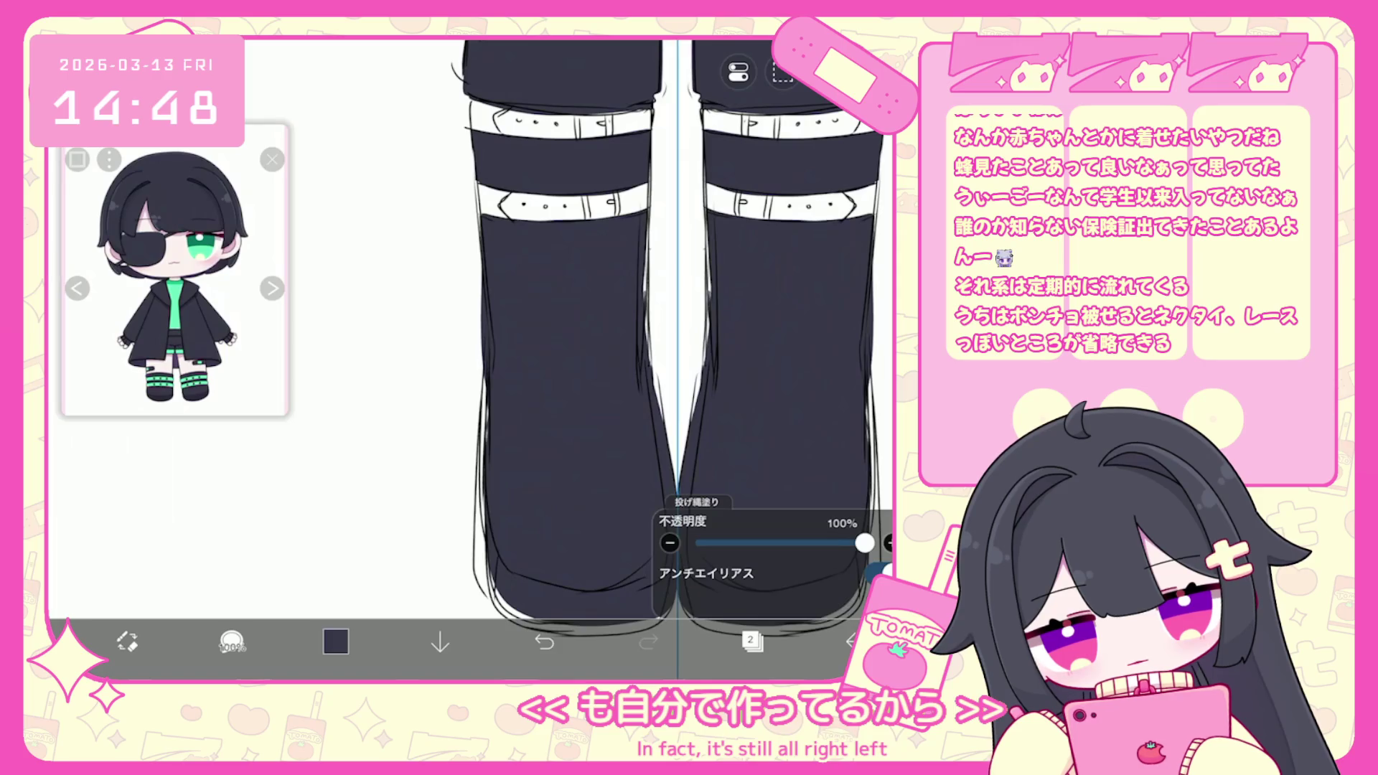
{"action": "left_click_drag", "start_coordinate": [675, 323], "coordinate": [664, 248]}
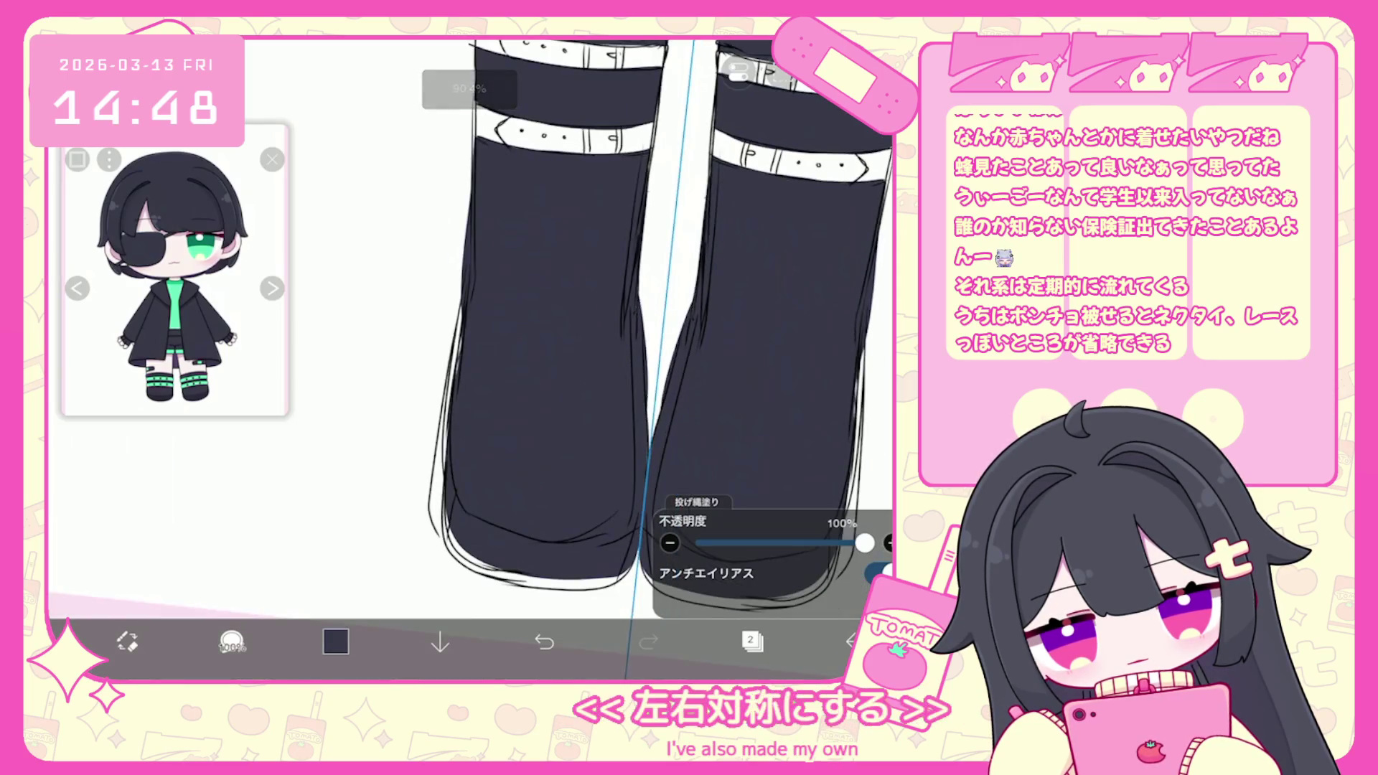
Fill both boot feet dark navy out to the outline and along the soles.
{"action": "mouse_move", "coordinate": [441, 323]}
{"action": "left_mouse_down"}
{"action": "mouse_move", "coordinate": [502, 582]}
{"action": "mouse_move", "coordinate": [631, 553]}
{"action": "left_mouse_up"}
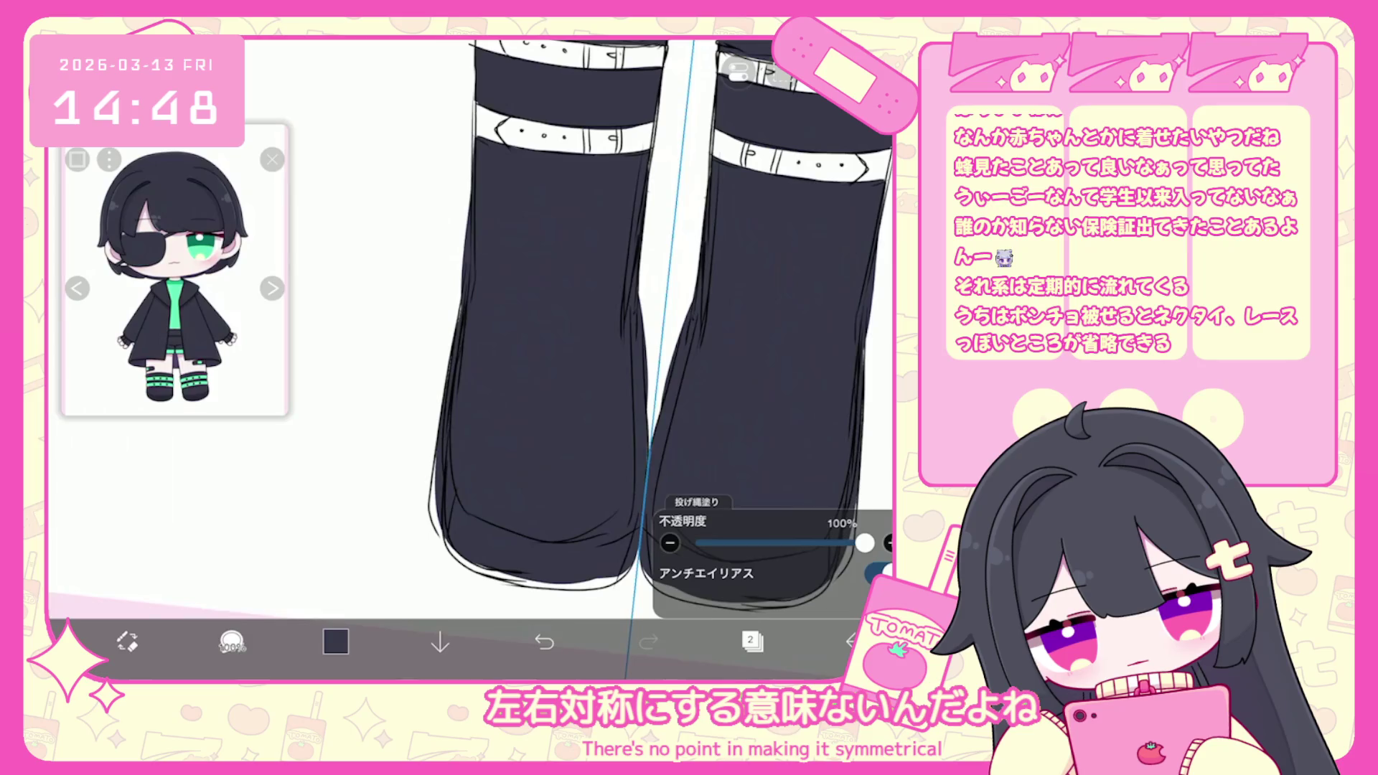
{"action": "key", "text": "ctrl+z"}
{"action": "mouse_move", "coordinate": [452, 503]}
{"action": "left_mouse_down"}
{"action": "mouse_move", "coordinate": [502, 581]}
{"action": "mouse_move", "coordinate": [635, 564]}
{"action": "left_mouse_up"}
{"action": "mouse_move", "coordinate": [445, 553]}
{"action": "left_mouse_down"}
{"action": "mouse_move", "coordinate": [546, 595]}
{"action": "mouse_move", "coordinate": [732, 614]}
{"action": "left_mouse_up"}
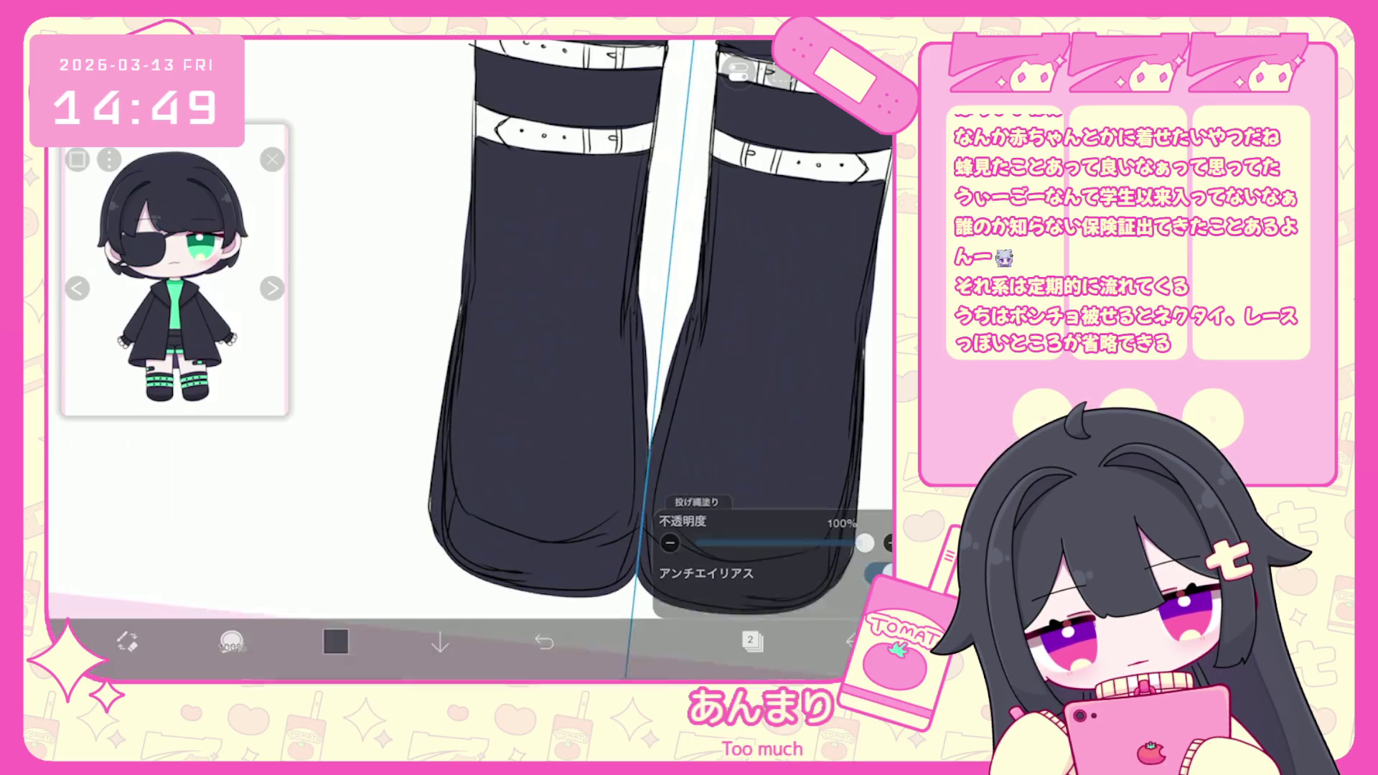
{"action": "left_click_drag", "start_coordinate": [445, 567], "coordinate": [596, 593]}
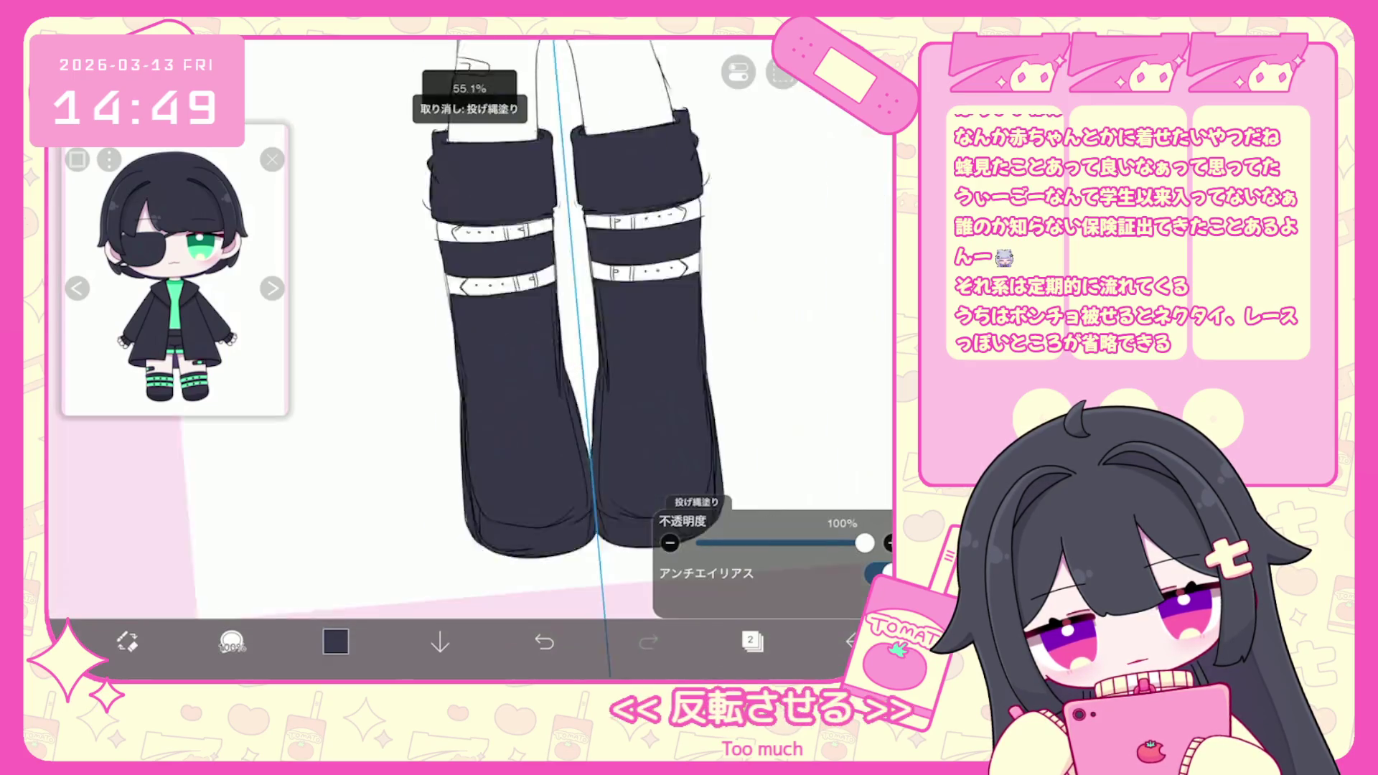
Fill the shorts and the white gap between the legs dark navy.
{"action": "scroll", "coordinate": [599, 323], "scroll_direction": "down", "scroll_amount": 5}
{"action": "scroll", "coordinate": [607, 323], "scroll_direction": "up", "scroll_amount": 2}
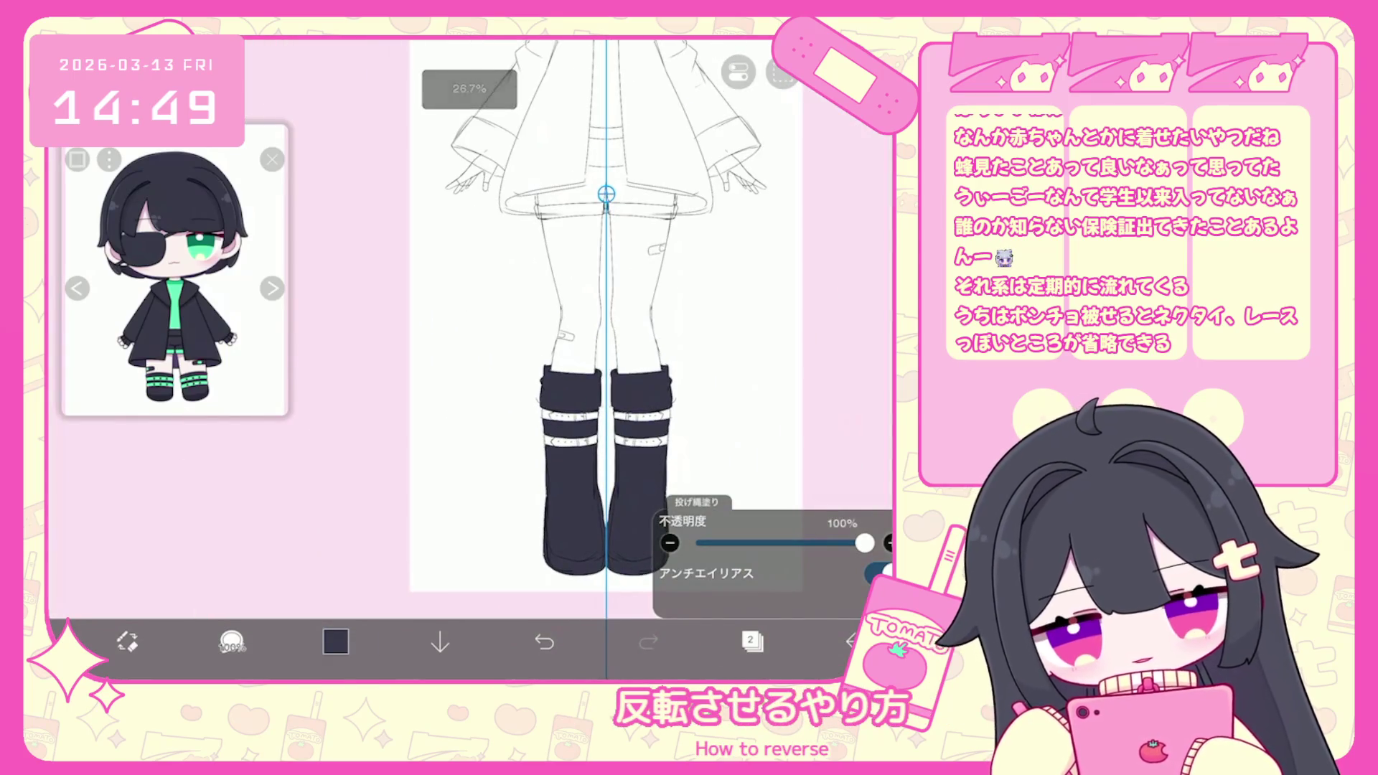
{"action": "scroll", "coordinate": [606, 215], "scroll_direction": "up", "scroll_amount": 8}
{"action": "mouse_move", "coordinate": [596, 413]}
{"action": "left_mouse_down"}
{"action": "mouse_move", "coordinate": [824, 391]}
{"action": "mouse_move", "coordinate": [804, 333]}
{"action": "mouse_move", "coordinate": [592, 329]}
{"action": "mouse_move", "coordinate": [678, 273]}
{"action": "mouse_move", "coordinate": [640, 61]}
{"action": "mouse_move", "coordinate": [590, 64]}
{"action": "left_mouse_up"}
{"action": "scroll", "coordinate": [602, 359], "scroll_direction": "up", "scroll_amount": 1}
{"action": "scroll", "coordinate": [470, 359], "scroll_direction": "down", "scroll_amount": 1}
{"action": "left_click_drag", "start_coordinate": [587, 244], "coordinate": [587, 445]}
{"action": "scroll", "coordinate": [587, 358], "scroll_direction": "down", "scroll_amount": 2}
Fill the coat hem beside the shorts and both coat halves from the collar down.
{"action": "mouse_move", "coordinate": [621, 312]}
{"action": "left_mouse_down"}
{"action": "mouse_move", "coordinate": [610, 407]}
{"action": "mouse_move", "coordinate": [538, 448]}
{"action": "mouse_move", "coordinate": [287, 534]}
{"action": "left_mouse_up"}
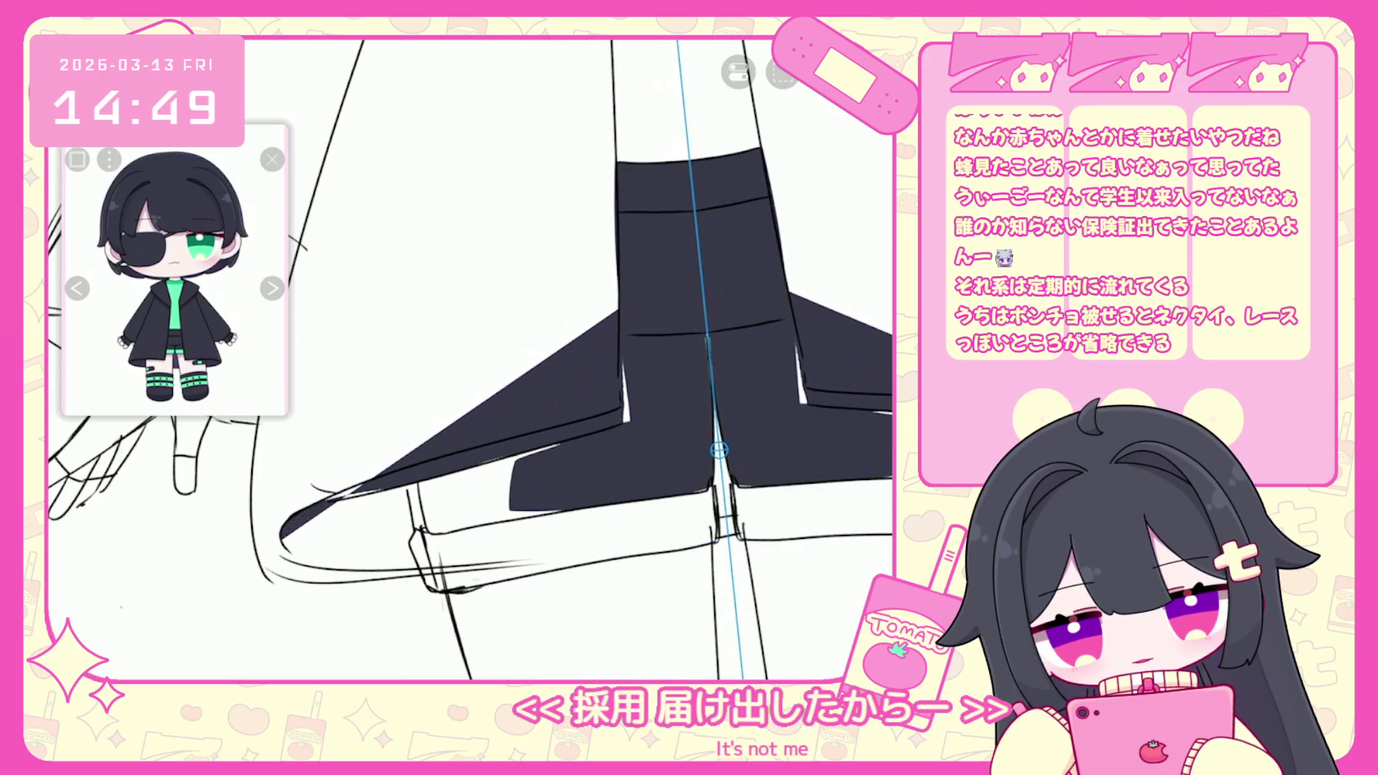
{"action": "mouse_move", "coordinate": [617, 316]}
{"action": "left_mouse_down"}
{"action": "mouse_move", "coordinate": [301, 502]}
{"action": "mouse_move", "coordinate": [287, 552]}
{"action": "mouse_move", "coordinate": [430, 567]}
{"action": "mouse_move", "coordinate": [618, 315]}
{"action": "left_mouse_up"}
{"action": "scroll", "coordinate": [470, 358], "scroll_direction": "down", "scroll_amount": 5}
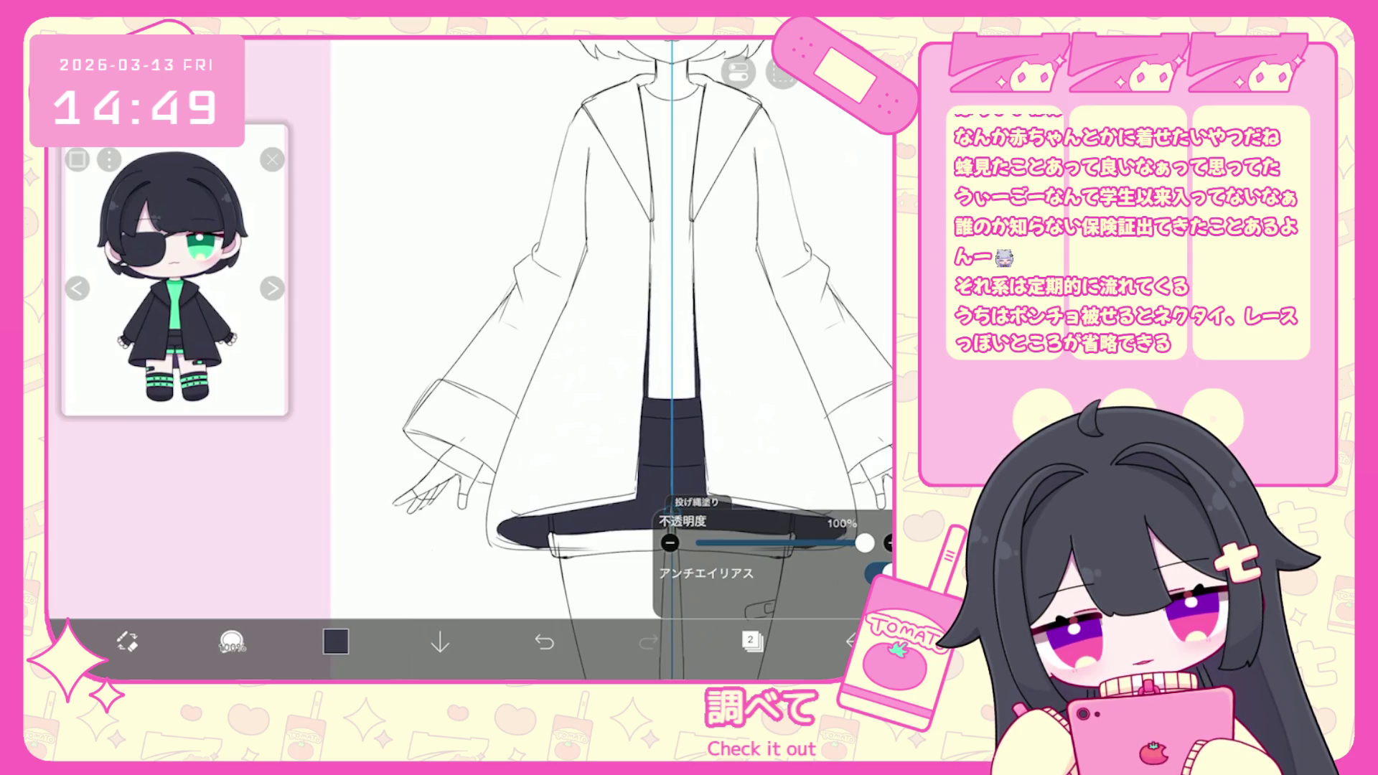
{"action": "mouse_move", "coordinate": [648, 396]}
{"action": "left_mouse_down"}
{"action": "mouse_move", "coordinate": [633, 75]}
{"action": "mouse_move", "coordinate": [571, 105]}
{"action": "mouse_move", "coordinate": [539, 237]}
{"action": "mouse_move", "coordinate": [646, 517]}
{"action": "left_mouse_up"}
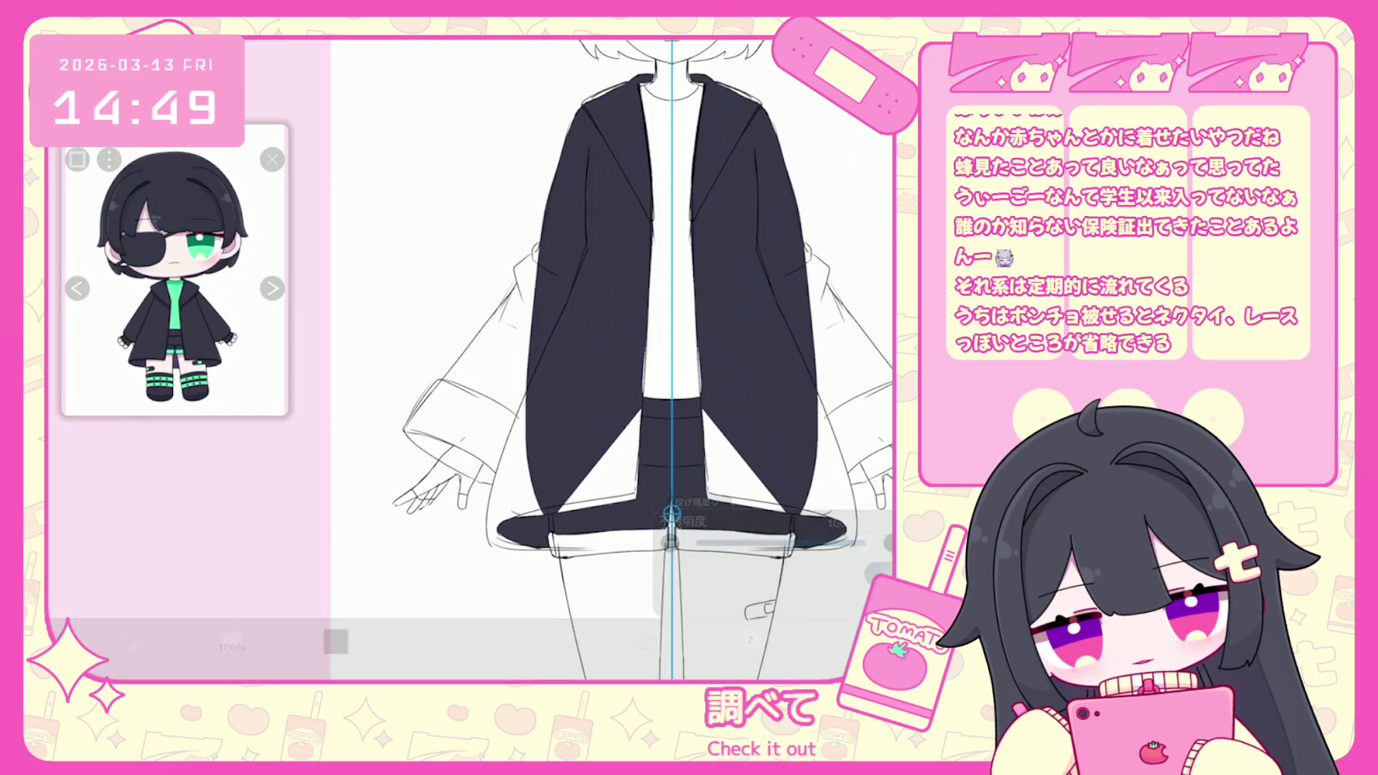
{"action": "scroll", "coordinate": [470, 359], "scroll_direction": "up", "scroll_amount": 2}
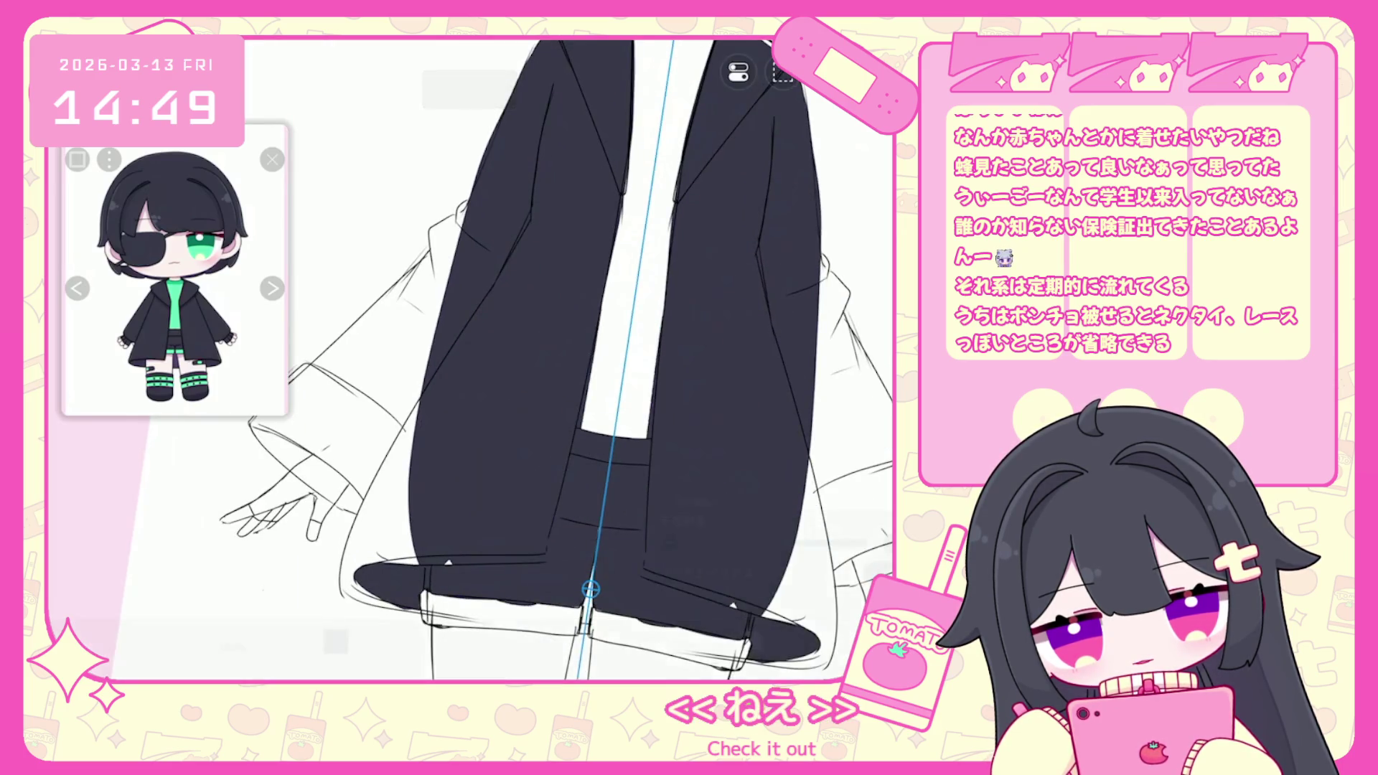
{"action": "key", "text": "ctrl+z"}
{"action": "mouse_move", "coordinate": [574, 431]}
{"action": "left_mouse_down"}
{"action": "mouse_move", "coordinate": [431, 567]}
{"action": "mouse_move", "coordinate": [588, 595]}
{"action": "mouse_move", "coordinate": [575, 430]}
{"action": "left_mouse_up"}
{"action": "scroll", "coordinate": [481, 359], "scroll_direction": "up", "scroll_amount": 1}
Fill the lower coat hem and the coat sleeves dark navy.
{"action": "mouse_move", "coordinate": [495, 359]}
{"action": "left_mouse_down"}
{"action": "mouse_move", "coordinate": [420, 503]}
{"action": "mouse_move", "coordinate": [502, 567]}
{"action": "left_mouse_up"}
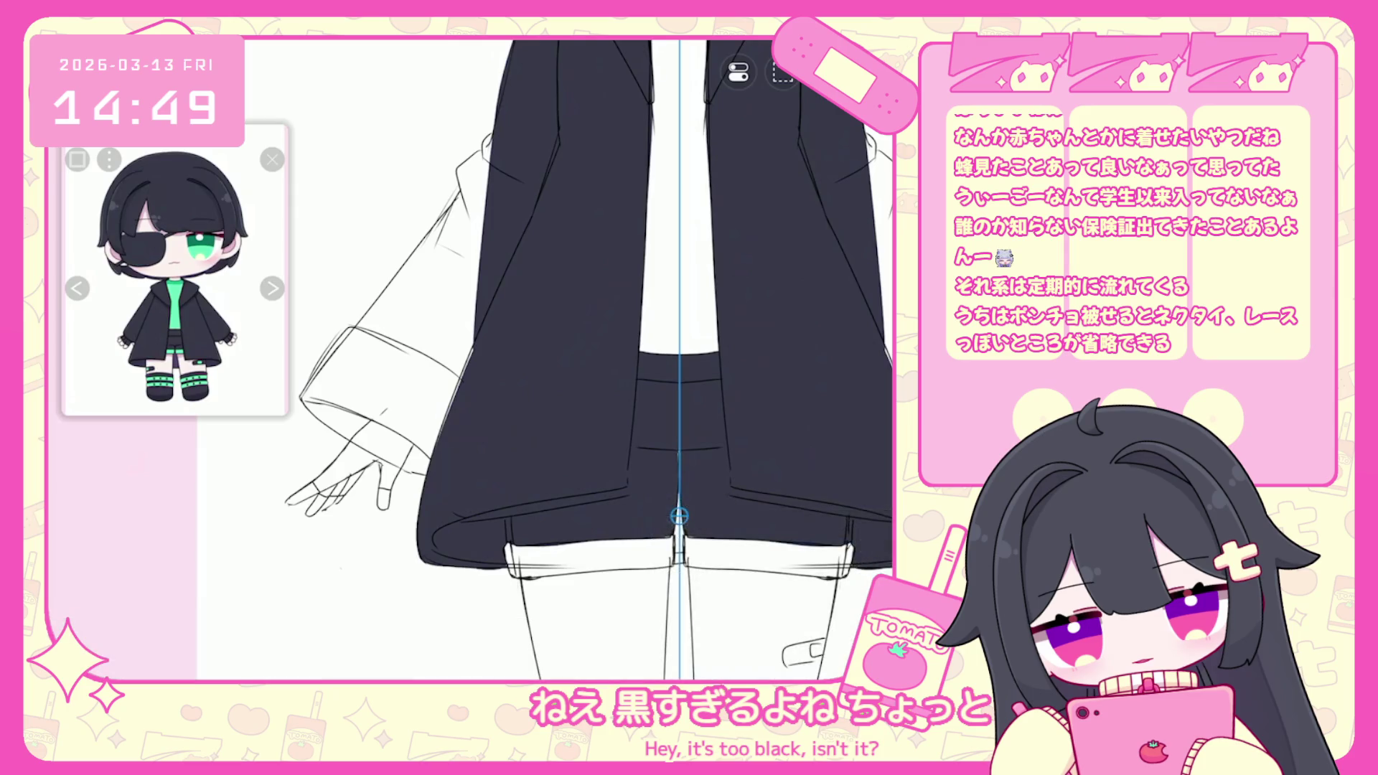
{"action": "scroll", "coordinate": [546, 359], "scroll_direction": "down", "scroll_amount": 1}
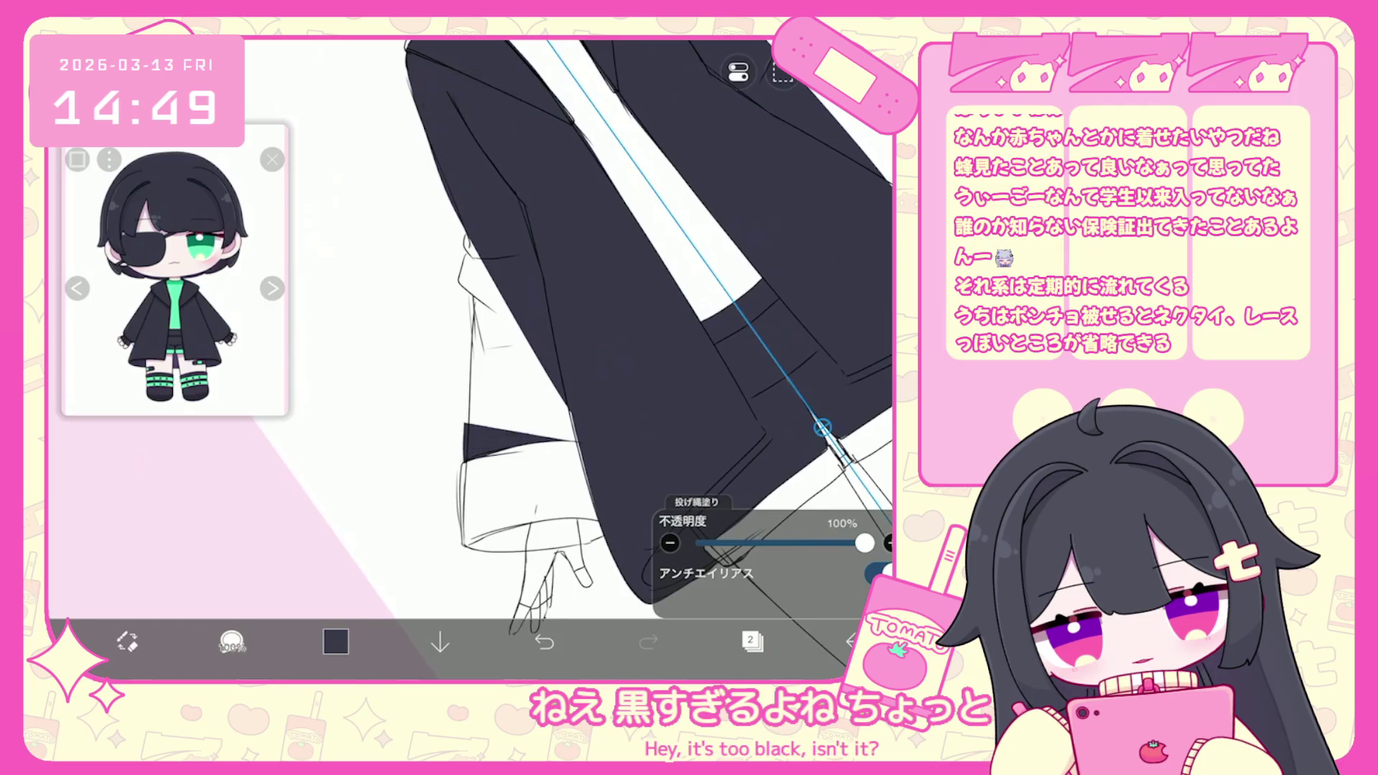
{"action": "left_click_drag", "start_coordinate": [574, 438], "coordinate": [473, 315]}
{"action": "left_click_drag", "start_coordinate": [466, 237], "coordinate": [567, 431]}
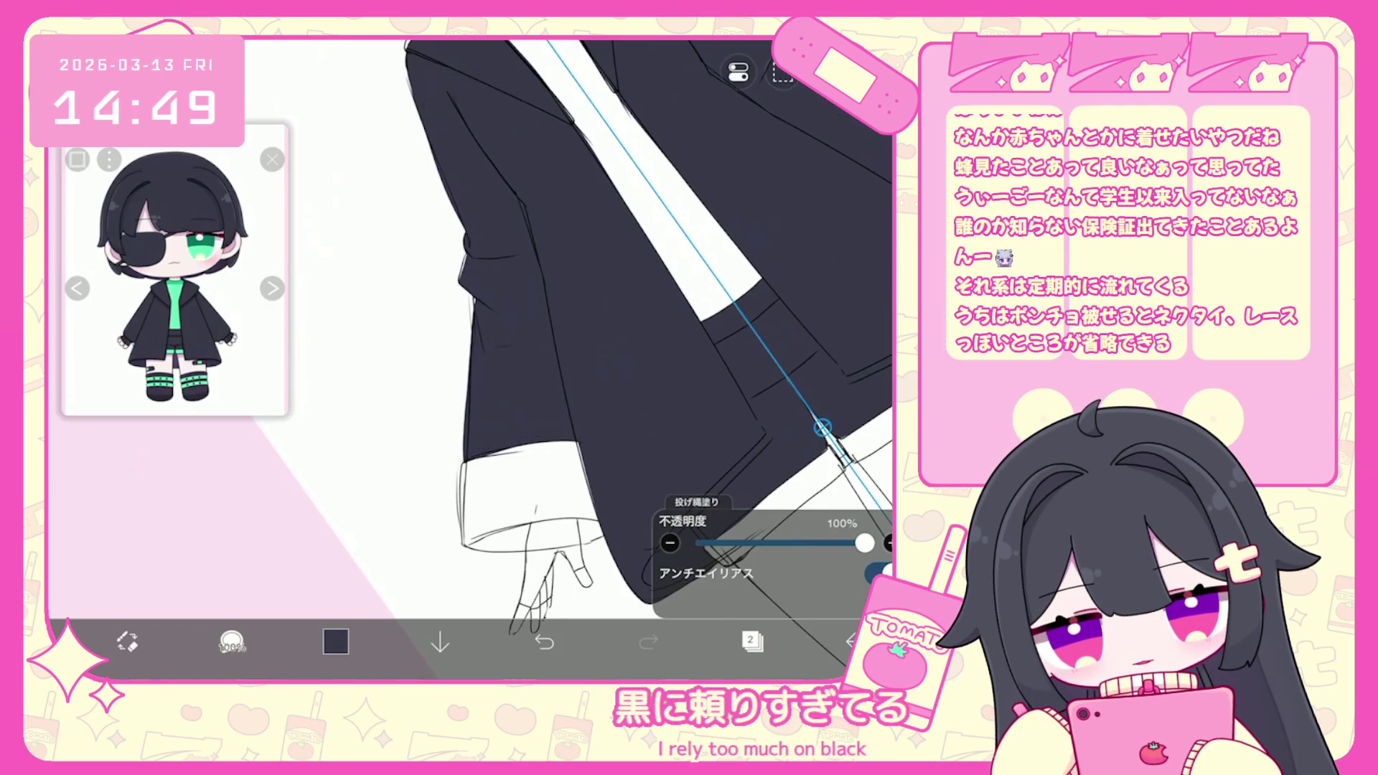
{"action": "scroll", "coordinate": [546, 359], "scroll_direction": "up", "scroll_amount": 2}
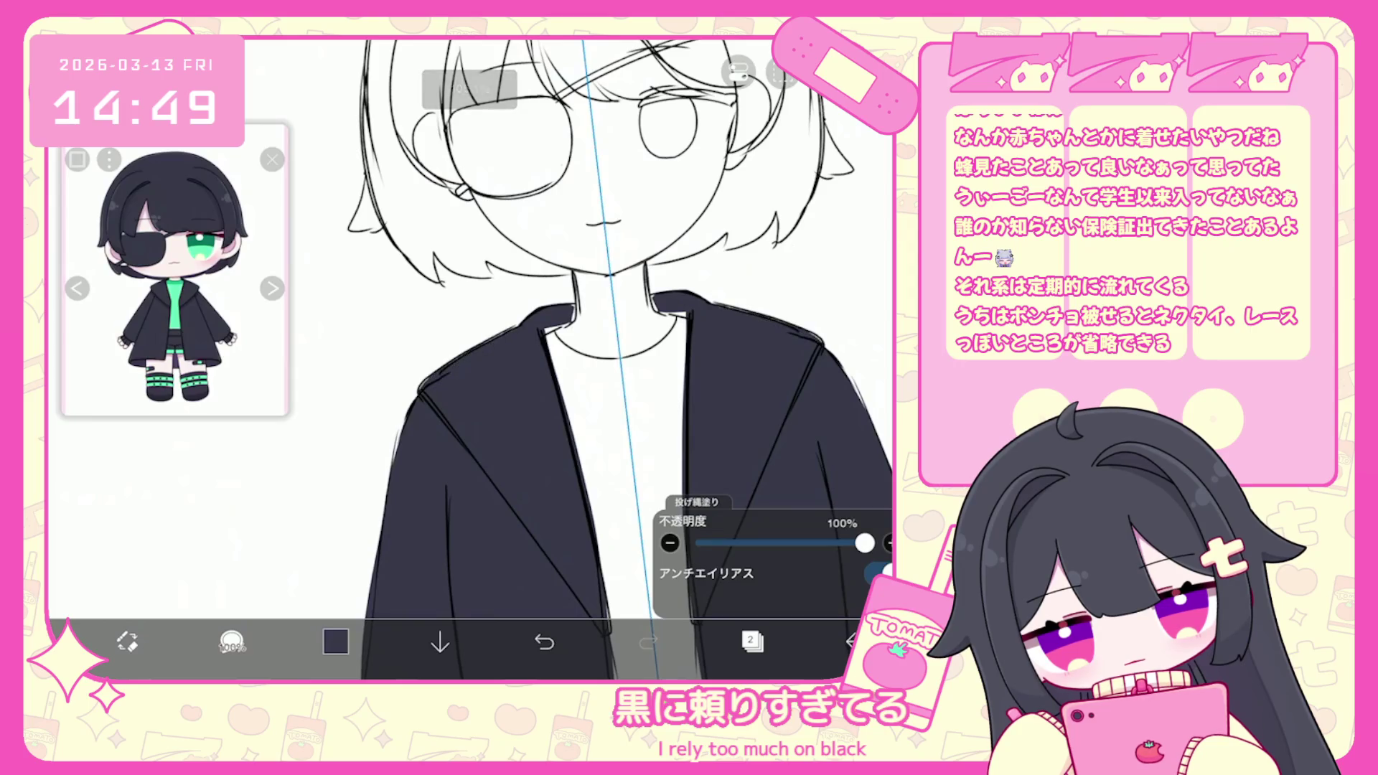
{"action": "scroll", "coordinate": [503, 358], "scroll_direction": "down", "scroll_amount": 1}
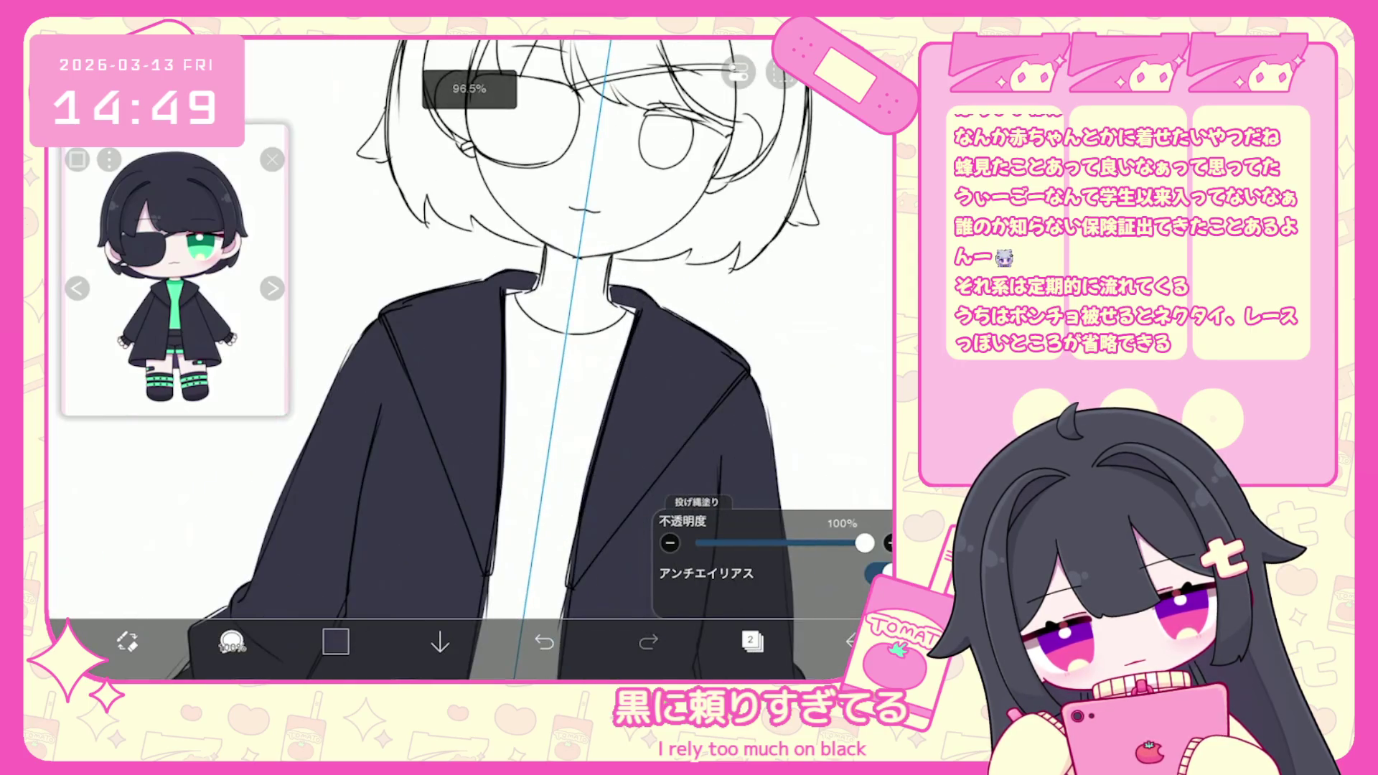
{"action": "scroll", "coordinate": [503, 359], "scroll_direction": "down", "scroll_amount": 5}
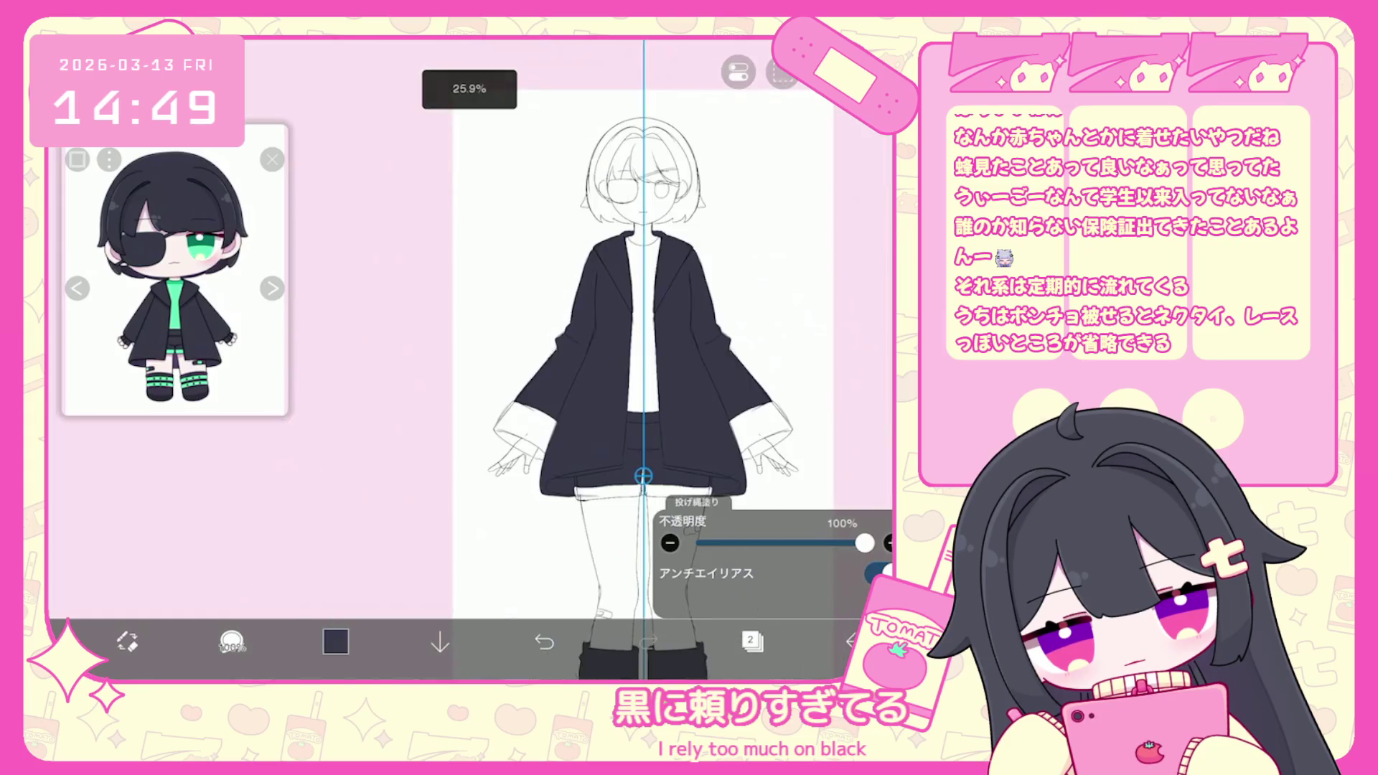
{"action": "left_click", "coordinate": [751, 640]}
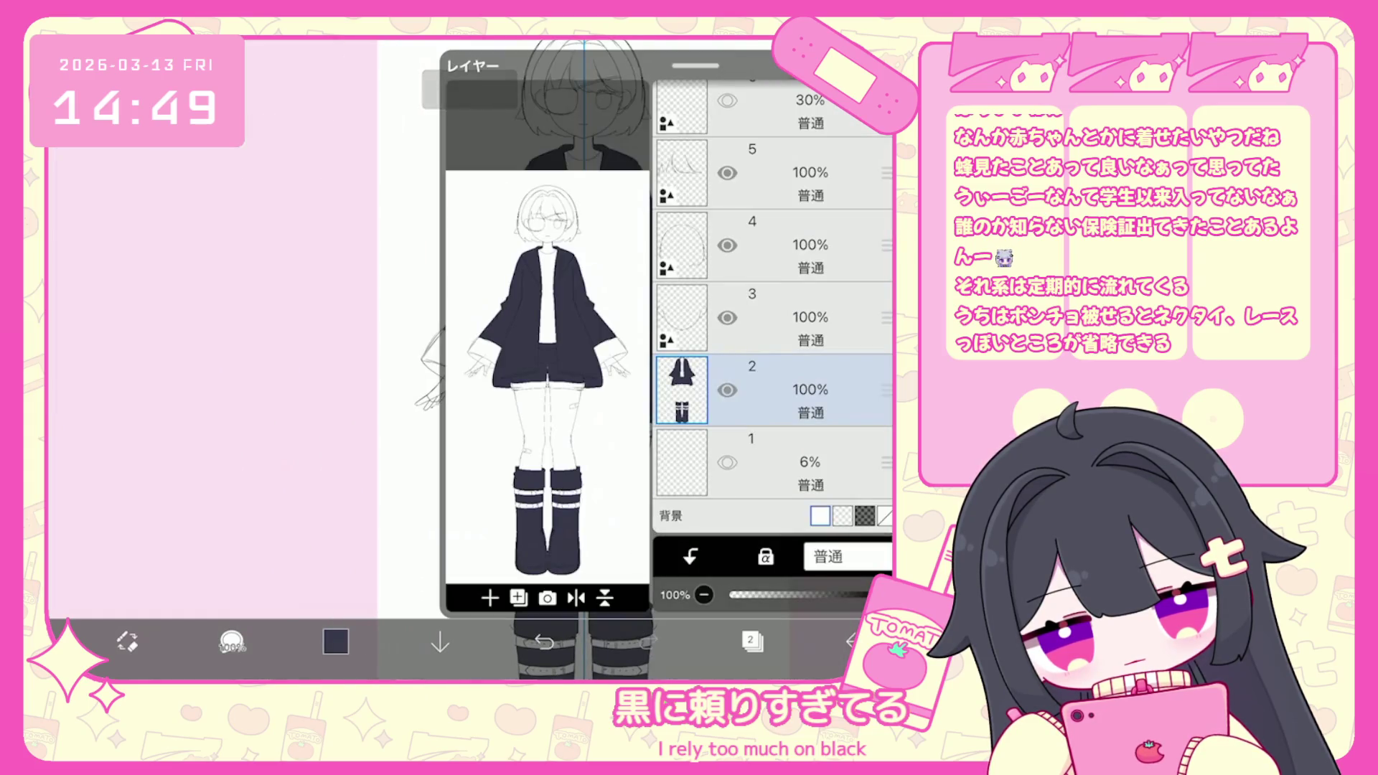
Add a new empty layer above the fills and turn off the symmetry guide.
{"action": "left_click", "coordinate": [519, 597]}
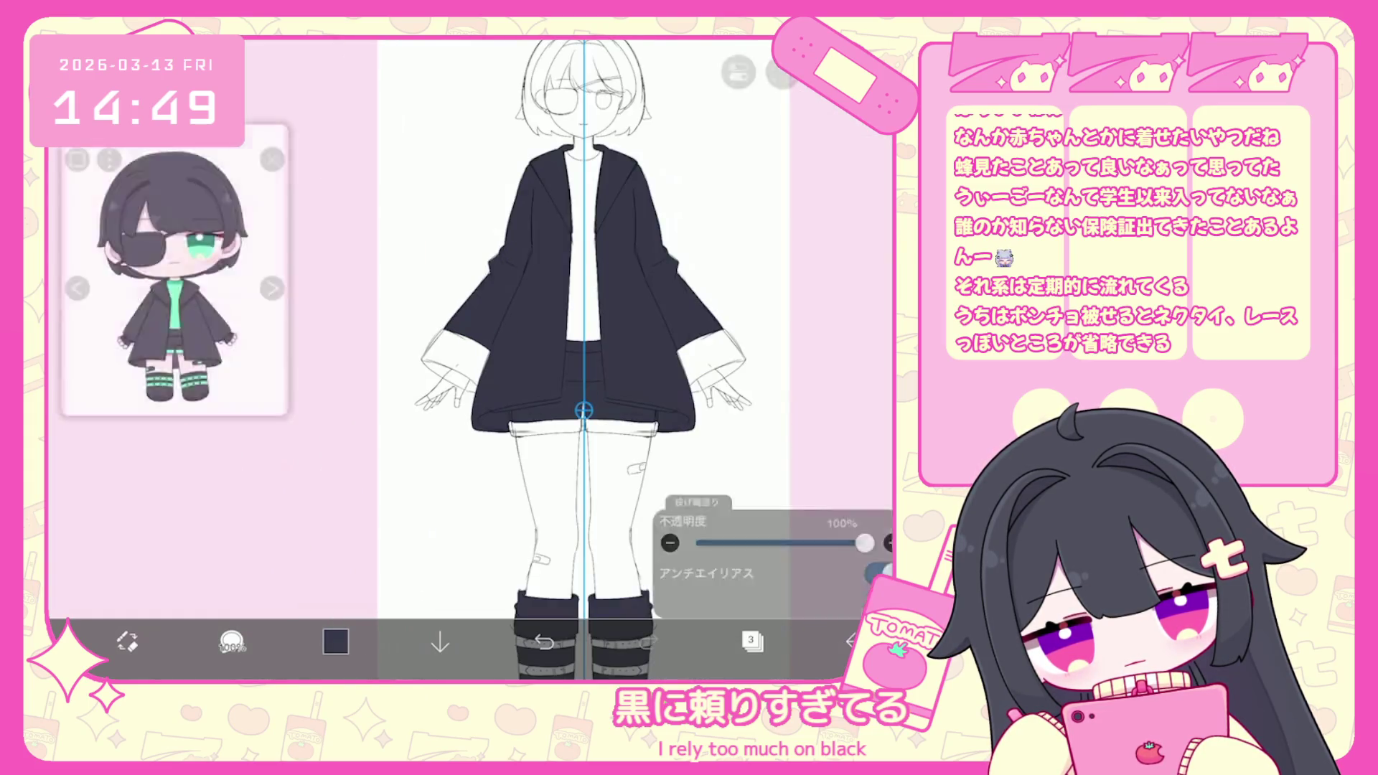
{"action": "left_click", "coordinate": [752, 640]}
{"action": "scroll", "coordinate": [521, 359], "scroll_direction": "up", "scroll_amount": 1}
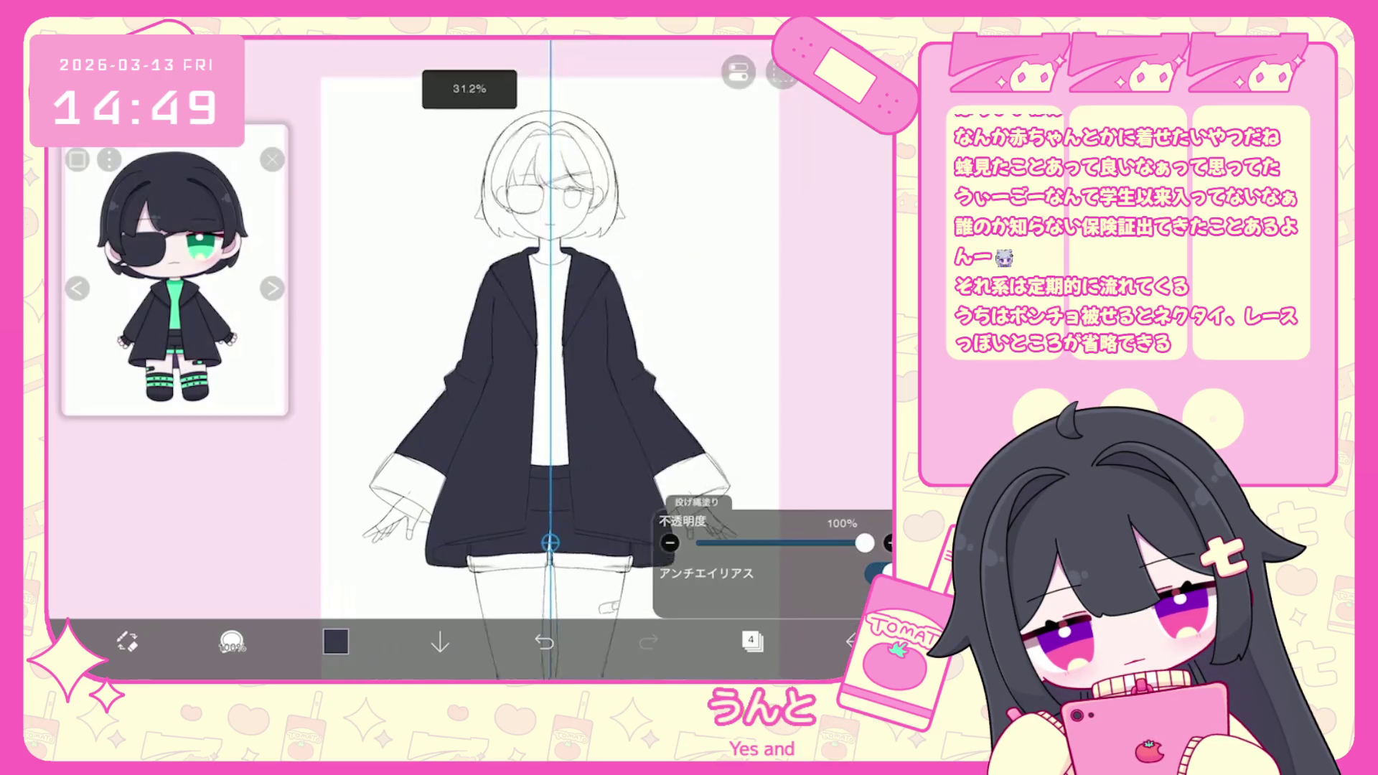
{"action": "scroll", "coordinate": [531, 323], "scroll_direction": "up", "scroll_amount": 5}
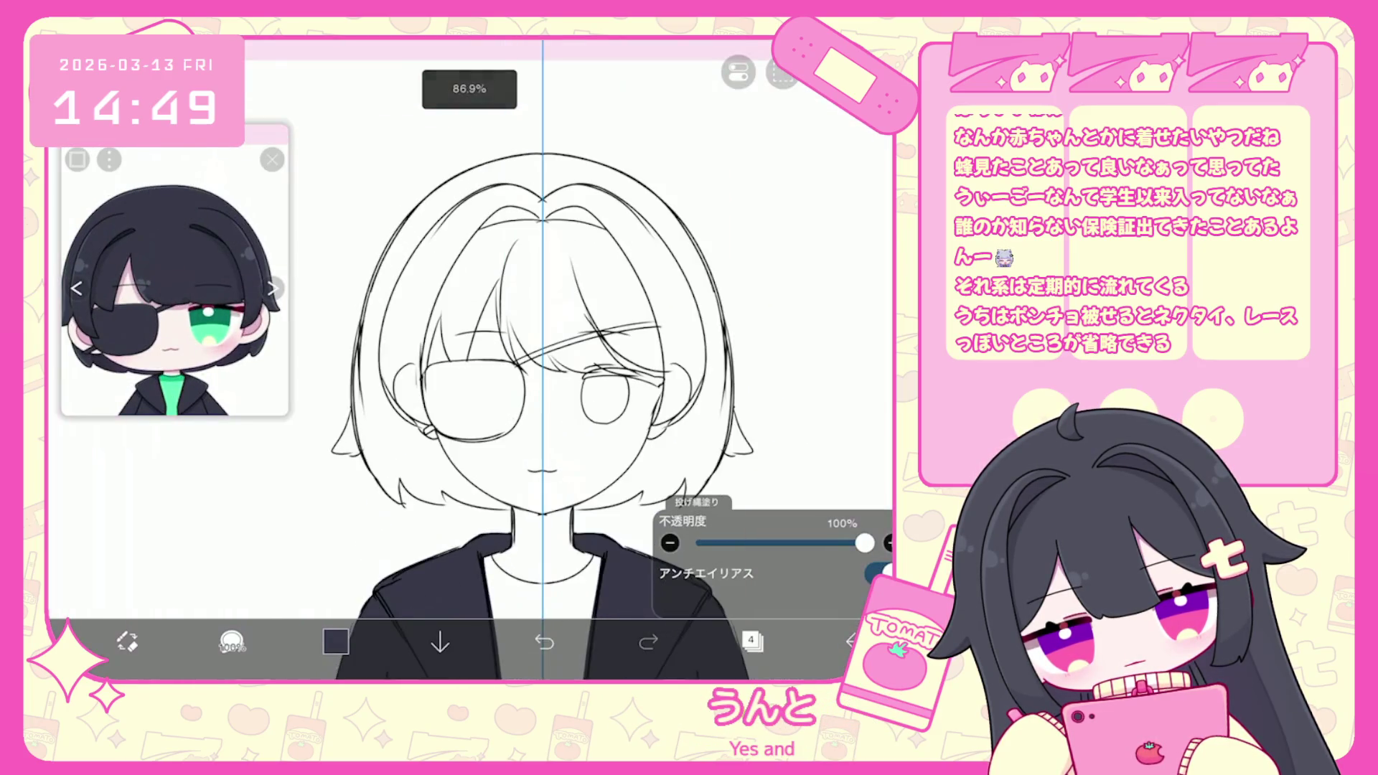
{"action": "left_click", "coordinate": [738, 72]}
{"action": "left_click", "coordinate": [751, 640]}
{"action": "left_click", "coordinate": [752, 640]}
{"action": "scroll", "coordinate": [618, 323], "scroll_direction": "up", "scroll_amount": 2}
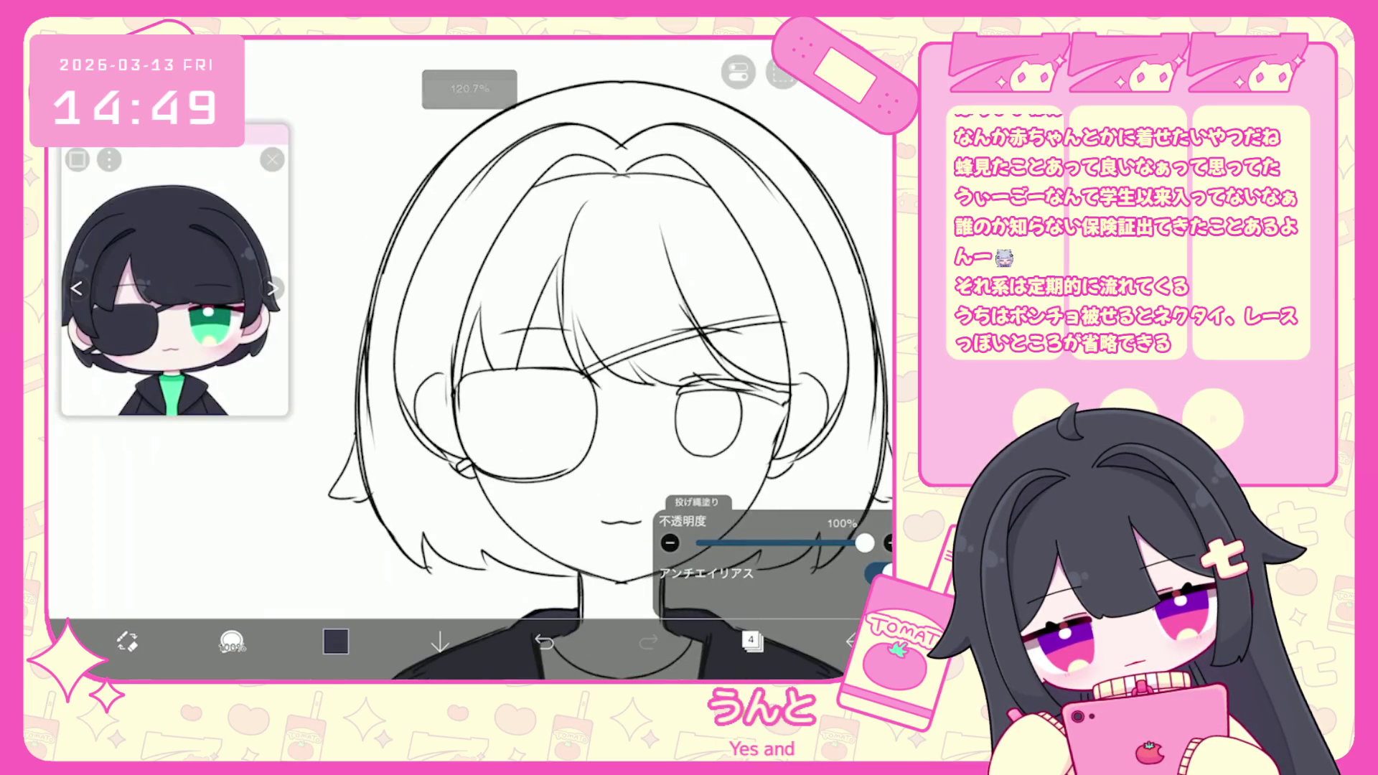
{"action": "scroll", "coordinate": [523, 359], "scroll_direction": "up", "scroll_amount": 2}
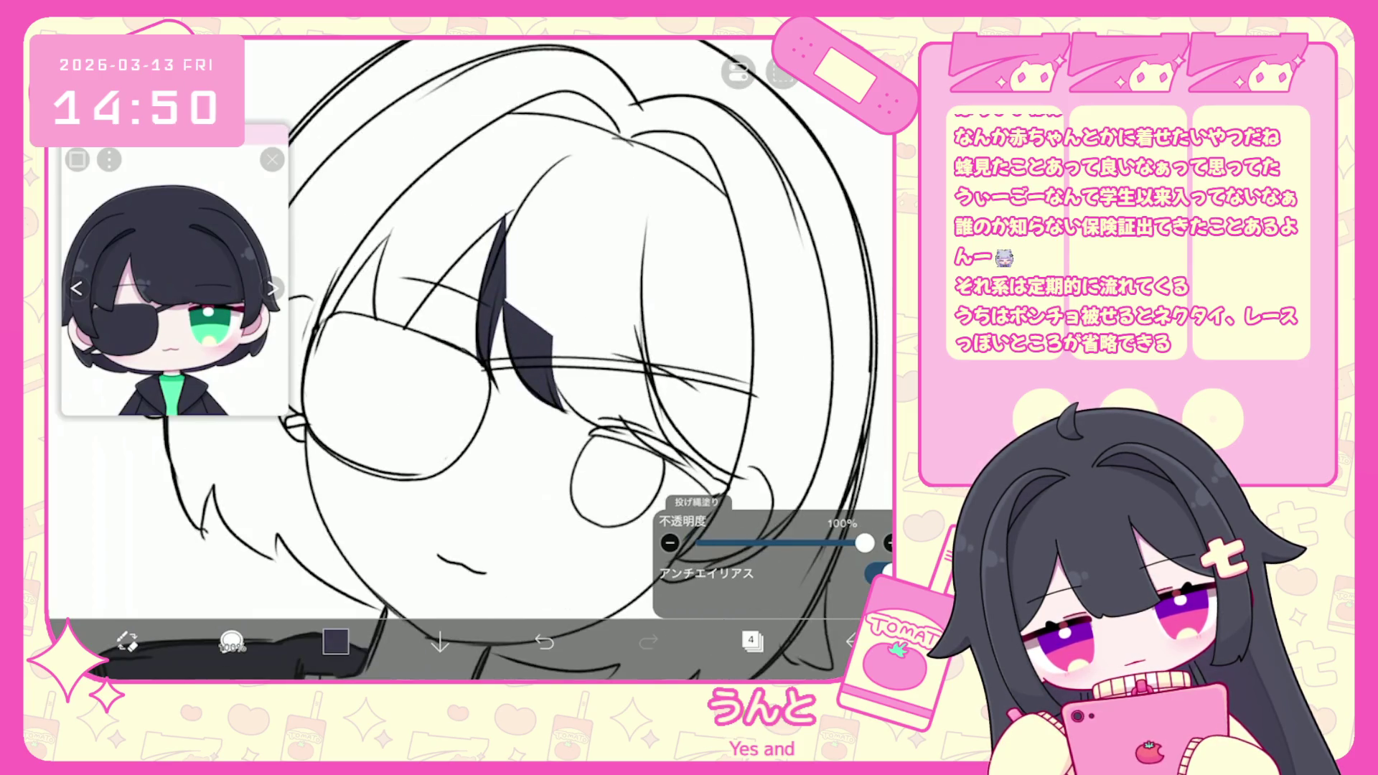
Lasso-fill the bangs and the left side of the hair dark navy, undoing stray strands.
{"action": "mouse_move", "coordinate": [675, 452]}
{"action": "left_mouse_down"}
{"action": "mouse_move", "coordinate": [553, 345]}
{"action": "mouse_move", "coordinate": [660, 181]}
{"action": "left_mouse_up"}
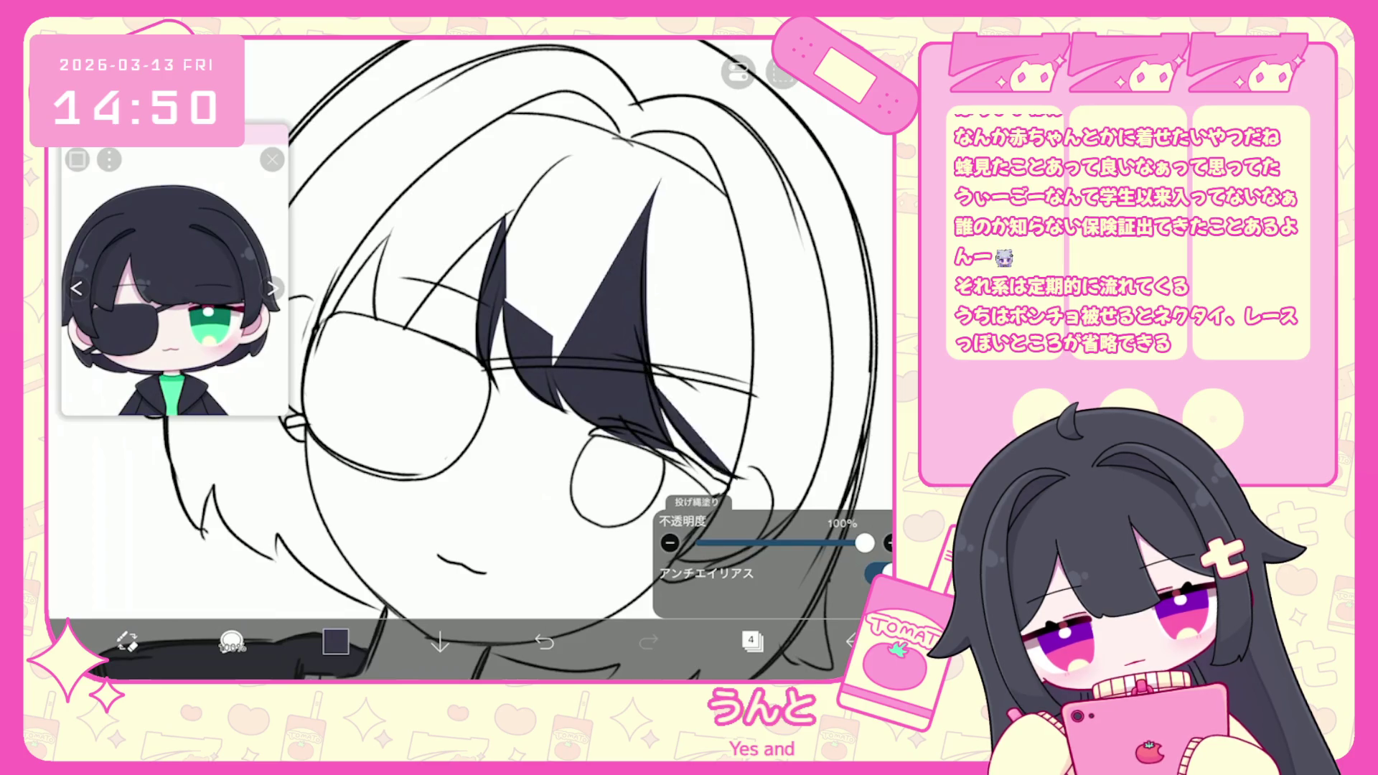
{"action": "left_click_drag", "start_coordinate": [746, 481], "coordinate": [659, 191]}
{"action": "scroll", "coordinate": [524, 359], "scroll_direction": "up", "scroll_amount": 1}
{"action": "mouse_move", "coordinate": [631, 430]}
{"action": "left_mouse_down"}
{"action": "mouse_move", "coordinate": [532, 280]}
{"action": "mouse_move", "coordinate": [818, 337]}
{"action": "left_mouse_up"}
{"action": "scroll", "coordinate": [528, 364], "scroll_direction": "up", "scroll_amount": 1}
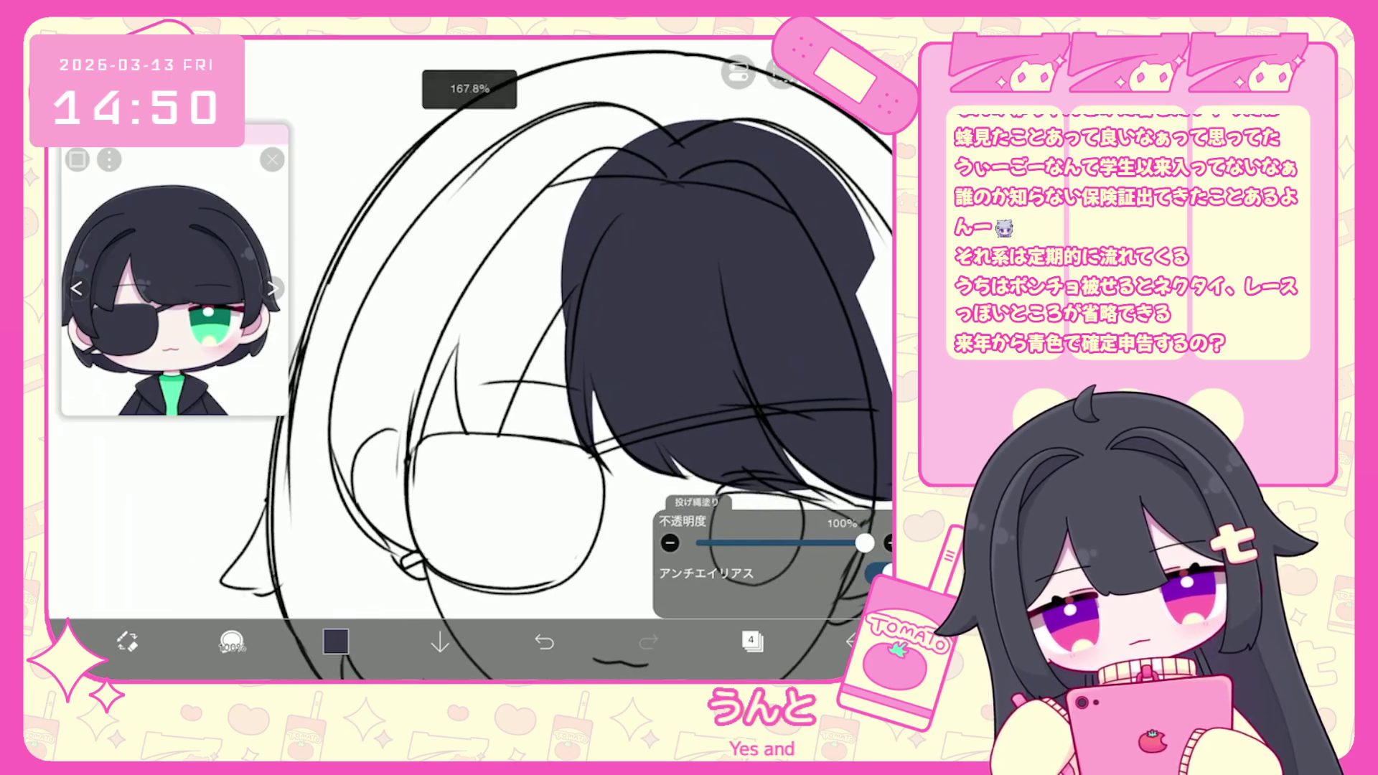
{"action": "key", "text": "ctrl+z"}
{"action": "left_click_drag", "start_coordinate": [502, 438], "coordinate": [559, 237]}
{"action": "key", "text": "ctrl+z"}
{"action": "mouse_move", "coordinate": [499, 434]}
{"action": "left_mouse_down"}
{"action": "mouse_move", "coordinate": [495, 208]}
{"action": "mouse_move", "coordinate": [618, 143]}
{"action": "left_mouse_up"}
{"action": "left_click_drag", "start_coordinate": [395, 430], "coordinate": [546, 156]}
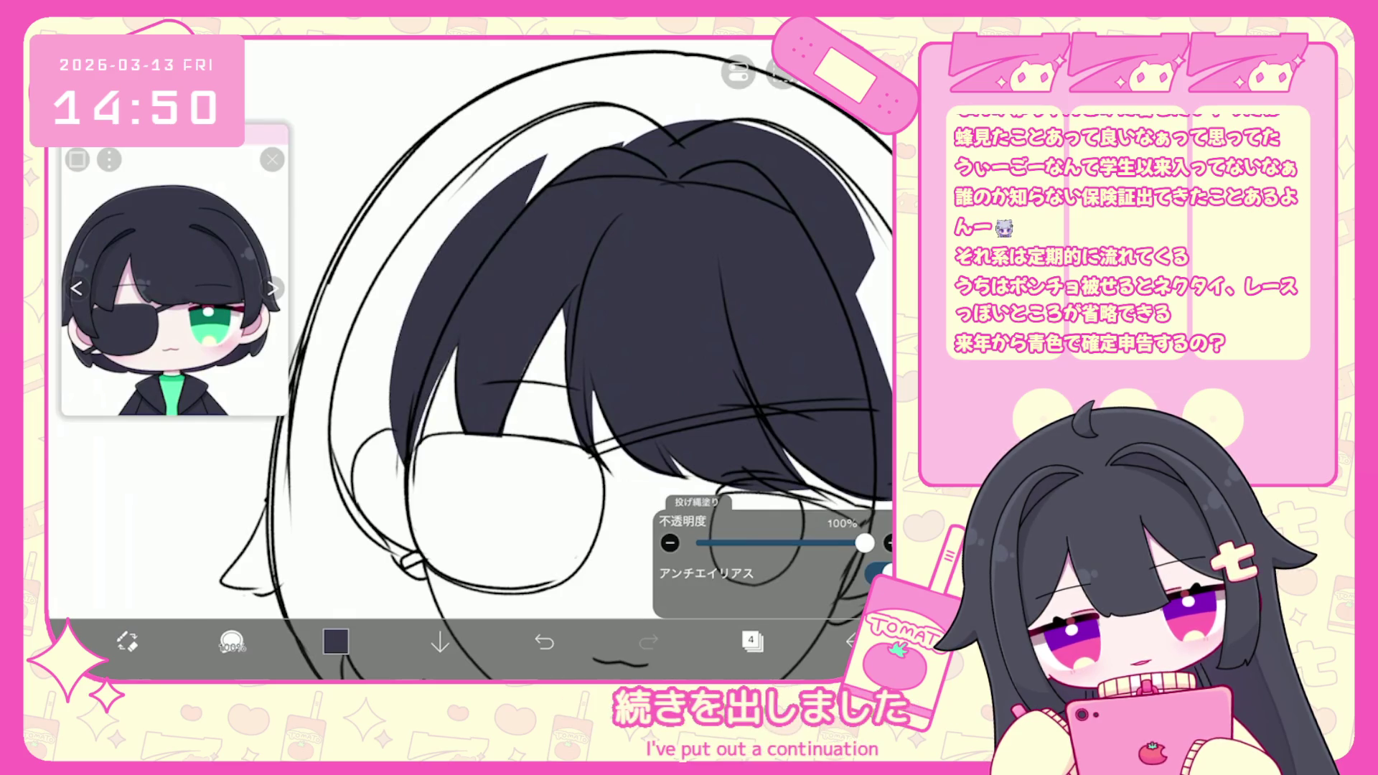
Enable mirror symmetry and fill both sides of the hair dark navy at once.
{"action": "scroll", "coordinate": [617, 359], "scroll_direction": "down", "scroll_amount": 5}
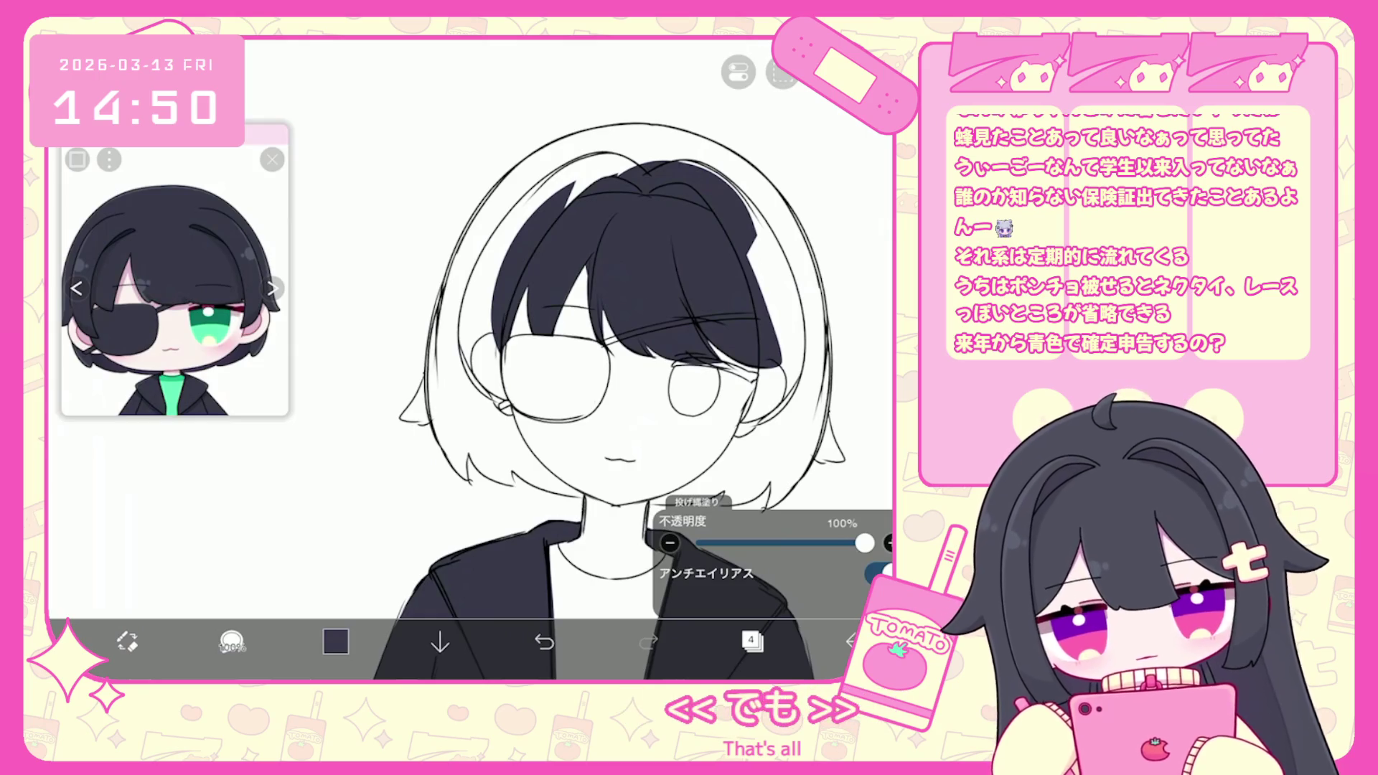
{"action": "left_click", "coordinate": [782, 72]}
{"action": "left_click", "coordinate": [778, 191]}
{"action": "left_click", "coordinate": [782, 71]}
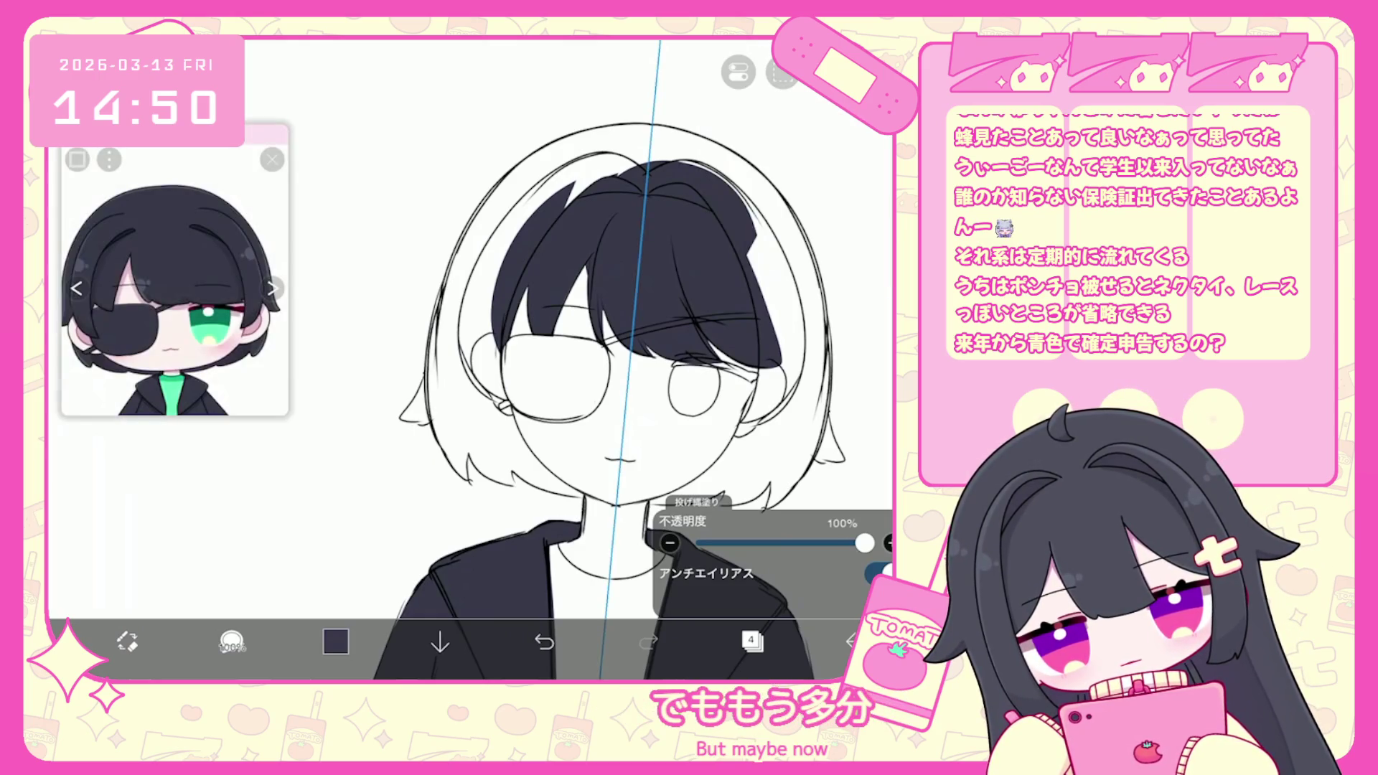
{"action": "left_click_drag", "start_coordinate": [761, 205], "coordinate": [750, 420]}
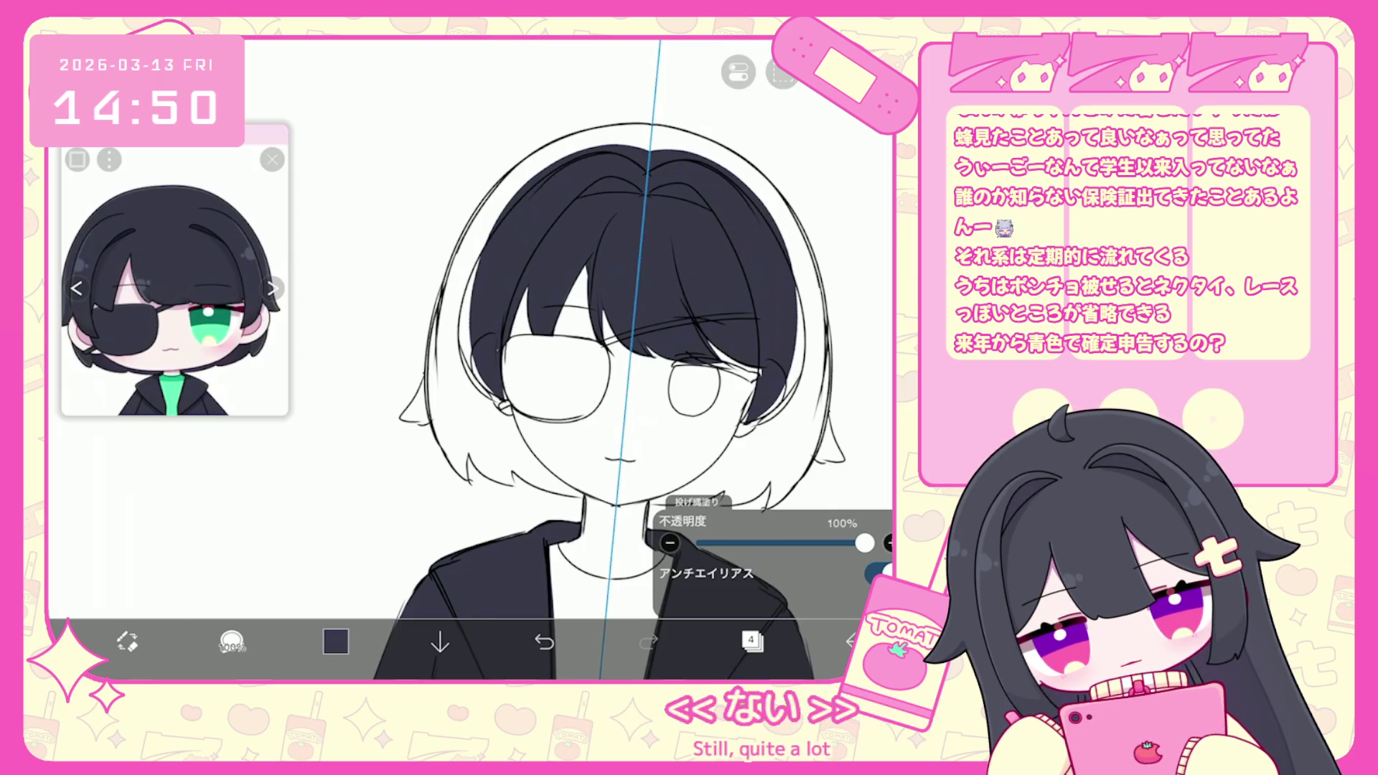
Fill the hair gaps along the edges near the glasses, undoing misplaced fills.
{"action": "scroll", "coordinate": [591, 360], "scroll_direction": "up", "scroll_amount": 2}
{"action": "left_click_drag", "start_coordinate": [460, 266], "coordinate": [496, 384]}
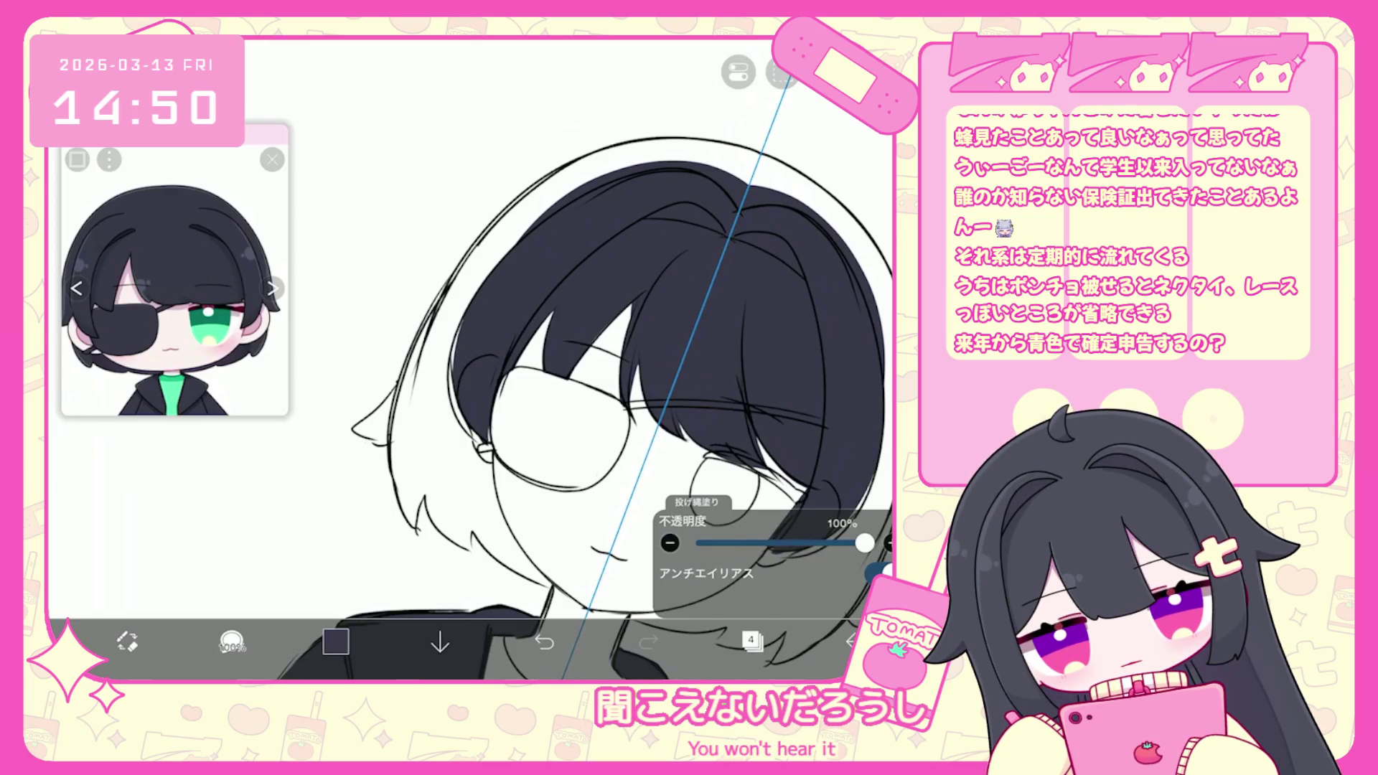
{"action": "key", "text": "ctrl+z"}
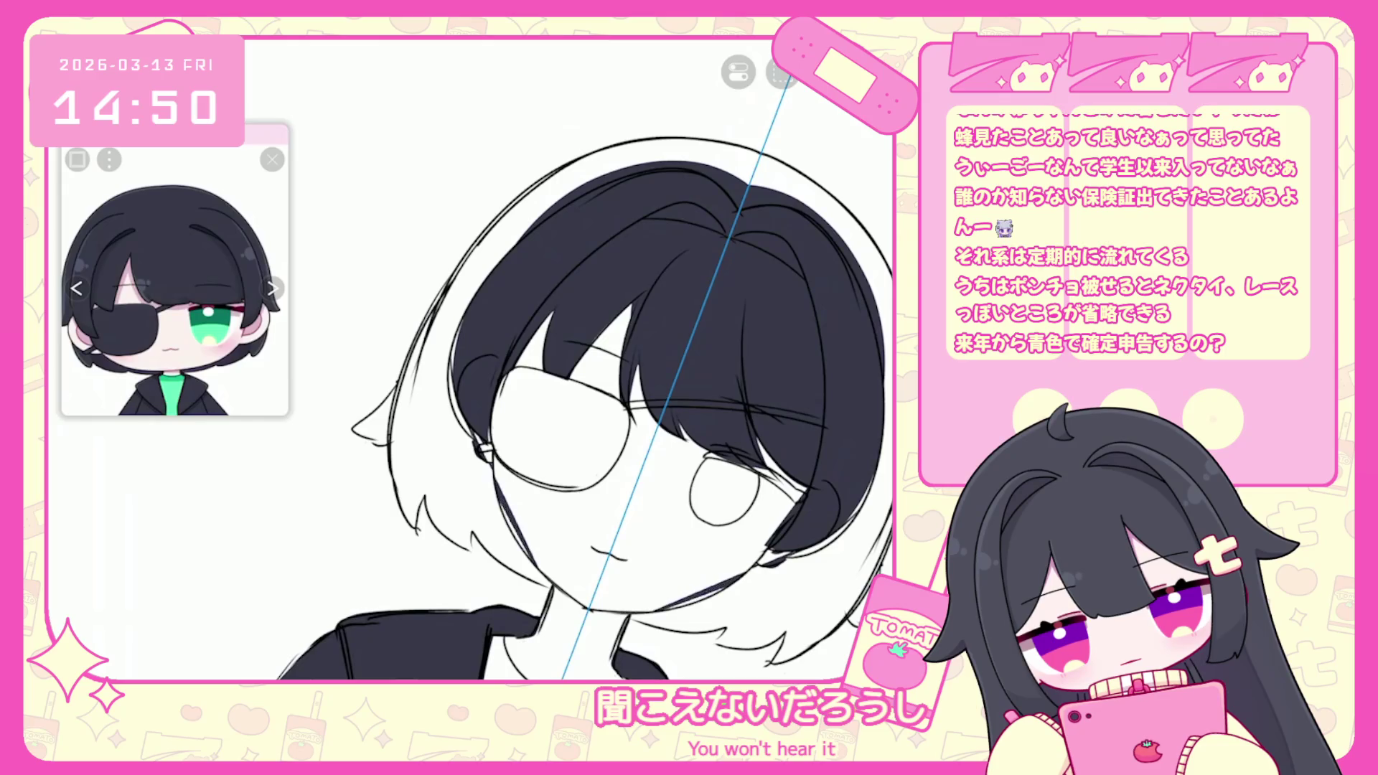
{"action": "left_click_drag", "start_coordinate": [495, 481], "coordinate": [535, 564]}
{"action": "key", "text": "ctrl+z"}
{"action": "scroll", "coordinate": [502, 359], "scroll_direction": "up", "scroll_amount": 2}
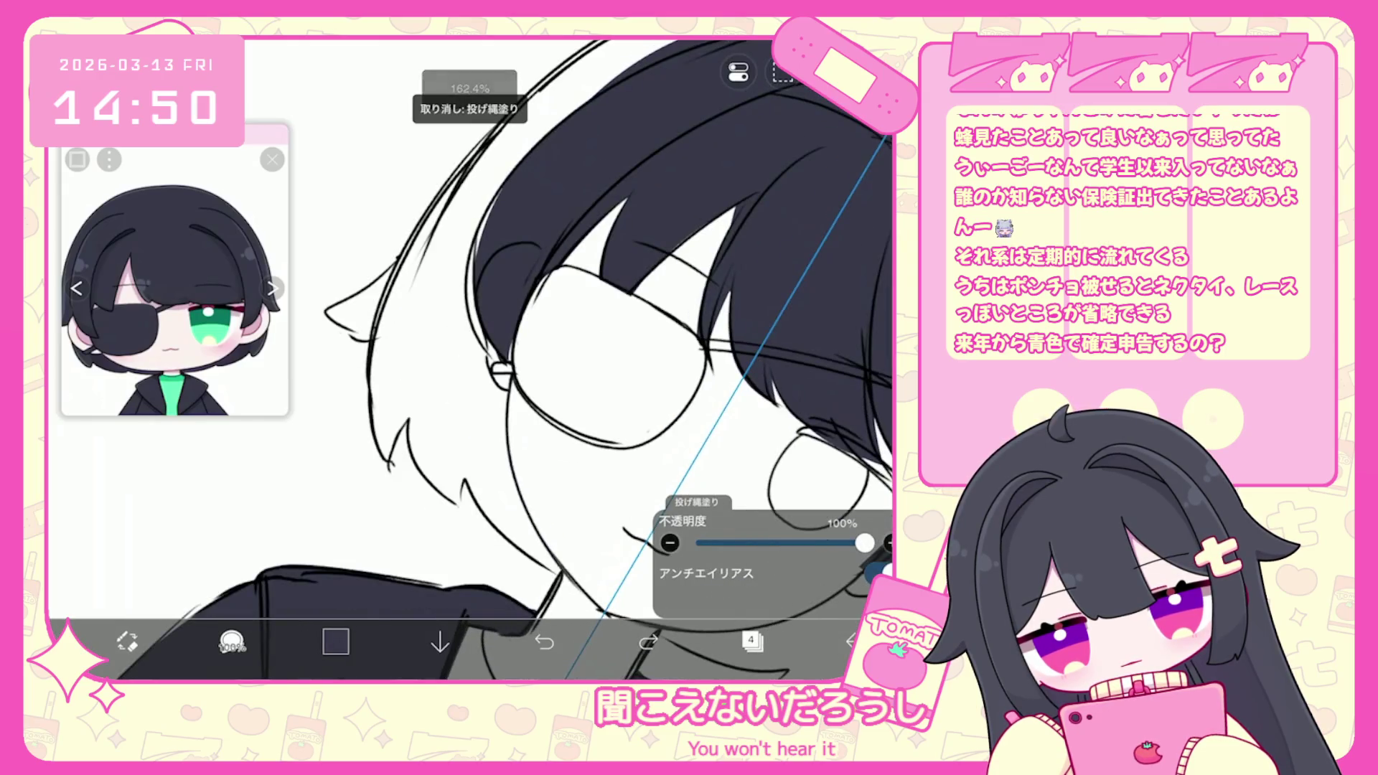
{"action": "left_click_drag", "start_coordinate": [495, 344], "coordinate": [531, 538]}
{"action": "key", "text": "ctrl+z"}
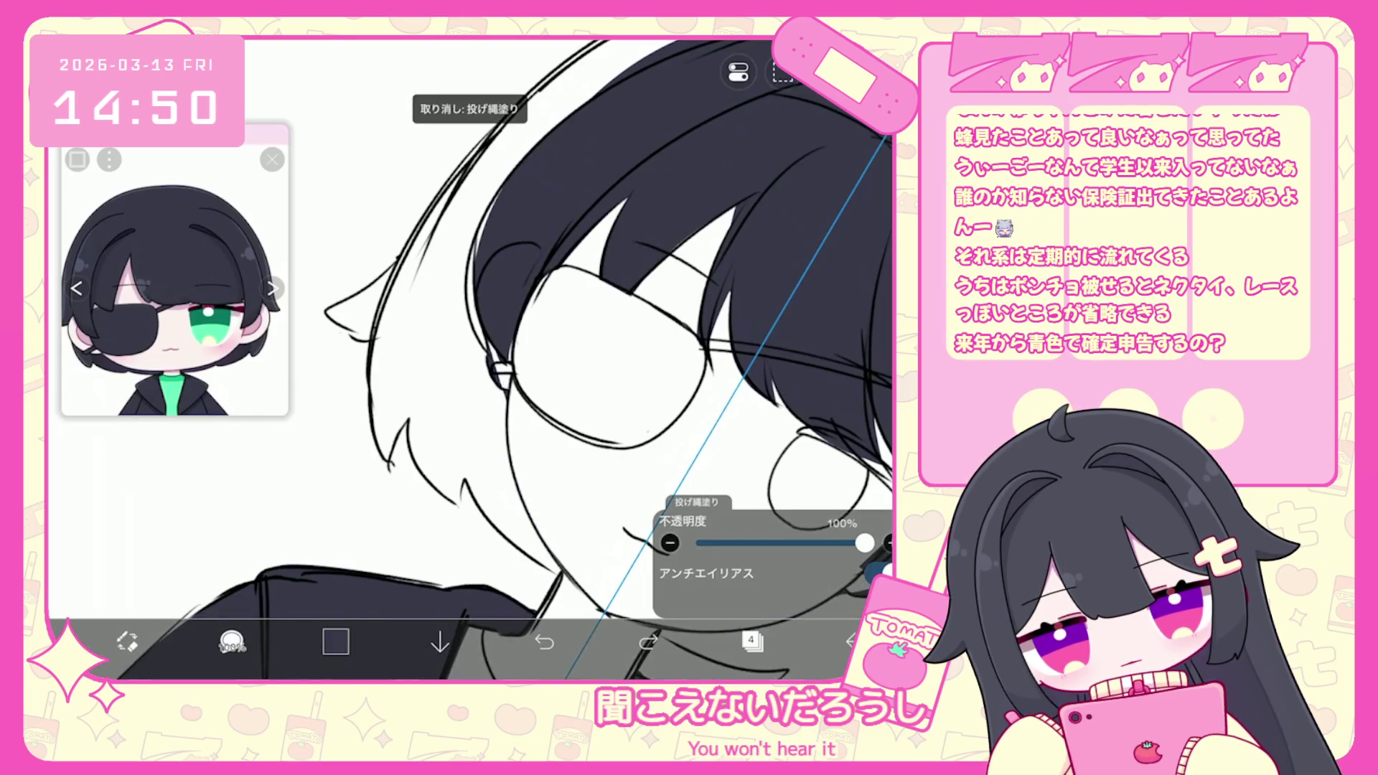
{"action": "left_click_drag", "start_coordinate": [511, 420], "coordinate": [535, 531]}
{"action": "key", "text": "ctrl+z"}
{"action": "left_click_drag", "start_coordinate": [495, 344], "coordinate": [465, 520]}
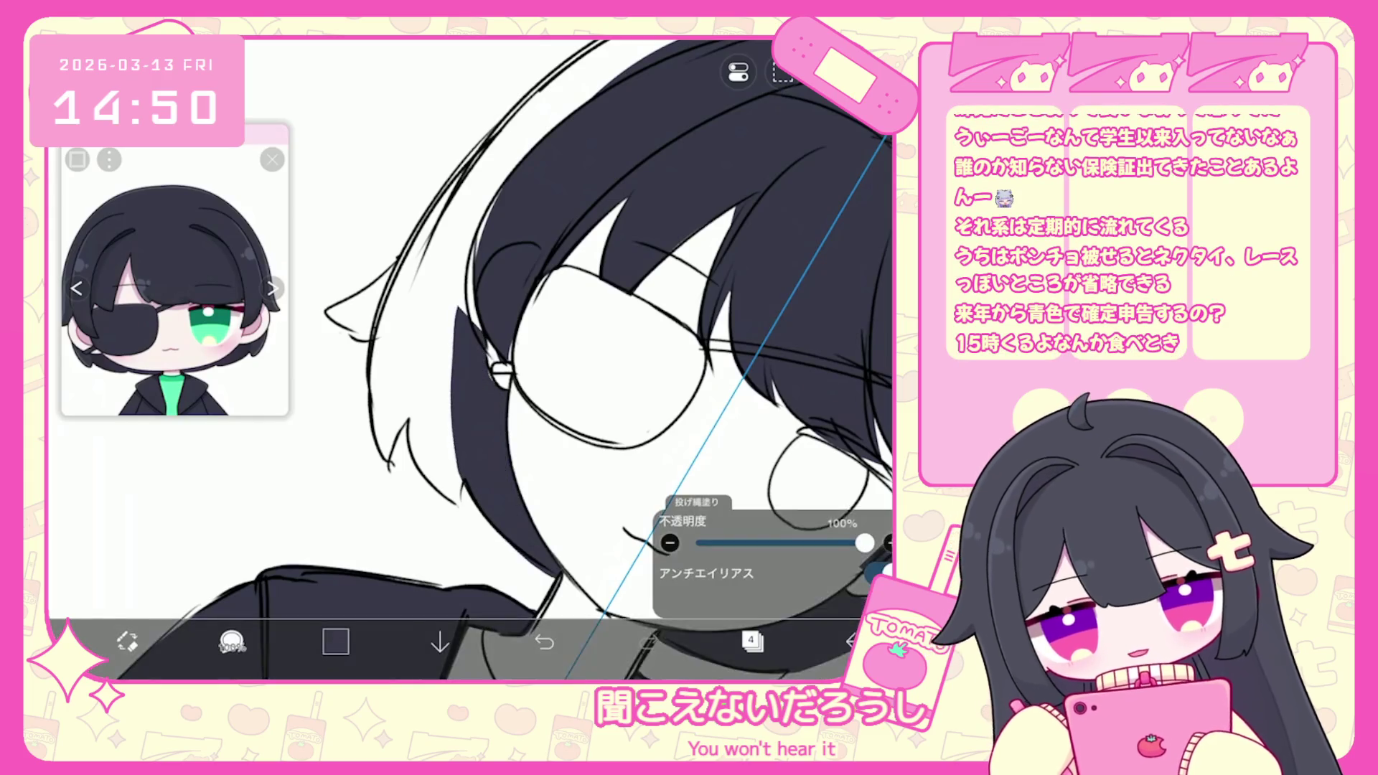
{"action": "scroll", "coordinate": [502, 323], "scroll_direction": "up", "scroll_amount": 1}
Widen the dark strand left of the glasses out to the hair's outer left edge.
{"action": "mouse_move", "coordinate": [460, 320]}
{"action": "left_mouse_down"}
{"action": "mouse_move", "coordinate": [424, 387]}
{"action": "mouse_move", "coordinate": [413, 473]}
{"action": "mouse_move", "coordinate": [467, 517]}
{"action": "left_mouse_up"}
{"action": "left_click_drag", "start_coordinate": [412, 481], "coordinate": [502, 151]}
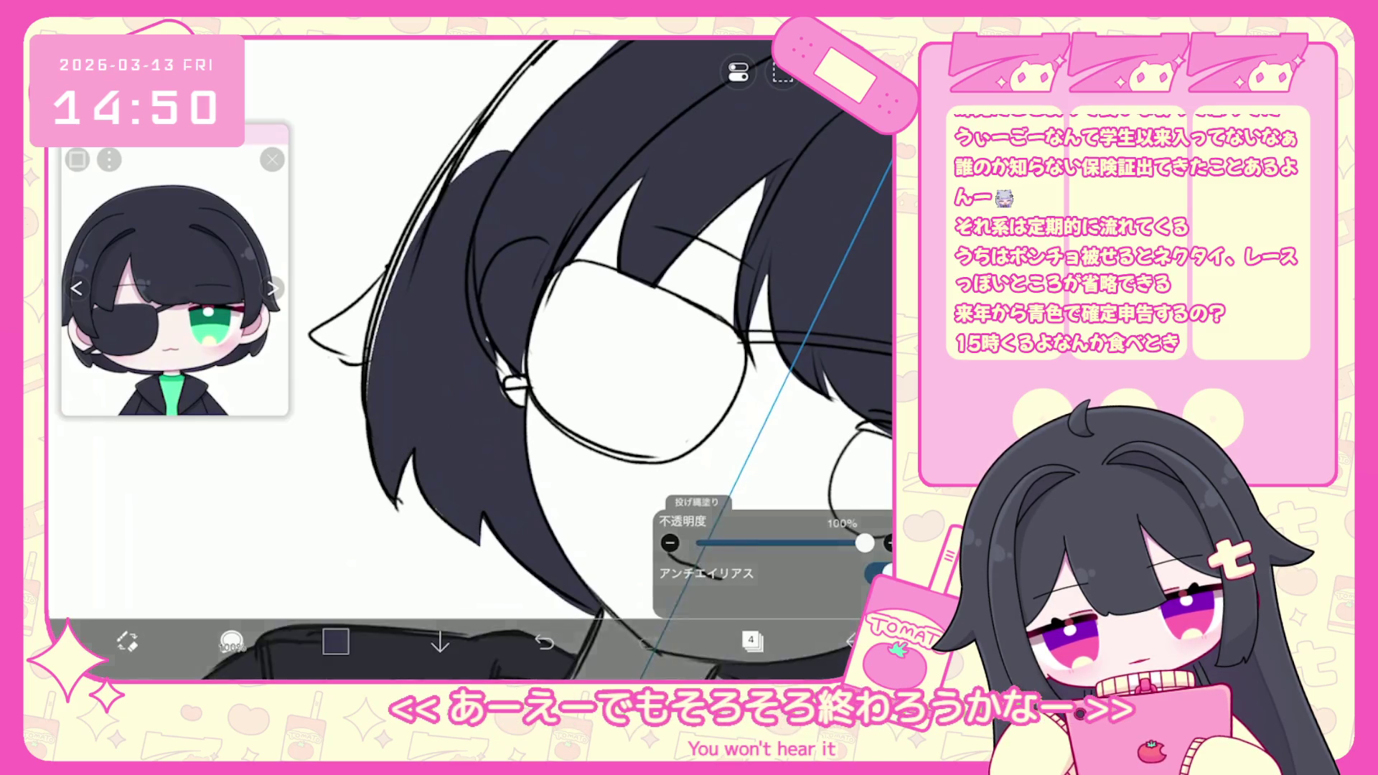
{"action": "scroll", "coordinate": [467, 359], "scroll_direction": "down", "scroll_amount": 1}
{"action": "mouse_move", "coordinate": [362, 438]}
{"action": "left_mouse_down"}
{"action": "mouse_move", "coordinate": [380, 466]}
{"action": "mouse_move", "coordinate": [420, 359]}
{"action": "left_mouse_up"}
{"action": "scroll", "coordinate": [618, 359], "scroll_direction": "down", "scroll_amount": 1}
{"action": "scroll", "coordinate": [503, 359], "scroll_direction": "down", "scroll_amount": 2}
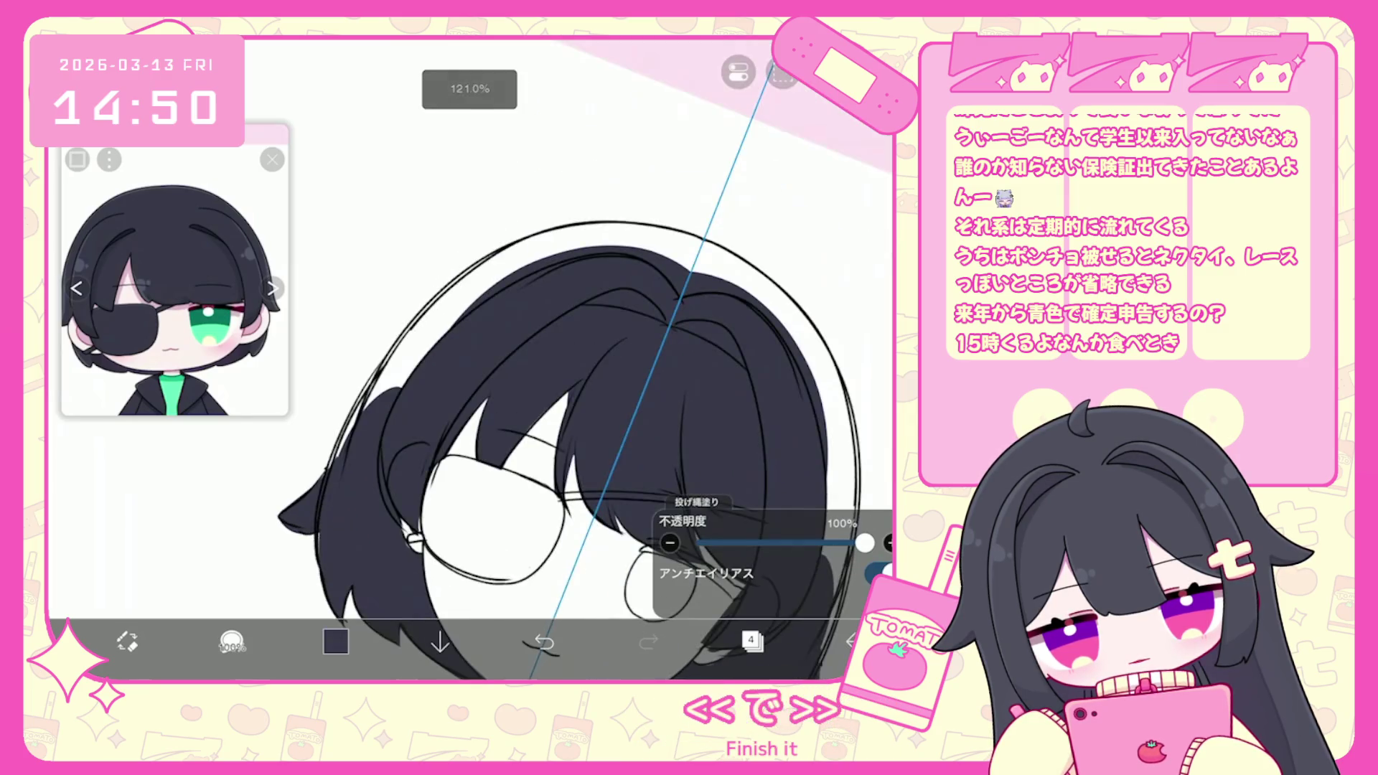
{"action": "key", "text": "ctrl+z"}
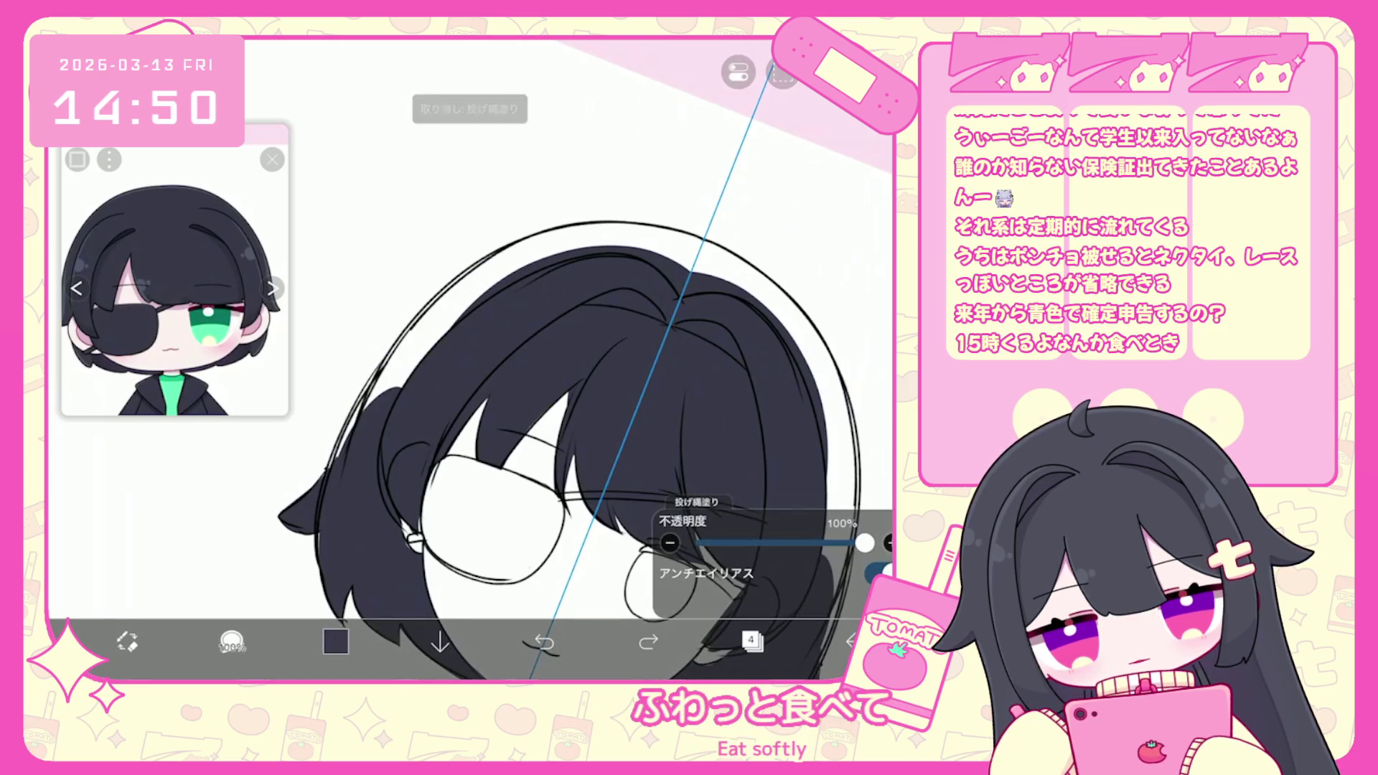
{"action": "scroll", "coordinate": [574, 359], "scroll_direction": "up", "scroll_amount": 1}
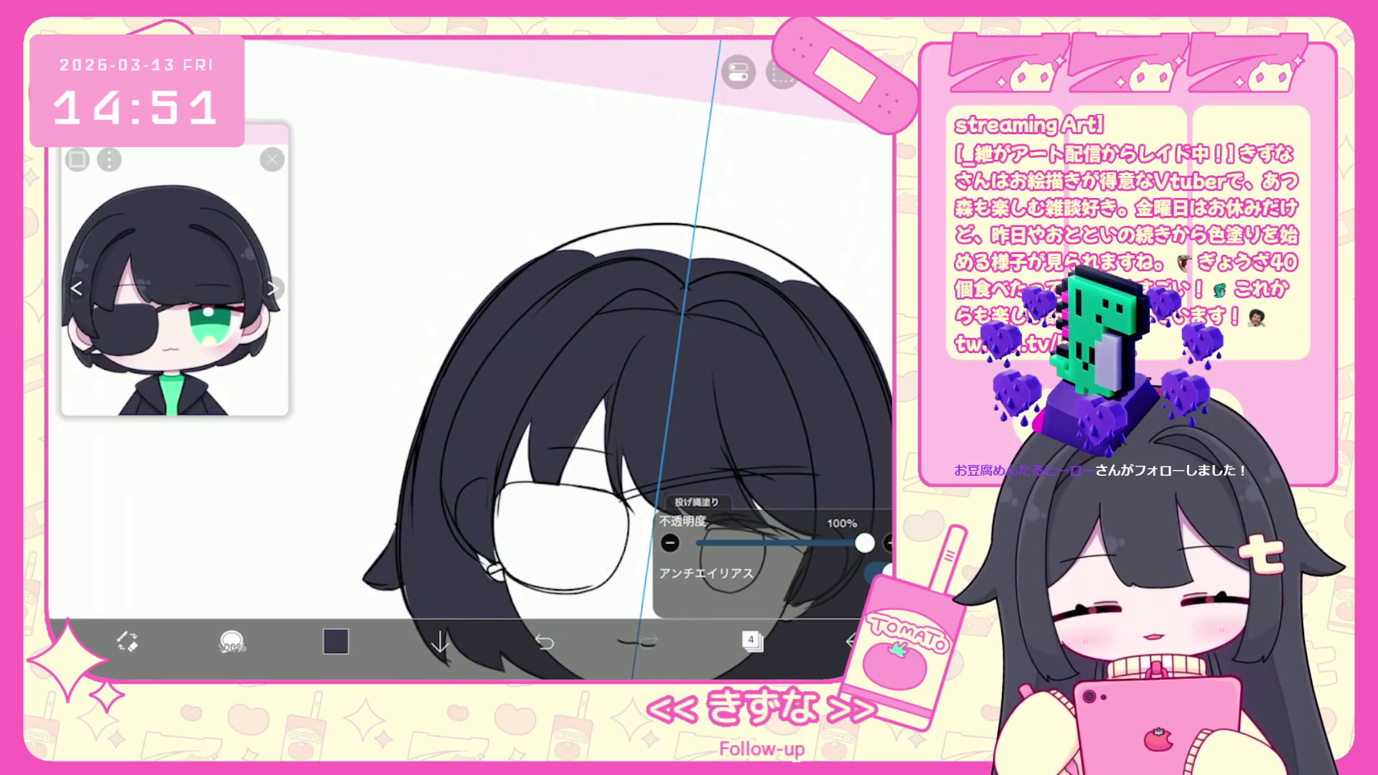
{"action": "key", "text": "ctrl+z"}
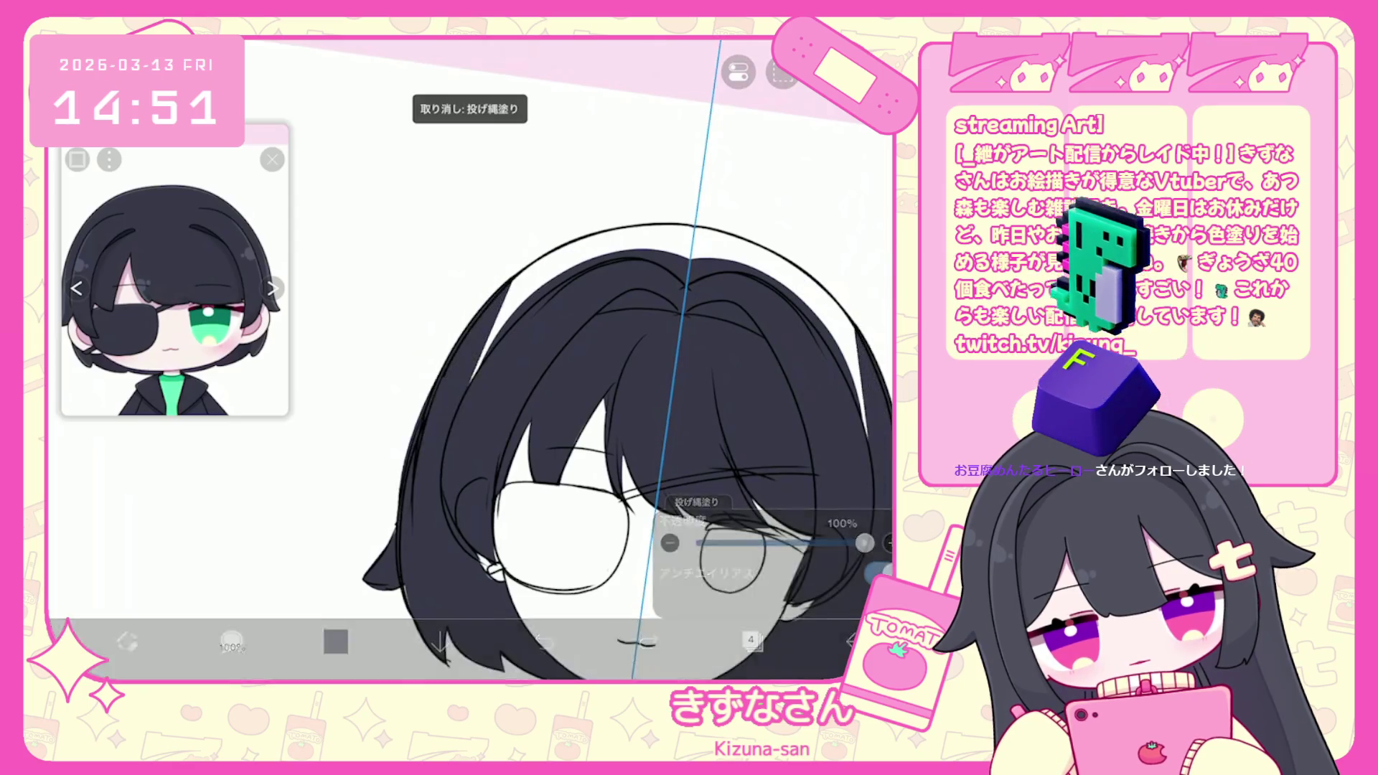
{"action": "left_click_drag", "start_coordinate": [503, 273], "coordinate": [430, 445]}
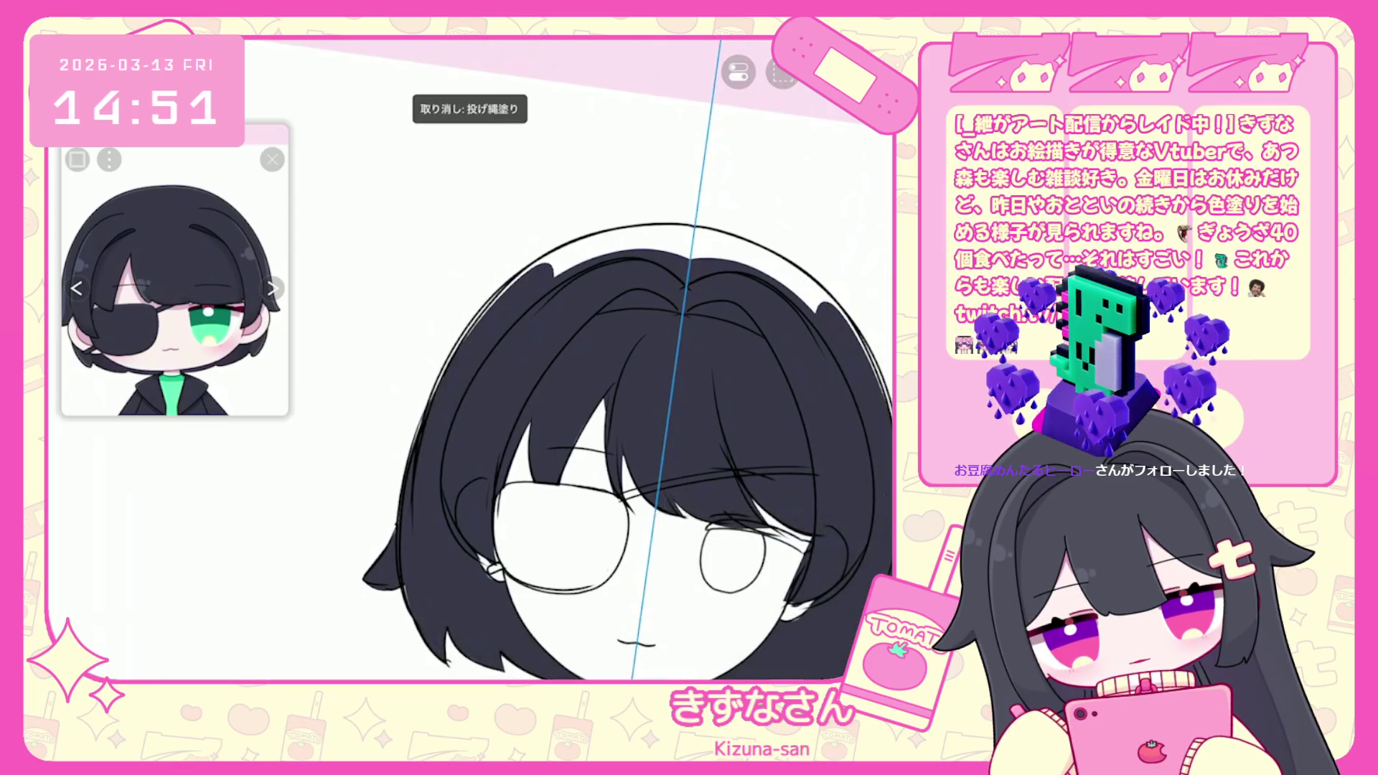
{"action": "scroll", "coordinate": [473, 358], "scroll_direction": "up", "scroll_amount": 1}
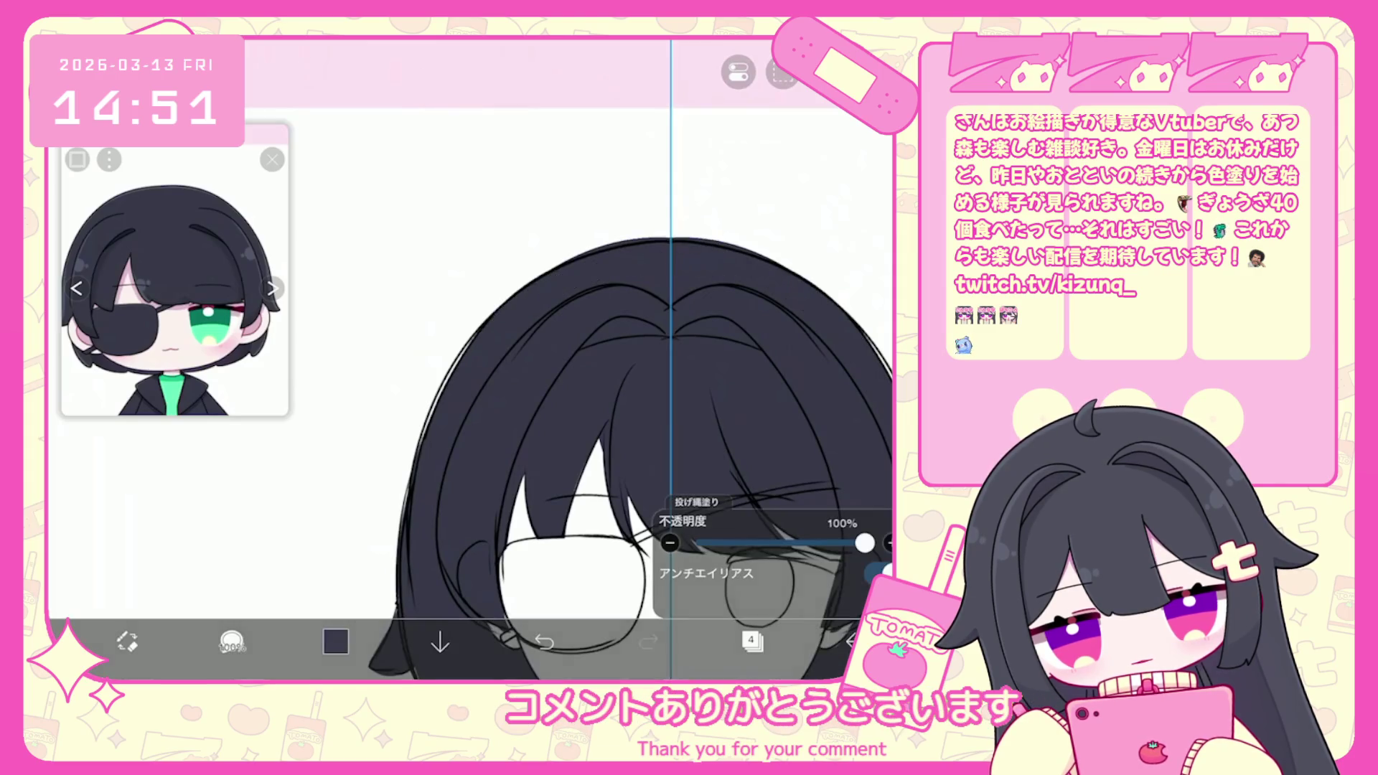
Undo the last two dark fills at the hair's top and zoom out to the whole character.
{"action": "key", "text": "ctrl+z"}
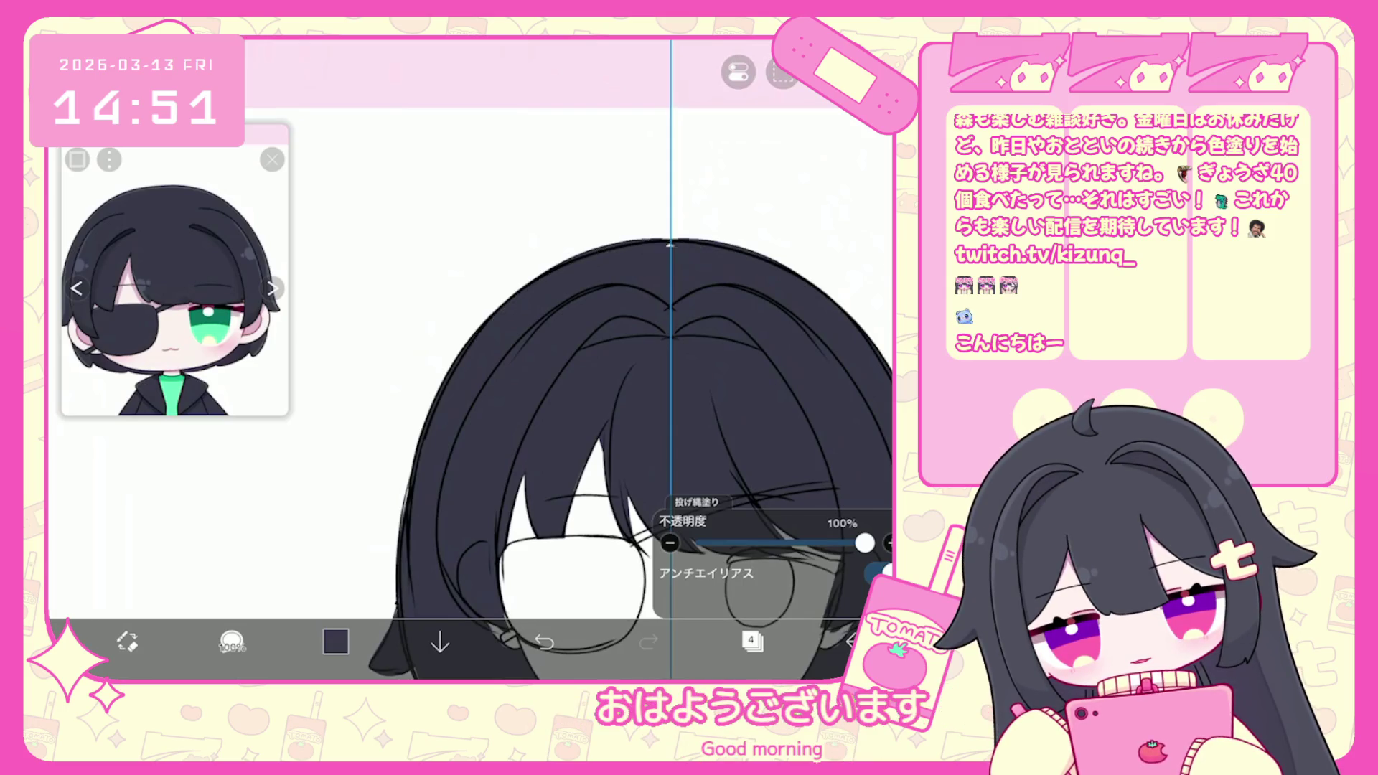
{"action": "key", "text": "ctrl+z"}
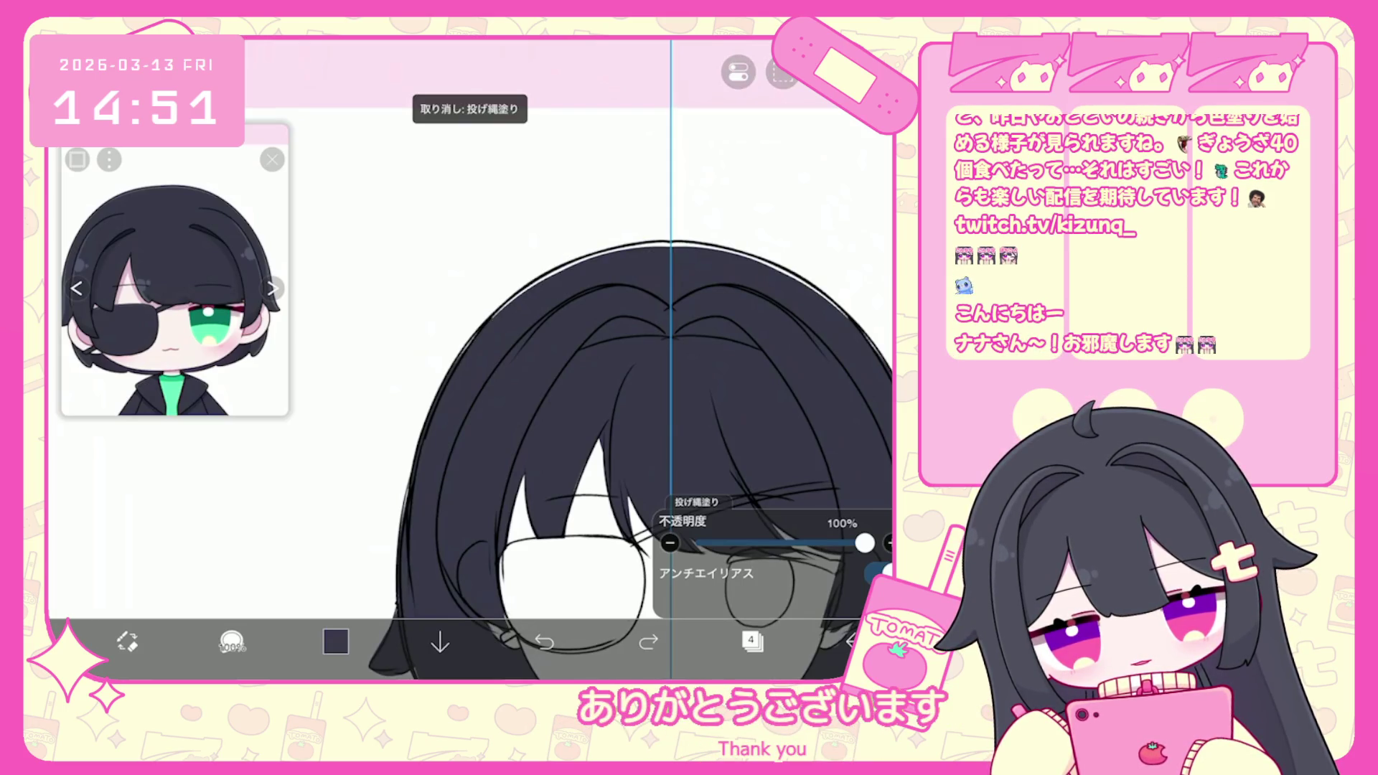
{"action": "scroll", "coordinate": [575, 359], "scroll_direction": "down", "scroll_amount": 5}
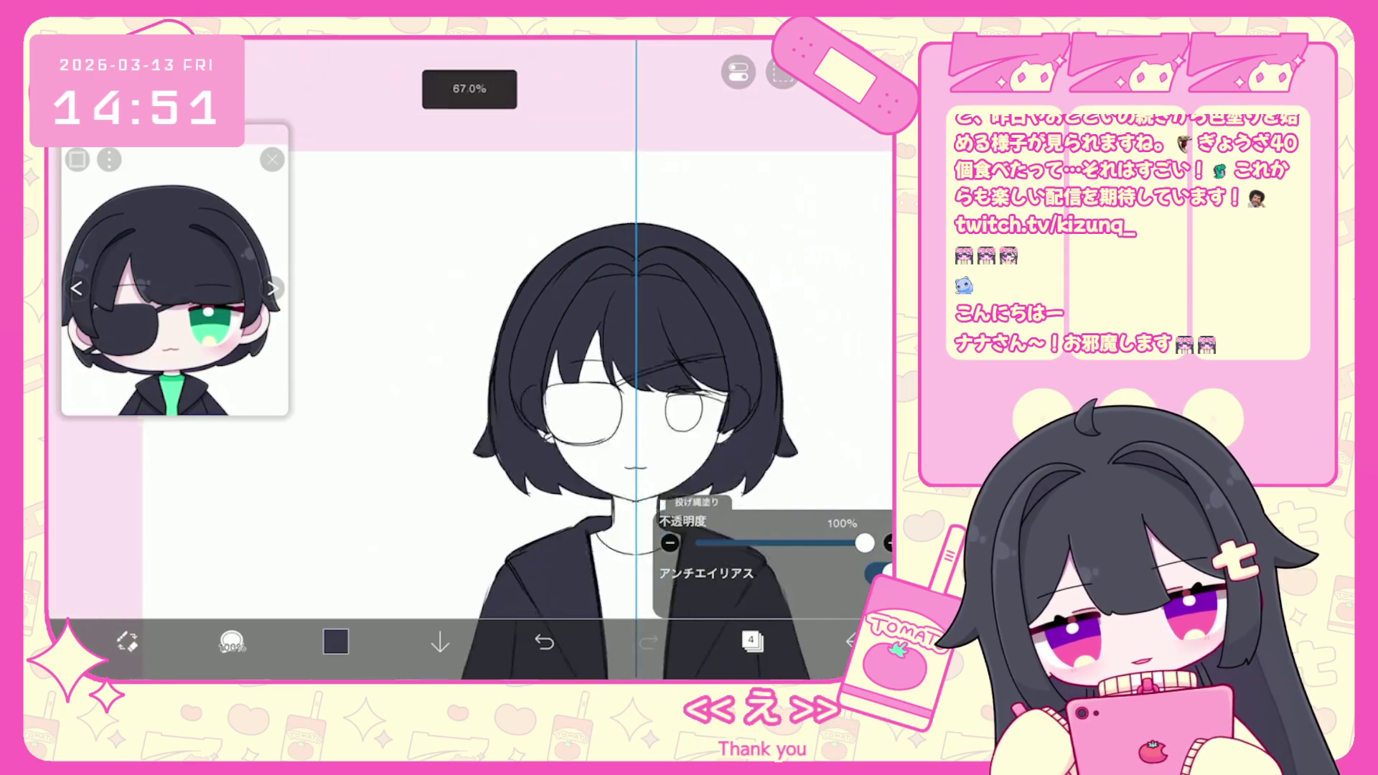
{"action": "scroll", "coordinate": [596, 359], "scroll_direction": "down", "scroll_amount": 3}
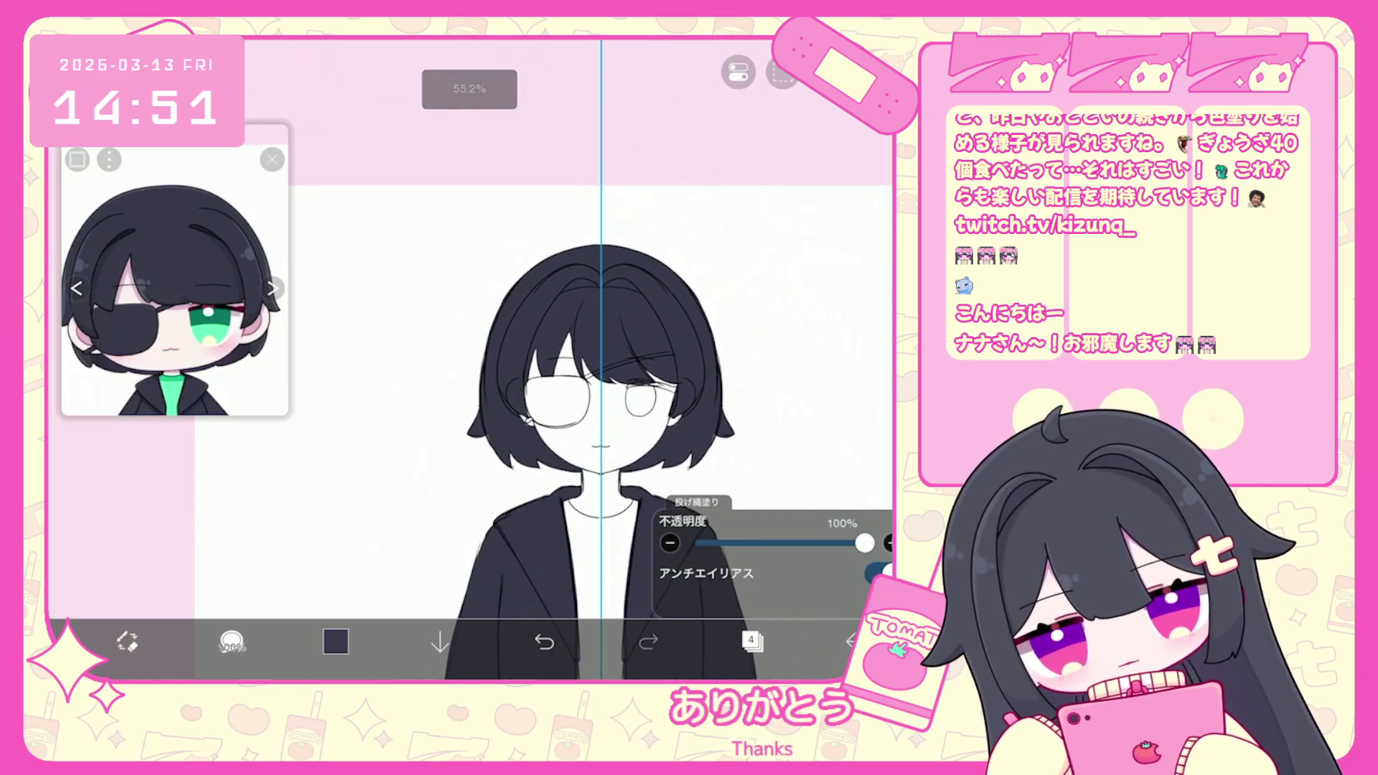
{"action": "scroll", "coordinate": [581, 359], "scroll_direction": "down", "scroll_amount": 3}
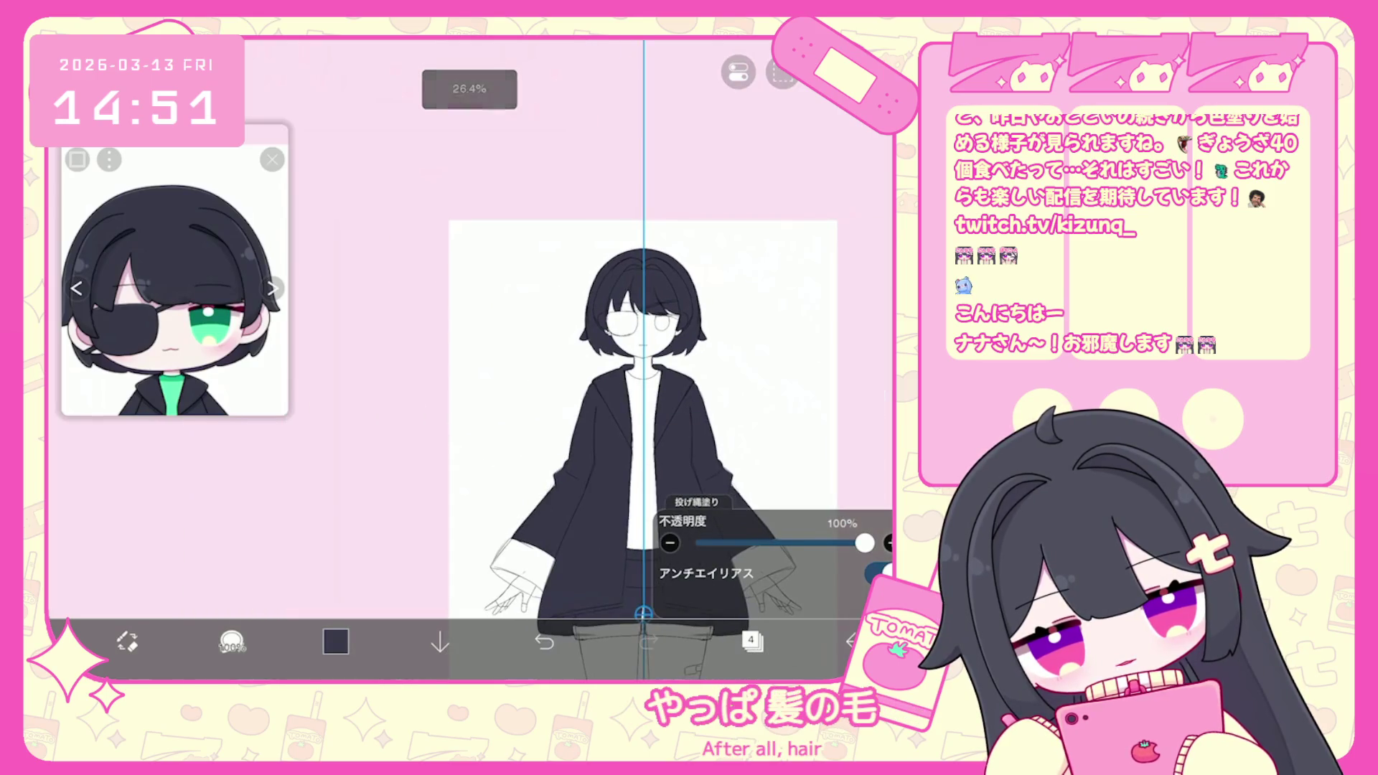
{"action": "scroll", "coordinate": [581, 359], "scroll_direction": "up", "scroll_amount": 3}
Make layer 5 the active layer.
{"action": "left_click", "coordinate": [752, 641]}
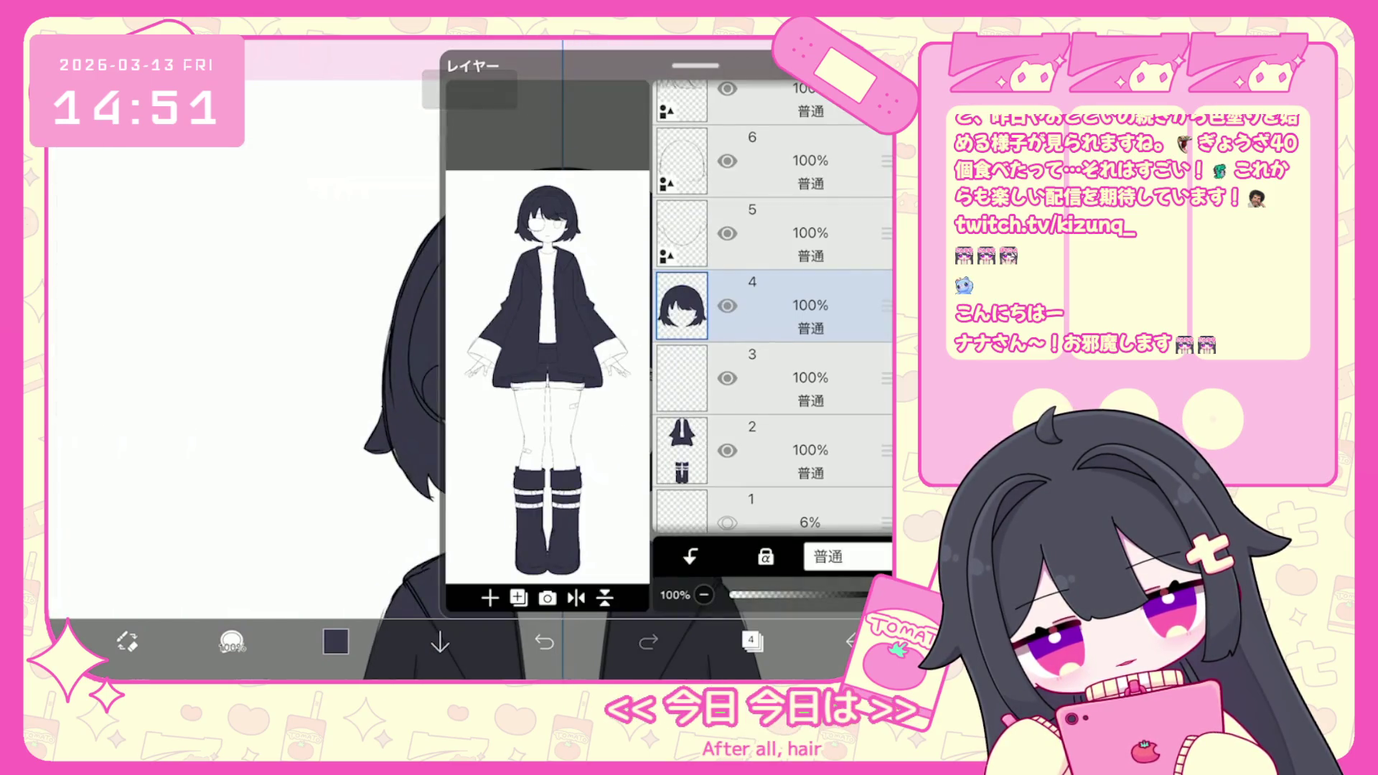
{"action": "left_click", "coordinate": [789, 233]}
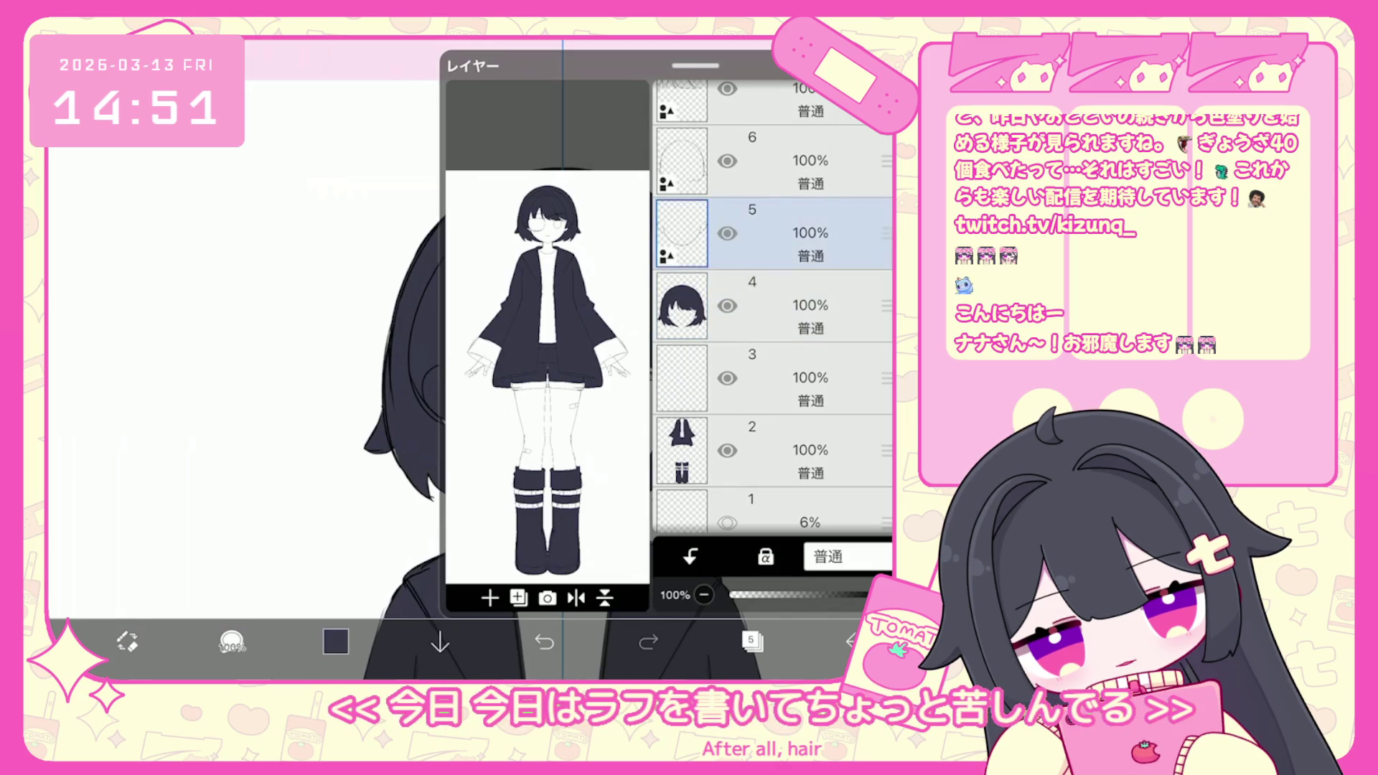
{"action": "left_click", "coordinate": [751, 641]}
{"action": "scroll", "coordinate": [611, 575], "scroll_direction": "up", "scroll_amount": 3}
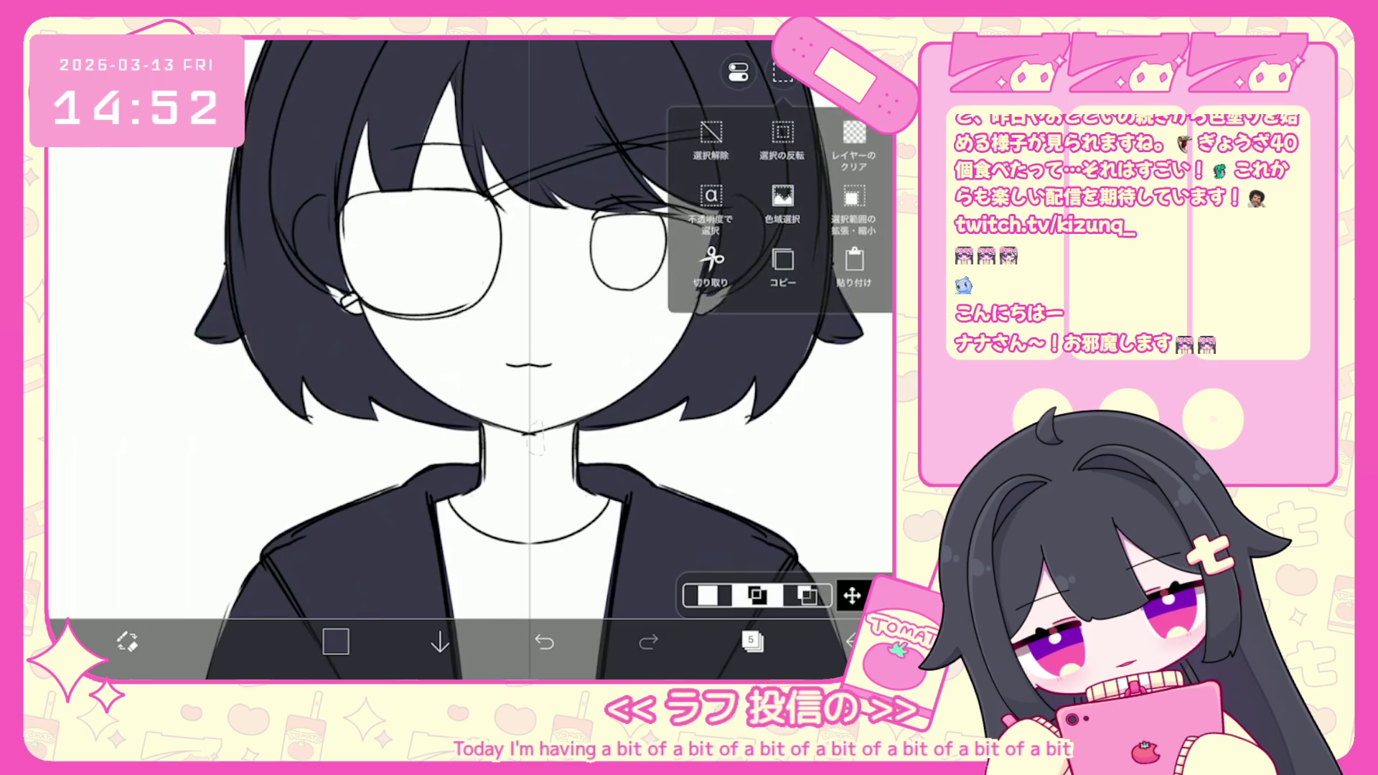
{"action": "scroll", "coordinate": [543, 359], "scroll_direction": "down", "scroll_amount": 5}
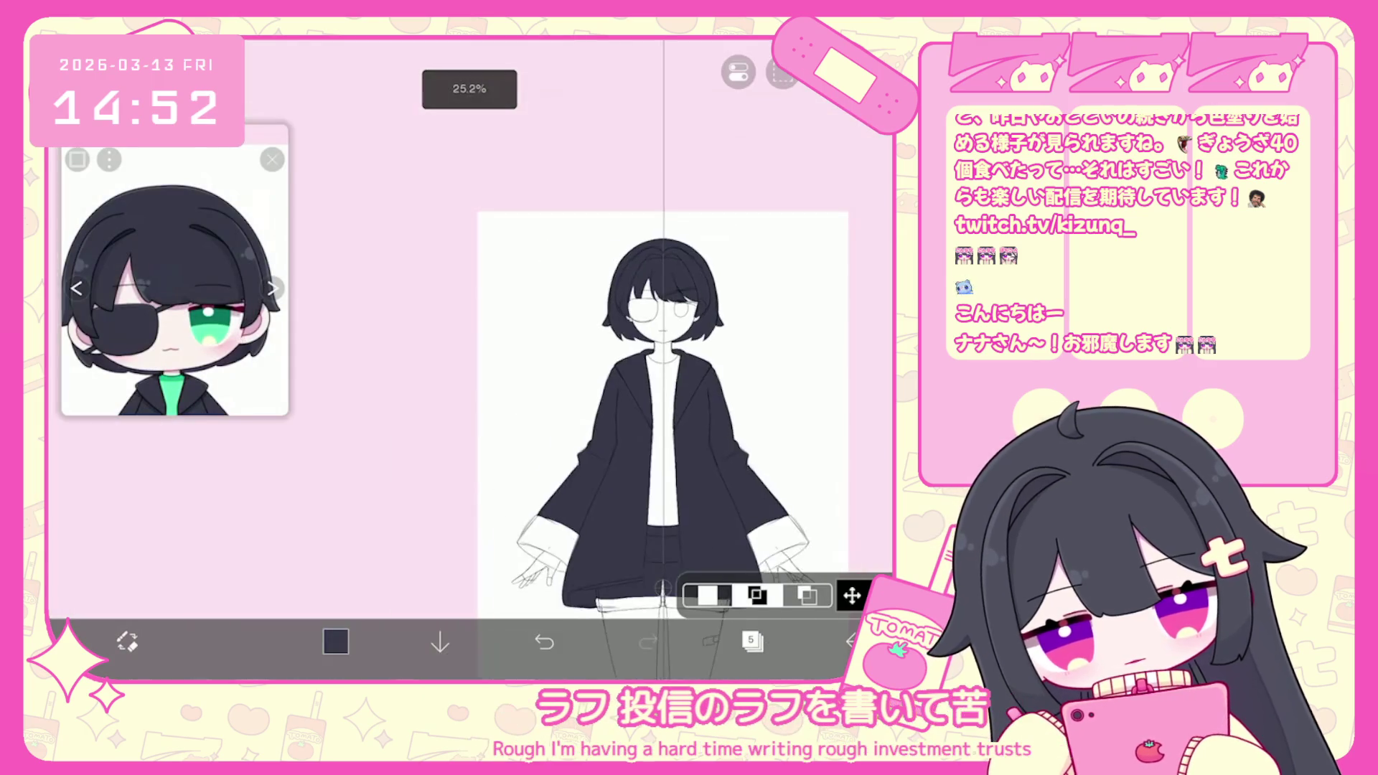
{"action": "scroll", "coordinate": [610, 359], "scroll_direction": "down", "scroll_amount": 2}
Pick a dark colour in the colour picker for filling.
{"action": "left_click", "coordinate": [752, 641]}
{"action": "left_click", "coordinate": [335, 641]}
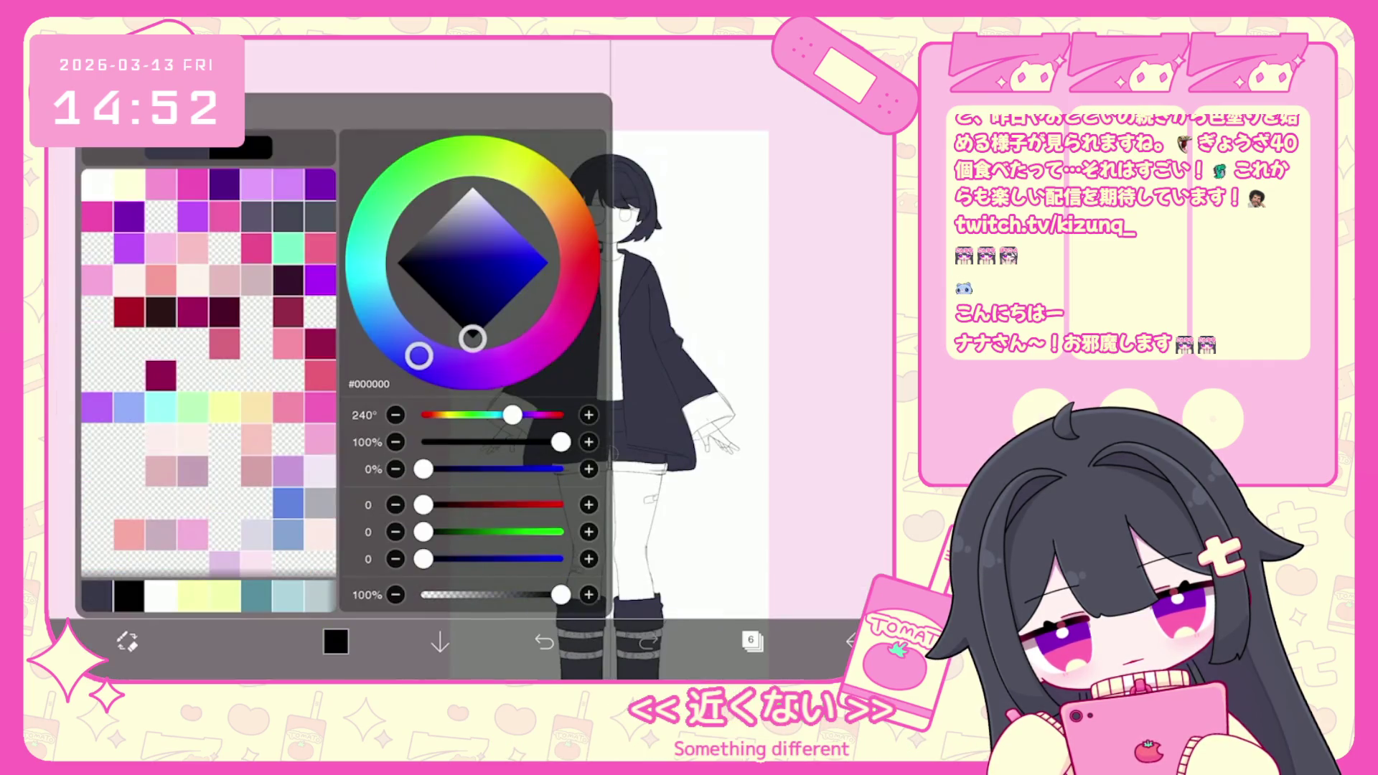
{"action": "left_click", "coordinate": [335, 641]}
{"action": "left_click", "coordinate": [231, 641]}
{"action": "left_click", "coordinate": [752, 641]}
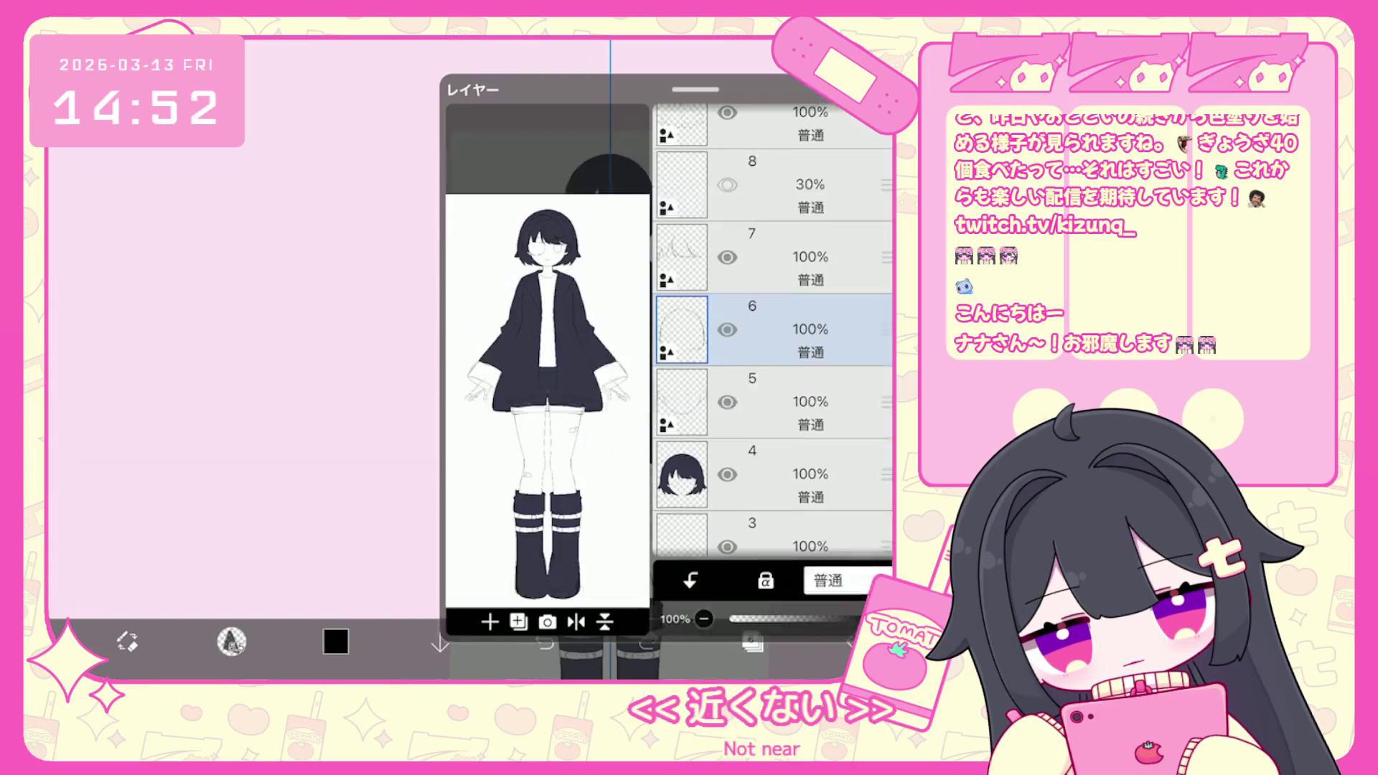
{"action": "left_click", "coordinate": [752, 641]}
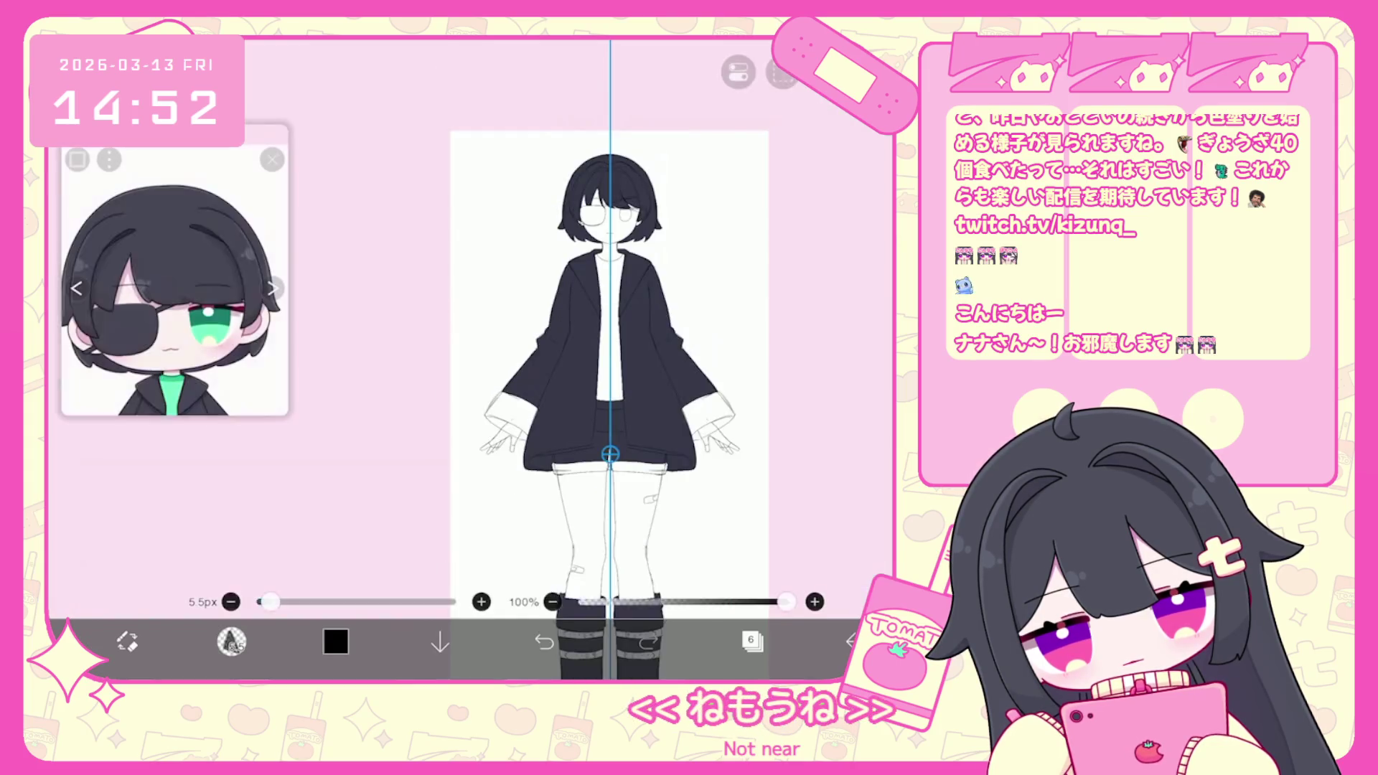
{"action": "scroll", "coordinate": [546, 323], "scroll_direction": "up", "scroll_amount": 5}
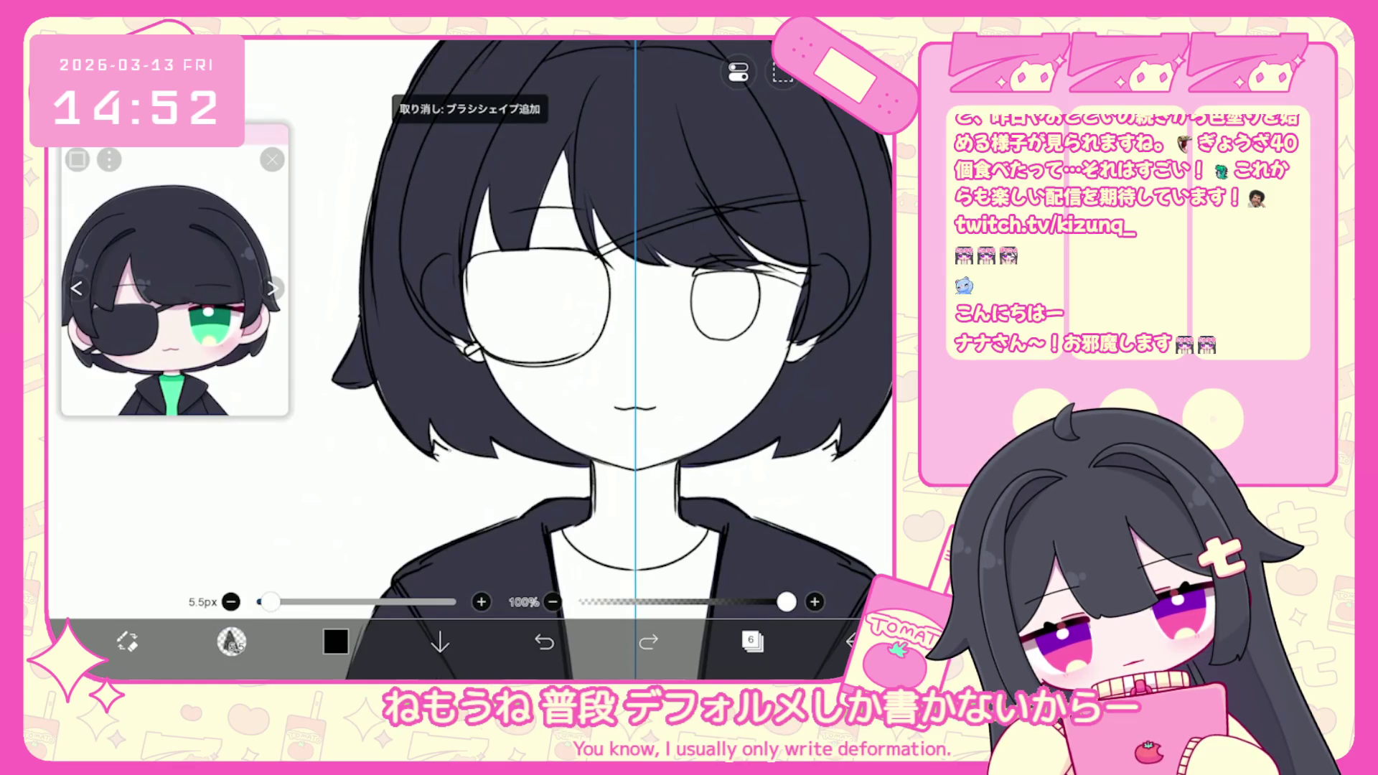
Switch to the Lasso Fill tool and make layer 4, the hair layer, active.
{"action": "left_click", "coordinate": [231, 641]}
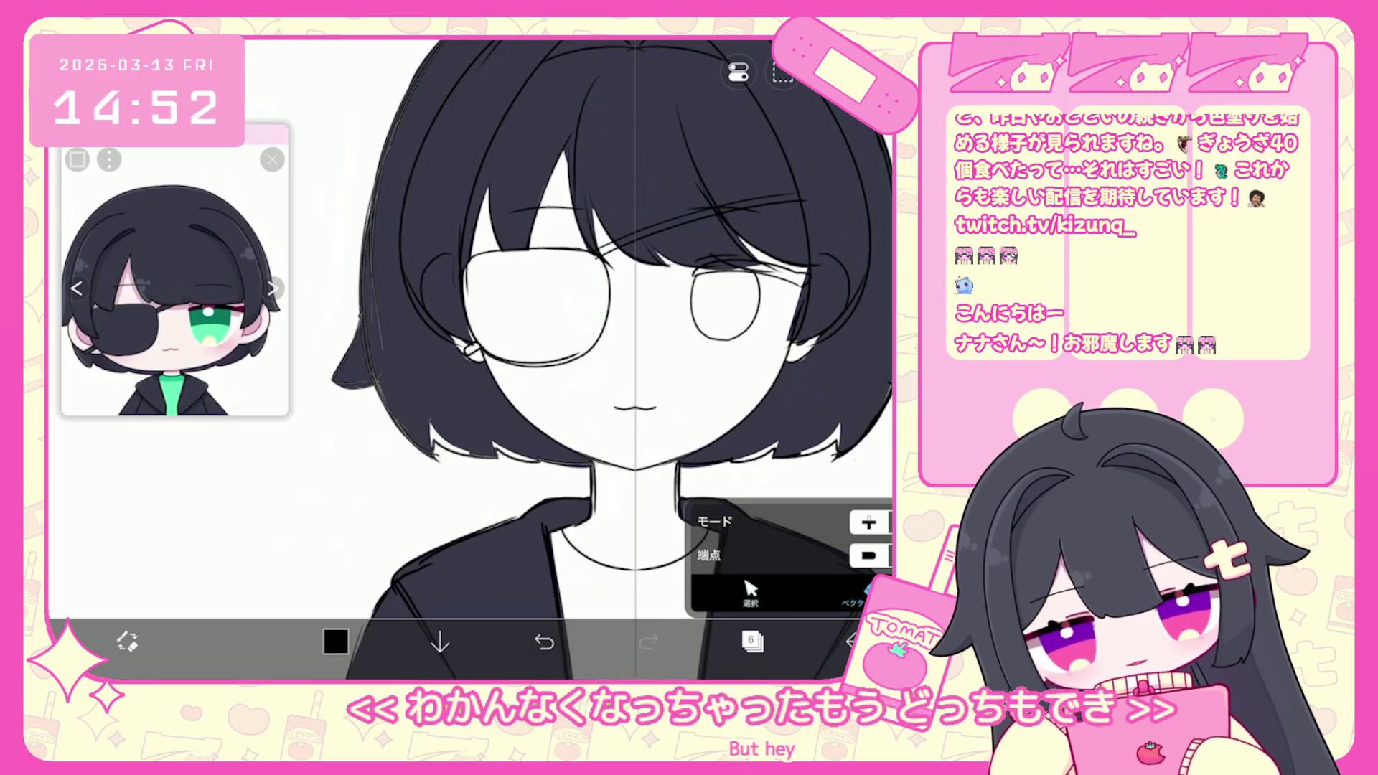
{"action": "left_click", "coordinate": [751, 641]}
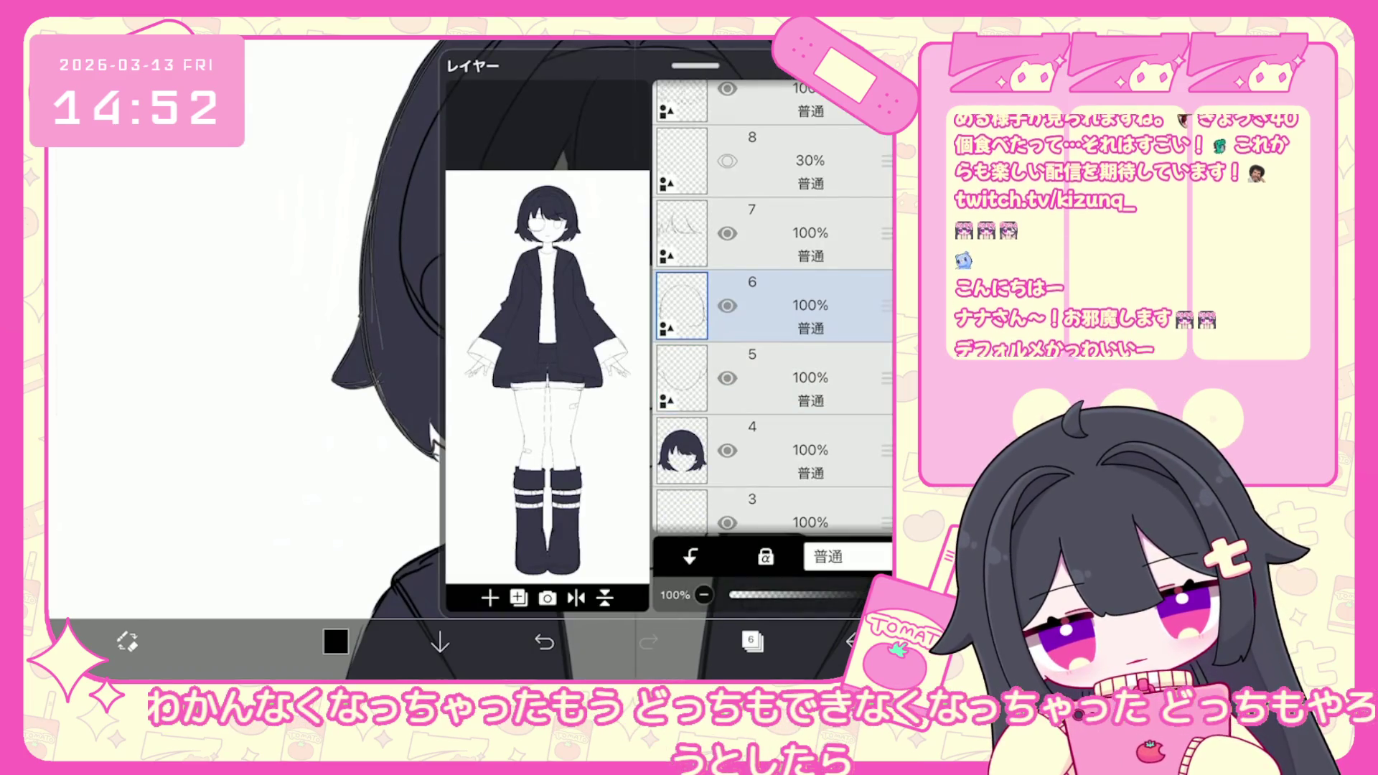
{"action": "left_click", "coordinate": [771, 453]}
{"action": "left_click", "coordinate": [752, 641]}
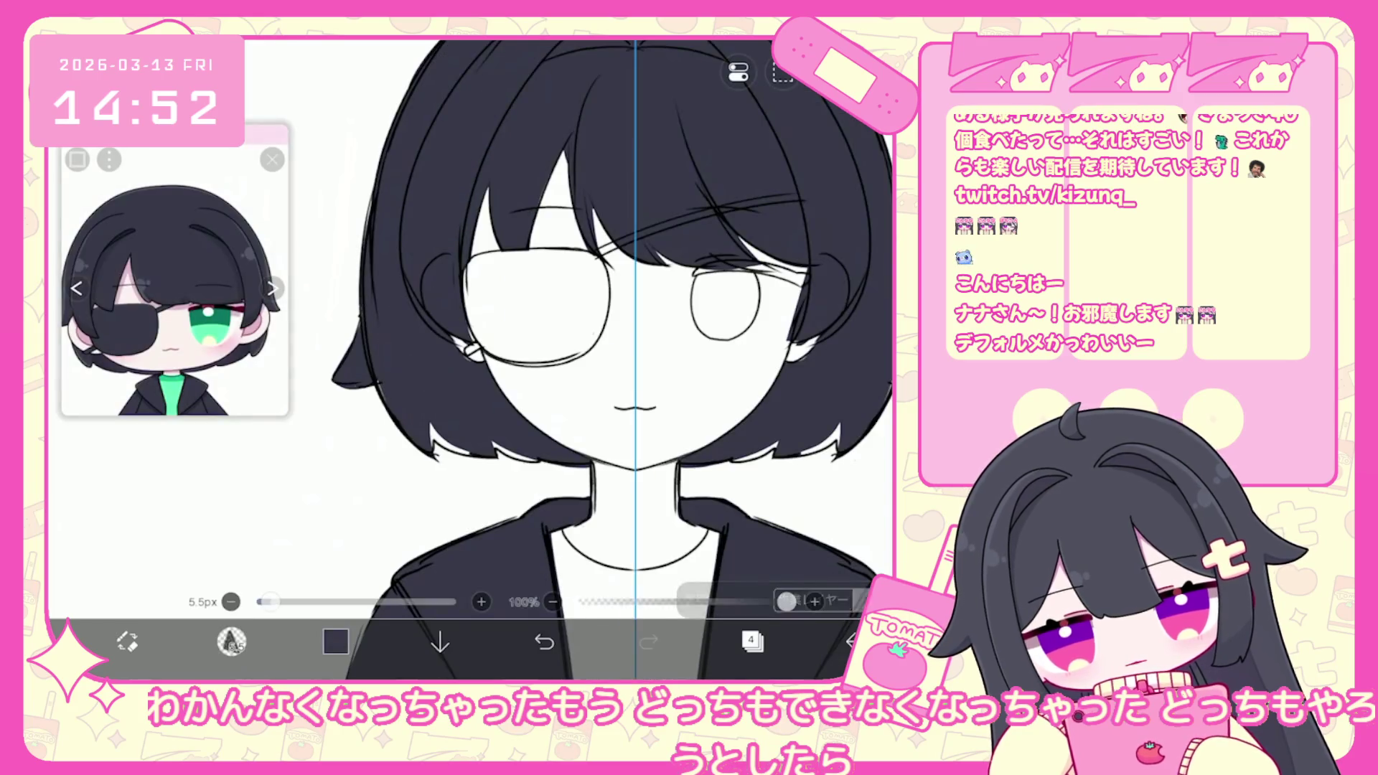
{"action": "scroll", "coordinate": [632, 344], "scroll_direction": "up", "scroll_amount": 3}
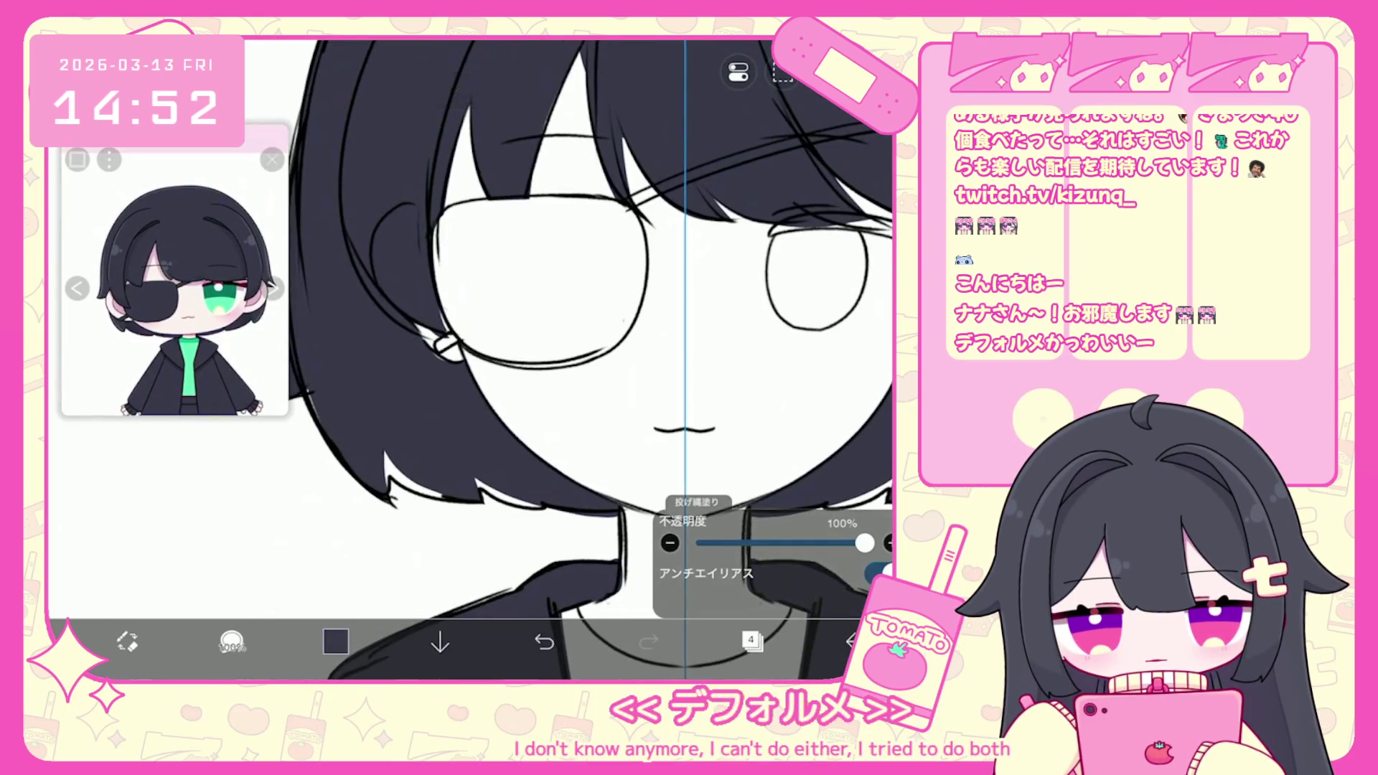
{"action": "scroll", "coordinate": [588, 345], "scroll_direction": "up", "scroll_amount": 2}
{"action": "left_click_drag", "start_coordinate": [717, 502], "coordinate": [782, 515]}
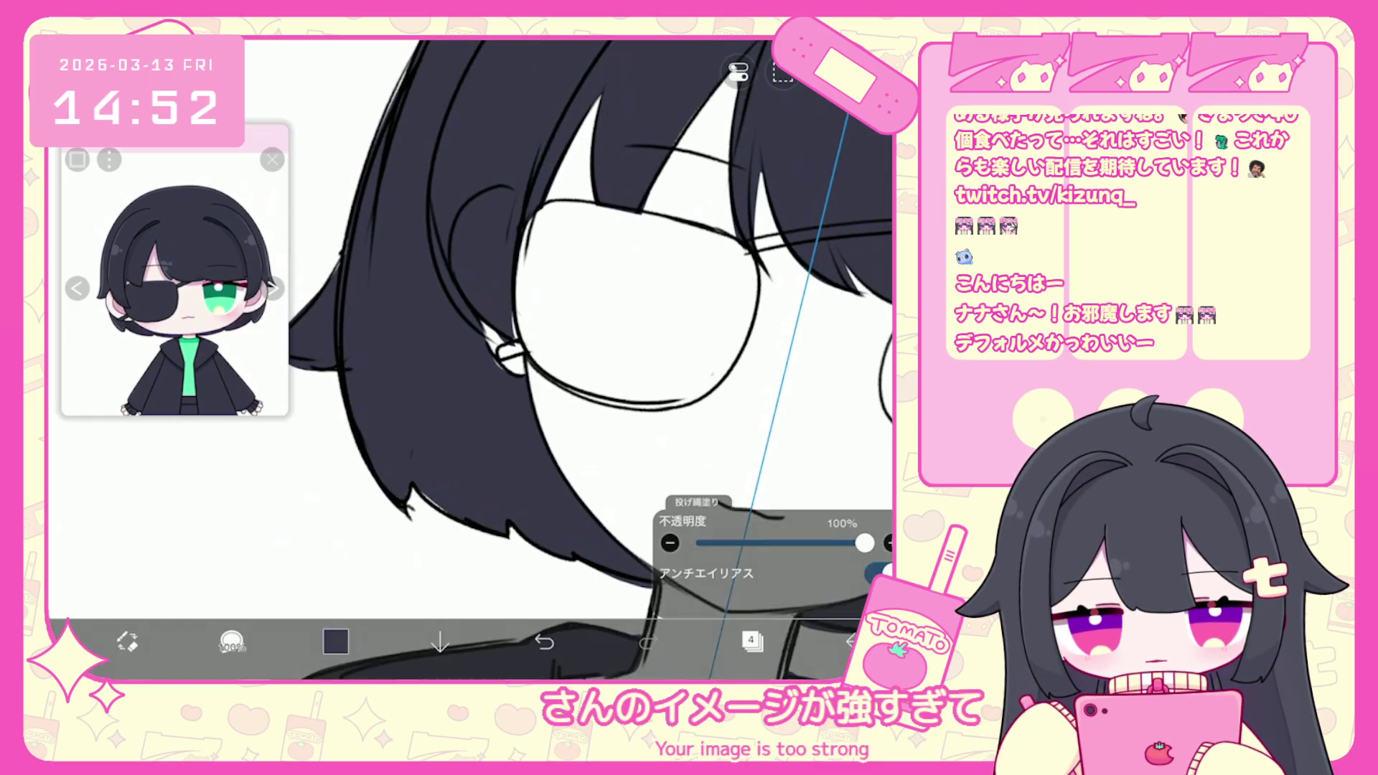
{"action": "scroll", "coordinate": [589, 359], "scroll_direction": "down", "scroll_amount": 5}
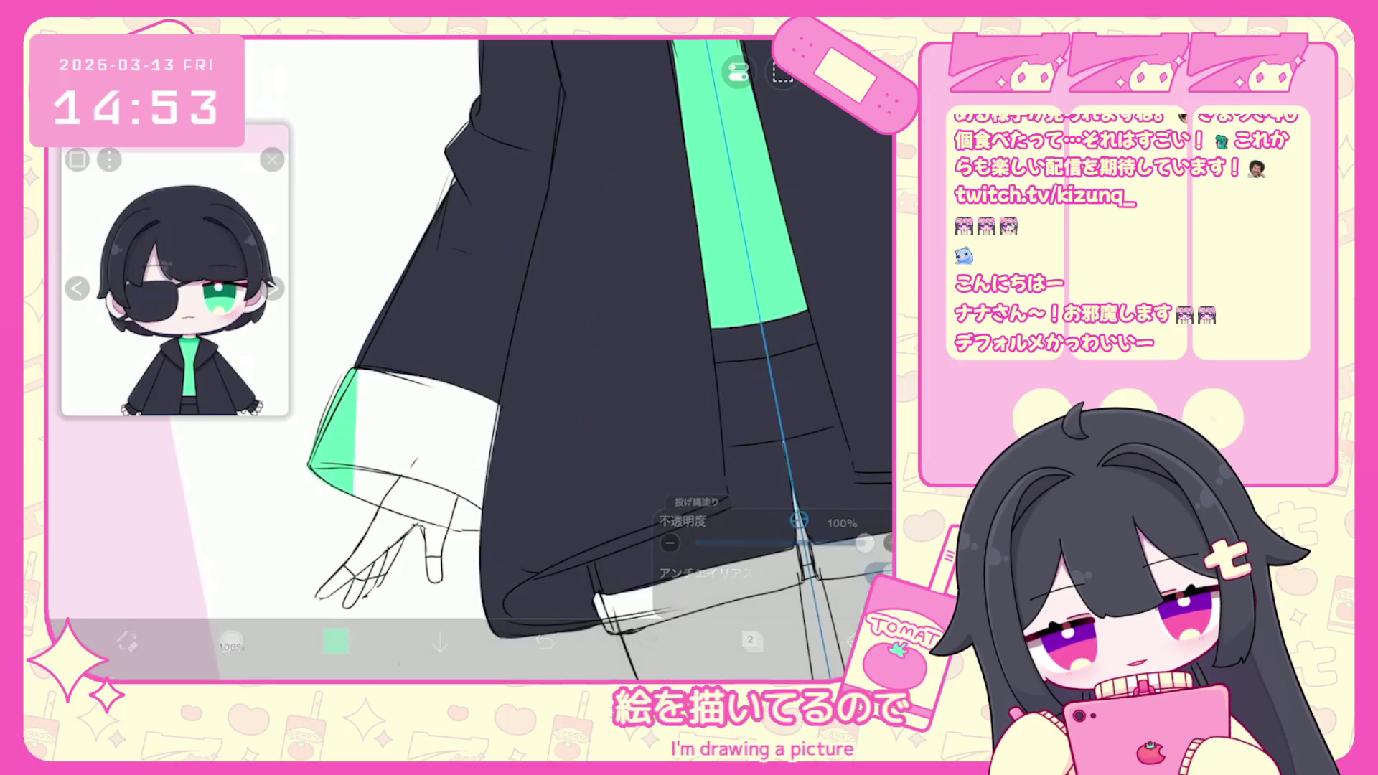
Lasso-fill the sleeve cuff, both shorts hems and both boot straps mint green.
{"action": "mouse_move", "coordinate": [359, 495]}
{"action": "left_mouse_down"}
{"action": "mouse_move", "coordinate": [398, 431]}
{"action": "mouse_move", "coordinate": [452, 401]}
{"action": "left_mouse_up"}
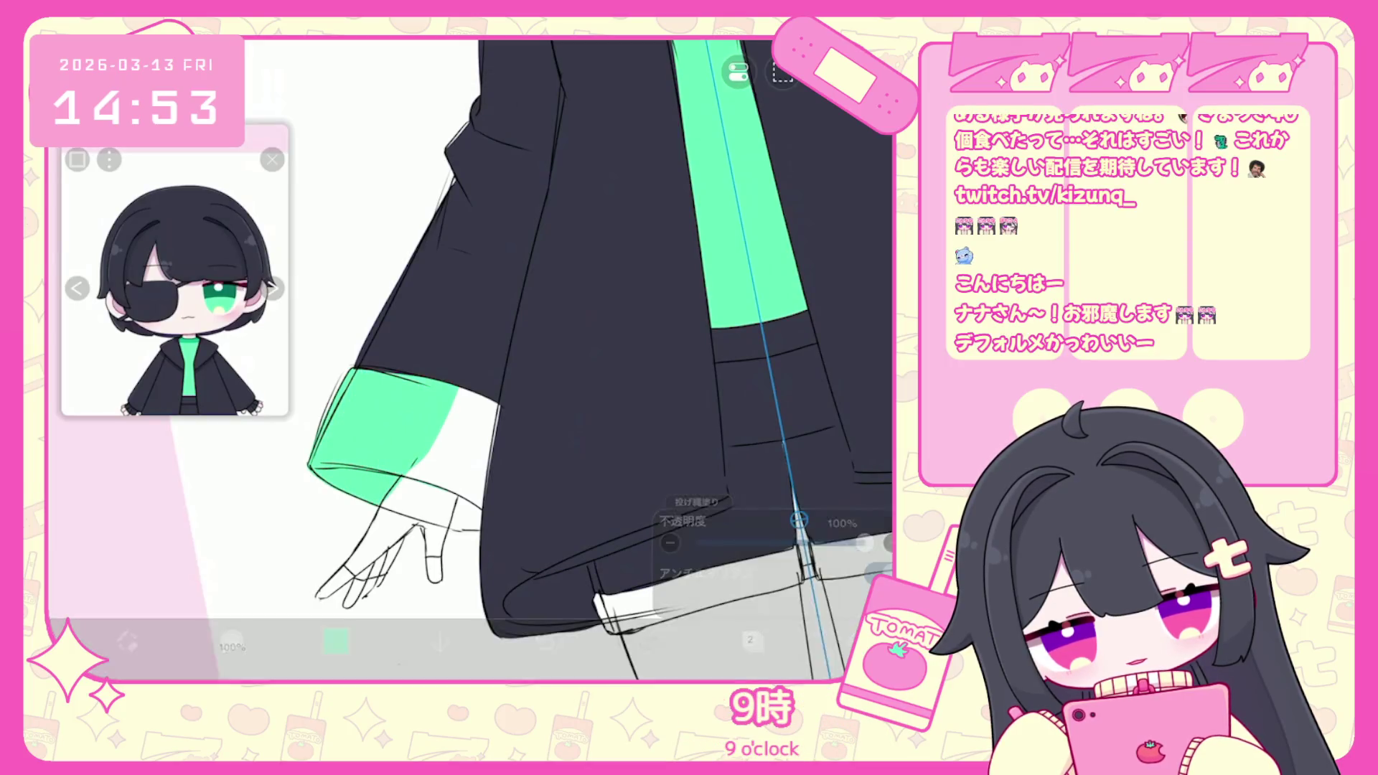
{"action": "left_click_drag", "start_coordinate": [416, 498], "coordinate": [481, 481]}
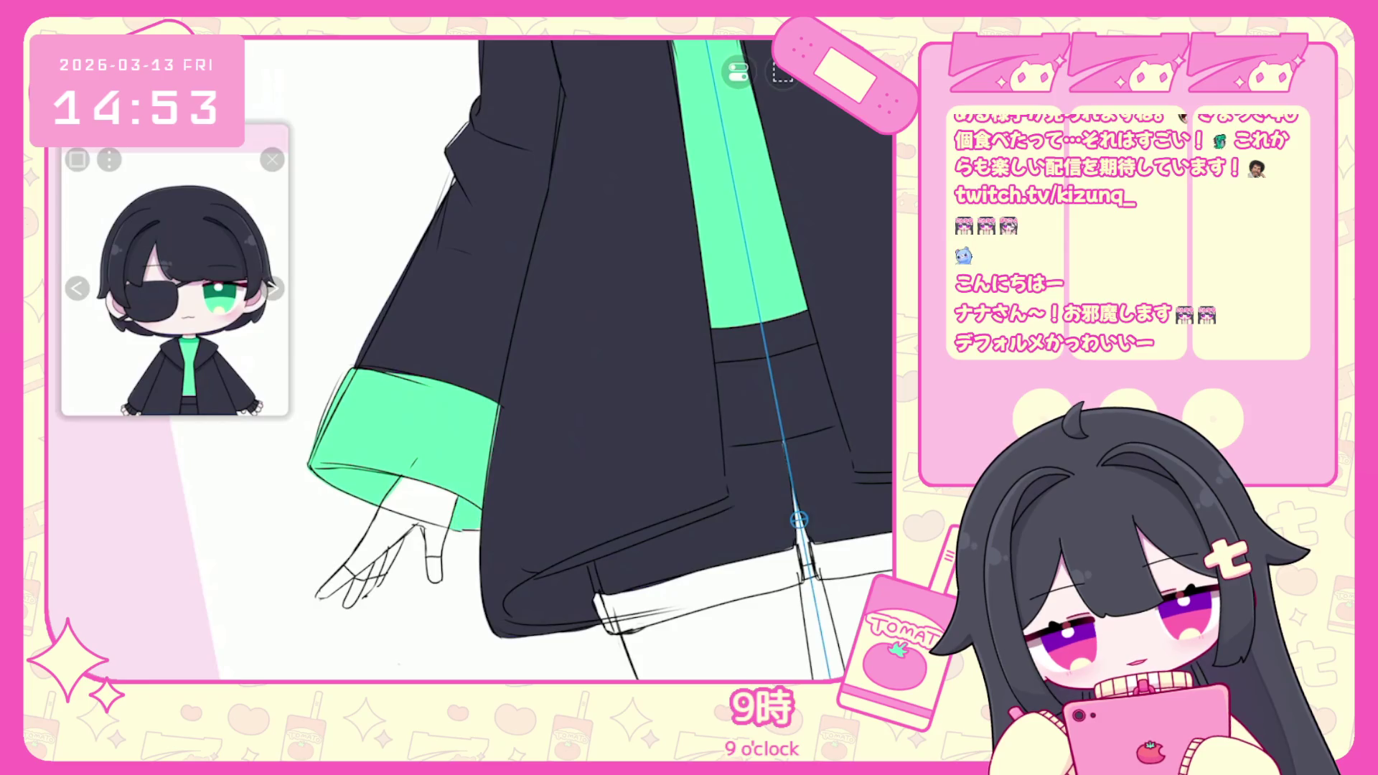
{"action": "scroll", "coordinate": [632, 359], "scroll_direction": "down", "scroll_amount": 5}
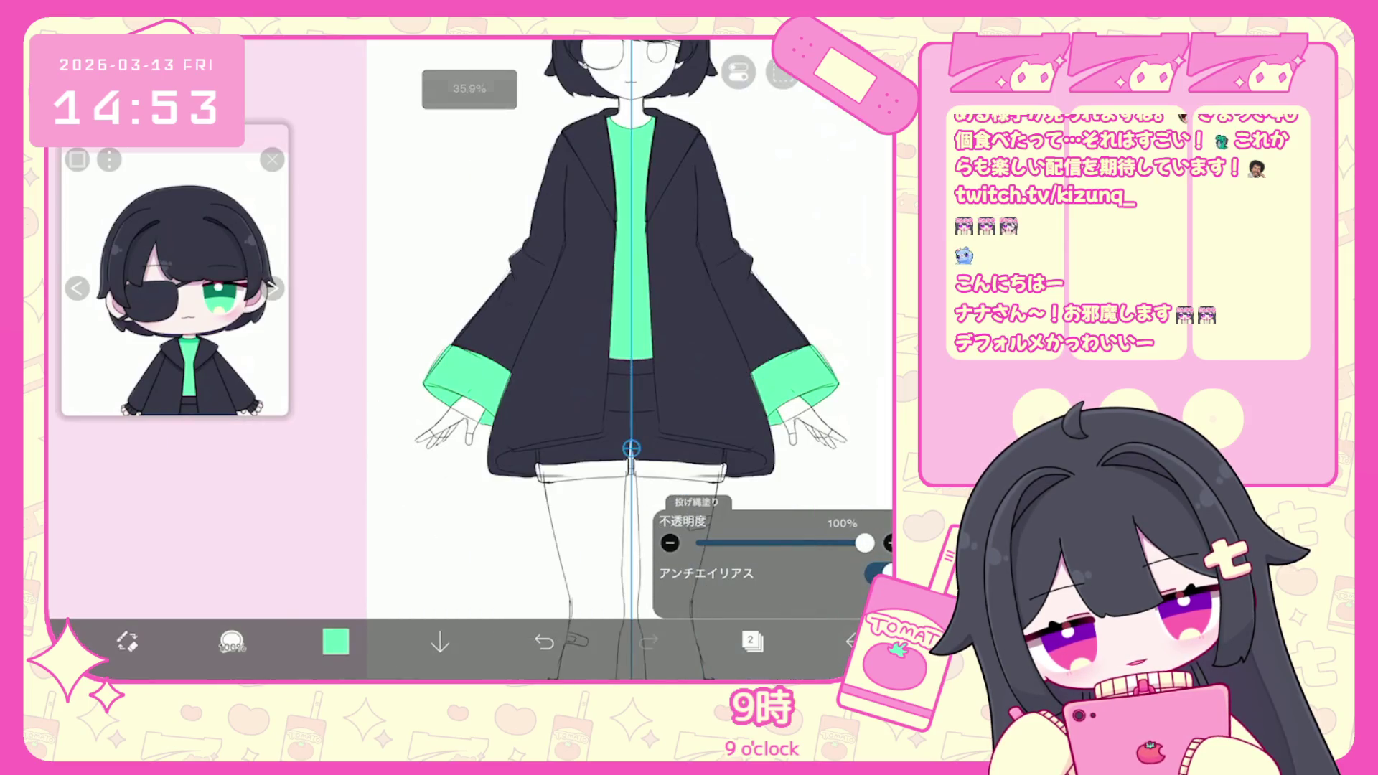
{"action": "scroll", "coordinate": [603, 474], "scroll_direction": "up", "scroll_amount": 5}
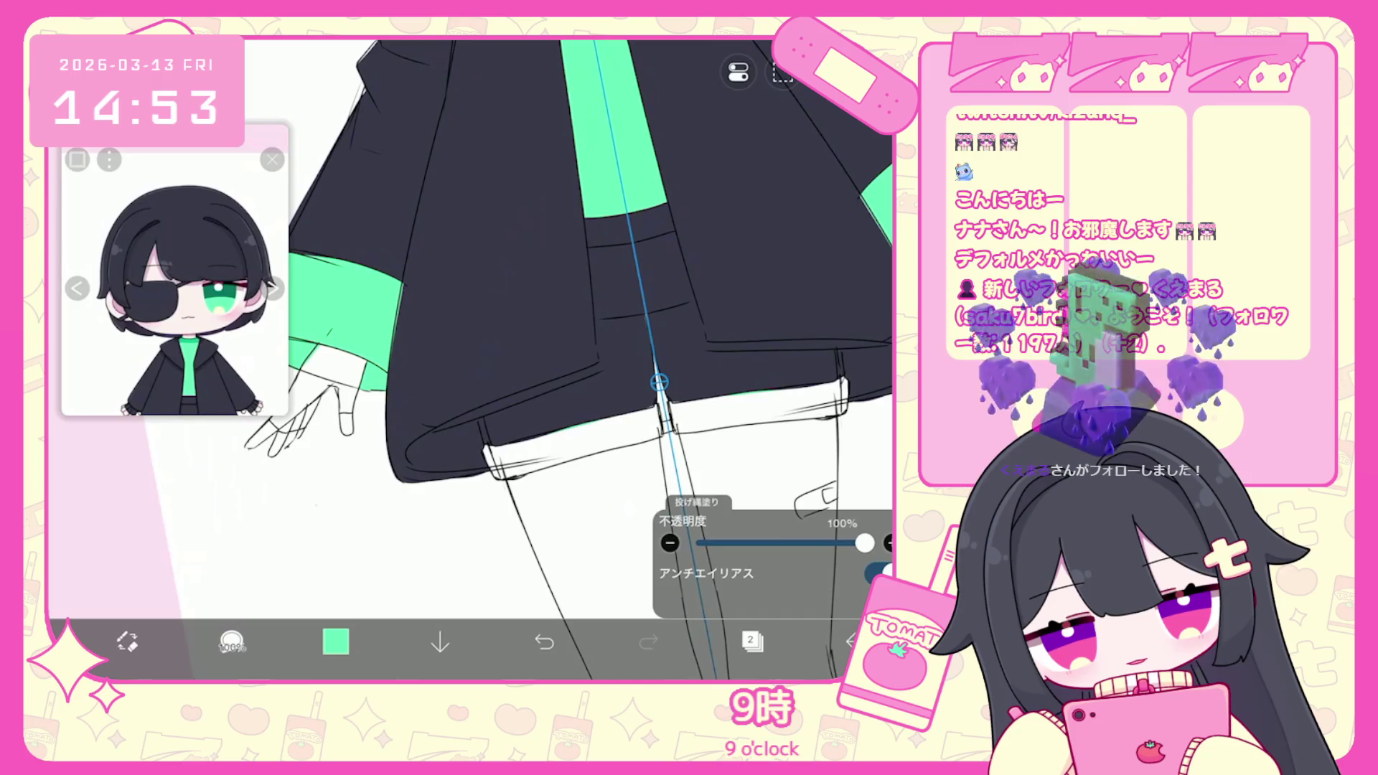
{"action": "left_click_drag", "start_coordinate": [521, 434], "coordinate": [664, 424]}
{"action": "left_click_drag", "start_coordinate": [488, 459], "coordinate": [843, 391]}
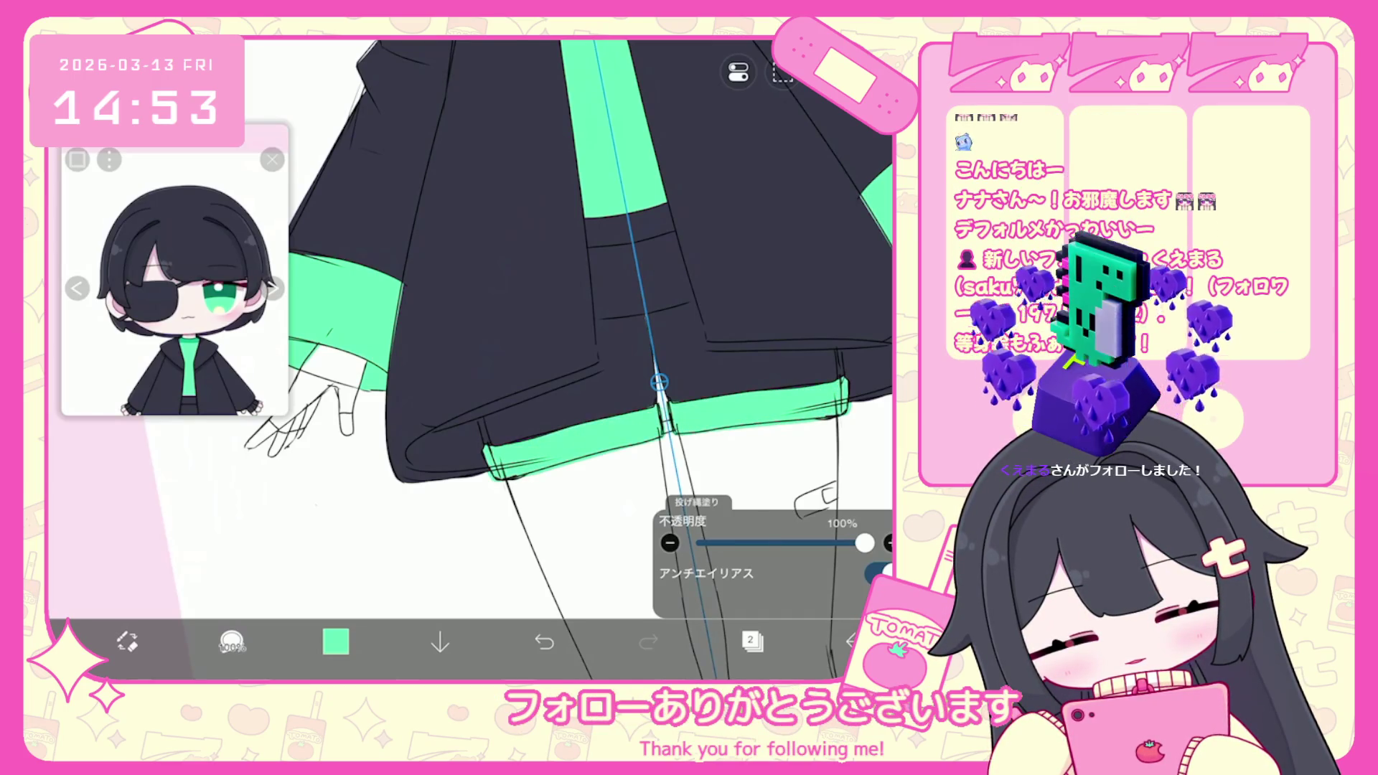
{"action": "scroll", "coordinate": [603, 359], "scroll_direction": "down", "scroll_amount": 5}
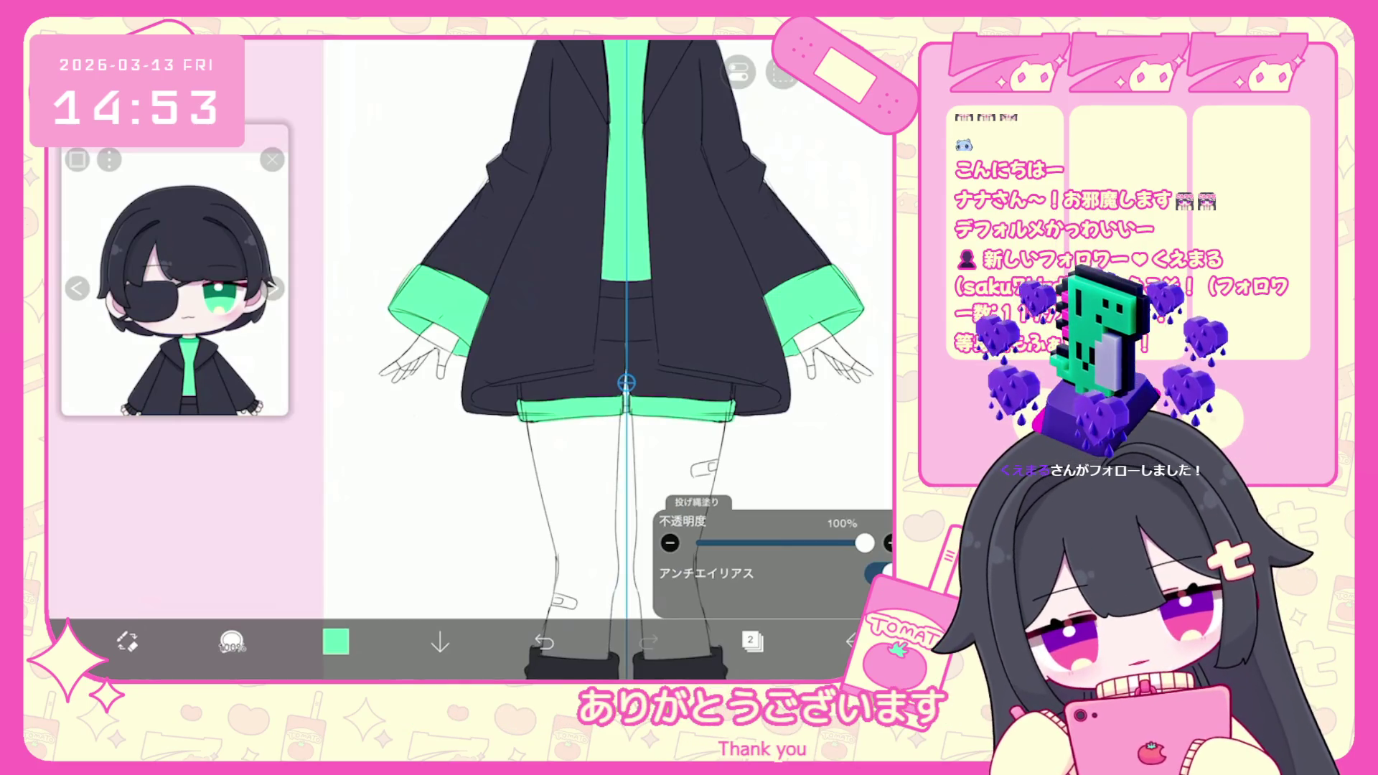
{"action": "scroll", "coordinate": [603, 359], "scroll_direction": "down", "scroll_amount": 3}
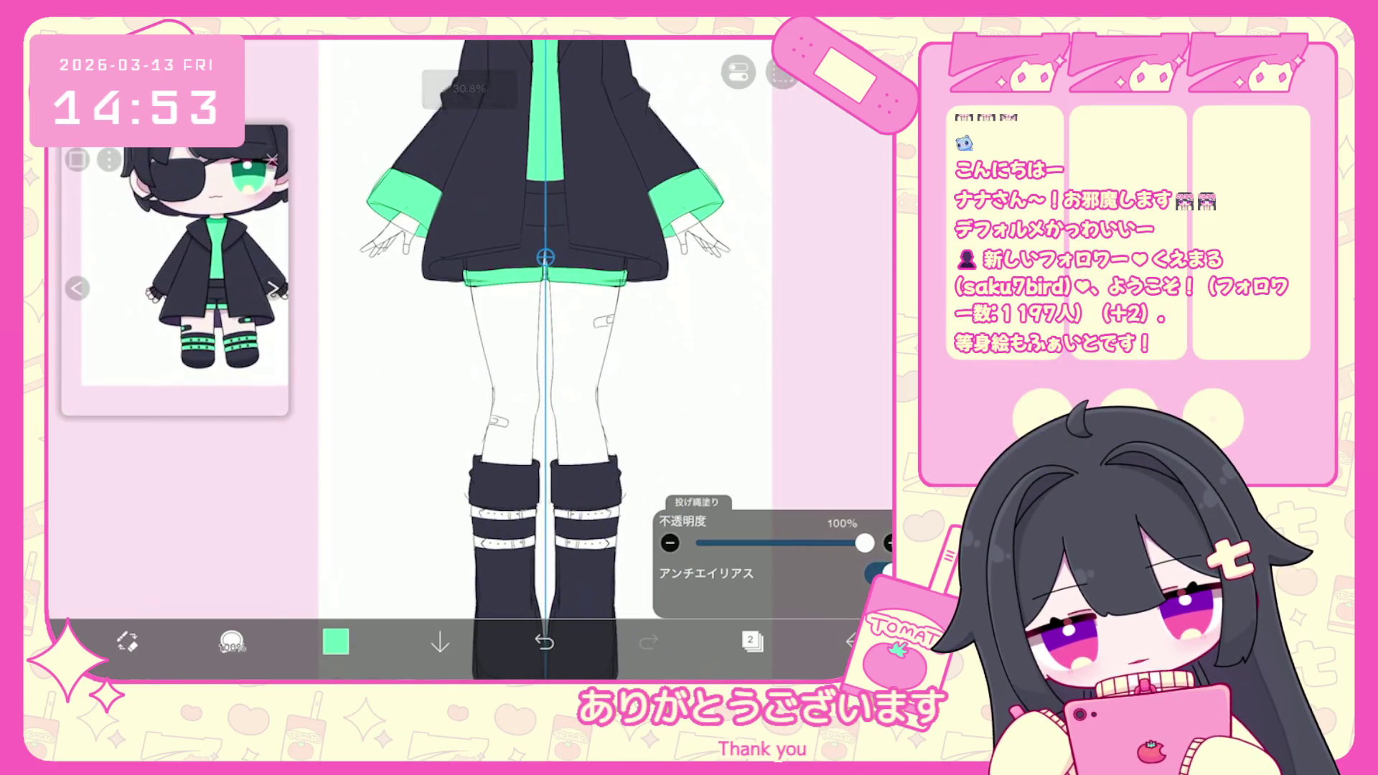
{"action": "scroll", "coordinate": [546, 466], "scroll_direction": "up", "scroll_amount": 5}
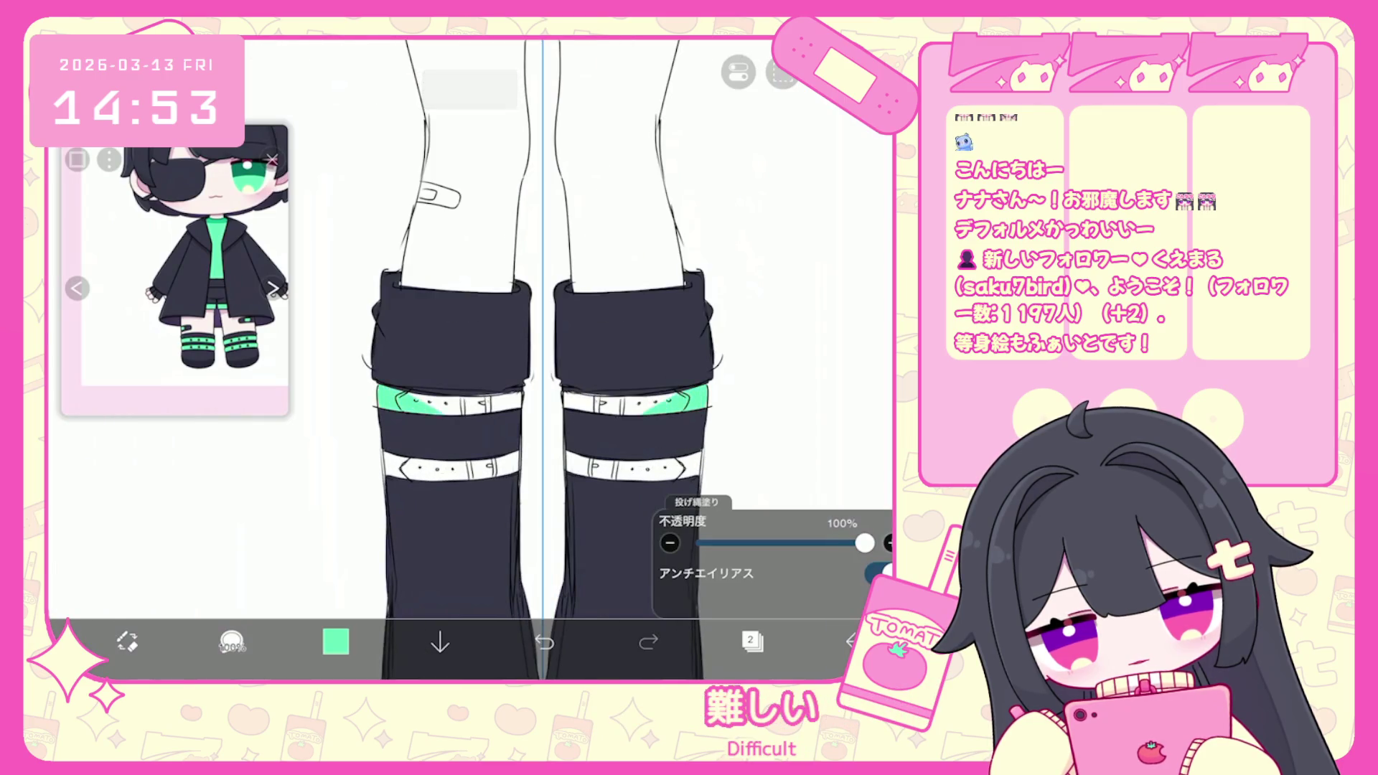
{"action": "mouse_move", "coordinate": [384, 452]}
{"action": "left_mouse_down"}
{"action": "mouse_move", "coordinate": [703, 453]}
{"action": "mouse_move", "coordinate": [384, 481]}
{"action": "left_mouse_up"}
{"action": "scroll", "coordinate": [545, 359], "scroll_direction": "down", "scroll_amount": 1}
{"action": "scroll", "coordinate": [513, 358], "scroll_direction": "down", "scroll_amount": 2}
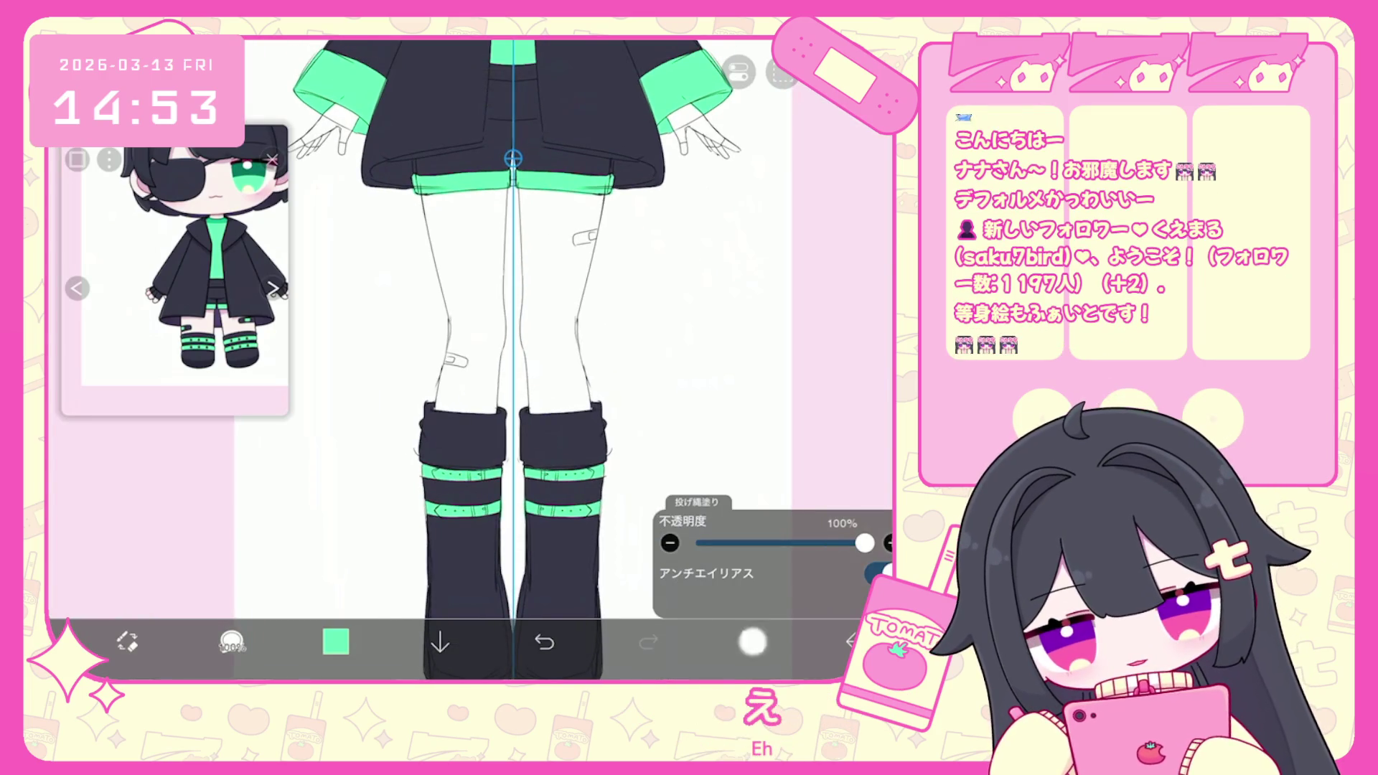
On layer 3, fill the leg bandages dark navy, including a leftover white sliver.
{"action": "left_click", "coordinate": [752, 641]}
{"action": "left_click", "coordinate": [752, 641]}
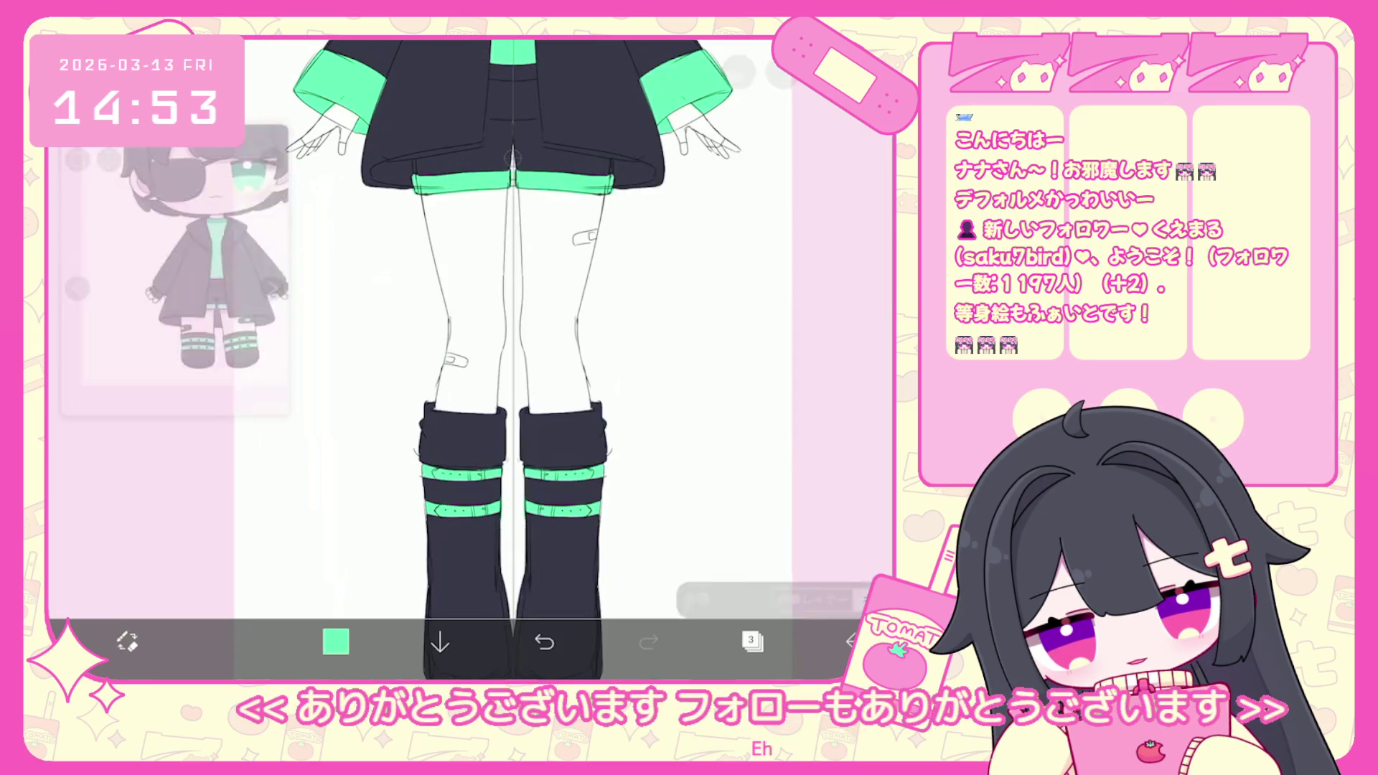
{"action": "scroll", "coordinate": [514, 358], "scroll_direction": "up", "scroll_amount": 3}
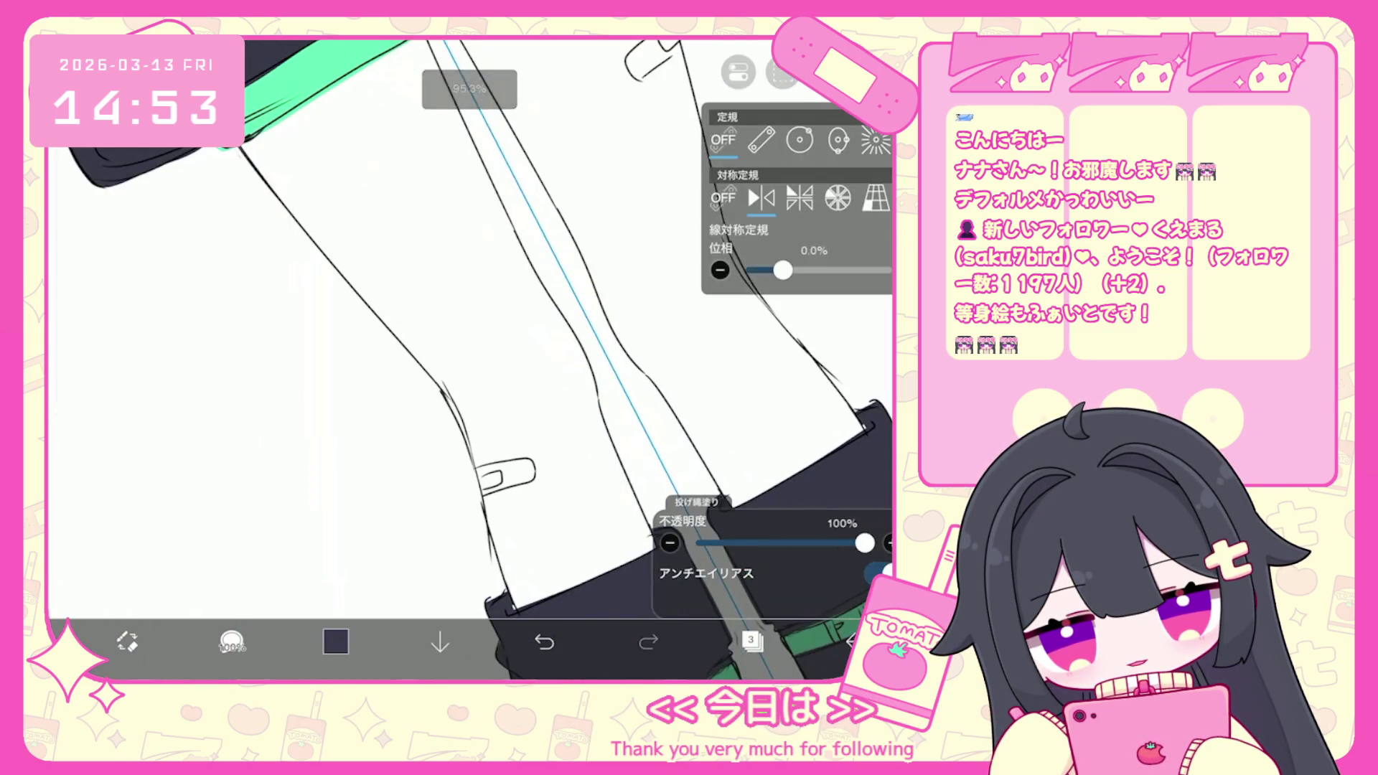
{"action": "scroll", "coordinate": [470, 359], "scroll_direction": "up", "scroll_amount": 3}
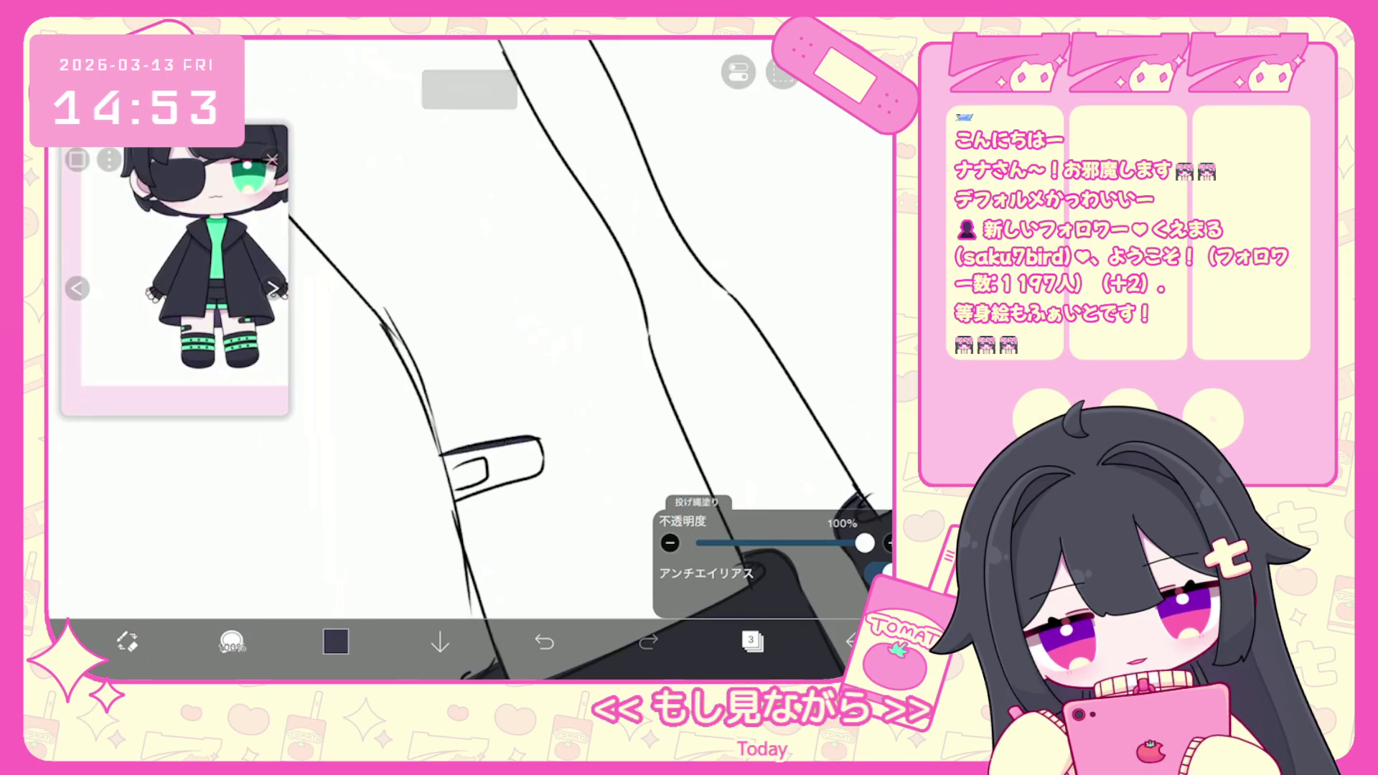
{"action": "left_click", "coordinate": [465, 474]}
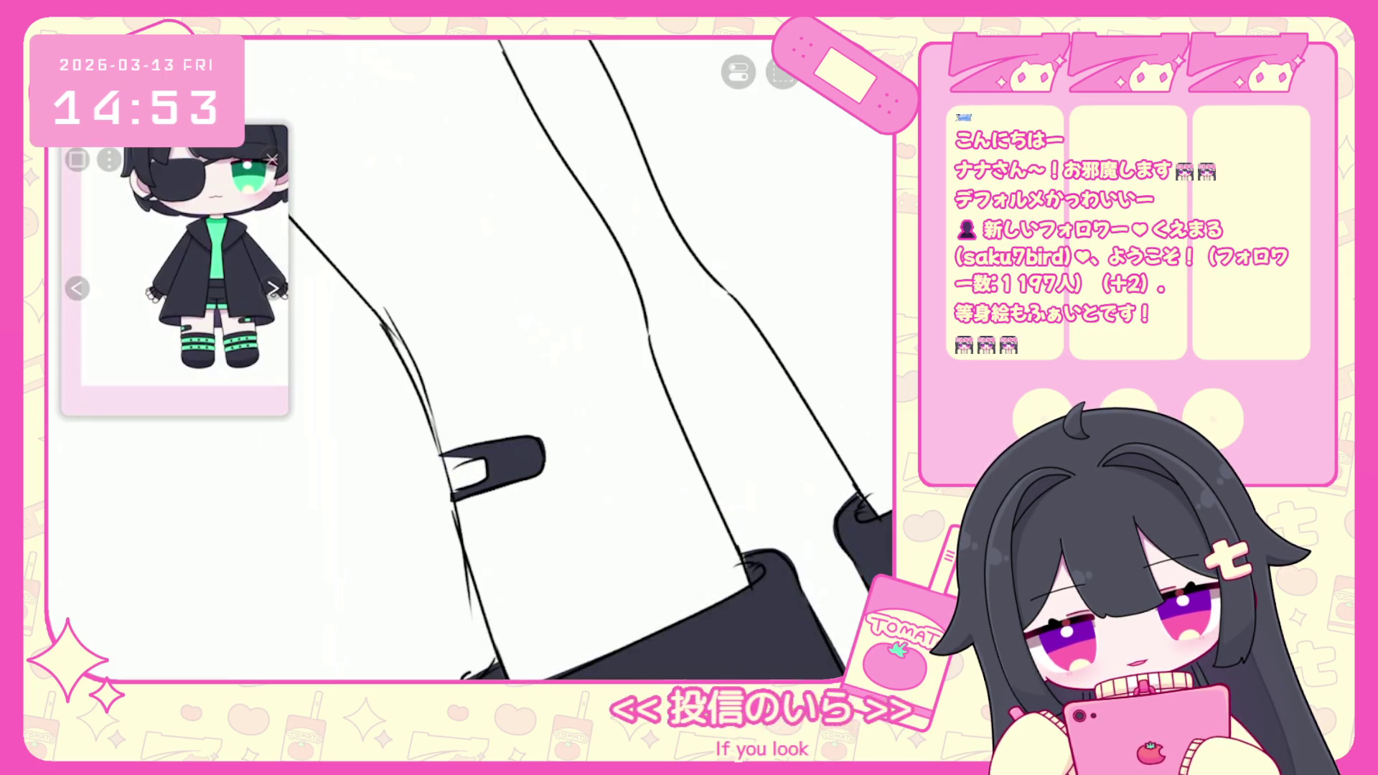
{"action": "scroll", "coordinate": [470, 358], "scroll_direction": "down", "scroll_amount": 2}
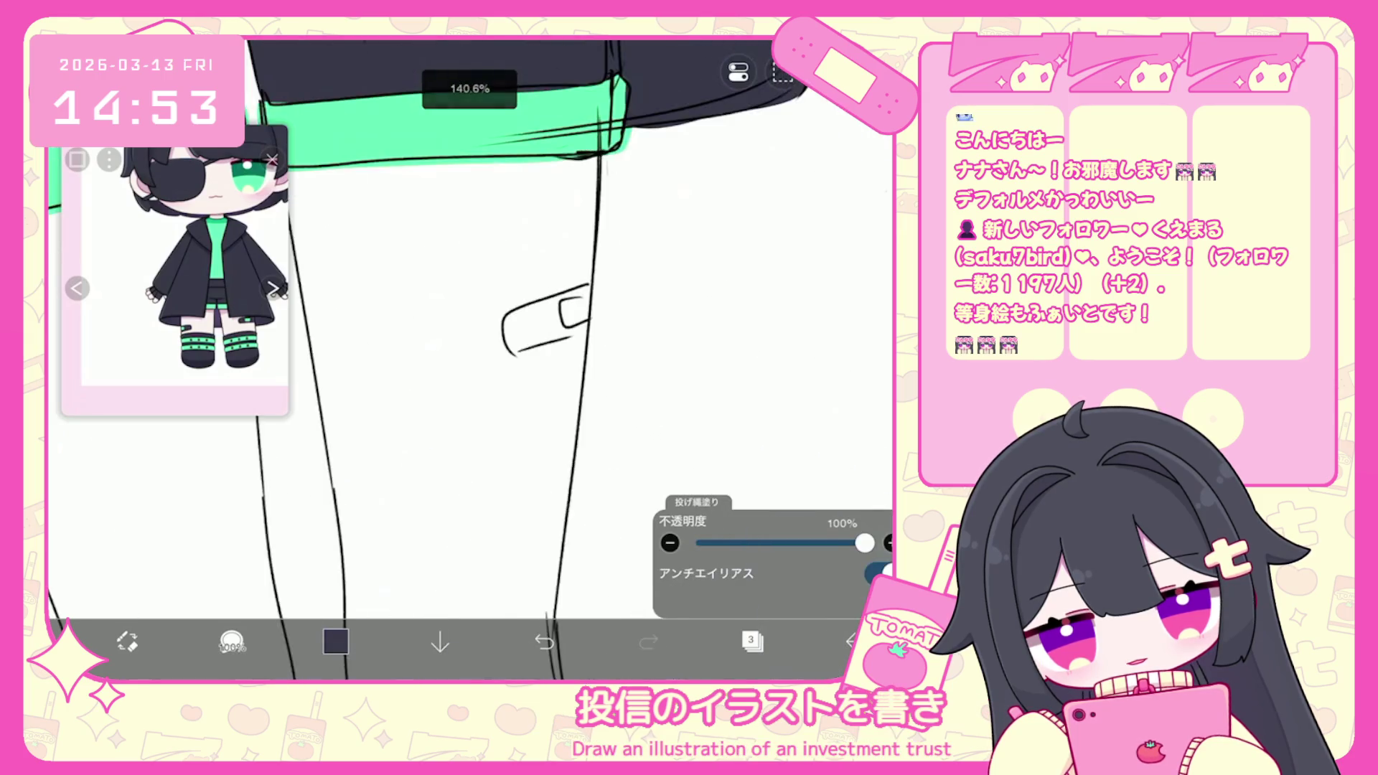
{"action": "scroll", "coordinate": [470, 359], "scroll_direction": "up", "scroll_amount": 2}
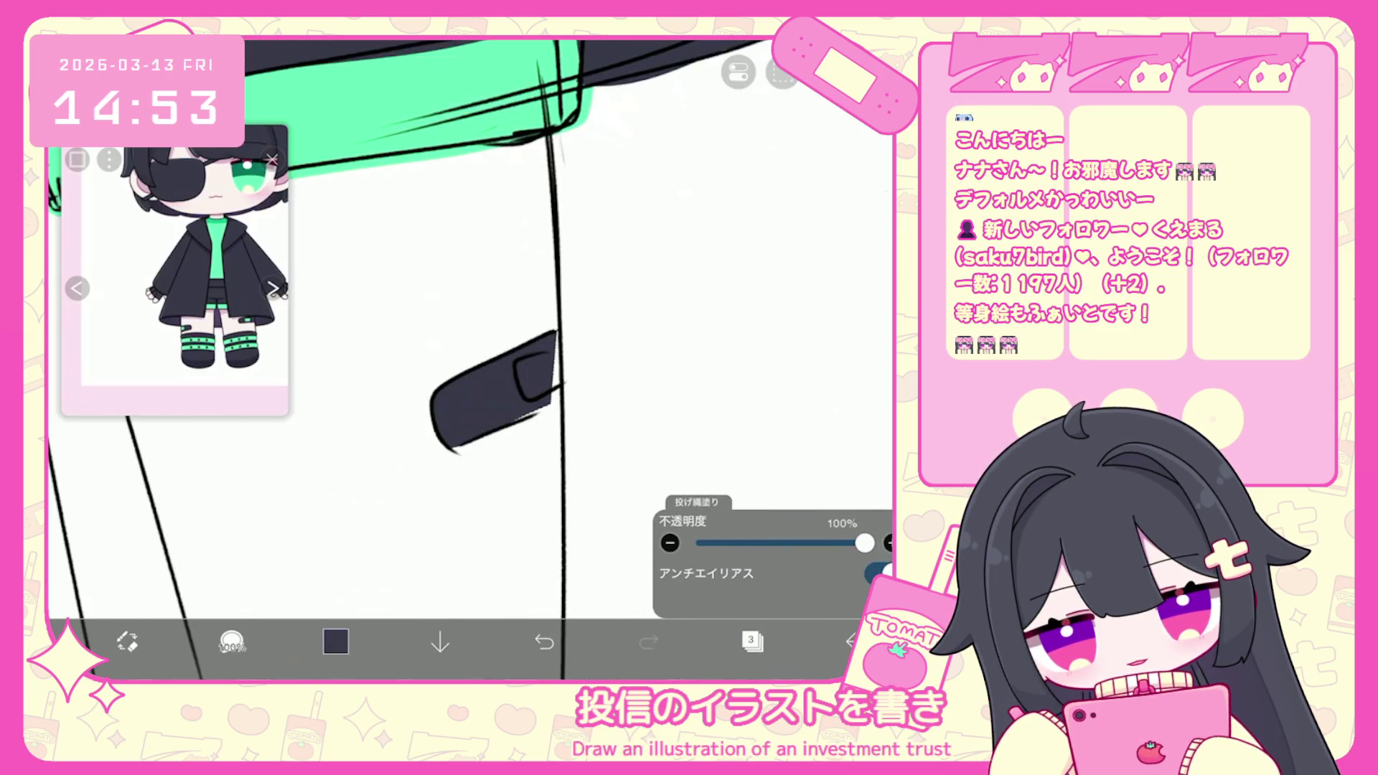
{"action": "left_click_drag", "start_coordinate": [556, 334], "coordinate": [526, 356]}
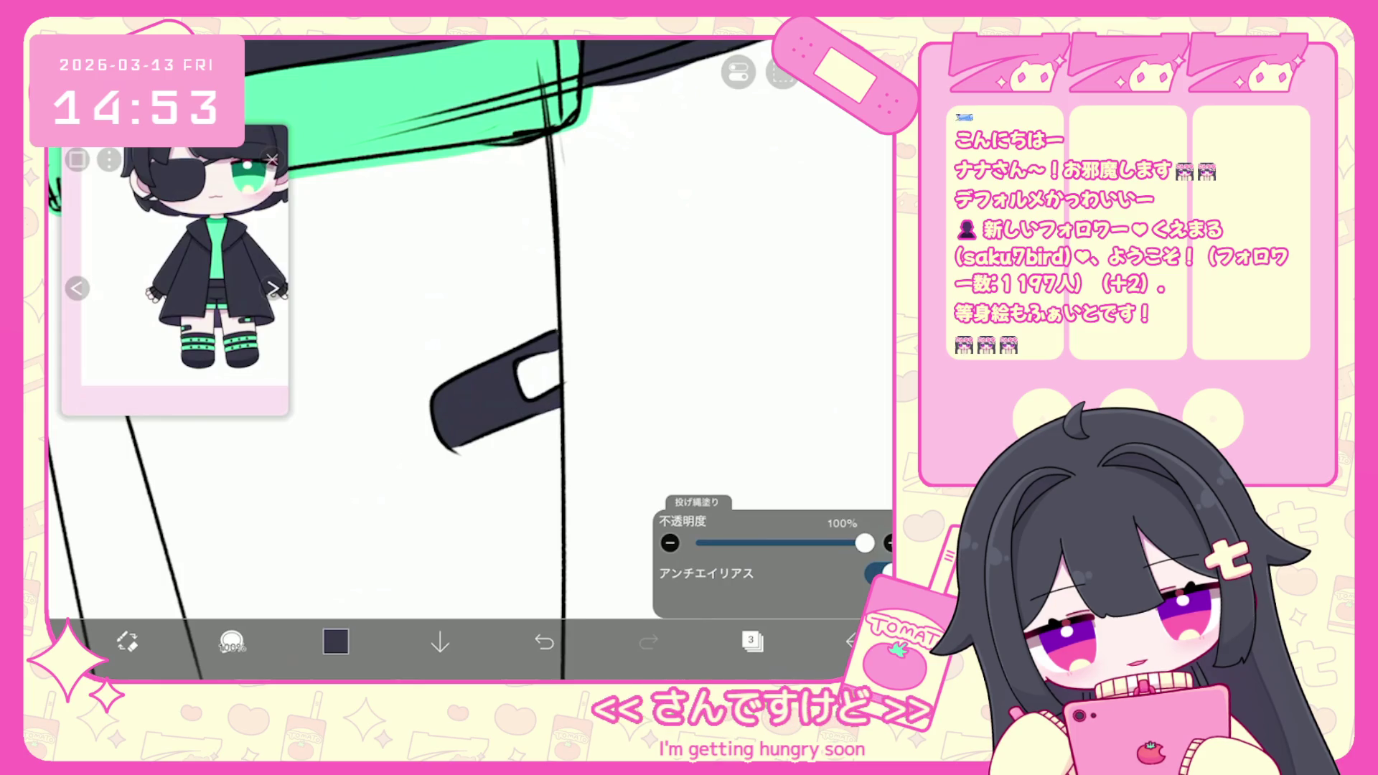
{"action": "scroll", "coordinate": [502, 359], "scroll_direction": "down", "scroll_amount": 10}
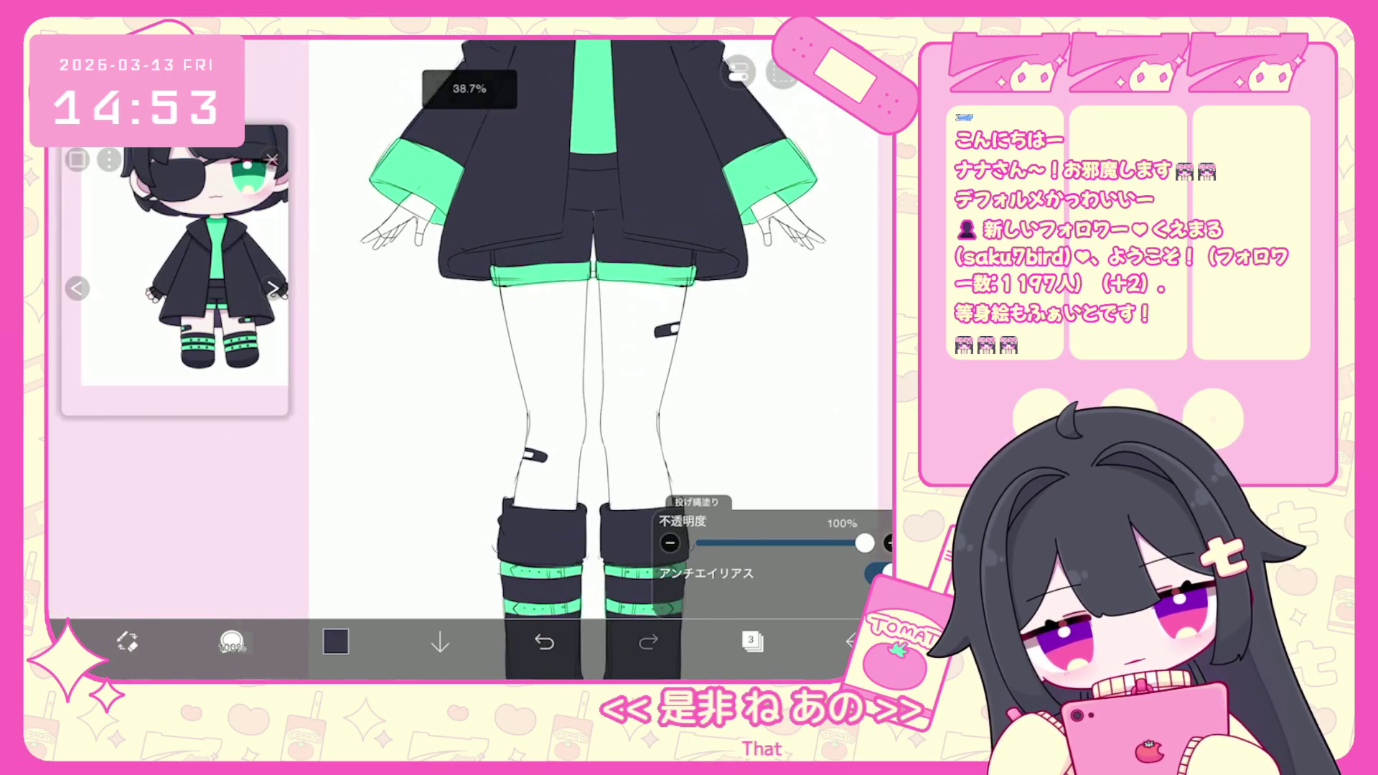
{"action": "left_click", "coordinate": [752, 641]}
Check the contents of layers 11, 4 and 12 in the layer list.
{"action": "scroll", "coordinate": [772, 309], "scroll_direction": "up", "scroll_amount": 5}
{"action": "scroll", "coordinate": [771, 309], "scroll_direction": "up", "scroll_amount": 3}
{"action": "left_click", "coordinate": [789, 151]}
{"action": "scroll", "coordinate": [772, 308], "scroll_direction": "down", "scroll_amount": 1}
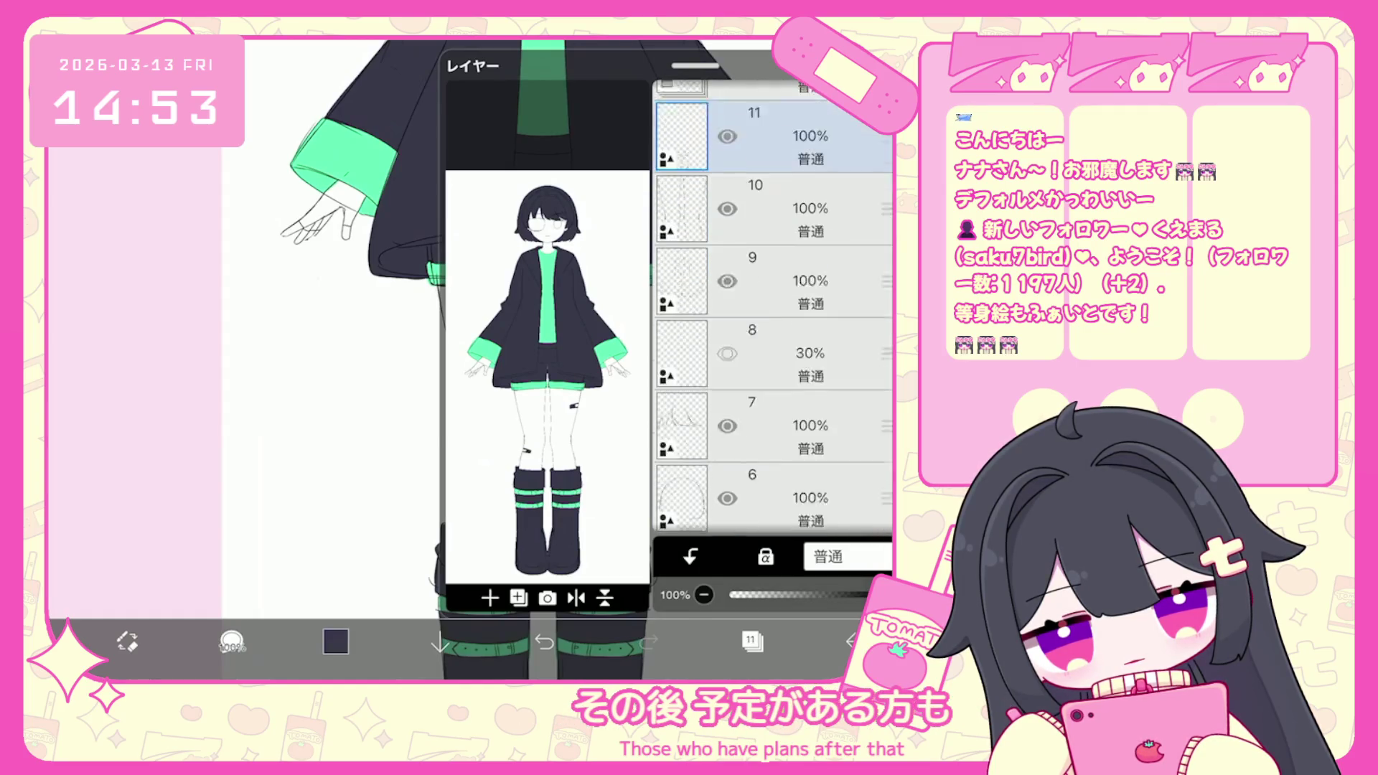
{"action": "scroll", "coordinate": [772, 309], "scroll_direction": "down", "scroll_amount": 5}
{"action": "left_click", "coordinate": [789, 396]}
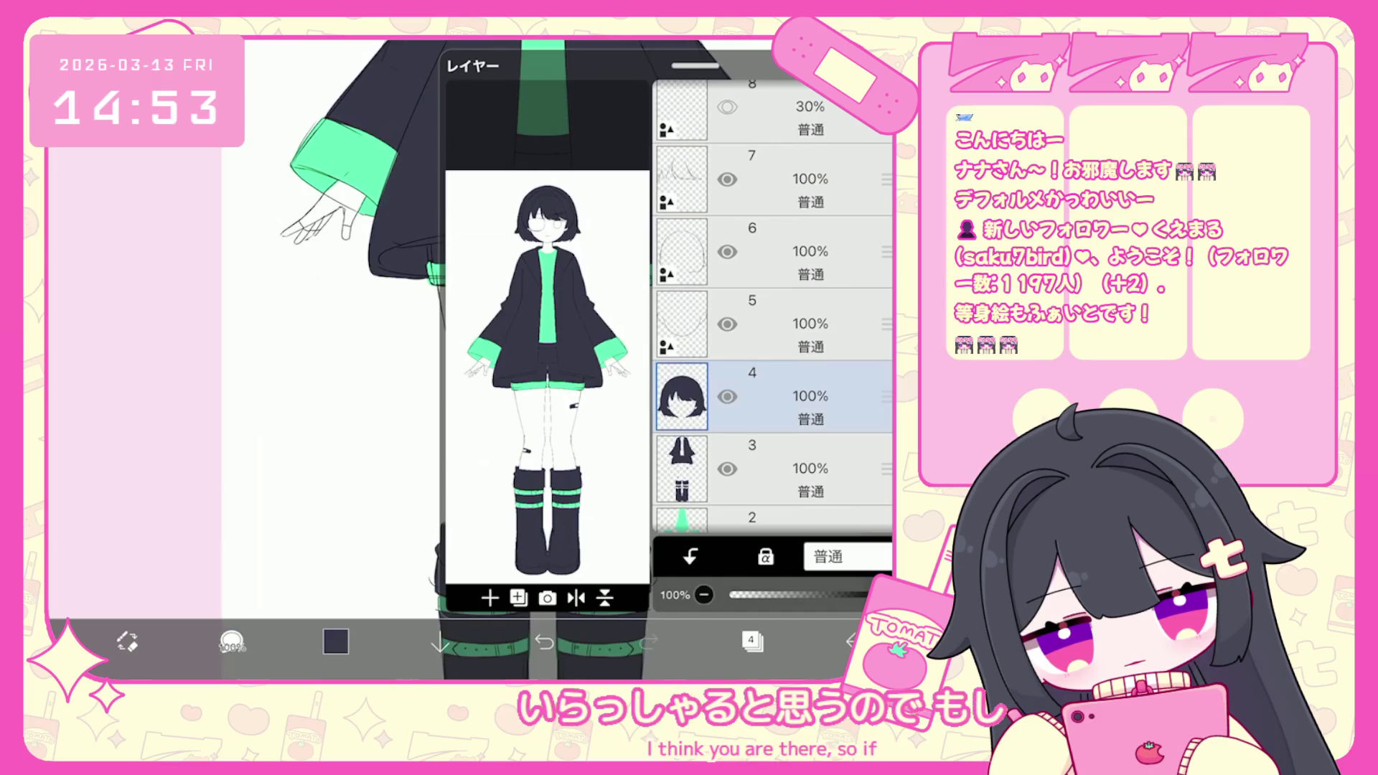
{"action": "scroll", "coordinate": [772, 308], "scroll_direction": "up", "scroll_amount": 5}
{"action": "left_click", "coordinate": [790, 301]}
{"action": "scroll", "coordinate": [771, 308], "scroll_direction": "up", "scroll_amount": 2}
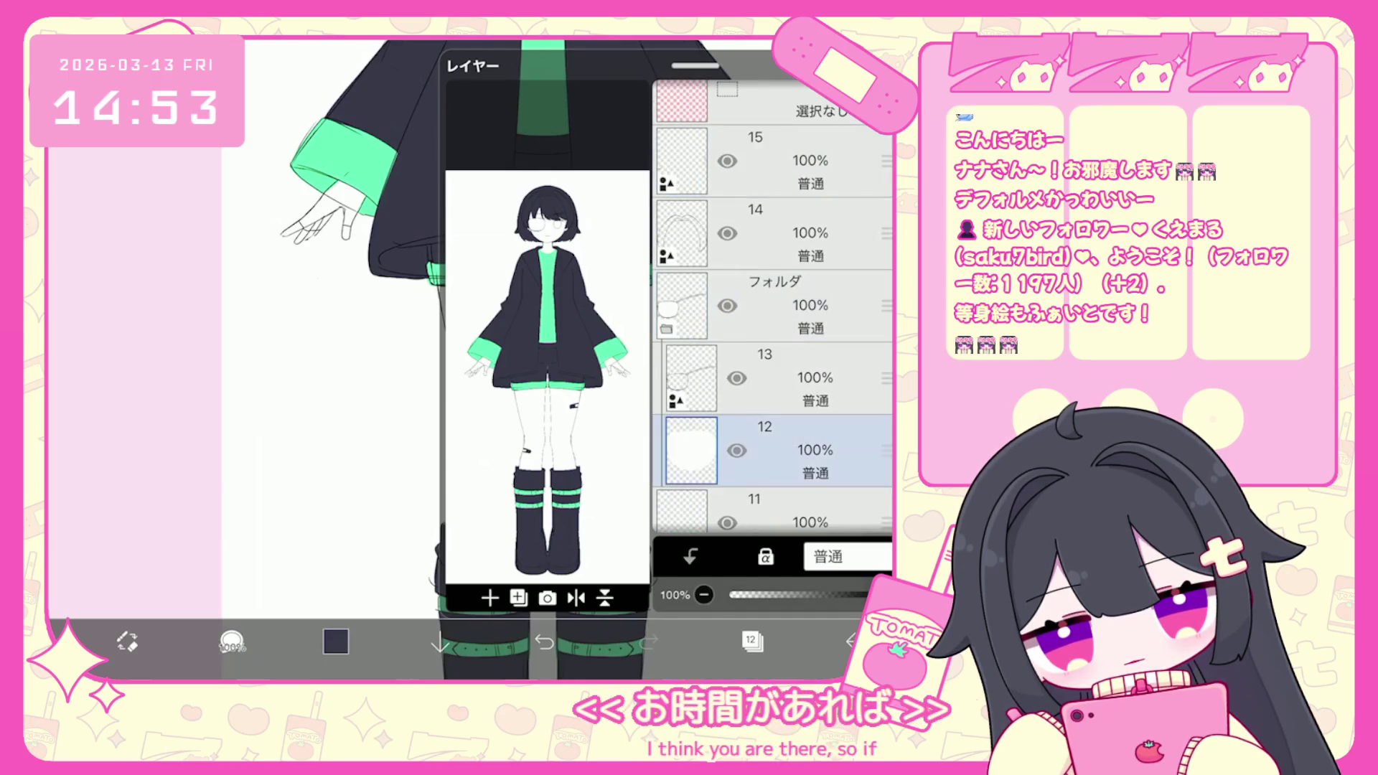
{"action": "left_click", "coordinate": [751, 641]}
Undo the last lasso fill.
{"action": "scroll", "coordinate": [589, 323], "scroll_direction": "down", "scroll_amount": 3}
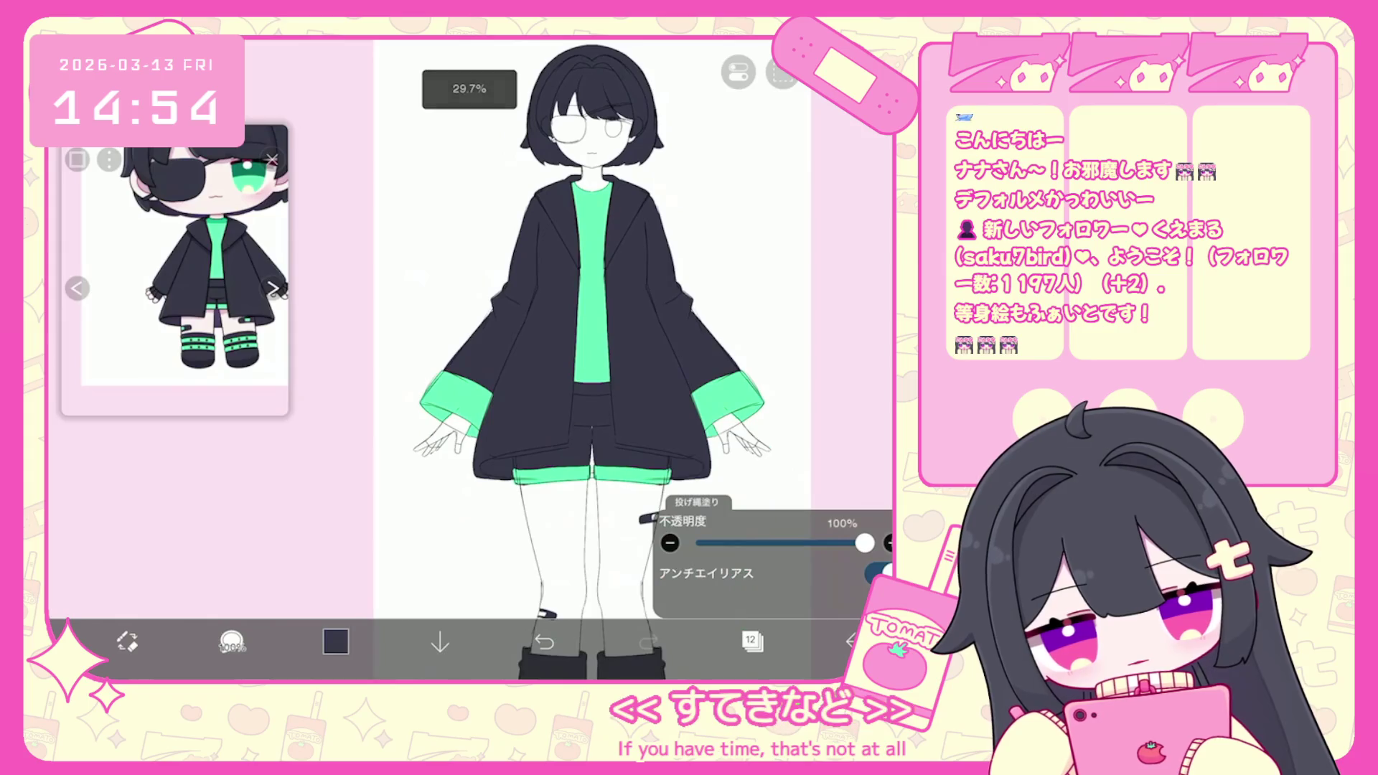
{"action": "scroll", "coordinate": [528, 323], "scroll_direction": "up", "scroll_amount": 3}
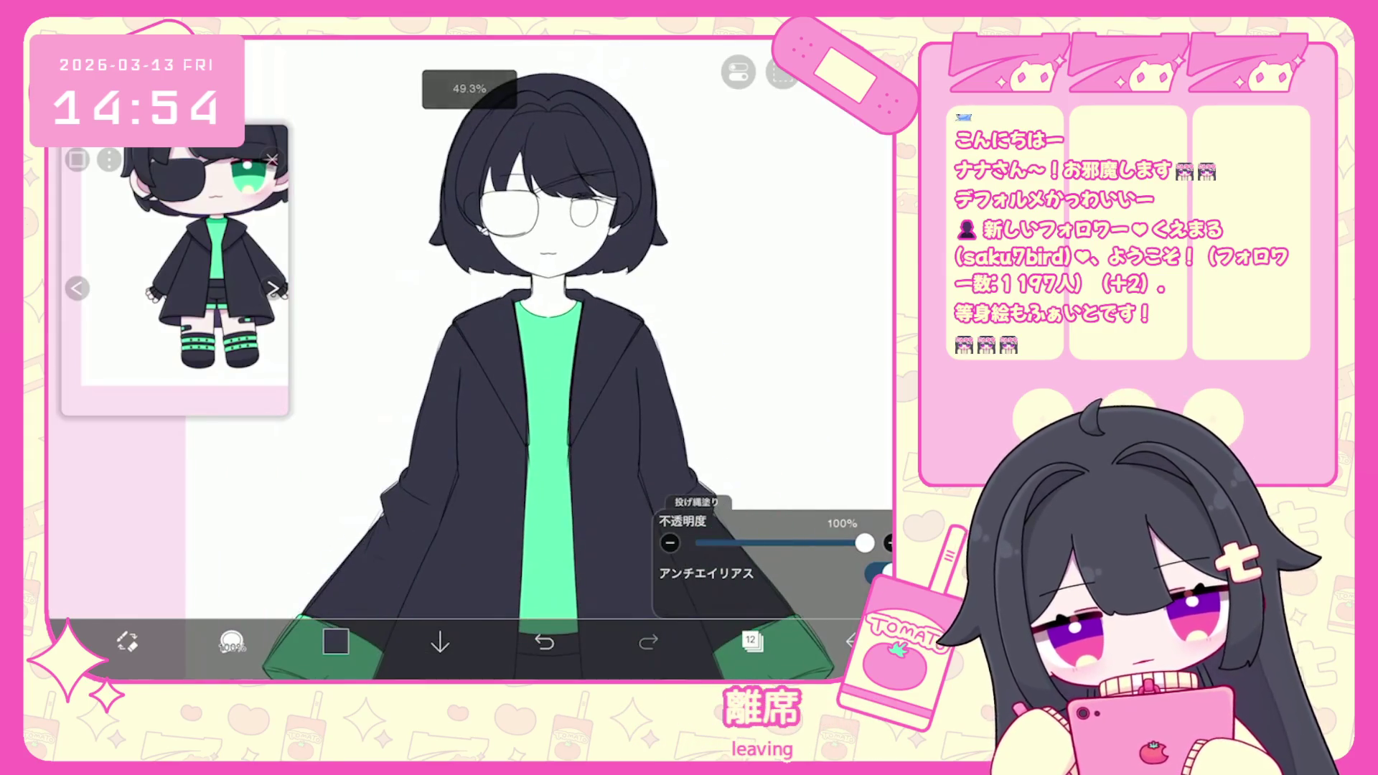
{"action": "scroll", "coordinate": [545, 323], "scroll_direction": "up", "scroll_amount": 3}
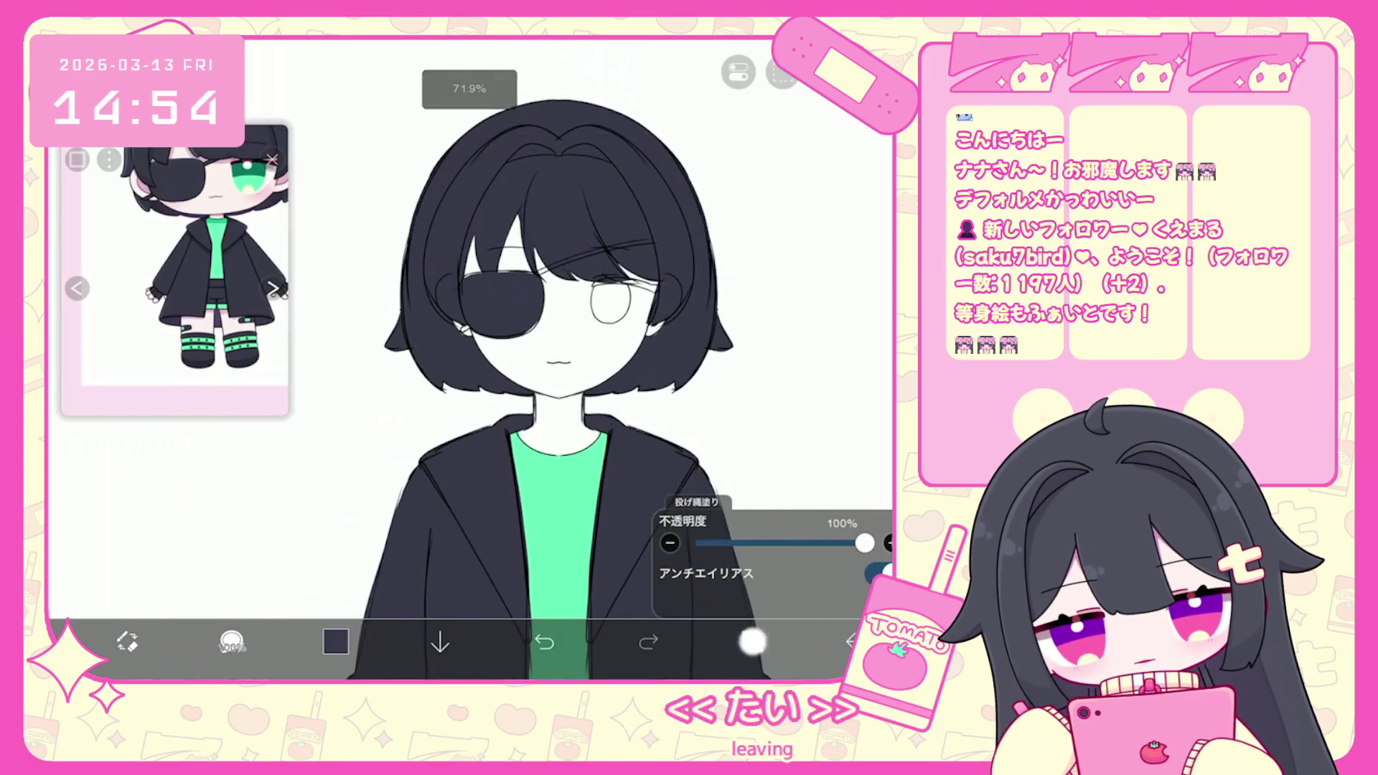
{"action": "left_click", "coordinate": [751, 641]}
{"action": "left_click", "coordinate": [752, 641]}
{"action": "scroll", "coordinate": [517, 302], "scroll_direction": "up", "scroll_amount": 5}
{"action": "key", "text": "ctrl+z"}
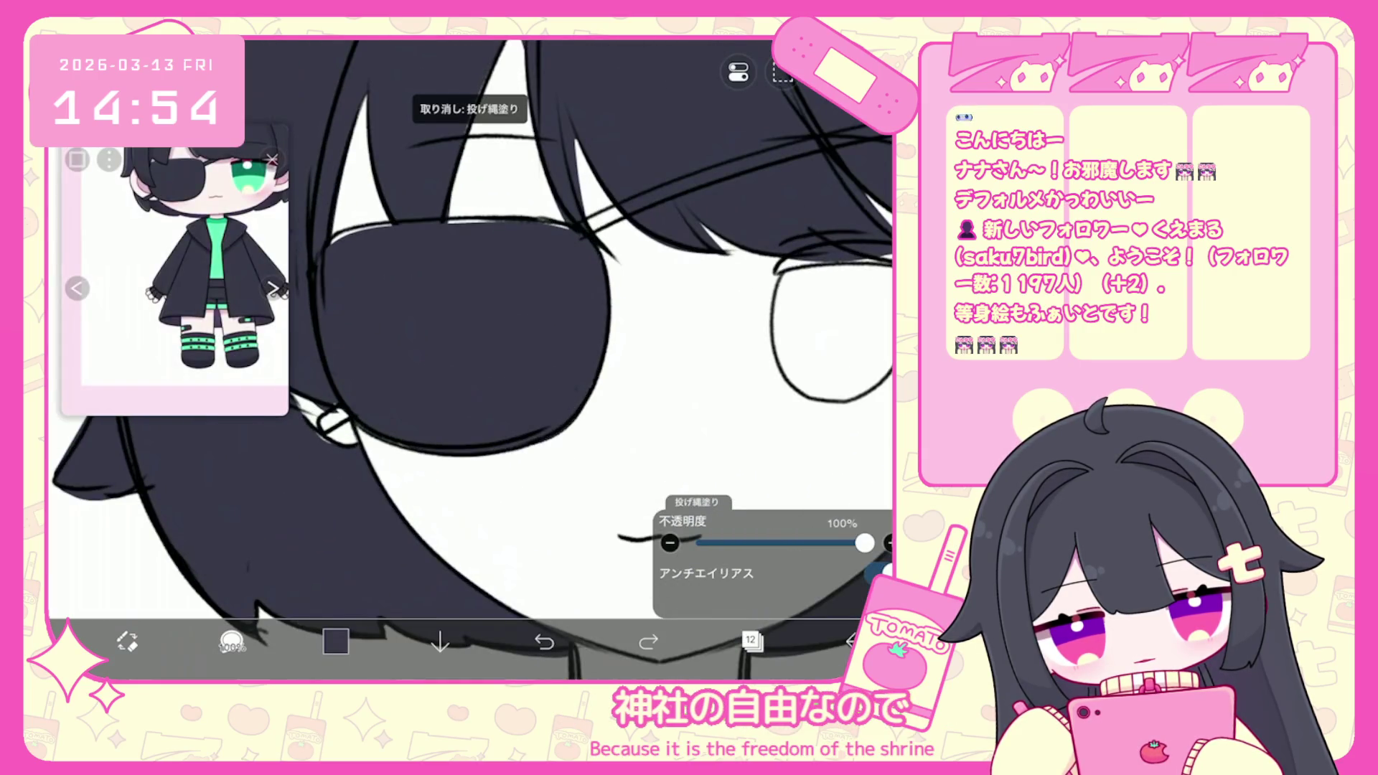
{"action": "scroll", "coordinate": [589, 359], "scroll_direction": "up", "scroll_amount": 2}
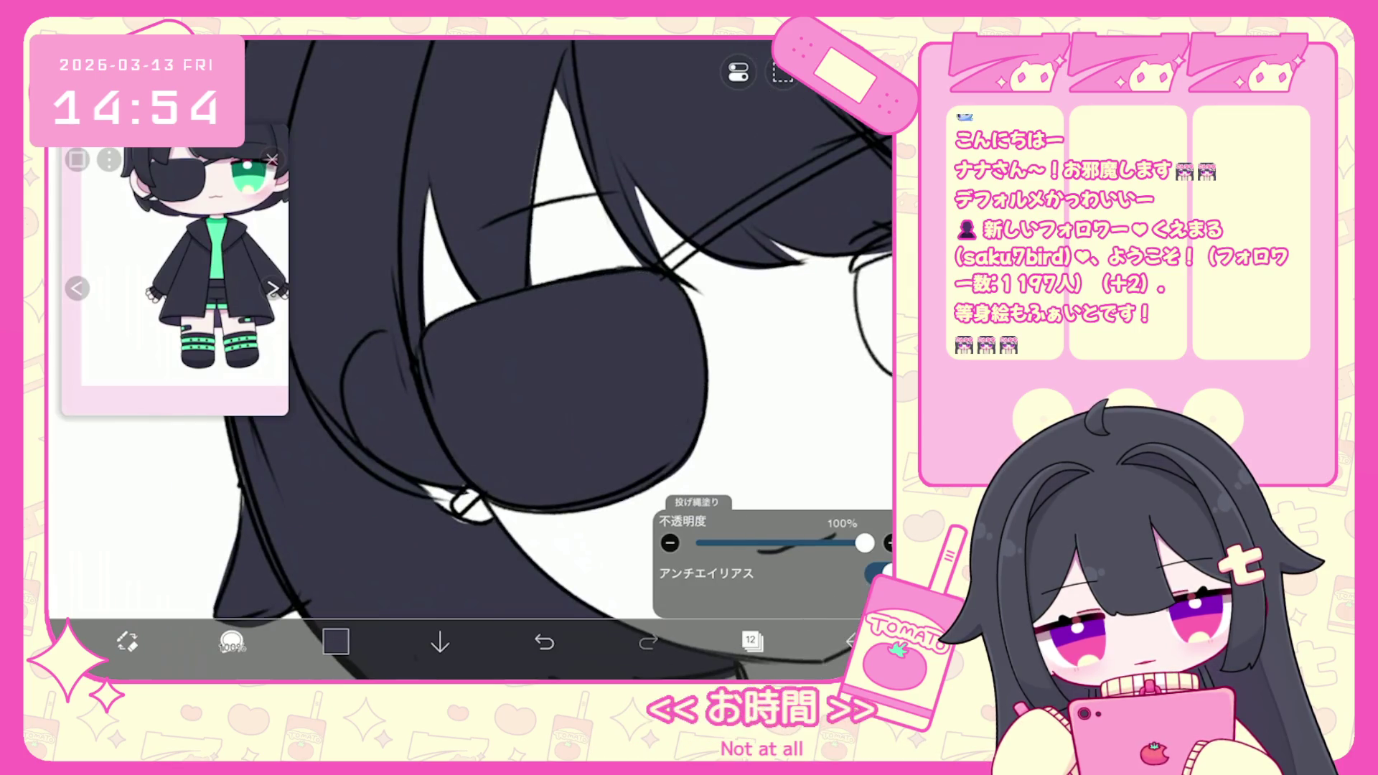
{"action": "scroll", "coordinate": [545, 345], "scroll_direction": "down", "scroll_amount": 2}
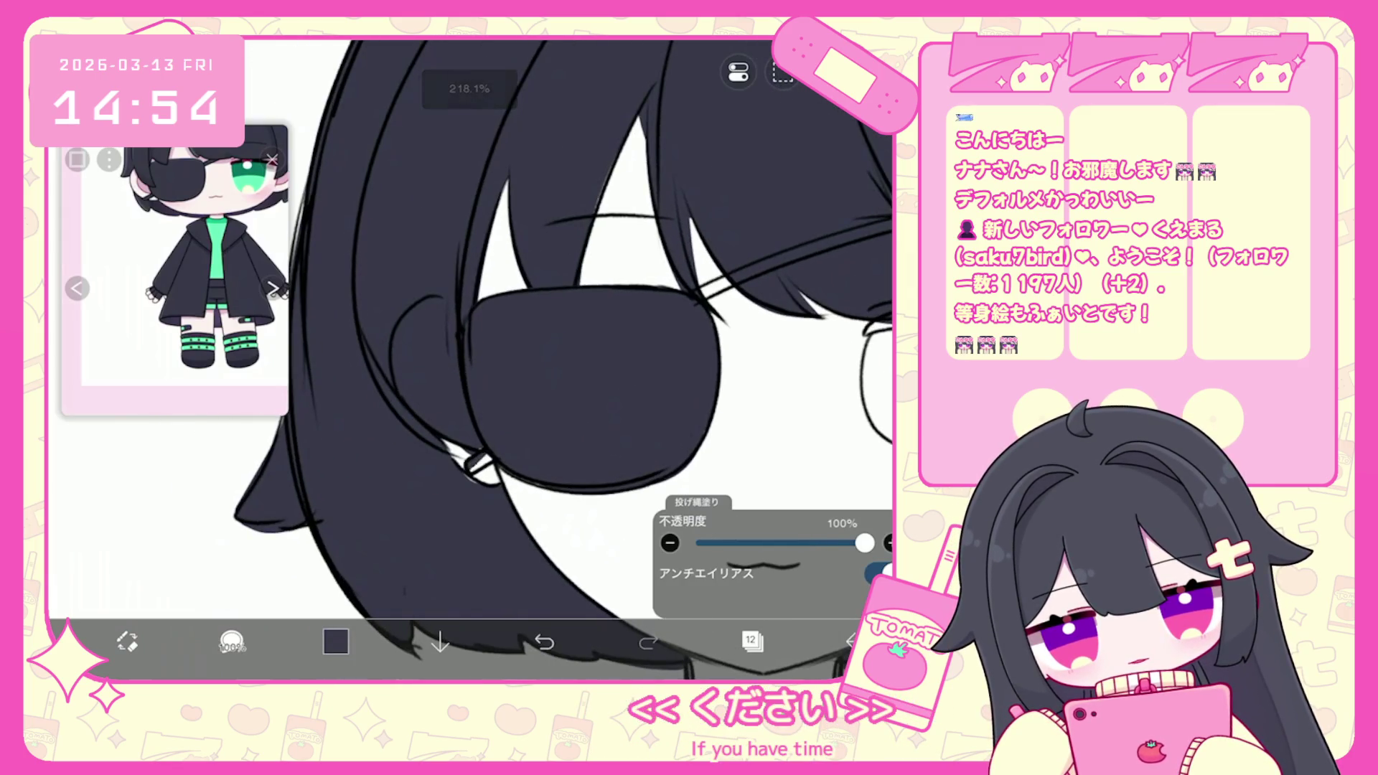
{"action": "scroll", "coordinate": [496, 359], "scroll_direction": "right", "scroll_amount": 2}
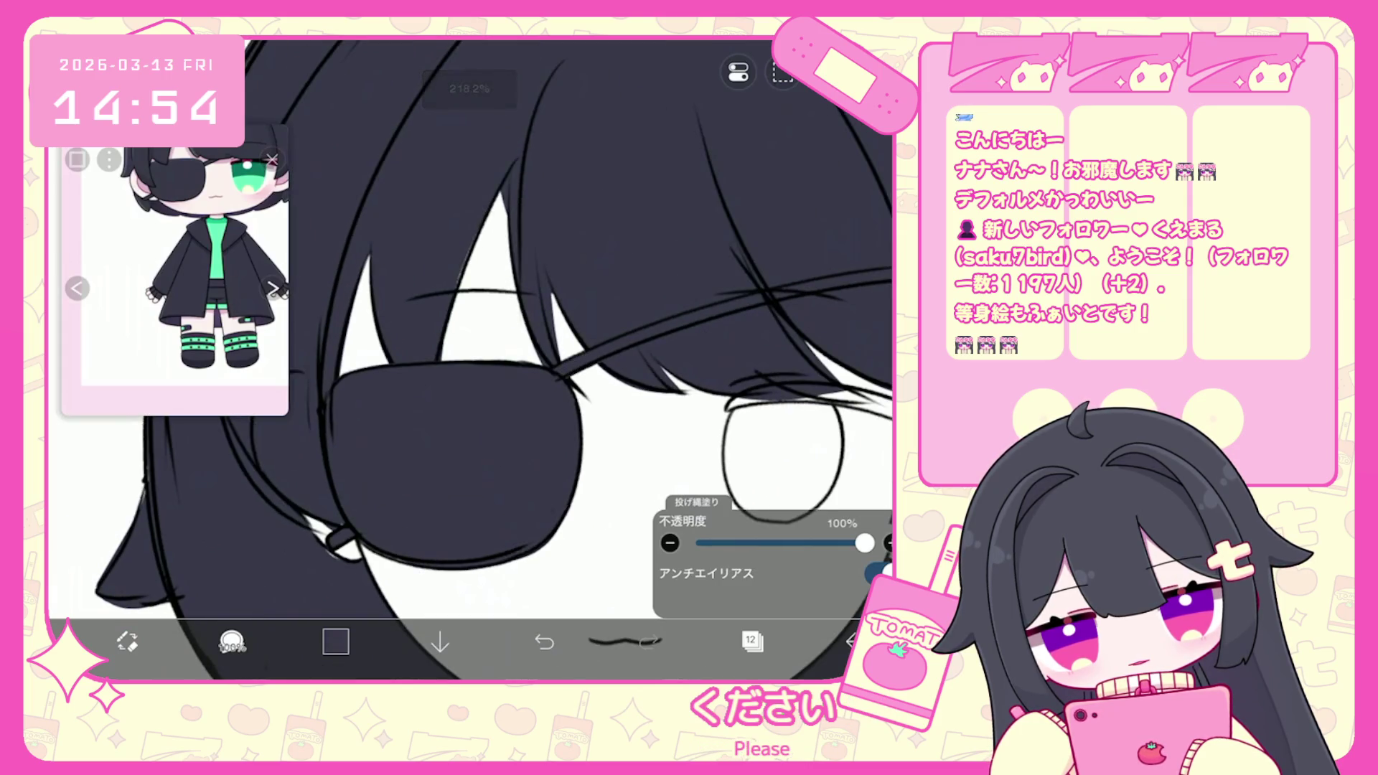
{"action": "scroll", "coordinate": [495, 359], "scroll_direction": "down", "scroll_amount": 5}
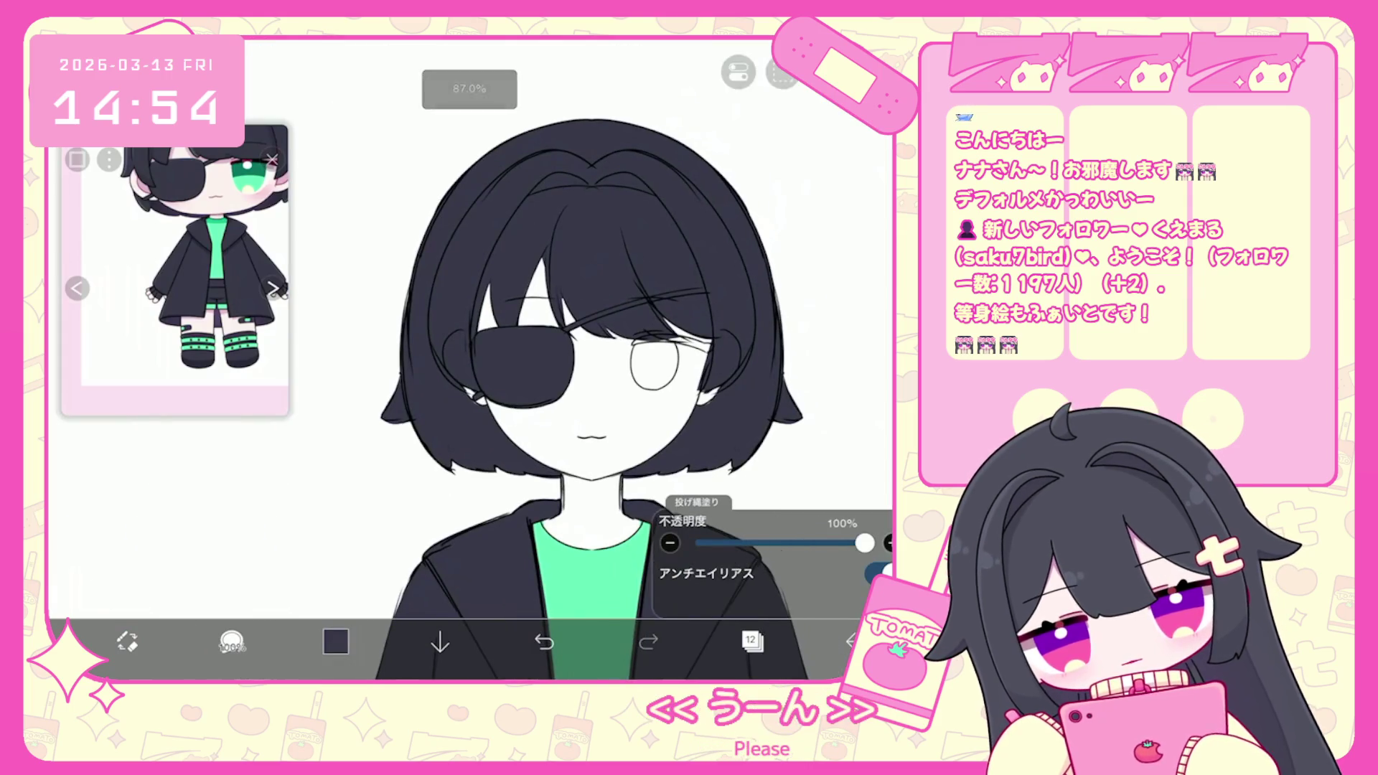
Collapse the folder holding layers 12 and 13 and move it beneath the hair layer.
{"action": "left_click", "coordinate": [751, 641]}
{"action": "left_click", "coordinate": [772, 305]}
{"action": "left_click_drag", "start_coordinate": [887, 305], "coordinate": [887, 453]}
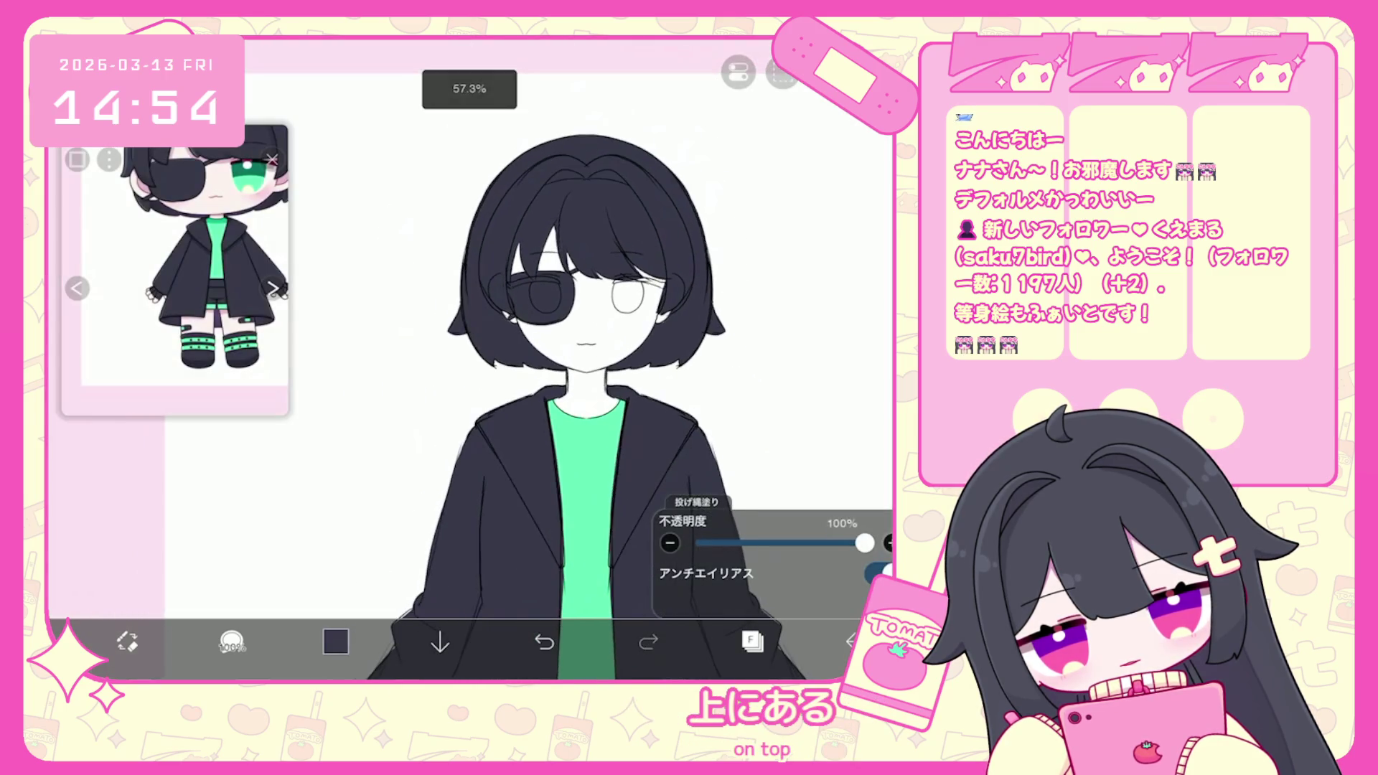
{"action": "scroll", "coordinate": [772, 323], "scroll_direction": "up", "scroll_amount": 5}
Check layers 11, 14, 13, 15, 3 and the 30% layer 10 to find the eye outline.
{"action": "left_click", "coordinate": [753, 273]}
{"action": "left_click", "coordinate": [771, 251]}
{"action": "scroll", "coordinate": [771, 301], "scroll_direction": "down", "scroll_amount": 5}
{"action": "scroll", "coordinate": [771, 323], "scroll_direction": "up", "scroll_amount": 5}
{"action": "left_click", "coordinate": [772, 332]}
{"action": "left_click", "coordinate": [772, 188]}
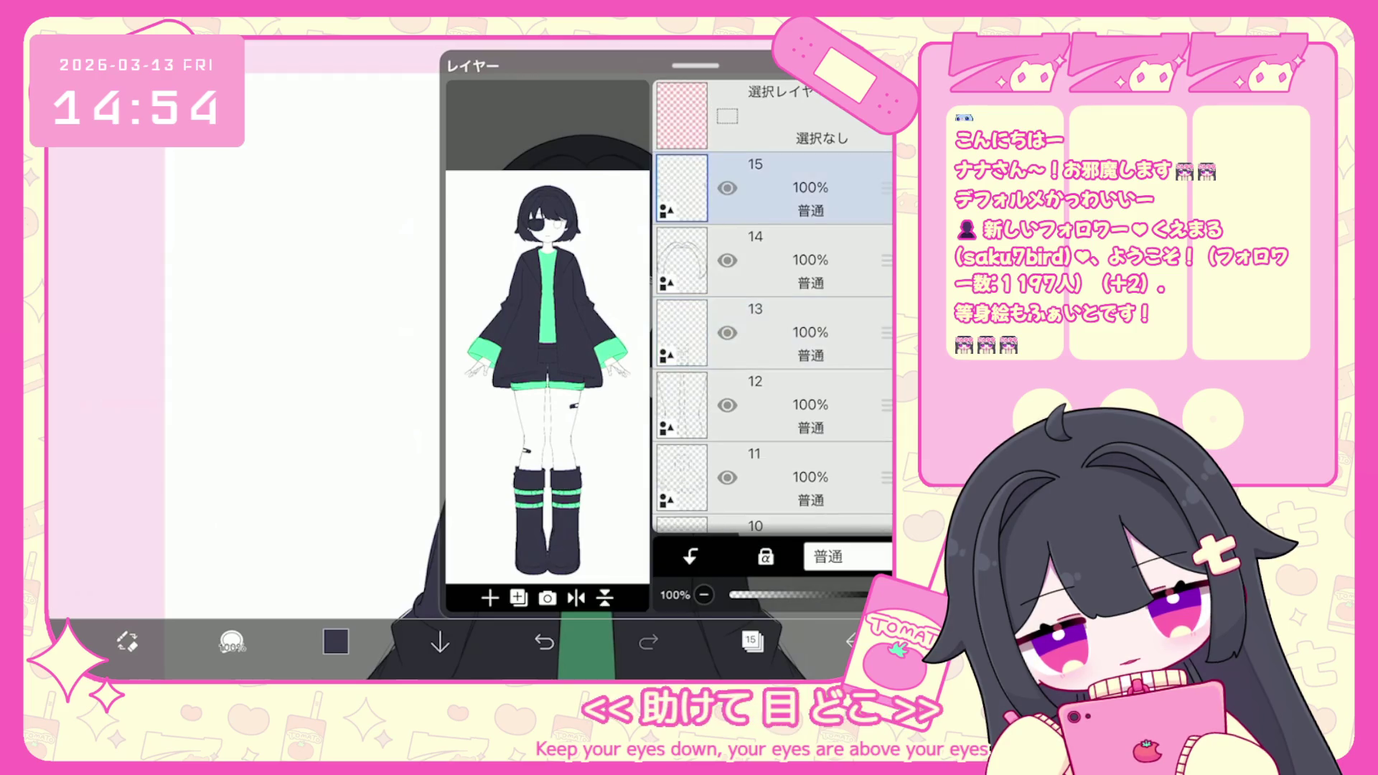
{"action": "scroll", "coordinate": [772, 301], "scroll_direction": "down", "scroll_amount": 10}
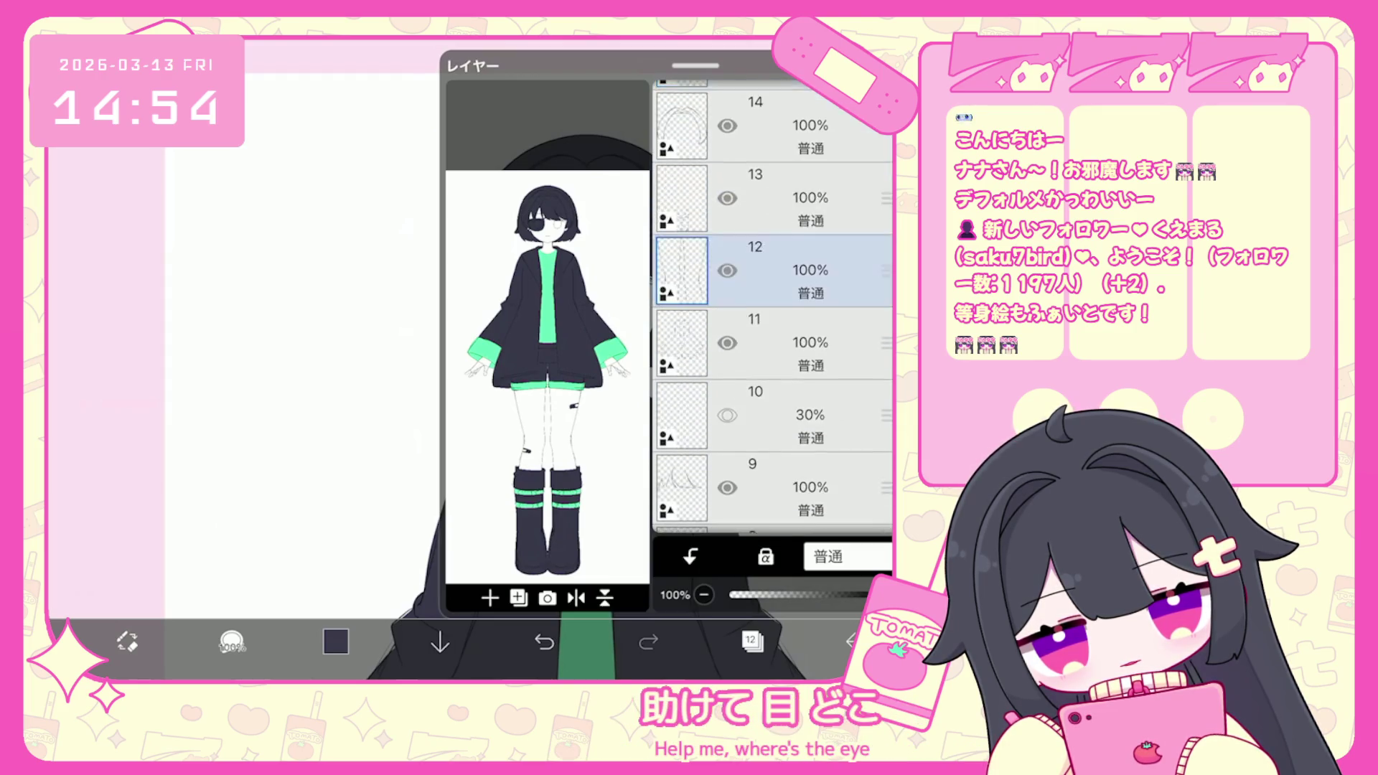
{"action": "left_click", "coordinate": [771, 302]}
{"action": "scroll", "coordinate": [772, 301], "scroll_direction": "up", "scroll_amount": 6}
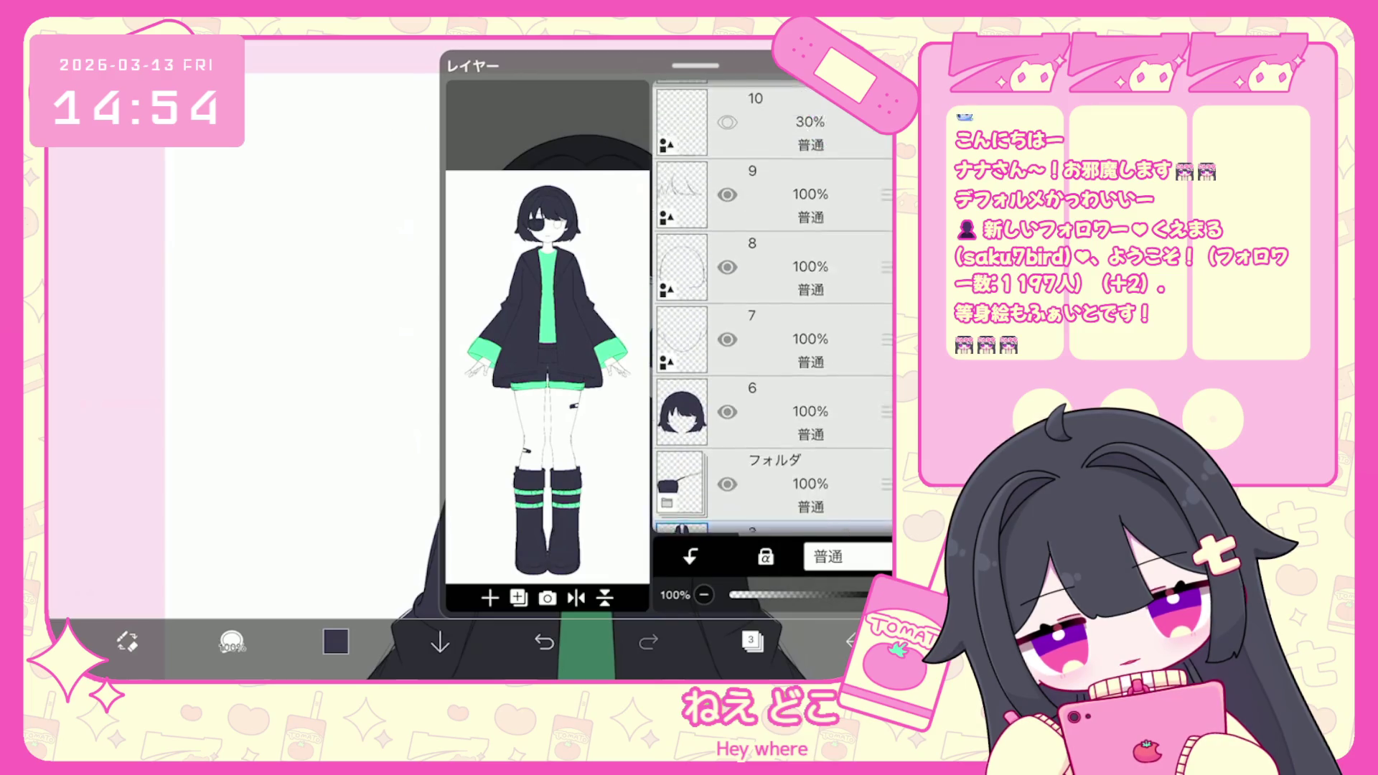
{"action": "left_click", "coordinate": [772, 305]}
Check layers 12 and 14, settle on layer 11, and view the face before returning to the layers.
{"action": "scroll", "coordinate": [772, 302], "scroll_direction": "up", "scroll_amount": 2}
{"action": "left_click", "coordinate": [727, 445]}
{"action": "left_click", "coordinate": [772, 294]}
{"action": "scroll", "coordinate": [772, 302], "scroll_direction": "down", "scroll_amount": 2}
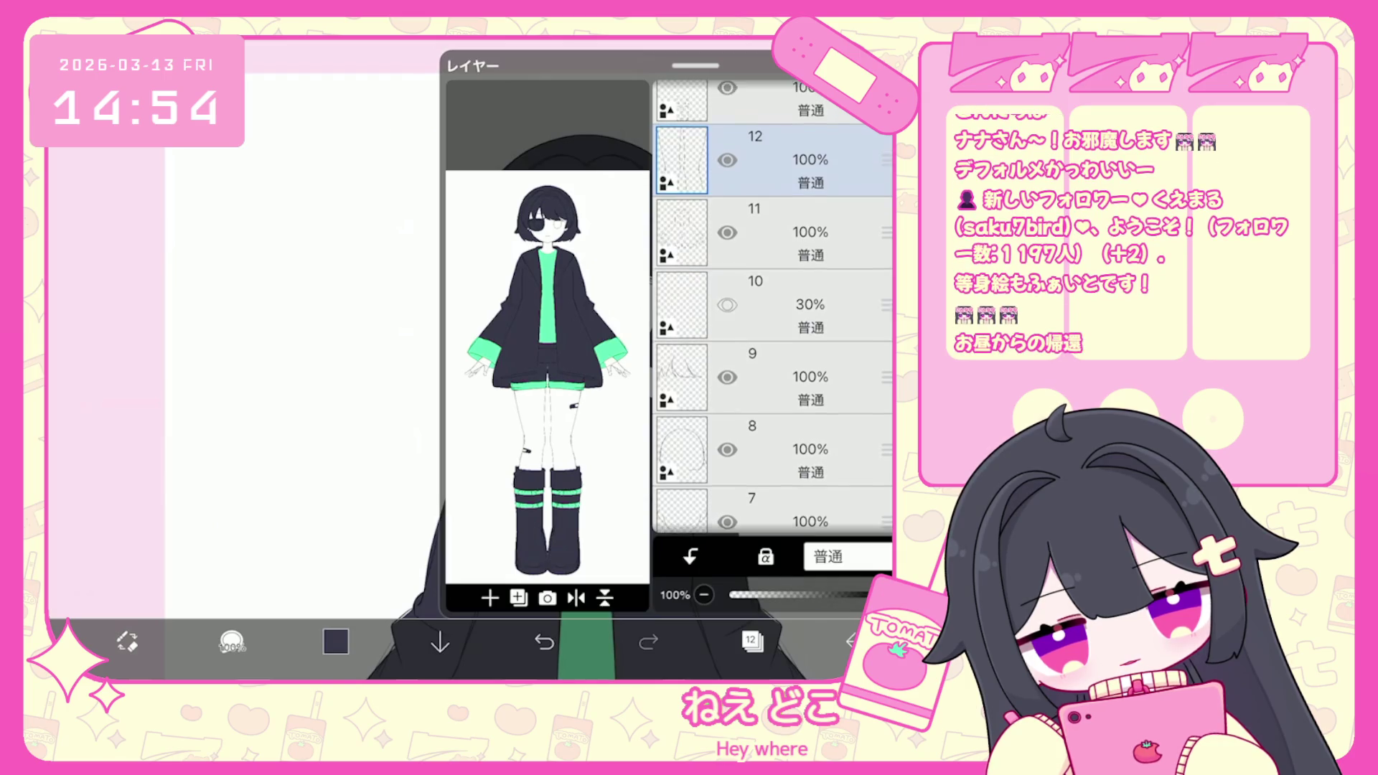
{"action": "scroll", "coordinate": [771, 301], "scroll_direction": "up", "scroll_amount": 3}
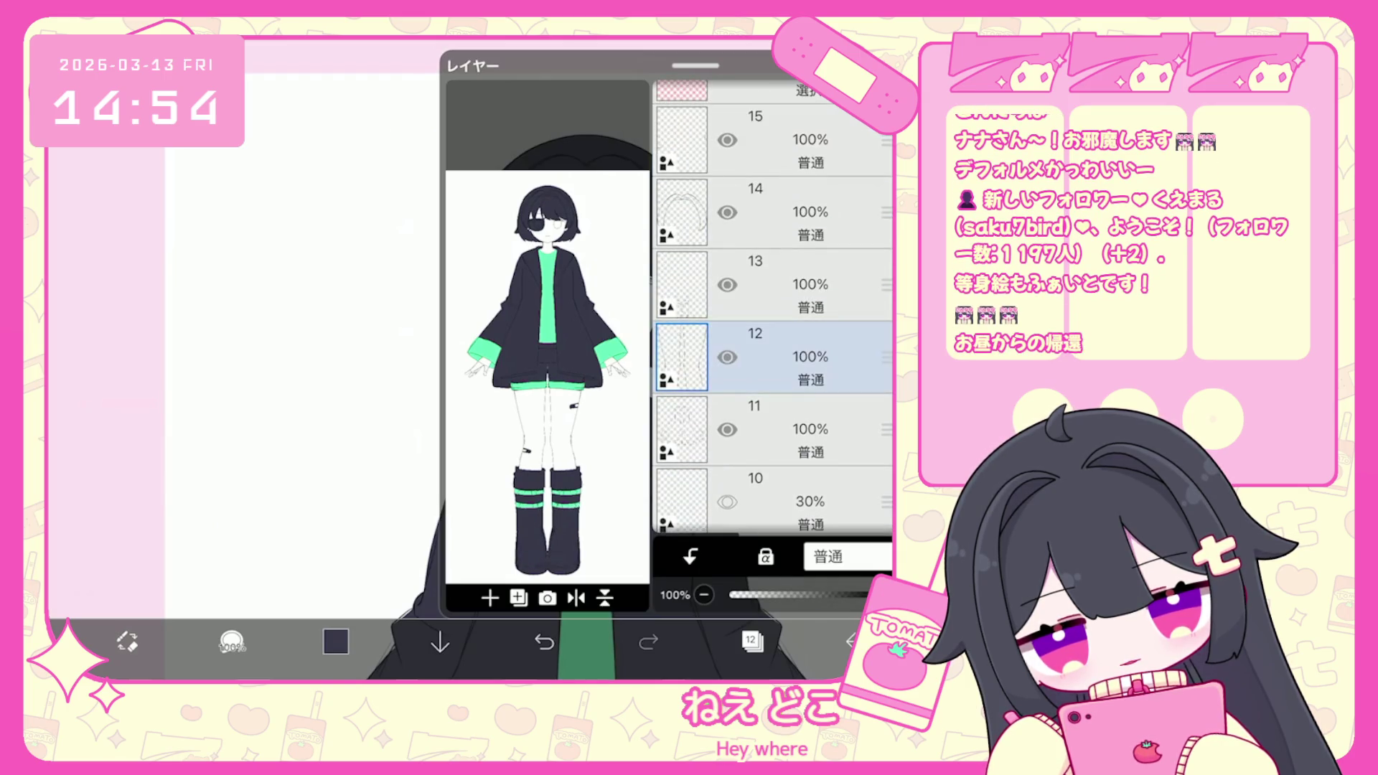
{"action": "scroll", "coordinate": [771, 301], "scroll_direction": "up", "scroll_amount": 2}
{"action": "left_click", "coordinate": [772, 260]}
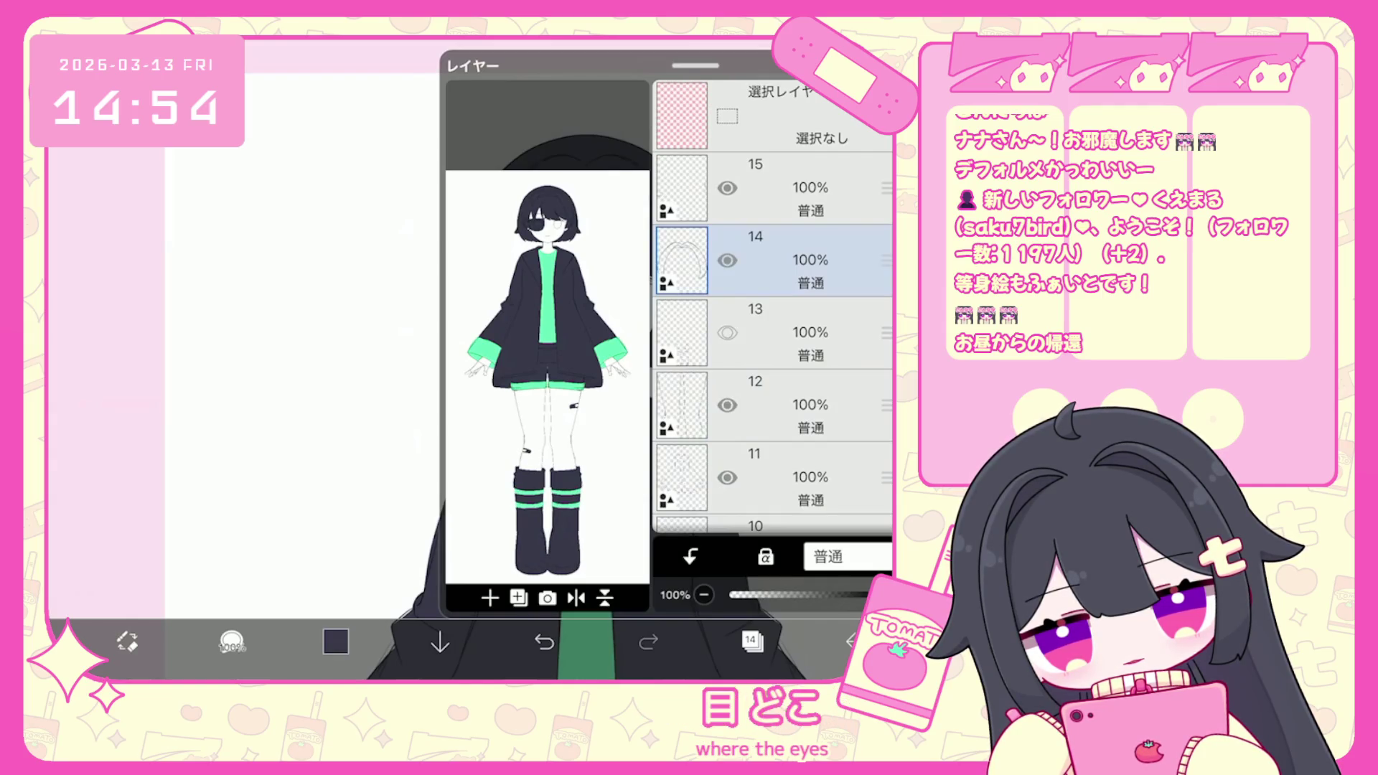
{"action": "scroll", "coordinate": [771, 302], "scroll_direction": "down", "scroll_amount": 2}
{"action": "left_click", "coordinate": [771, 336]}
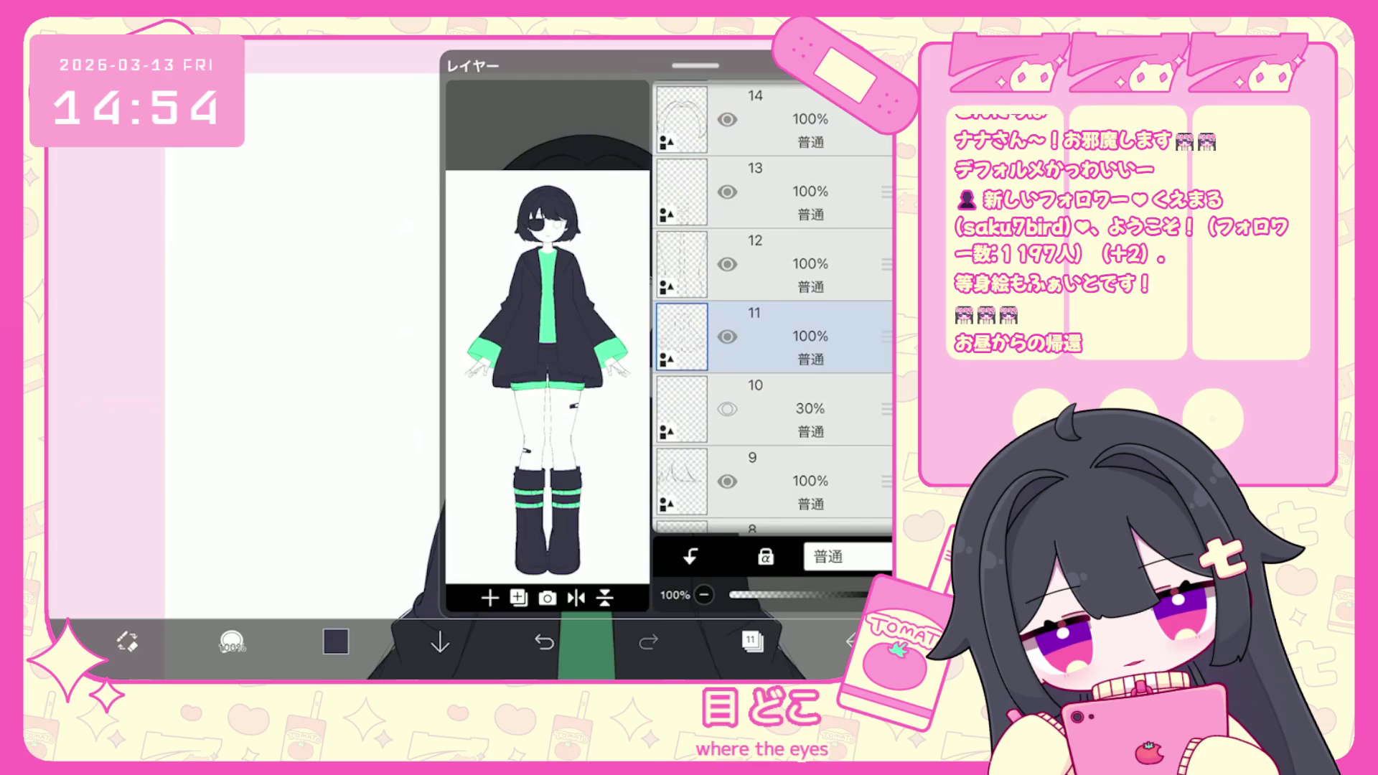
{"action": "left_click", "coordinate": [752, 641]}
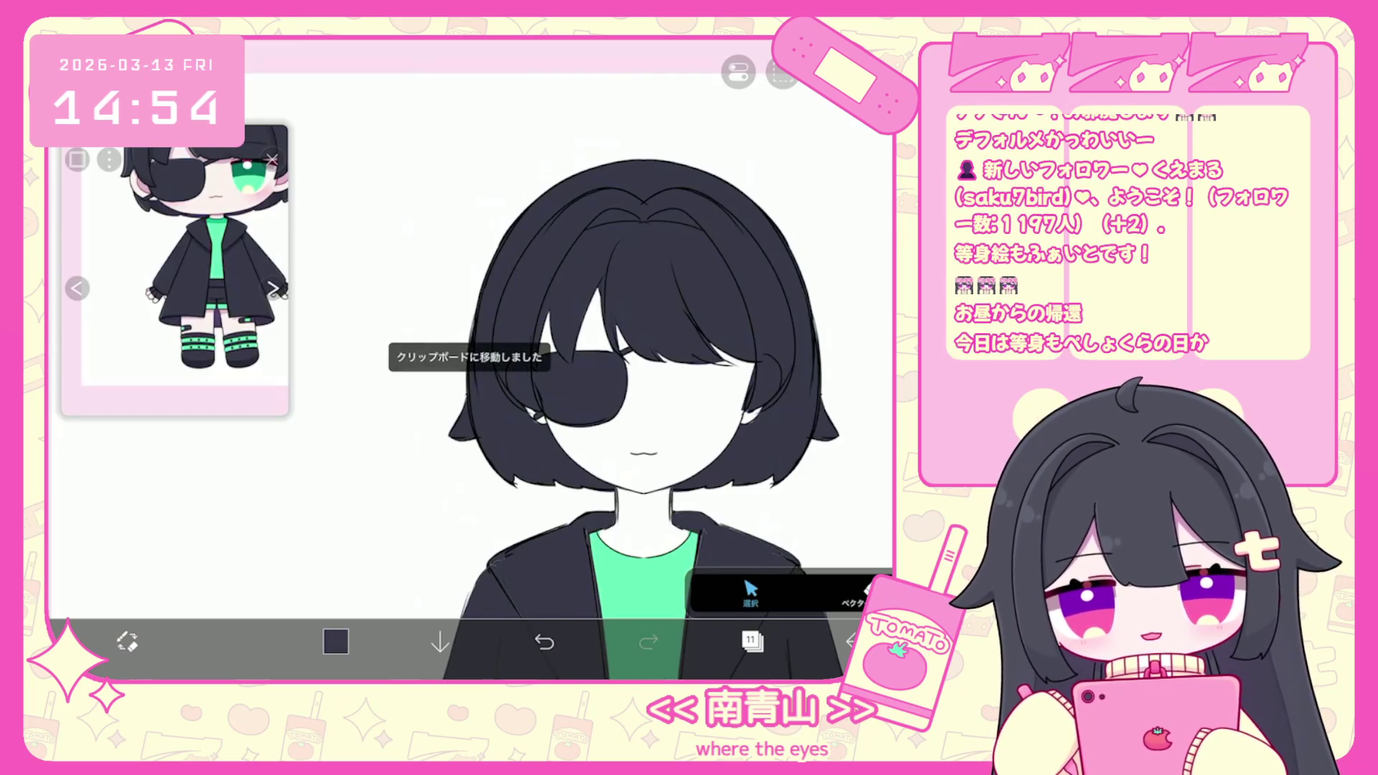
{"action": "left_click", "coordinate": [753, 641]}
Paste the eye outline into the layer folder as a new vector layer 4 and select it.
{"action": "scroll", "coordinate": [772, 308], "scroll_direction": "down", "scroll_amount": 5}
{"action": "left_click", "coordinate": [772, 390]}
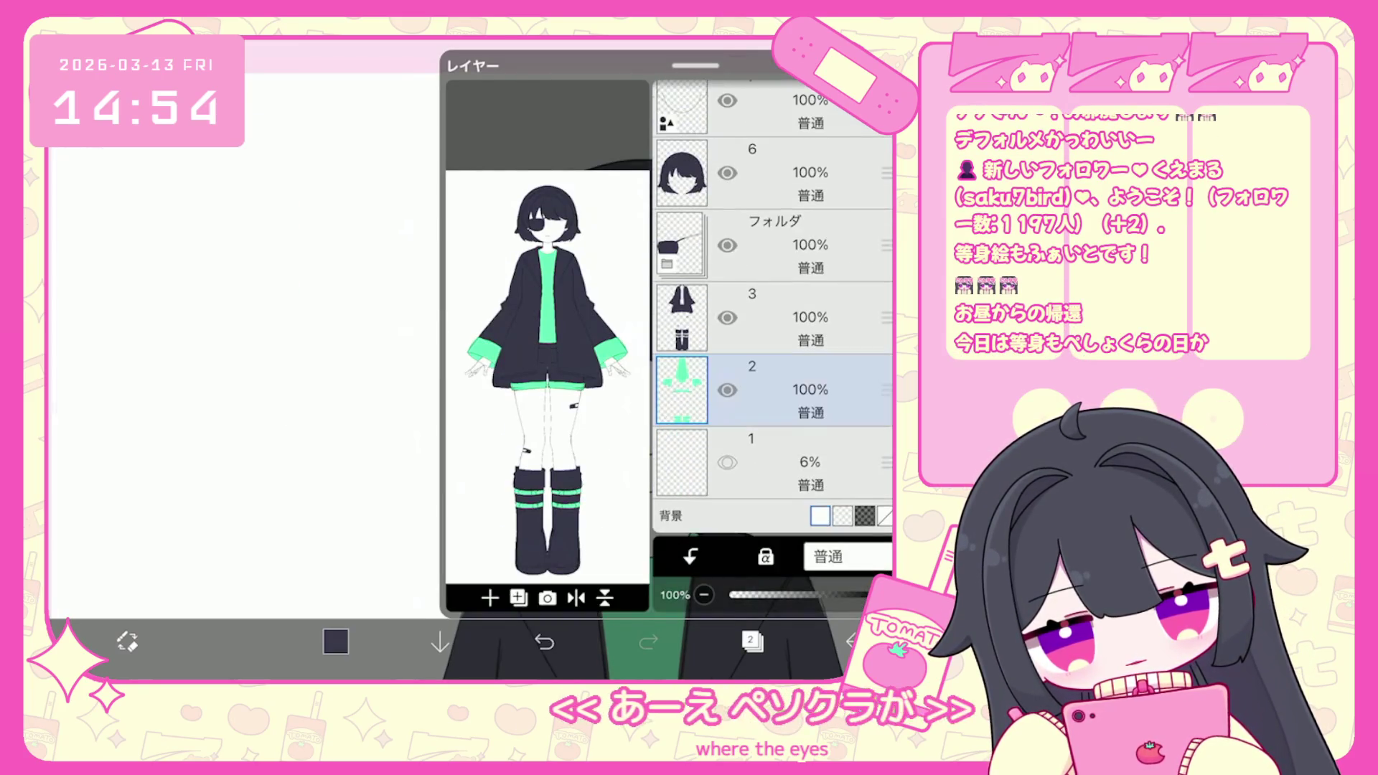
{"action": "left_click", "coordinate": [771, 245]}
{"action": "left_click", "coordinate": [752, 641]}
{"action": "left_click", "coordinate": [783, 72]}
{"action": "left_click", "coordinate": [711, 226]}
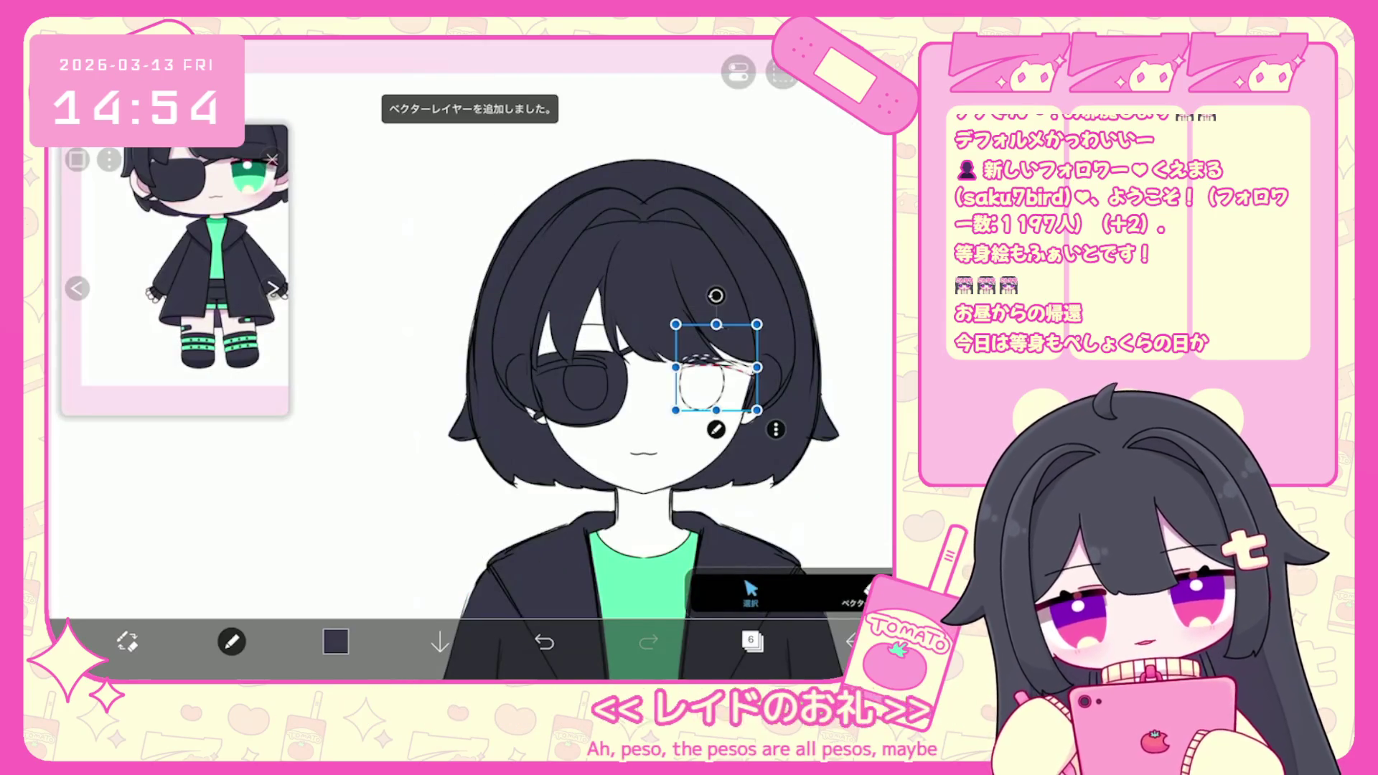
{"action": "left_click", "coordinate": [752, 641]}
{"action": "left_click", "coordinate": [752, 376]}
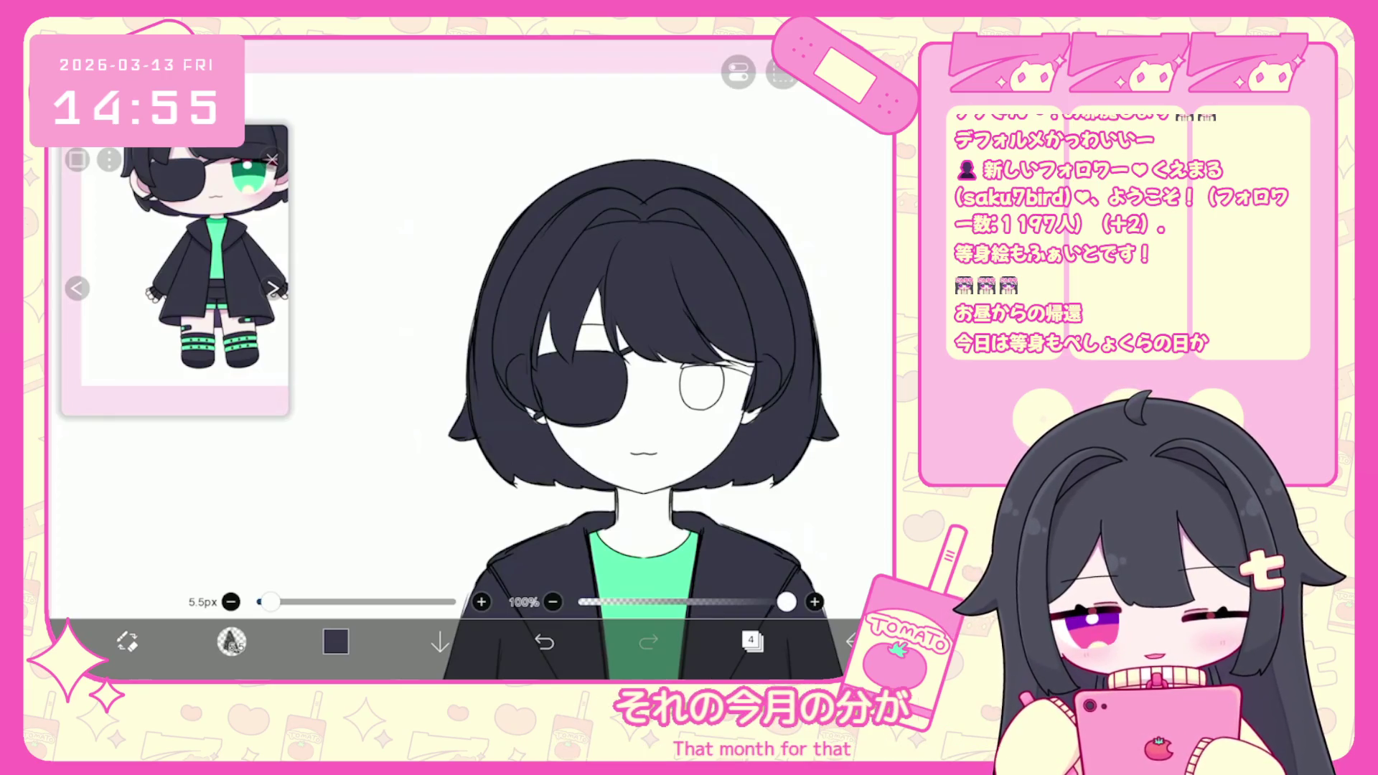
Select the mint-green layer 2 and choose light pink as the fill colour.
{"action": "left_click", "coordinate": [751, 641]}
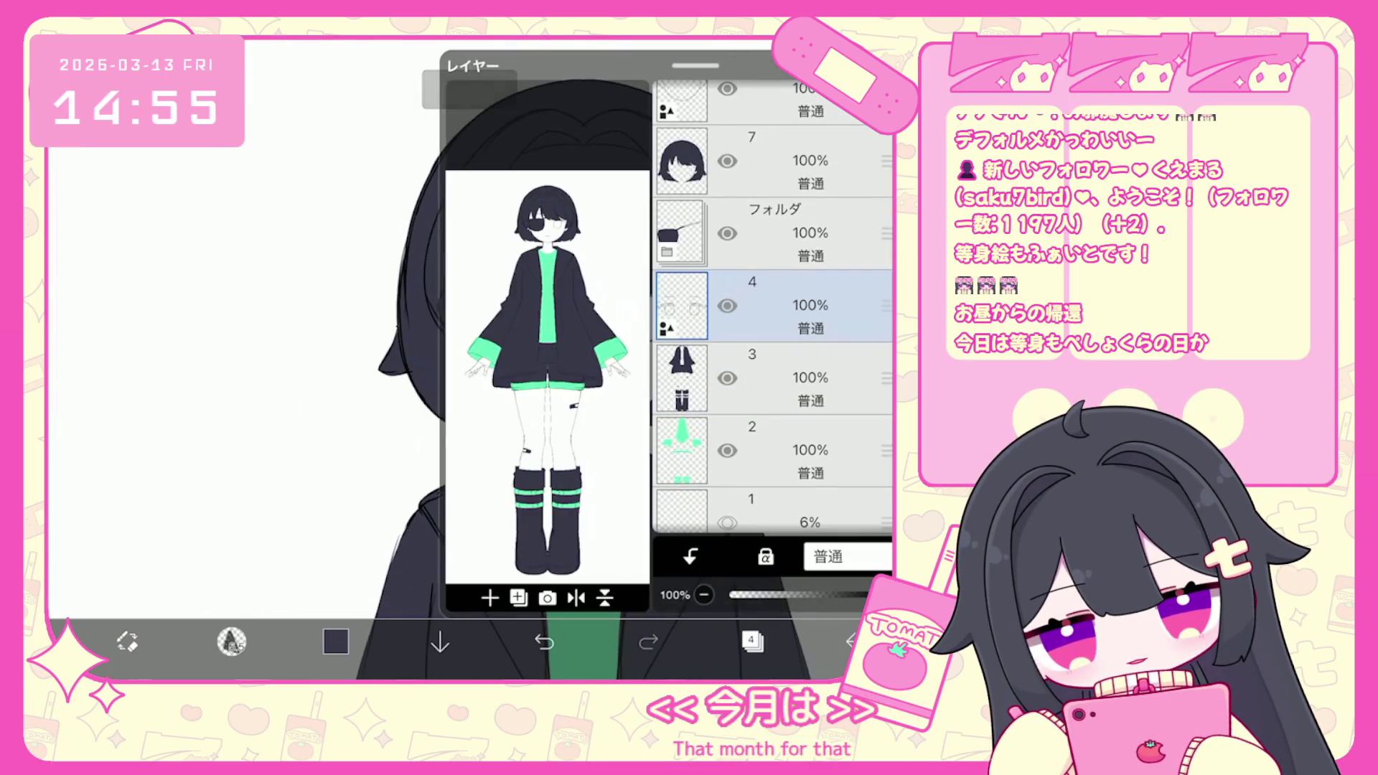
{"action": "scroll", "coordinate": [772, 309], "scroll_direction": "down", "scroll_amount": 2}
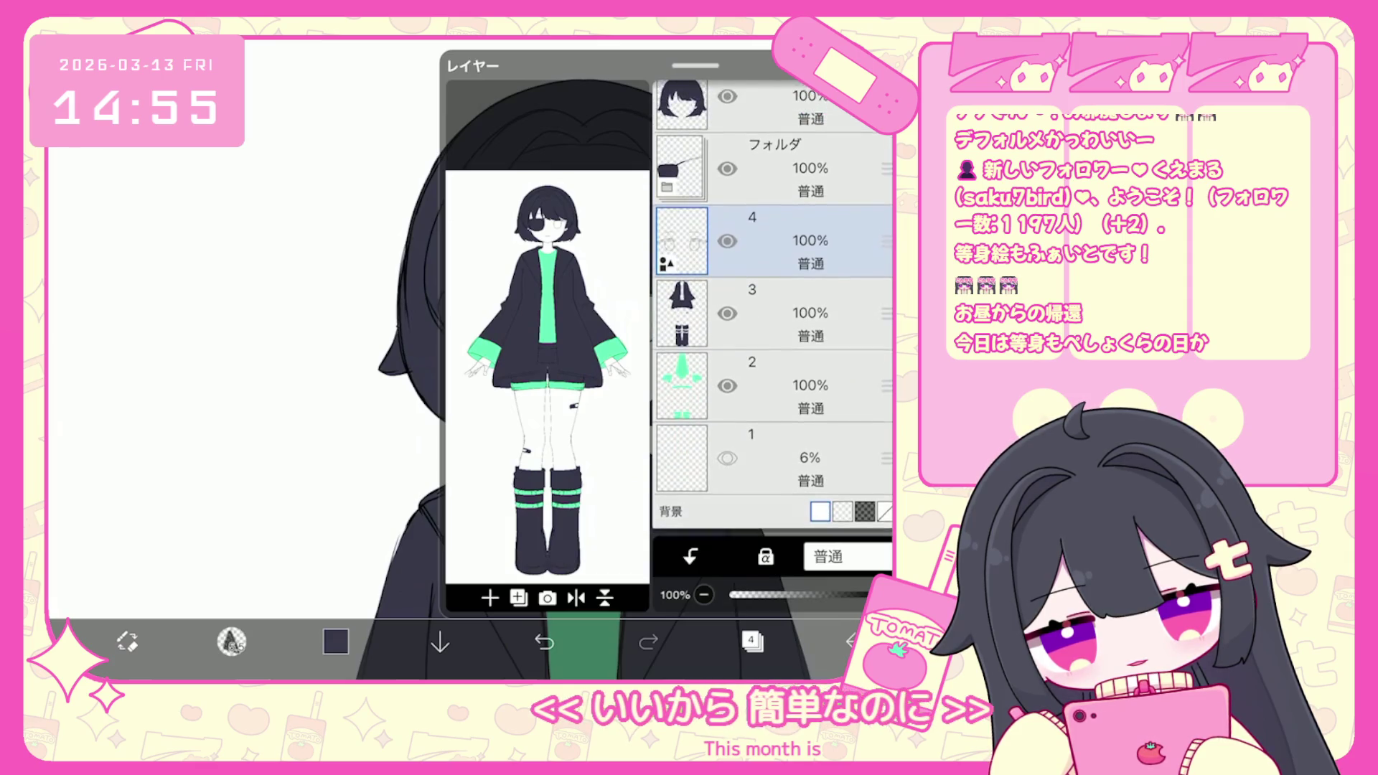
{"action": "left_click", "coordinate": [775, 461]}
{"action": "left_click", "coordinate": [775, 389]}
{"action": "left_click", "coordinate": [335, 641]}
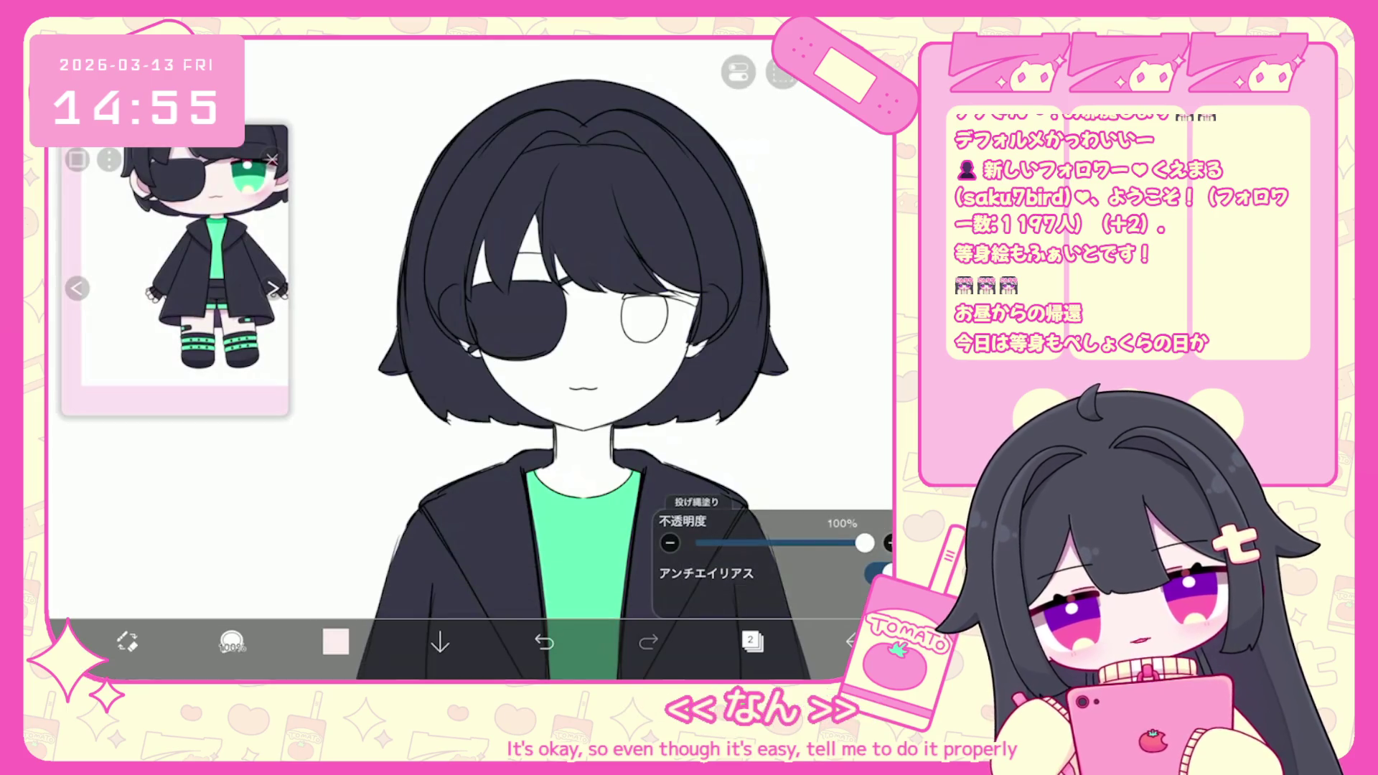
{"action": "scroll", "coordinate": [470, 359], "scroll_direction": "down", "scroll_amount": 5}
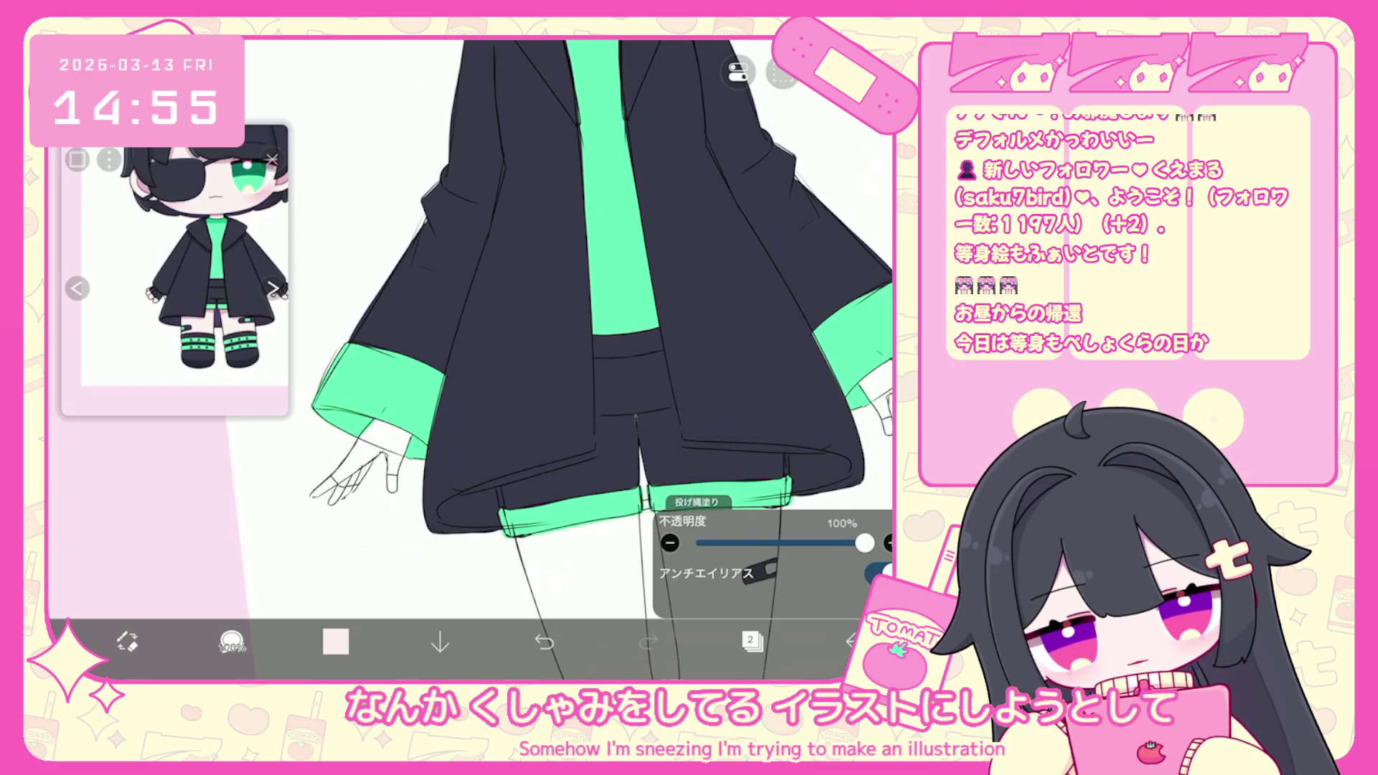
{"action": "scroll", "coordinate": [596, 359], "scroll_direction": "down", "scroll_amount": 3}
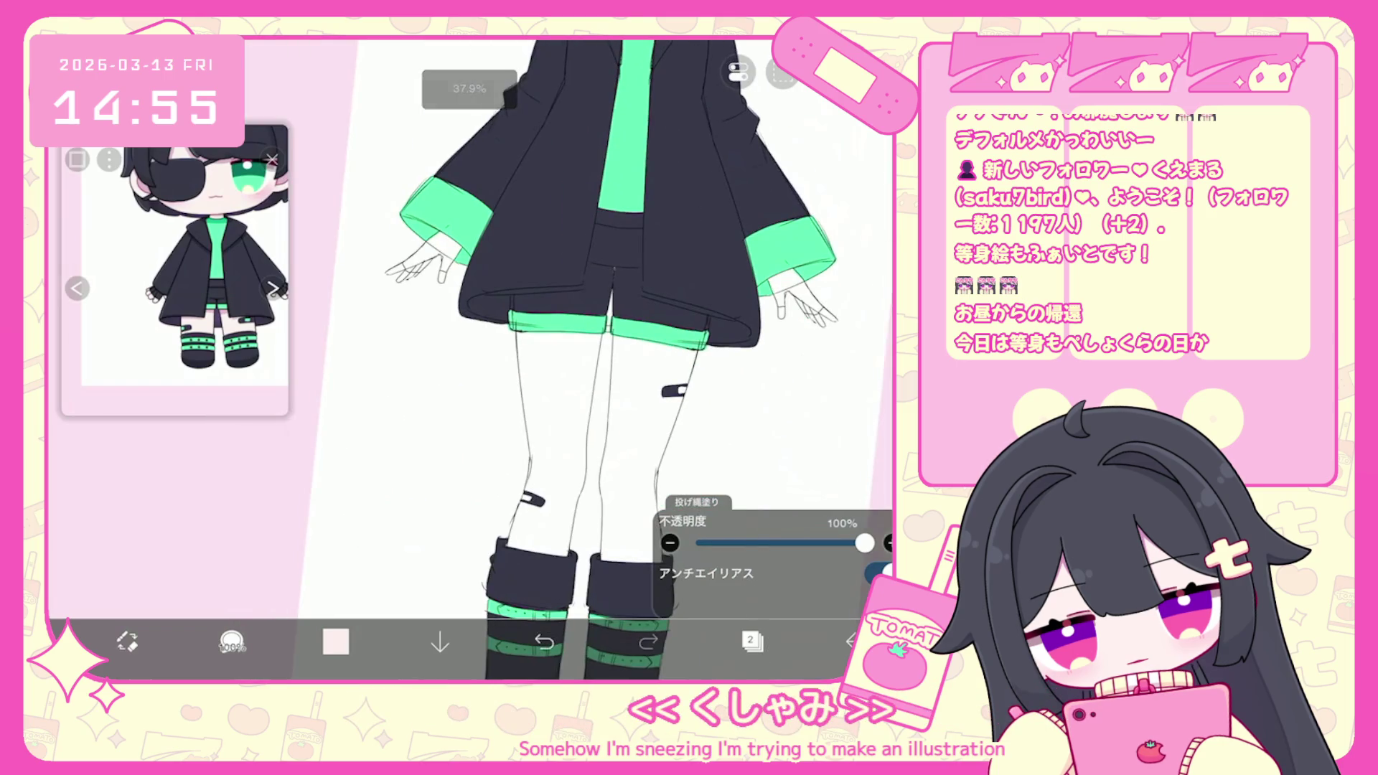
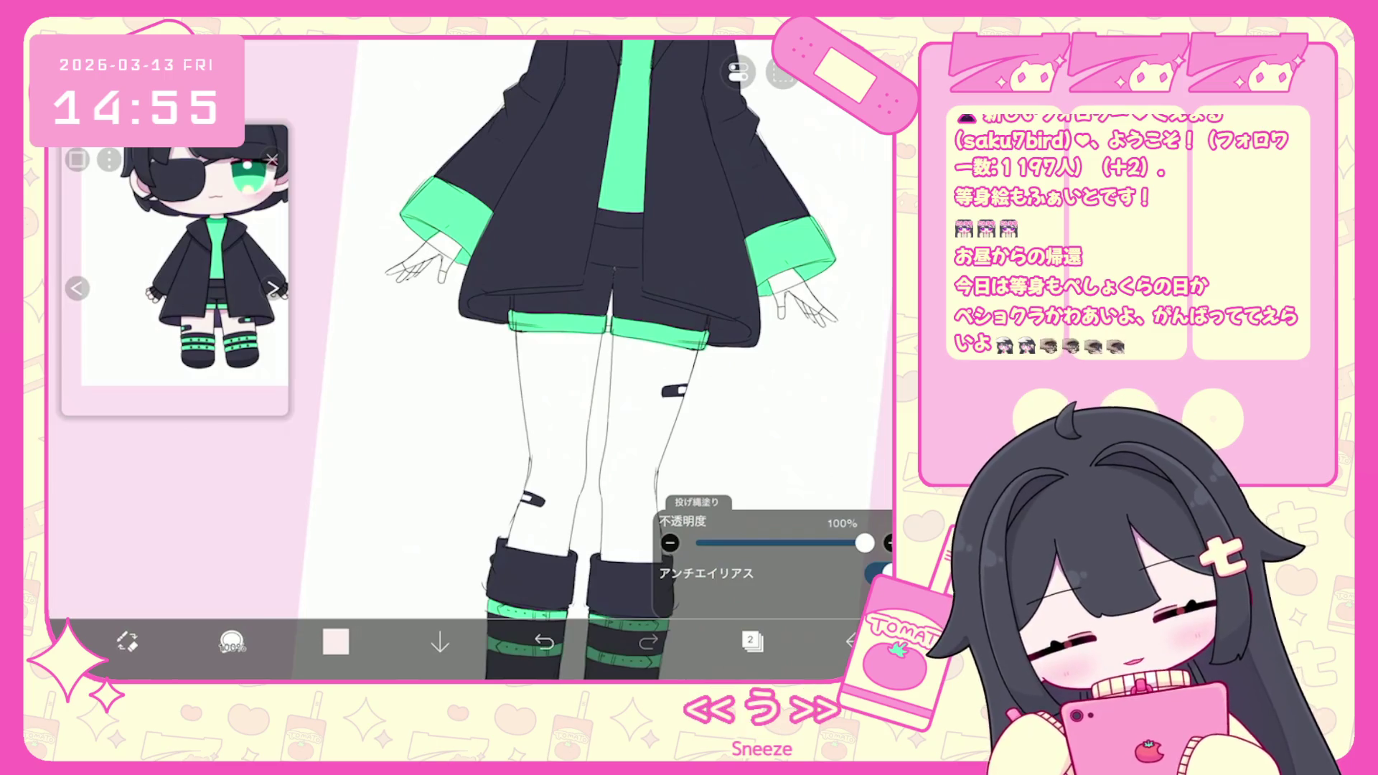
Undo the pink fill, add a vertical guide between the legs, and fill the legs pale skin colour.
{"action": "scroll", "coordinate": [466, 359], "scroll_direction": "up", "scroll_amount": 2}
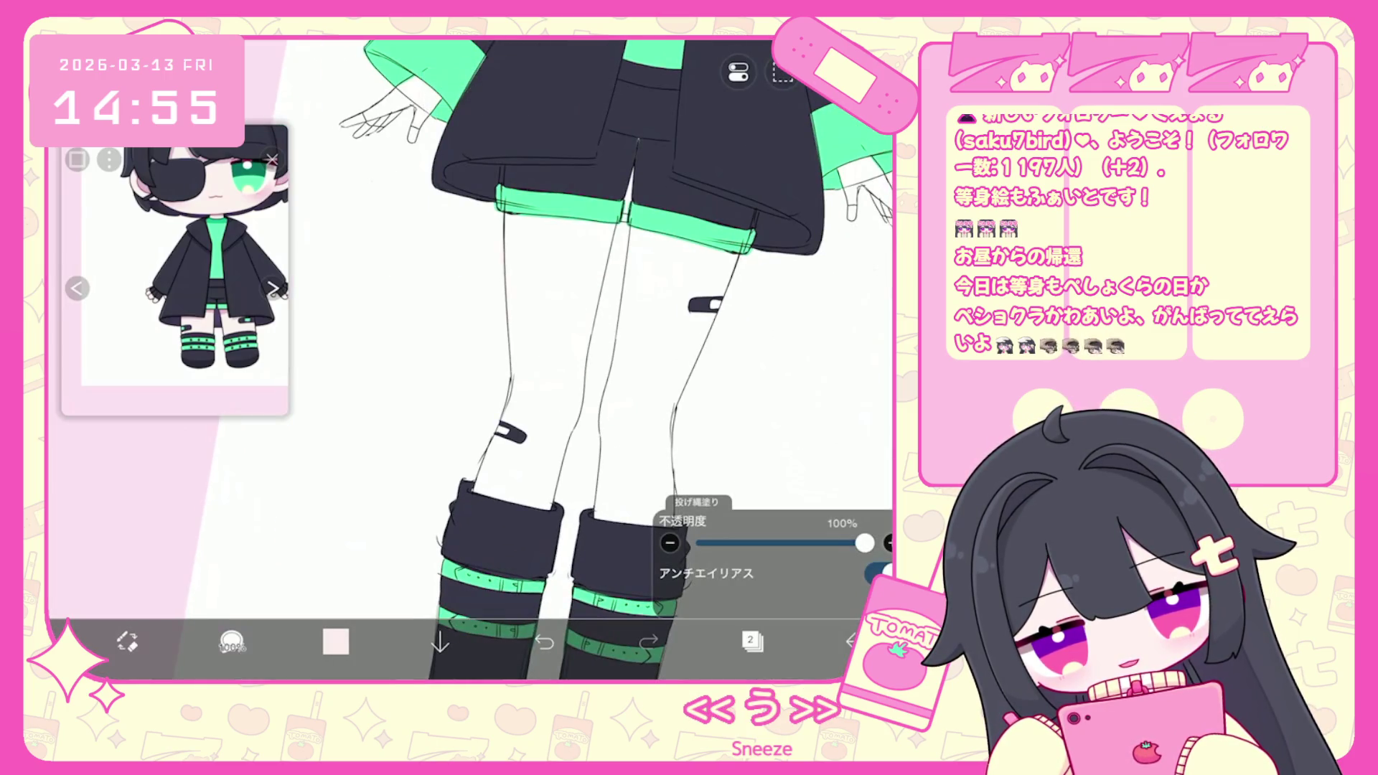
{"action": "key", "text": "ctrl+z"}
{"action": "left_click", "coordinate": [738, 72]}
{"action": "left_click", "coordinate": [747, 184]}
{"action": "mouse_move", "coordinate": [610, 237]}
{"action": "left_mouse_down"}
{"action": "mouse_move", "coordinate": [531, 402]}
{"action": "mouse_move", "coordinate": [667, 373]}
{"action": "mouse_move", "coordinate": [517, 337]}
{"action": "left_mouse_up"}
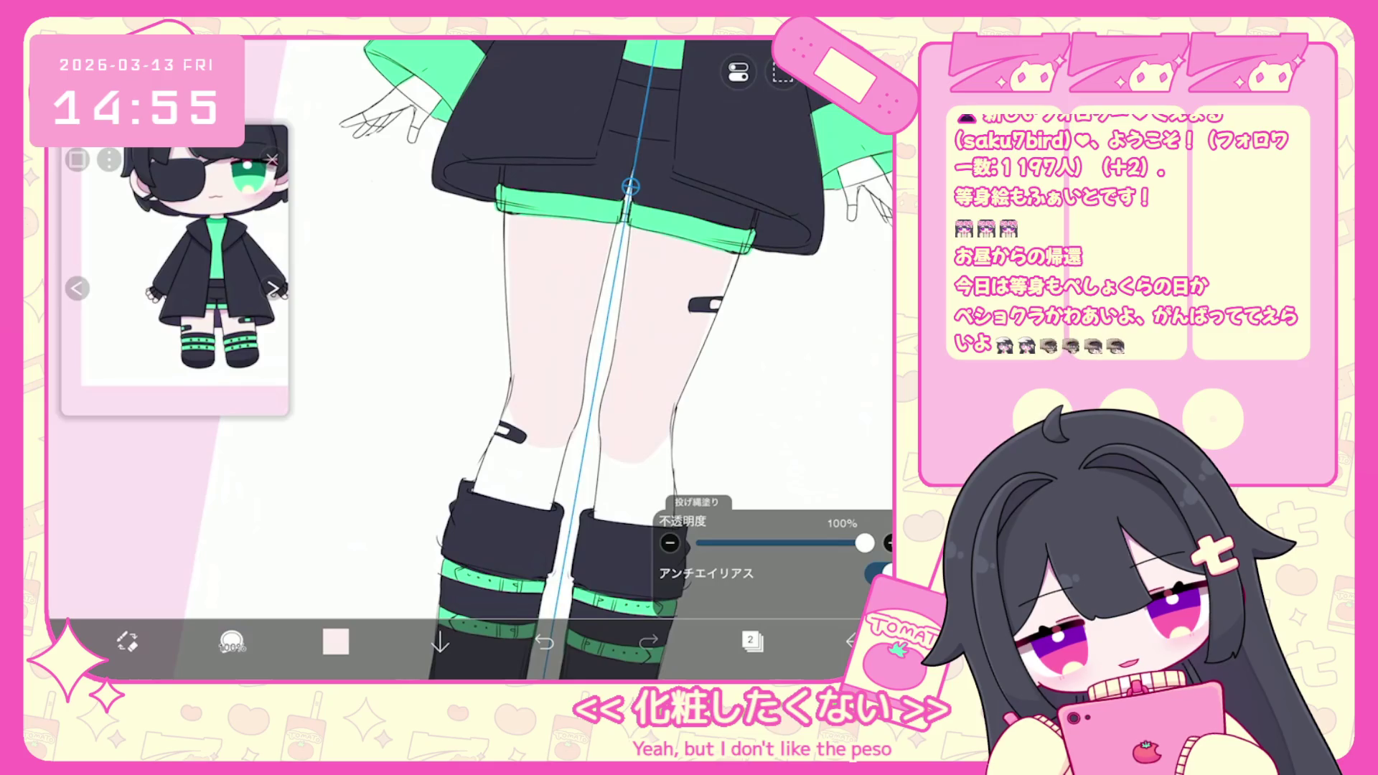
{"action": "mouse_move", "coordinate": [531, 441]}
{"action": "left_mouse_down"}
{"action": "mouse_move", "coordinate": [553, 502]}
{"action": "mouse_move", "coordinate": [617, 509]}
{"action": "mouse_move", "coordinate": [610, 459]}
{"action": "left_mouse_up"}
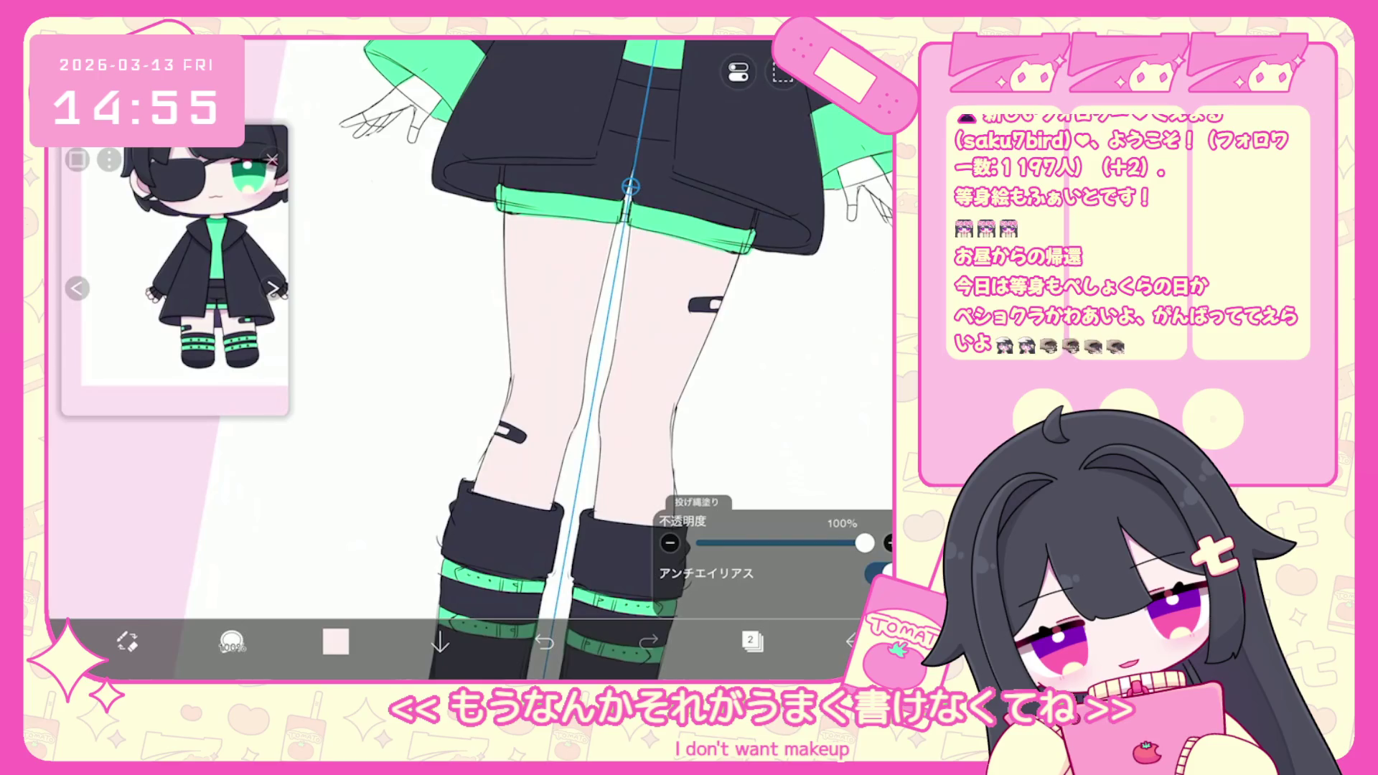
On layer 3, fill the knee and thigh bandages mint green.
{"action": "left_click", "coordinate": [752, 641]}
{"action": "left_click", "coordinate": [789, 317]}
{"action": "left_click", "coordinate": [322, 359]}
{"action": "scroll", "coordinate": [603, 359], "scroll_direction": "up", "scroll_amount": 5}
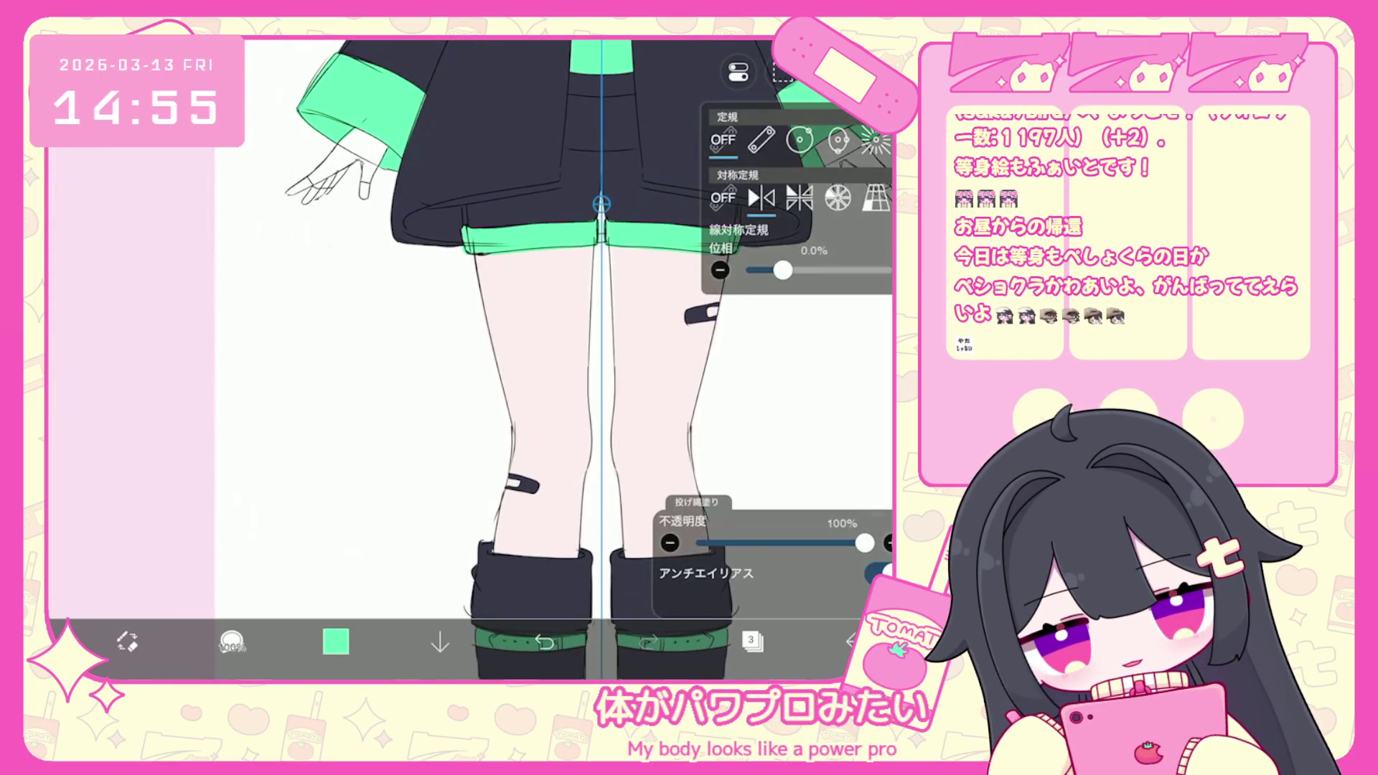
{"action": "mouse_move", "coordinate": [507, 477]}
{"action": "left_mouse_down"}
{"action": "mouse_move", "coordinate": [523, 479]}
{"action": "mouse_move", "coordinate": [511, 489]}
{"action": "left_mouse_up"}
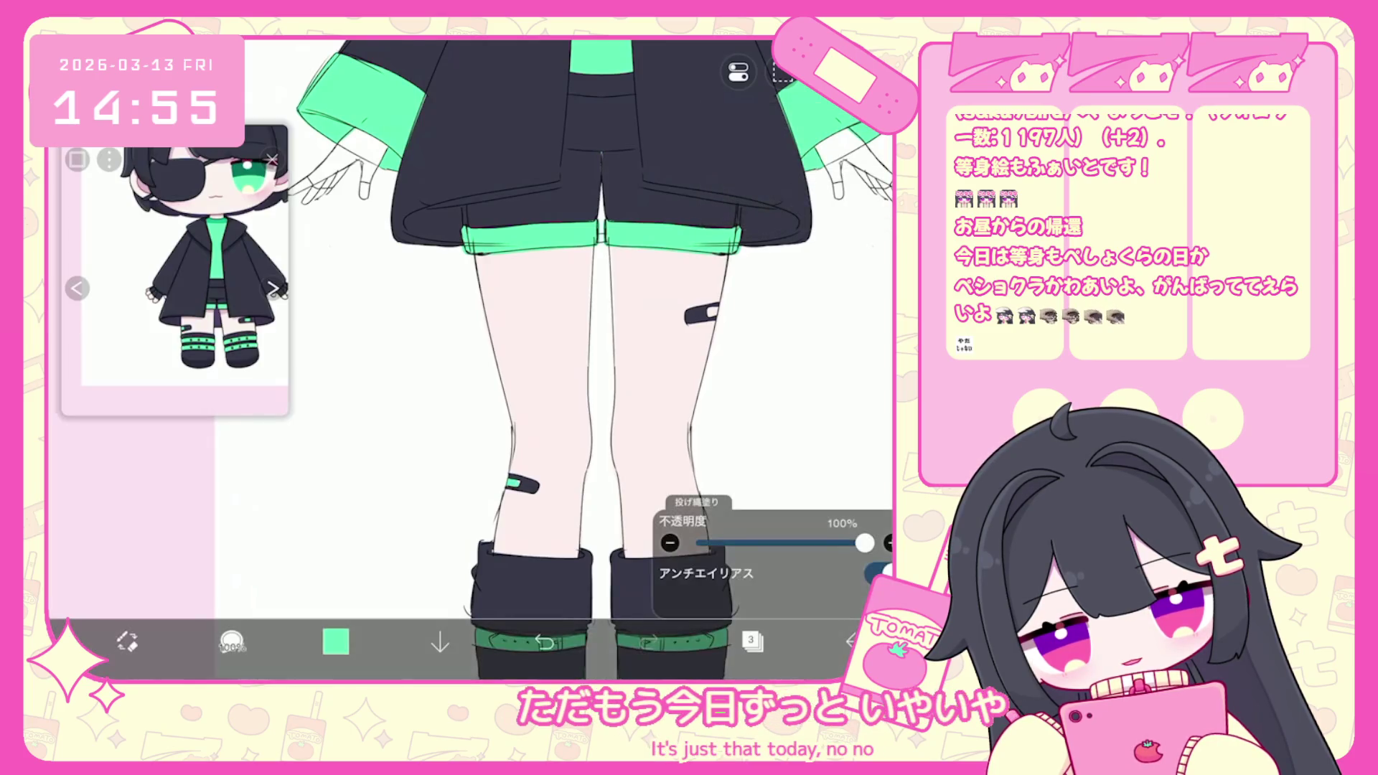
{"action": "left_click_drag", "start_coordinate": [706, 310], "coordinate": [716, 315]}
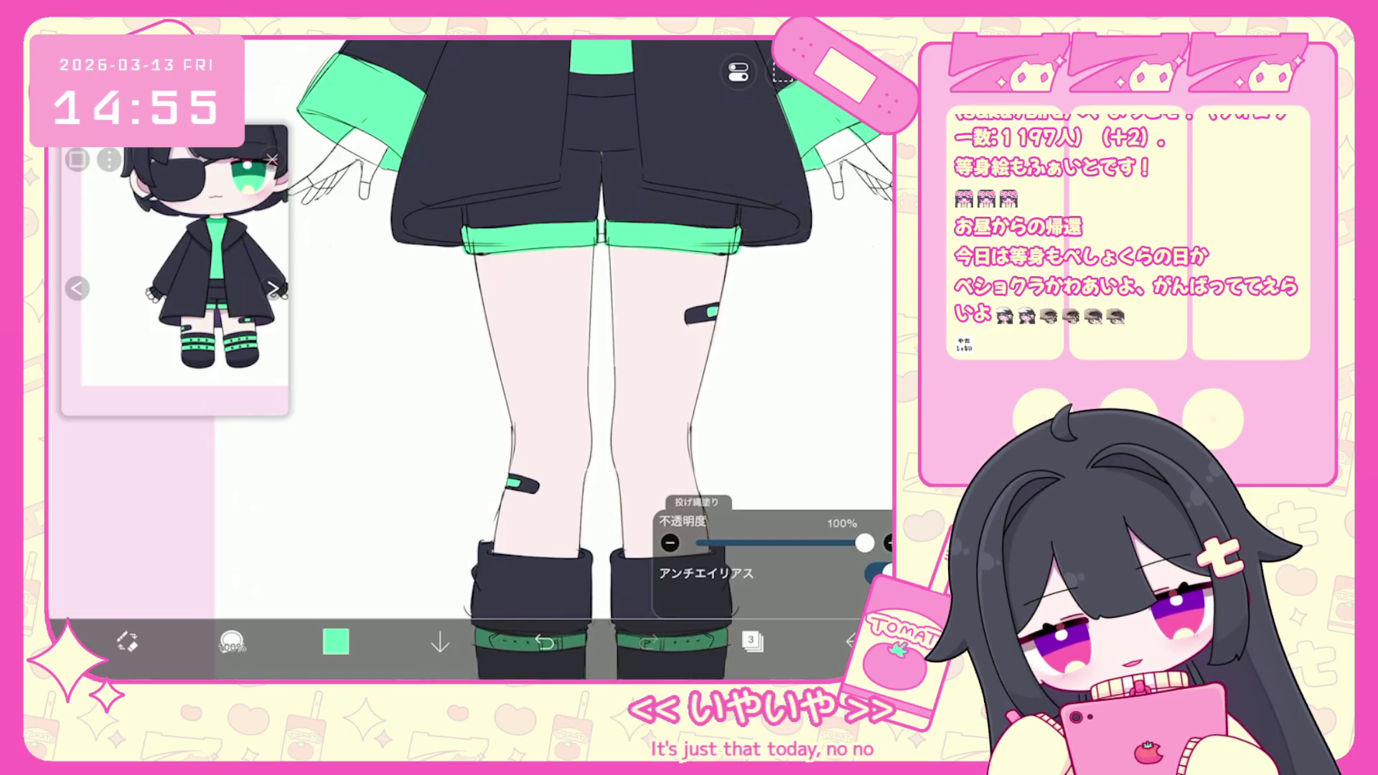
{"action": "scroll", "coordinate": [574, 323], "scroll_direction": "down", "scroll_amount": 5}
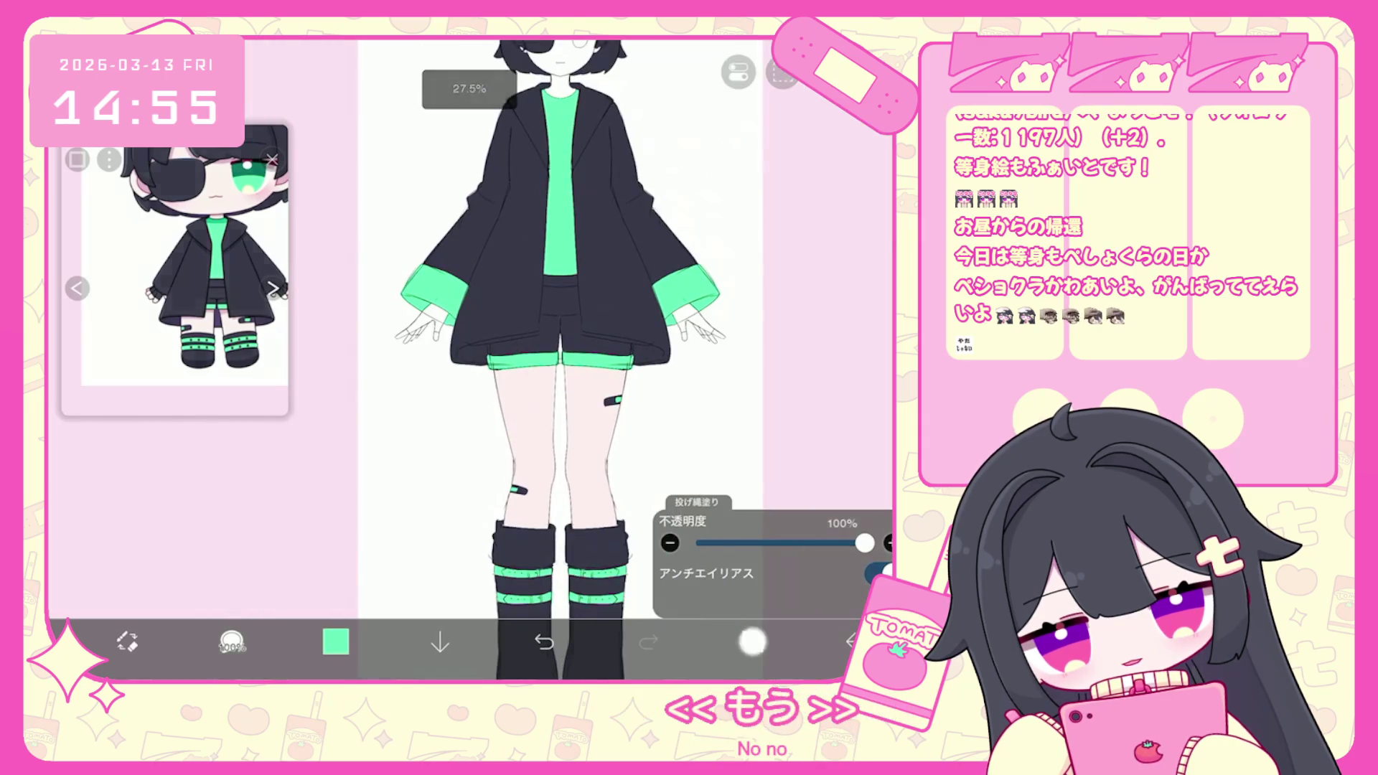
On layer 2, pick the pale skin colour and lasso-fill the fingertips.
{"action": "left_click", "coordinate": [752, 641]}
{"action": "left_click", "coordinate": [776, 389]}
{"action": "left_click", "coordinate": [751, 641]}
{"action": "scroll", "coordinate": [546, 323], "scroll_direction": "up", "scroll_amount": 5}
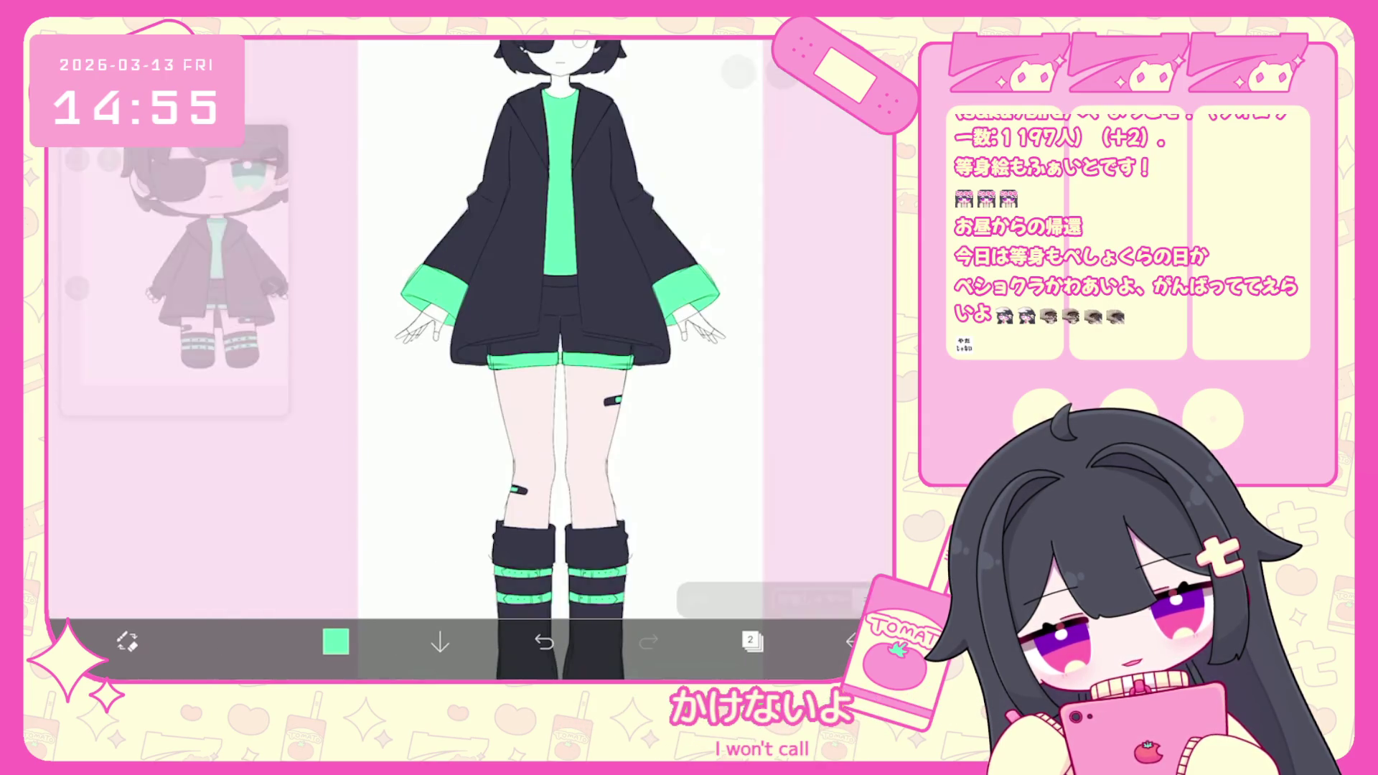
{"action": "left_click", "coordinate": [632, 560]}
{"action": "scroll", "coordinate": [392, 291], "scroll_direction": "up", "scroll_amount": 2}
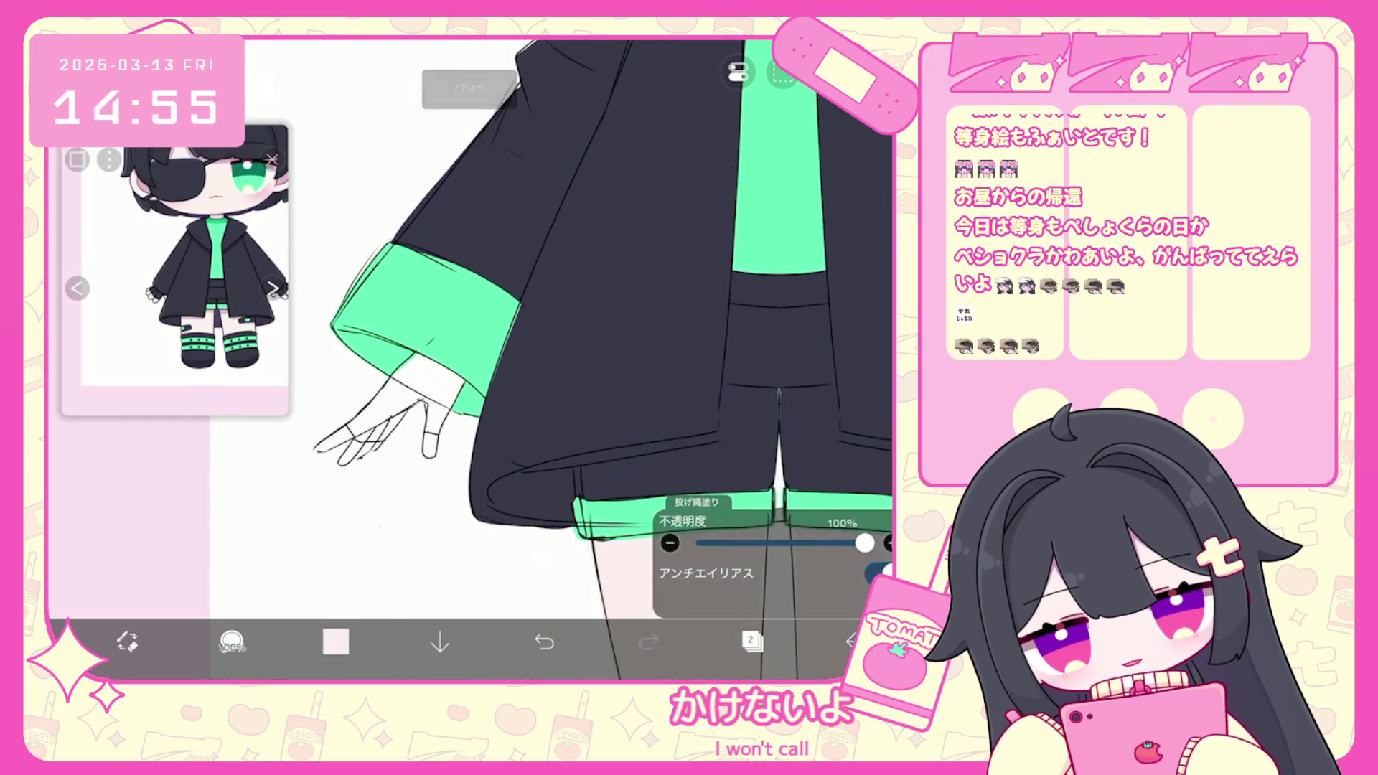
{"action": "key", "text": "ctrl+z"}
{"action": "scroll", "coordinate": [603, 323], "scroll_direction": "up", "scroll_amount": 3}
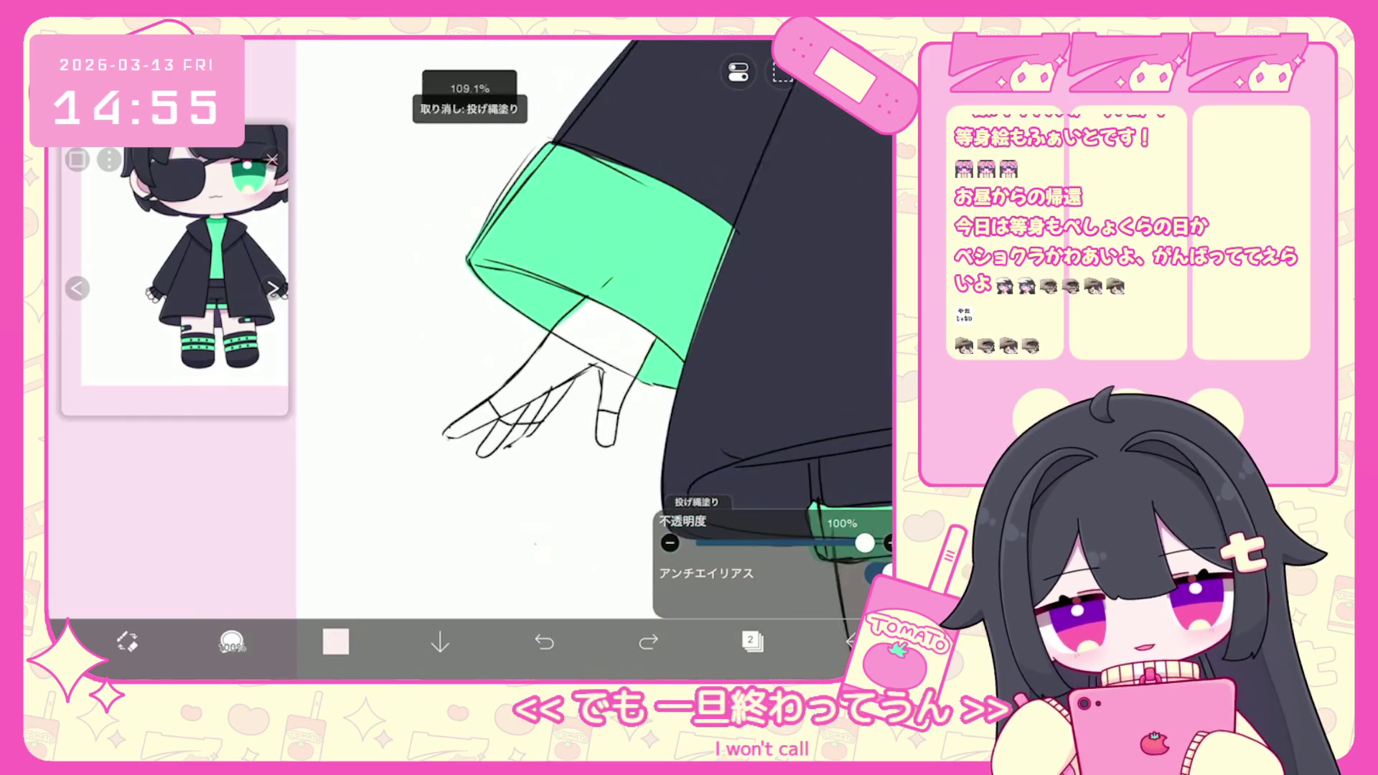
{"action": "scroll", "coordinate": [617, 309], "scroll_direction": "up", "scroll_amount": 1}
{"action": "left_click_drag", "start_coordinate": [448, 432], "coordinate": [499, 410]}
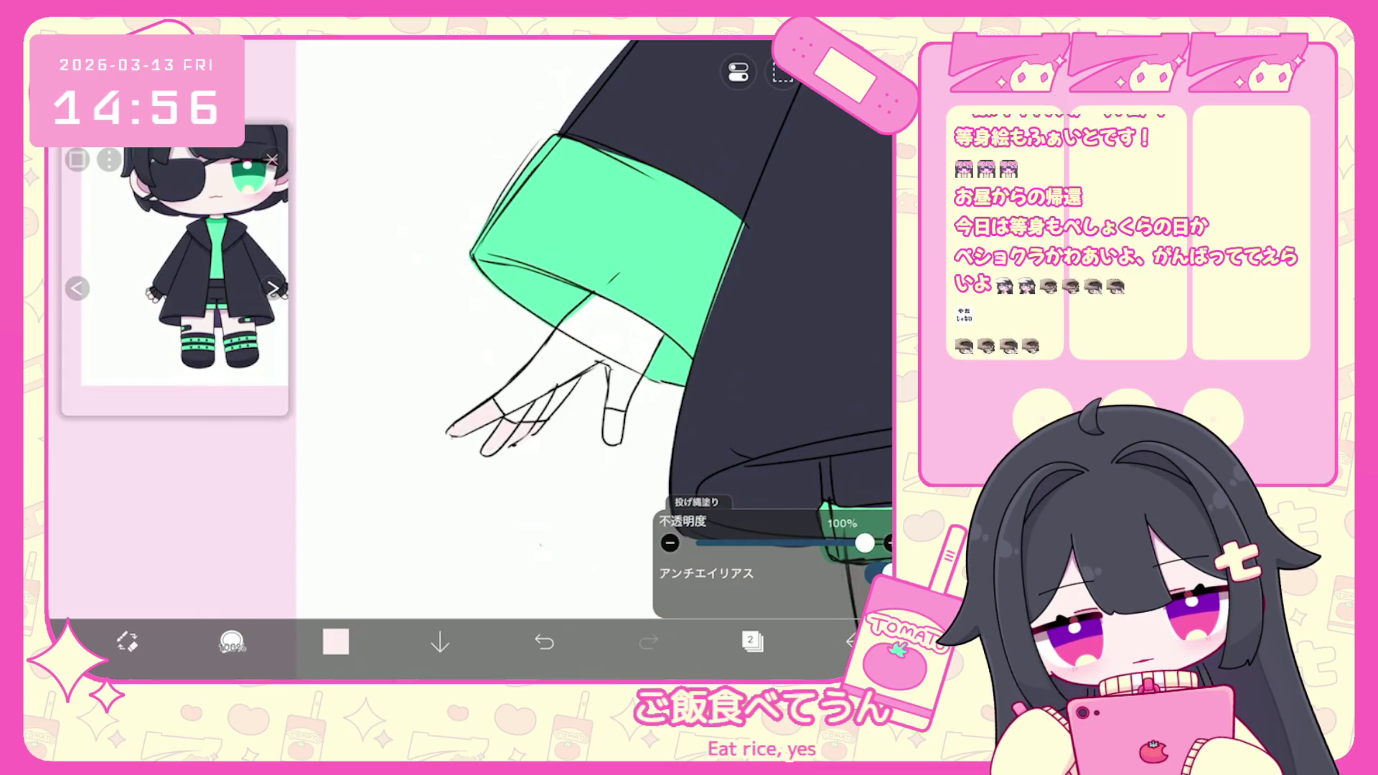
{"action": "scroll", "coordinate": [596, 323], "scroll_direction": "down", "scroll_amount": 10}
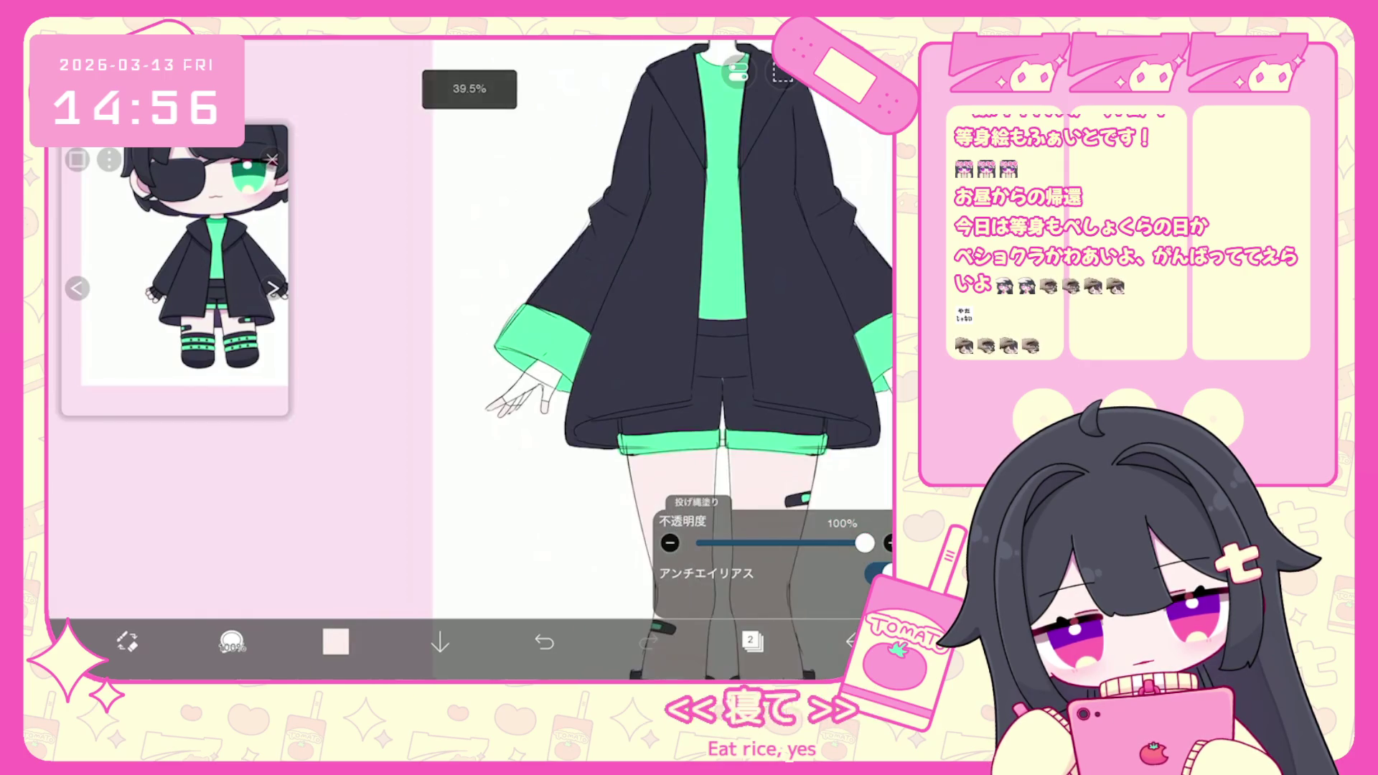
{"action": "left_click", "coordinate": [751, 641]}
Fill the face with pale skin colour, then select jacket layer 4.
{"action": "left_click", "coordinate": [544, 641]}
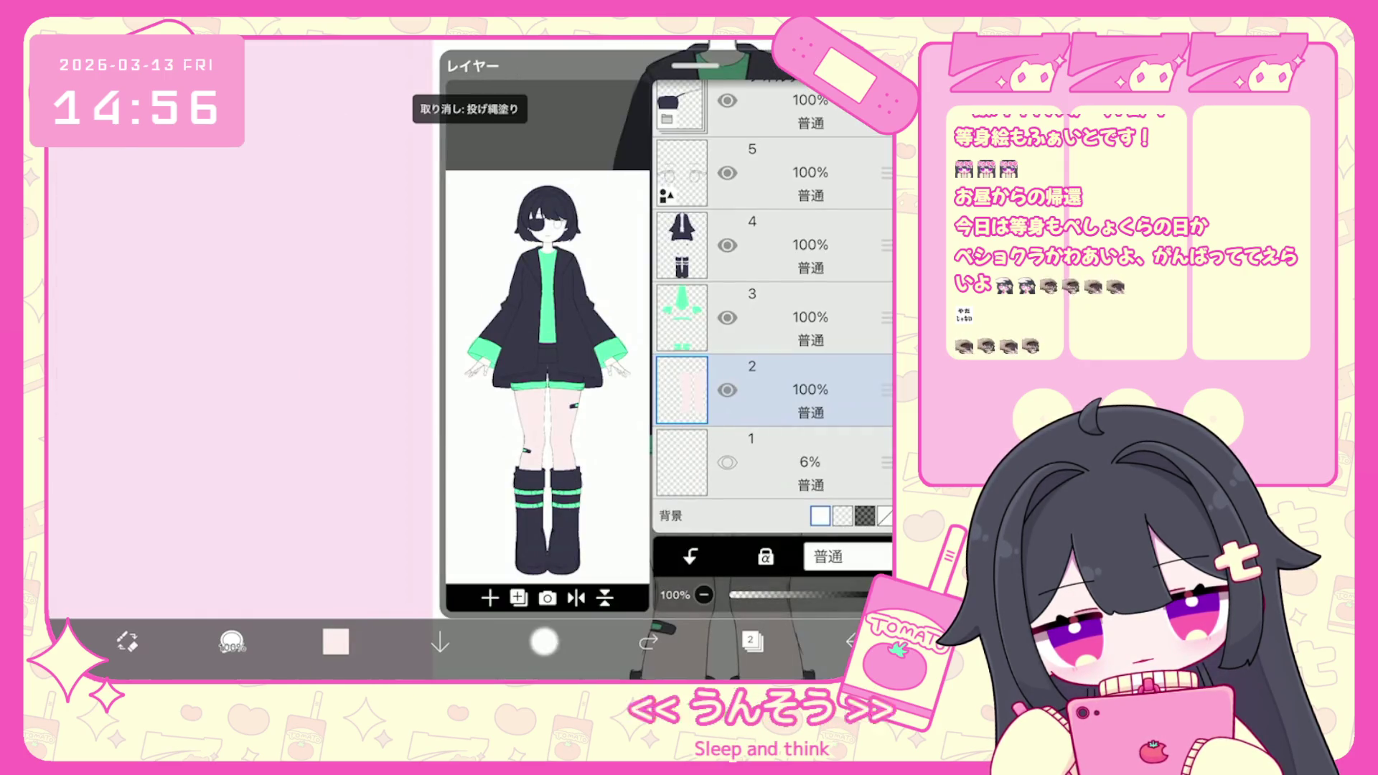
{"action": "scroll", "coordinate": [595, 323], "scroll_direction": "up", "scroll_amount": 10}
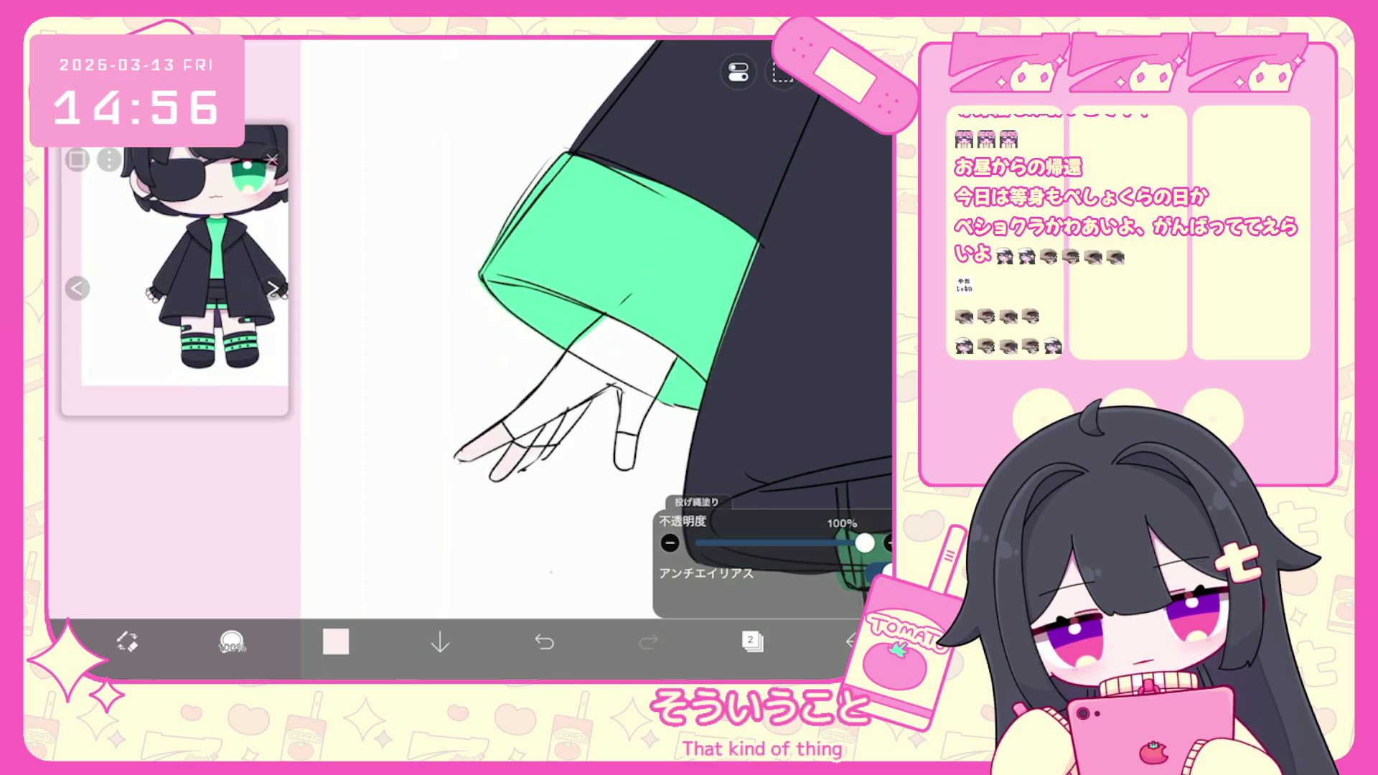
{"action": "scroll", "coordinate": [595, 323], "scroll_direction": "down", "scroll_amount": 10}
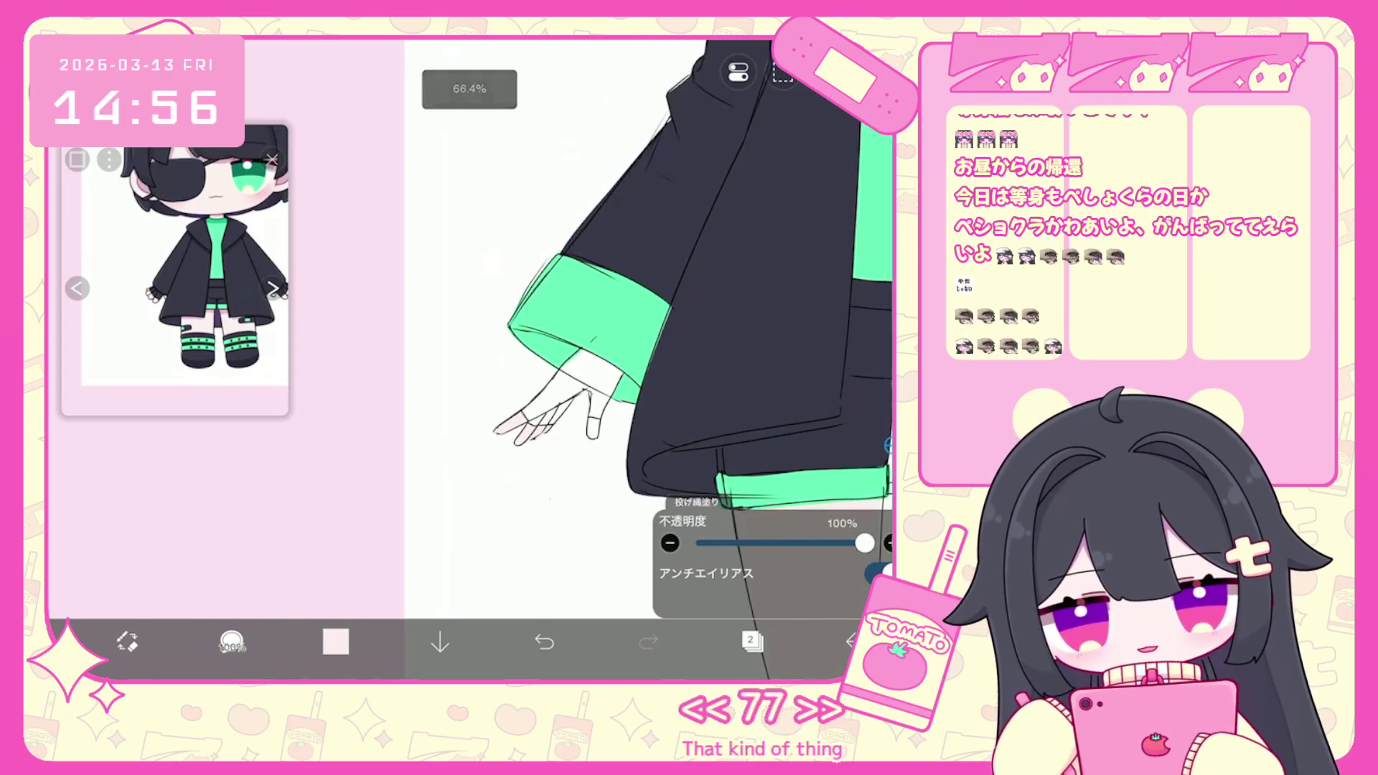
{"action": "scroll", "coordinate": [578, 287], "scroll_direction": "up", "scroll_amount": 5}
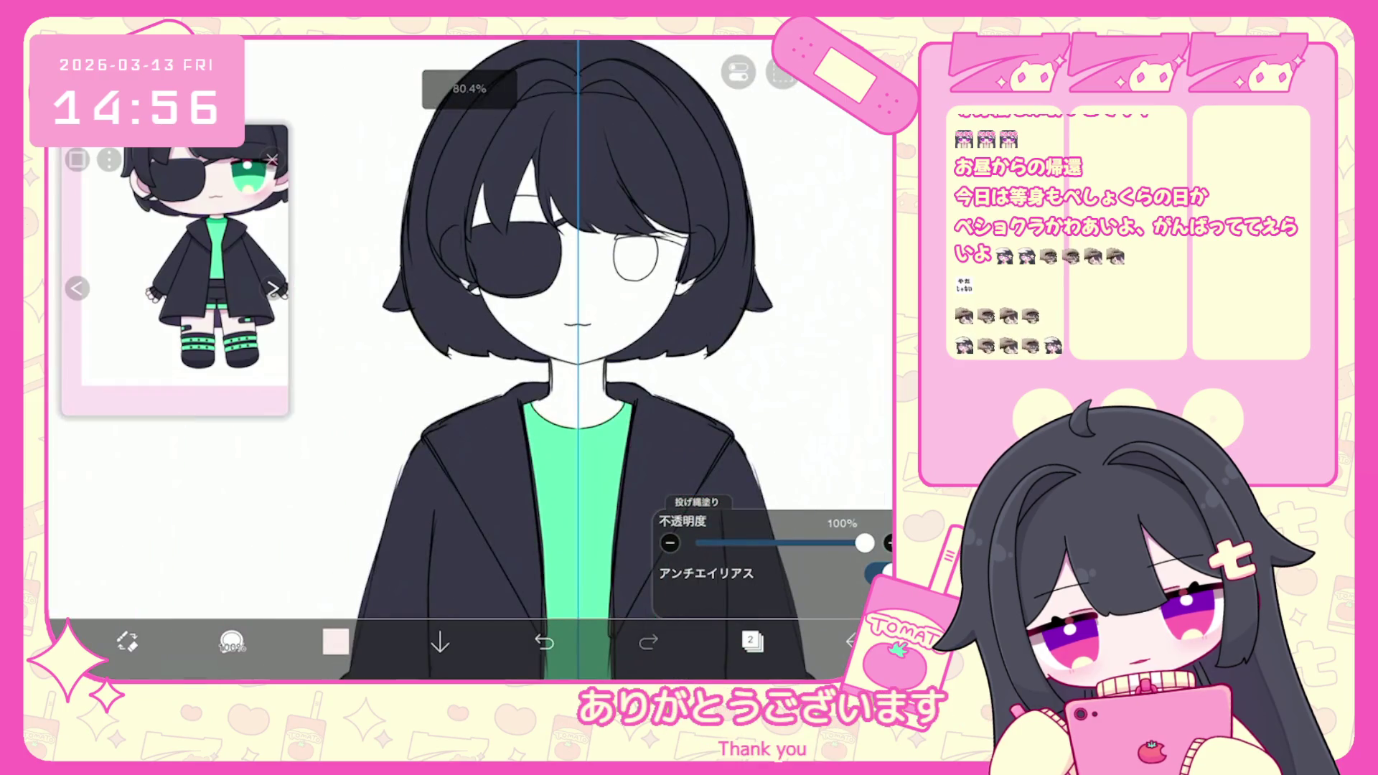
{"action": "left_click_drag", "start_coordinate": [474, 237], "coordinate": [682, 237]}
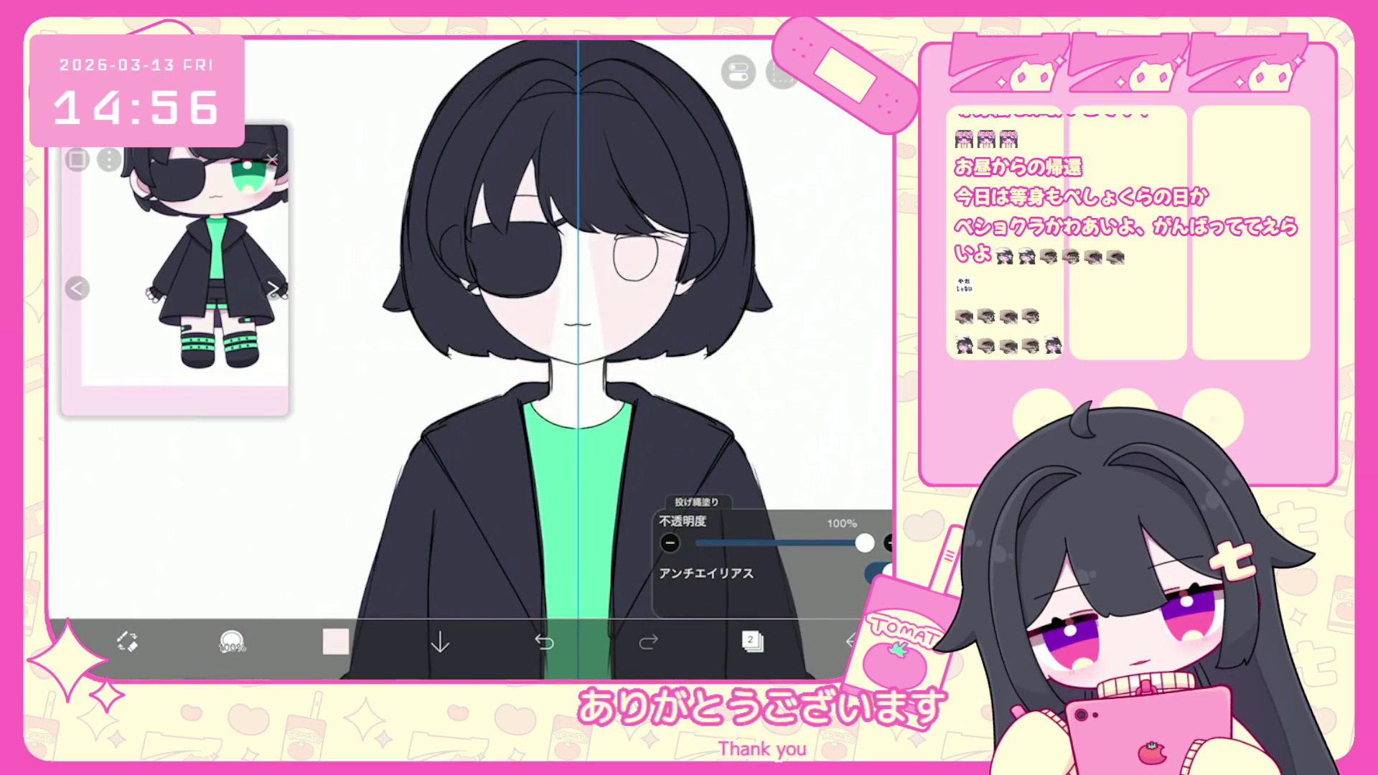
{"action": "scroll", "coordinate": [577, 323], "scroll_direction": "down", "scroll_amount": 5}
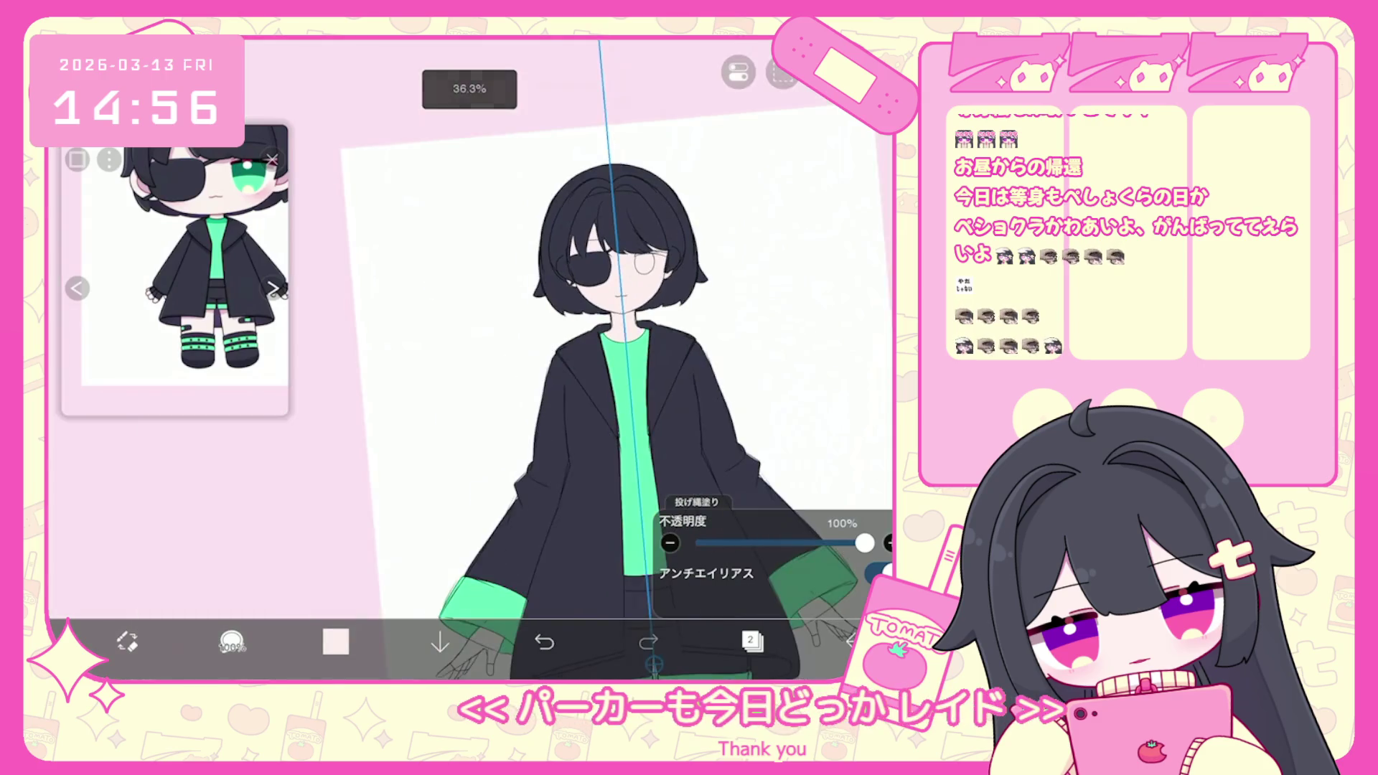
{"action": "left_click", "coordinate": [752, 640]}
{"action": "left_click", "coordinate": [790, 245]}
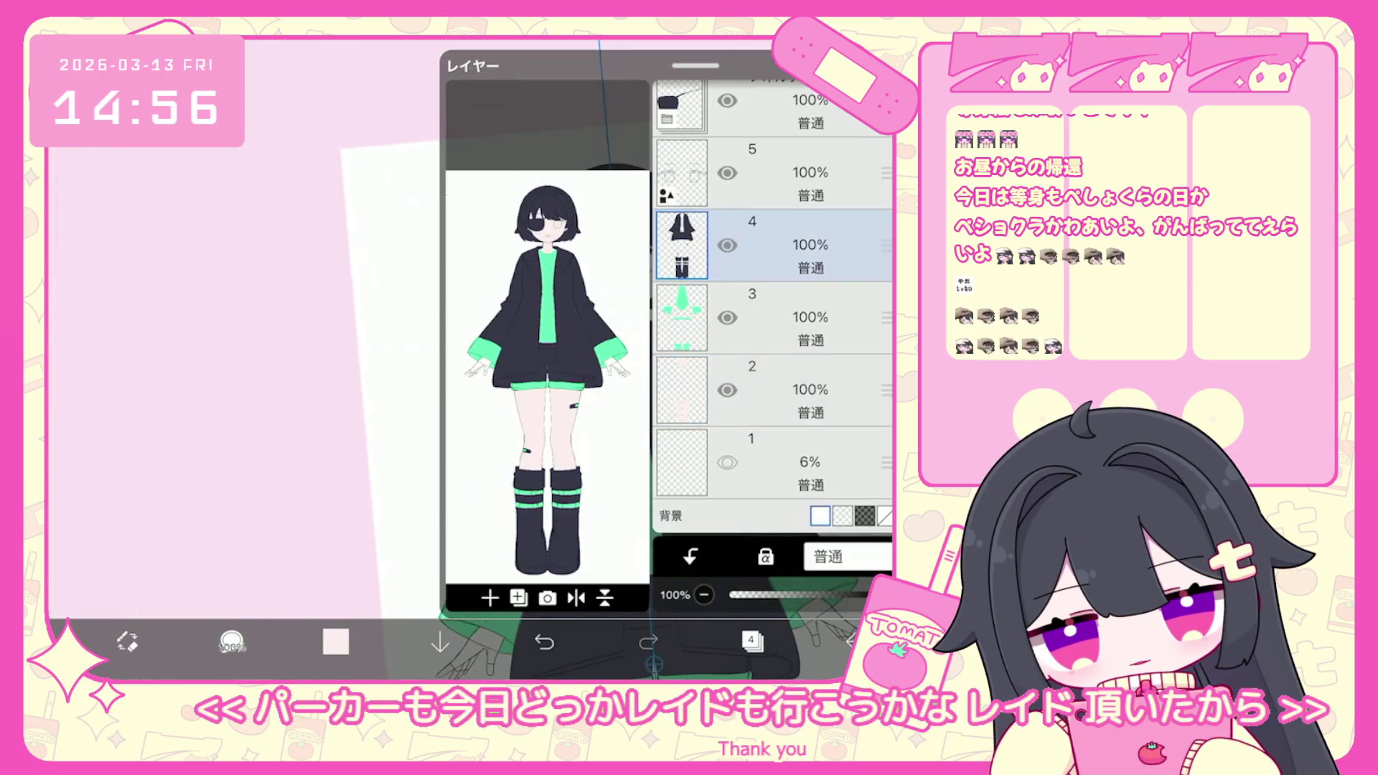
Lasso-fill a dark navy fingerless glove over the left hand, undoing stray fills.
{"action": "left_click", "coordinate": [752, 641]}
{"action": "scroll", "coordinate": [667, 359], "scroll_direction": "up", "scroll_amount": 5}
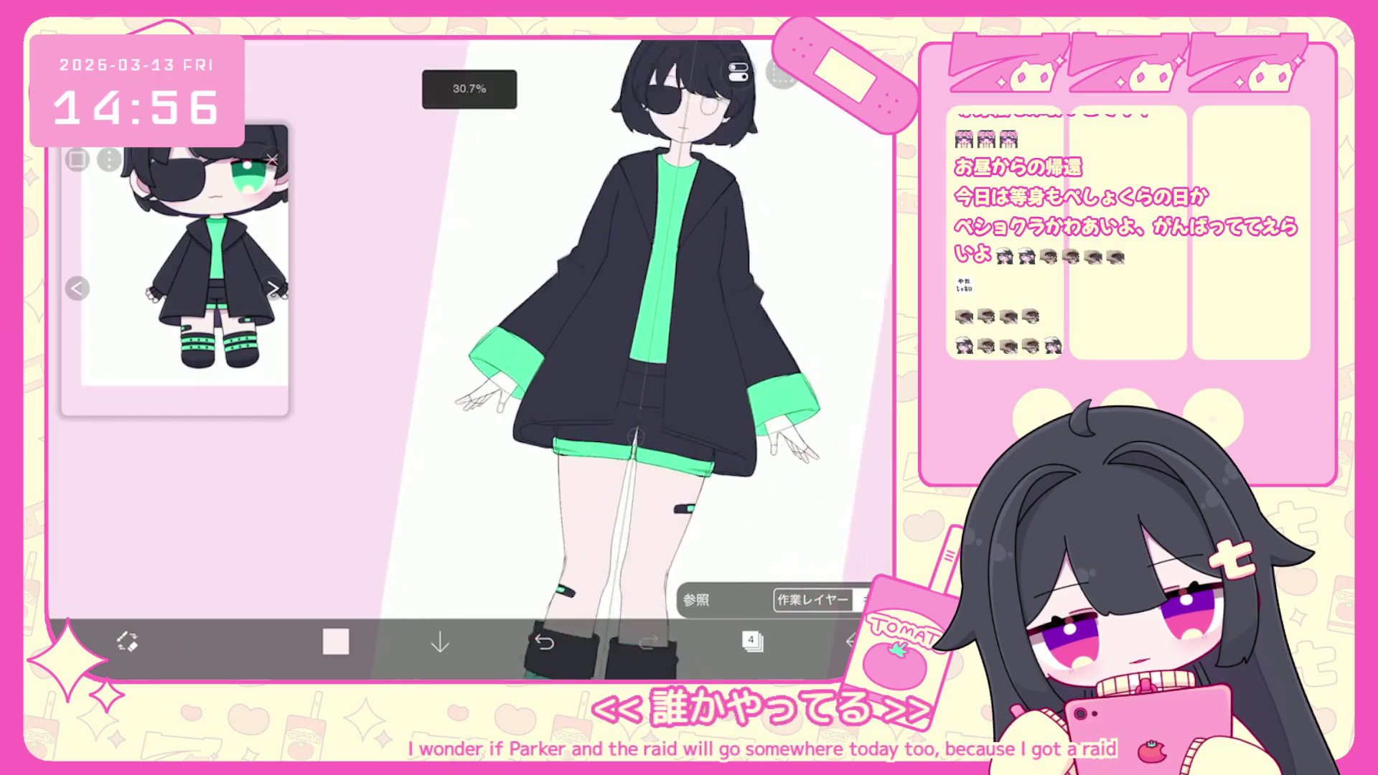
{"action": "scroll", "coordinate": [467, 417], "scroll_direction": "up", "scroll_amount": 10}
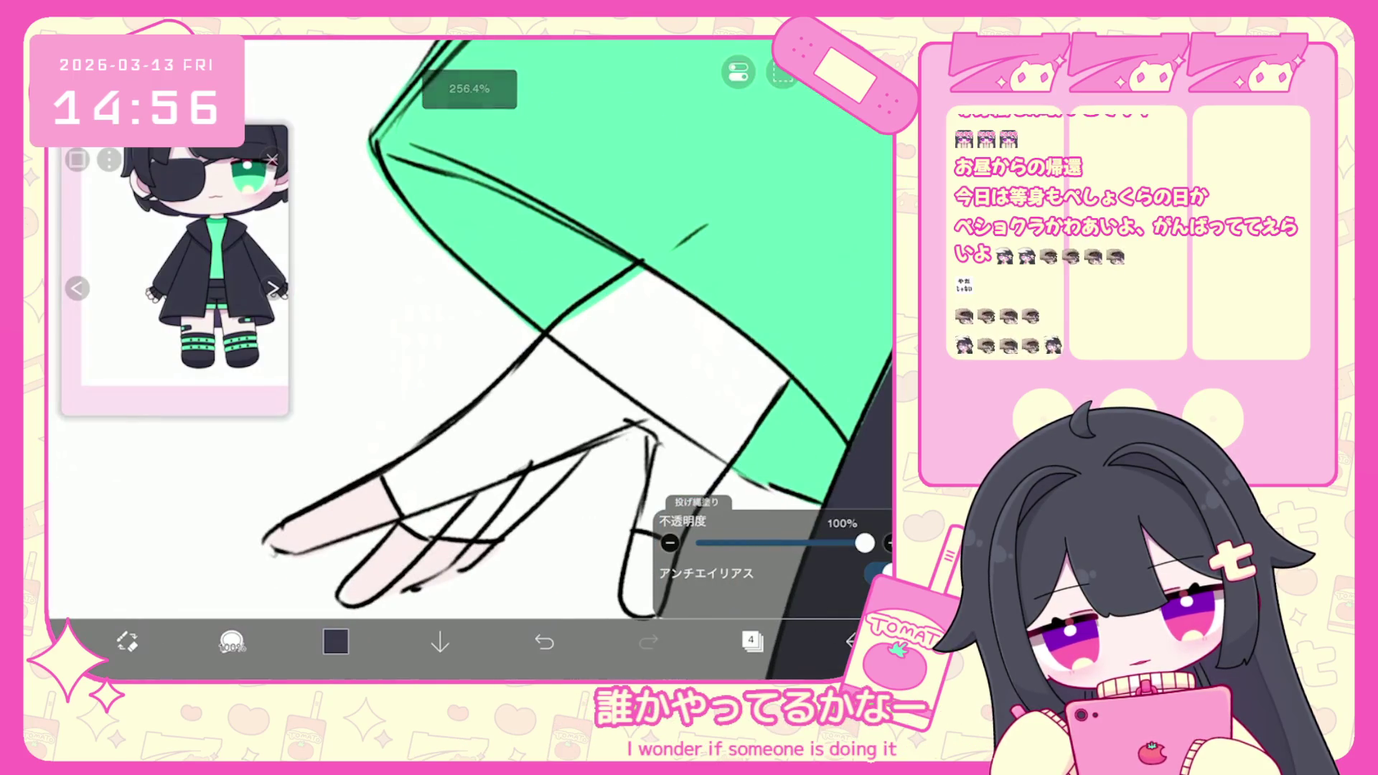
{"action": "left_click_drag", "start_coordinate": [628, 269], "coordinate": [624, 273]}
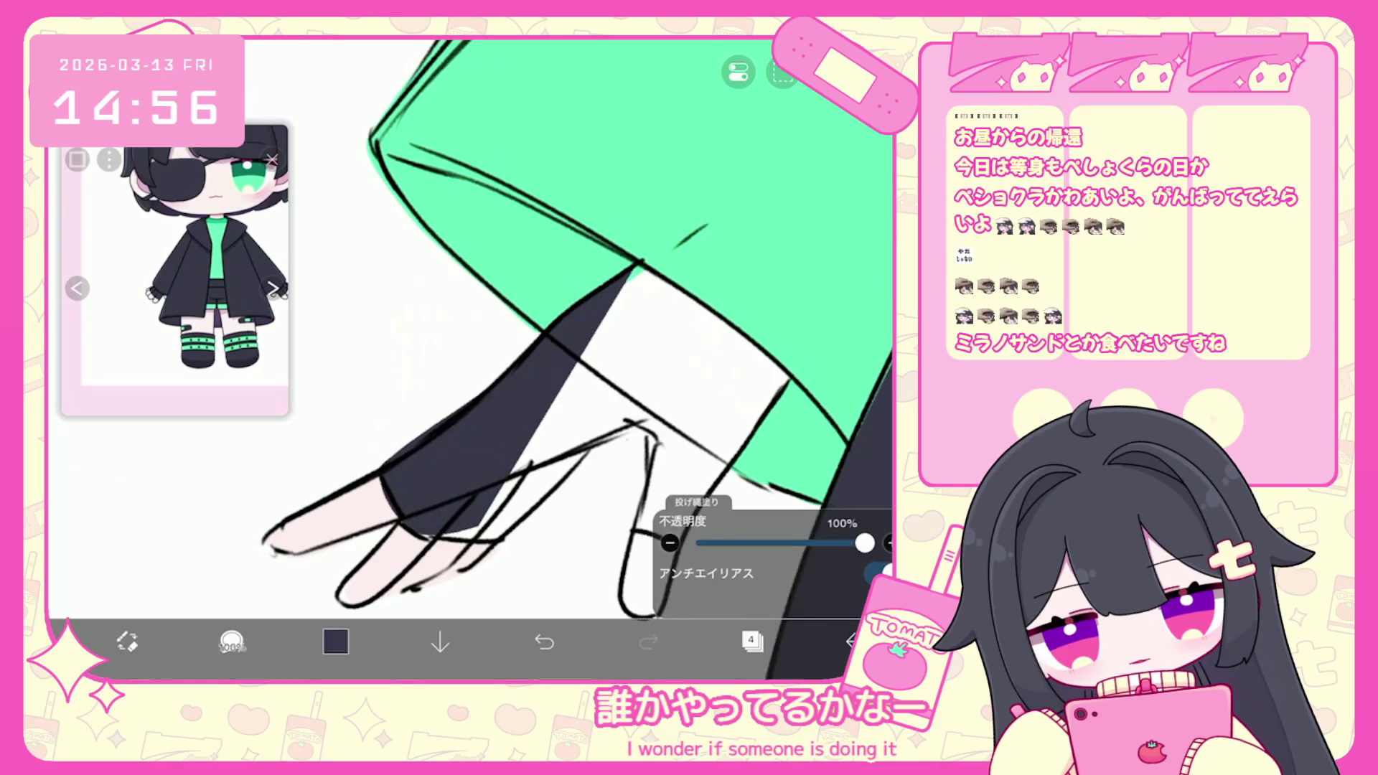
{"action": "scroll", "coordinate": [503, 323], "scroll_direction": "down", "scroll_amount": 2}
{"action": "left_click", "coordinate": [544, 641]}
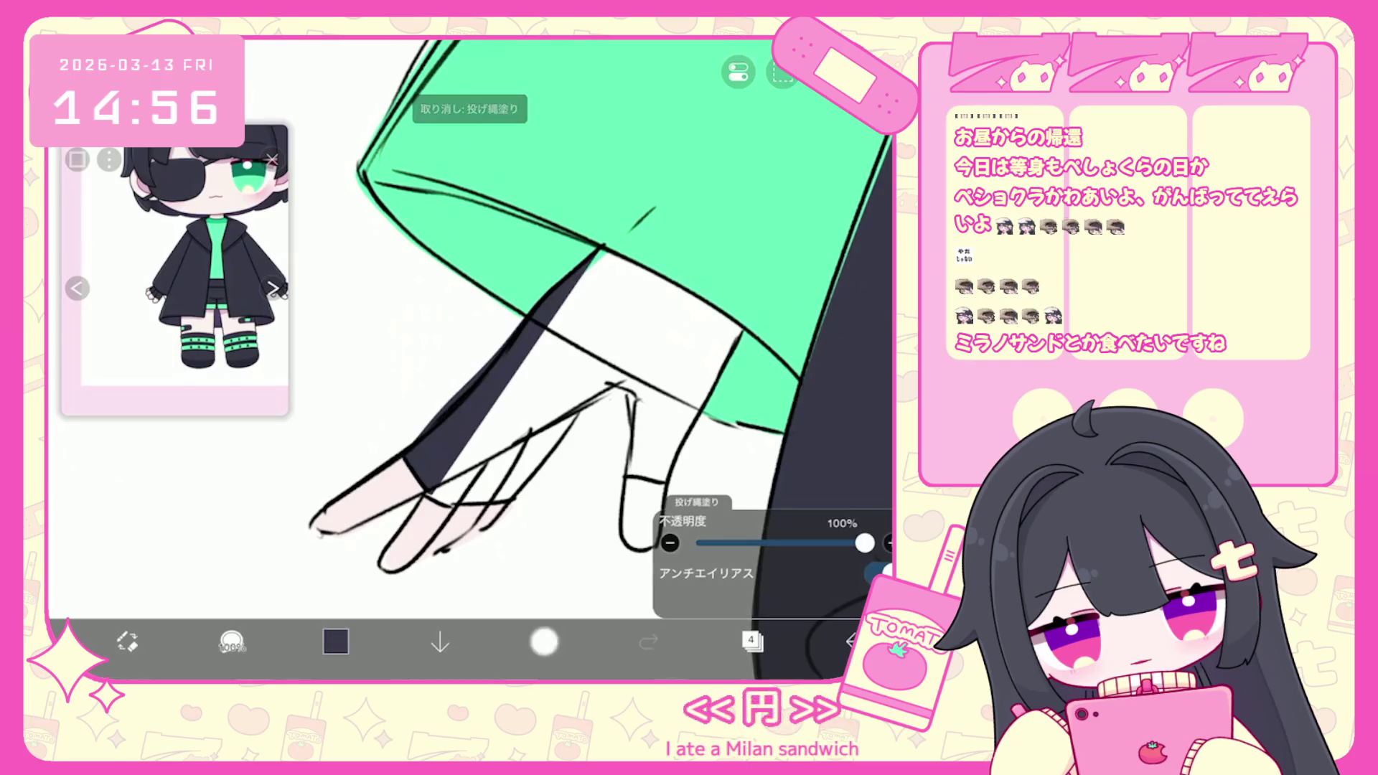
{"action": "left_click", "coordinate": [544, 641]}
{"action": "mouse_move", "coordinate": [531, 316]}
{"action": "left_mouse_down"}
{"action": "mouse_move", "coordinate": [431, 495]}
{"action": "mouse_move", "coordinate": [516, 495]}
{"action": "mouse_move", "coordinate": [599, 251]}
{"action": "mouse_move", "coordinate": [630, 420]}
{"action": "left_mouse_up"}
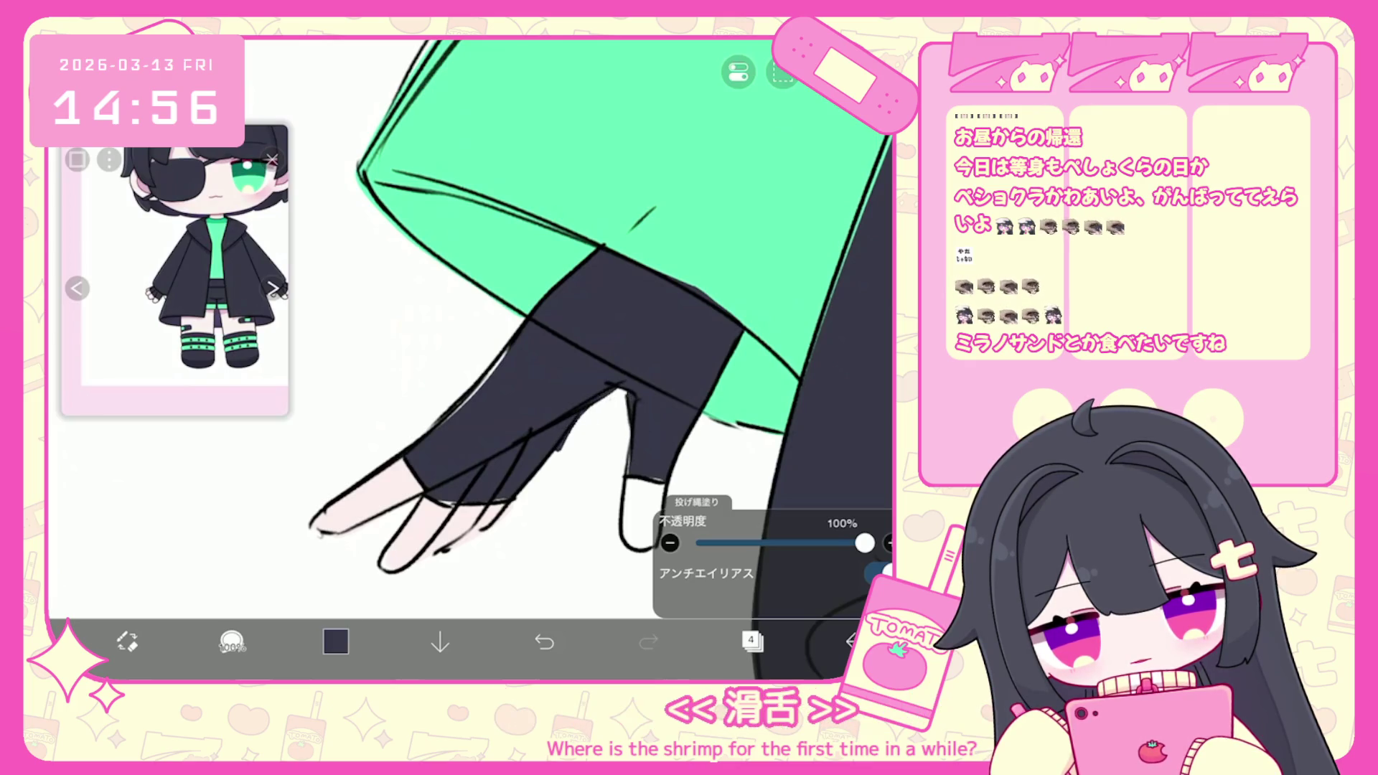
{"action": "left_click", "coordinate": [544, 642]}
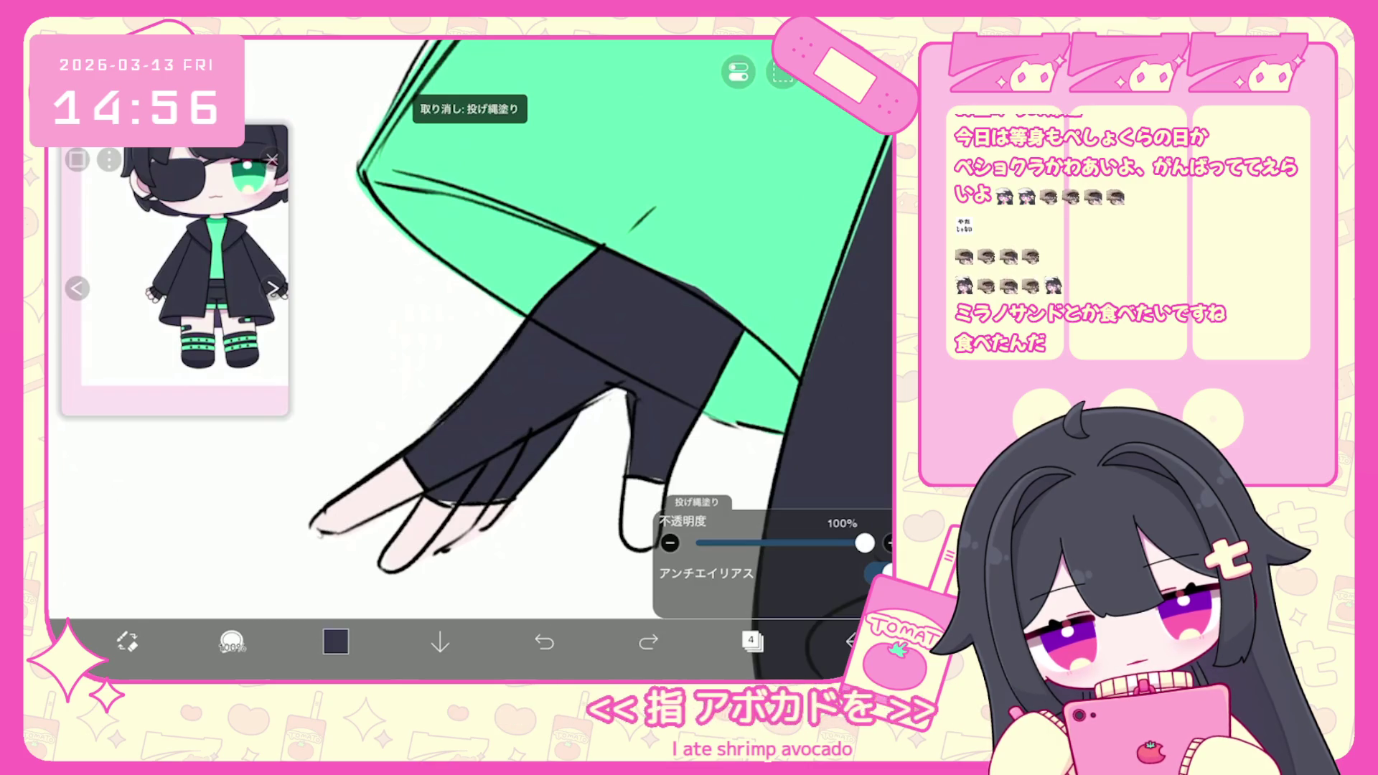
{"action": "scroll", "coordinate": [538, 338], "scroll_direction": "down", "scroll_amount": 2}
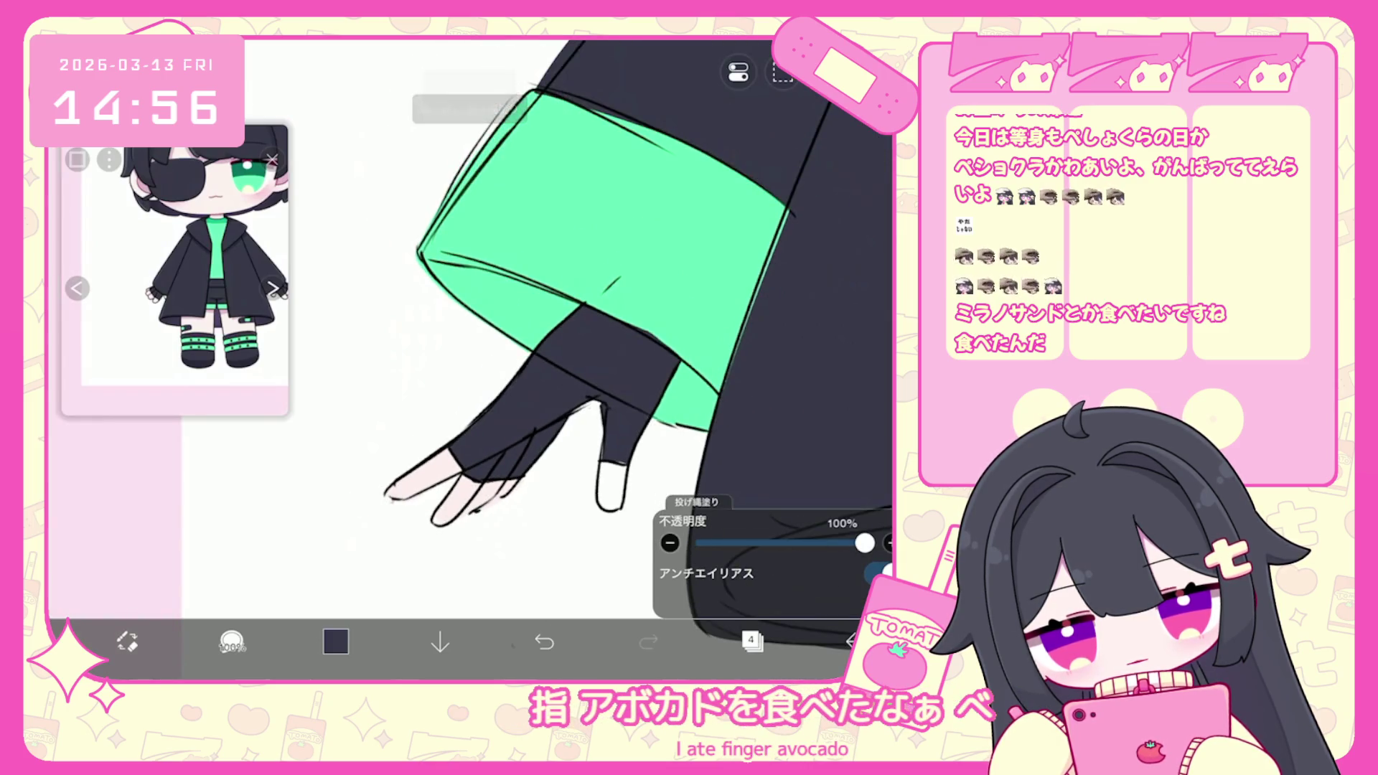
{"action": "scroll", "coordinate": [538, 338], "scroll_direction": "down", "scroll_amount": 3}
{"action": "left_click", "coordinate": [752, 641]}
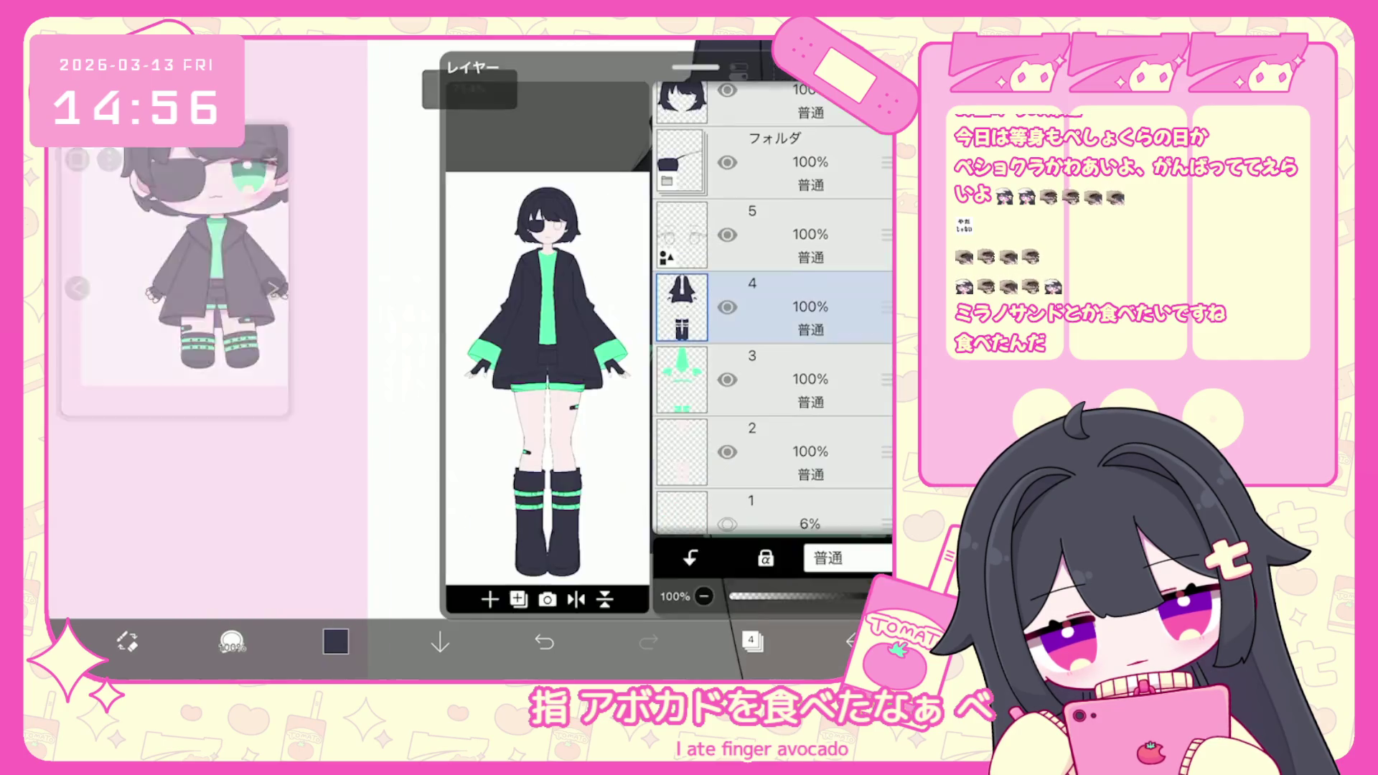
Reselect layer 2 and bring up the guide ruler options.
{"action": "left_click", "coordinate": [754, 450]}
{"action": "left_click", "coordinate": [752, 641]}
{"action": "scroll", "coordinate": [538, 337], "scroll_direction": "up", "scroll_amount": 3}
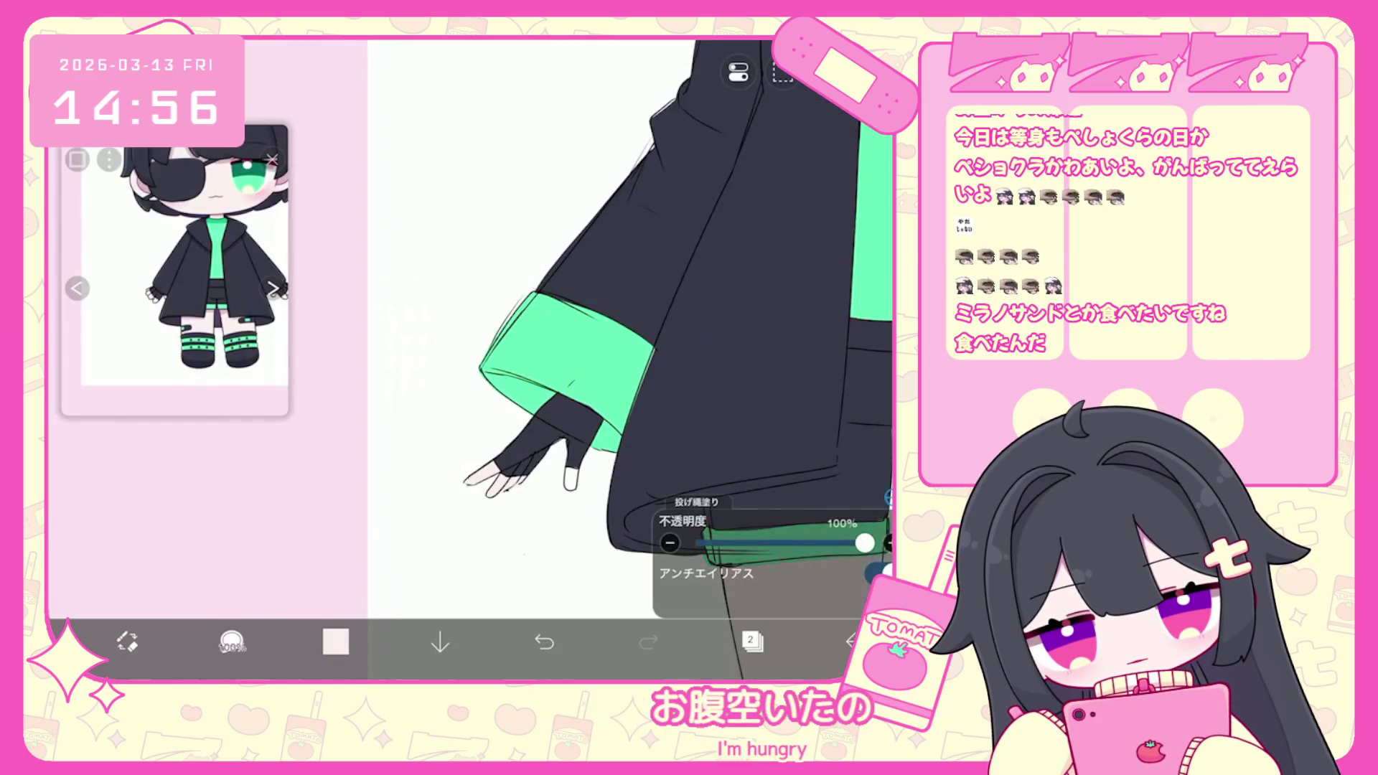
{"action": "scroll", "coordinate": [539, 337], "scroll_direction": "down", "scroll_amount": 5}
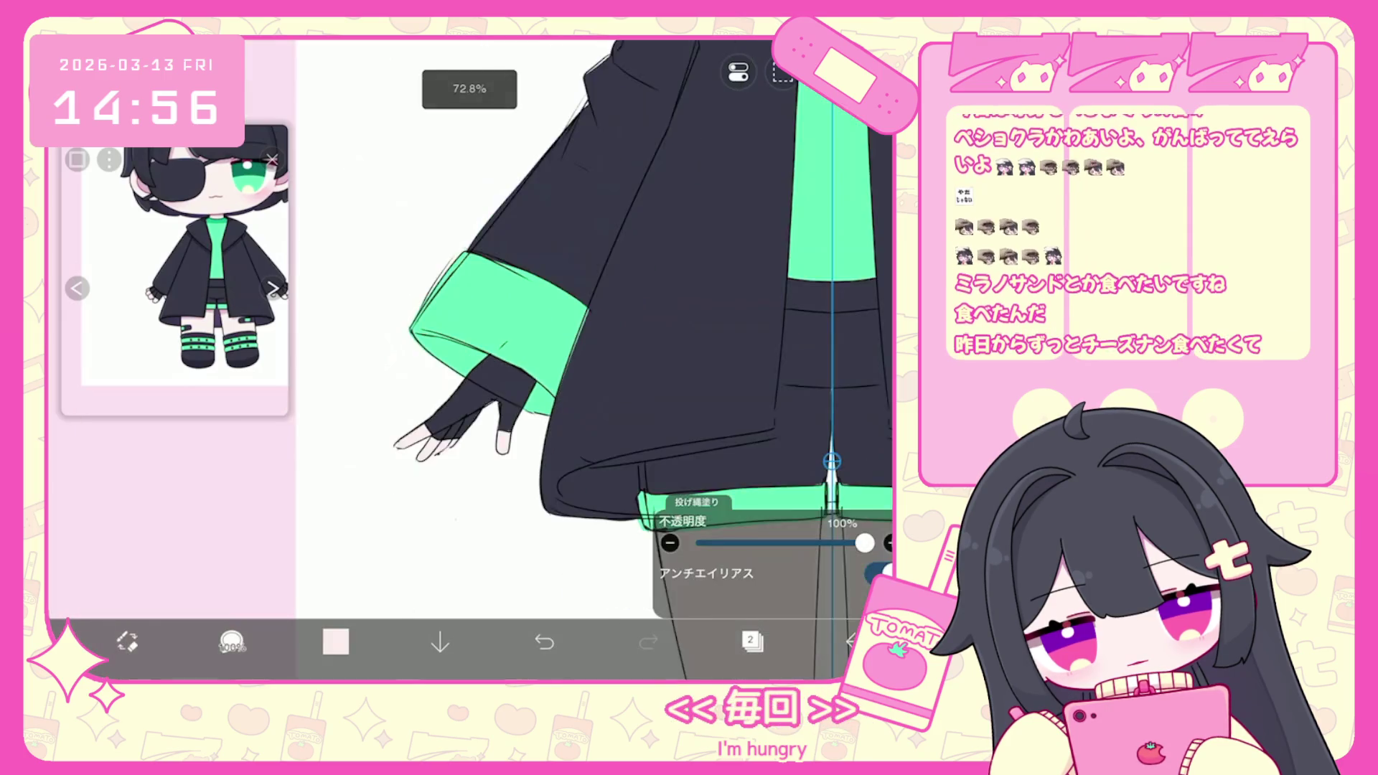
{"action": "scroll", "coordinate": [682, 374], "scroll_direction": "down", "scroll_amount": 1}
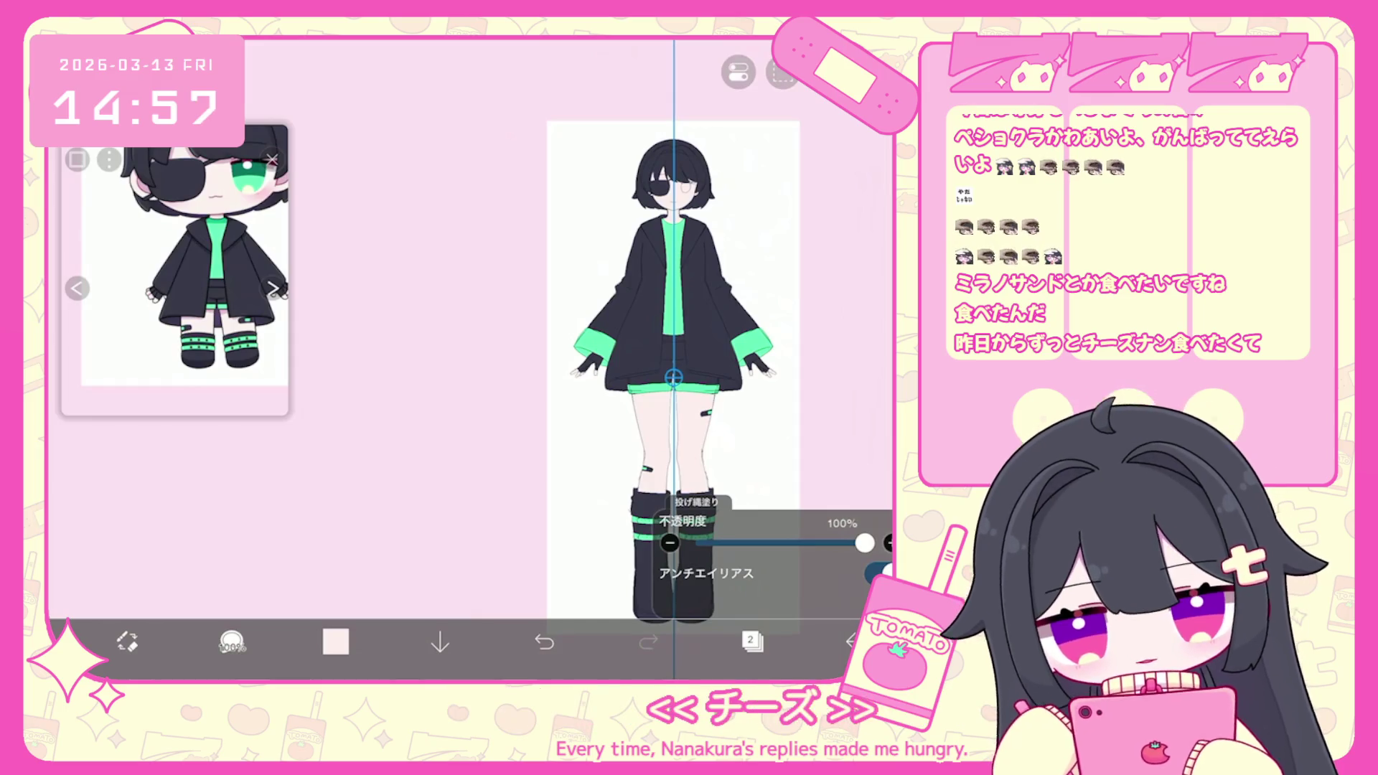
{"action": "scroll", "coordinate": [675, 374], "scroll_direction": "up", "scroll_amount": 1}
{"action": "left_click", "coordinate": [738, 72]}
Move layer 5 into a new folder and add an empty layer inside it for the eye.
{"action": "left_click", "coordinate": [752, 641]}
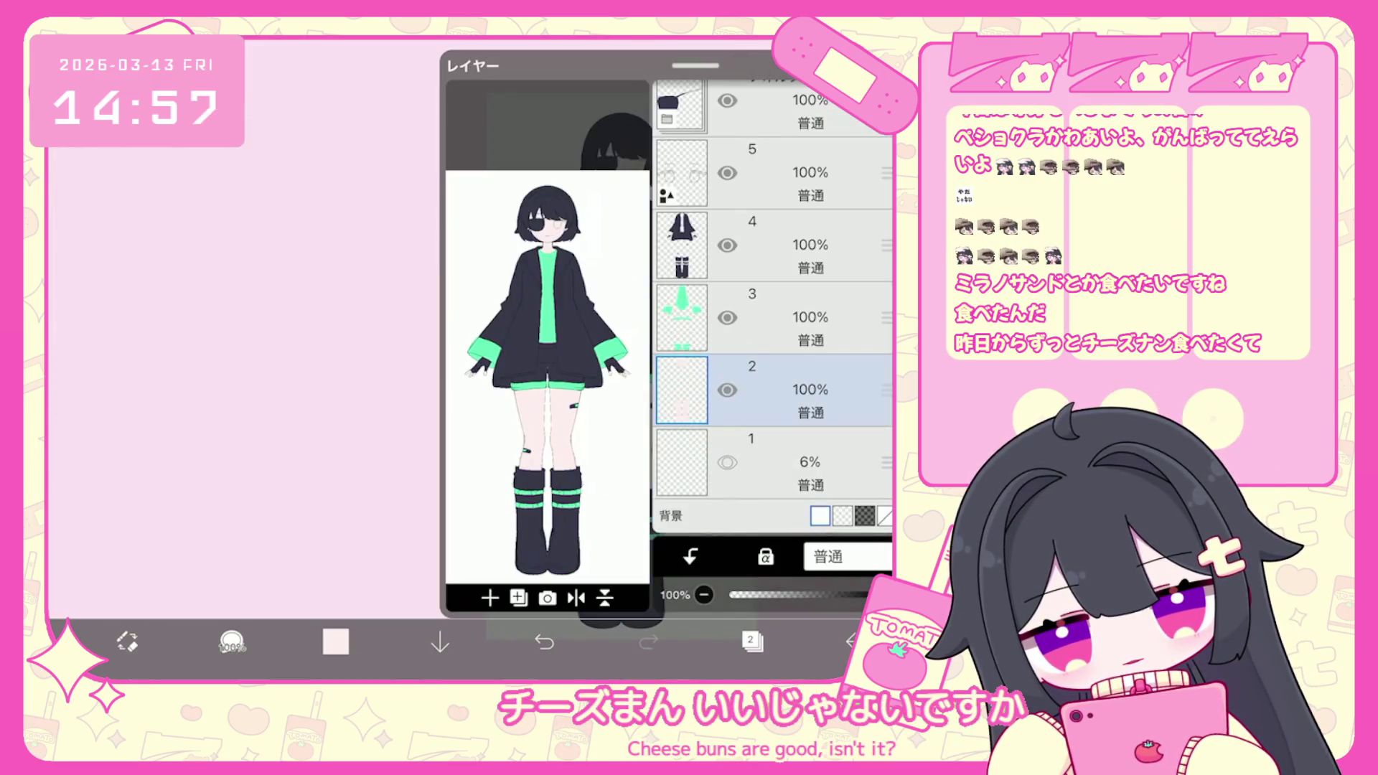
{"action": "left_click", "coordinate": [775, 172]}
{"action": "left_click", "coordinate": [489, 598]}
{"action": "left_click", "coordinate": [496, 440]}
{"action": "mouse_move", "coordinate": [887, 339]}
{"action": "left_mouse_down"}
{"action": "mouse_move", "coordinate": [887, 273]}
{"action": "mouse_move", "coordinate": [886, 377]}
{"action": "left_mouse_up"}
{"action": "left_click", "coordinate": [489, 598]}
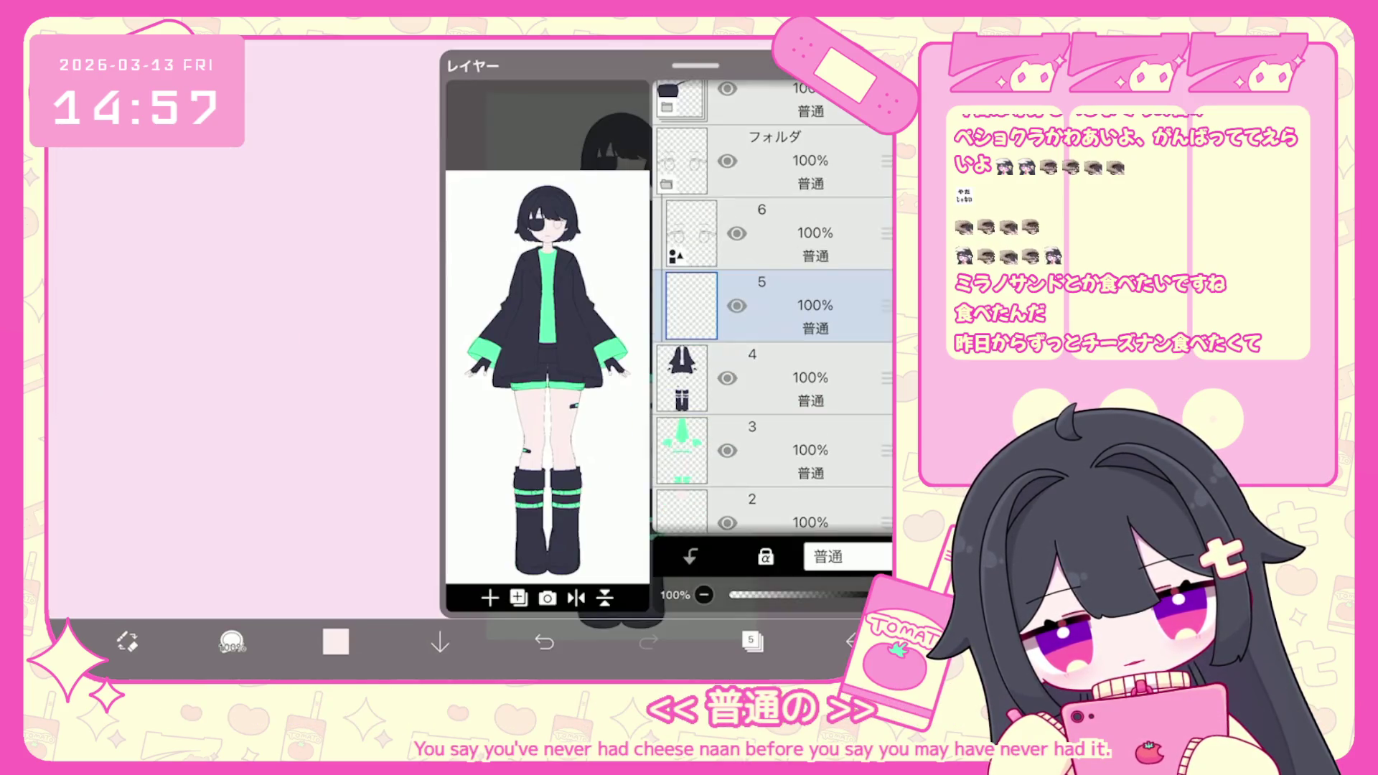
{"action": "scroll", "coordinate": [771, 309], "scroll_direction": "up", "scroll_amount": 3}
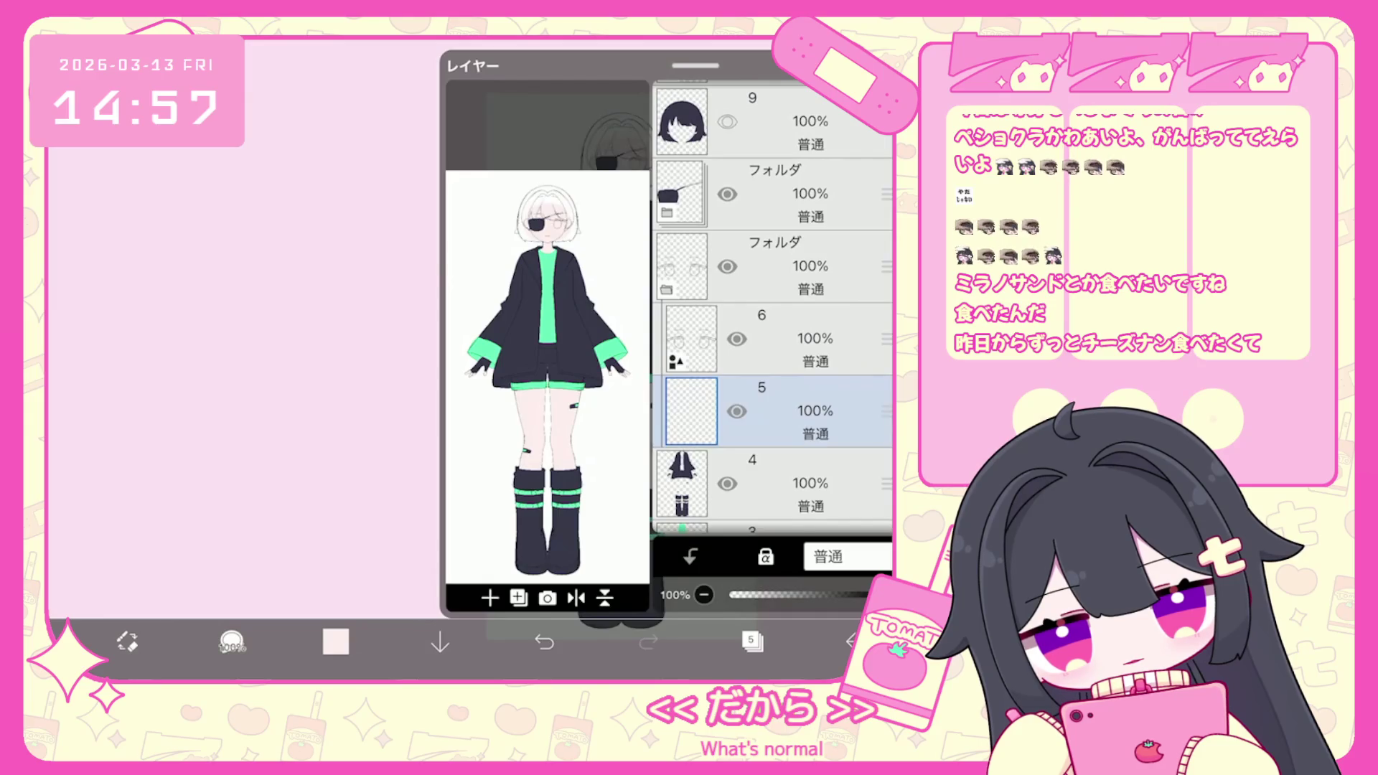
{"action": "left_click", "coordinate": [752, 641]}
{"action": "scroll", "coordinate": [546, 230], "scroll_direction": "up", "scroll_amount": 5}
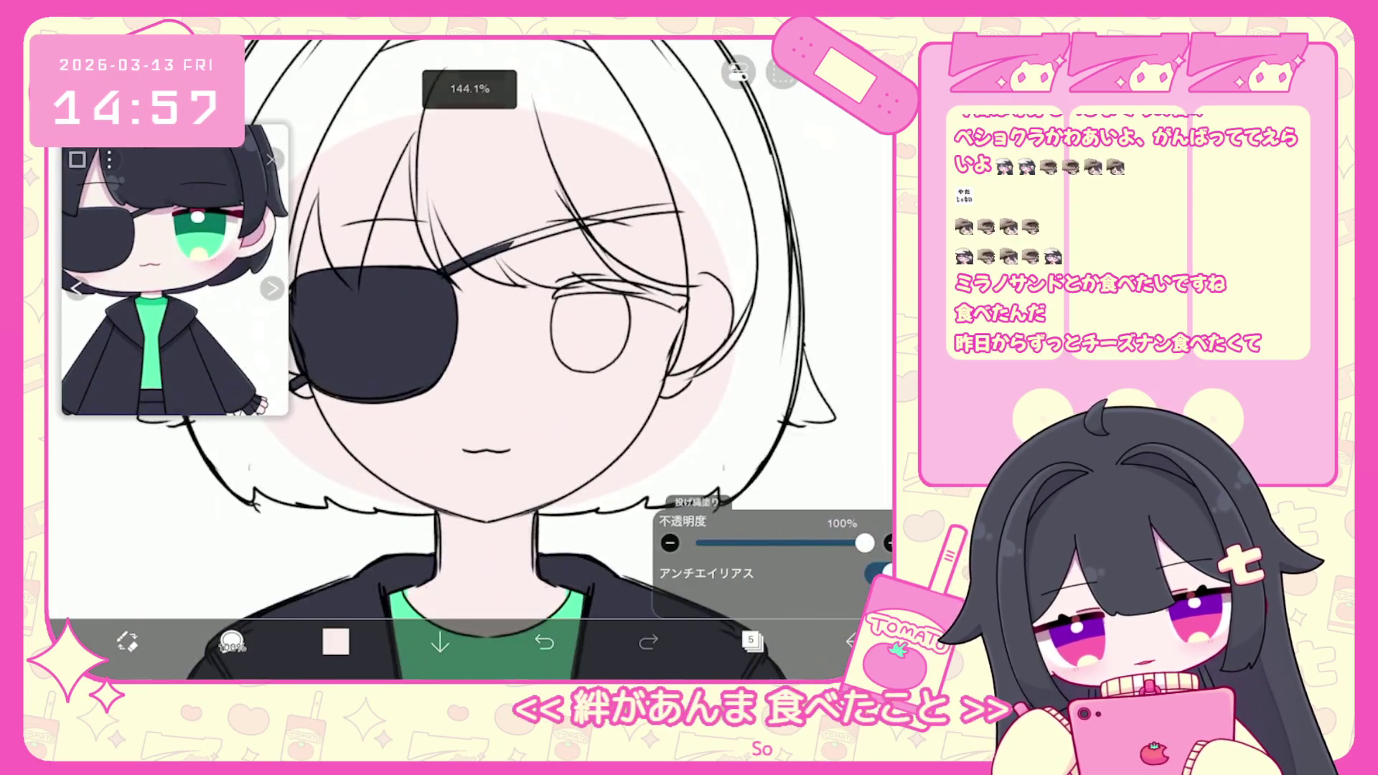
{"action": "scroll", "coordinate": [571, 222], "scroll_direction": "up", "scroll_amount": 4}
{"action": "left_click", "coordinate": [335, 641]}
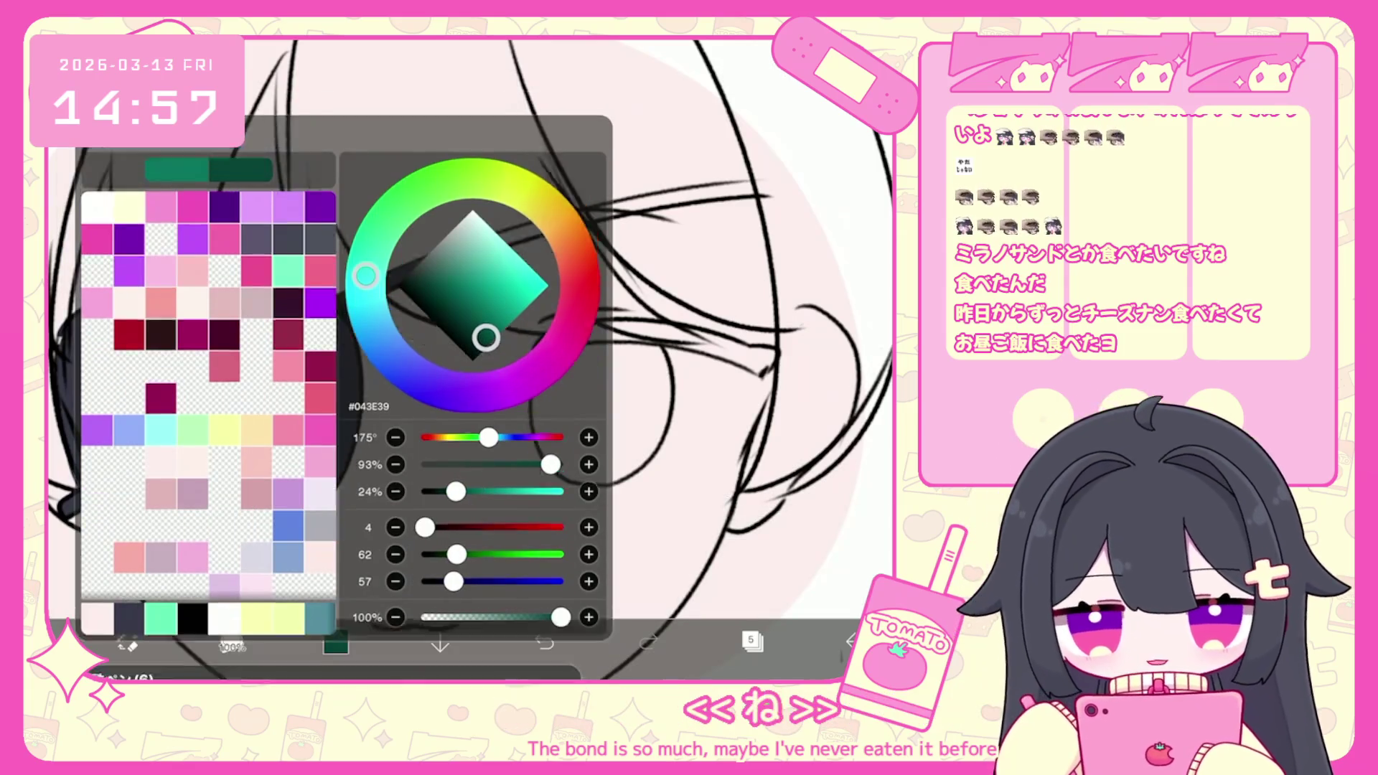
Lasso-fill the eye's upper lash line dark green.
{"action": "left_click", "coordinate": [127, 641]}
{"action": "left_click", "coordinate": [751, 640]}
{"action": "scroll", "coordinate": [467, 323], "scroll_direction": "up", "scroll_amount": 3}
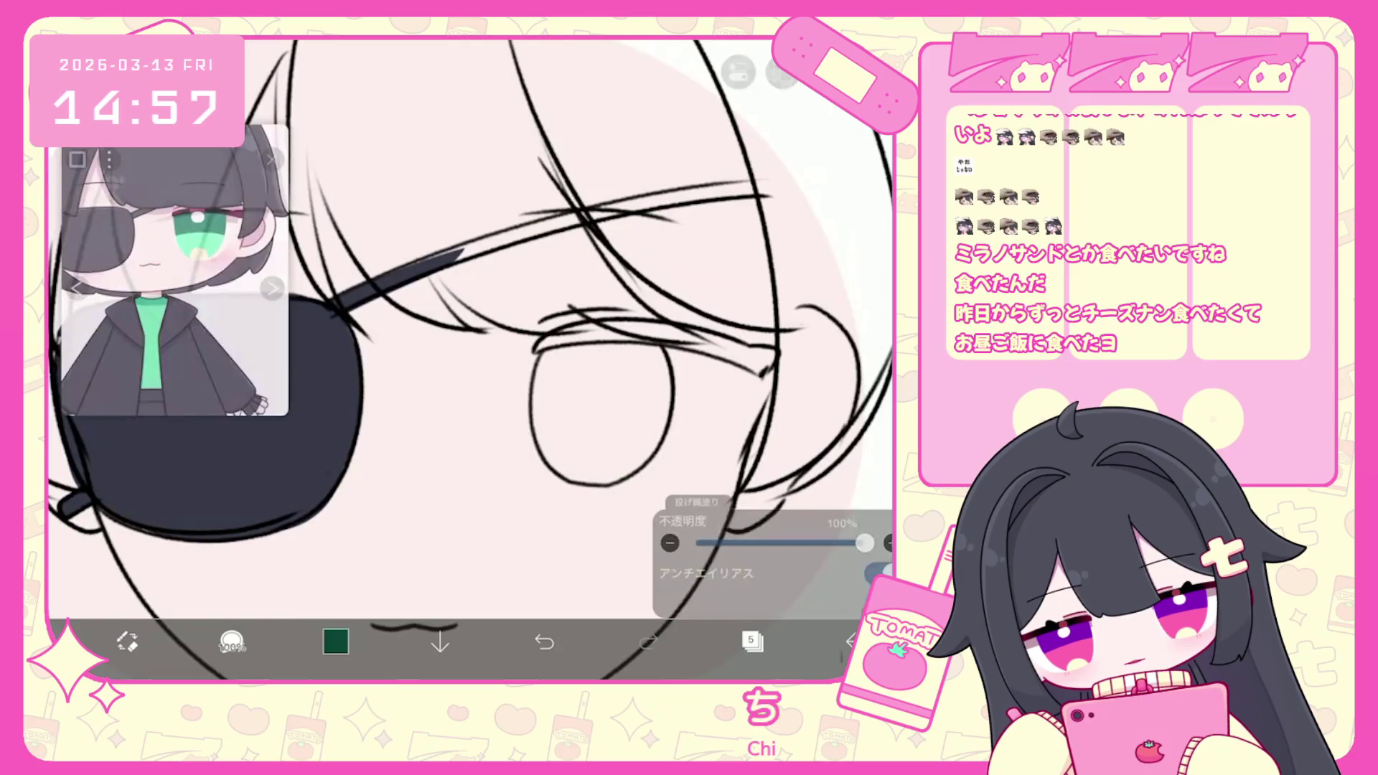
{"action": "left_click_drag", "start_coordinate": [466, 420], "coordinate": [803, 330]}
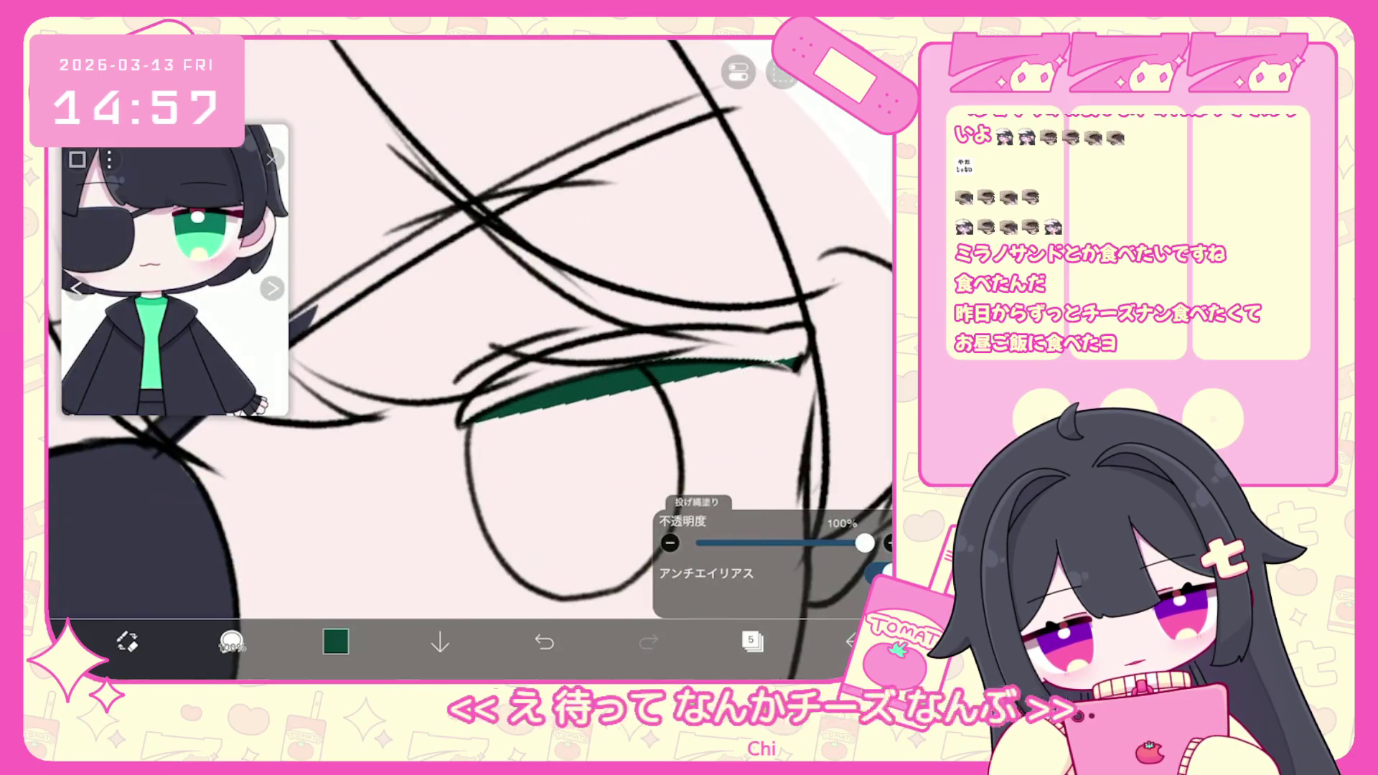
{"action": "left_click_drag", "start_coordinate": [470, 422], "coordinate": [689, 332]}
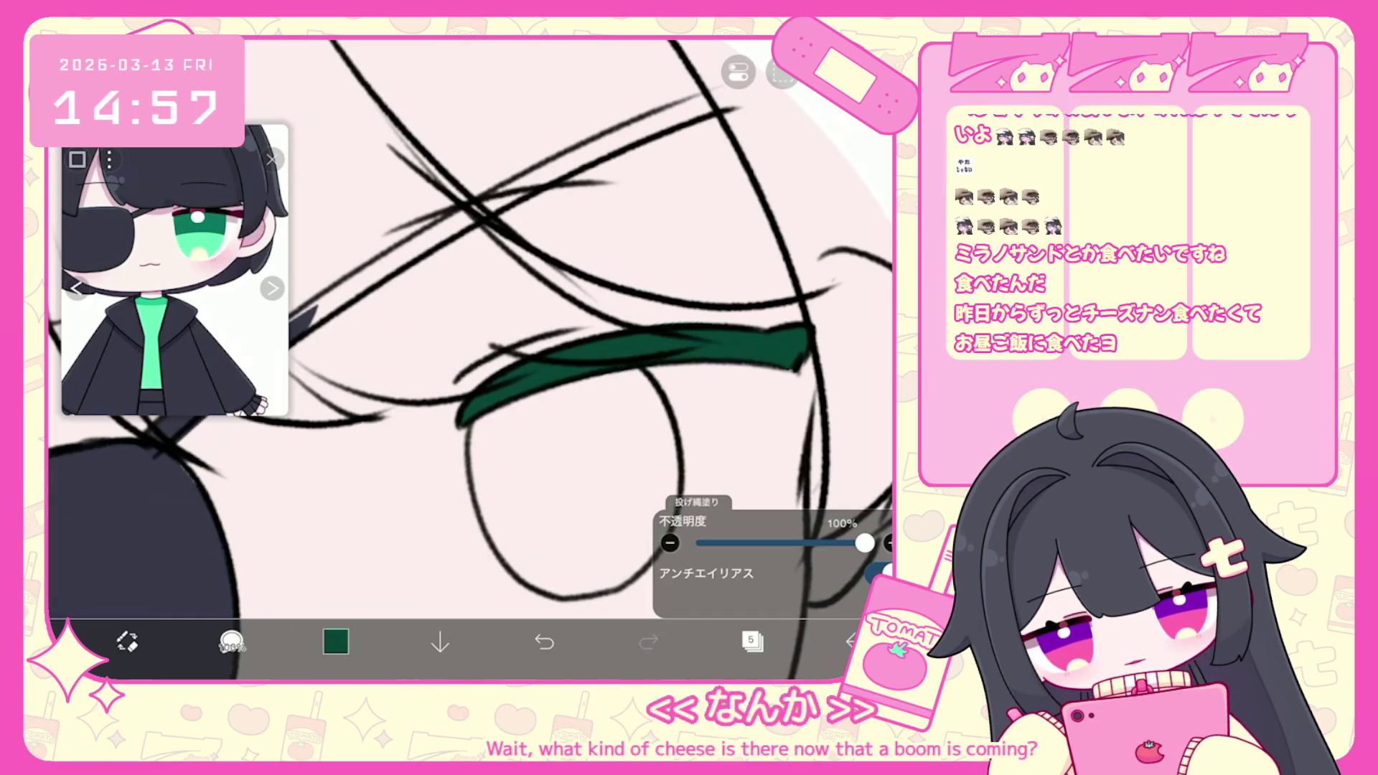
On new layer 6, sample mint green and bucket-fill the iris.
{"action": "left_click", "coordinate": [751, 641]}
{"action": "left_click", "coordinate": [790, 233]}
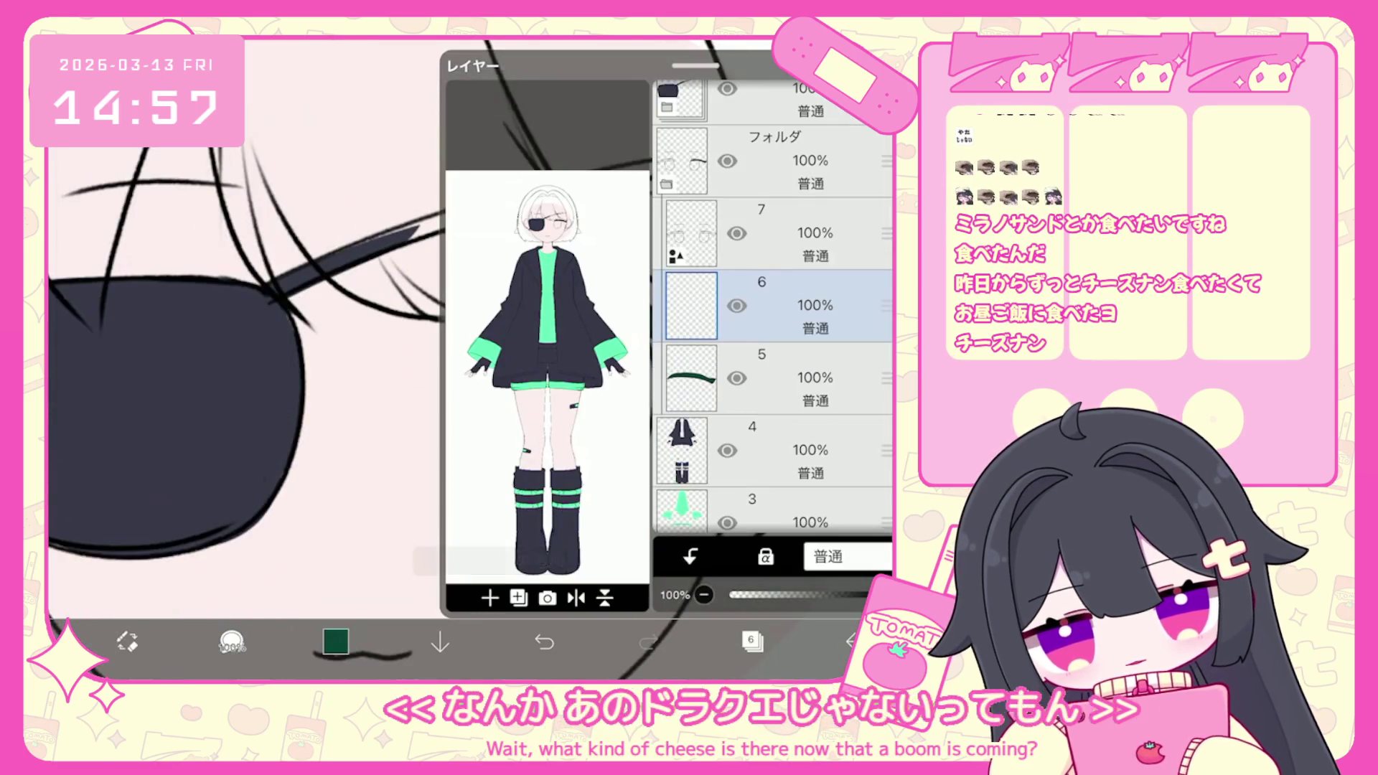
{"action": "left_click", "coordinate": [751, 641]}
{"action": "left_click", "coordinate": [149, 315]}
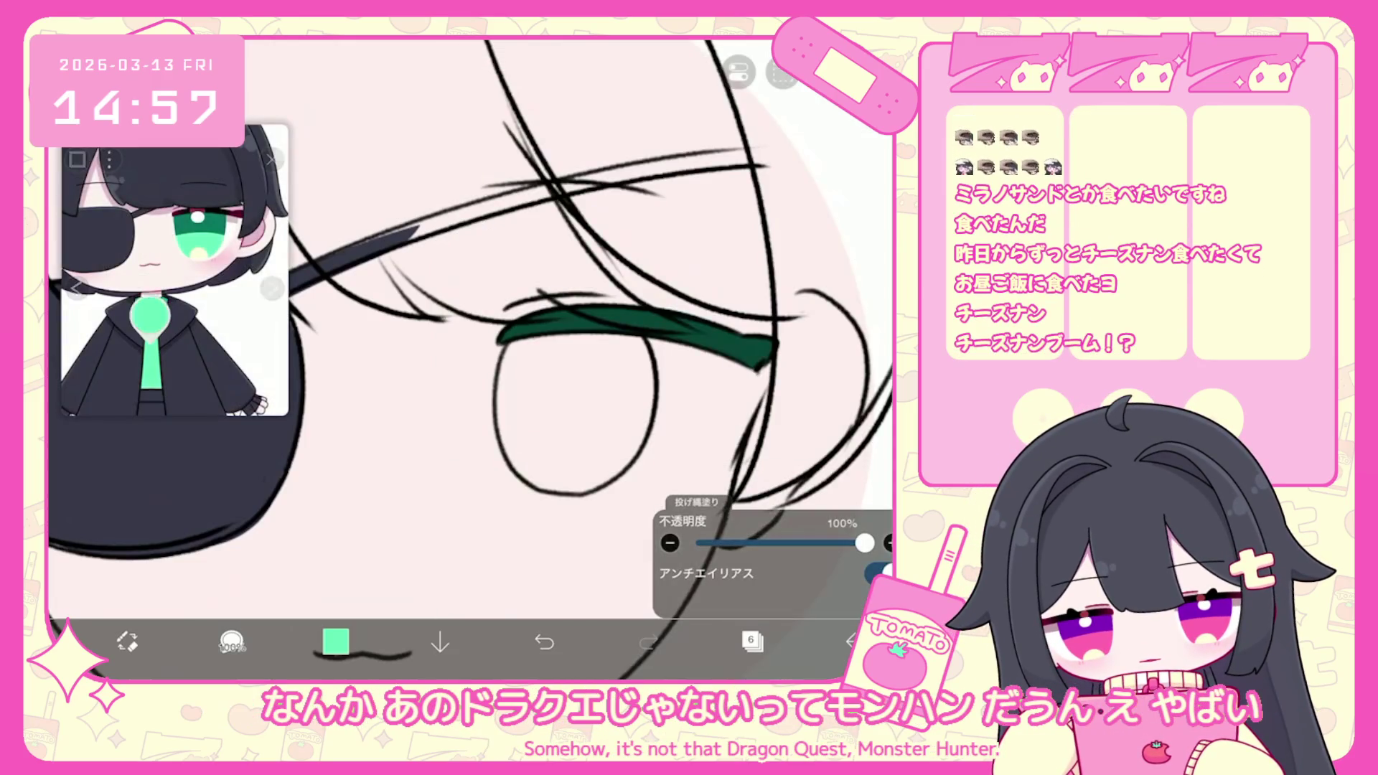
{"action": "scroll", "coordinate": [574, 323], "scroll_direction": "up", "scroll_amount": 2}
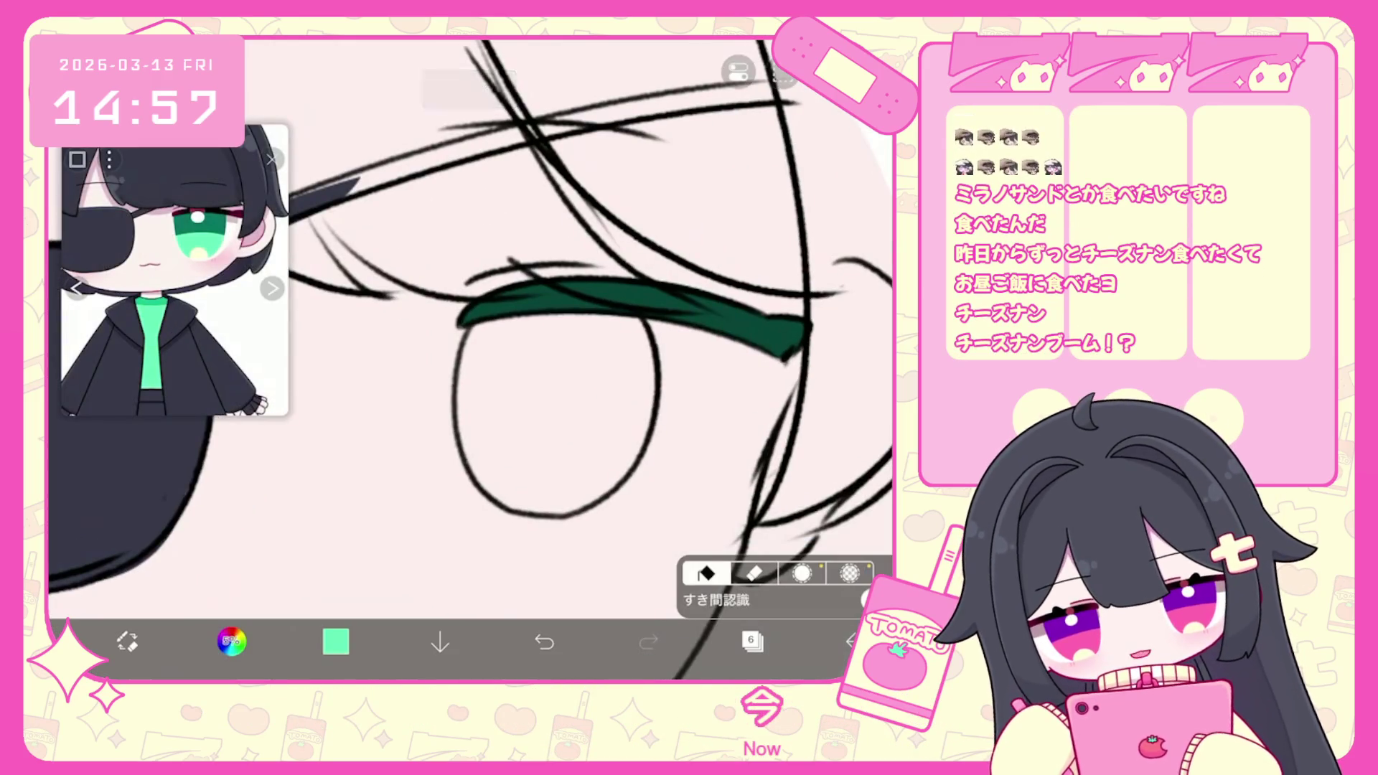
{"action": "left_click", "coordinate": [869, 599]}
{"action": "left_click", "coordinate": [868, 599]}
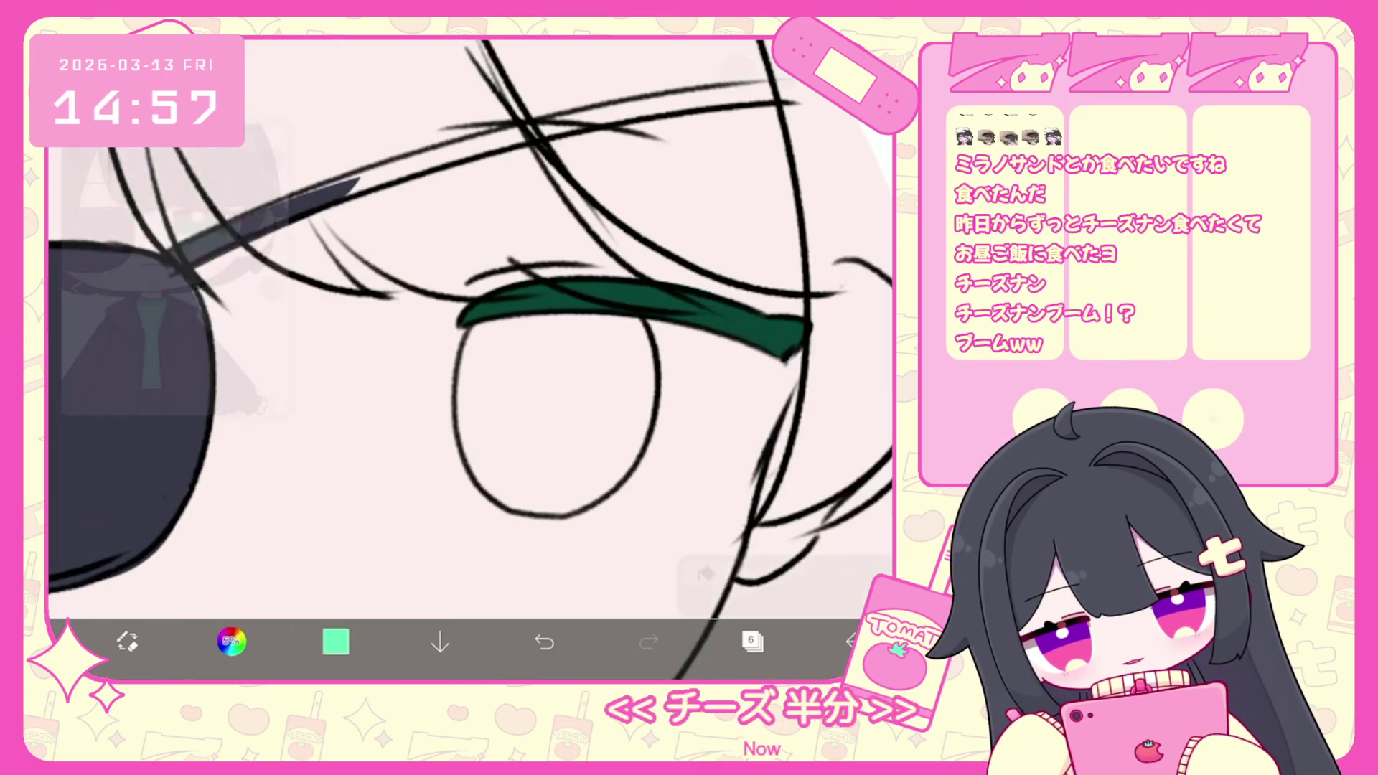
{"action": "left_click", "coordinate": [557, 416]}
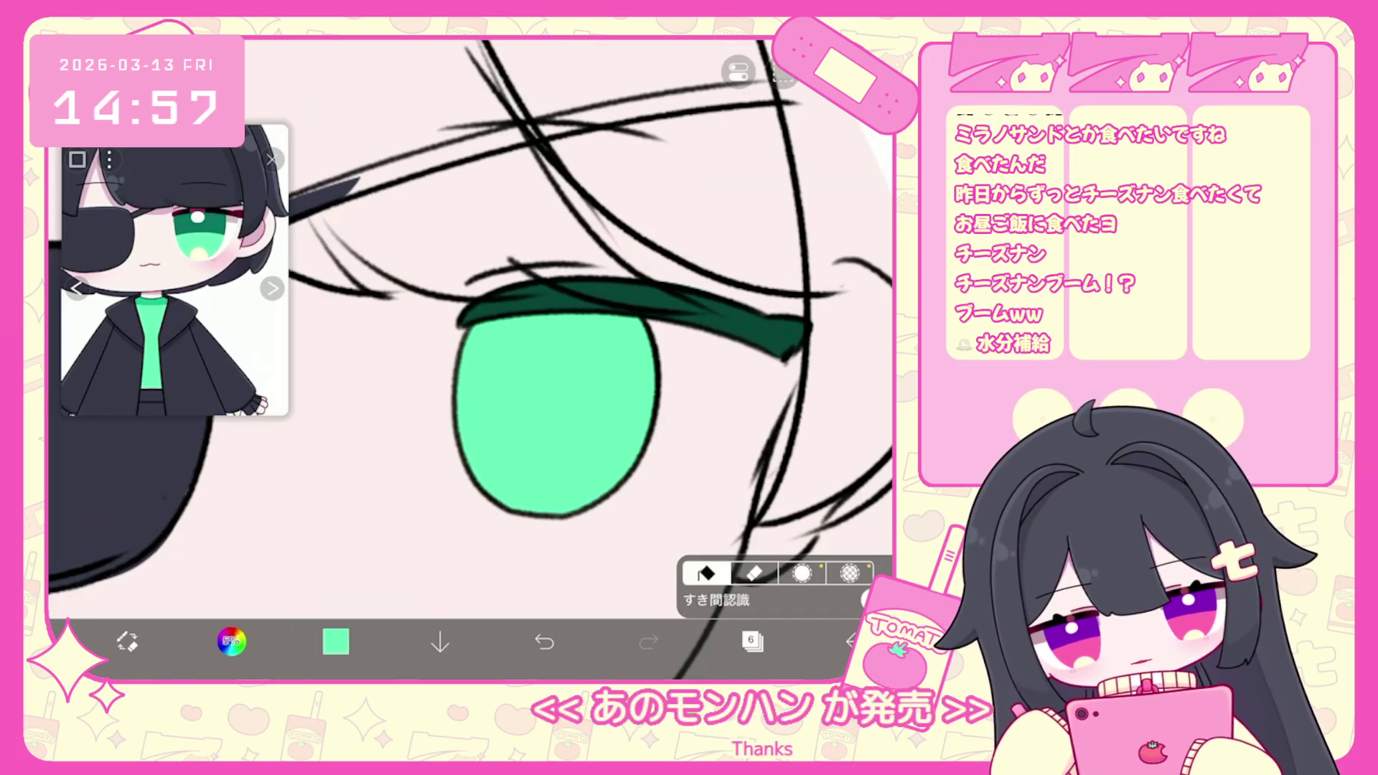
Lock the iris layer's transparency and shade the upper iris dark green on layer 7.
{"action": "left_click", "coordinate": [752, 640]}
{"action": "left_click", "coordinate": [766, 557]}
{"action": "left_click", "coordinate": [752, 640]}
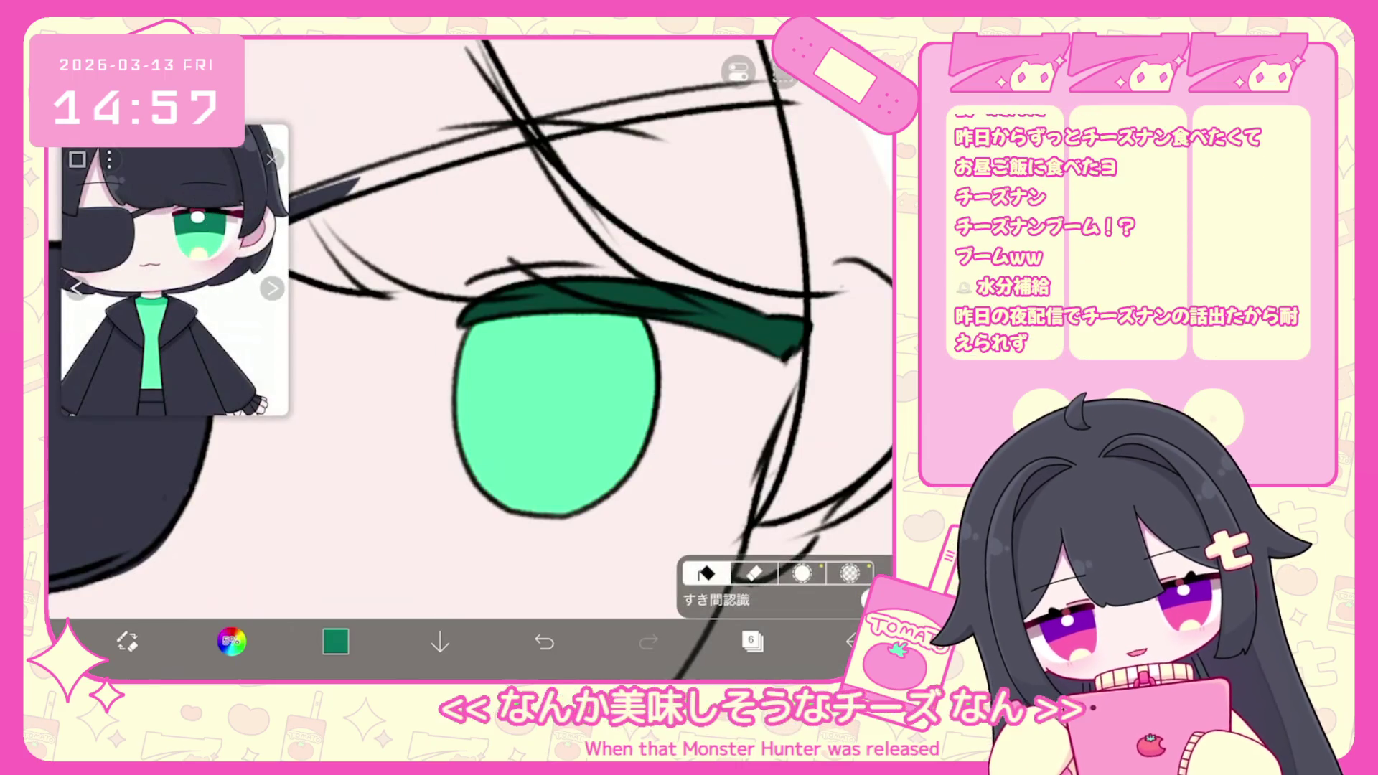
{"action": "left_click", "coordinate": [752, 640]}
{"action": "left_click", "coordinate": [782, 237]}
{"action": "left_click", "coordinate": [752, 640]}
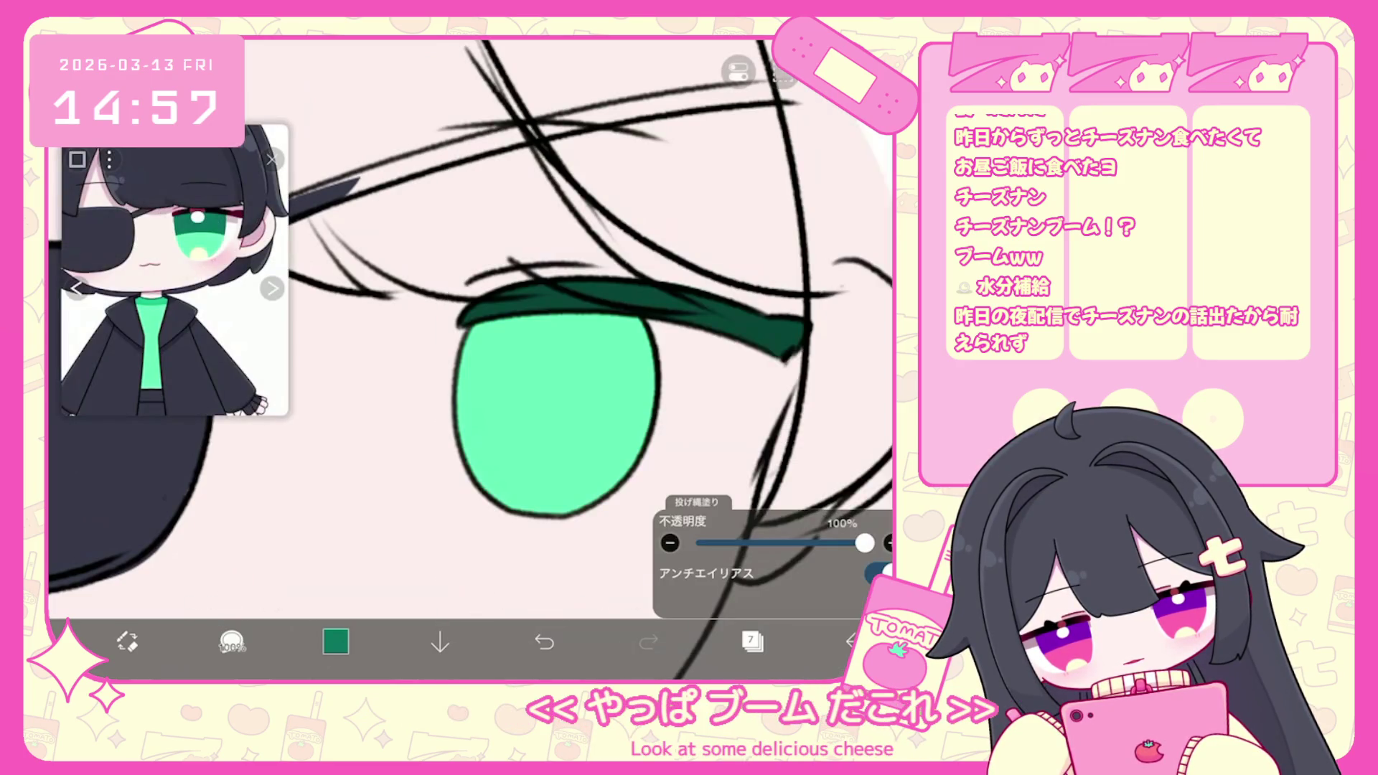
{"action": "left_click_drag", "start_coordinate": [459, 424], "coordinate": [639, 445]}
{"action": "scroll", "coordinate": [470, 359], "scroll_direction": "down", "scroll_amount": 5}
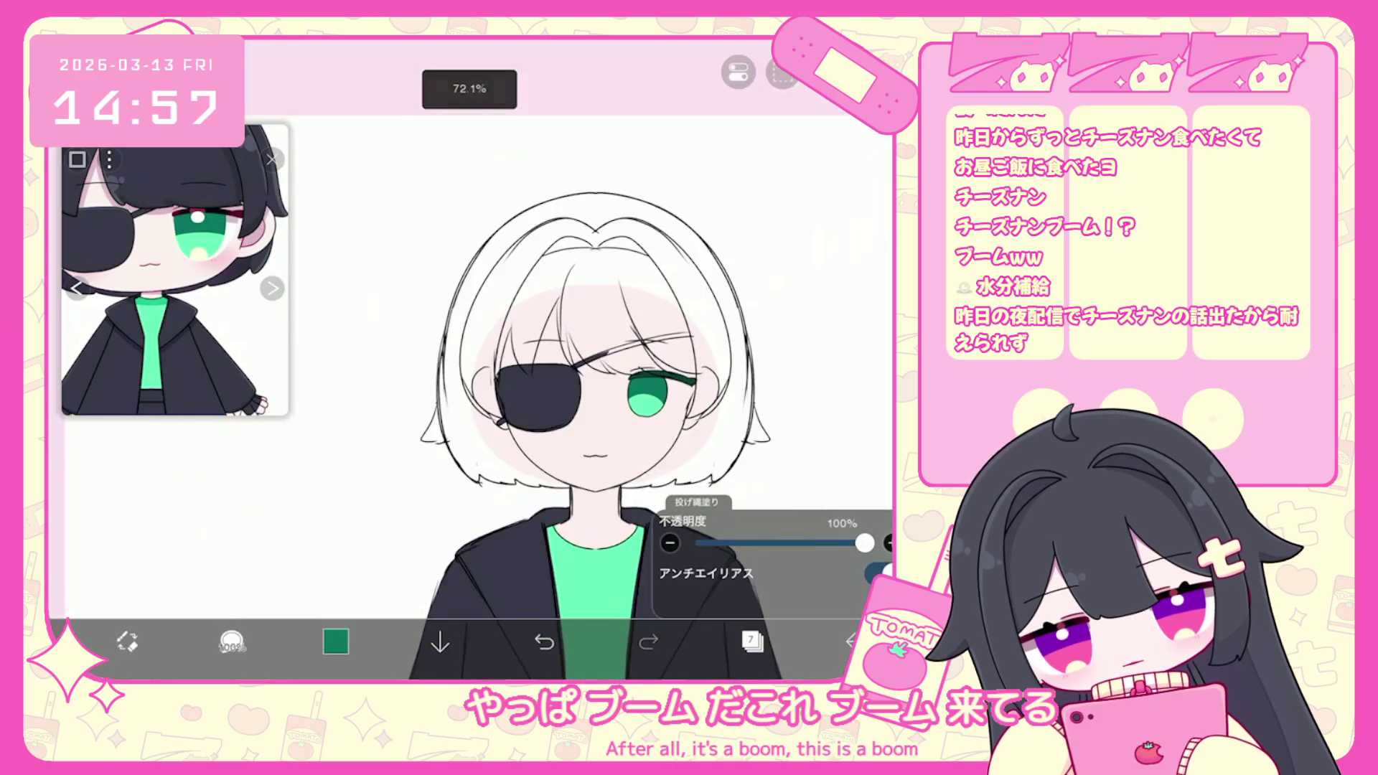
{"action": "scroll", "coordinate": [531, 431], "scroll_direction": "up", "scroll_amount": 6}
Brighten the shading green, undo the shading fill, and choose a very dark green for the pupil.
{"action": "left_click", "coordinate": [336, 641]}
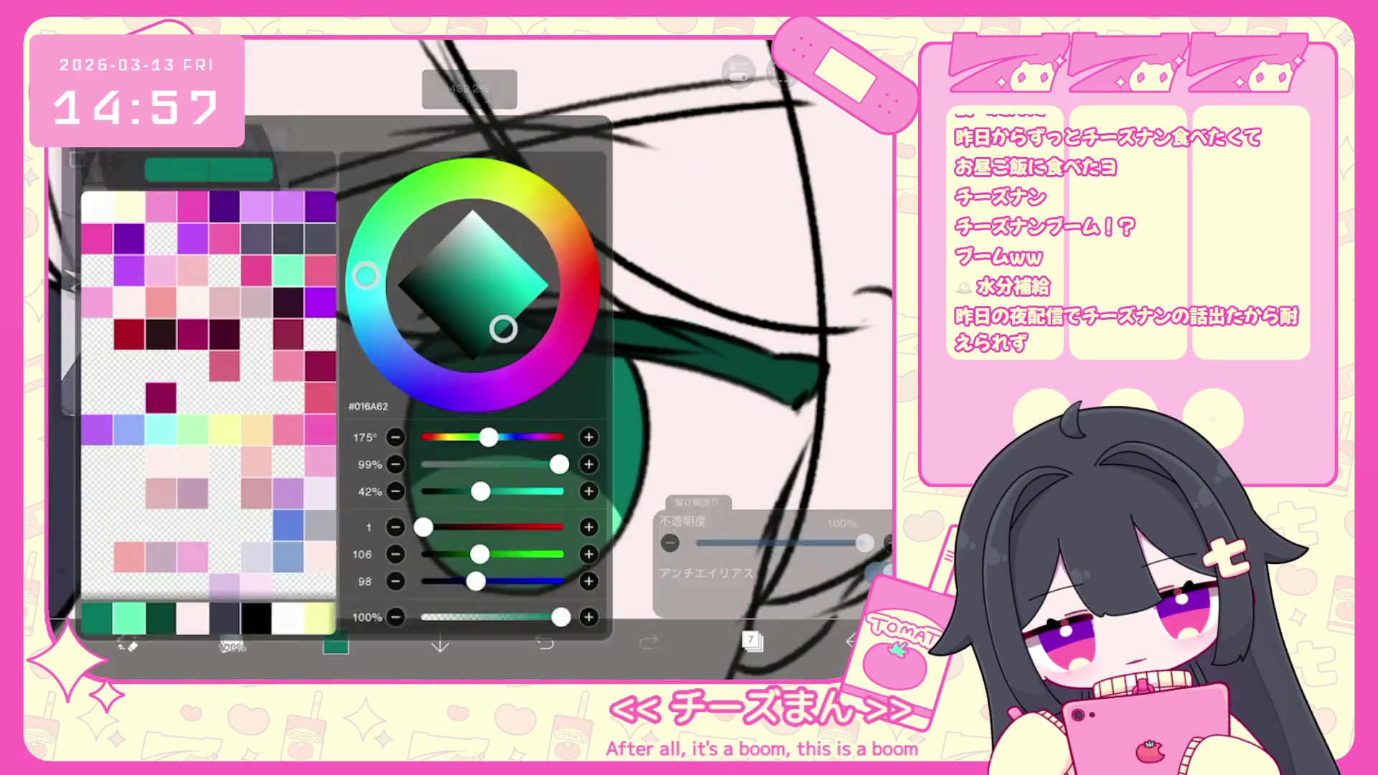
{"action": "left_click", "coordinate": [498, 298]}
{"action": "left_click", "coordinate": [335, 641]}
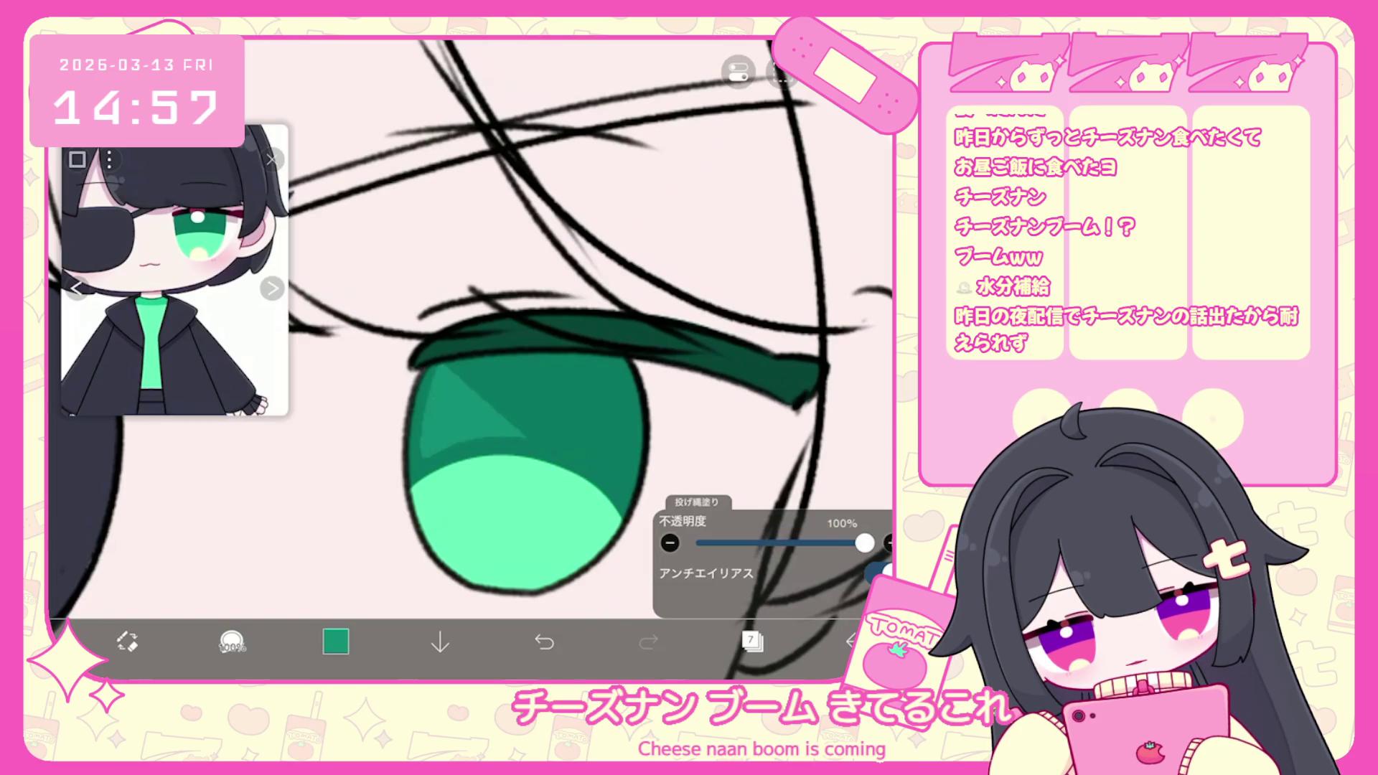
{"action": "key", "text": "ctrl+z"}
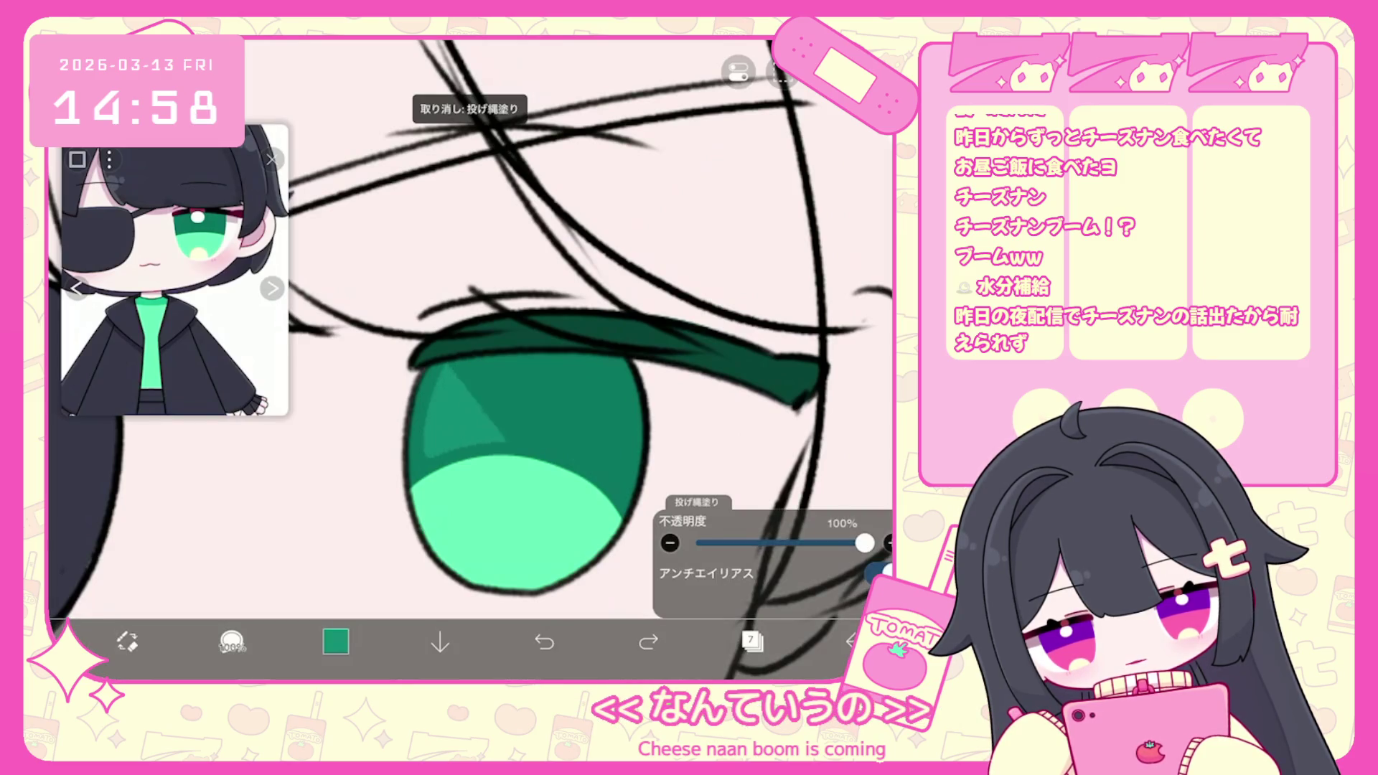
{"action": "key", "text": "ctrl+shift+z"}
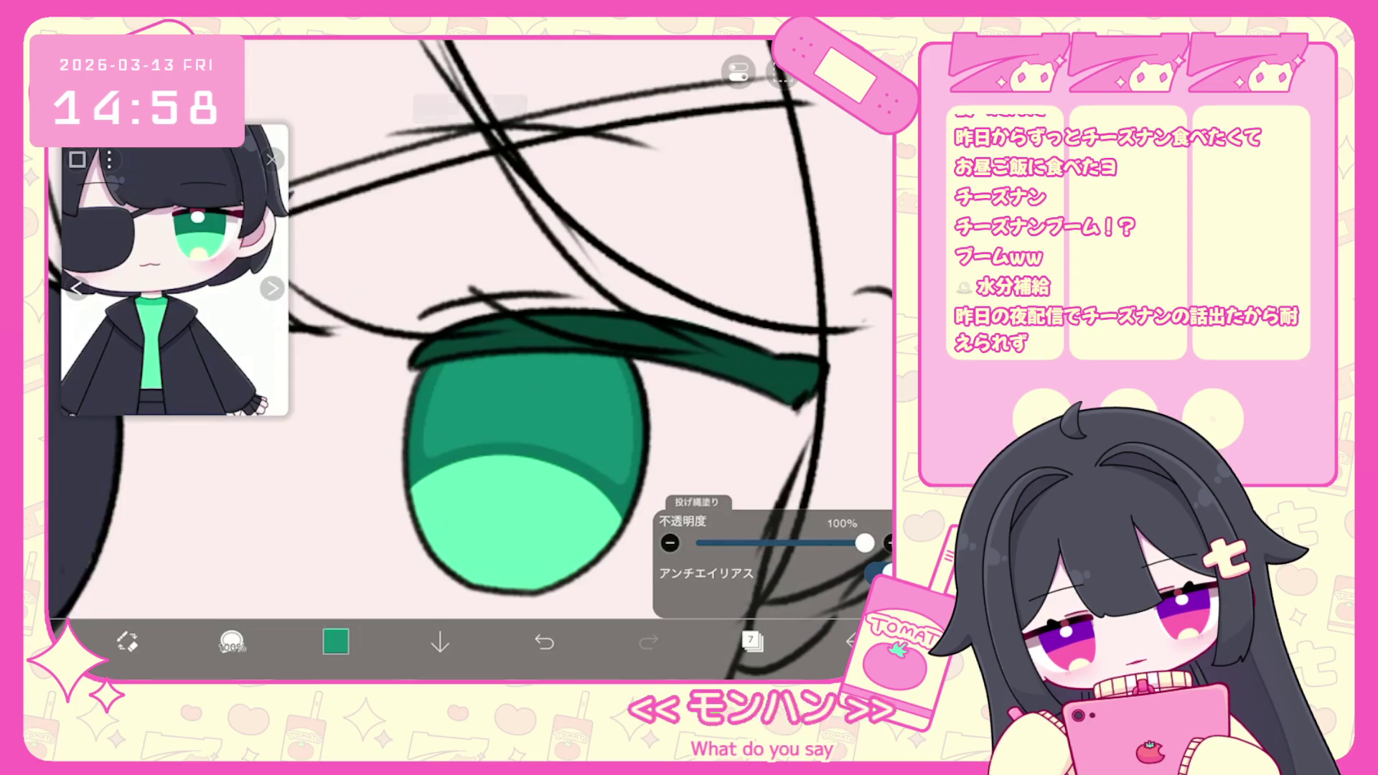
{"action": "left_click", "coordinate": [544, 641]}
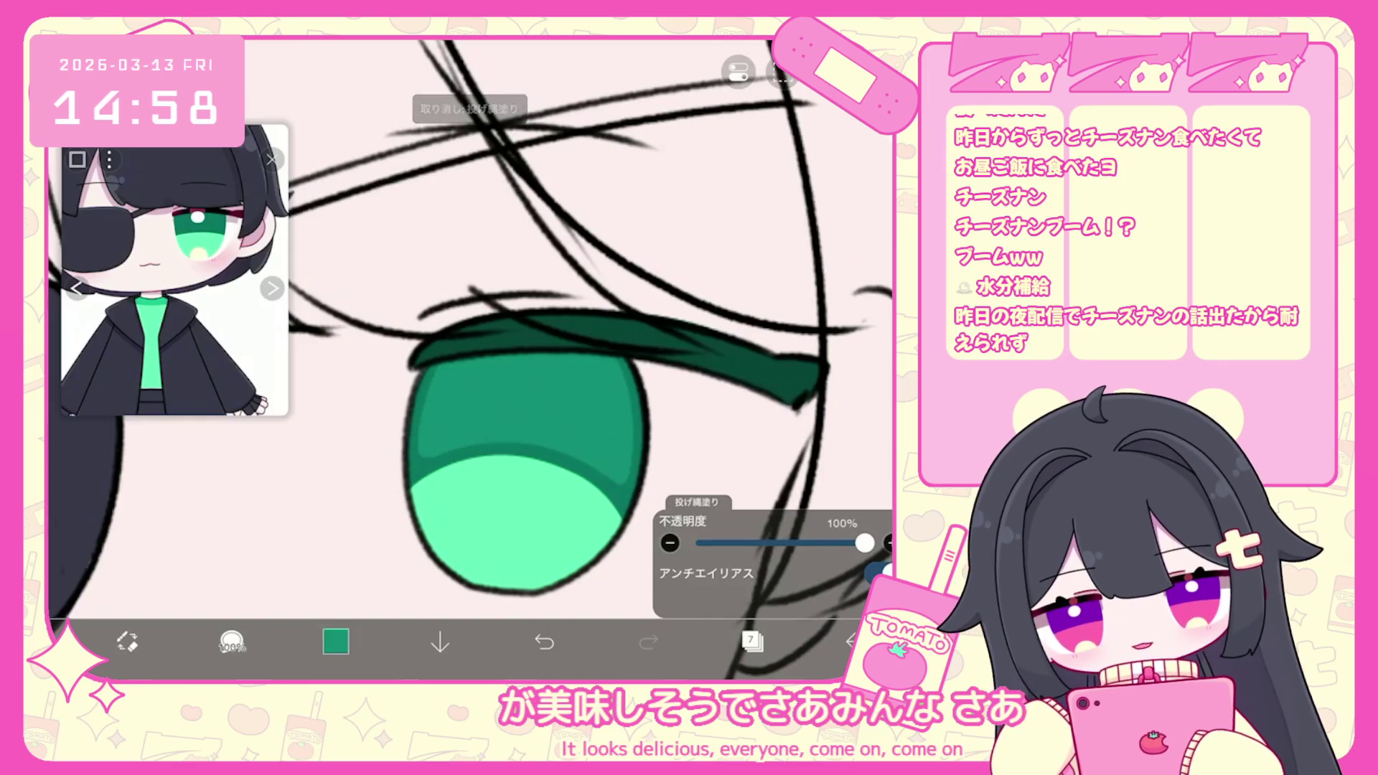
{"action": "left_click", "coordinate": [336, 641]}
{"action": "left_click", "coordinate": [484, 321]}
{"action": "left_click", "coordinate": [336, 641]}
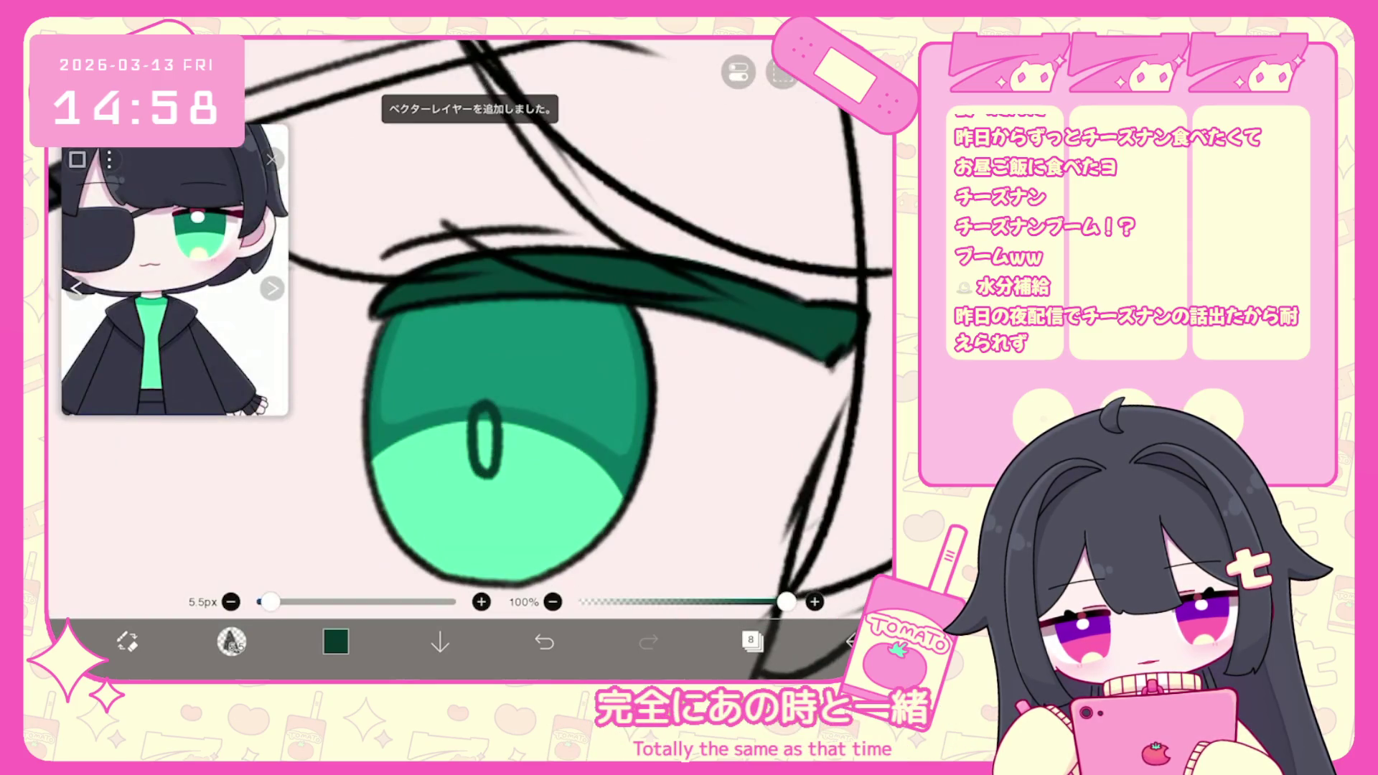
On layer 7, lasso-fill a dark green oval pupil in the centre of the iris.
{"action": "left_click_drag", "start_coordinate": [493, 391], "coordinate": [474, 447]}
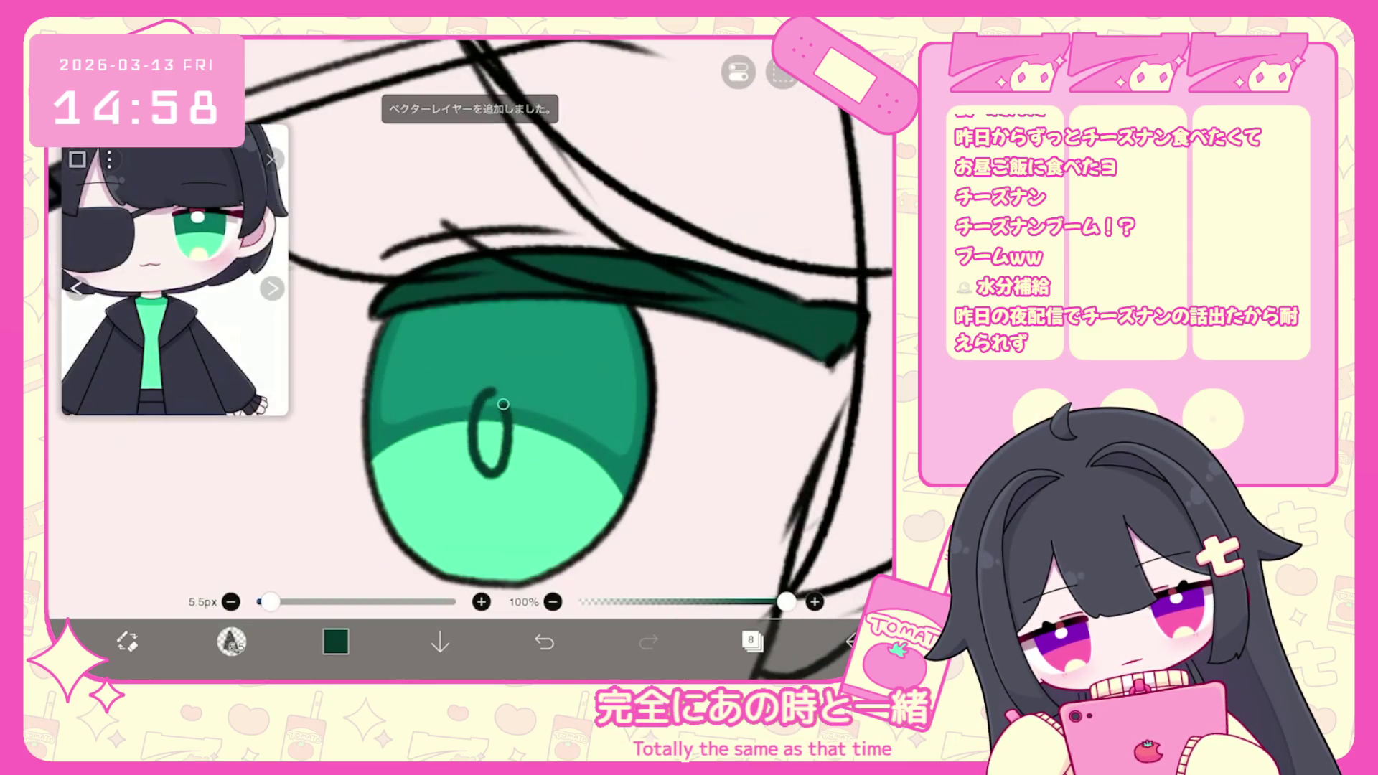
{"action": "left_click", "coordinate": [544, 641]}
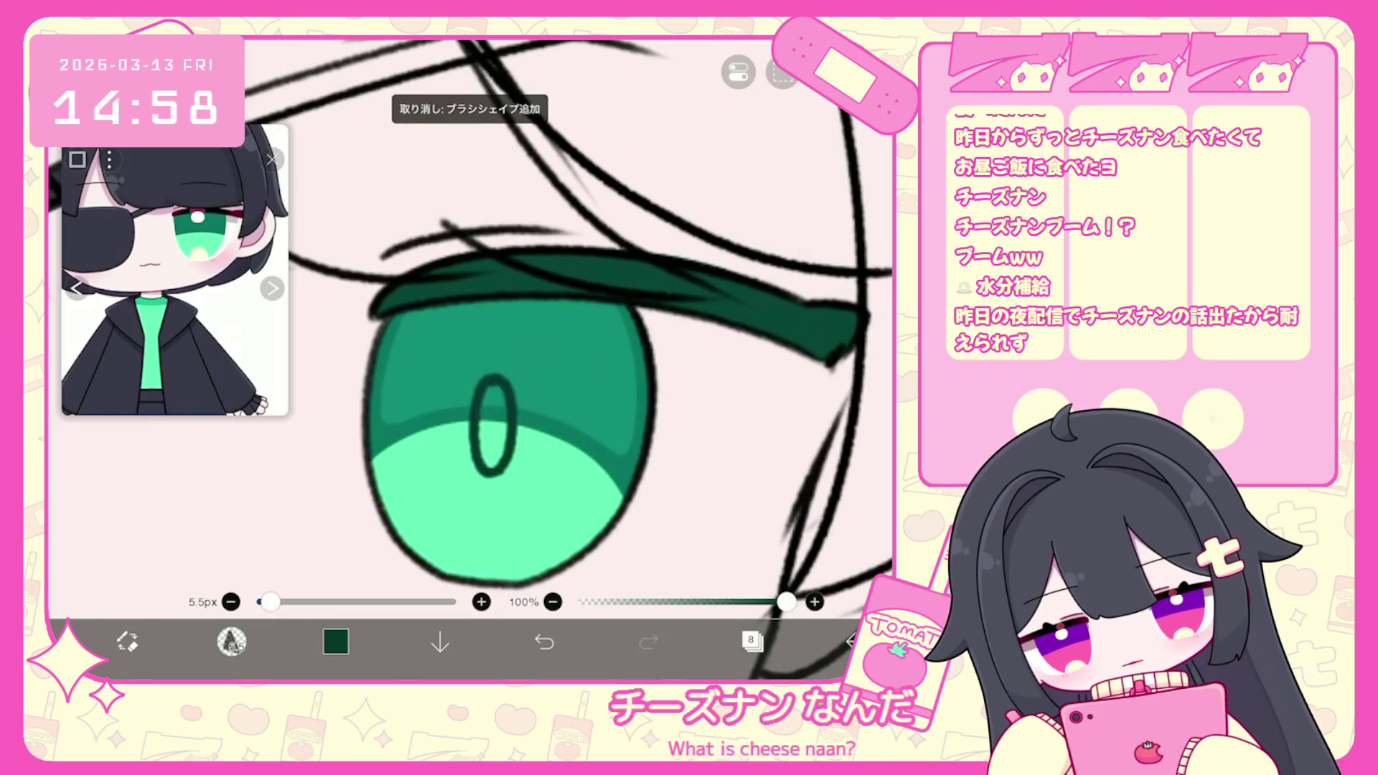
{"action": "left_click", "coordinate": [751, 641]}
{"action": "left_click", "coordinate": [789, 378]}
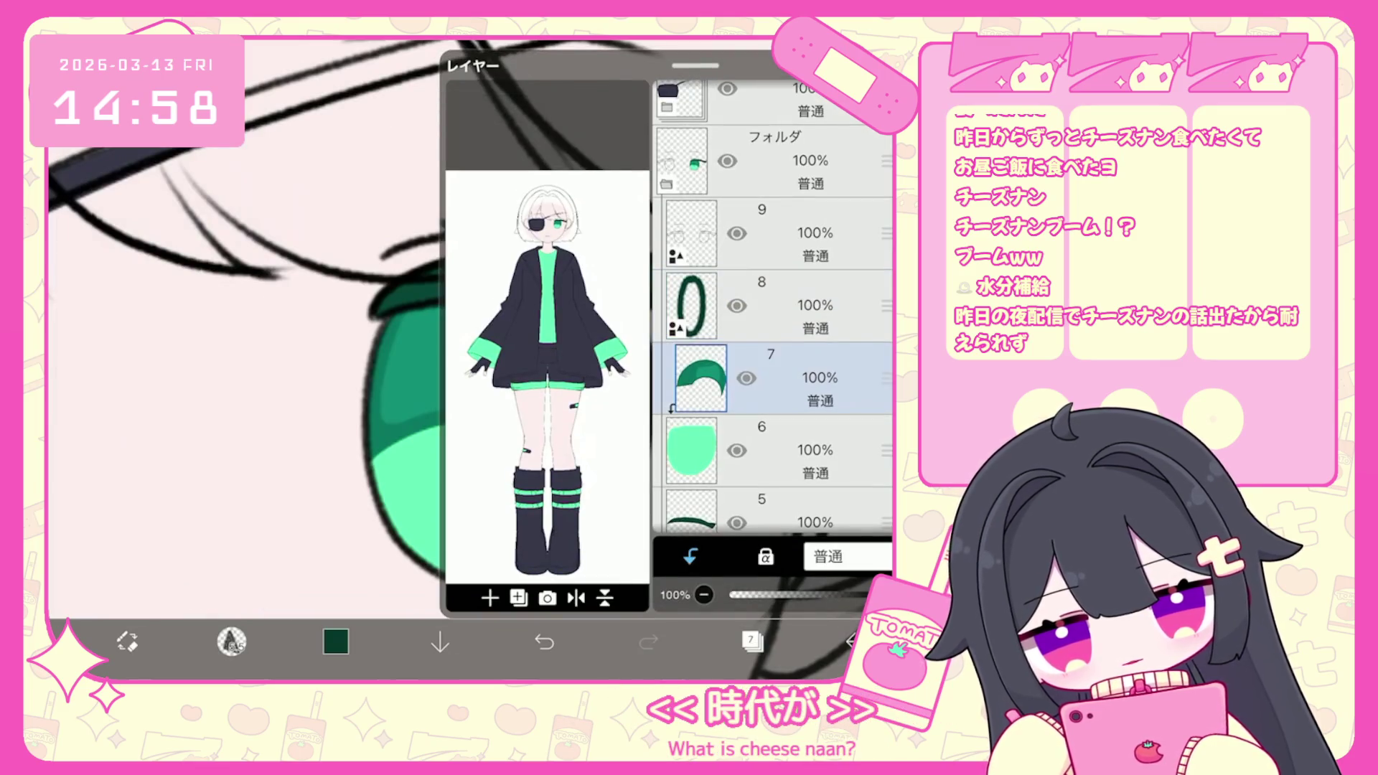
{"action": "left_click", "coordinate": [752, 641]}
{"action": "left_click", "coordinate": [231, 641]}
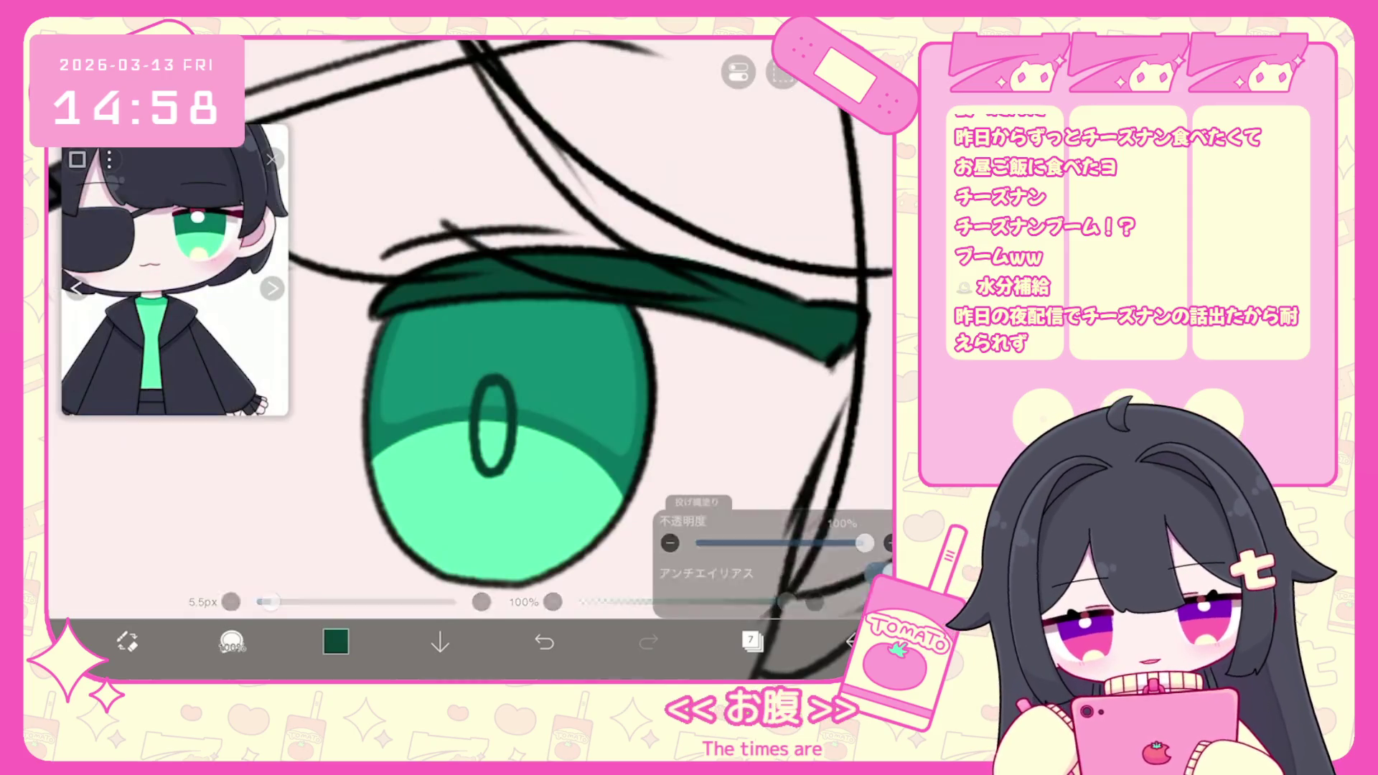
{"action": "left_click", "coordinate": [336, 641]}
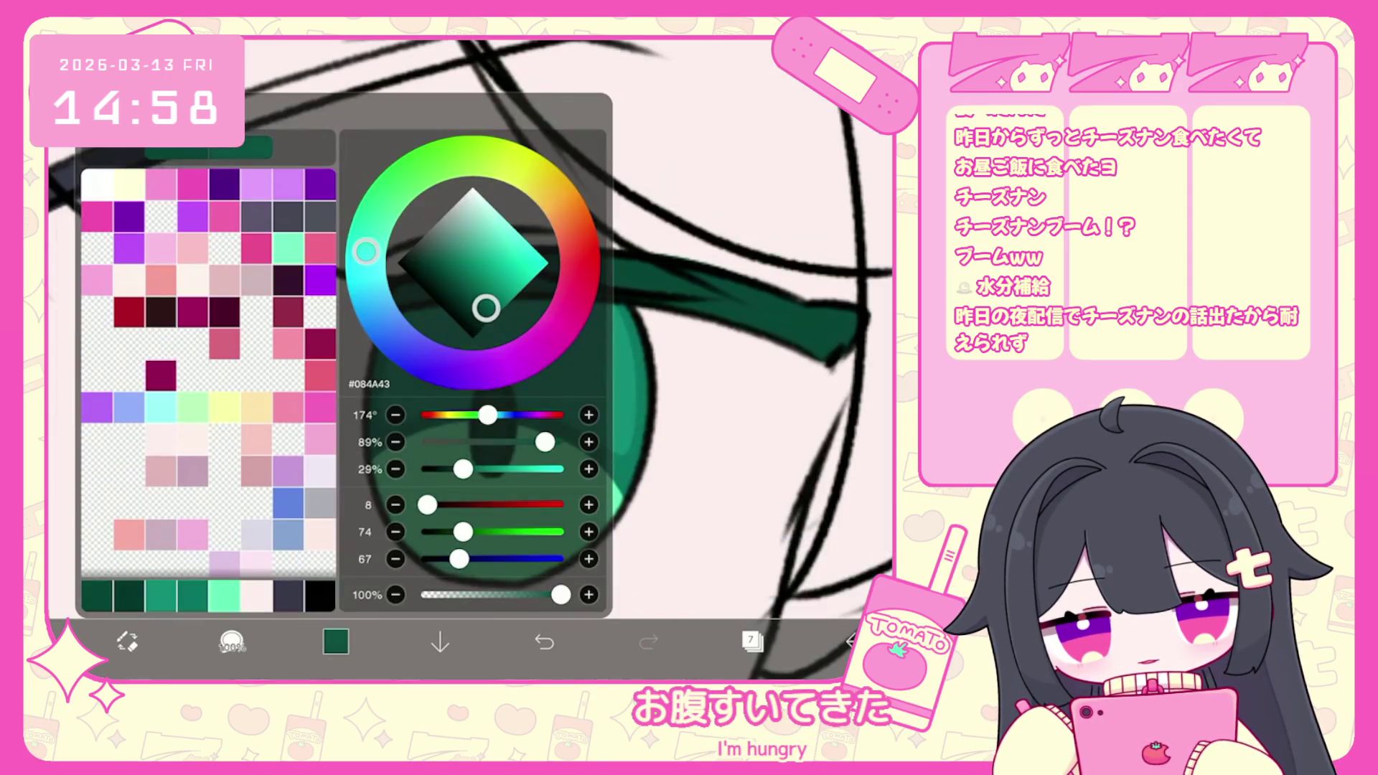
{"action": "left_click", "coordinate": [544, 641]}
{"action": "left_click", "coordinate": [336, 641]}
{"action": "mouse_move", "coordinate": [494, 377]}
{"action": "left_mouse_down"}
{"action": "mouse_move", "coordinate": [480, 467]}
{"action": "mouse_move", "coordinate": [509, 387]}
{"action": "left_mouse_up"}
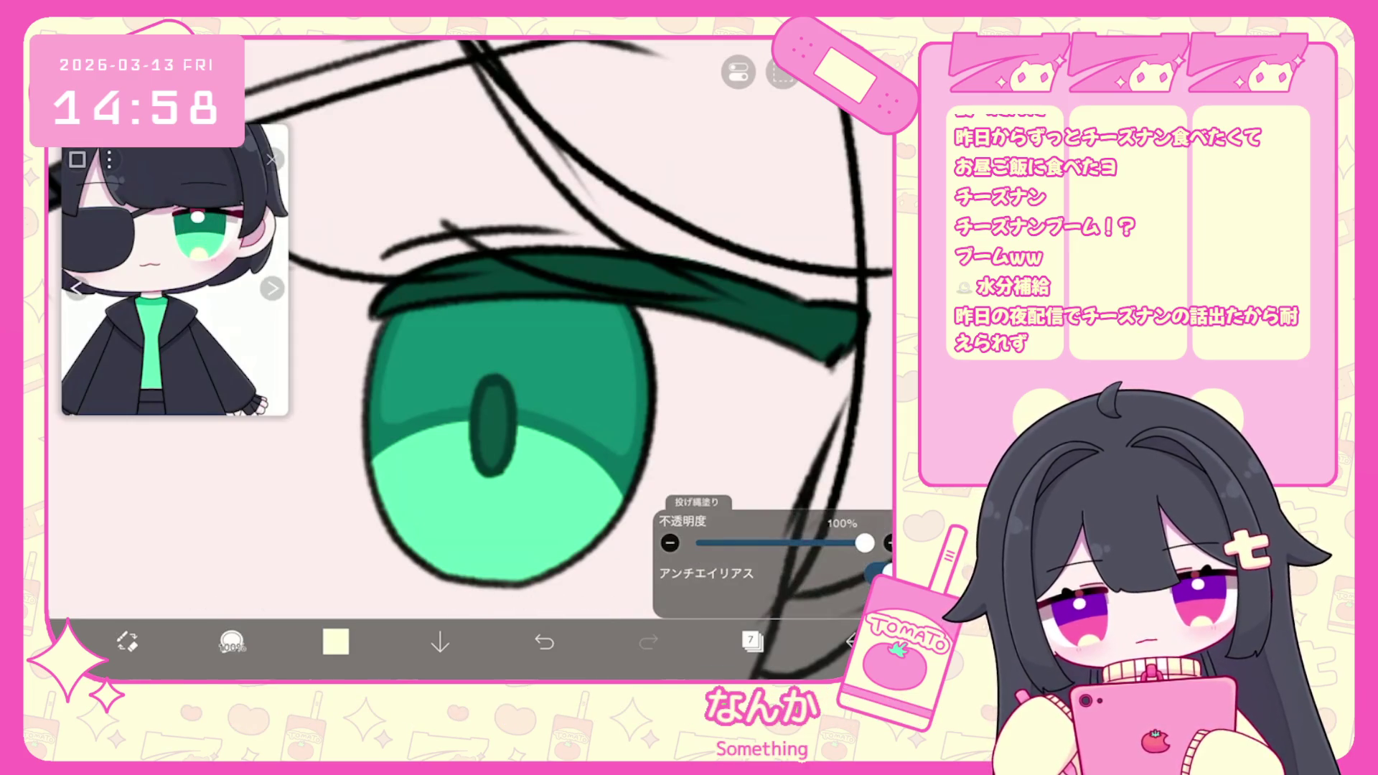
{"action": "key", "text": "ctrl+z"}
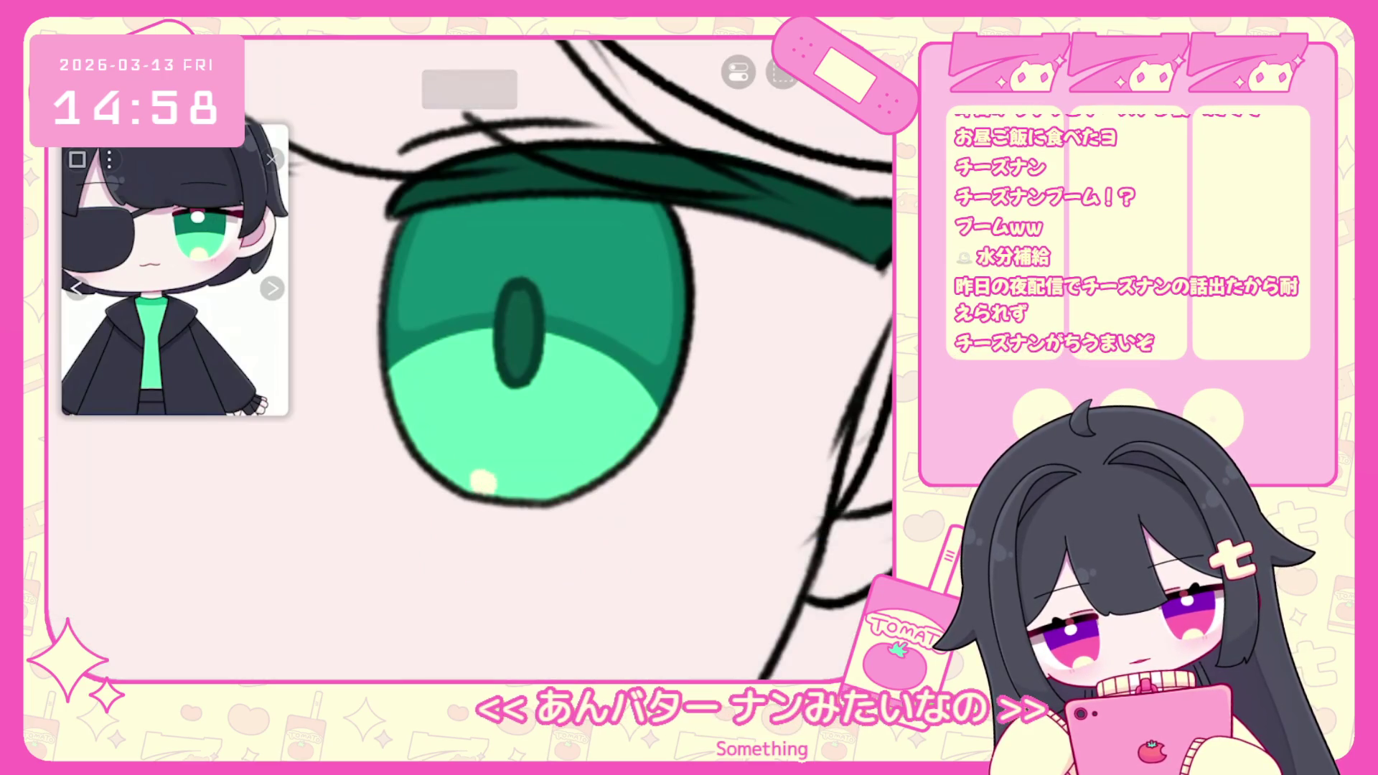
Add a rounded cream highlight at the bottom of the iris.
{"action": "left_click", "coordinate": [486, 477]}
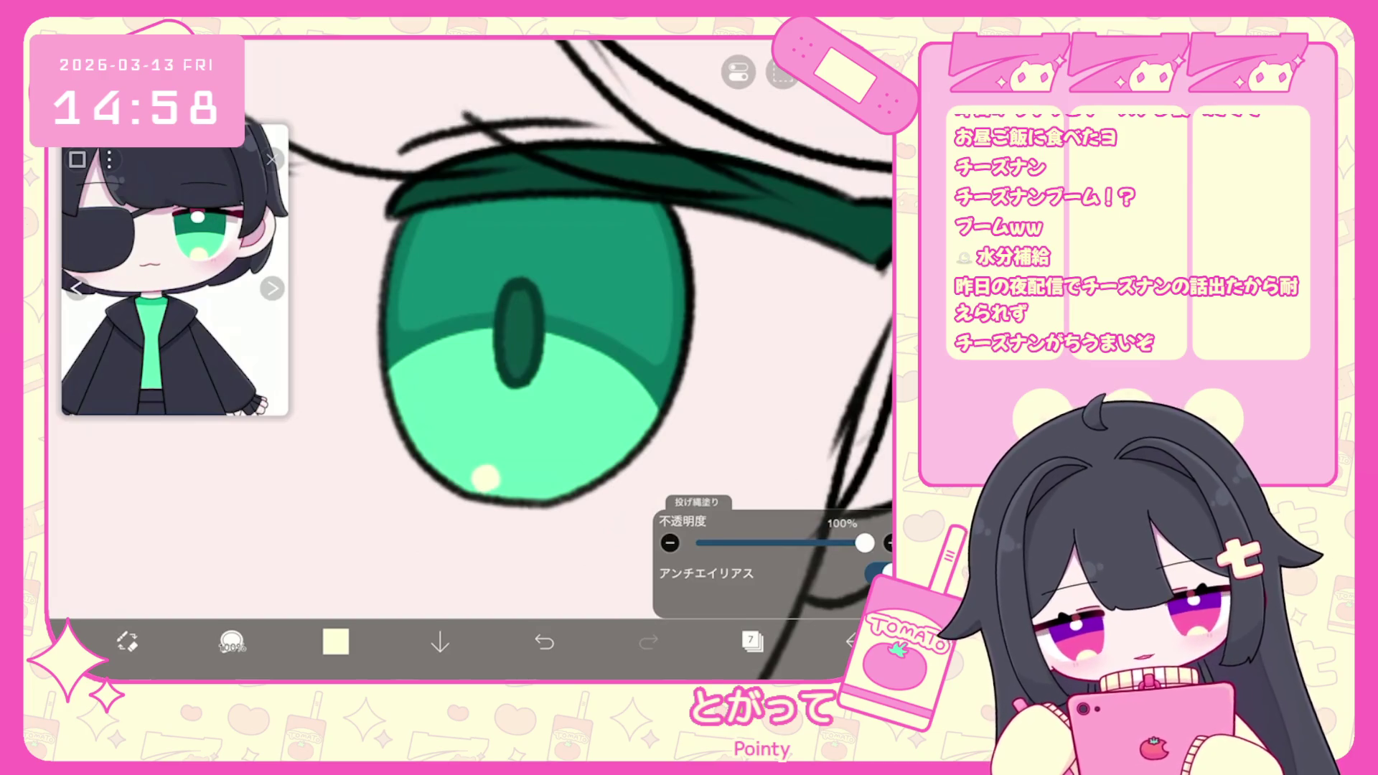
{"action": "left_click", "coordinate": [495, 482]}
{"action": "left_click_drag", "start_coordinate": [511, 475], "coordinate": [514, 492]}
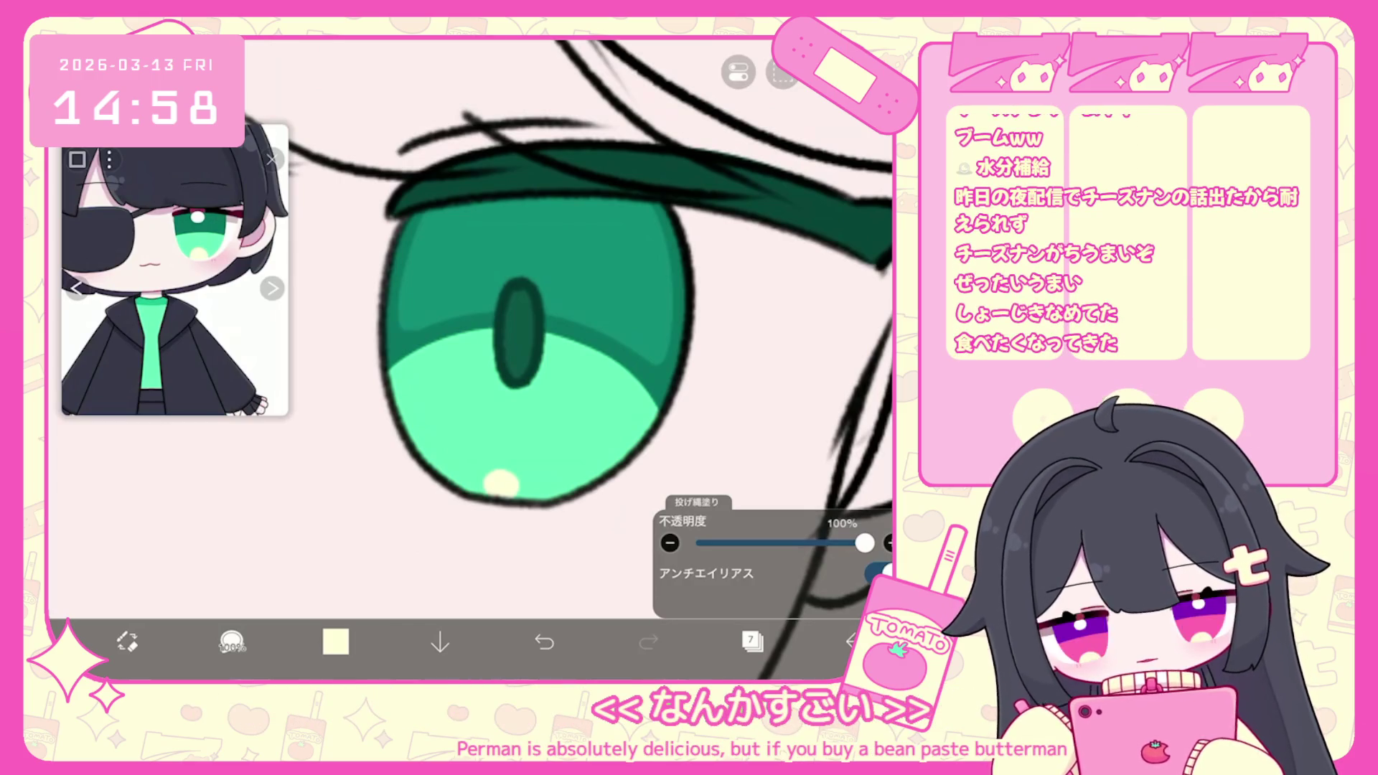
Select layer 9, then switch to layer 5 holding the eyelash line.
{"action": "left_click", "coordinate": [752, 641]}
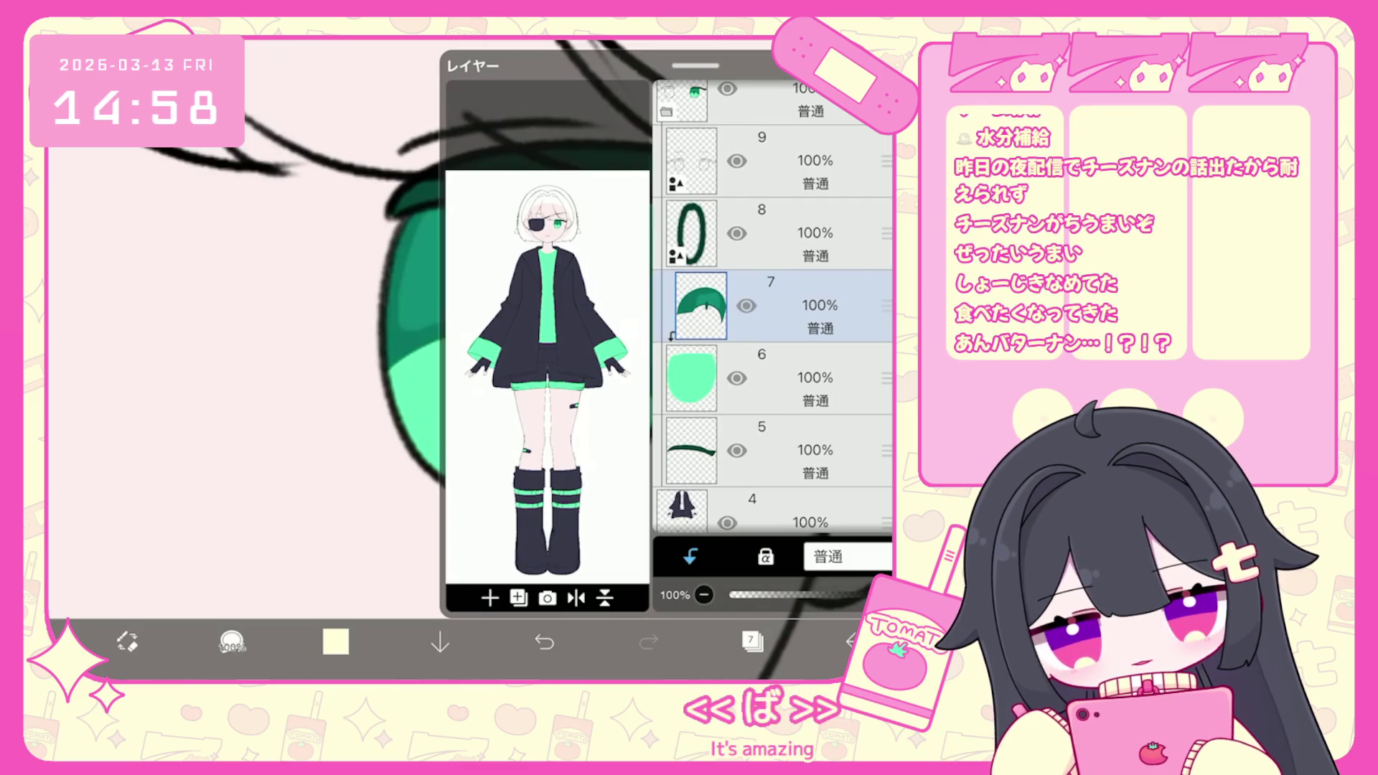
{"action": "left_click", "coordinate": [789, 161]}
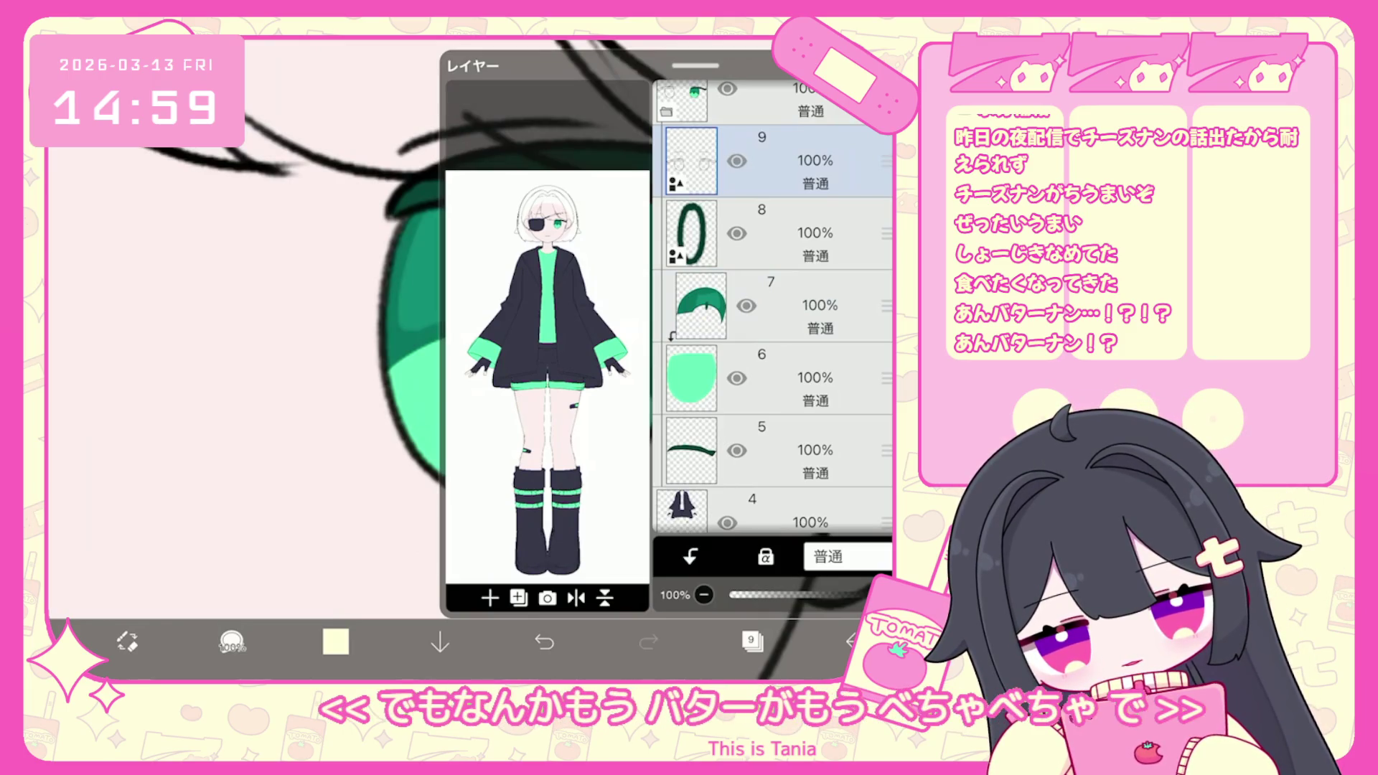
{"action": "left_click", "coordinate": [761, 450]}
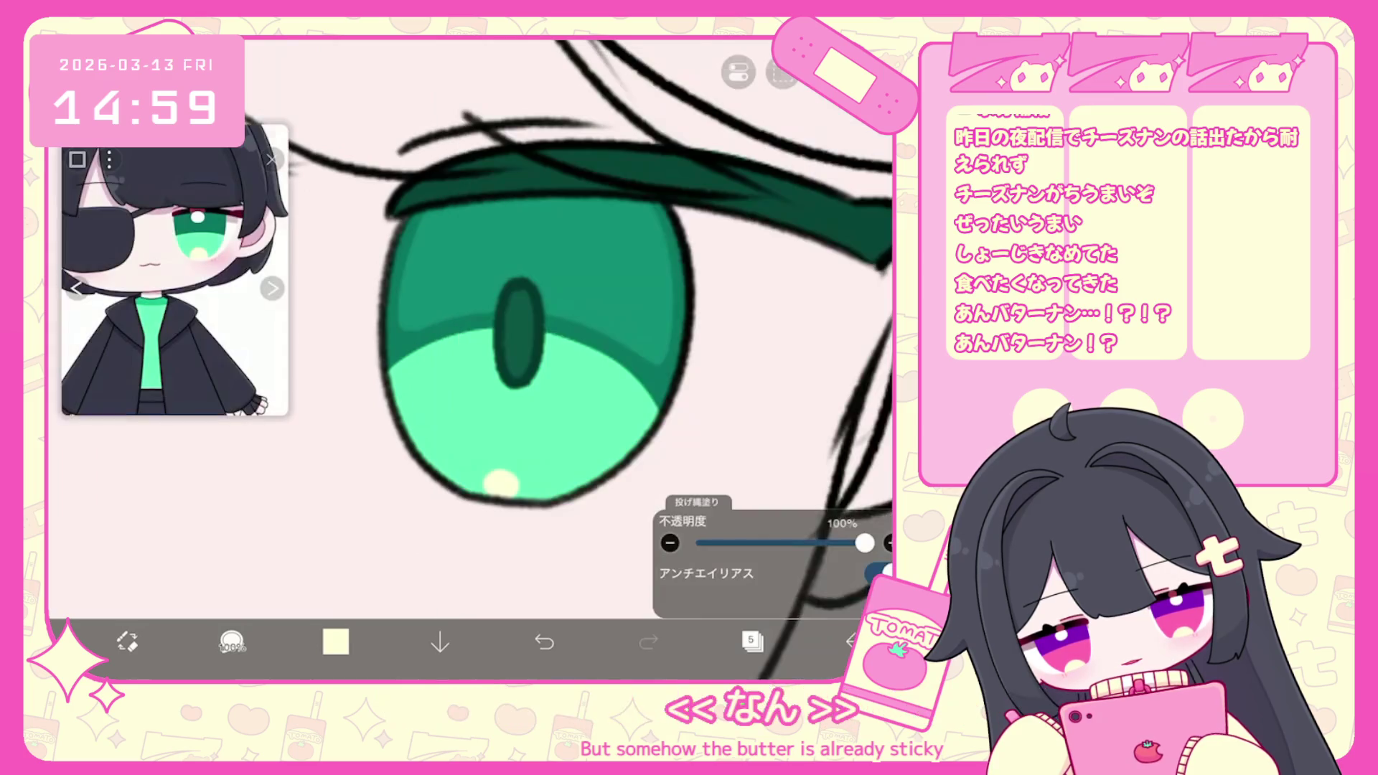
Tint the outer tip of the upper lash line dark magenta.
{"action": "left_click", "coordinate": [751, 640]}
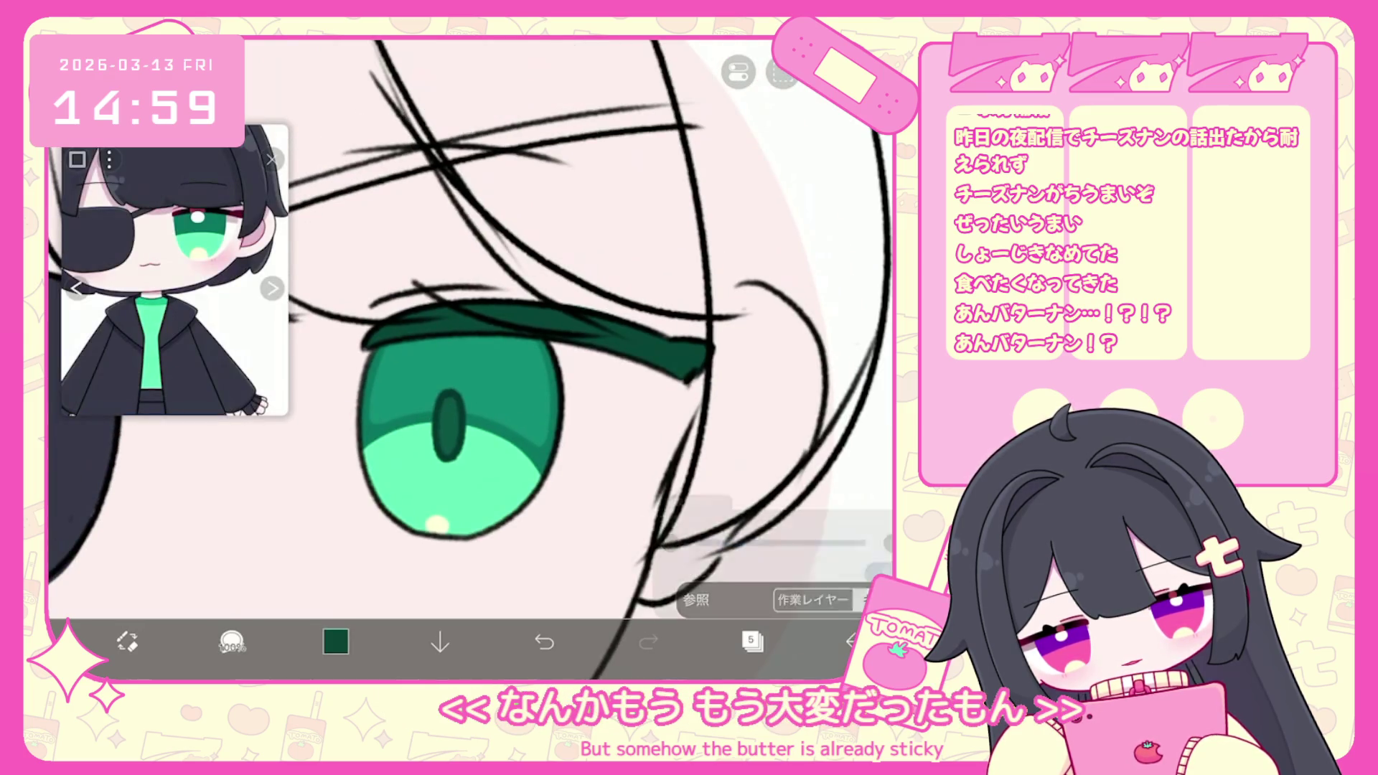
{"action": "left_click", "coordinate": [336, 641]}
{"action": "left_click", "coordinate": [532, 352]}
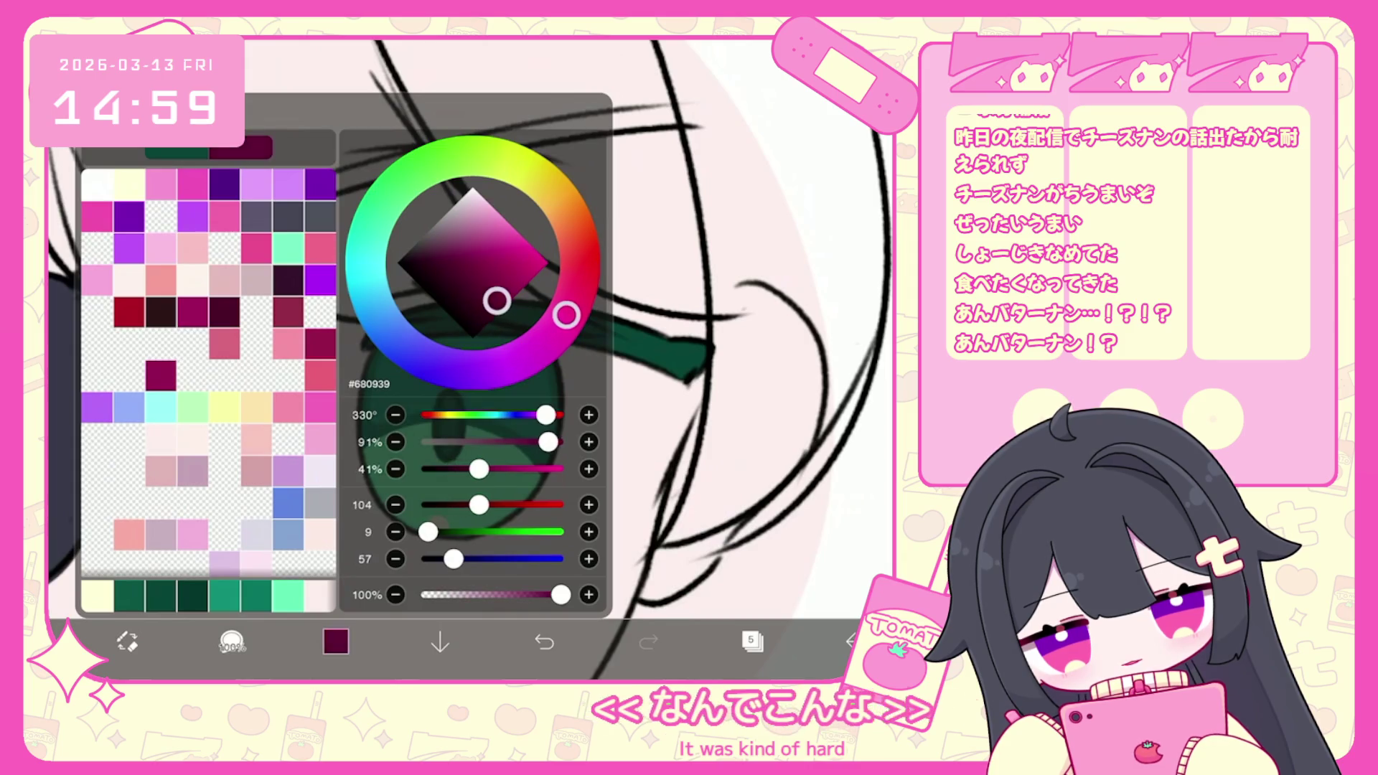
{"action": "left_click", "coordinate": [336, 641]}
{"action": "left_click", "coordinate": [675, 352]}
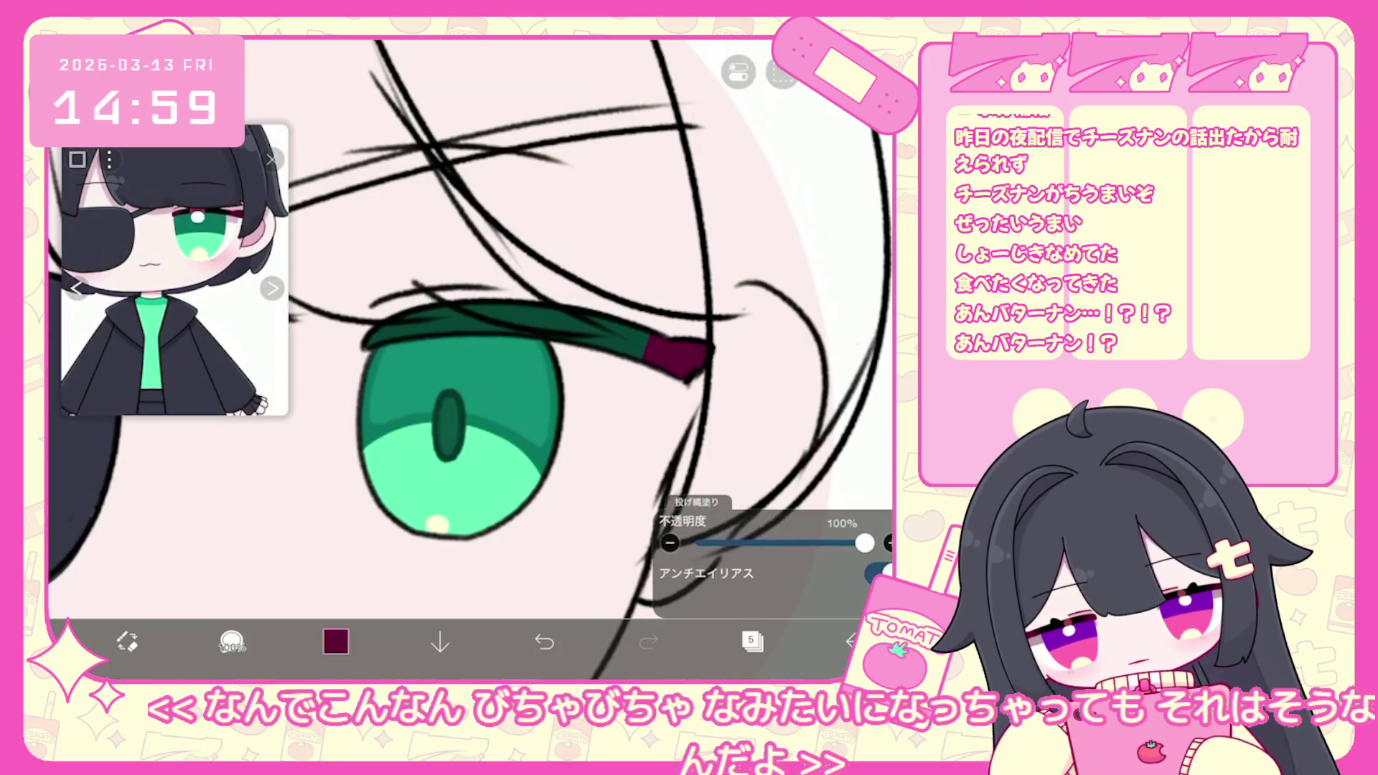
{"action": "left_click", "coordinate": [336, 641]}
{"action": "left_click", "coordinate": [336, 641]}
{"action": "left_click", "coordinate": [544, 641]}
{"action": "scroll", "coordinate": [470, 359], "scroll_direction": "down", "scroll_amount": 5}
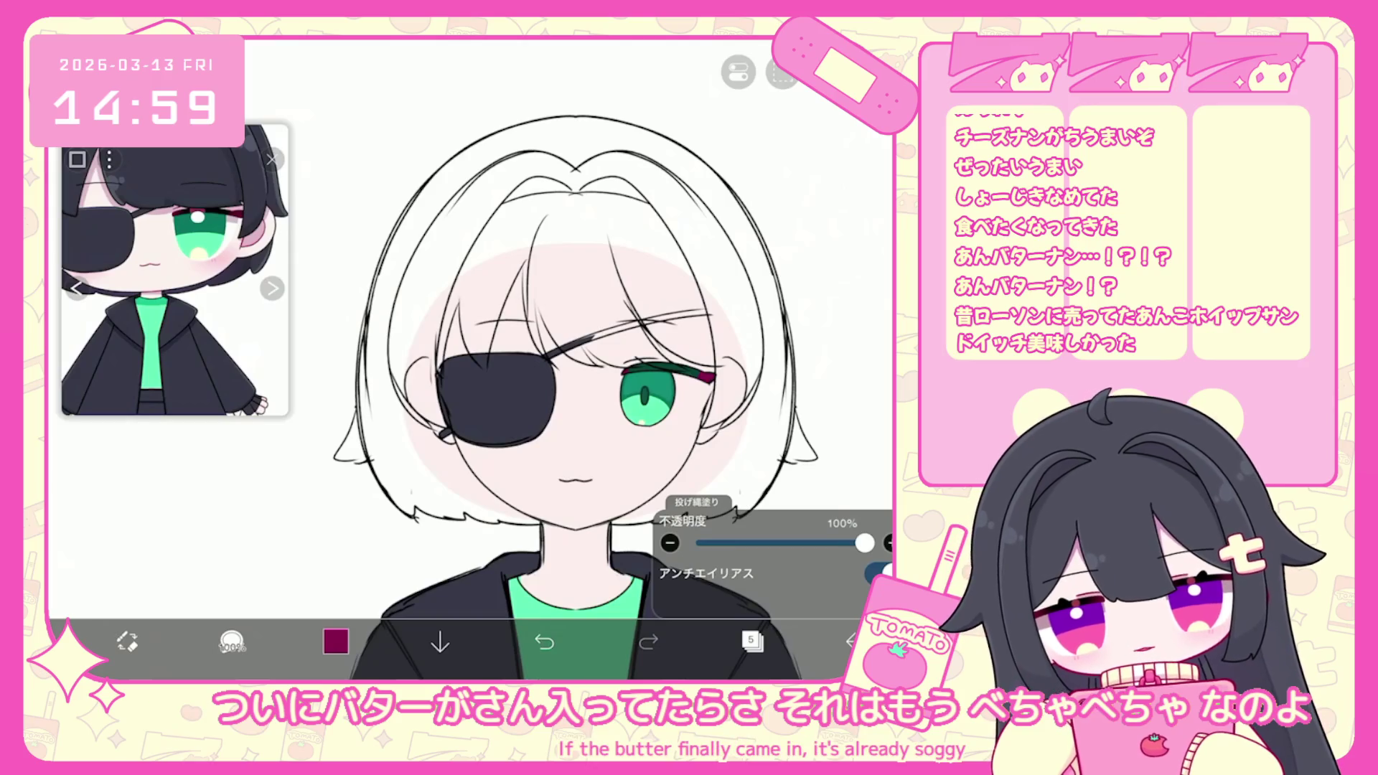
Add a clipping layer above layer 9 and brush a thin maroon crease above the eyelid.
{"action": "left_click", "coordinate": [752, 641]}
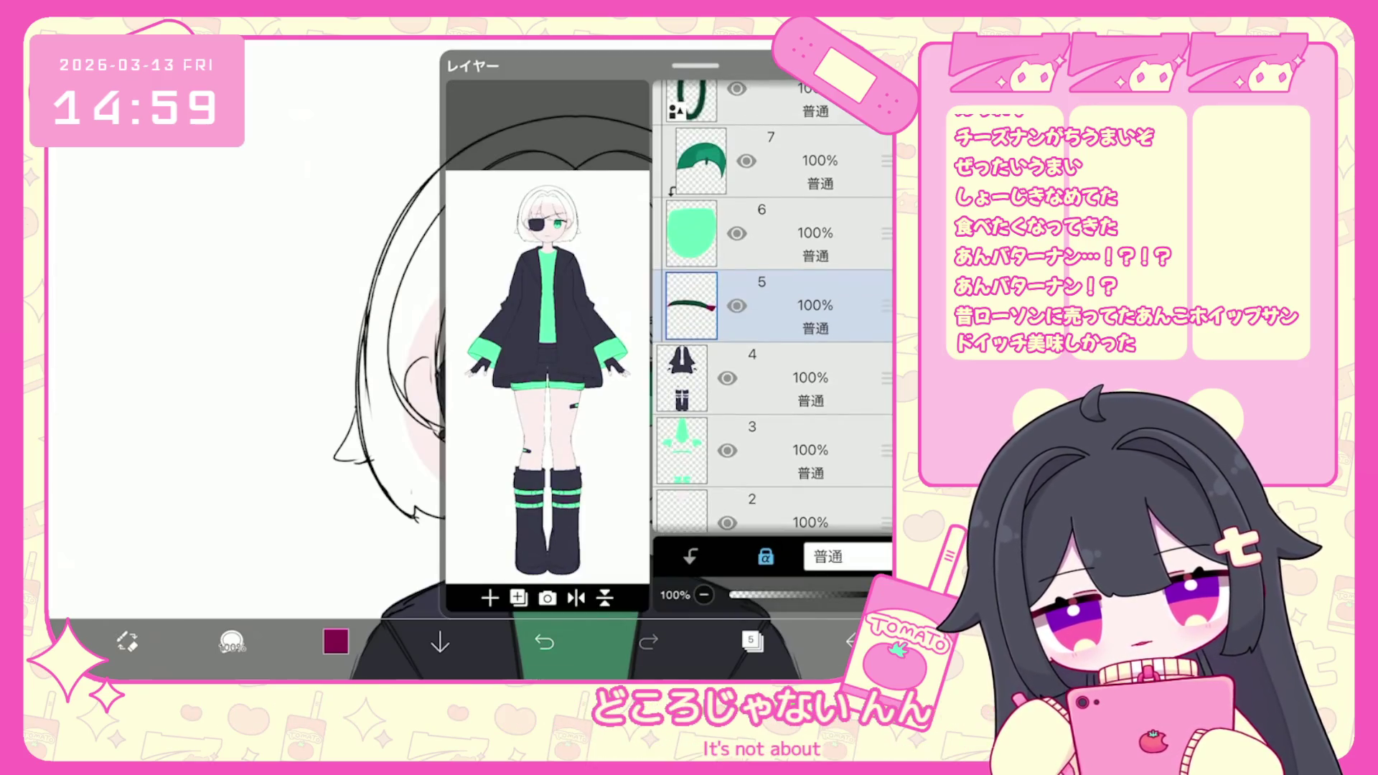
{"action": "scroll", "coordinate": [772, 308], "scroll_direction": "up", "scroll_amount": 5}
{"action": "left_click", "coordinate": [790, 307]}
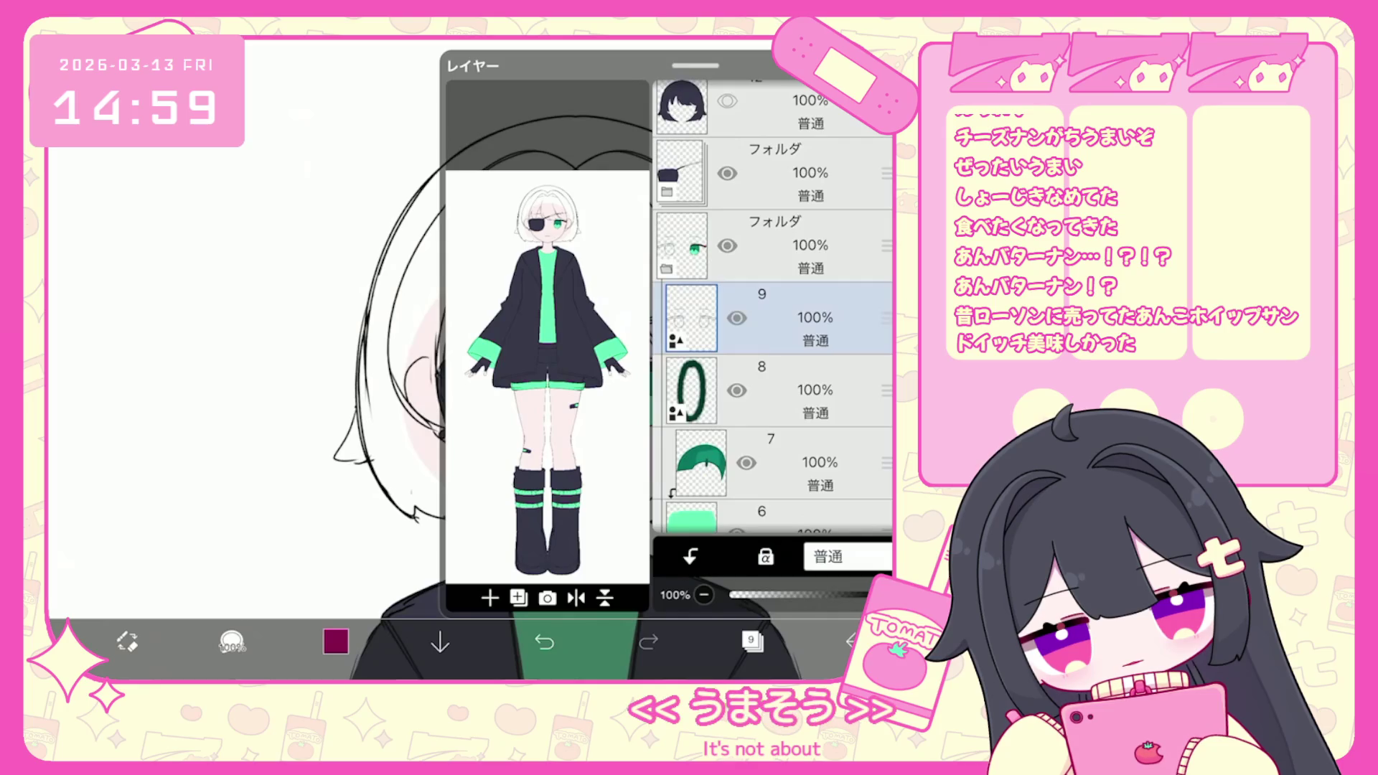
{"action": "left_click", "coordinate": [490, 598]}
{"action": "left_click", "coordinate": [691, 557]}
{"action": "left_click", "coordinate": [336, 641]}
{"action": "left_click_drag", "start_coordinate": [507, 287], "coordinate": [492, 313]}
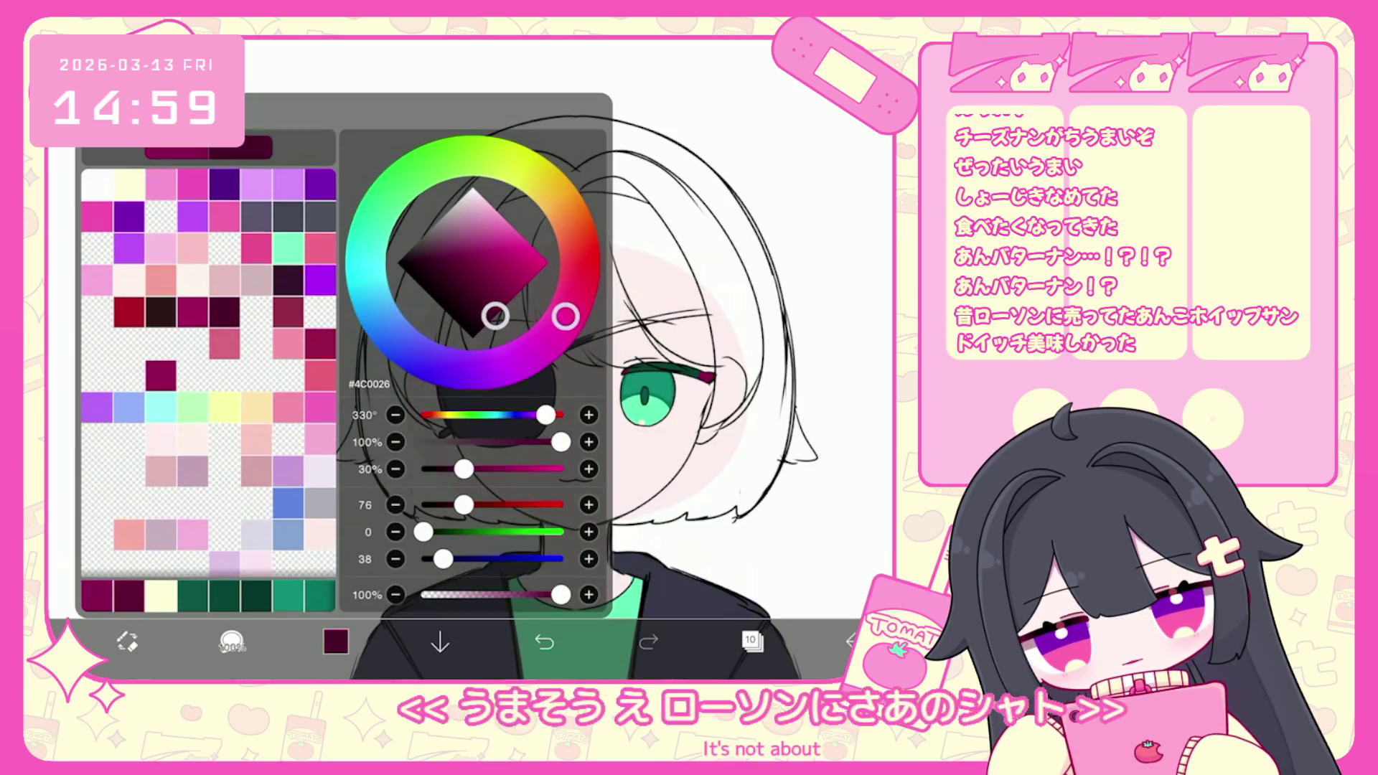
{"action": "left_click", "coordinate": [336, 640]}
{"action": "scroll", "coordinate": [474, 323], "scroll_direction": "up", "scroll_amount": 5}
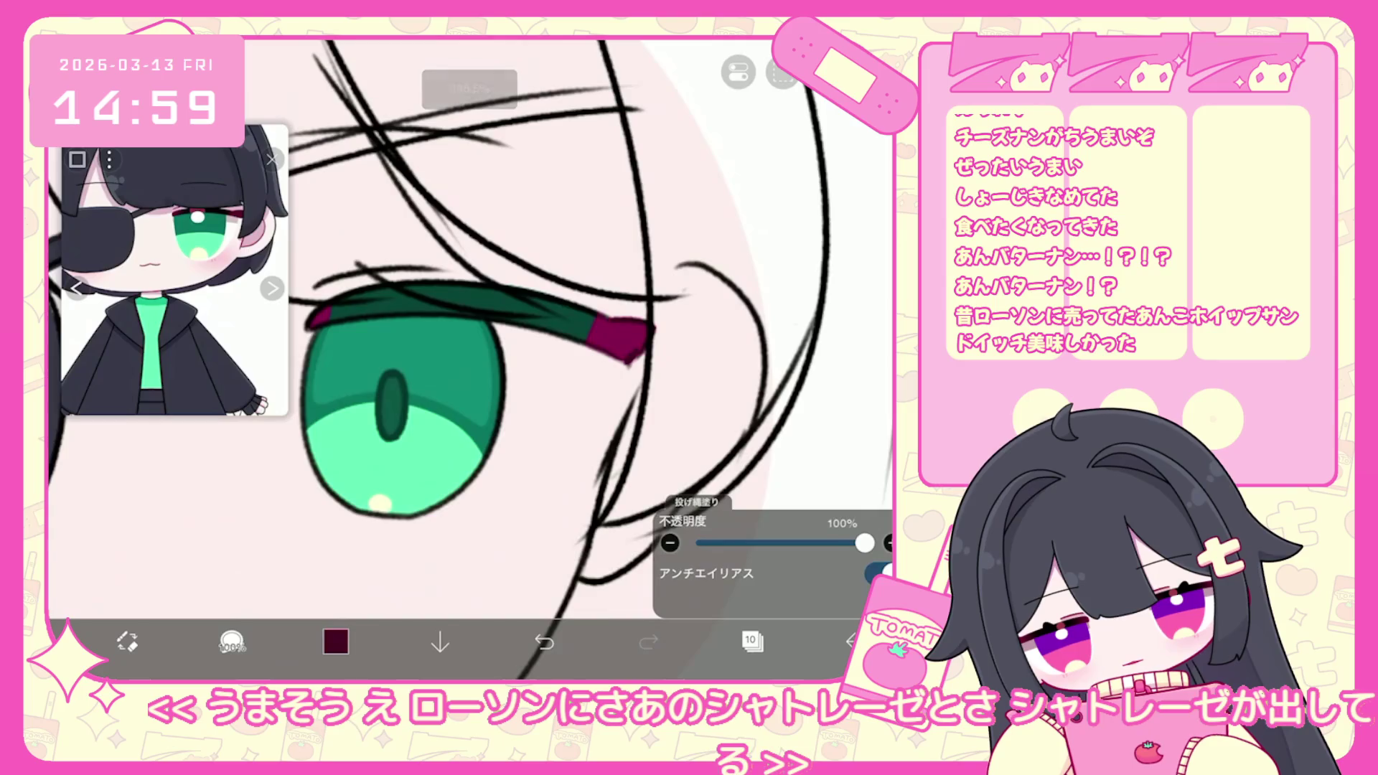
{"action": "scroll", "coordinate": [473, 323], "scroll_direction": "left", "scroll_amount": 2}
{"action": "left_click_drag", "start_coordinate": [393, 307], "coordinate": [517, 290]}
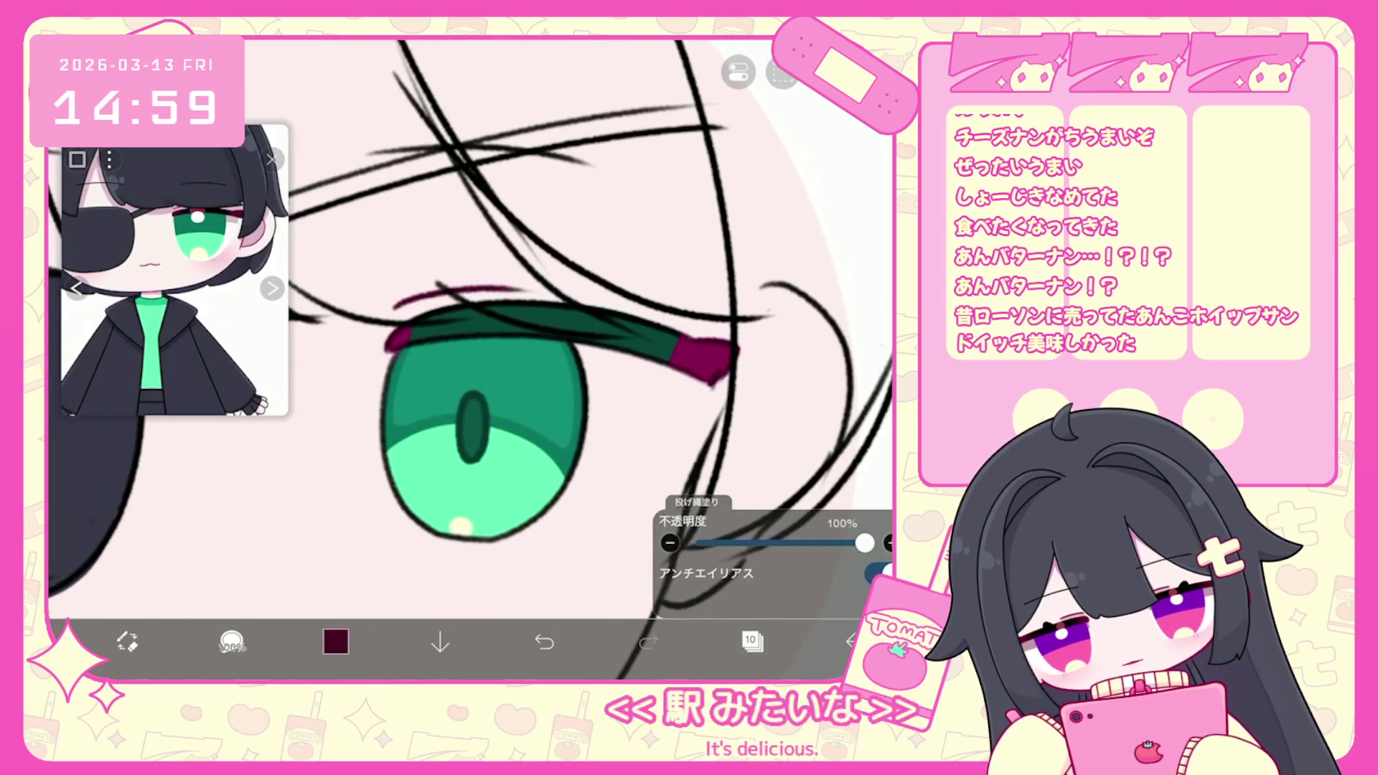
{"action": "left_click", "coordinate": [544, 641]}
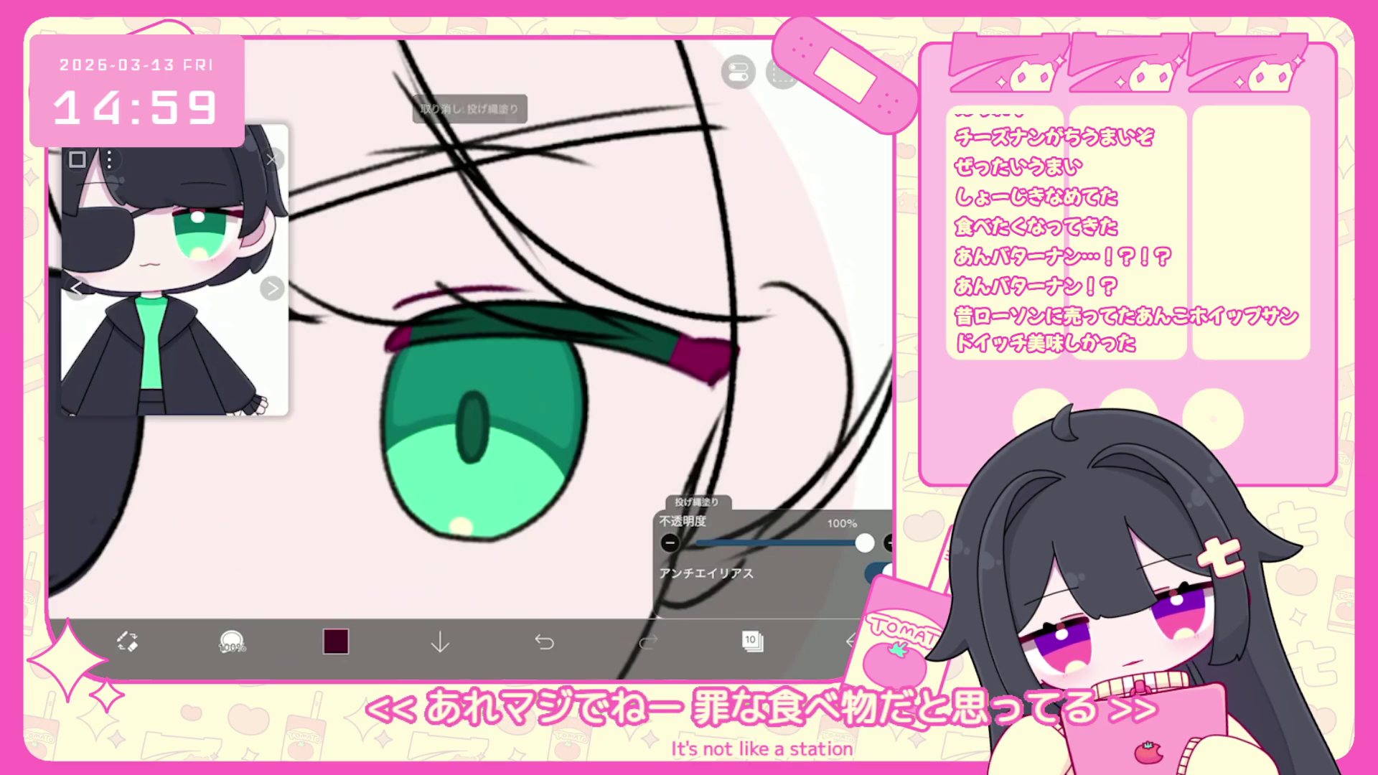
Sample the iris mint green and saturate it to #23B984.
{"action": "left_click", "coordinate": [462, 360]}
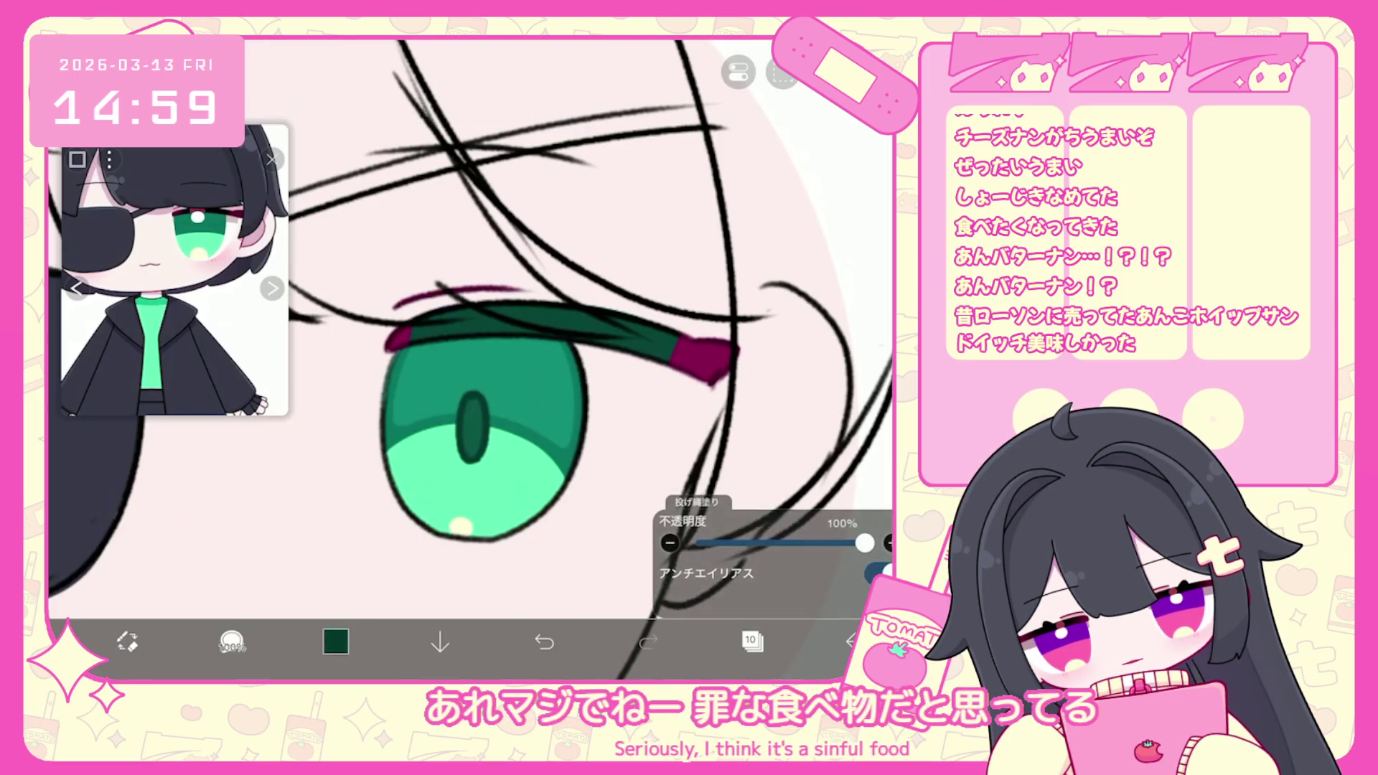
{"action": "left_click", "coordinate": [496, 488]}
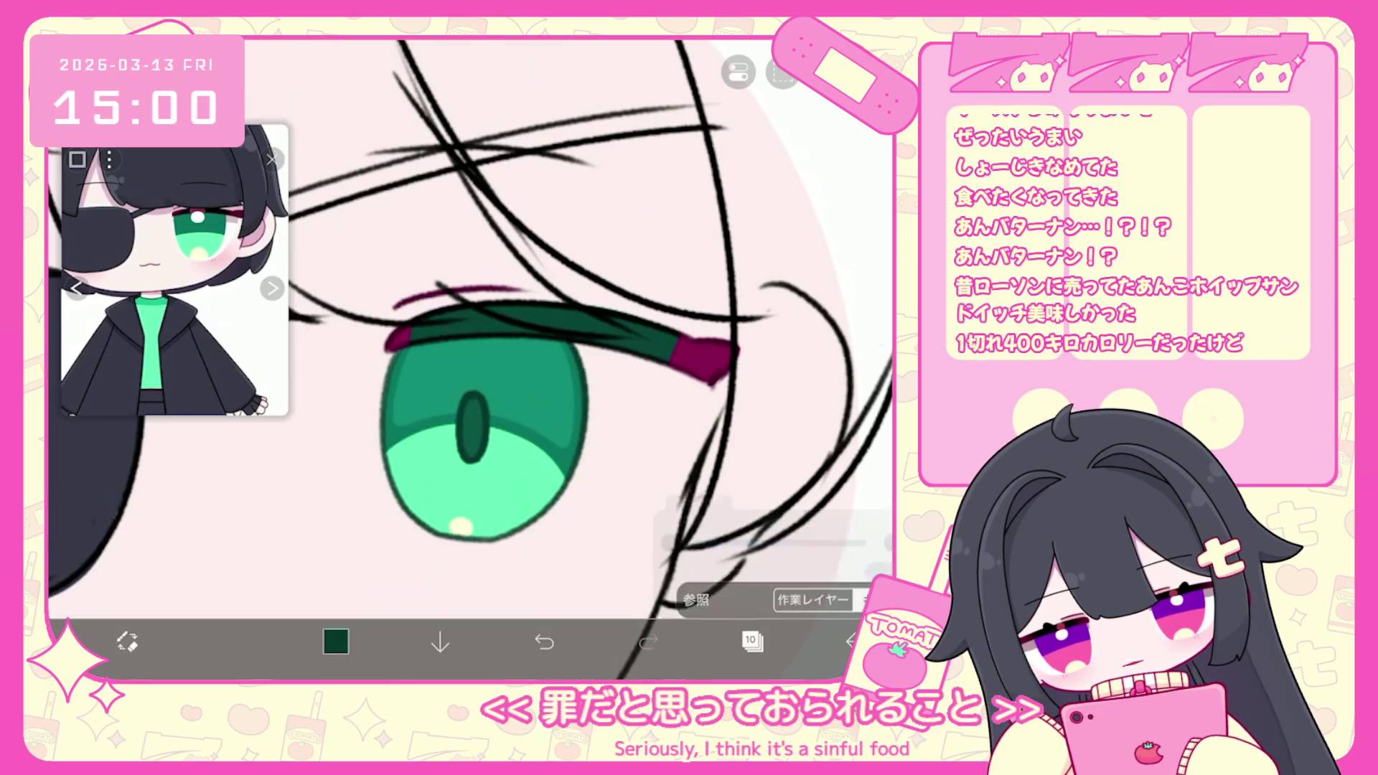
{"action": "left_click", "coordinate": [335, 640]}
{"action": "left_click_drag", "start_coordinate": [502, 442], "coordinate": [535, 442]}
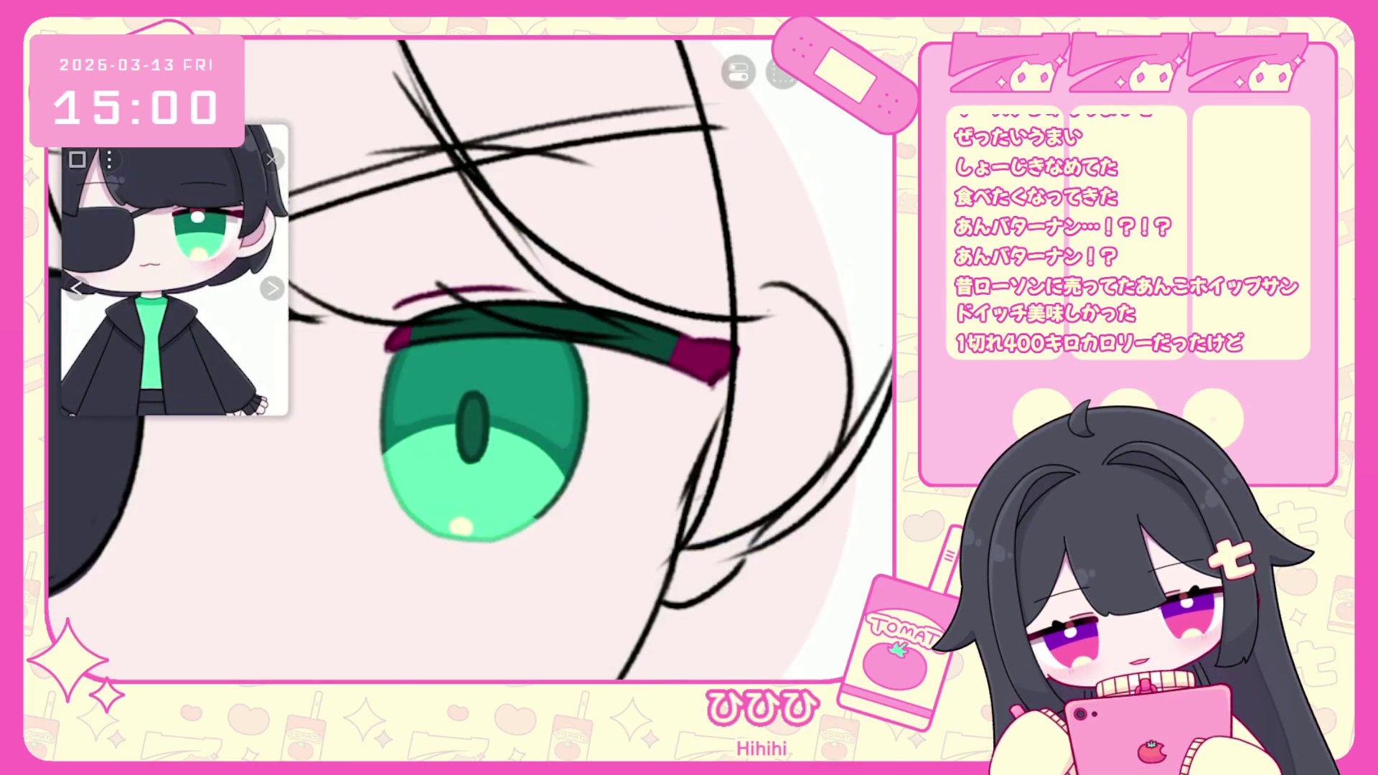
{"action": "scroll", "coordinate": [470, 359], "scroll_direction": "down", "scroll_amount": 5}
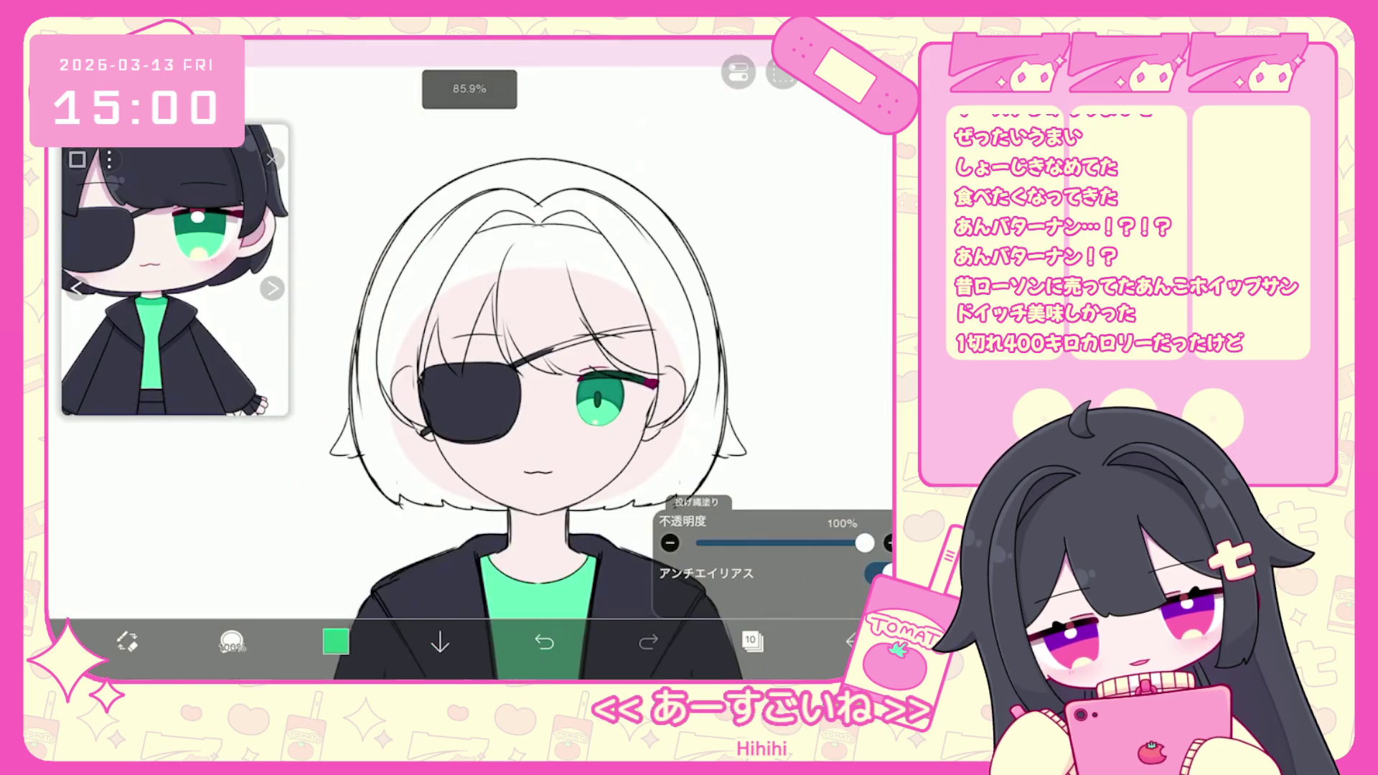
Add a new layer 11 for the iris highlights.
{"action": "left_click", "coordinate": [752, 641]}
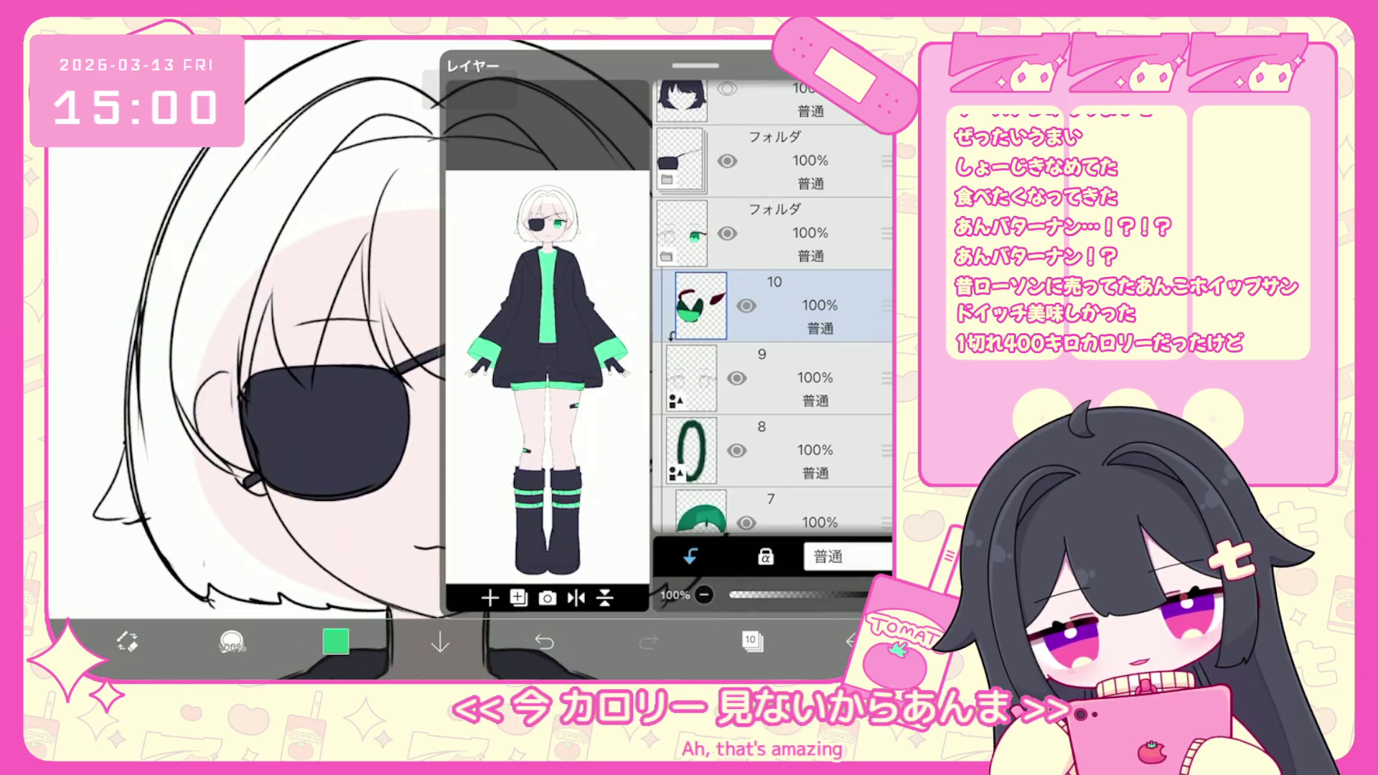
{"action": "scroll", "coordinate": [772, 306], "scroll_direction": "down", "scroll_amount": 2}
{"action": "left_click", "coordinate": [771, 305]}
{"action": "left_click", "coordinate": [489, 598]}
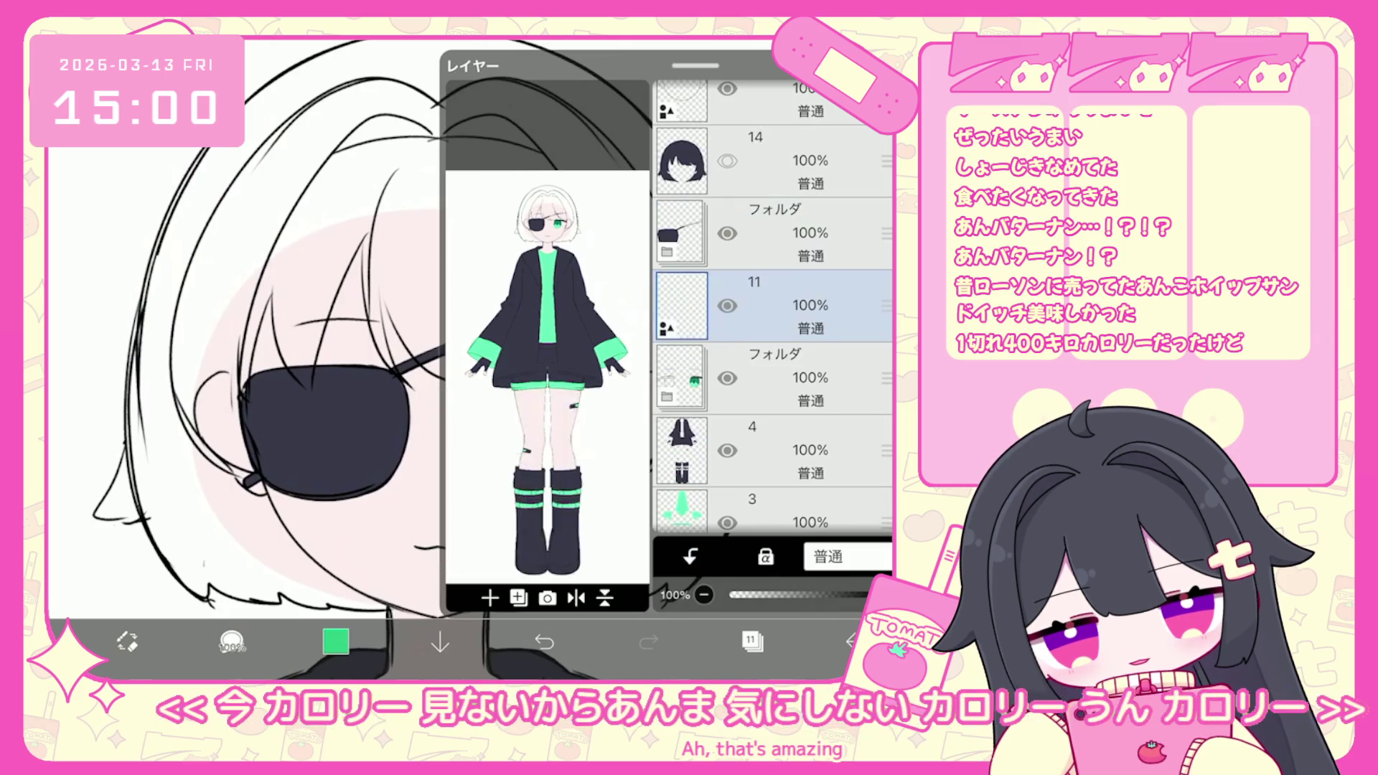
Try a pale periwinkle colour with a trial circle on the iris, then undo it.
{"action": "left_click", "coordinate": [336, 641]}
{"action": "left_click", "coordinate": [336, 641]}
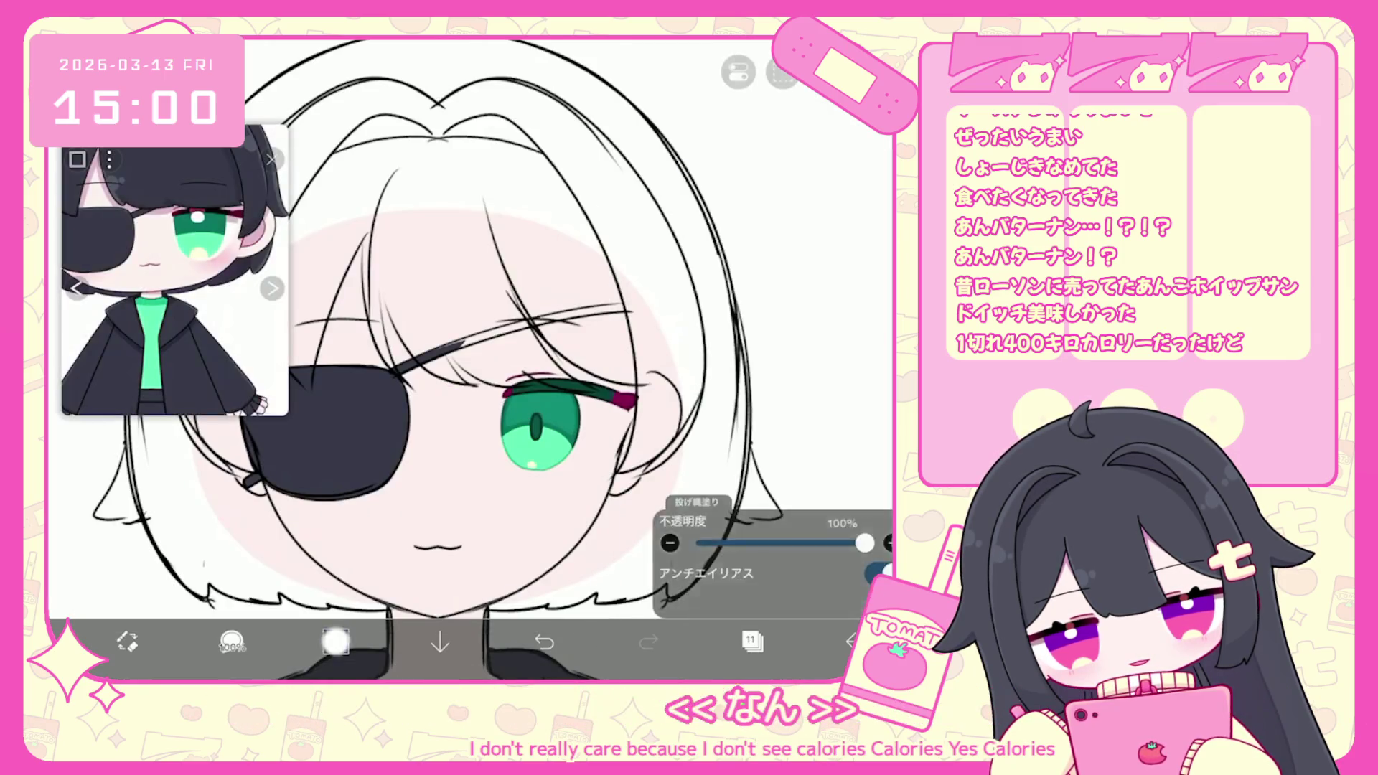
{"action": "left_click", "coordinate": [336, 640]}
{"action": "left_click", "coordinate": [336, 641]}
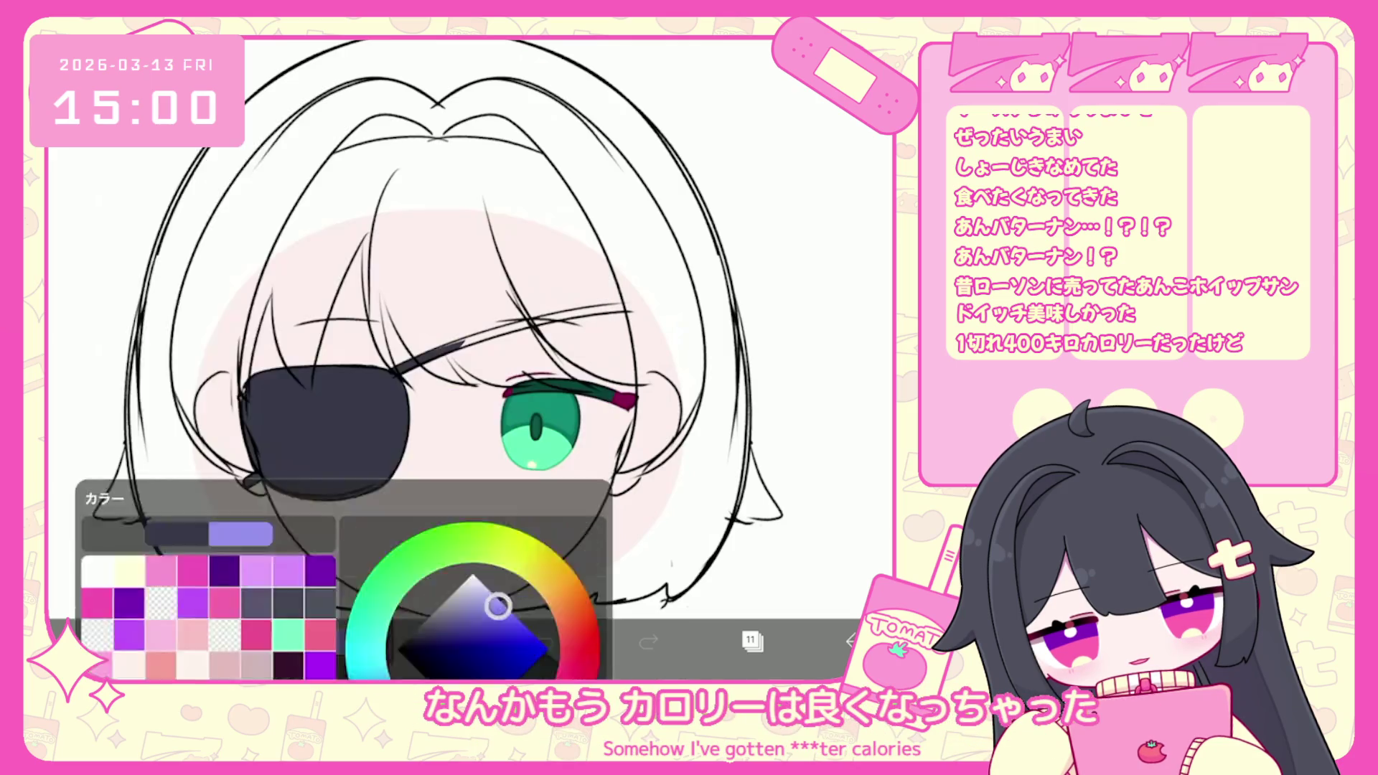
{"action": "scroll", "coordinate": [502, 430], "scroll_direction": "up", "scroll_amount": 5}
{"action": "scroll", "coordinate": [502, 359], "scroll_direction": "up", "scroll_amount": 3}
{"action": "left_click_drag", "start_coordinate": [476, 401], "coordinate": [493, 323]}
{"action": "key", "text": "ctrl+z"}
Shift the brush hue to lilac and draw a purple ring on the upper iris.
{"action": "left_click", "coordinate": [336, 641]}
{"action": "mouse_move", "coordinate": [409, 354]}
{"action": "left_mouse_down"}
{"action": "mouse_move", "coordinate": [440, 365]}
{"action": "mouse_move", "coordinate": [474, 423]}
{"action": "left_mouse_up"}
{"action": "left_click", "coordinate": [336, 640]}
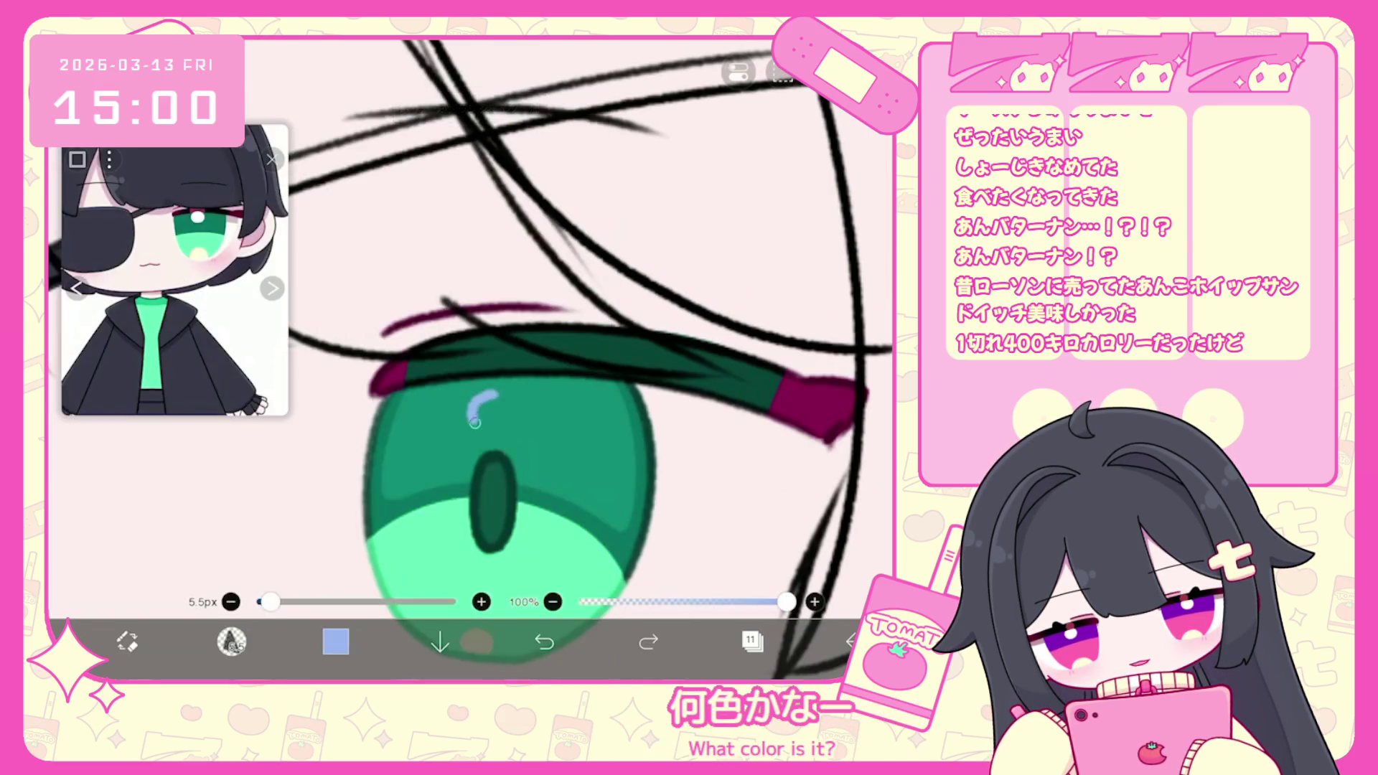
{"action": "left_click", "coordinate": [336, 641]}
{"action": "left_click_drag", "start_coordinate": [431, 362], "coordinate": [472, 370]}
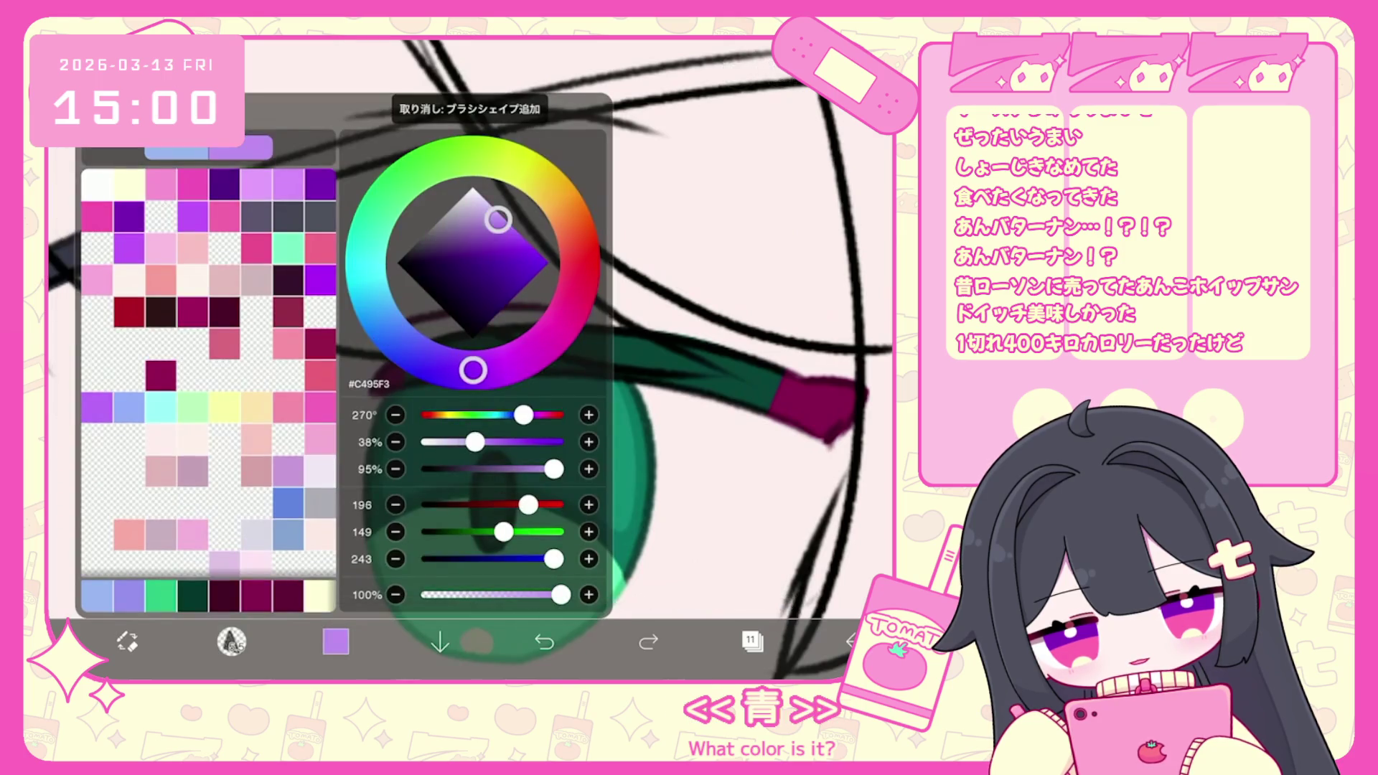
{"action": "left_click", "coordinate": [499, 390]}
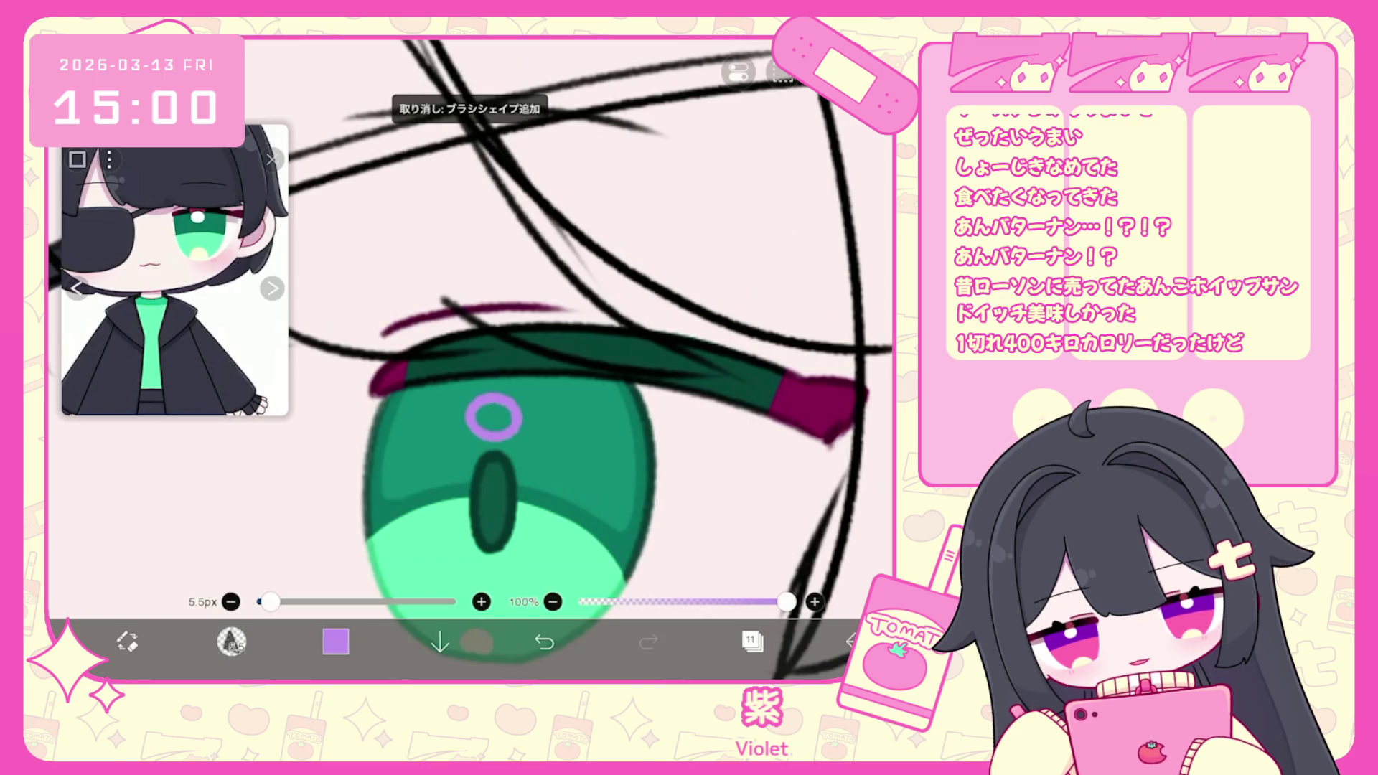
{"action": "scroll", "coordinate": [470, 358], "scroll_direction": "down", "scroll_amount": 5}
{"action": "scroll", "coordinate": [470, 359], "scroll_direction": "up", "scroll_amount": 4}
{"action": "left_click_drag", "start_coordinate": [524, 420], "coordinate": [543, 422]}
Select the folder below layer 11 and fill the upper iris highlight with white.
{"action": "left_click", "coordinate": [752, 641]}
{"action": "left_click", "coordinate": [790, 378]}
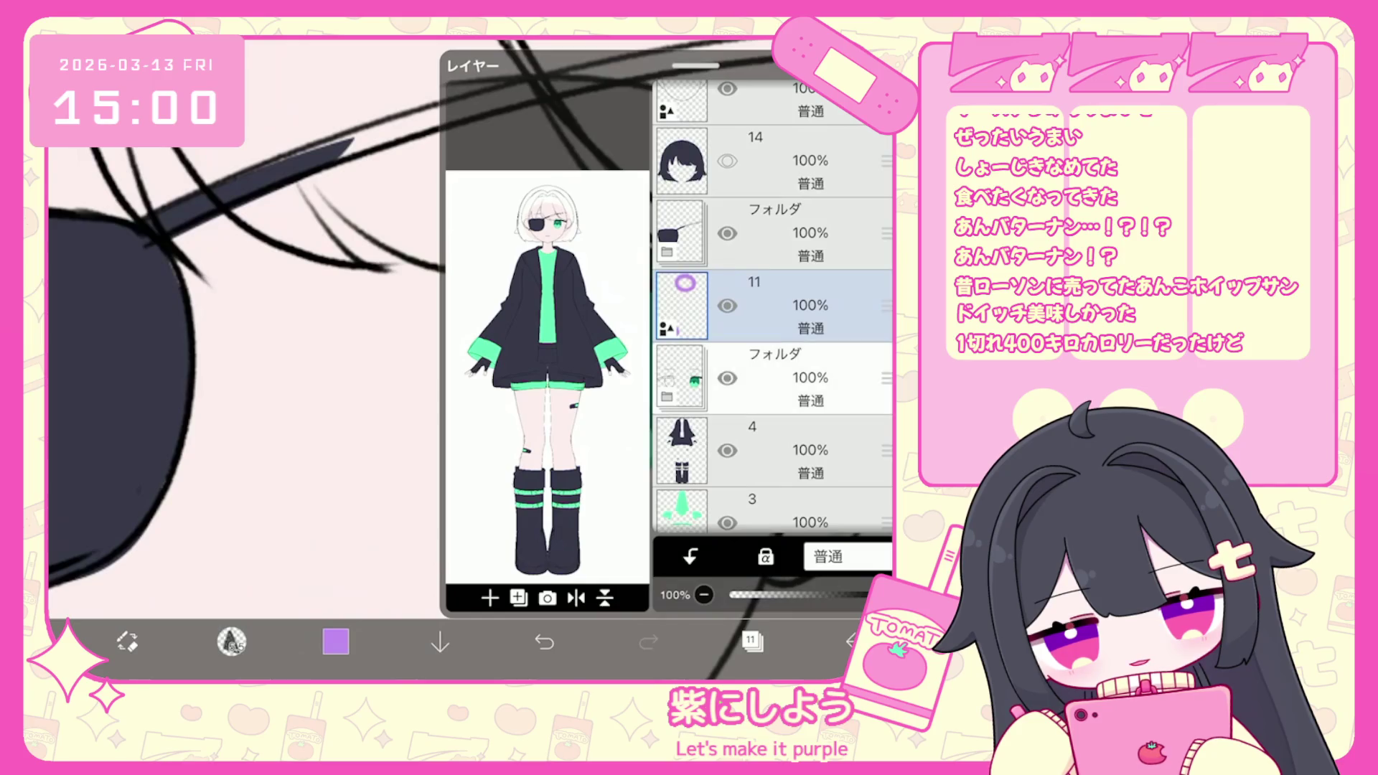
{"action": "left_click", "coordinate": [336, 641]}
{"action": "left_click", "coordinate": [236, 149]}
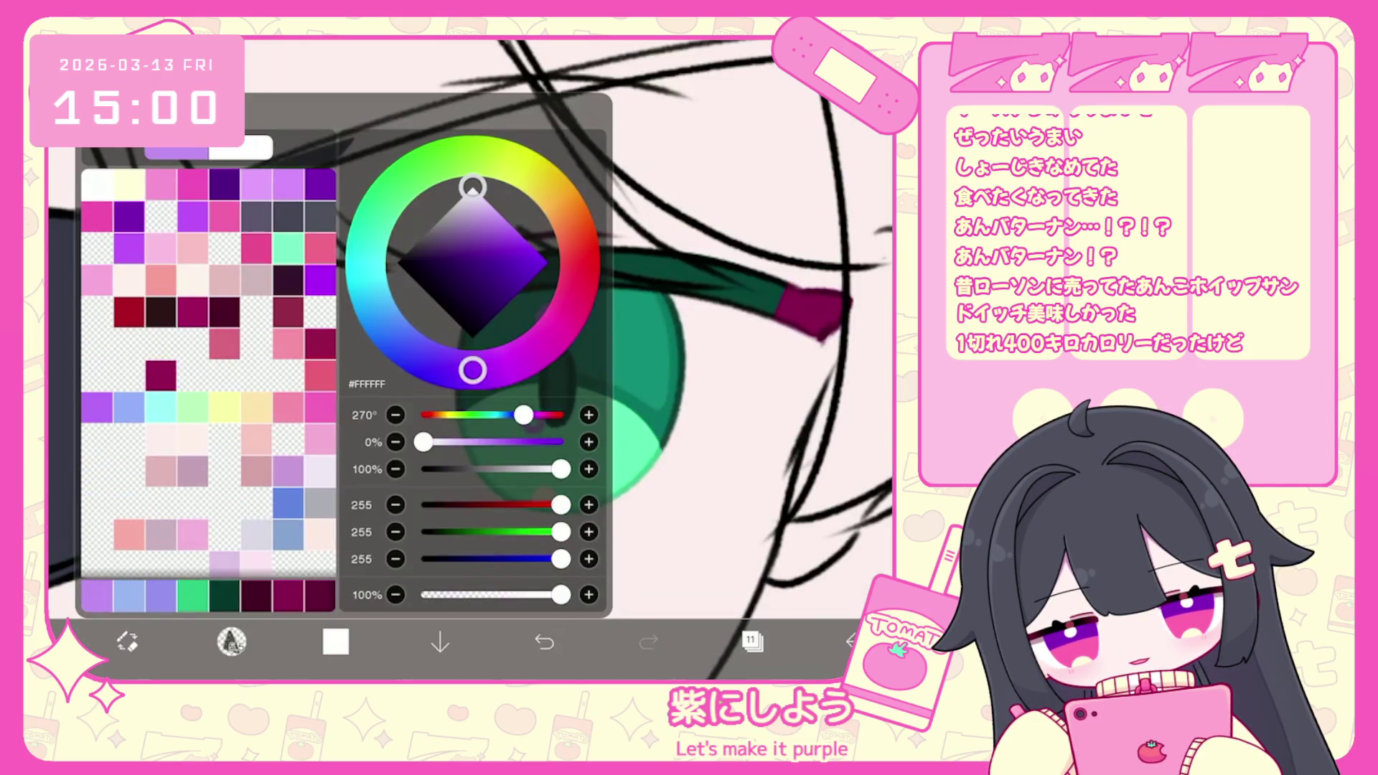
{"action": "left_click", "coordinate": [335, 641]}
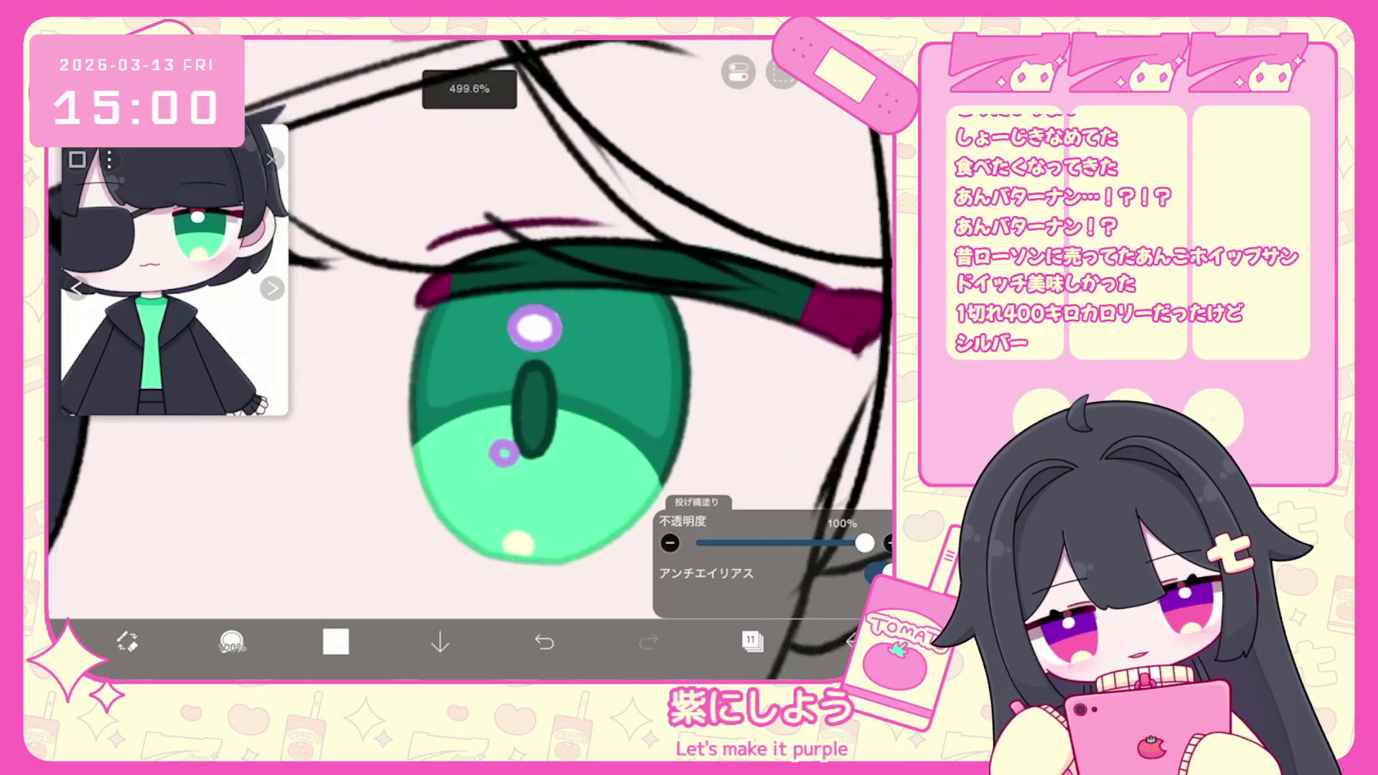
{"action": "key", "text": "ctrl+z"}
{"action": "left_click_drag", "start_coordinate": [511, 326], "coordinate": [540, 335]}
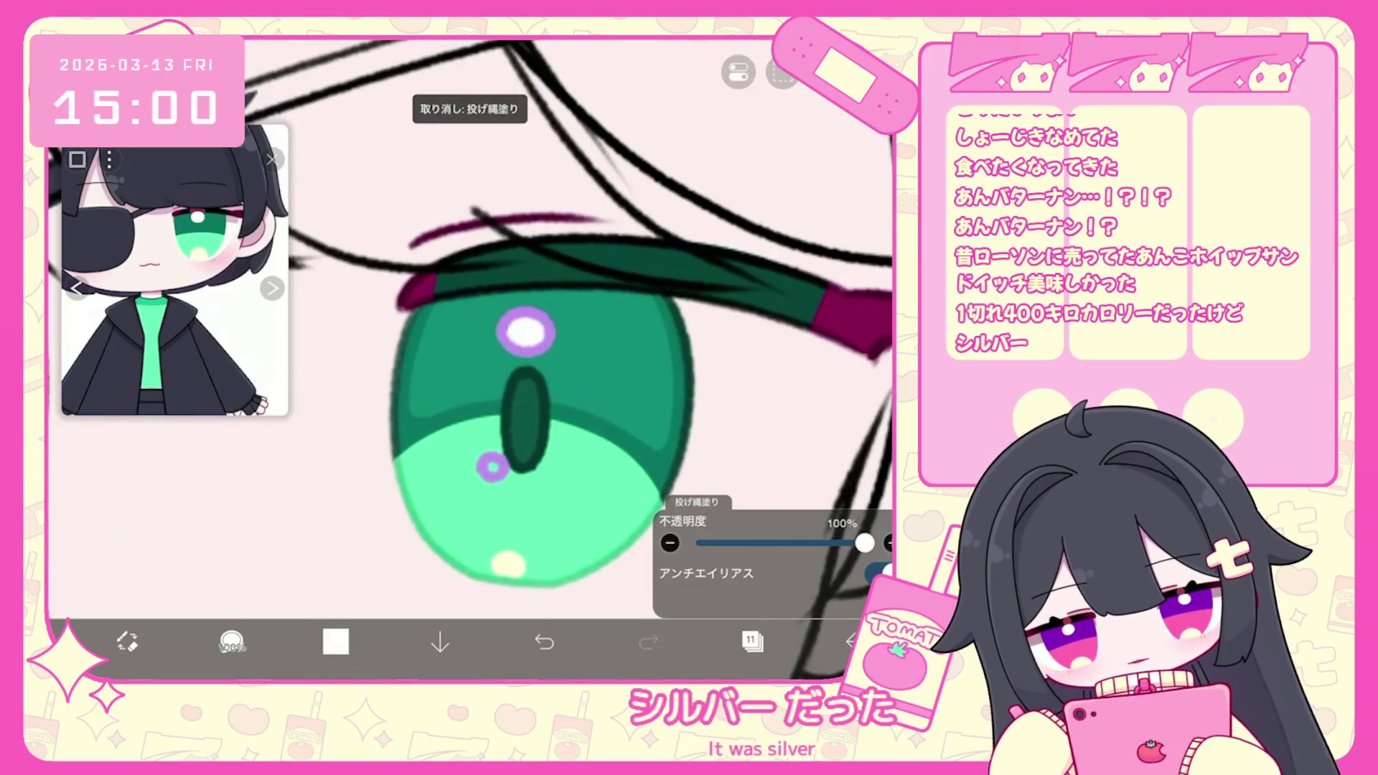
Turn on Alpha Lock for highlight layer 12, confirming the rasterize prompt.
{"action": "scroll", "coordinate": [466, 323], "scroll_direction": "down", "scroll_amount": 5}
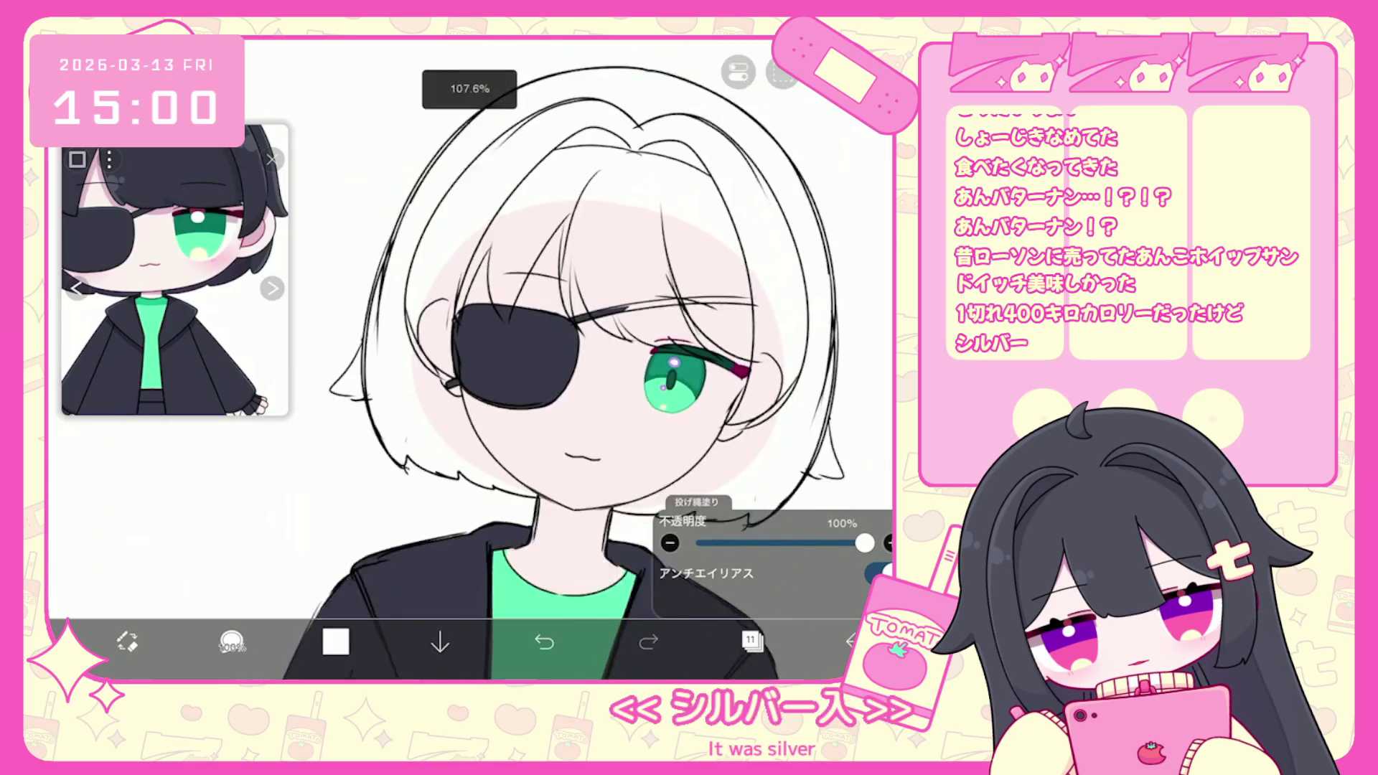
{"action": "left_click", "coordinate": [752, 641]}
{"action": "left_click", "coordinate": [754, 233]}
{"action": "left_click", "coordinate": [766, 557]}
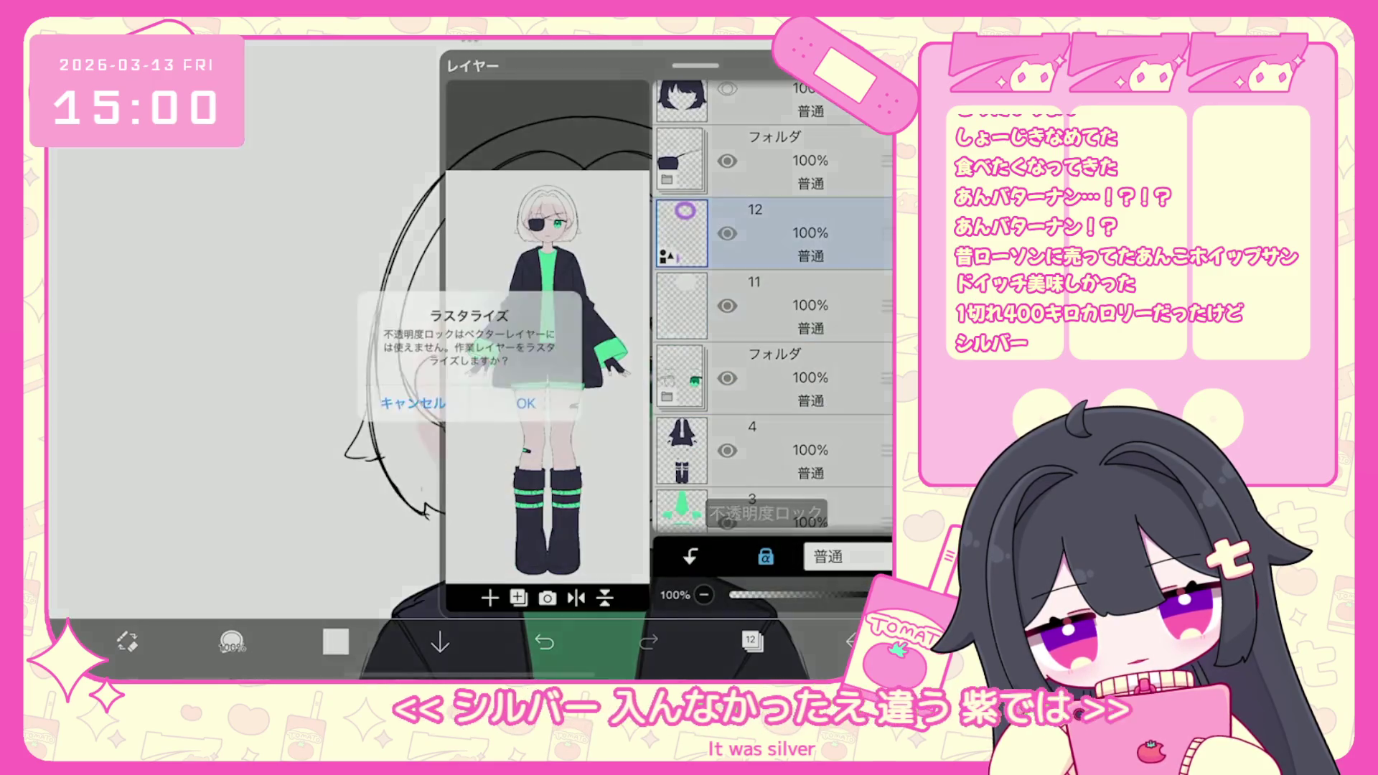
{"action": "left_click", "coordinate": [523, 399]}
{"action": "left_click", "coordinate": [336, 641]}
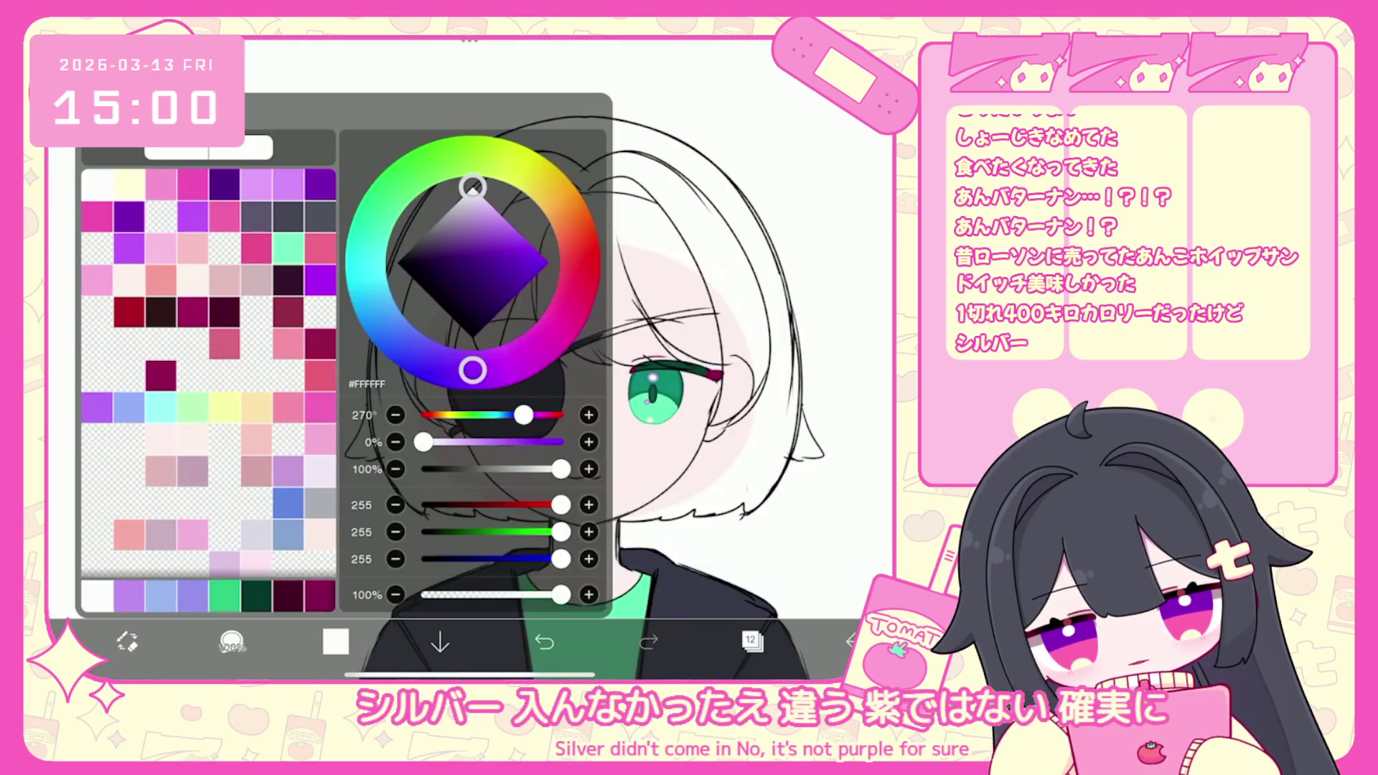
Choose a pale yellow swatch as the current colour.
{"action": "left_click", "coordinate": [224, 407]}
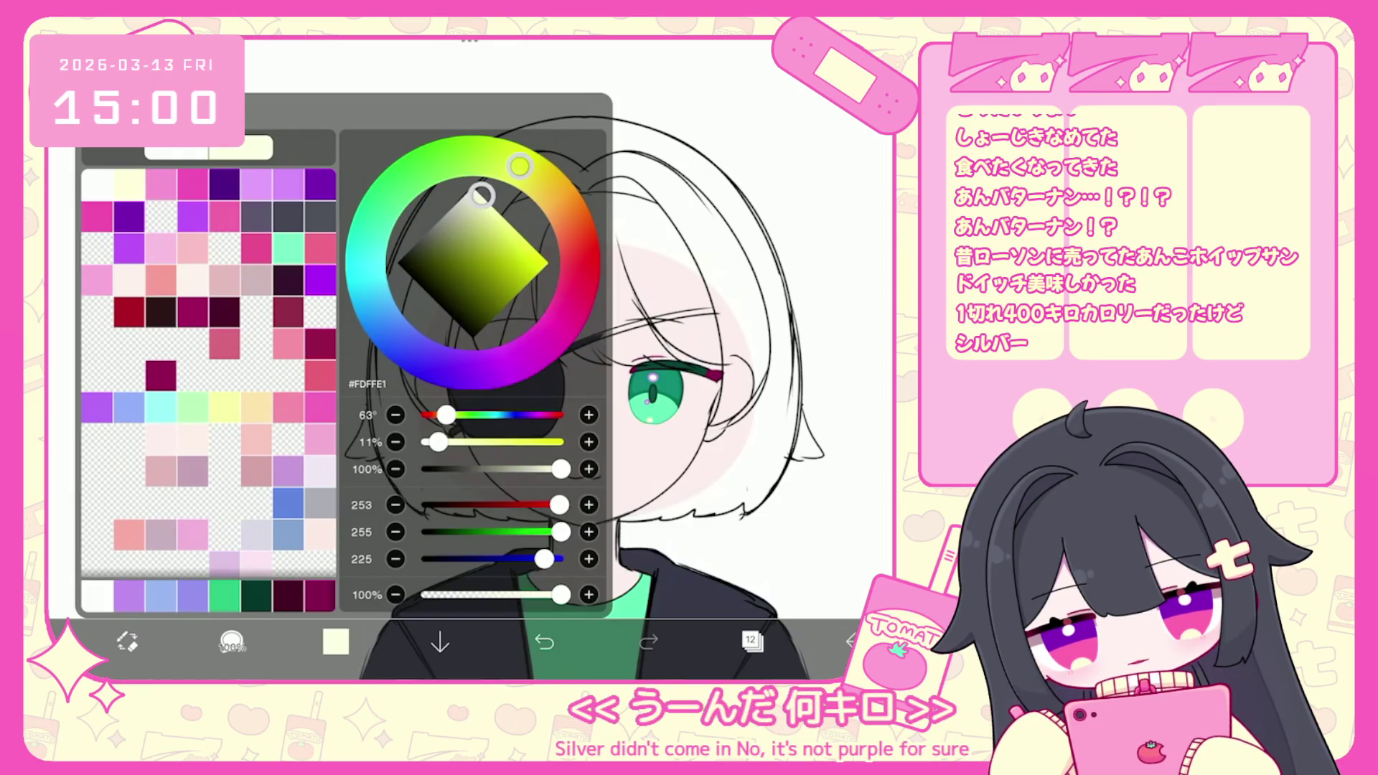
{"action": "left_click", "coordinate": [232, 641]}
{"action": "left_click", "coordinate": [232, 641]}
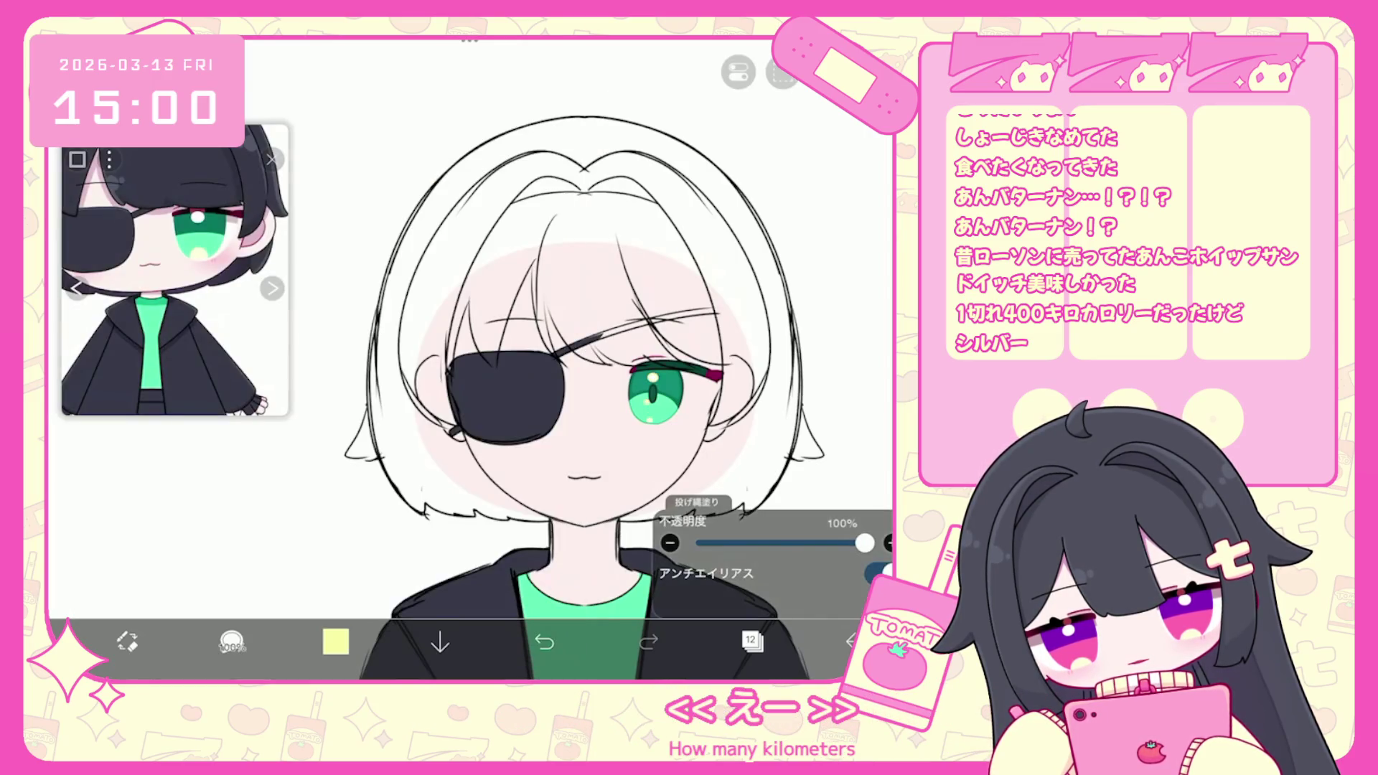
{"action": "scroll", "coordinate": [467, 358], "scroll_direction": "up", "scroll_amount": 5}
Check the eye behind the layer list, then make layer 11 the working layer.
{"action": "left_click", "coordinate": [751, 641]}
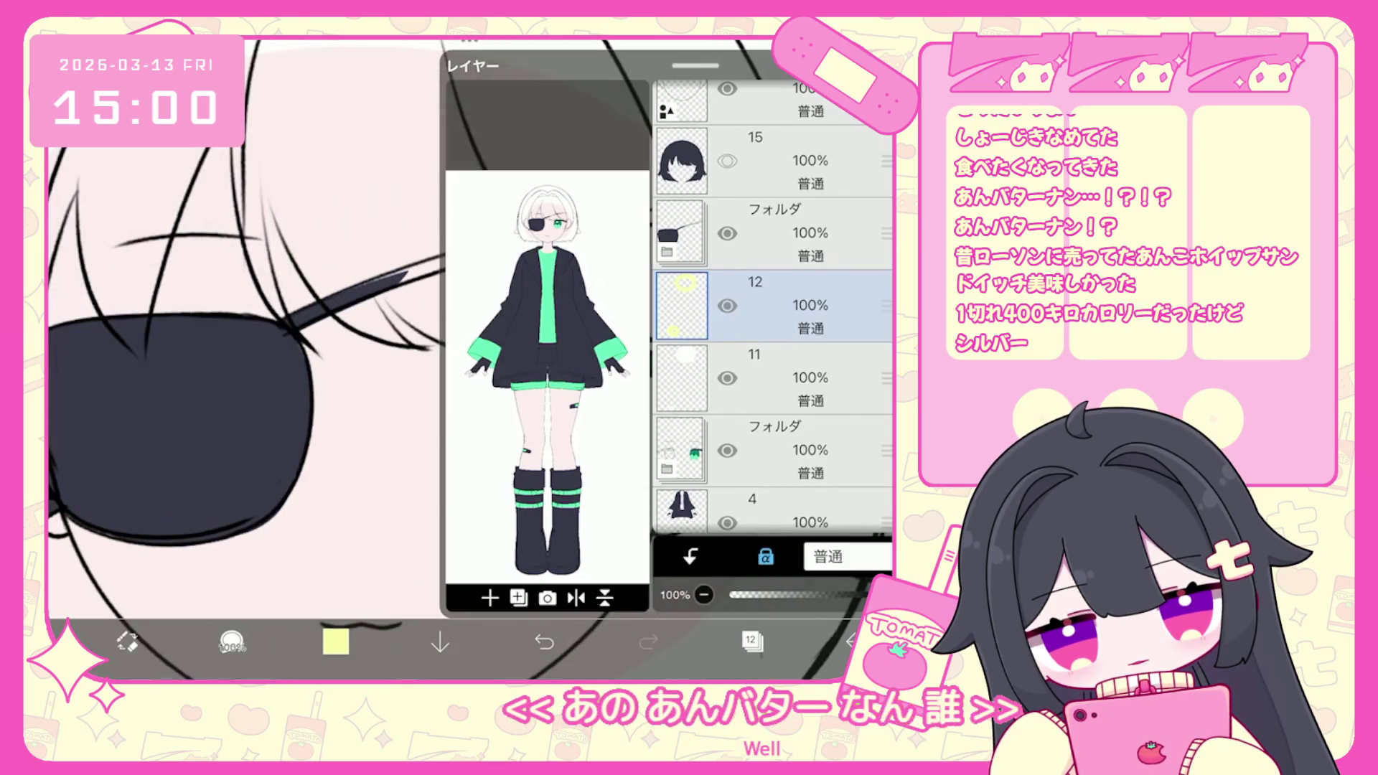
{"action": "left_click_drag", "start_coordinate": [695, 66], "coordinate": [696, 681]}
{"action": "left_click", "coordinate": [752, 641]}
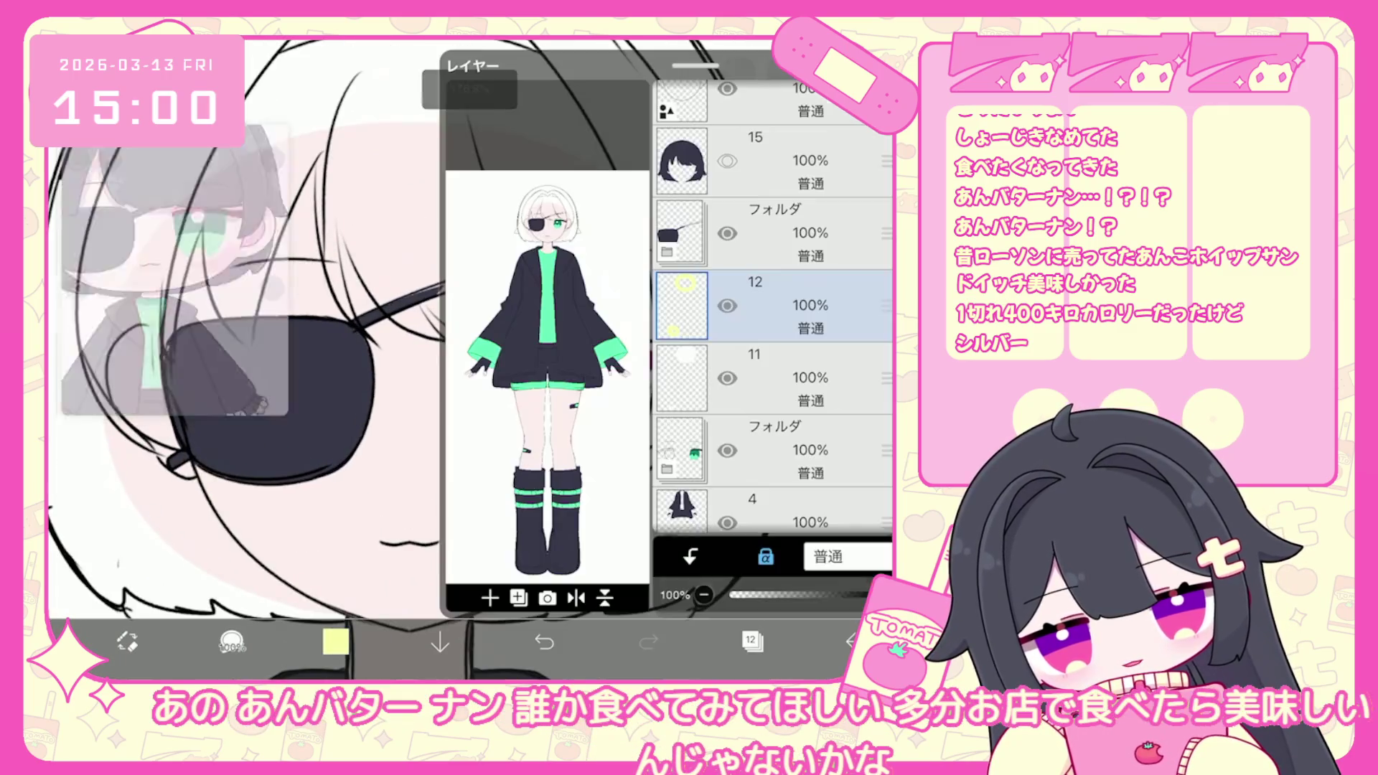
{"action": "left_click", "coordinate": [751, 641]}
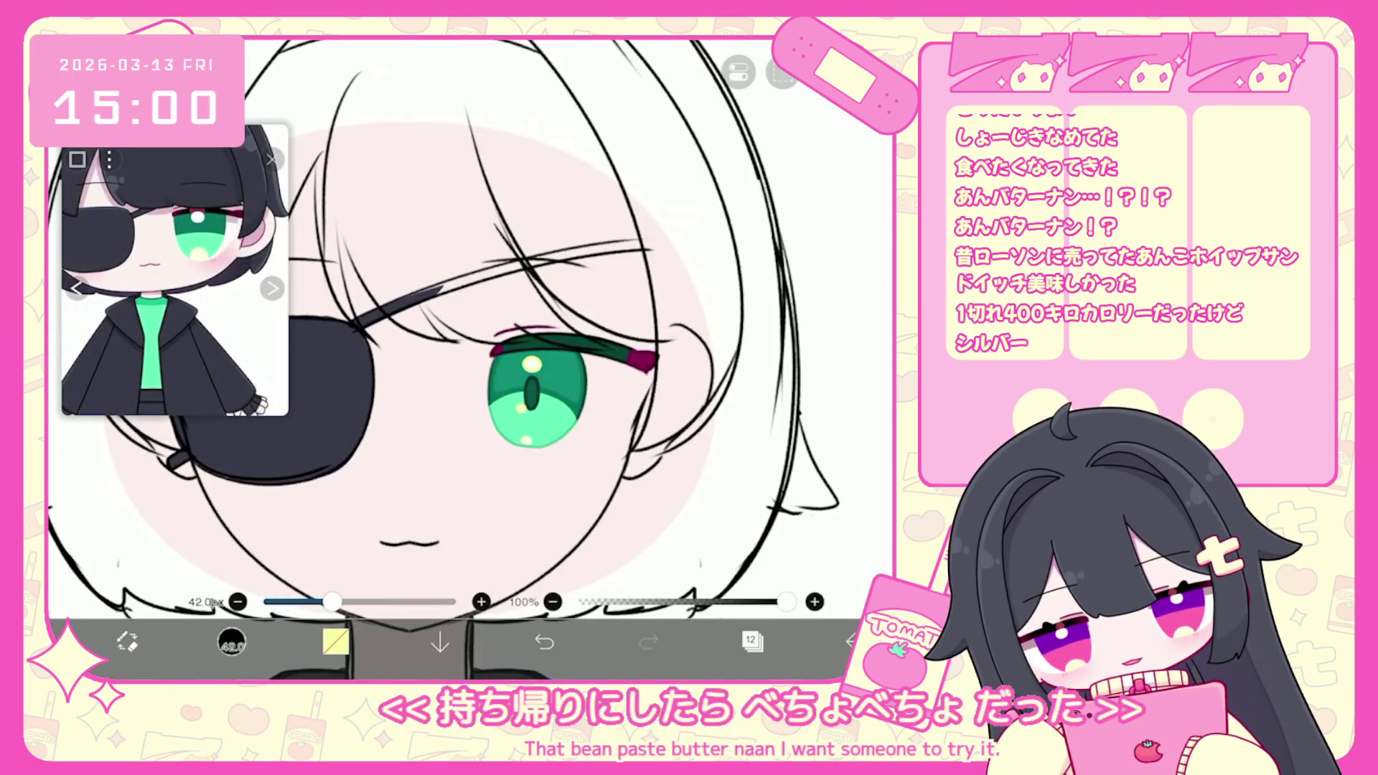
{"action": "left_click", "coordinate": [752, 641]}
{"action": "left_click", "coordinate": [790, 373]}
{"action": "left_click", "coordinate": [751, 641]}
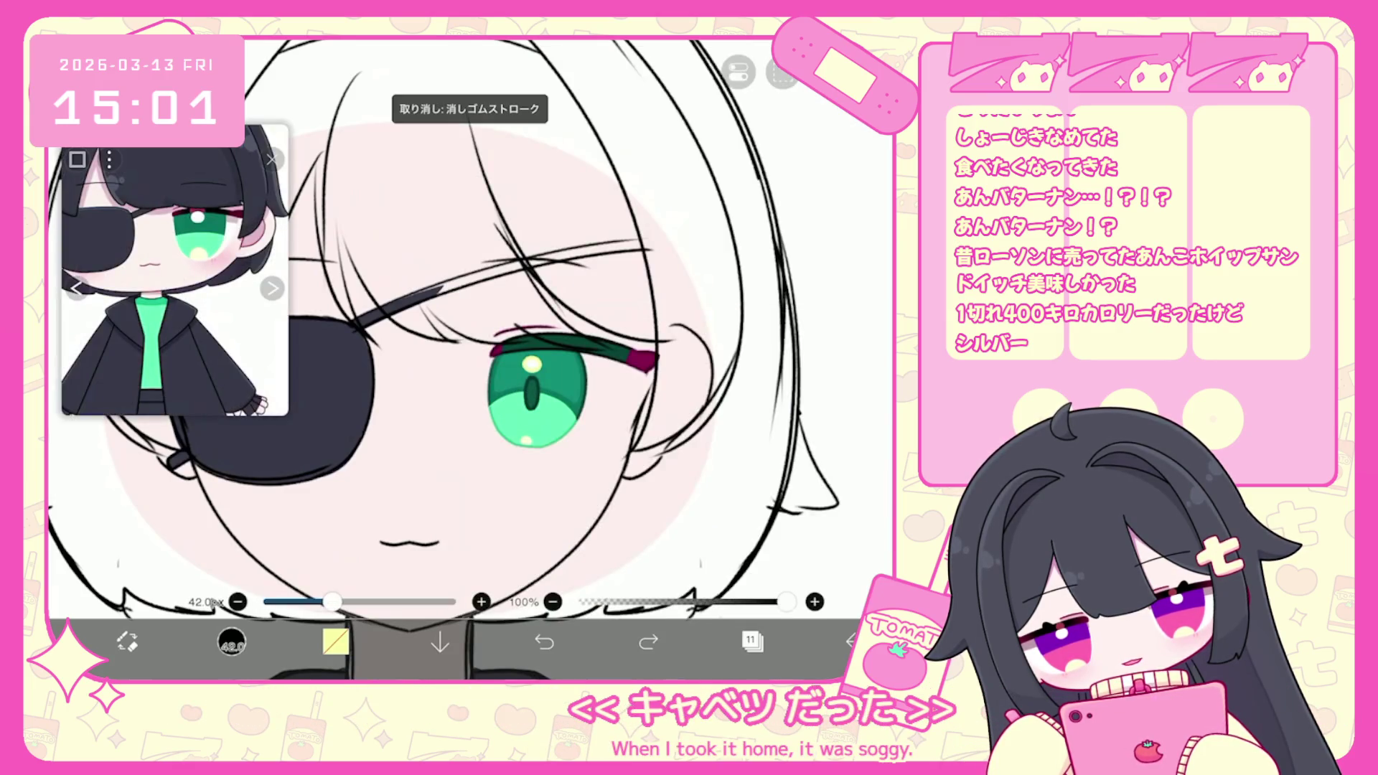
{"action": "scroll", "coordinate": [459, 359], "scroll_direction": "down", "scroll_amount": 5}
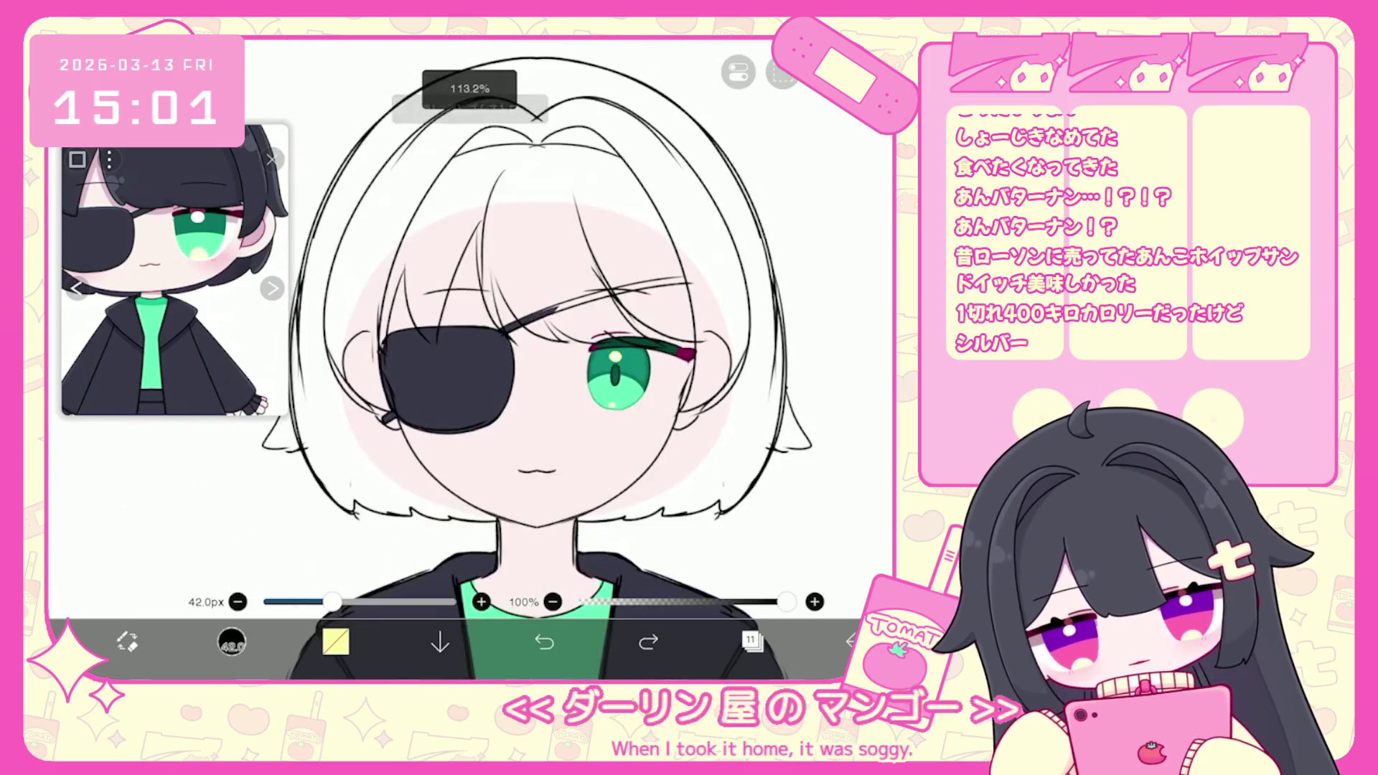
Switch to empty layer 5 and try a white fill around the eye, then undo it.
{"action": "left_click", "coordinate": [752, 641]}
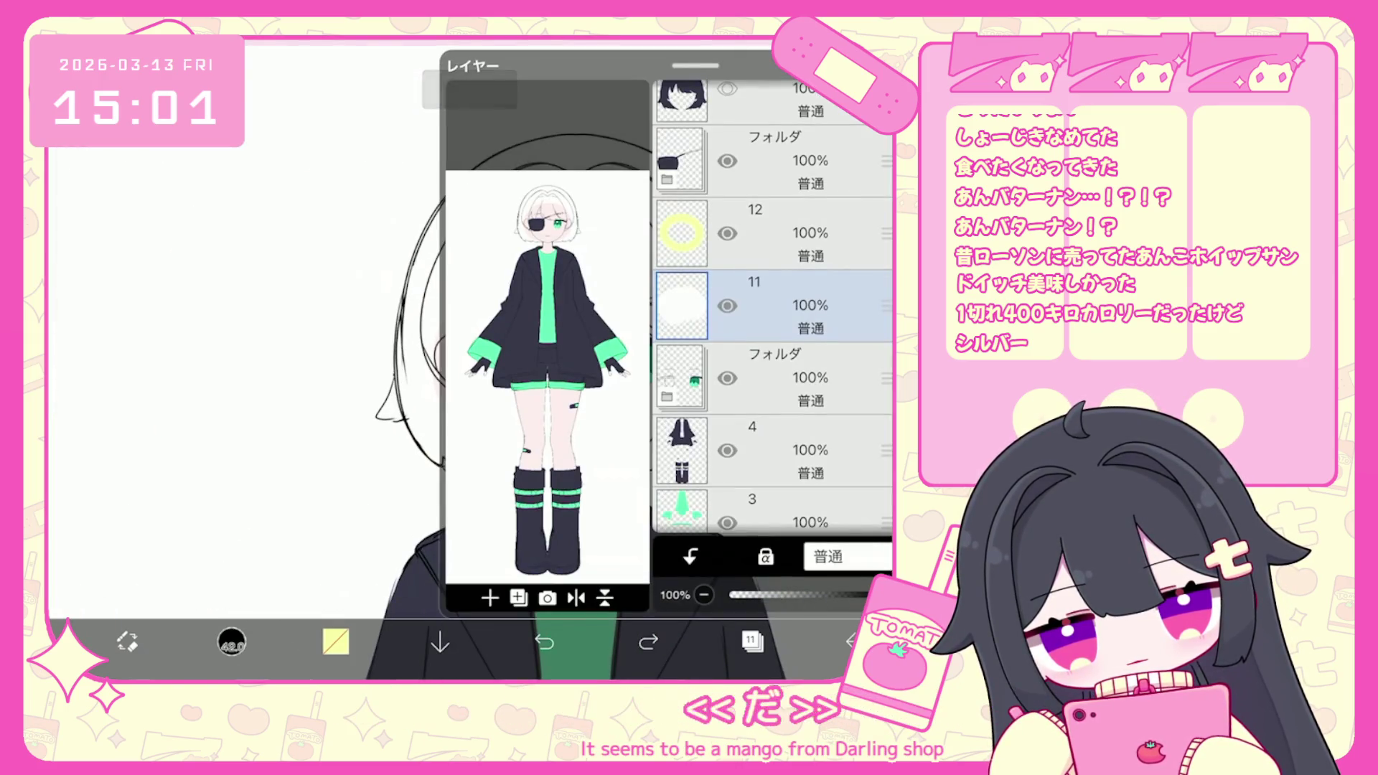
{"action": "left_click", "coordinate": [789, 378]}
{"action": "left_click", "coordinate": [790, 451]}
{"action": "left_click", "coordinate": [789, 305]}
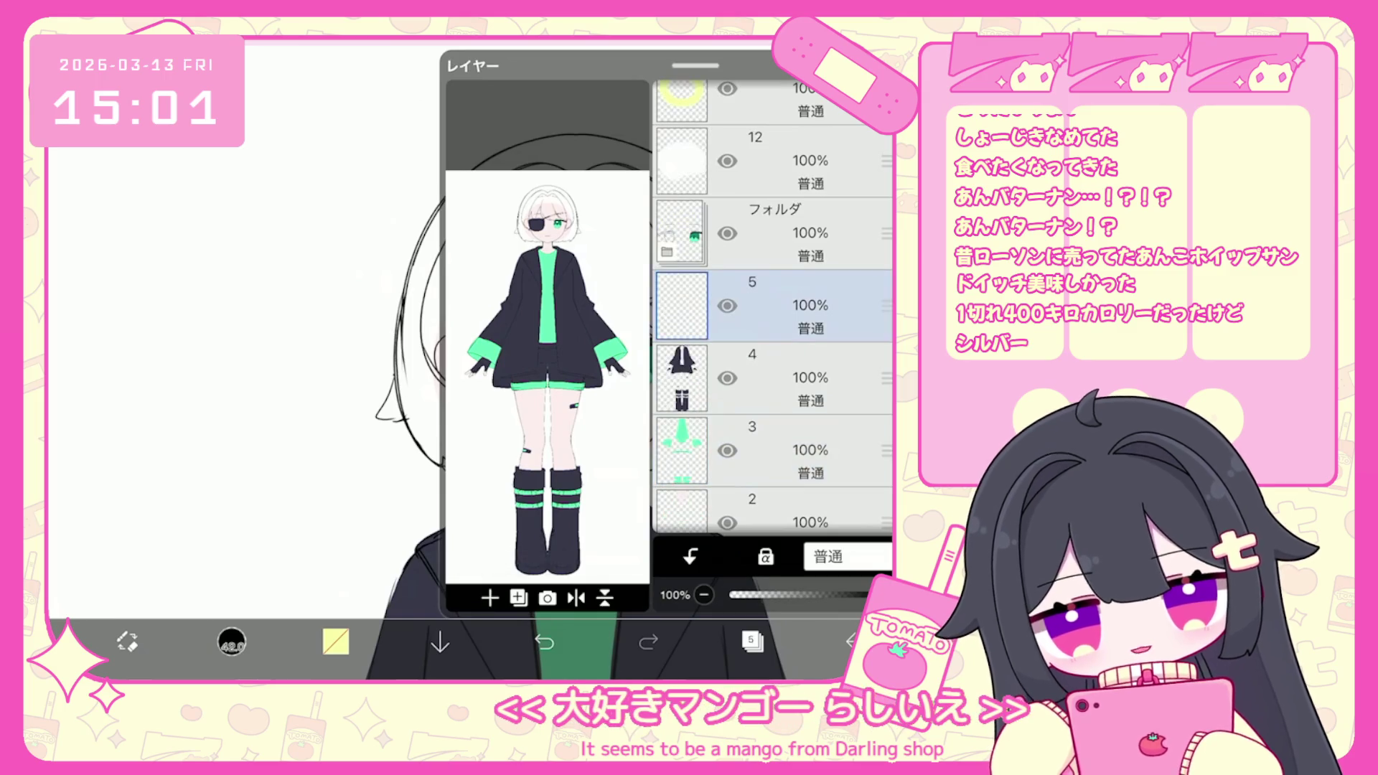
{"action": "left_click", "coordinate": [752, 641]}
{"action": "left_click", "coordinate": [336, 641]}
{"action": "scroll", "coordinate": [632, 359], "scroll_direction": "up", "scroll_amount": 5}
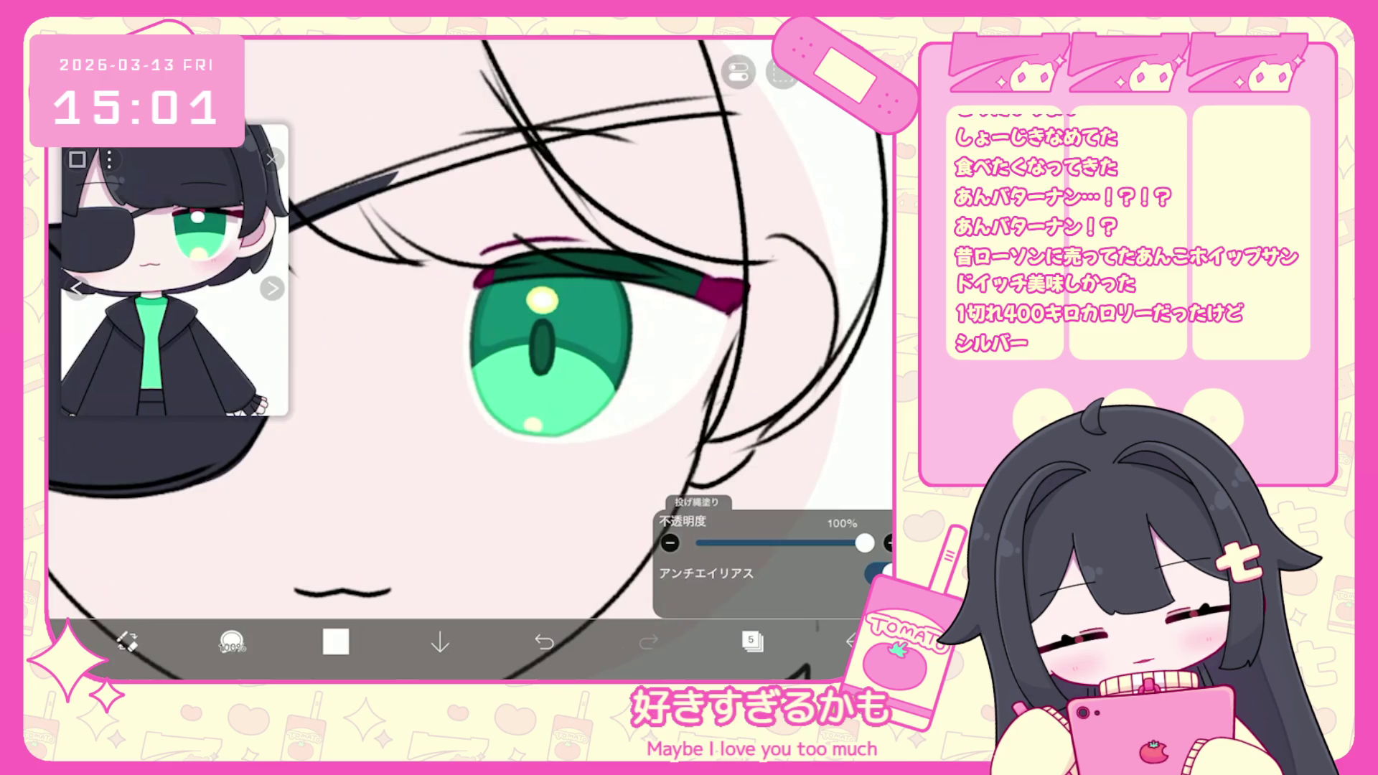
{"action": "left_click", "coordinate": [544, 641]}
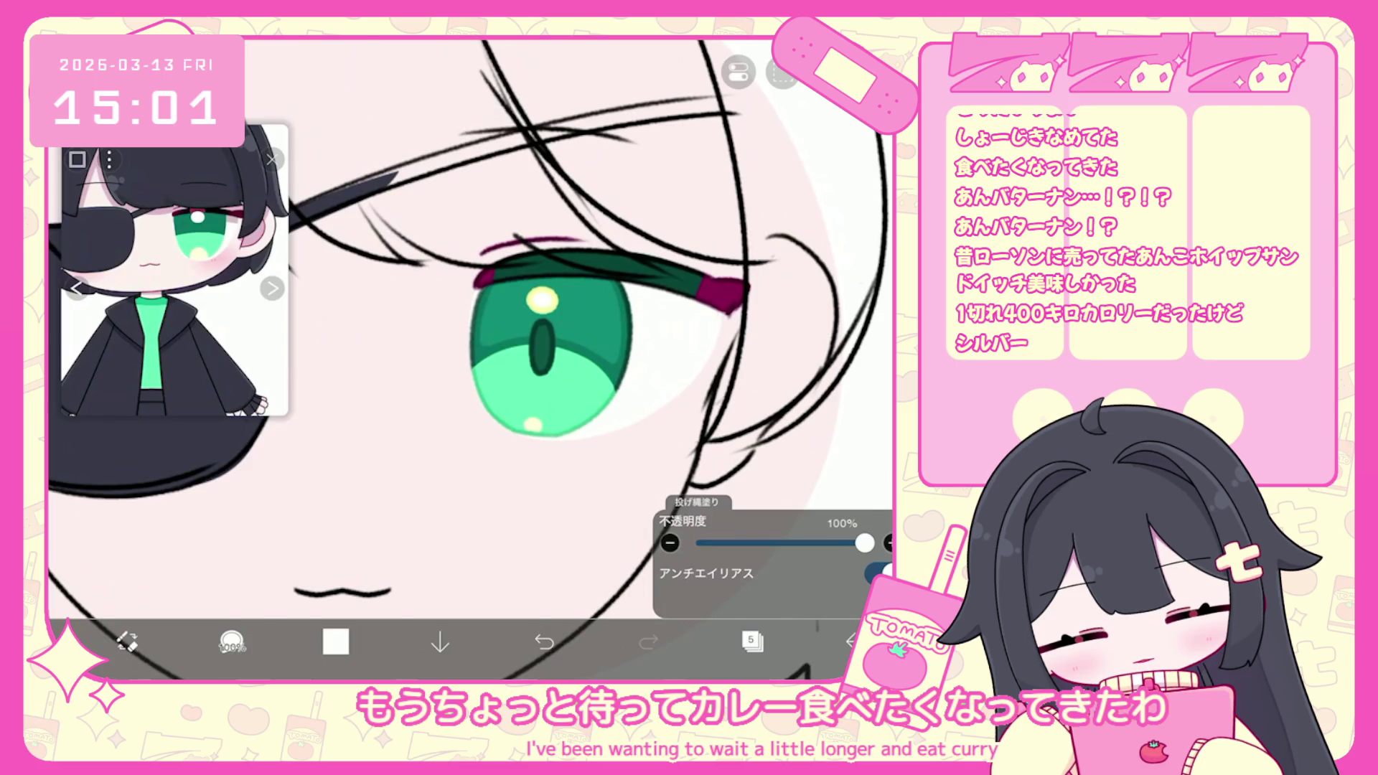
Pick mauve #CDB1C1 and lasso-fill a shadow in the eye white beneath the lashes.
{"action": "scroll", "coordinate": [466, 344], "scroll_direction": "up", "scroll_amount": 2}
{"action": "left_click", "coordinate": [752, 641]}
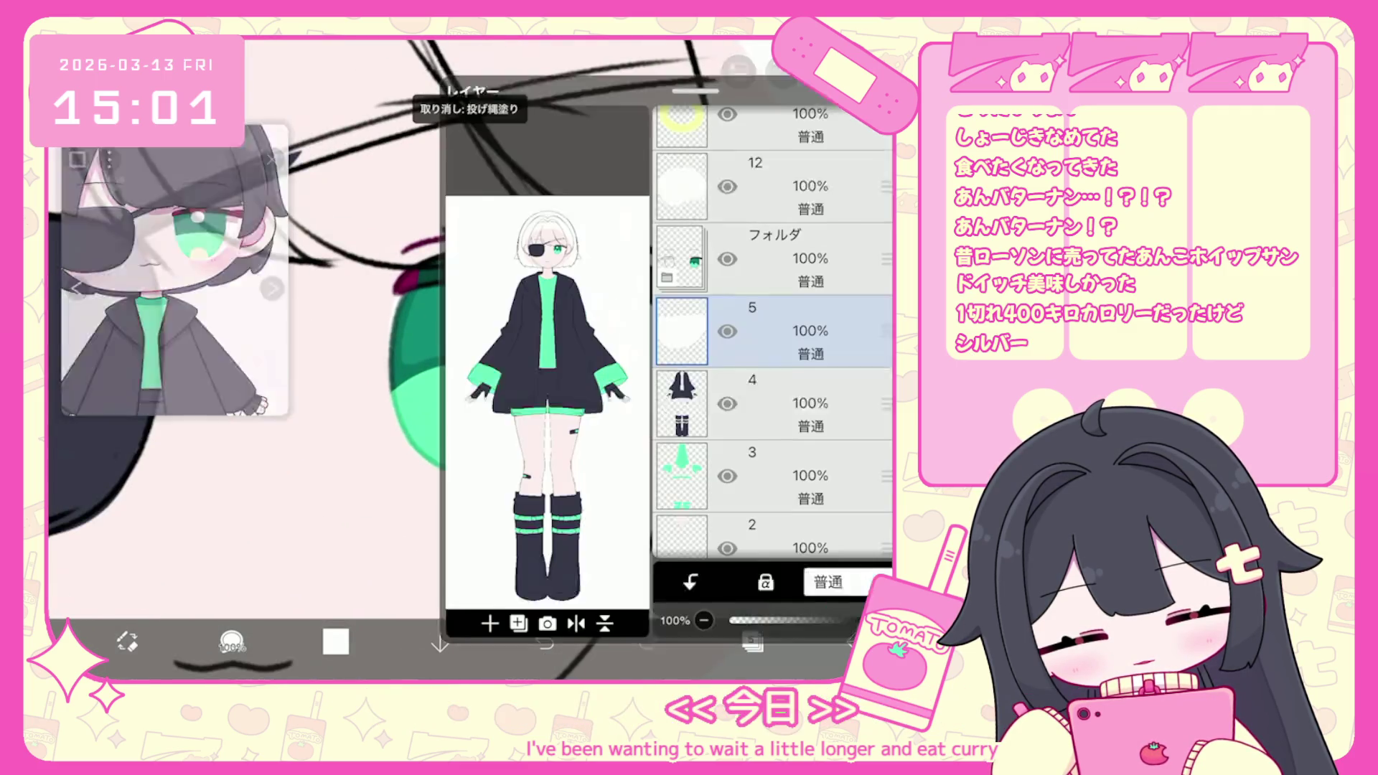
{"action": "left_click", "coordinate": [335, 641]}
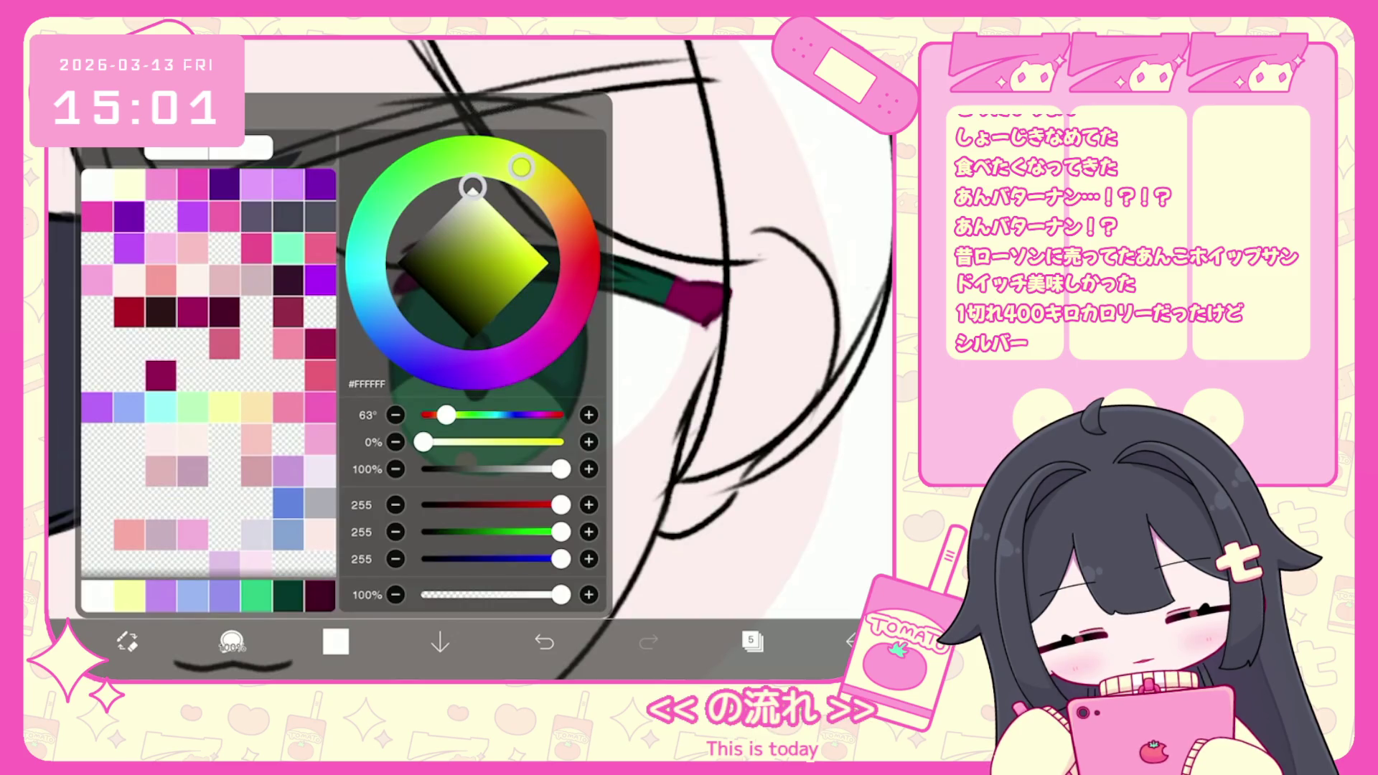
{"action": "left_click", "coordinate": [160, 534]}
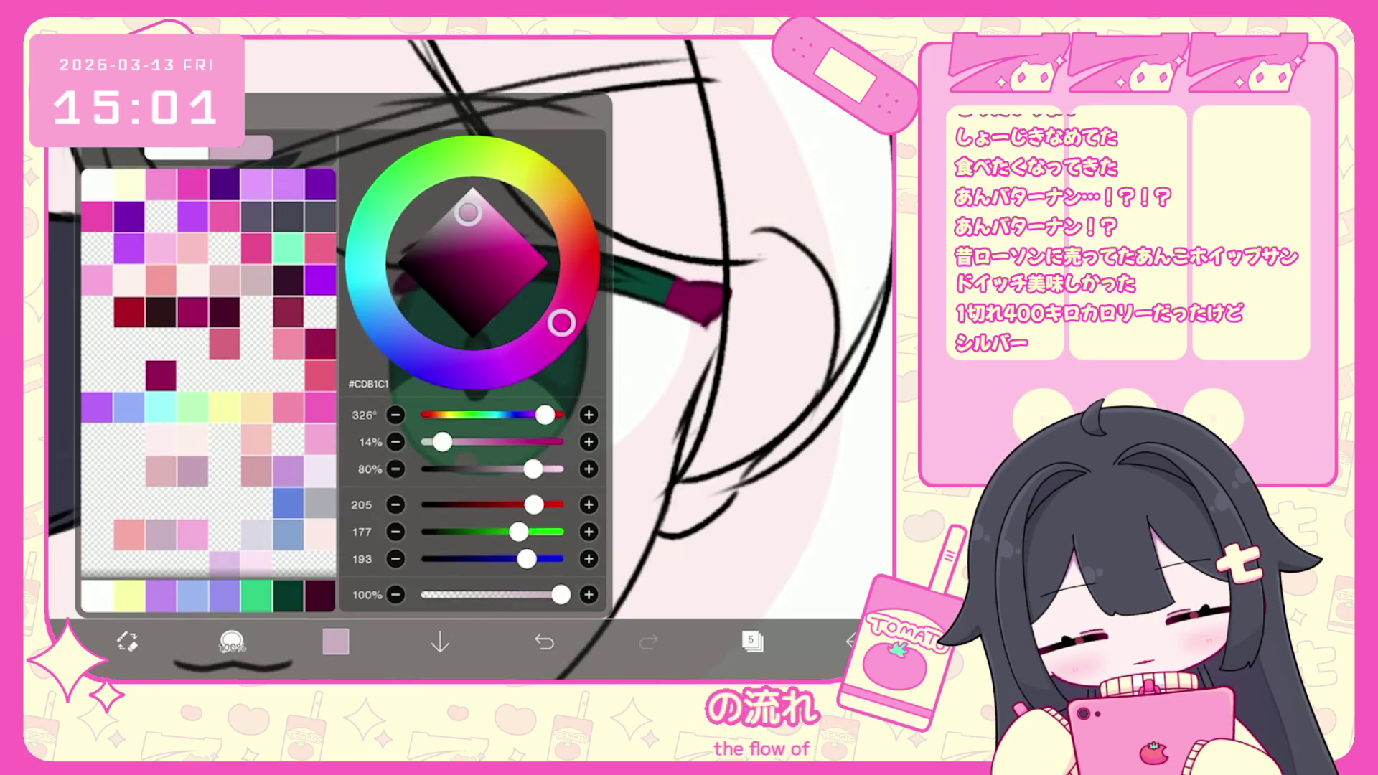
{"action": "left_click", "coordinate": [335, 641]}
{"action": "left_click_drag", "start_coordinate": [589, 338], "coordinate": [682, 358]}
{"action": "scroll", "coordinate": [466, 345], "scroll_direction": "down", "scroll_amount": 1}
{"action": "key", "text": "ctrl+z"}
{"action": "scroll", "coordinate": [470, 358], "scroll_direction": "down", "scroll_amount": 3}
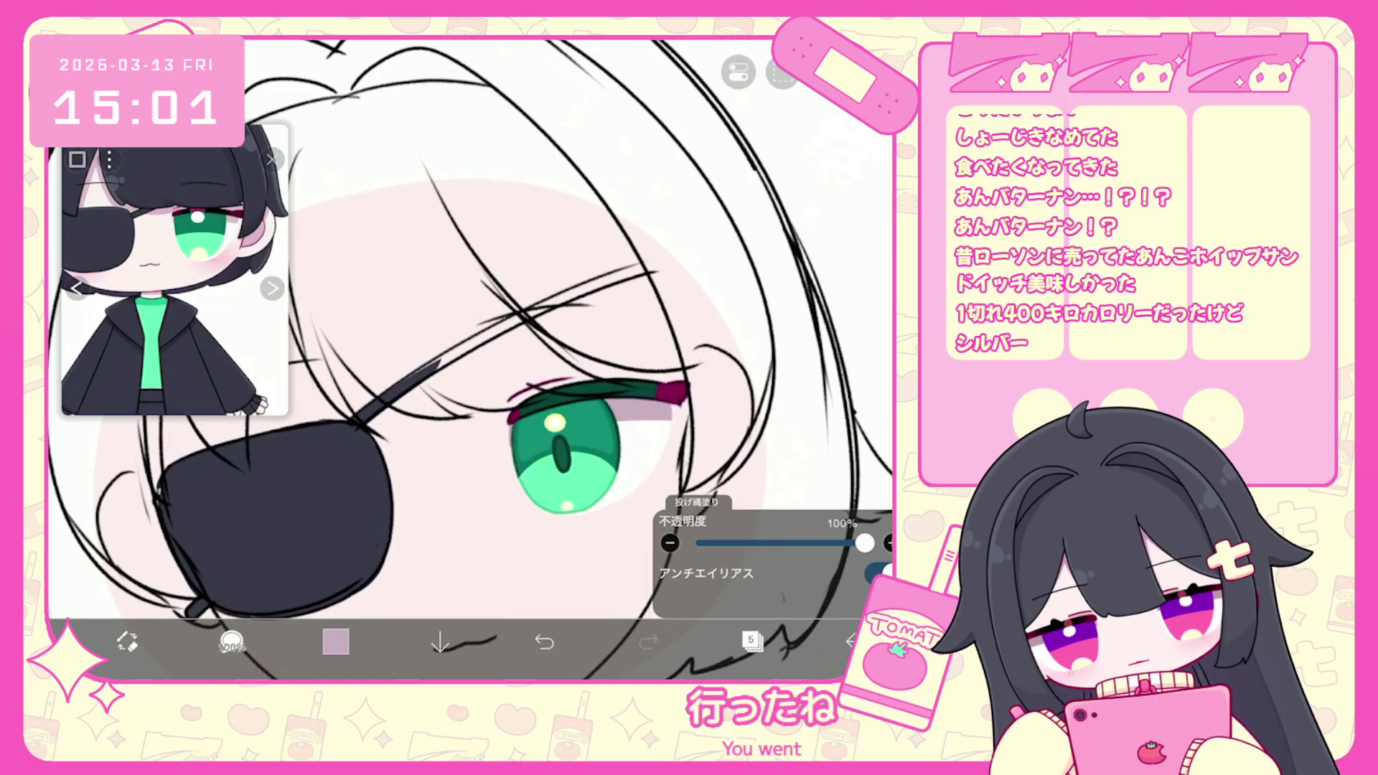
{"action": "scroll", "coordinate": [470, 359], "scroll_direction": "down", "scroll_amount": 3}
{"action": "scroll", "coordinate": [470, 359], "scroll_direction": "up", "scroll_amount": 3}
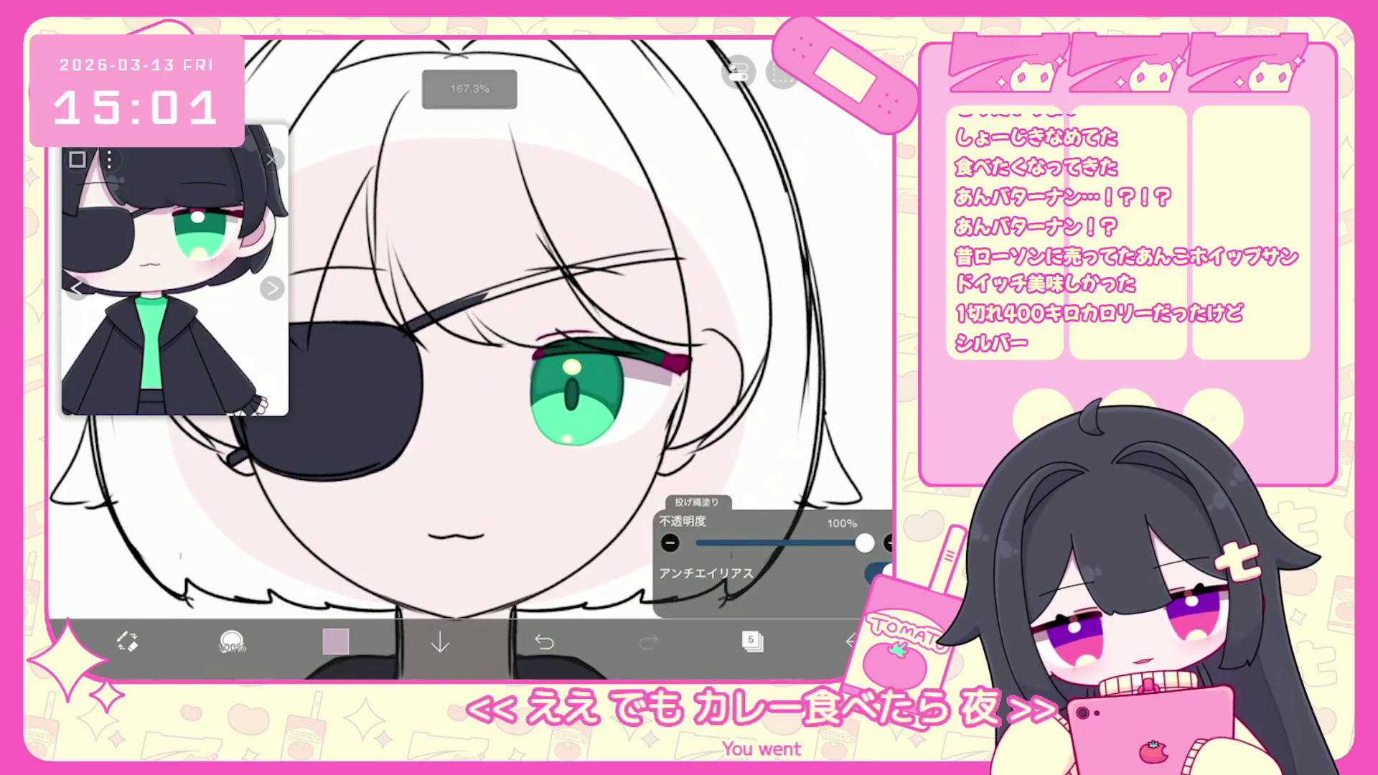
{"action": "left_click", "coordinate": [752, 641]}
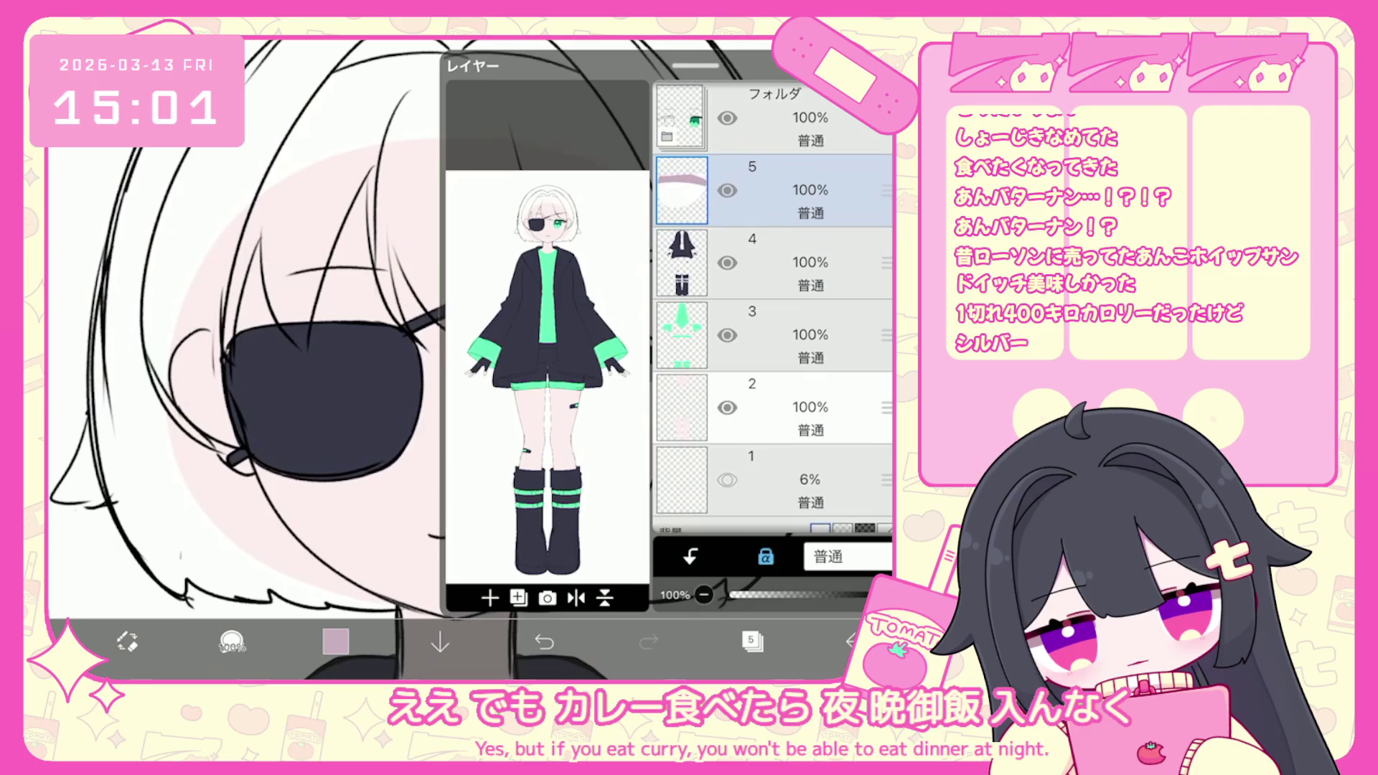
On layer 3, paint cheek blush in #FF9AA4 with the ペン (ハード) hard pen.
{"action": "left_click", "coordinate": [775, 407]}
{"action": "left_click", "coordinate": [775, 336]}
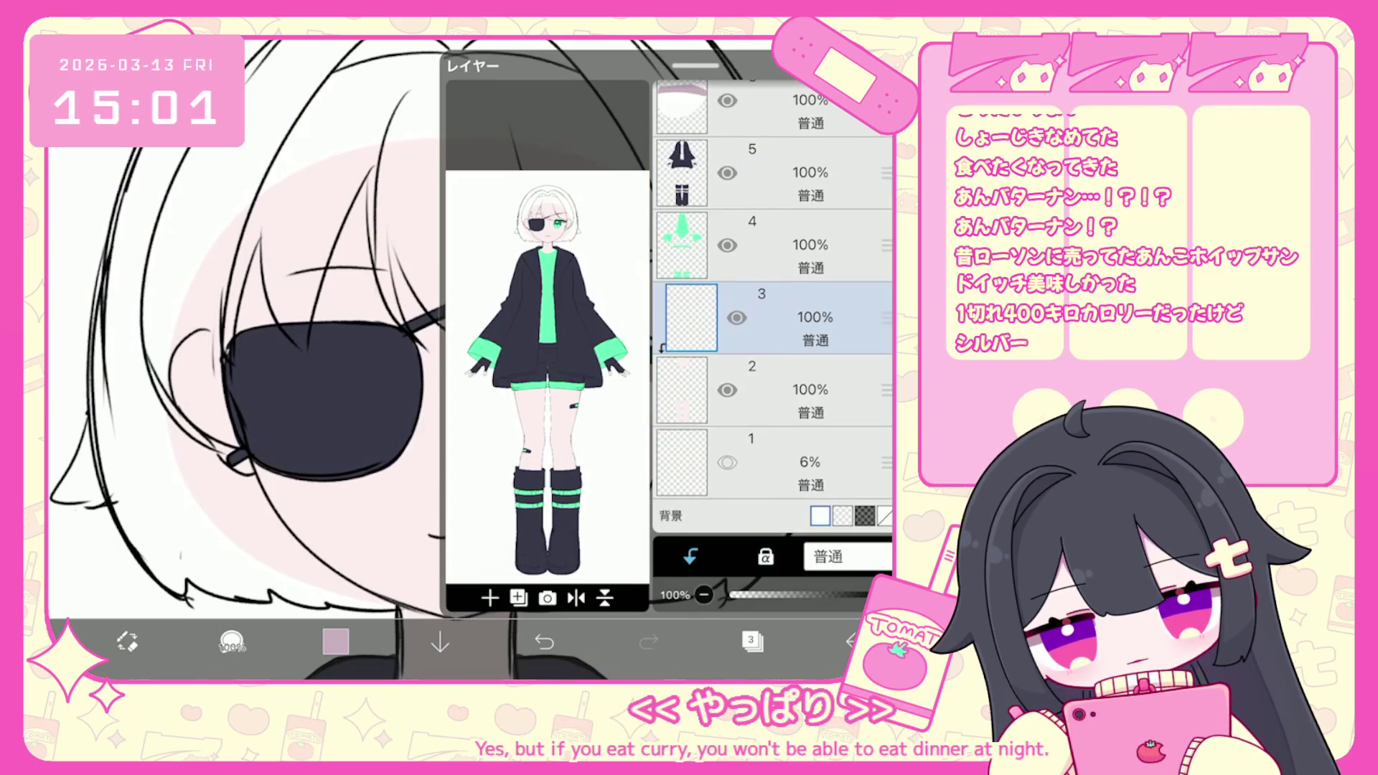
{"action": "left_click", "coordinate": [335, 641]}
{"action": "left_click", "coordinate": [161, 279]}
{"action": "left_click", "coordinate": [231, 641]}
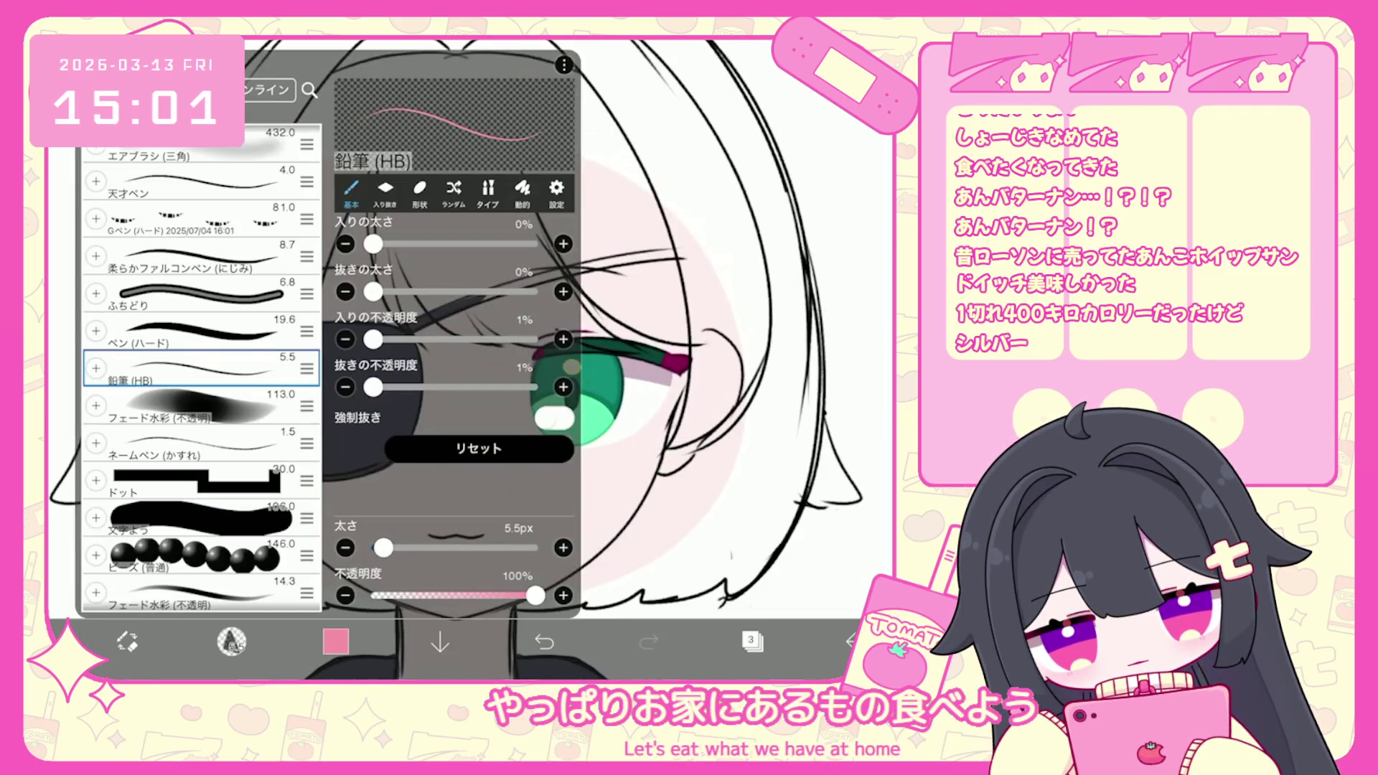
{"action": "scroll", "coordinate": [201, 370], "scroll_direction": "up", "scroll_amount": 5}
{"action": "left_click", "coordinate": [200, 284]}
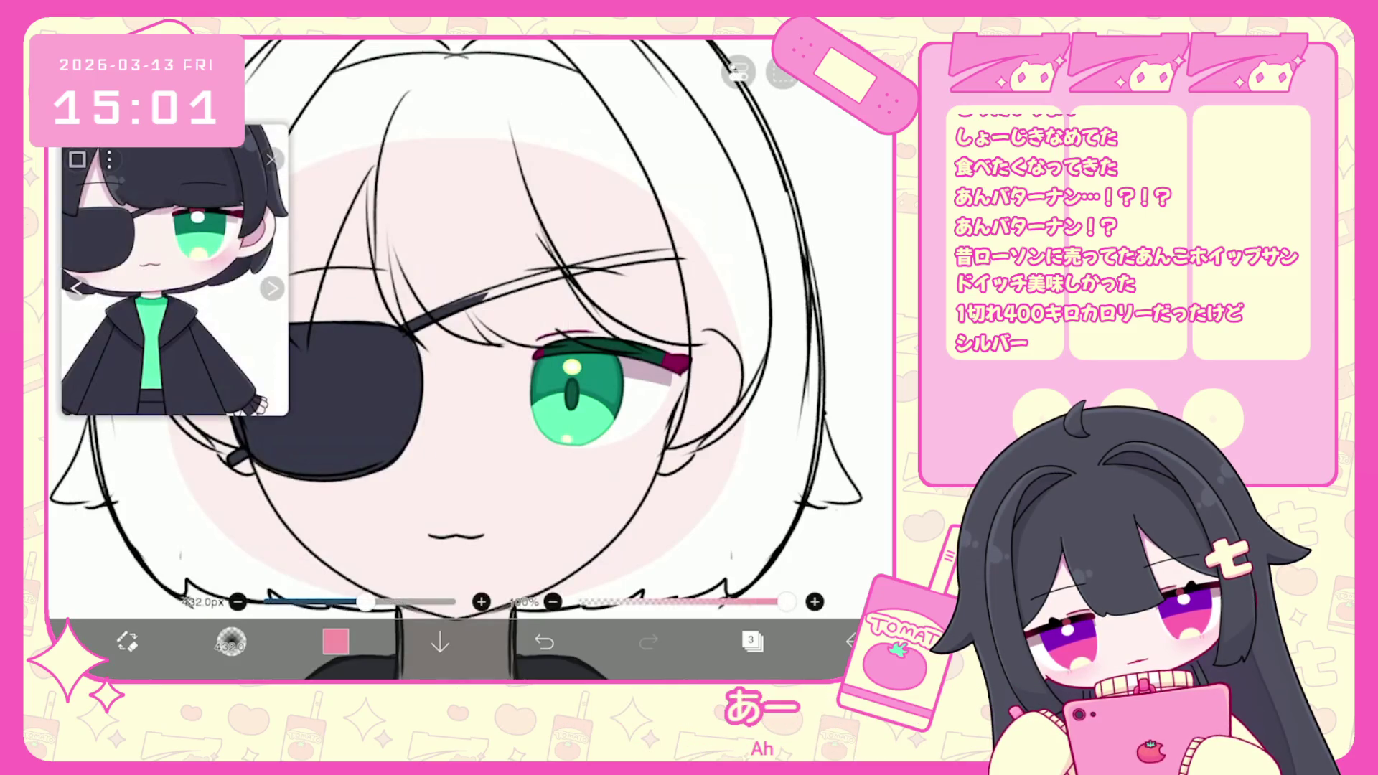
{"action": "scroll", "coordinate": [573, 460], "scroll_direction": "down", "scroll_amount": 2}
{"action": "key", "text": "ctrl+z"}
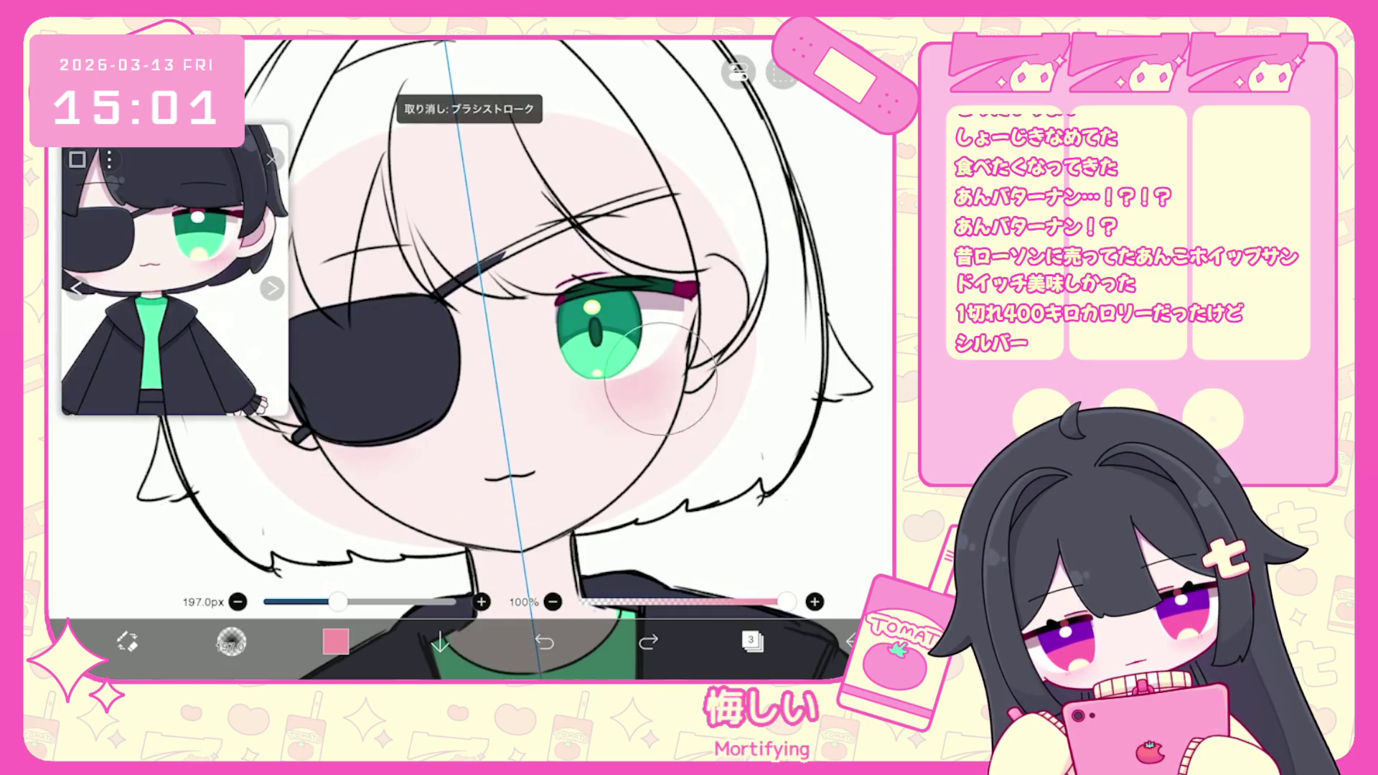
{"action": "scroll", "coordinate": [467, 359], "scroll_direction": "down", "scroll_amount": 3}
{"action": "scroll", "coordinate": [625, 344], "scroll_direction": "up", "scroll_amount": 3}
Add a clipped layer and lasso-fill three paler pink shading strands on the bangs.
{"action": "left_click", "coordinate": [752, 641]}
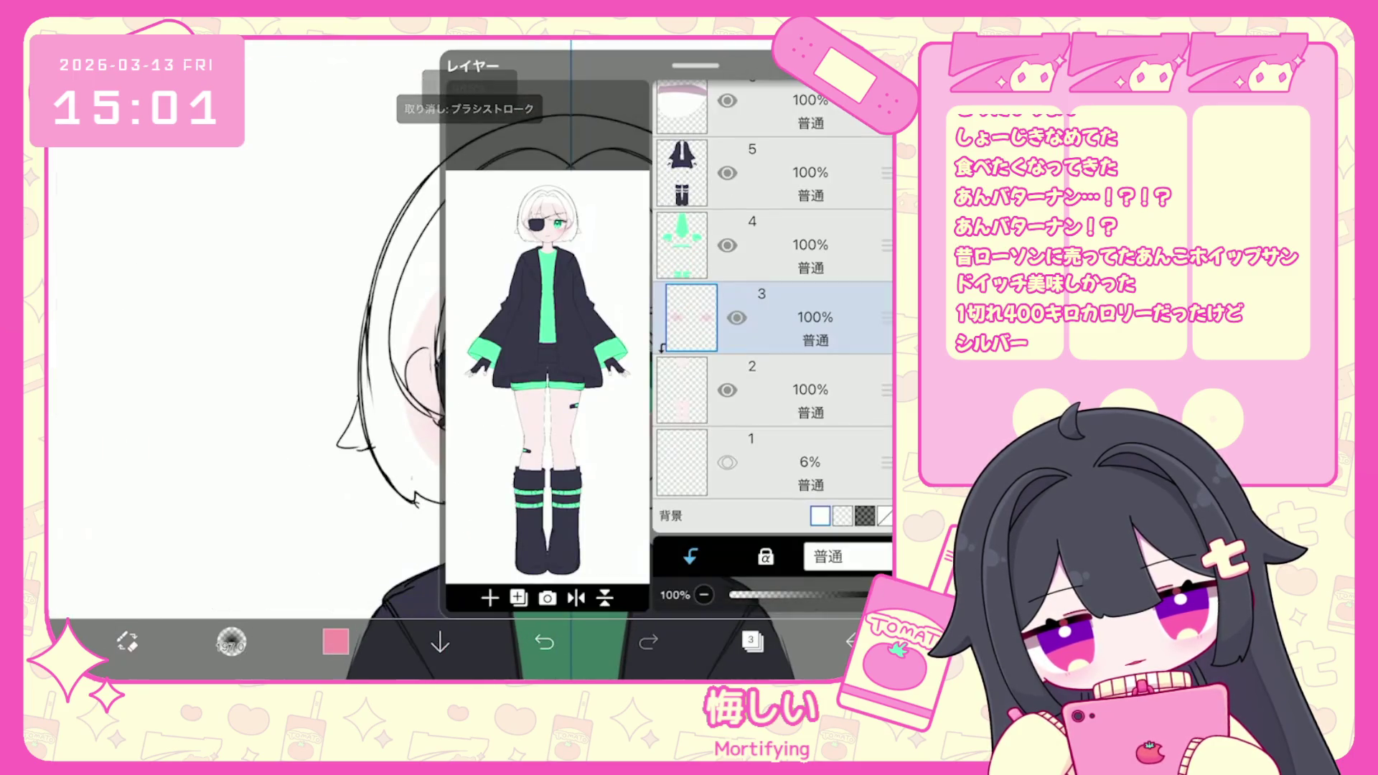
{"action": "left_click", "coordinate": [490, 598]}
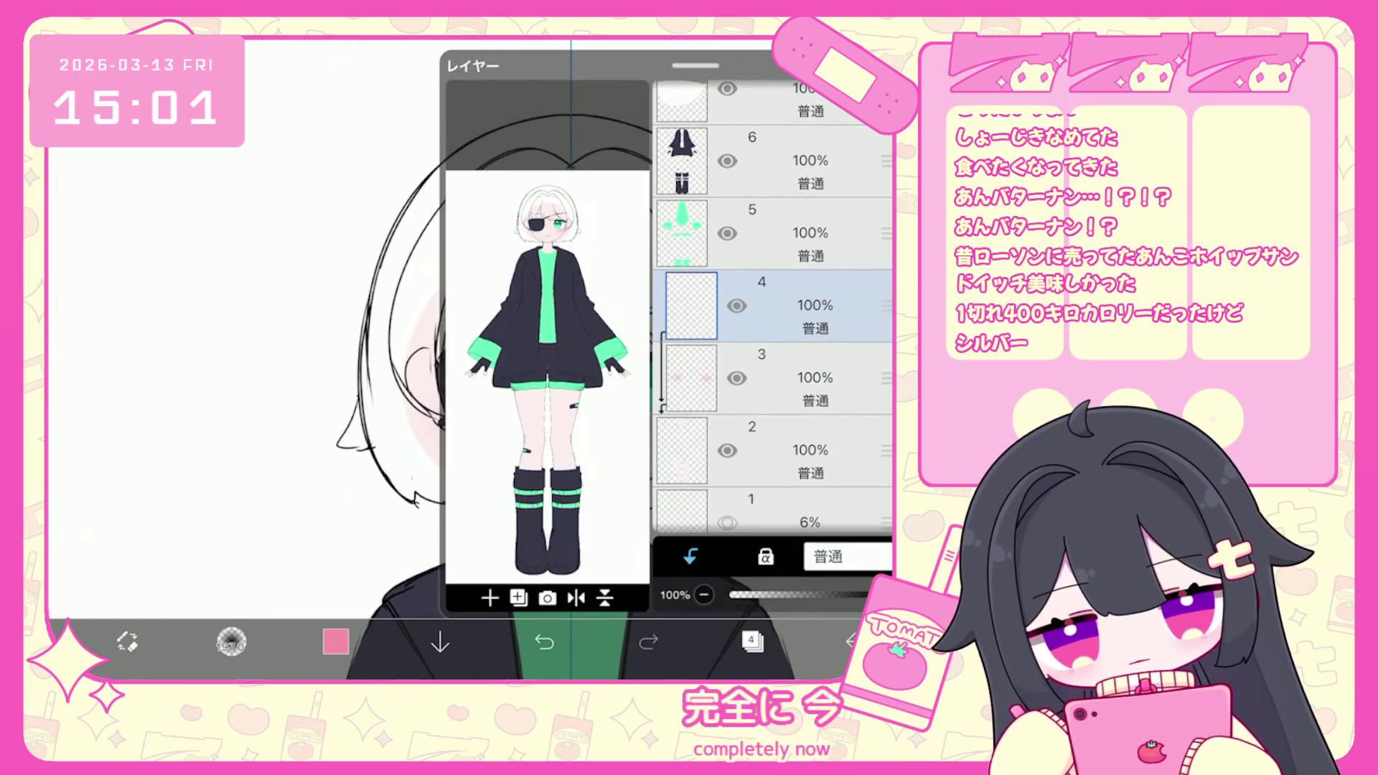
{"action": "left_click", "coordinate": [335, 641]}
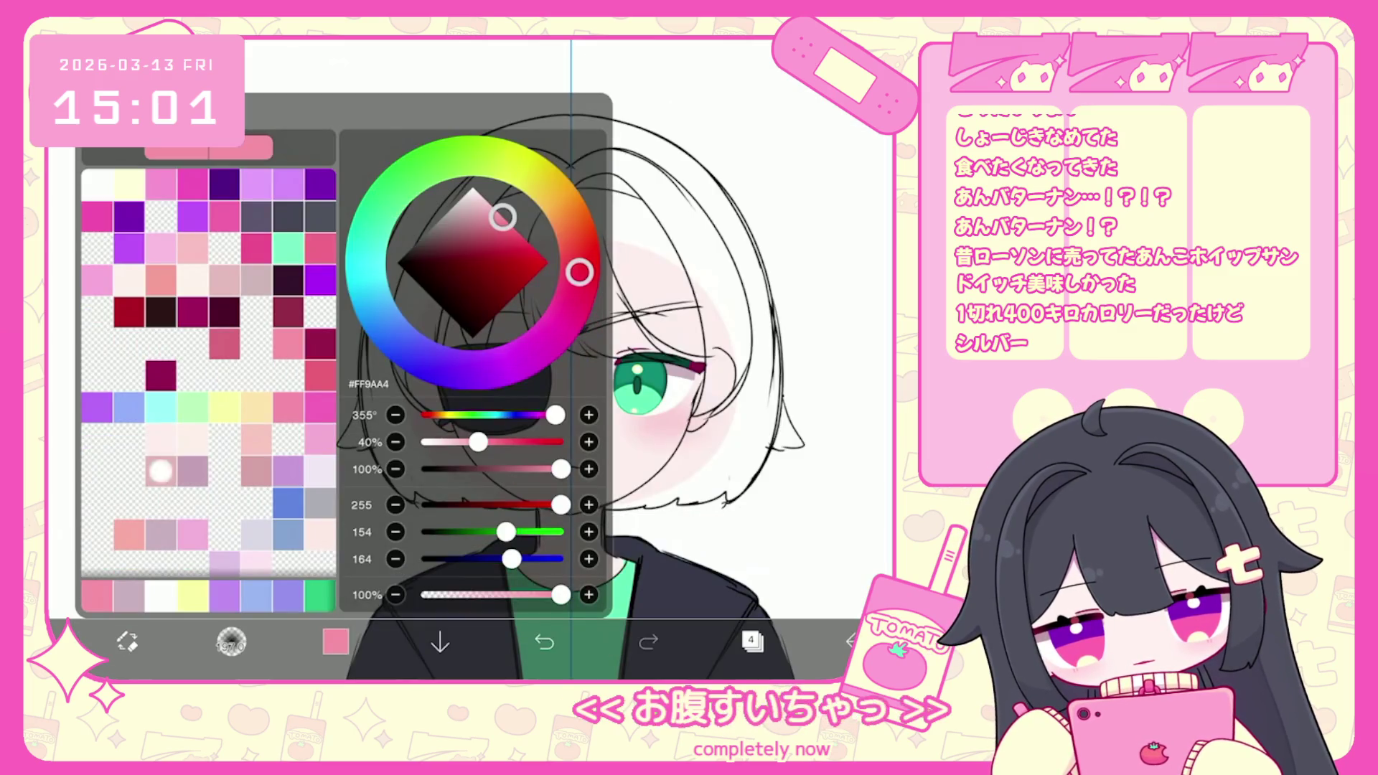
{"action": "left_click", "coordinate": [335, 641]}
{"action": "left_click", "coordinate": [781, 72]}
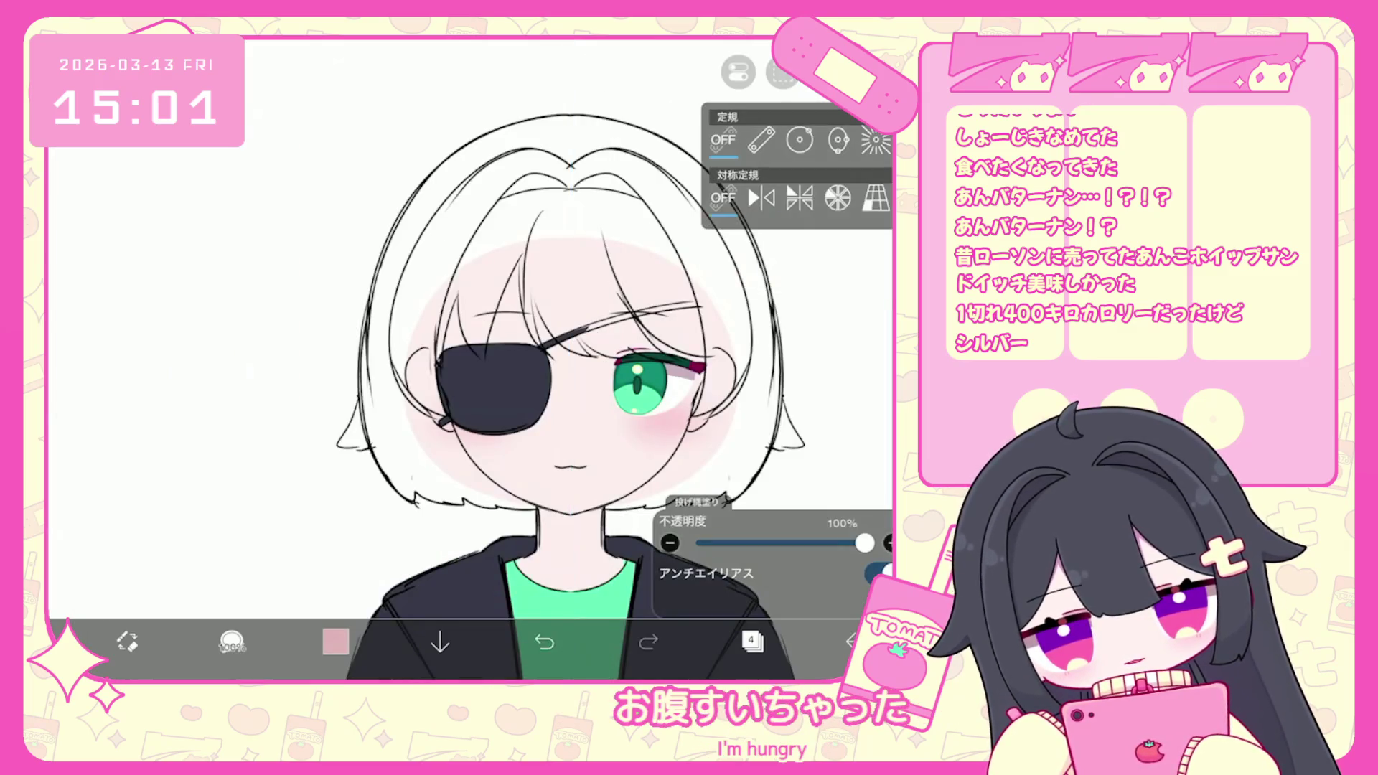
{"action": "scroll", "coordinate": [435, 359], "scroll_direction": "up", "scroll_amount": 3}
{"action": "left_click_drag", "start_coordinate": [463, 201], "coordinate": [453, 305]}
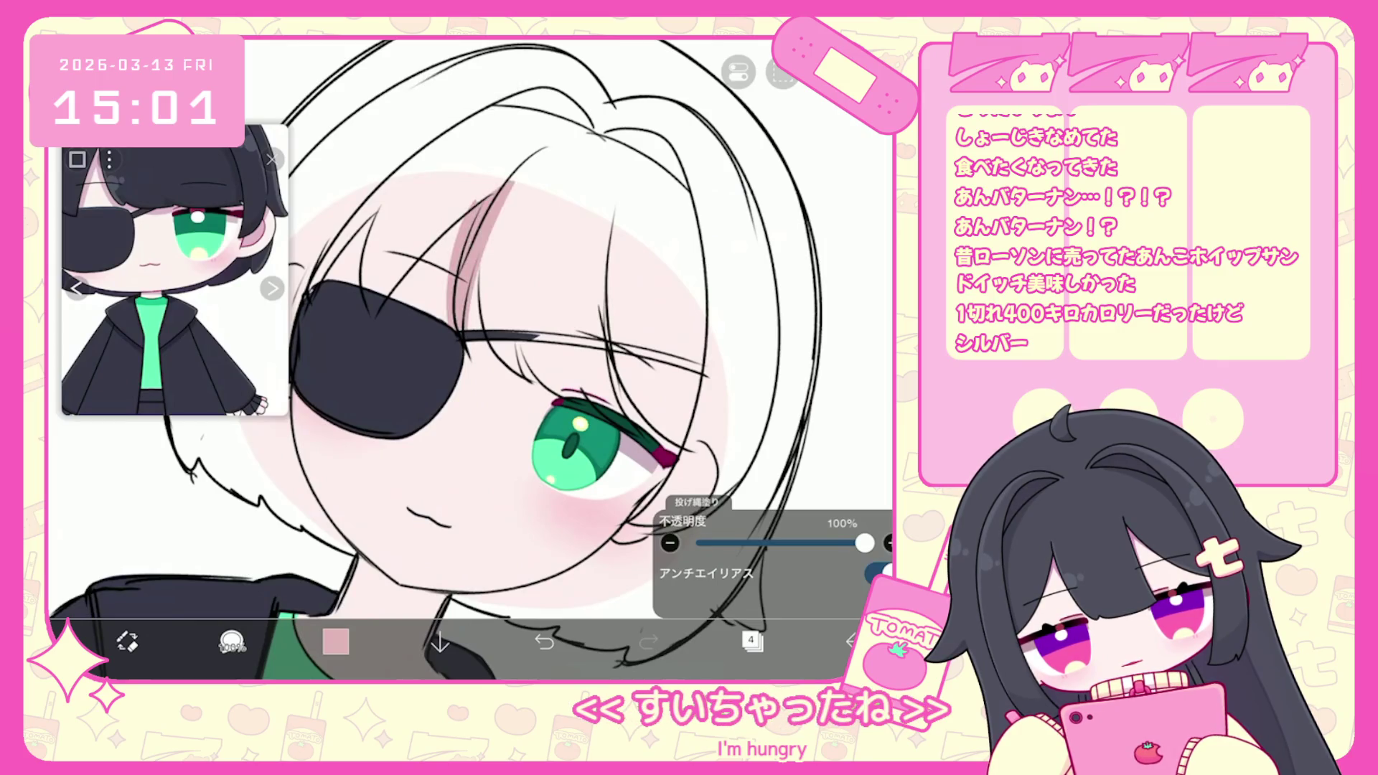
{"action": "left_click_drag", "start_coordinate": [503, 262], "coordinate": [485, 351]}
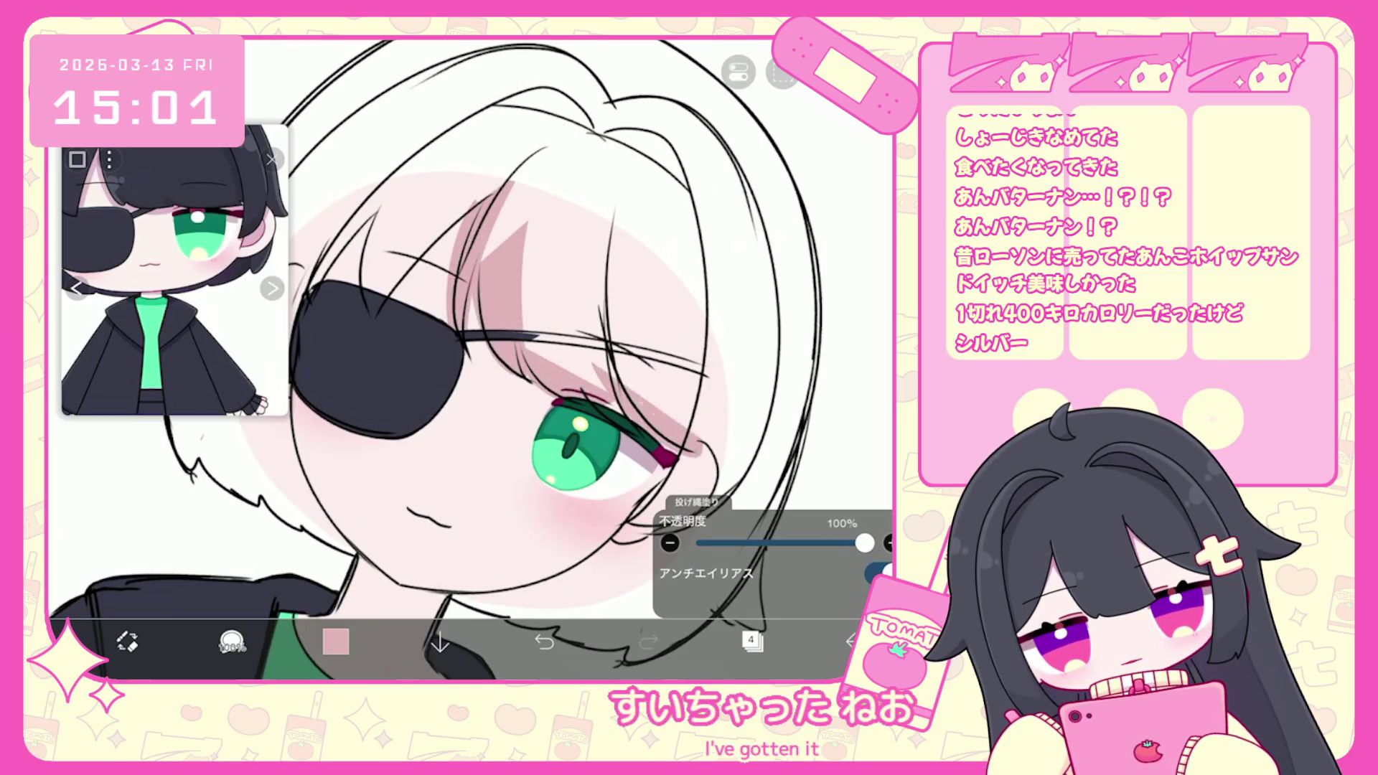
{"action": "scroll", "coordinate": [467, 359], "scroll_direction": "down", "scroll_amount": 3}
{"action": "left_click_drag", "start_coordinate": [535, 416], "coordinate": [542, 284]}
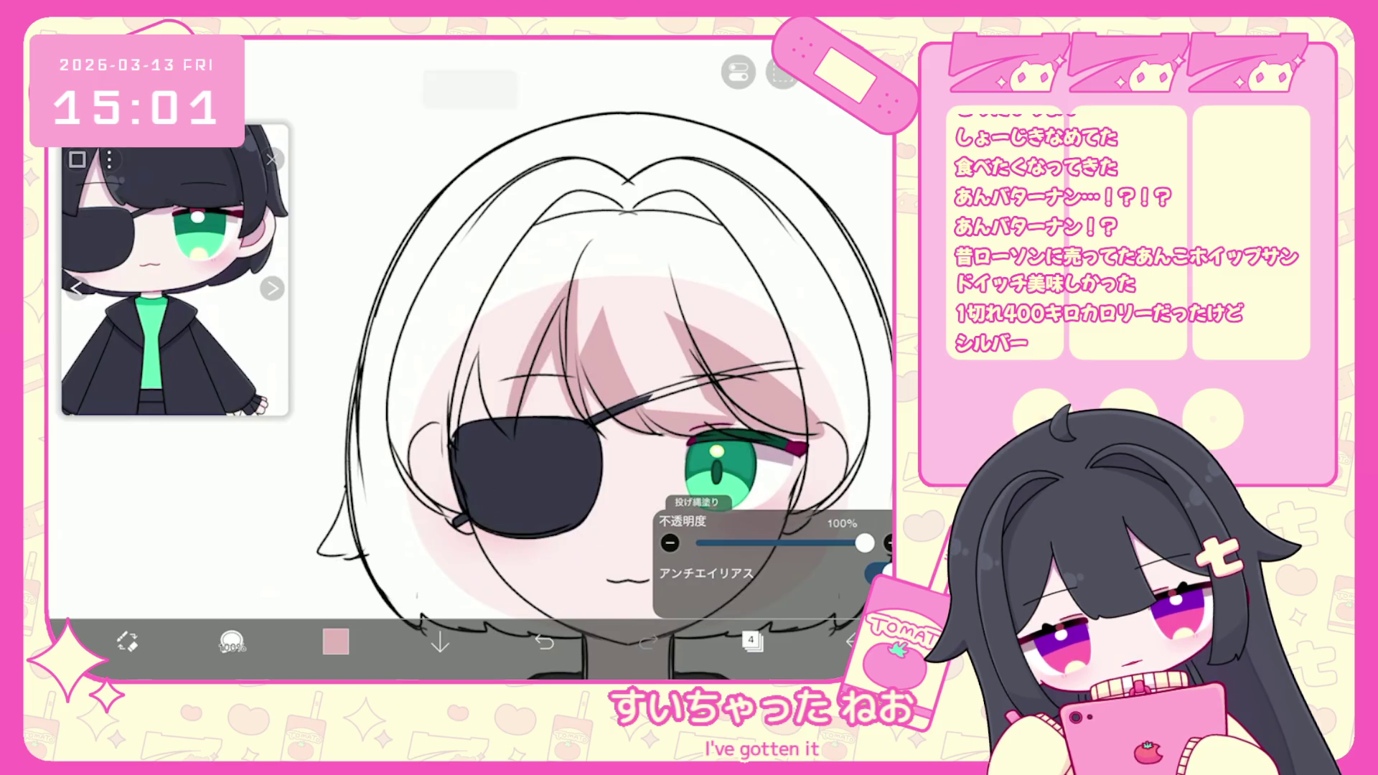
{"action": "scroll", "coordinate": [502, 359], "scroll_direction": "down", "scroll_amount": 3}
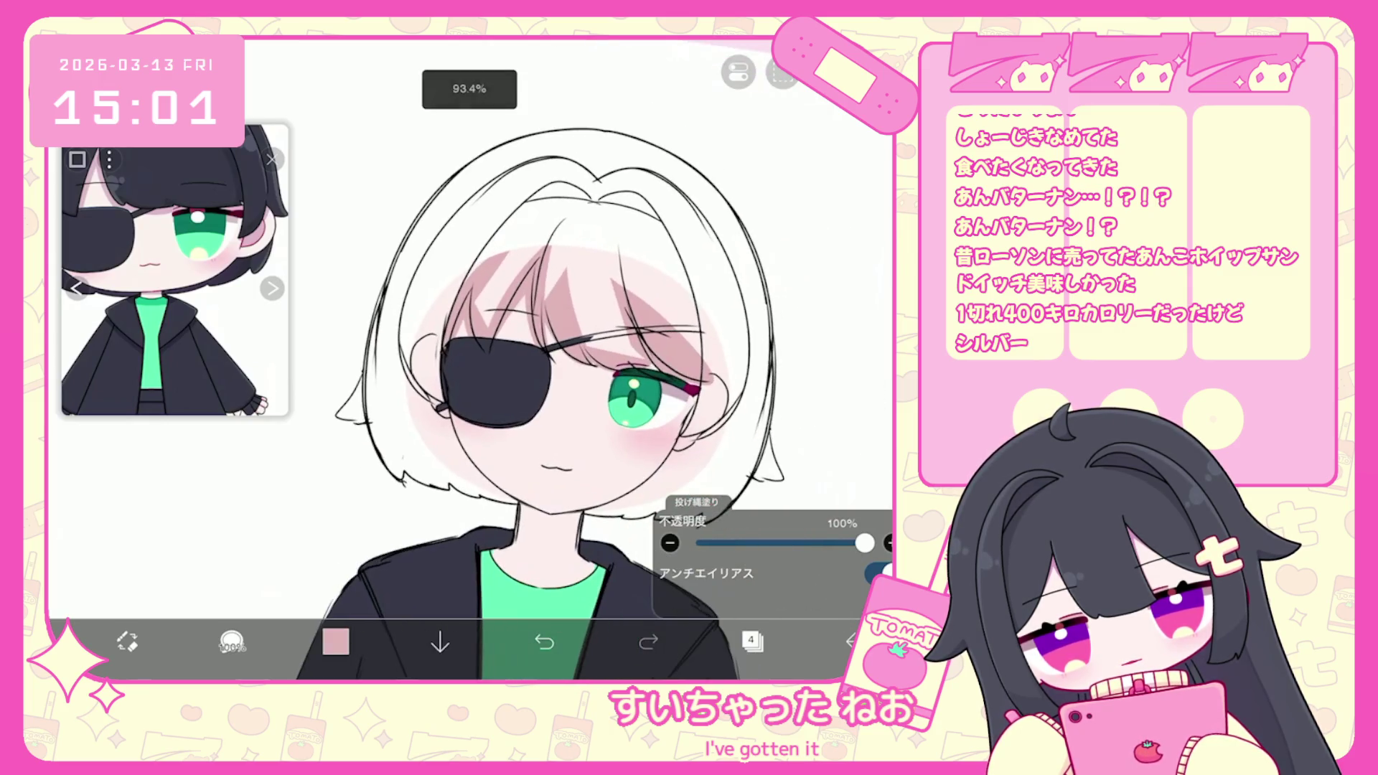
{"action": "left_click", "coordinate": [752, 640]}
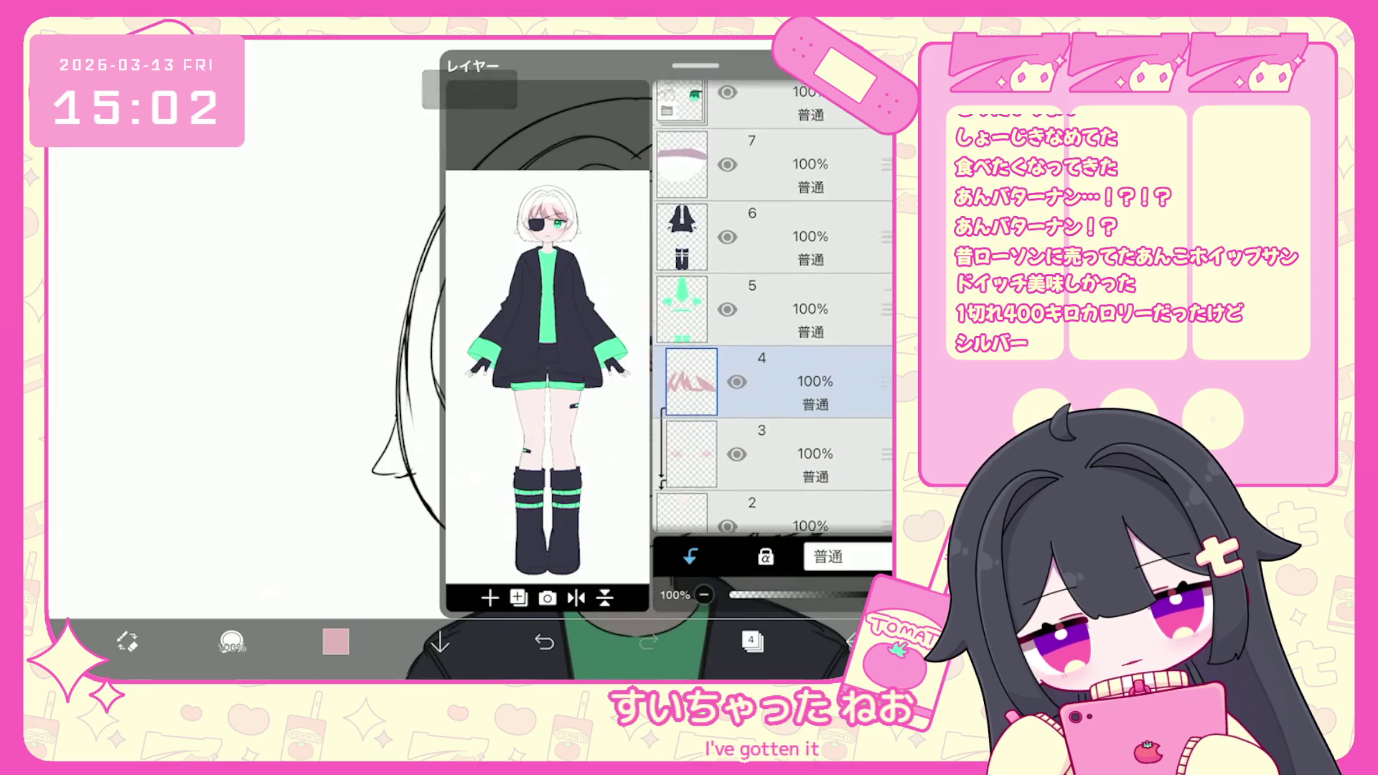
Select skin layer 4 and enable a line symmetry ruler down the figure's vertical centre.
{"action": "scroll", "coordinate": [771, 301], "scroll_direction": "up", "scroll_amount": 5}
{"action": "left_click", "coordinate": [761, 283]}
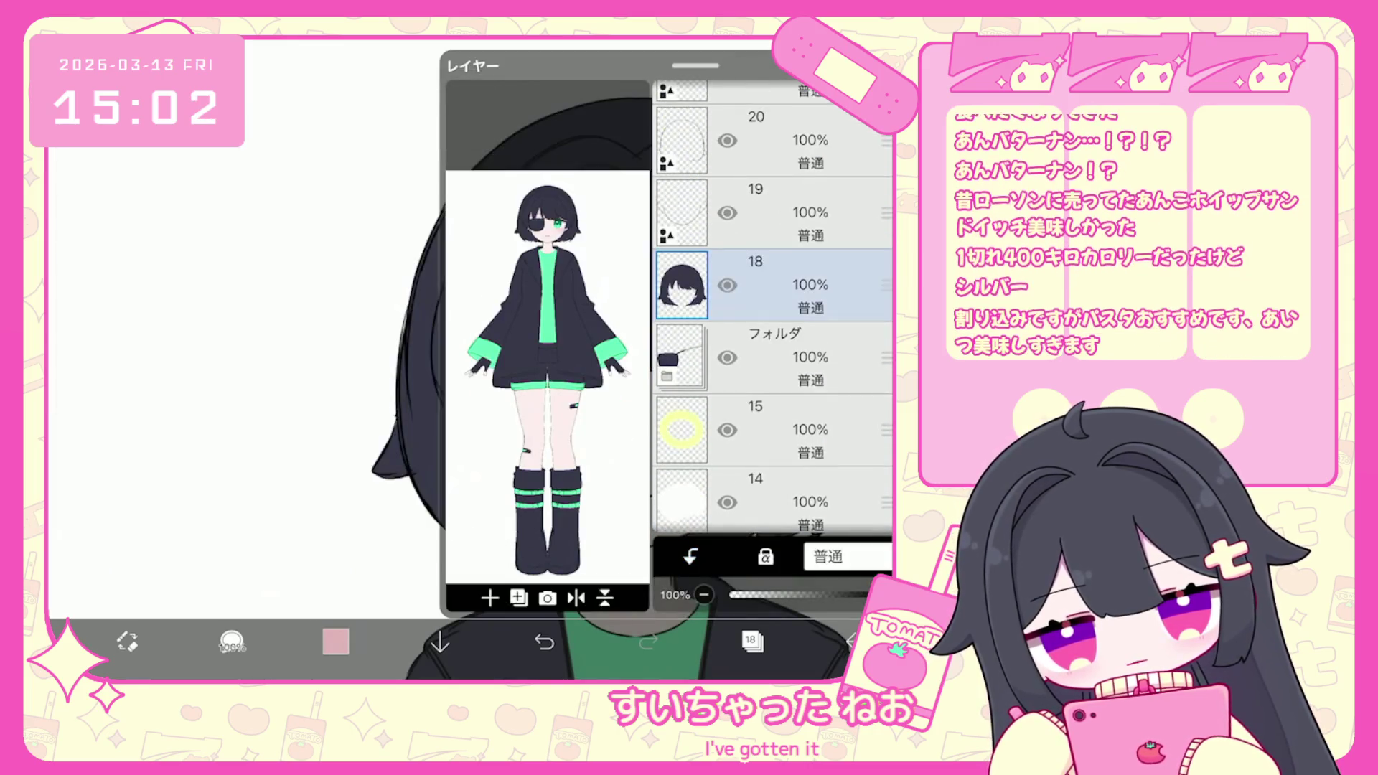
{"action": "left_click", "coordinate": [752, 640]}
{"action": "scroll", "coordinate": [567, 359], "scroll_direction": "down", "scroll_amount": 3}
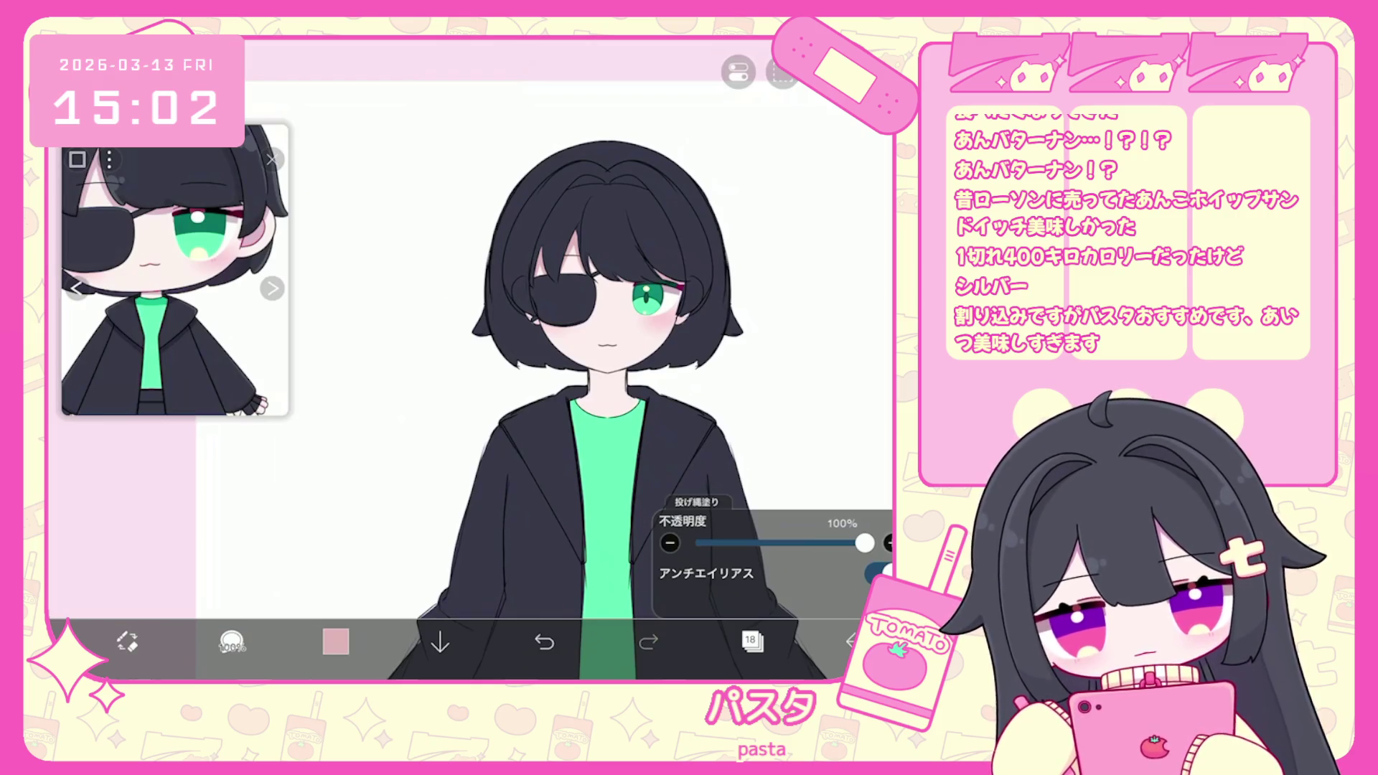
{"action": "scroll", "coordinate": [531, 323], "scroll_direction": "up", "scroll_amount": 3}
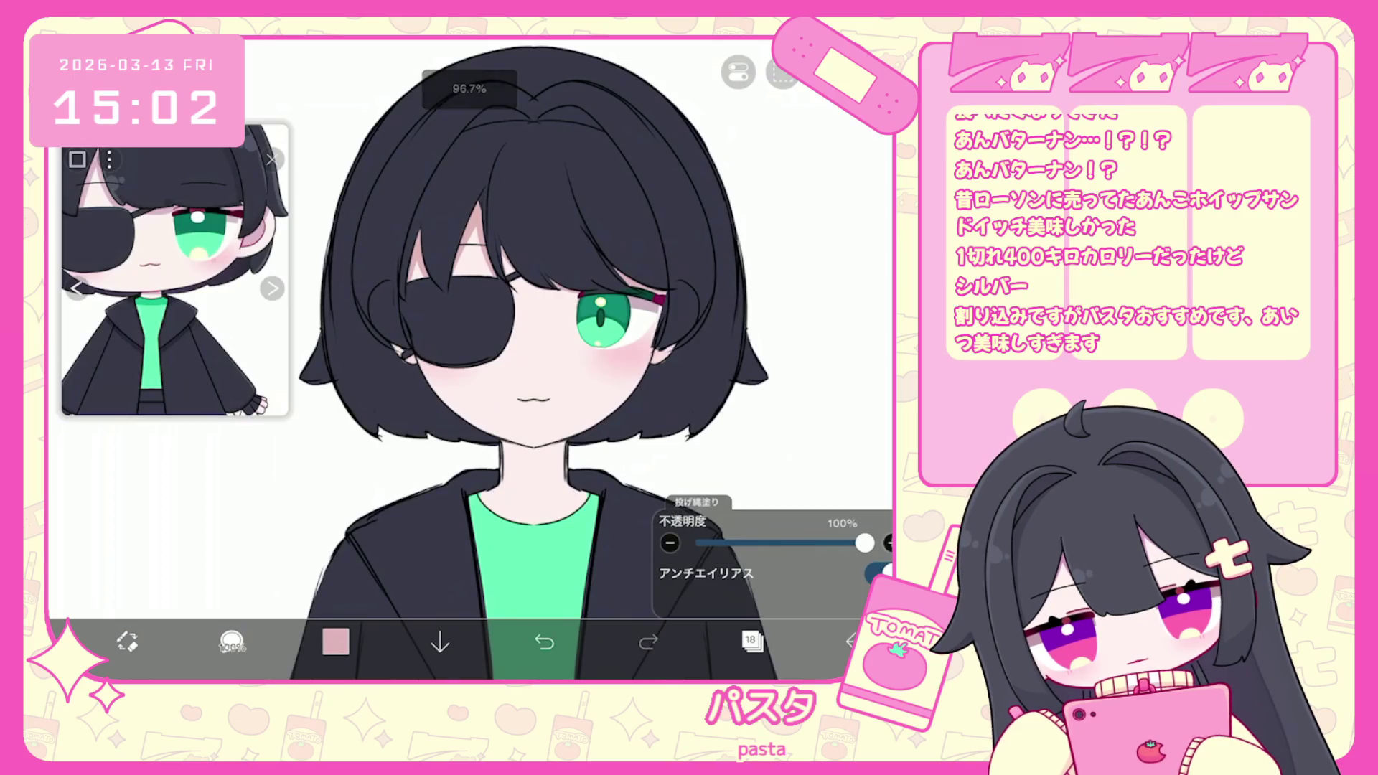
{"action": "left_click", "coordinate": [751, 641]}
{"action": "scroll", "coordinate": [772, 309], "scroll_direction": "down", "scroll_amount": 5}
{"action": "left_click", "coordinate": [789, 374]}
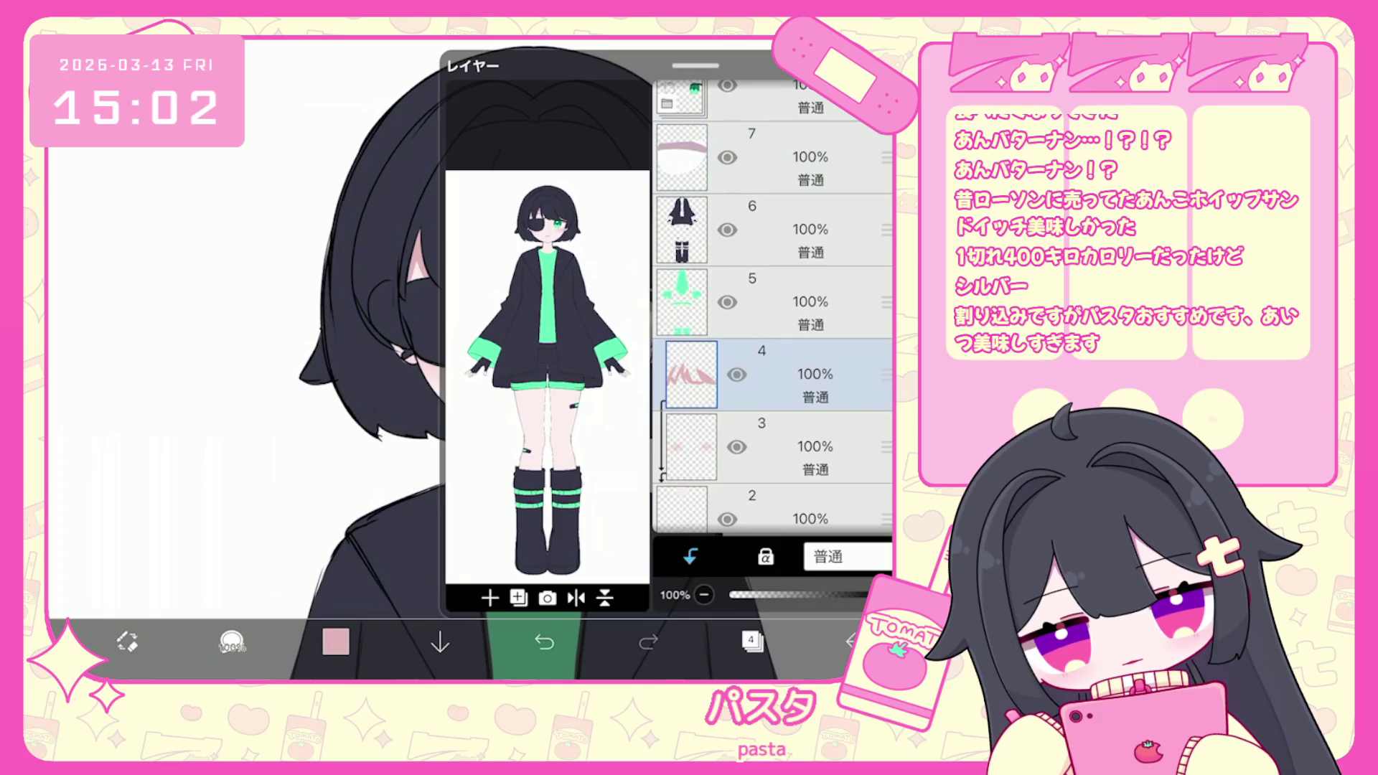
{"action": "left_click", "coordinate": [752, 640]}
{"action": "left_click", "coordinate": [737, 72]}
{"action": "left_click", "coordinate": [762, 198]}
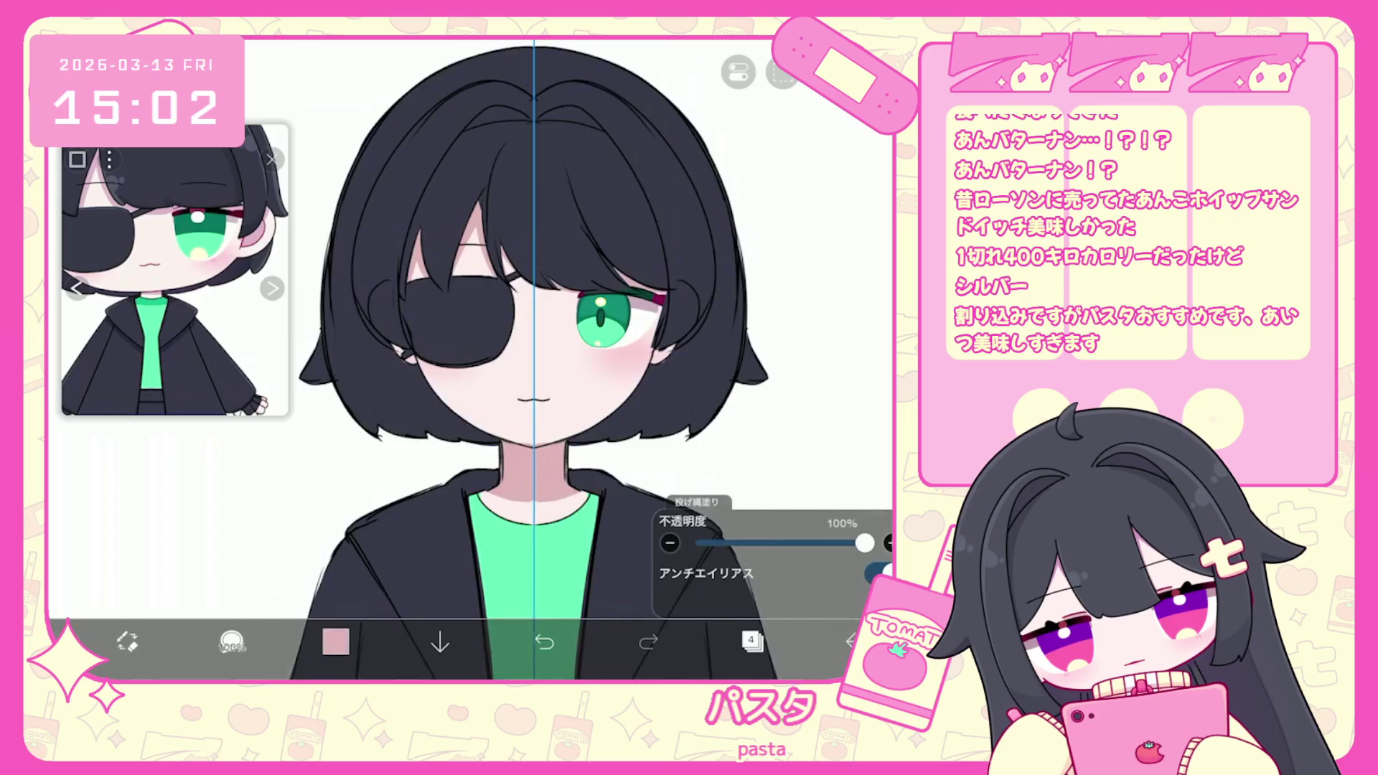
Lasso-fill a mirrored pink shadow on the neck under the chin.
{"action": "scroll", "coordinate": [546, 359], "scroll_direction": "up", "scroll_amount": 3}
{"action": "key", "text": "ctrl+z"}
{"action": "left_click_drag", "start_coordinate": [473, 430], "coordinate": [583, 434]}
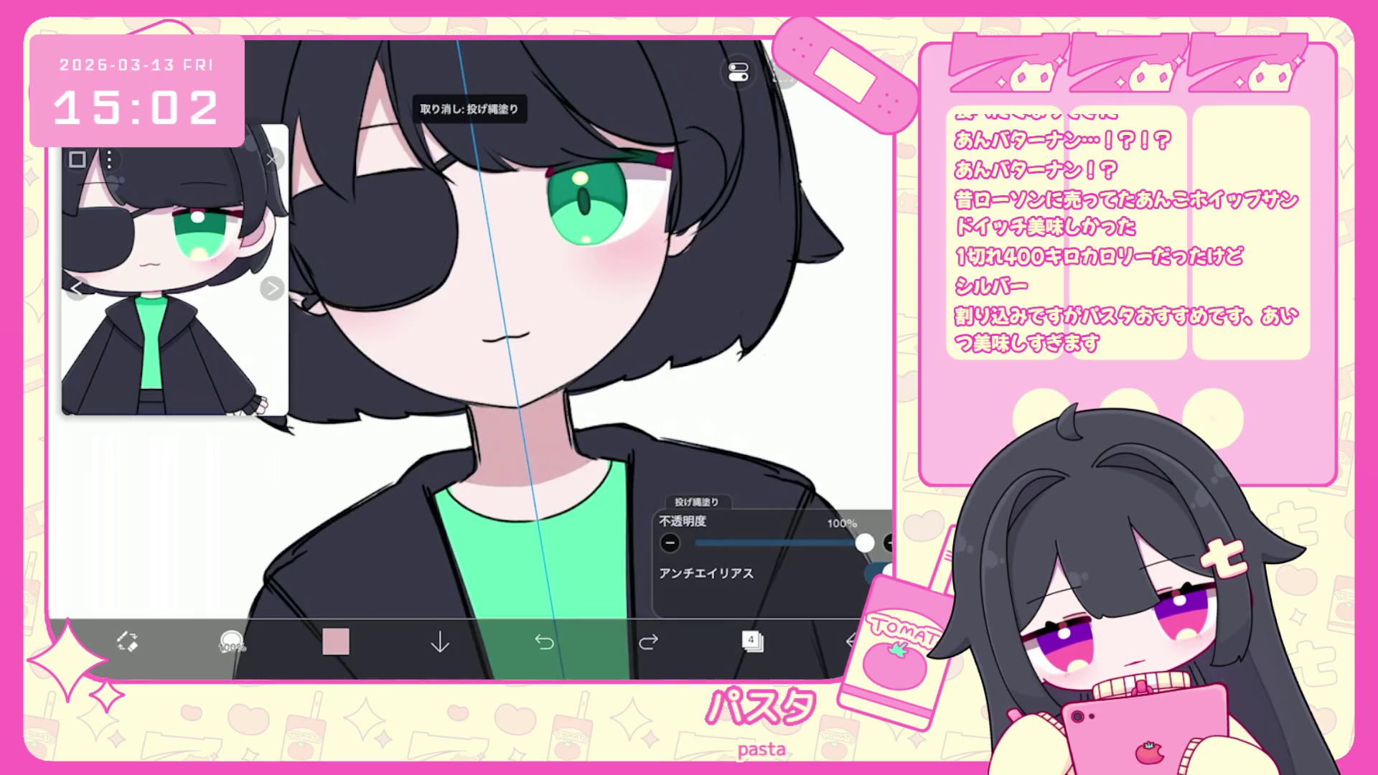
{"action": "scroll", "coordinate": [467, 359], "scroll_direction": "down", "scroll_amount": 5}
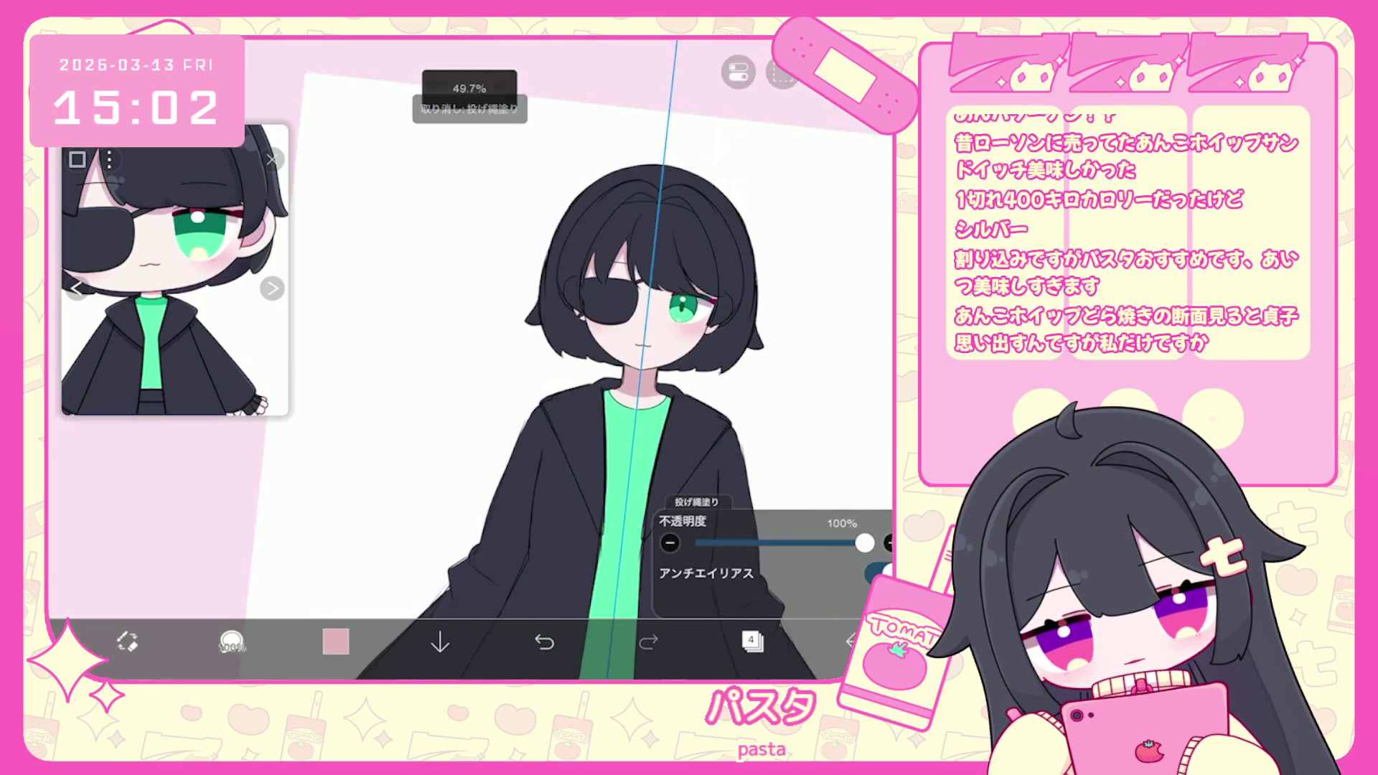
{"action": "scroll", "coordinate": [596, 359], "scroll_direction": "down", "scroll_amount": 1}
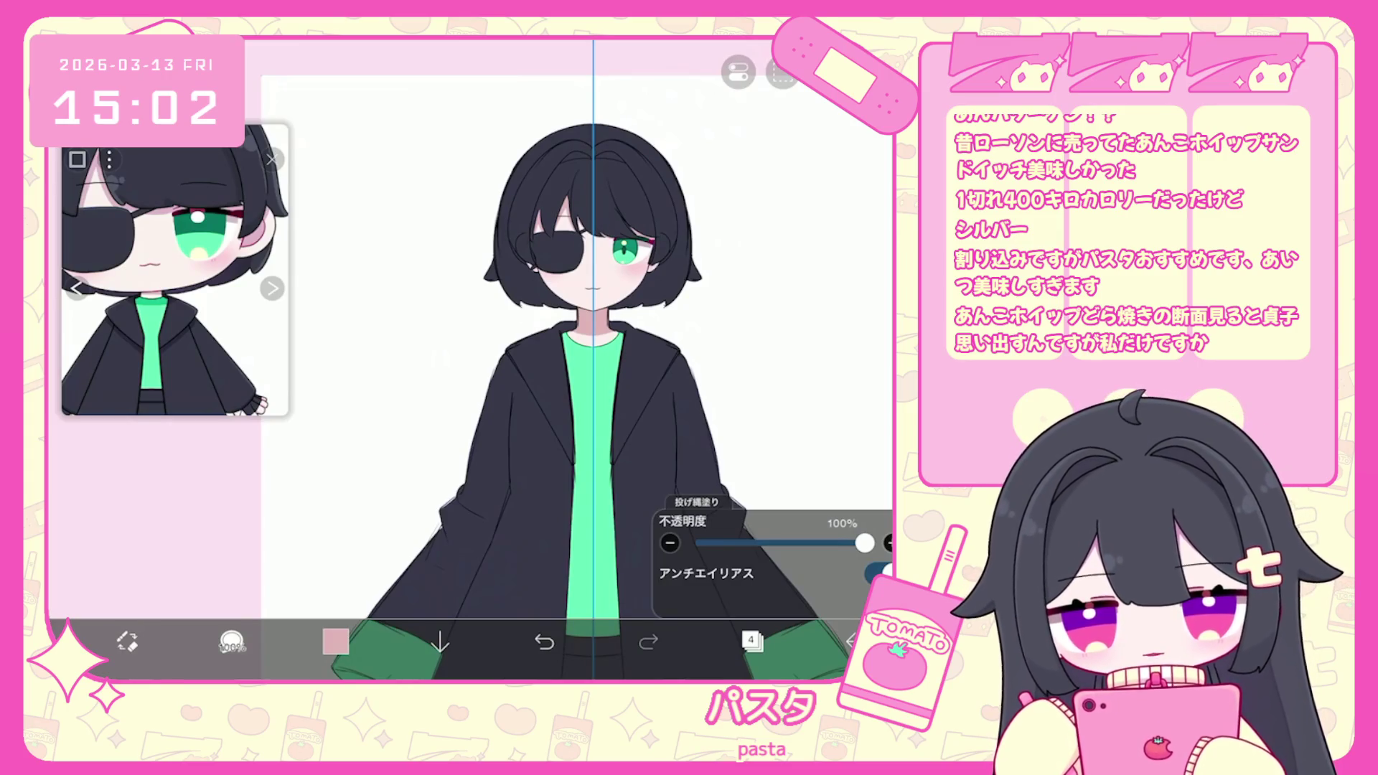
{"action": "scroll", "coordinate": [559, 358], "scroll_direction": "down", "scroll_amount": 3}
{"action": "scroll", "coordinate": [560, 358], "scroll_direction": "up", "scroll_amount": 2}
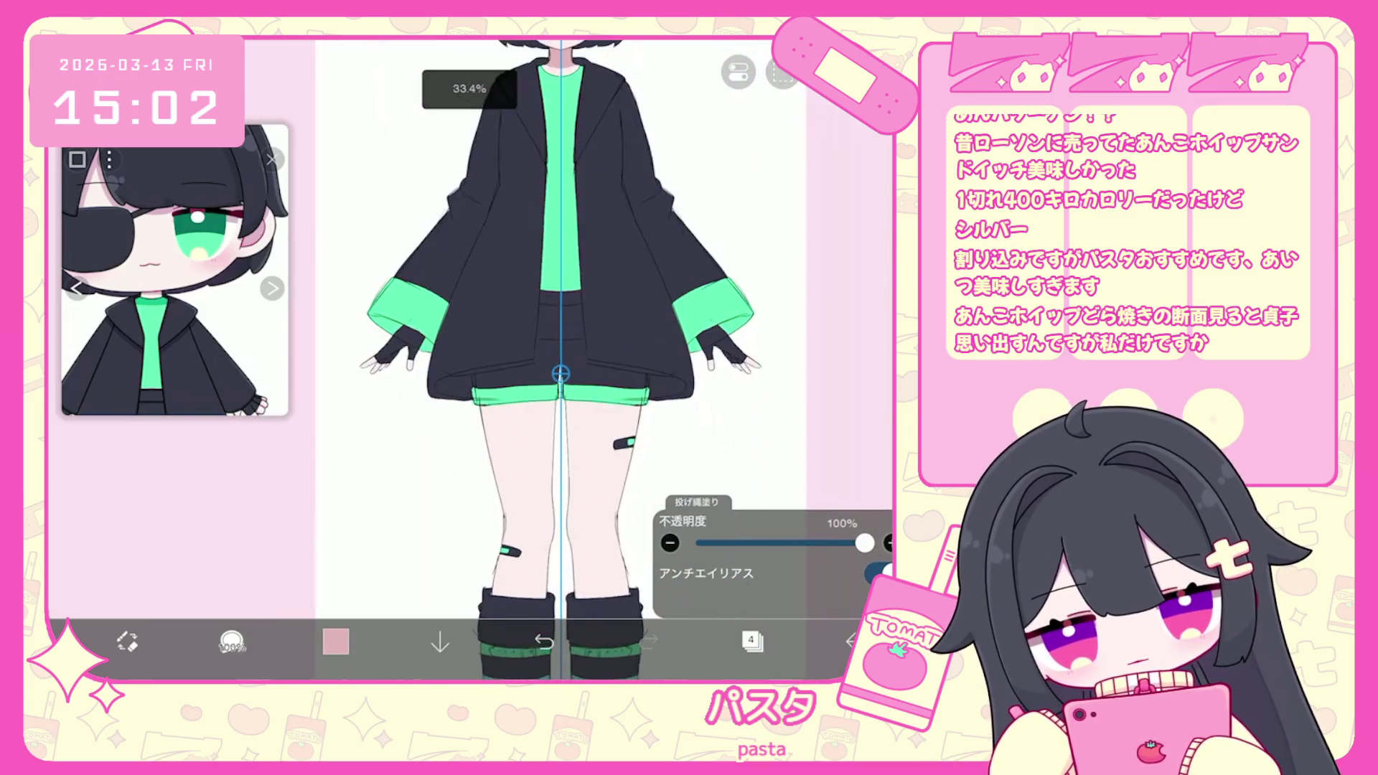
{"action": "scroll", "coordinate": [560, 359], "scroll_direction": "up", "scroll_amount": 2}
{"action": "scroll", "coordinate": [560, 359], "scroll_direction": "up", "scroll_amount": 2}
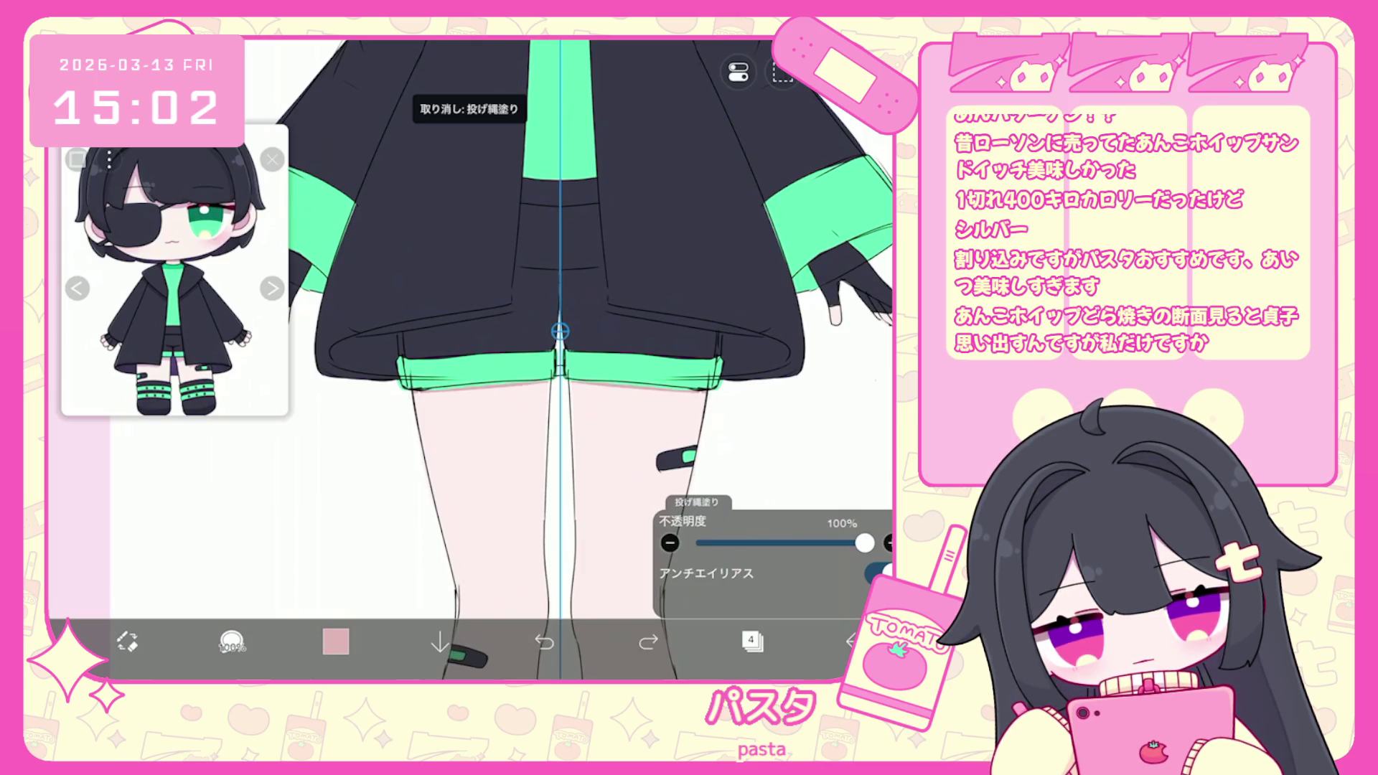
{"action": "scroll", "coordinate": [560, 359], "scroll_direction": "down", "scroll_amount": 3}
{"action": "scroll", "coordinate": [560, 359], "scroll_direction": "up", "scroll_amount": 3}
{"action": "scroll", "coordinate": [560, 359], "scroll_direction": "down", "scroll_amount": 2}
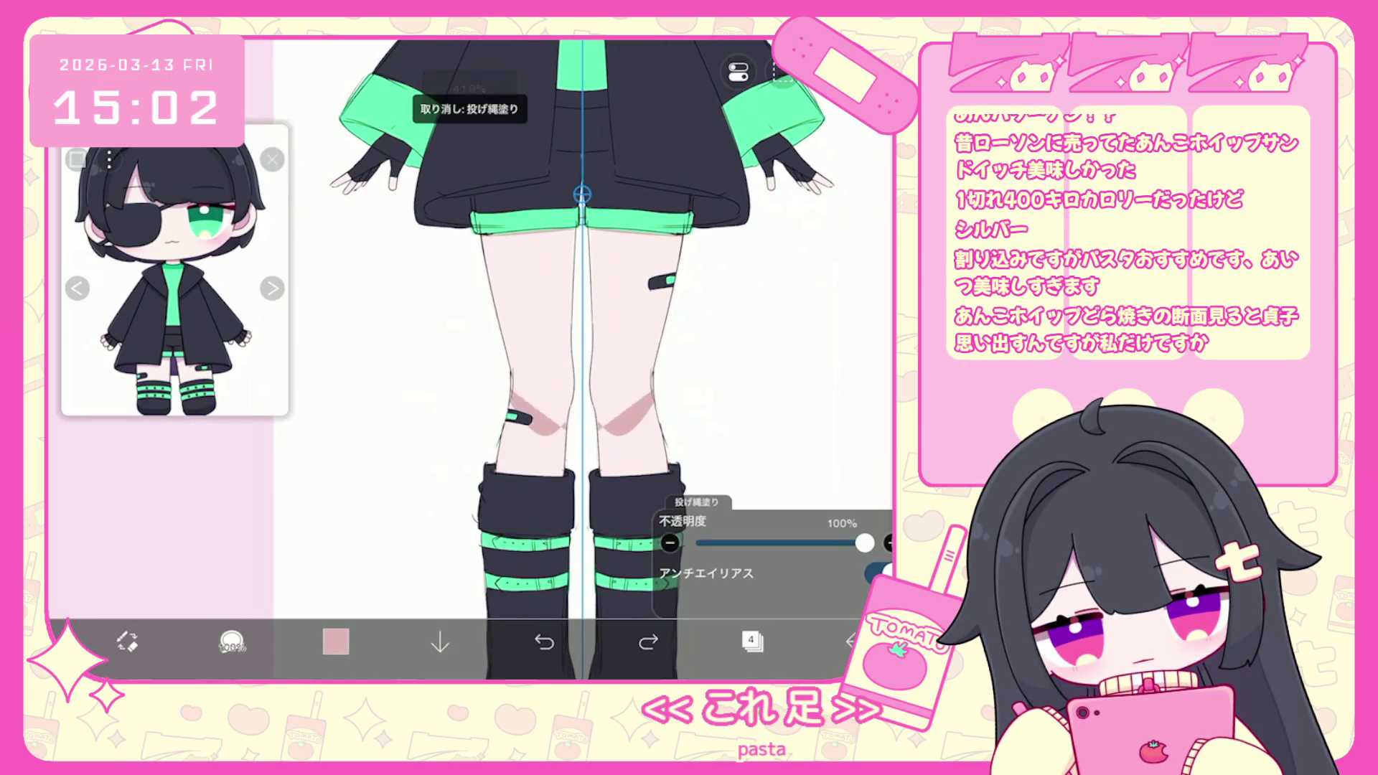
{"action": "scroll", "coordinate": [560, 359], "scroll_direction": "down", "scroll_amount": 3}
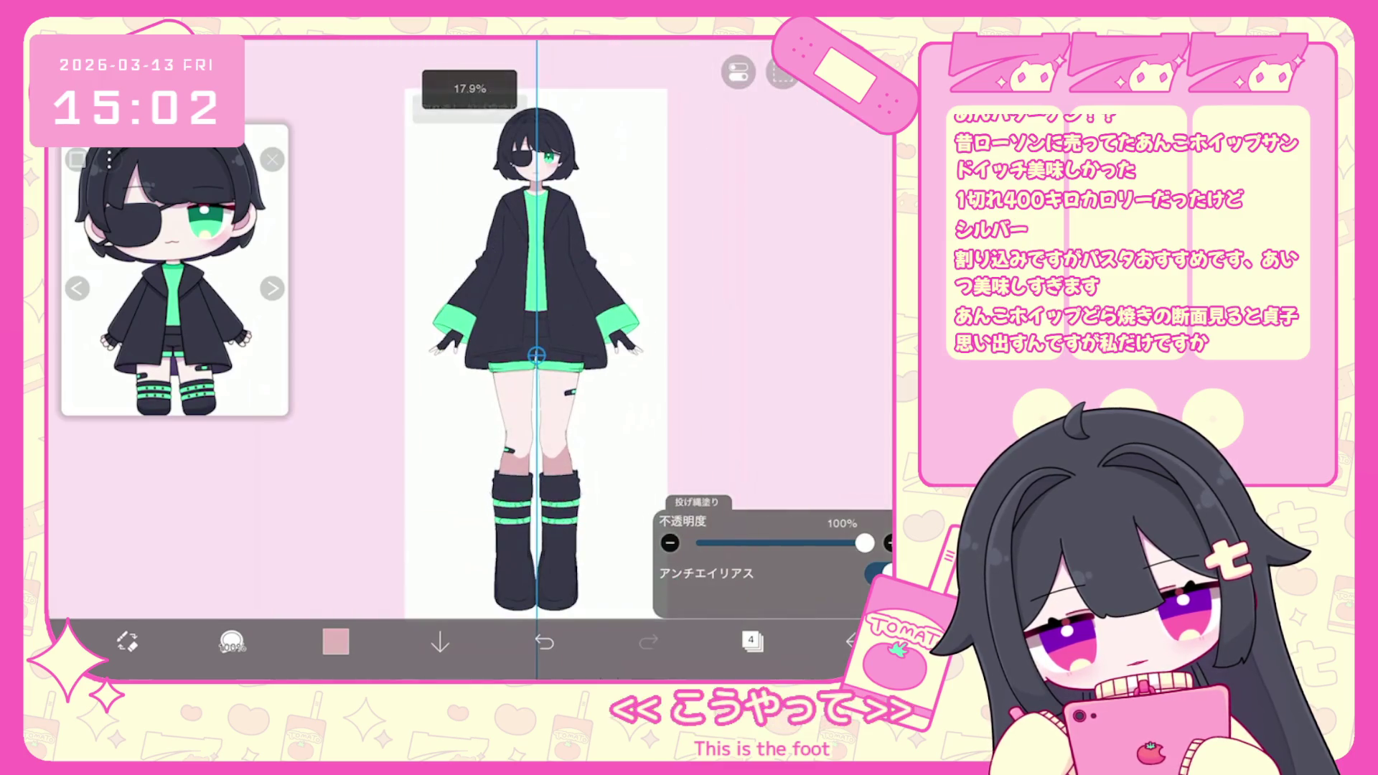
Undo trial fills and adjust the shadow pink to a slightly richer #F3D0D0.
{"action": "key", "text": "ctrl+z"}
{"action": "left_click", "coordinate": [336, 641]}
{"action": "left_click", "coordinate": [336, 641]}
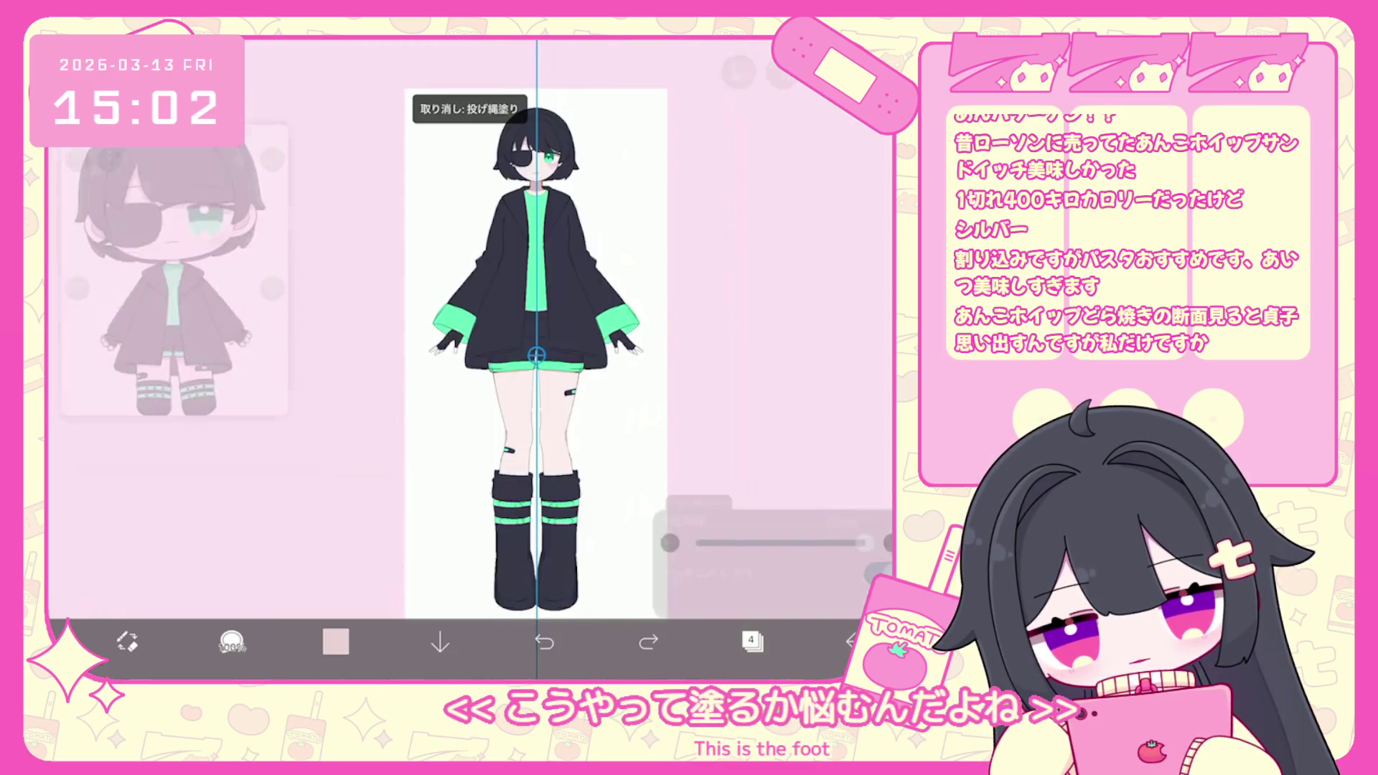
{"action": "scroll", "coordinate": [471, 288], "scroll_direction": "up", "scroll_amount": 2}
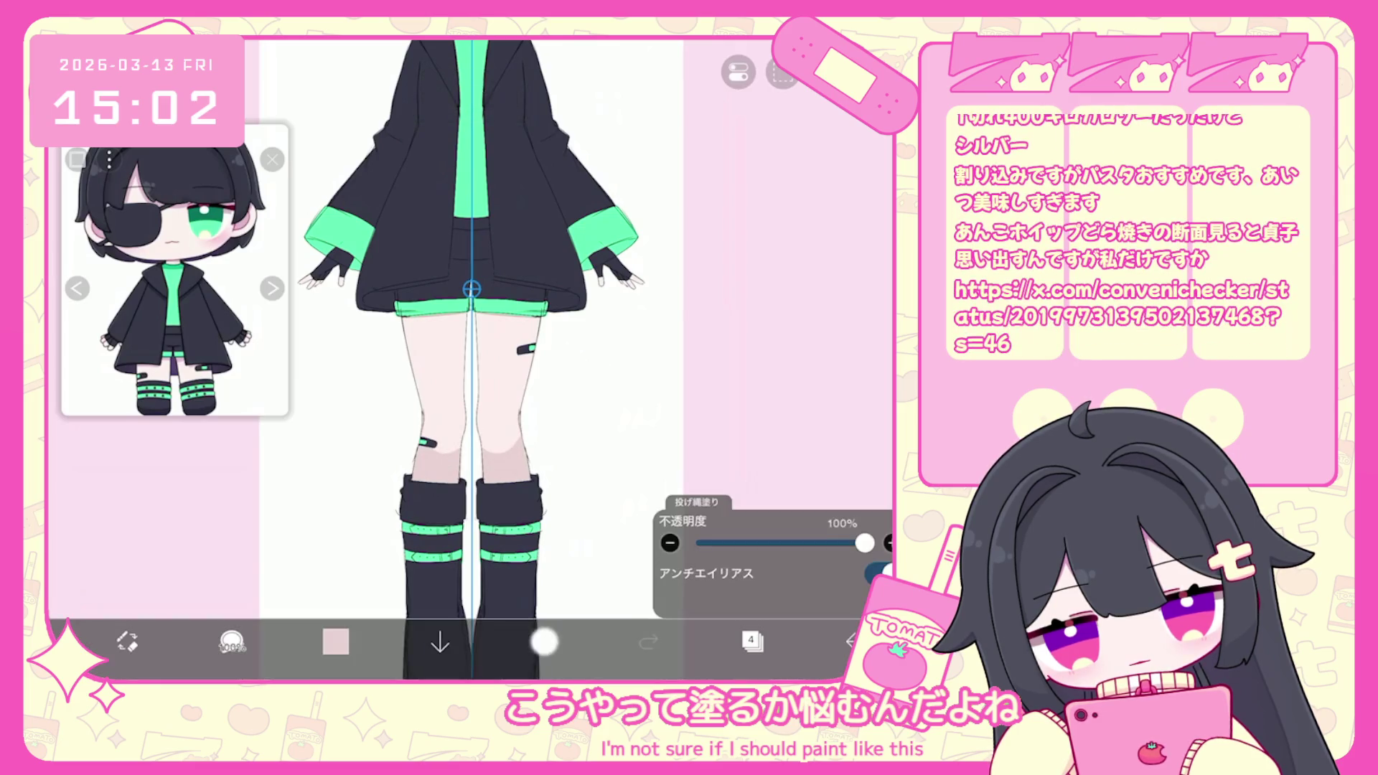
{"action": "key", "text": "ctrl+z"}
{"action": "left_click", "coordinate": [336, 641]}
{"action": "left_click_drag", "start_coordinate": [479, 201], "coordinate": [482, 200]}
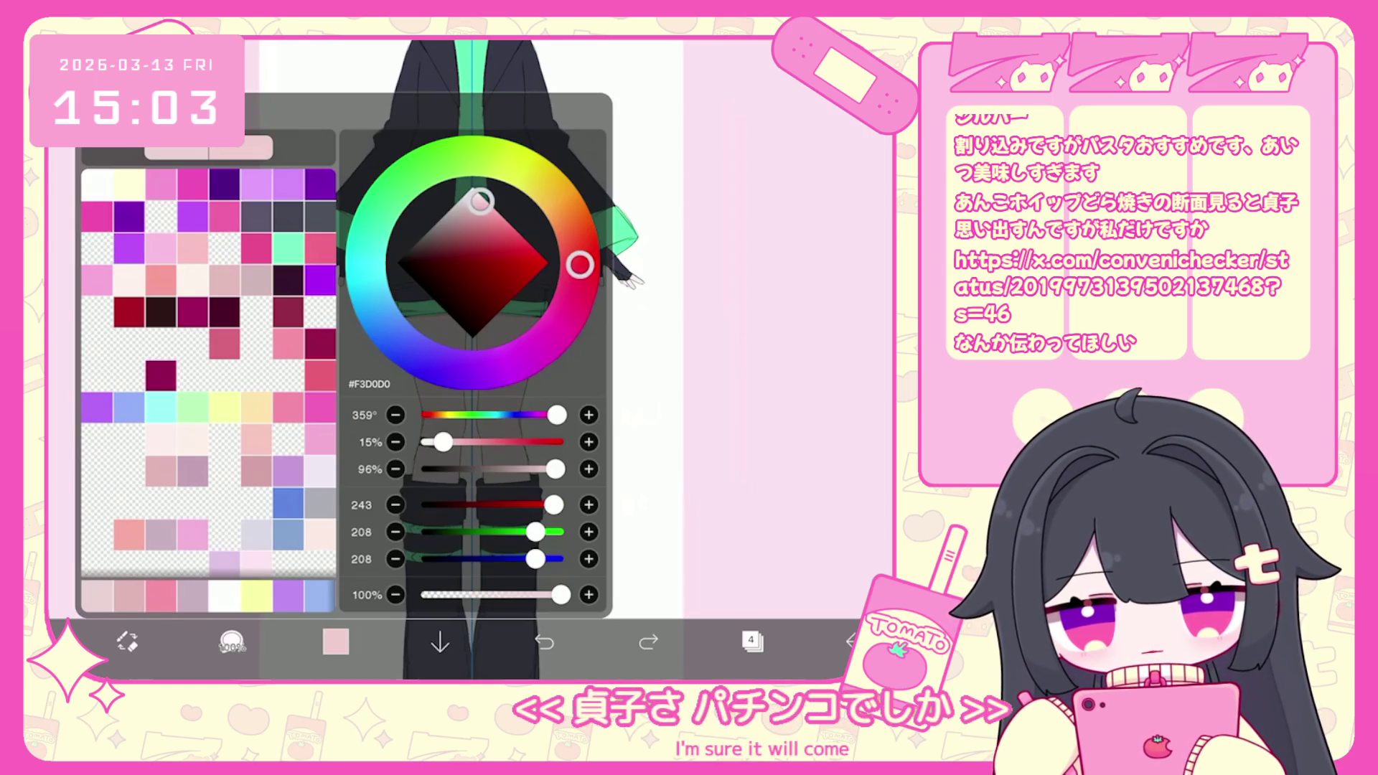
{"action": "left_click", "coordinate": [336, 640]}
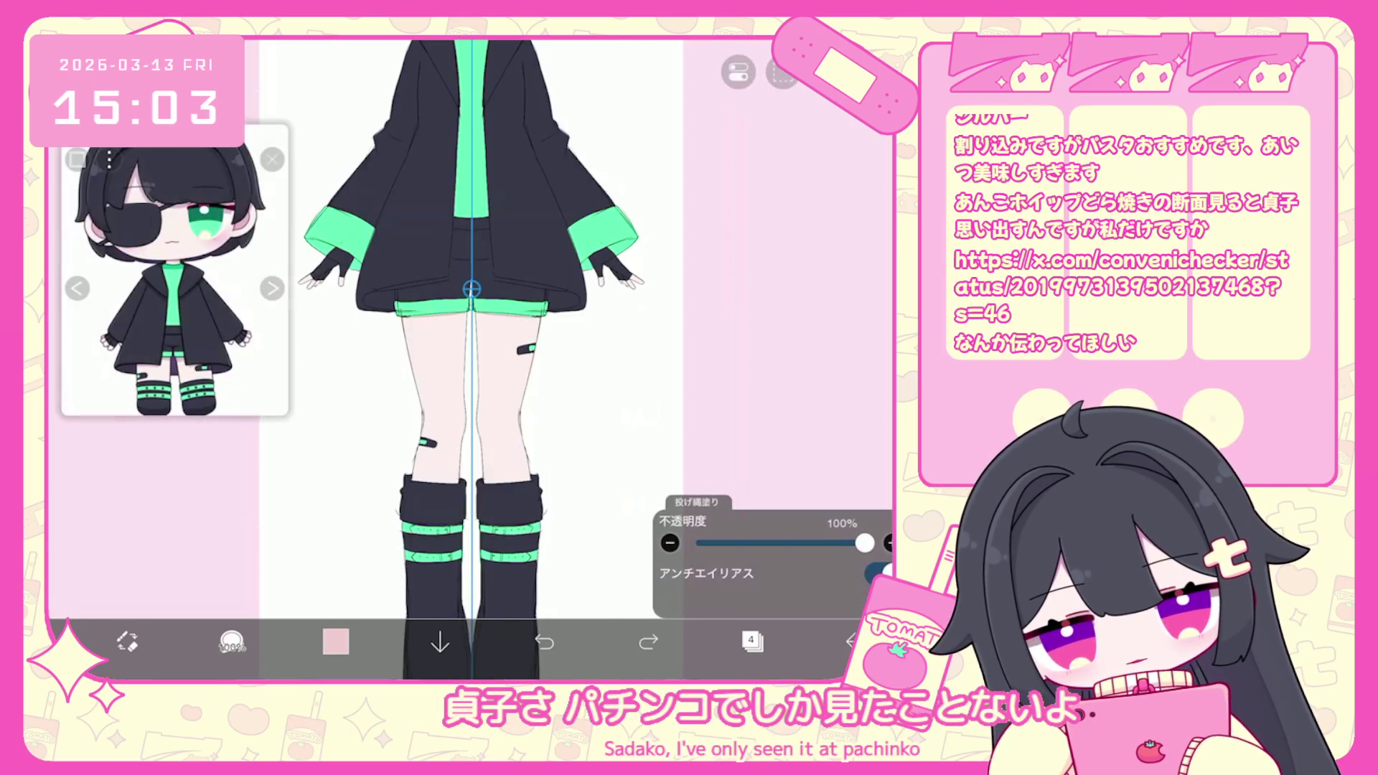
Remove the pink knee shading and select clothing layer 6.
{"action": "scroll", "coordinate": [497, 359], "scroll_direction": "up", "scroll_amount": 5}
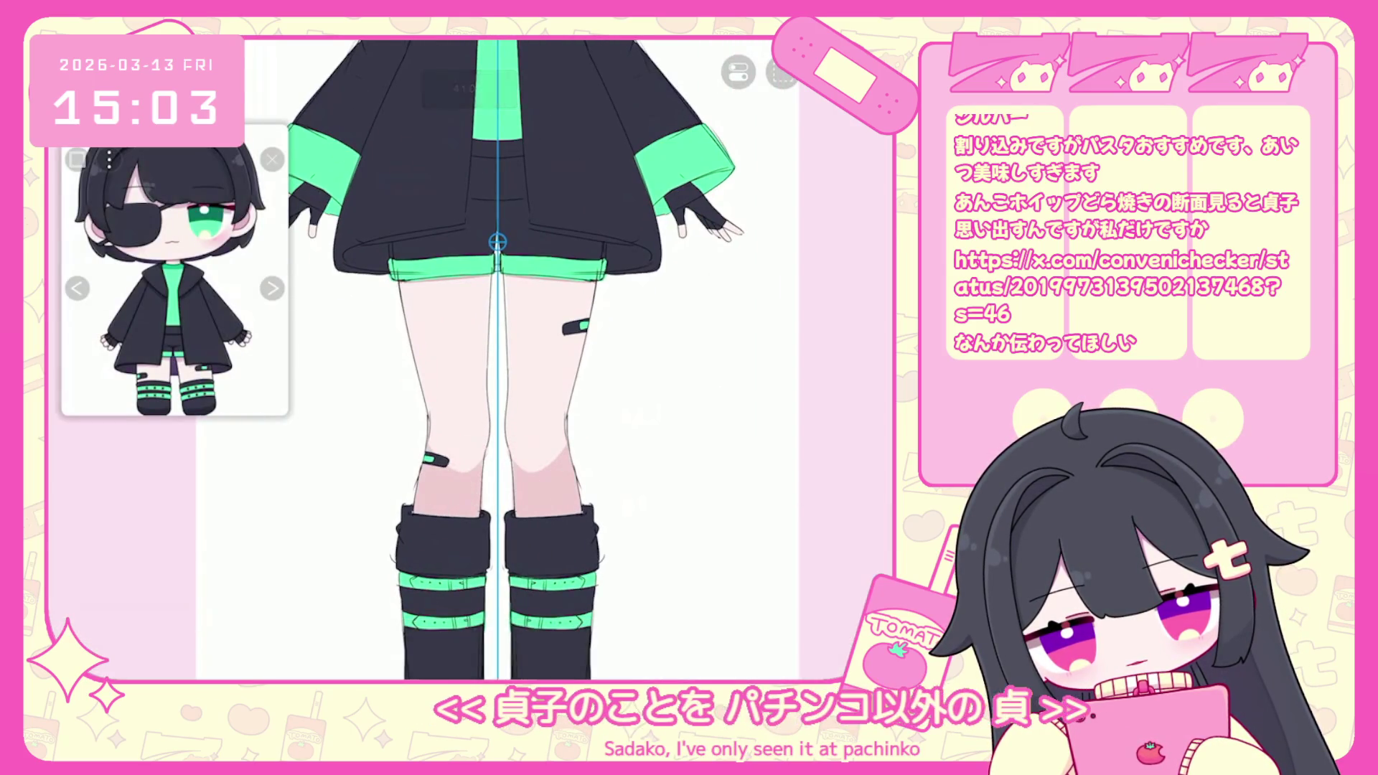
{"action": "key", "text": "ctrl+z"}
{"action": "scroll", "coordinate": [497, 359], "scroll_direction": "down", "scroll_amount": 5}
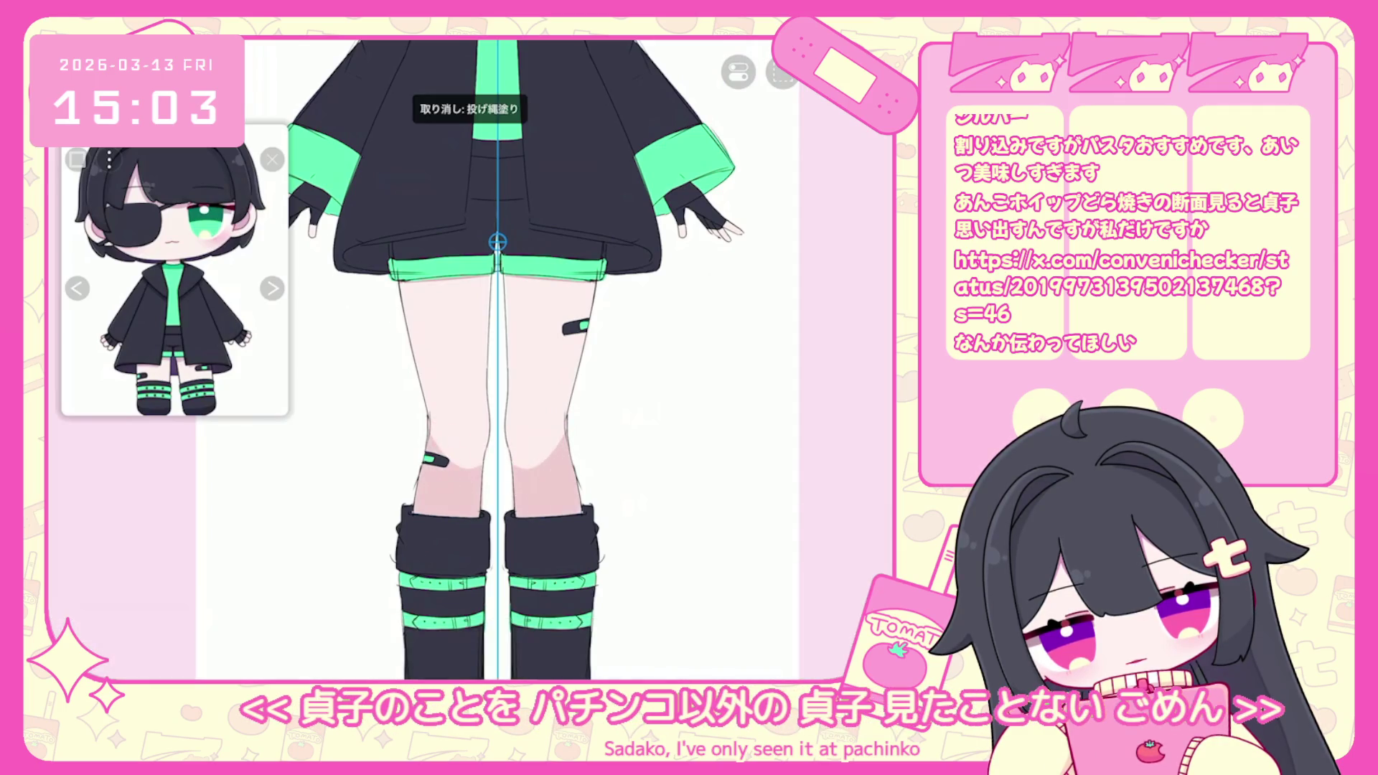
{"action": "scroll", "coordinate": [545, 359], "scroll_direction": "up", "scroll_amount": 3}
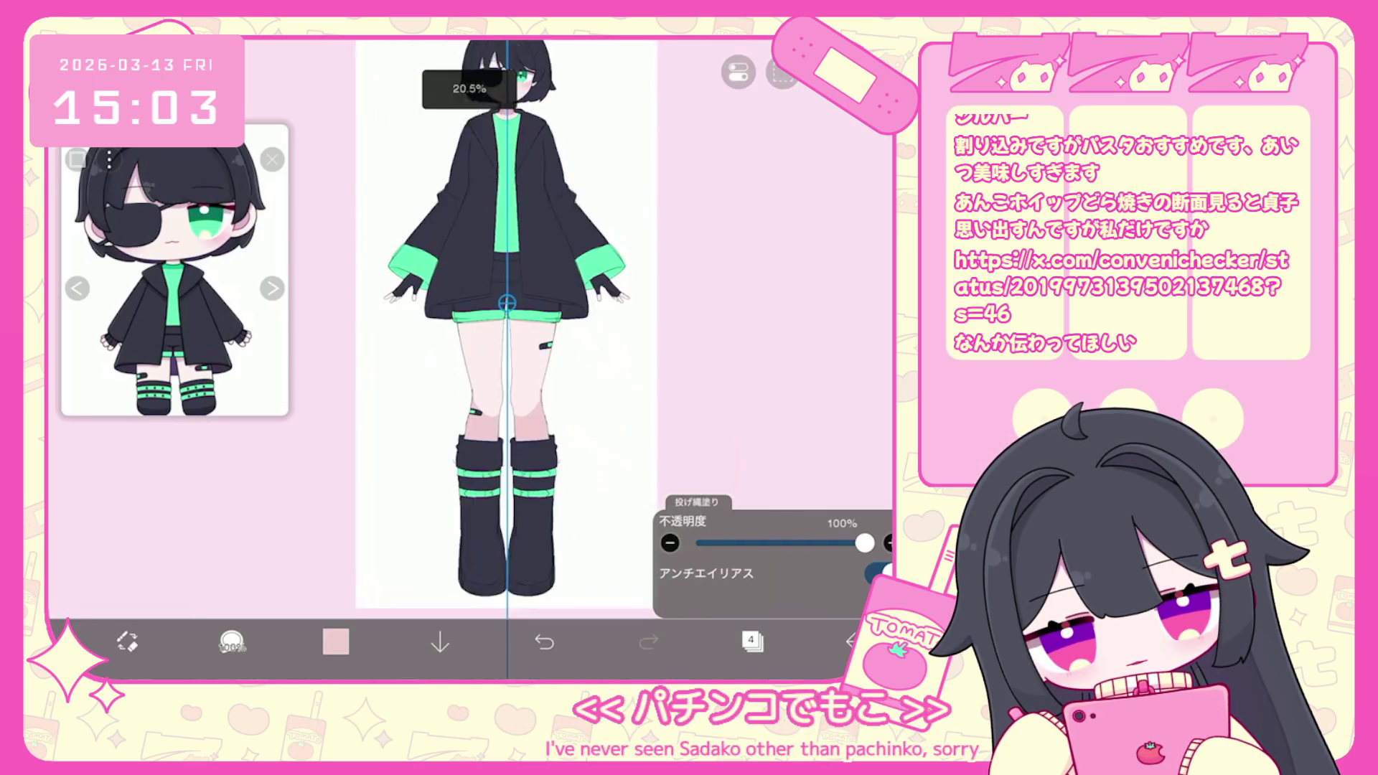
{"action": "left_click", "coordinate": [752, 641]}
{"action": "left_click", "coordinate": [789, 295]}
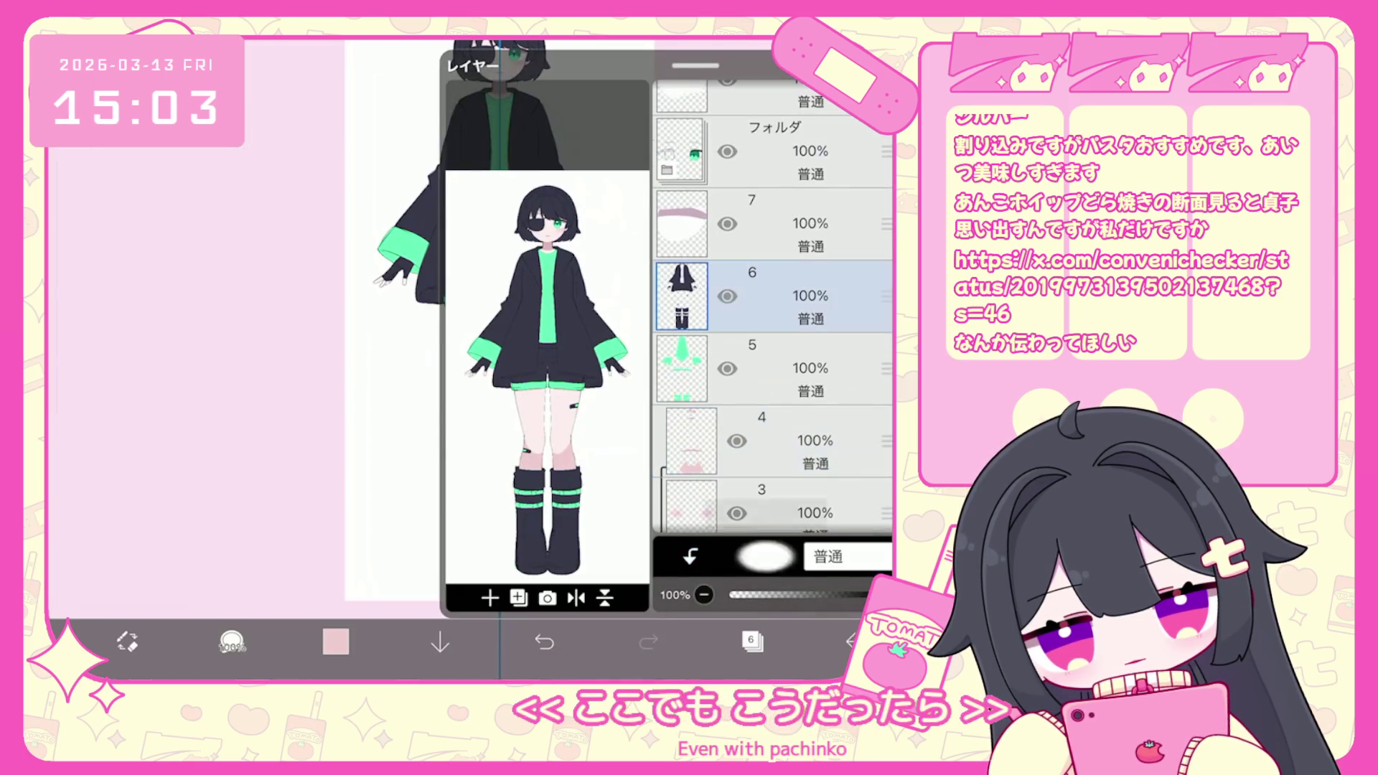
Undo the last lasso fill and shade the boot soles in dark grey.
{"action": "left_click", "coordinate": [752, 641]}
{"action": "left_click", "coordinate": [336, 641]}
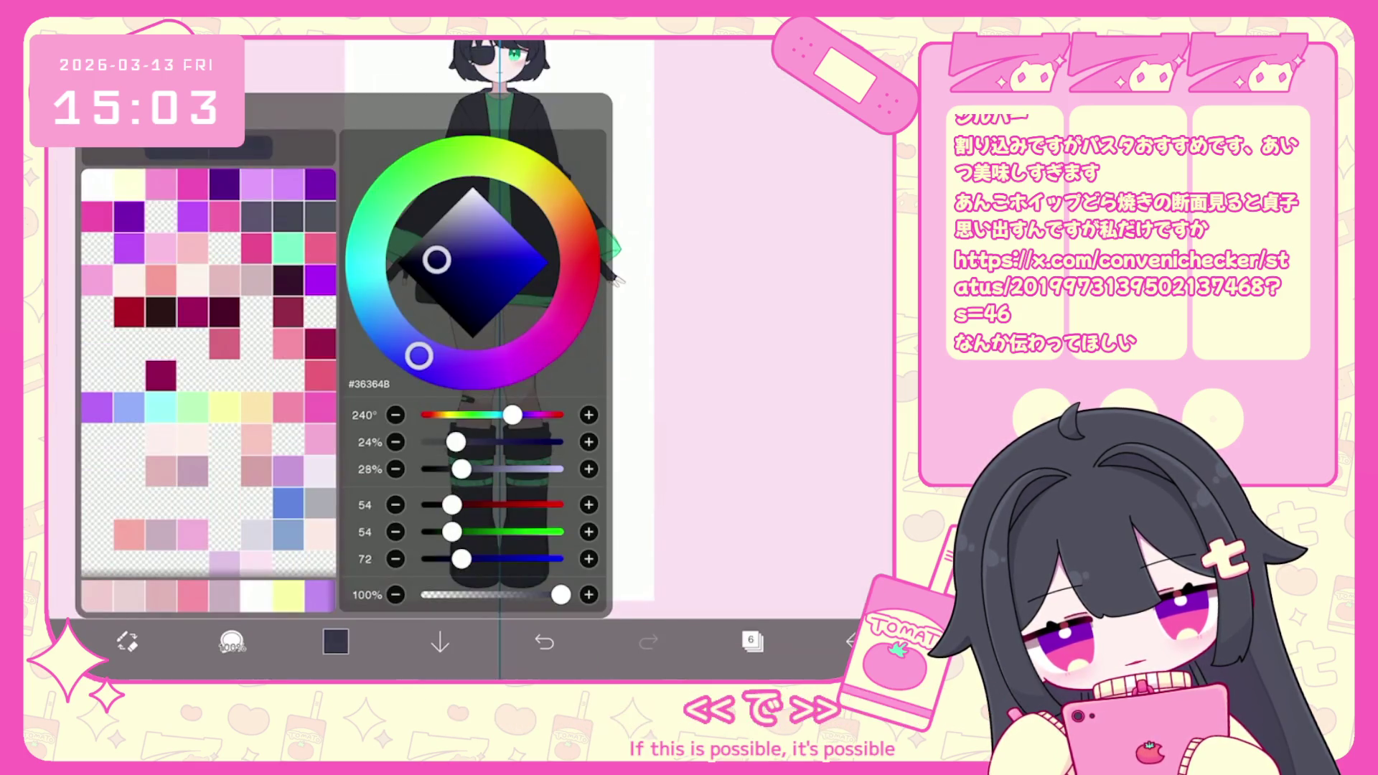
{"action": "left_click", "coordinate": [336, 641]}
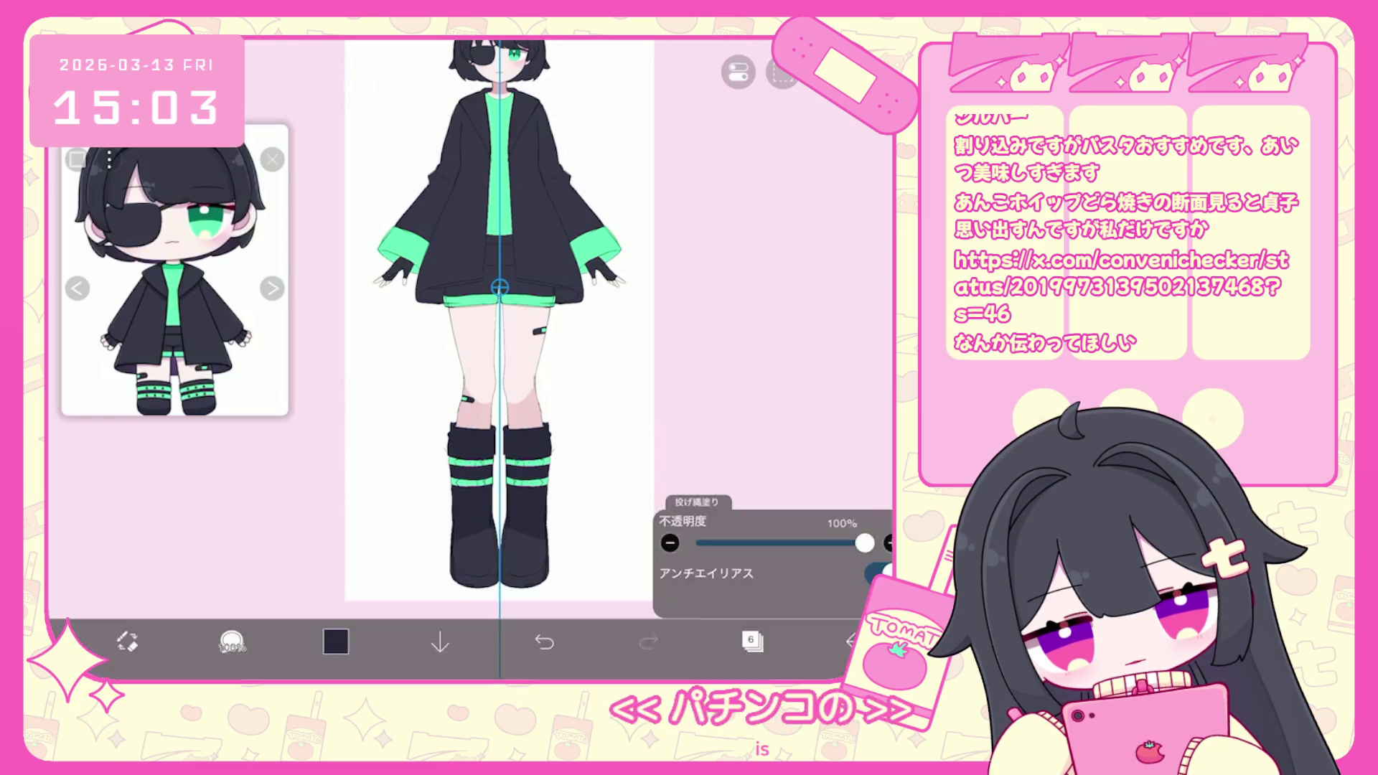
{"action": "scroll", "coordinate": [500, 323], "scroll_direction": "down", "scroll_amount": 2}
{"action": "left_click", "coordinate": [544, 641]}
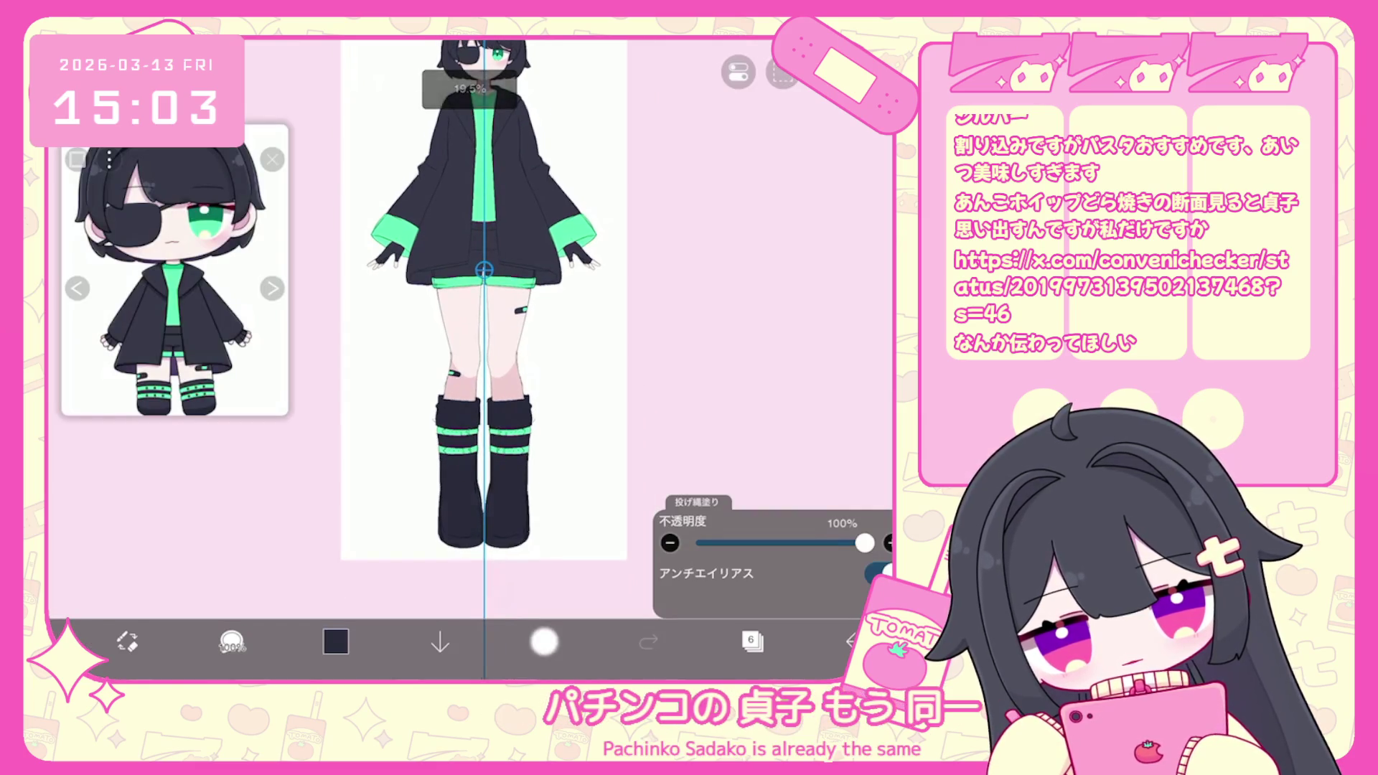
{"action": "mouse_move", "coordinate": [442, 485]}
{"action": "left_mouse_down"}
{"action": "mouse_move", "coordinate": [459, 501]}
{"action": "mouse_move", "coordinate": [523, 501]}
{"action": "mouse_move", "coordinate": [502, 485]}
{"action": "left_mouse_up"}
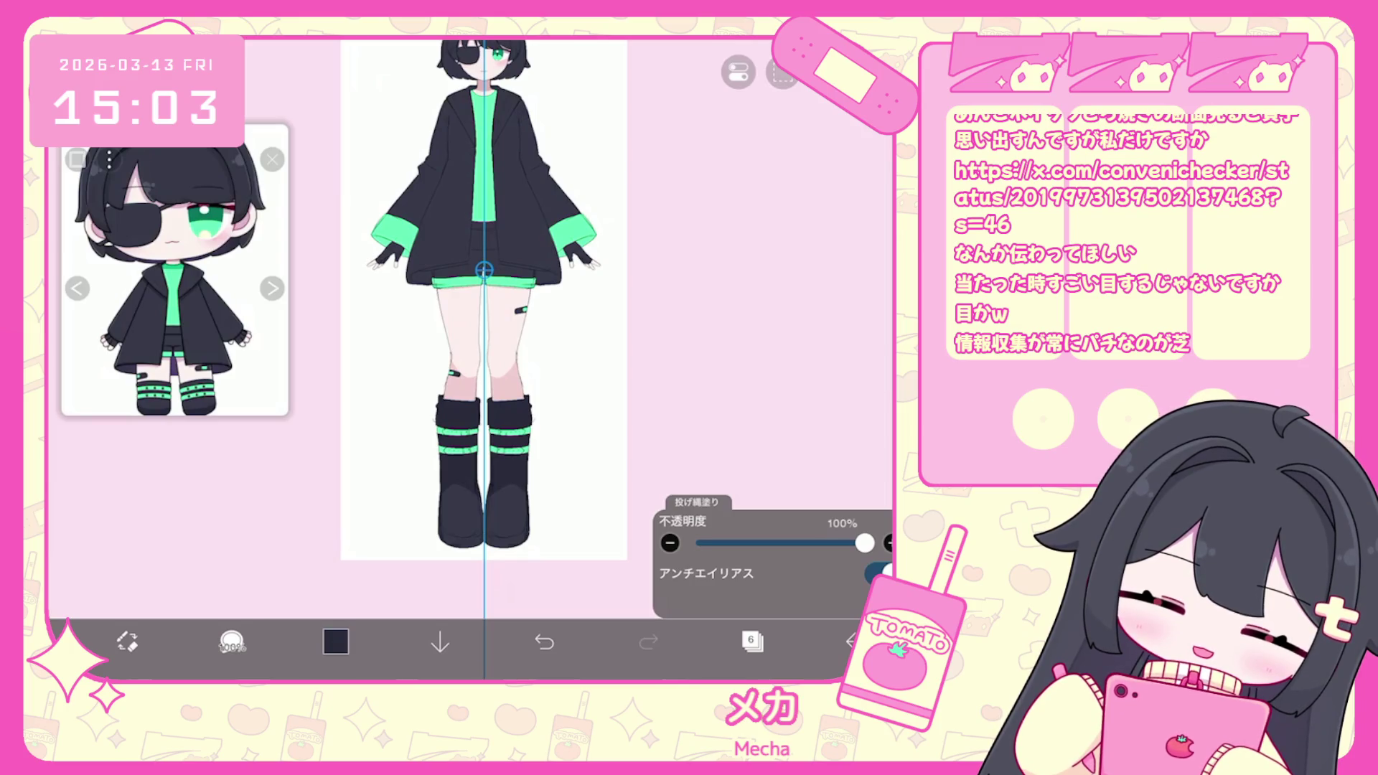
Undo the recent leg and boot fills, then redo the darker shading on the boot tops.
{"action": "scroll", "coordinate": [491, 323], "scroll_direction": "up", "scroll_amount": 3}
{"action": "key", "text": "ctrl+z"}
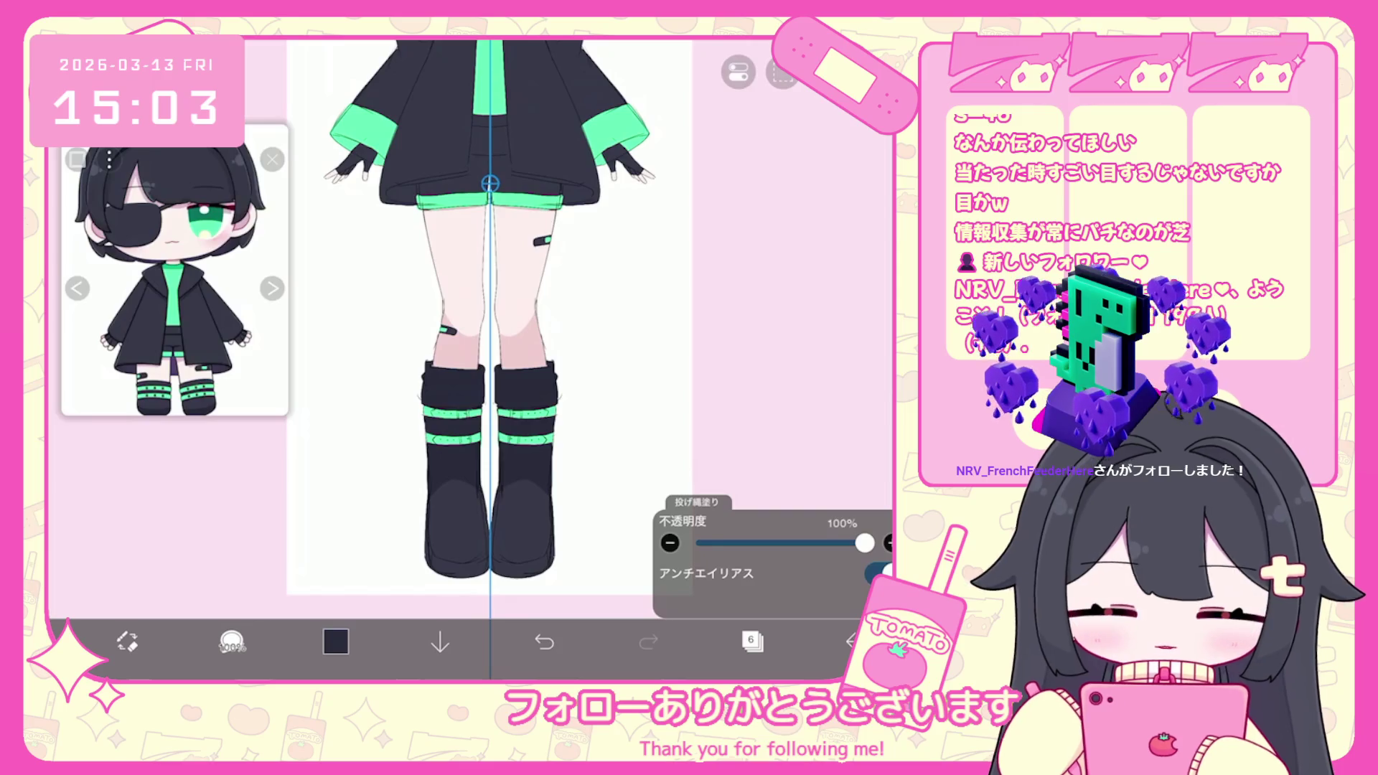
{"action": "key", "text": "ctrl+z"}
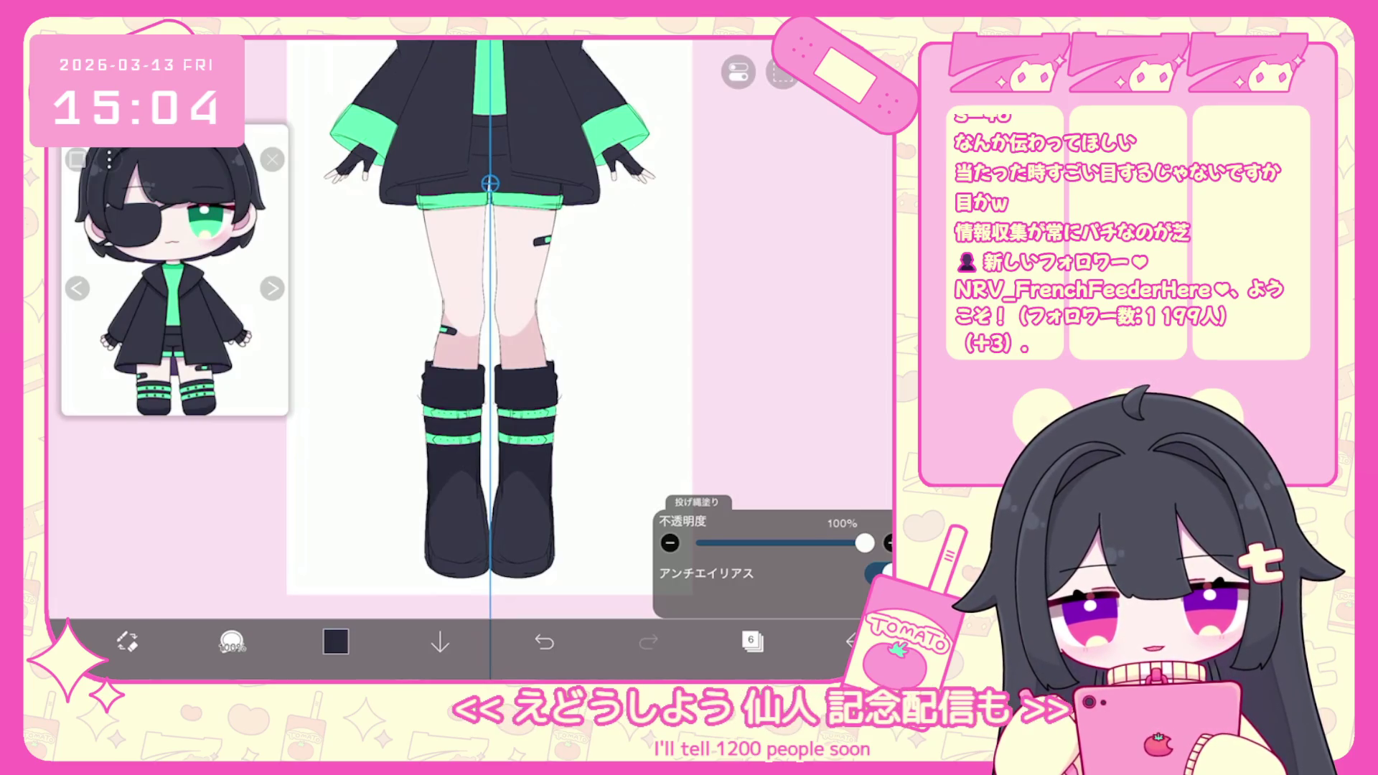
{"action": "scroll", "coordinate": [472, 359], "scroll_direction": "up", "scroll_amount": 3}
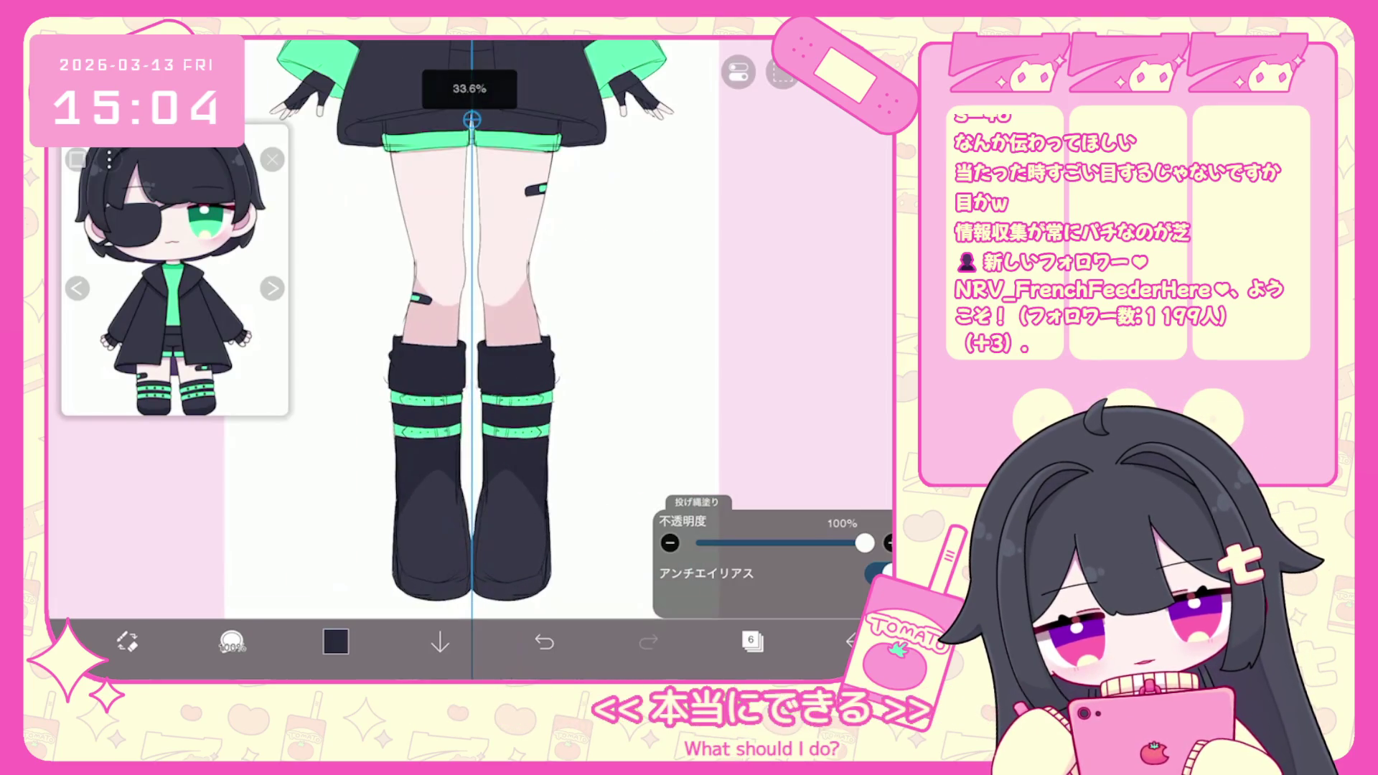
{"action": "key", "text": "ctrl+z"}
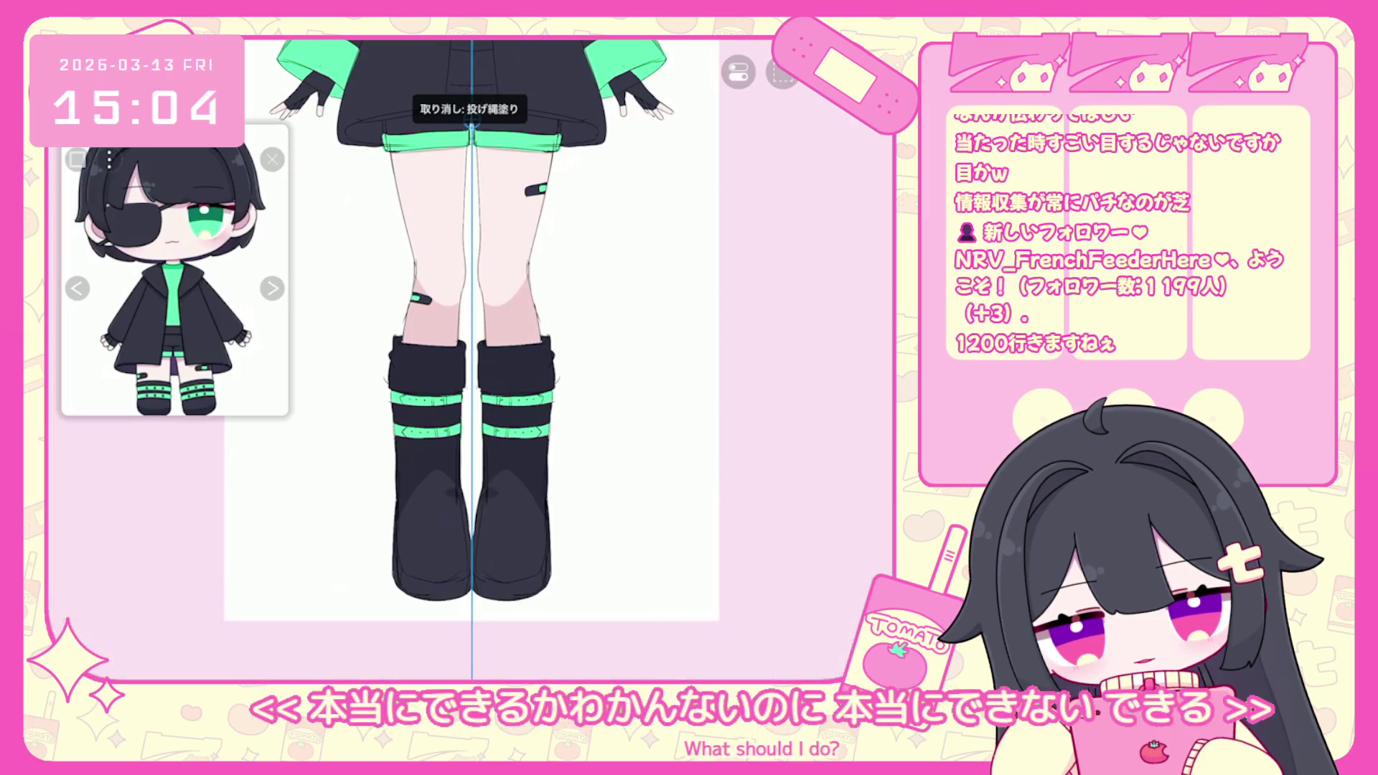
{"action": "key", "text": "ctrl+shift+z"}
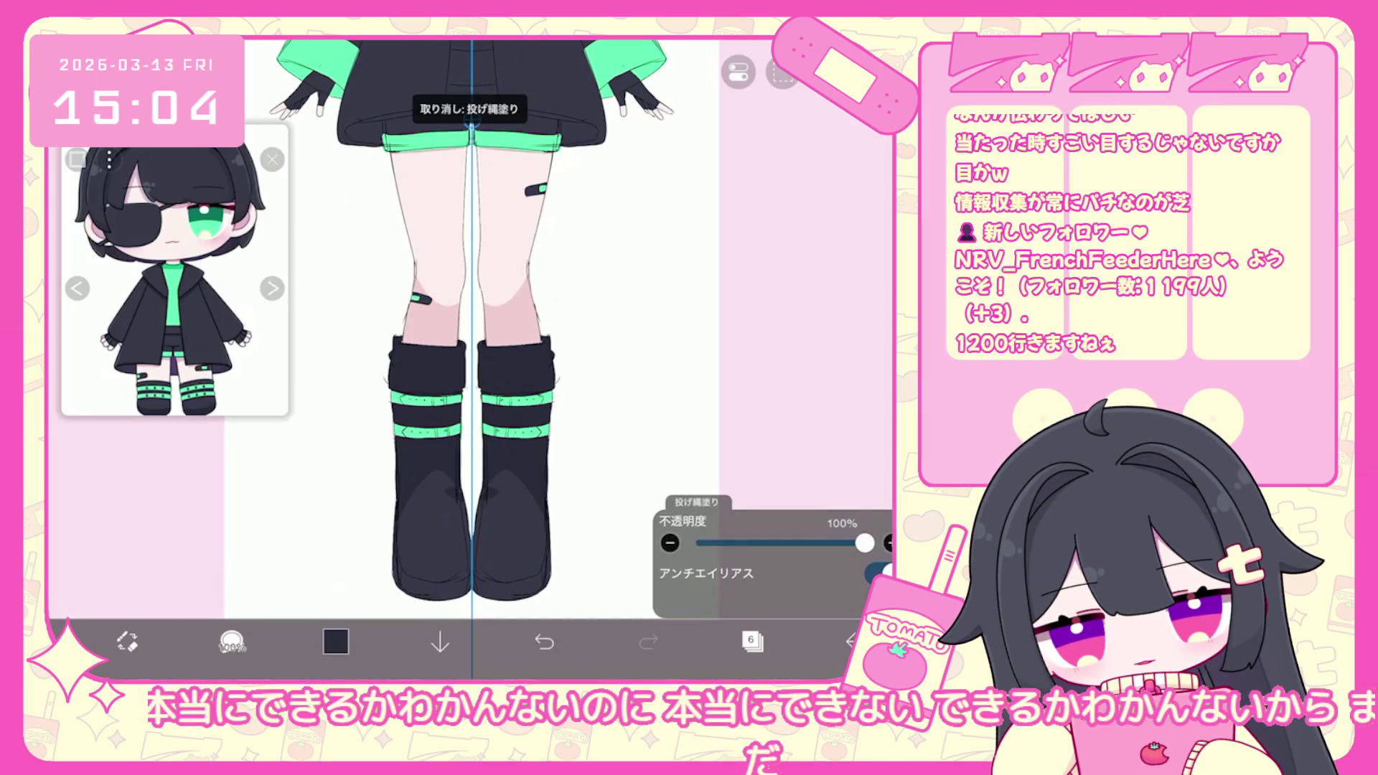
{"action": "key", "text": "ctrl+shift+z"}
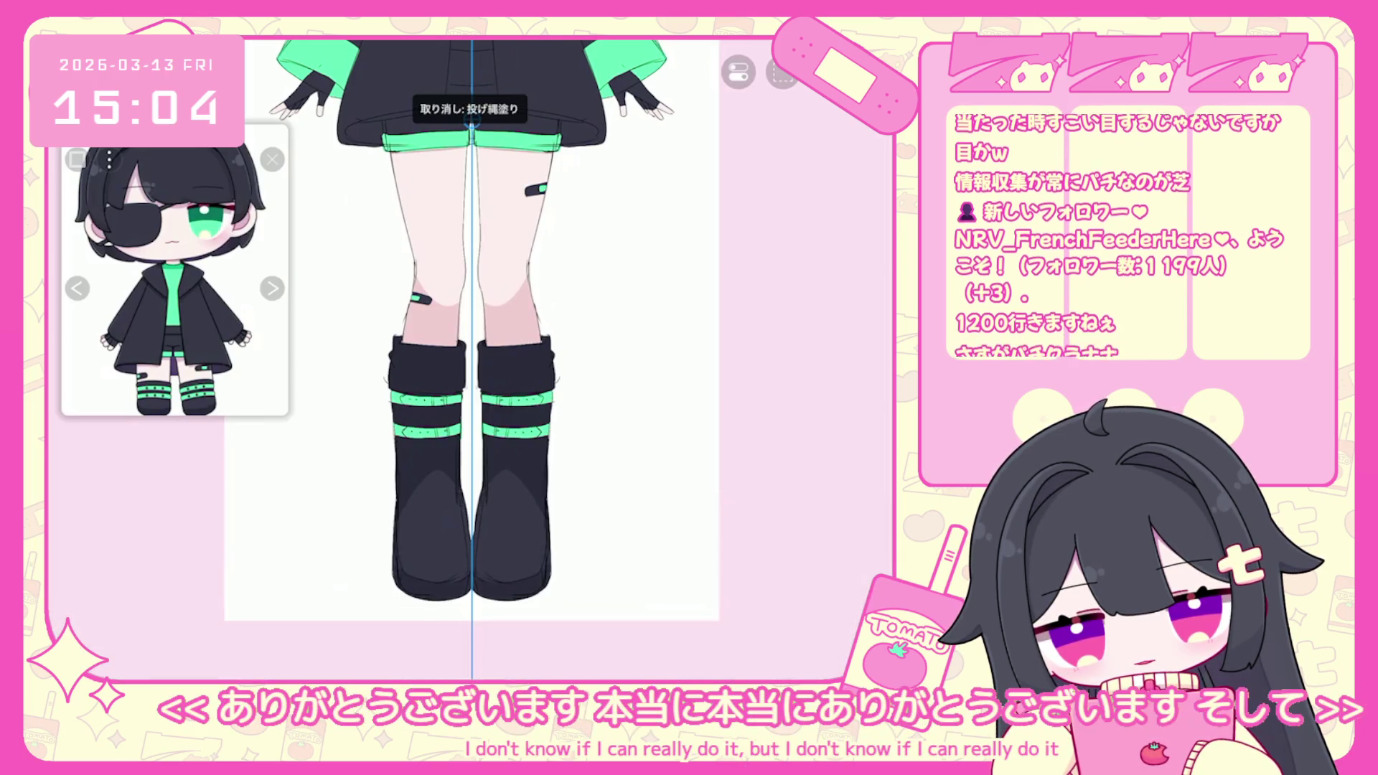
Undo two more lasso strokes on the boots and bring the legs into view.
{"action": "scroll", "coordinate": [472, 359], "scroll_direction": "down", "scroll_amount": 3}
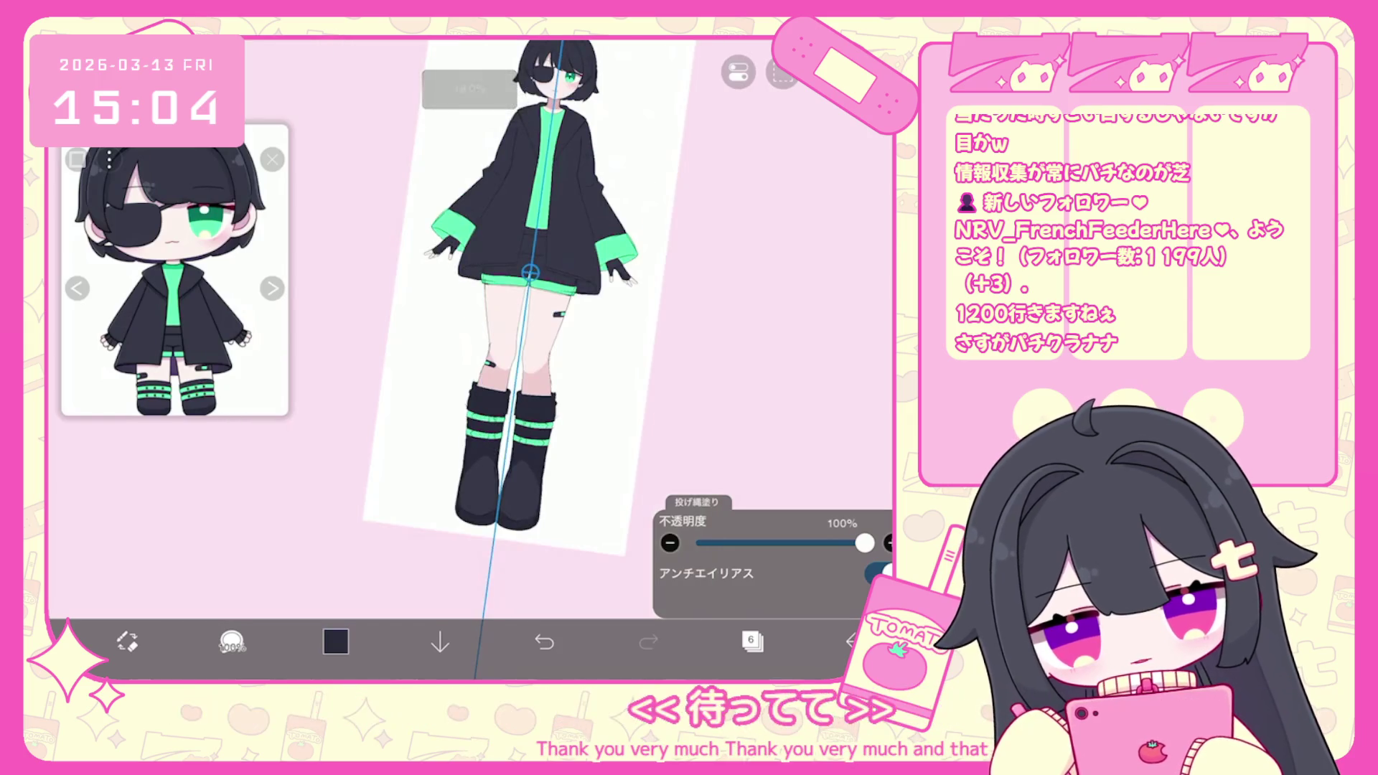
{"action": "scroll", "coordinate": [463, 359], "scroll_direction": "up", "scroll_amount": 3}
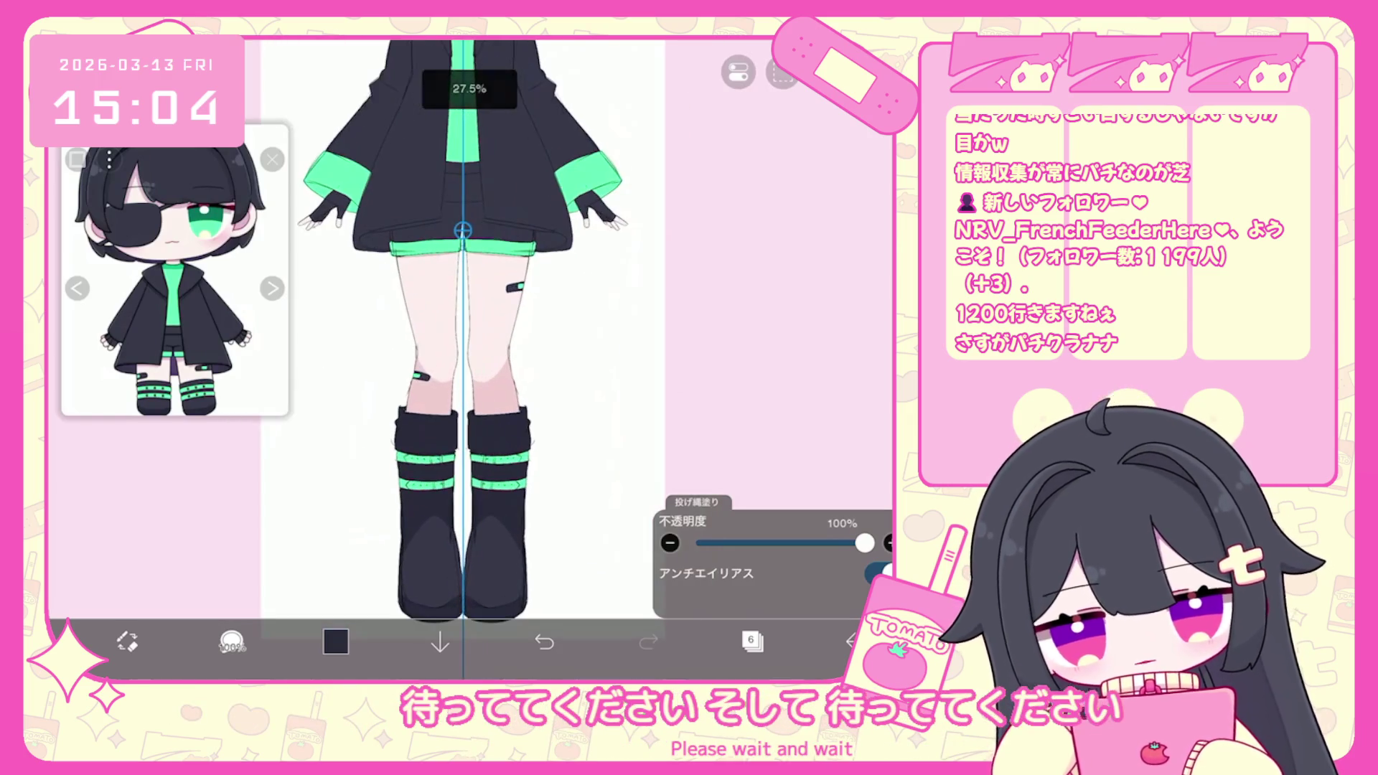
{"action": "scroll", "coordinate": [463, 359], "scroll_direction": "down", "scroll_amount": 2}
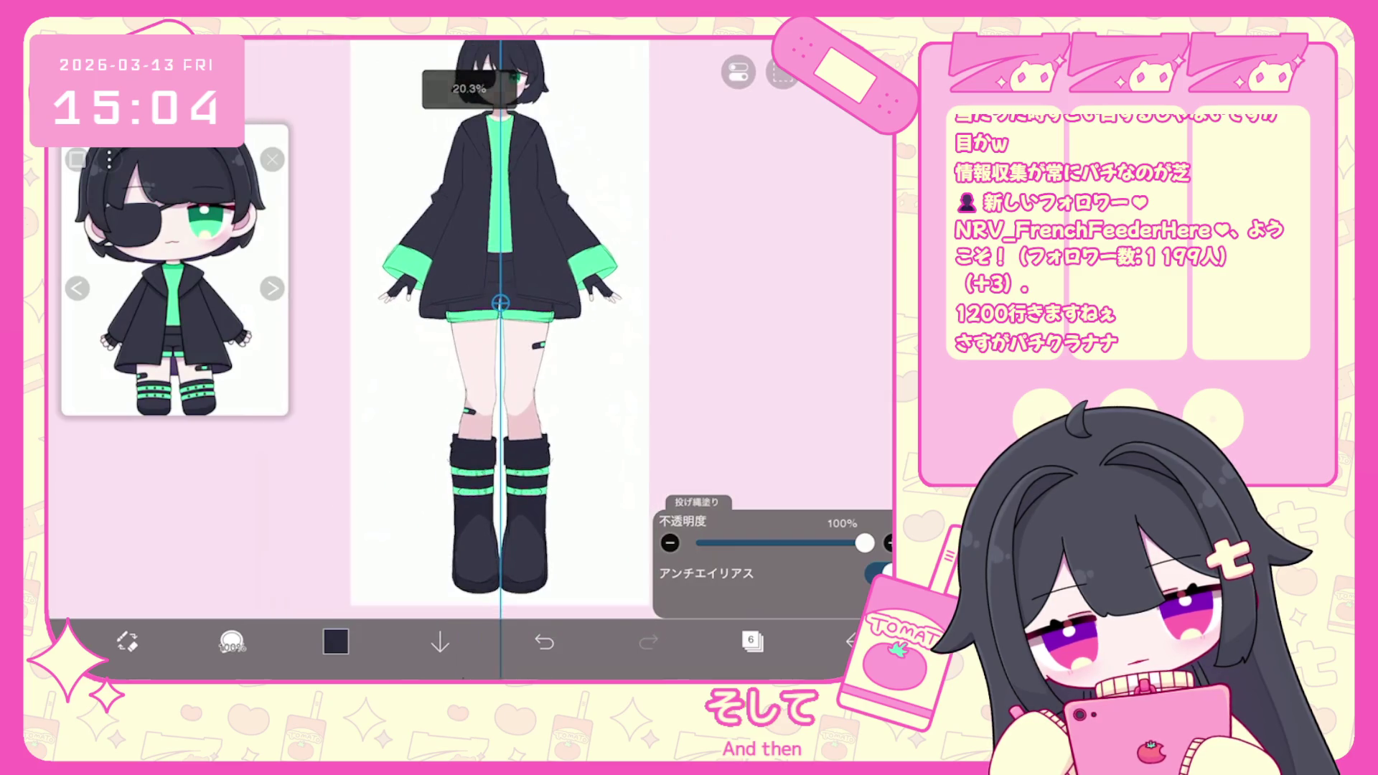
{"action": "scroll", "coordinate": [474, 352], "scroll_direction": "up", "scroll_amount": 4}
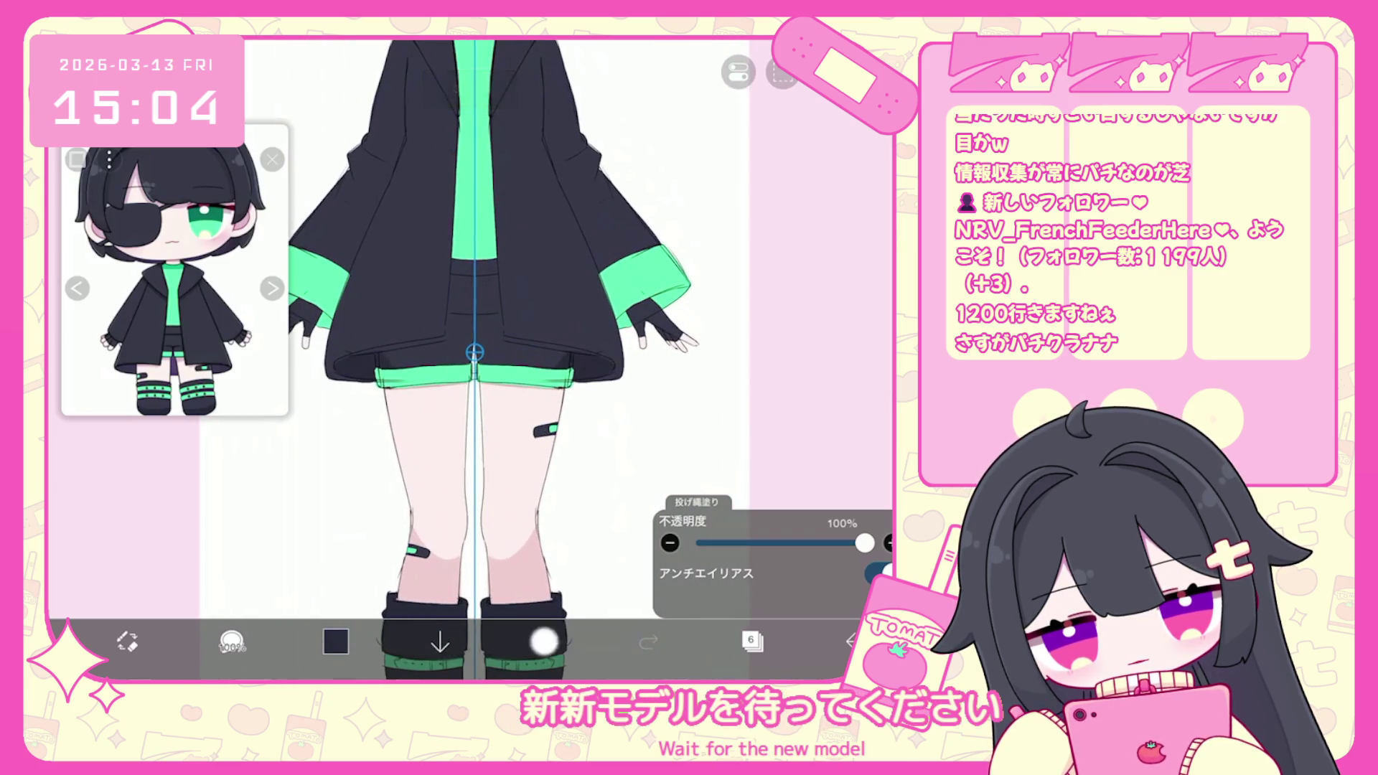
{"action": "left_click", "coordinate": [544, 641]}
{"action": "left_click", "coordinate": [335, 640]}
{"action": "left_click", "coordinate": [335, 641]}
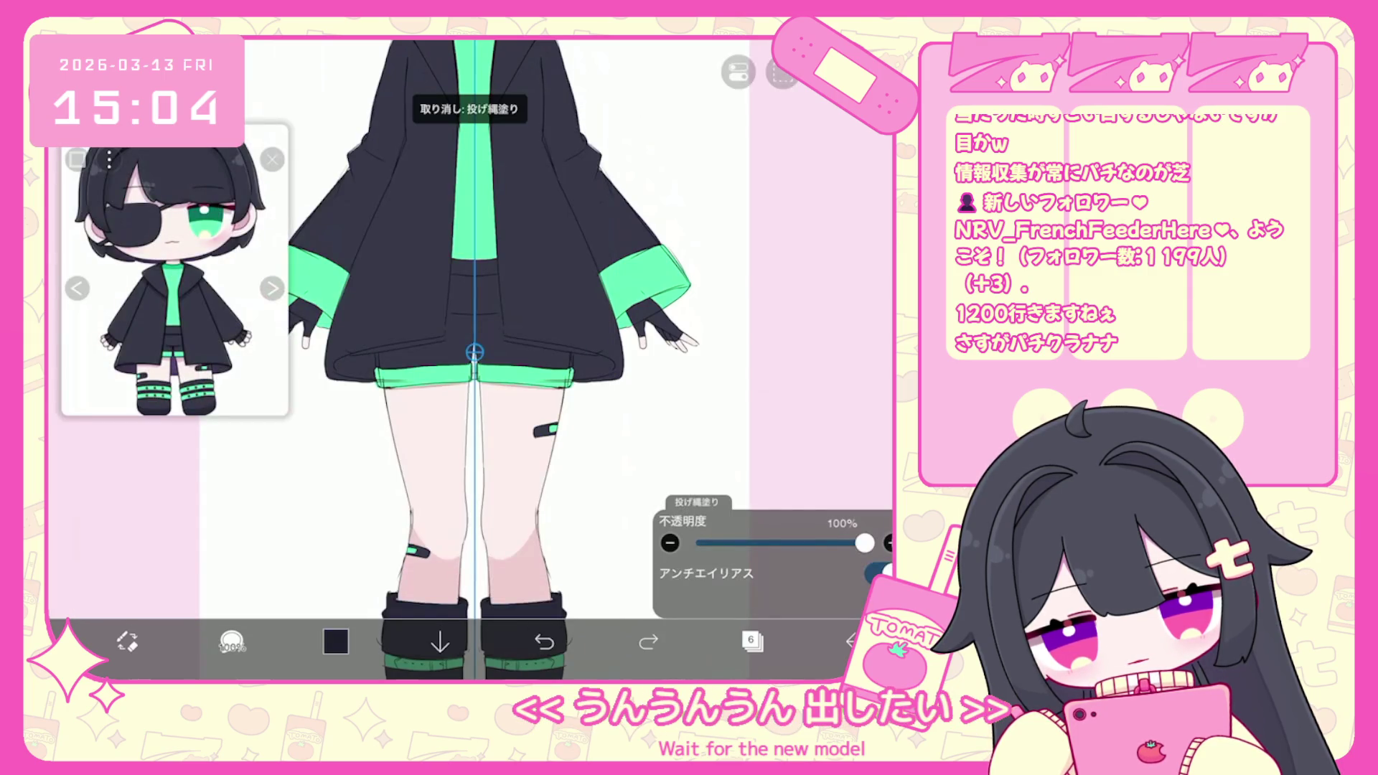
{"action": "scroll", "coordinate": [474, 359], "scroll_direction": "down", "scroll_amount": 5}
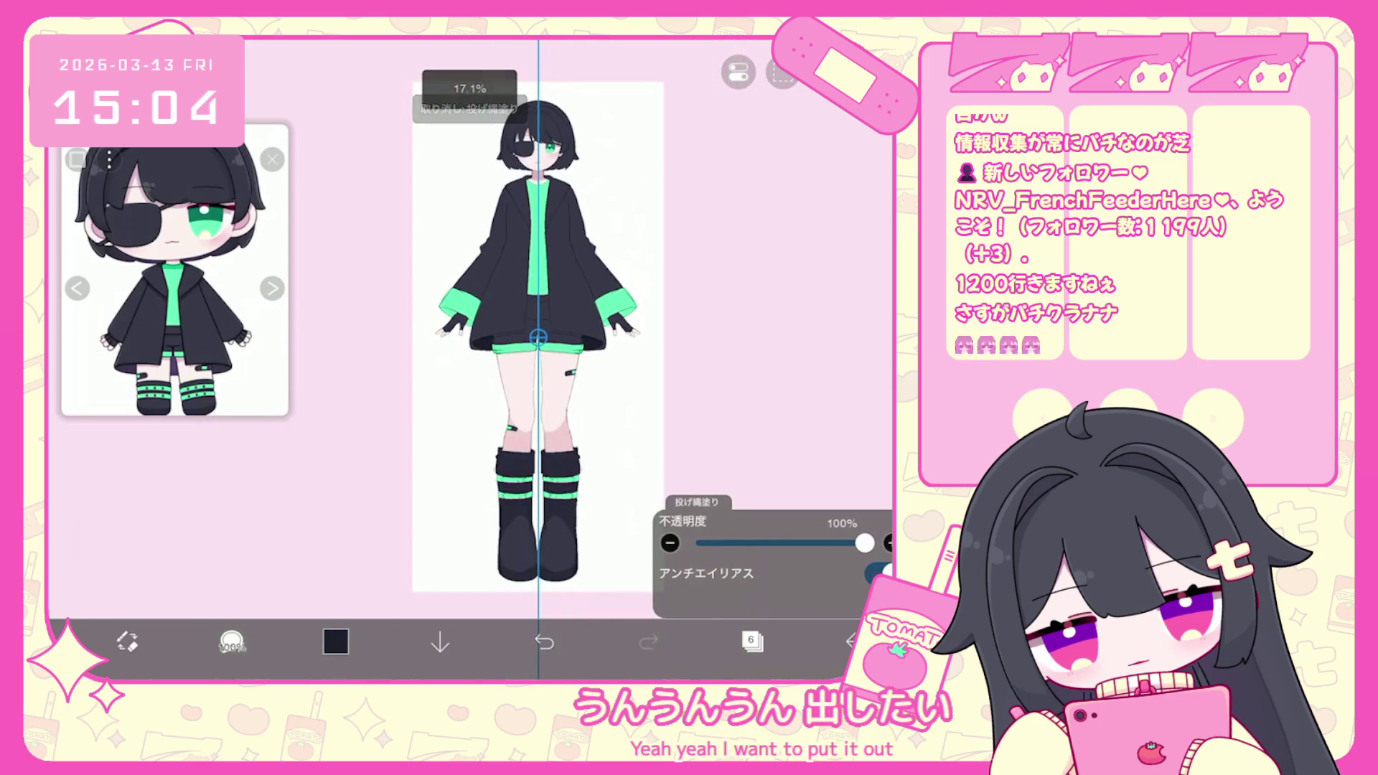
{"action": "scroll", "coordinate": [474, 359], "scroll_direction": "up", "scroll_amount": 5}
{"action": "left_click", "coordinate": [544, 641]}
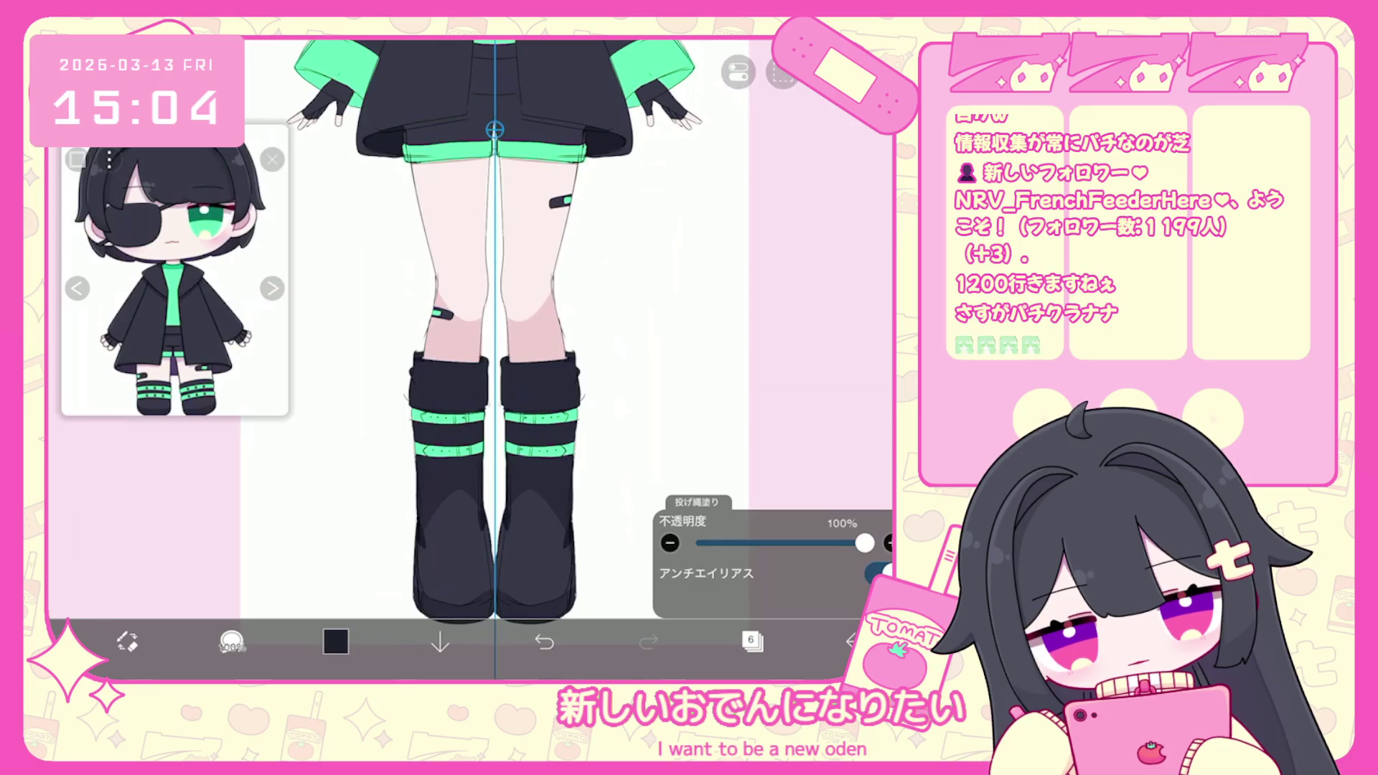
{"action": "scroll", "coordinate": [495, 359], "scroll_direction": "down", "scroll_amount": 5}
{"action": "scroll", "coordinate": [495, 358], "scroll_direction": "up", "scroll_amount": 5}
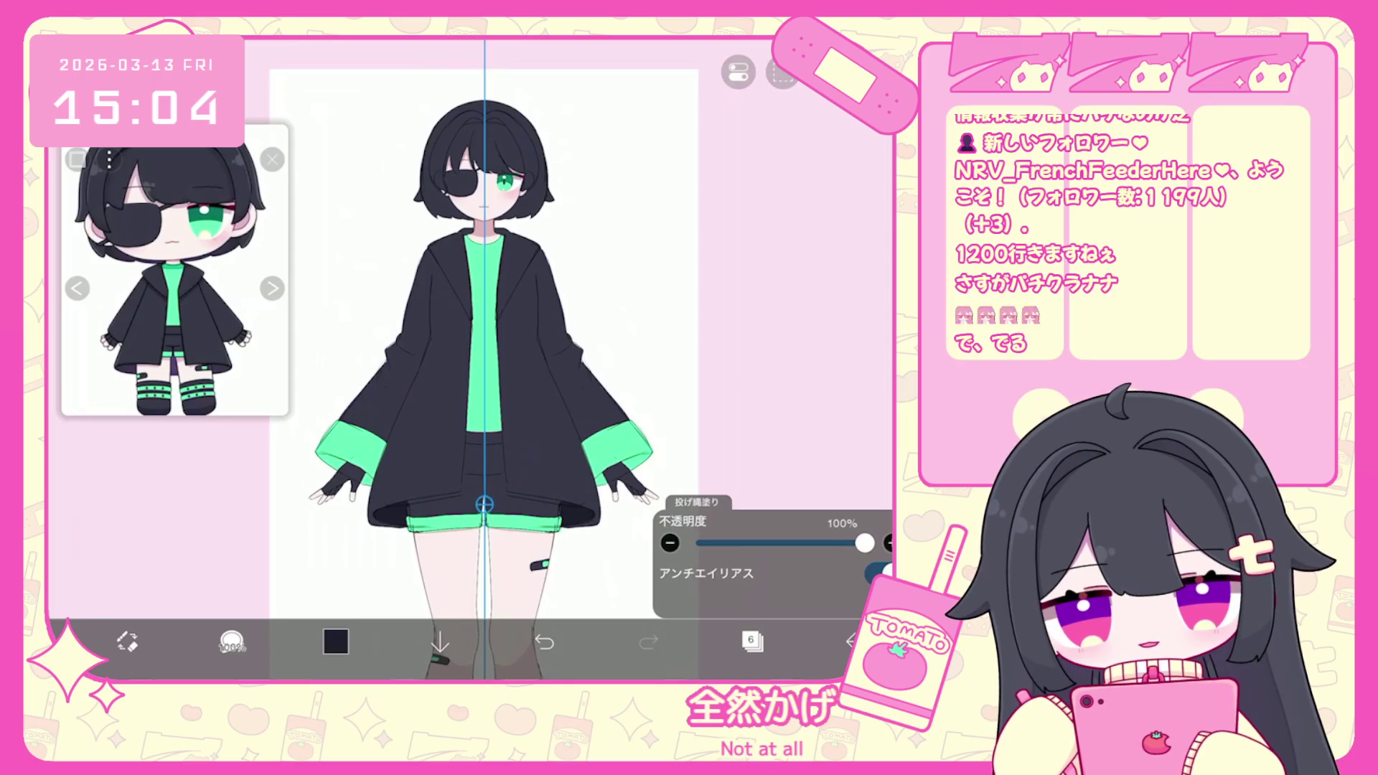
{"action": "key", "text": "g"}
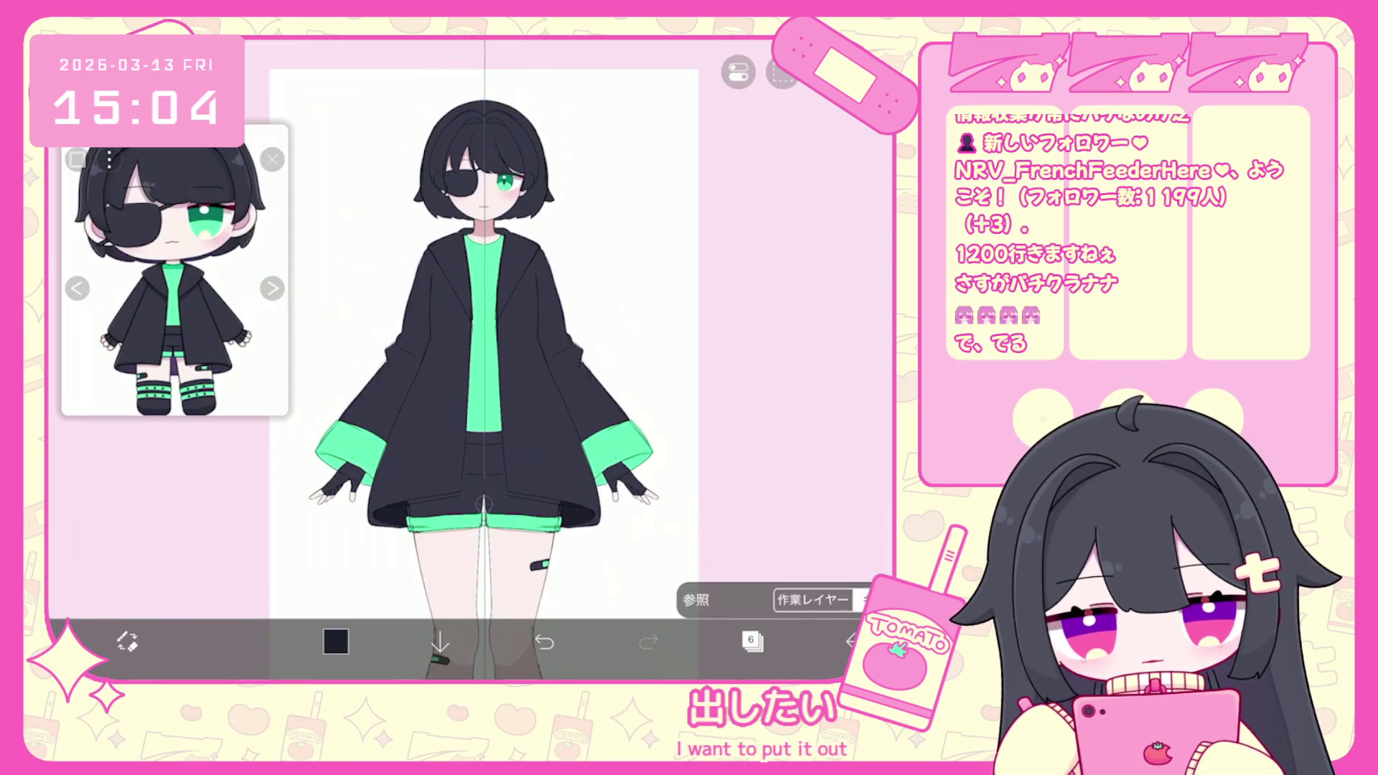
{"action": "left_click_drag", "start_coordinate": [461, 569], "coordinate": [473, 404]}
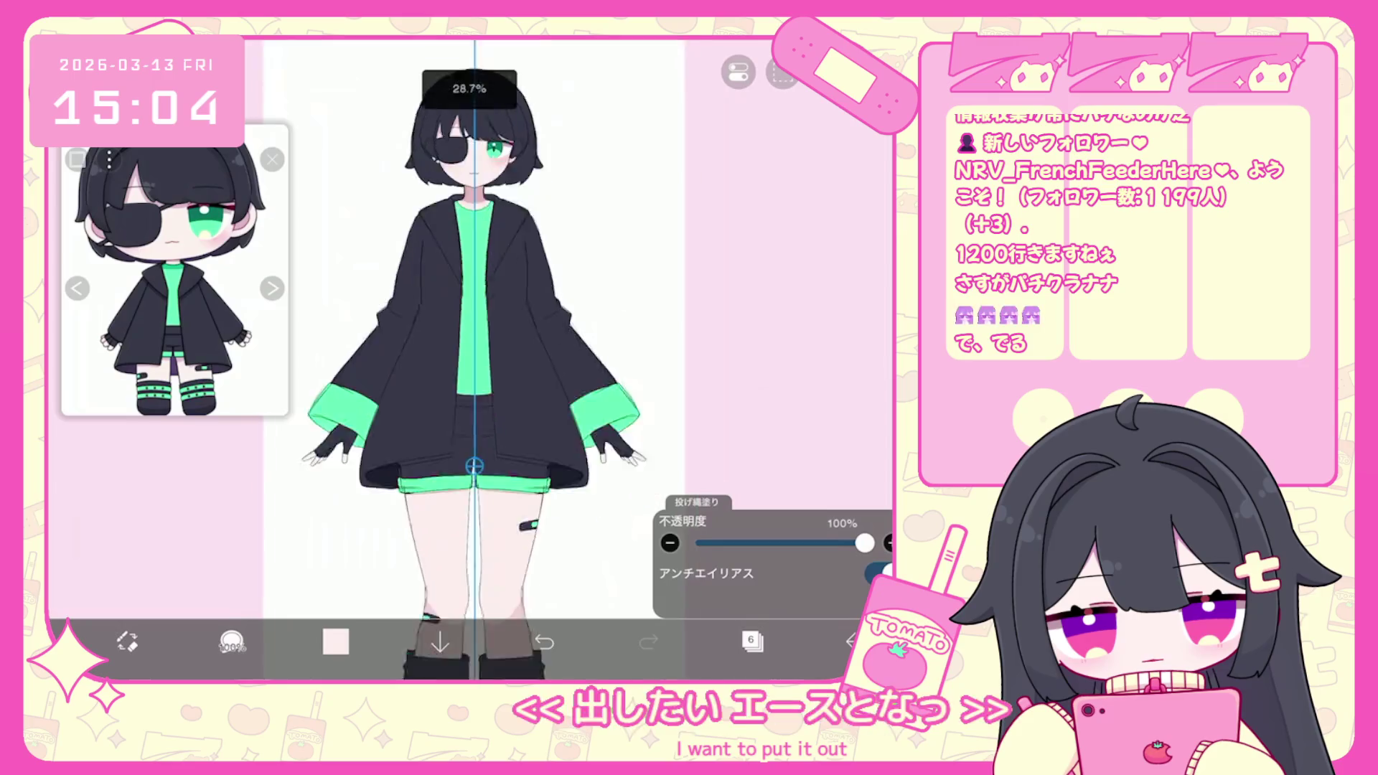
Undo the latest lasso fill on the coat and inspect the jacket.
{"action": "scroll", "coordinate": [374, 359], "scroll_direction": "up", "scroll_amount": 5}
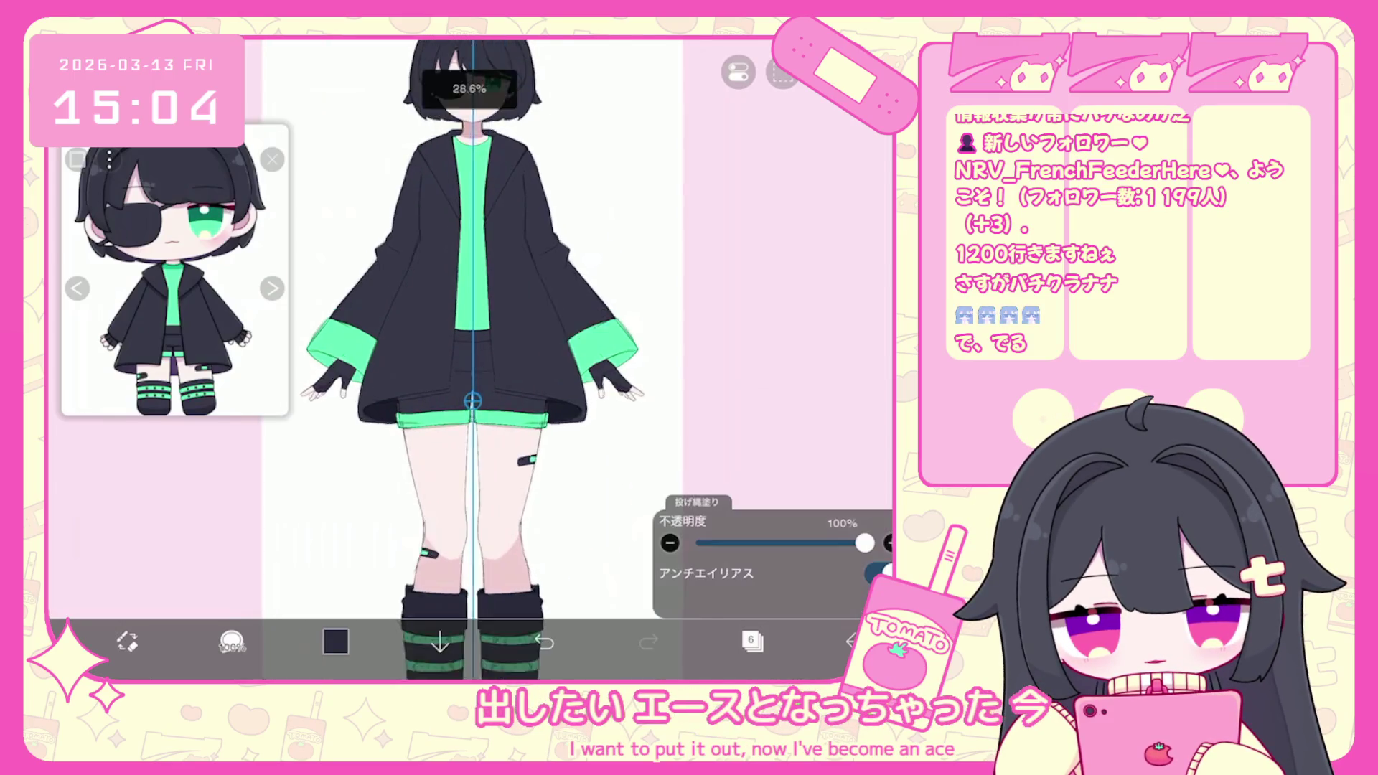
{"action": "key", "text": "ctrl+z"}
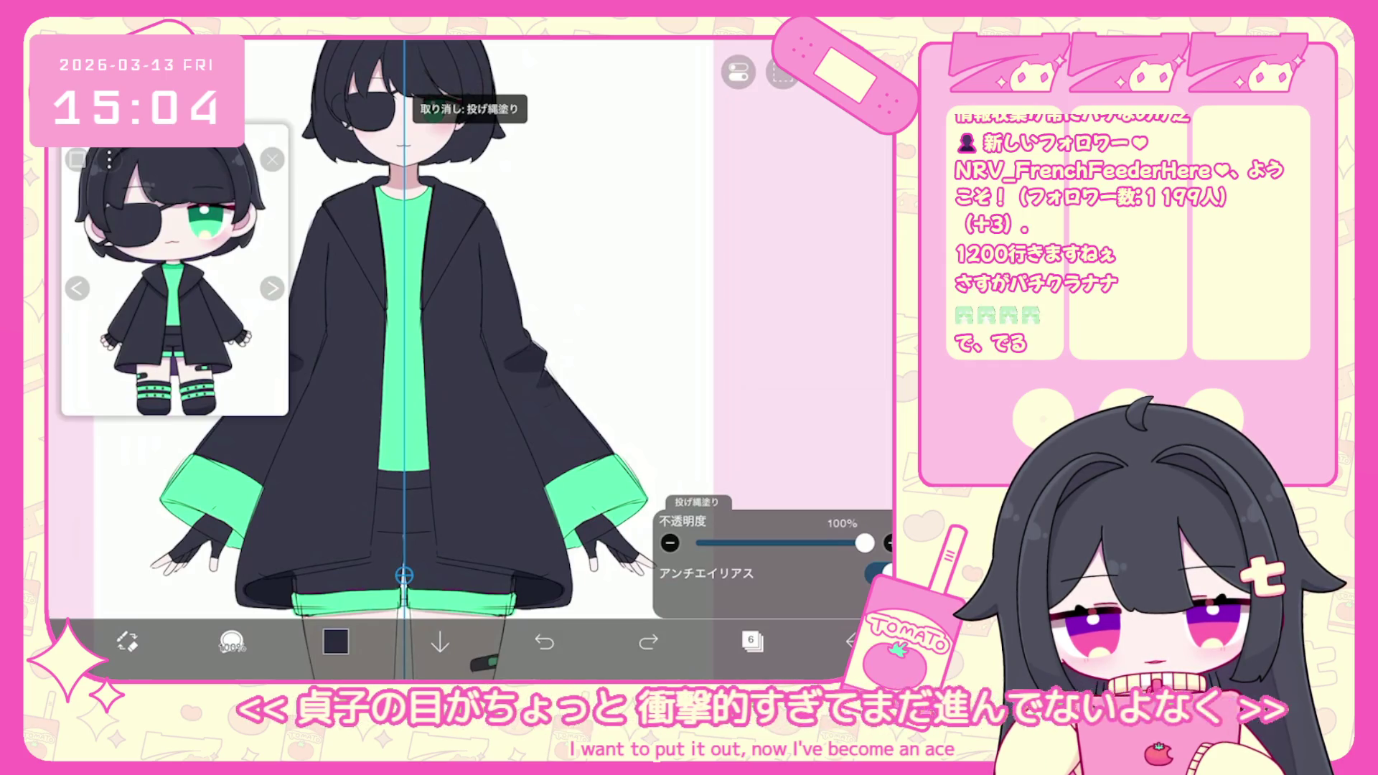
{"action": "scroll", "coordinate": [402, 358], "scroll_direction": "down", "scroll_amount": 3}
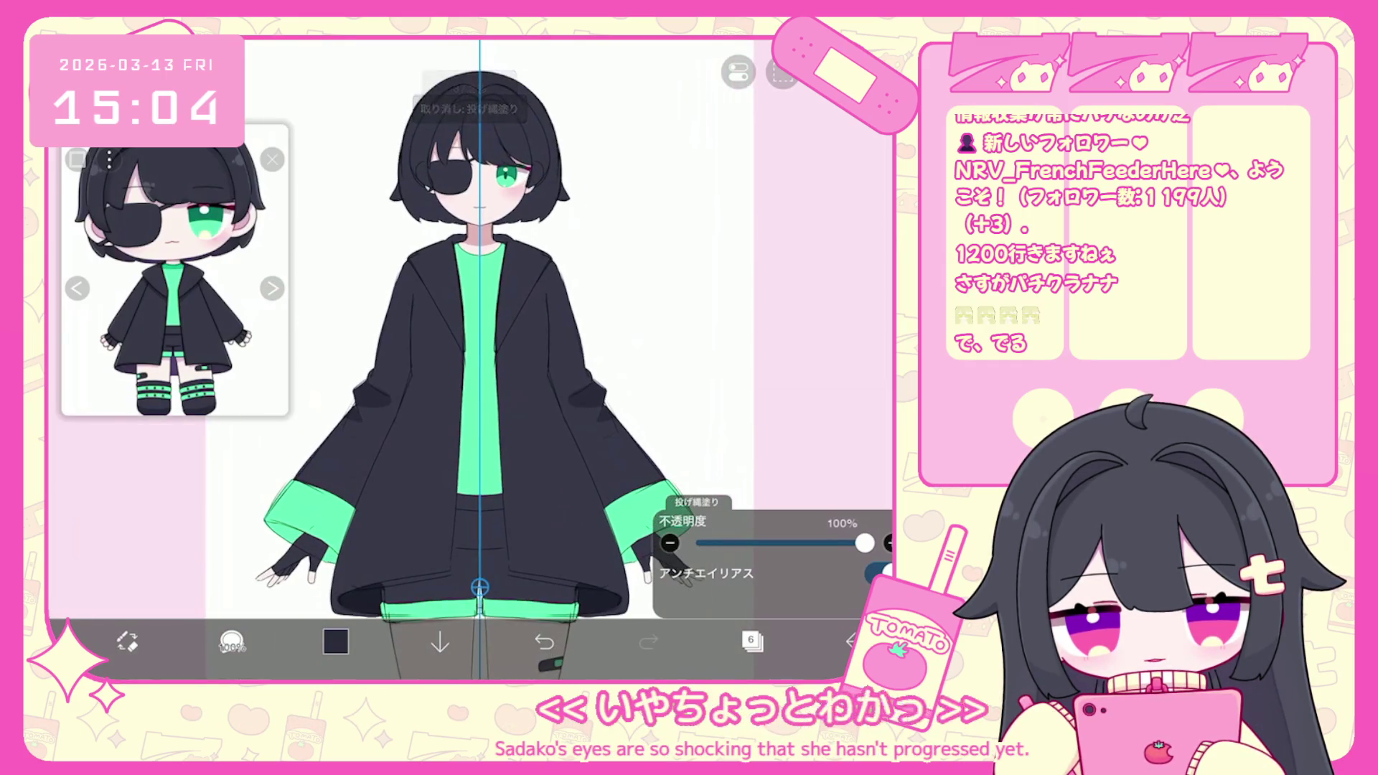
{"action": "scroll", "coordinate": [460, 359], "scroll_direction": "down", "scroll_amount": 1}
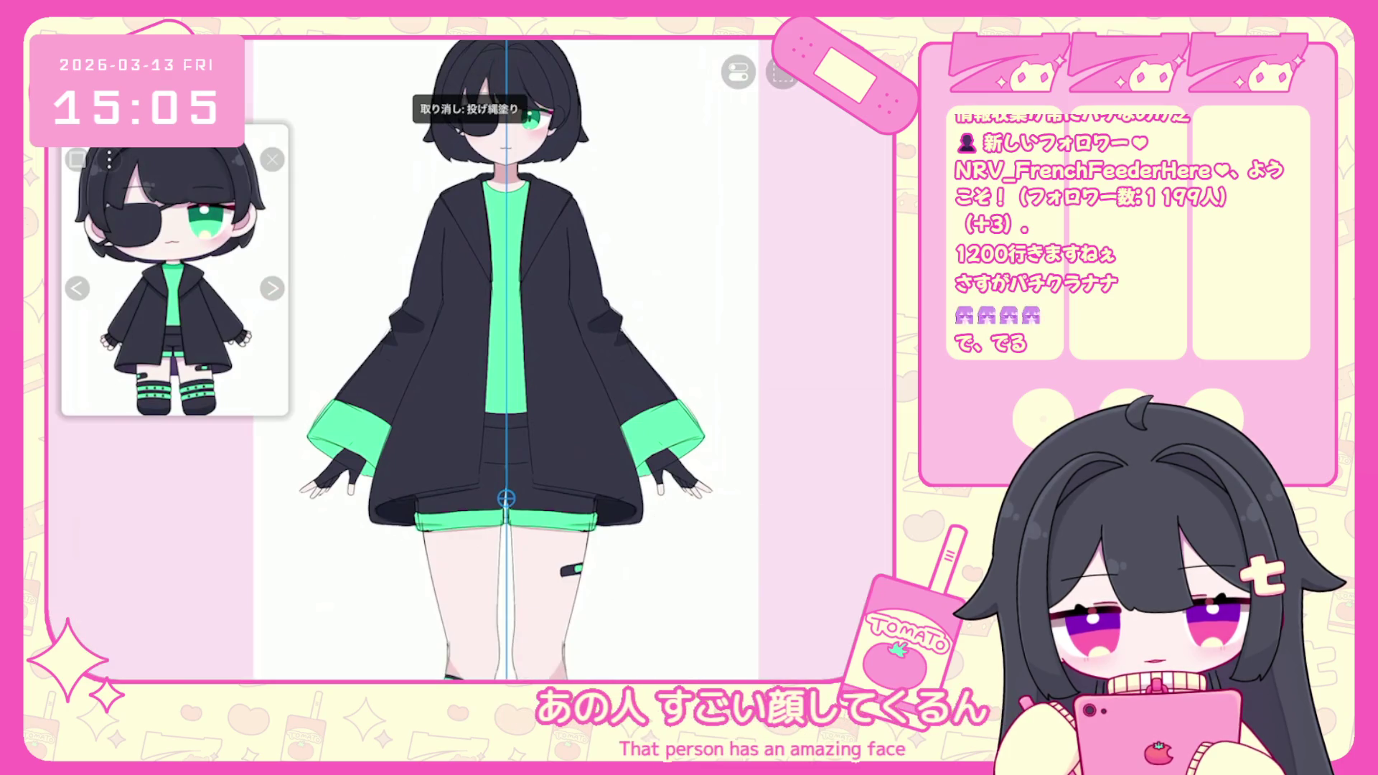
{"action": "scroll", "coordinate": [545, 359], "scroll_direction": "down", "scroll_amount": 3}
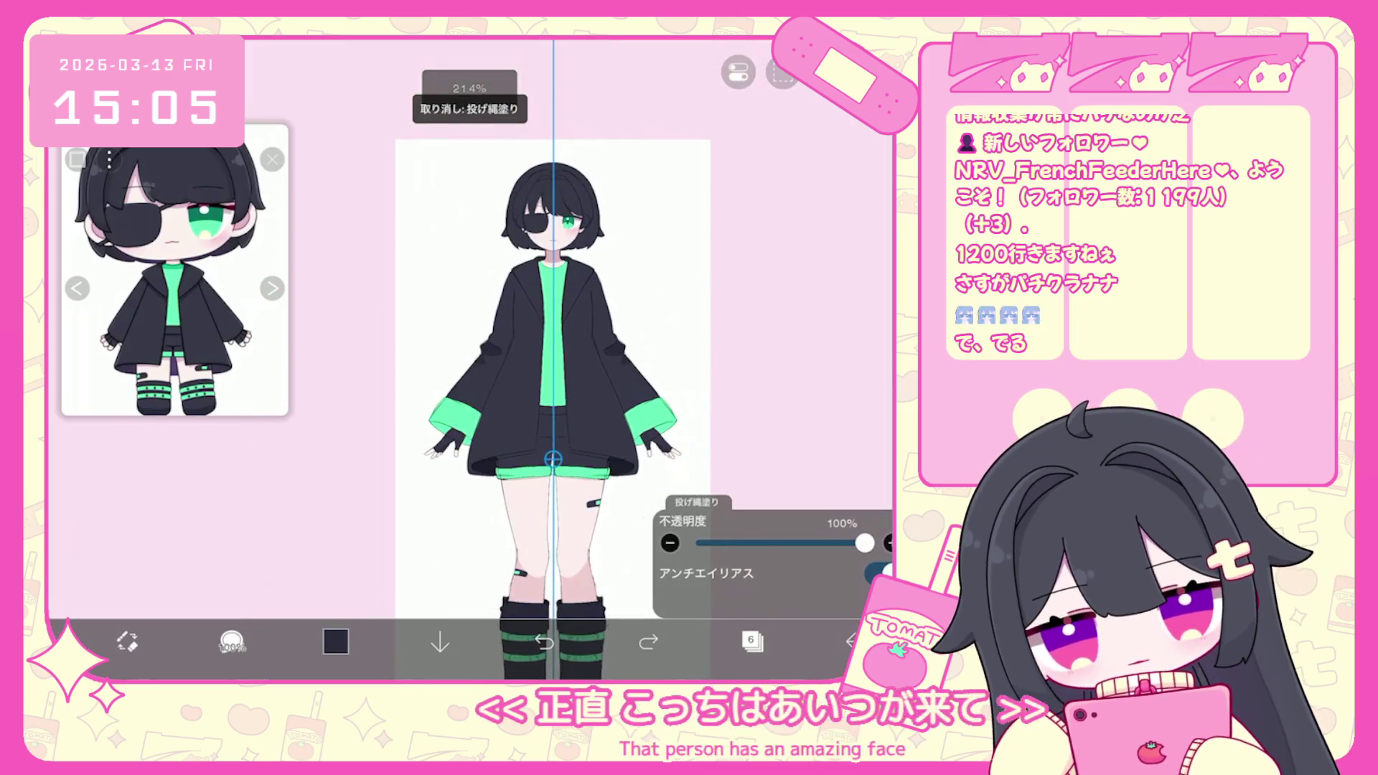
{"action": "scroll", "coordinate": [586, 313], "scroll_direction": "up", "scroll_amount": 3}
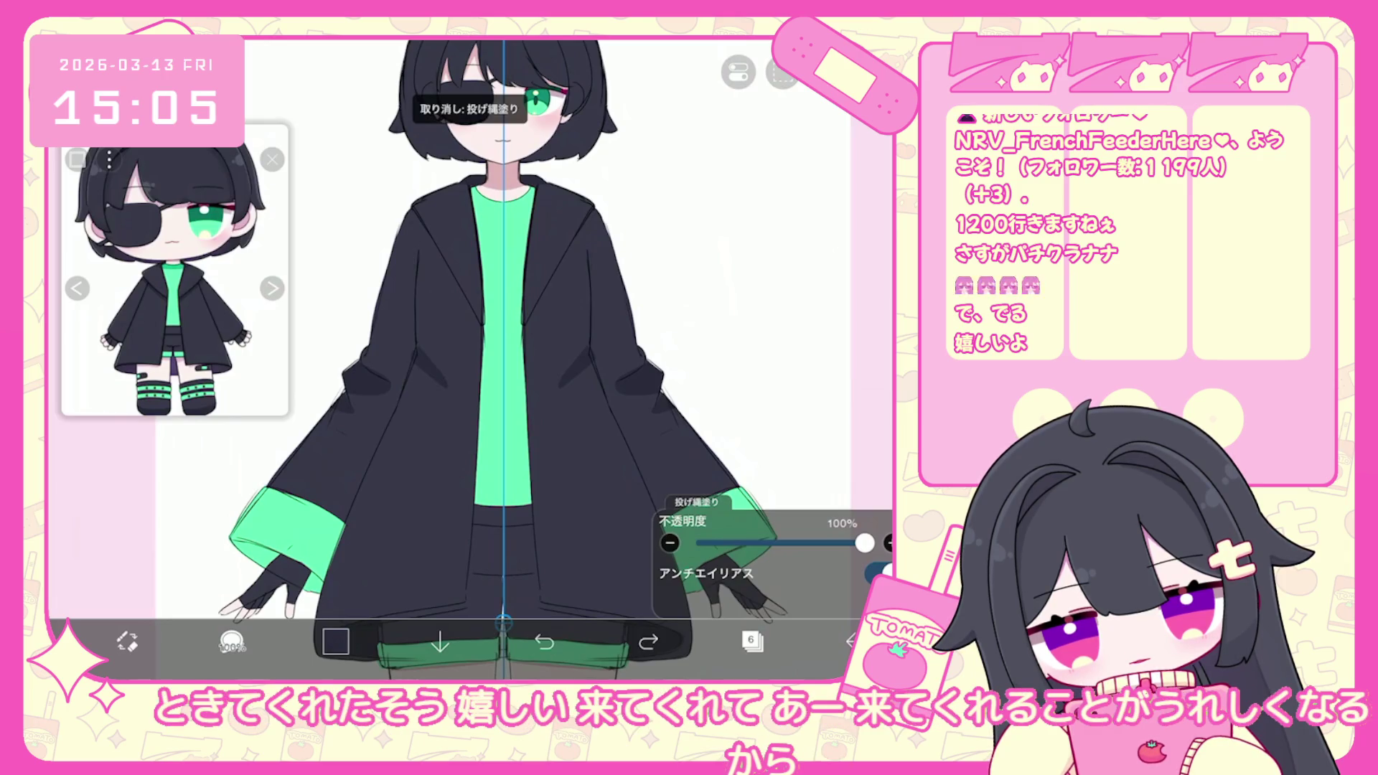
{"action": "scroll", "coordinate": [503, 359], "scroll_direction": "down", "scroll_amount": 3}
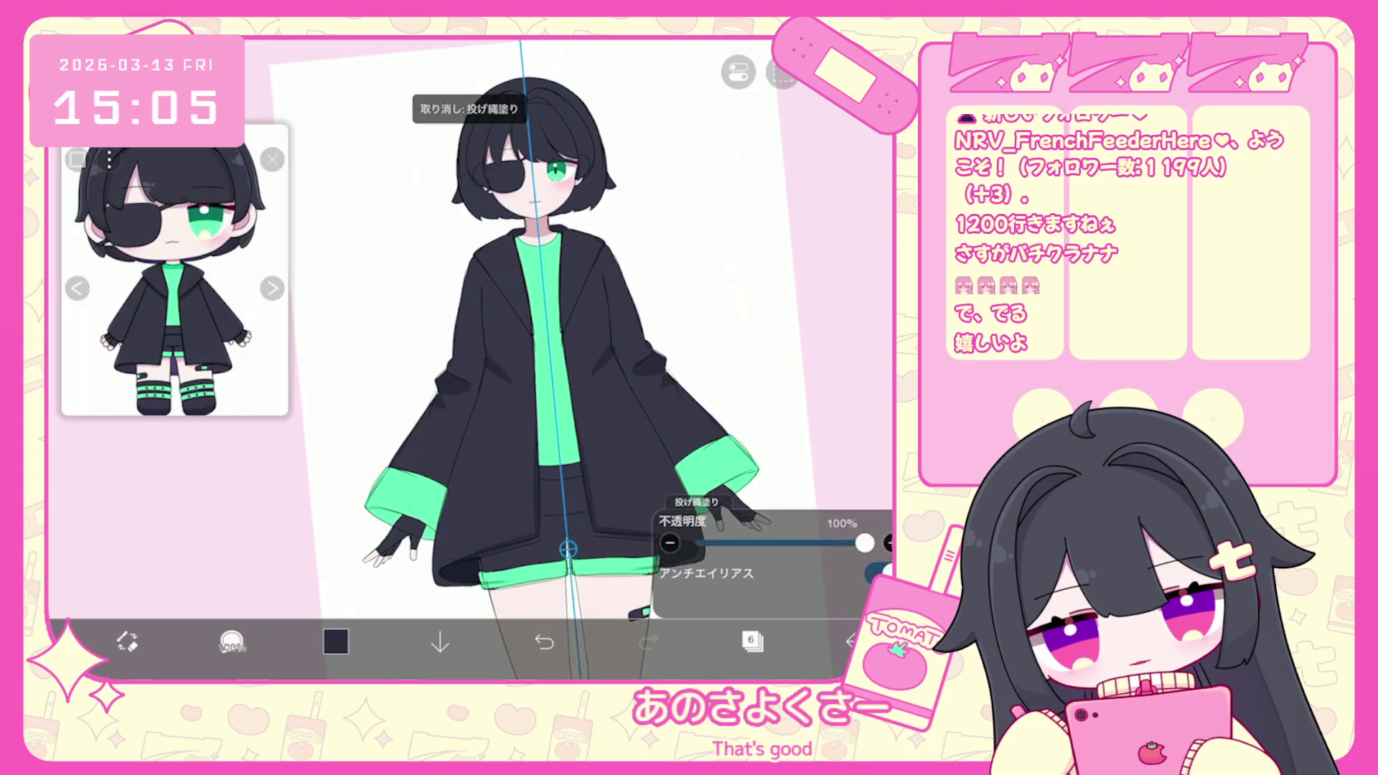
{"action": "scroll", "coordinate": [543, 359], "scroll_direction": "down", "scroll_amount": 5}
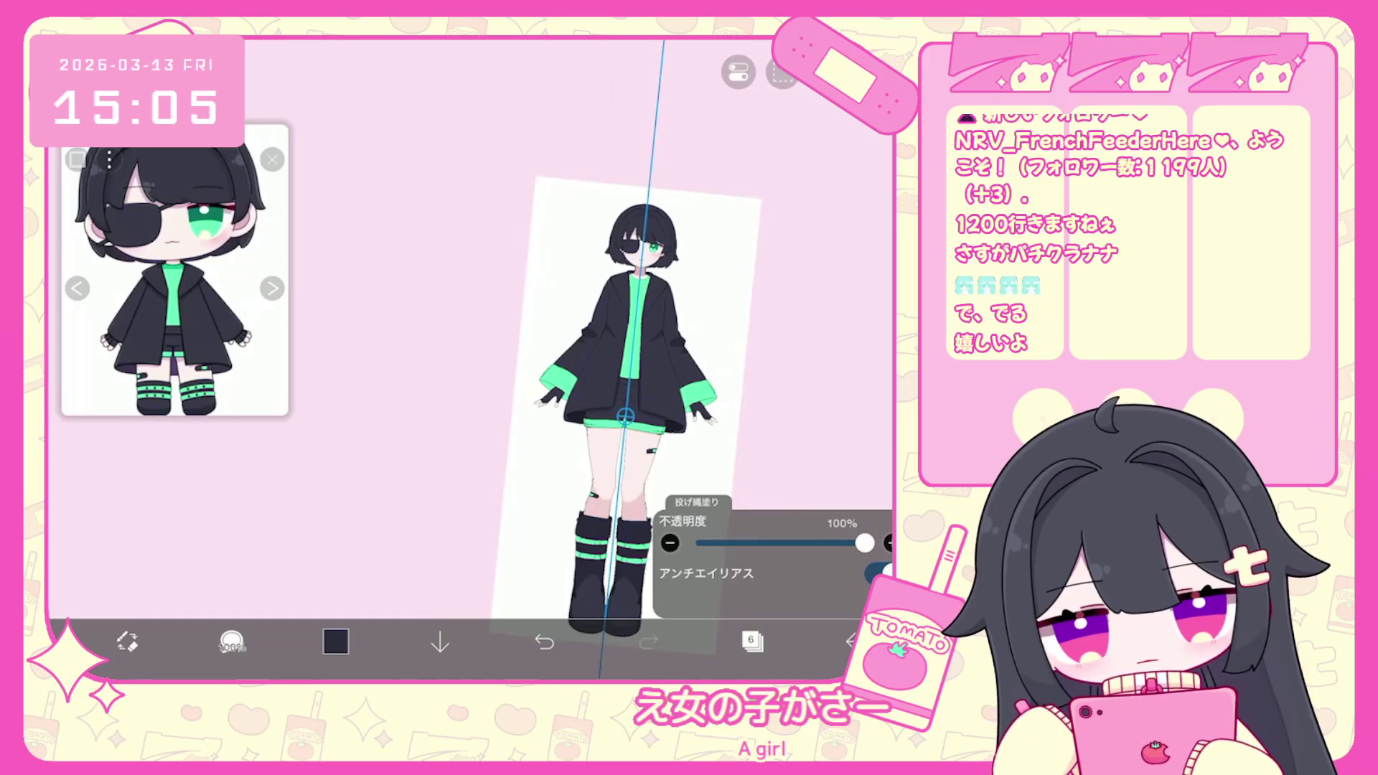
{"action": "scroll", "coordinate": [632, 359], "scroll_direction": "up", "scroll_amount": 5}
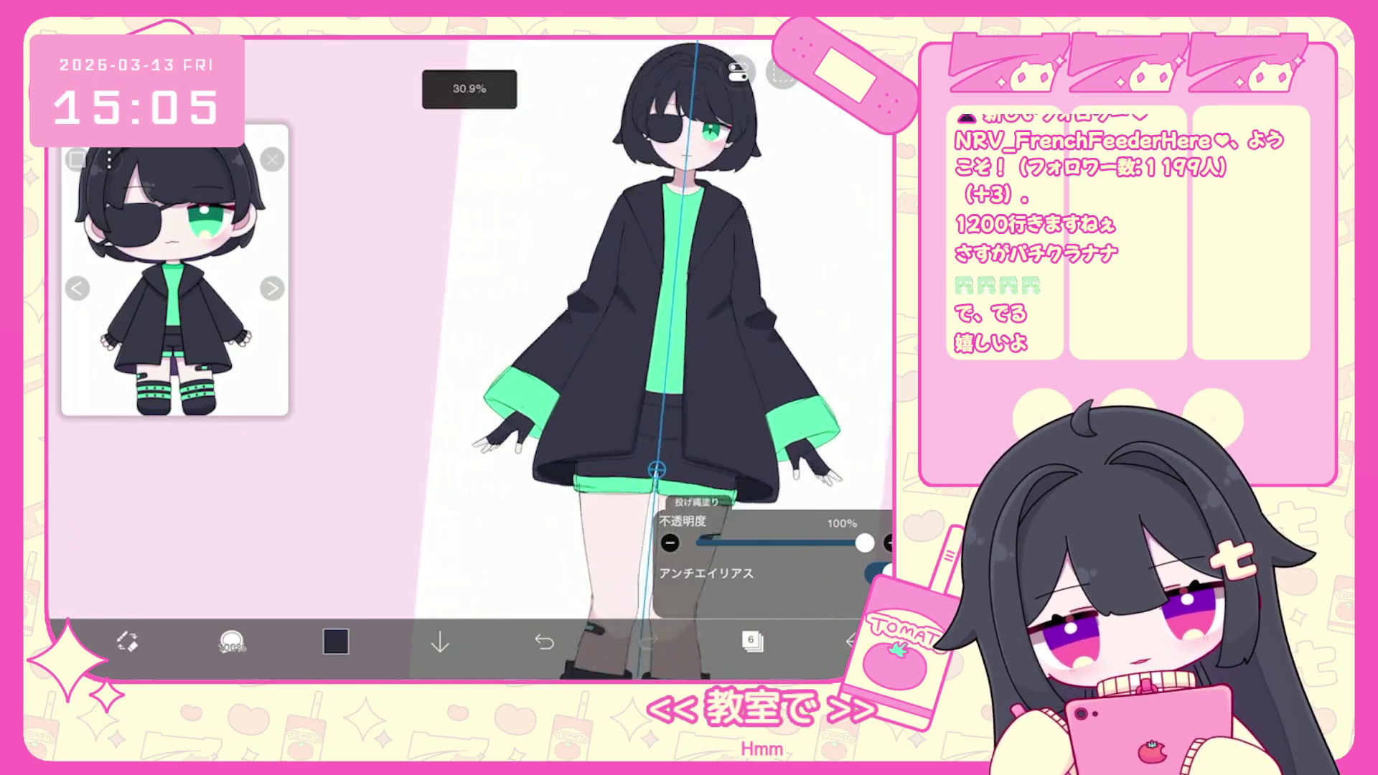
Compare the coat fill with and without, undo it plus one more fill, and show the layer list.
{"action": "key", "text": "ctrl+z"}
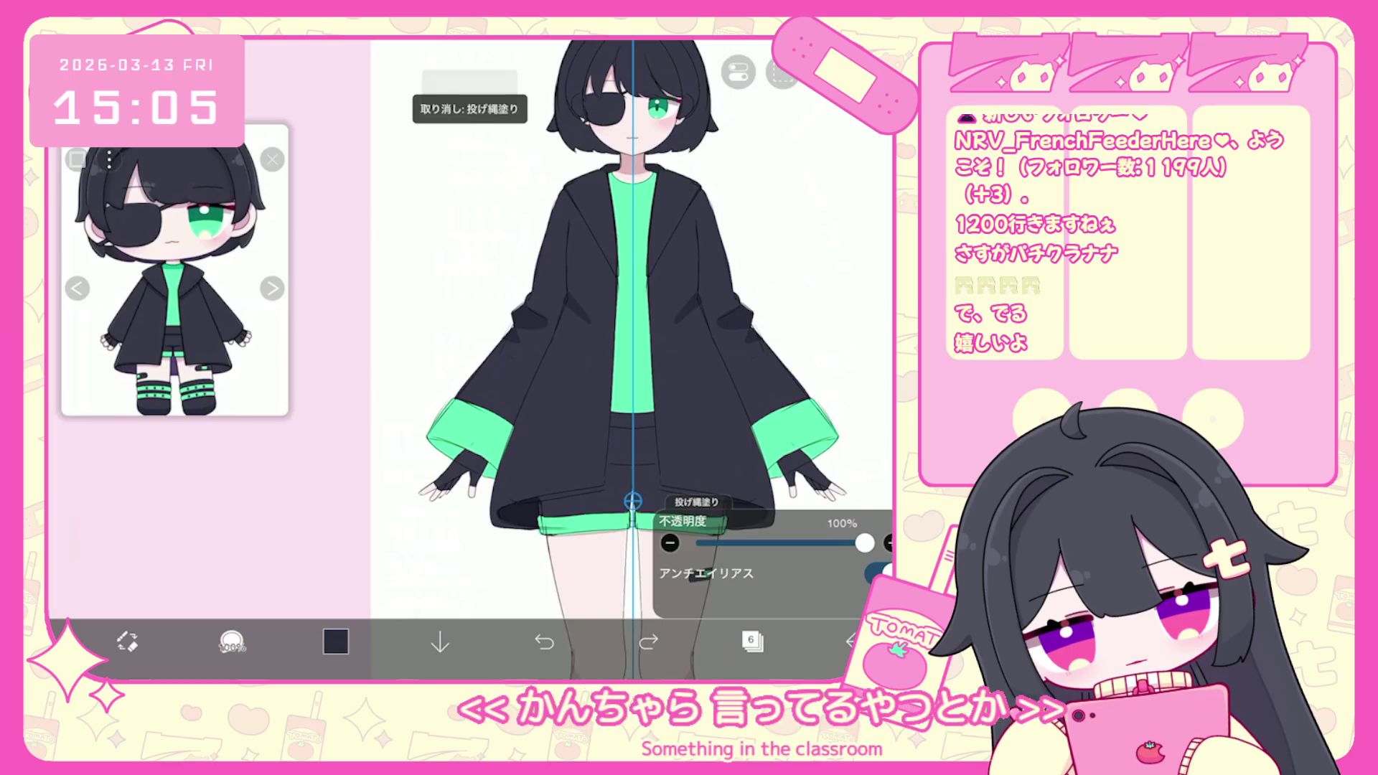
{"action": "key", "text": "ctrl+y"}
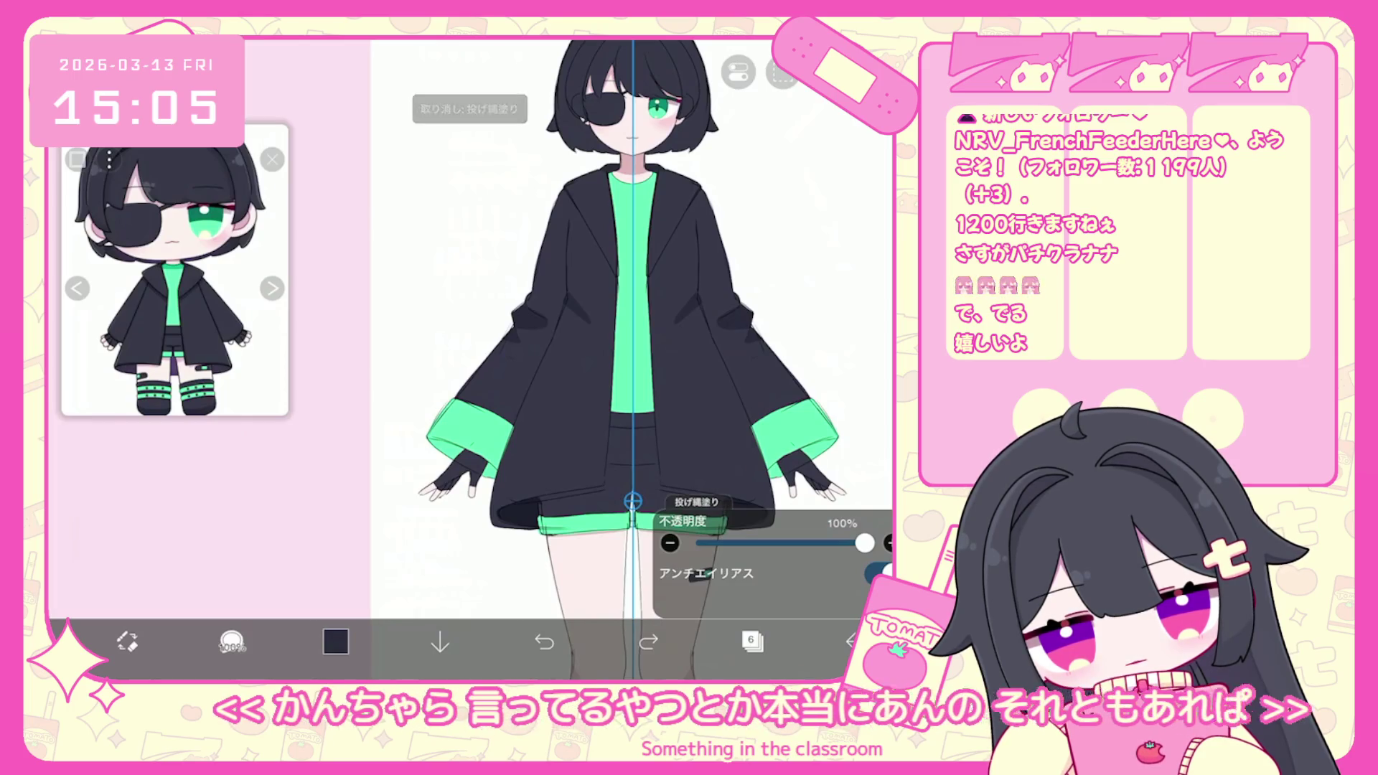
{"action": "key", "text": "ctrl+z"}
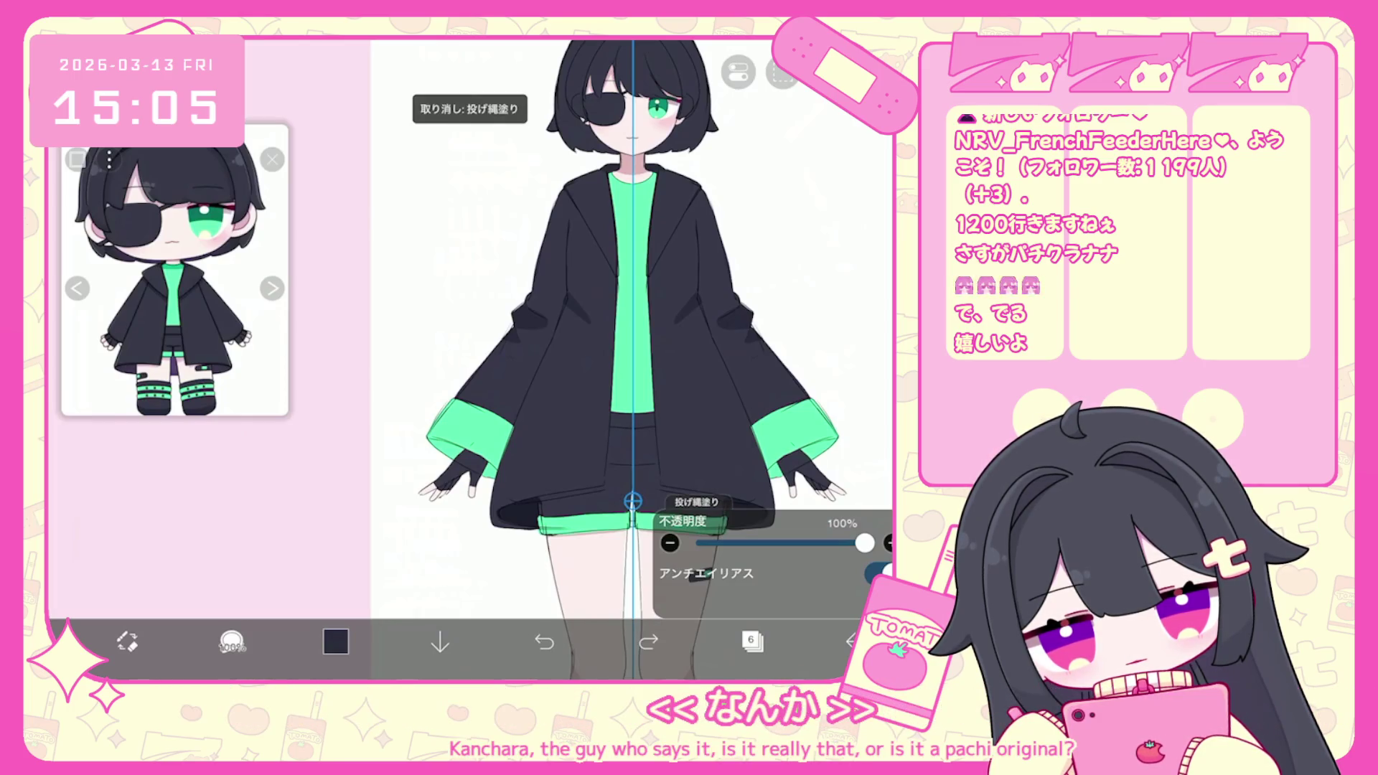
{"action": "key", "text": "ctrl+z"}
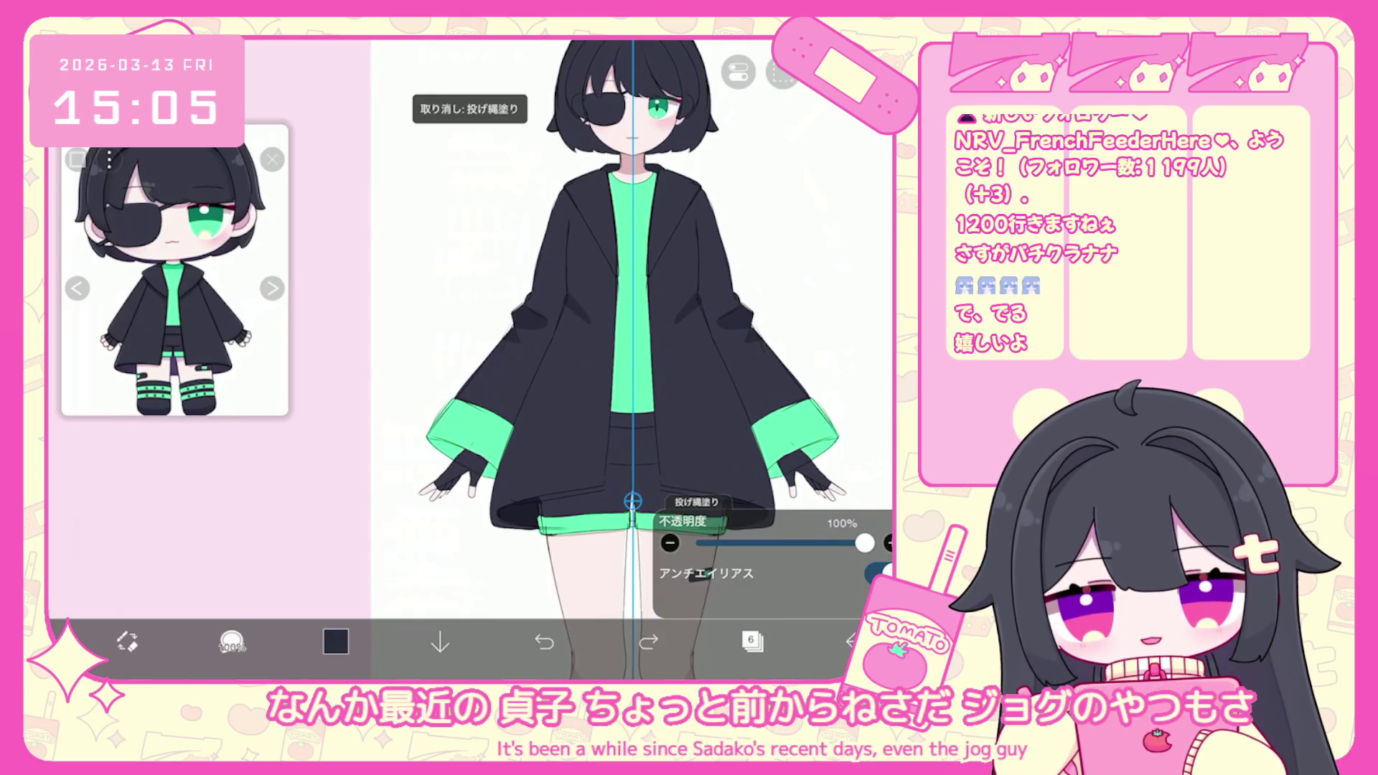
{"action": "scroll", "coordinate": [631, 359], "scroll_direction": "down", "scroll_amount": 3}
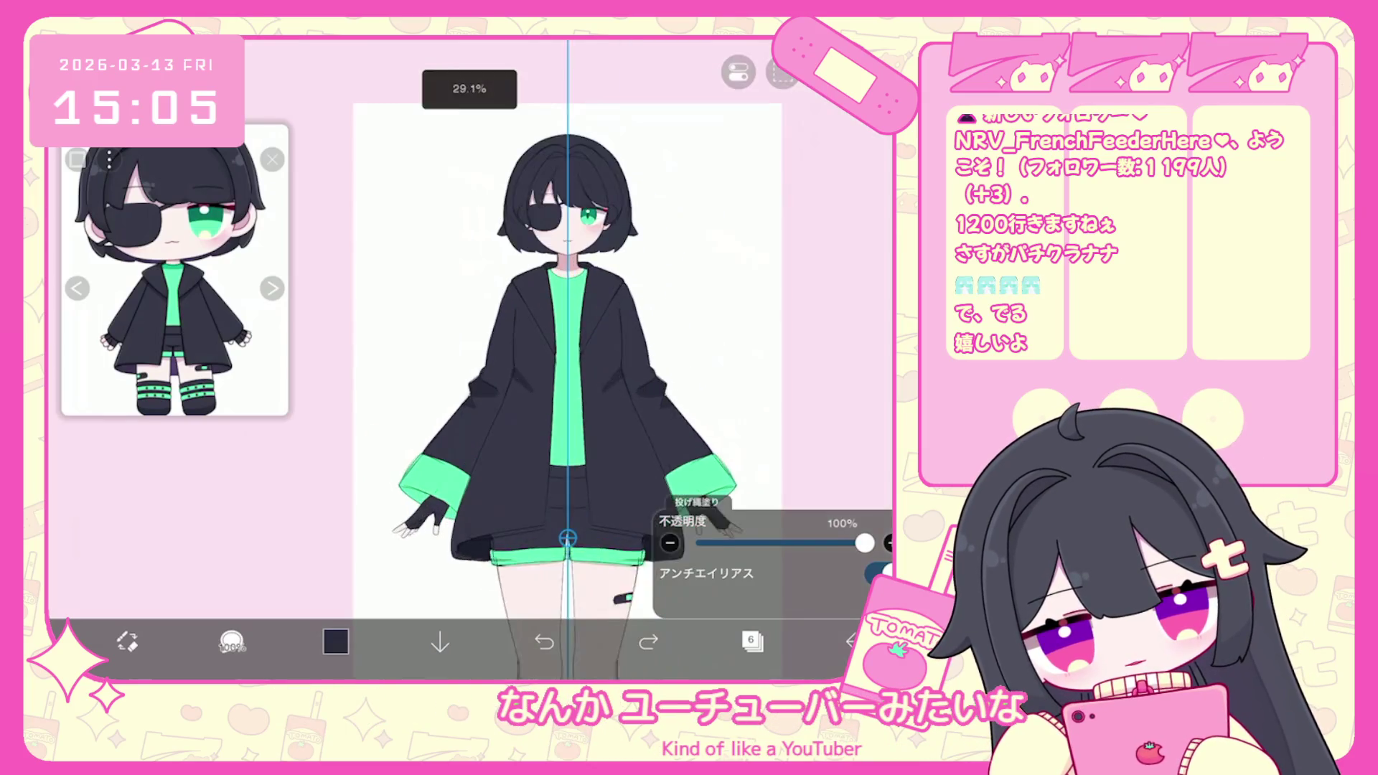
{"action": "scroll", "coordinate": [567, 287], "scroll_direction": "up", "scroll_amount": 5}
{"action": "left_click", "coordinate": [752, 641]}
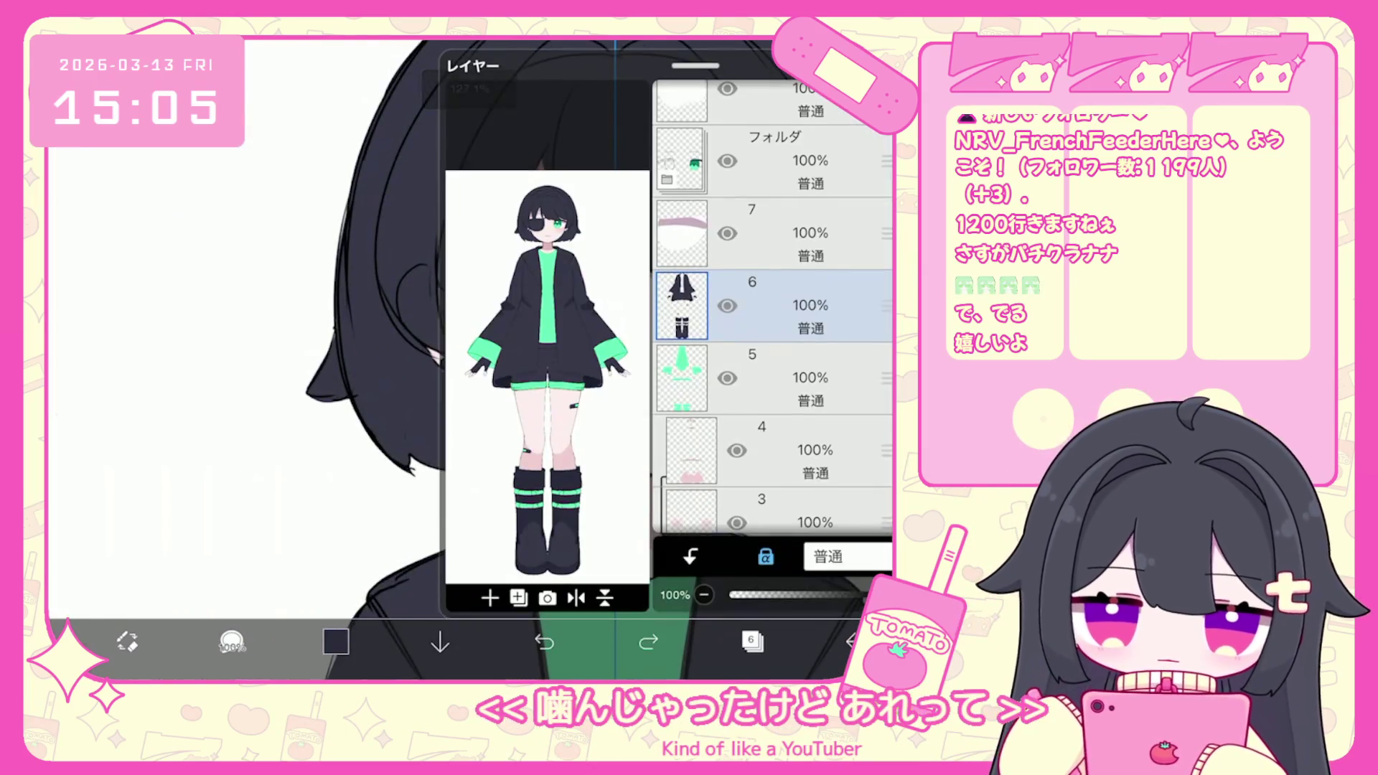
Make hair layer 18 active and undo two lasso fills.
{"action": "scroll", "coordinate": [771, 309], "scroll_direction": "up", "scroll_amount": 10}
{"action": "left_click", "coordinate": [772, 283]}
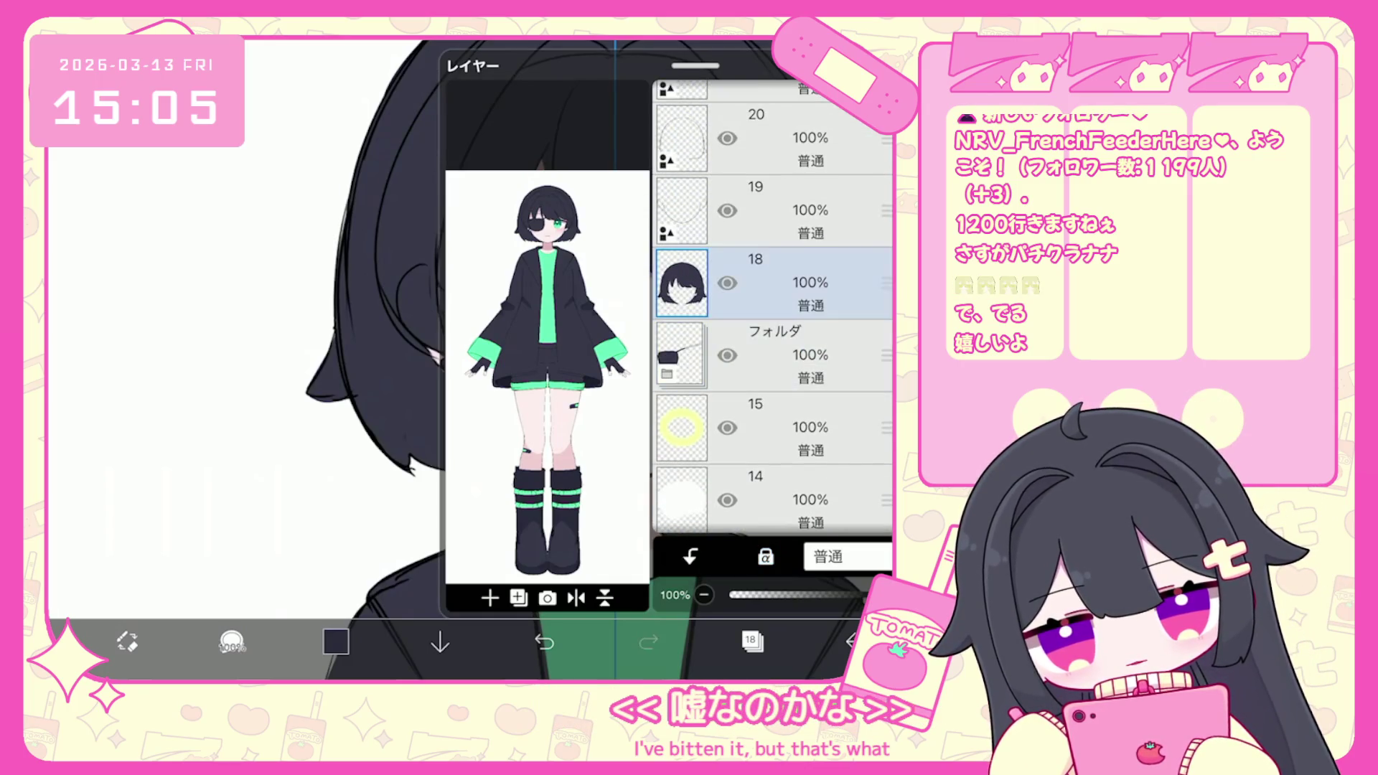
{"action": "left_click", "coordinate": [752, 641]}
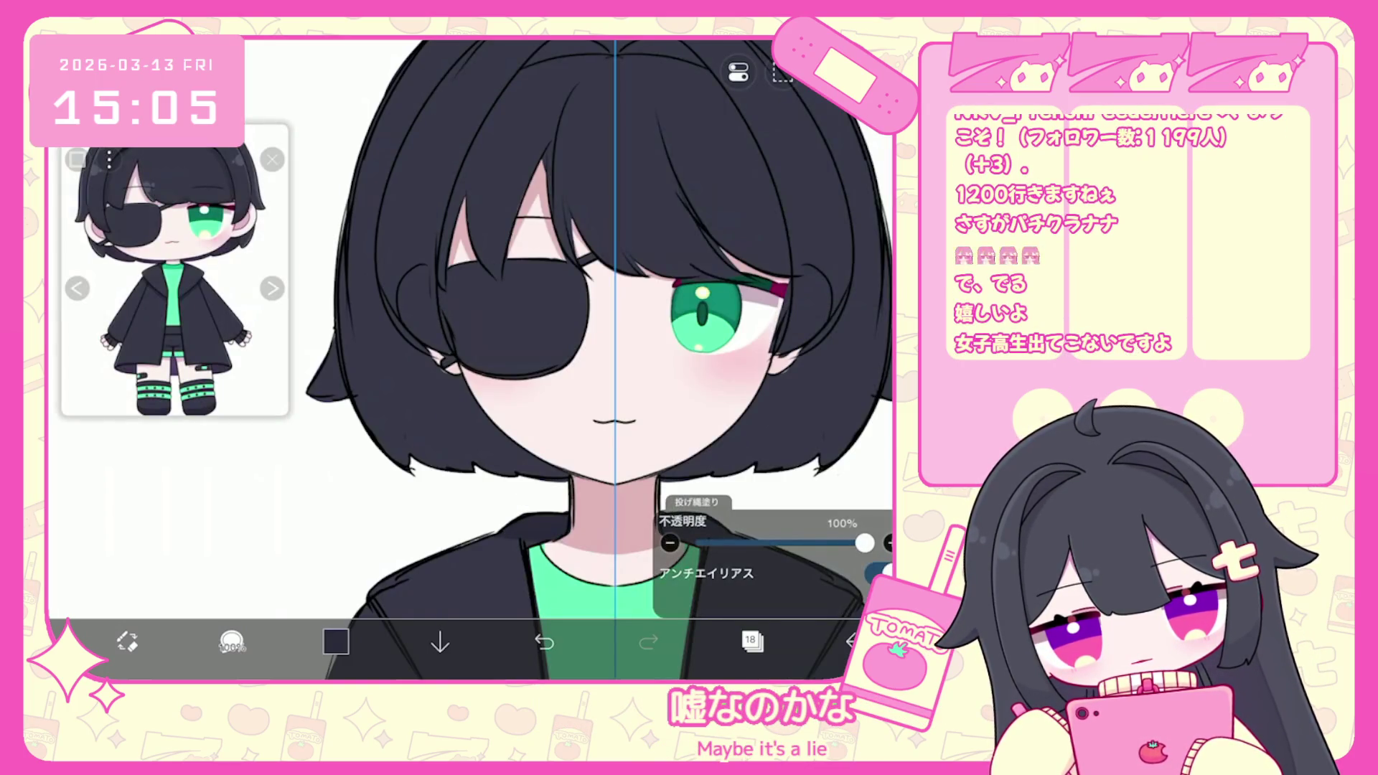
{"action": "key", "text": "ctrl+z"}
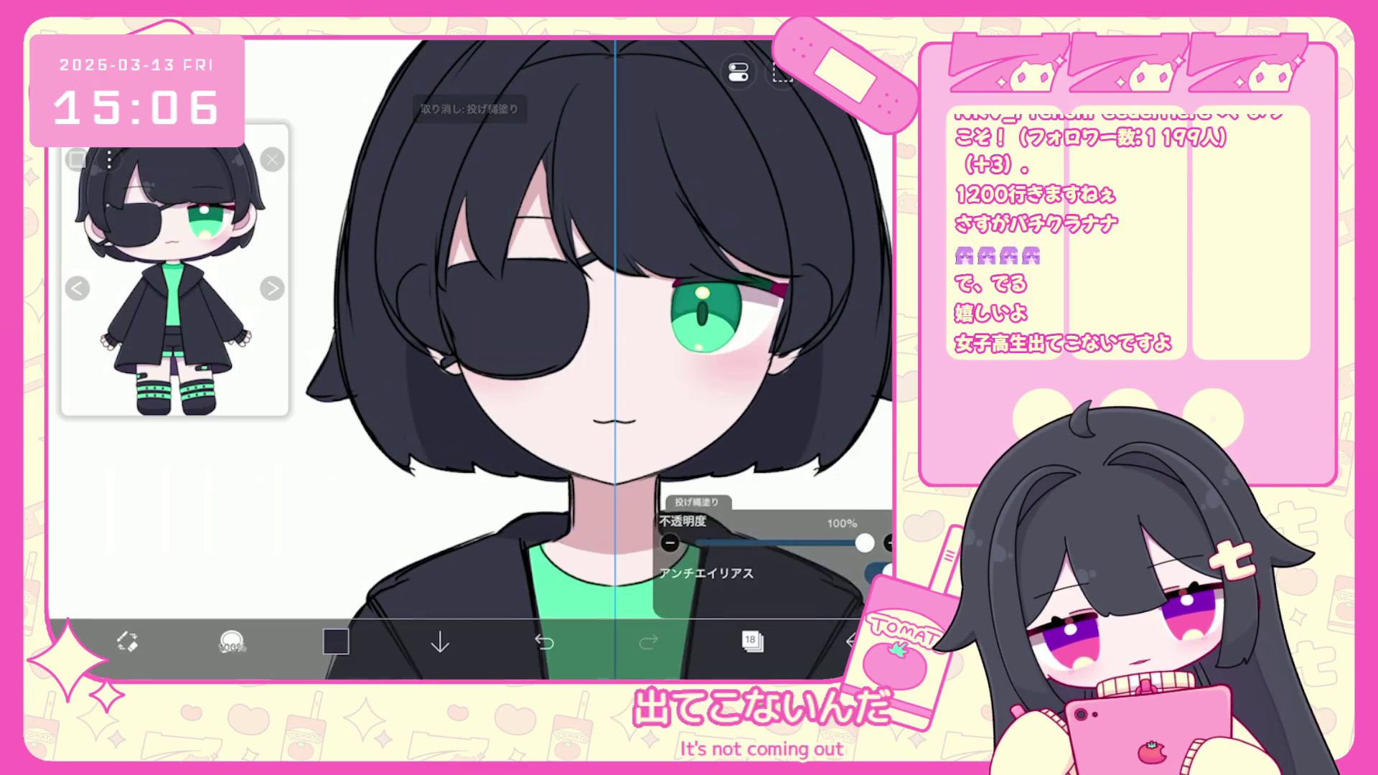
{"action": "scroll", "coordinate": [580, 359], "scroll_direction": "down", "scroll_amount": 2}
{"action": "key", "text": "ctrl+z"}
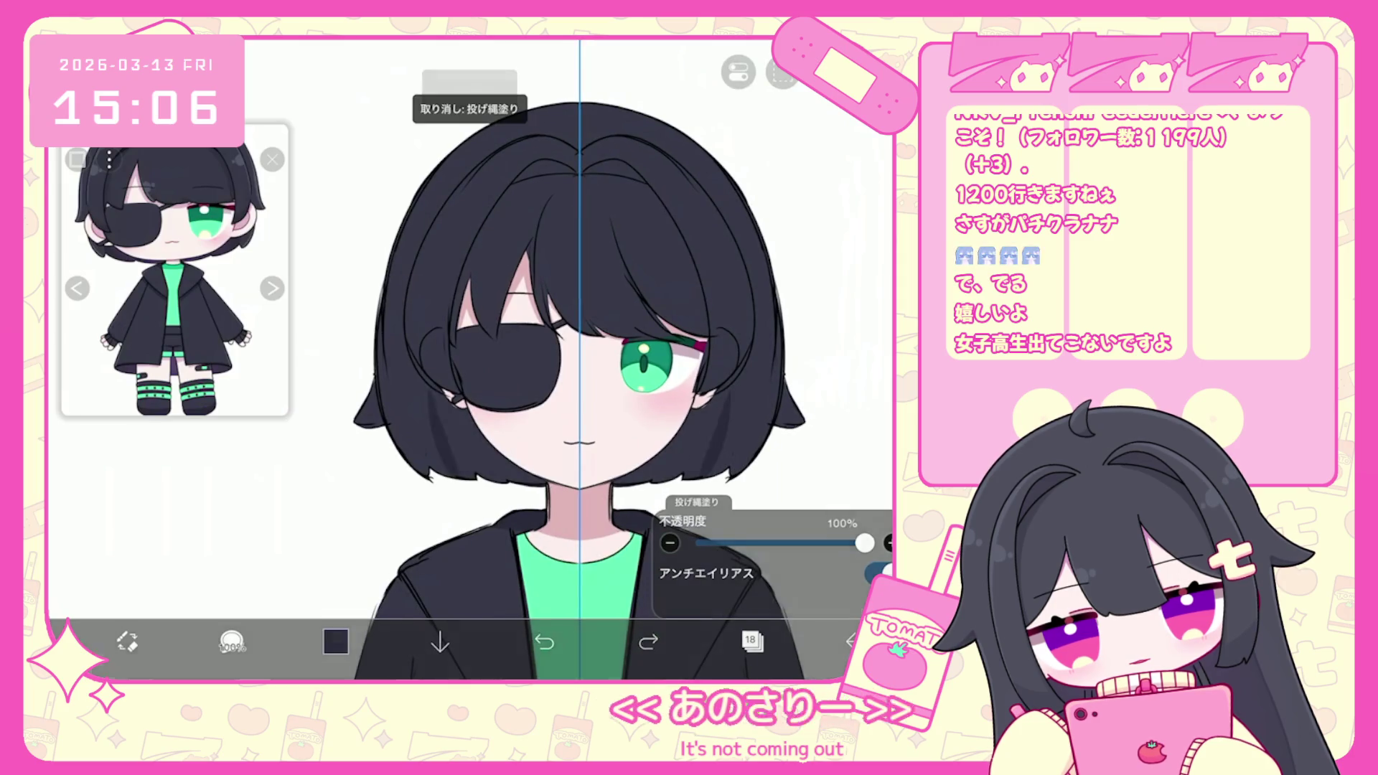
{"action": "scroll", "coordinate": [580, 359], "scroll_direction": "down", "scroll_amount": 2}
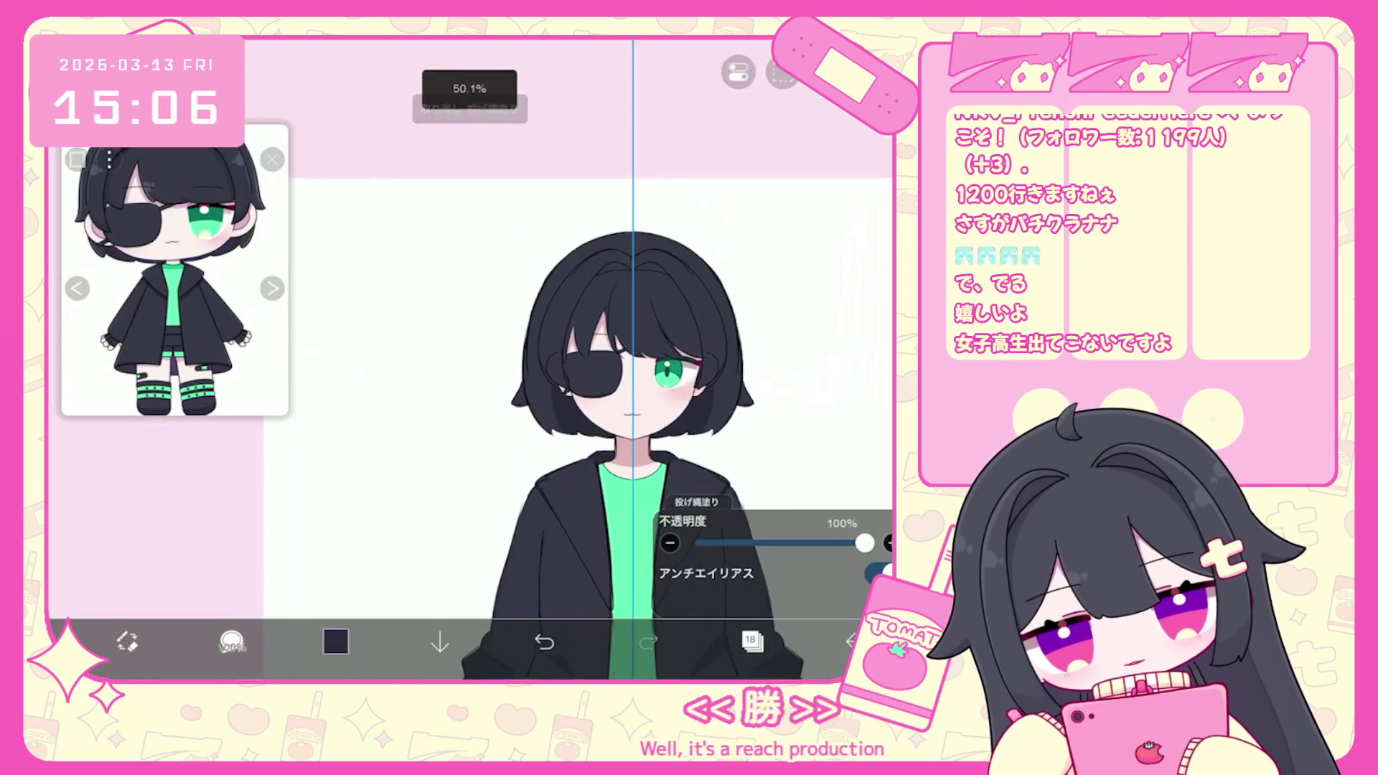
Undo further lasso fills around the hair and face, discarding a trial refill, and reopen the layer list.
{"action": "left_click", "coordinate": [336, 641]}
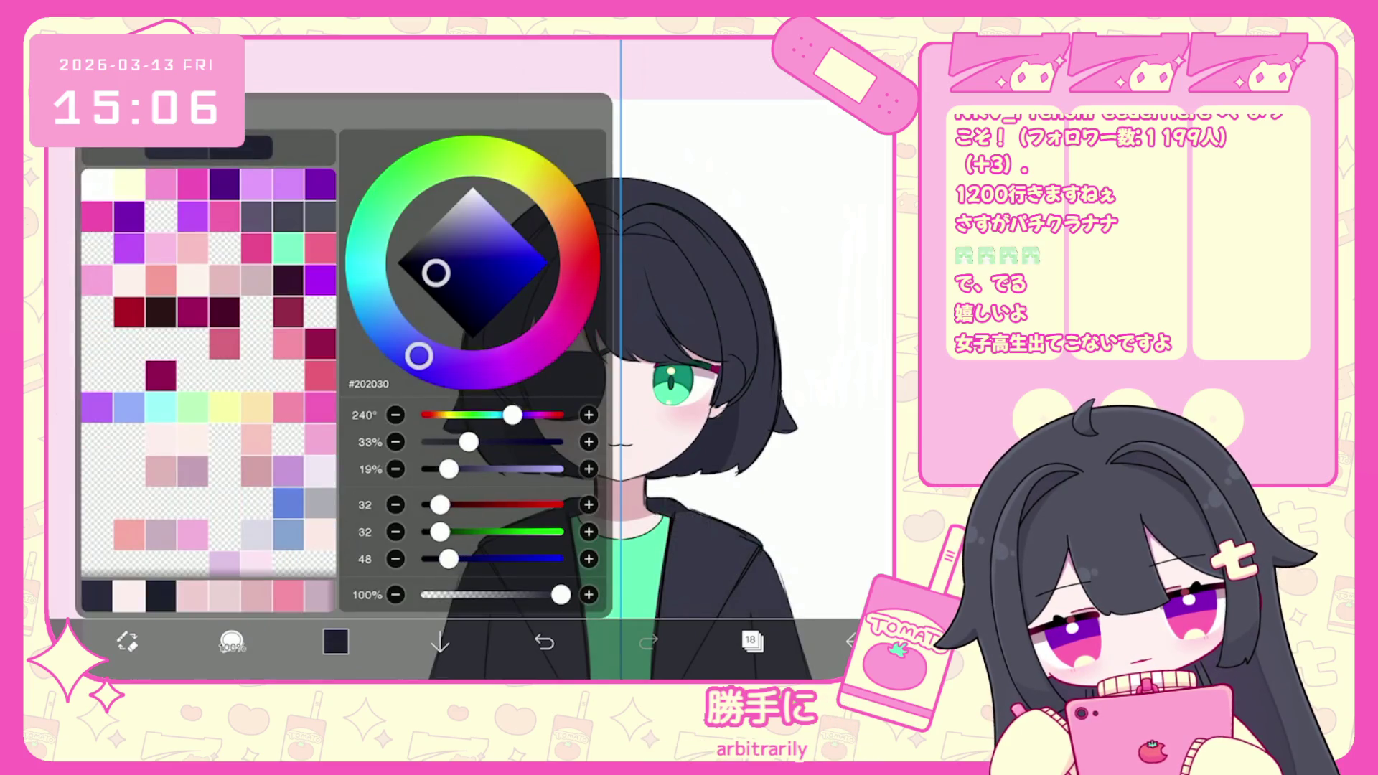
{"action": "key", "text": "ctrl+z"}
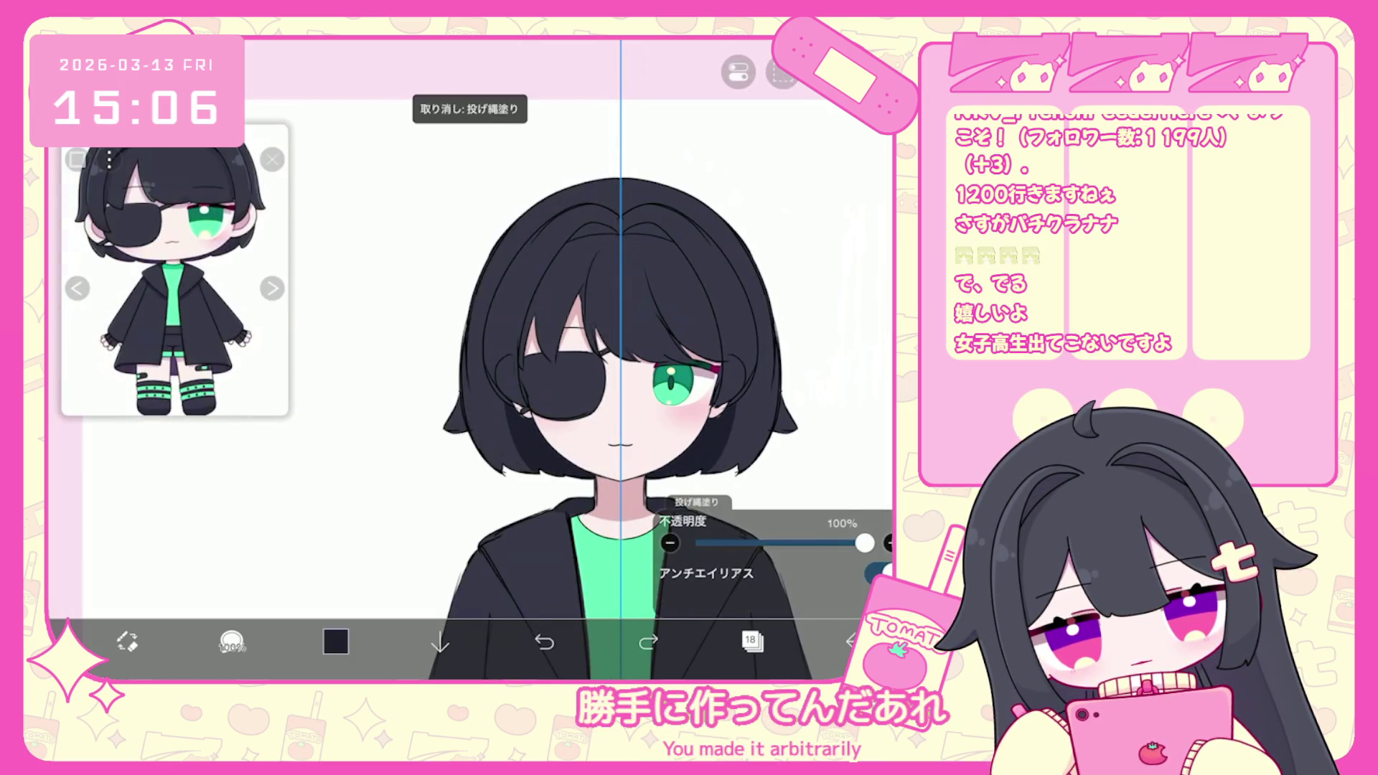
{"action": "scroll", "coordinate": [580, 359], "scroll_direction": "up", "scroll_amount": 2}
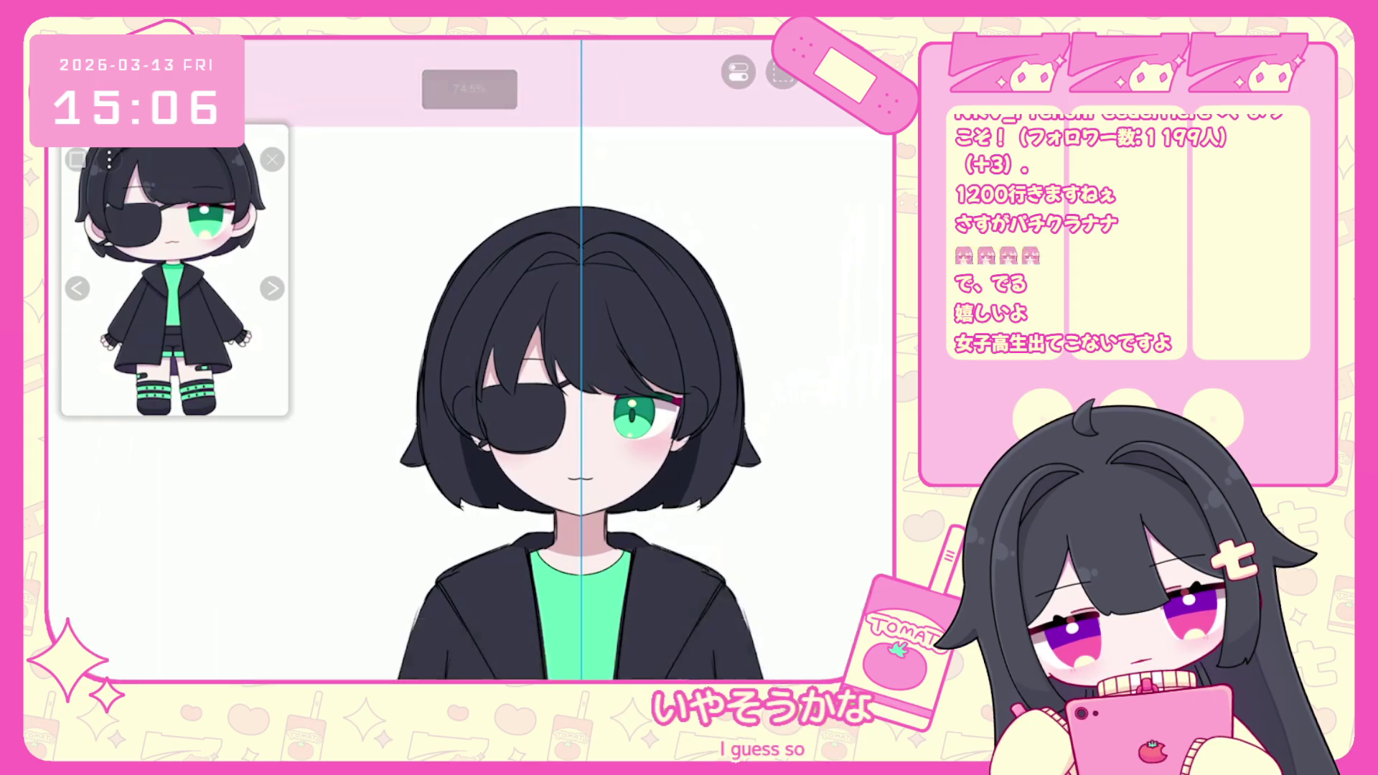
{"action": "scroll", "coordinate": [580, 359], "scroll_direction": "down", "scroll_amount": 2}
{"action": "scroll", "coordinate": [580, 359], "scroll_direction": "up", "scroll_amount": 3}
{"action": "key", "text": "ctrl+z"}
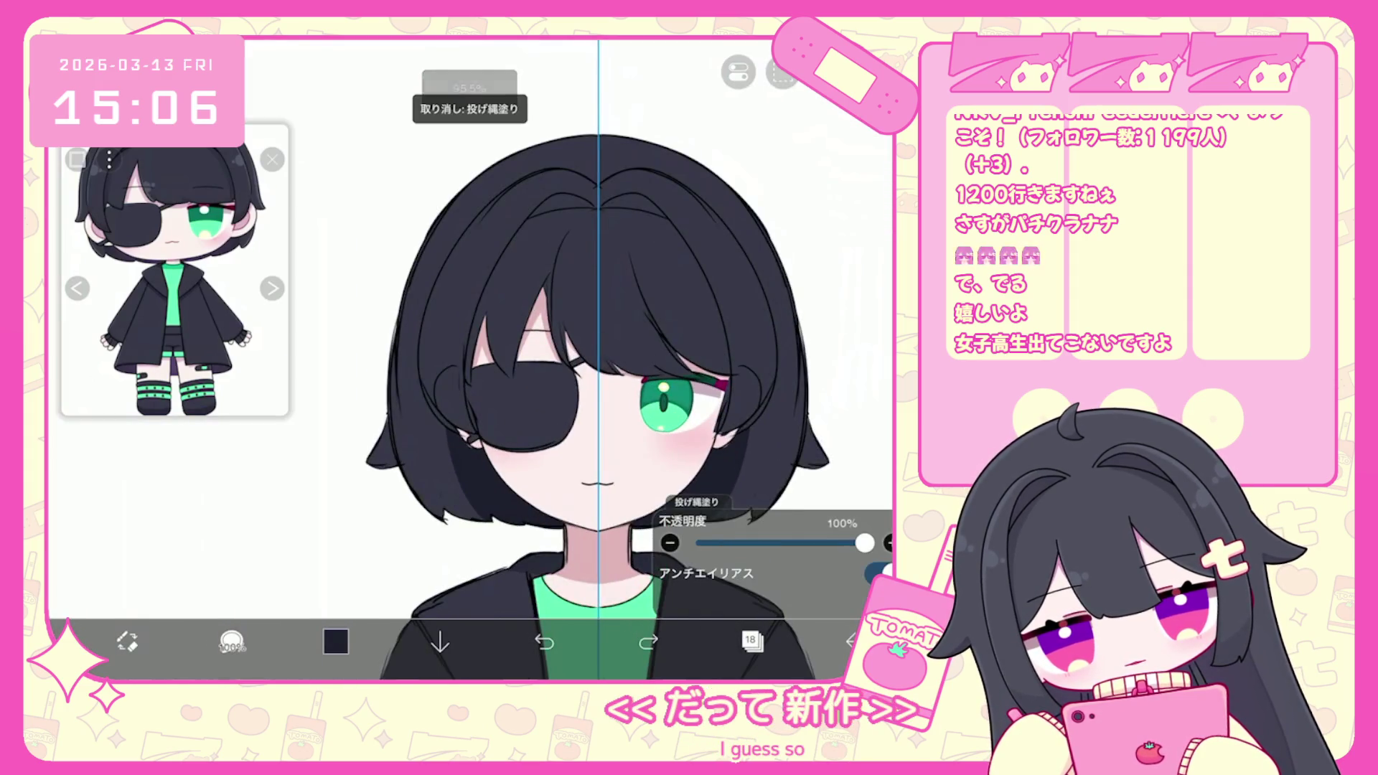
{"action": "left_click_drag", "start_coordinate": [503, 323], "coordinate": [546, 373]}
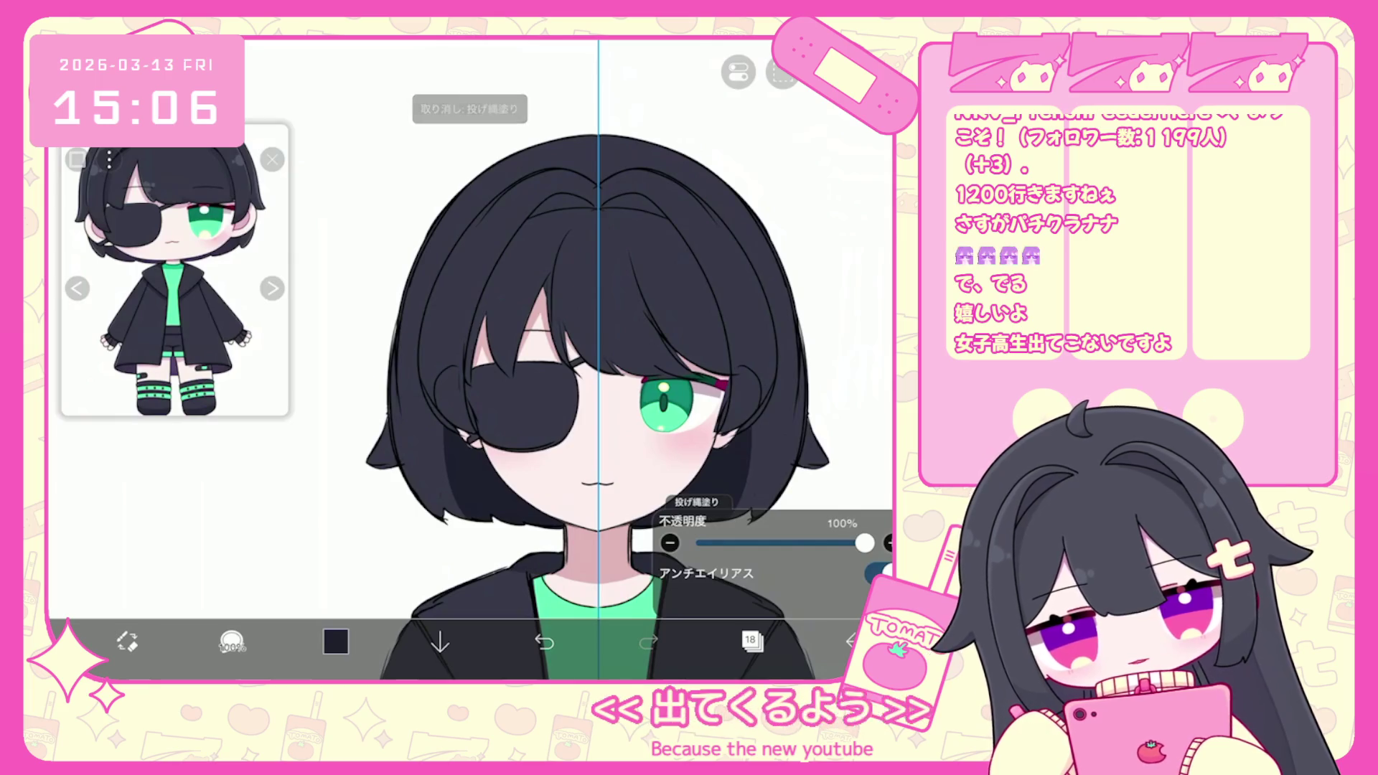
{"action": "scroll", "coordinate": [591, 359], "scroll_direction": "up", "scroll_amount": 5}
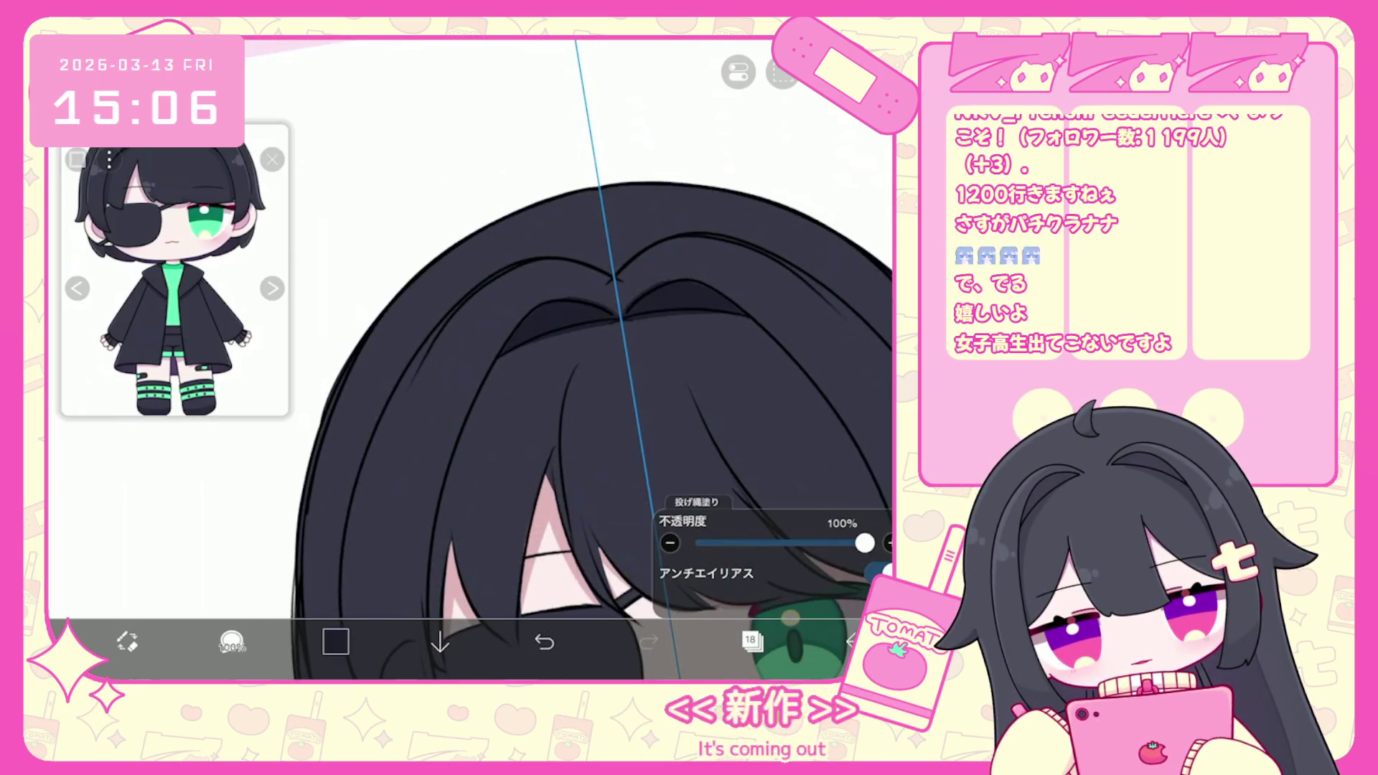
{"action": "key", "text": "ctrl+z"}
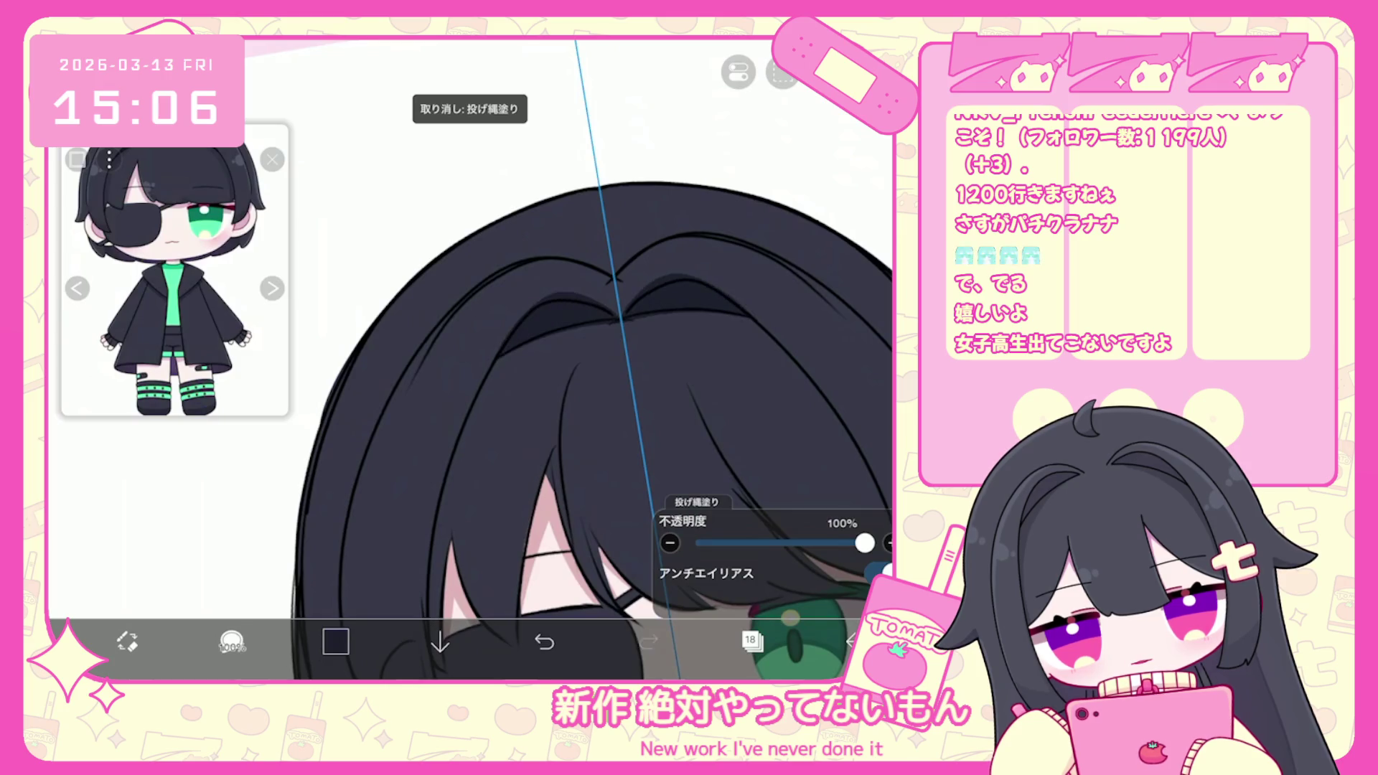
{"action": "scroll", "coordinate": [545, 358], "scroll_direction": "down", "scroll_amount": 5}
{"action": "left_click", "coordinate": [752, 640]}
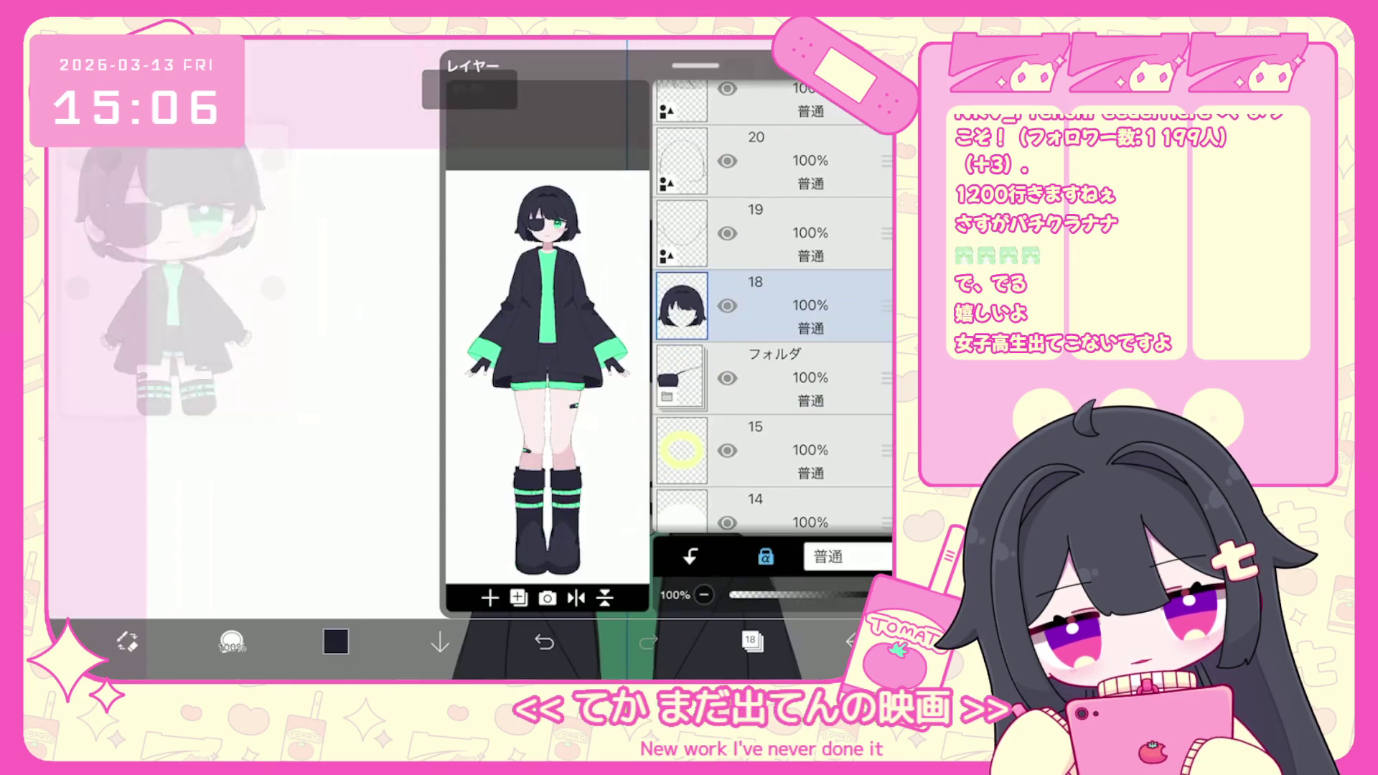
Select layer 19, pick light lavender #D2D2EC, and set its blend mode to Multiply.
{"action": "left_click", "coordinate": [776, 233]}
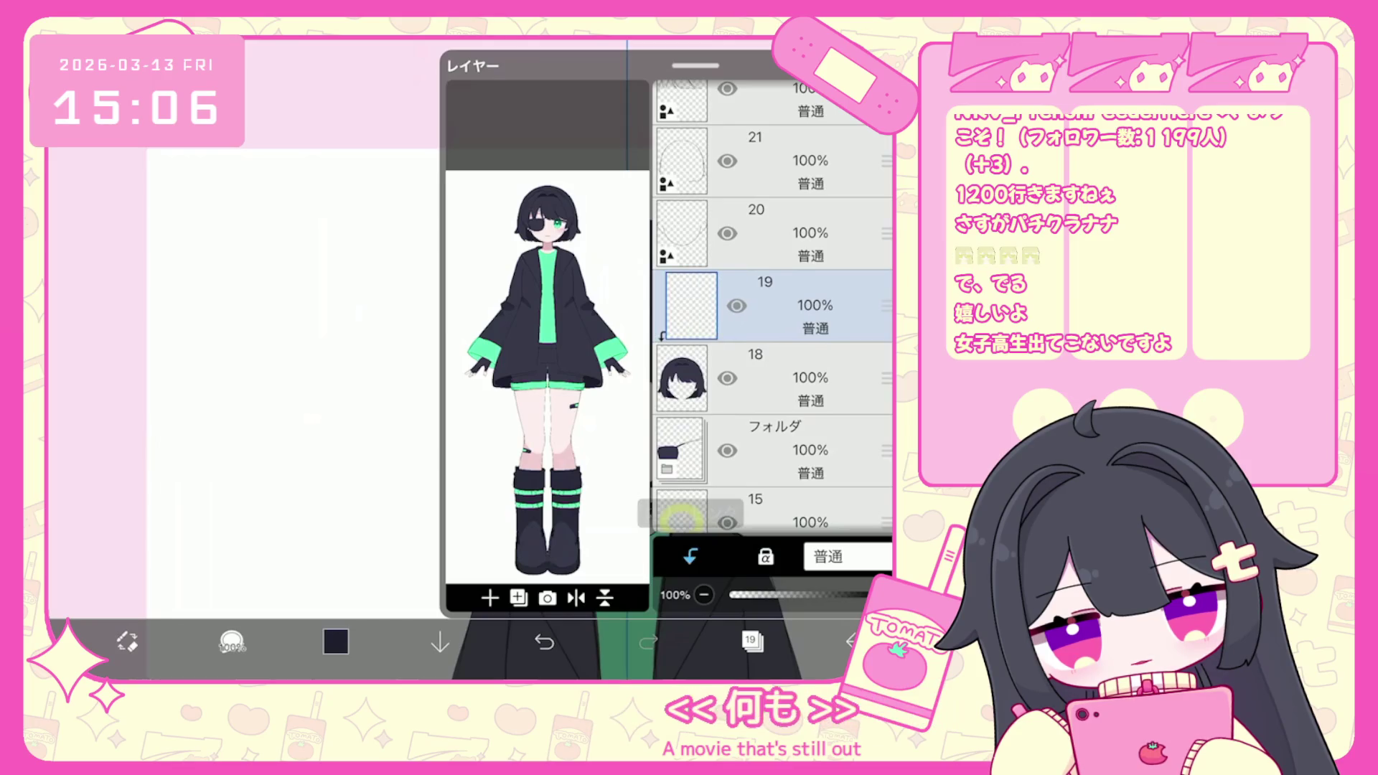
{"action": "left_click", "coordinate": [752, 640]}
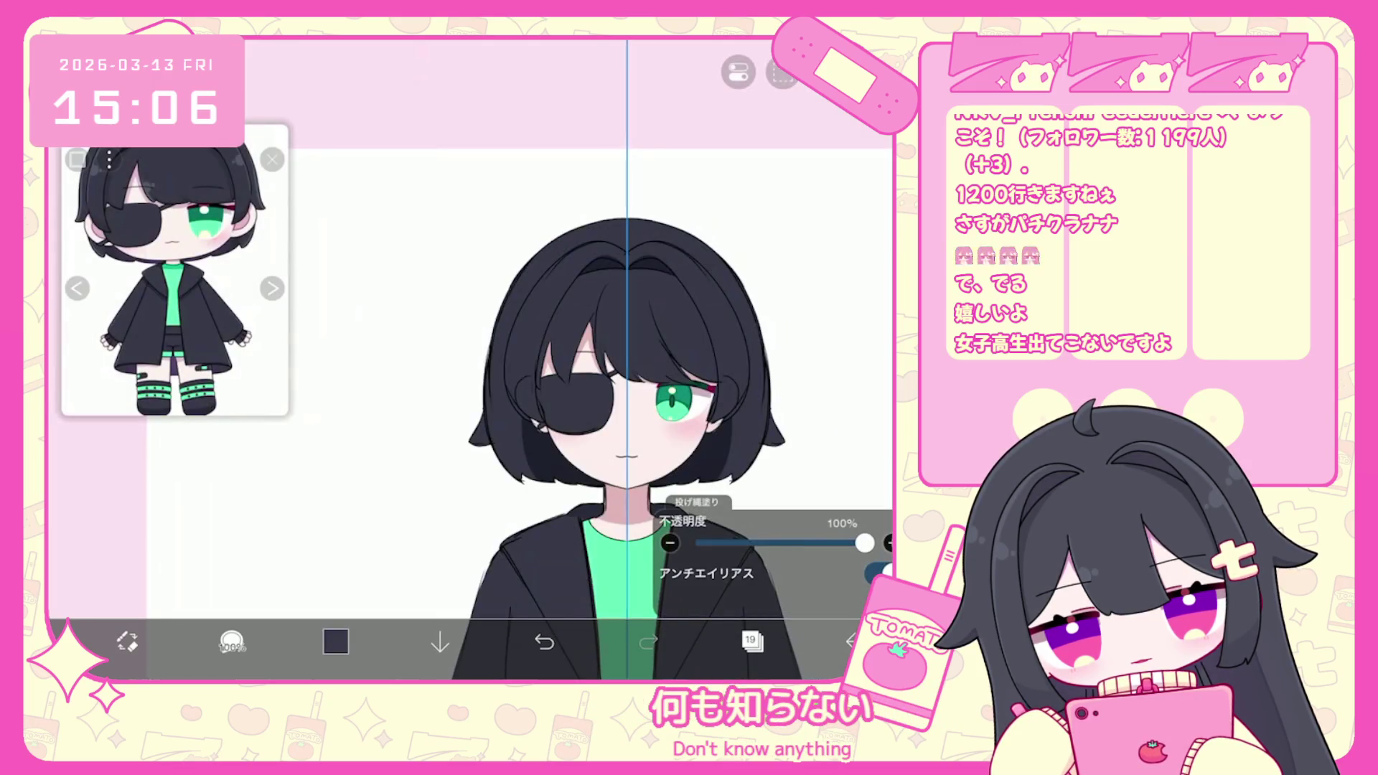
{"action": "left_click", "coordinate": [335, 641]}
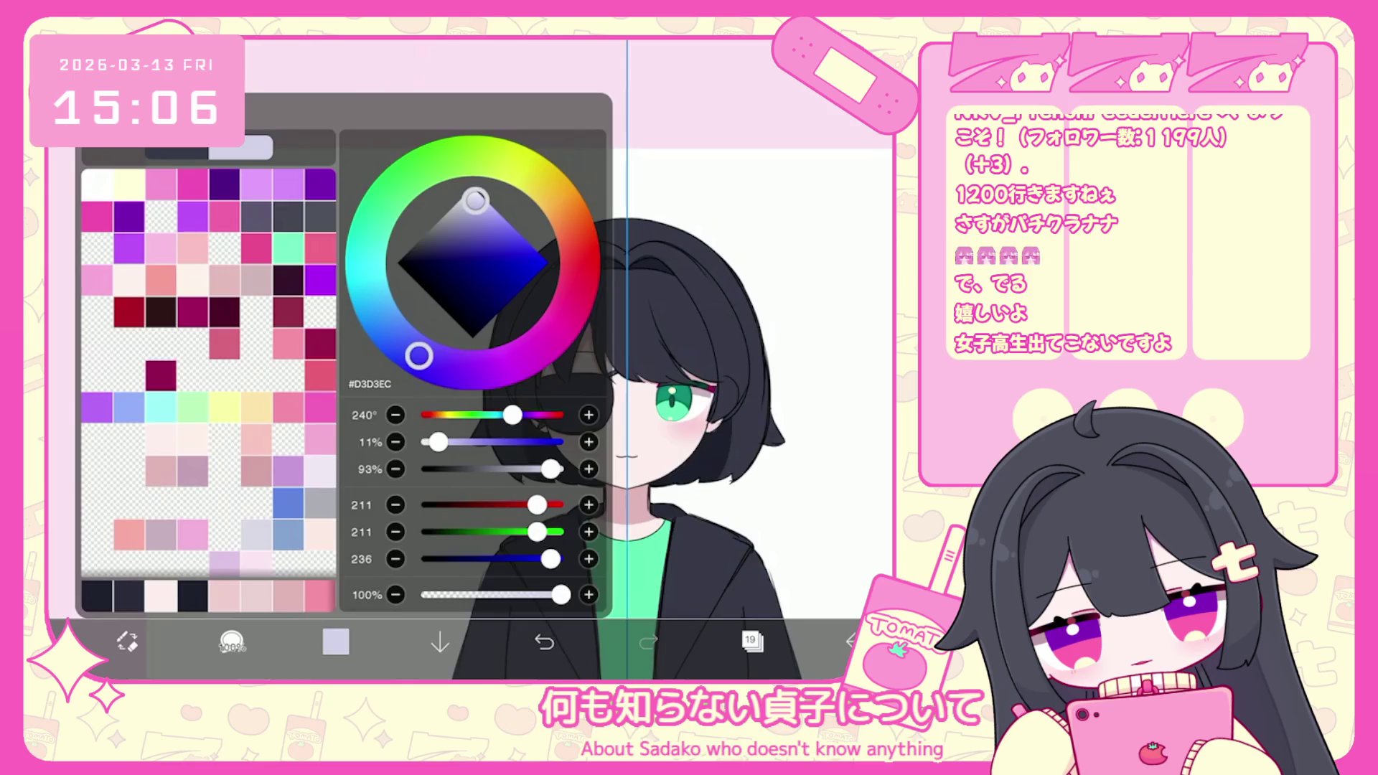
{"action": "left_click", "coordinate": [335, 641]}
{"action": "left_click", "coordinate": [752, 640]}
{"action": "left_click", "coordinate": [847, 556]}
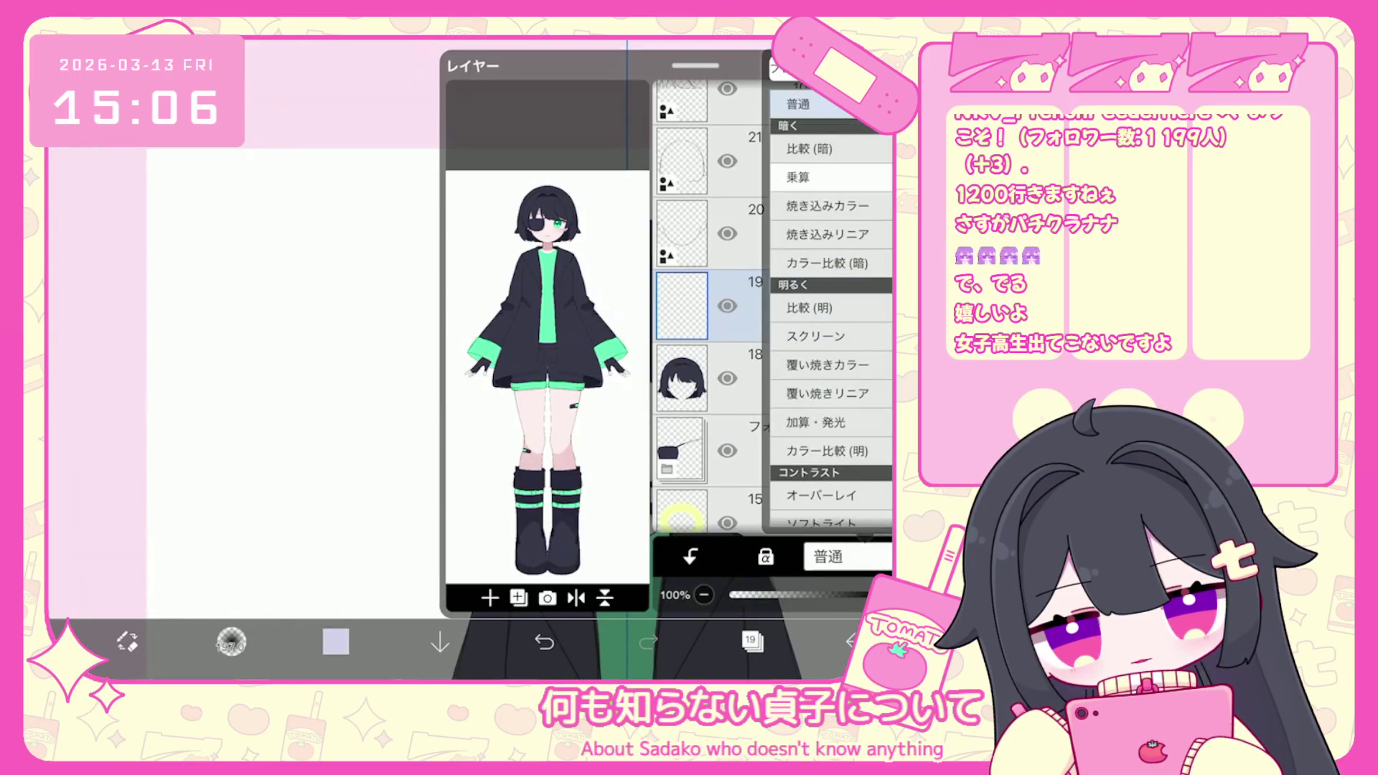
{"action": "left_click", "coordinate": [231, 641]}
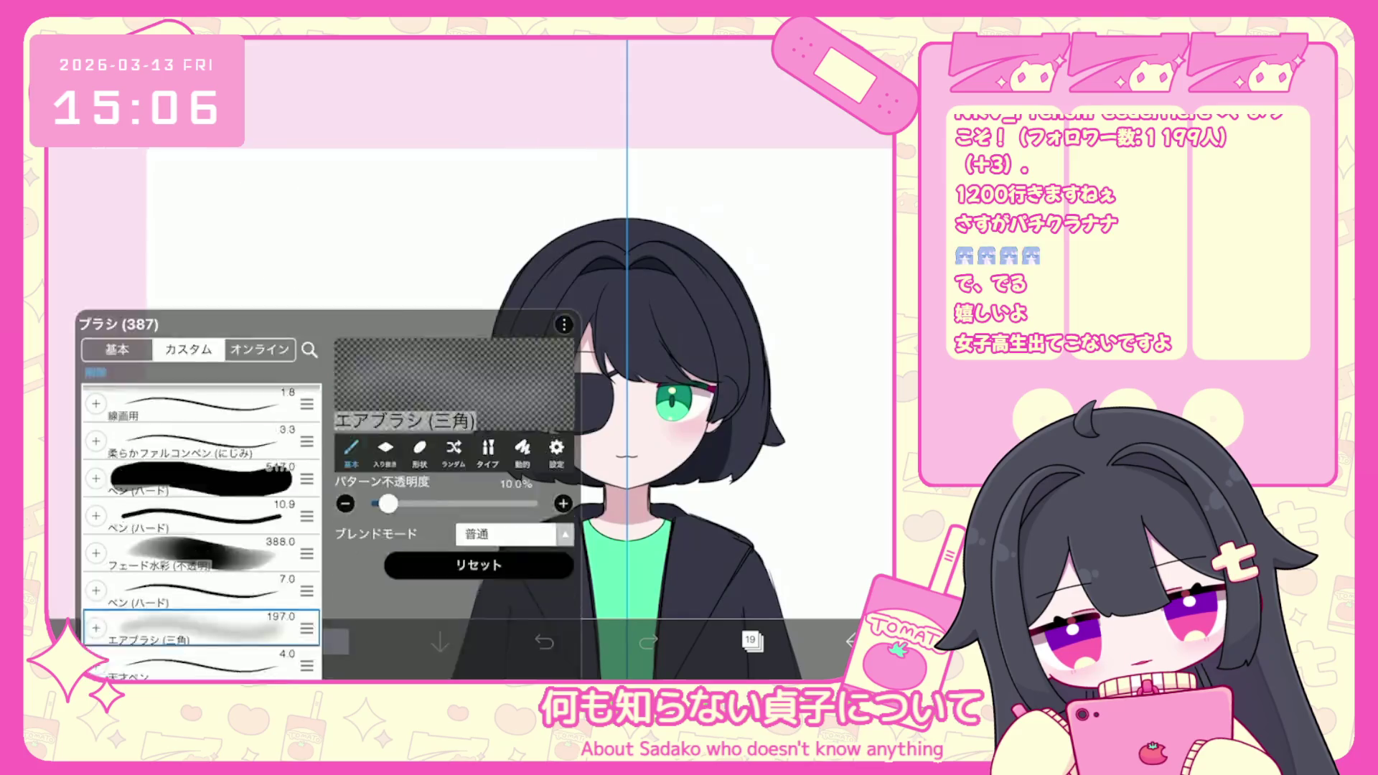
Paint lavender shading over the lower face and neck with Pen (Hard), then clip layer 19.
{"action": "left_click", "coordinate": [231, 641]}
{"action": "scroll", "coordinate": [201, 369], "scroll_direction": "up", "scroll_amount": 2}
{"action": "left_click", "coordinate": [201, 290]}
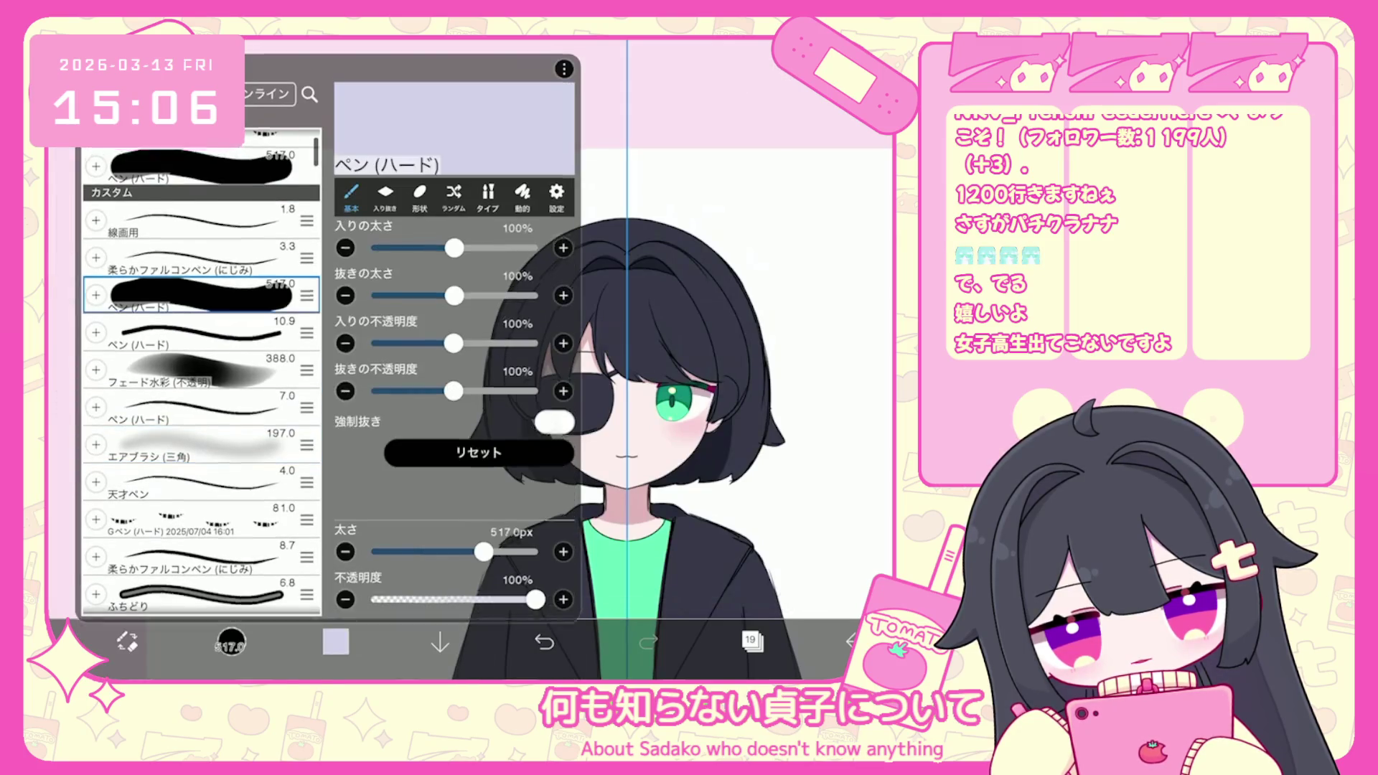
{"action": "left_click", "coordinate": [231, 641]}
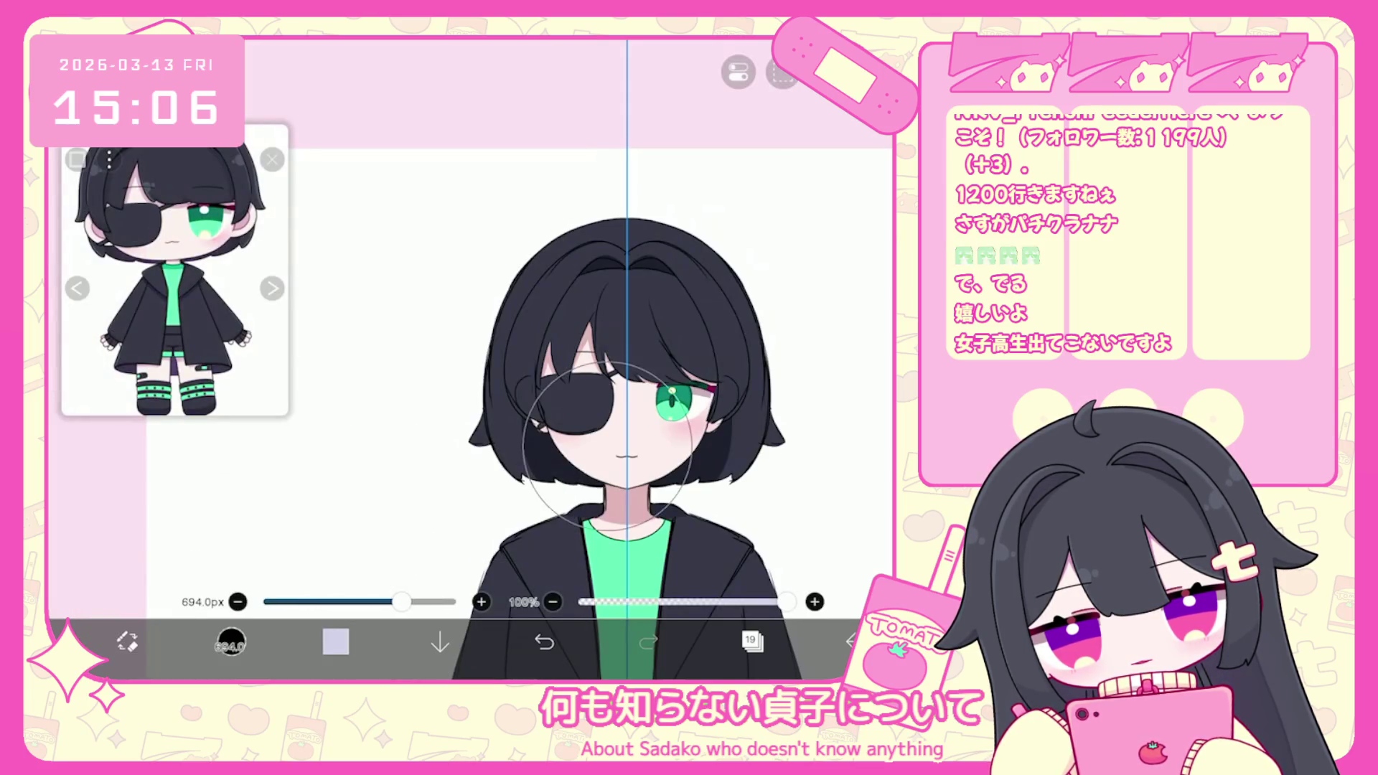
{"action": "left_click_drag", "start_coordinate": [607, 445], "coordinate": [612, 403]}
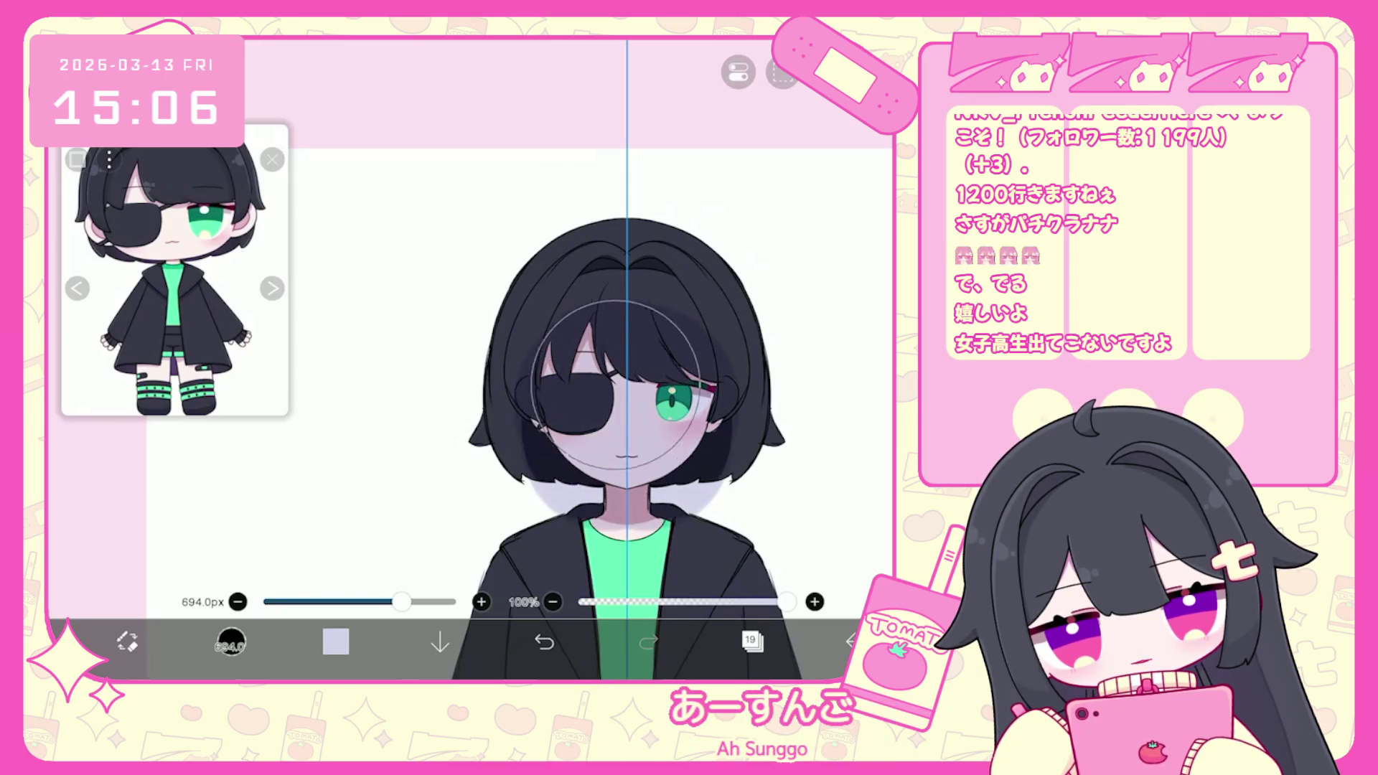
{"action": "left_click", "coordinate": [753, 641]}
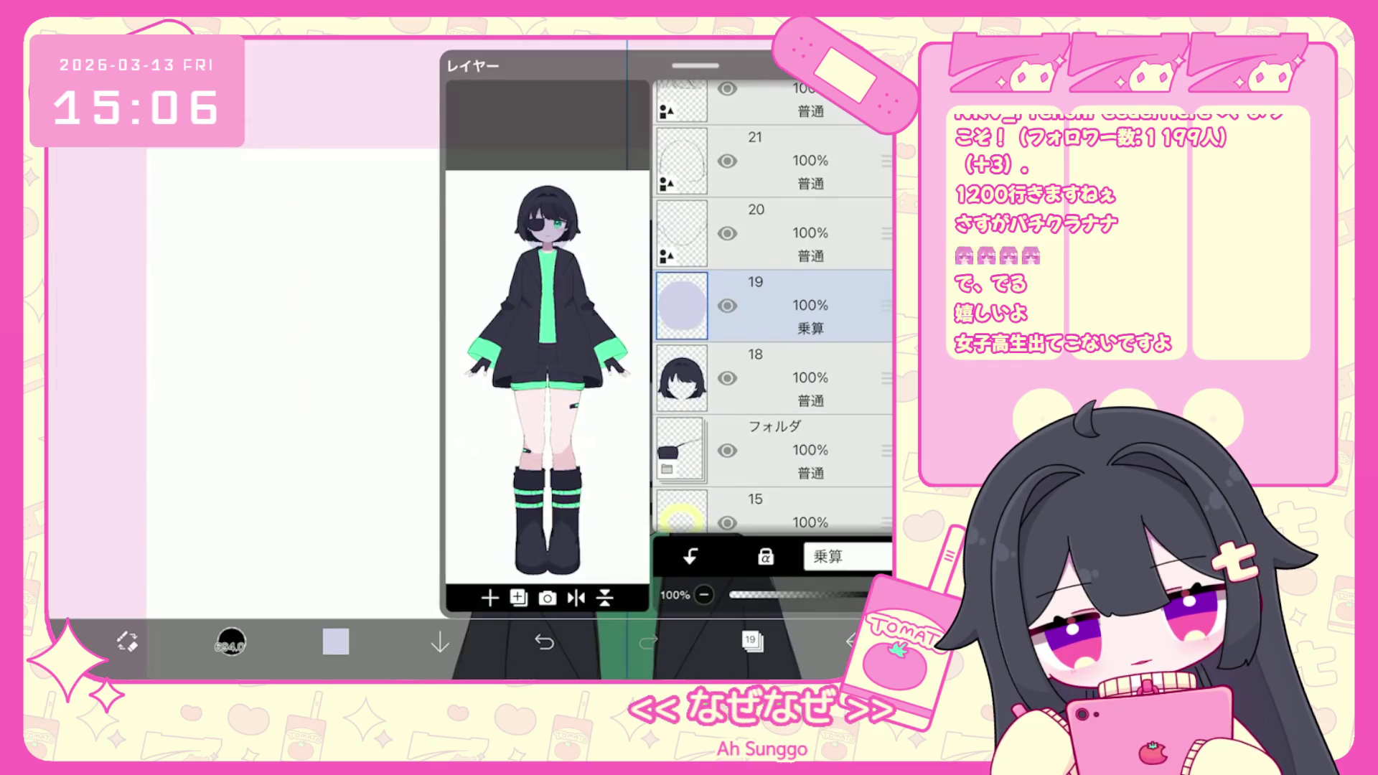
{"action": "left_click", "coordinate": [689, 556]}
{"action": "left_click", "coordinate": [752, 640]}
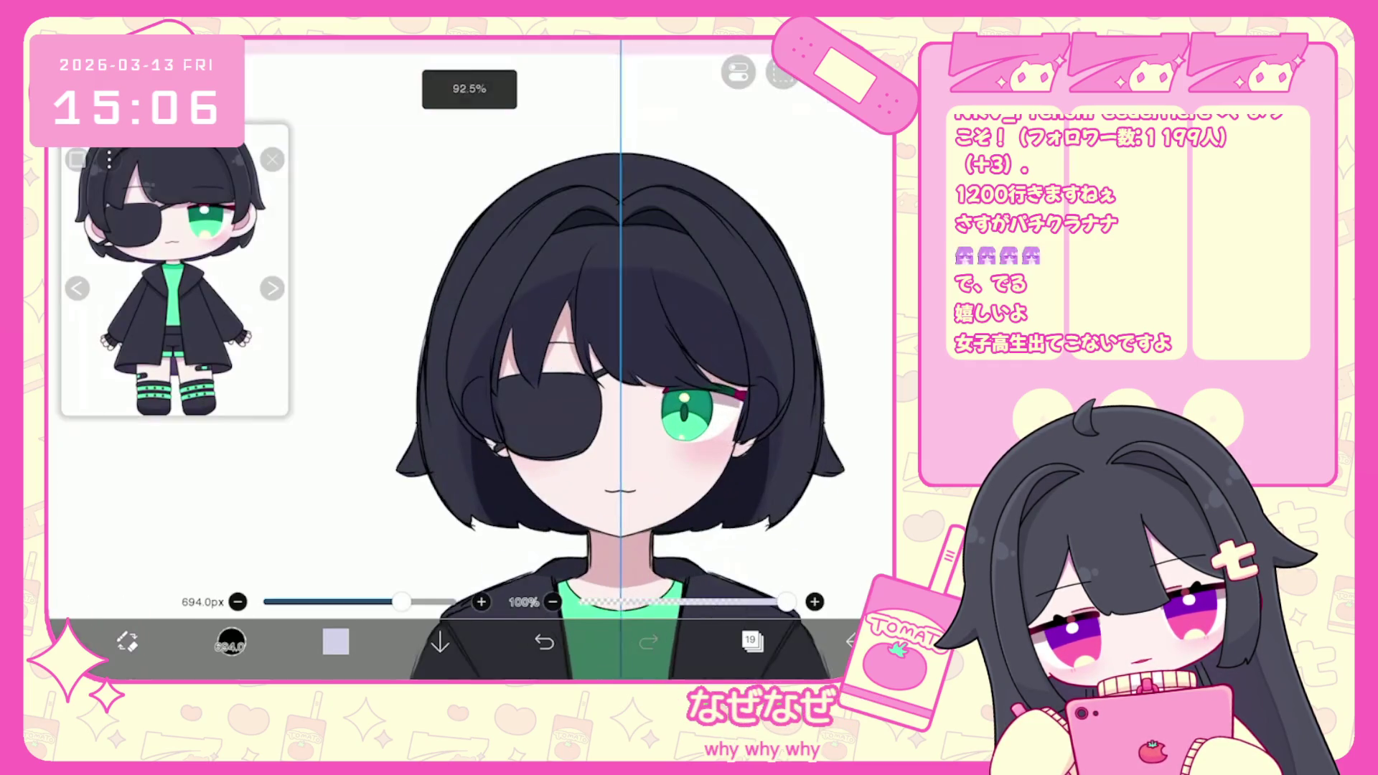
Add a new empty layer 20 above the shading.
{"action": "left_click", "coordinate": [752, 641]}
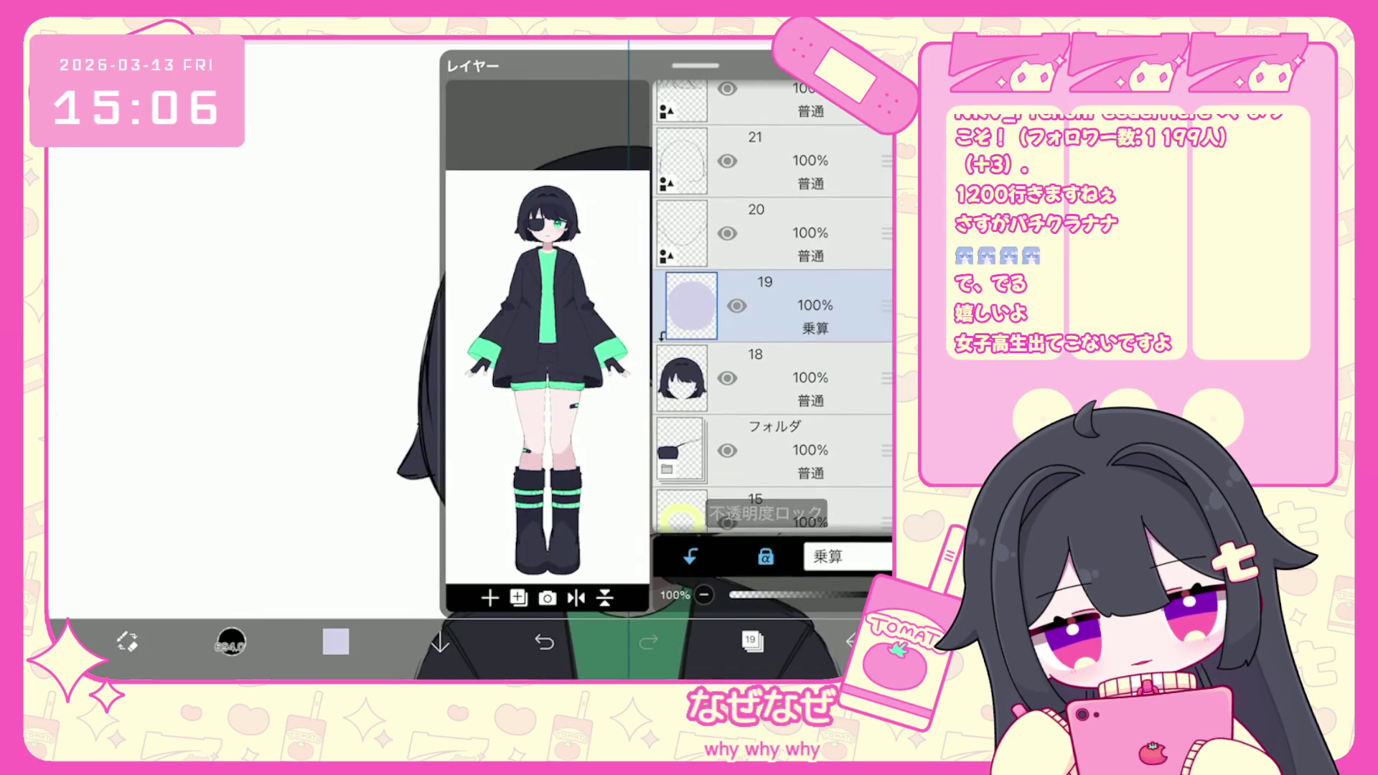
{"action": "left_click", "coordinate": [335, 641]}
{"action": "left_click", "coordinate": [335, 641]}
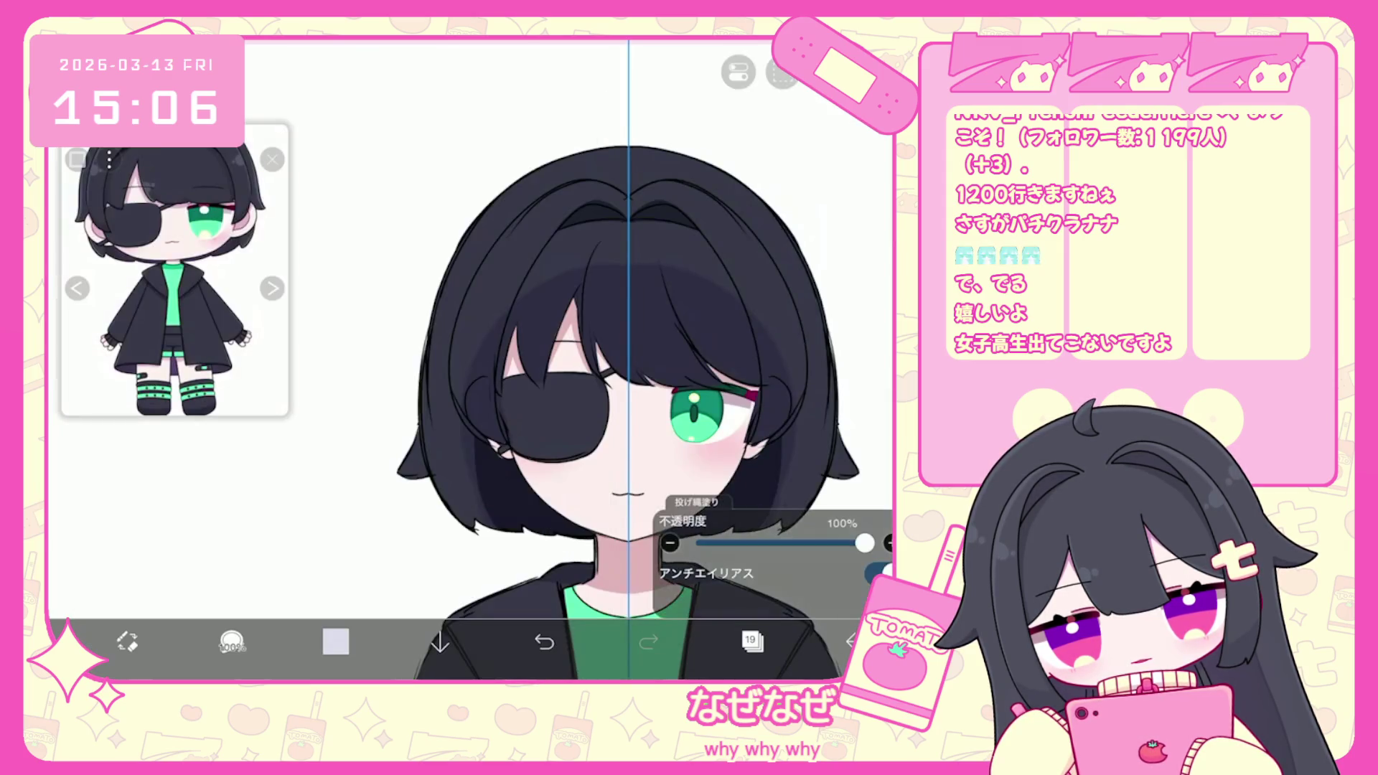
{"action": "scroll", "coordinate": [610, 359], "scroll_direction": "down", "scroll_amount": 3}
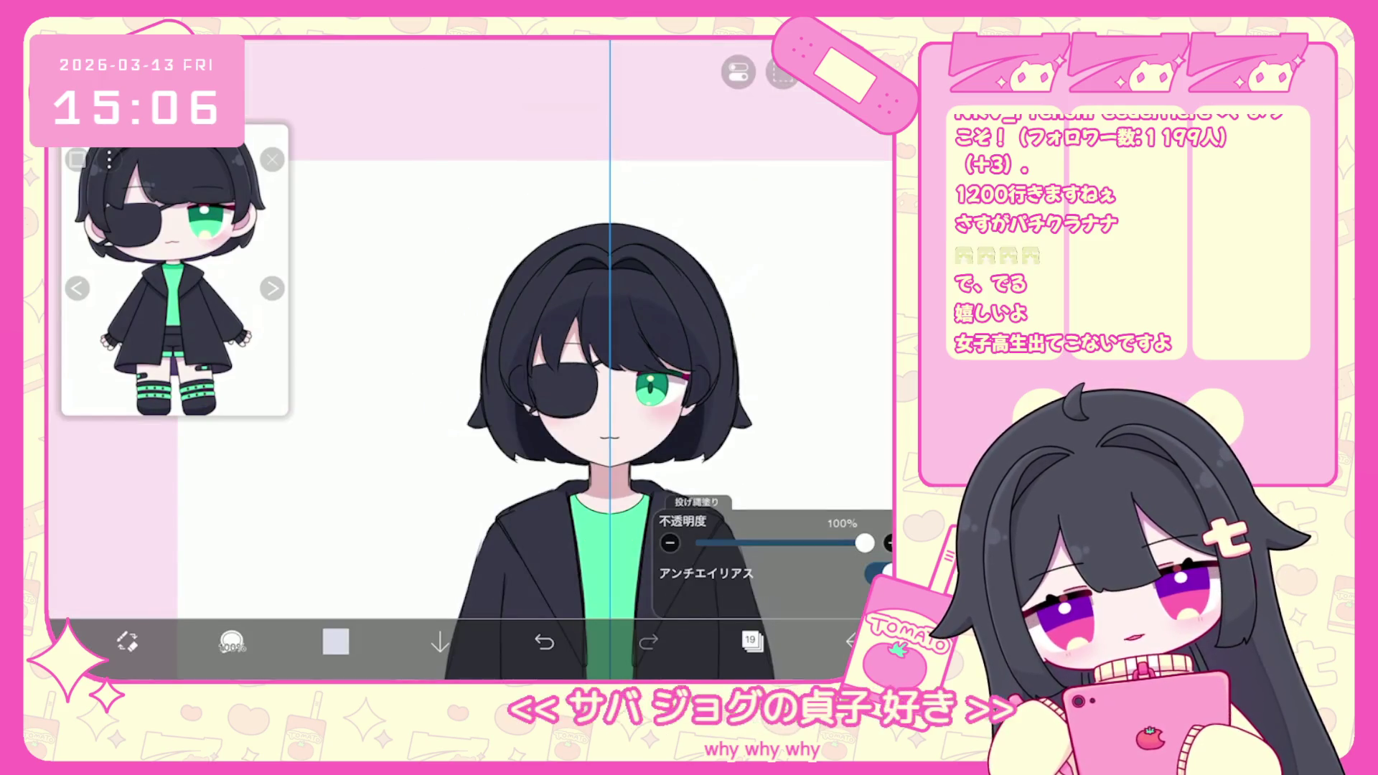
{"action": "left_click", "coordinate": [752, 641]}
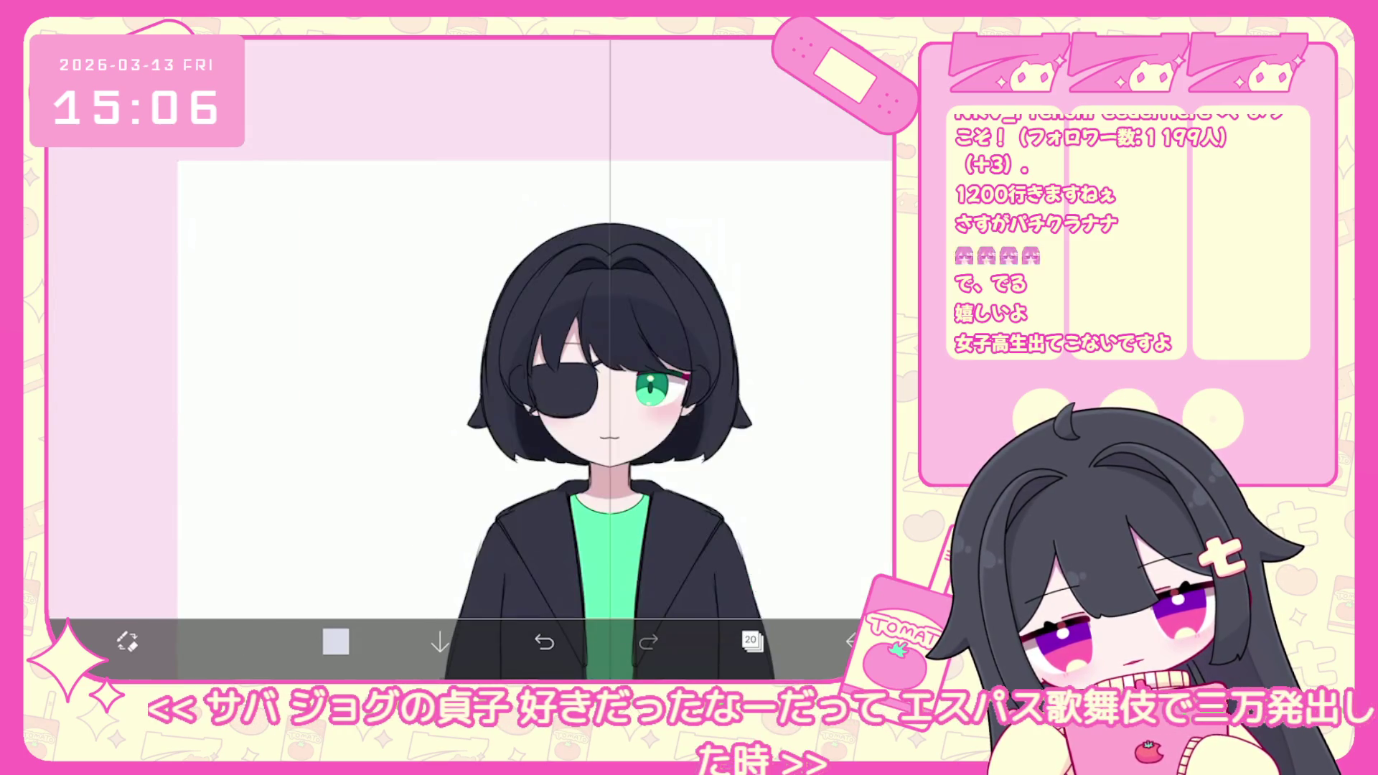
Set up a pale pink #FFD7D5 Airbrush at 395px and turn off the vertical symmetry ruler.
{"action": "left_click", "coordinate": [335, 641]}
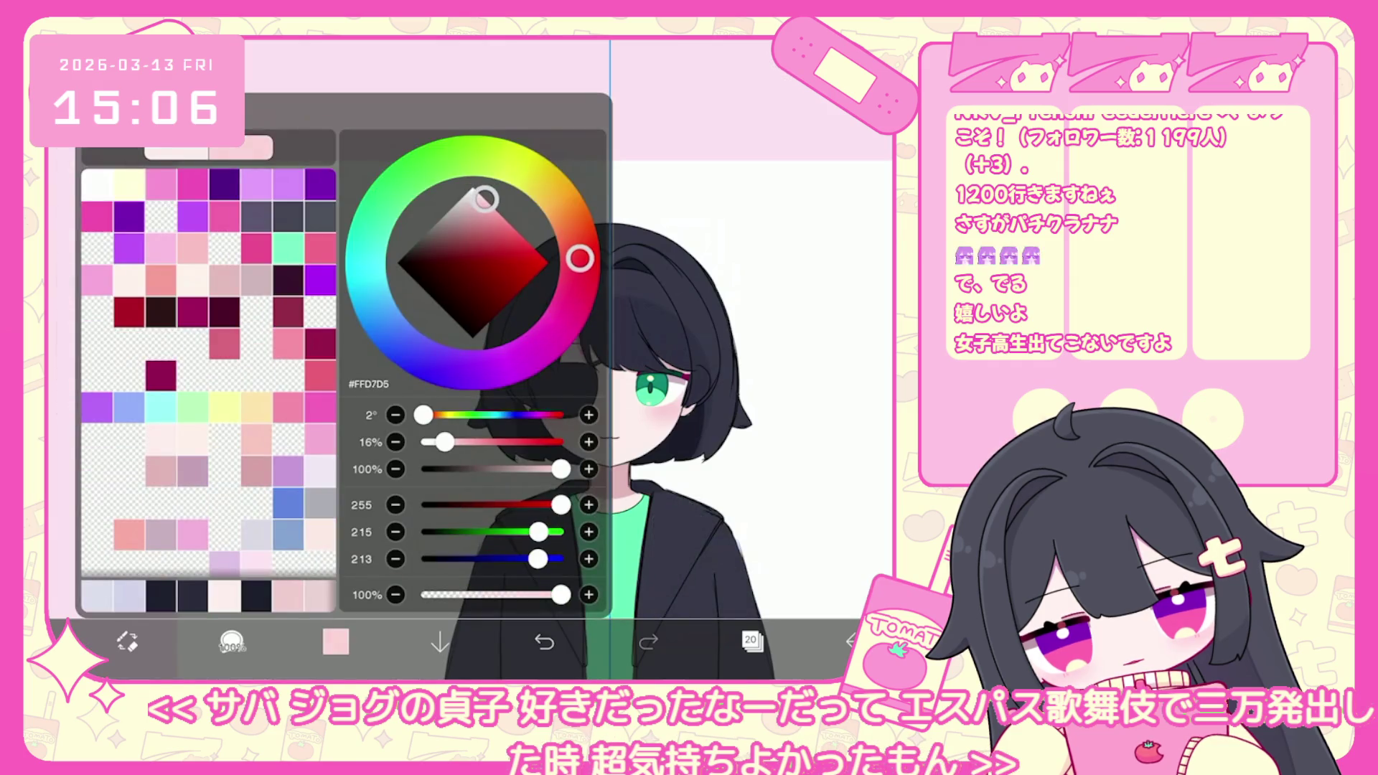
{"action": "left_click", "coordinate": [231, 641]}
{"action": "left_click_drag", "start_coordinate": [338, 602], "coordinate": [380, 601]}
{"action": "left_click", "coordinate": [782, 72]}
{"action": "left_click", "coordinate": [728, 190]}
{"action": "key", "text": "ctrl+z"}
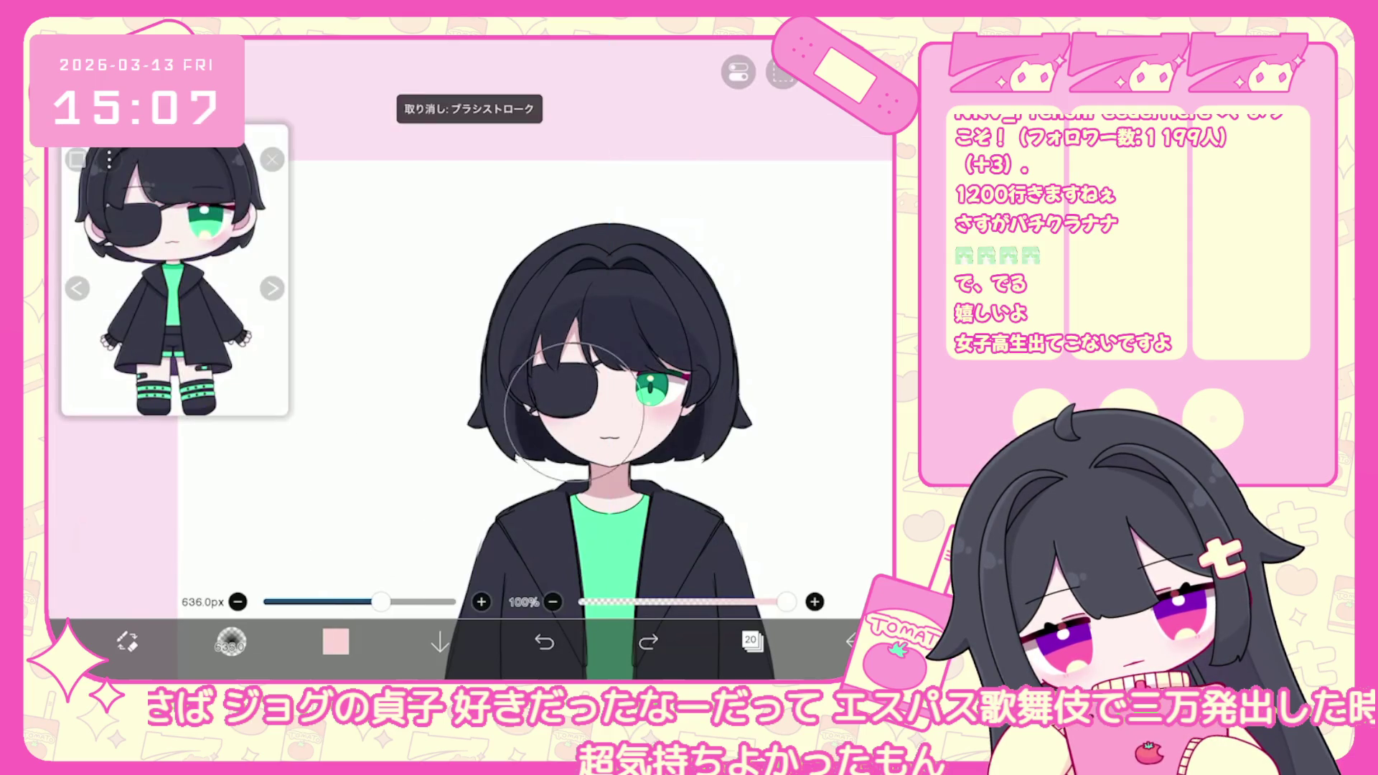
Softly lighten the hair around the green eye, then undo the stroke.
{"action": "left_click_drag", "start_coordinate": [551, 413], "coordinate": [677, 383]}
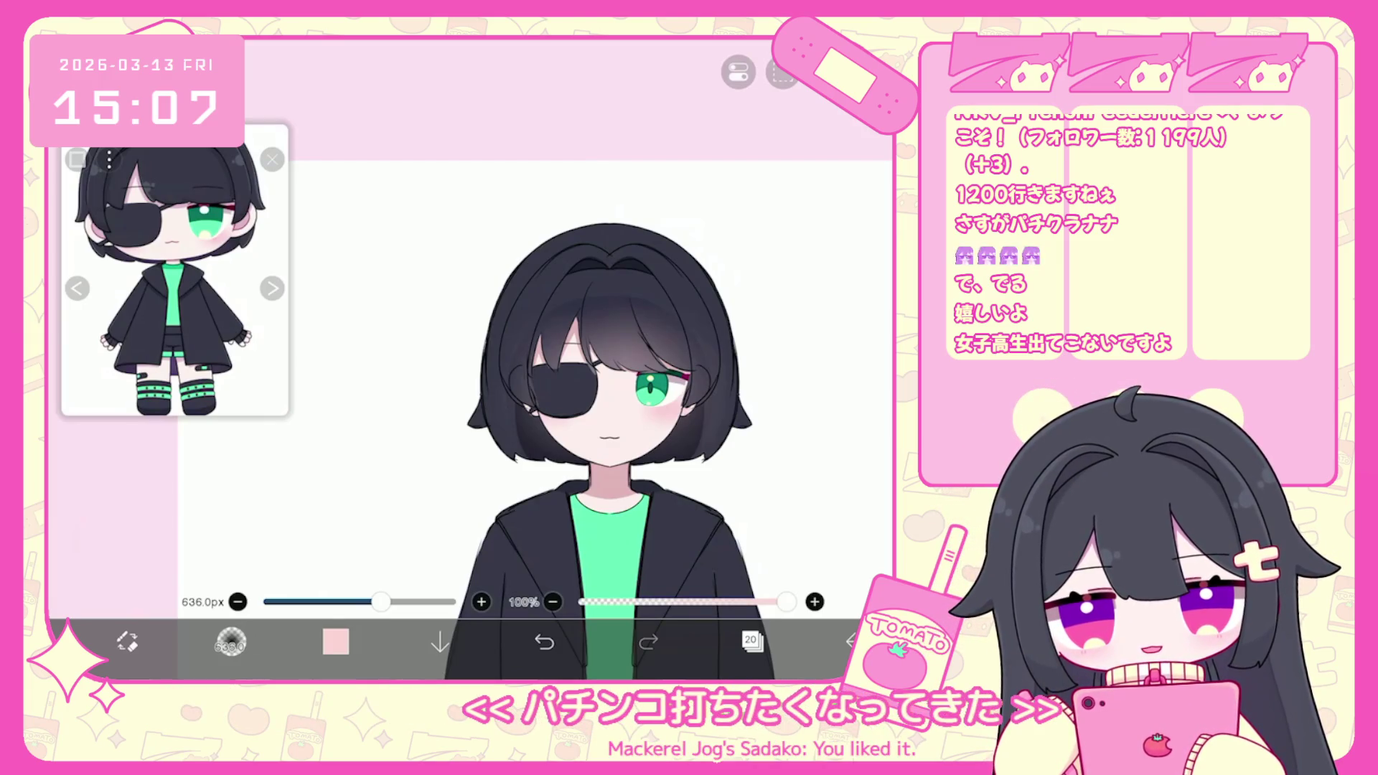
{"action": "left_click", "coordinate": [738, 72]}
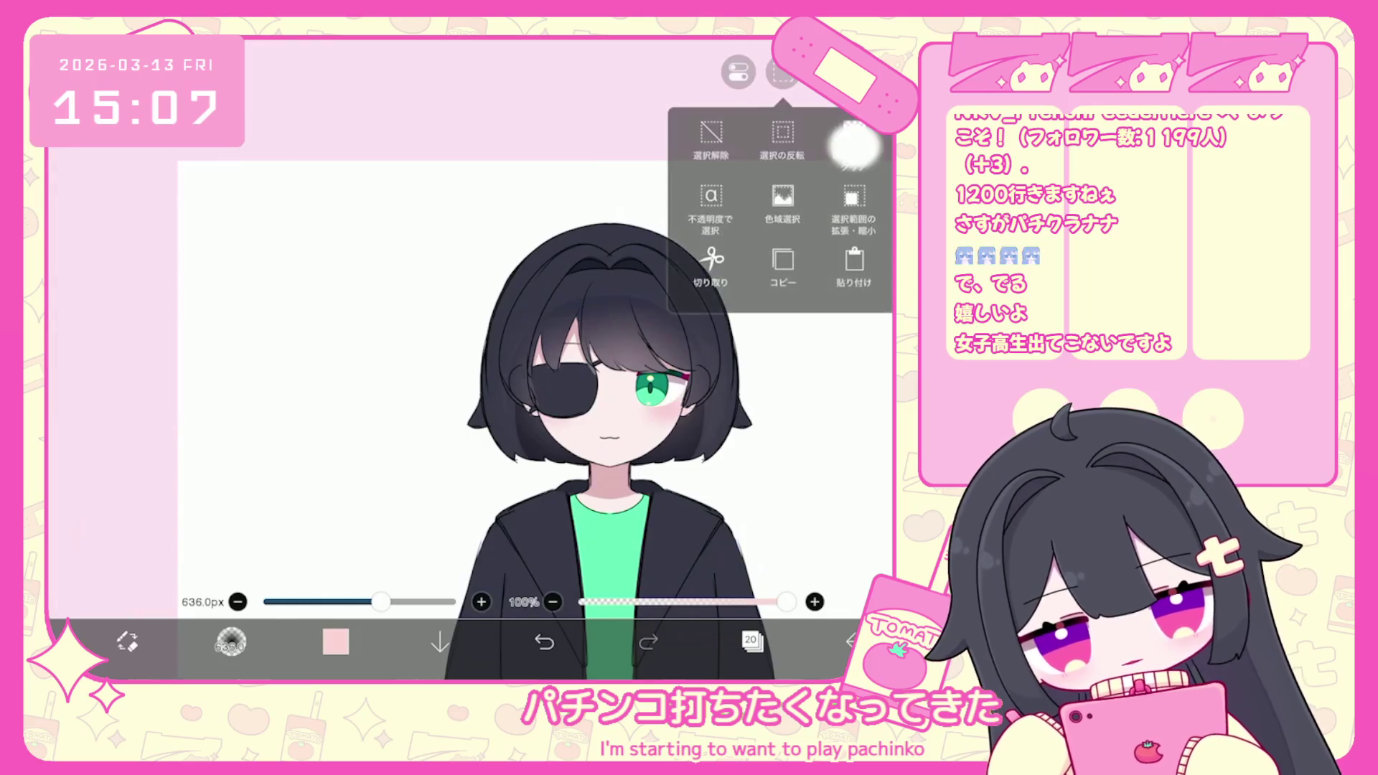
{"action": "left_click", "coordinate": [643, 377]}
{"action": "scroll", "coordinate": [642, 377], "scroll_direction": "up", "scroll_amount": 2}
{"action": "key", "text": "ctrl+z"}
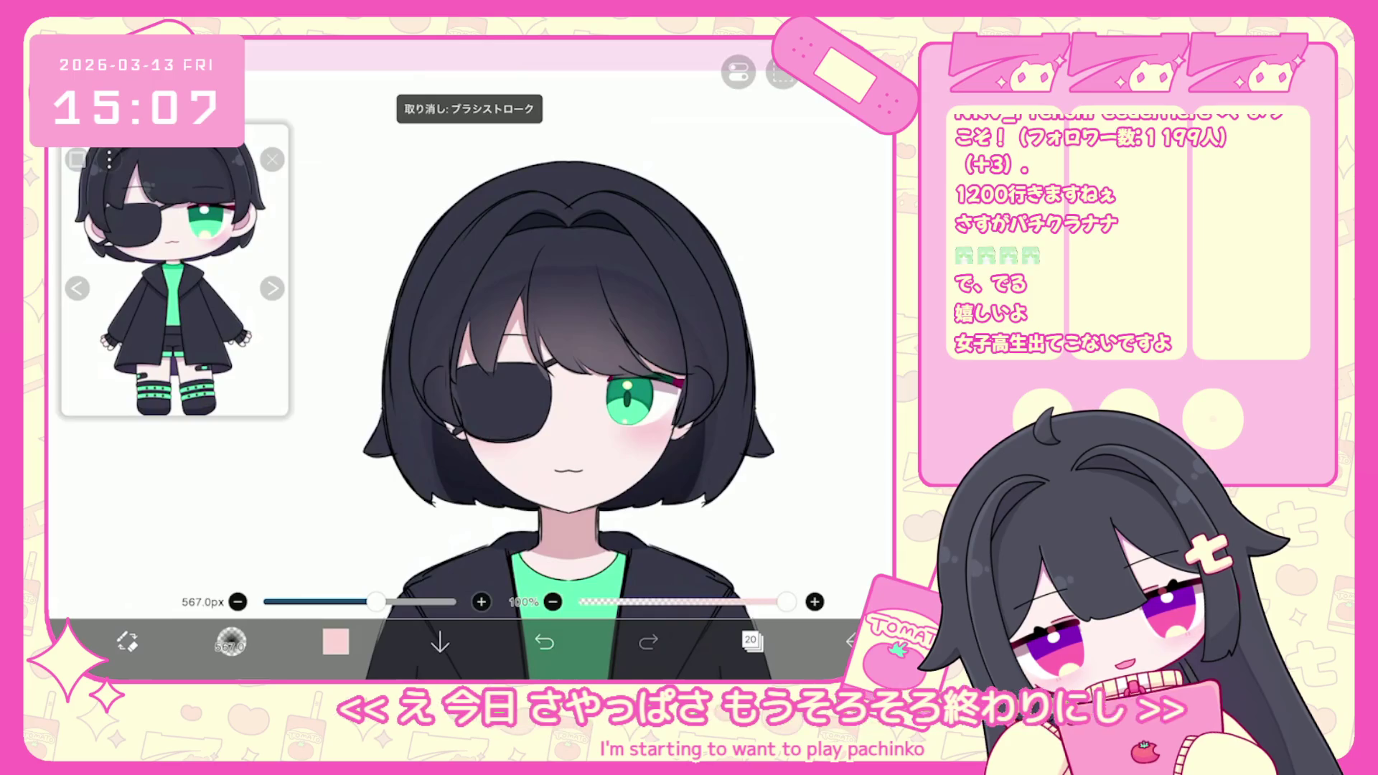
Add layer 21 and prepare muted purple-grey #756C7D with Pen (Hard) at 122px.
{"action": "left_click", "coordinate": [751, 641]}
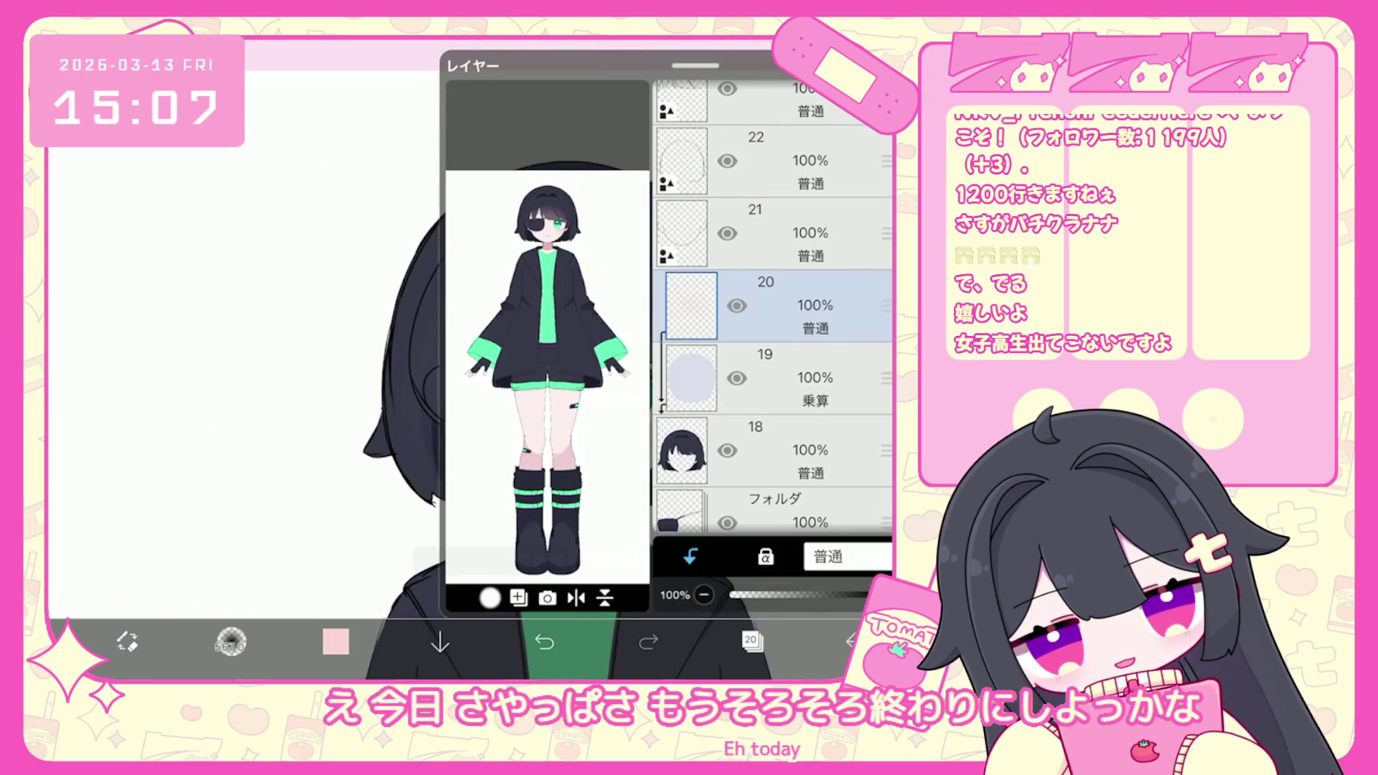
{"action": "left_click", "coordinate": [490, 598]}
{"action": "left_click", "coordinate": [751, 641]}
{"action": "left_click", "coordinate": [575, 280]}
{"action": "left_click", "coordinate": [335, 641]}
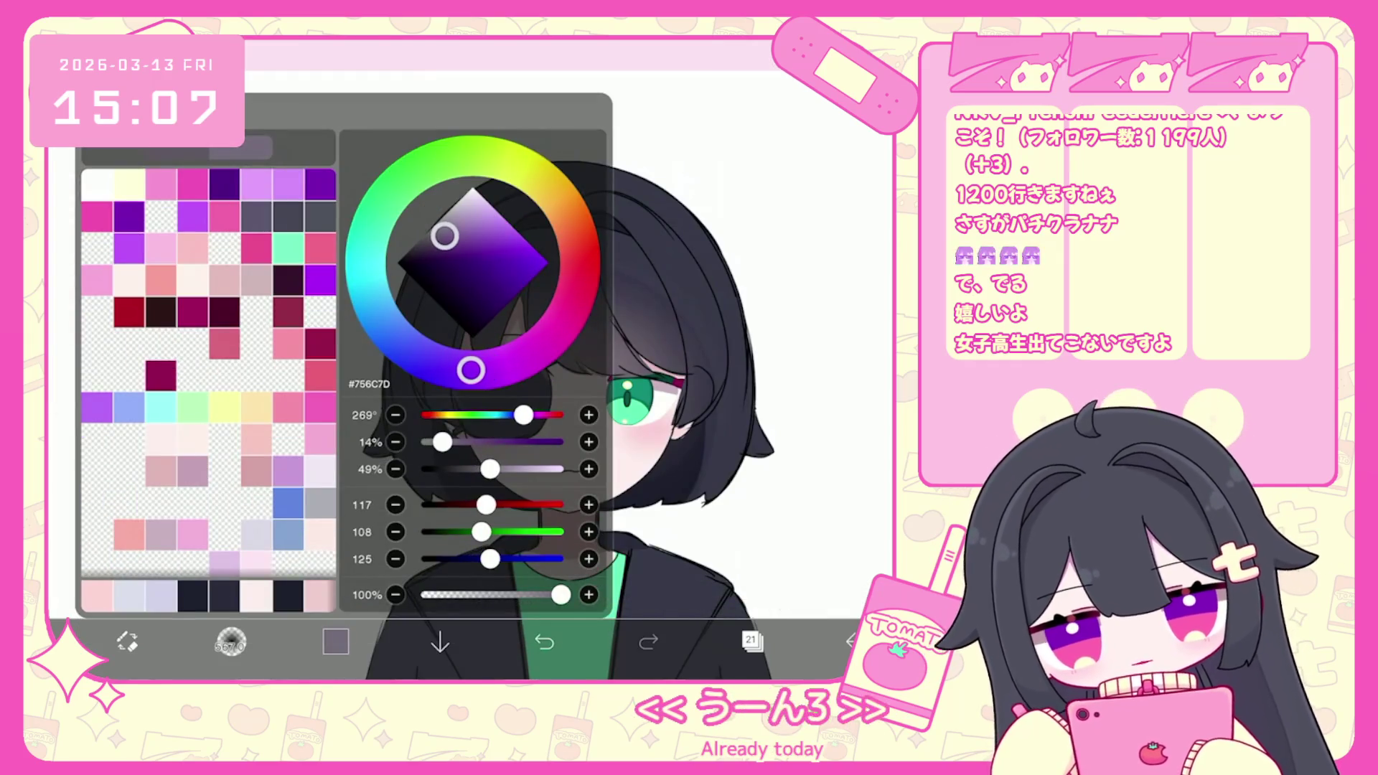
{"action": "left_click", "coordinate": [231, 641]}
{"action": "left_click", "coordinate": [172, 431]}
{"action": "left_click", "coordinate": [231, 640]}
{"action": "left_click_drag", "start_coordinate": [323, 601], "coordinate": [338, 602]}
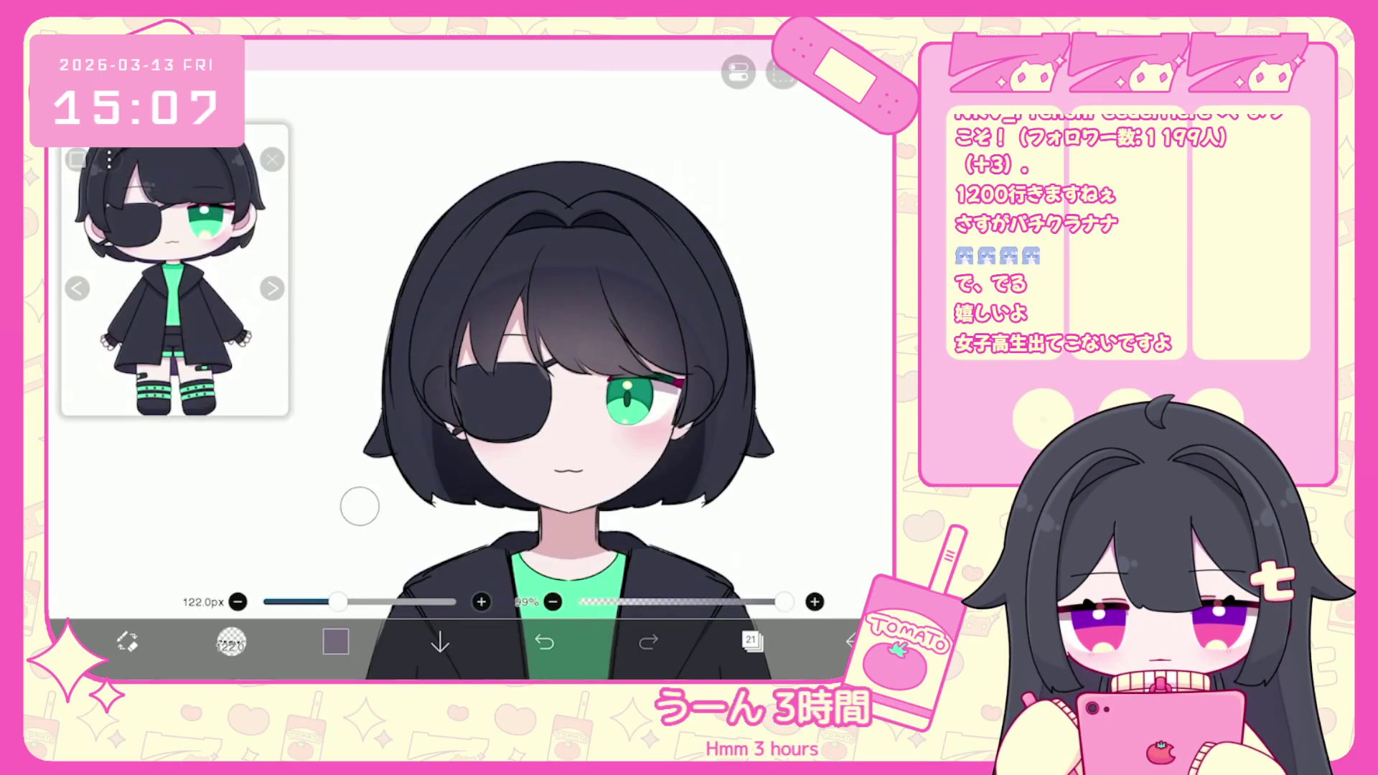
{"action": "left_click", "coordinate": [752, 640]}
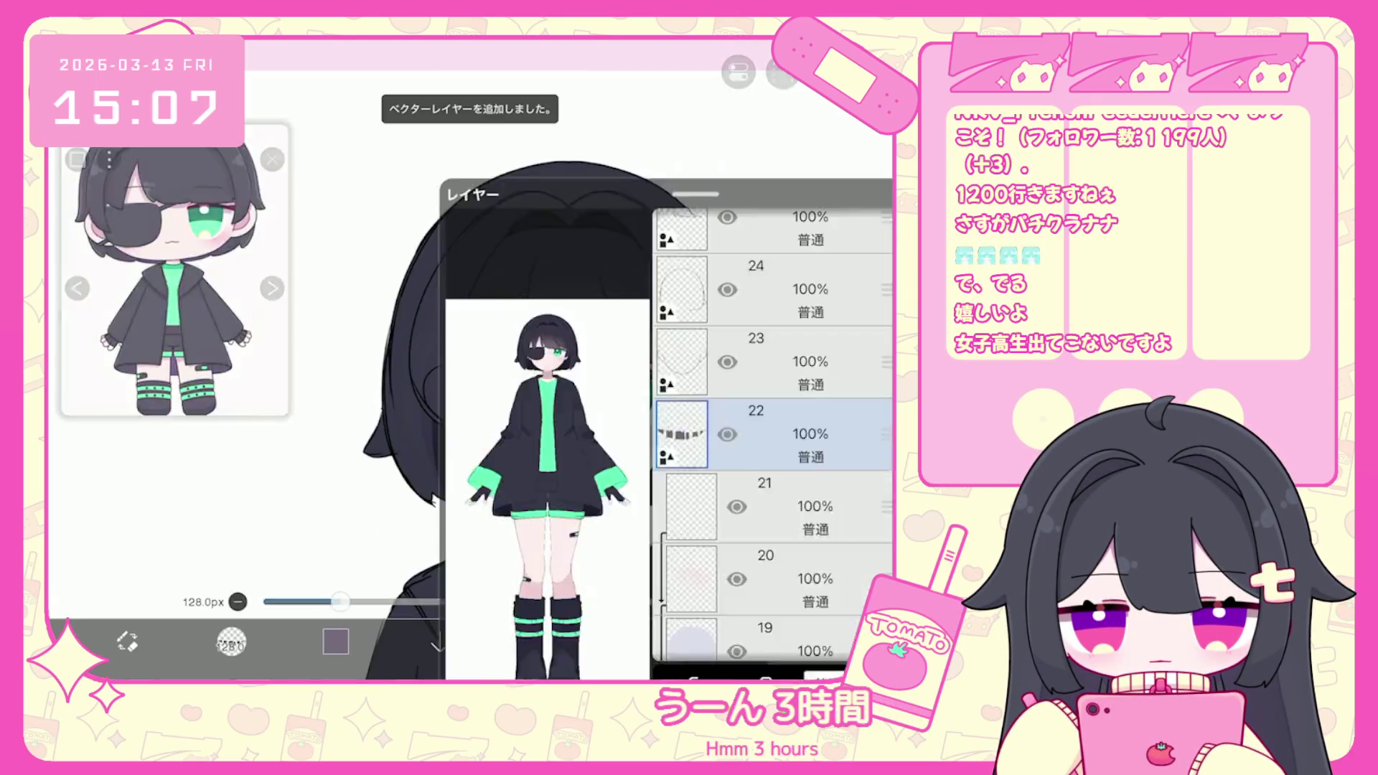
Move layer 22 between layers 23 and 21, zoom out to about 72%, and reopen the layer list.
{"action": "left_click_drag", "start_coordinate": [887, 434], "coordinate": [886, 305]}
{"action": "left_click", "coordinate": [752, 641]}
{"action": "scroll", "coordinate": [467, 359], "scroll_direction": "down", "scroll_amount": 5}
{"action": "scroll", "coordinate": [693, 431], "scroll_direction": "up", "scroll_amount": 5}
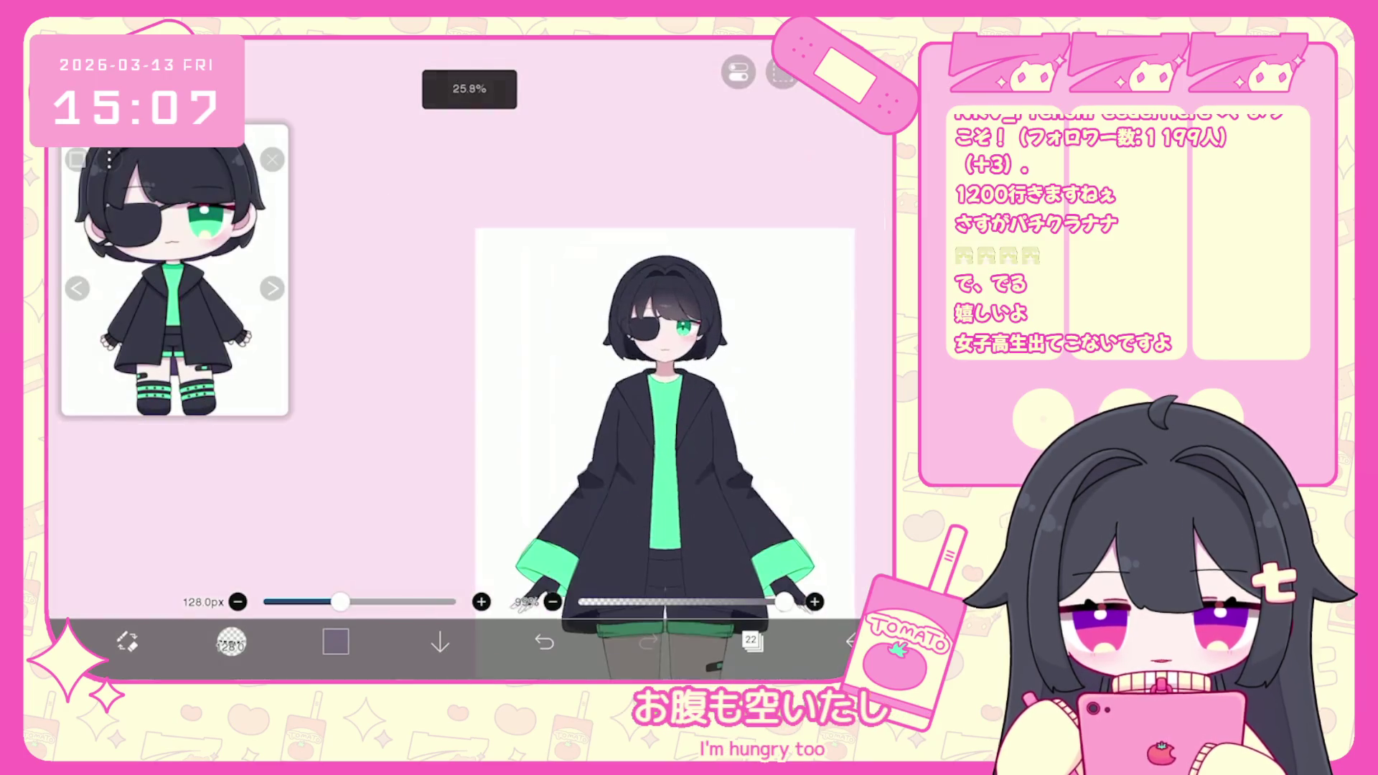
{"action": "left_click", "coordinate": [752, 641]}
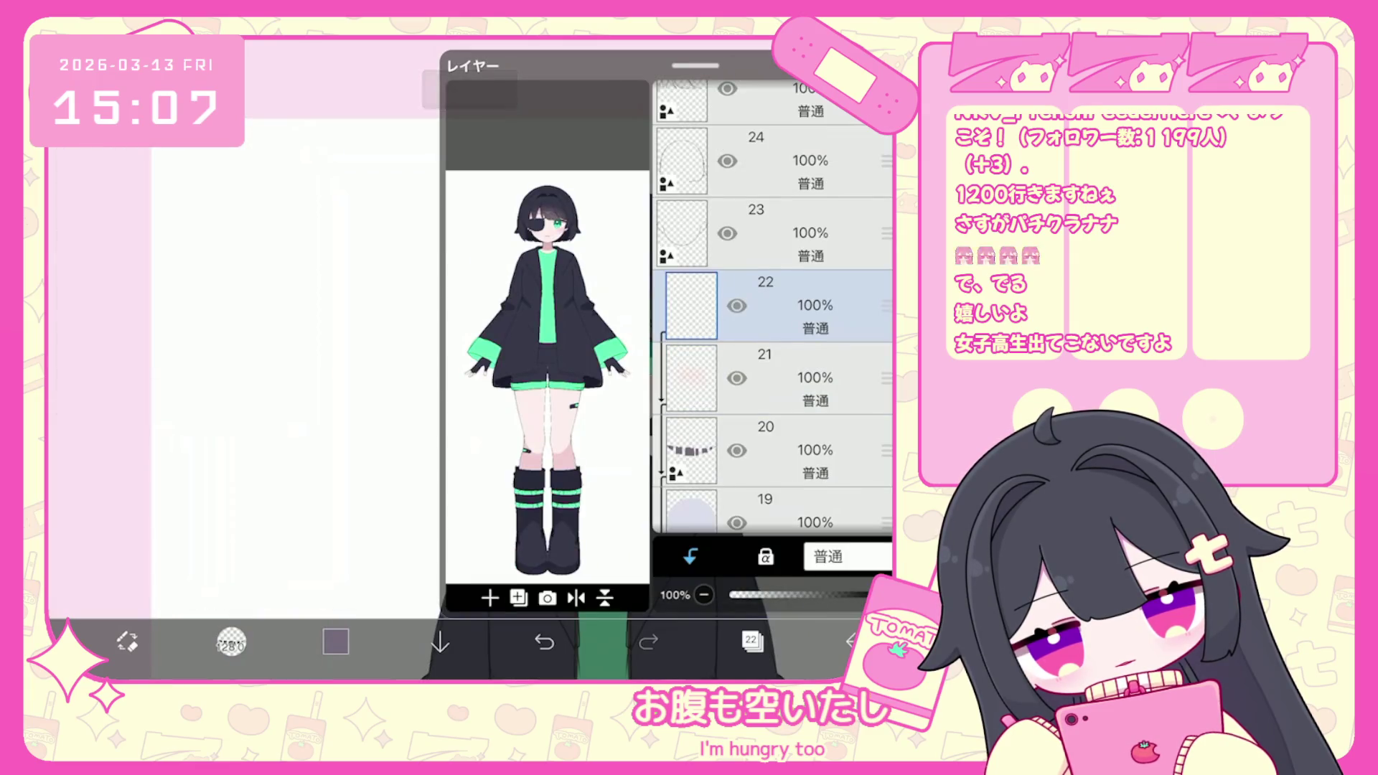
{"action": "left_click", "coordinate": [752, 641]}
{"action": "scroll", "coordinate": [623, 388], "scroll_direction": "up", "scroll_amount": 3}
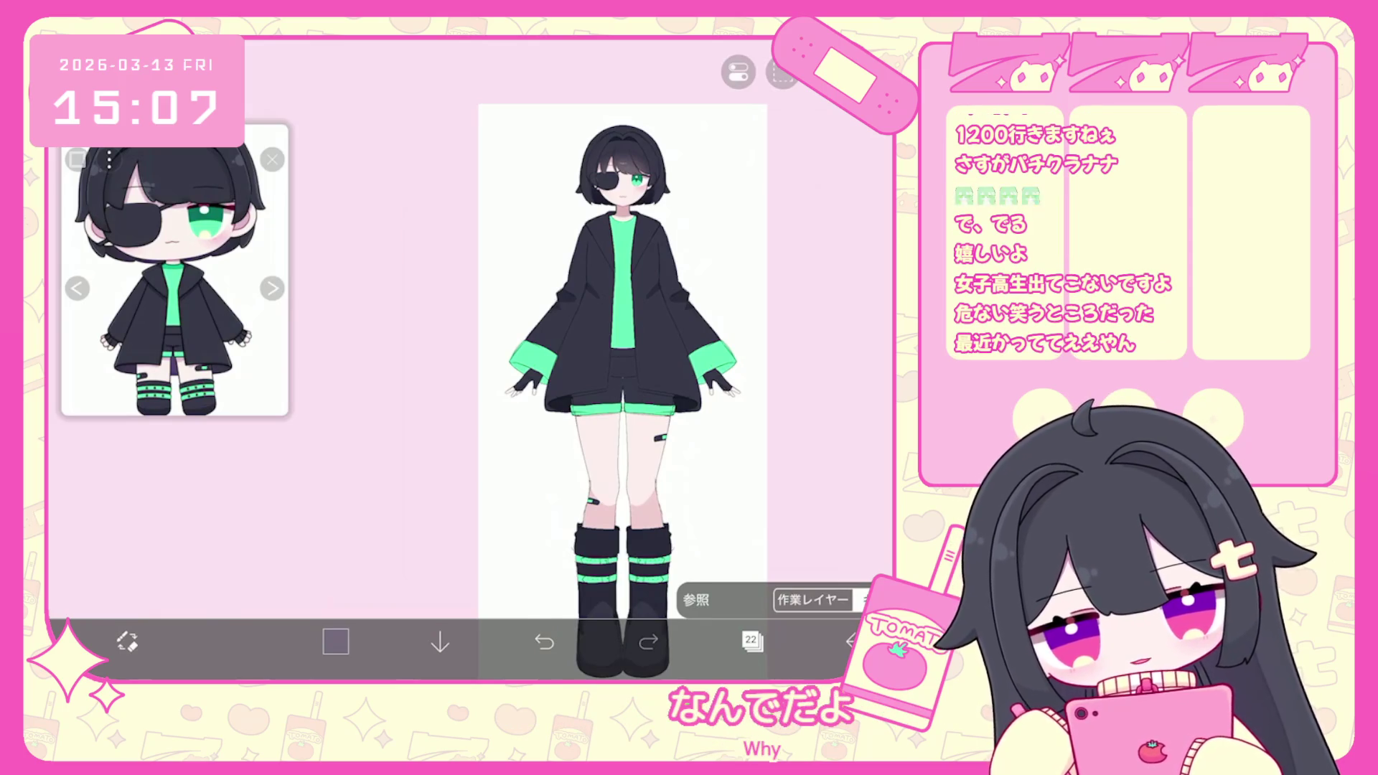
{"action": "scroll", "coordinate": [625, 287], "scroll_direction": "up", "scroll_amount": 10}
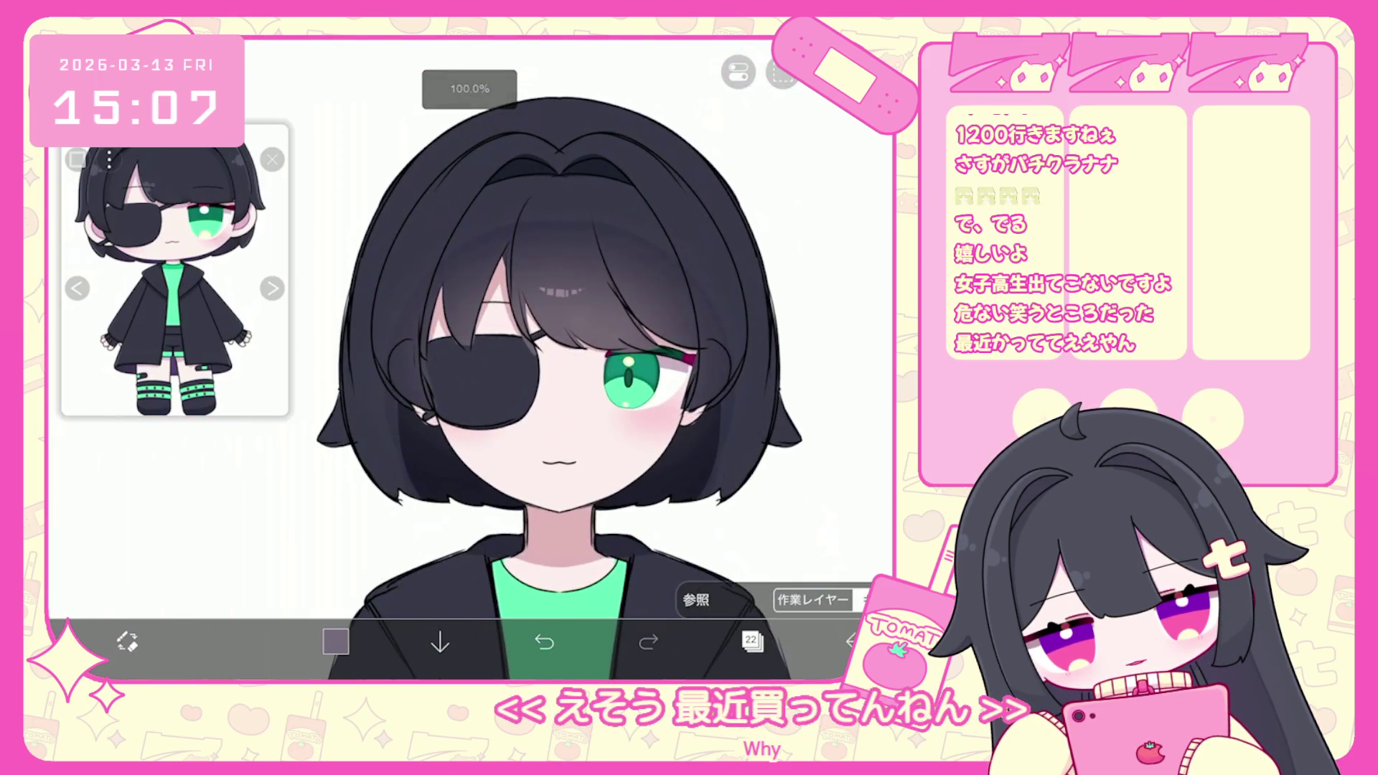
{"action": "scroll", "coordinate": [174, 279], "scroll_direction": "down", "scroll_amount": 2}
{"action": "scroll", "coordinate": [574, 359], "scroll_direction": "down", "scroll_amount": 3}
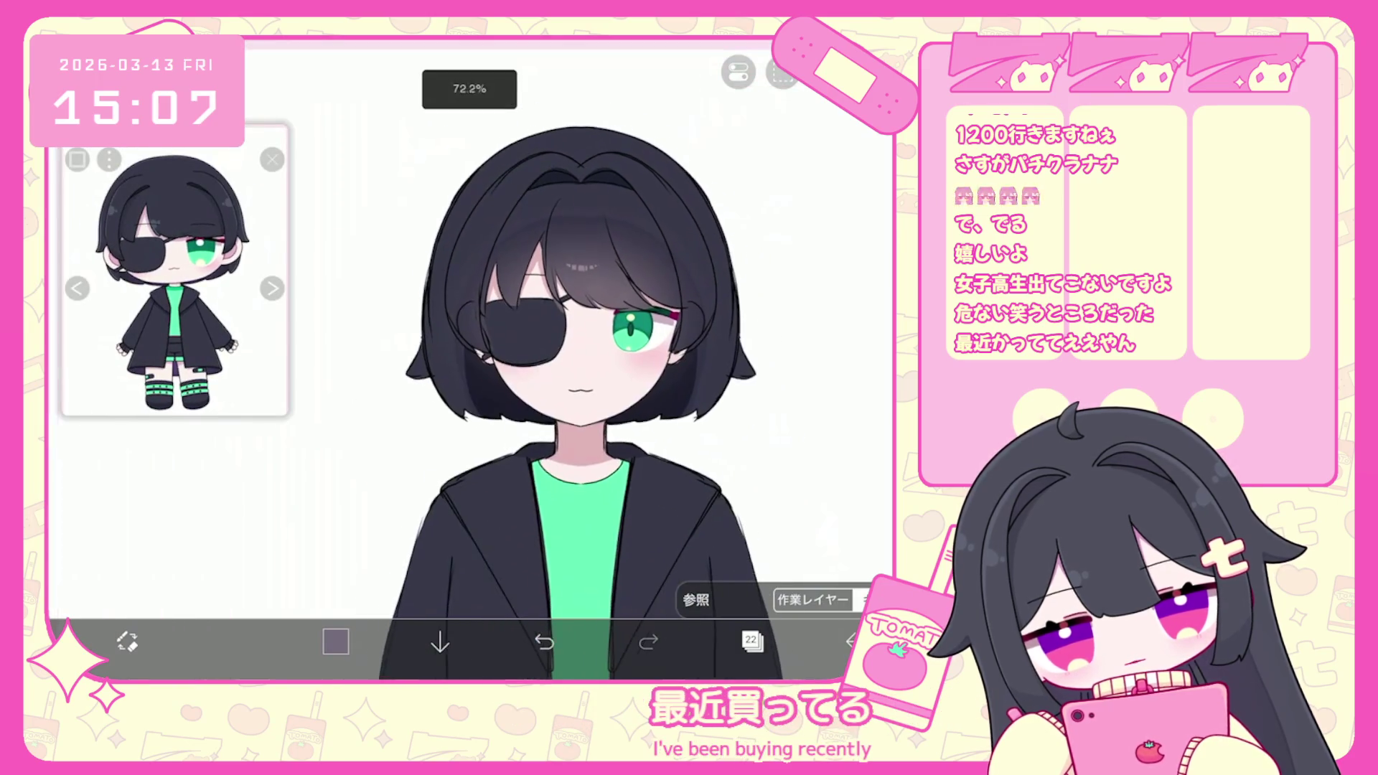
{"action": "left_click", "coordinate": [752, 640]}
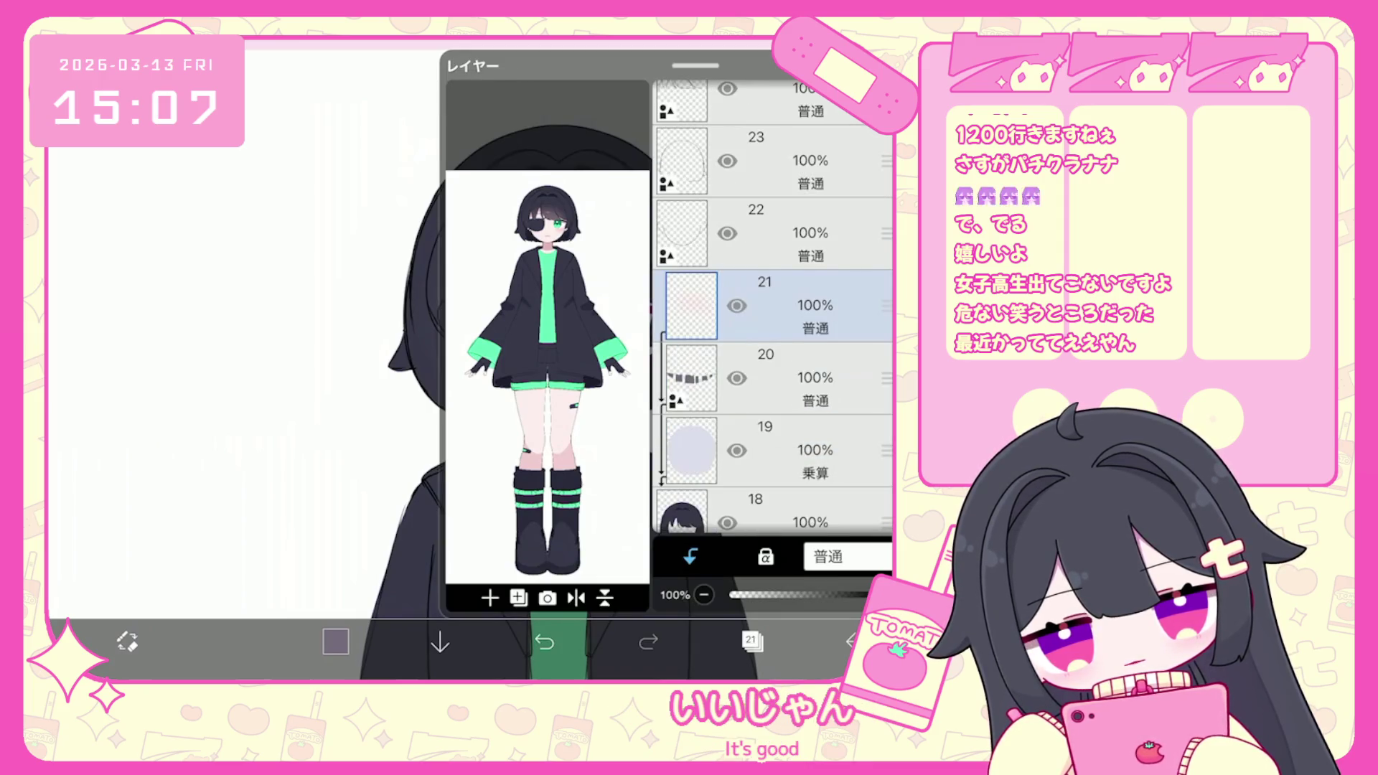
Select the 30% opacity layer, then layer 7, and expand the folder to see its layers.
{"action": "scroll", "coordinate": [773, 309], "scroll_direction": "up", "scroll_amount": 5}
{"action": "left_click", "coordinate": [775, 454]}
{"action": "scroll", "coordinate": [773, 308], "scroll_direction": "up", "scroll_amount": 2}
{"action": "scroll", "coordinate": [773, 308], "scroll_direction": "down", "scroll_amount": 10}
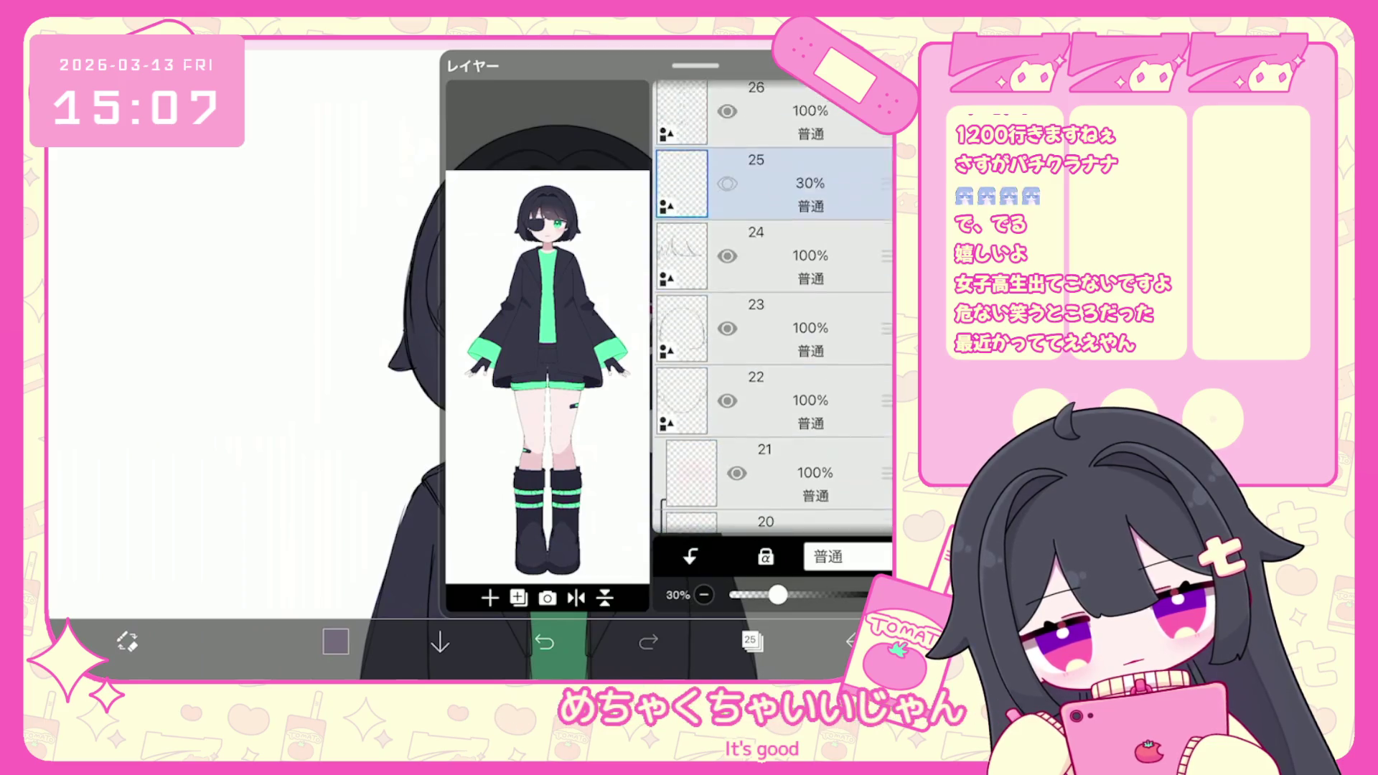
{"action": "scroll", "coordinate": [773, 309], "scroll_direction": "down", "scroll_amount": 5}
{"action": "left_click", "coordinate": [789, 311]}
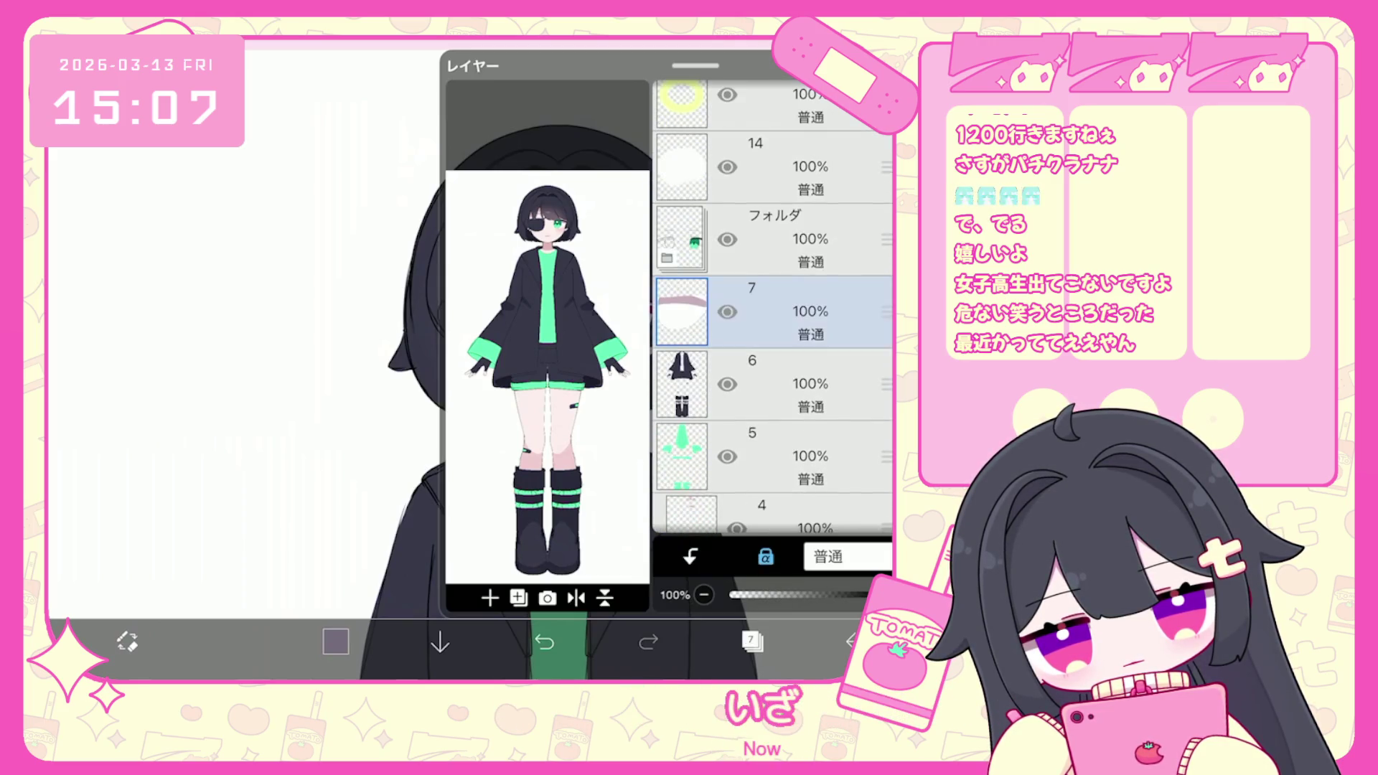
{"action": "left_click", "coordinate": [775, 239]}
{"action": "scroll", "coordinate": [773, 308], "scroll_direction": "up", "scroll_amount": 5}
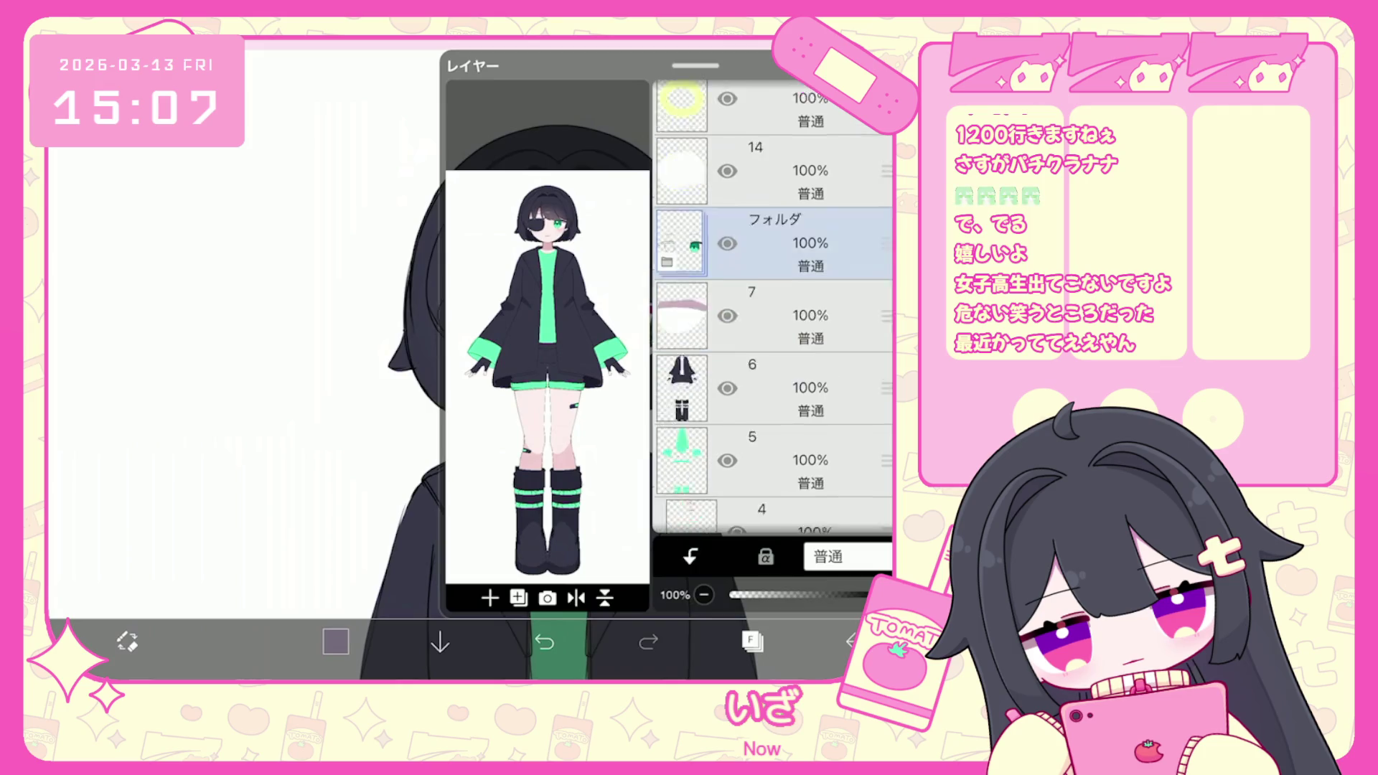
{"action": "scroll", "coordinate": [773, 309], "scroll_direction": "up", "scroll_amount": 3}
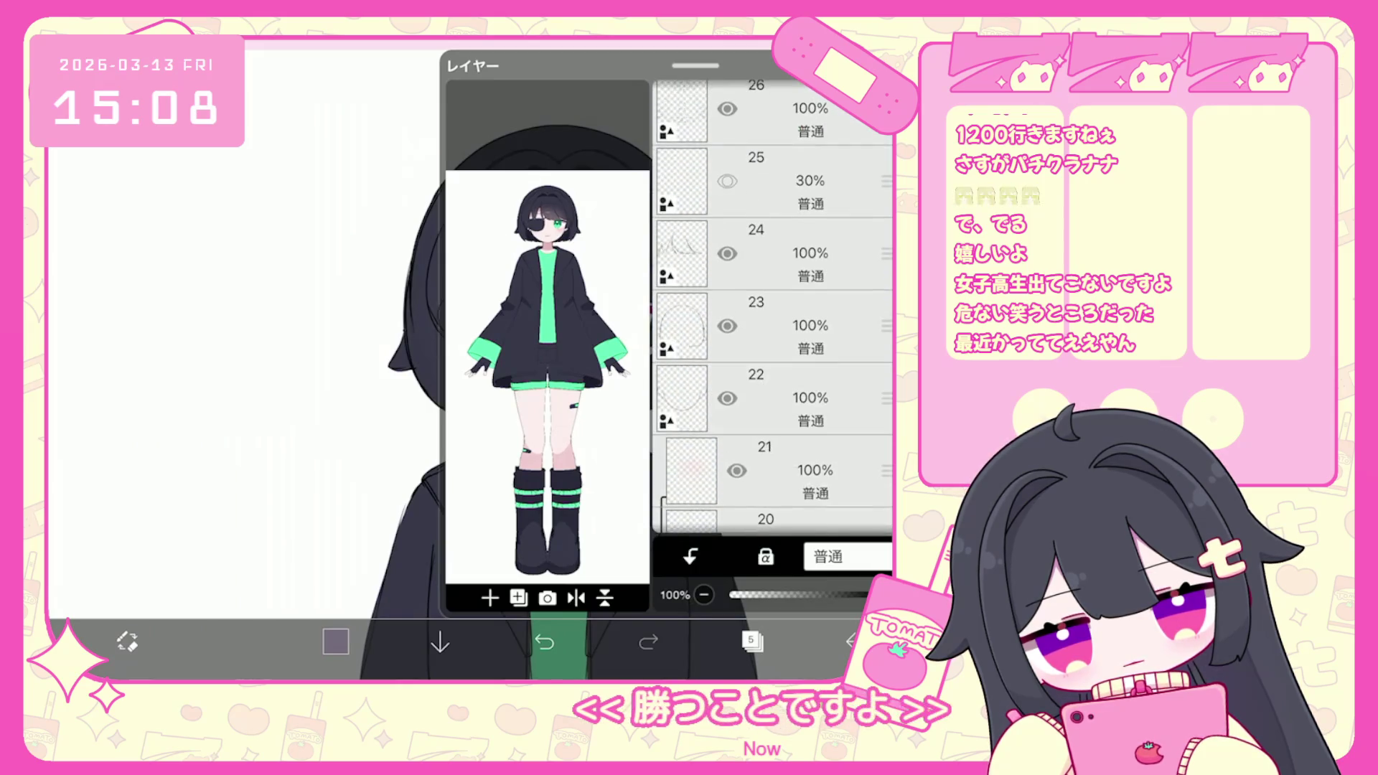
{"action": "scroll", "coordinate": [773, 308], "scroll_direction": "up", "scroll_amount": 4}
Select layer 27 and set the drawing colour to dark red #A3274B.
{"action": "left_click", "coordinate": [775, 275]}
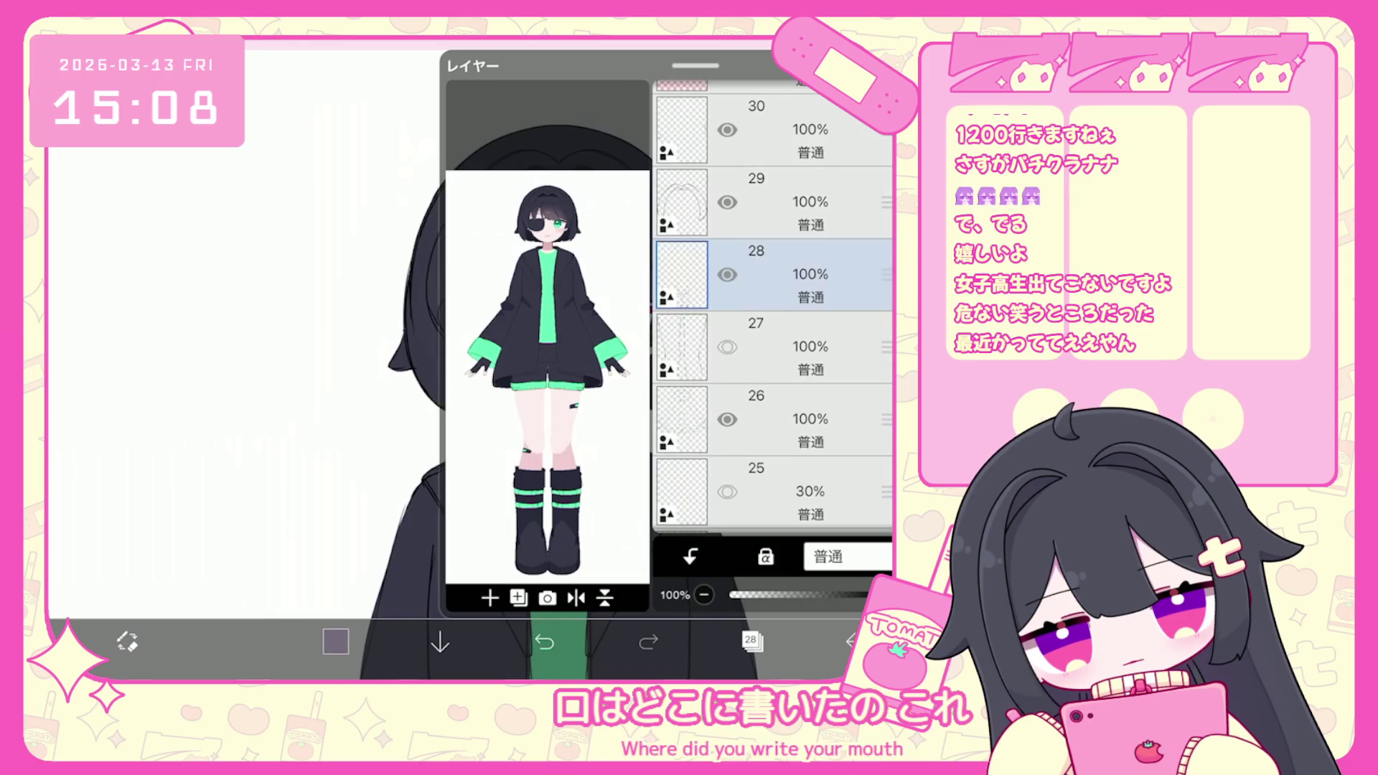
{"action": "scroll", "coordinate": [773, 309], "scroll_direction": "down", "scroll_amount": 2}
{"action": "left_click", "coordinate": [775, 322]}
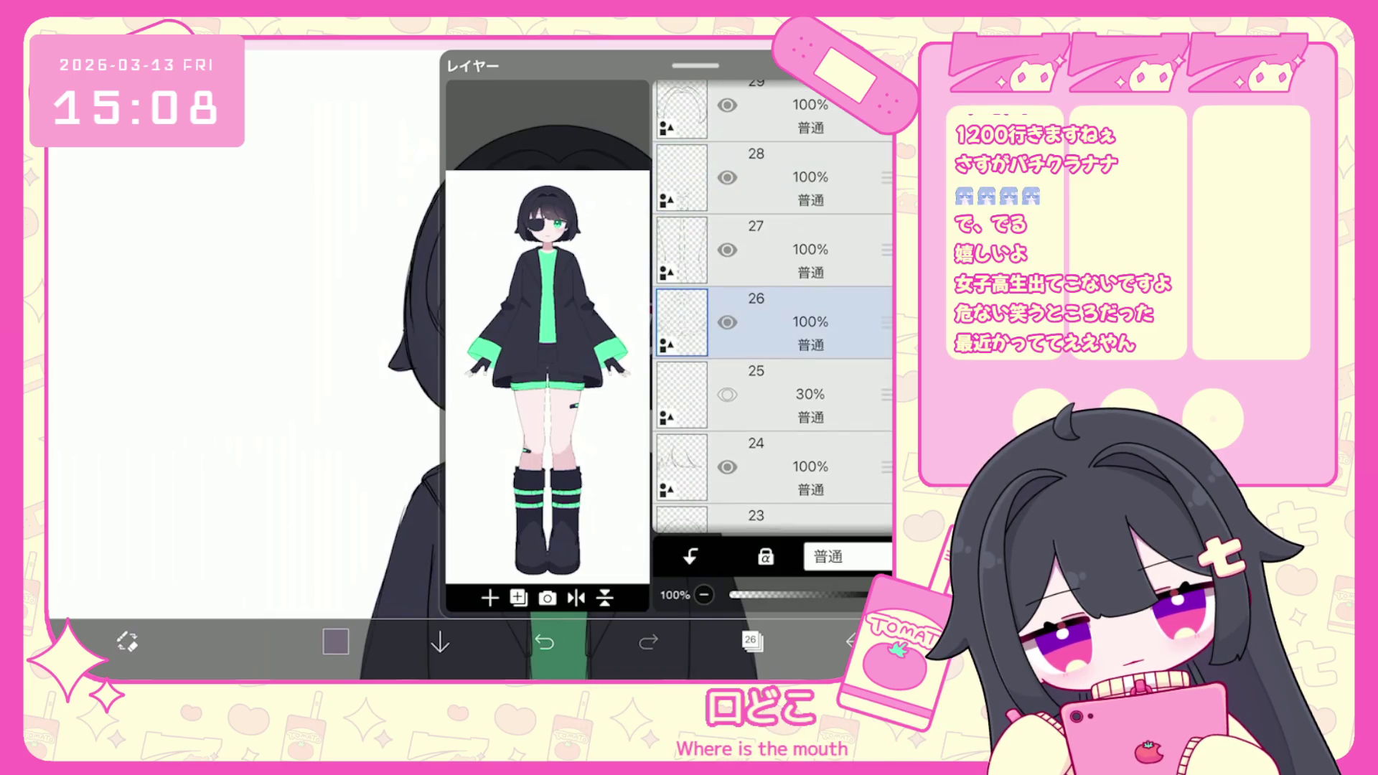
{"action": "left_click", "coordinate": [775, 249]}
{"action": "left_click", "coordinate": [335, 641]}
{"action": "left_click", "coordinate": [288, 312]}
{"action": "left_click", "coordinate": [335, 640]}
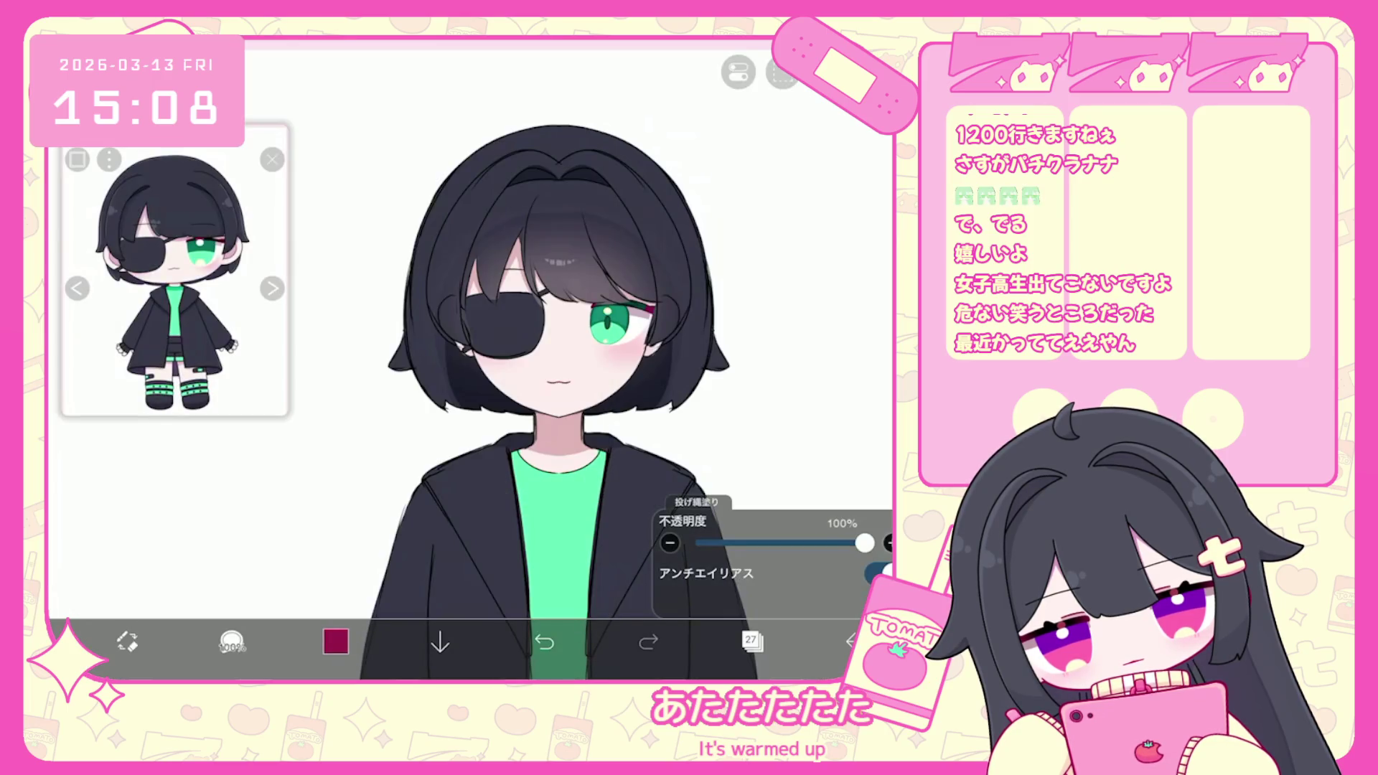
Move layer 28 below red layer 27, the sketch above the 30% layer, and lower the 30% layer.
{"action": "scroll", "coordinate": [567, 359], "scroll_direction": "down", "scroll_amount": 5}
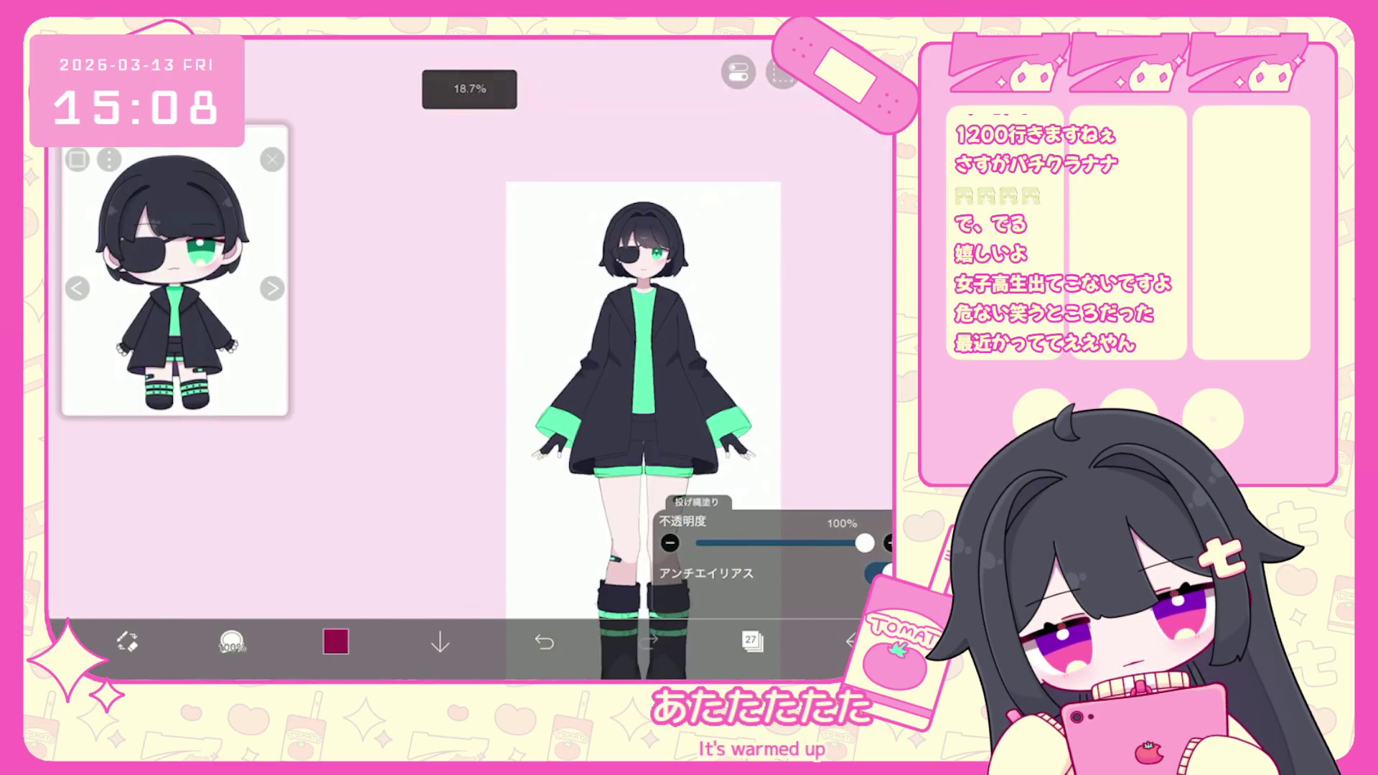
{"action": "left_click", "coordinate": [752, 641]}
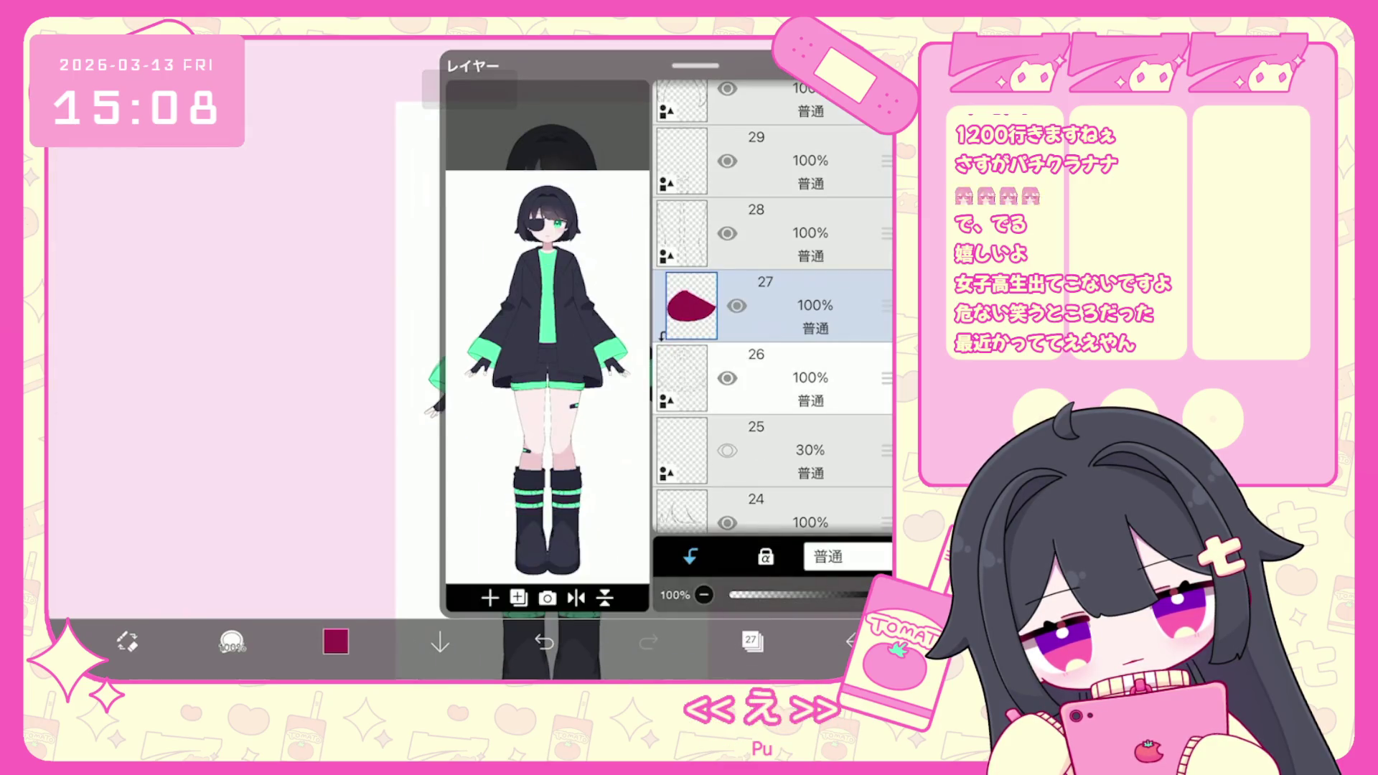
{"action": "left_click_drag", "start_coordinate": [886, 233], "coordinate": [886, 305]}
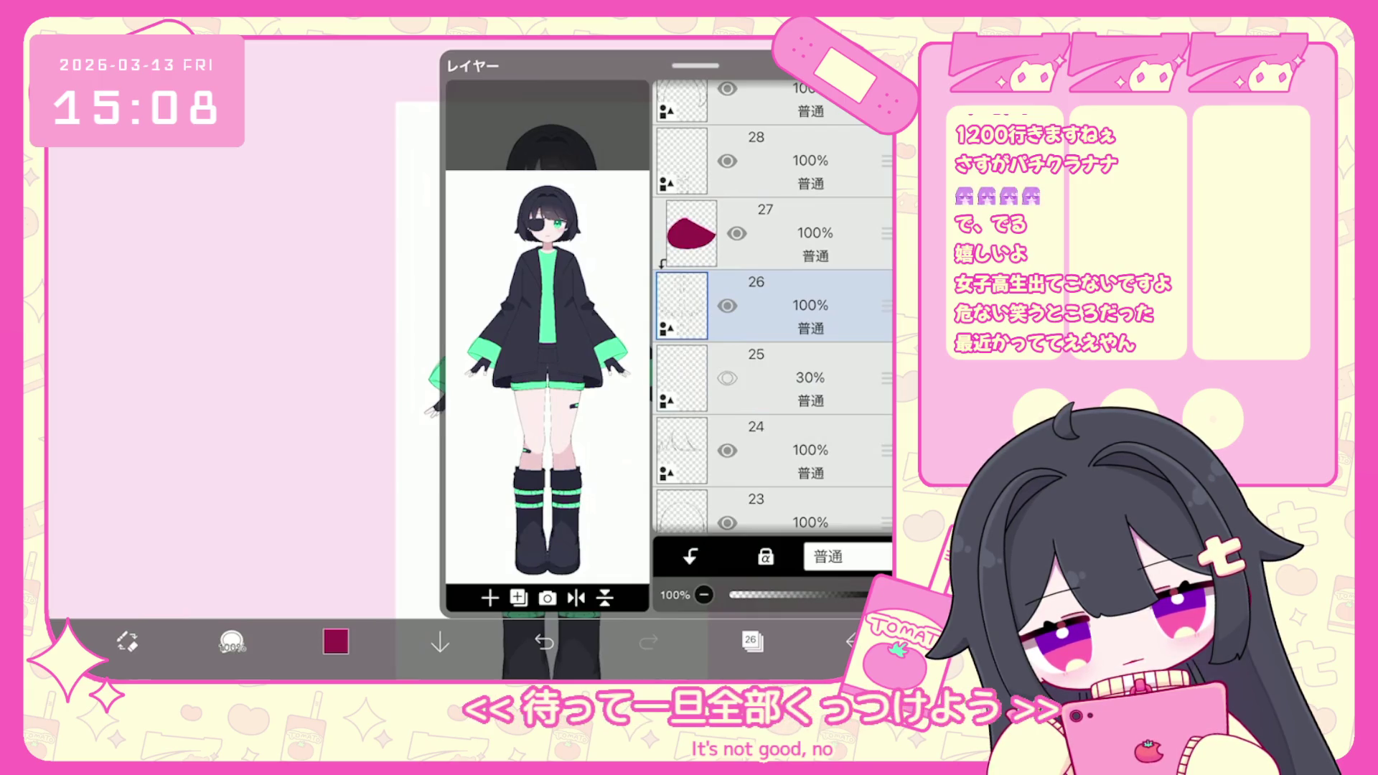
{"action": "left_click_drag", "start_coordinate": [886, 378], "coordinate": [887, 450]}
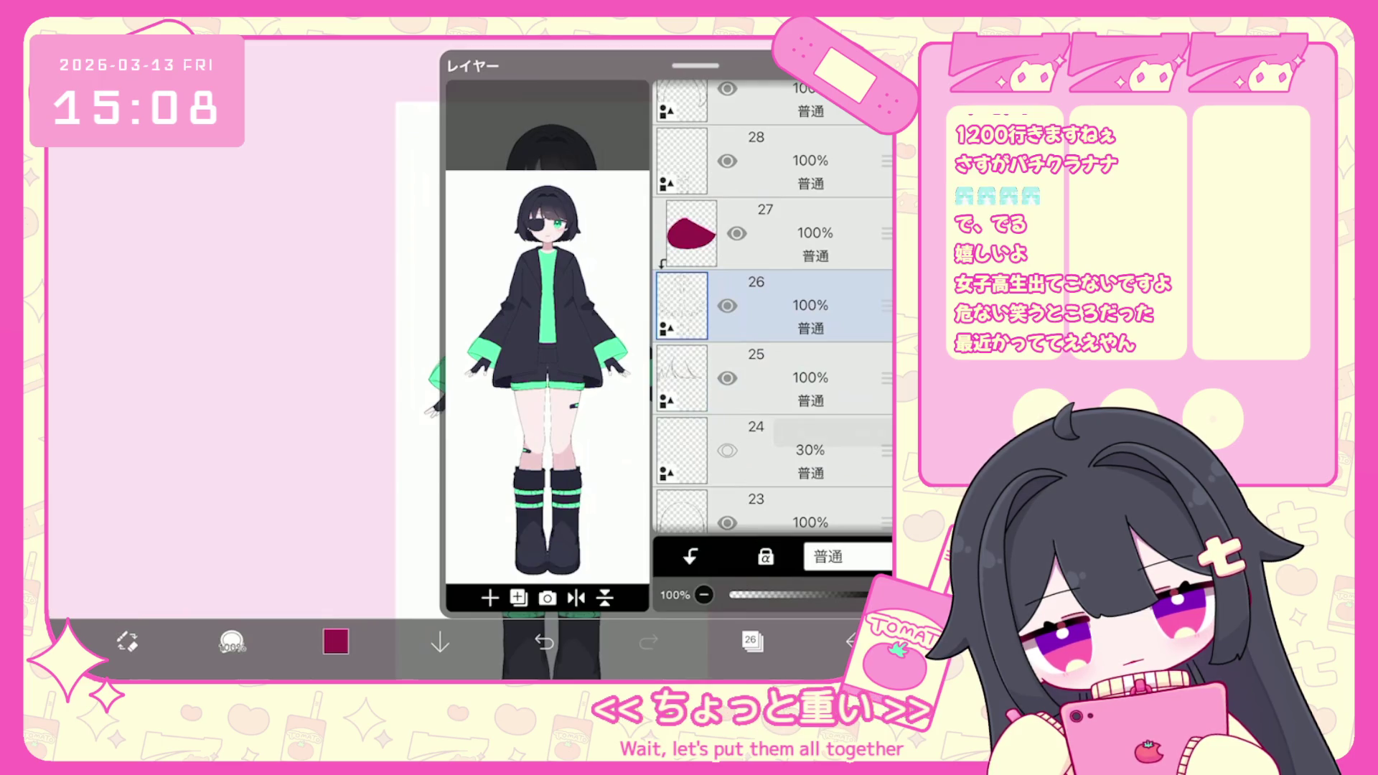
{"action": "scroll", "coordinate": [772, 358], "scroll_direction": "down", "scroll_amount": 2}
{"action": "left_click_drag", "start_coordinate": [886, 420], "coordinate": [886, 291]}
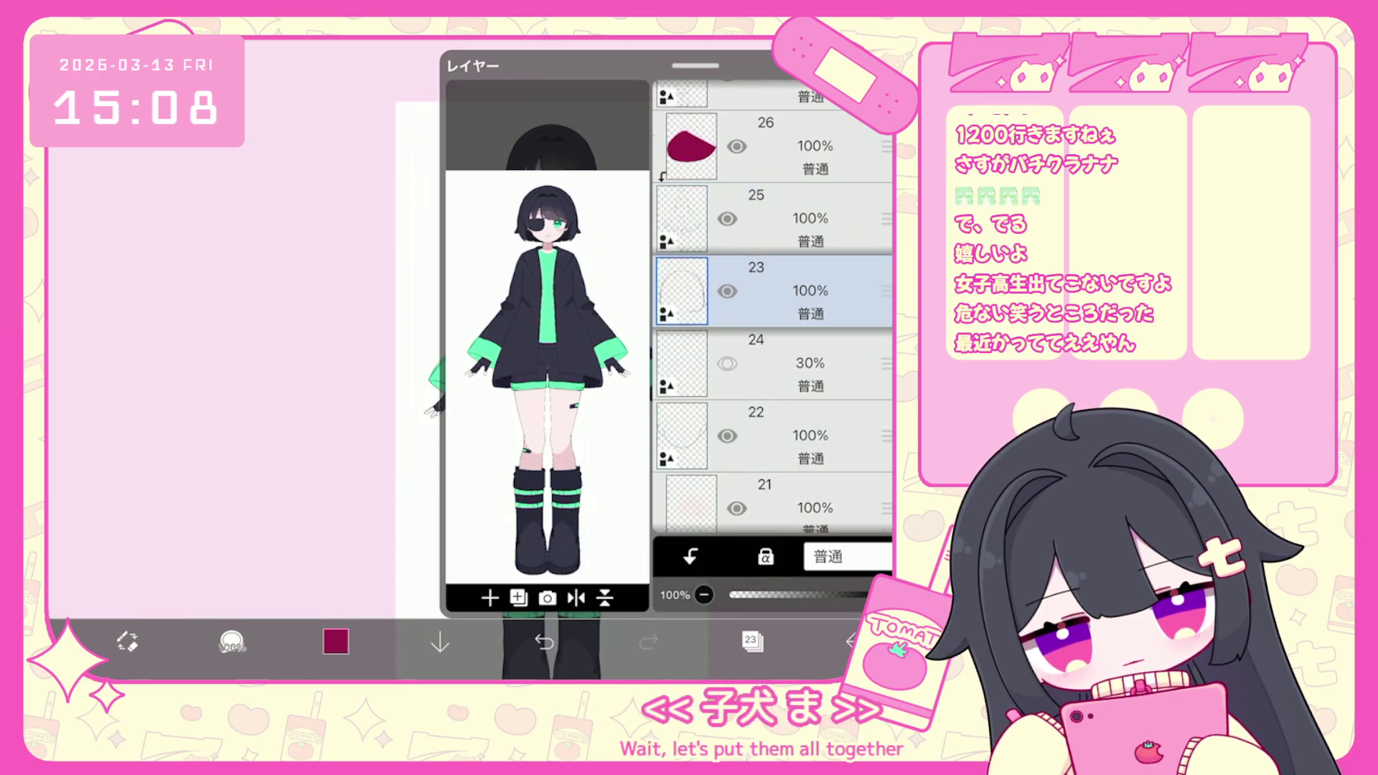
{"action": "left_click_drag", "start_coordinate": [887, 435], "coordinate": [886, 363]}
Move an outline layer above the red layer and the blank layer below layer 23.
{"action": "left_click", "coordinate": [772, 219]}
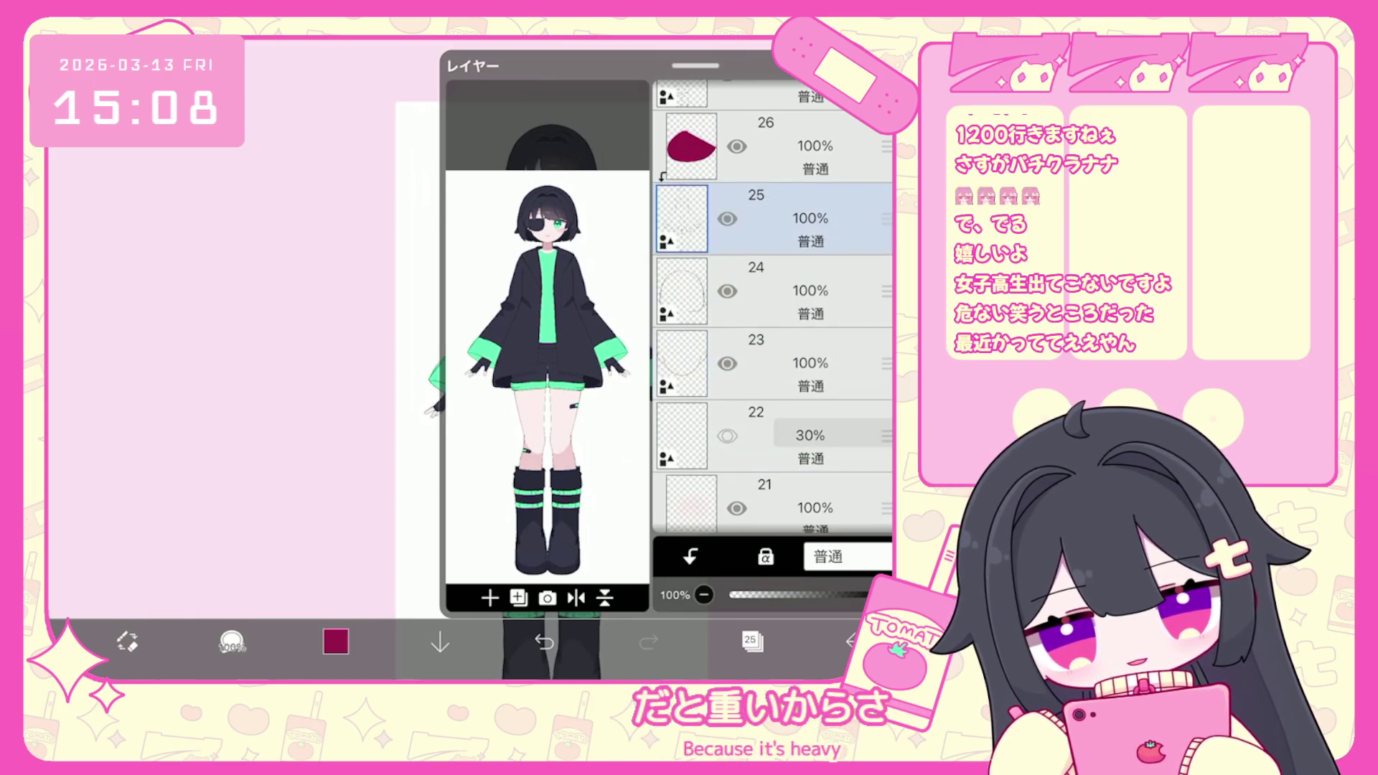
{"action": "left_click_drag", "start_coordinate": [887, 291], "coordinate": [886, 143]}
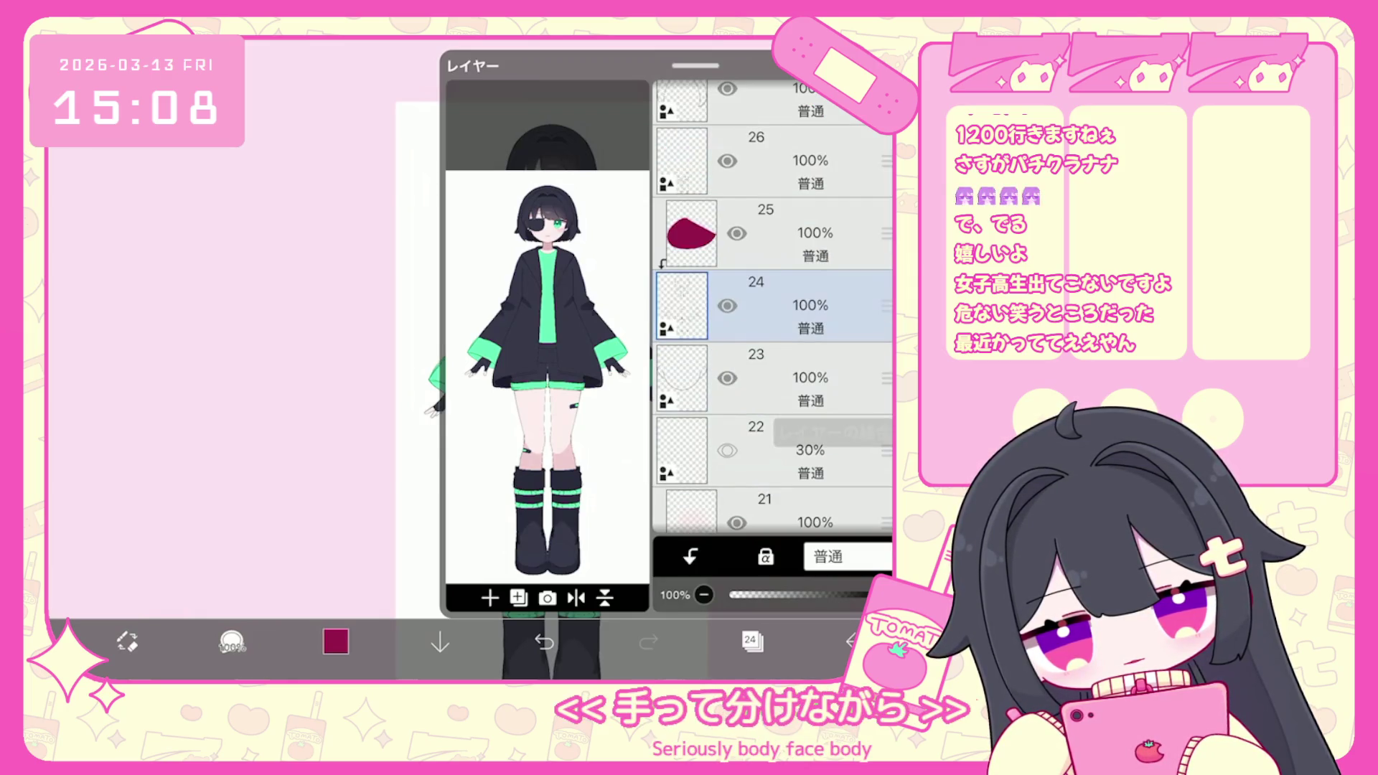
{"action": "left_click_drag", "start_coordinate": [886, 161], "coordinate": [887, 305]}
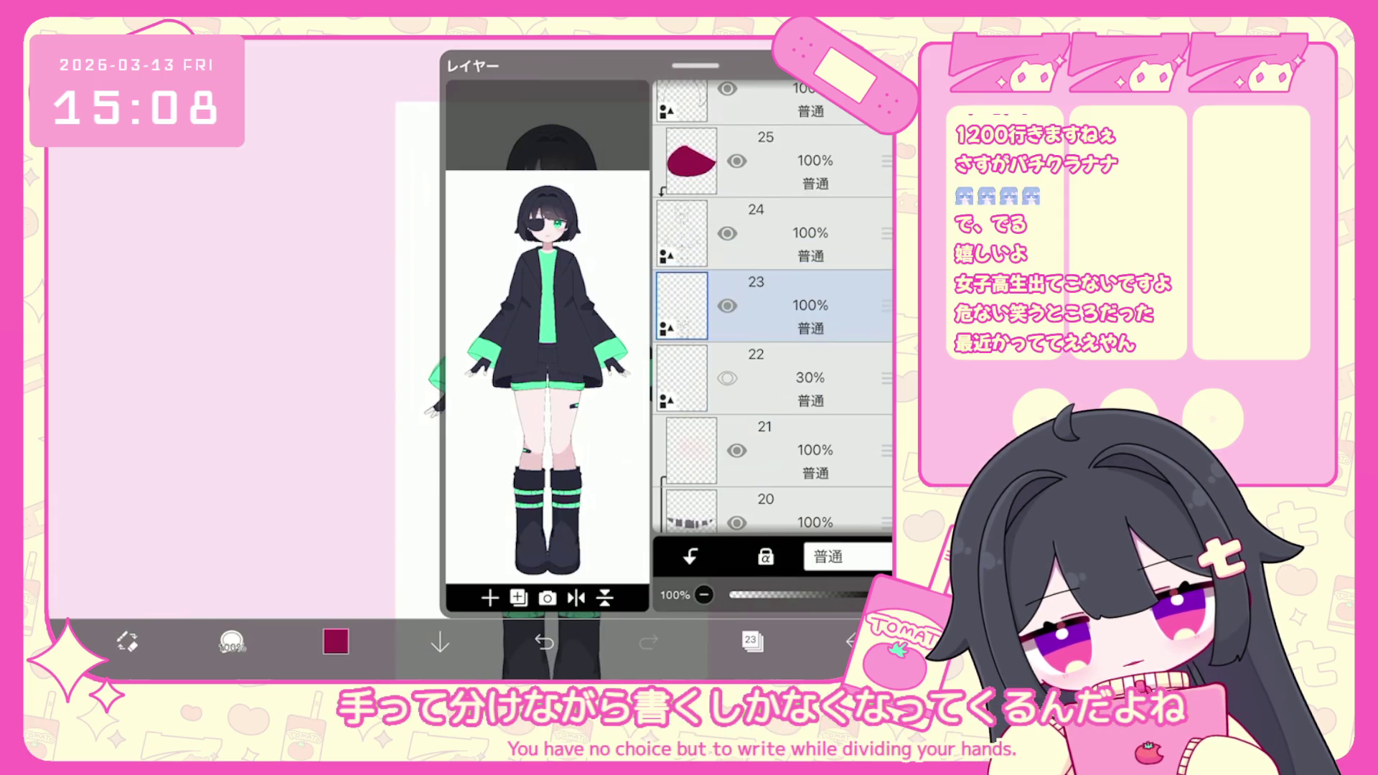
Add a new vector layer above layer 24, move it lower, and close the layer list.
{"action": "left_click", "coordinate": [775, 233]}
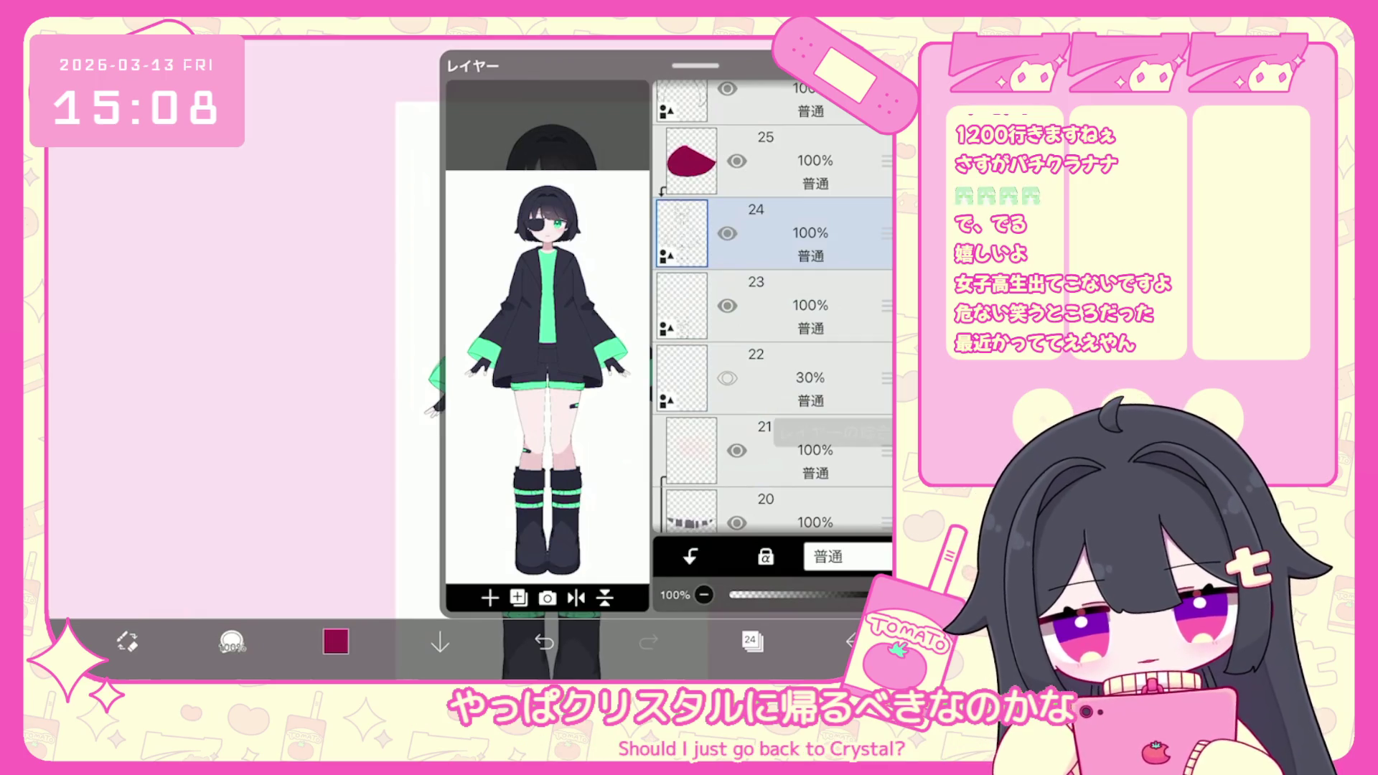
{"action": "scroll", "coordinate": [773, 309], "scroll_direction": "up", "scroll_amount": 2}
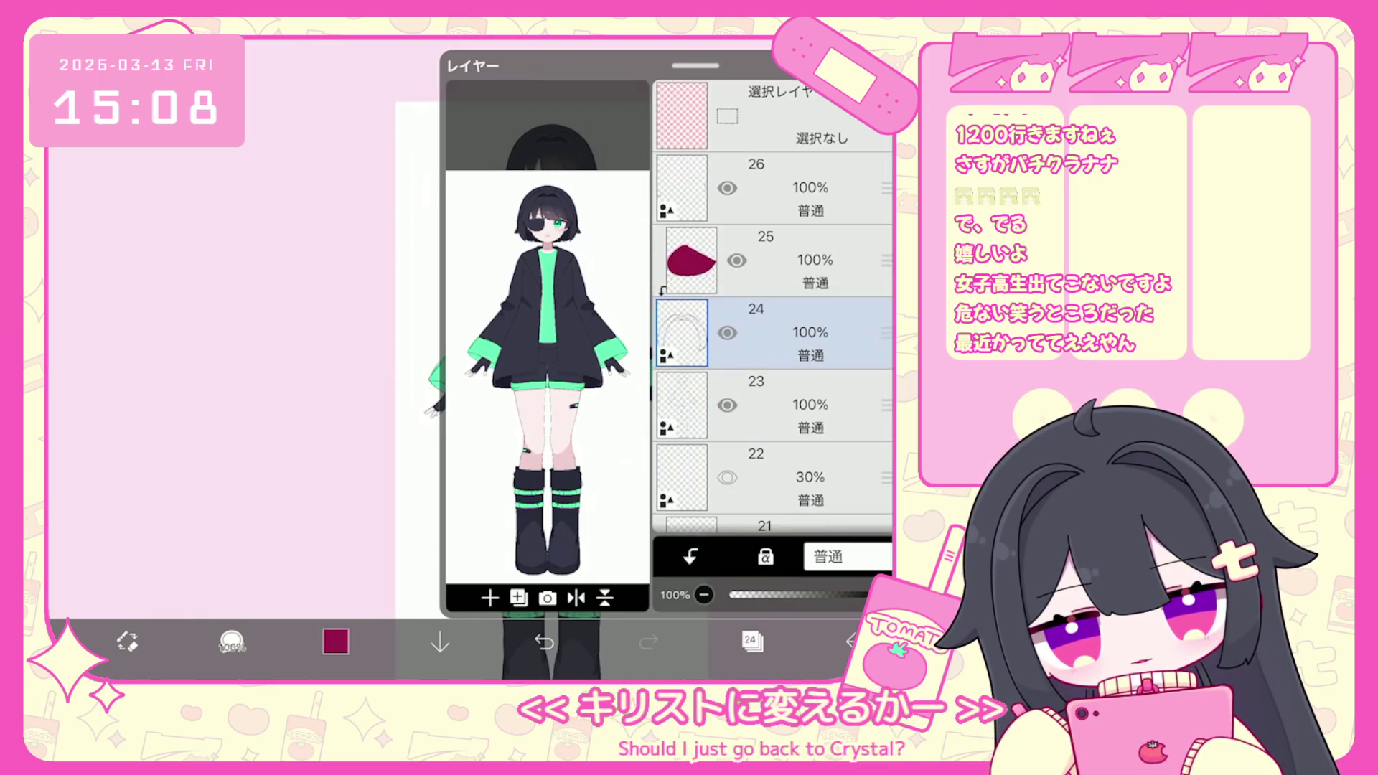
{"action": "left_click", "coordinate": [489, 598]}
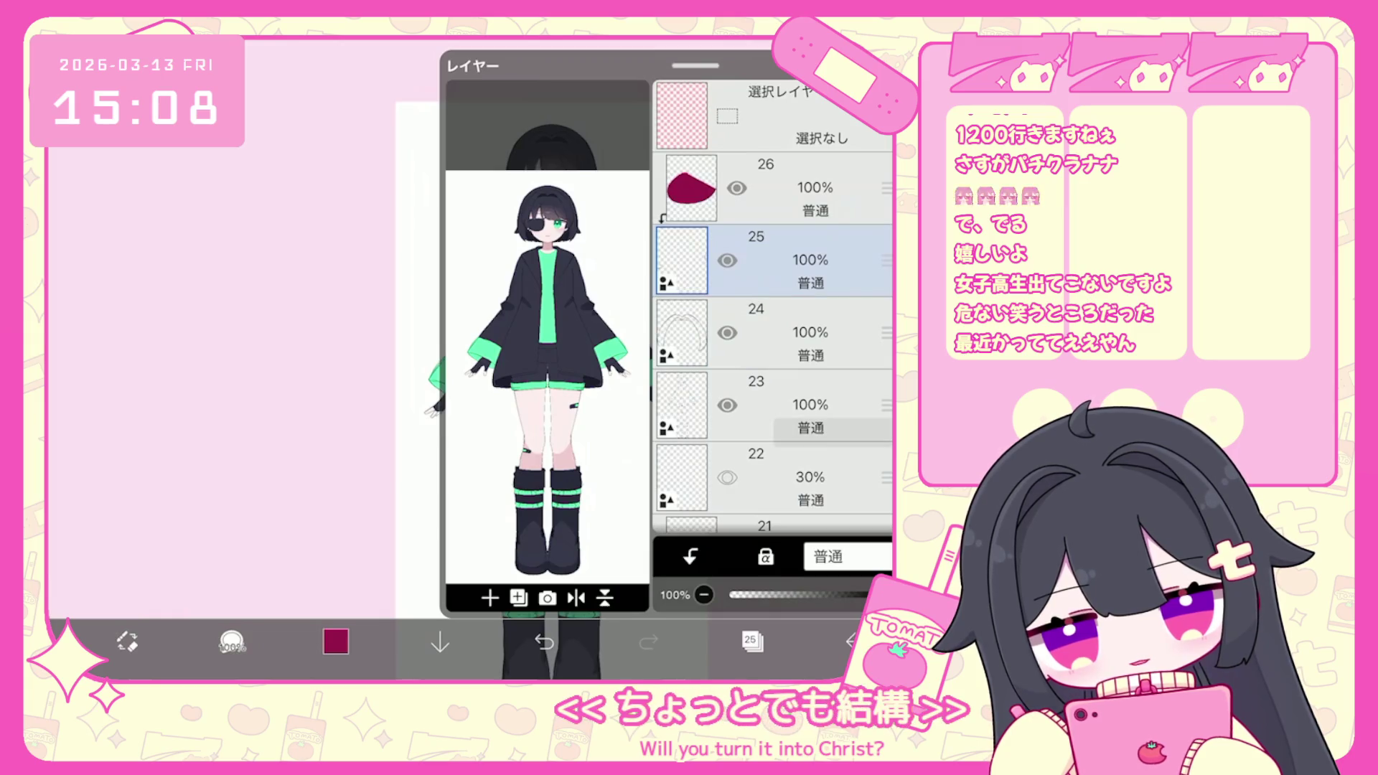
{"action": "key", "text": "ctrl+z"}
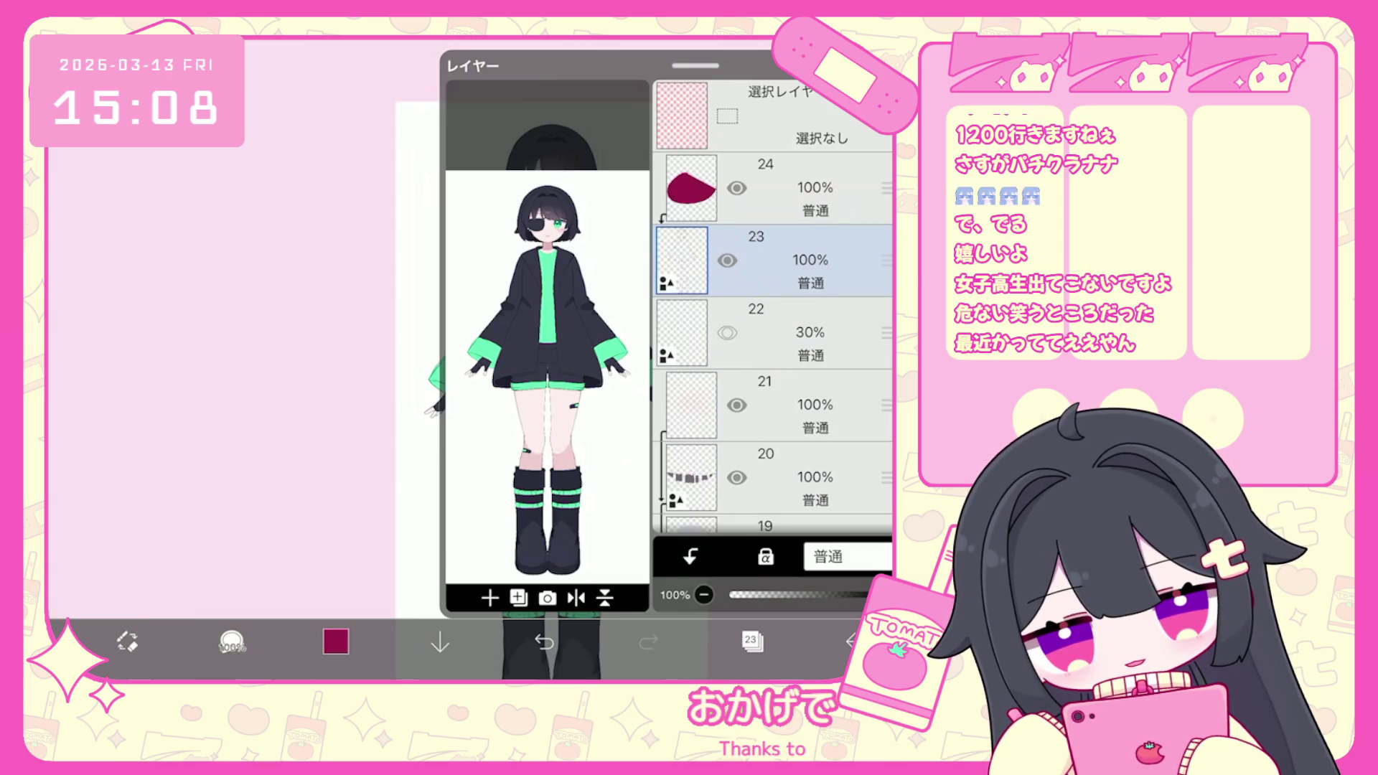
{"action": "left_click", "coordinate": [489, 597]}
{"action": "left_click", "coordinate": [474, 474]}
{"action": "left_click_drag", "start_coordinate": [887, 262], "coordinate": [886, 495]}
{"action": "left_click", "coordinate": [753, 641]}
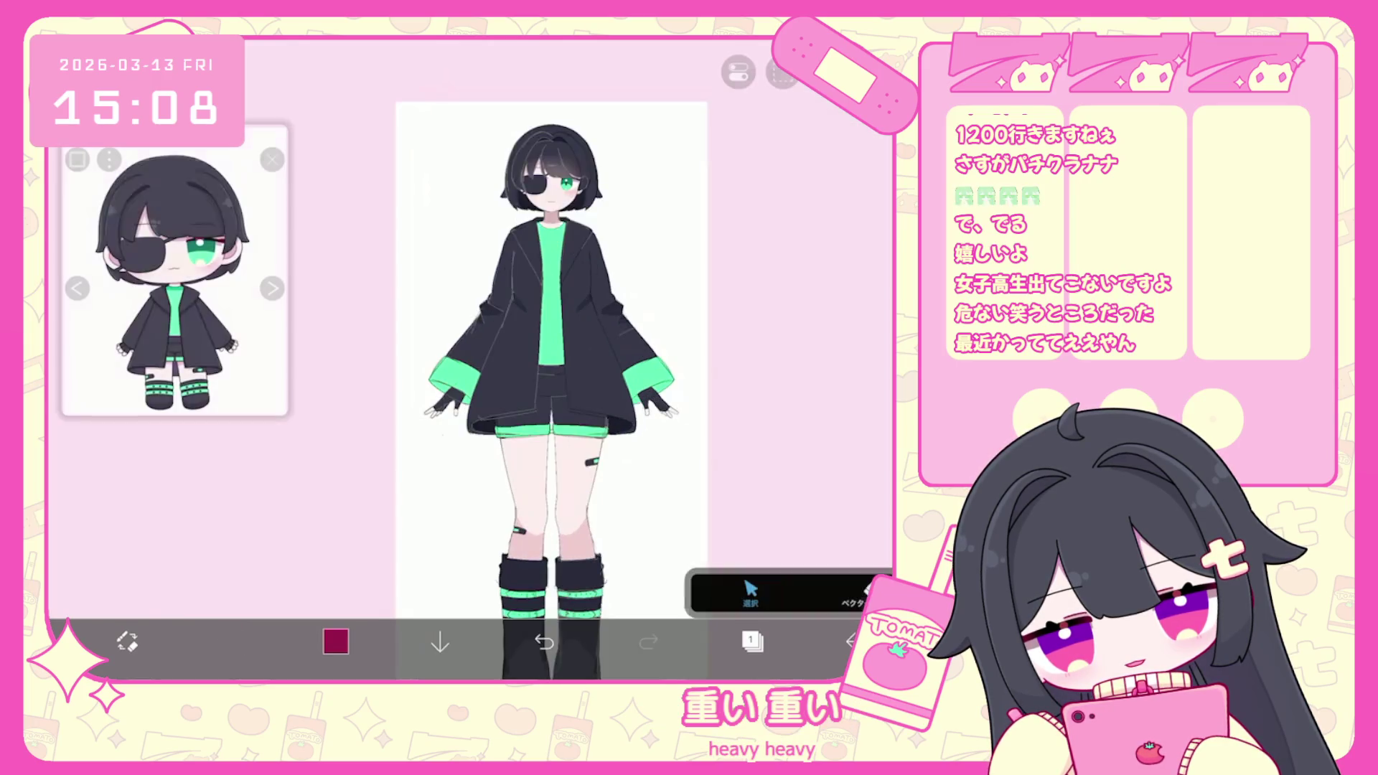
Select the vector lines around the character and thicken their width to 9.9px.
{"action": "scroll", "coordinate": [567, 351], "scroll_direction": "down", "scroll_amount": 3}
{"action": "left_click", "coordinate": [567, 352]}
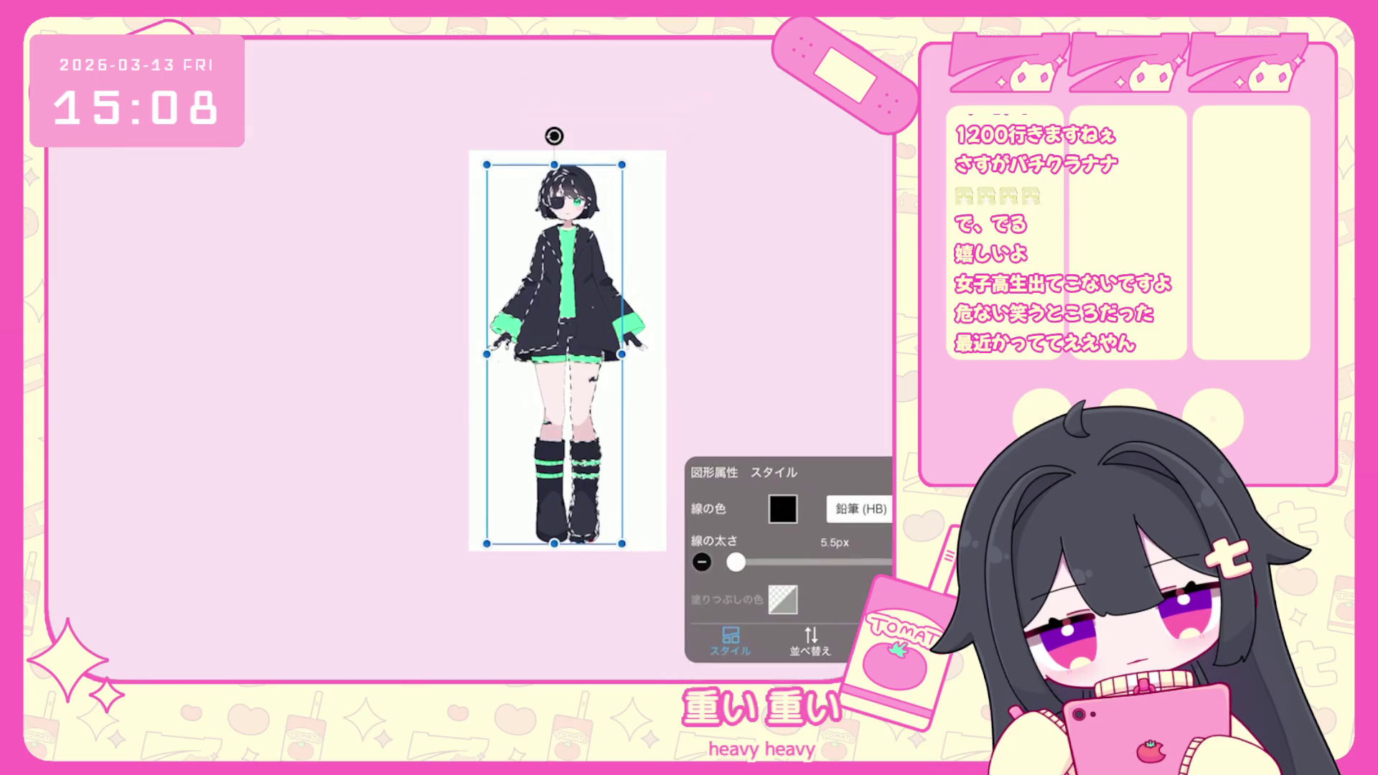
{"action": "left_click_drag", "start_coordinate": [738, 562], "coordinate": [740, 562]}
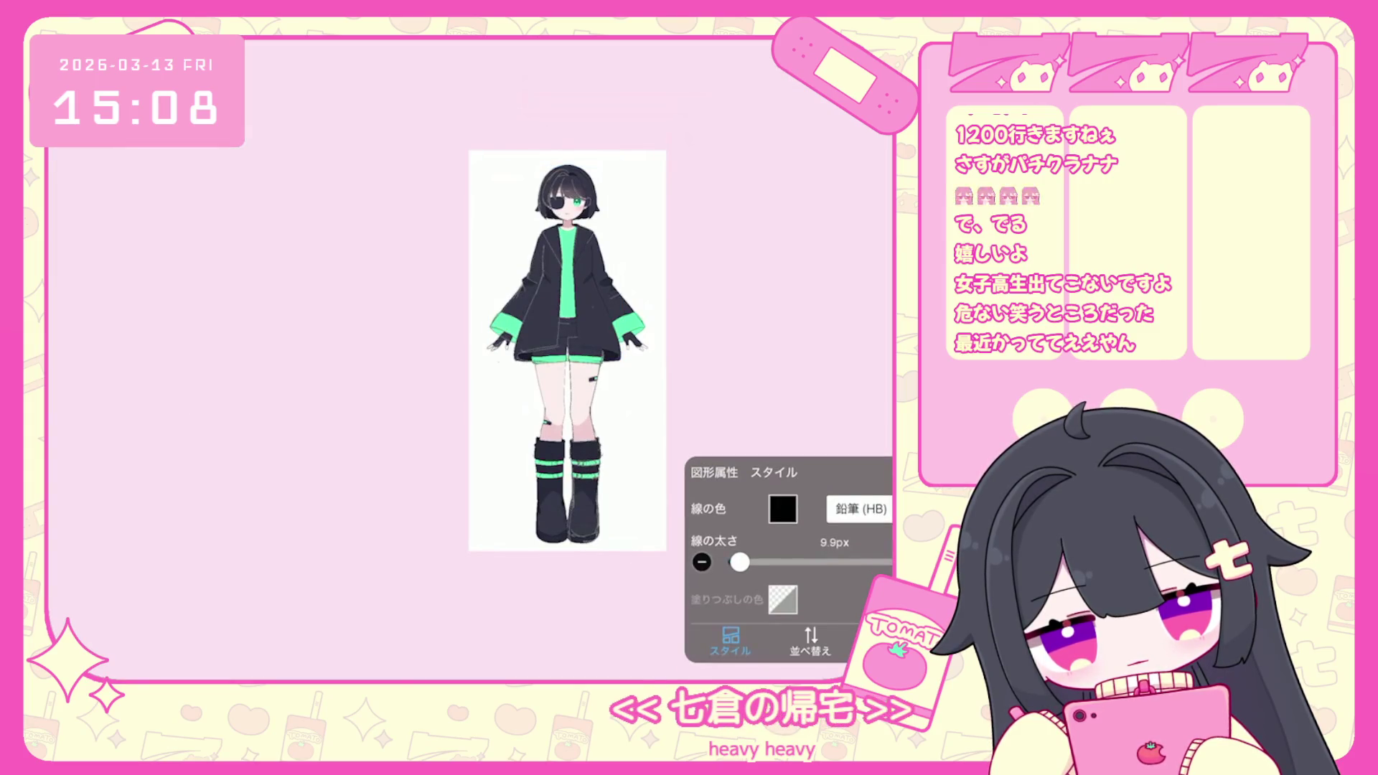
{"action": "left_click", "coordinate": [567, 351]}
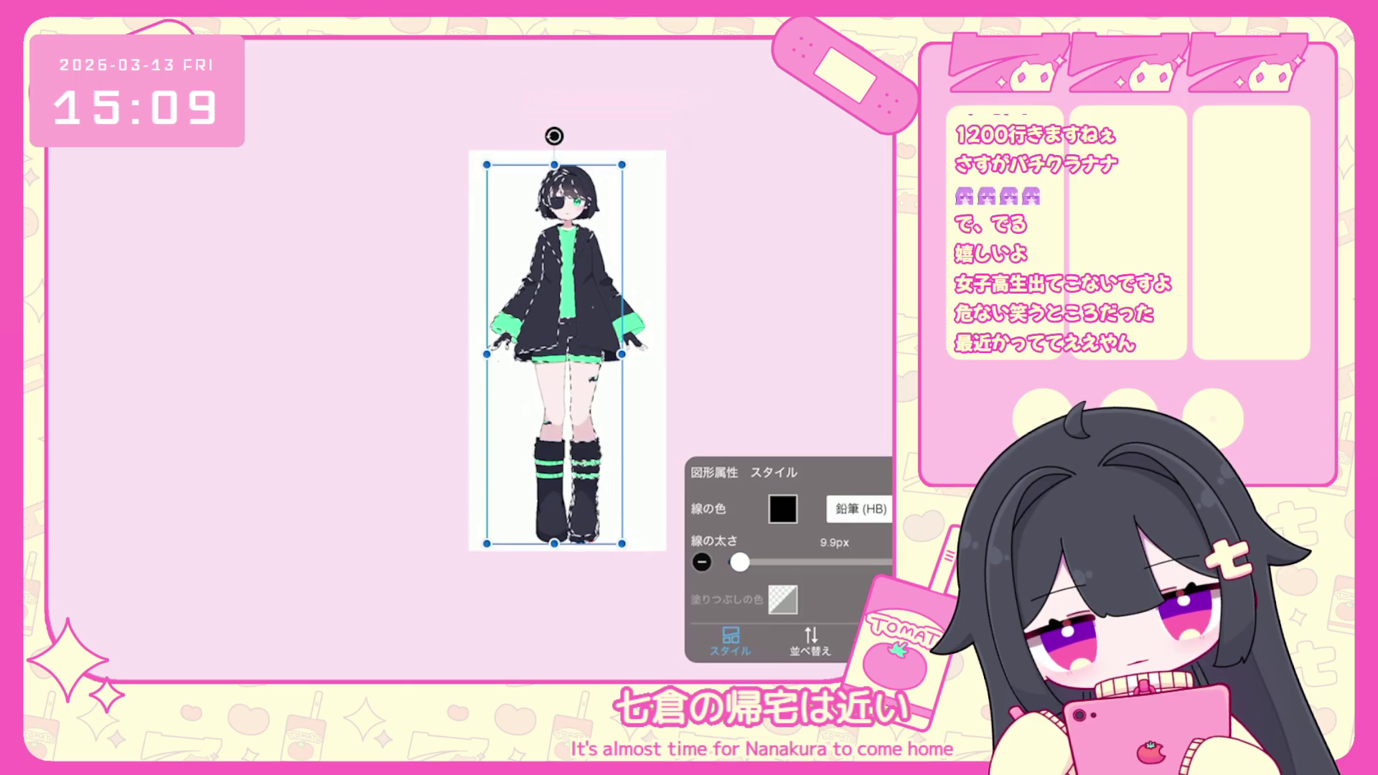
Make layer 2 the current layer and sample black from the shorts.
{"action": "scroll", "coordinate": [571, 359], "scroll_direction": "up", "scroll_amount": 5}
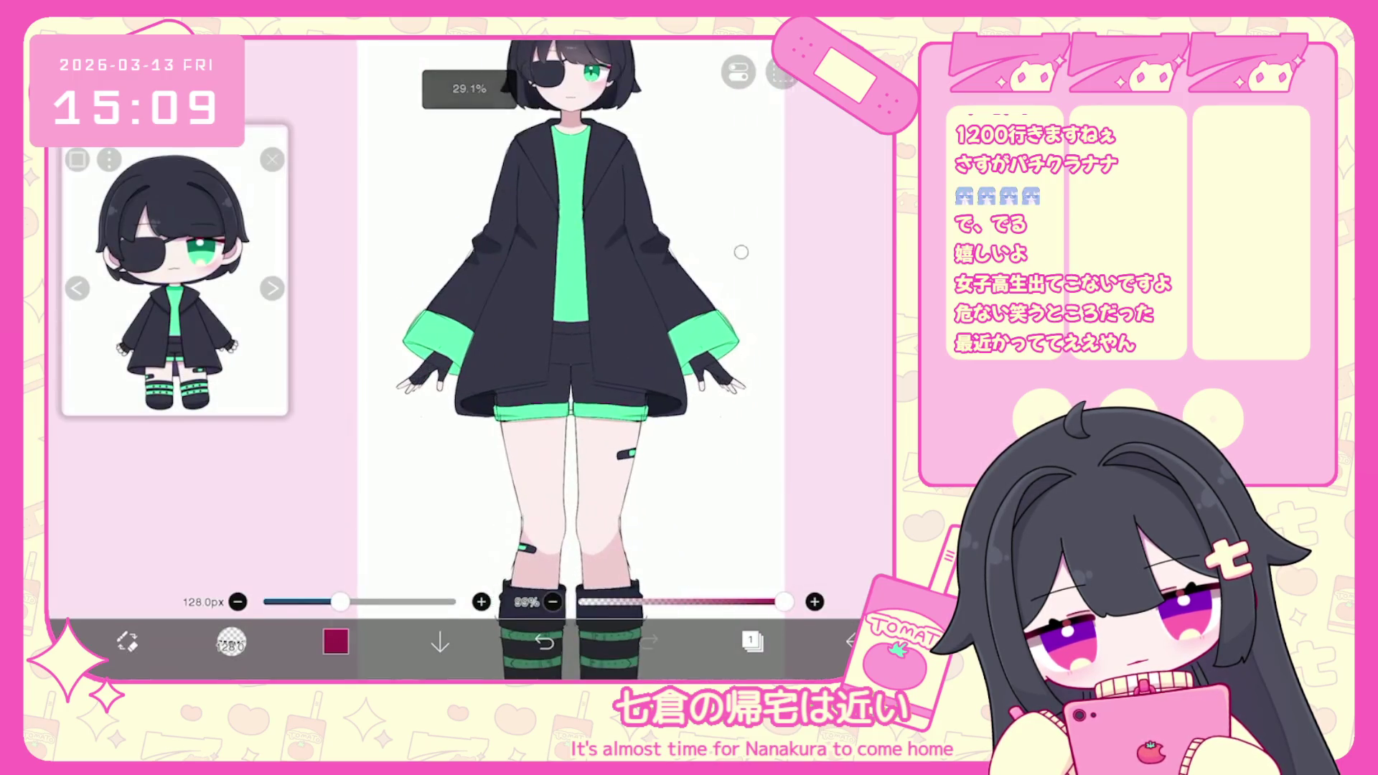
{"action": "scroll", "coordinate": [596, 358], "scroll_direction": "down", "scroll_amount": 2}
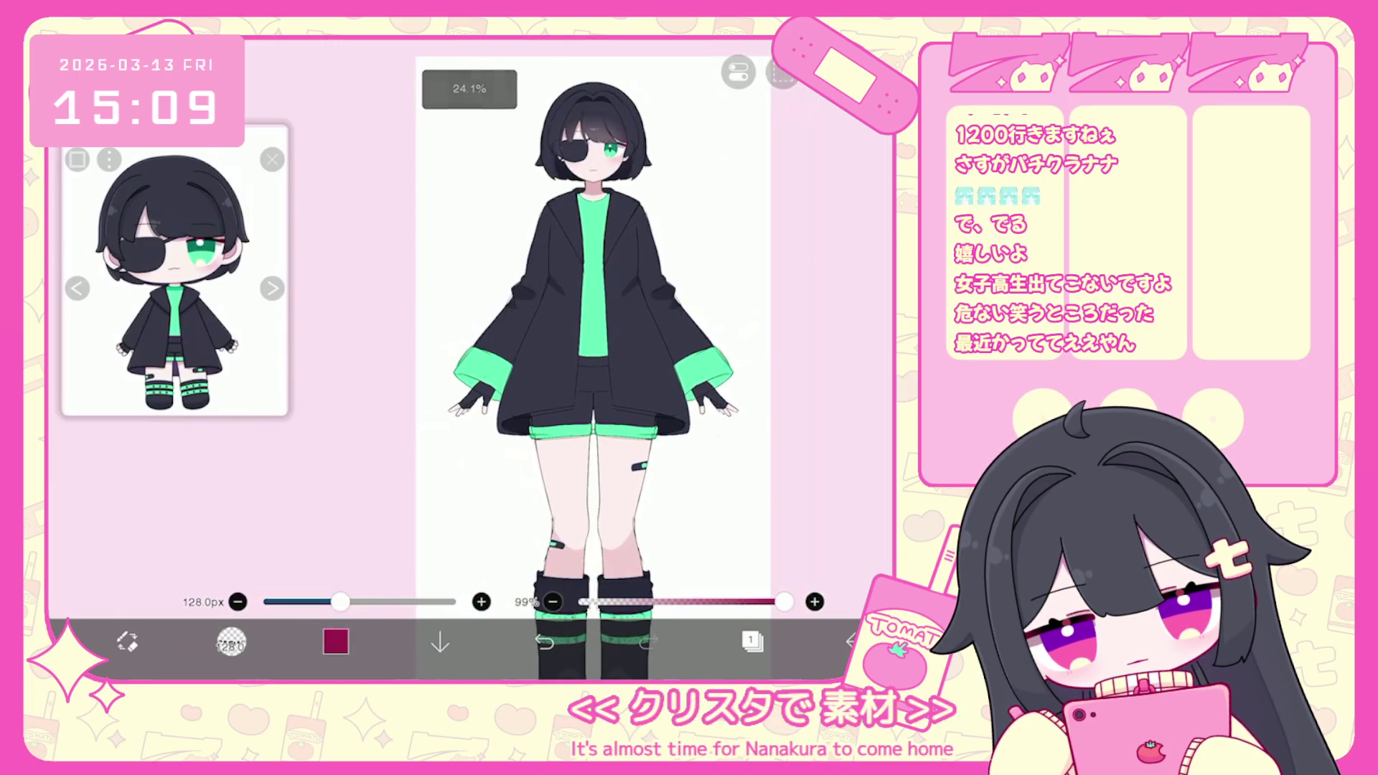
{"action": "scroll", "coordinate": [581, 359], "scroll_direction": "up", "scroll_amount": 3}
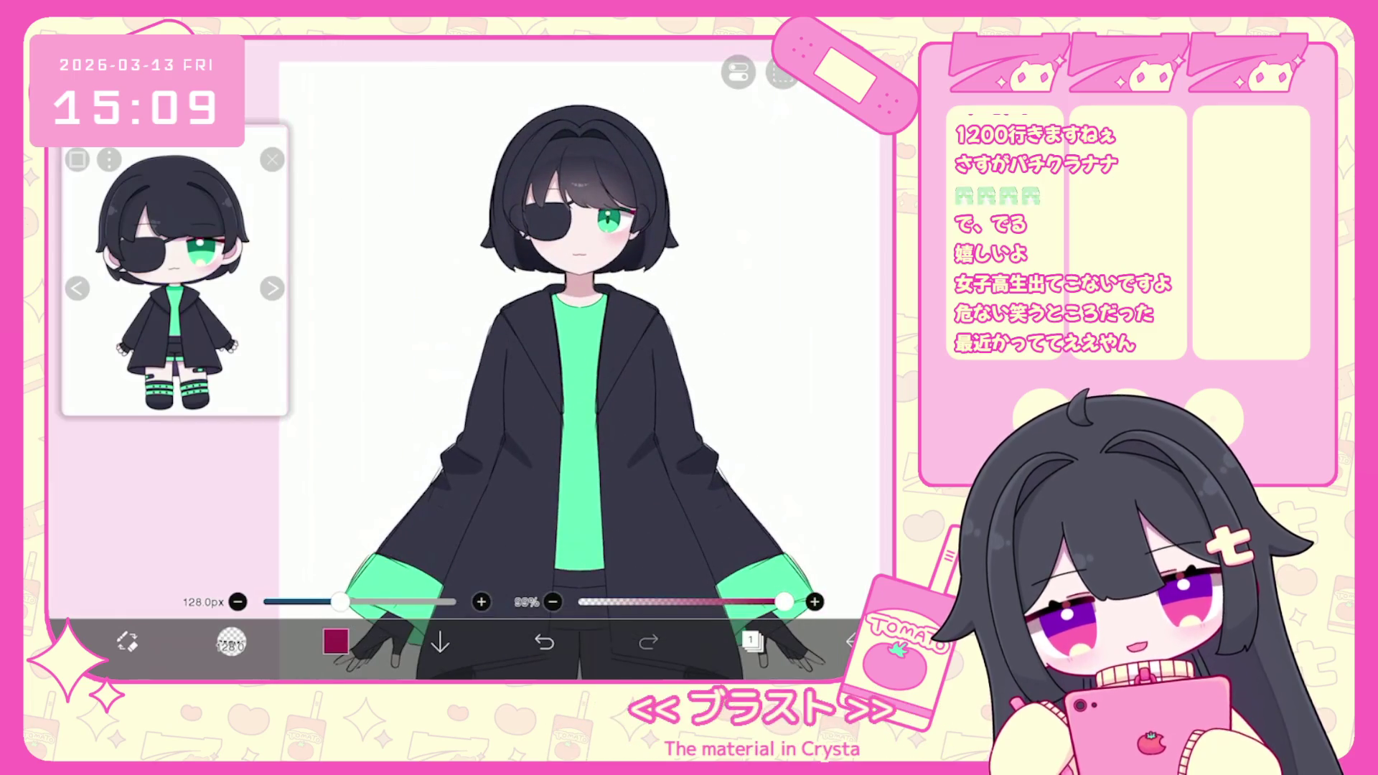
{"action": "scroll", "coordinate": [581, 323], "scroll_direction": "up", "scroll_amount": 3}
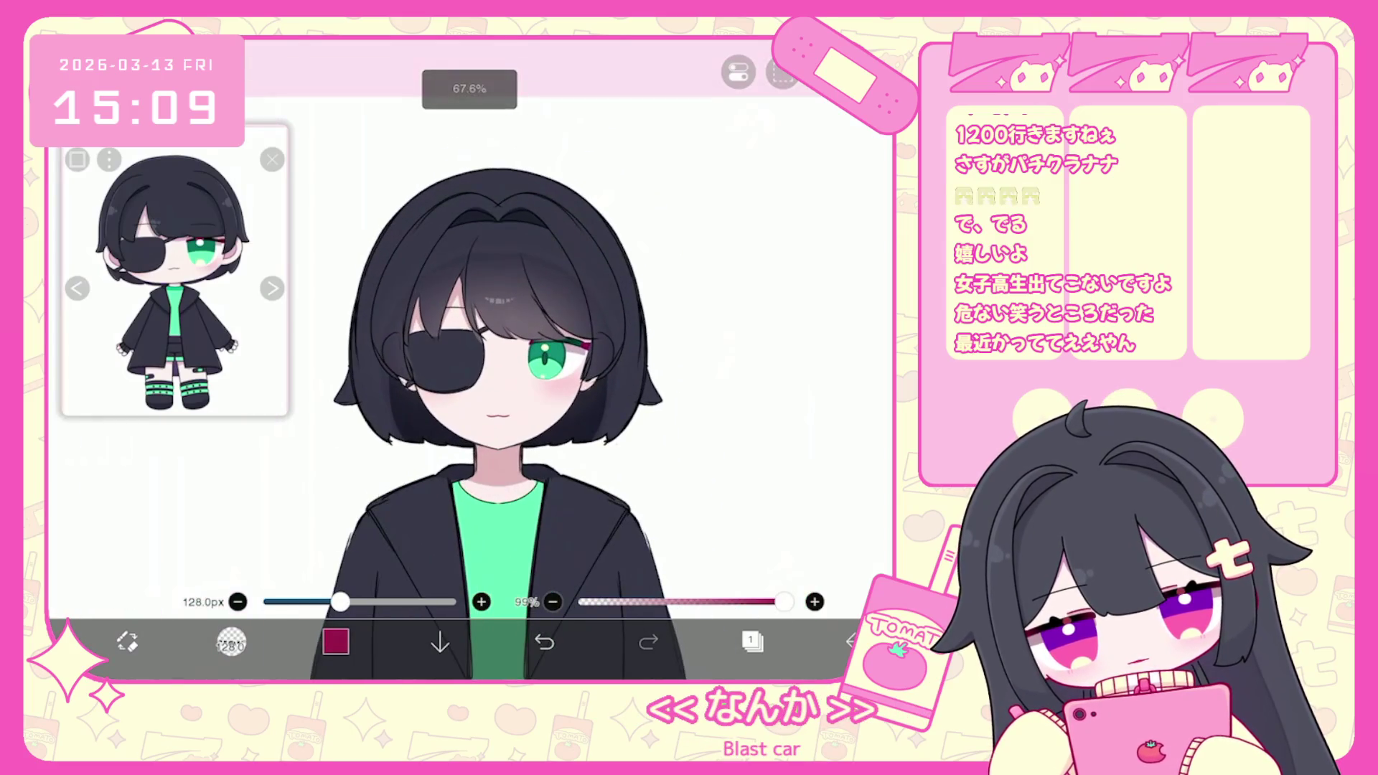
{"action": "left_click", "coordinate": [752, 641]}
{"action": "left_click", "coordinate": [751, 641]}
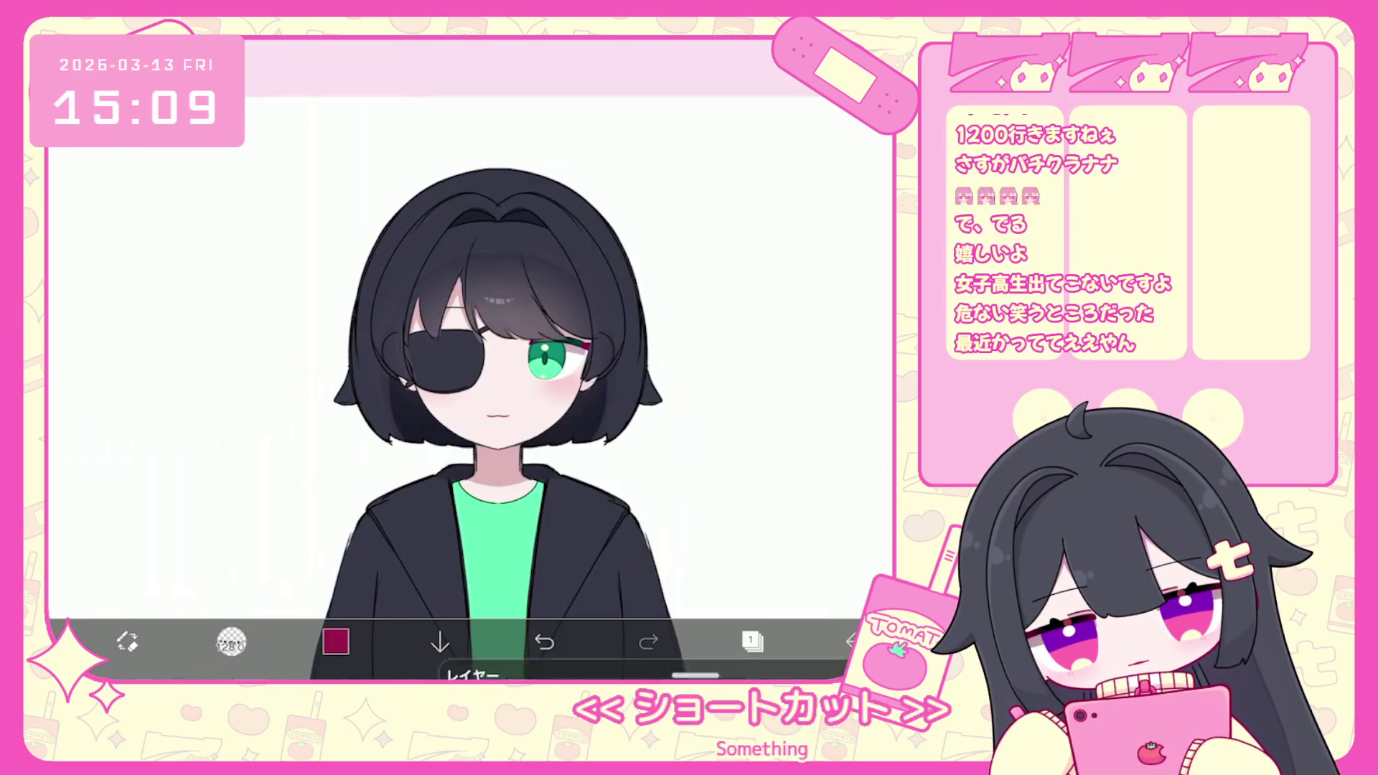
{"action": "scroll", "coordinate": [502, 358], "scroll_direction": "down", "scroll_amount": 3}
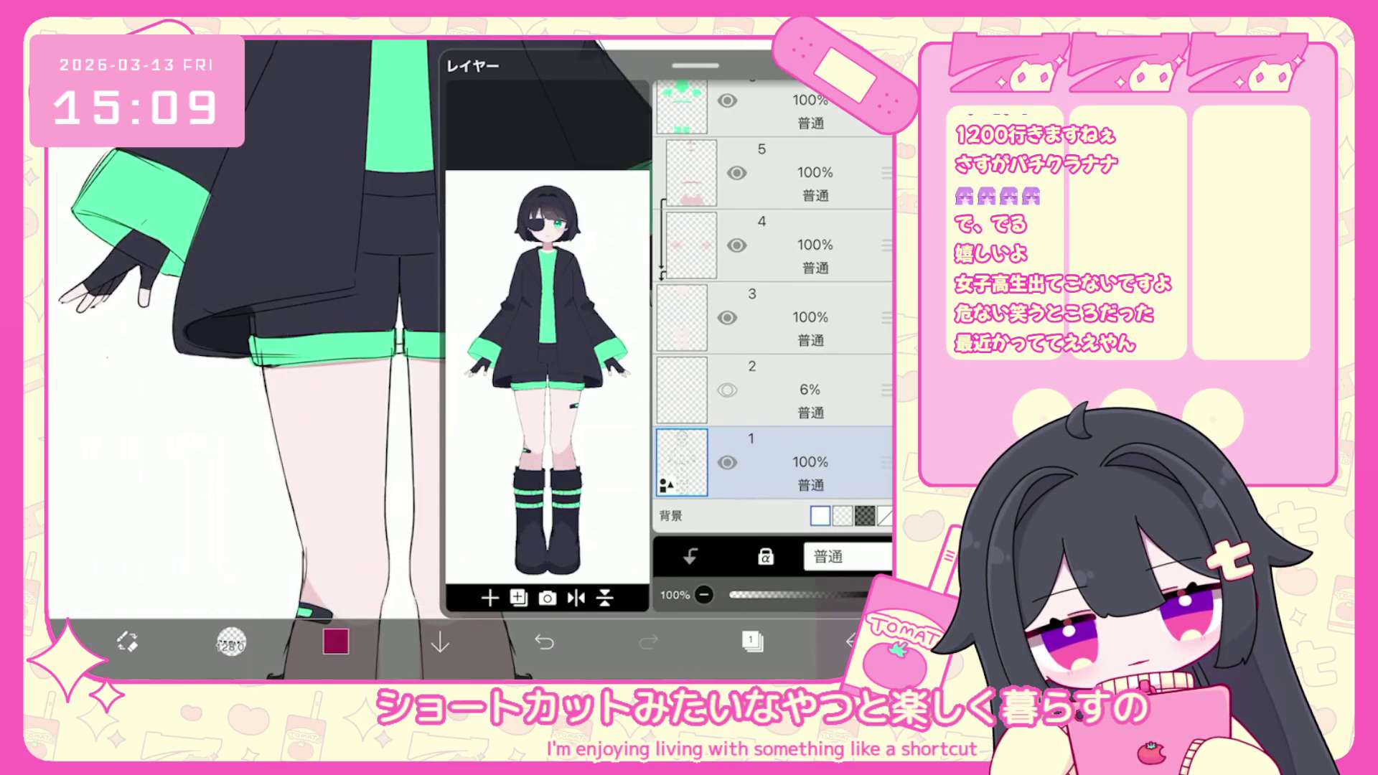
{"action": "left_click", "coordinate": [775, 390]}
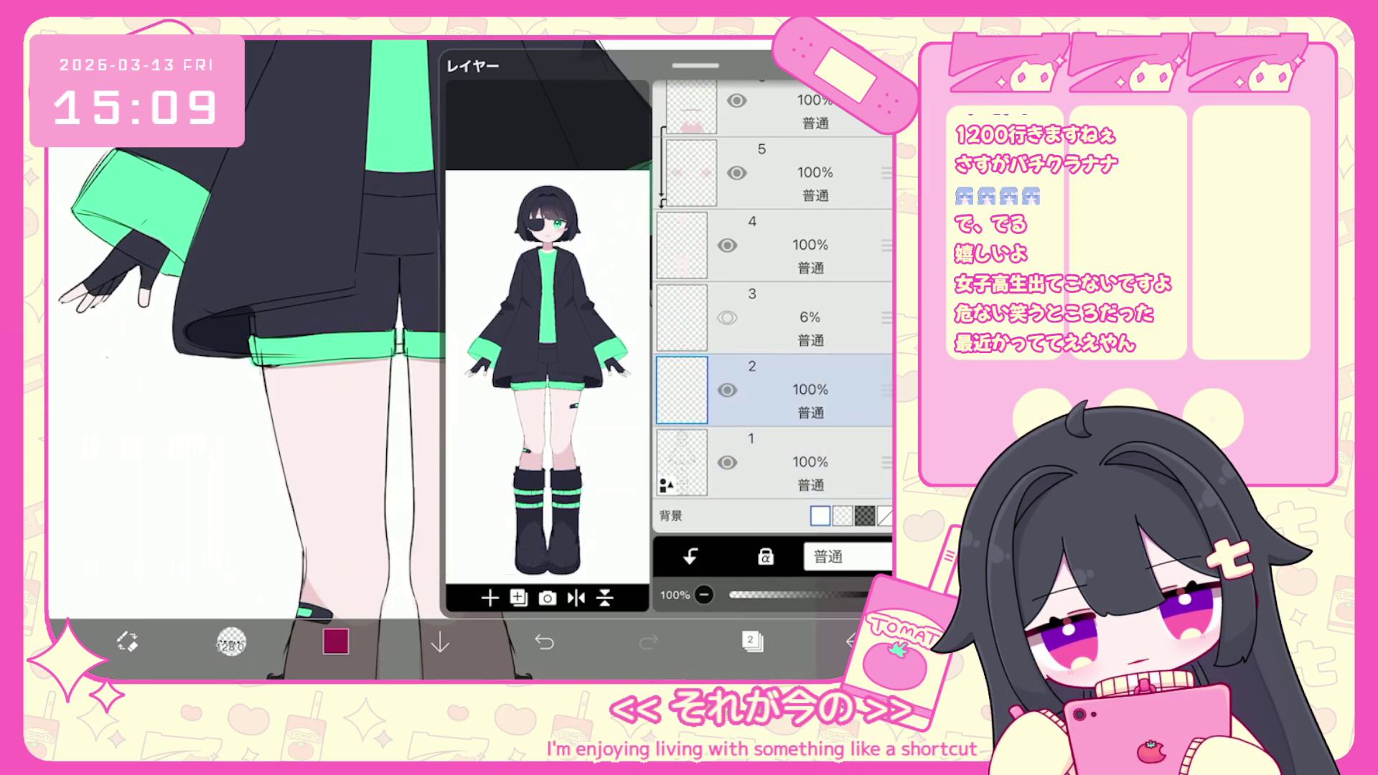
{"action": "scroll", "coordinate": [502, 359], "scroll_direction": "up", "scroll_amount": 2}
{"action": "left_click", "coordinate": [749, 348]}
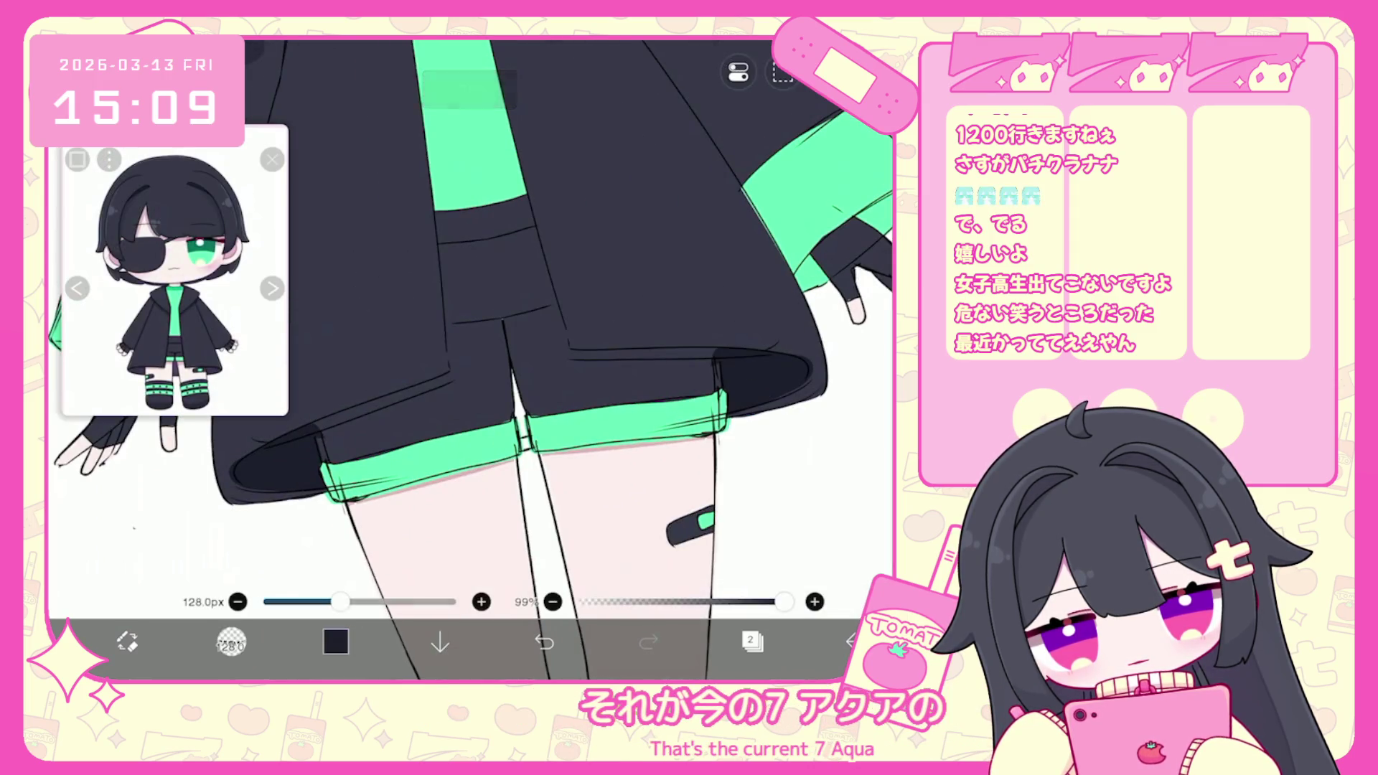
Switch to Lasso Fill, undo the last lasso fill, and bring back the layer list.
{"action": "left_click", "coordinate": [231, 641]}
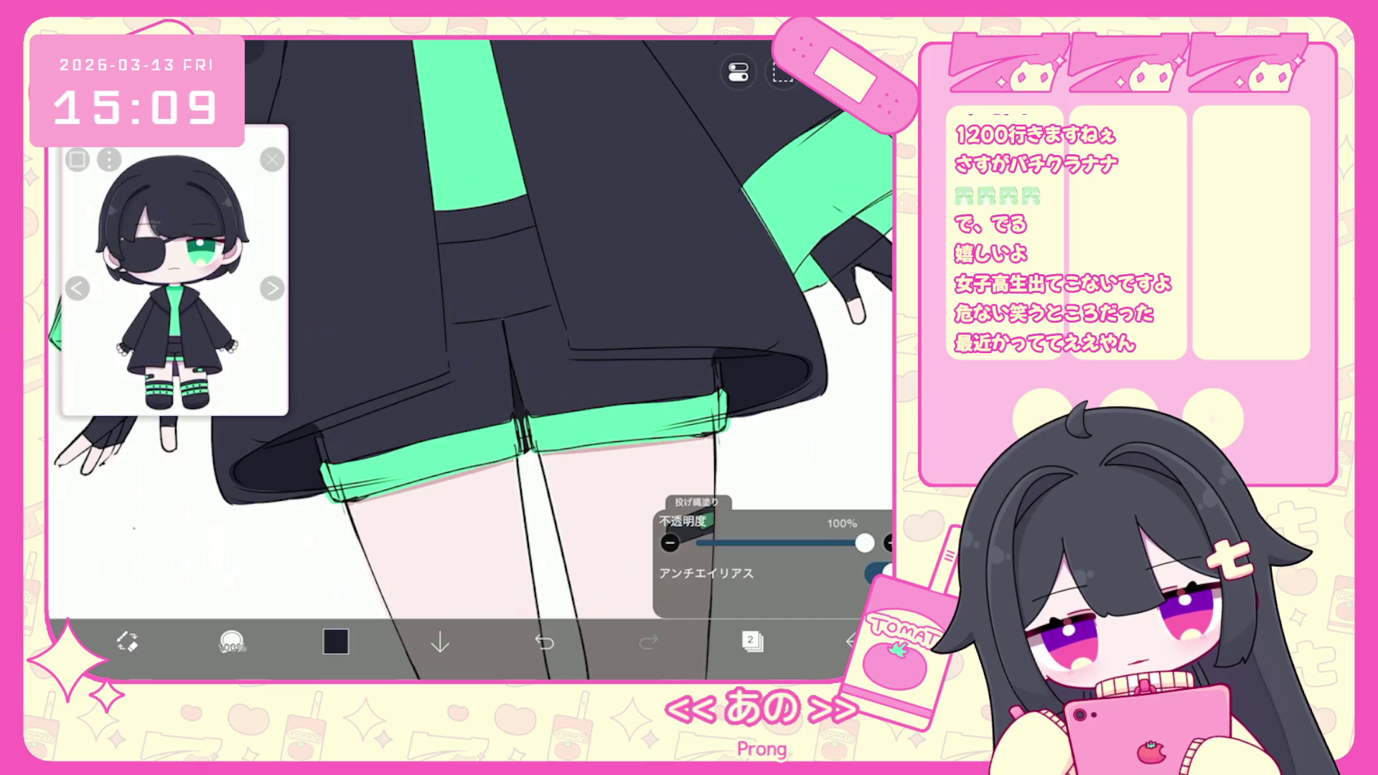
{"action": "key", "text": "ctrl+z"}
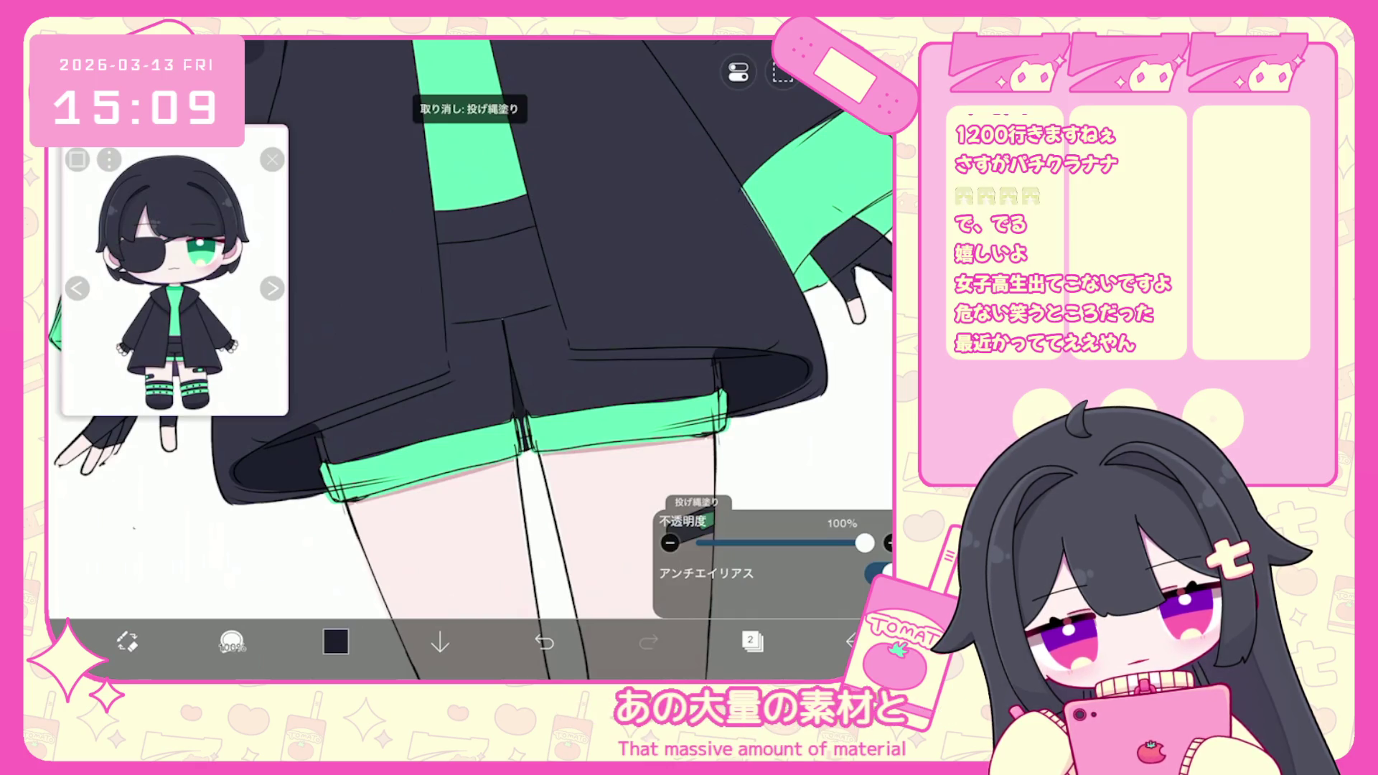
{"action": "scroll", "coordinate": [502, 359], "scroll_direction": "down", "scroll_amount": 3}
{"action": "left_click", "coordinate": [752, 641]}
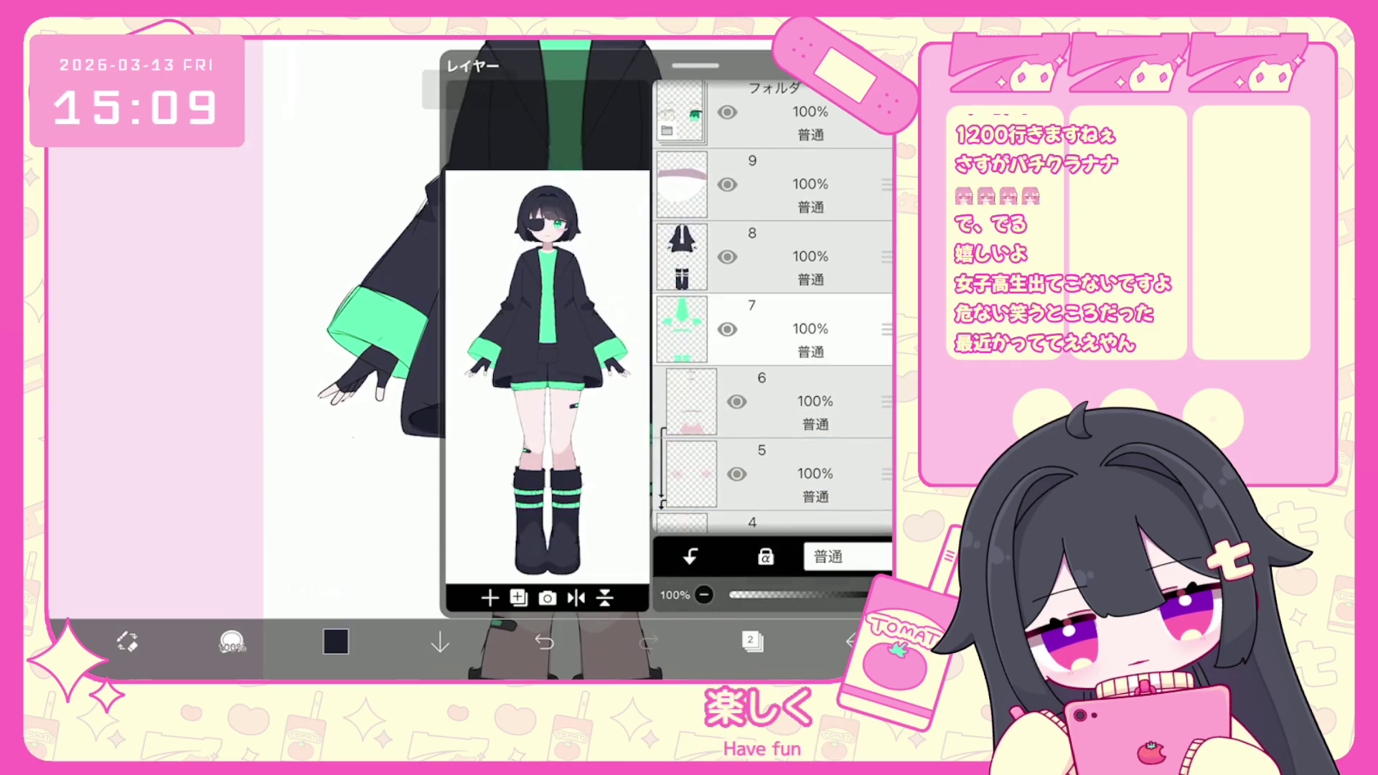
Make layer 7 current and shift the full-character view slightly.
{"action": "left_click", "coordinate": [775, 329]}
{"action": "scroll", "coordinate": [502, 359], "scroll_direction": "up", "scroll_amount": 5}
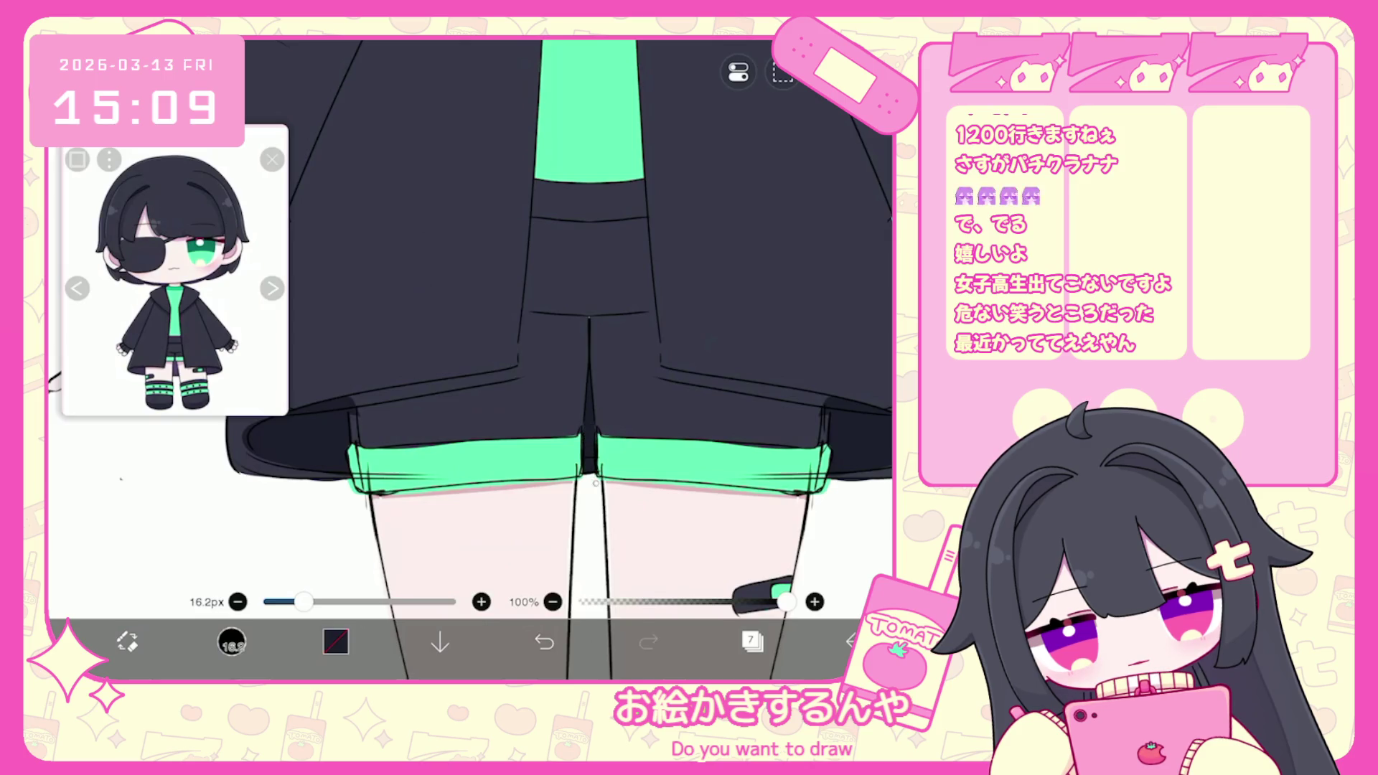
{"action": "scroll", "coordinate": [589, 358], "scroll_direction": "down", "scroll_amount": 5}
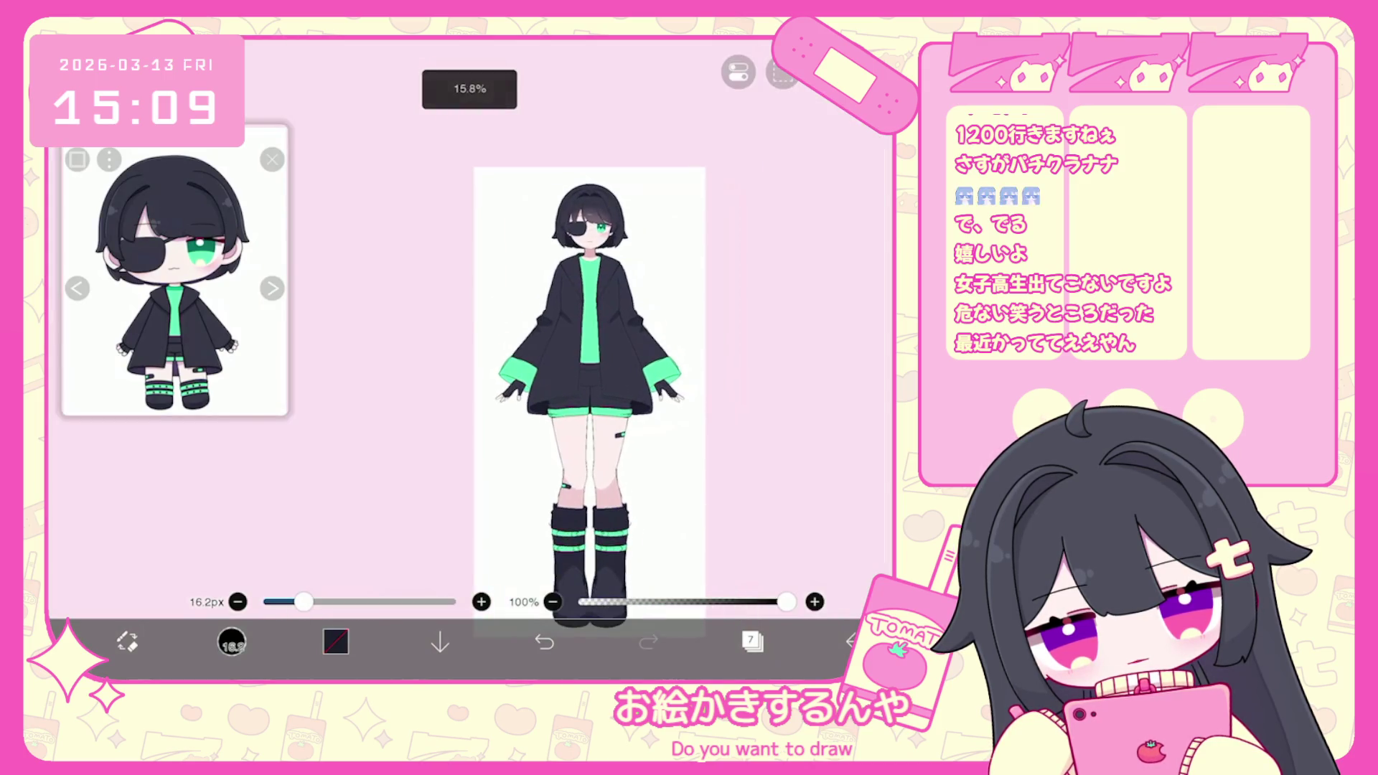
{"action": "left_click_drag", "start_coordinate": [589, 359], "coordinate": [571, 333]}
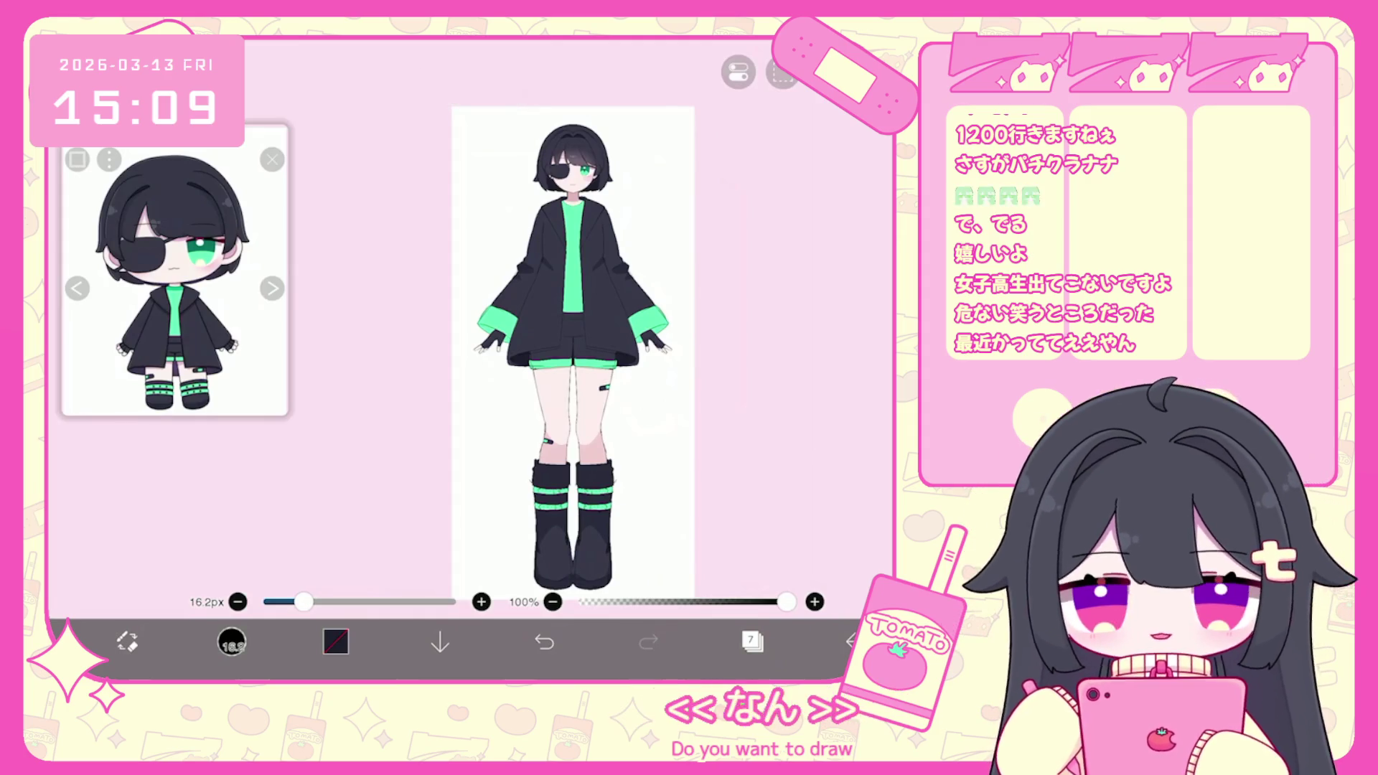
{"action": "scroll", "coordinate": [531, 345], "scroll_direction": "up", "scroll_amount": 2}
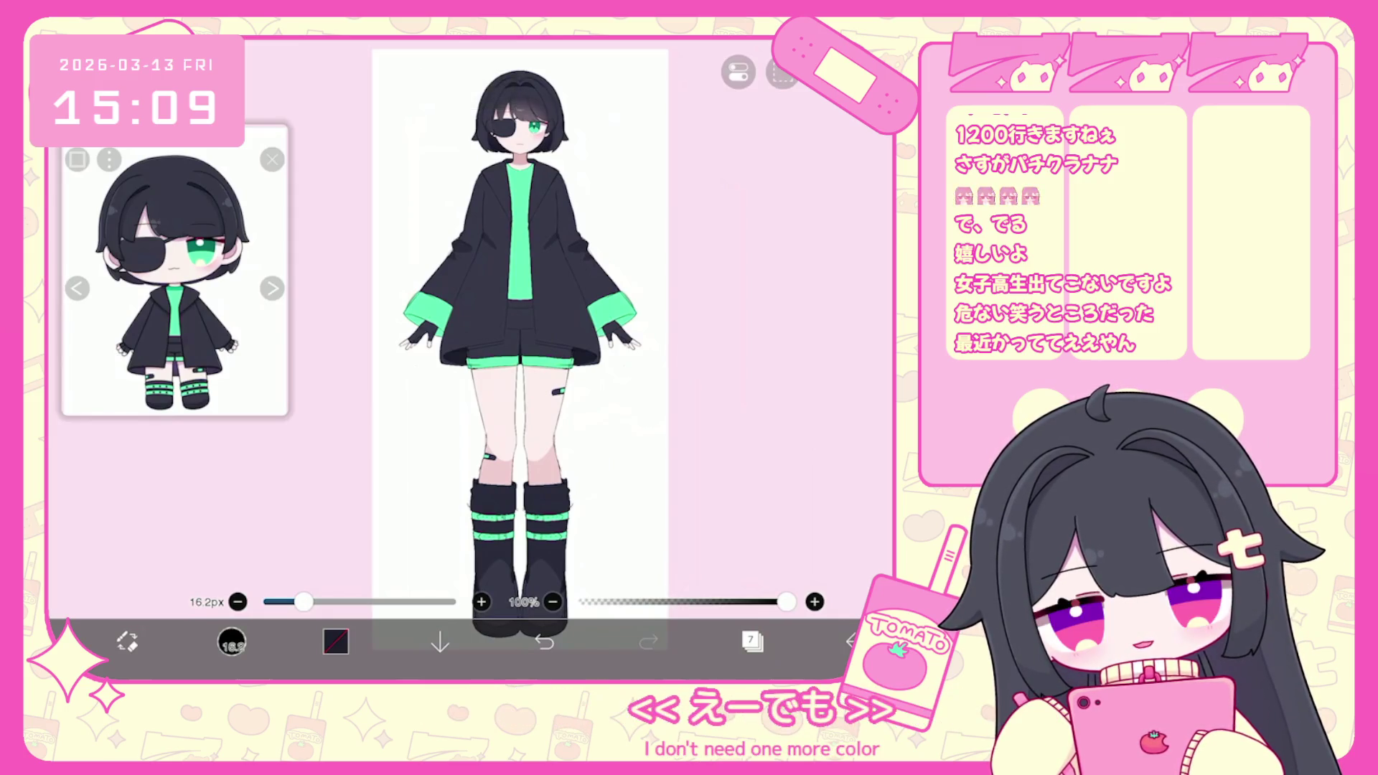
Add a new blank layer above layer 26 at the top of the stack.
{"action": "left_click", "coordinate": [752, 641]}
{"action": "scroll", "coordinate": [773, 307], "scroll_direction": "up", "scroll_amount": 15}
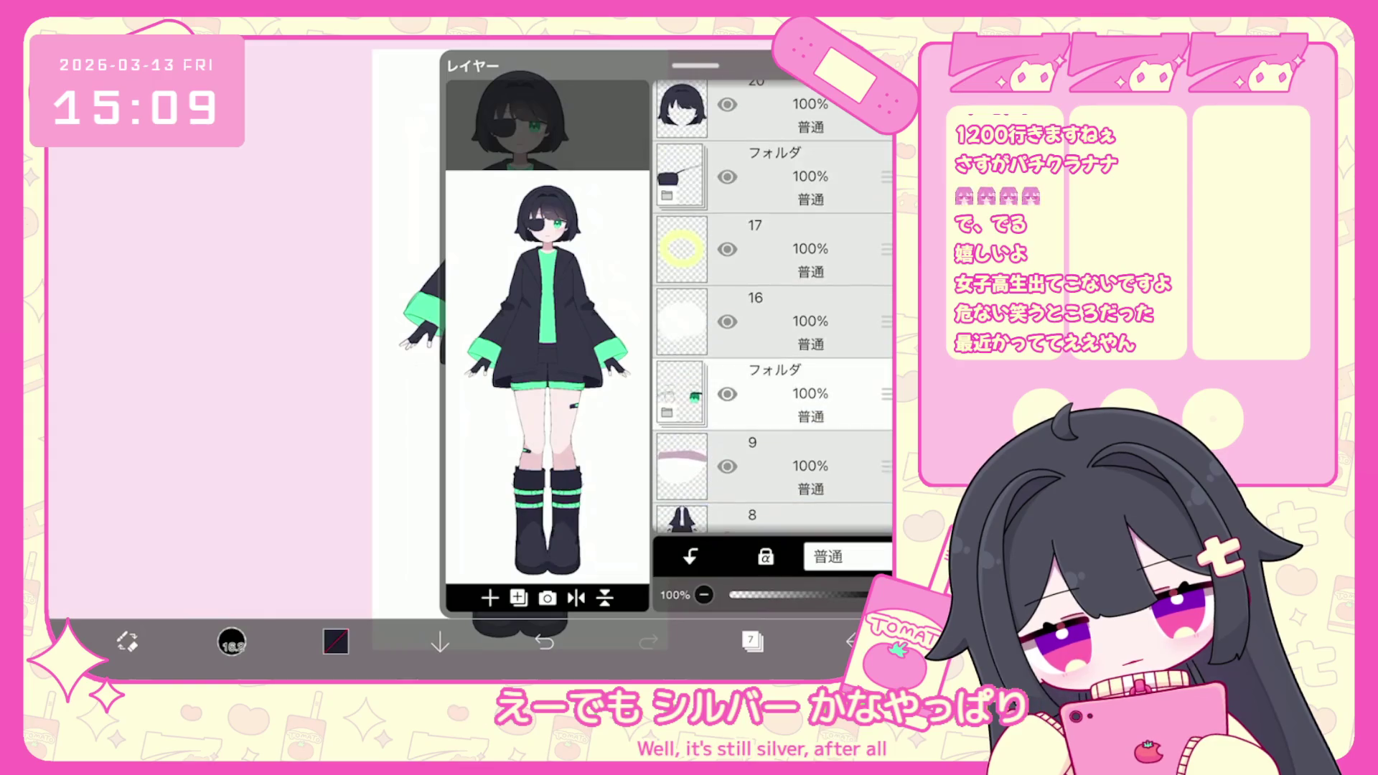
{"action": "left_click", "coordinate": [775, 260]}
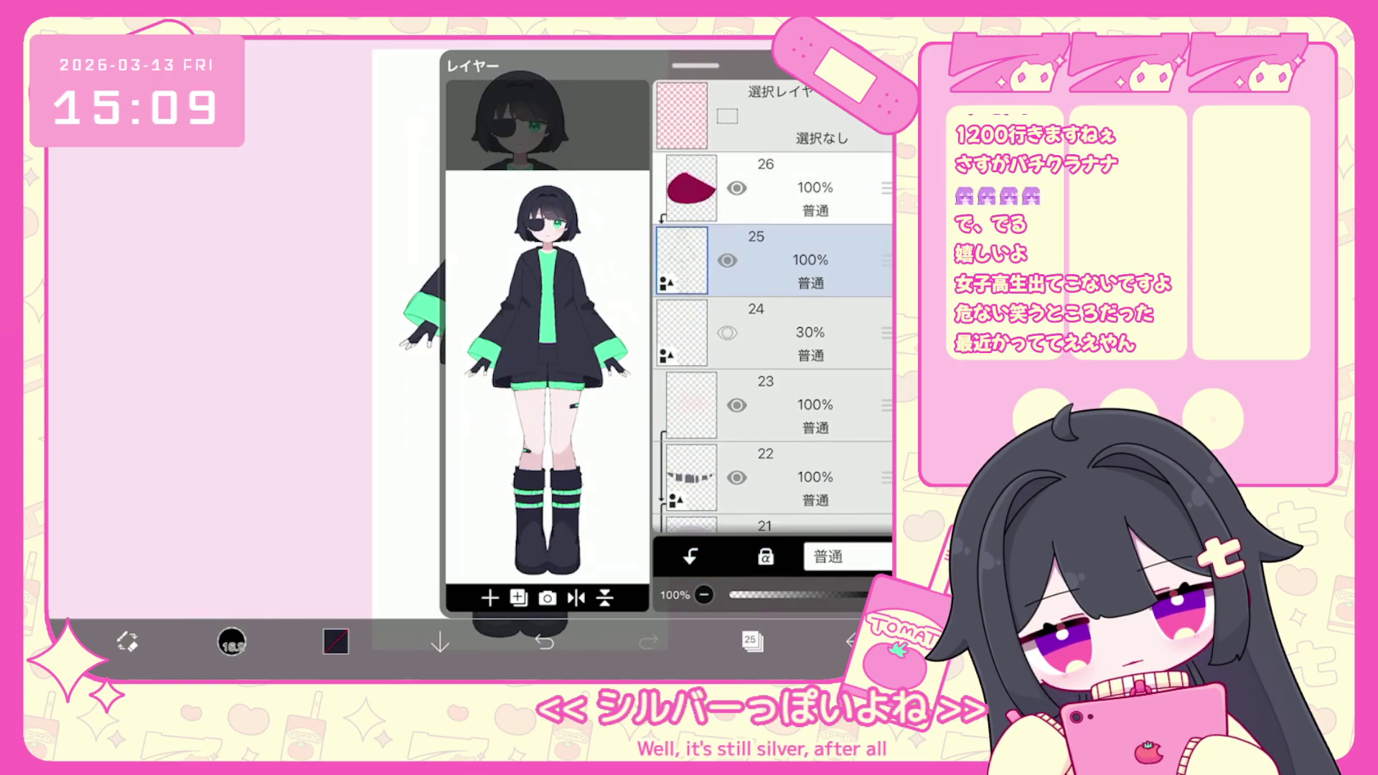
{"action": "left_click", "coordinate": [775, 188]}
{"action": "left_click", "coordinate": [518, 598]}
{"action": "left_click", "coordinate": [518, 467]}
Set the colour to black and choose the 線画用 line-art brush at 1.8px.
{"action": "left_click", "coordinate": [335, 641]}
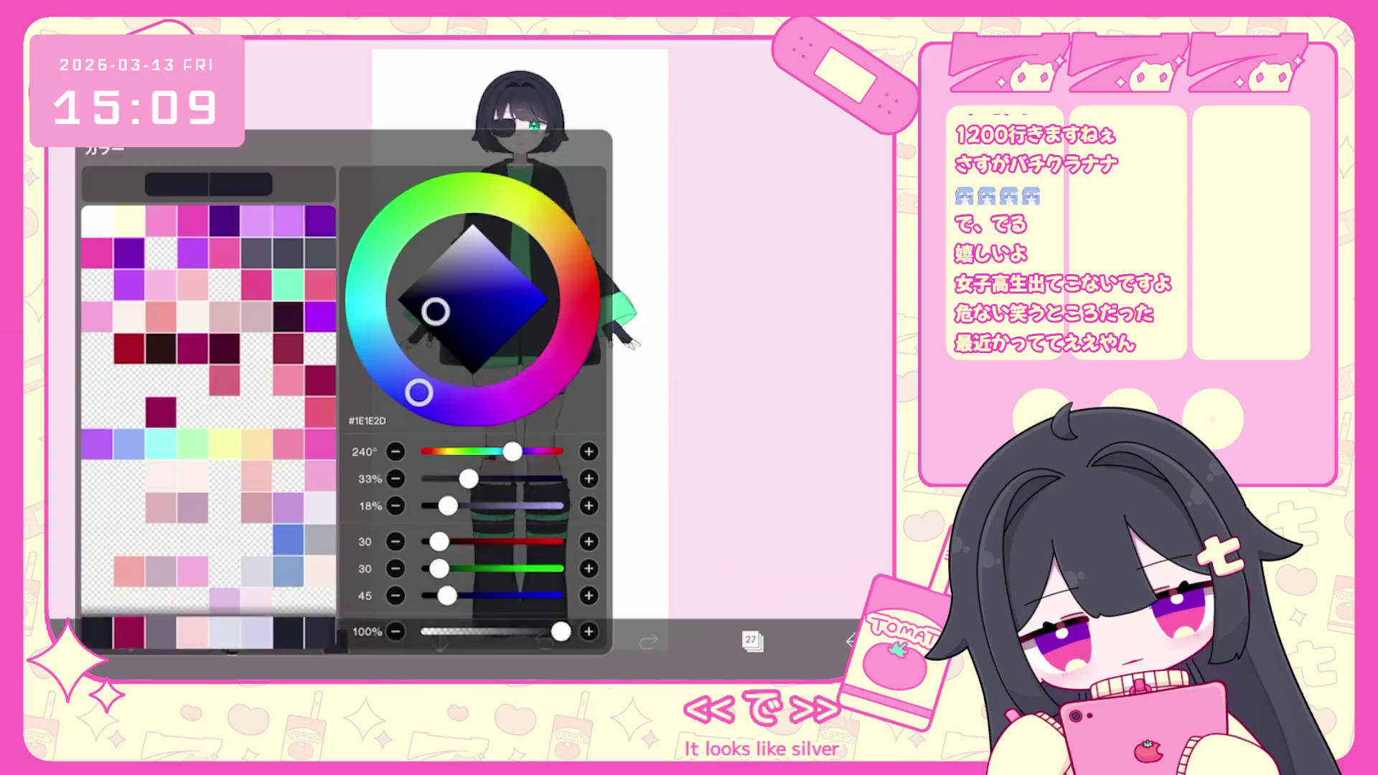
{"action": "left_click", "coordinate": [335, 640]}
{"action": "left_click", "coordinate": [231, 641]}
{"action": "scroll", "coordinate": [201, 366], "scroll_direction": "up", "scroll_amount": 5}
{"action": "left_click", "coordinate": [200, 327]}
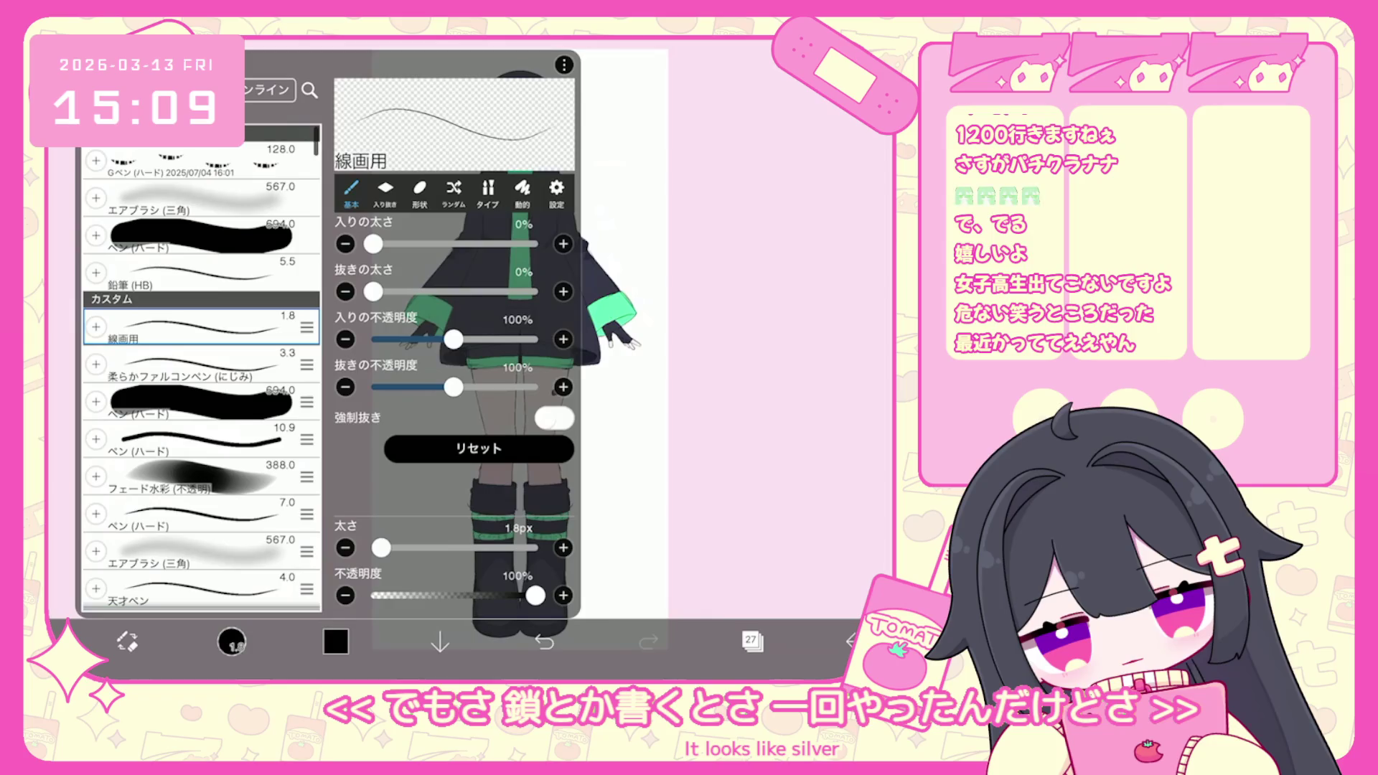
{"action": "left_click", "coordinate": [231, 641]}
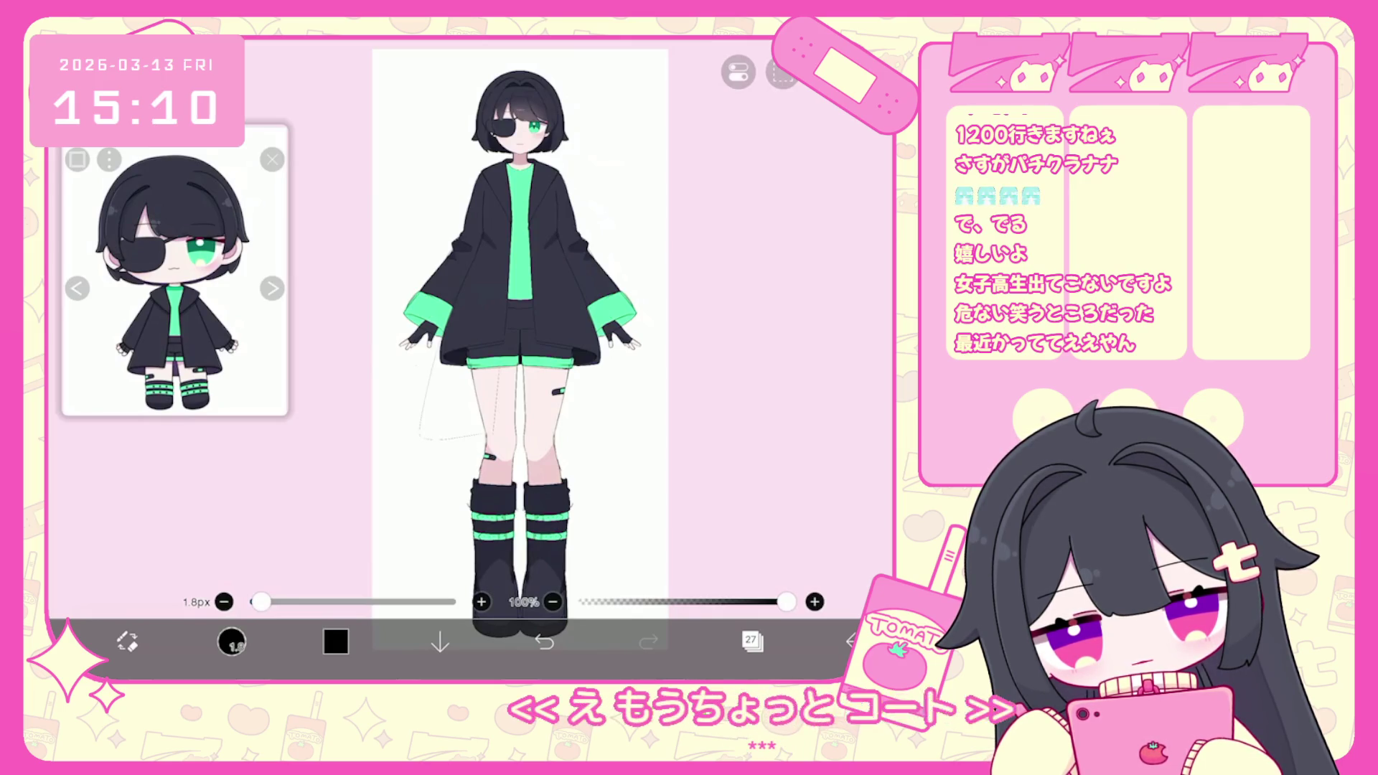
Sketch a longer coat outline around the thighs and raise the brush to 5.8px.
{"action": "left_click_drag", "start_coordinate": [425, 368], "coordinate": [459, 438]}
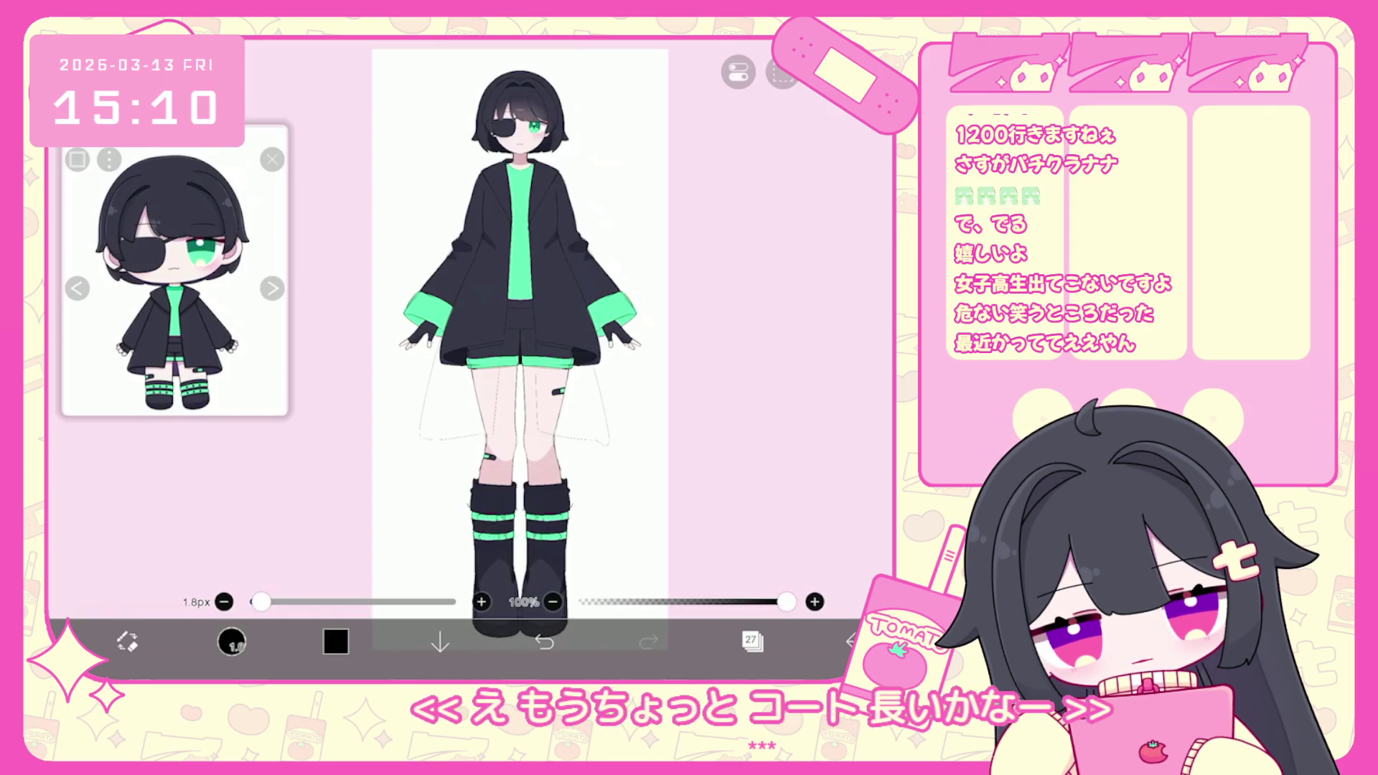
{"action": "left_click", "coordinate": [782, 71]}
{"action": "left_click", "coordinate": [783, 72]}
{"action": "left_click_drag", "start_coordinate": [261, 602], "coordinate": [290, 601]}
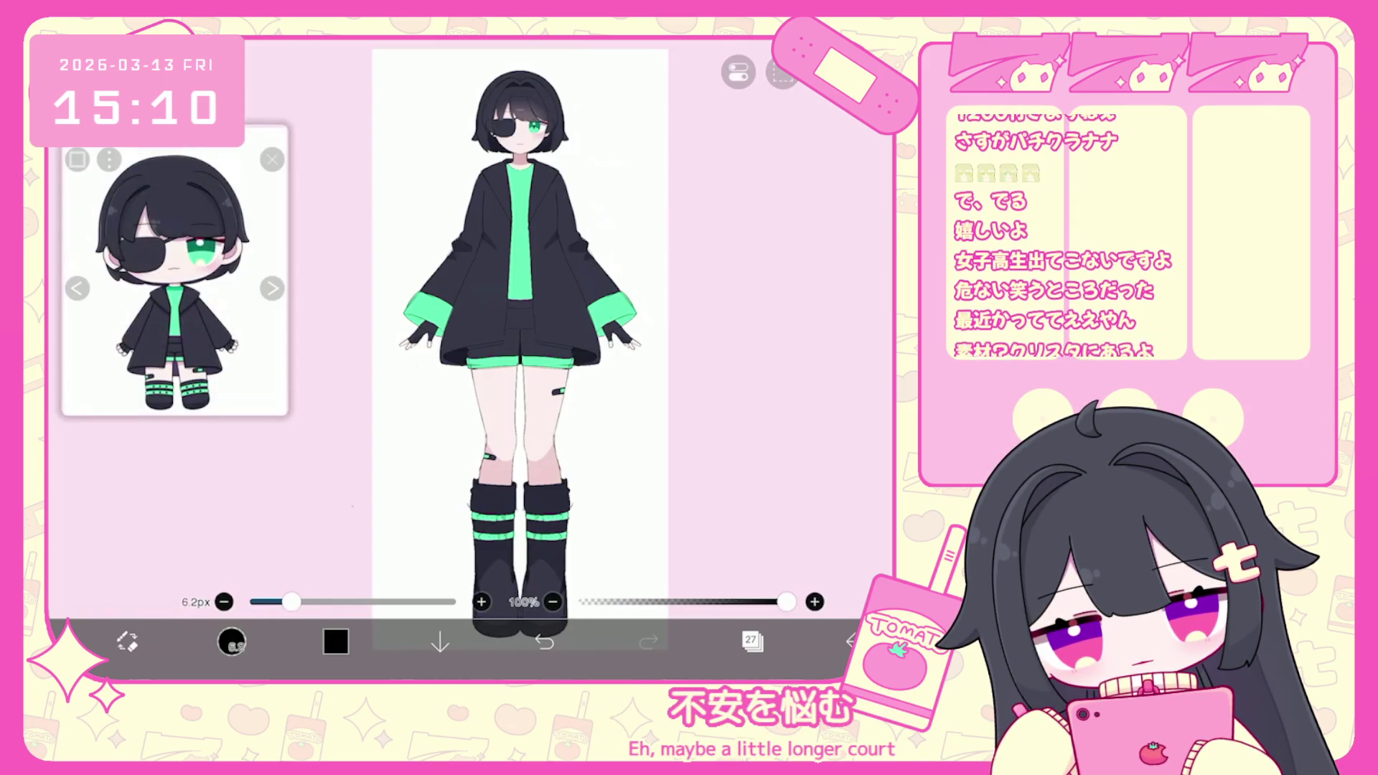
Enable the symmetry ruler down the body's centre and draw a mirrored coat hem around the thighs.
{"action": "left_click", "coordinate": [738, 72]}
{"action": "left_click", "coordinate": [739, 71]}
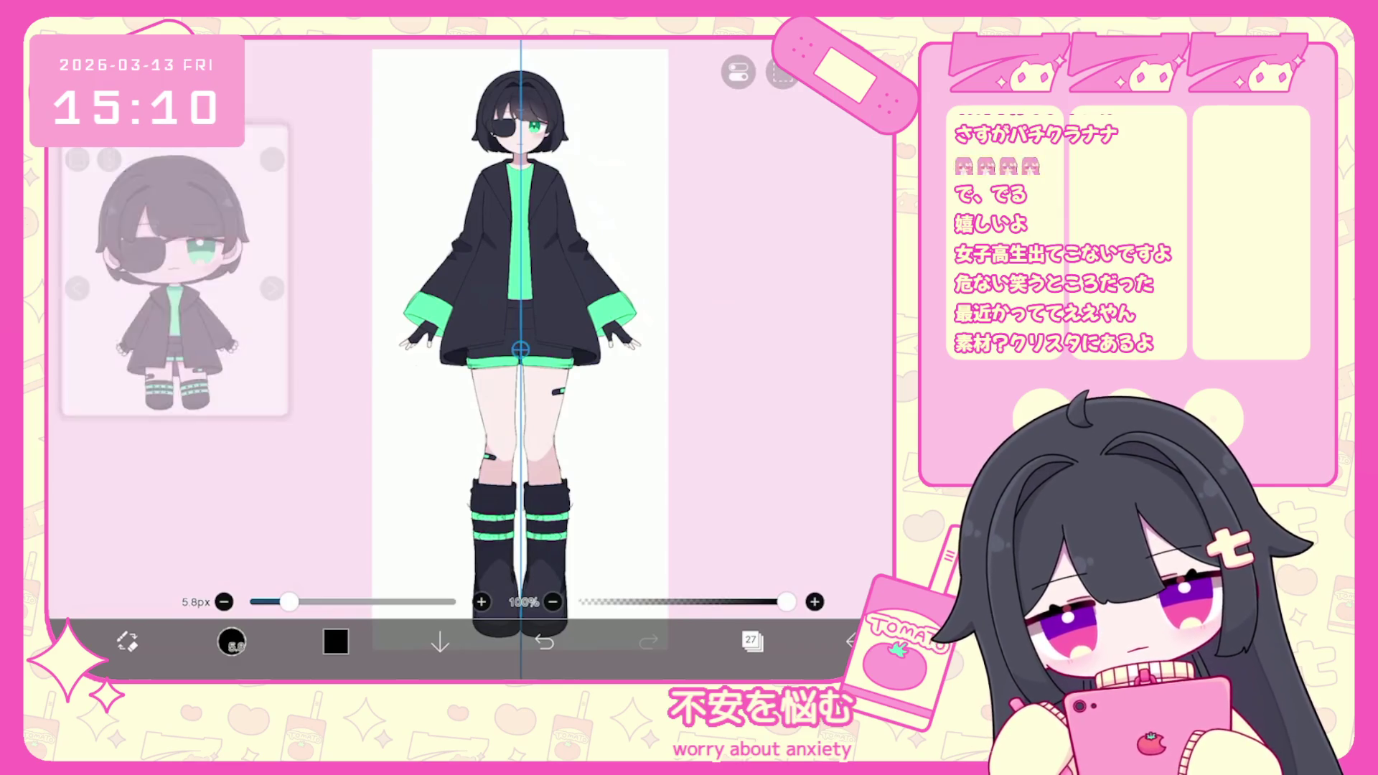
{"action": "left_click_drag", "start_coordinate": [492, 367], "coordinate": [491, 428]}
{"action": "mouse_move", "coordinate": [438, 344]}
{"action": "left_mouse_down"}
{"action": "mouse_move", "coordinate": [422, 433]}
{"action": "mouse_move", "coordinate": [474, 438]}
{"action": "left_mouse_up"}
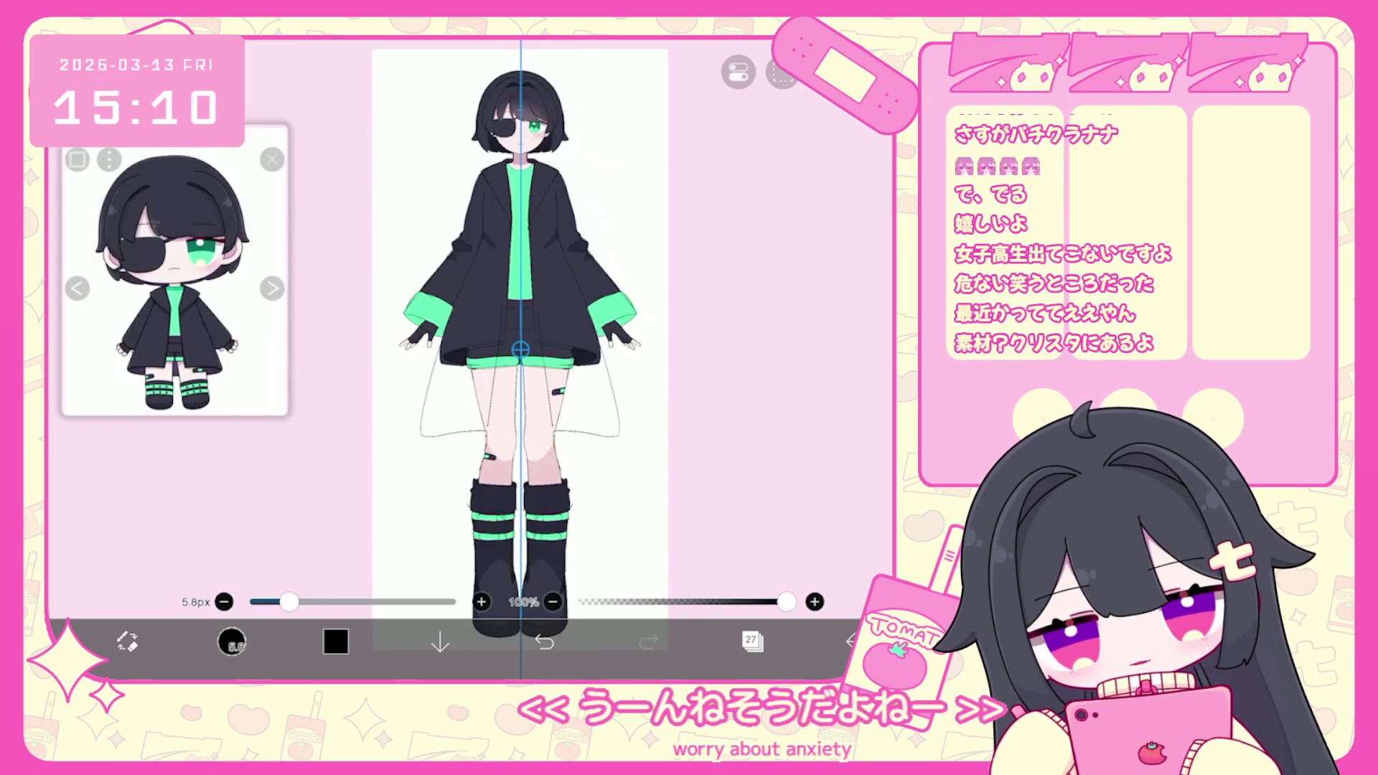
{"action": "left_click", "coordinate": [544, 641]}
{"action": "mouse_move", "coordinate": [435, 361]}
{"action": "left_mouse_down"}
{"action": "mouse_move", "coordinate": [422, 449]}
{"action": "mouse_move", "coordinate": [516, 454]}
{"action": "left_mouse_up"}
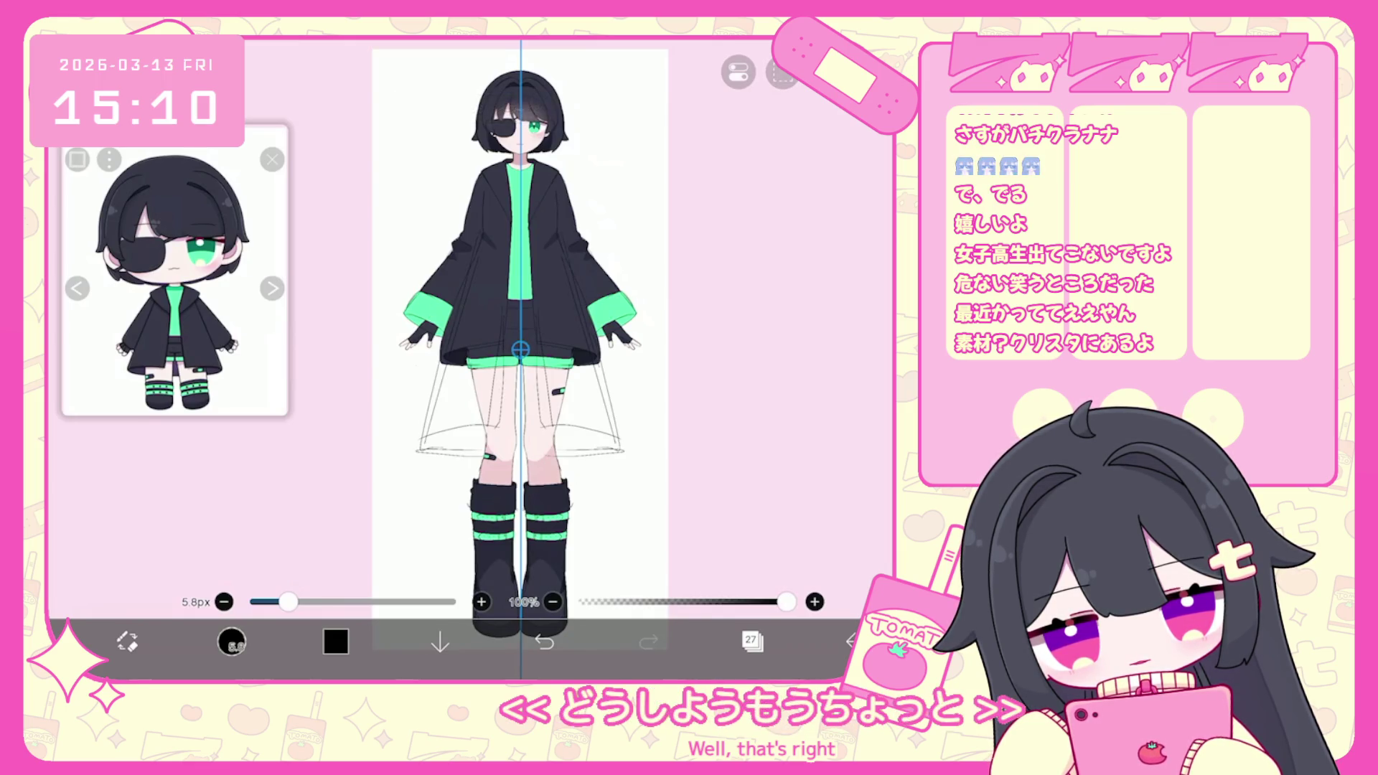
Undo the latest hem stroke and turn off the symmetry guide.
{"action": "left_click", "coordinate": [738, 72]}
{"action": "left_click", "coordinate": [780, 220]}
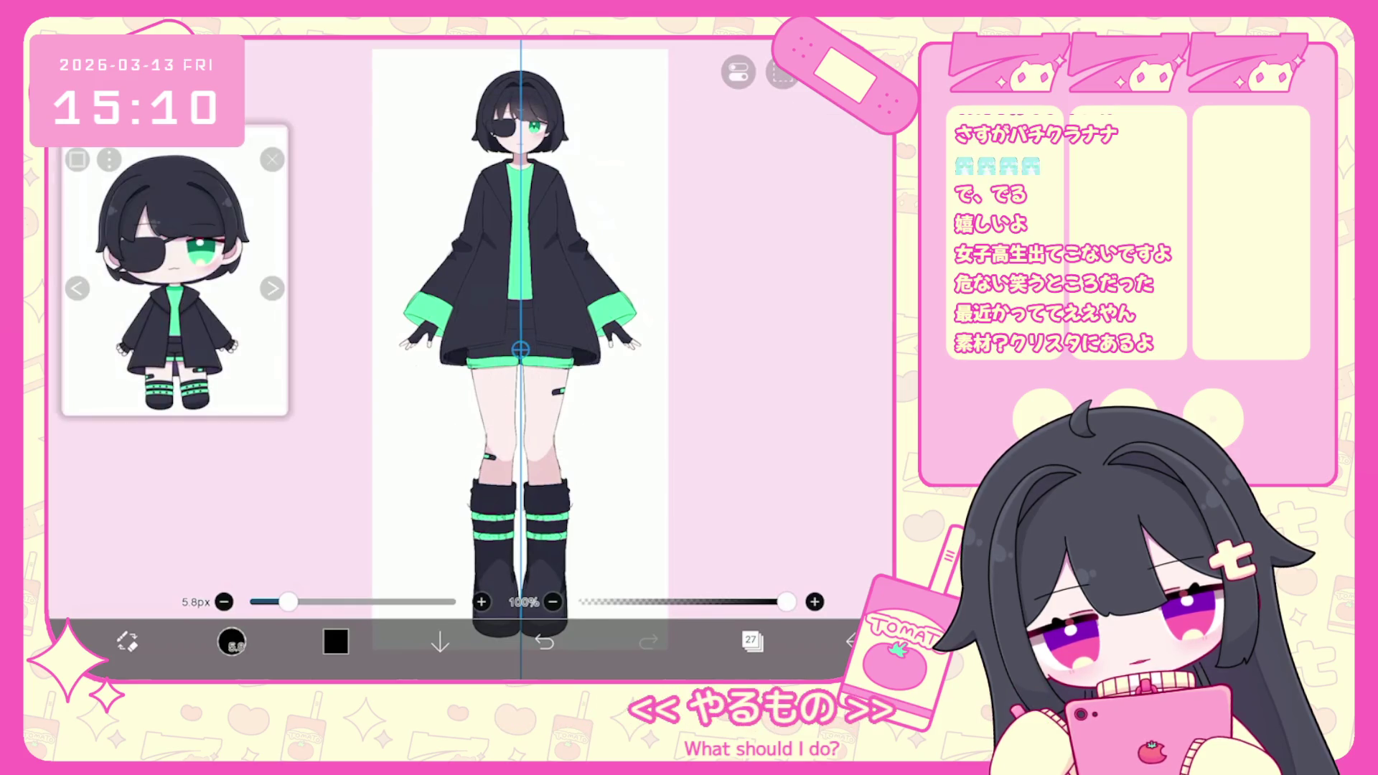
{"action": "scroll", "coordinate": [497, 359], "scroll_direction": "up", "scroll_amount": 5}
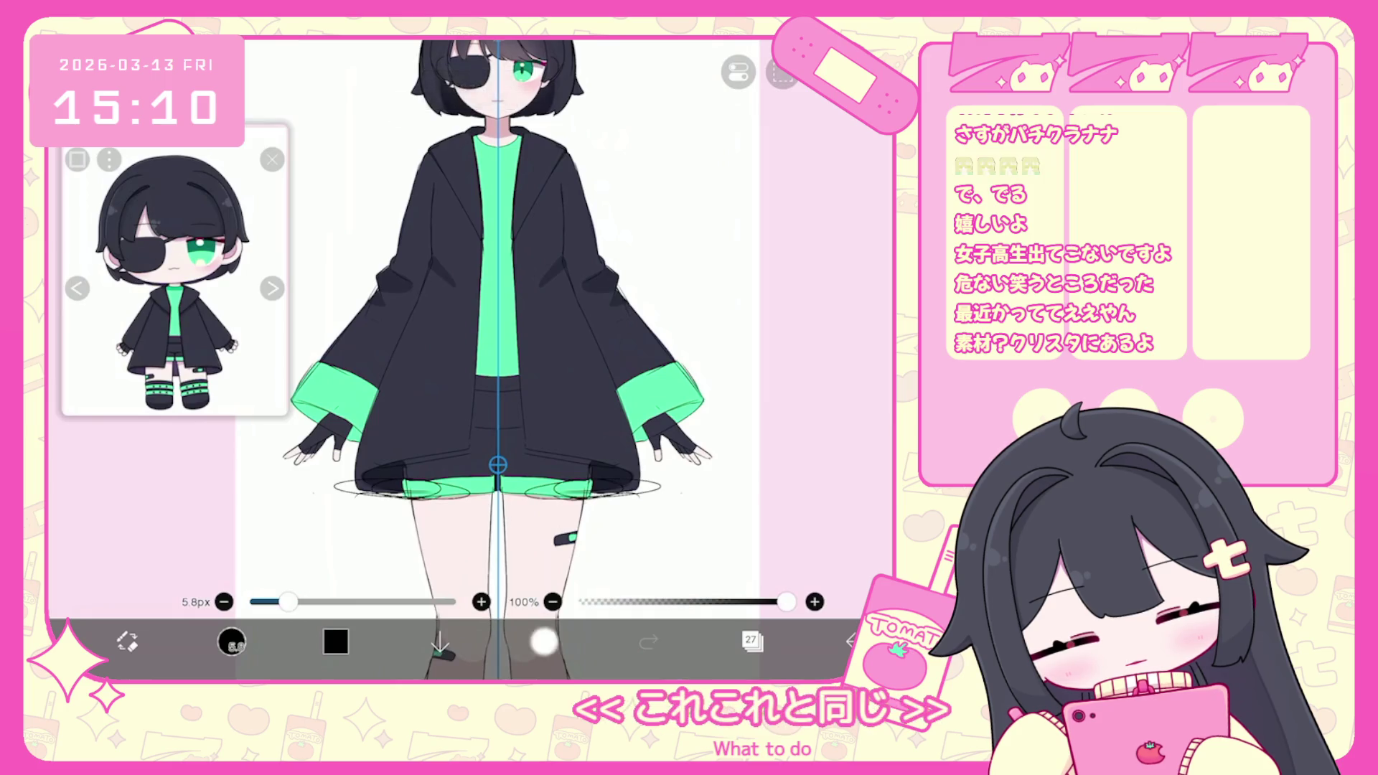
{"action": "key", "text": "ctrl+z"}
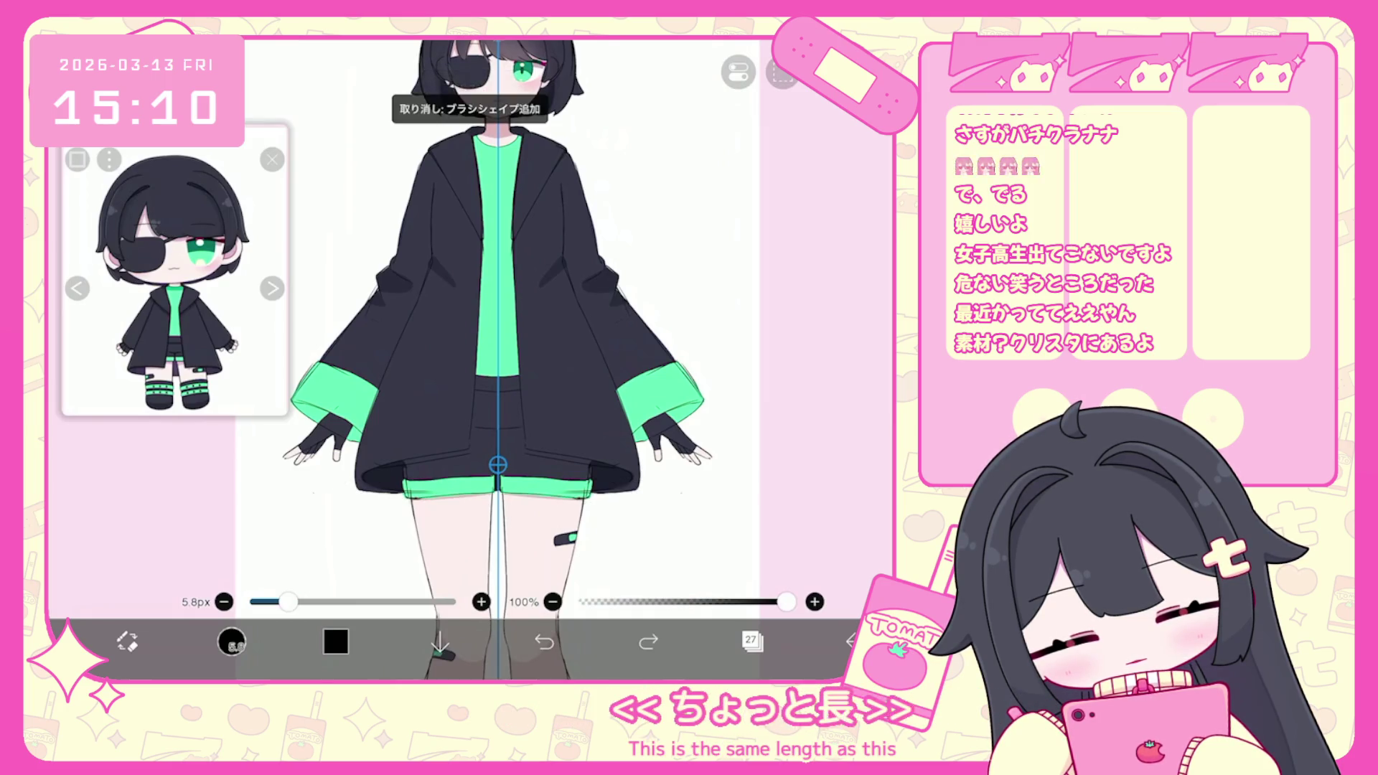
{"action": "scroll", "coordinate": [497, 359], "scroll_direction": "down", "scroll_amount": 5}
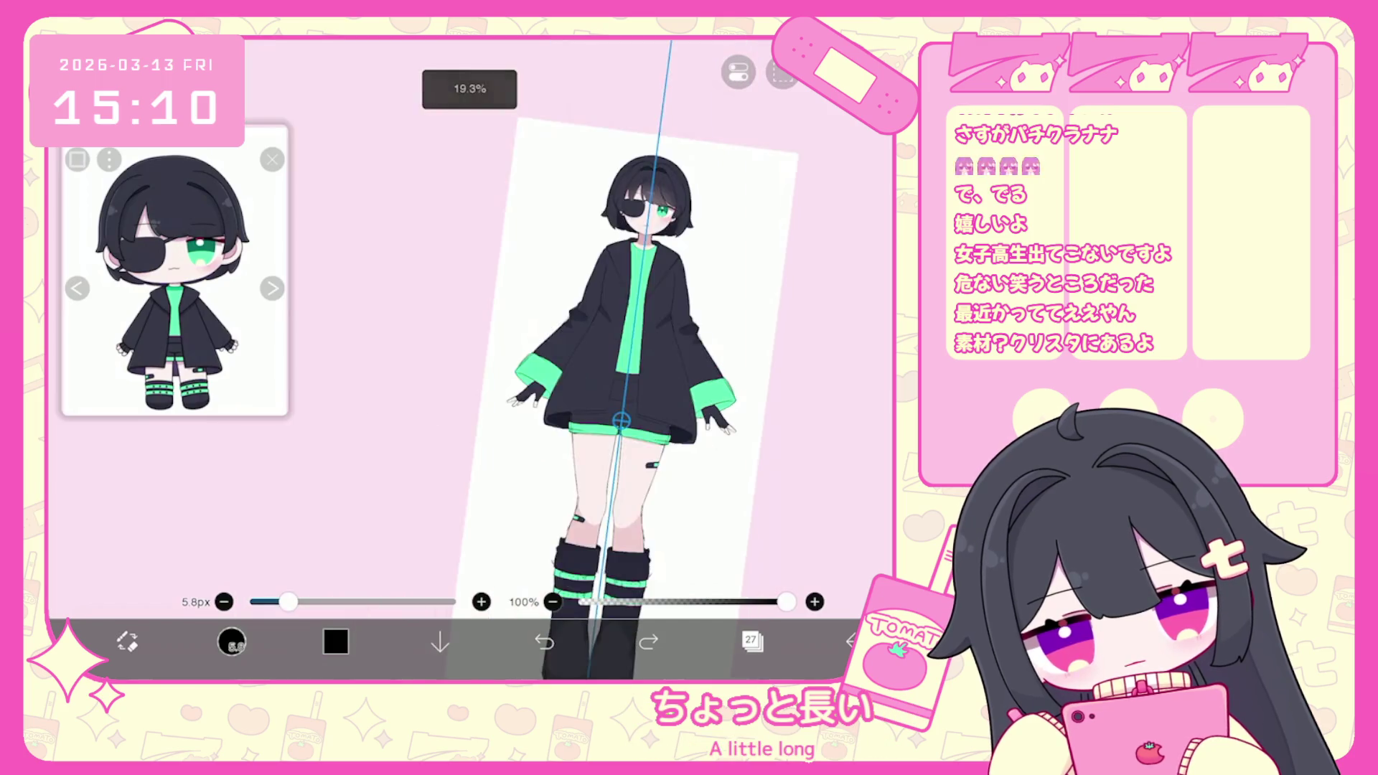
{"action": "scroll", "coordinate": [582, 358], "scroll_direction": "down", "scroll_amount": 1}
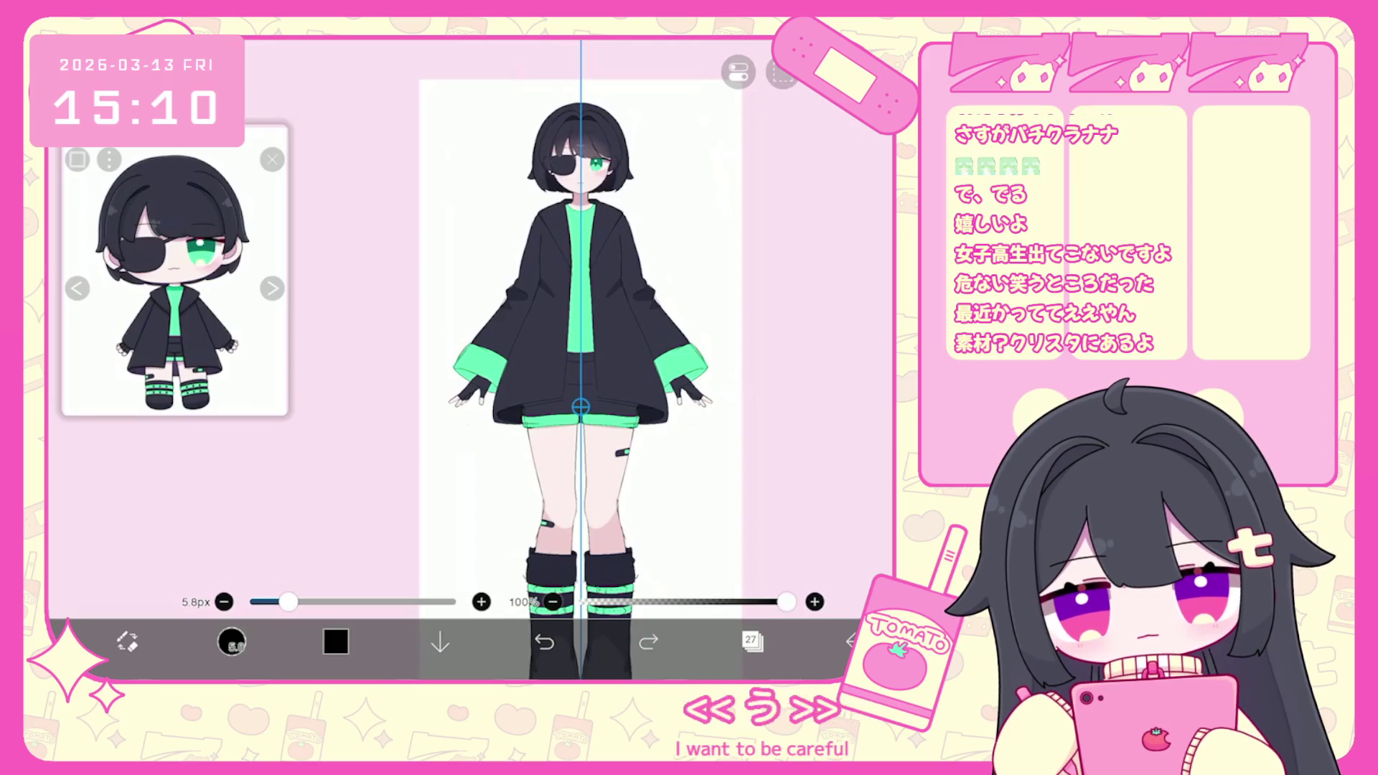
{"action": "left_click", "coordinate": [739, 72]}
{"action": "left_click", "coordinate": [724, 198]}
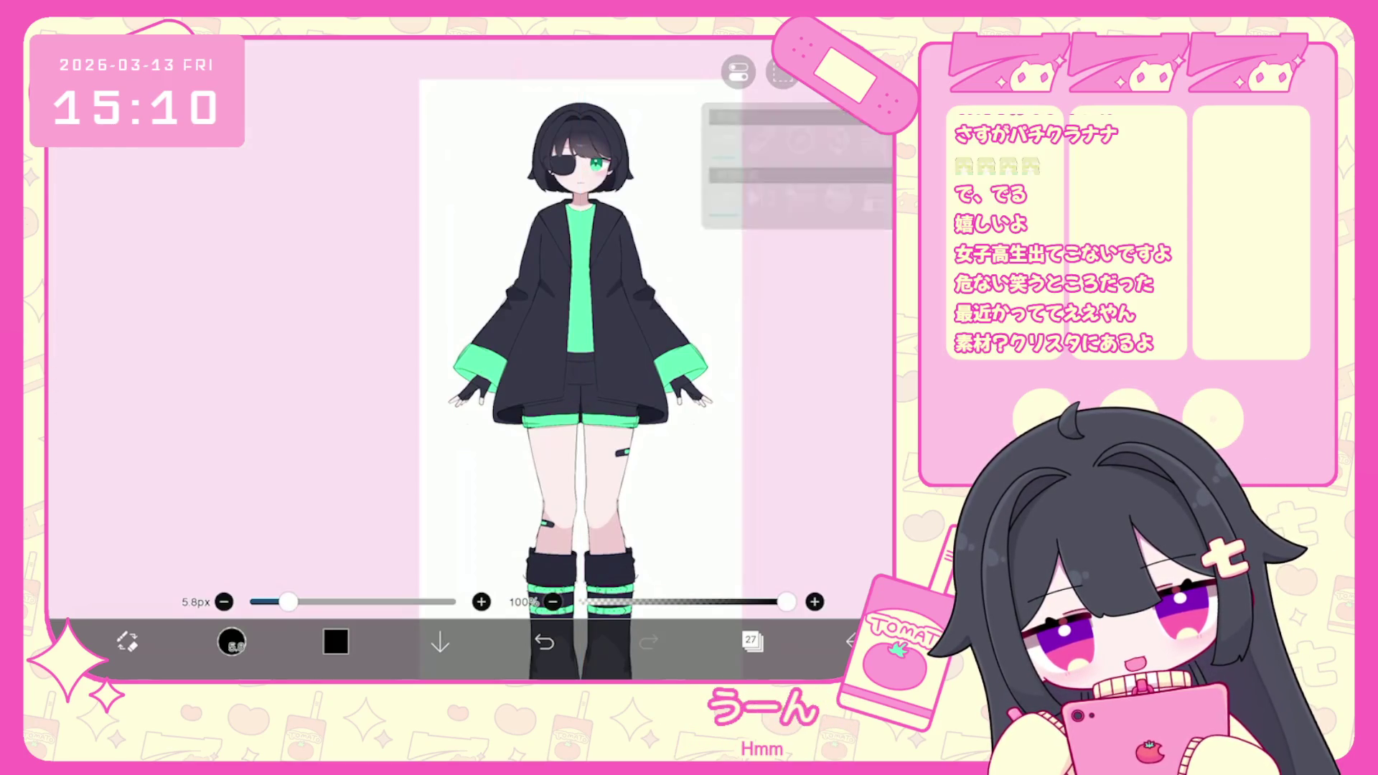
{"action": "scroll", "coordinate": [581, 359], "scroll_direction": "up", "scroll_amount": 5}
{"action": "scroll", "coordinate": [553, 359], "scroll_direction": "up", "scroll_amount": 3}
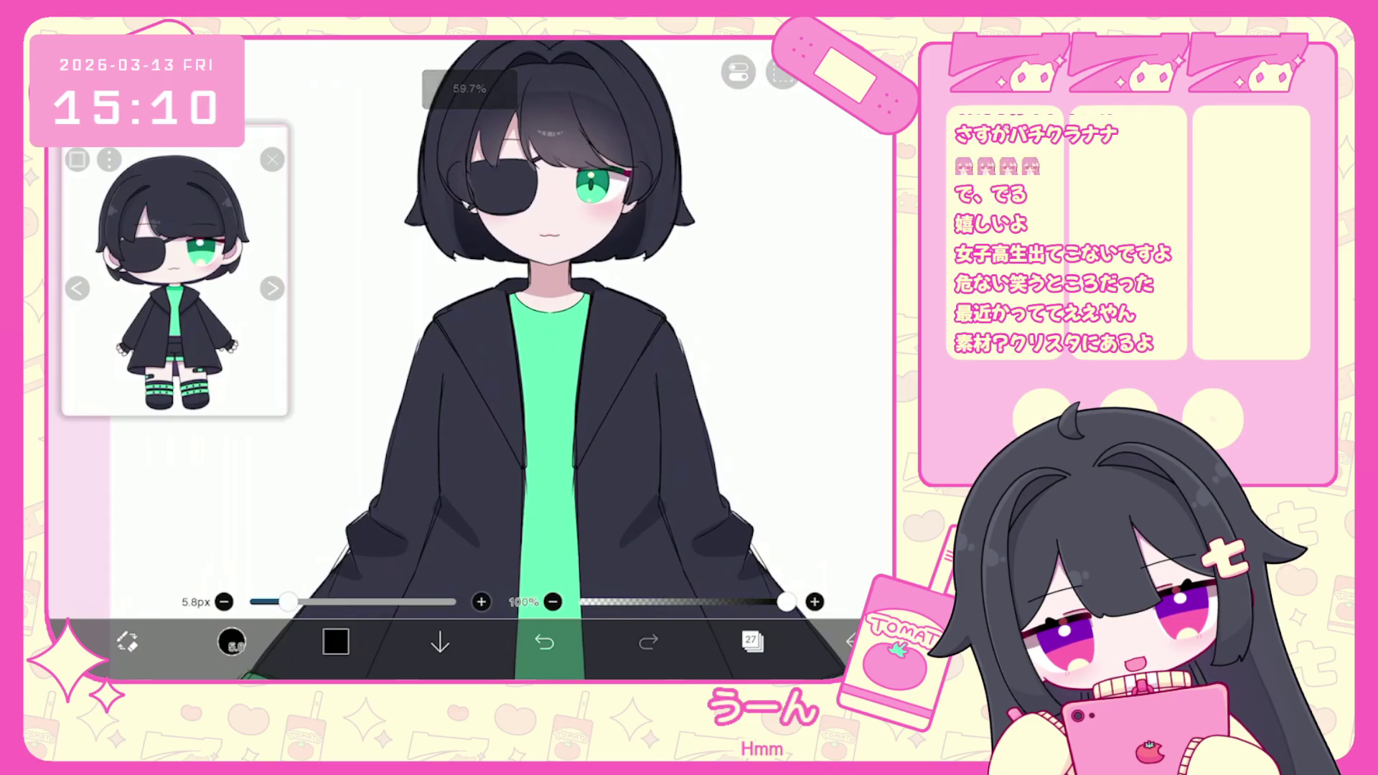